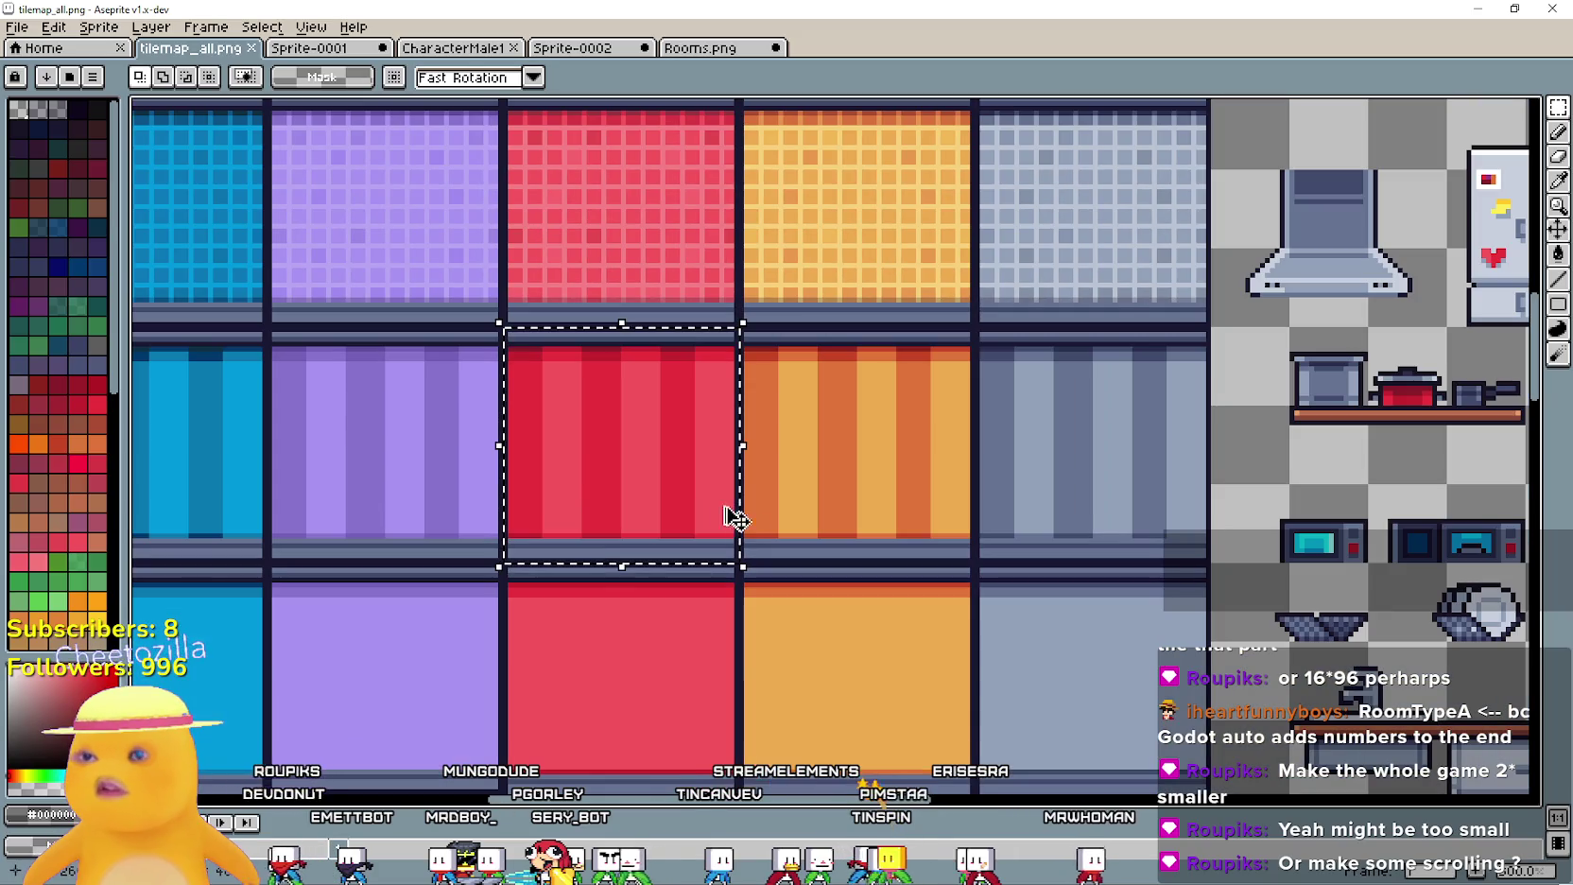
Select a small square at the top of tilemap_all.png's orange wall, then bring up Rooms.png
{"action": "left_click_drag", "start_coordinate": [892, 482], "coordinate": [977, 566]}
{"action": "scroll", "coordinate": [837, 454], "scroll_direction": "up", "scroll_amount": 1}
{"action": "left_click_drag", "start_coordinate": [806, 382], "coordinate": [917, 491]}
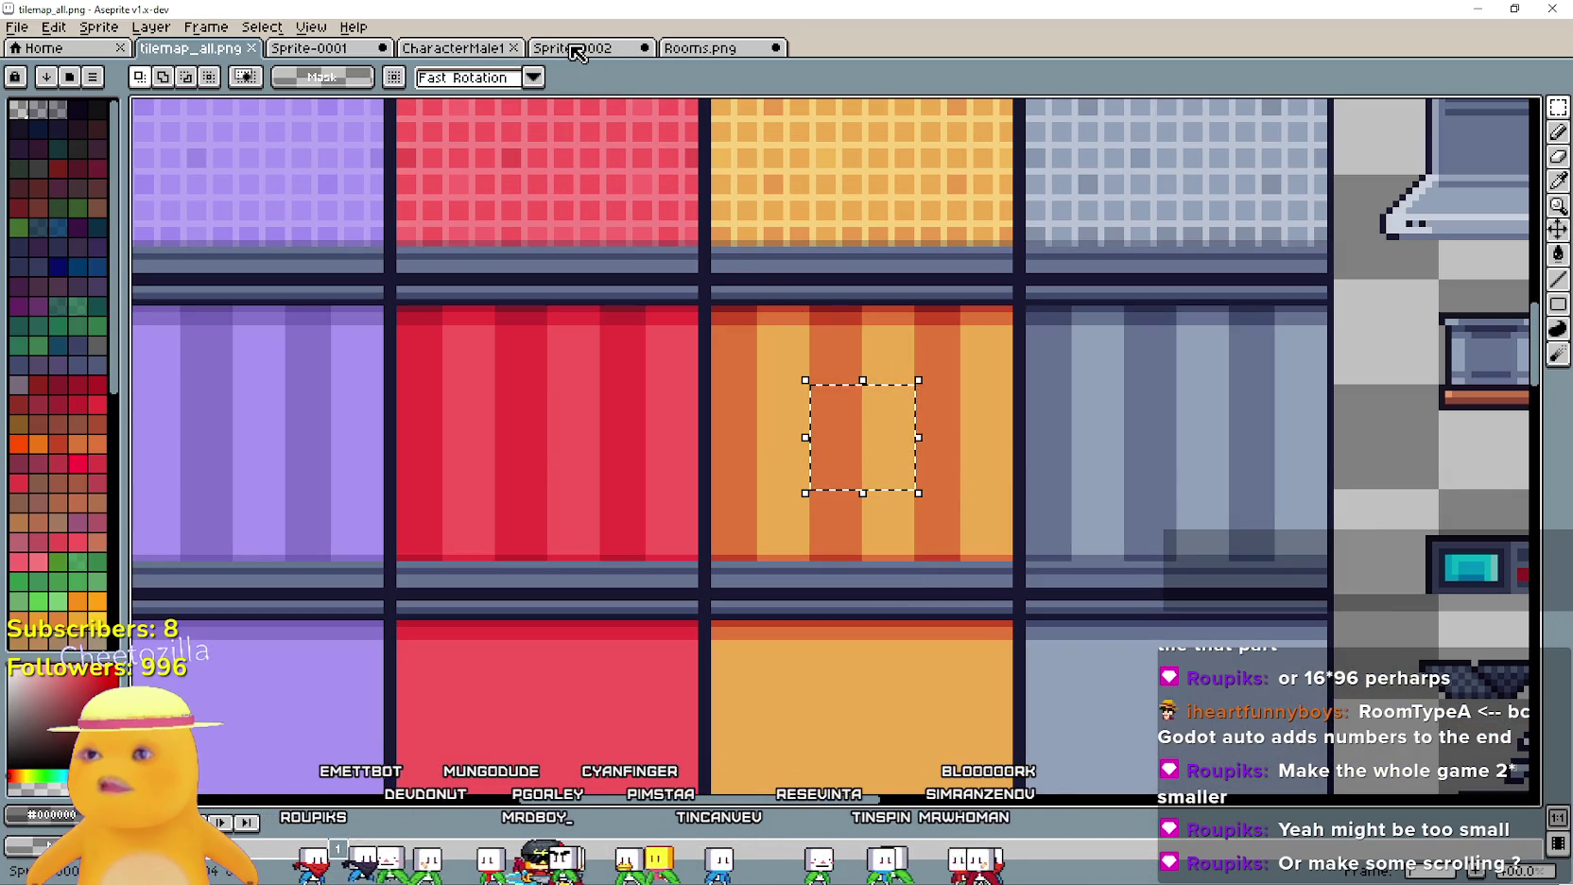
{"action": "left_click_drag", "start_coordinate": [832, 545], "coordinate": [851, 316]}
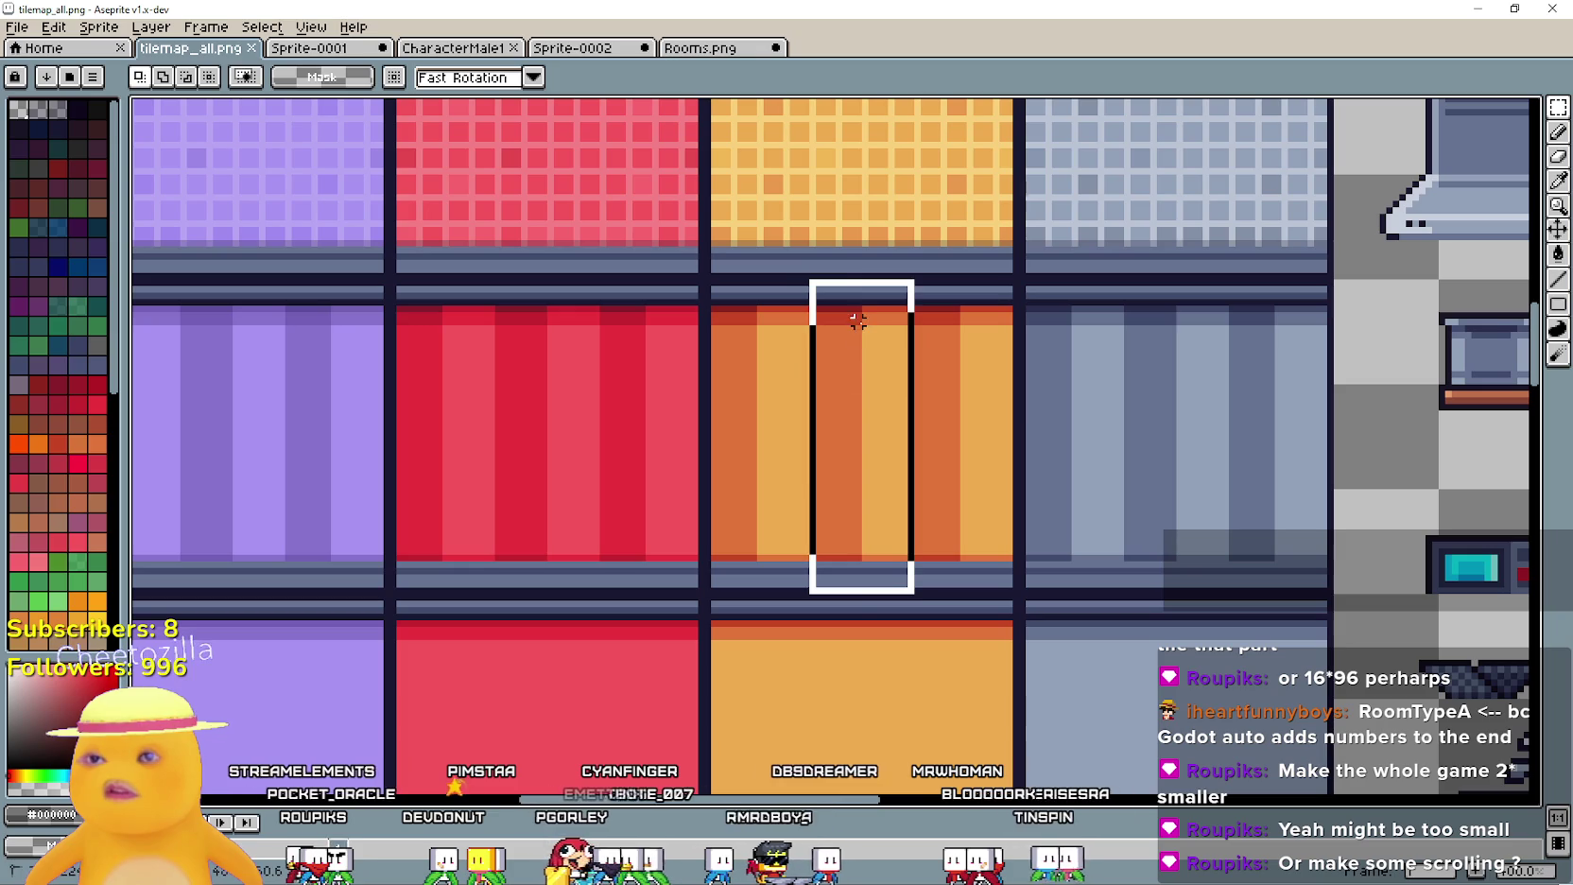
{"action": "mouse_move", "coordinate": [871, 374]}
{"action": "left_mouse_down"}
{"action": "mouse_move", "coordinate": [853, 457]}
{"action": "mouse_move", "coordinate": [1014, 558]}
{"action": "left_mouse_up"}
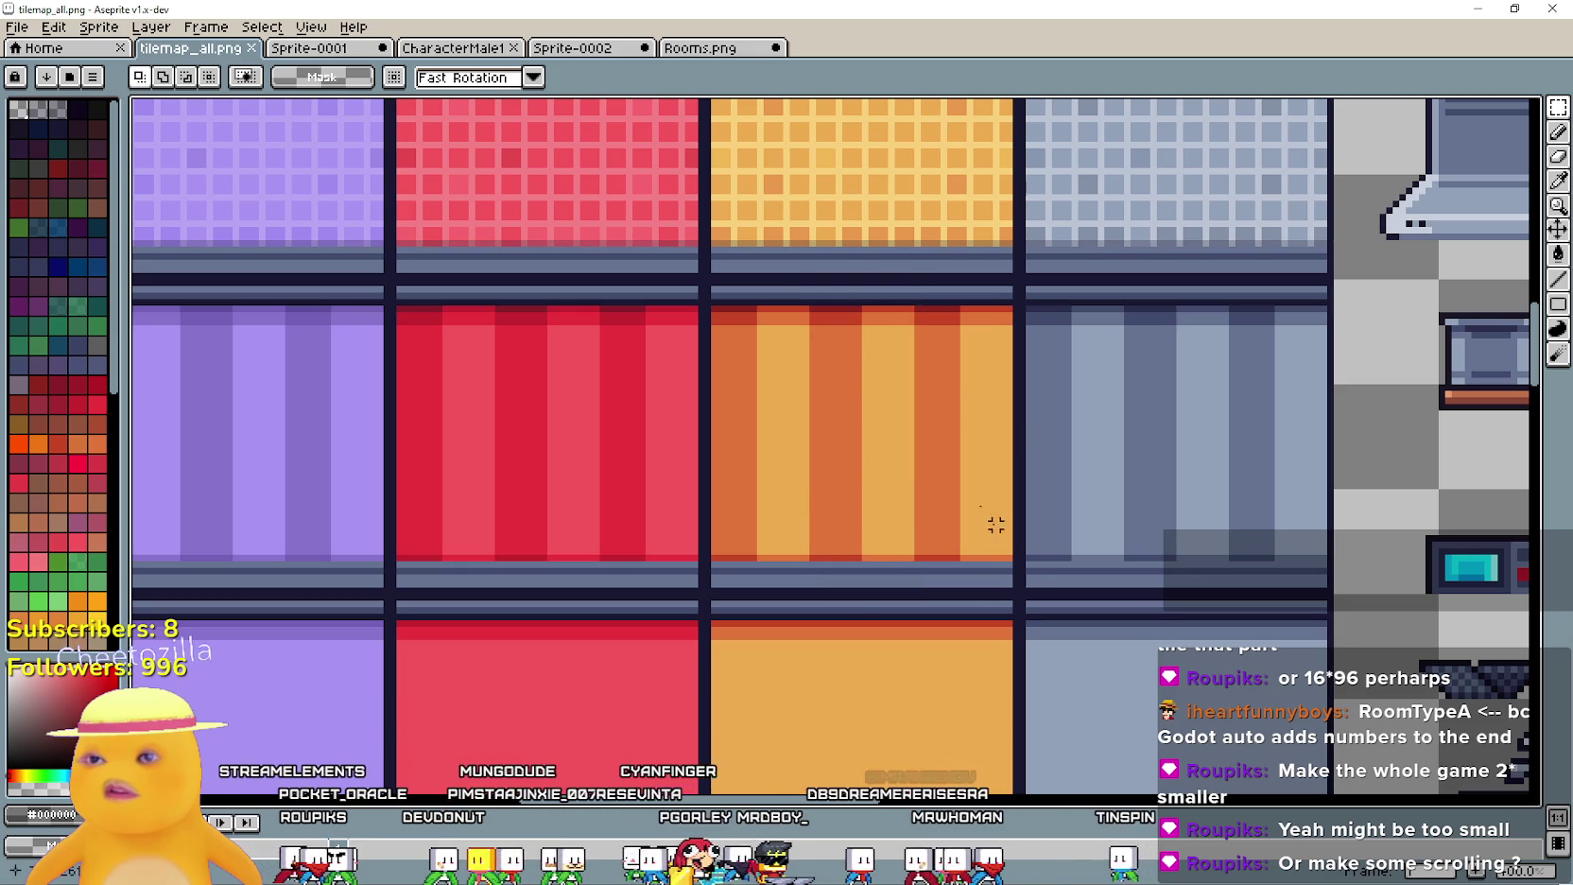
{"action": "left_click_drag", "start_coordinate": [845, 296], "coordinate": [853, 386]}
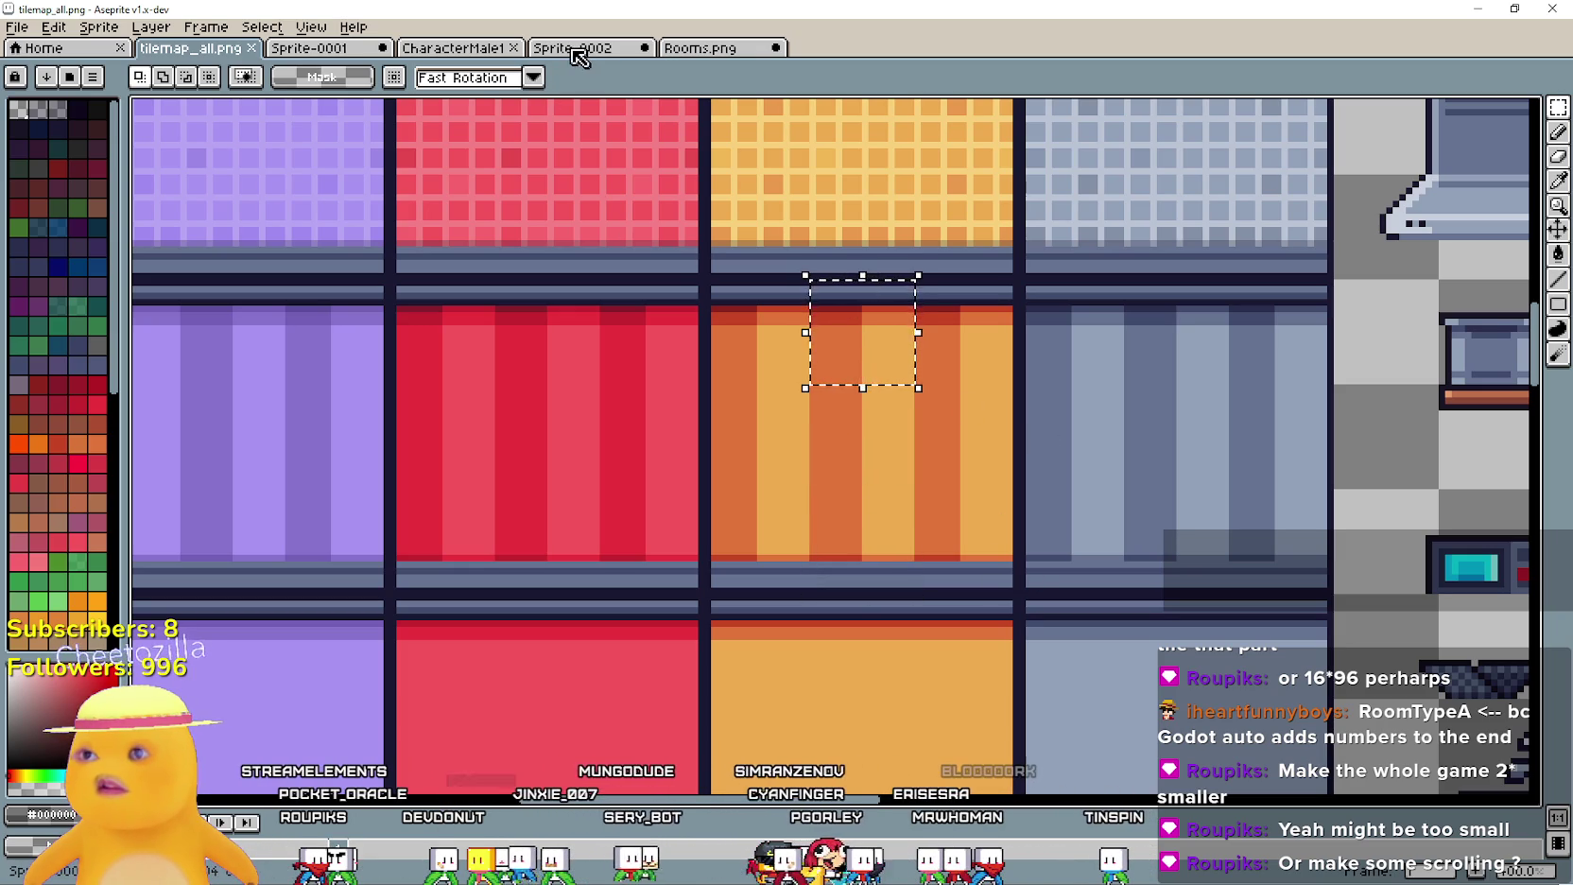
{"action": "left_click", "coordinate": [700, 47]}
{"action": "scroll", "coordinate": [850, 516], "scroll_direction": "up", "scroll_amount": 2}
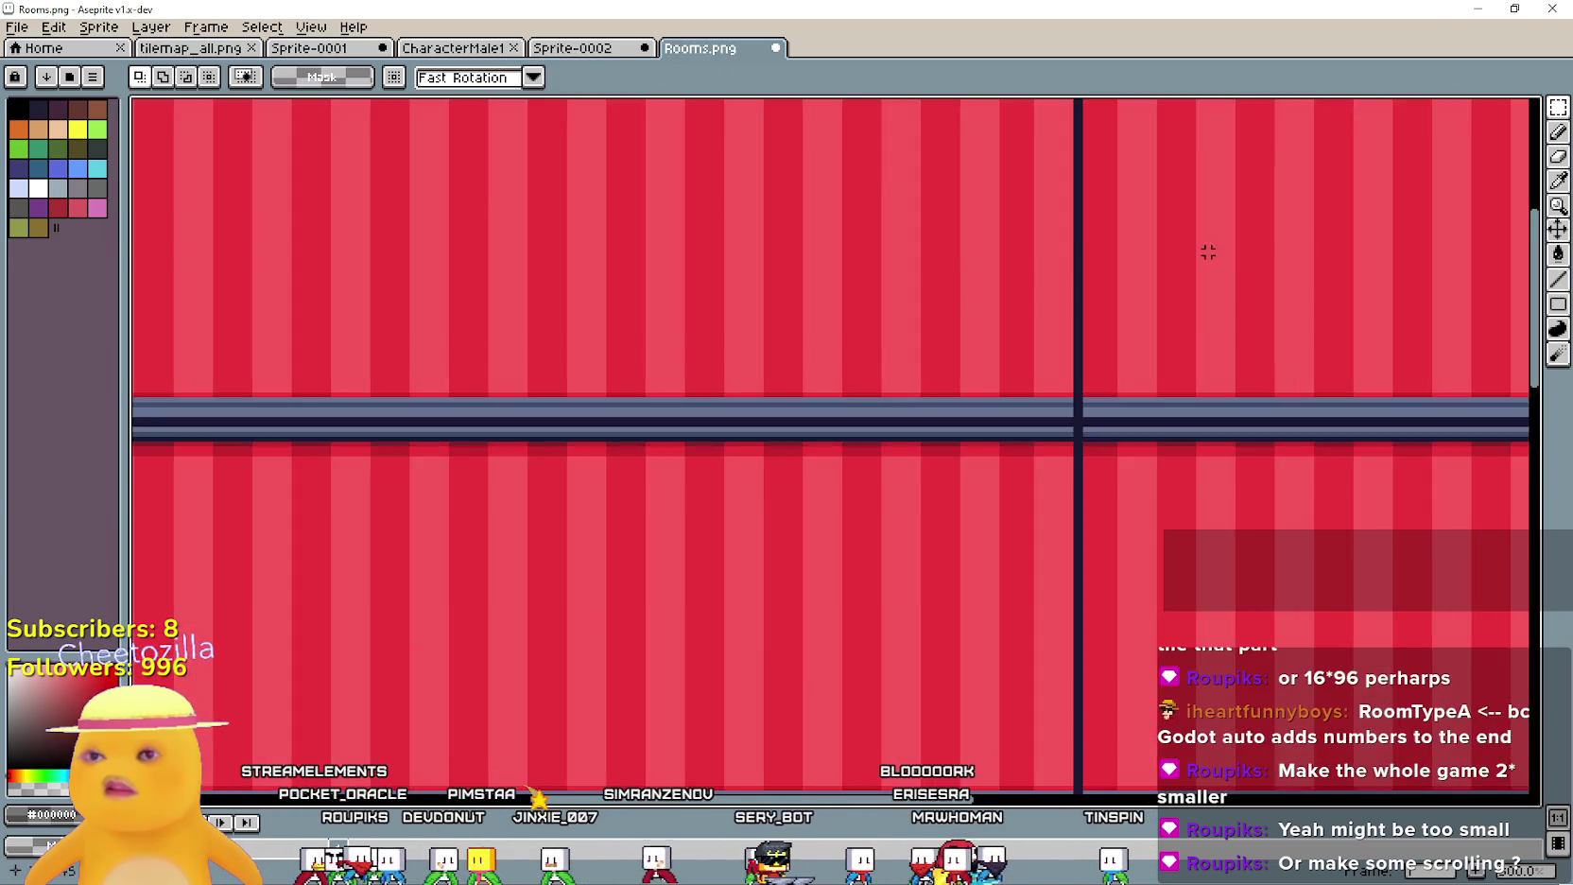
Paste the copied orange tile into Rooms.png and commit it on the top row
{"action": "scroll", "coordinate": [902, 480], "scroll_direction": "up", "scroll_amount": 1}
{"action": "key", "text": "ctrl+v"}
{"action": "scroll", "coordinate": [859, 477], "scroll_direction": "up", "scroll_amount": 1}
{"action": "left_click_drag", "start_coordinate": [821, 431], "coordinate": [856, 378]}
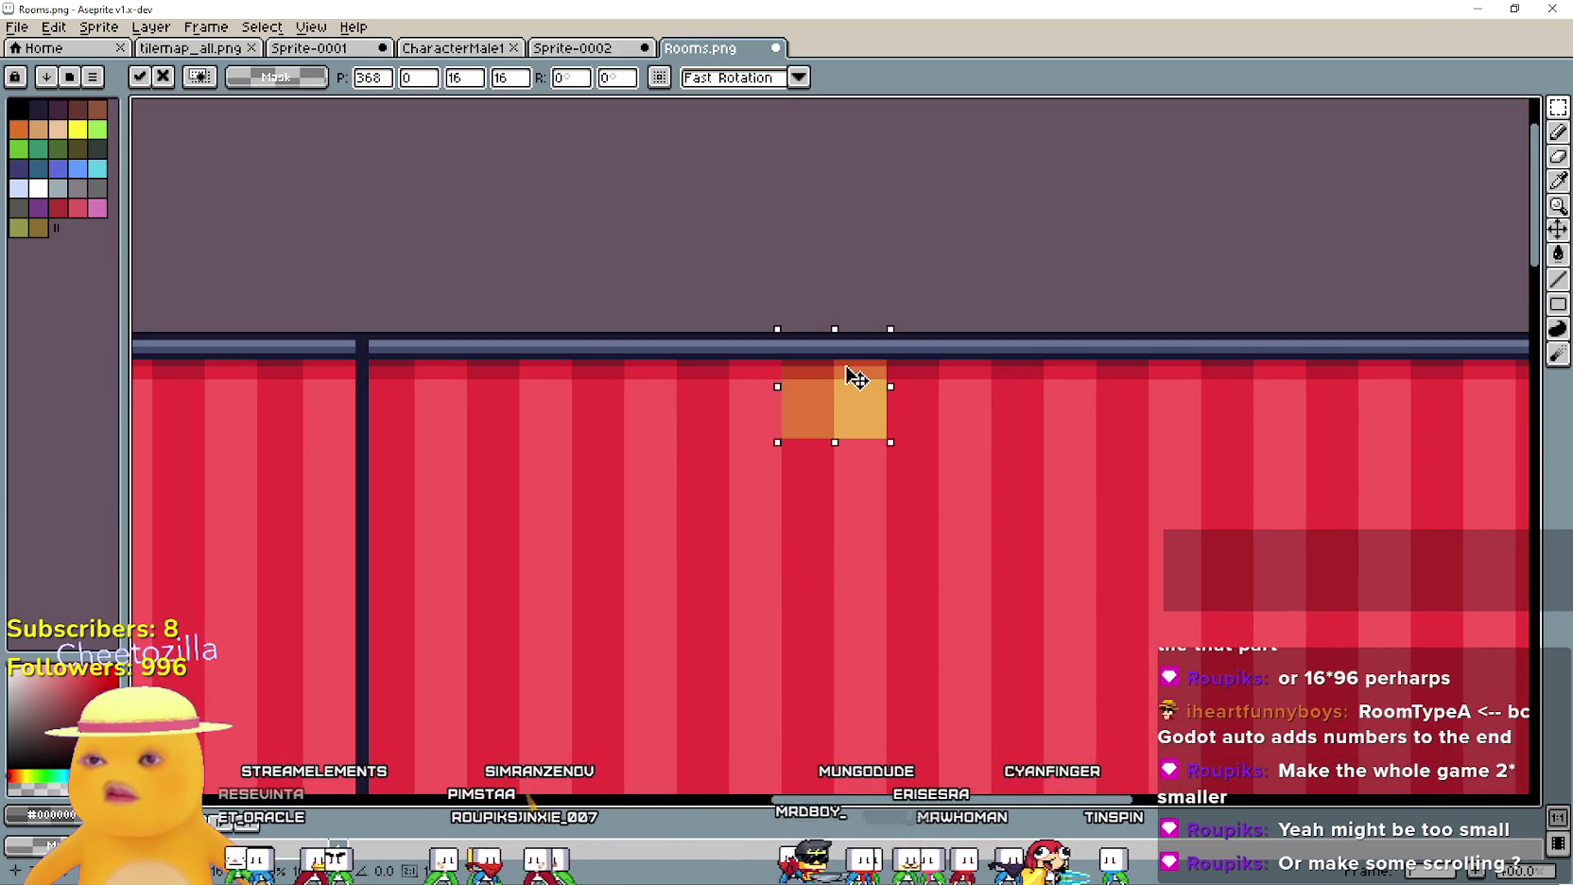
{"action": "key", "text": "Return"}
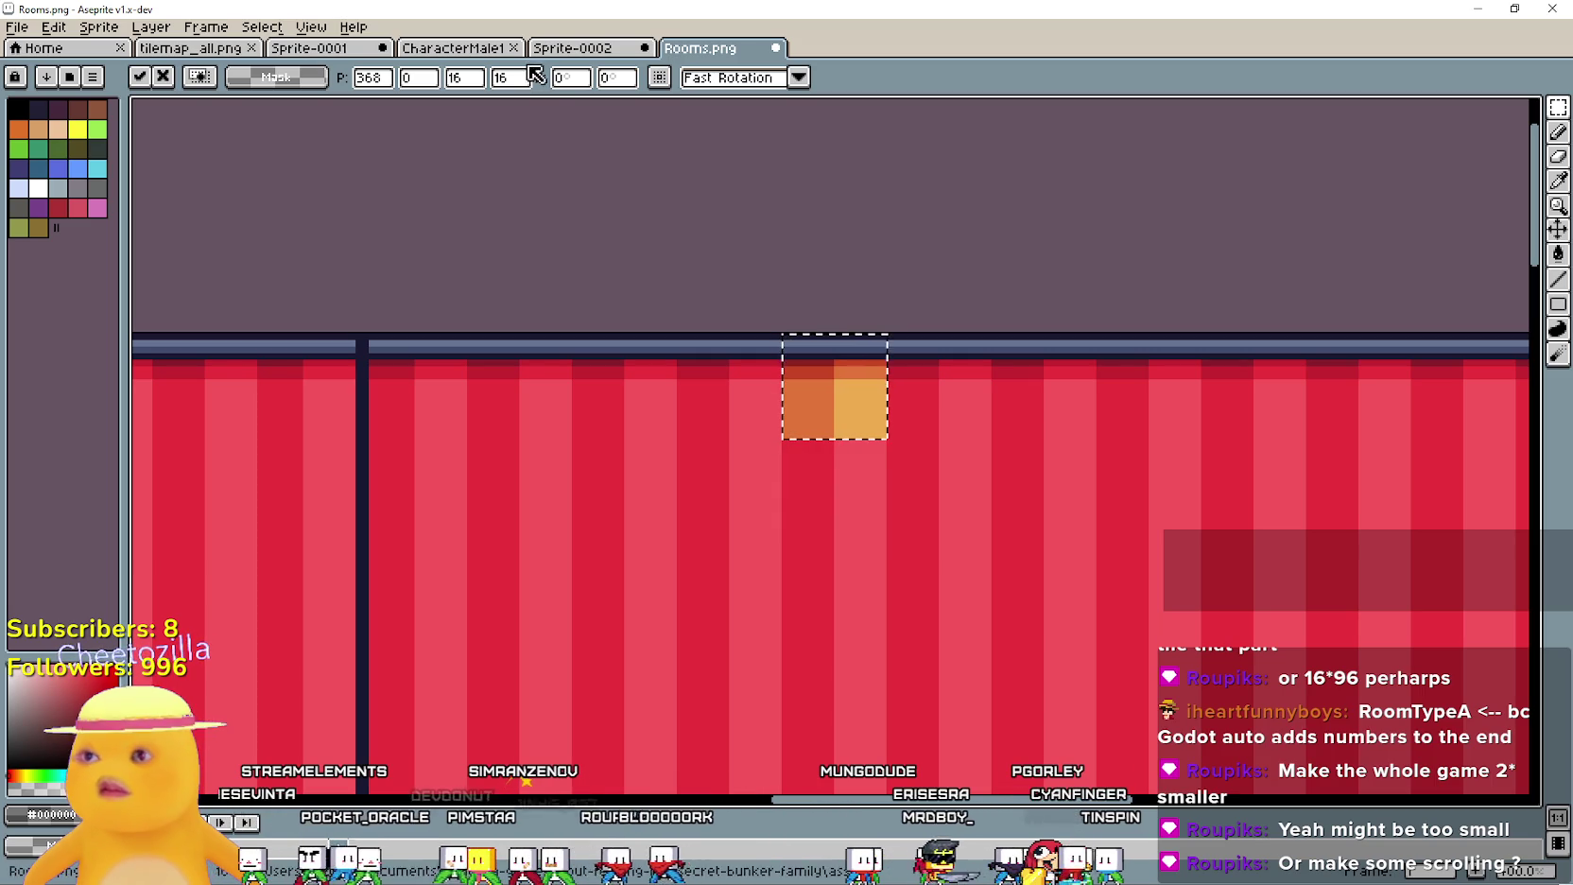
Copy a lower orange wall tile from tilemap_all.png and paste it just above Rooms.png's floor
{"action": "left_click", "coordinate": [189, 47]}
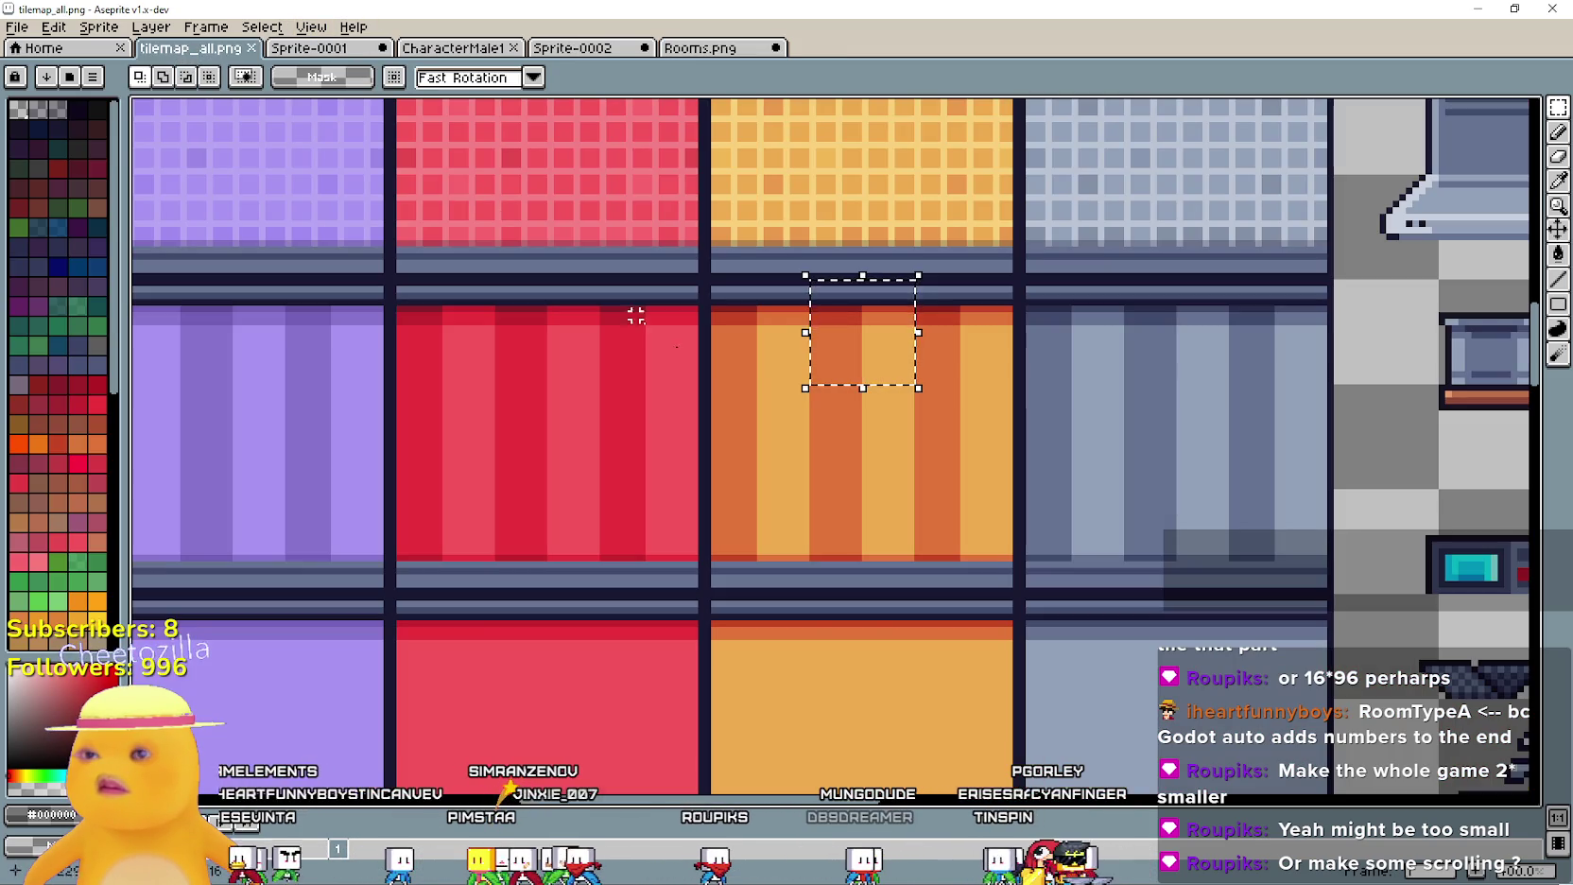
{"action": "left_click_drag", "start_coordinate": [867, 566], "coordinate": [874, 572]}
{"action": "key", "text": "ctrl+c"}
{"action": "left_click", "coordinate": [695, 47]}
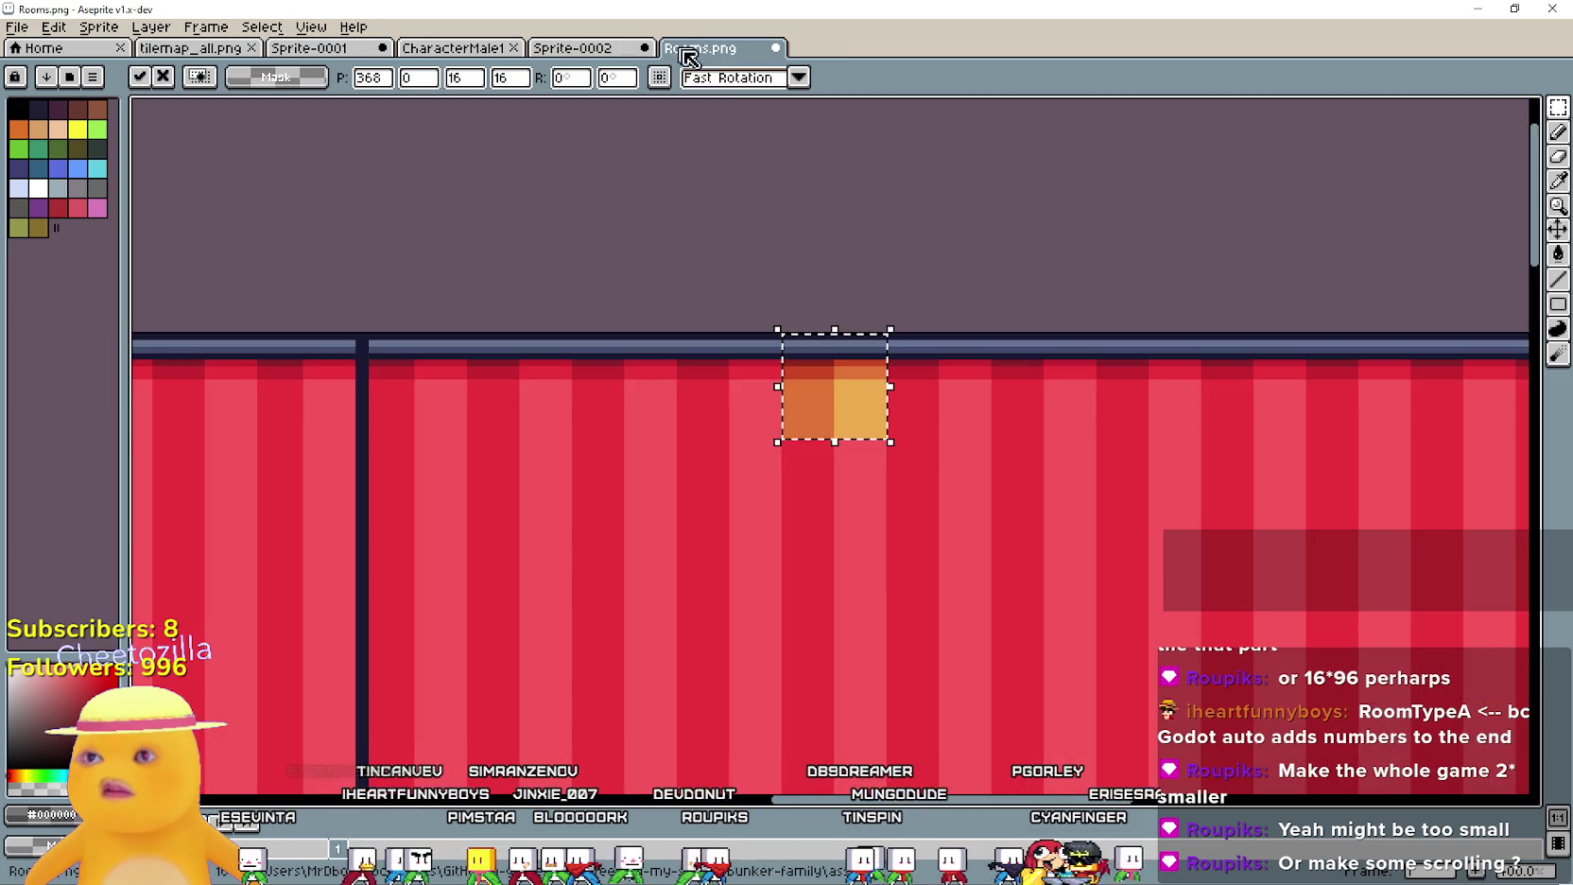
{"action": "key", "text": "ctrl+v"}
{"action": "scroll", "coordinate": [899, 158], "scroll_direction": "up", "scroll_amount": 2}
{"action": "mouse_move", "coordinate": [771, 286]}
{"action": "left_mouse_down"}
{"action": "mouse_move", "coordinate": [829, 428]}
{"action": "mouse_move", "coordinate": [748, 309]}
{"action": "left_mouse_up"}
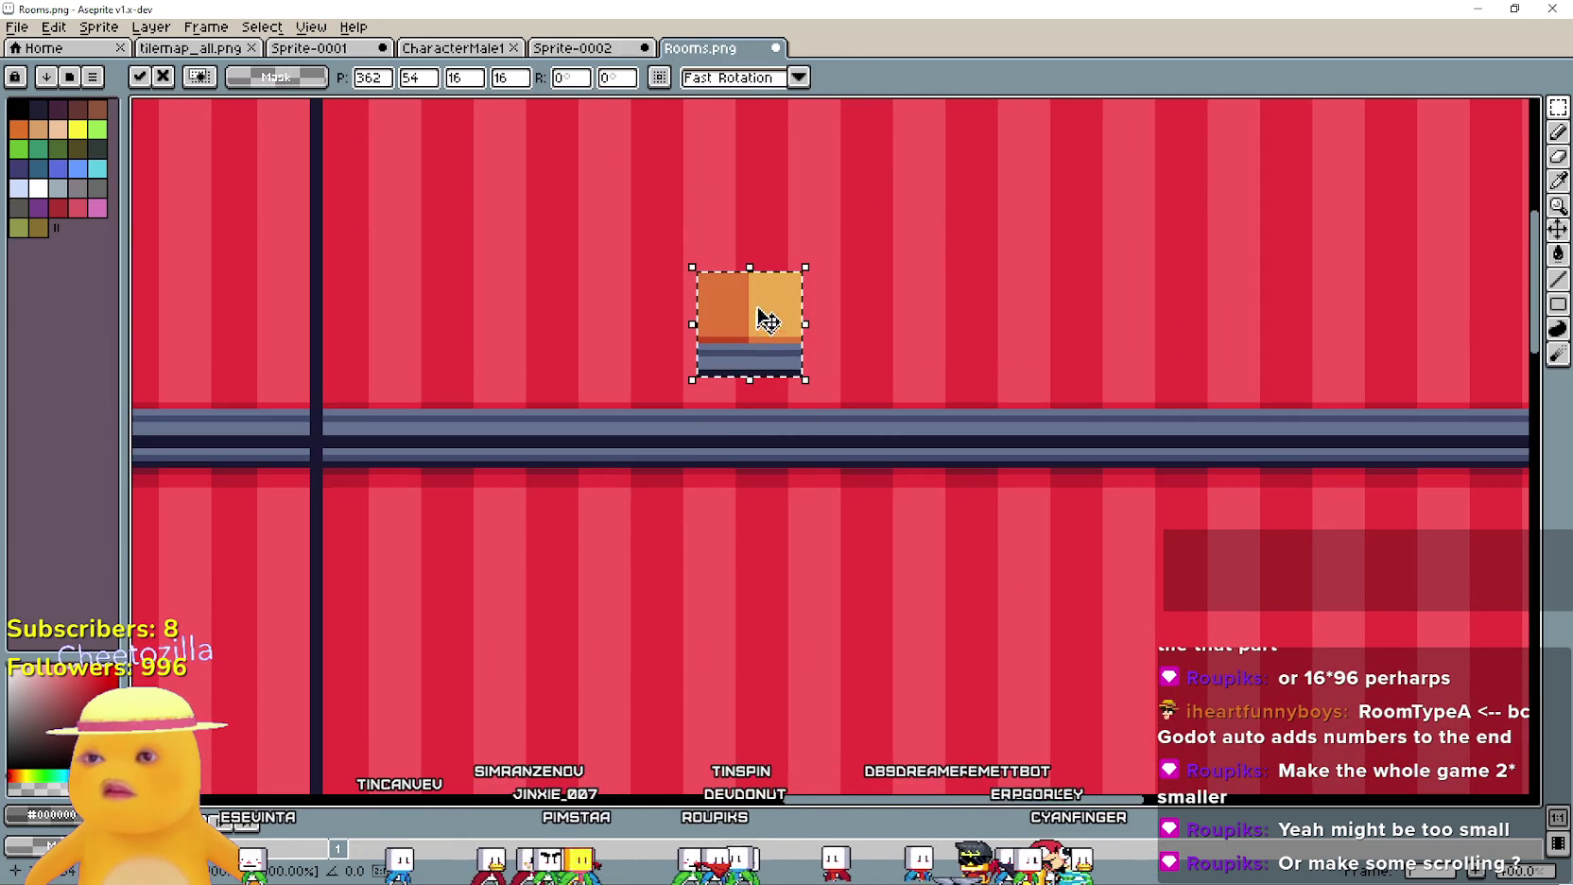
{"action": "scroll", "coordinate": [867, 348], "scroll_direction": "up", "scroll_amount": 5}
{"action": "left_click_drag", "start_coordinate": [836, 541], "coordinate": [887, 576]}
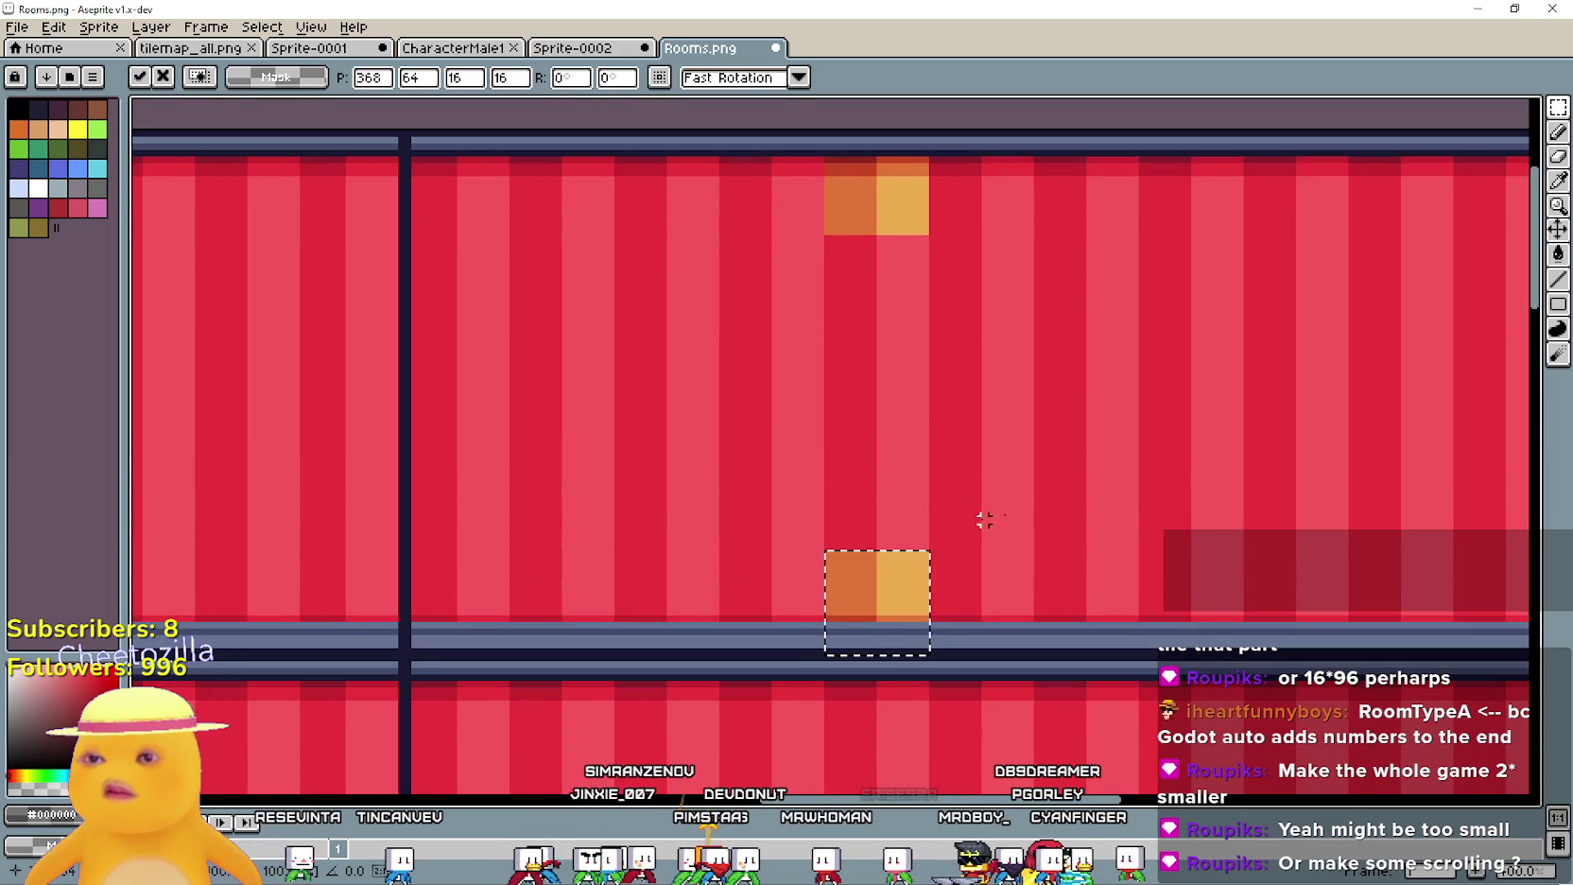
{"action": "left_click", "coordinate": [1030, 508]}
Stretch the lower orange block up to the ceiling as a full-height stripe
{"action": "mouse_move", "coordinate": [838, 579]}
{"action": "left_mouse_down"}
{"action": "mouse_move", "coordinate": [922, 550]}
{"action": "mouse_move", "coordinate": [878, 204]}
{"action": "mouse_move", "coordinate": [867, 214]}
{"action": "left_mouse_up"}
{"action": "key", "text": "ctrl+z"}
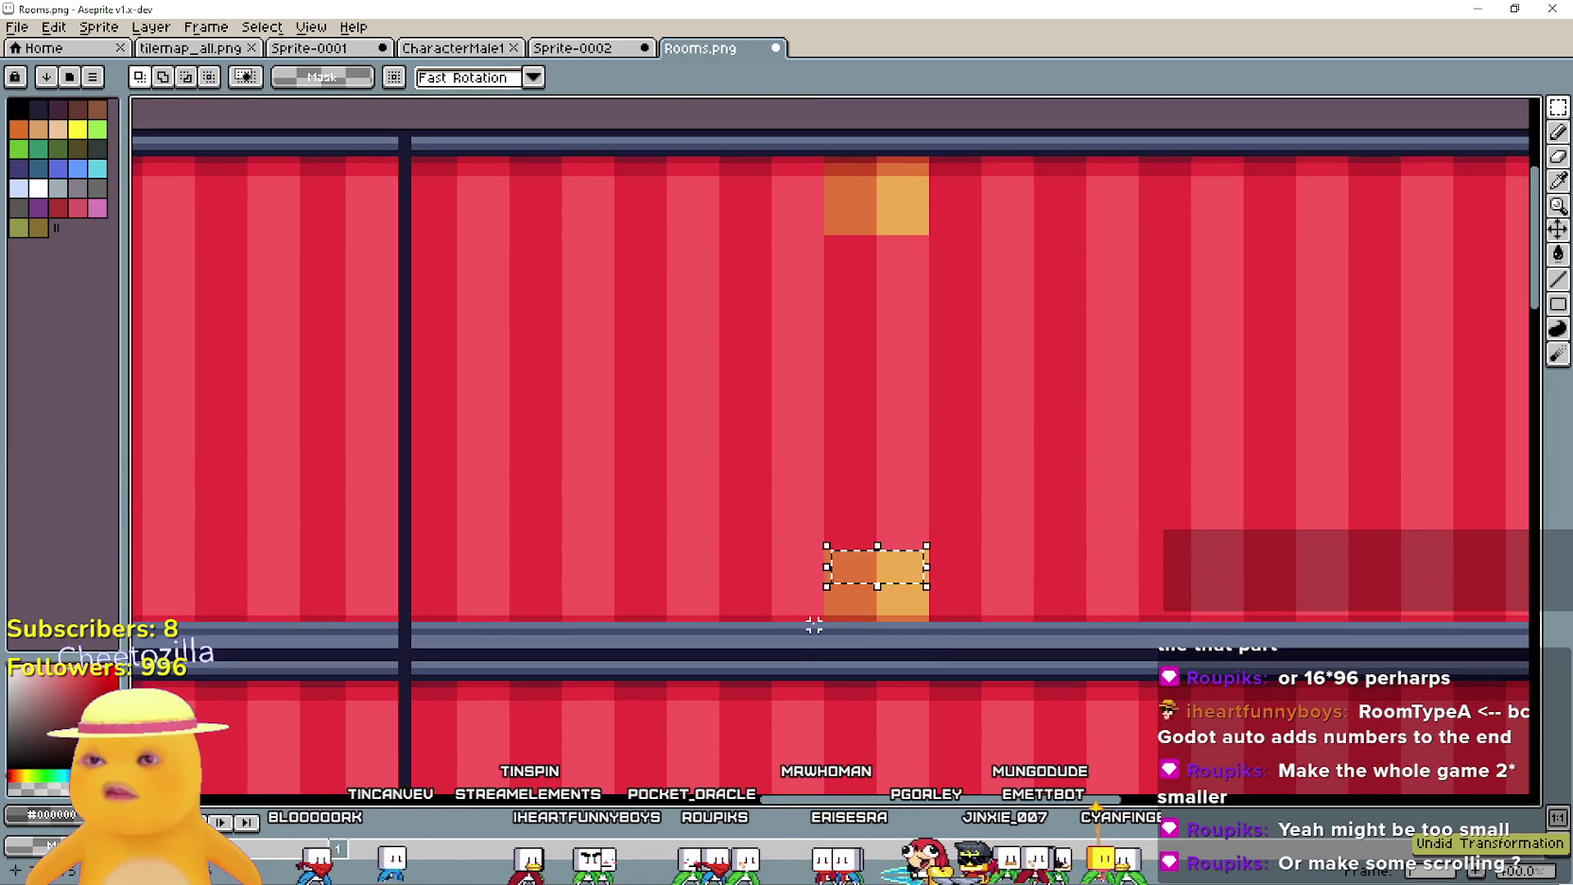
{"action": "left_click", "coordinate": [838, 579]}
{"action": "left_click_drag", "start_coordinate": [821, 543], "coordinate": [975, 656]}
{"action": "left_click", "coordinate": [924, 559]}
{"action": "scroll", "coordinate": [925, 559], "scroll_direction": "up", "scroll_amount": 1}
{"action": "mouse_move", "coordinate": [924, 547]}
{"action": "left_mouse_down"}
{"action": "mouse_move", "coordinate": [747, 601]}
{"action": "mouse_move", "coordinate": [779, 607]}
{"action": "mouse_move", "coordinate": [770, 618]}
{"action": "left_mouse_up"}
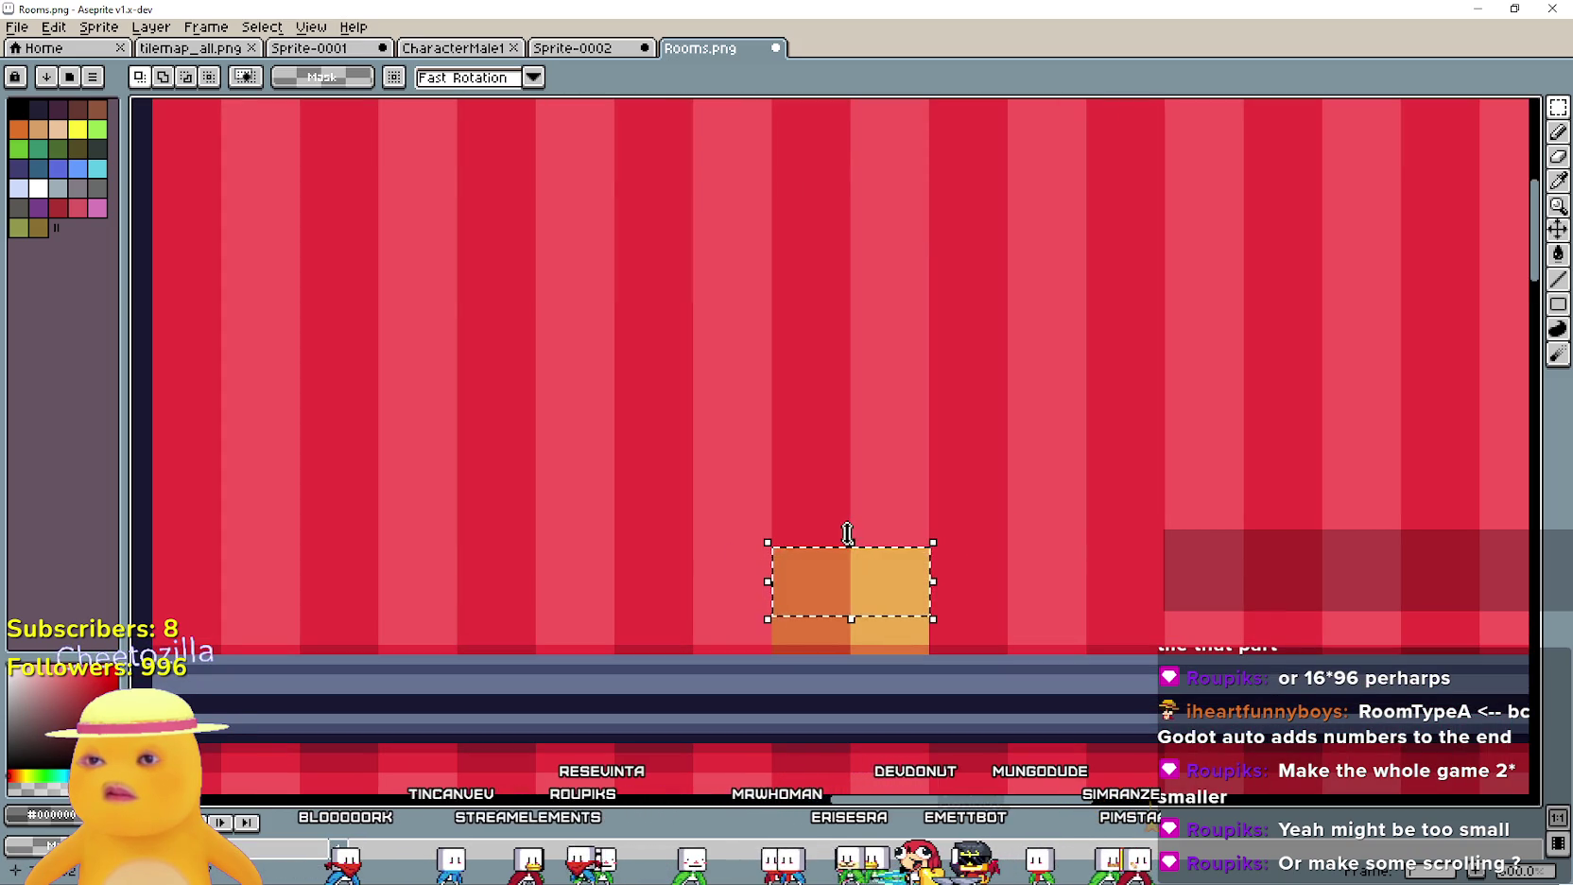
{"action": "scroll", "coordinate": [843, 526], "scroll_direction": "down", "scroll_amount": 1}
{"action": "left_click_drag", "start_coordinate": [864, 541], "coordinate": [885, 232]}
{"action": "key", "text": "Return"}
{"action": "left_click", "coordinate": [1116, 330]}
Recentre the view and select the whole top room area
{"action": "scroll", "coordinate": [1116, 330], "scroll_direction": "down", "scroll_amount": 1}
{"action": "left_click_drag", "start_coordinate": [1116, 330], "coordinate": [1010, 365]}
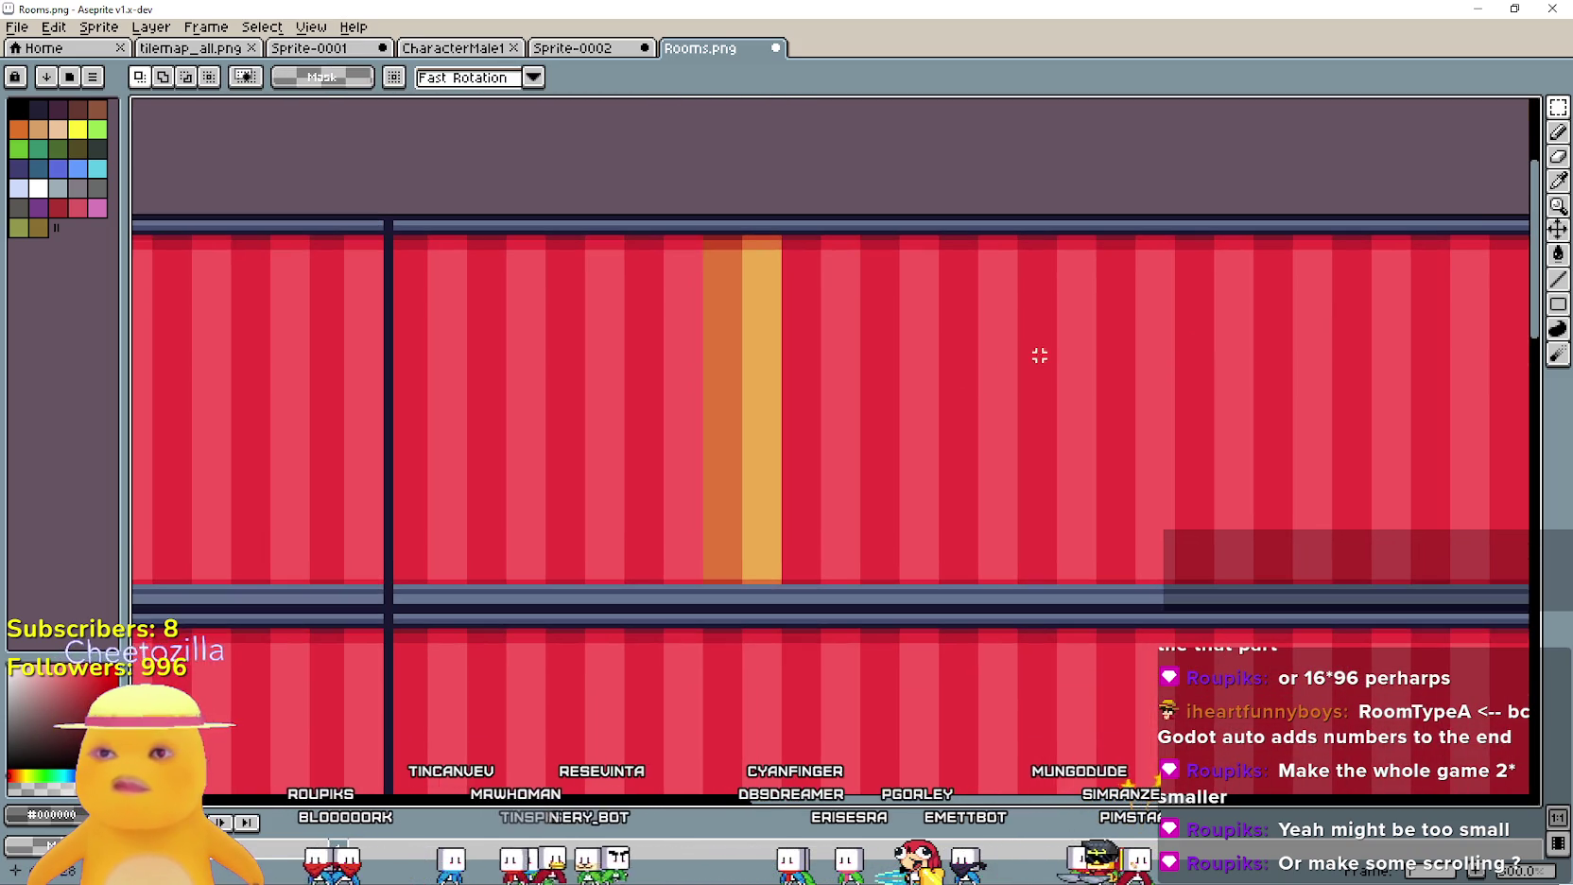
{"action": "mouse_move", "coordinate": [1562, 120]}
{"action": "scroll", "coordinate": [688, 316], "scroll_direction": "down", "scroll_amount": 1}
{"action": "left_click_drag", "start_coordinate": [606, 239], "coordinate": [1373, 482]}
{"action": "scroll", "coordinate": [307, 260], "scroll_direction": "up", "scroll_amount": 3}
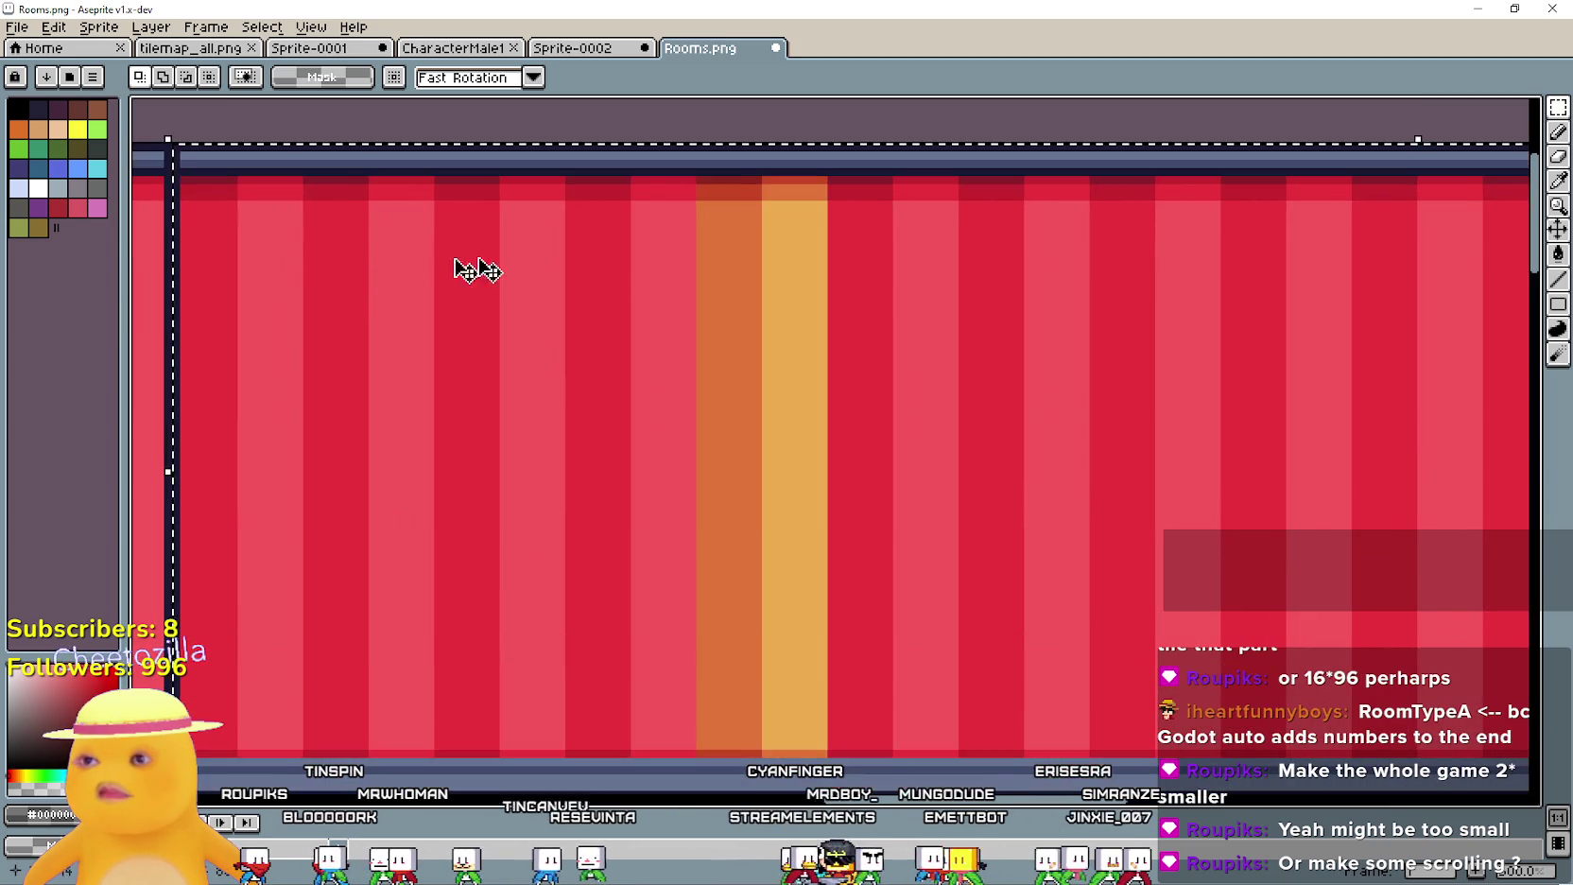
Recolour the room's dark red, pink and crimson stripes to orange, light orange and dark orange
{"action": "scroll", "coordinate": [738, 269], "scroll_direction": "up", "scroll_amount": 1}
{"action": "left_click", "coordinate": [1559, 180]}
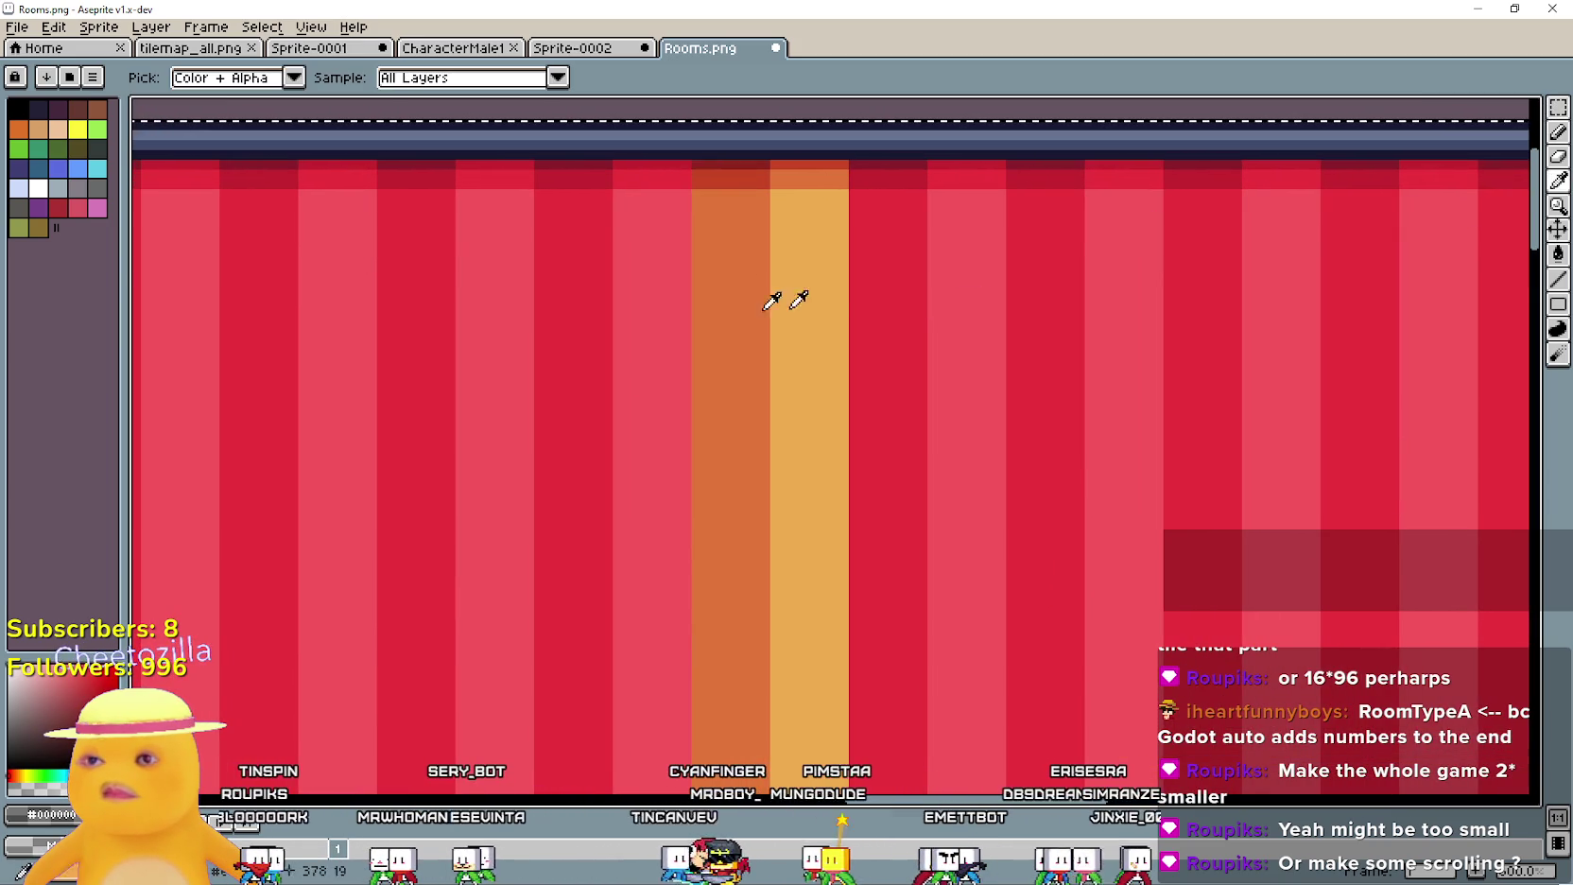
{"action": "left_click", "coordinate": [1558, 255]}
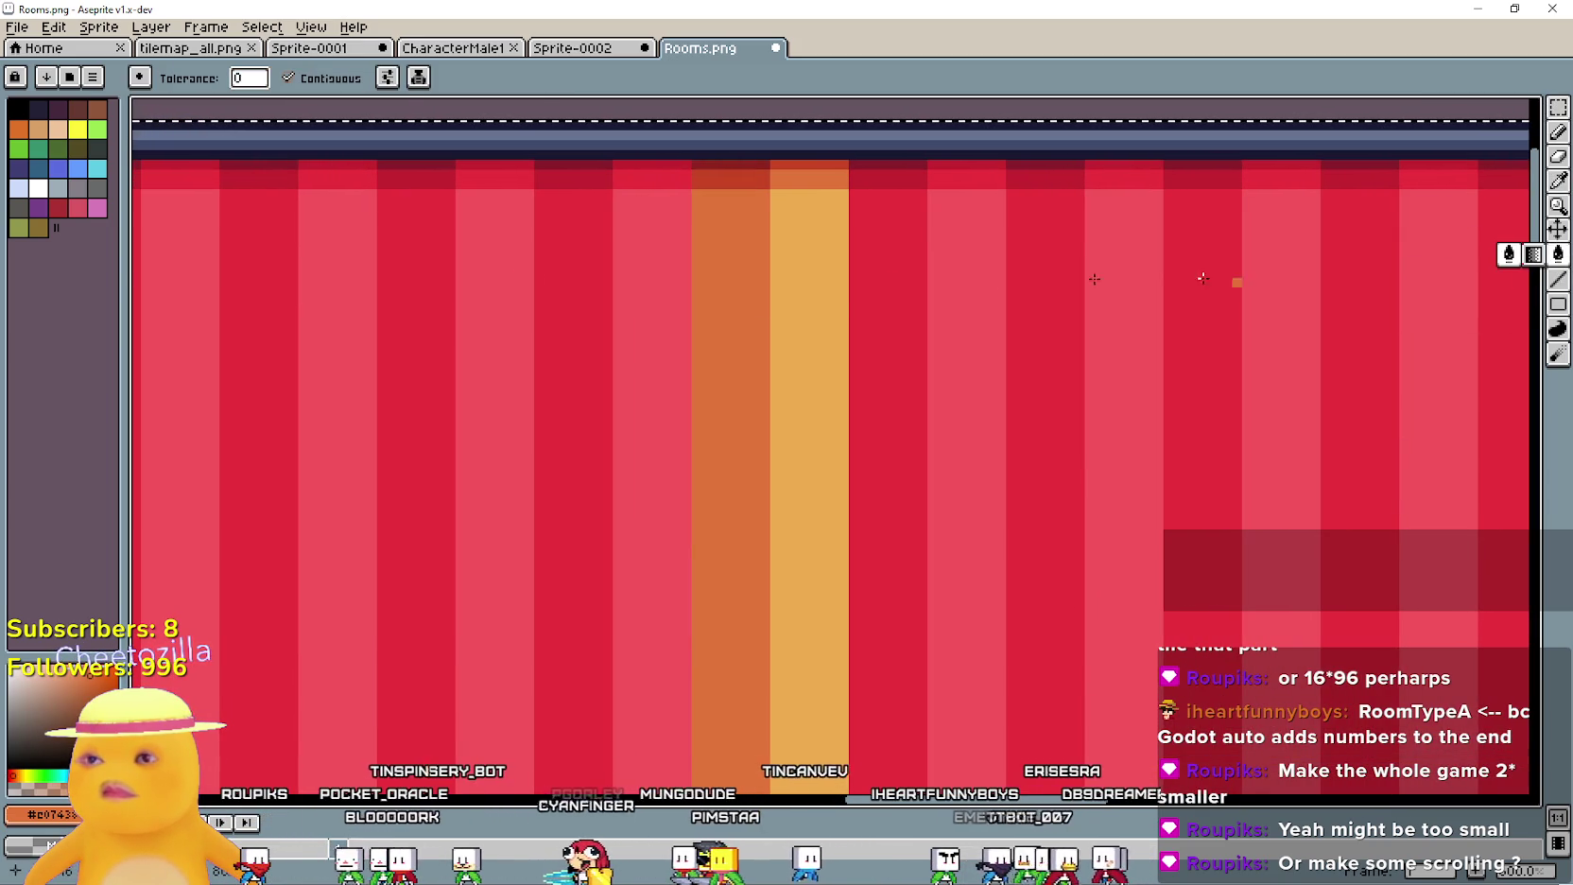
{"action": "left_click", "coordinate": [558, 270]}
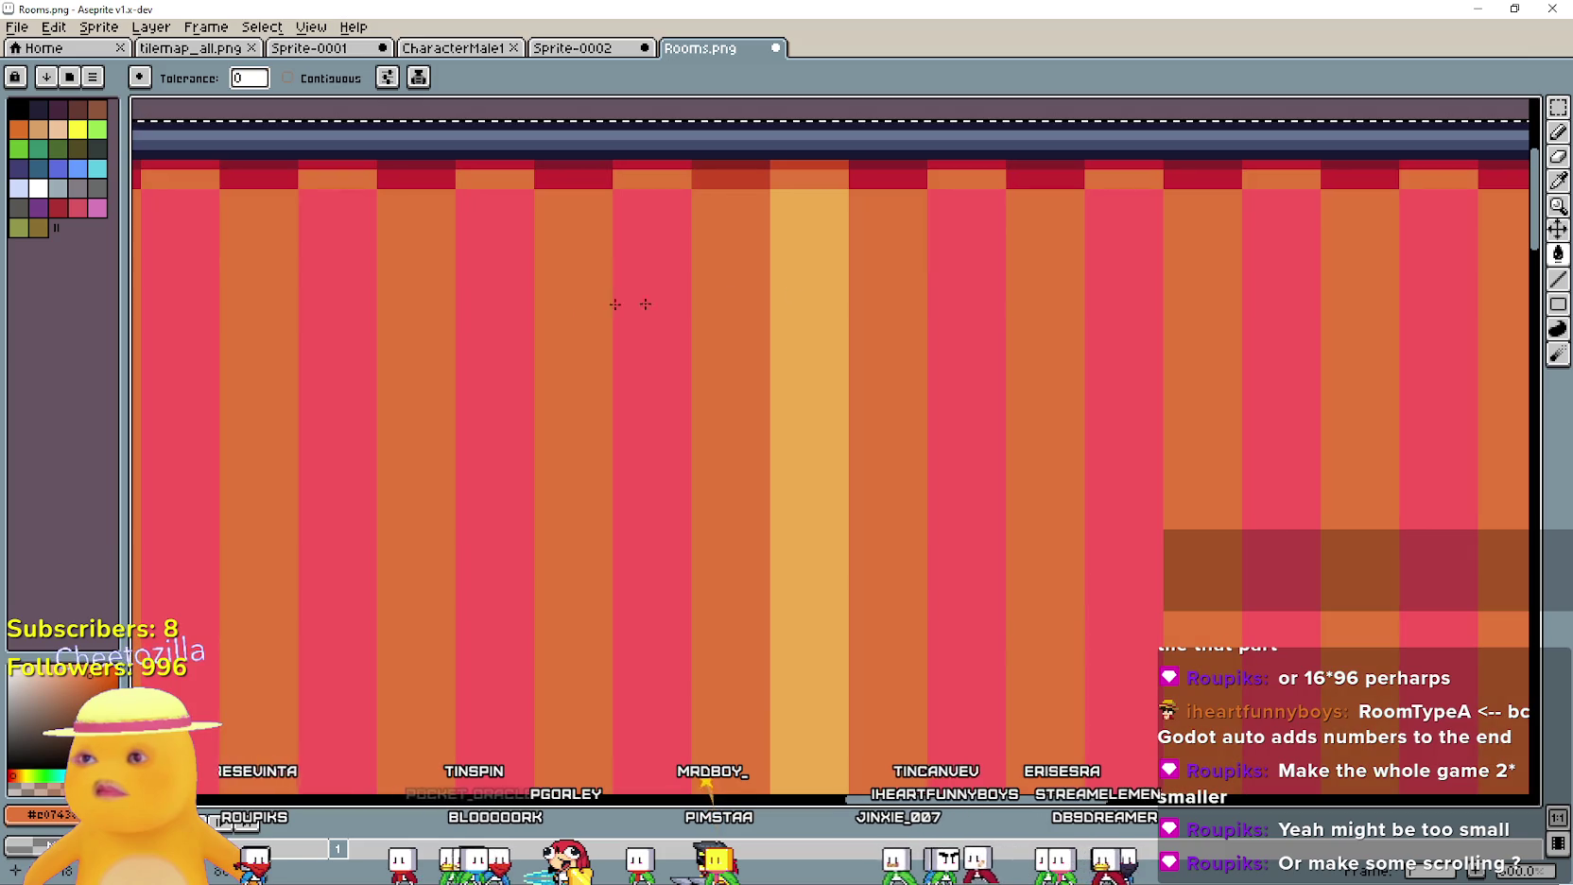
{"action": "left_click", "coordinate": [1559, 181]}
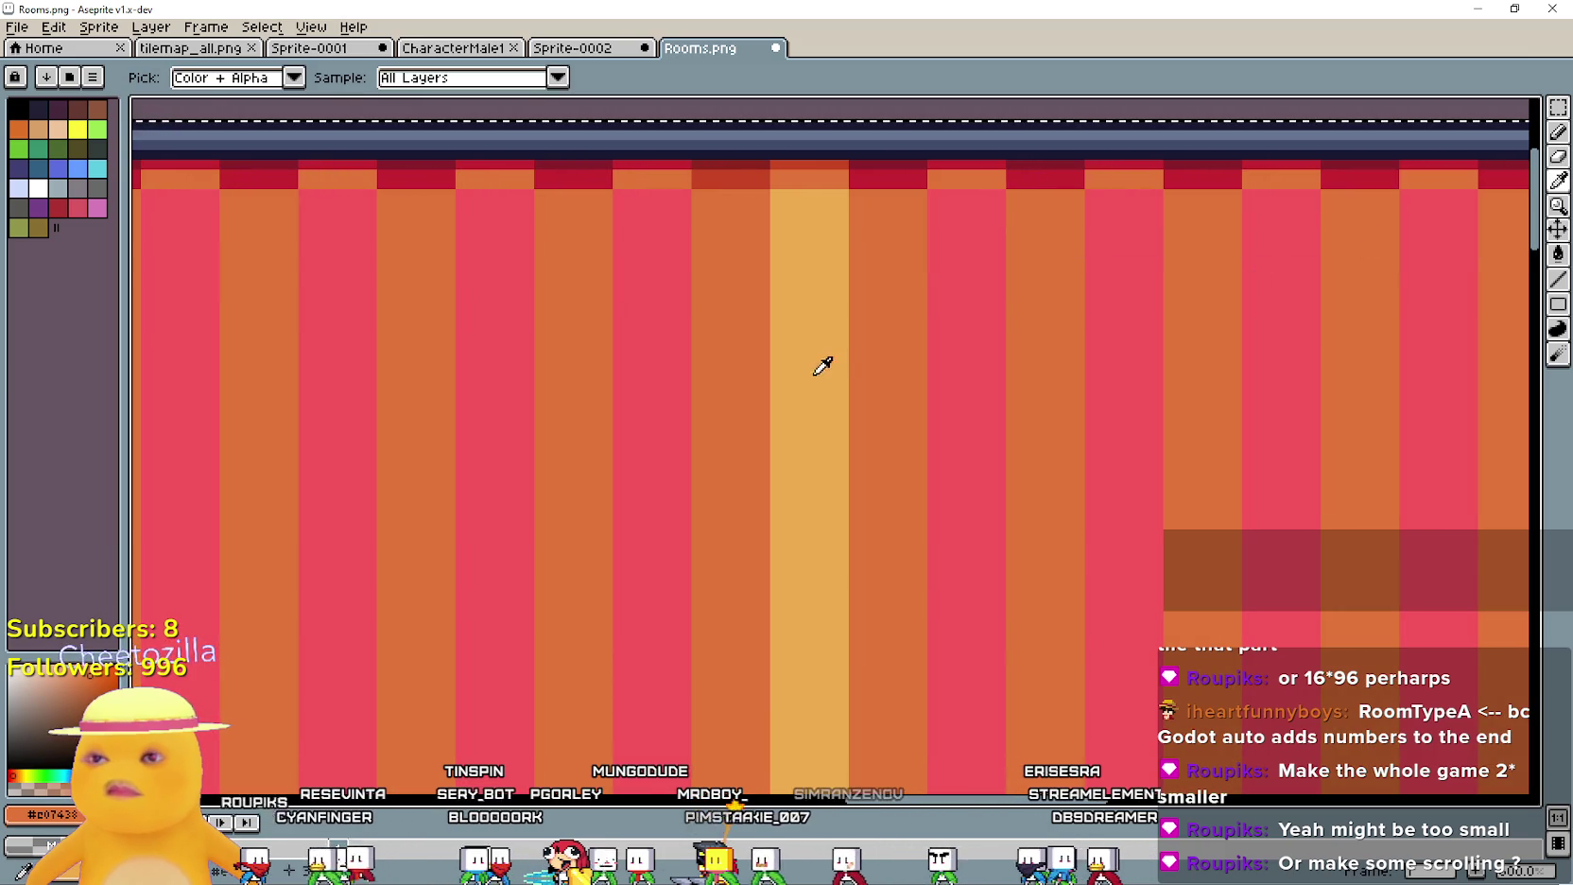
{"action": "key", "text": "g"}
{"action": "left_click", "coordinate": [653, 307]}
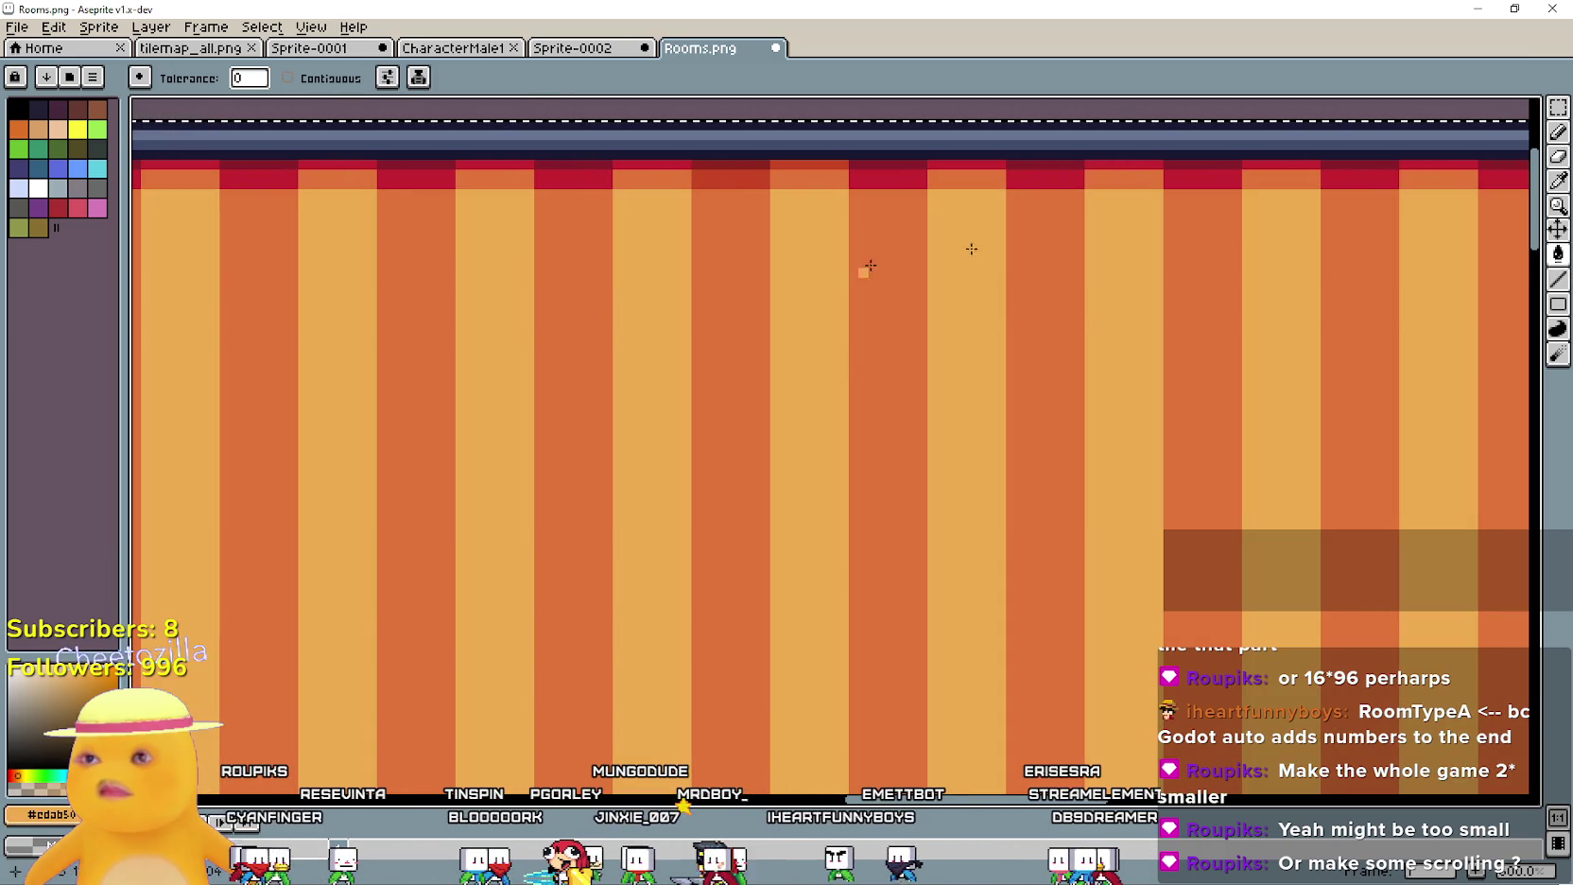
{"action": "left_click", "coordinate": [1561, 188]}
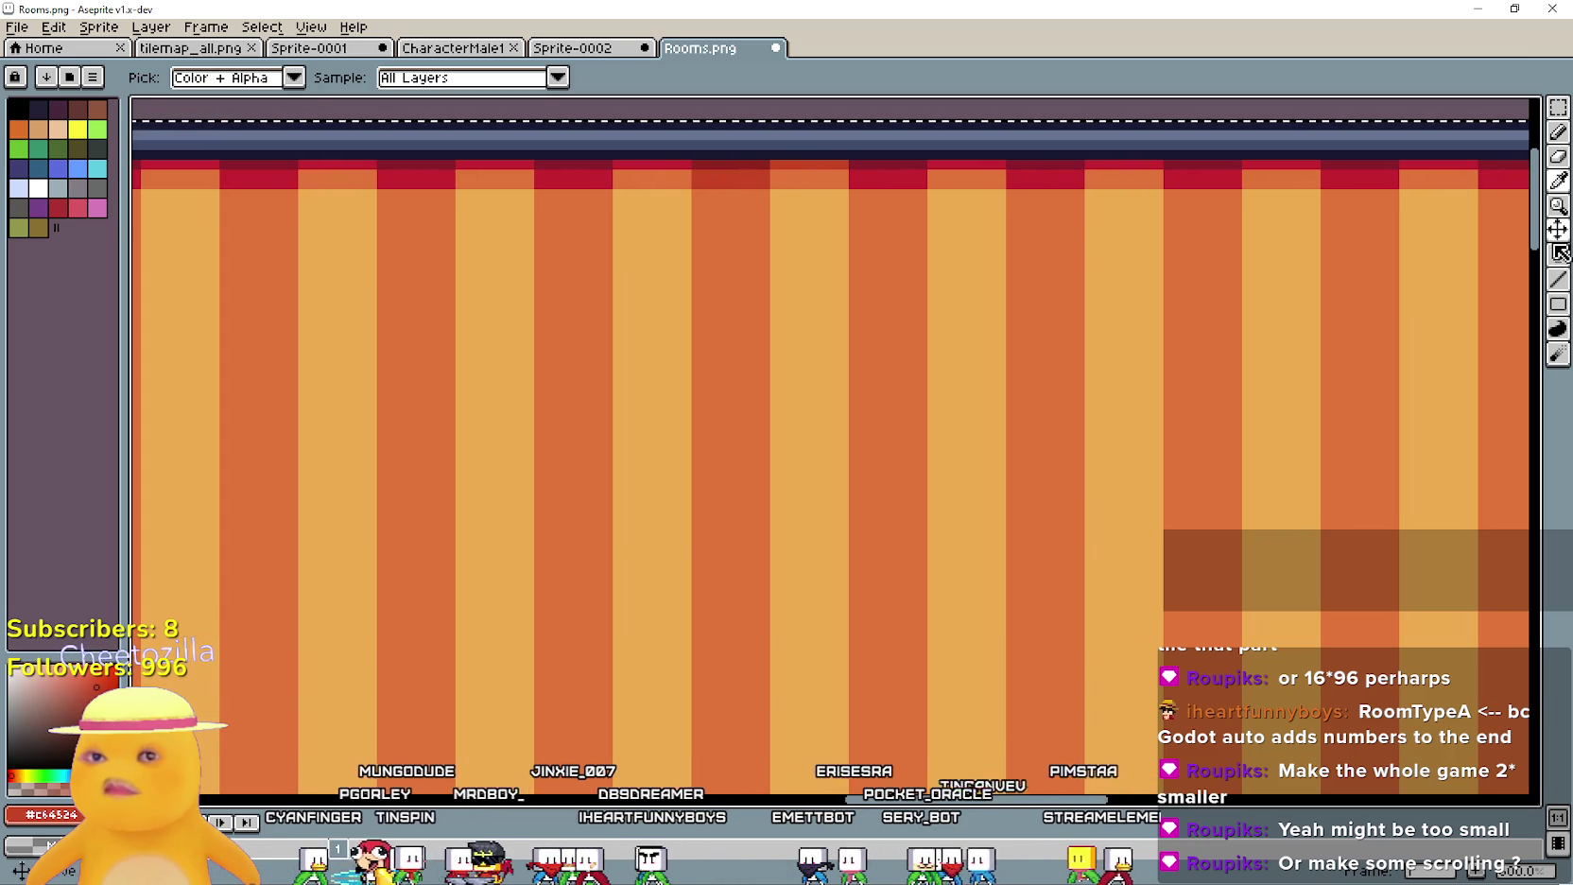
{"action": "left_click", "coordinate": [1558, 253]}
{"action": "left_click", "coordinate": [880, 176]}
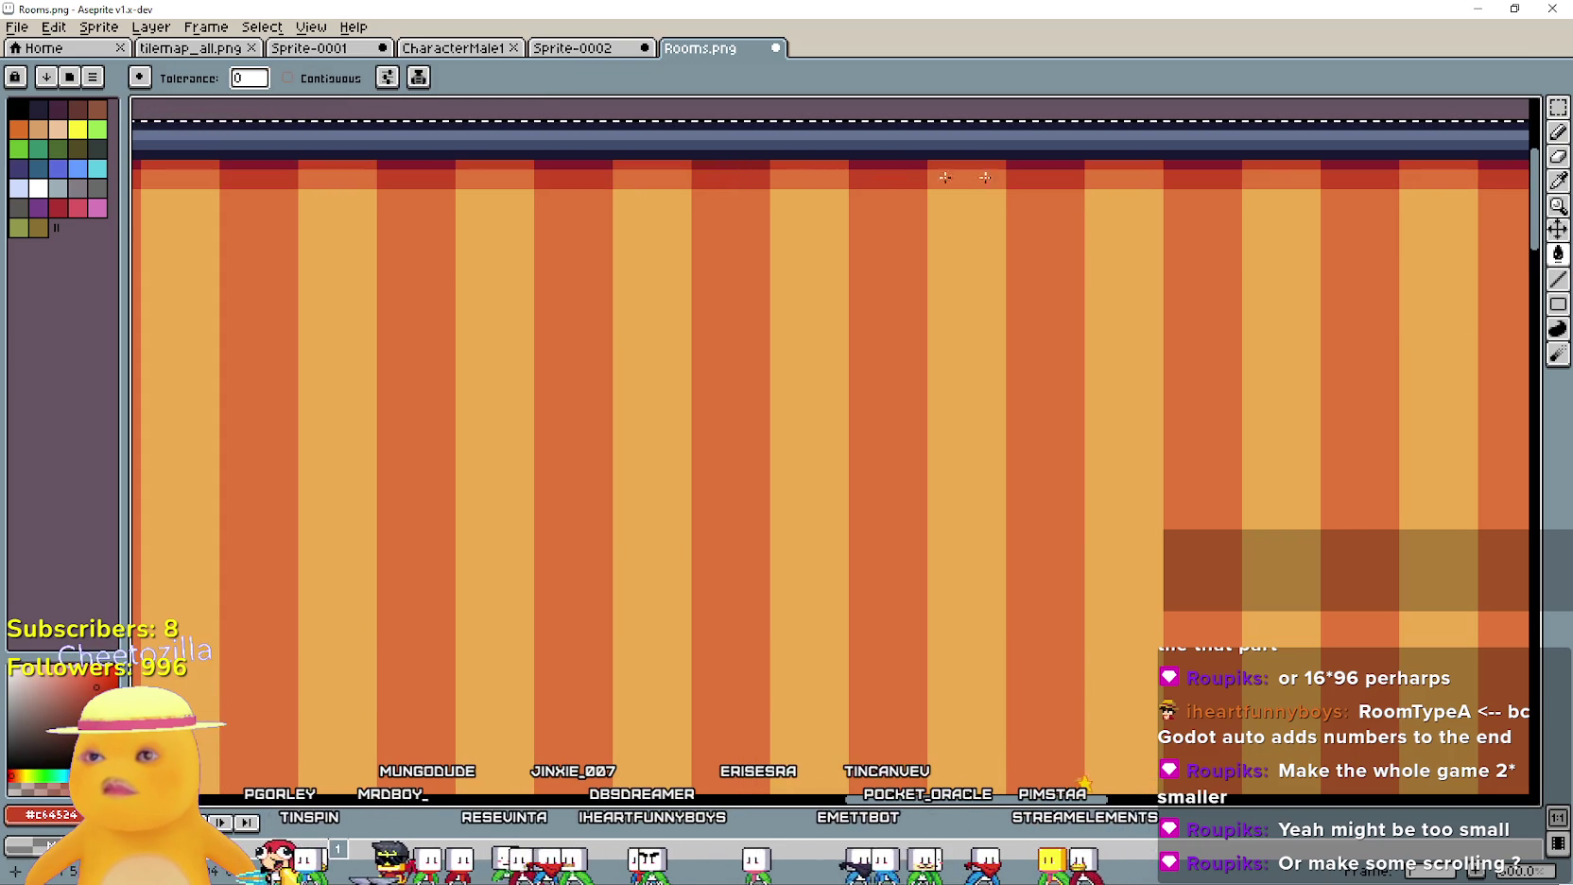
{"action": "left_click", "coordinate": [1560, 180]}
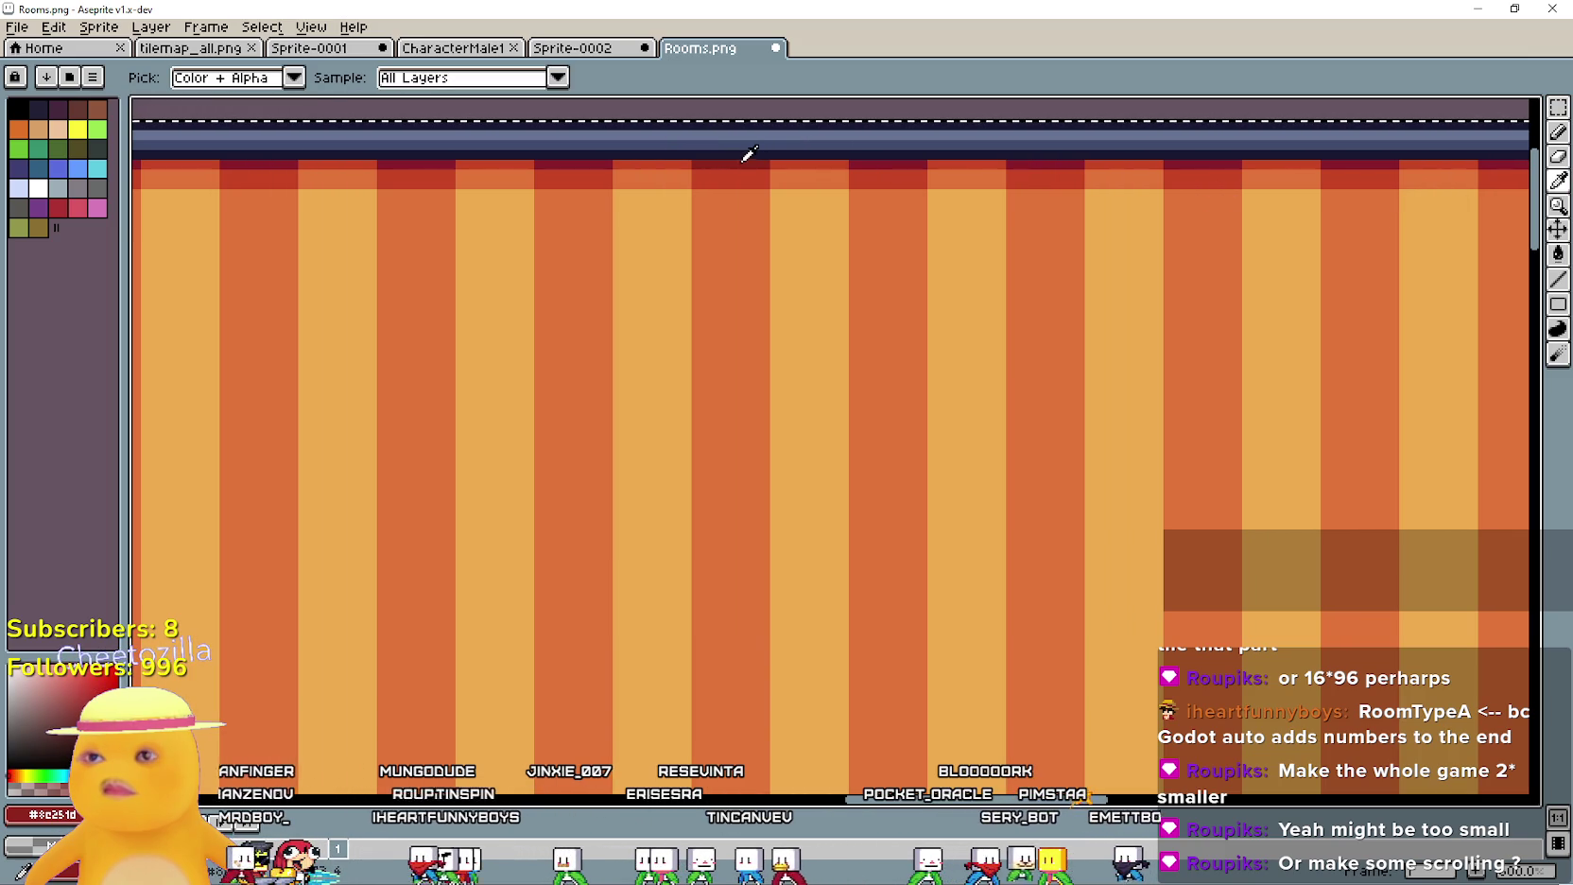
{"action": "left_click", "coordinate": [1558, 253]}
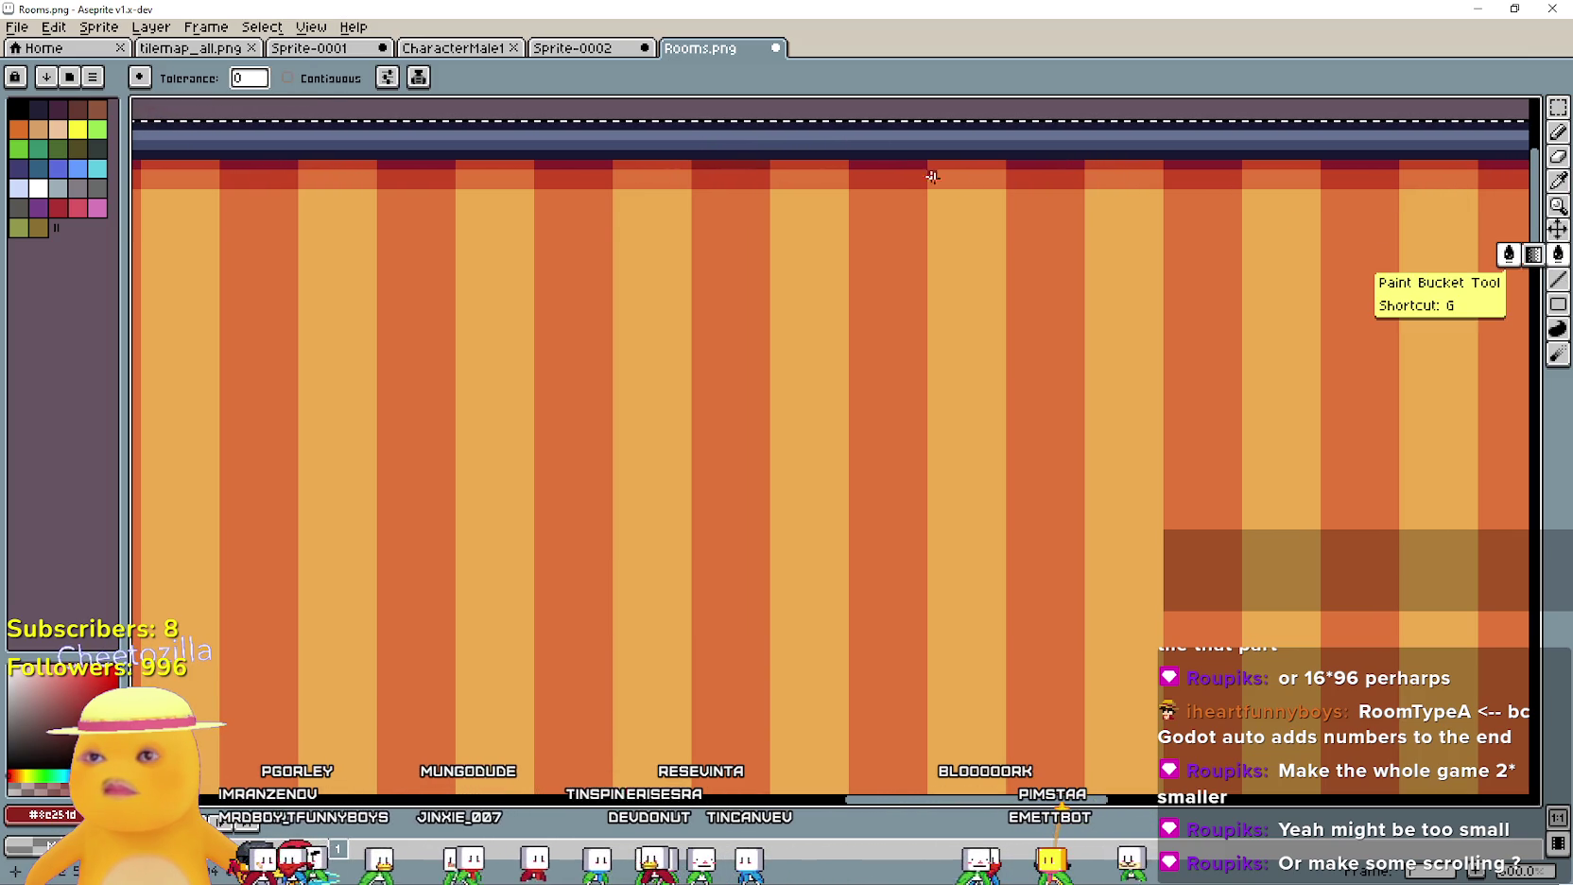
Save Rooms.png and switch back to the Godot editor
{"action": "scroll", "coordinate": [850, 291], "scroll_direction": "down", "scroll_amount": 3}
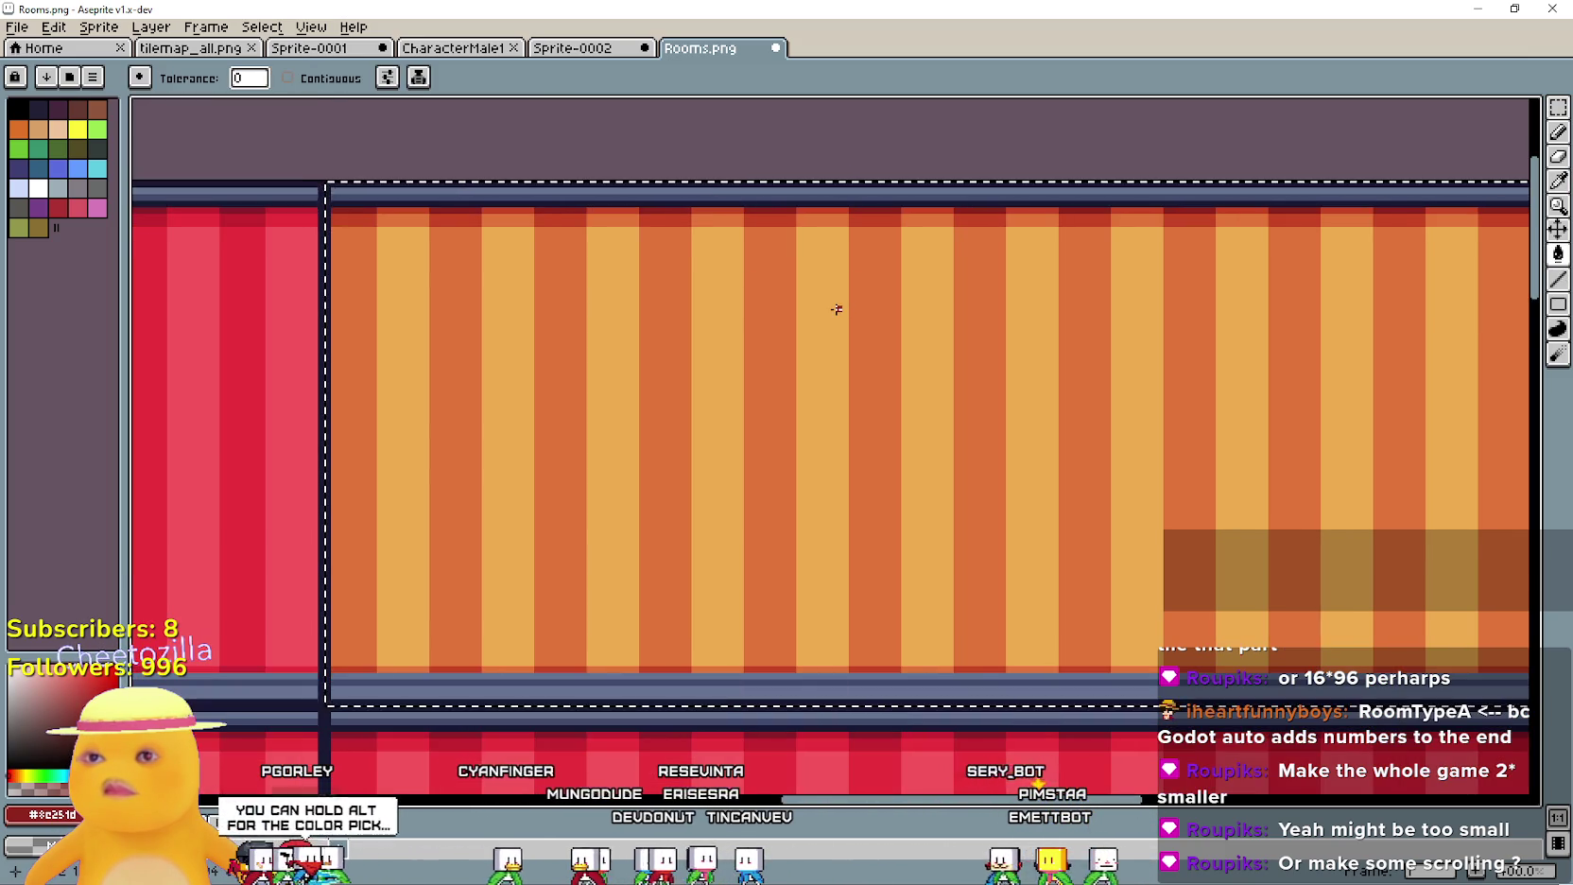
{"action": "scroll", "coordinate": [771, 235], "scroll_direction": "up", "scroll_amount": 2}
{"action": "scroll", "coordinate": [761, 236], "scroll_direction": "down", "scroll_amount": 2}
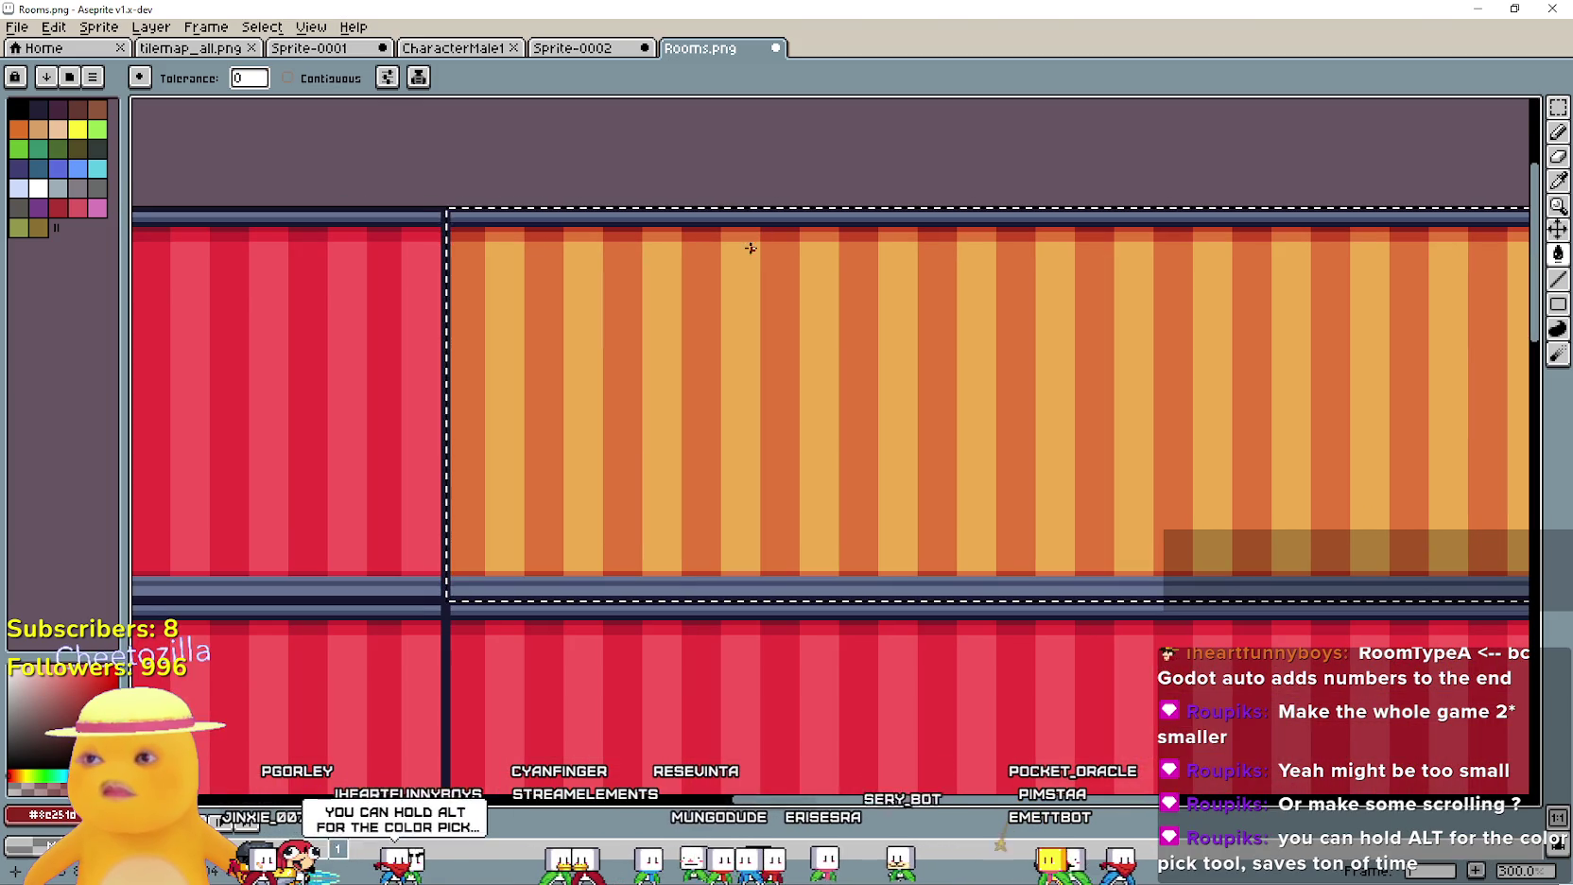
{"action": "scroll", "coordinate": [936, 399], "scroll_direction": "down", "scroll_amount": 1}
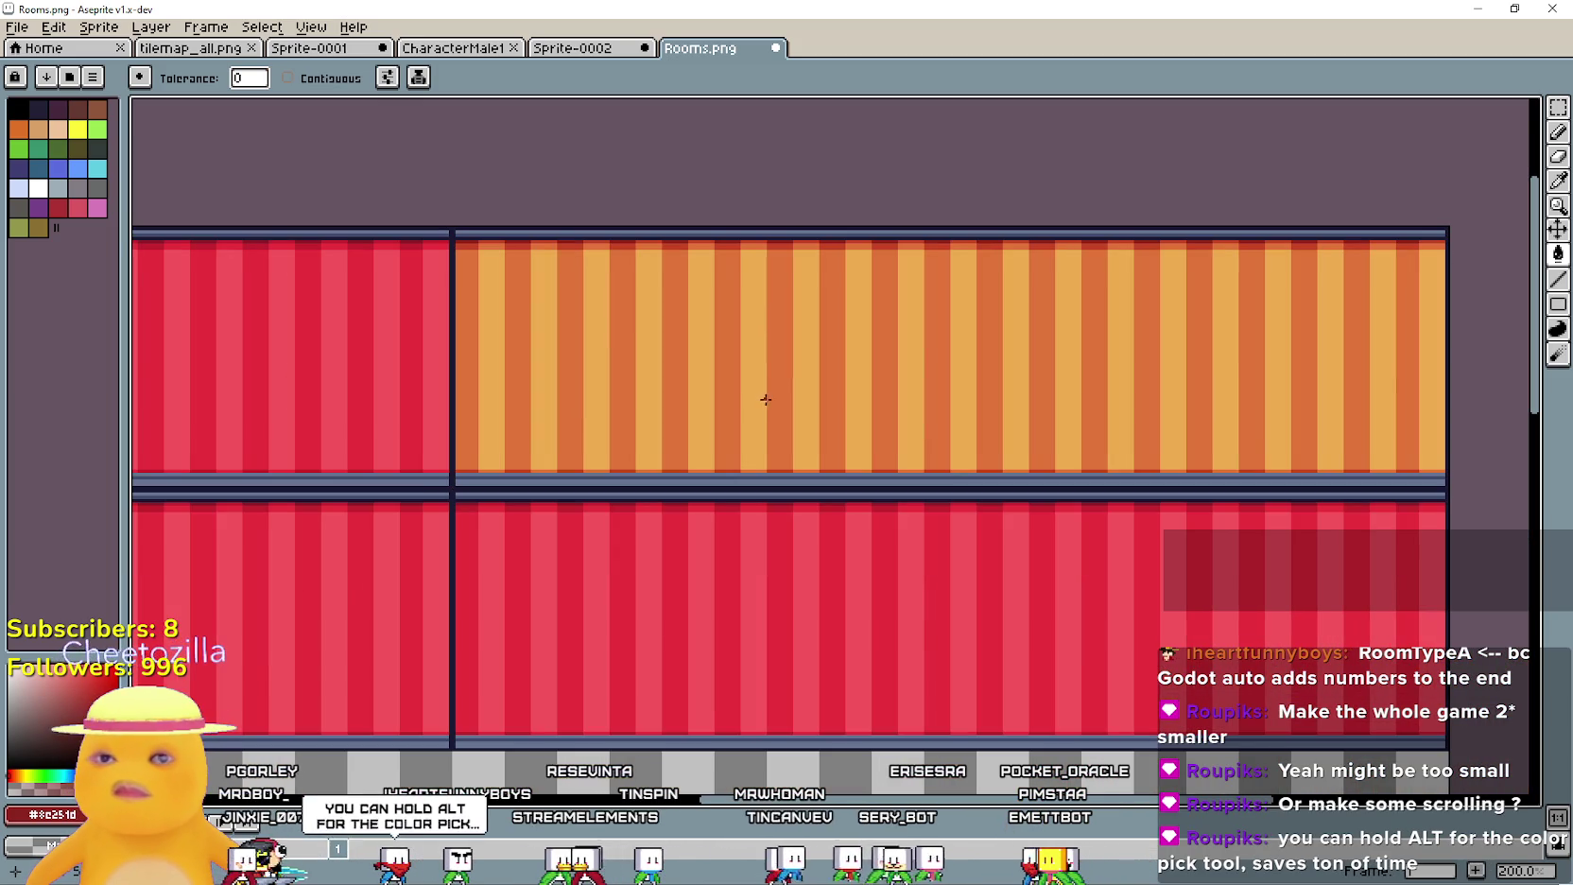
{"action": "left_click_drag", "start_coordinate": [671, 285], "coordinate": [823, 243]}
{"action": "key", "text": "ctrl+s"}
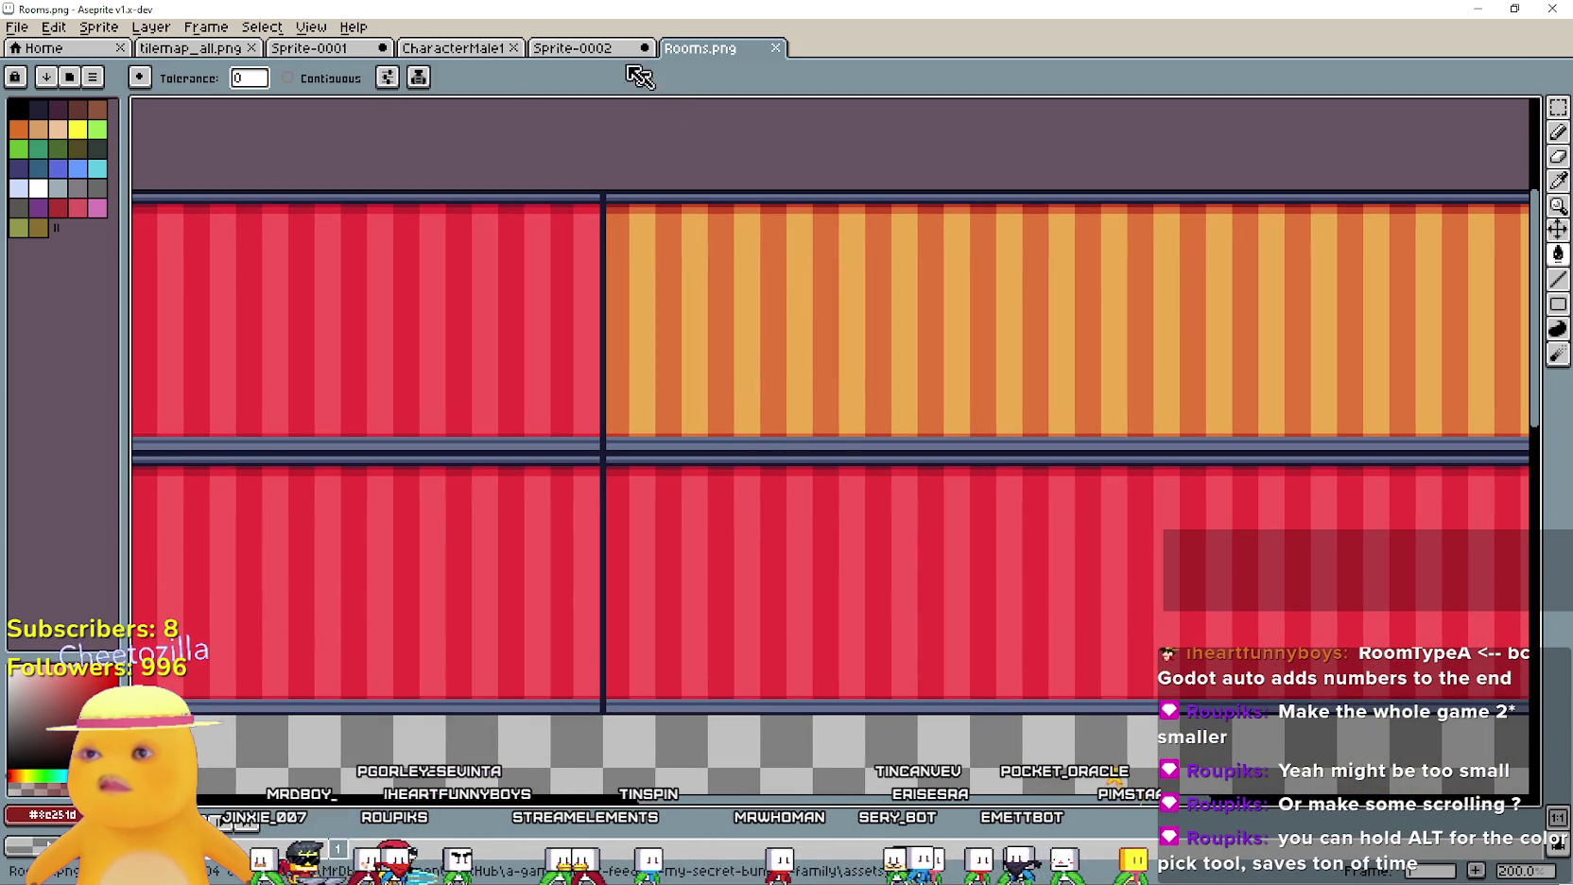
{"action": "key", "text": "alt+Tab"}
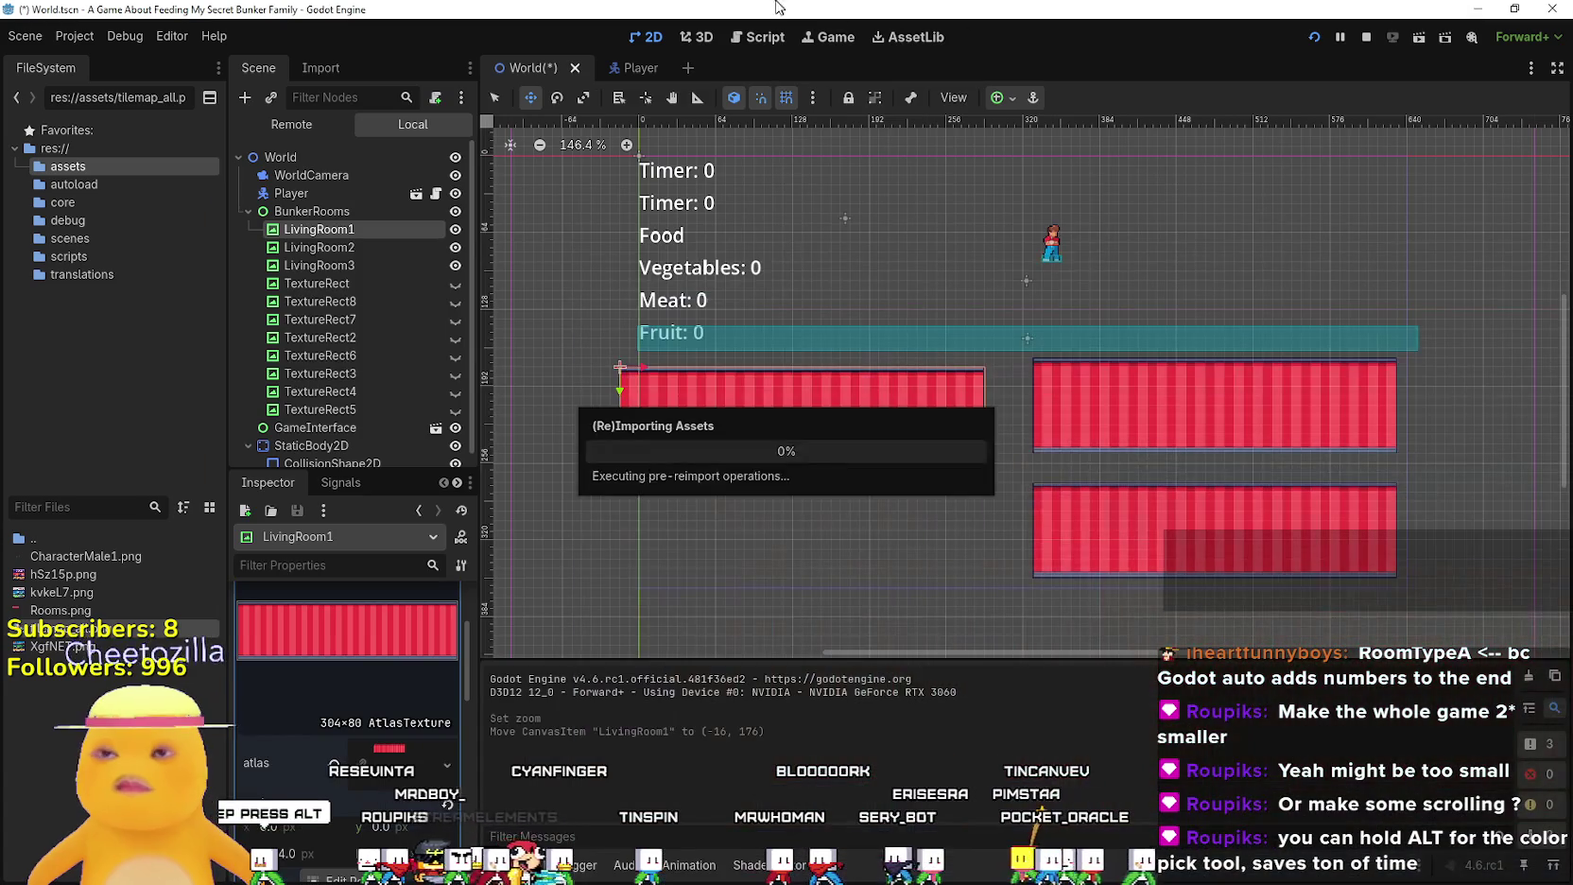
Duplicate LivingRoom3 as LivingRoom4 and drag it below the left red room at (-16, 264)
{"action": "left_click", "coordinate": [347, 266]}
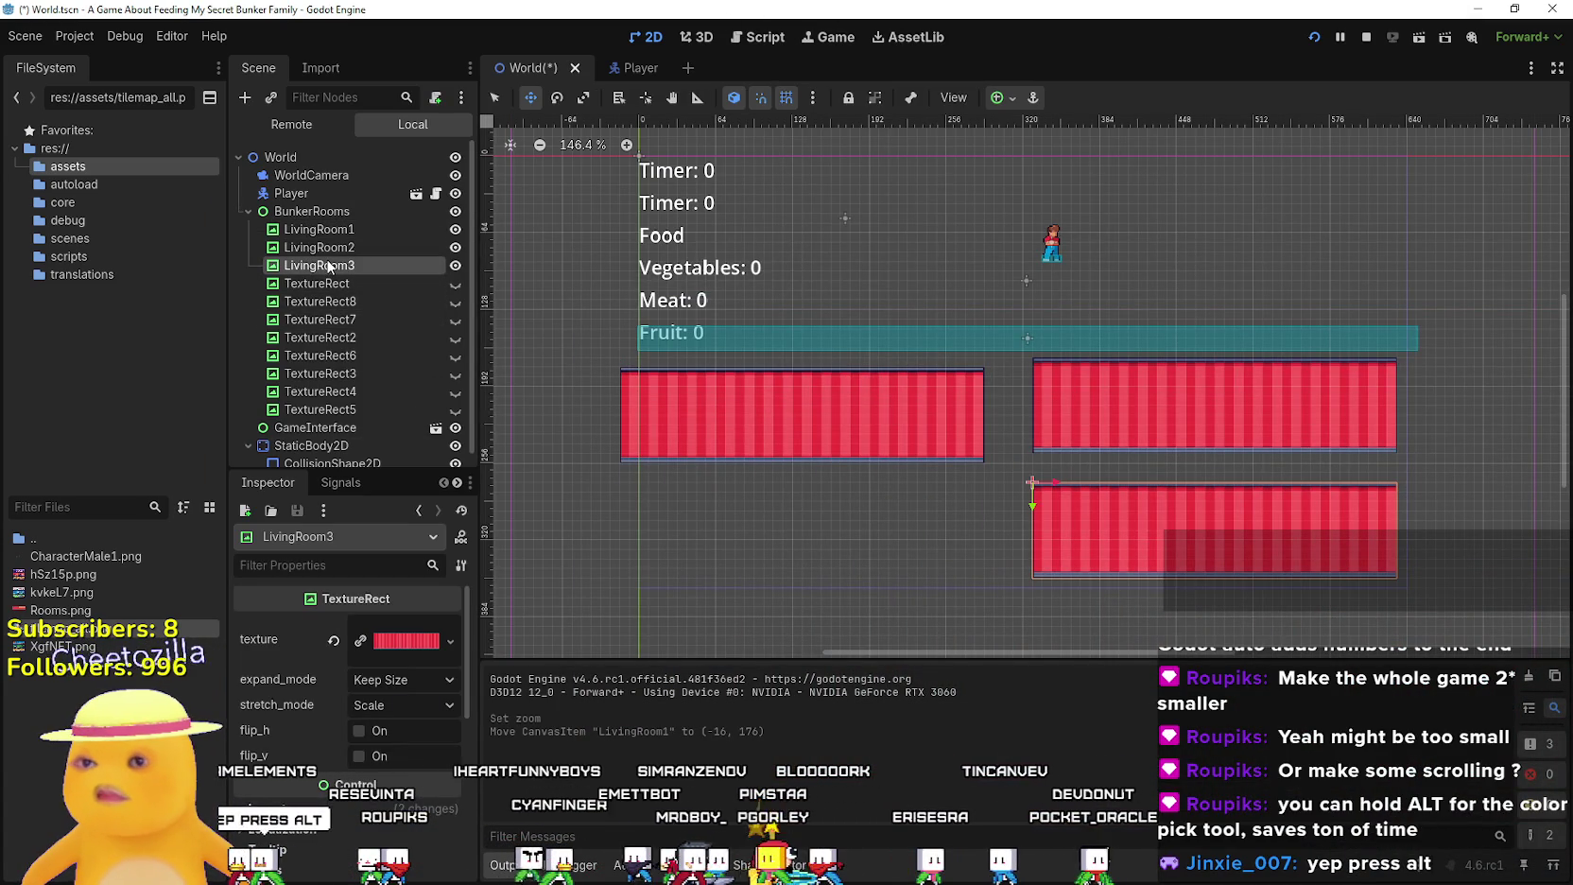
{"action": "key", "text": "ctrl+d"}
{"action": "left_click_drag", "start_coordinate": [1141, 534], "coordinate": [748, 519]}
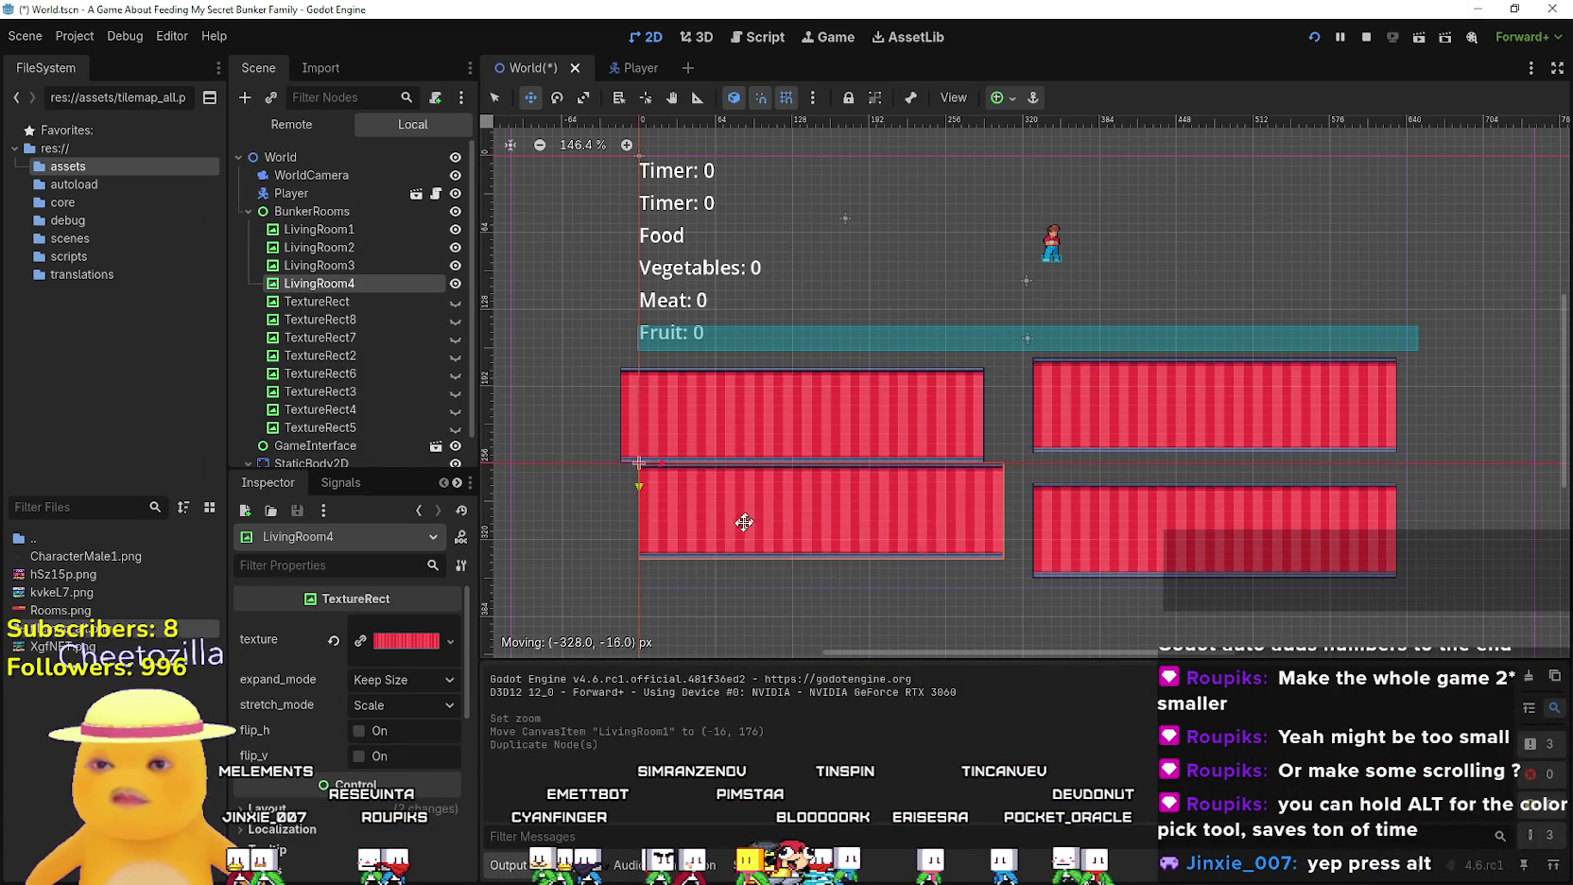
{"action": "left_click", "coordinate": [385, 646]}
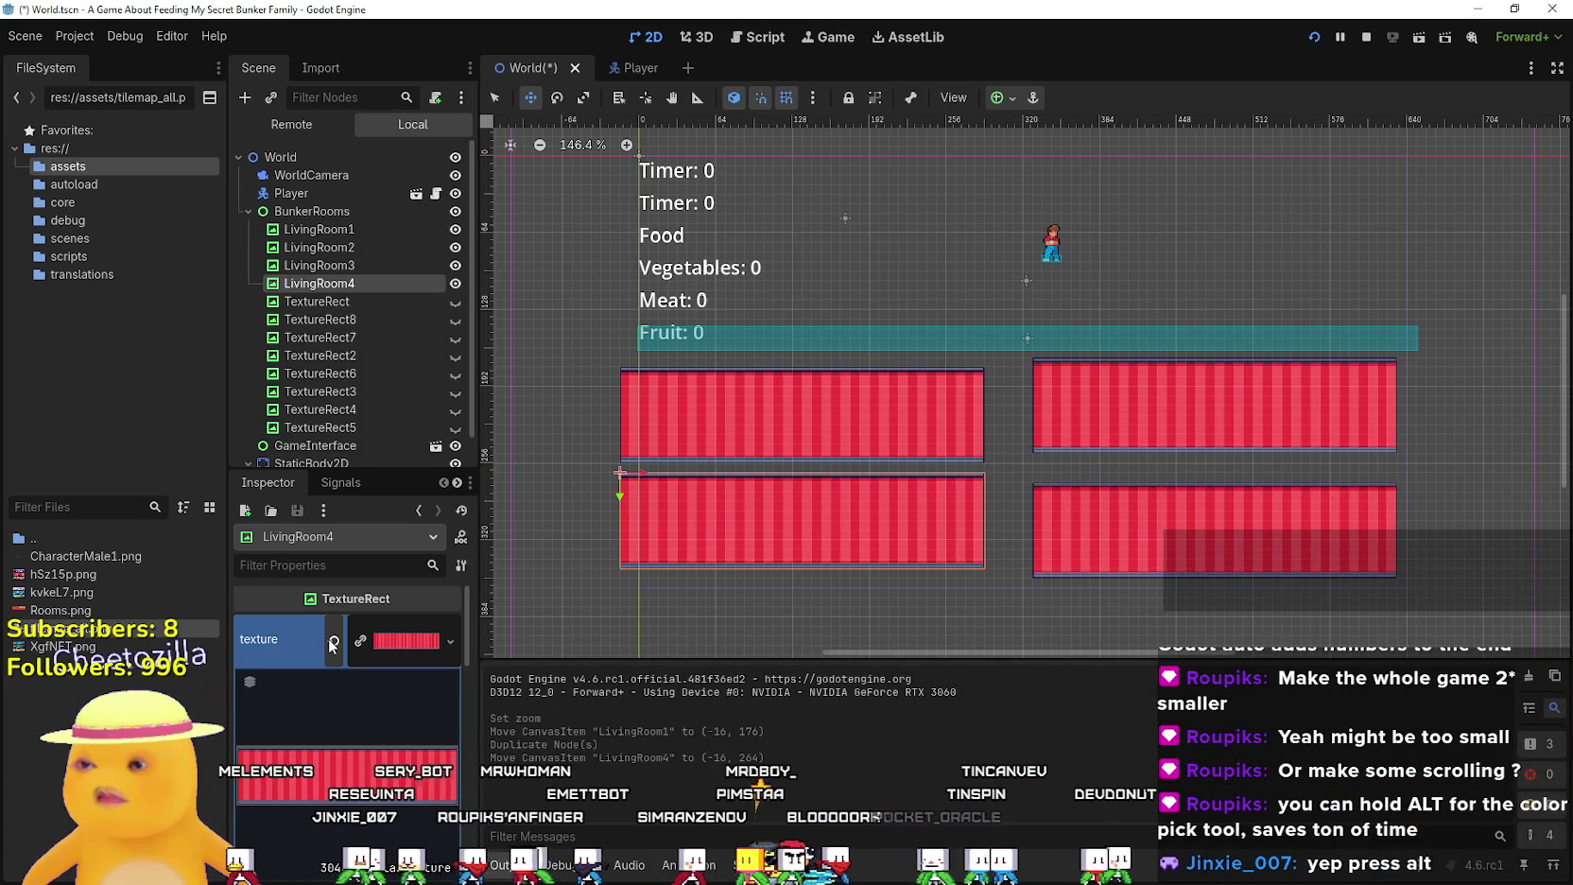
Replace LivingRoom4's texture with a new AtlasTexture using Rooms.png as its atlas
{"action": "left_click", "coordinate": [450, 641]}
{"action": "left_click", "coordinate": [368, 627]}
{"action": "left_click", "coordinate": [397, 640]}
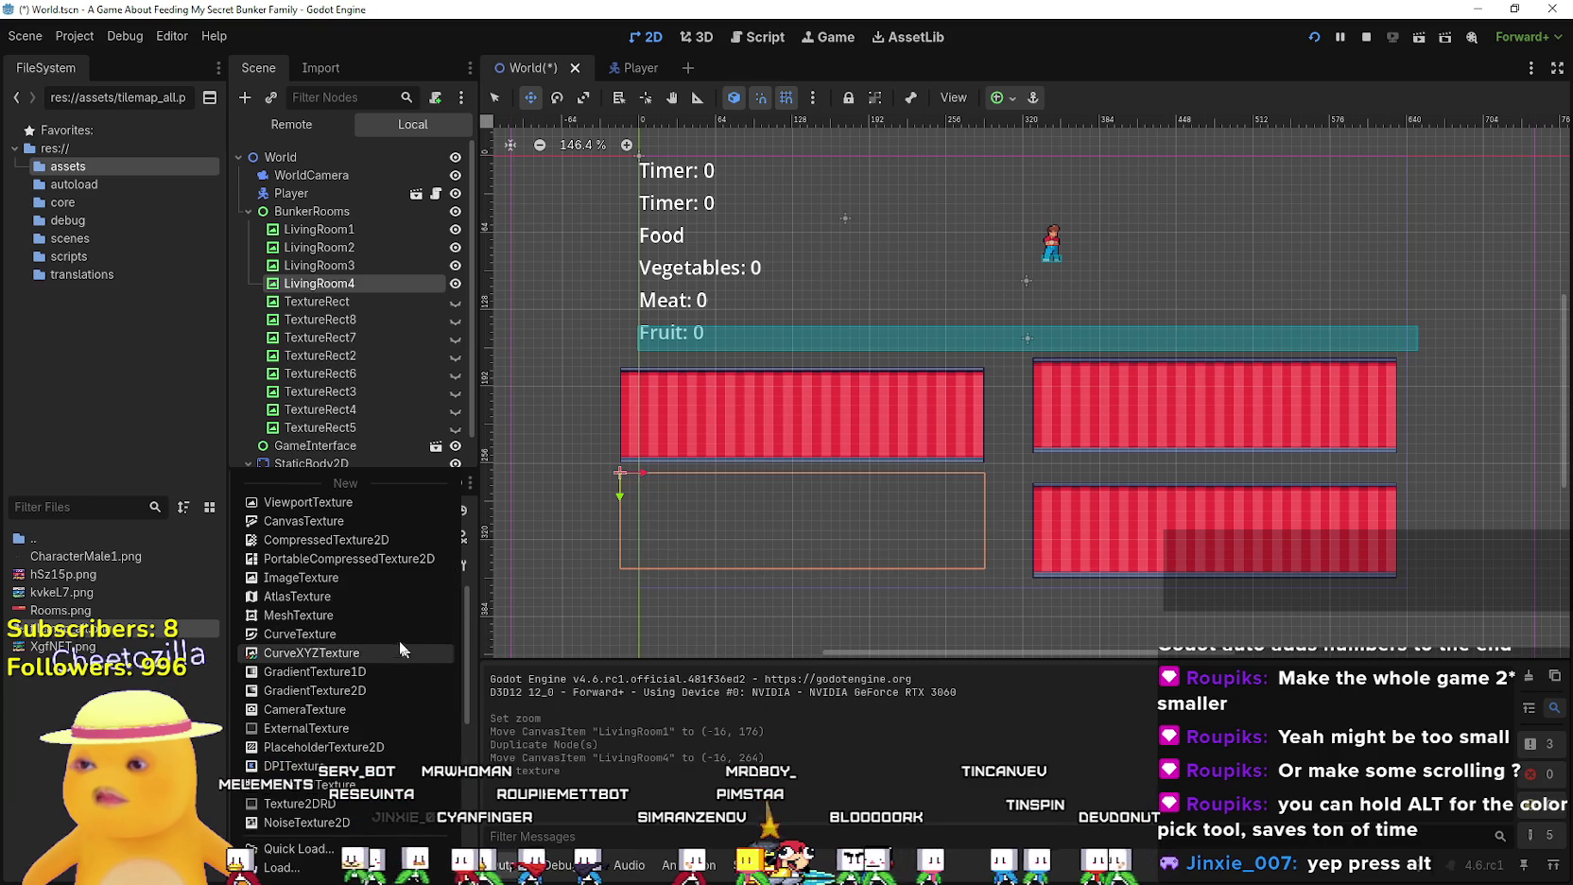
{"action": "left_click", "coordinate": [307, 595]}
{"action": "left_click", "coordinate": [347, 652]}
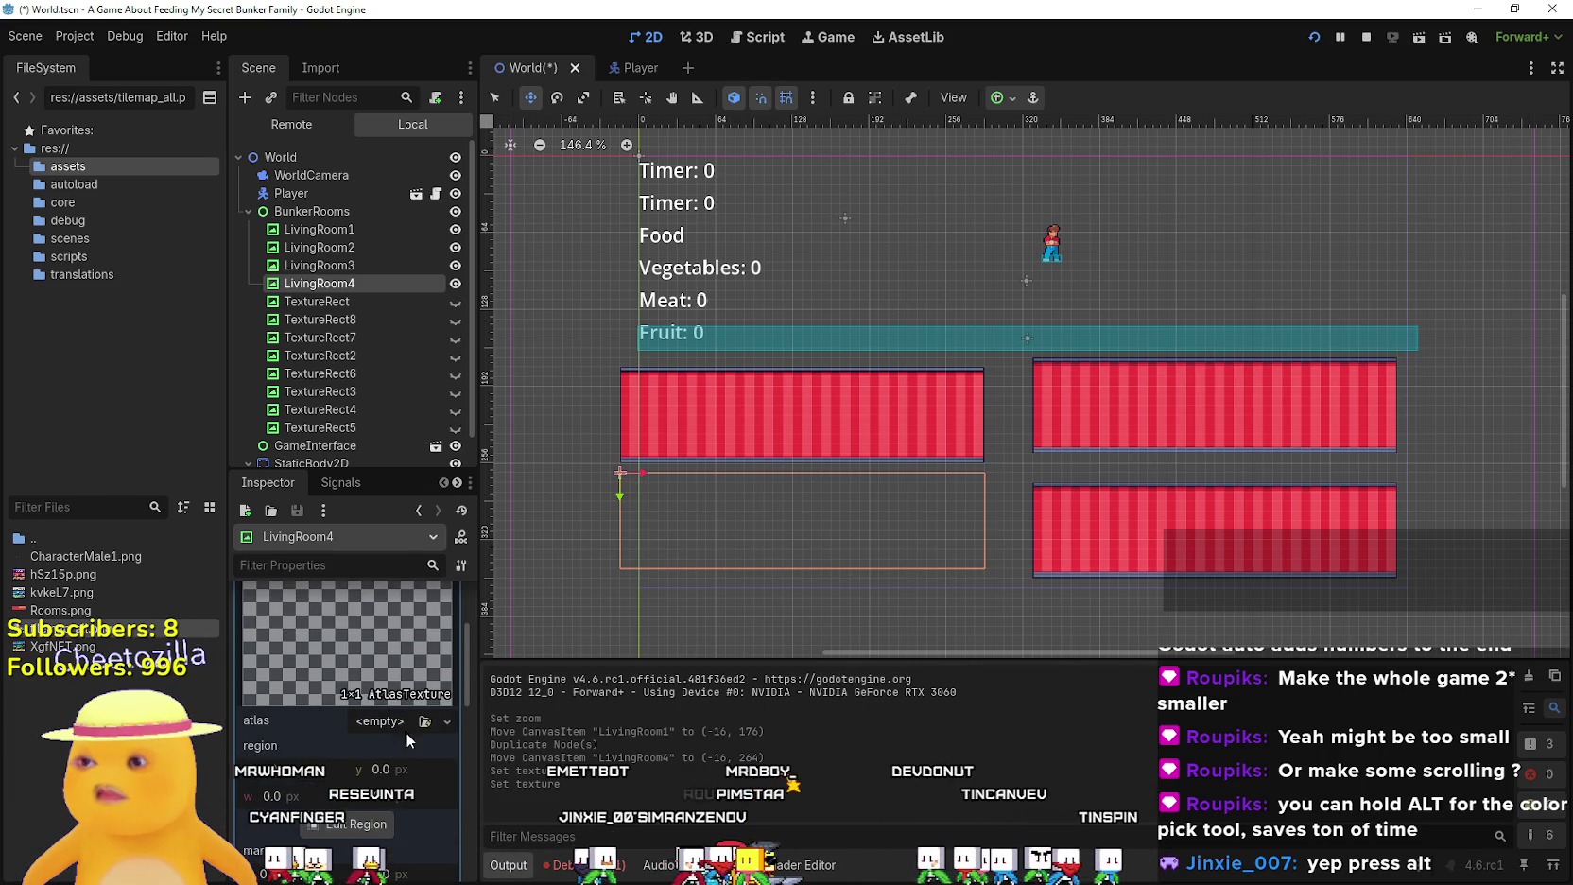
{"action": "left_click", "coordinate": [385, 728]}
{"action": "left_click", "coordinate": [378, 849]}
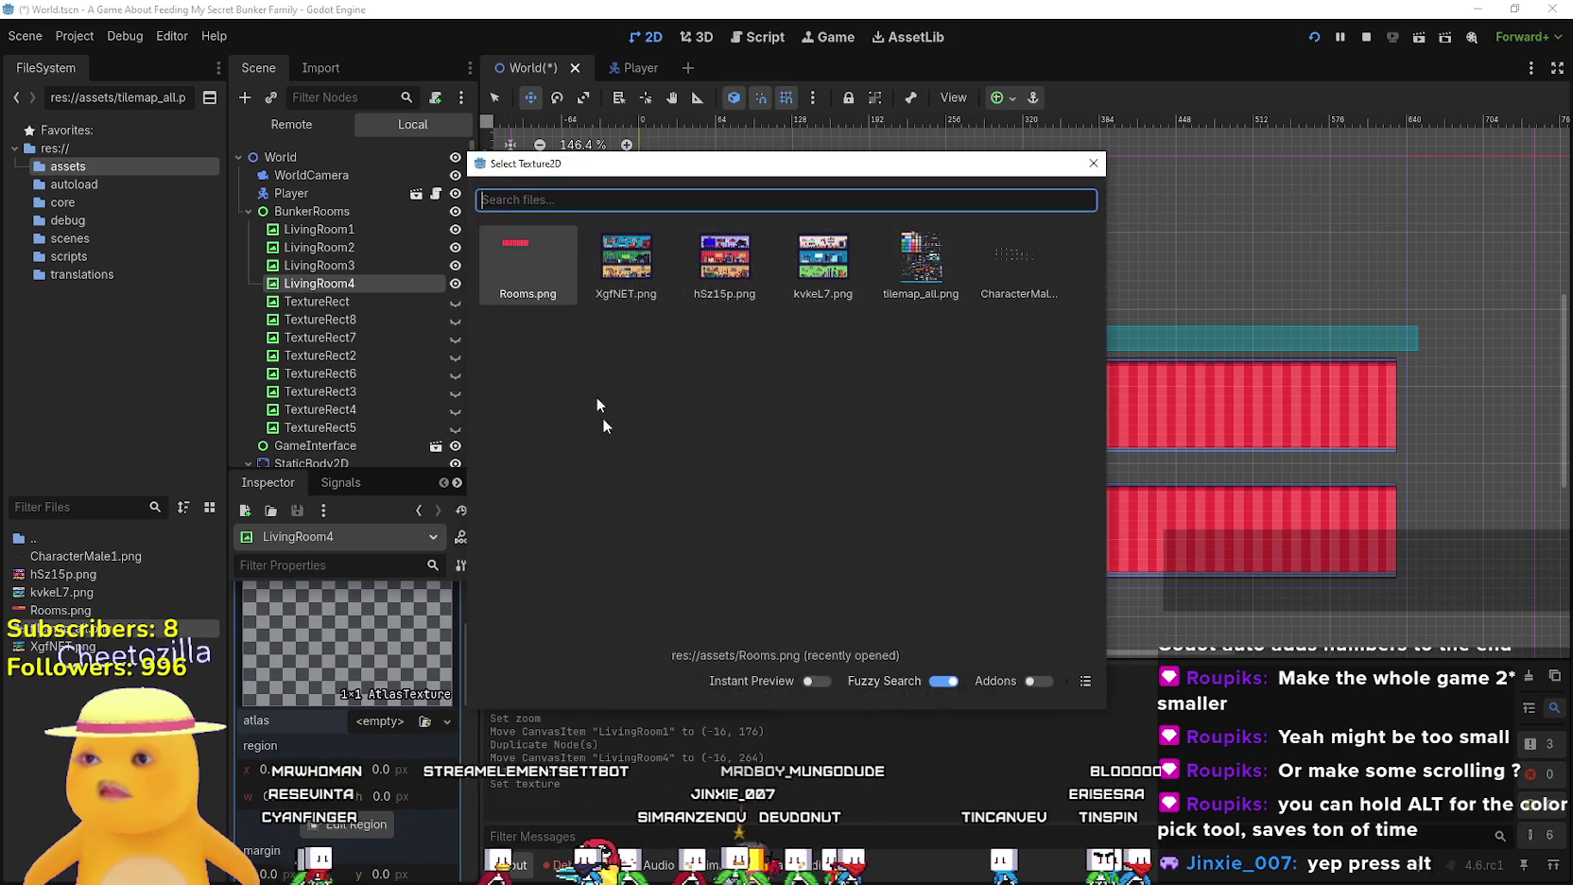
{"action": "key", "text": "Return"}
Crop the atlas region to the orange room, 304×80 at x 304
{"action": "left_click", "coordinate": [344, 820]}
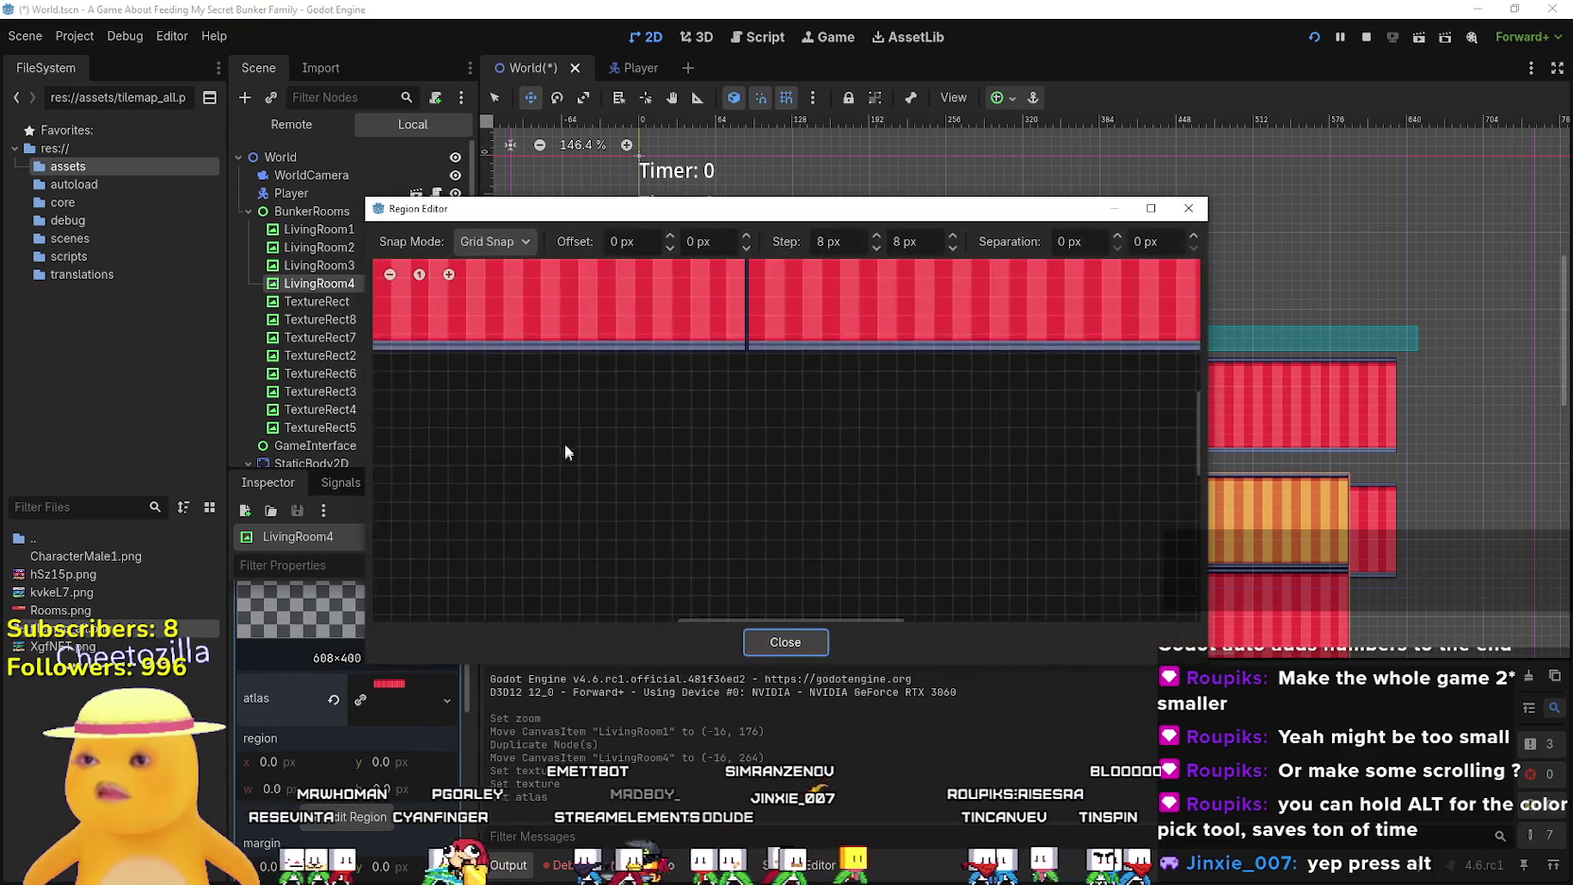
{"action": "scroll", "coordinate": [673, 338], "scroll_direction": "up", "scroll_amount": 2}
{"action": "scroll", "coordinate": [1040, 340], "scroll_direction": "down", "scroll_amount": 2}
{"action": "mouse_move", "coordinate": [542, 596]}
{"action": "left_mouse_down"}
{"action": "mouse_move", "coordinate": [836, 351]}
{"action": "mouse_move", "coordinate": [856, 315]}
{"action": "left_mouse_up"}
{"action": "scroll", "coordinate": [889, 300], "scroll_direction": "up", "scroll_amount": 2}
{"action": "scroll", "coordinate": [890, 296], "scroll_direction": "up", "scroll_amount": 4}
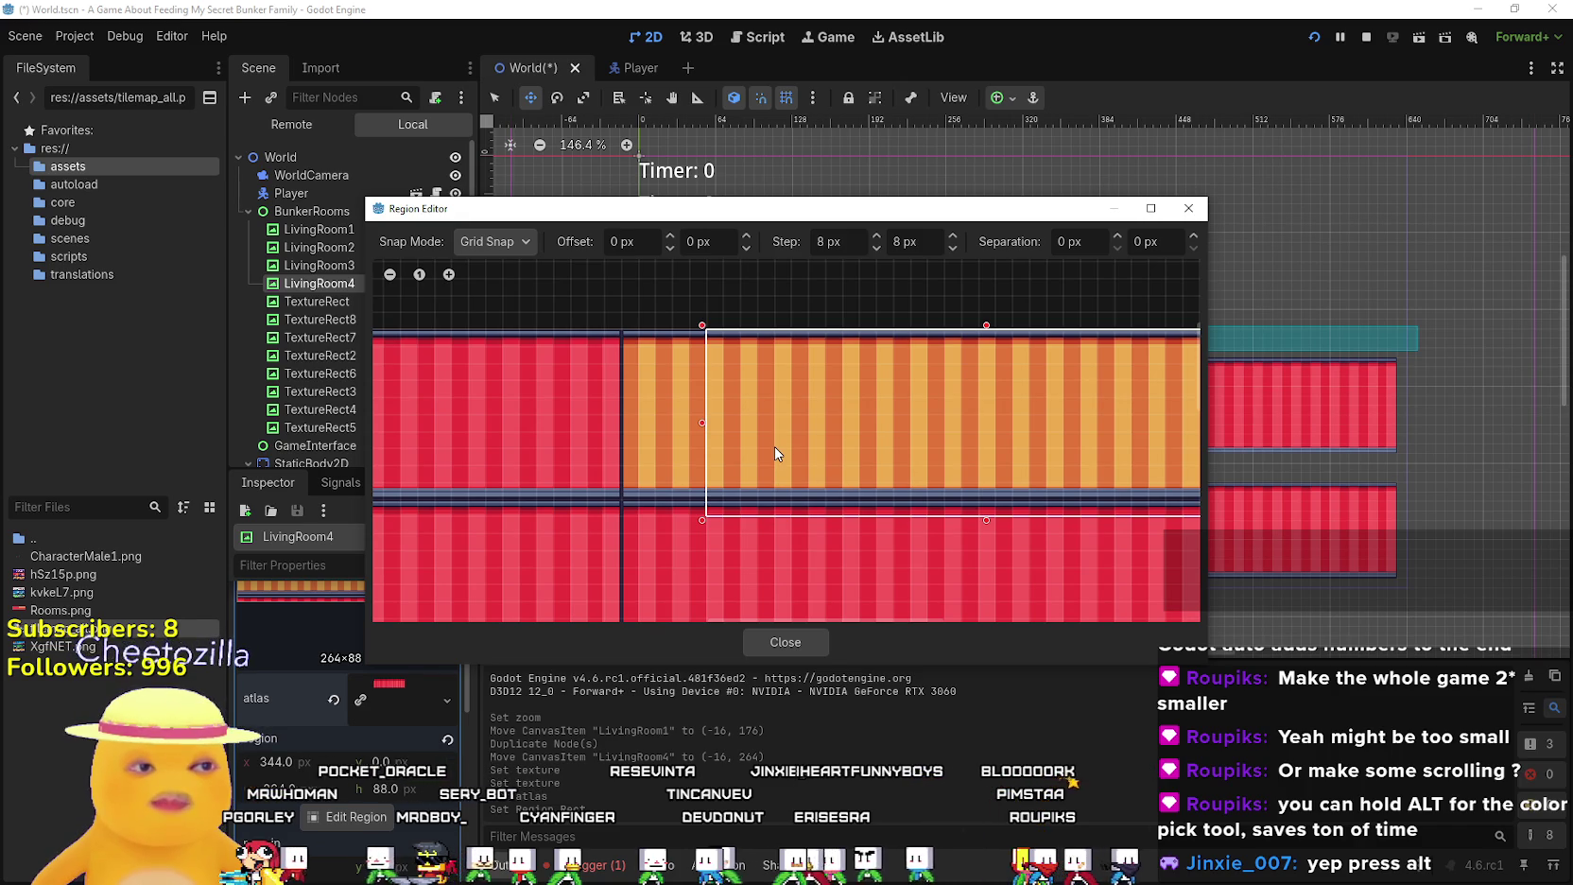
{"action": "scroll", "coordinate": [771, 454], "scroll_direction": "down", "scroll_amount": 1}
{"action": "scroll", "coordinate": [701, 536], "scroll_direction": "up", "scroll_amount": 3}
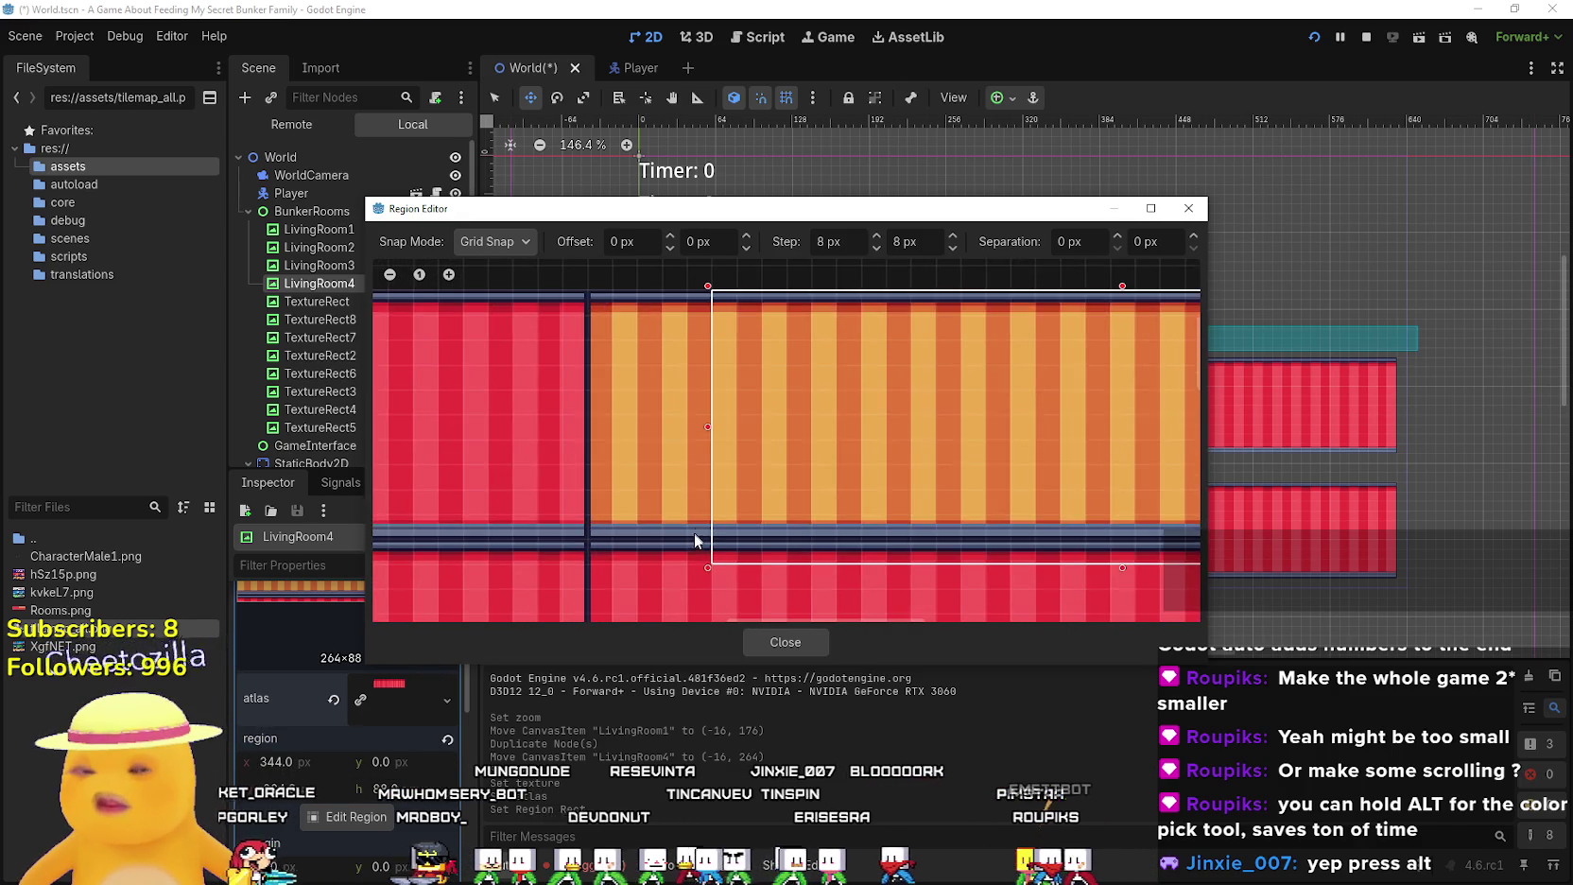
{"action": "scroll", "coordinate": [701, 537], "scroll_direction": "down", "scroll_amount": 1}
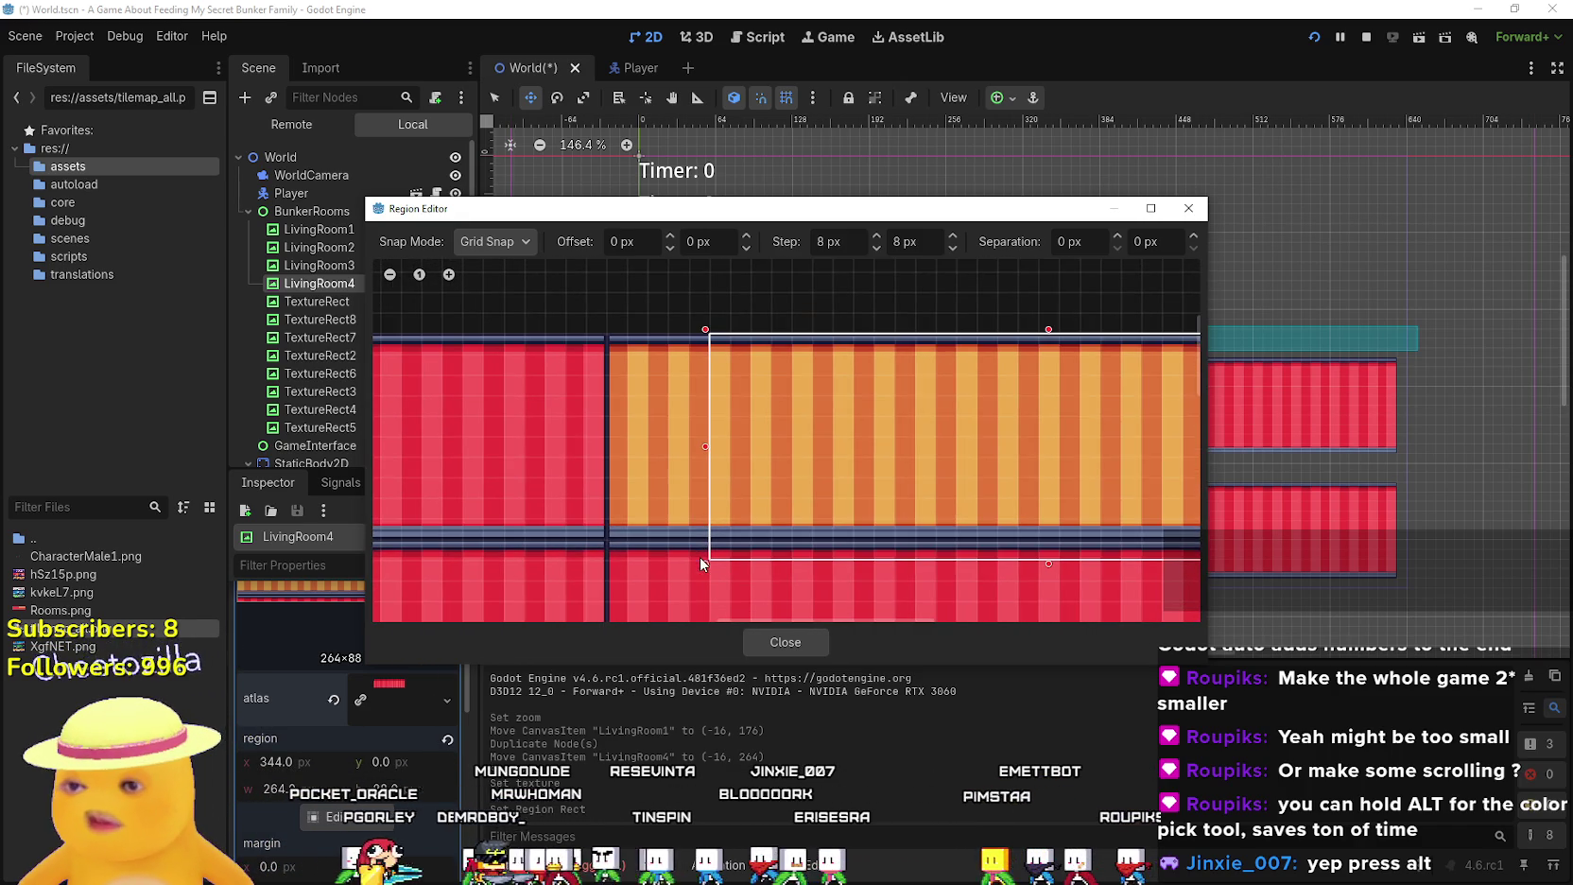
{"action": "left_click_drag", "start_coordinate": [700, 557], "coordinate": [610, 544]}
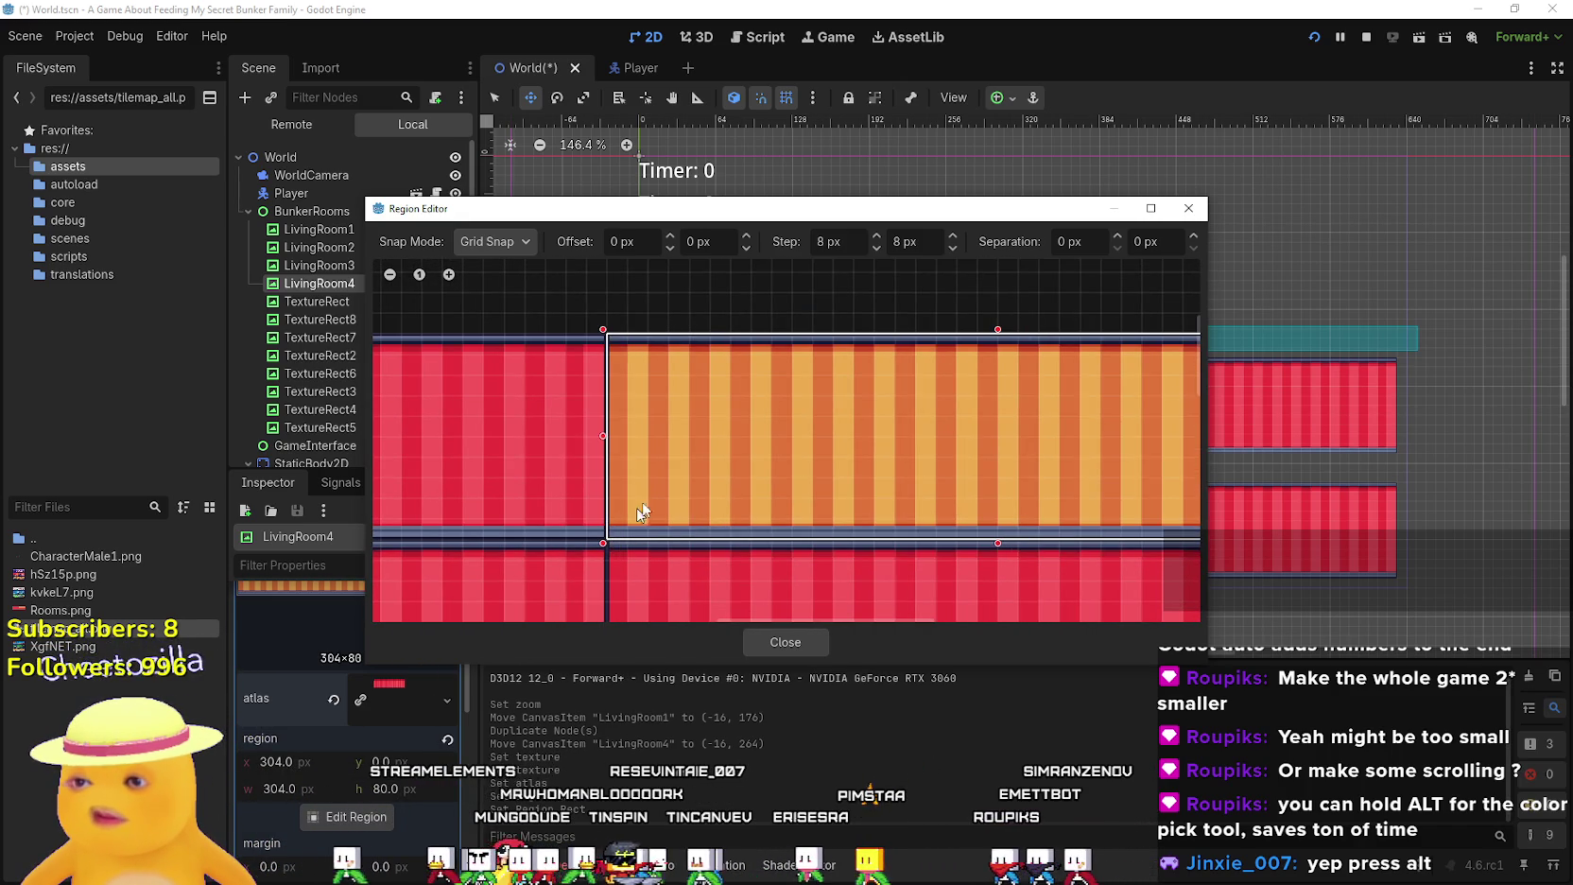
{"action": "scroll", "coordinate": [614, 538], "scroll_direction": "down", "scroll_amount": 1}
{"action": "left_click", "coordinate": [787, 642]}
Drag the orange room into place beneath the left red room
{"action": "scroll", "coordinate": [805, 573], "scroll_direction": "up", "scroll_amount": 1}
{"action": "mouse_move", "coordinate": [806, 573]}
{"action": "left_mouse_down"}
{"action": "mouse_move", "coordinate": [1004, 344]}
{"action": "mouse_move", "coordinate": [999, 393]}
{"action": "mouse_move", "coordinate": [832, 567]}
{"action": "left_mouse_up"}
{"action": "scroll", "coordinate": [844, 539], "scroll_direction": "up", "scroll_amount": 2}
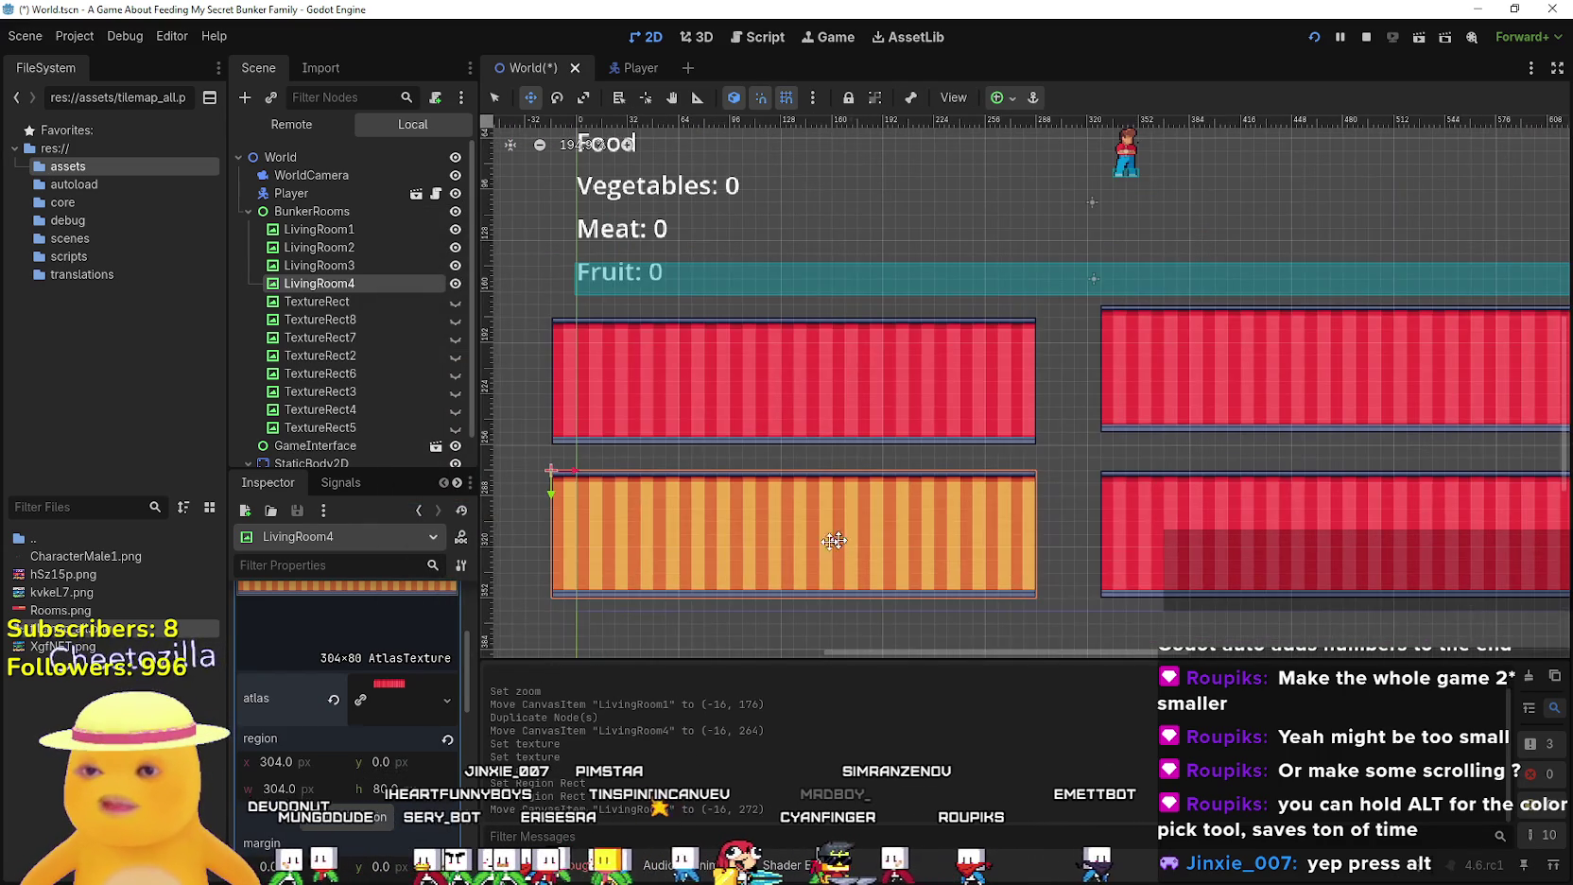
Nudge LivingRoom4 to y 272 lined up under LivingRoom1 and save World.tscn
{"action": "scroll", "coordinate": [706, 440], "scroll_direction": "up", "scroll_amount": 1}
{"action": "mouse_move", "coordinate": [707, 440]}
{"action": "left_mouse_down"}
{"action": "mouse_move", "coordinate": [758, 449]}
{"action": "mouse_move", "coordinate": [733, 452]}
{"action": "left_mouse_up"}
{"action": "scroll", "coordinate": [734, 453], "scroll_direction": "up", "scroll_amount": 2}
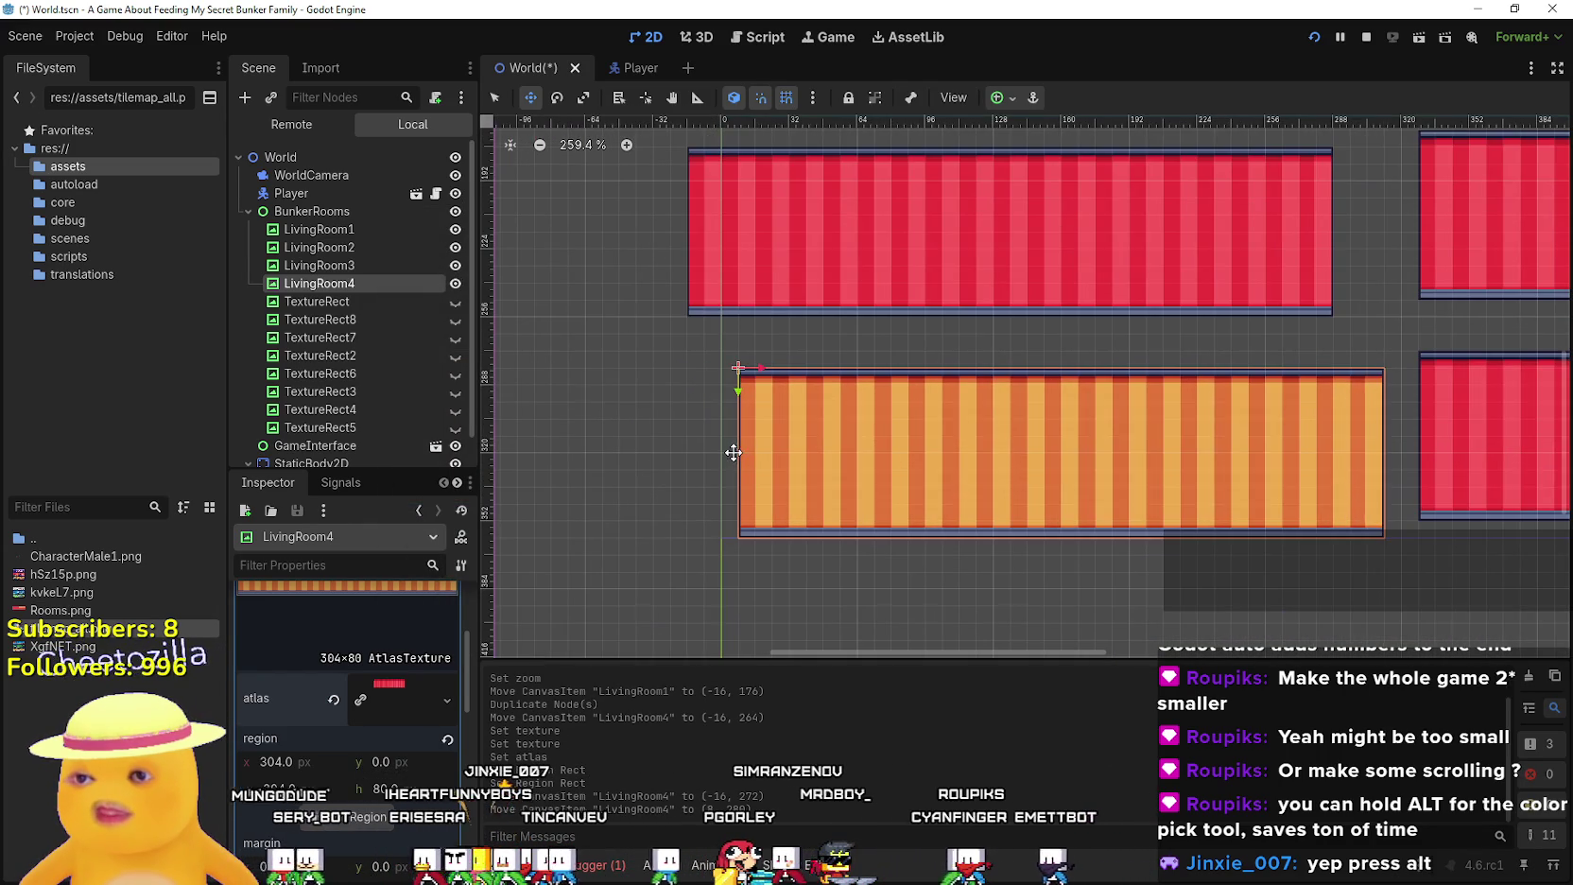
{"action": "mouse_move", "coordinate": [885, 497]}
{"action": "left_mouse_down"}
{"action": "mouse_move", "coordinate": [885, 512]}
{"action": "mouse_move", "coordinate": [861, 375]}
{"action": "mouse_move", "coordinate": [868, 472]}
{"action": "left_mouse_up"}
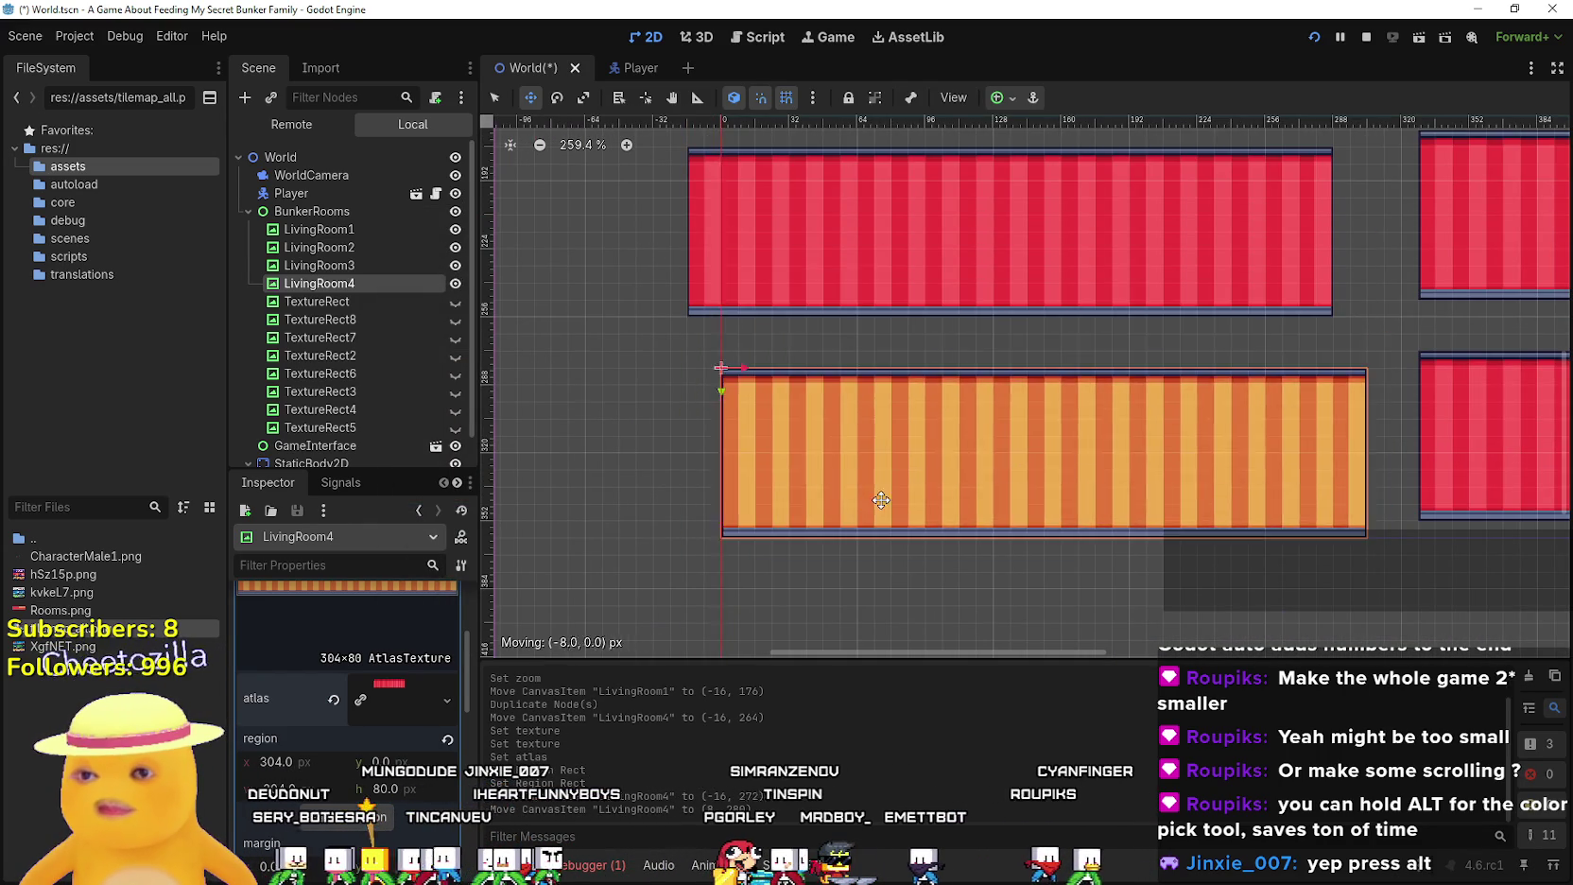
{"action": "scroll", "coordinate": [883, 466], "scroll_direction": "down", "scroll_amount": 4}
{"action": "scroll", "coordinate": [883, 466], "scroll_direction": "down", "scroll_amount": 6}
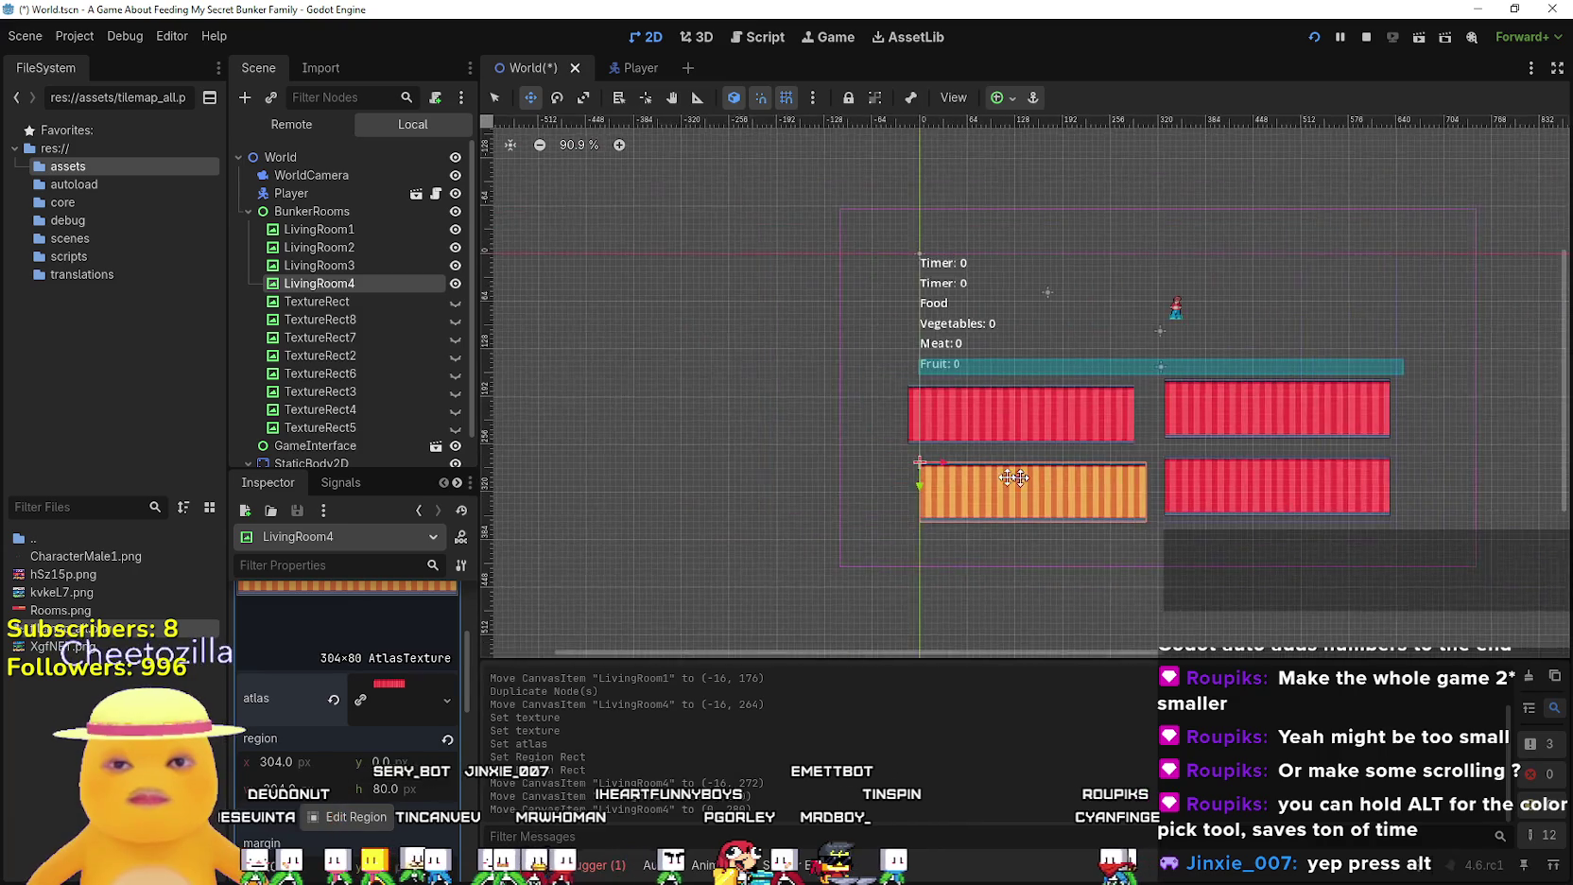
{"action": "scroll", "coordinate": [984, 477], "scroll_direction": "up", "scroll_amount": 5}
{"action": "scroll", "coordinate": [984, 477], "scroll_direction": "down", "scroll_amount": 2}
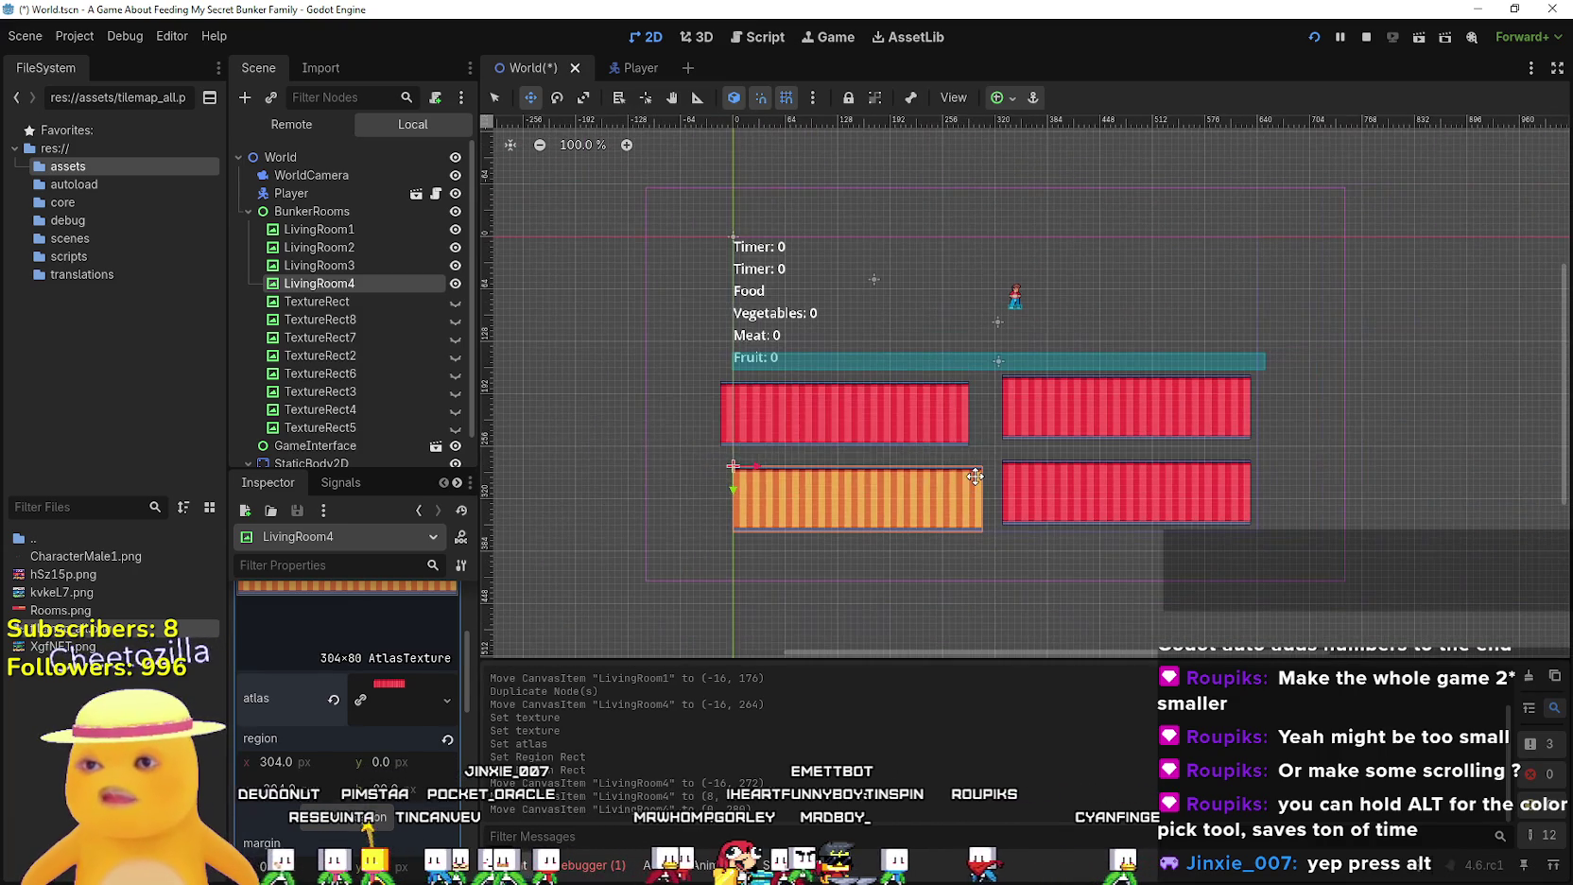
{"action": "key", "text": "ctrl+s"}
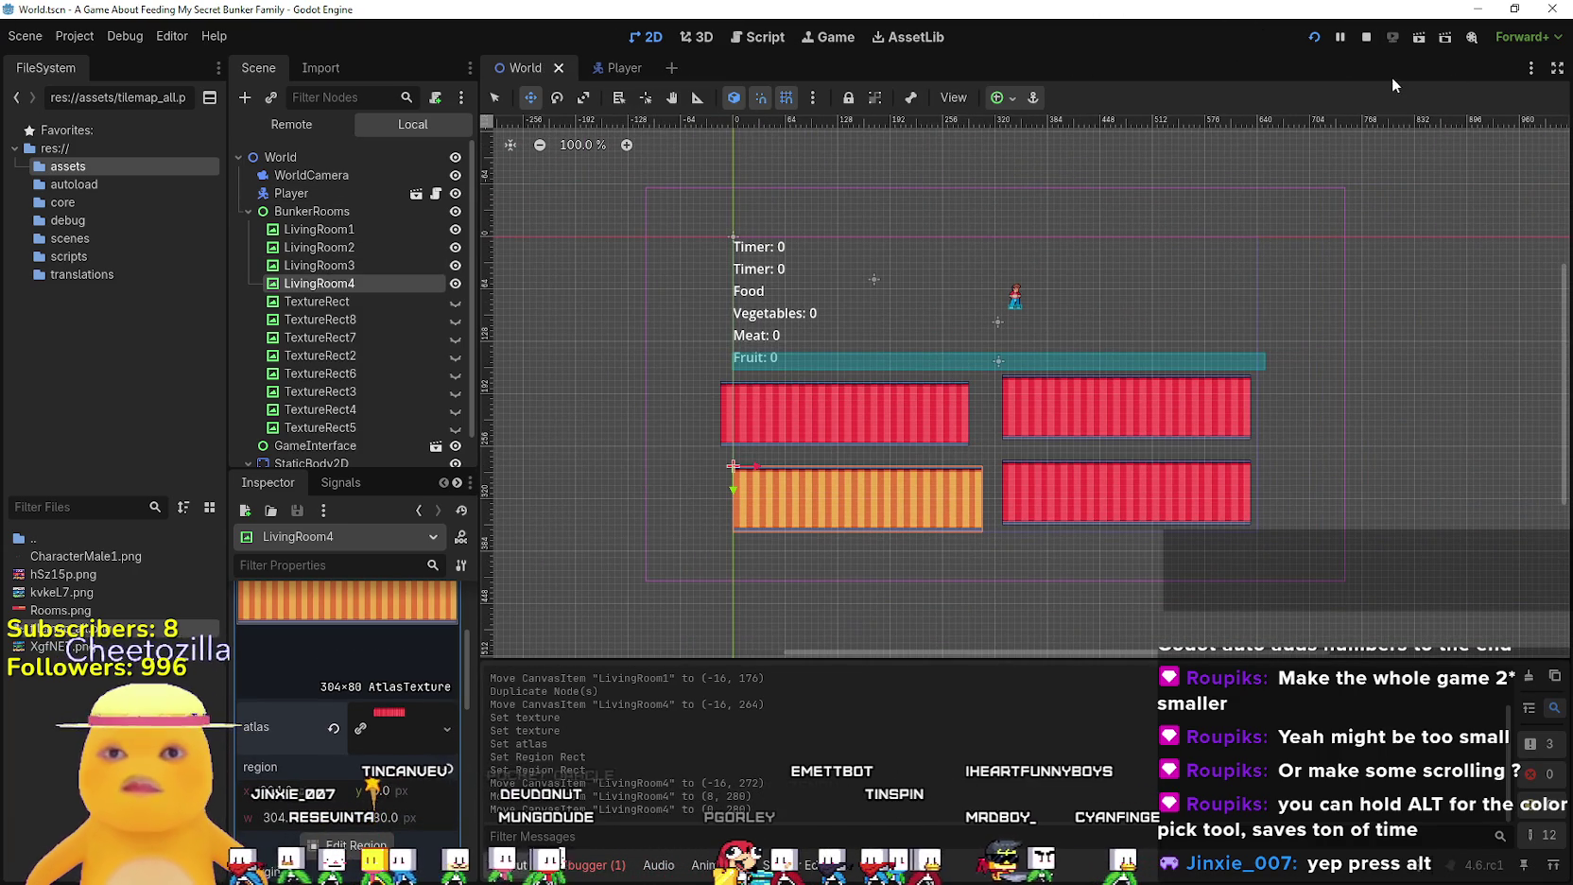
Run the project and toggle the debug game window between maximized and restored
{"action": "left_click", "coordinate": [1315, 38]}
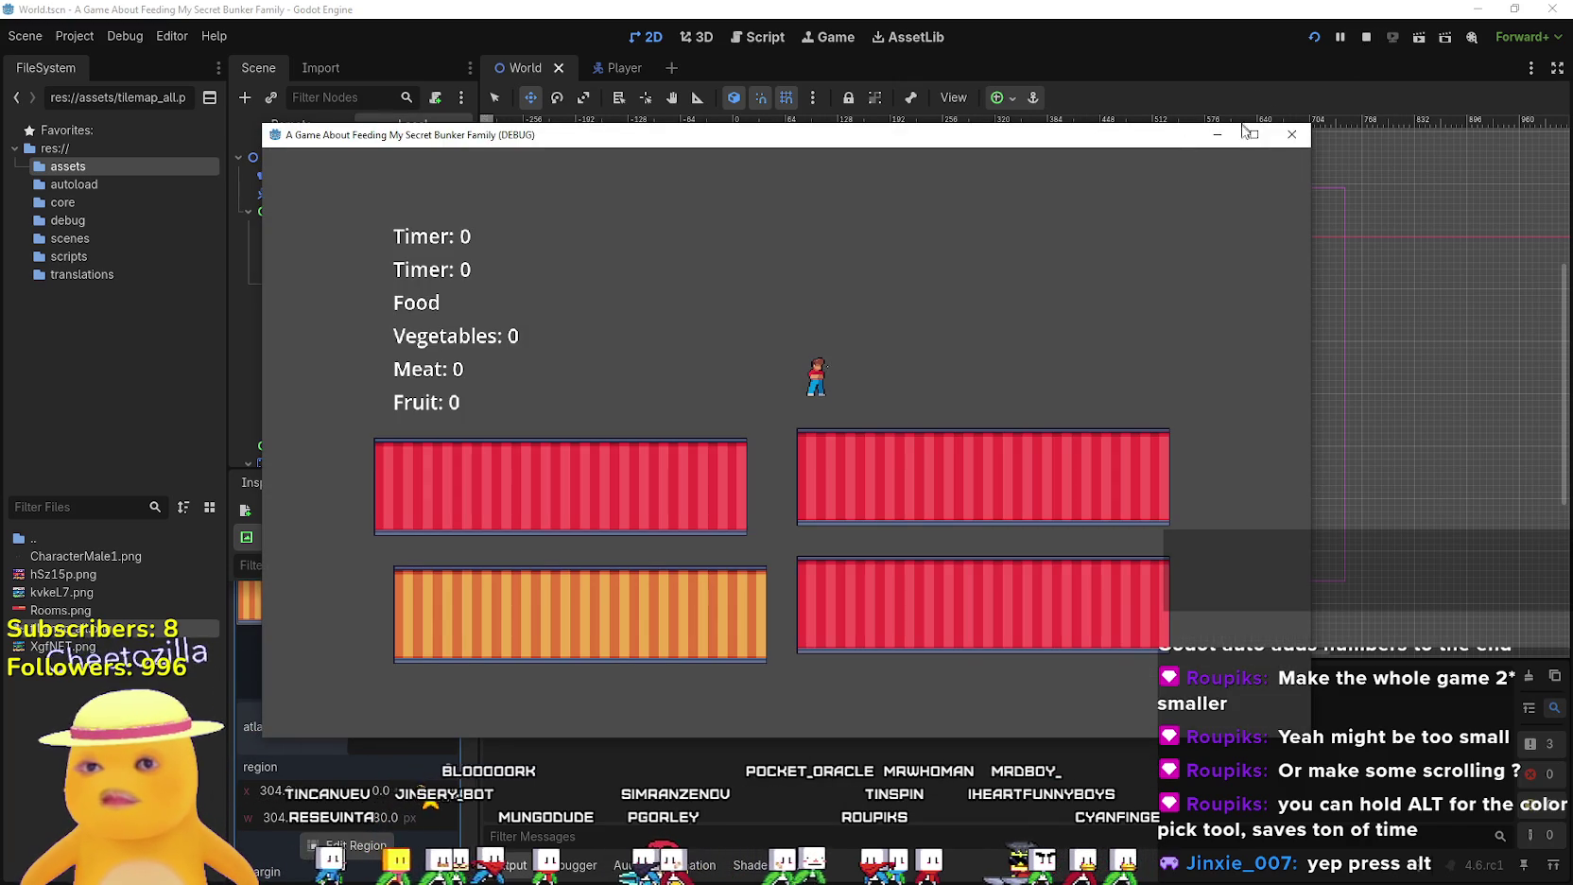
{"action": "left_click", "coordinate": [1253, 134]}
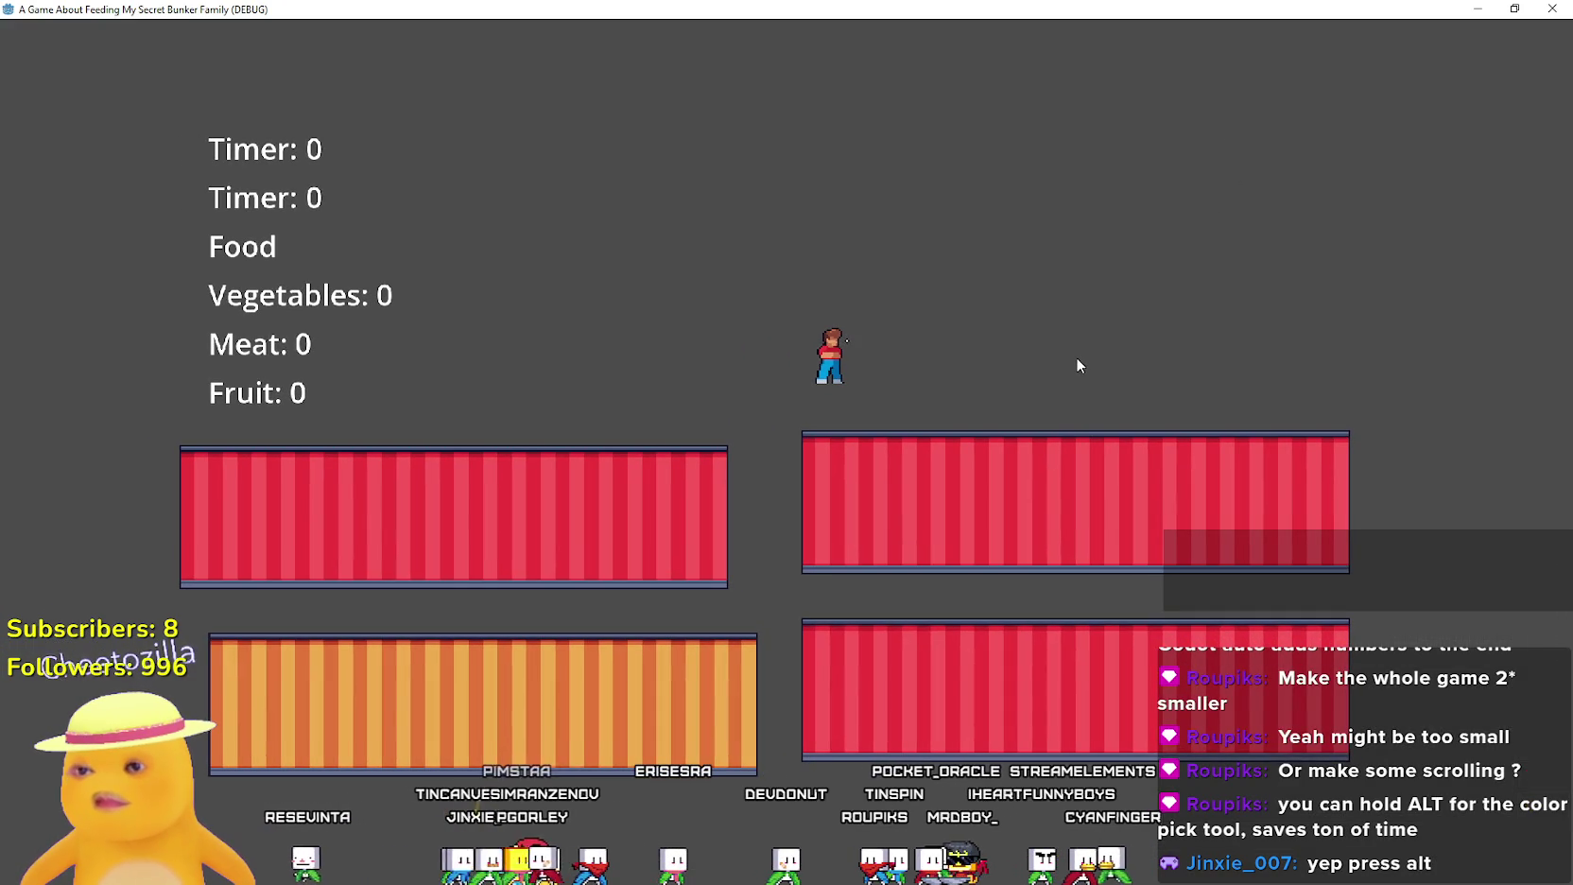
{"action": "double_click", "coordinate": [1234, 7]}
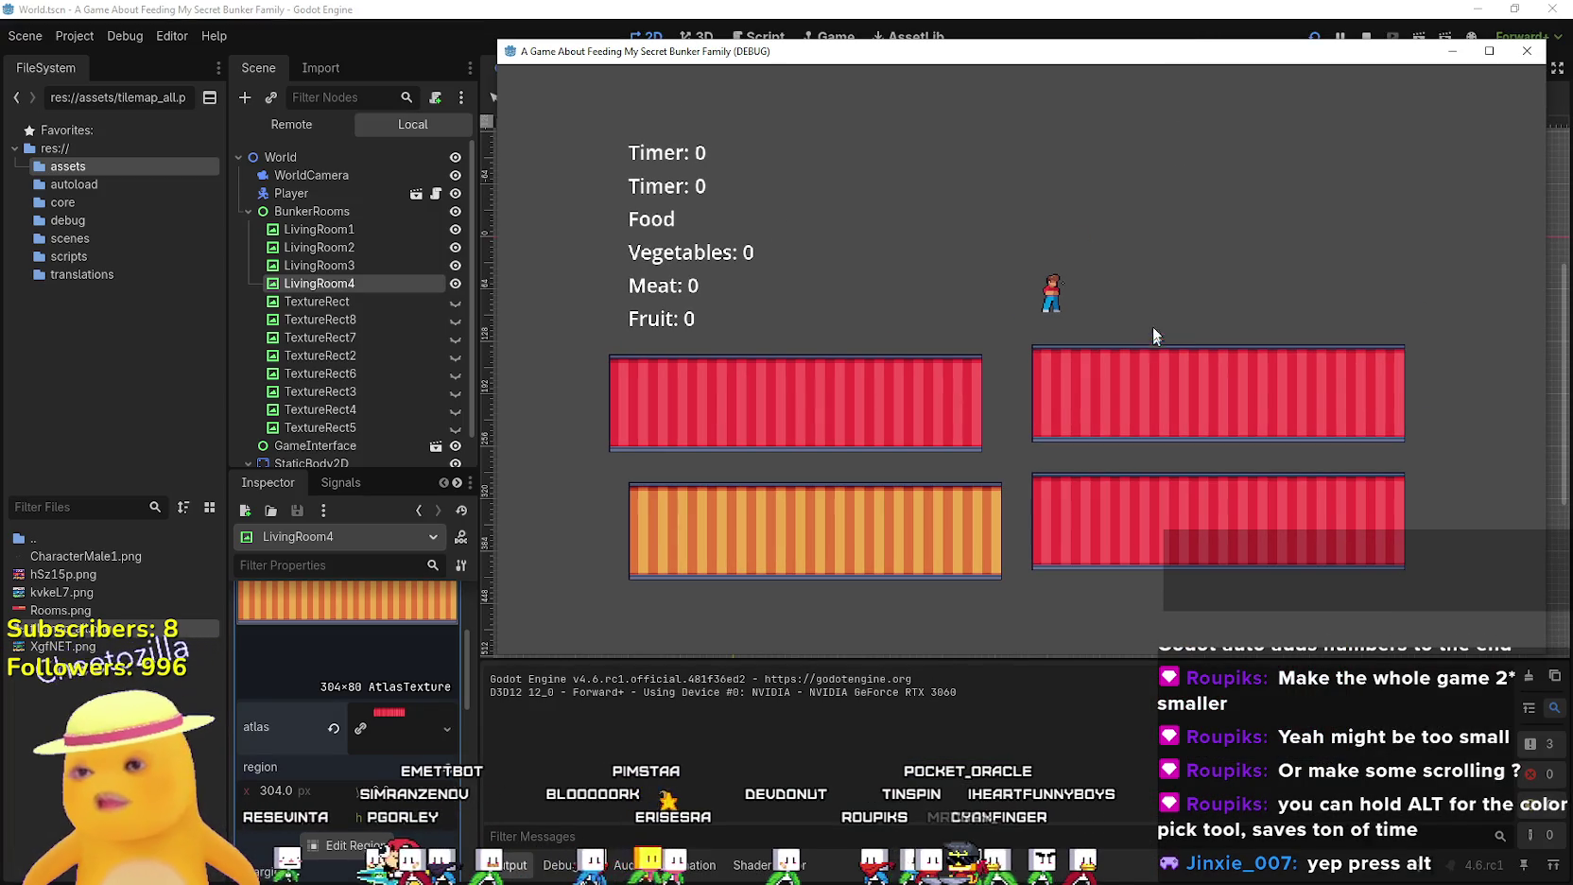
{"action": "left_click", "coordinate": [1499, 59]}
{"action": "left_click", "coordinate": [1515, 9]}
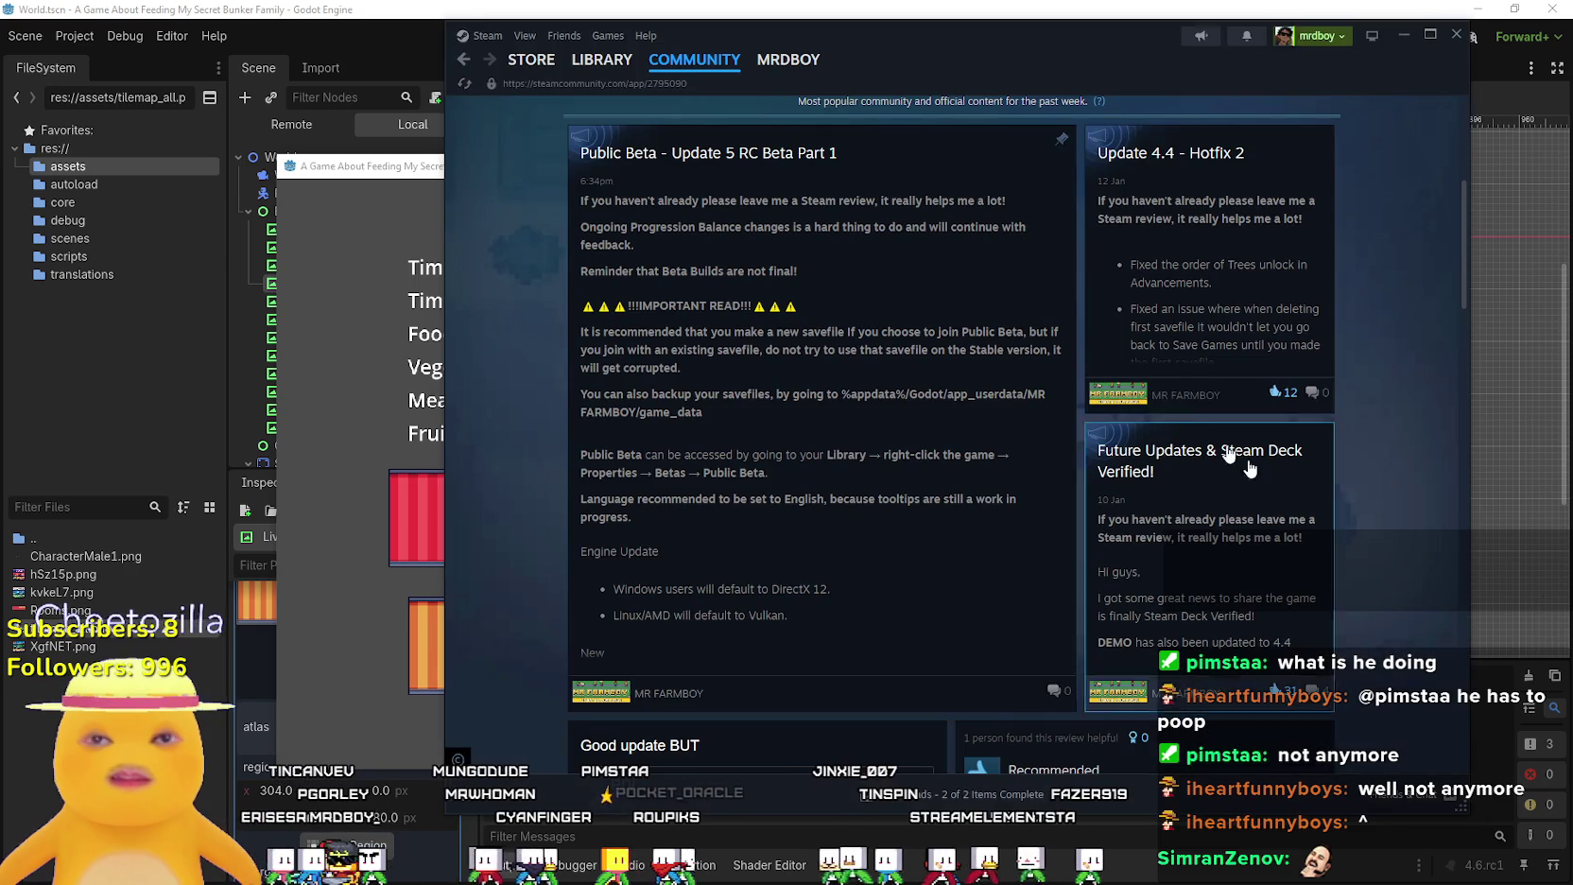
Reload the MR FARMBOY community hub page
{"action": "right_click", "coordinate": [566, 375]}
{"action": "left_click", "coordinate": [567, 448]}
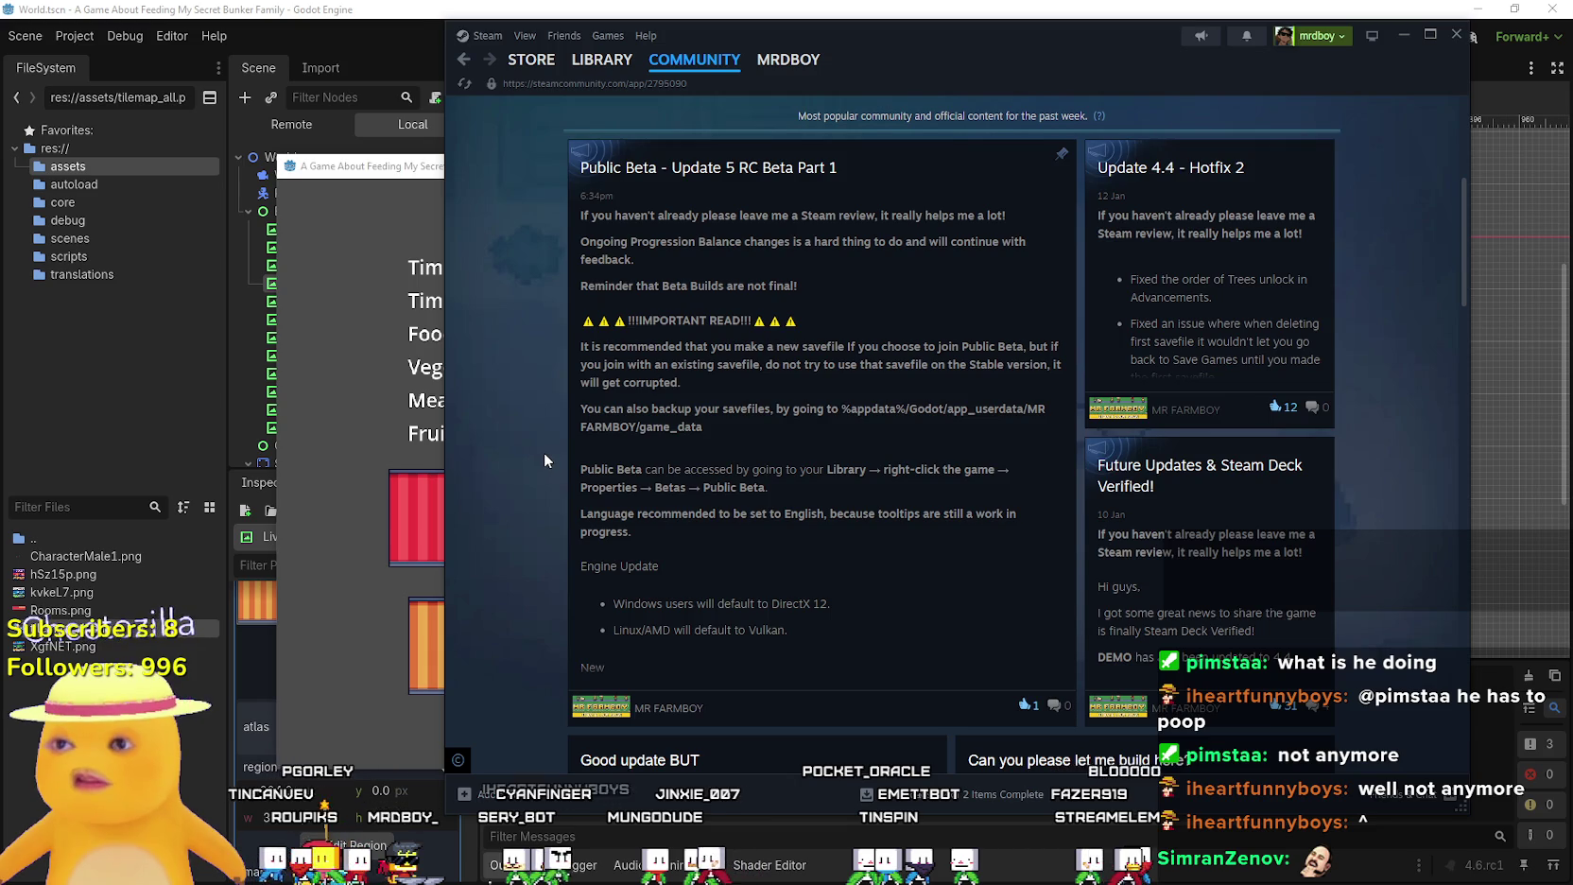
{"action": "scroll", "coordinate": [544, 452], "scroll_direction": "up", "scroll_amount": 1}
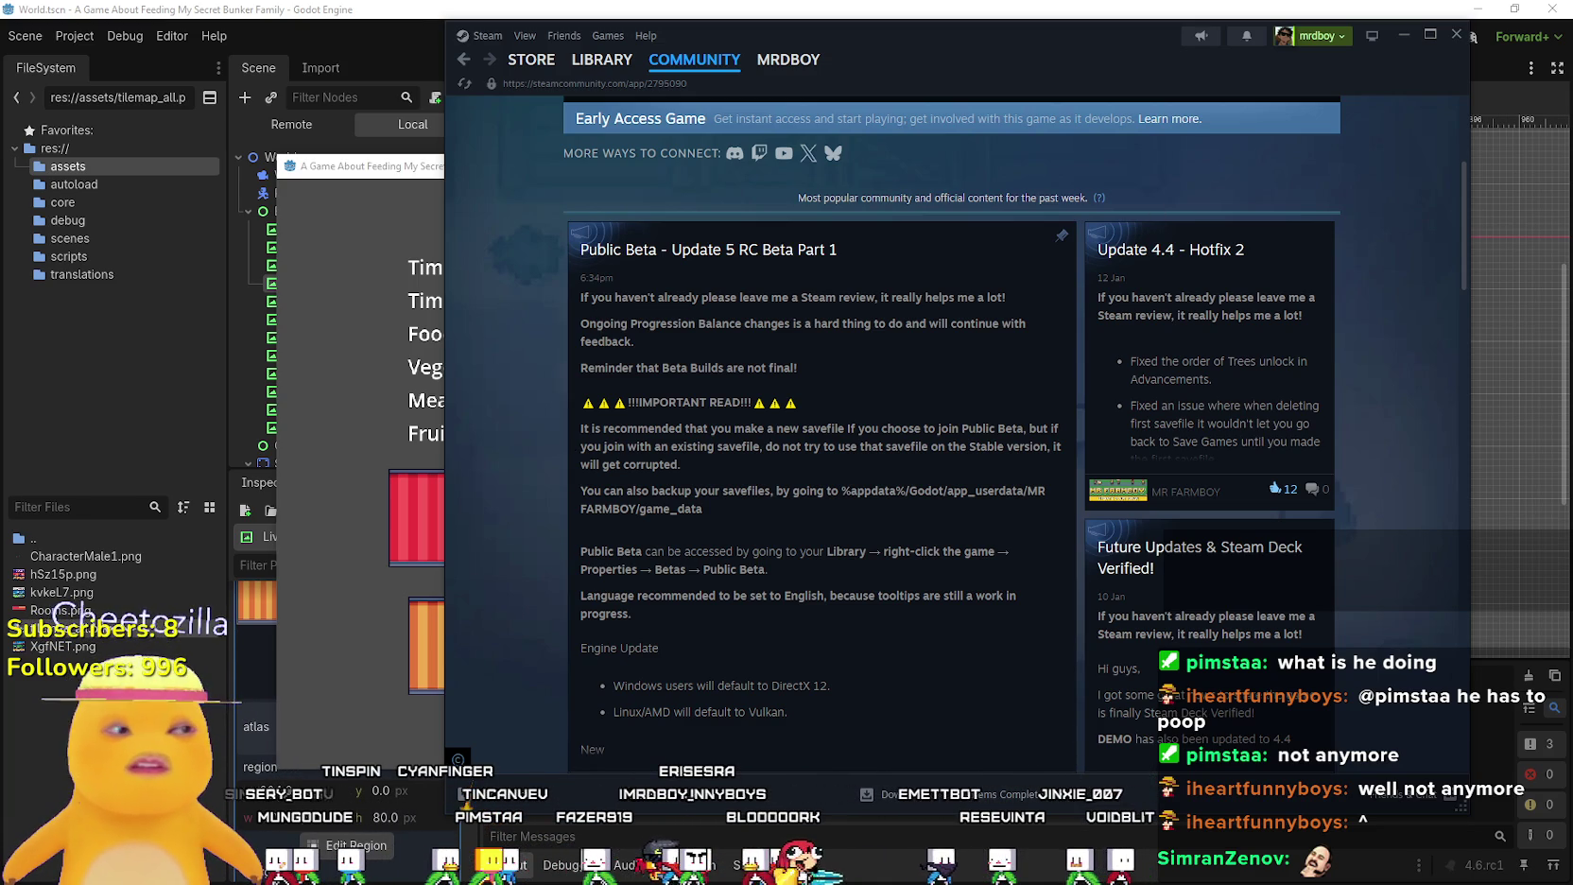
{"action": "mouse_move", "coordinate": [612, 79]}
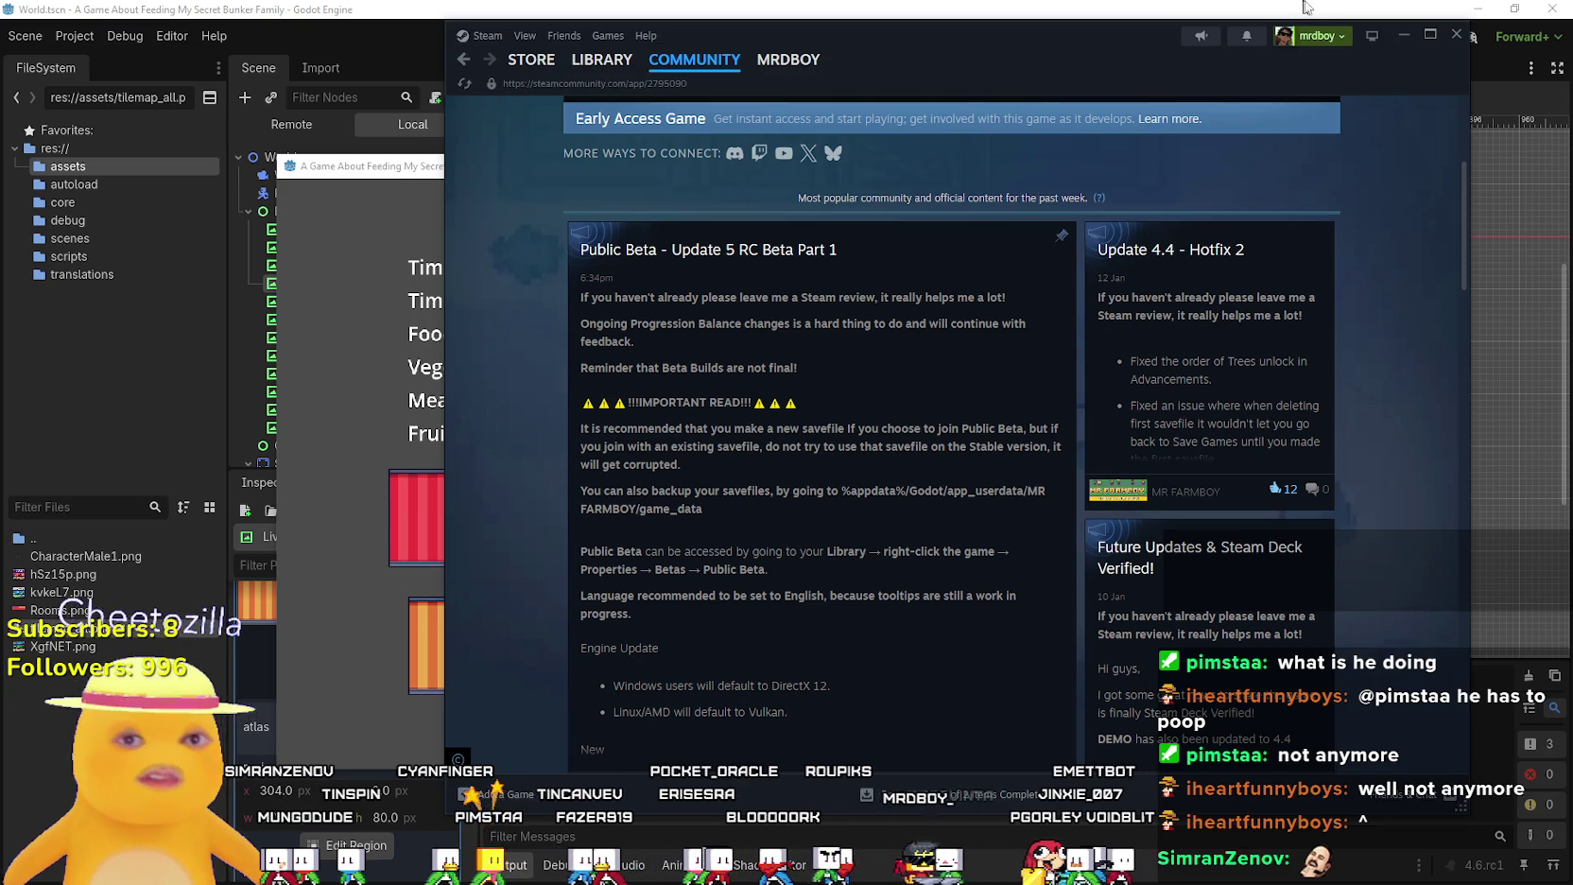
{"action": "scroll", "coordinate": [735, 222], "scroll_direction": "up", "scroll_amount": 5}
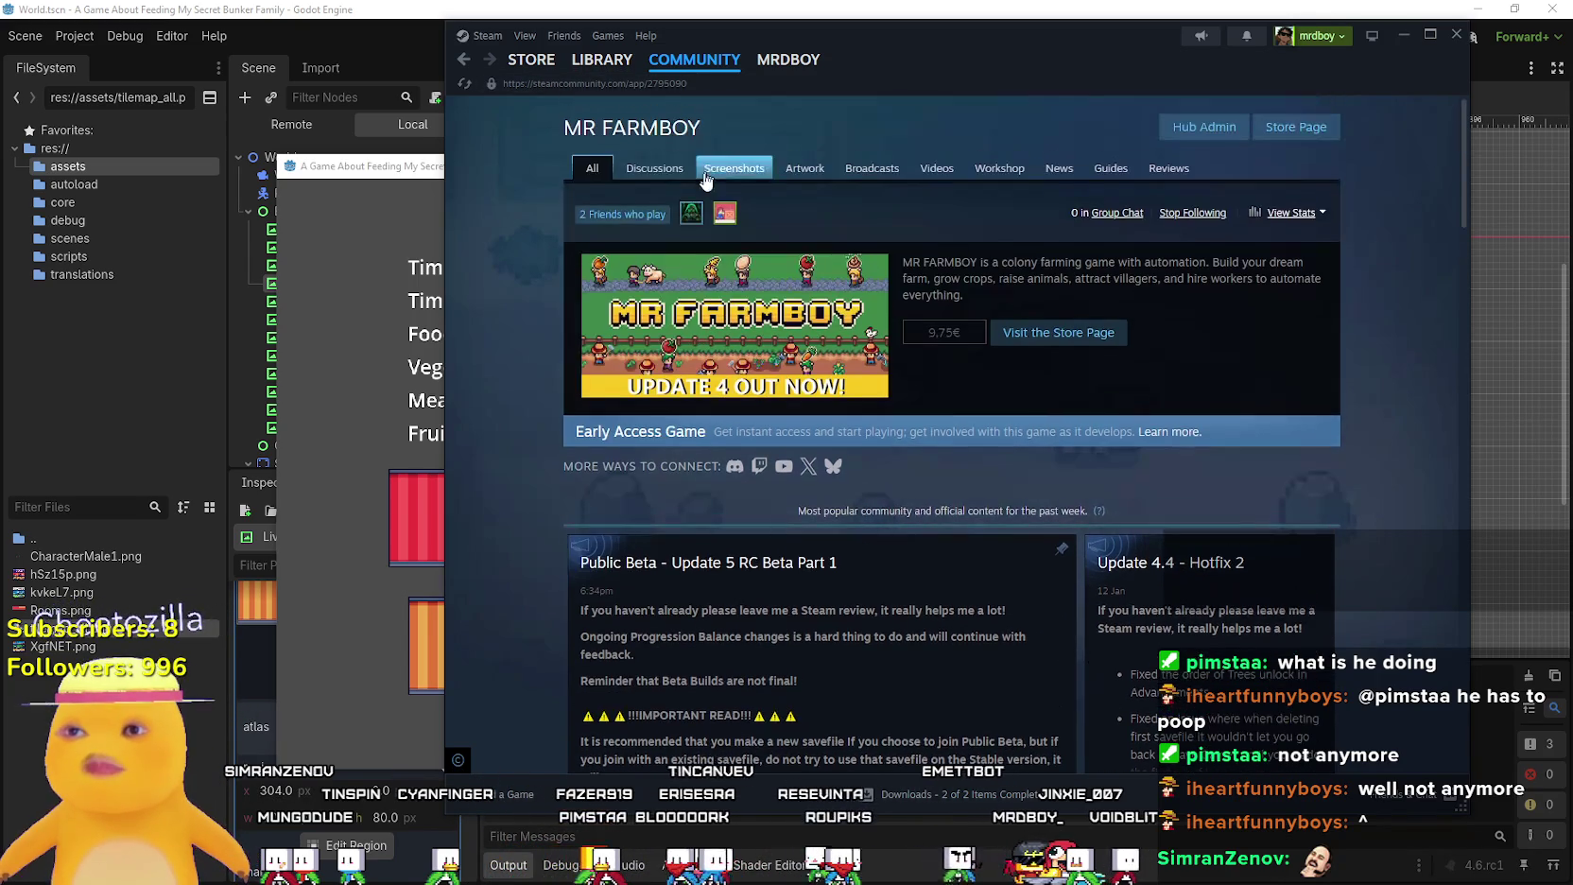
Browse Discussions, then read the Public Beta - Update 5 RC Beta Part 1 announcement
{"action": "left_click", "coordinate": [676, 170]}
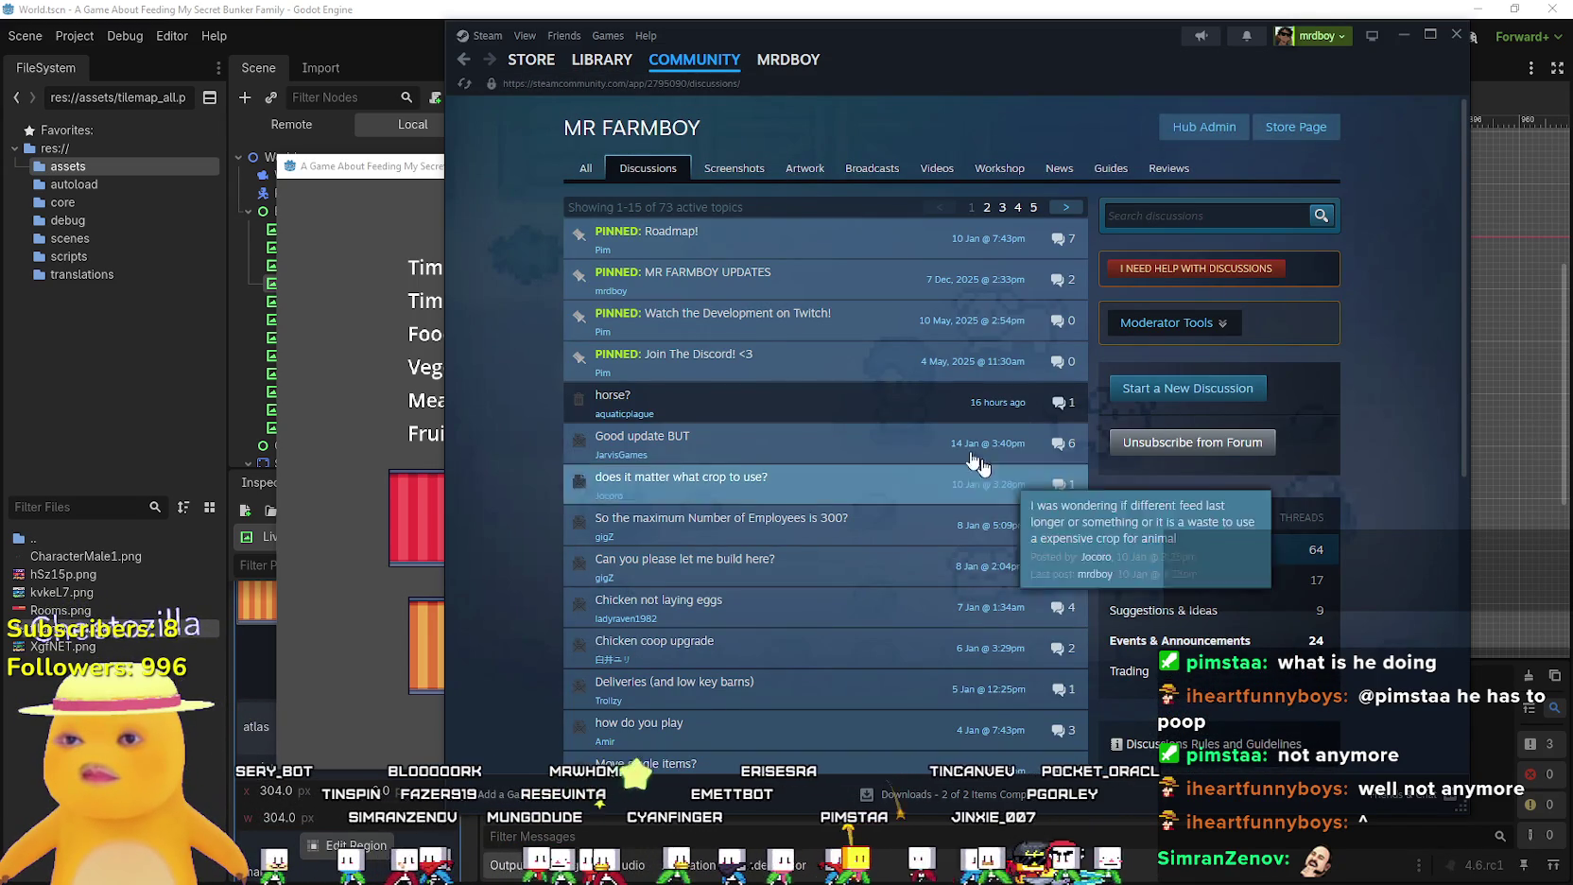
{"action": "left_click", "coordinate": [827, 402]}
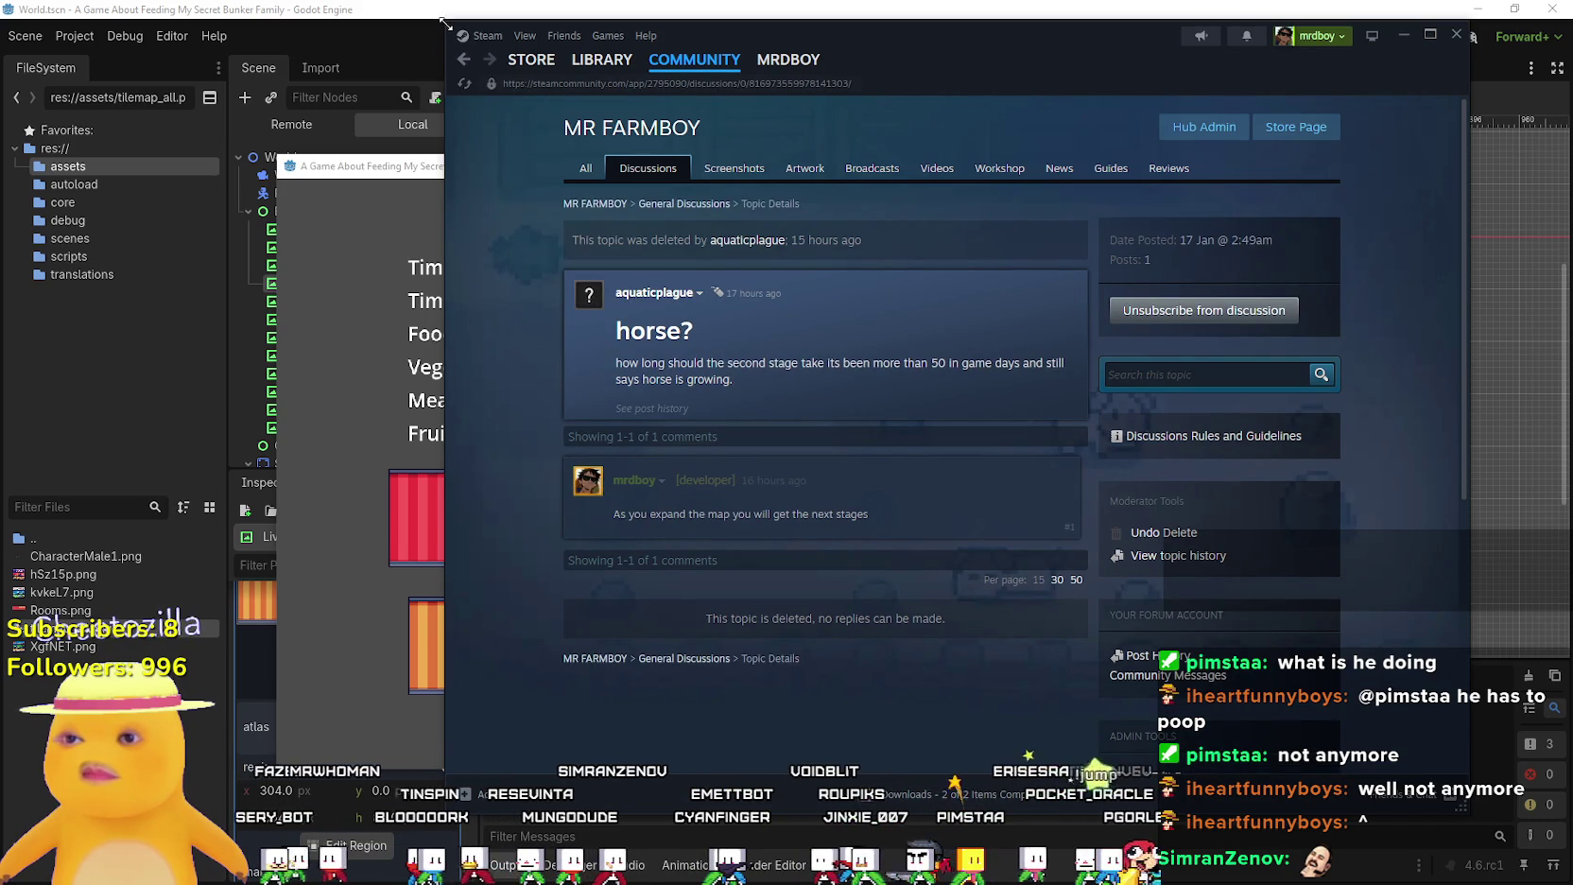
{"action": "left_click", "coordinate": [464, 59]}
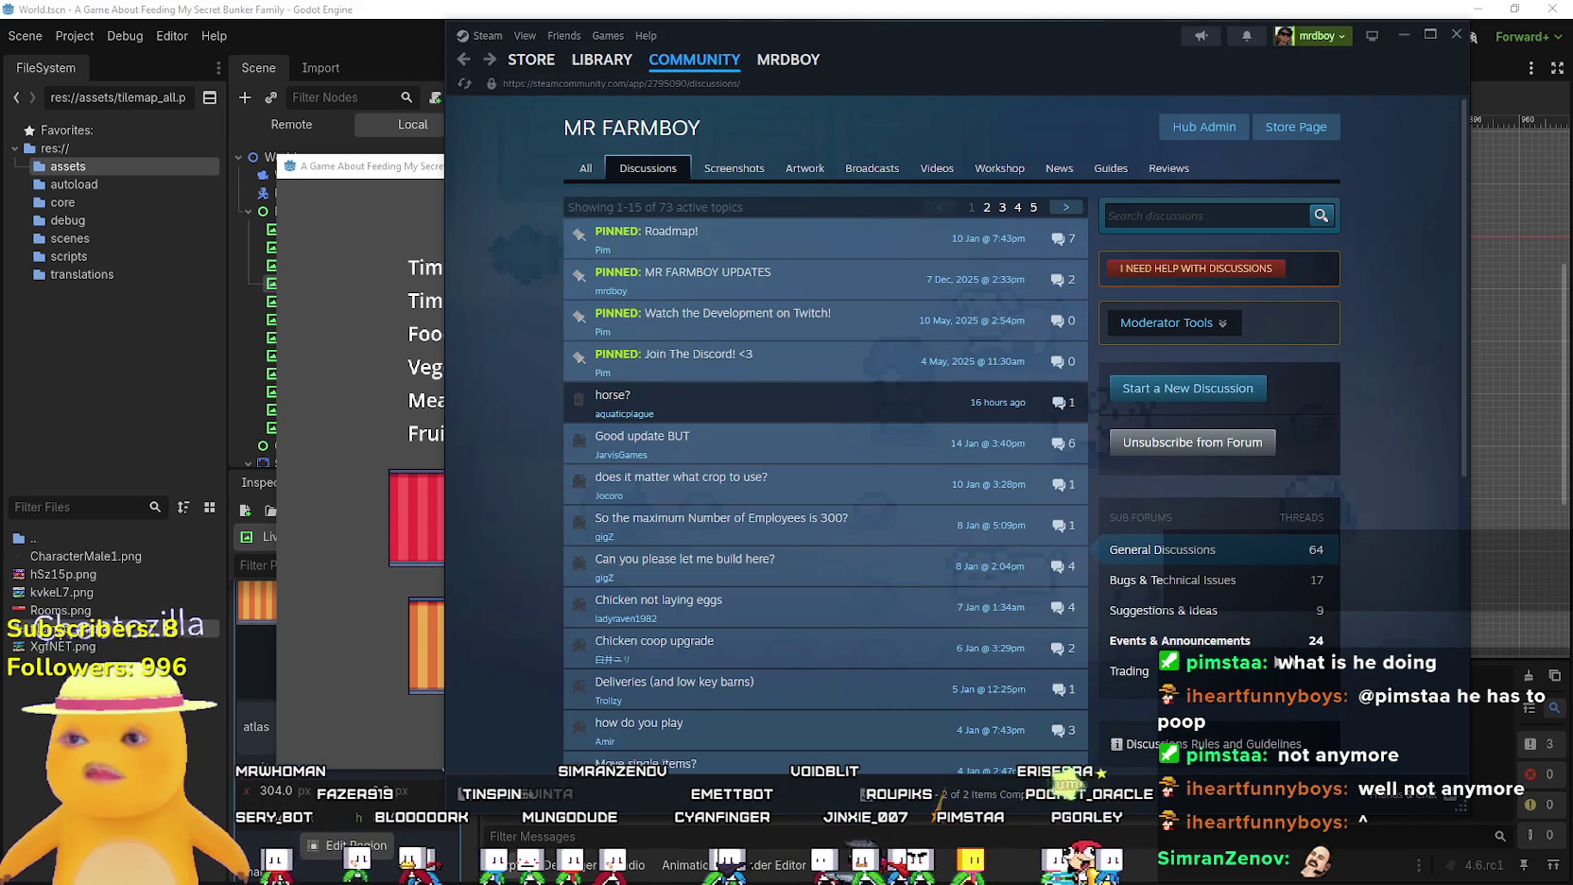
{"action": "left_click", "coordinate": [1210, 644]}
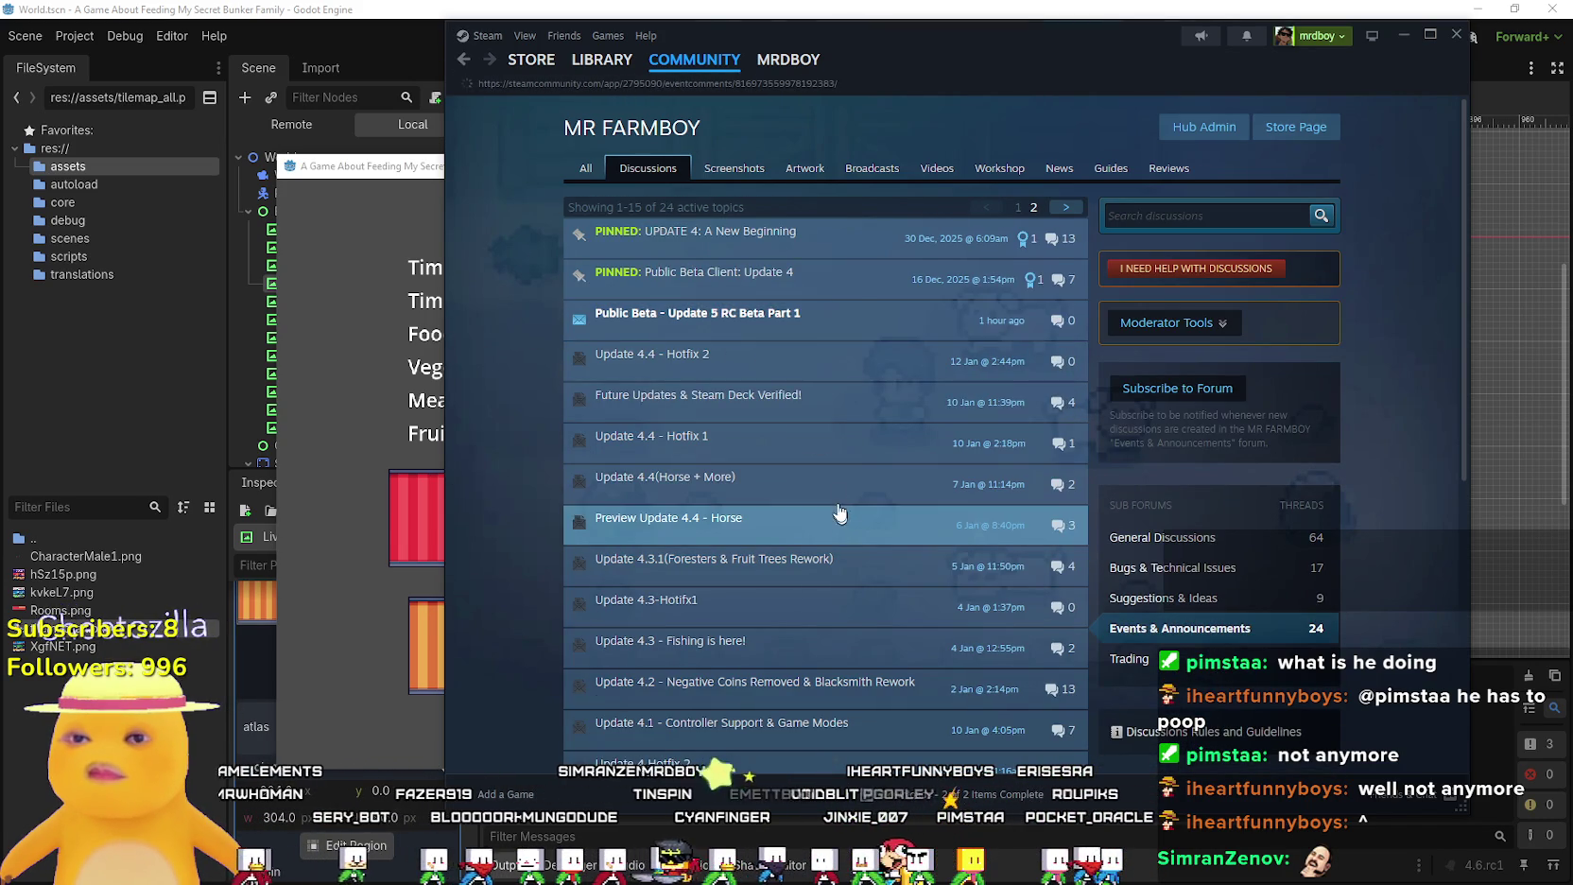
{"action": "left_click", "coordinate": [925, 452]}
{"action": "scroll", "coordinate": [994, 495], "scroll_direction": "down", "scroll_amount": 10}
{"action": "scroll", "coordinate": [994, 496], "scroll_direction": "down", "scroll_amount": 3}
Maximize the game, walk the character right, left and jump, then close it
{"action": "left_click", "coordinate": [1405, 41]}
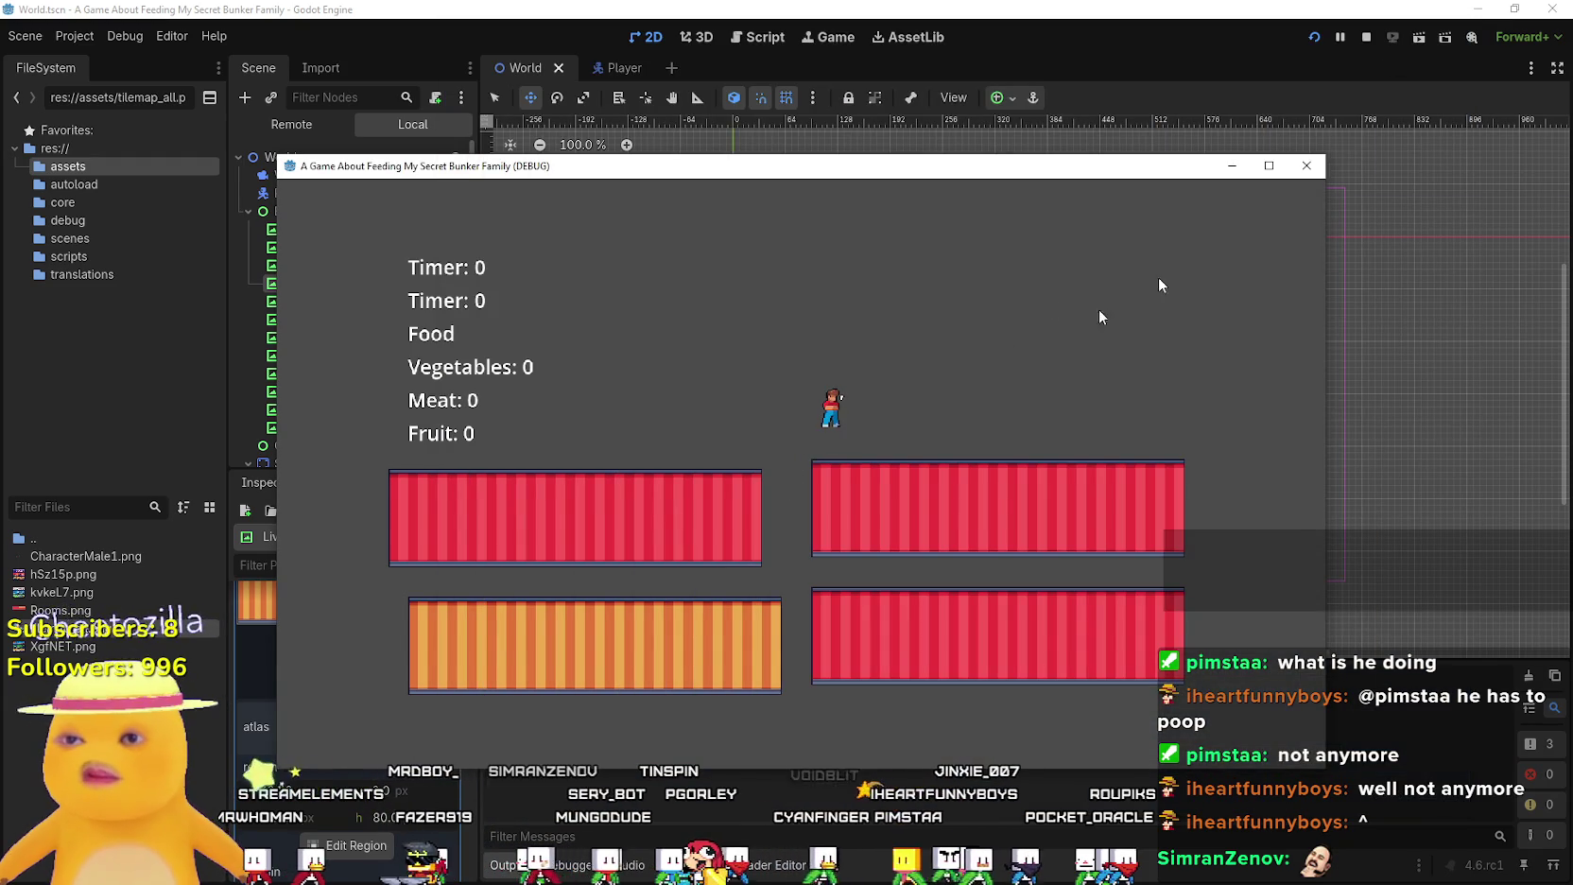
{"action": "left_click", "coordinate": [1263, 165]}
{"action": "key", "text": "Right"}
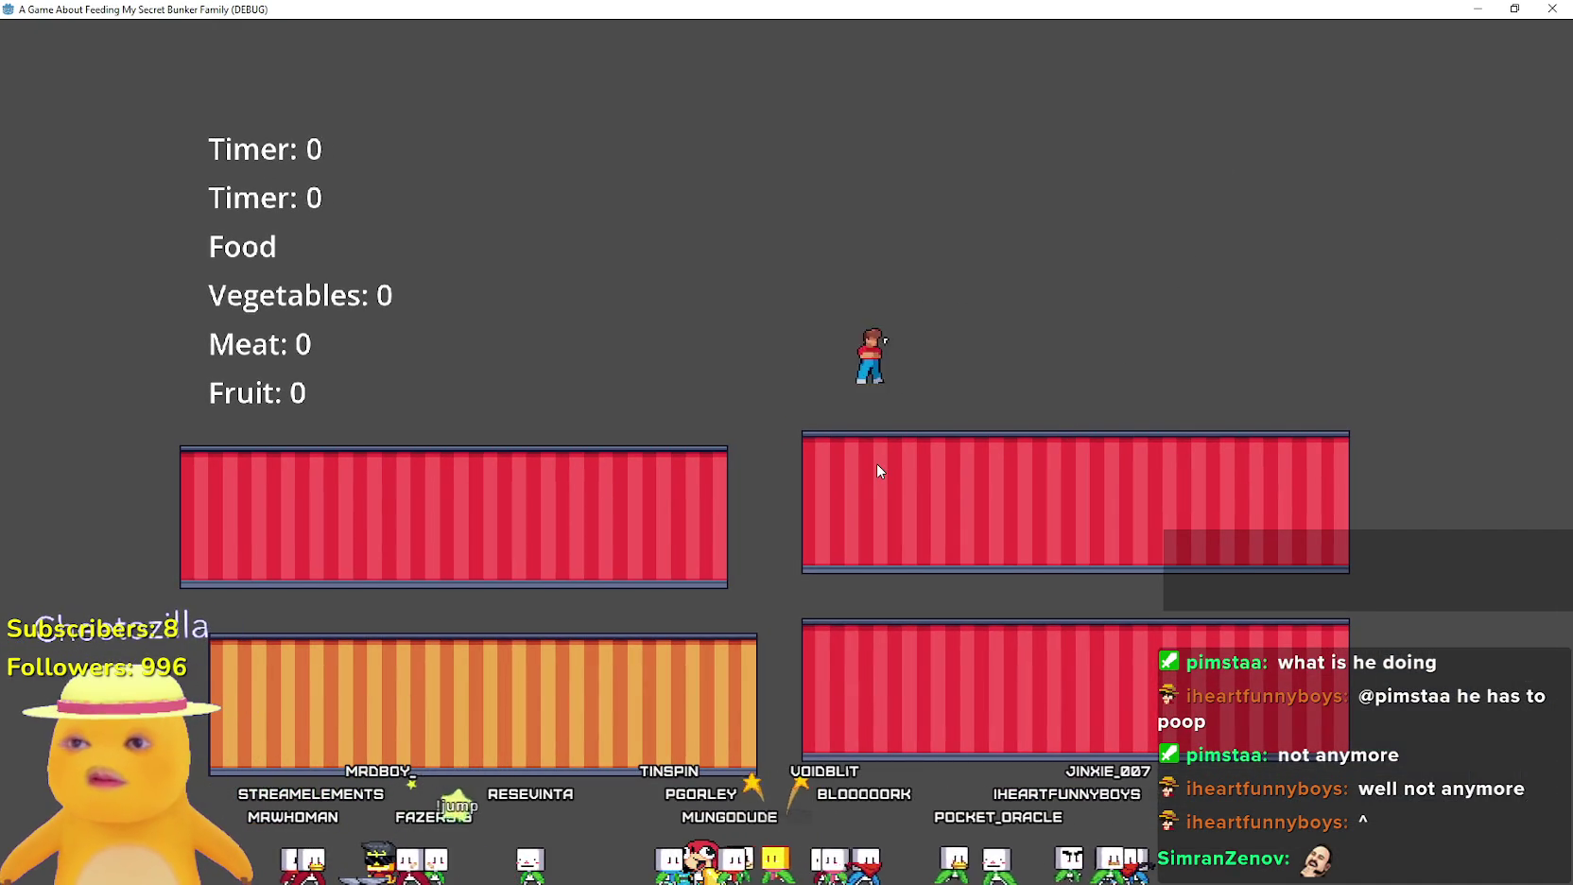
{"action": "key", "text": "Left"}
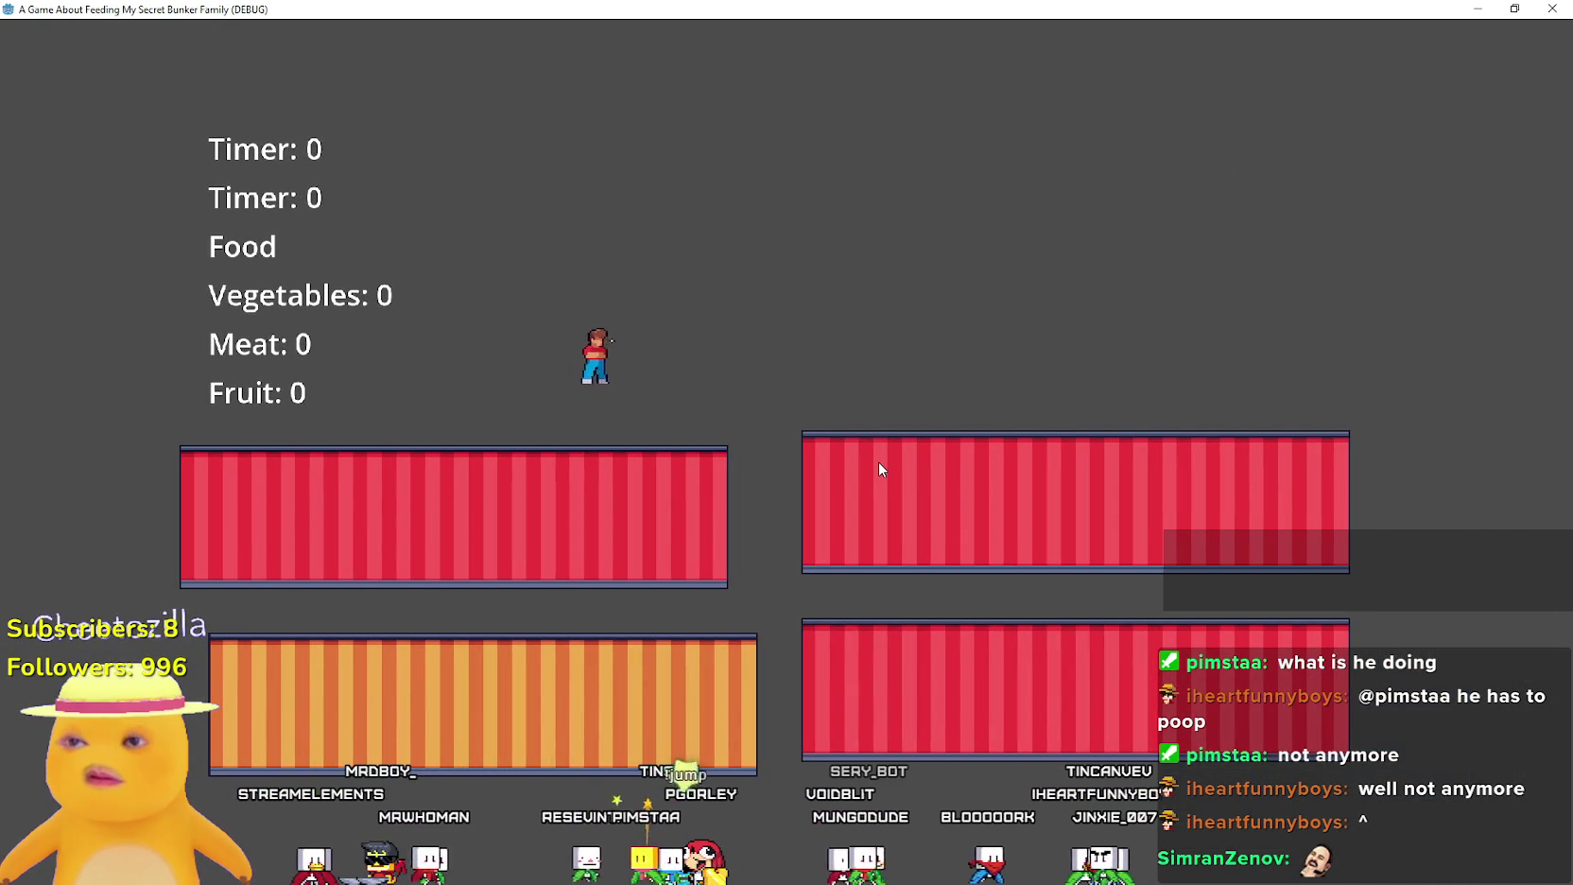
{"action": "key", "text": "space"}
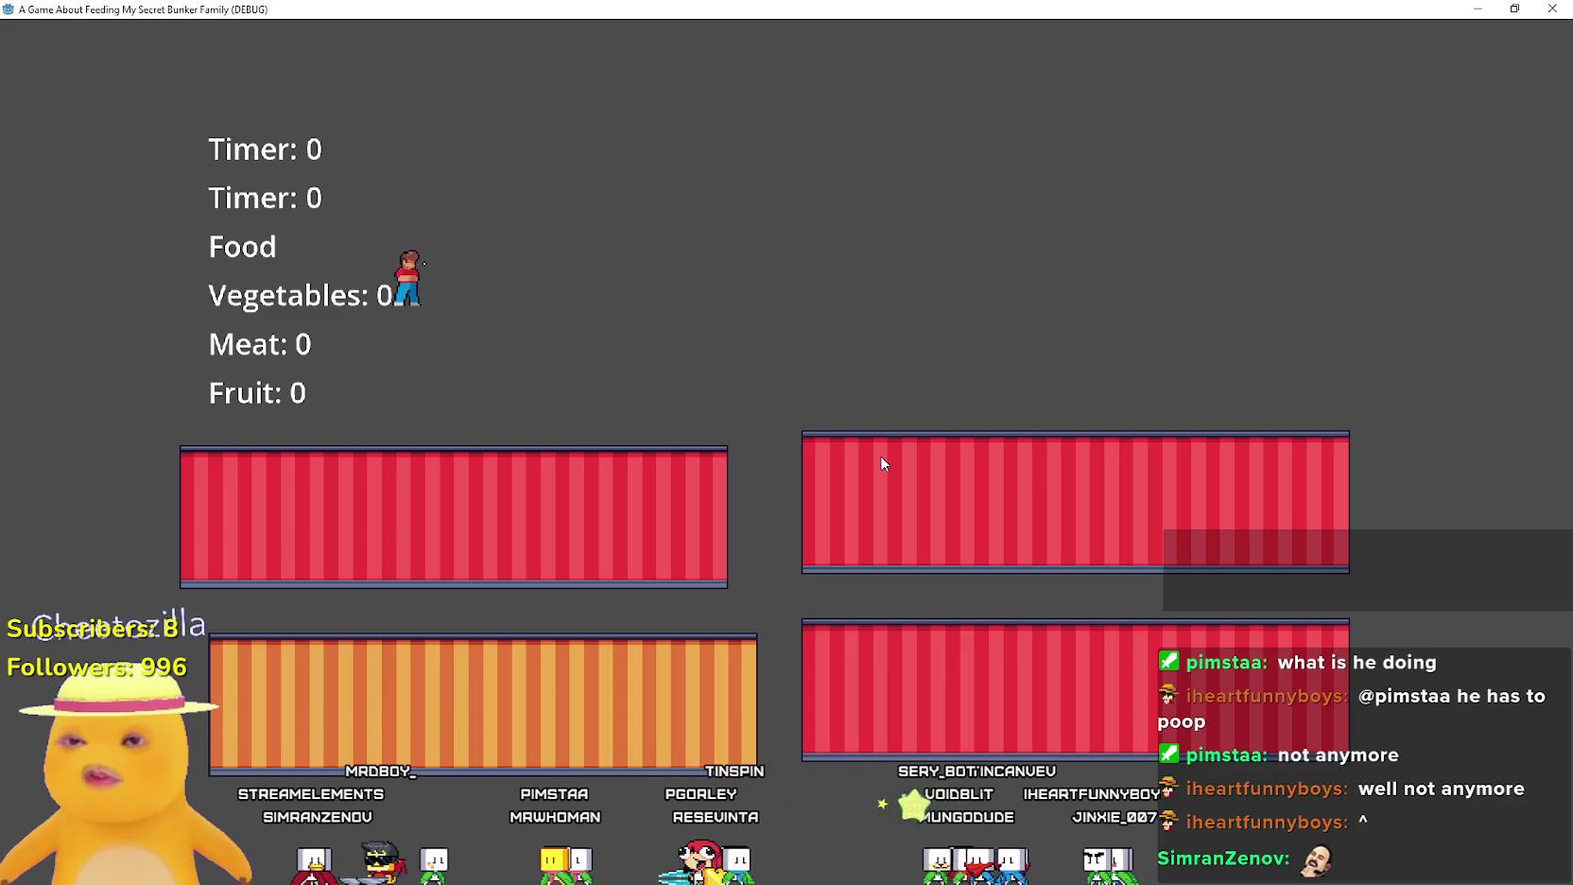
{"action": "key", "text": "alt+F4"}
Relaunch the game with F5, maximize it, and close it again
{"action": "scroll", "coordinate": [888, 457], "scroll_direction": "up", "scroll_amount": 2}
{"action": "key", "text": "F5"}
{"action": "left_click", "coordinate": [1327, 167]}
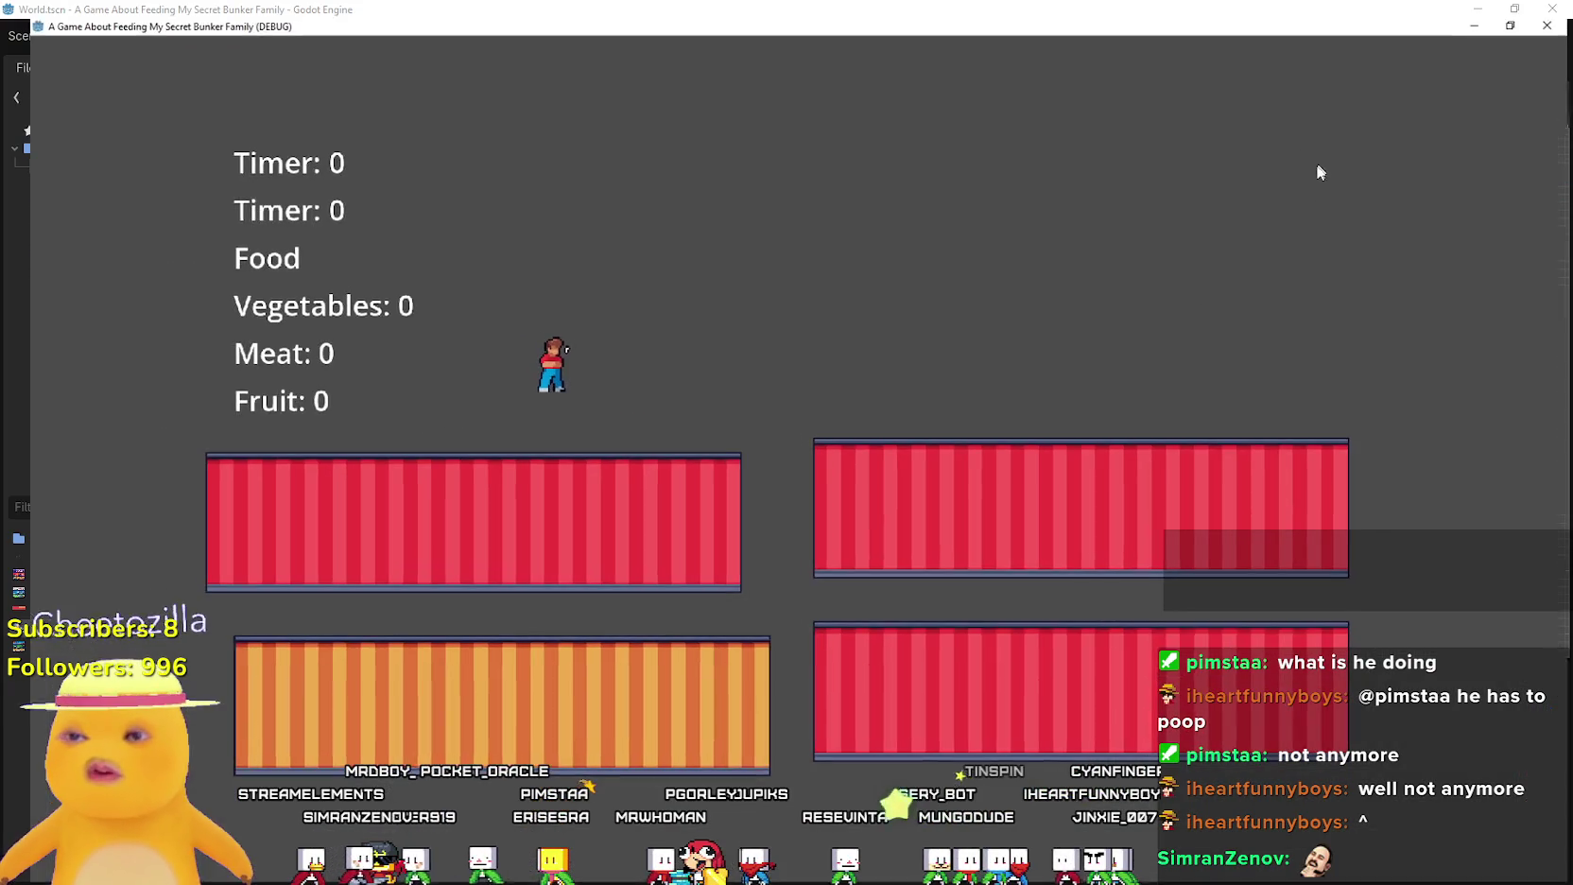
{"action": "key", "text": "alt+F4"}
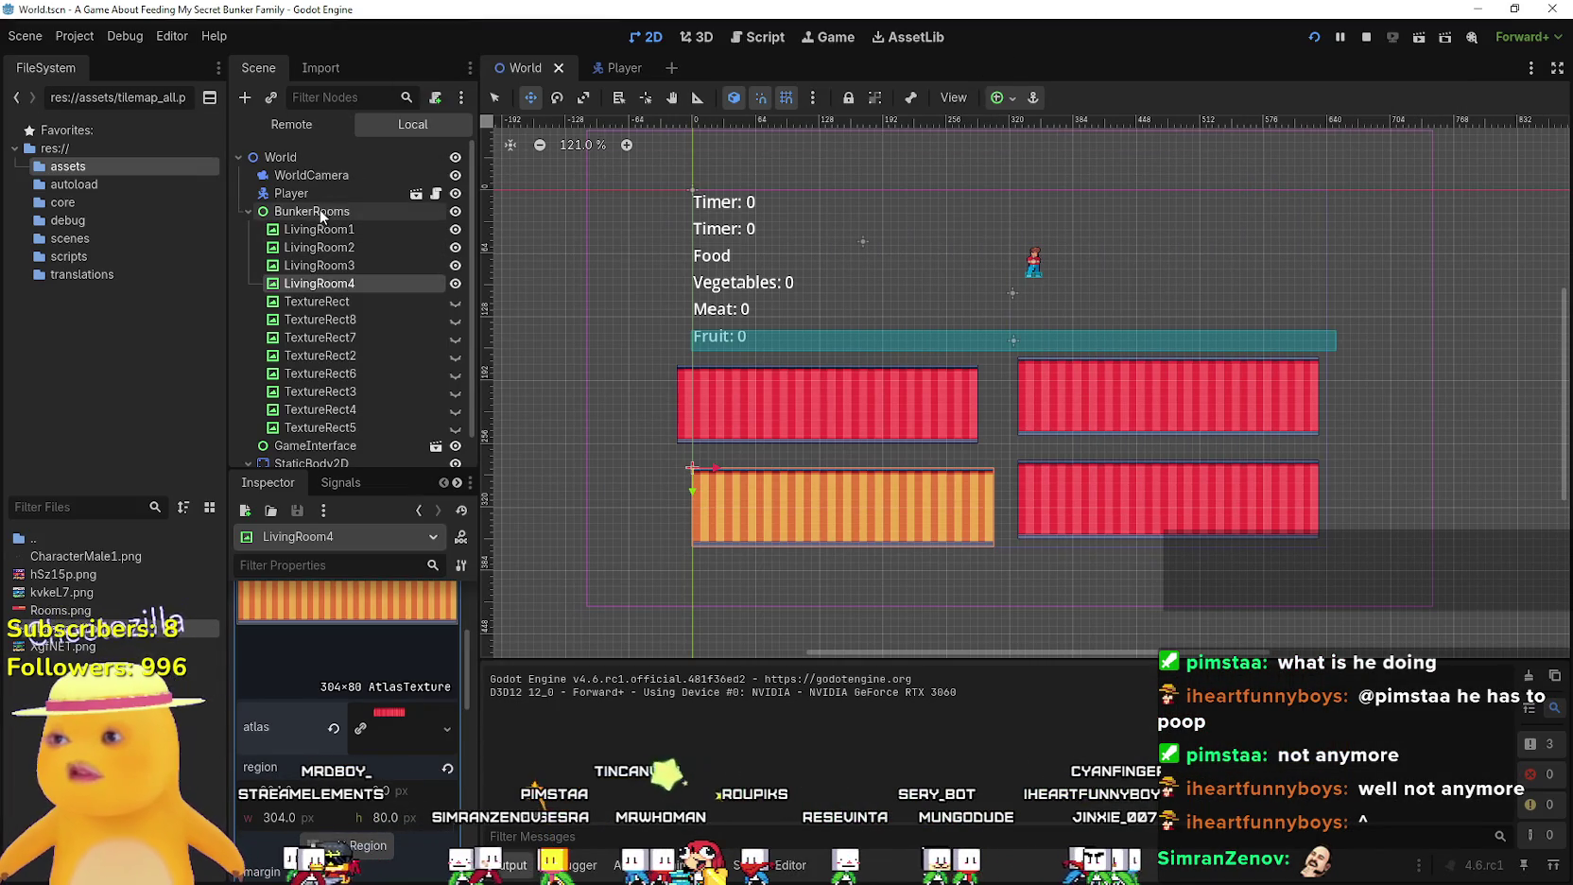
Select WorldCamera and review its zoom 0.75 and limits 0, 0, 640, 360
{"action": "left_click", "coordinate": [317, 207]}
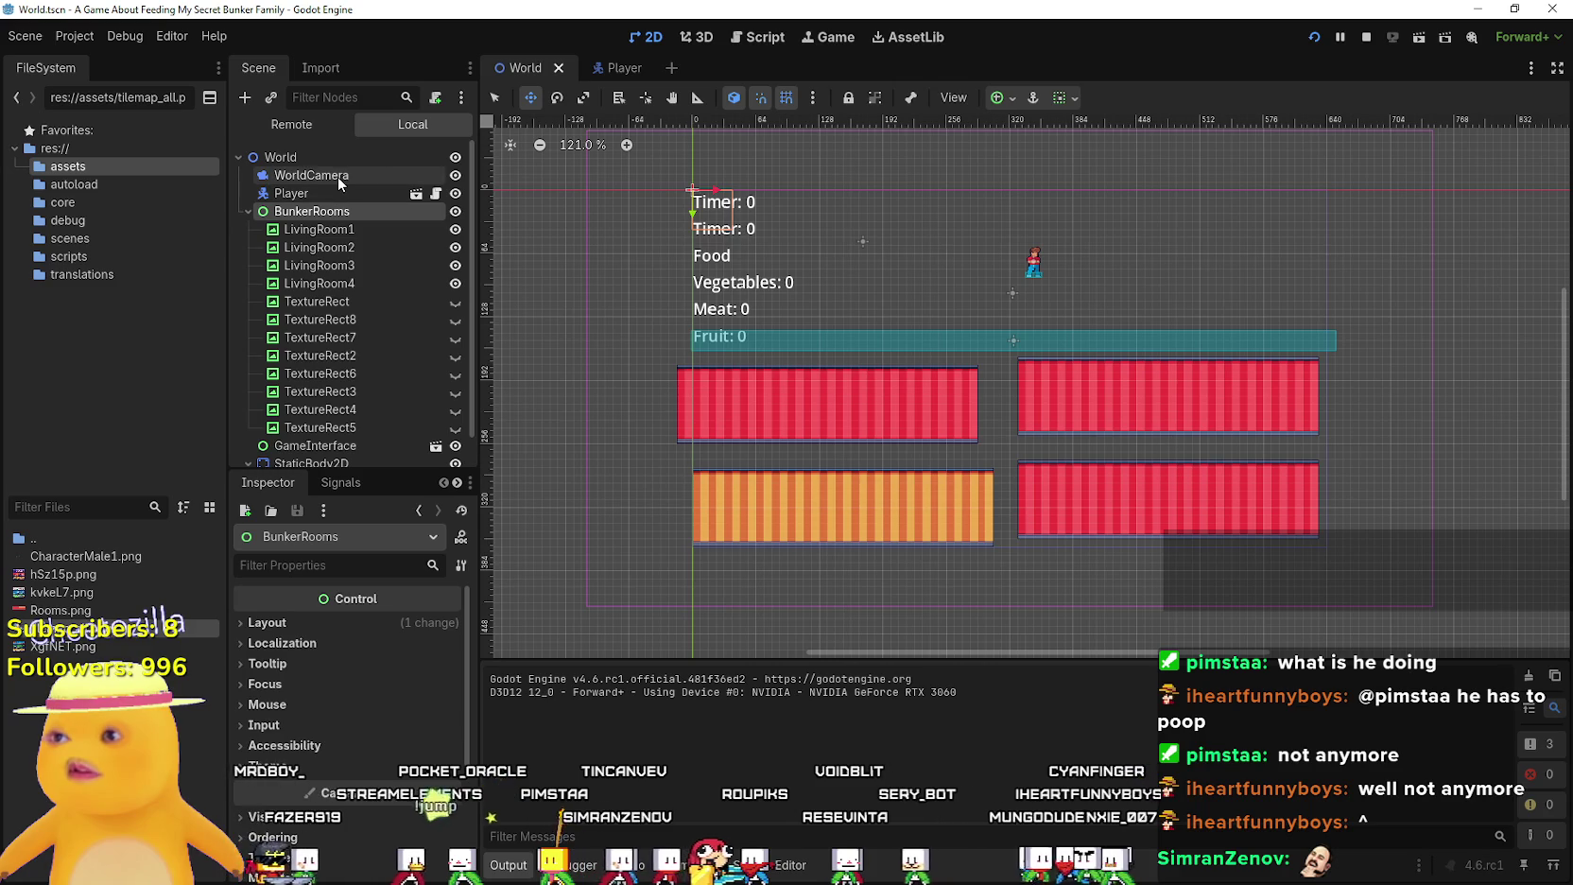
{"action": "left_click", "coordinate": [322, 176]}
{"action": "scroll", "coordinate": [950, 304], "scroll_direction": "down", "scroll_amount": 1}
{"action": "scroll", "coordinate": [950, 304], "scroll_direction": "down", "scroll_amount": 1}
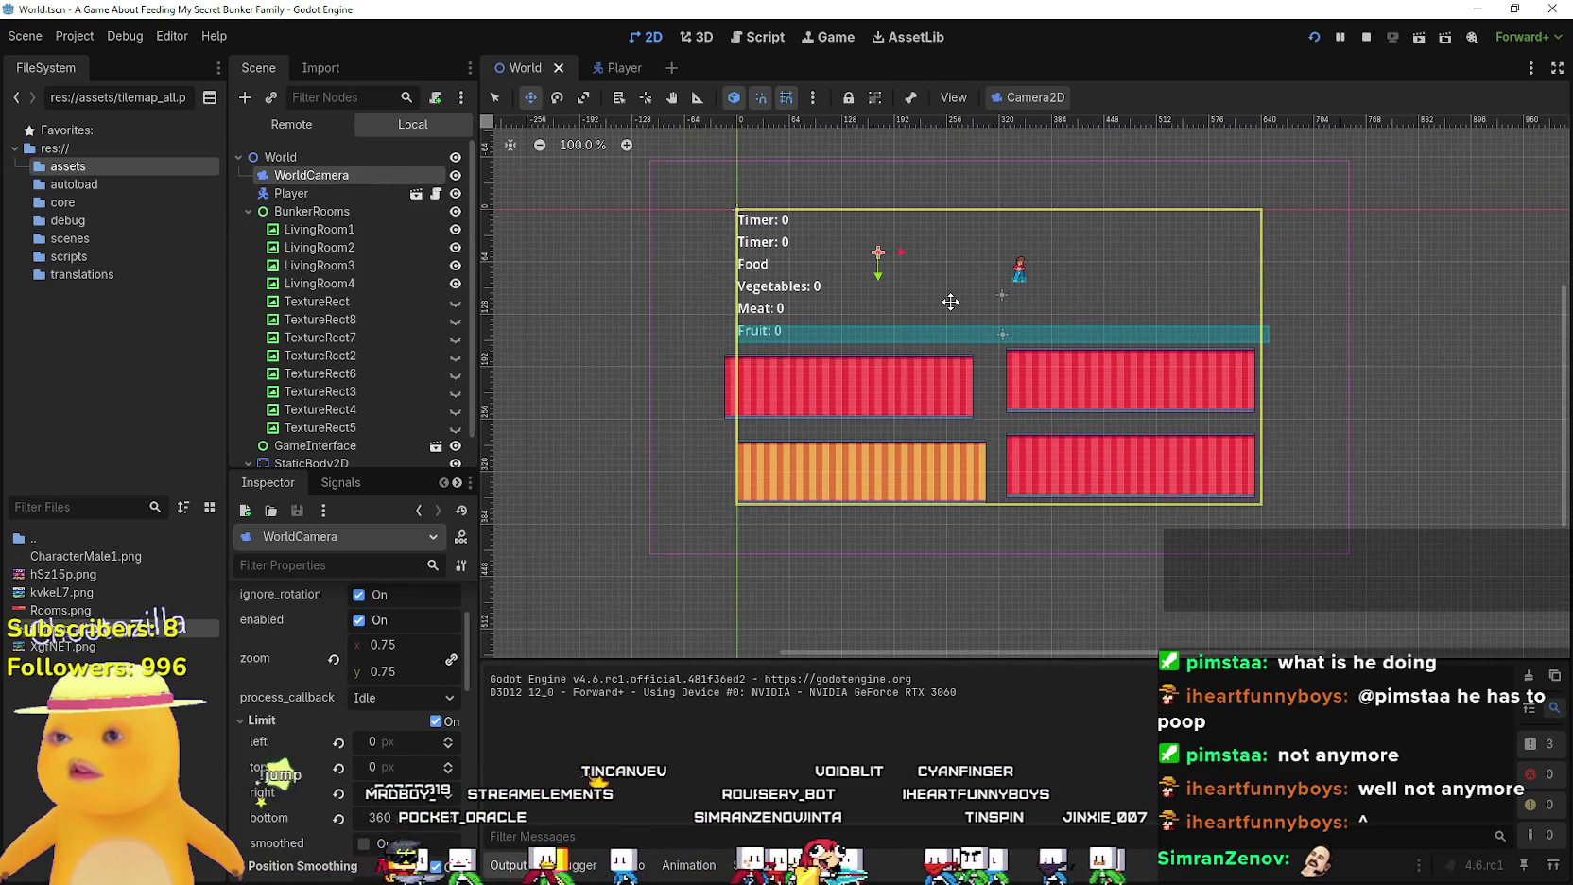
{"action": "scroll", "coordinate": [951, 302], "scroll_direction": "up", "scroll_amount": 1}
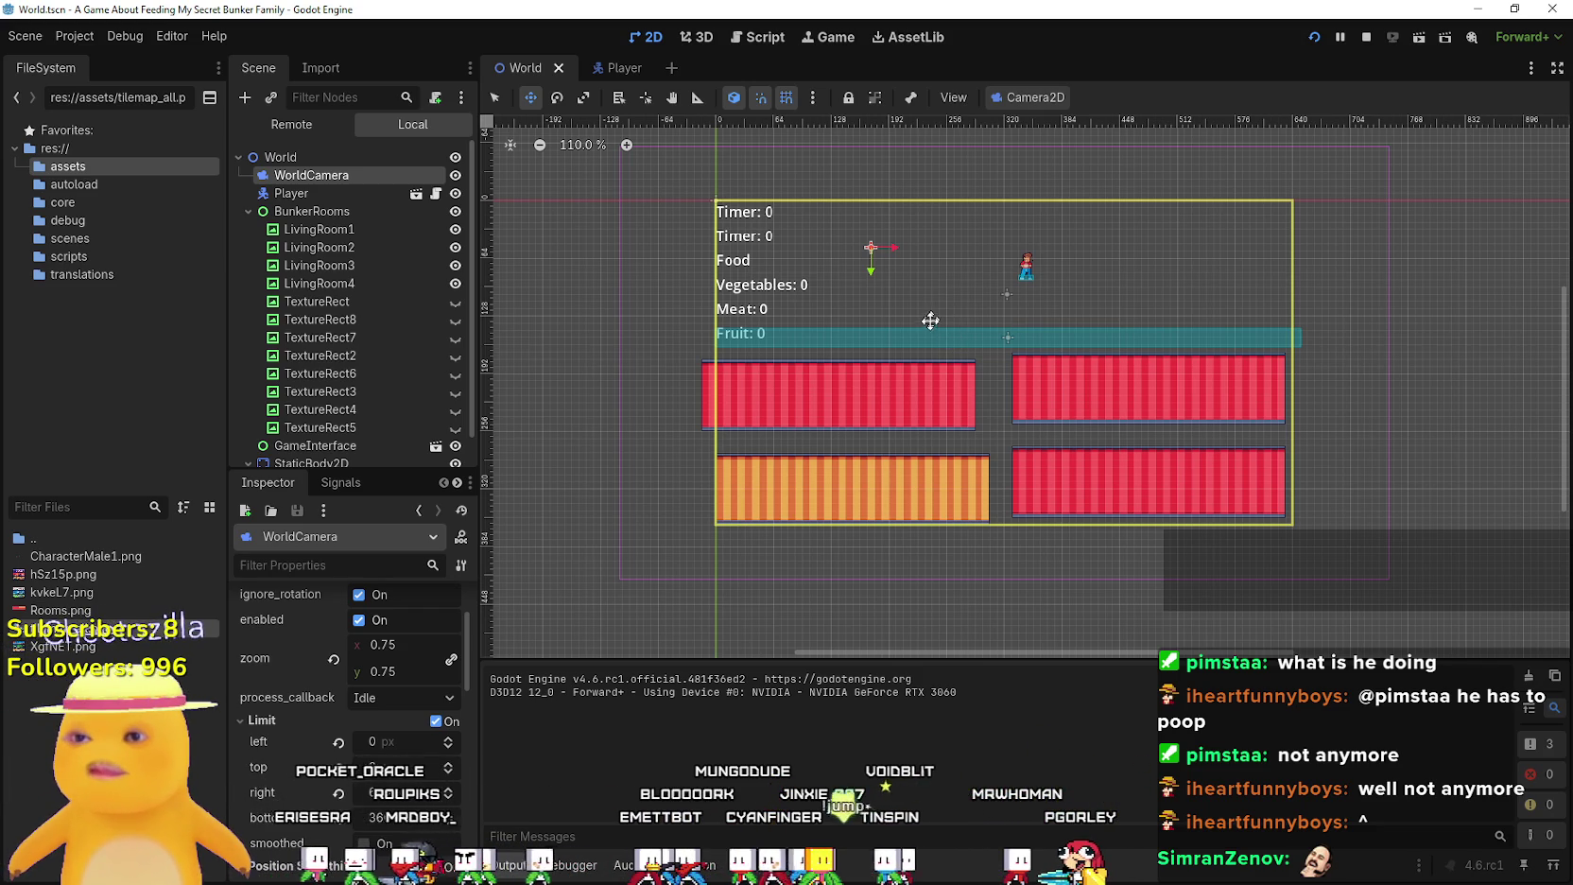
{"action": "scroll", "coordinate": [851, 527], "scroll_direction": "up", "scroll_amount": 1}
{"action": "scroll", "coordinate": [852, 527], "scroll_direction": "down", "scroll_amount": 1}
{"action": "scroll", "coordinate": [865, 473], "scroll_direction": "up", "scroll_amount": 1}
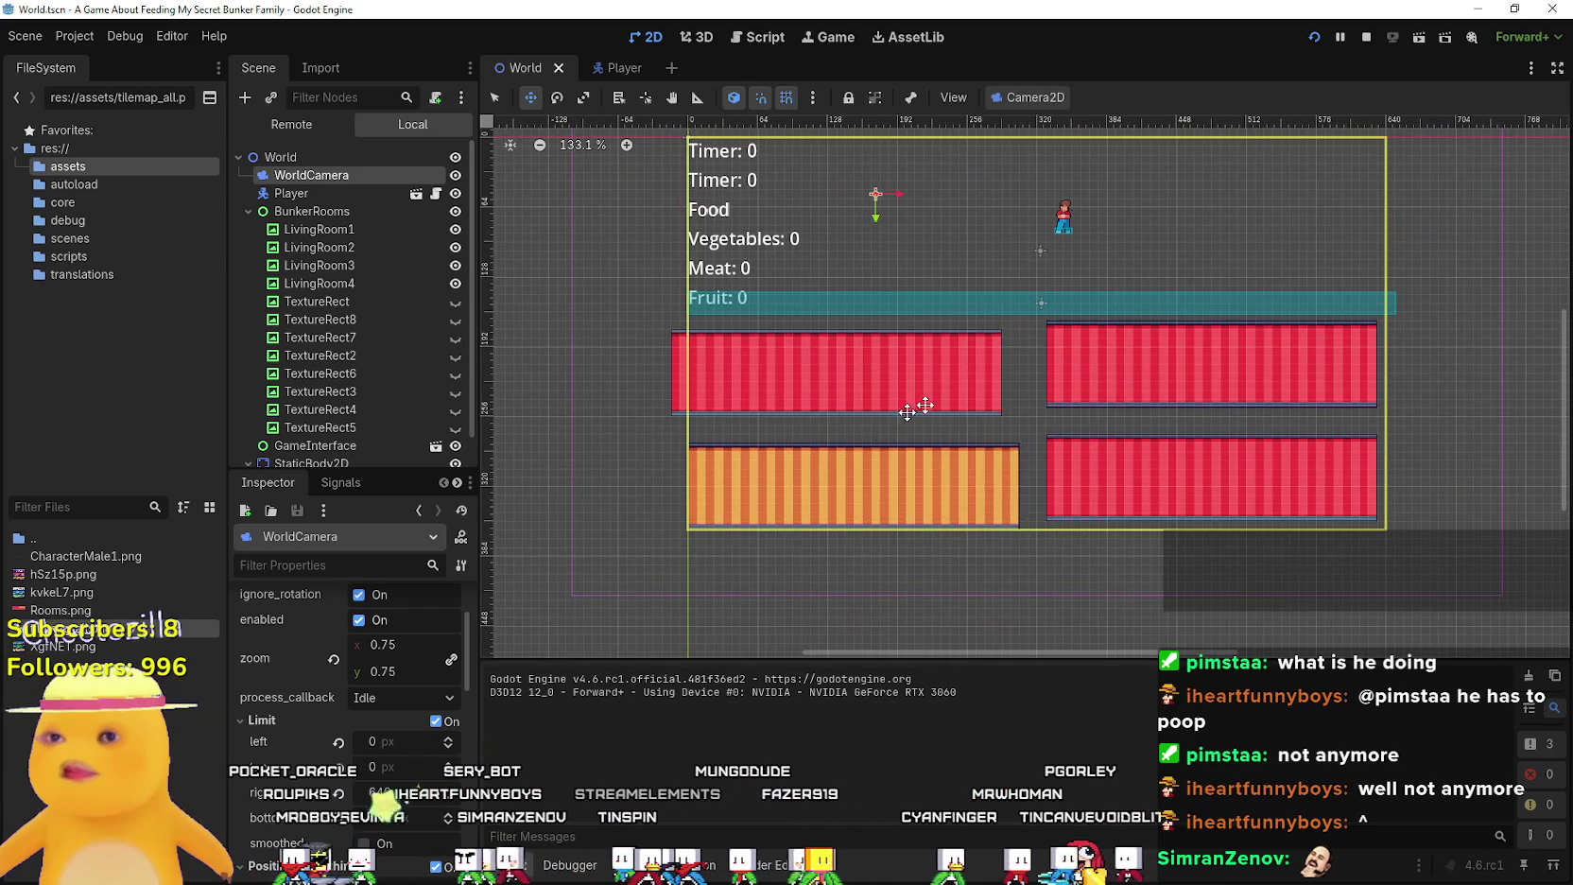
{"action": "scroll", "coordinate": [897, 413], "scroll_direction": "up", "scroll_amount": 1}
{"action": "scroll", "coordinate": [899, 412], "scroll_direction": "down", "scroll_amount": 1}
{"action": "scroll", "coordinate": [902, 412], "scroll_direction": "up", "scroll_amount": 1}
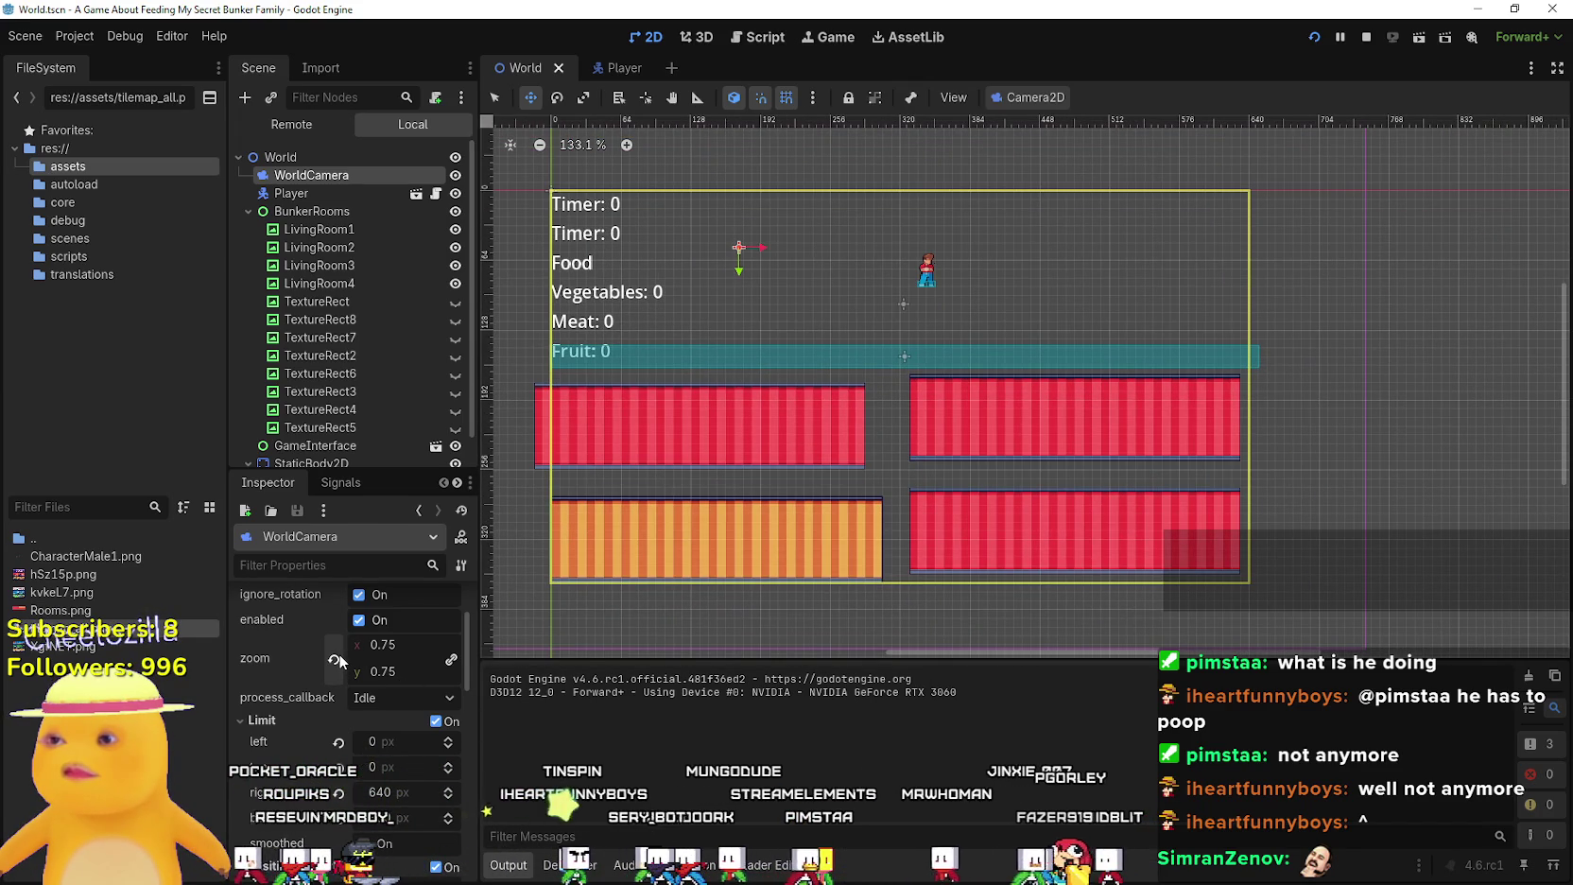
{"action": "mouse_move", "coordinate": [338, 660]}
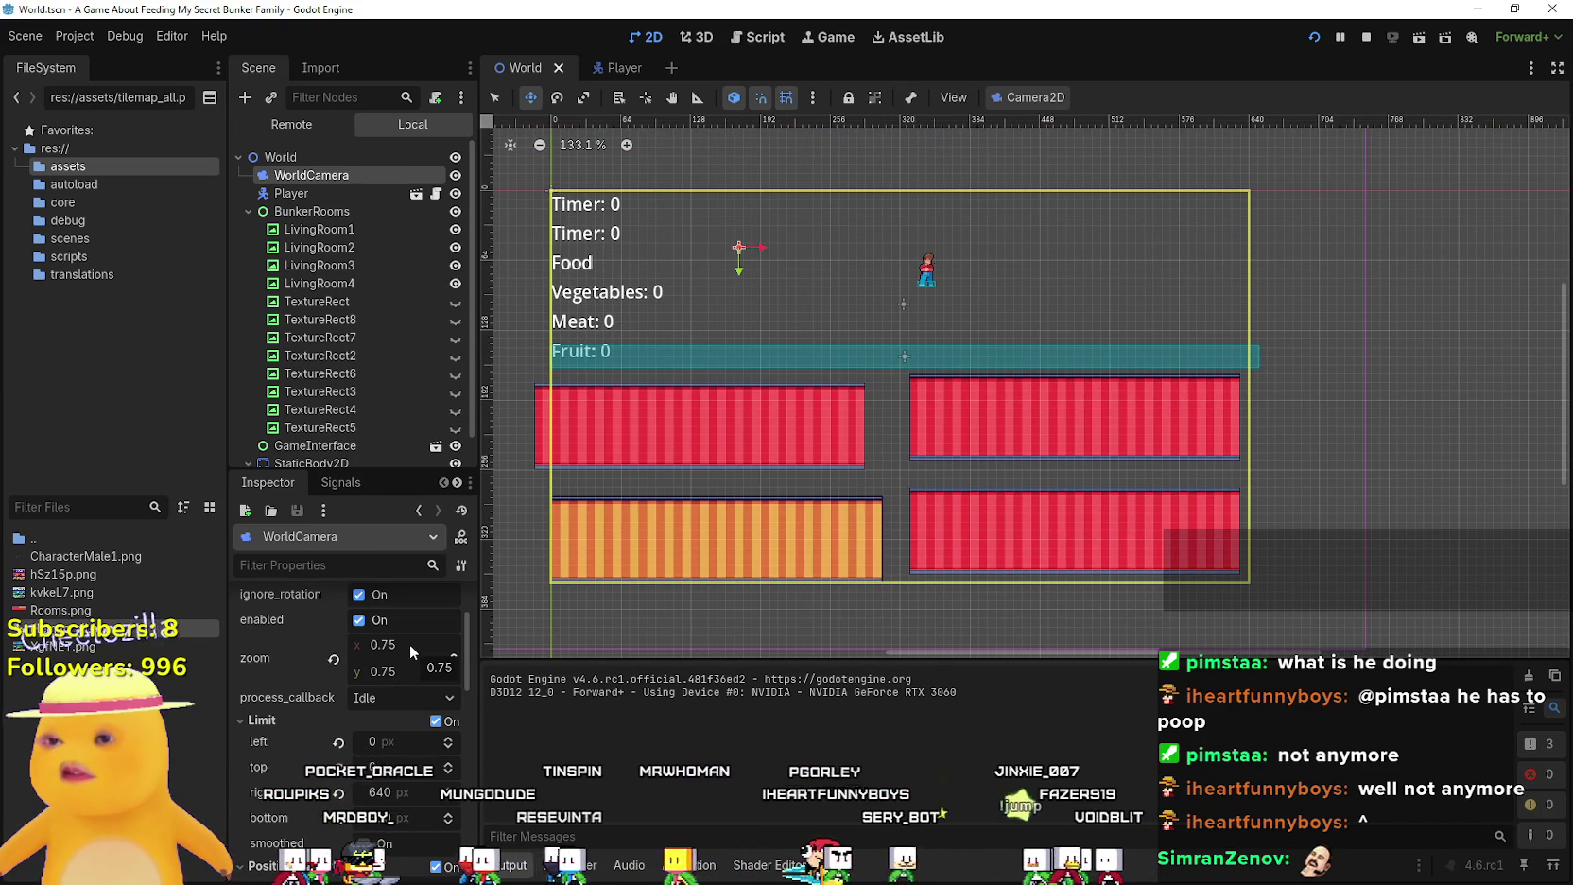
{"action": "mouse_move", "coordinate": [691, 457]}
{"action": "left_mouse_down"}
{"action": "mouse_move", "coordinate": [758, 373]}
{"action": "mouse_move", "coordinate": [650, 310]}
{"action": "left_mouse_up"}
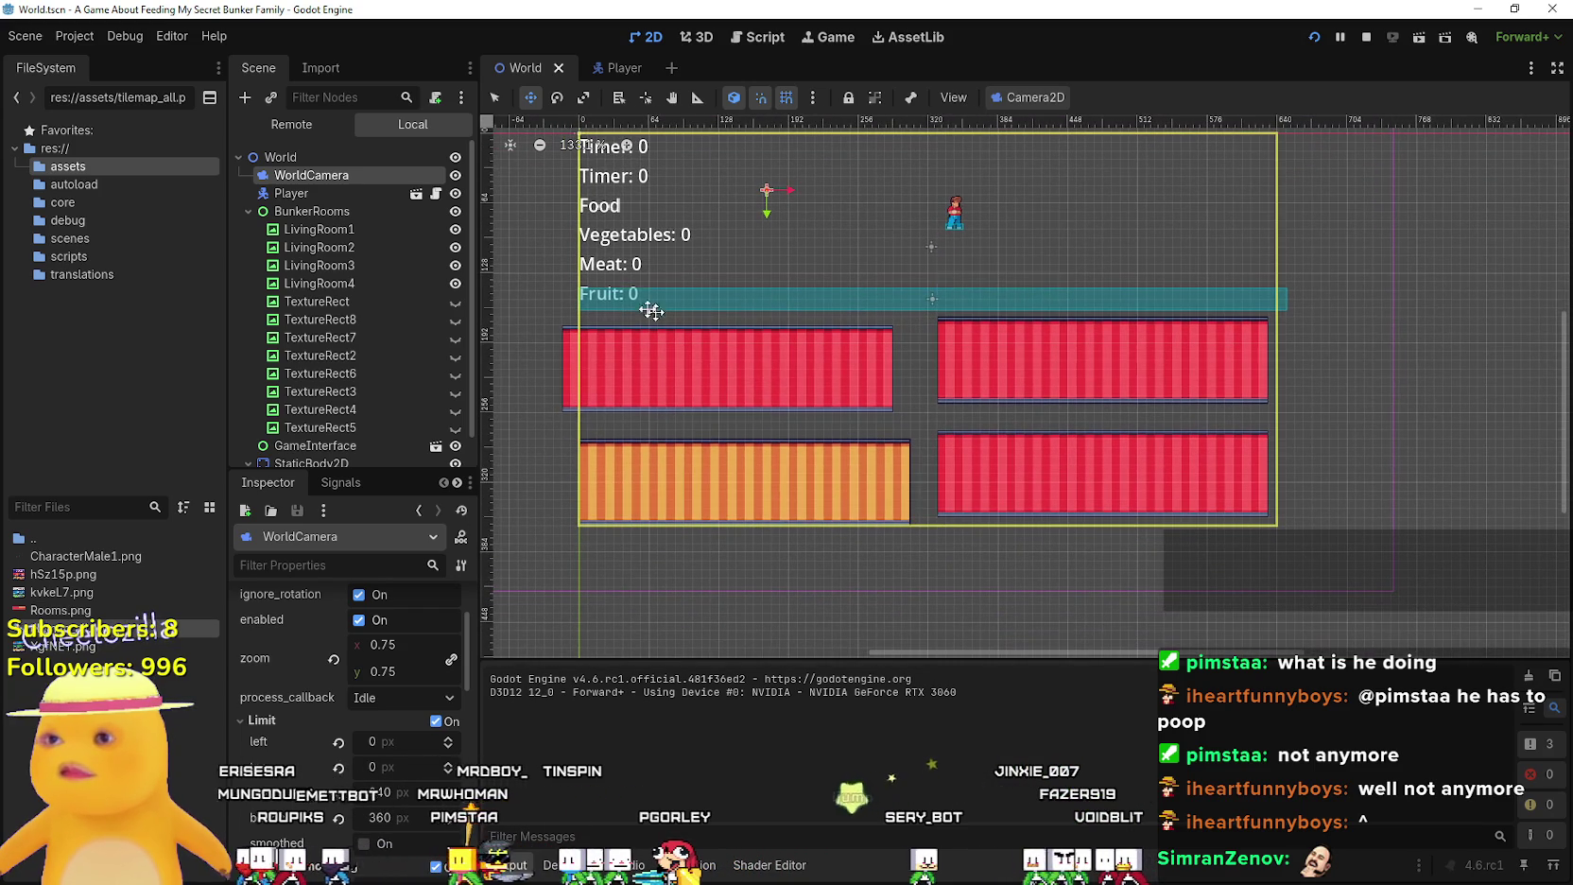
Select LivingRoom3 and drag it down and right to position (440, 336)
{"action": "left_click", "coordinate": [359, 246]}
{"action": "left_click", "coordinate": [359, 264]}
{"action": "left_click_drag", "start_coordinate": [1016, 464], "coordinate": [1140, 538]}
{"action": "scroll", "coordinate": [1180, 523], "scroll_direction": "up", "scroll_amount": 4}
{"action": "scroll", "coordinate": [1180, 523], "scroll_direction": "up", "scroll_amount": 5}
{"action": "left_click_drag", "start_coordinate": [1197, 495], "coordinate": [1194, 488]}
Run the game with F5 to check the new room layout
{"action": "scroll", "coordinate": [1194, 488], "scroll_direction": "up", "scroll_amount": 3}
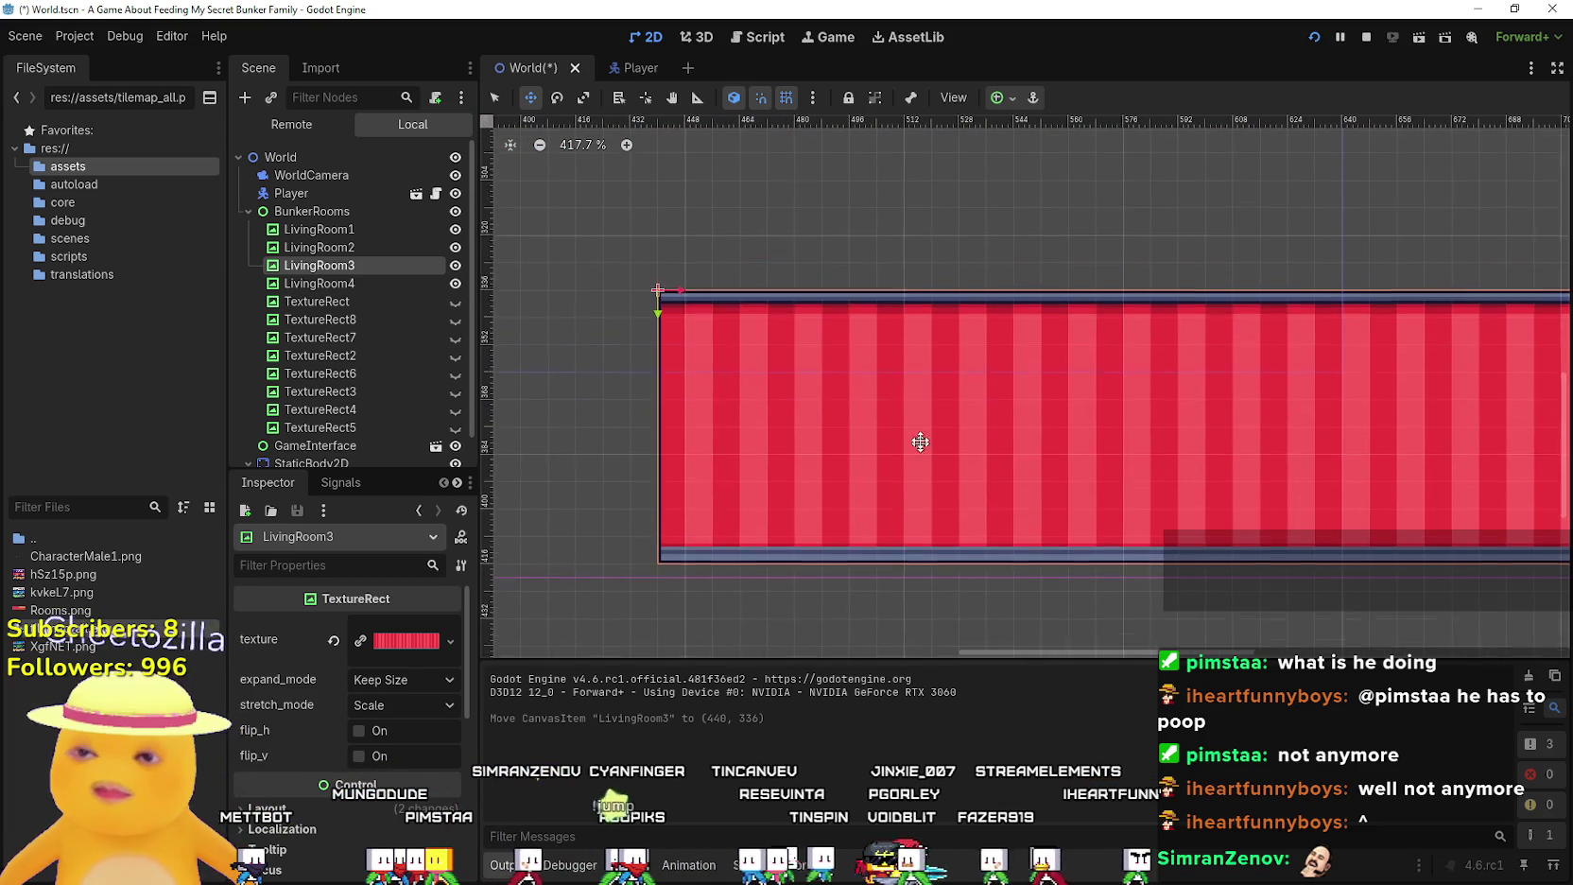
{"action": "scroll", "coordinate": [805, 424], "scroll_direction": "up", "scroll_amount": 2}
{"action": "scroll", "coordinate": [692, 463], "scroll_direction": "up", "scroll_amount": 2}
{"action": "scroll", "coordinate": [910, 411], "scroll_direction": "up", "scroll_amount": 2}
{"action": "scroll", "coordinate": [901, 410], "scroll_direction": "up", "scroll_amount": 3}
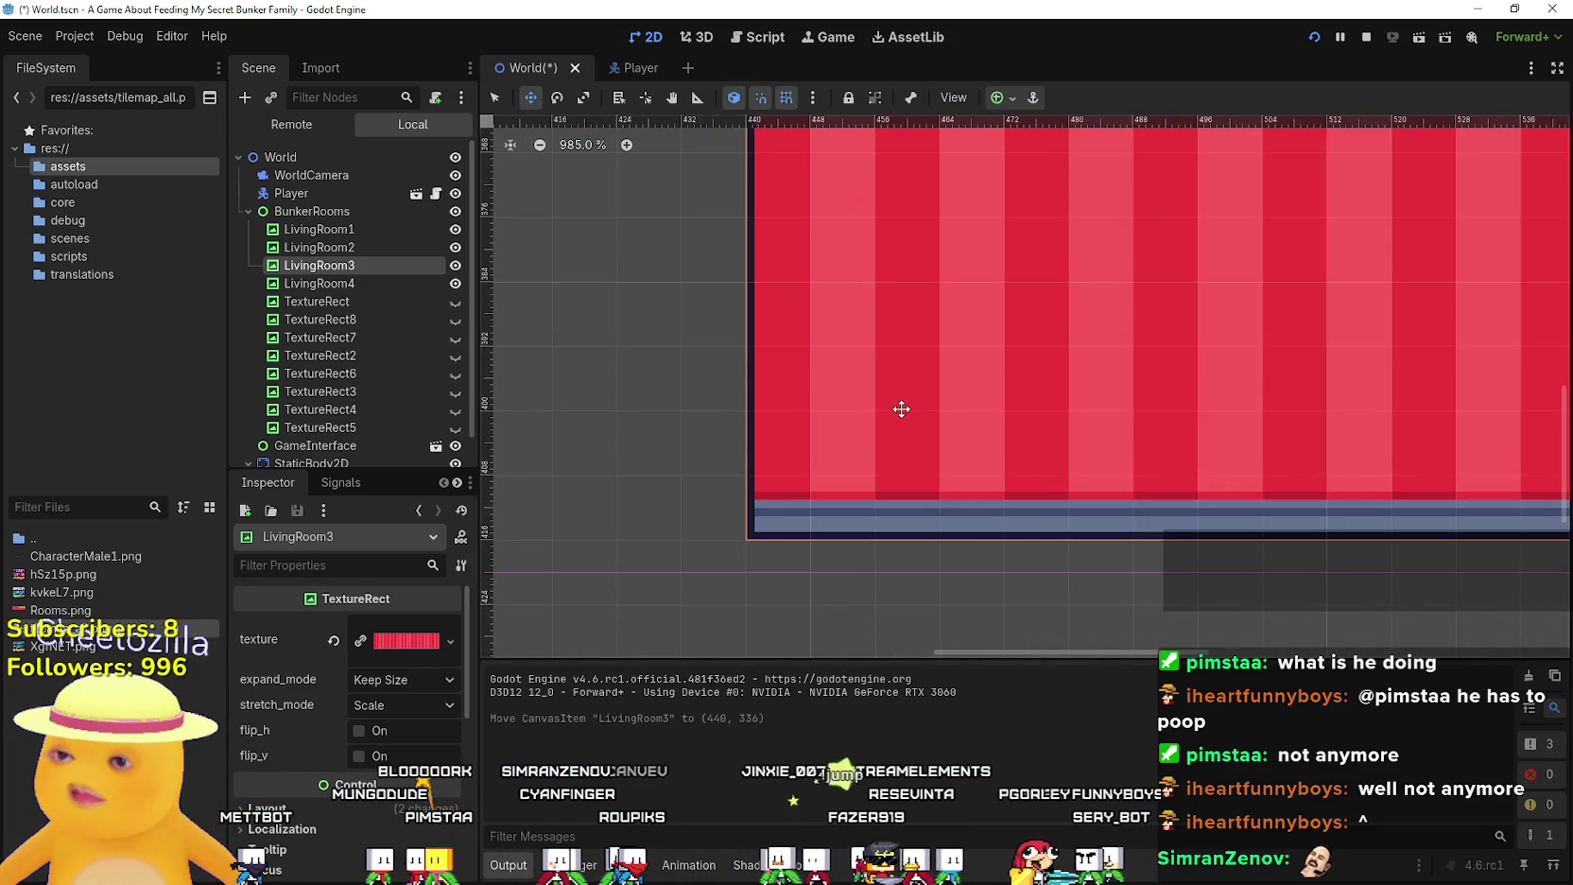
{"action": "scroll", "coordinate": [901, 409], "scroll_direction": "down", "scroll_amount": 19}
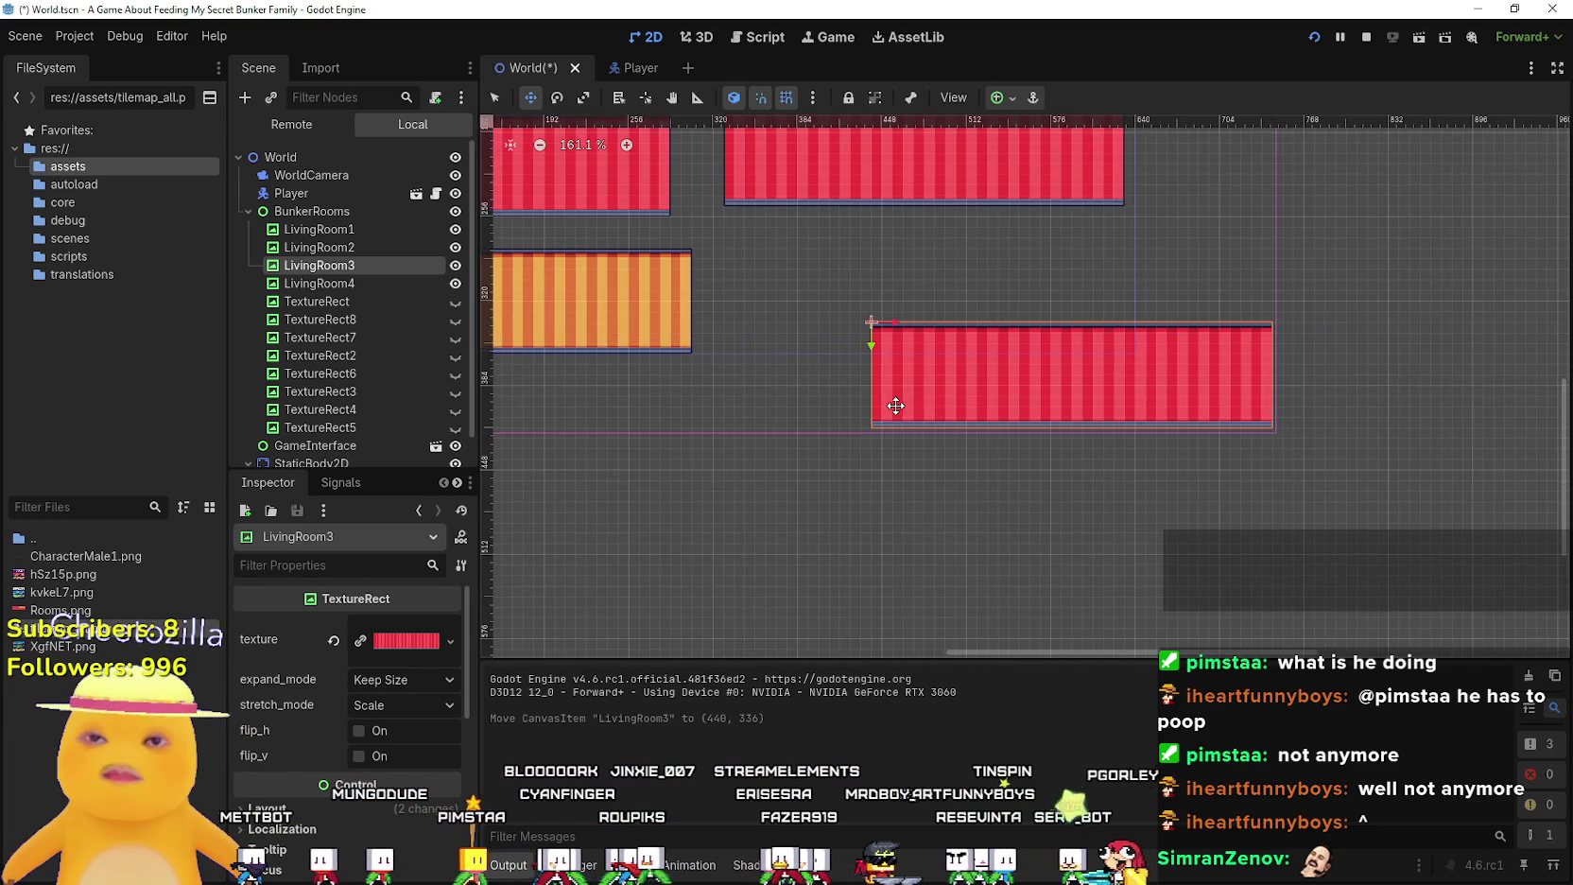
{"action": "key", "text": "F5"}
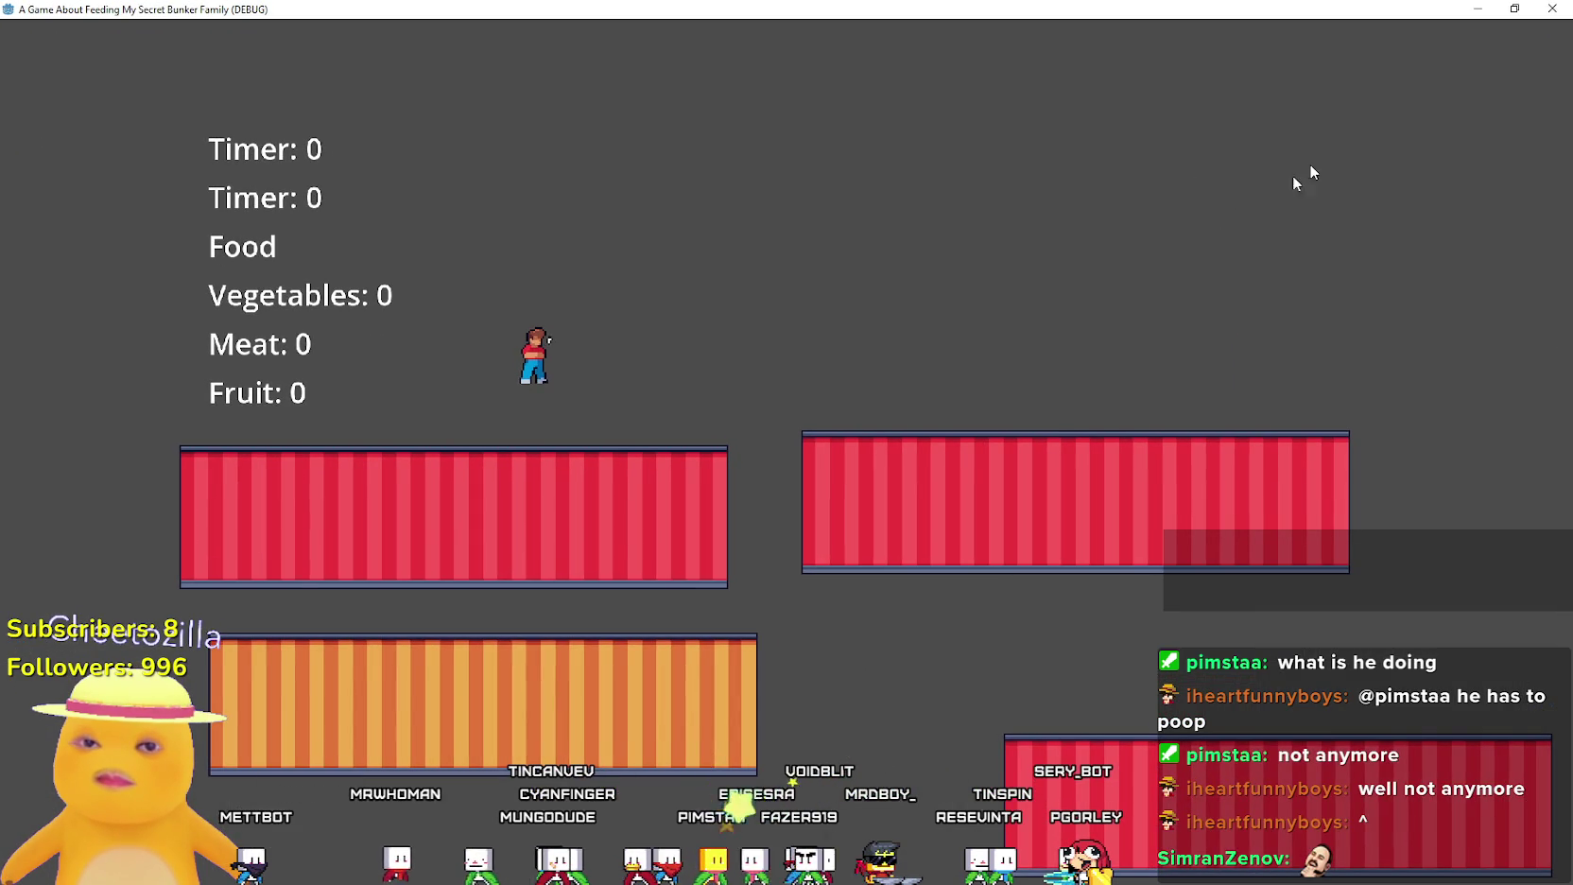
Resize the game window to view the moved room, then return to the World editor
{"action": "left_click", "coordinate": [1514, 8]}
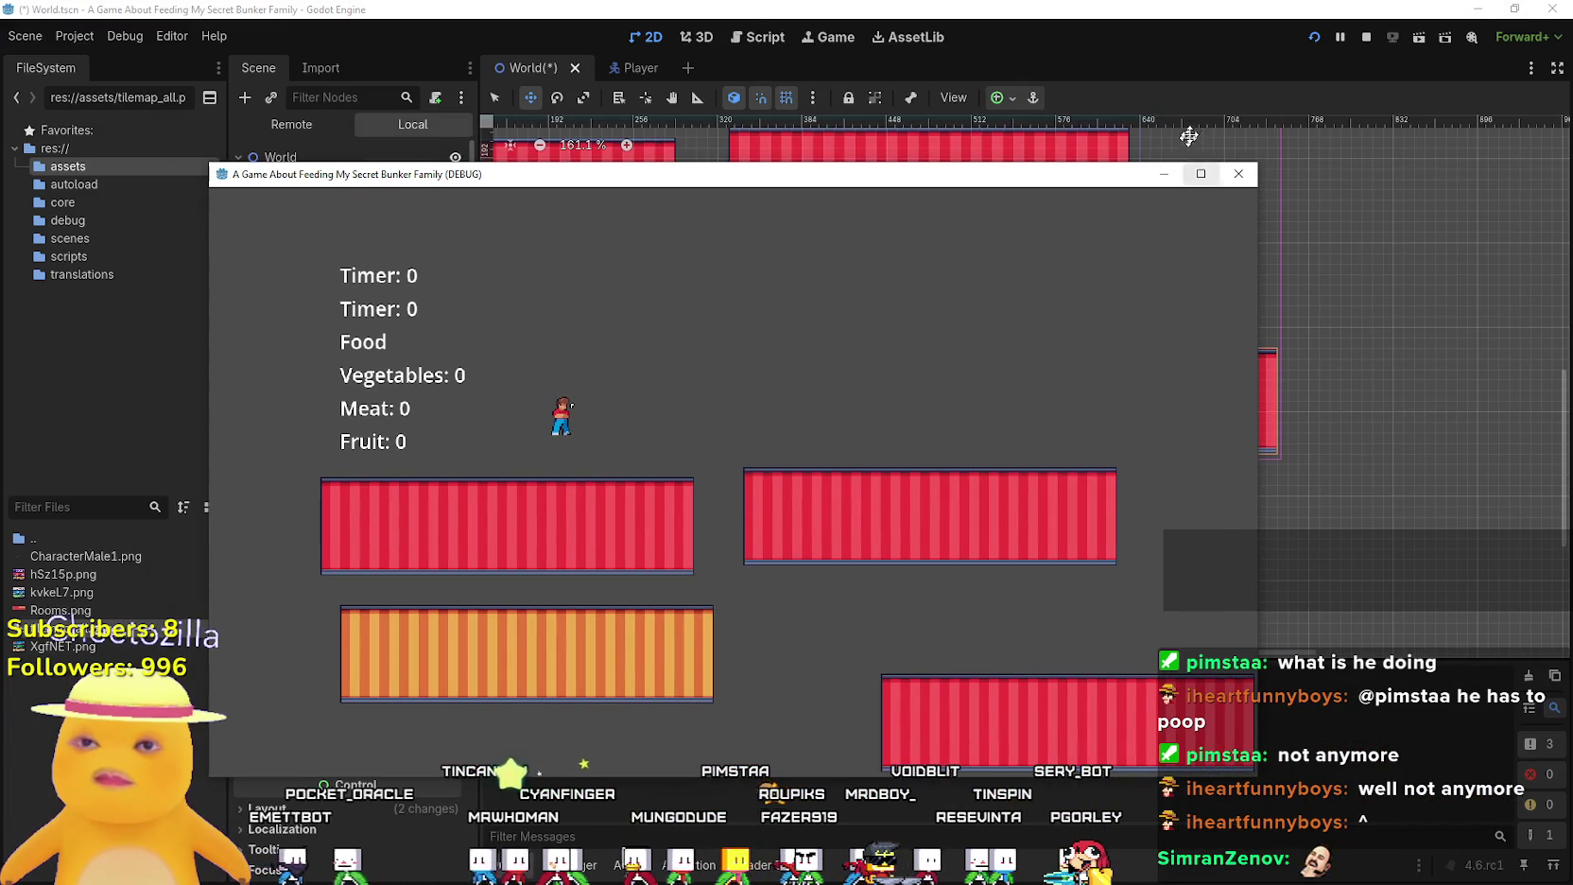
{"action": "left_click", "coordinate": [1198, 172]}
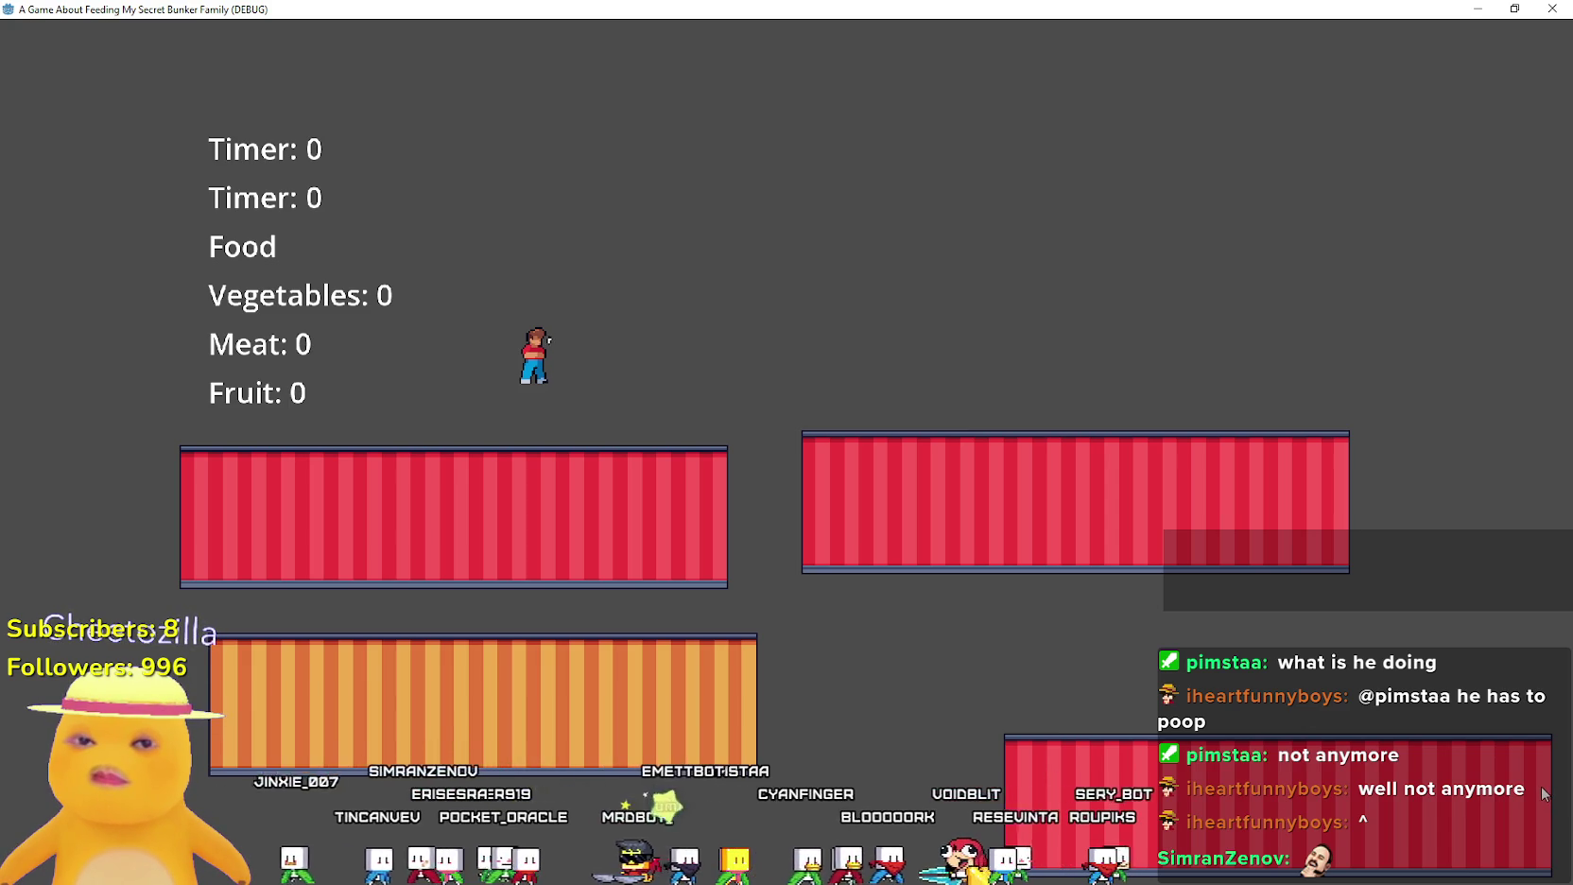
{"action": "double_click", "coordinate": [919, 6]}
{"action": "left_click", "coordinate": [181, 264]}
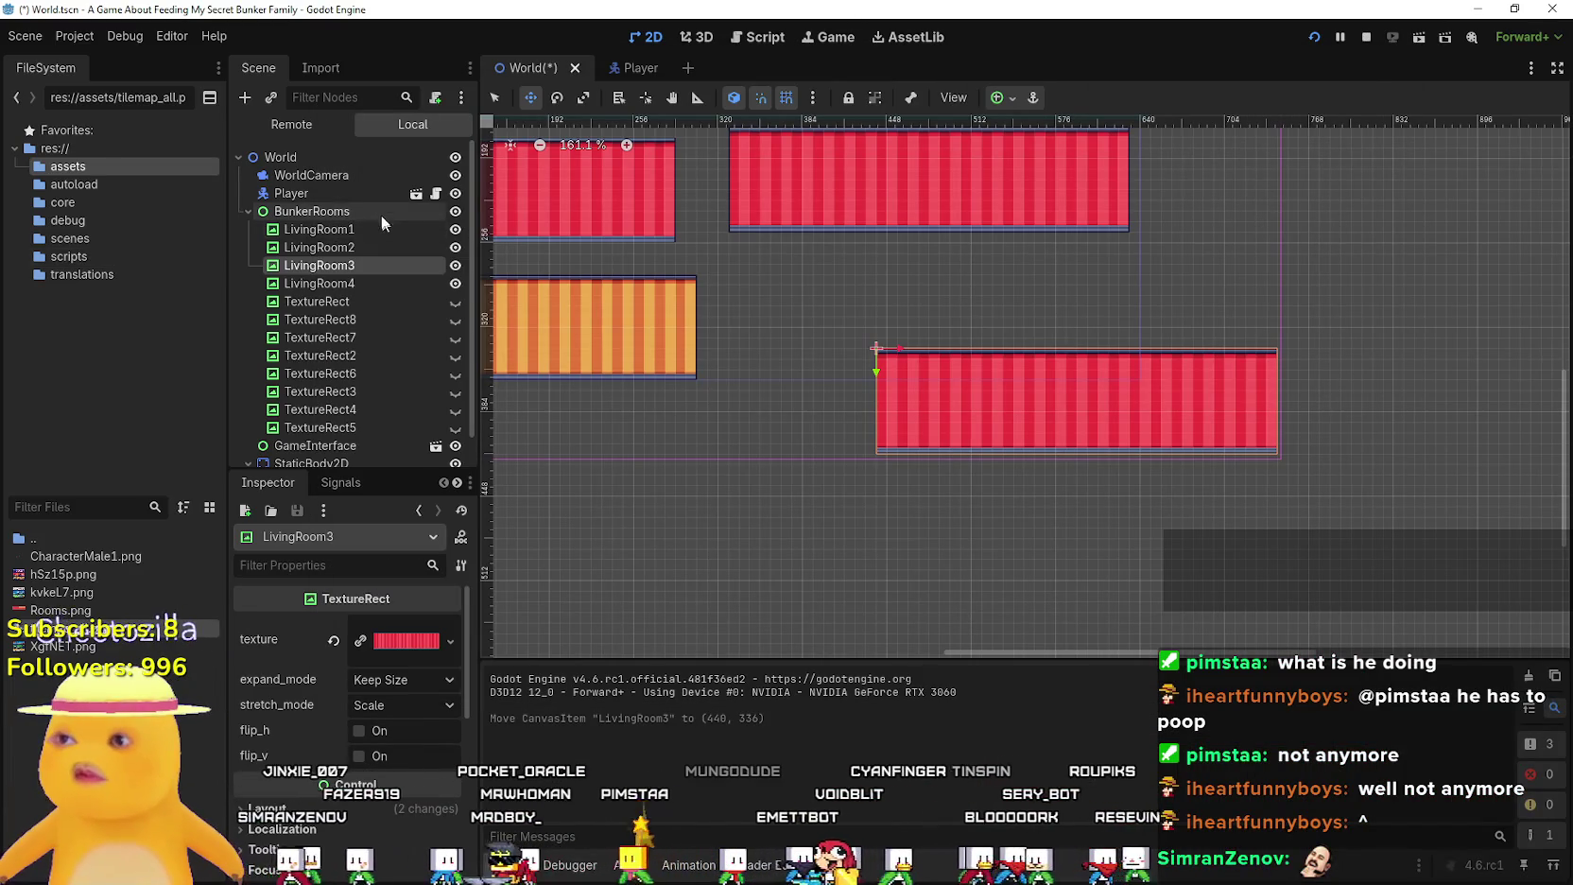
Select WorldCamera and pan the viewport to compare its limits with the rooms
{"action": "left_click", "coordinate": [365, 174]}
{"action": "scroll", "coordinate": [327, 766], "scroll_direction": "down", "scroll_amount": 5}
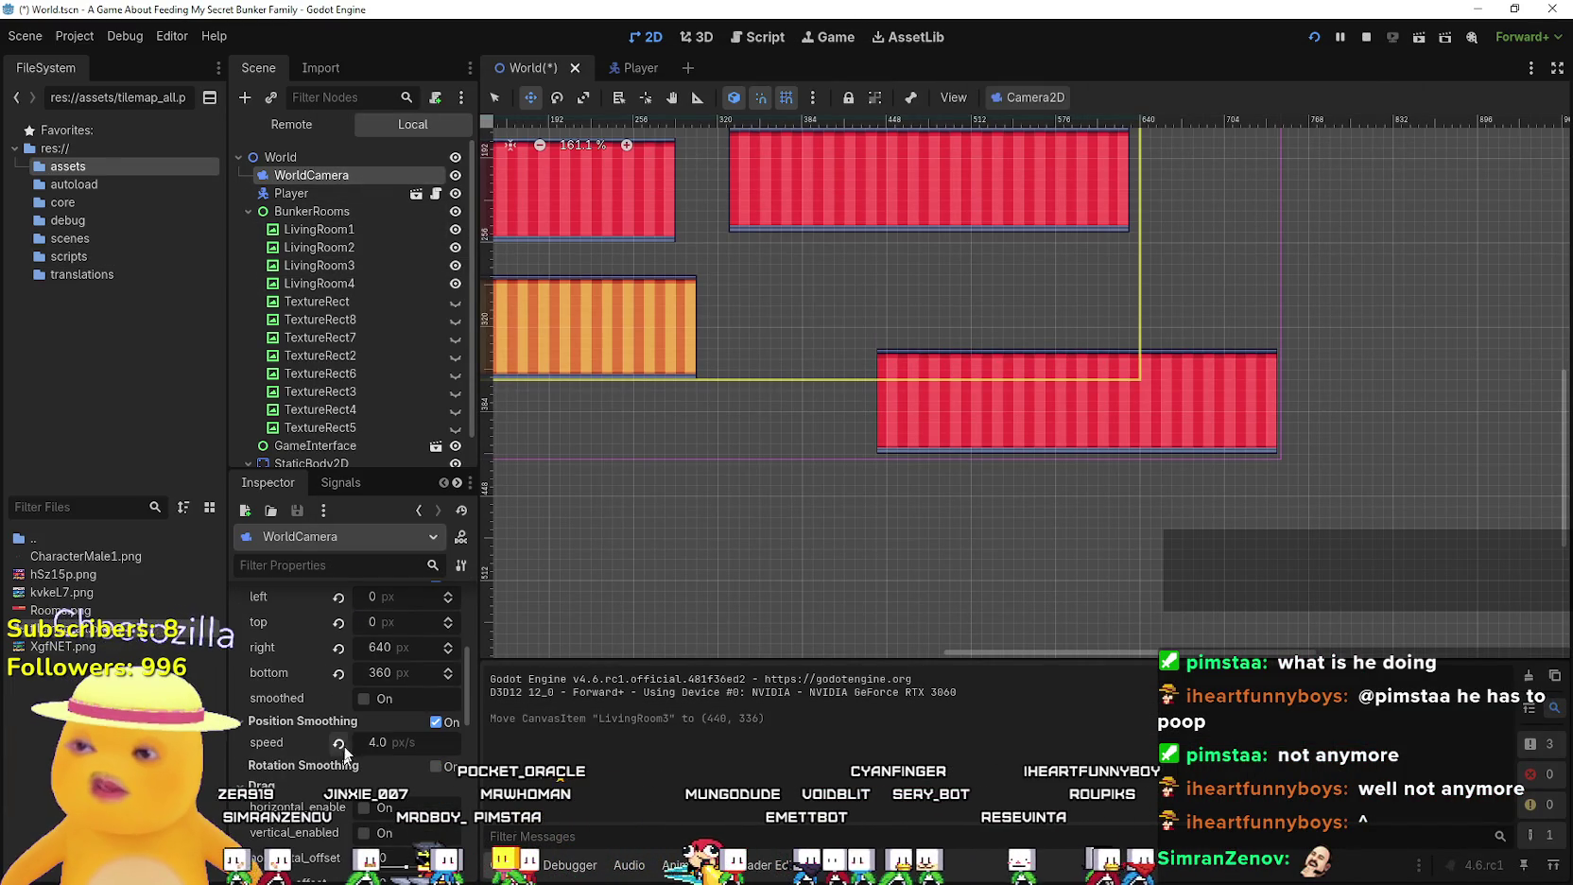
{"action": "scroll", "coordinate": [347, 731], "scroll_direction": "up", "scroll_amount": 3}
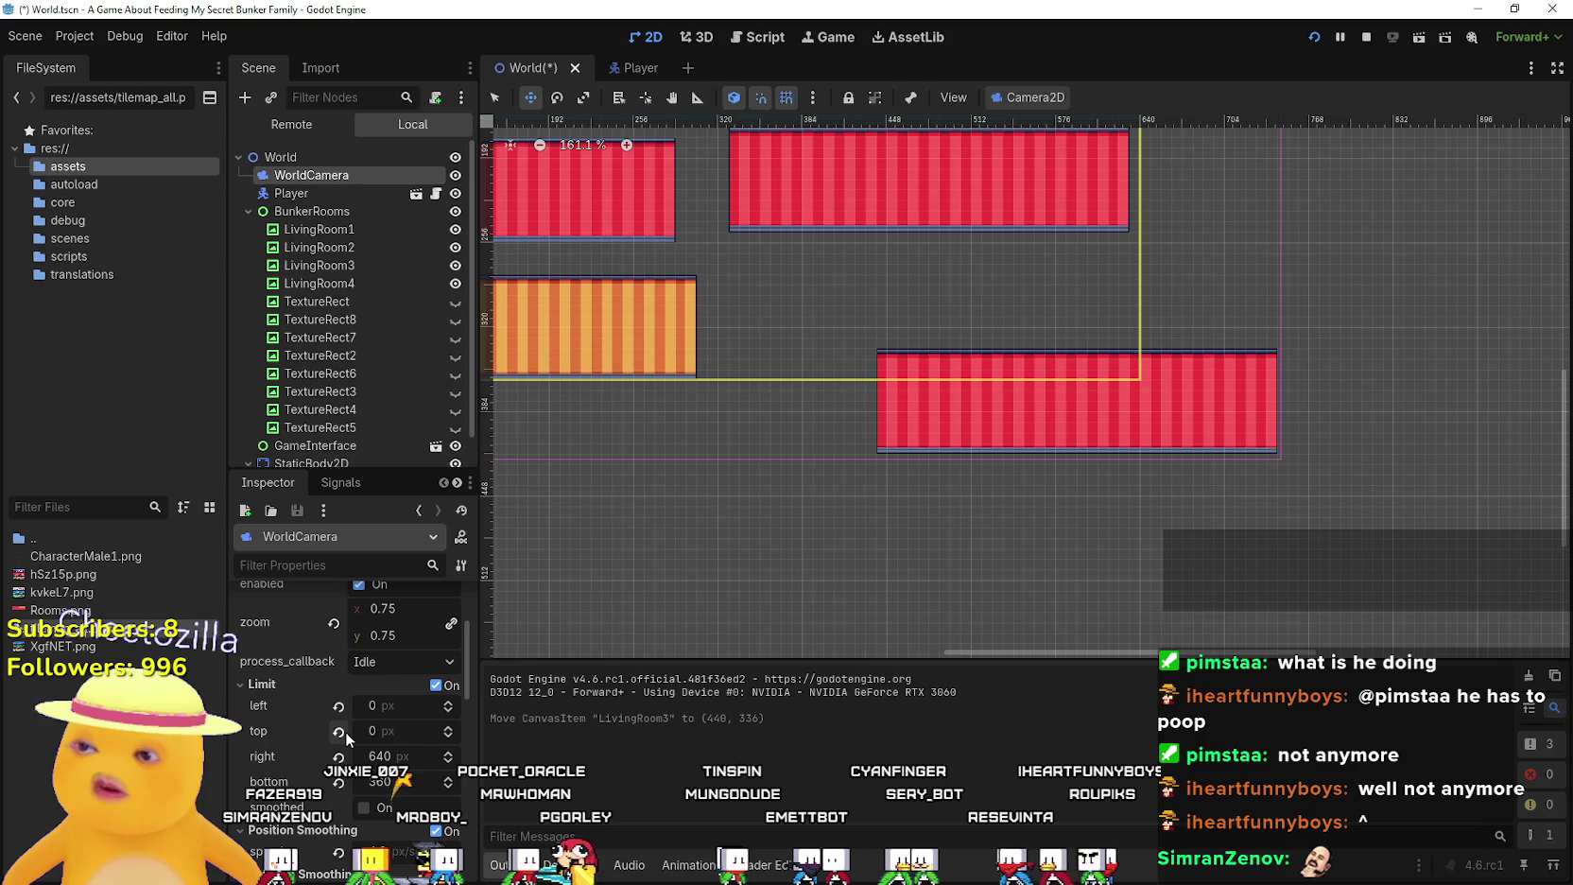
{"action": "scroll", "coordinate": [344, 732], "scroll_direction": "down", "scroll_amount": 2}
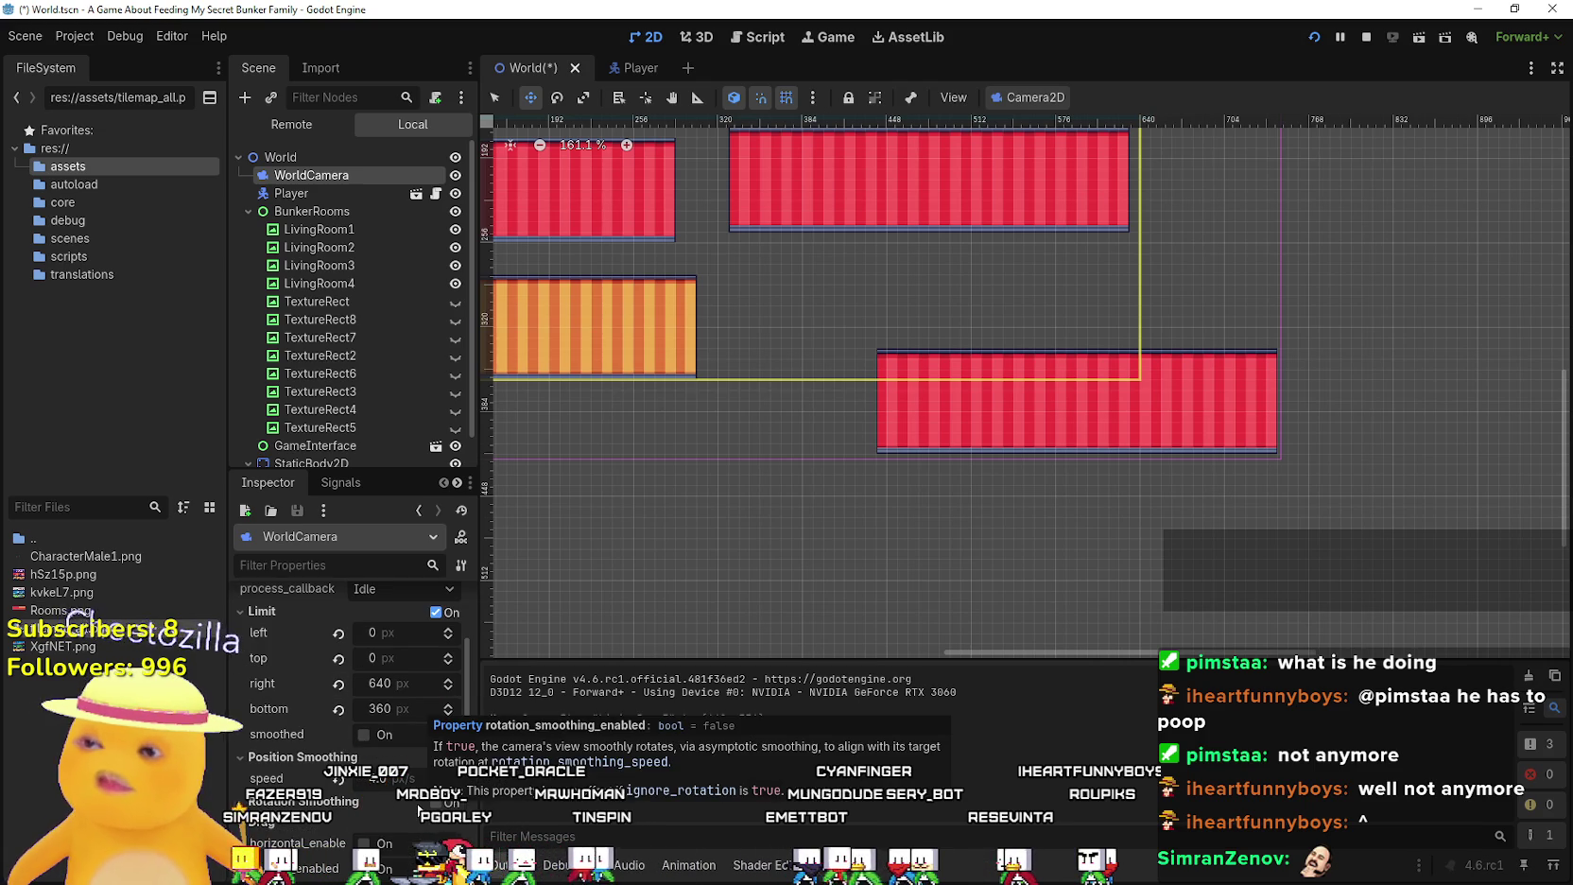
{"action": "scroll", "coordinate": [772, 365], "scroll_direction": "down", "scroll_amount": 3}
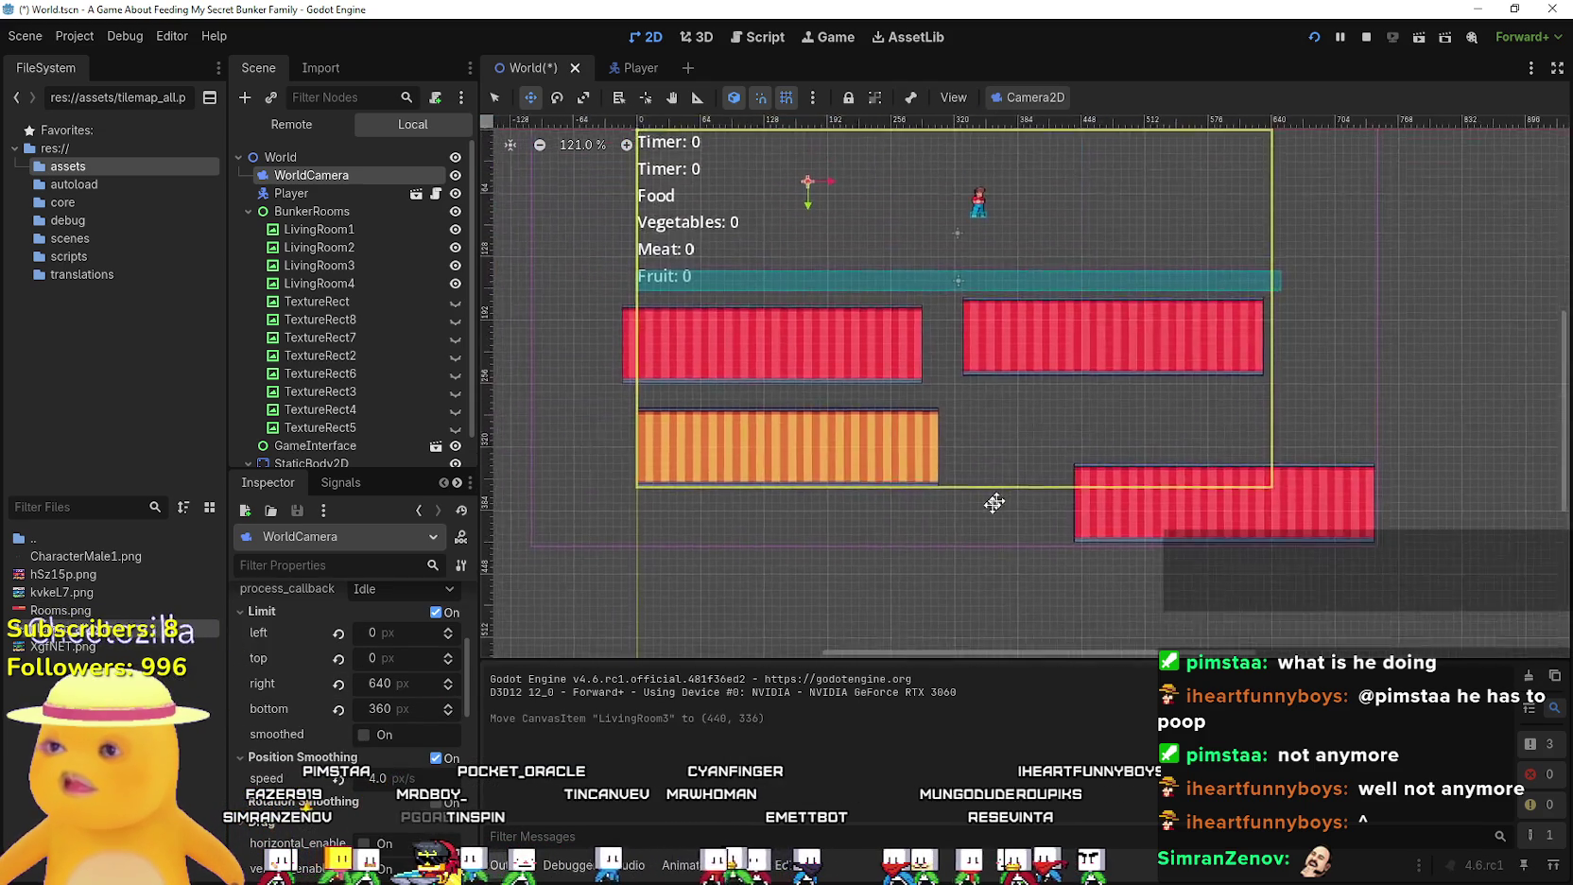
{"action": "left_click_drag", "start_coordinate": [962, 533], "coordinate": [961, 520]}
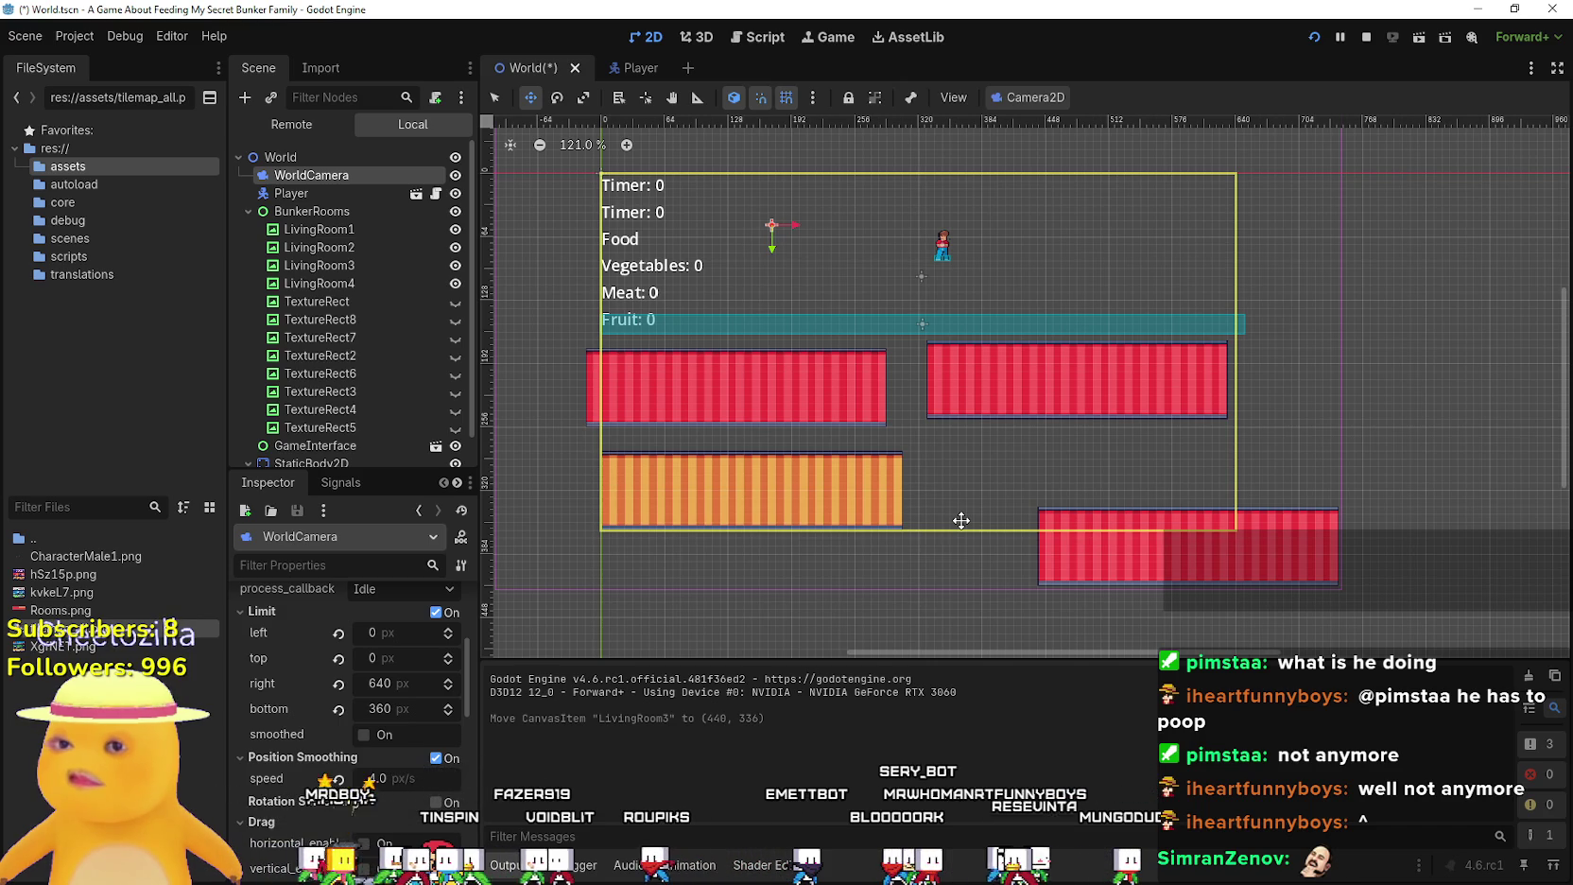
{"action": "left_click_drag", "start_coordinate": [961, 520], "coordinate": [934, 541]}
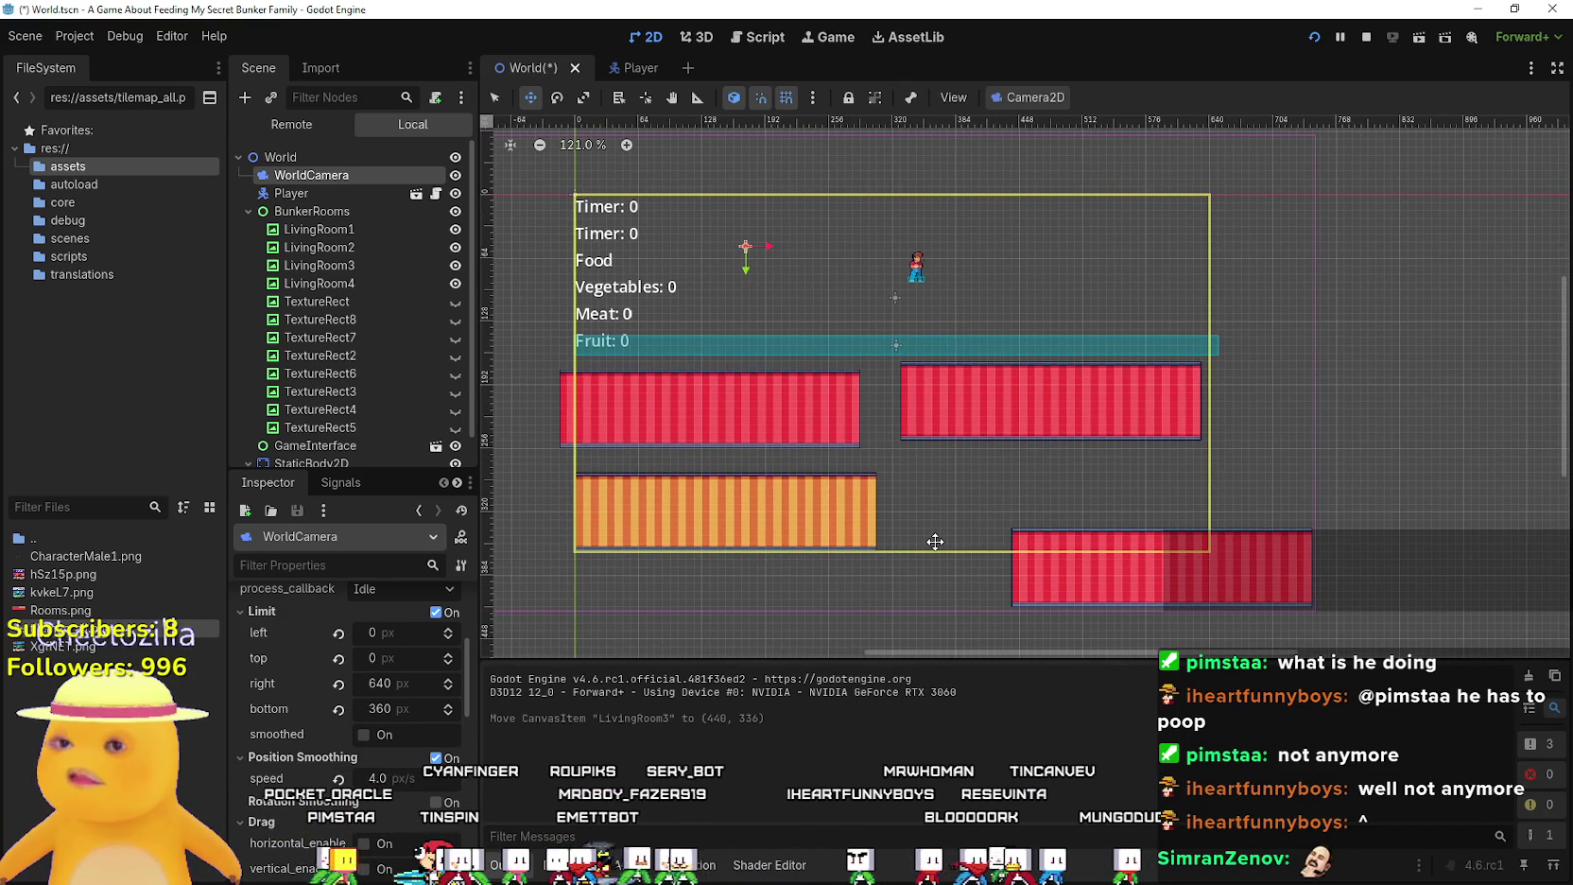
{"action": "scroll", "coordinate": [397, 642], "scroll_direction": "up", "scroll_amount": 3}
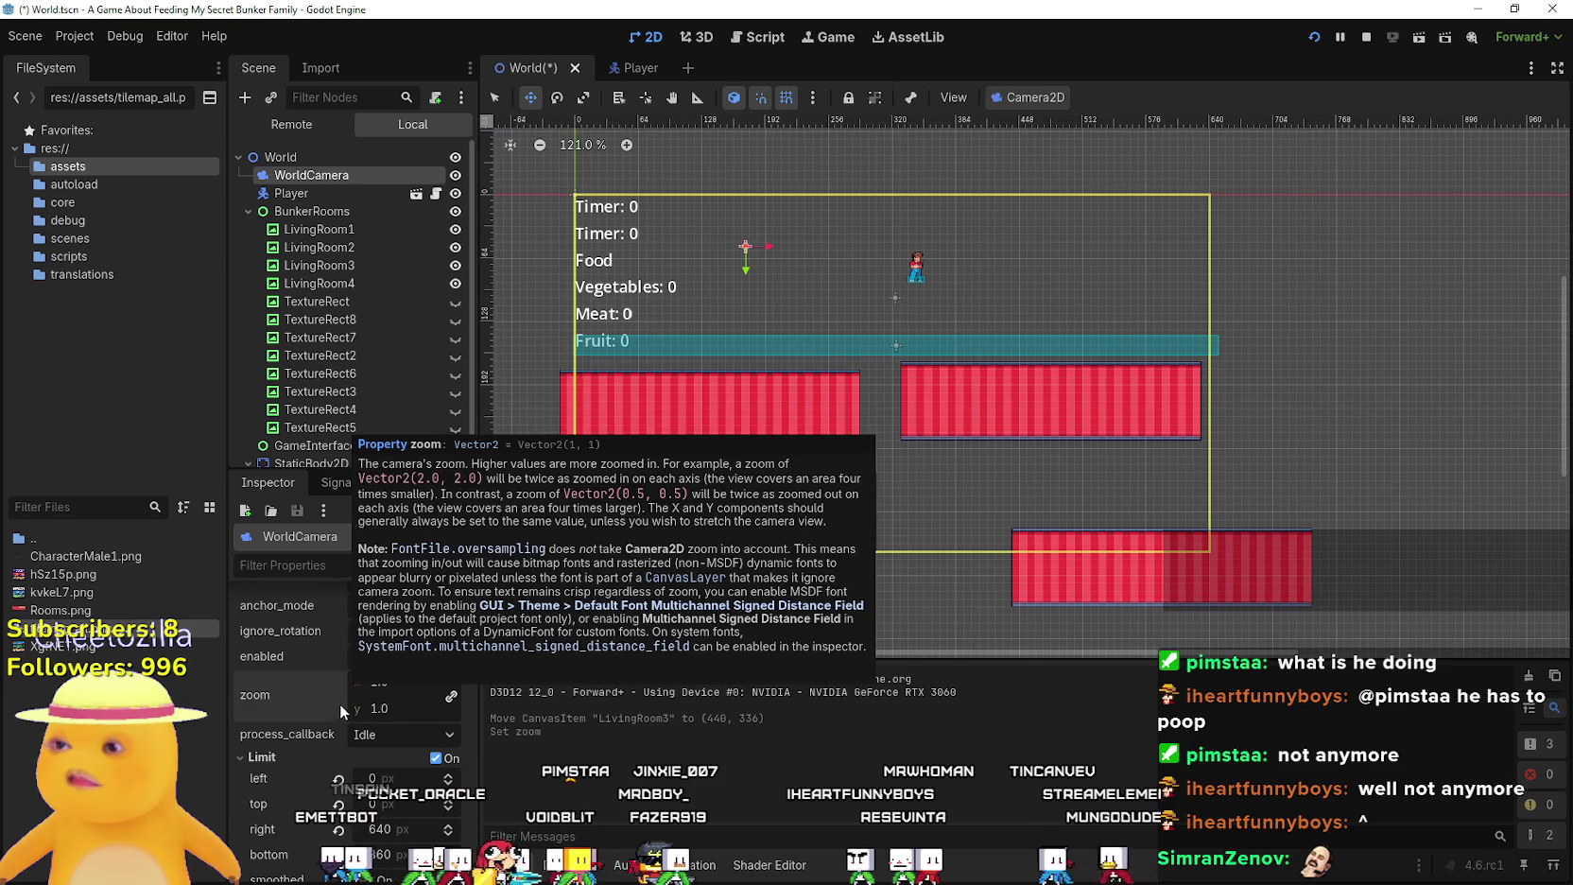
{"action": "scroll", "coordinate": [830, 462], "scroll_direction": "down", "scroll_amount": 1}
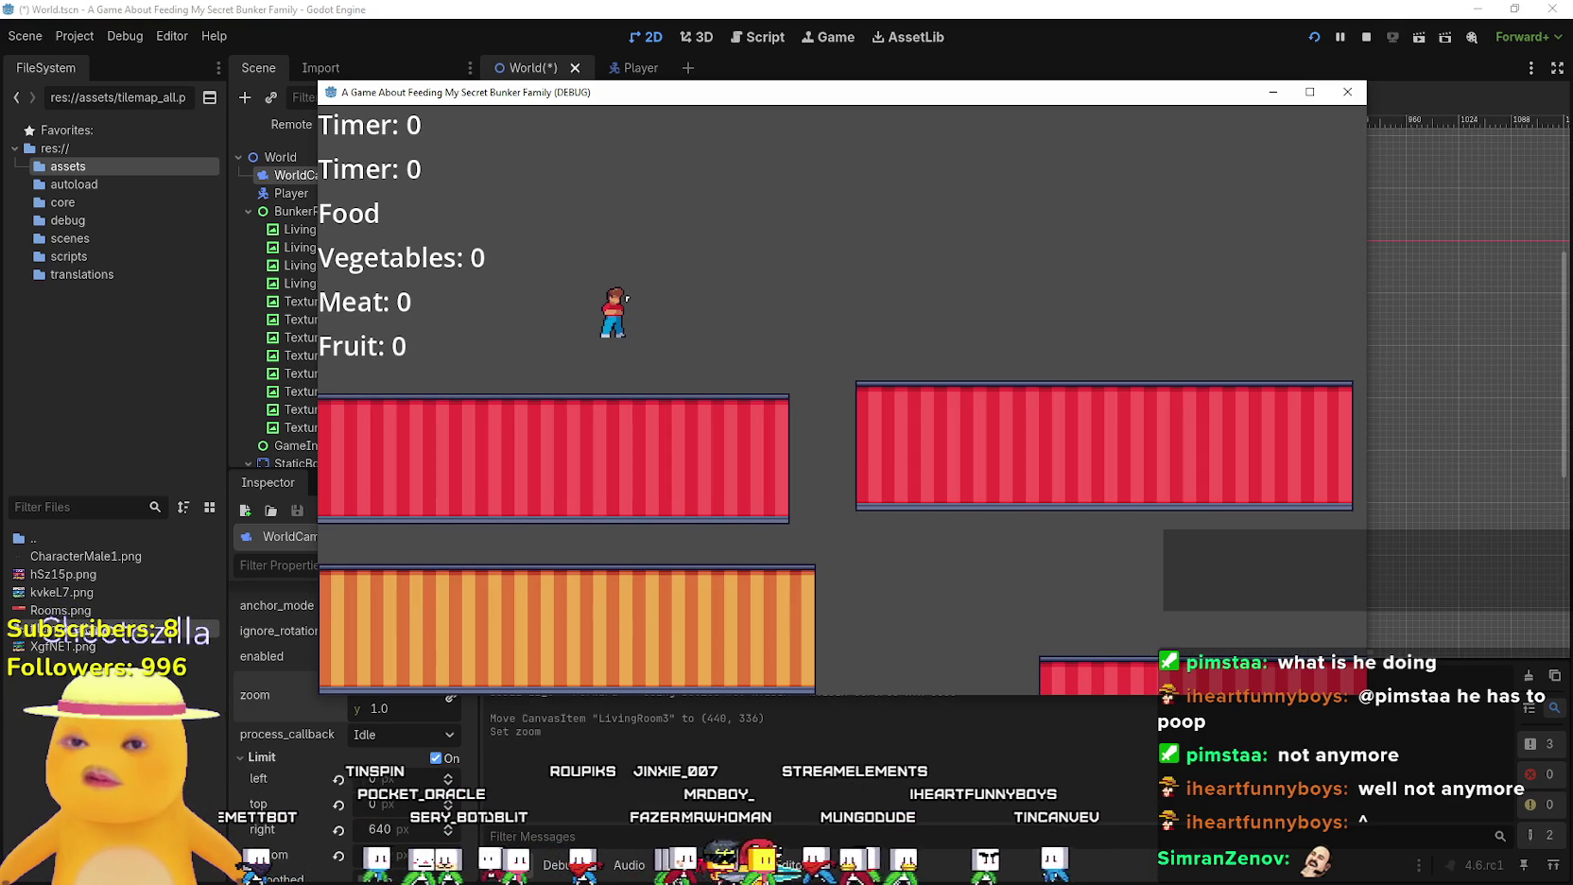
Extend WorldCamera limits to right 761 and bottom 437, then stop the running game
{"action": "left_click", "coordinate": [498, 804]}
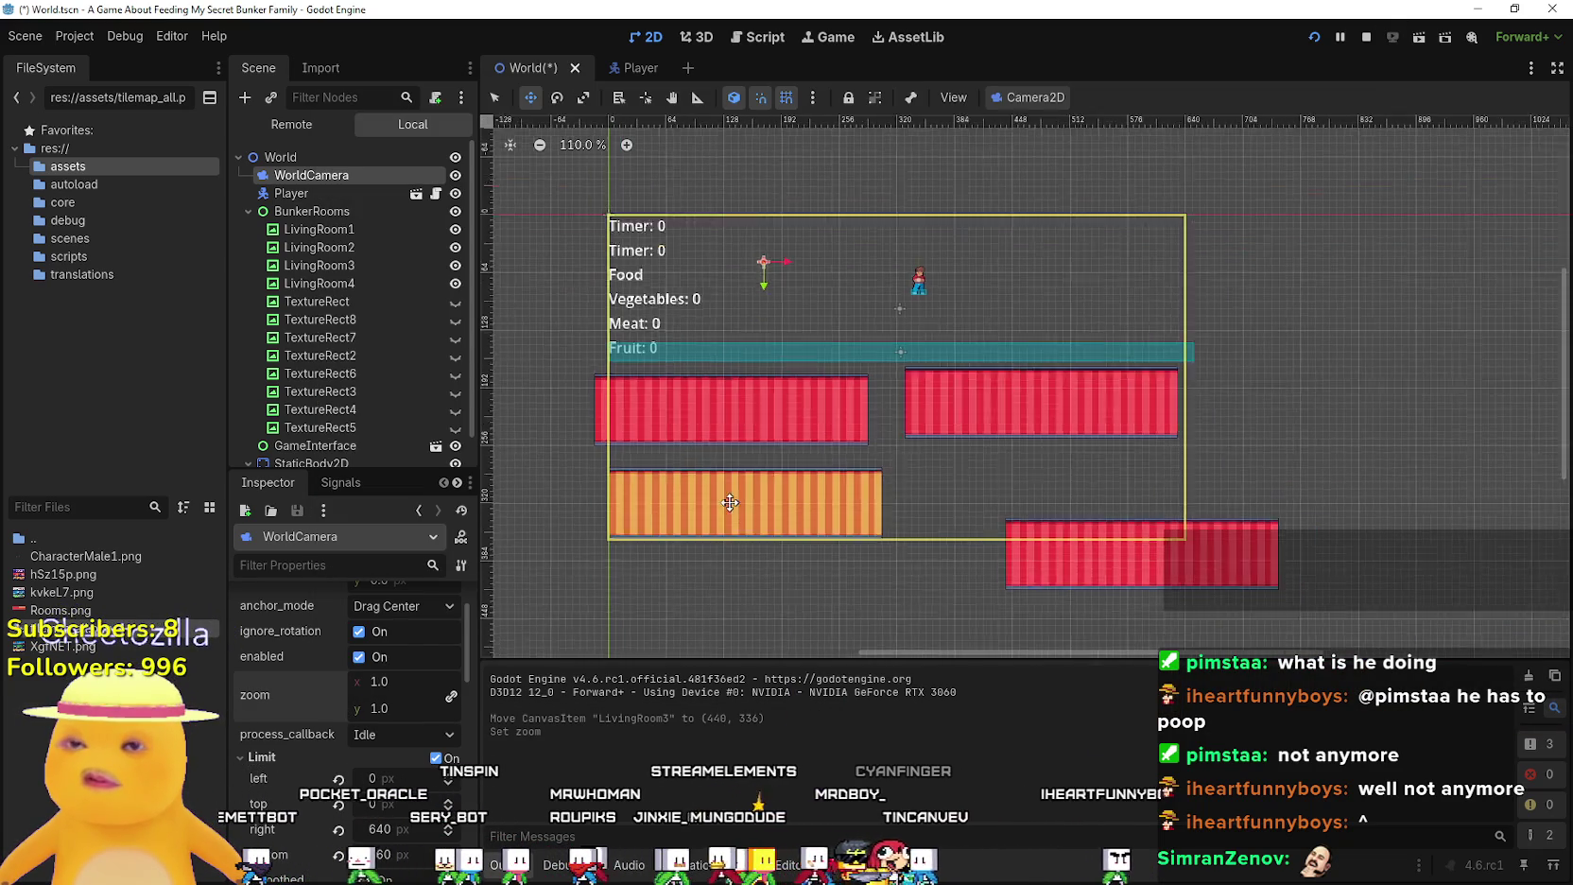
{"action": "scroll", "coordinate": [334, 835], "scroll_direction": "down", "scroll_amount": 2}
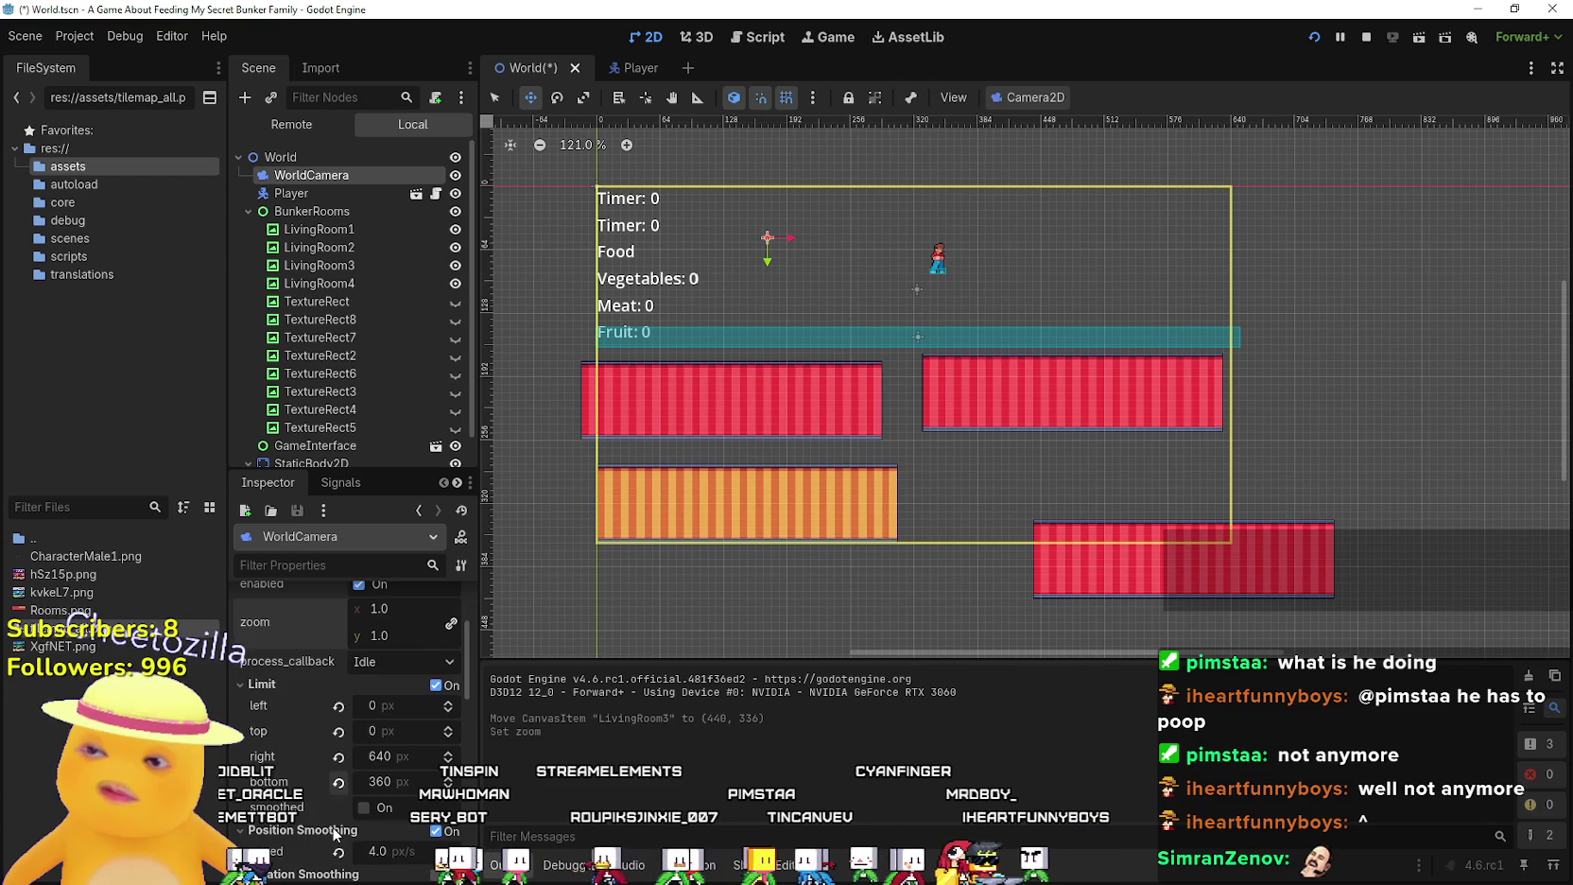
{"action": "scroll", "coordinate": [367, 786], "scroll_direction": "down", "scroll_amount": 1}
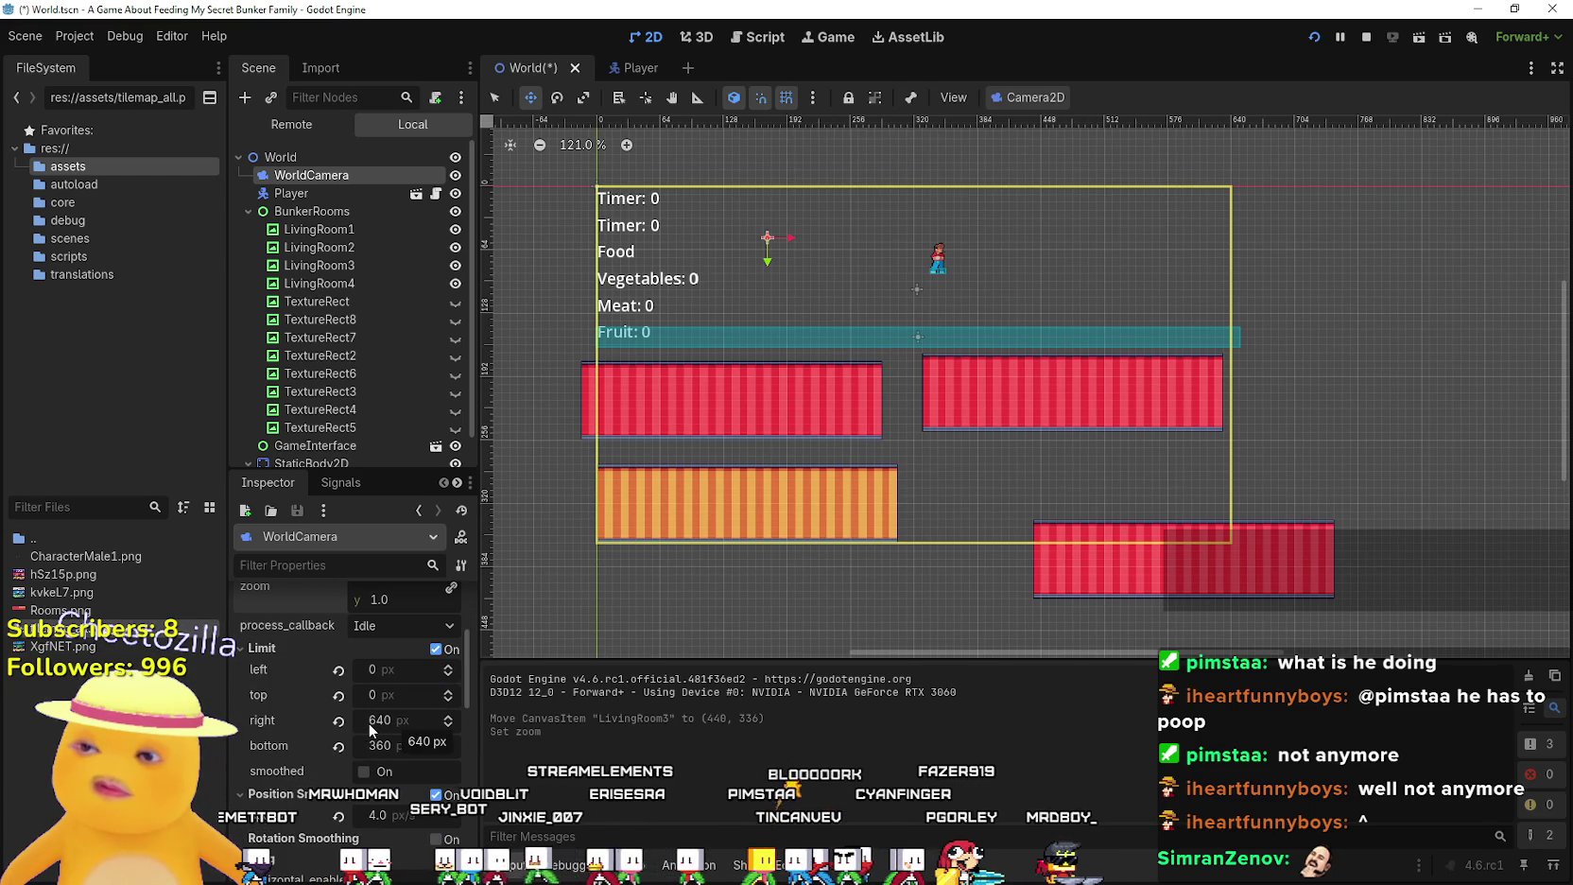
{"action": "mouse_move", "coordinate": [368, 722]}
{"action": "left_mouse_down"}
{"action": "mouse_move", "coordinate": [454, 723]}
{"action": "mouse_move", "coordinate": [416, 752]}
{"action": "mouse_move", "coordinate": [441, 751]}
{"action": "left_mouse_up"}
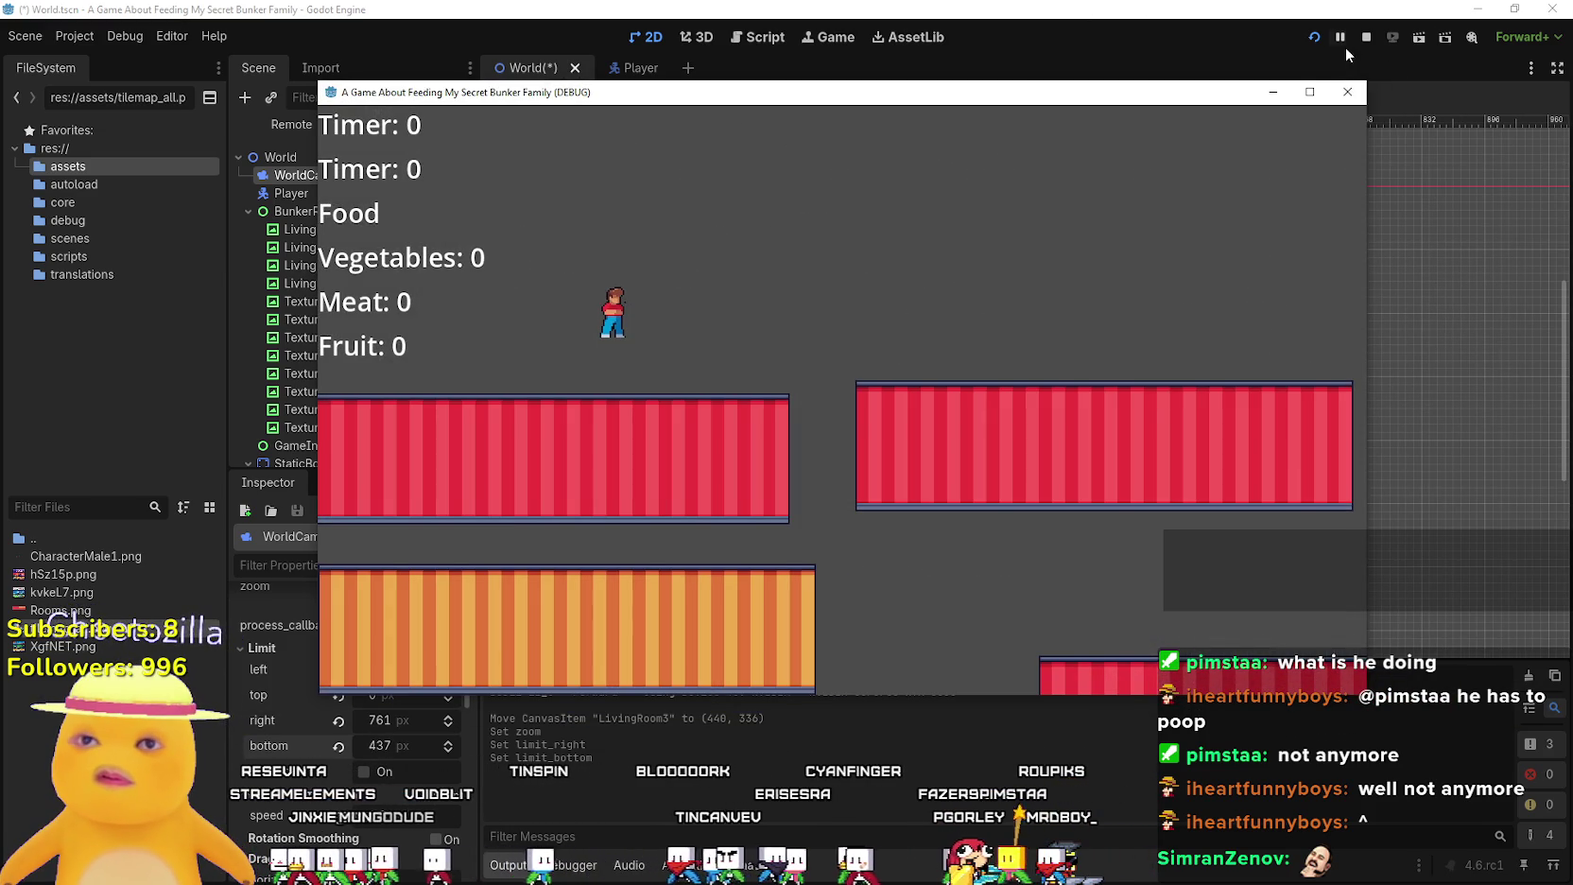
{"action": "left_click", "coordinate": [1366, 37]}
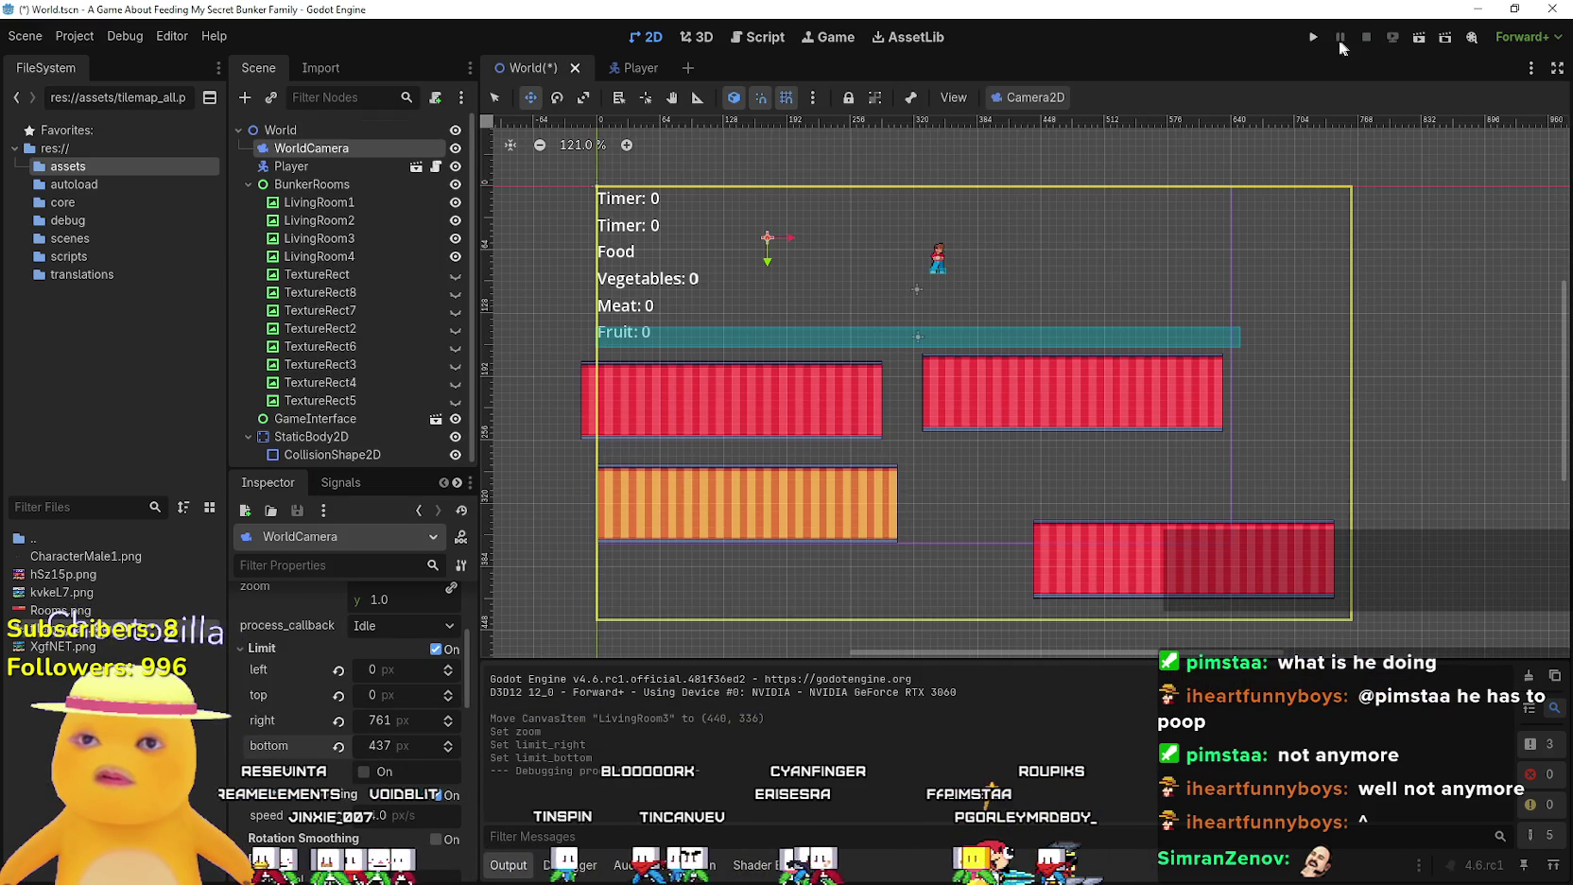
Save World.tscn and relaunch the game, moving its window aside to reveal the editor
{"action": "key", "text": "ctrl+s"}
{"action": "key", "text": "F5"}
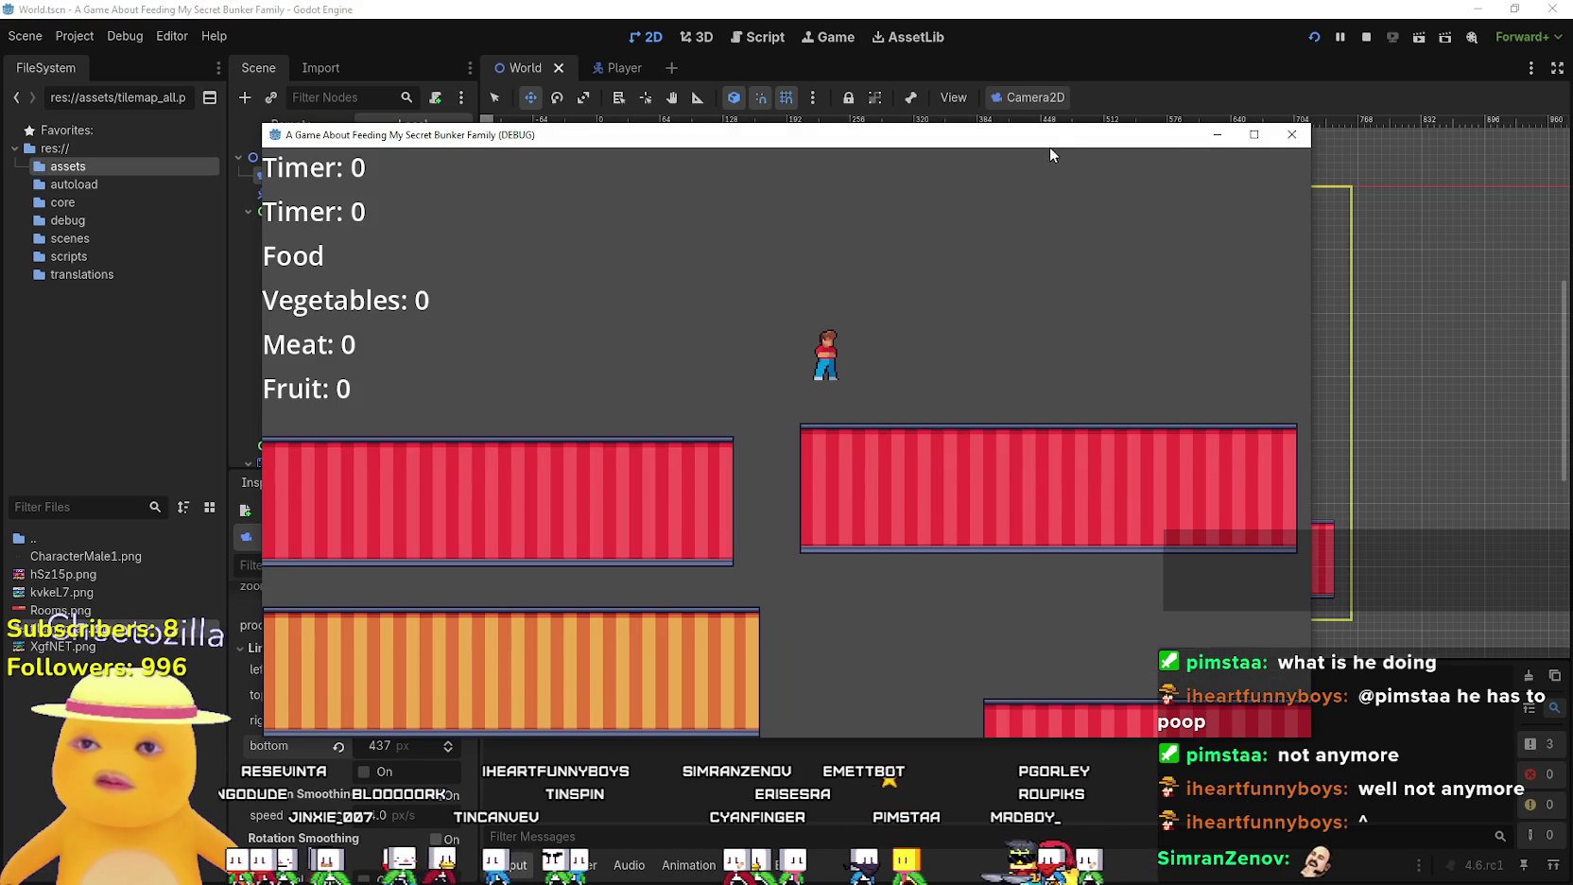
{"action": "mouse_move", "coordinate": [1049, 147]}
{"action": "left_mouse_down"}
{"action": "mouse_move", "coordinate": [655, 82]}
{"action": "mouse_move", "coordinate": [1133, 107]}
{"action": "left_mouse_up"}
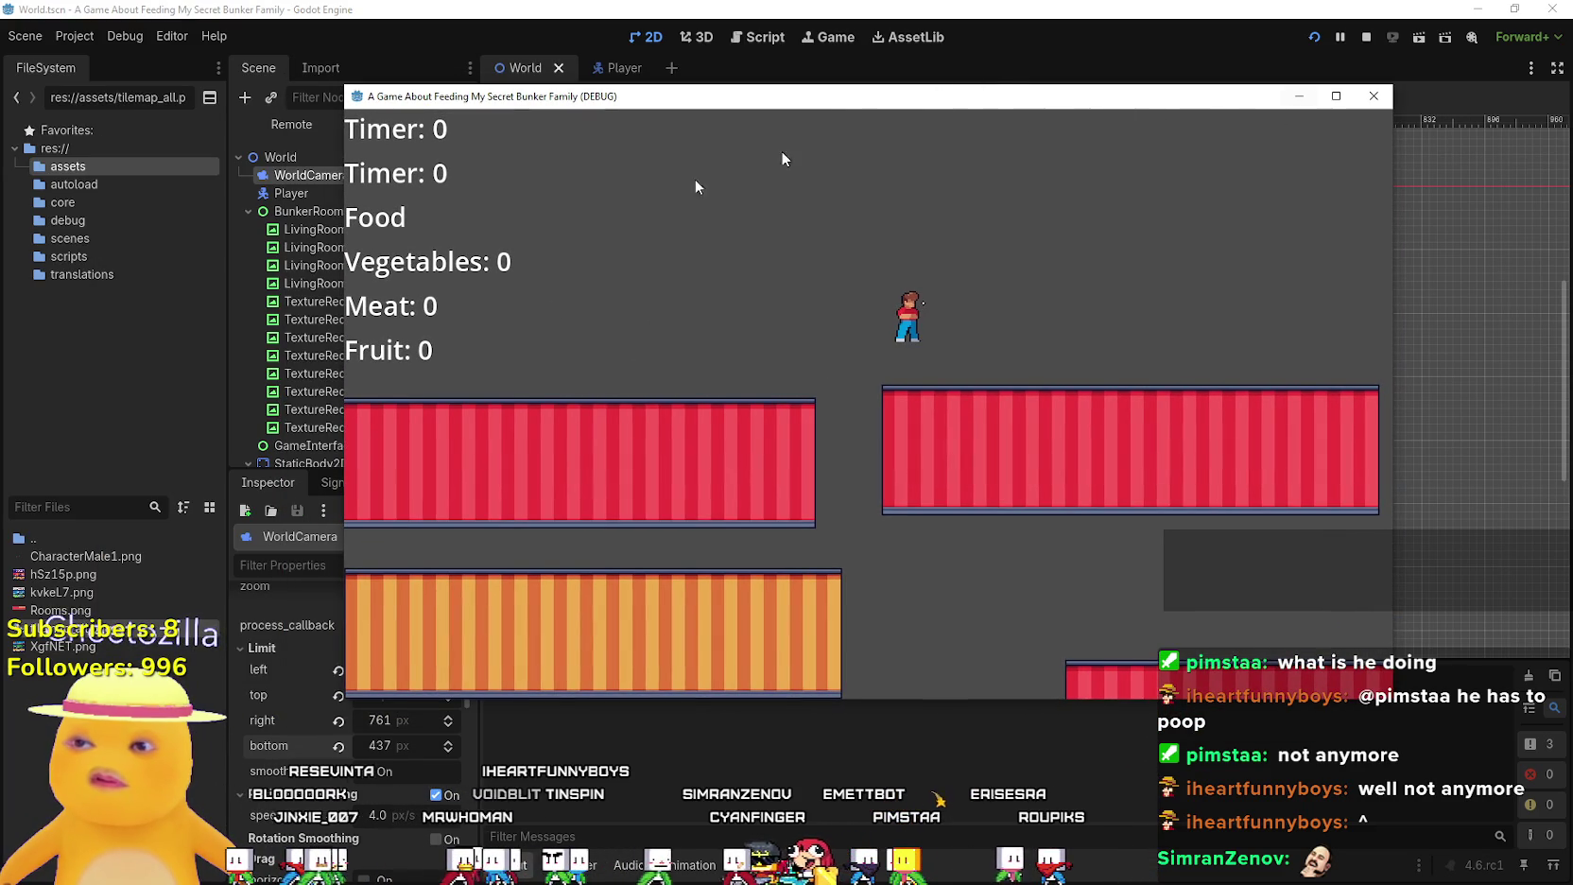
{"action": "scroll", "coordinate": [397, 756], "scroll_direction": "down", "scroll_amount": 3}
{"action": "scroll", "coordinate": [392, 803], "scroll_direction": "up", "scroll_amount": 6}
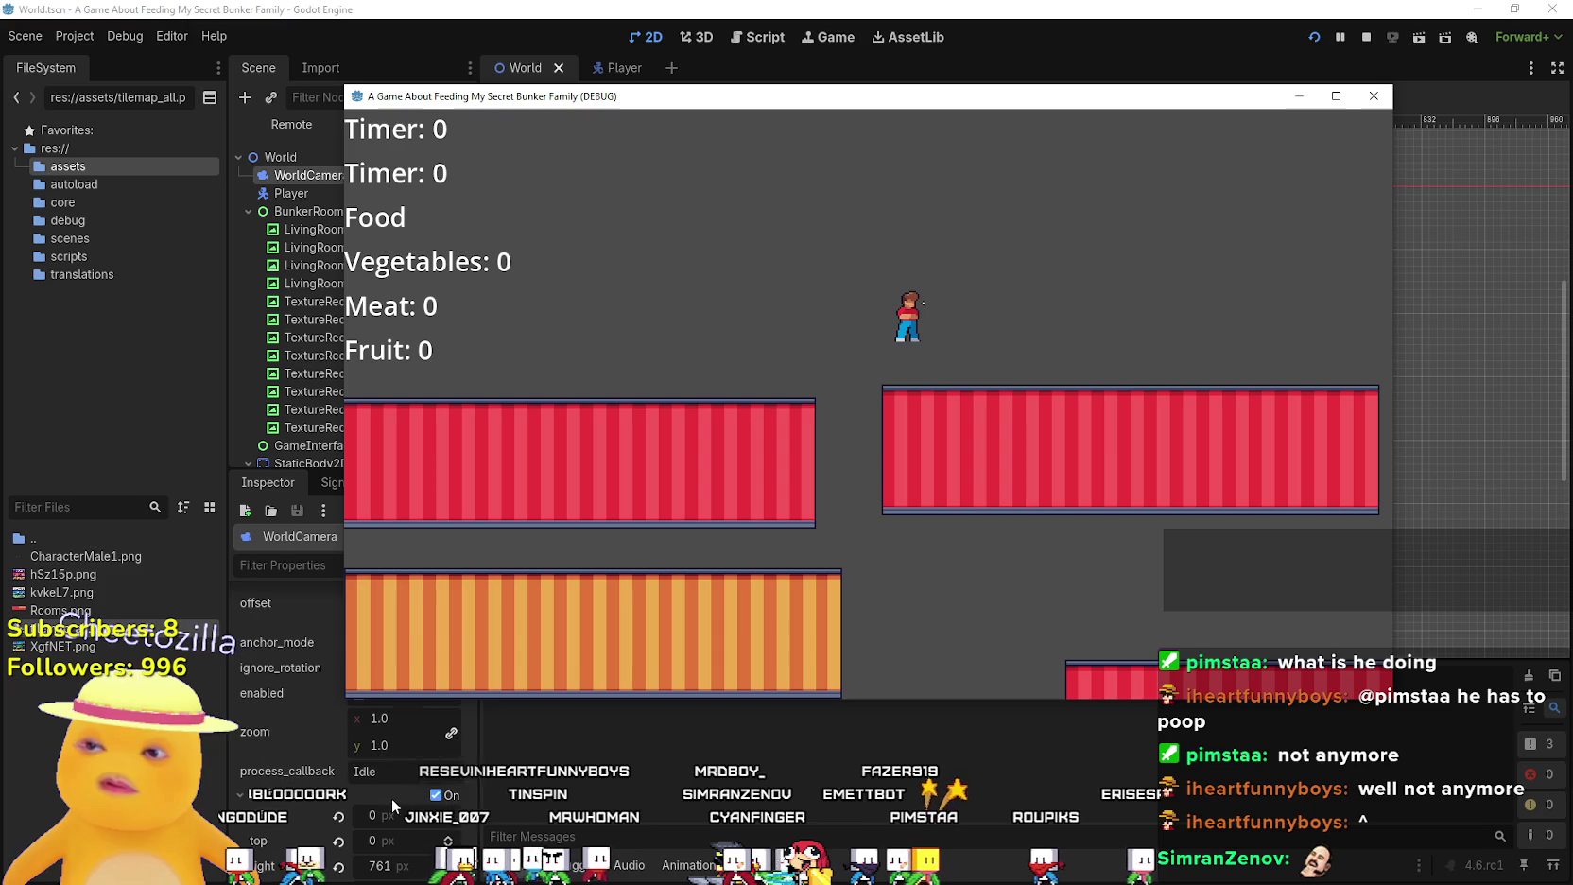
{"action": "key", "text": "super+shift+Right"}
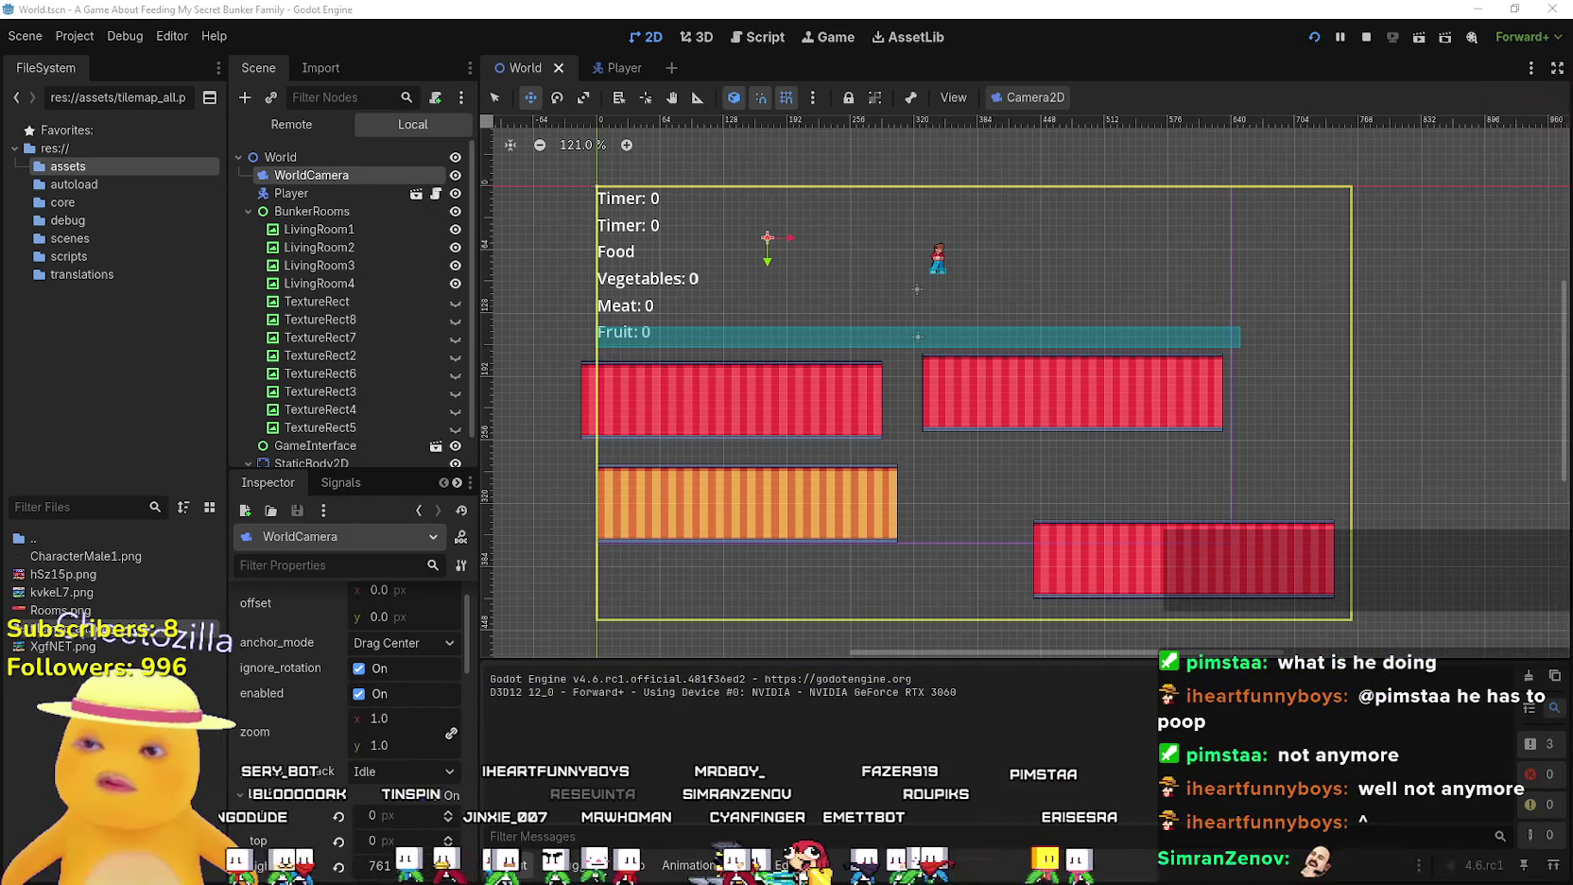
Adjust WorldCamera zoom, resetting it to 1.0, then settle on 0.88
{"action": "mouse_move", "coordinate": [387, 718]}
{"action": "left_mouse_down"}
{"action": "mouse_move", "coordinate": [365, 718]}
{"action": "mouse_move", "coordinate": [387, 717]}
{"action": "left_mouse_up"}
{"action": "key", "text": "ctrl+z"}
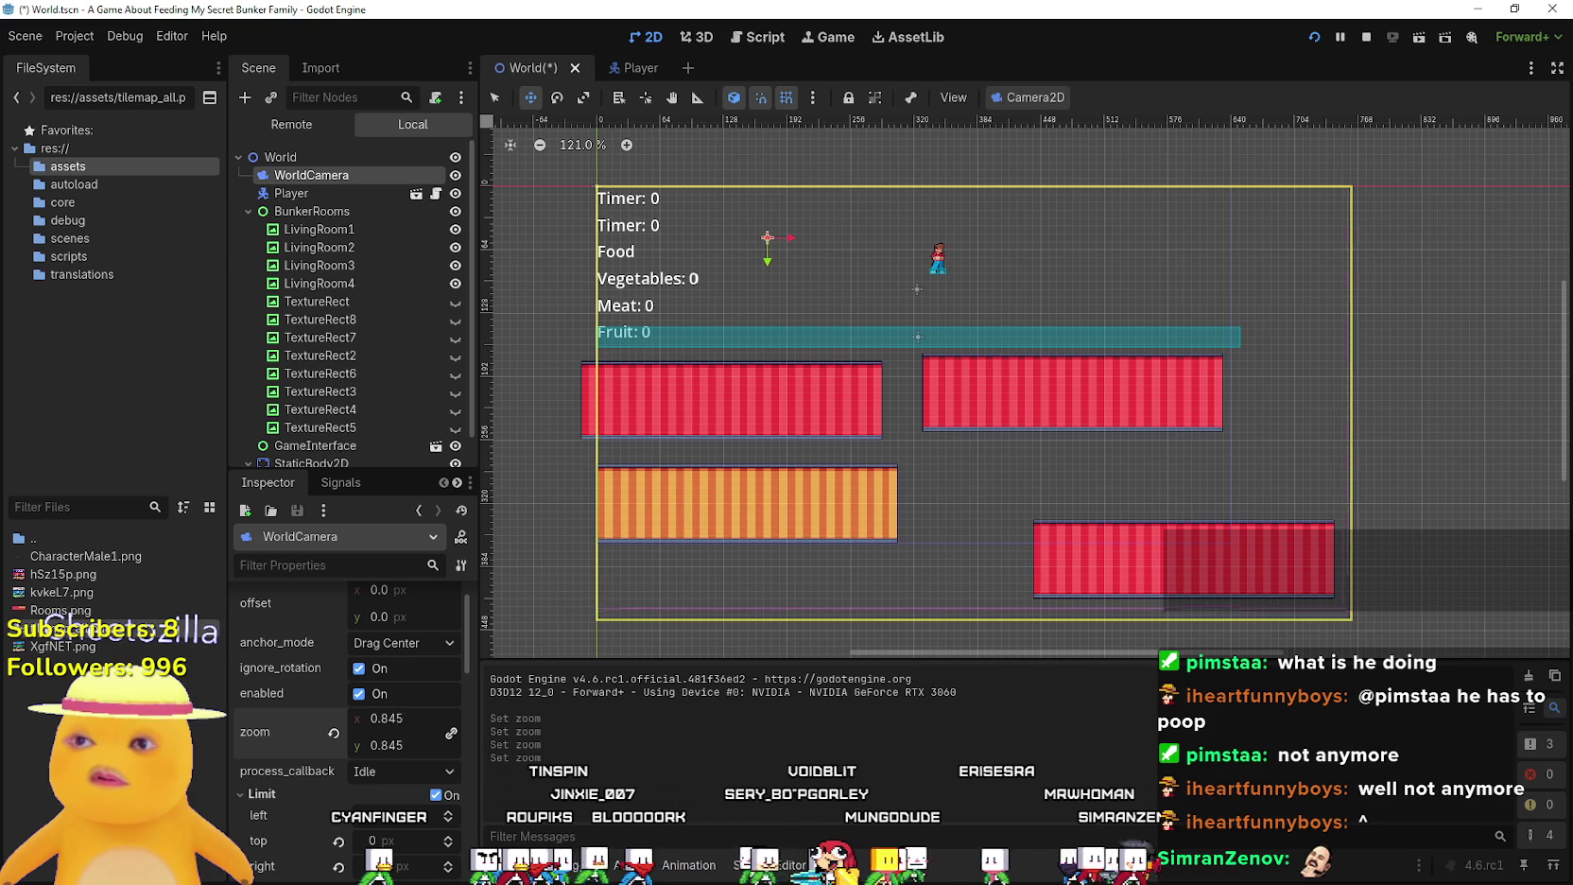
{"action": "left_click", "coordinate": [335, 733]}
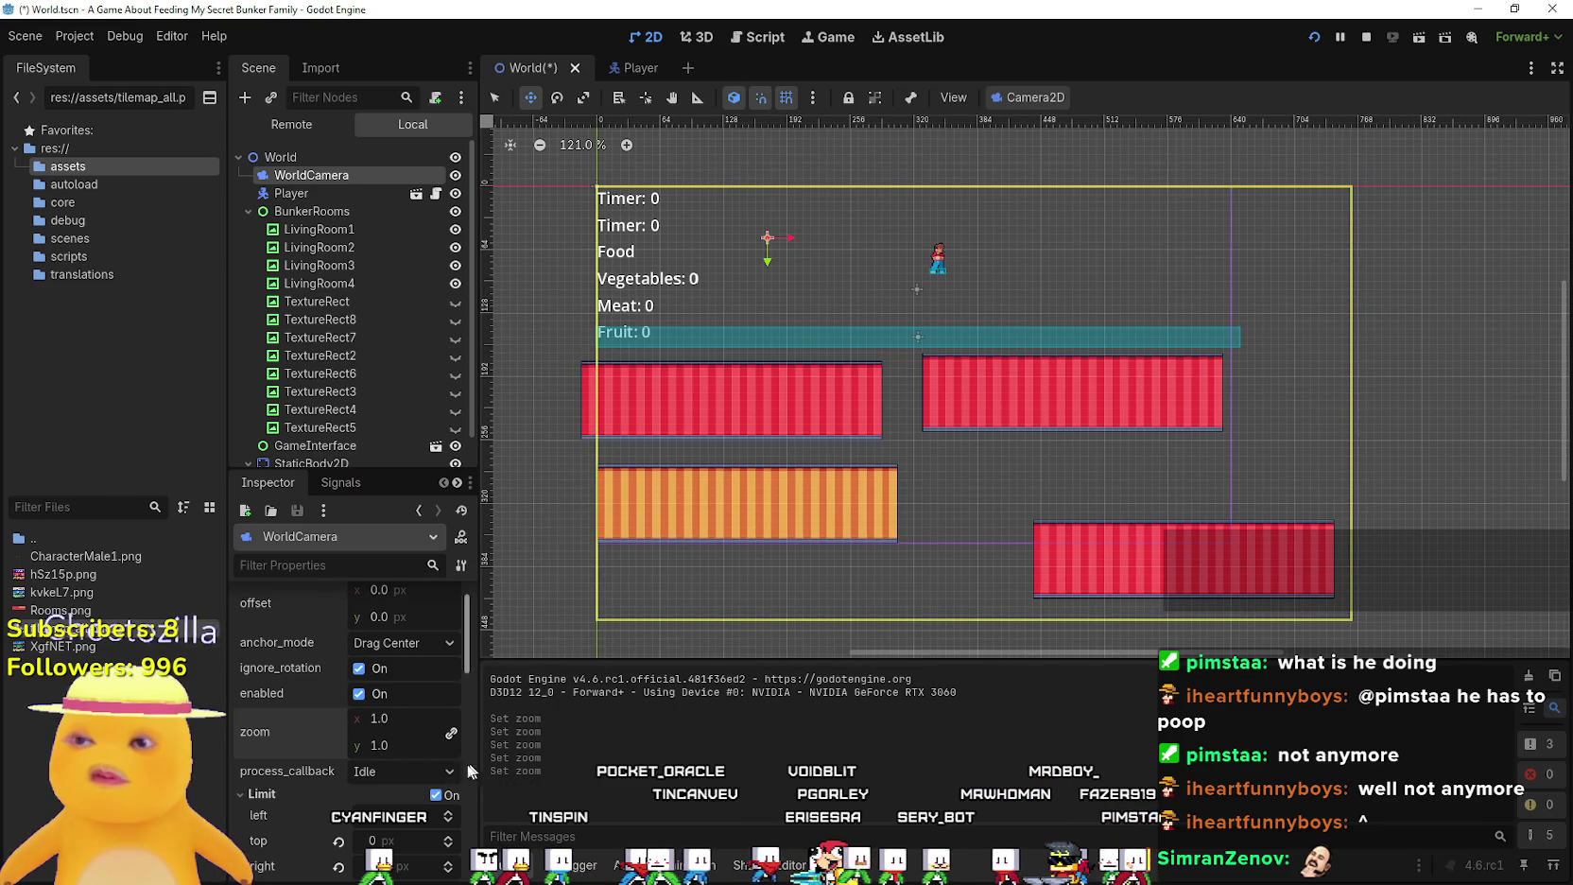
{"action": "left_click_drag", "start_coordinate": [381, 722], "coordinate": [375, 718]}
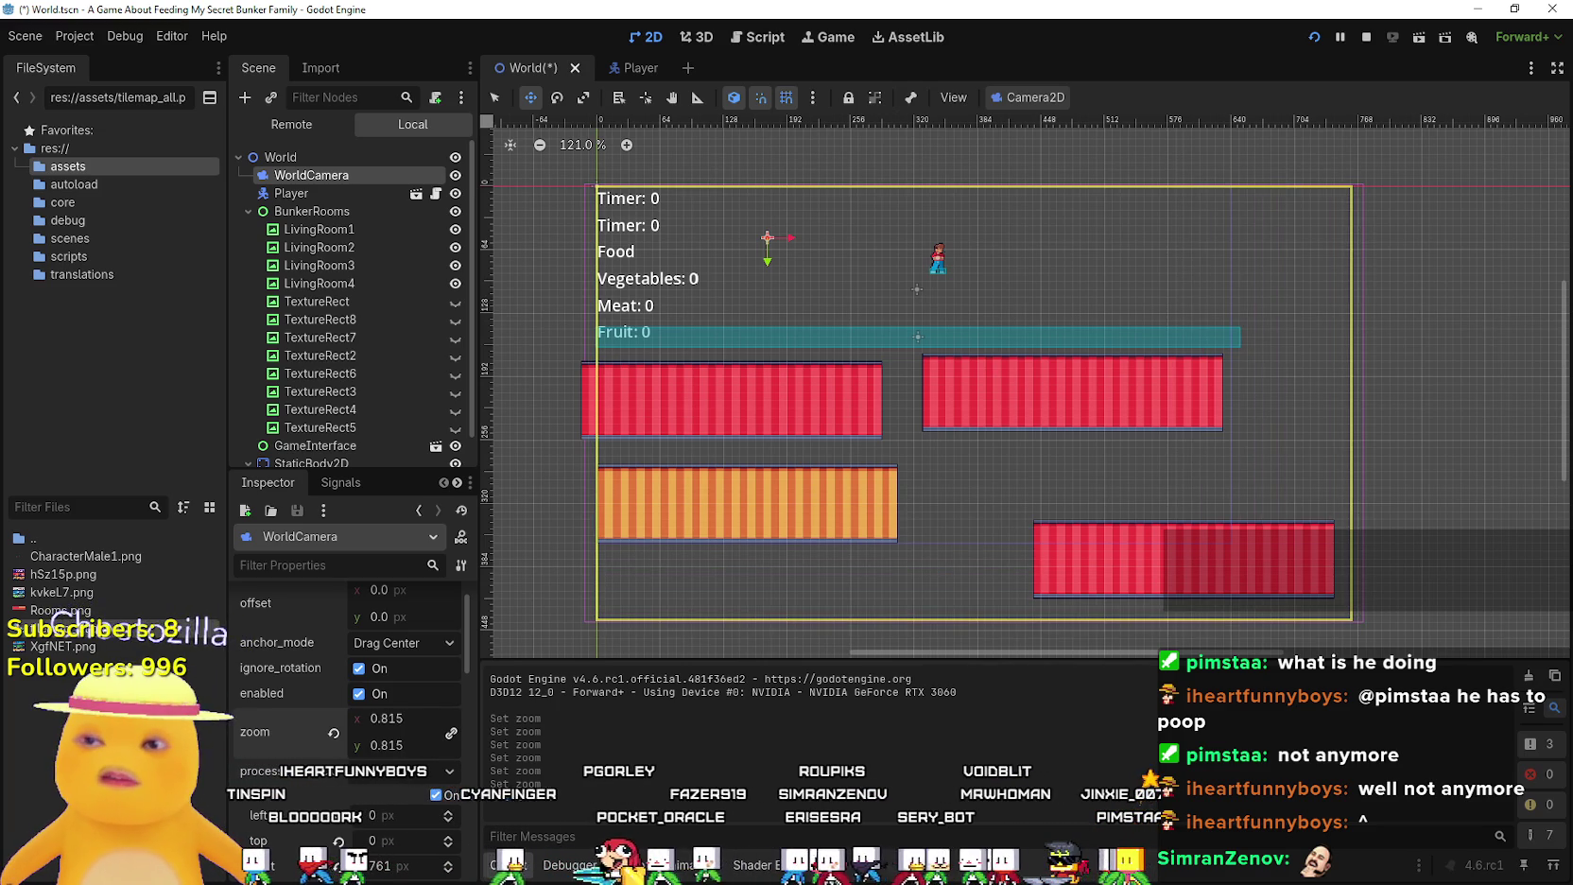
{"action": "left_click_drag", "start_coordinate": [374, 719], "coordinate": [375, 719]}
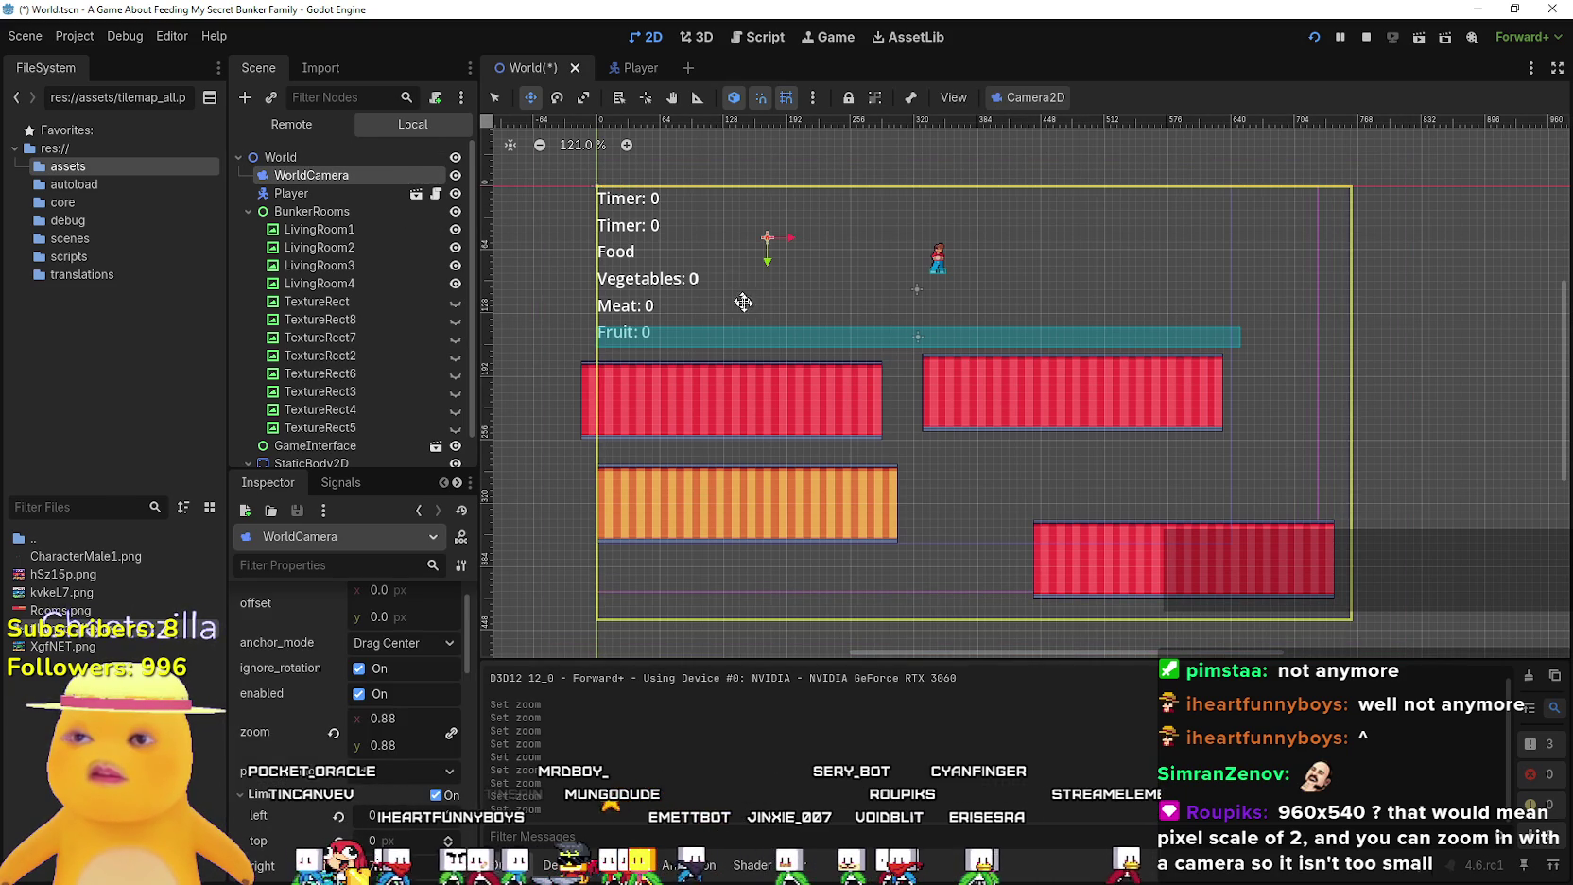
Drag WorldCamera to test spots like (408, 424), then return it to (0, 0)
{"action": "left_click_drag", "start_coordinate": [842, 491], "coordinate": [1017, 455]}
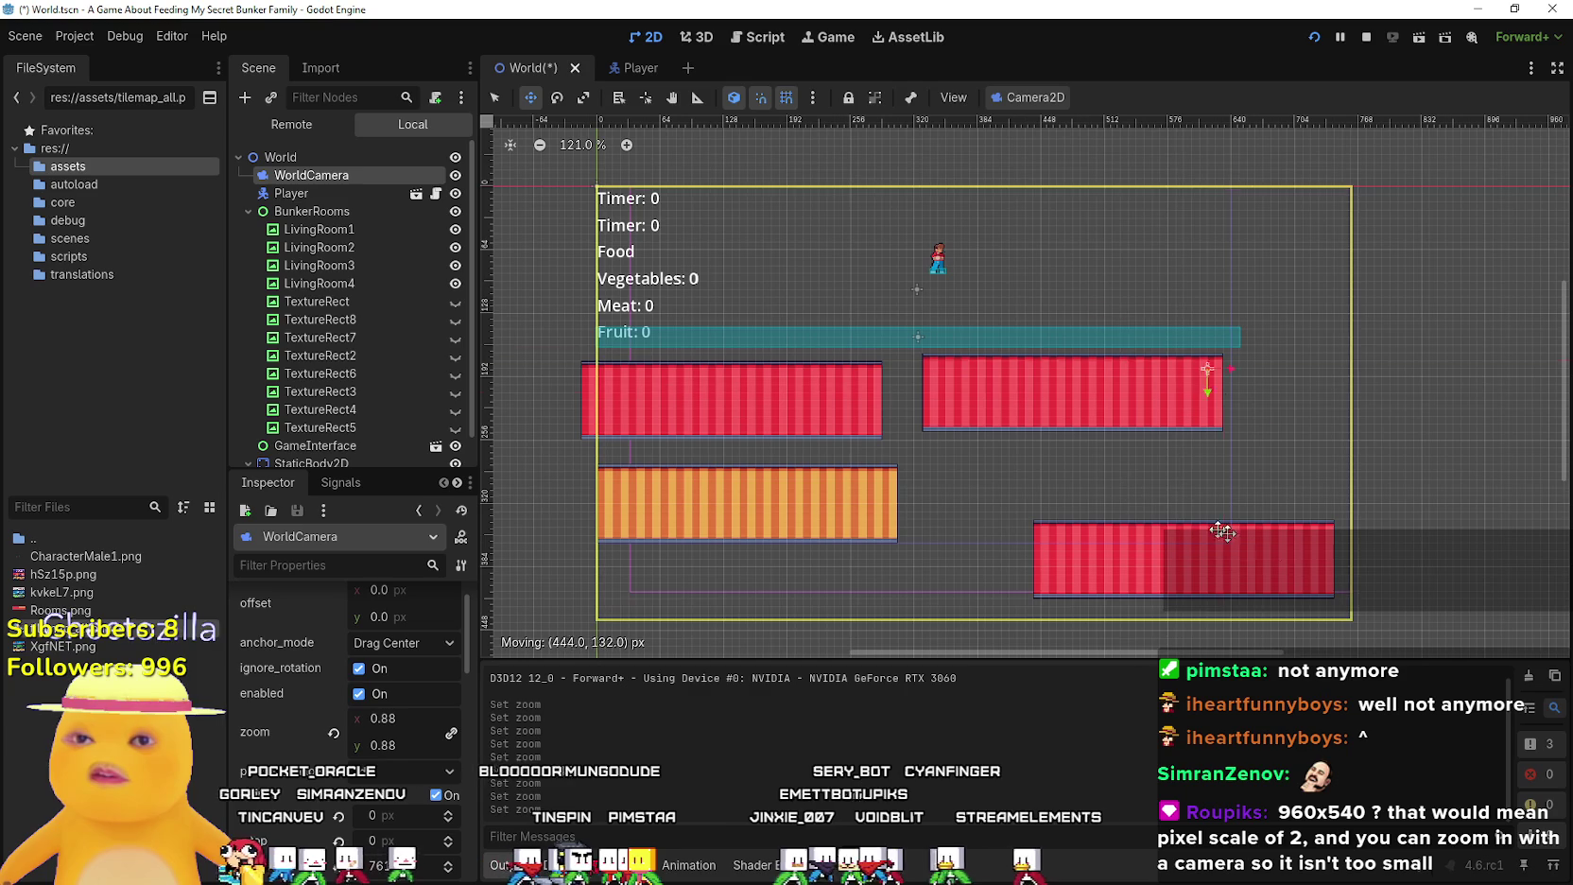
{"action": "left_click_drag", "start_coordinate": [1193, 627], "coordinate": [1193, 652]}
{"action": "scroll", "coordinate": [1013, 398], "scroll_direction": "down", "scroll_amount": 3}
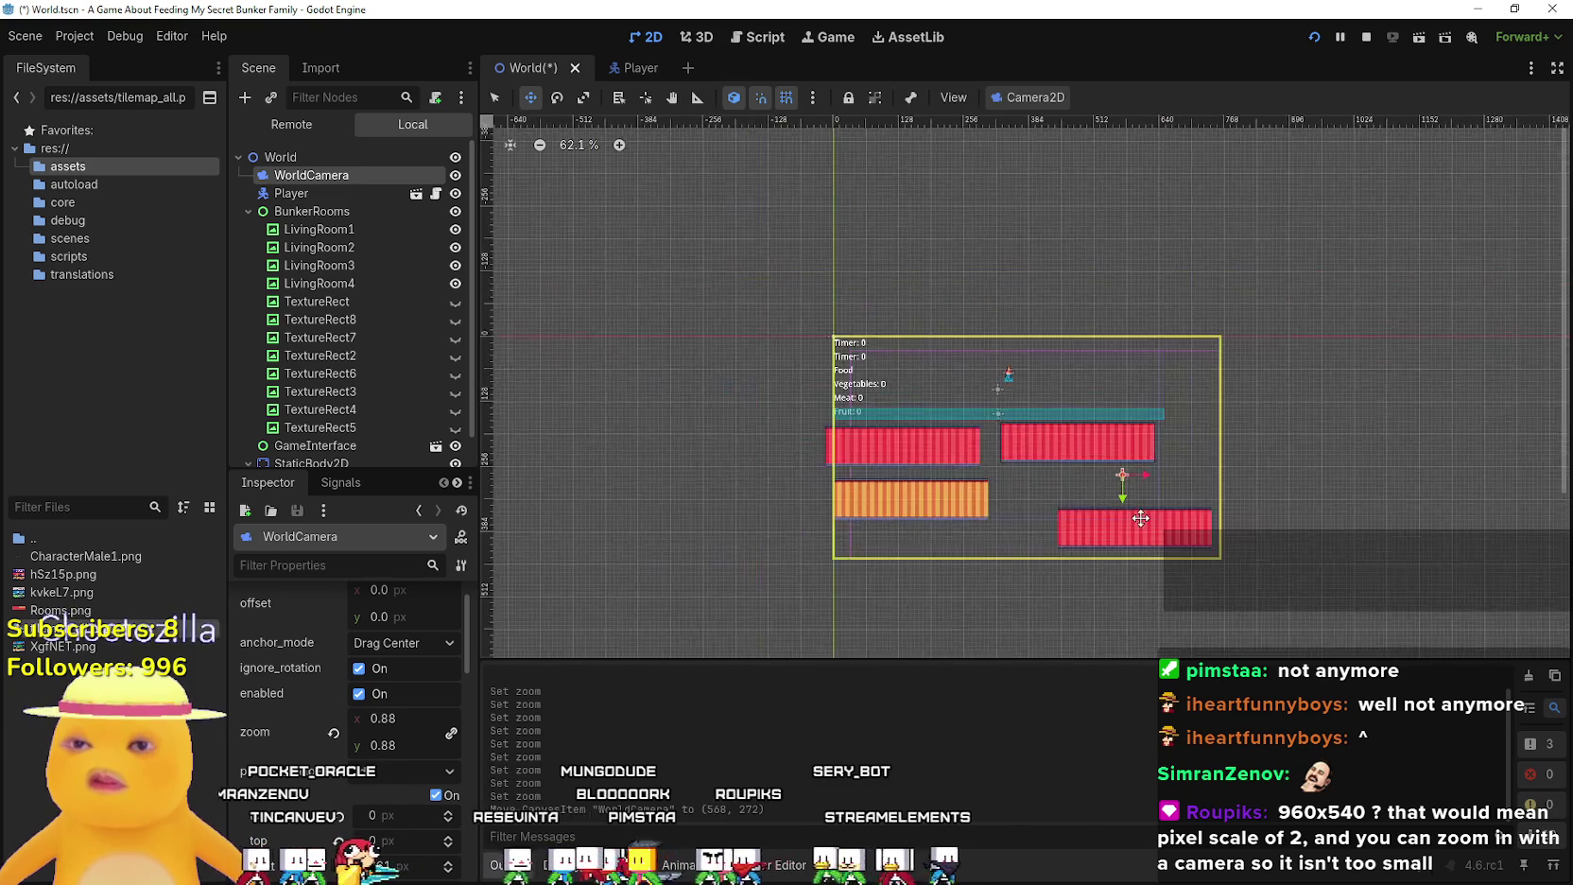
{"action": "scroll", "coordinate": [1052, 537], "scroll_direction": "up", "scroll_amount": 4}
{"action": "left_click_drag", "start_coordinate": [1036, 502], "coordinate": [901, 397]}
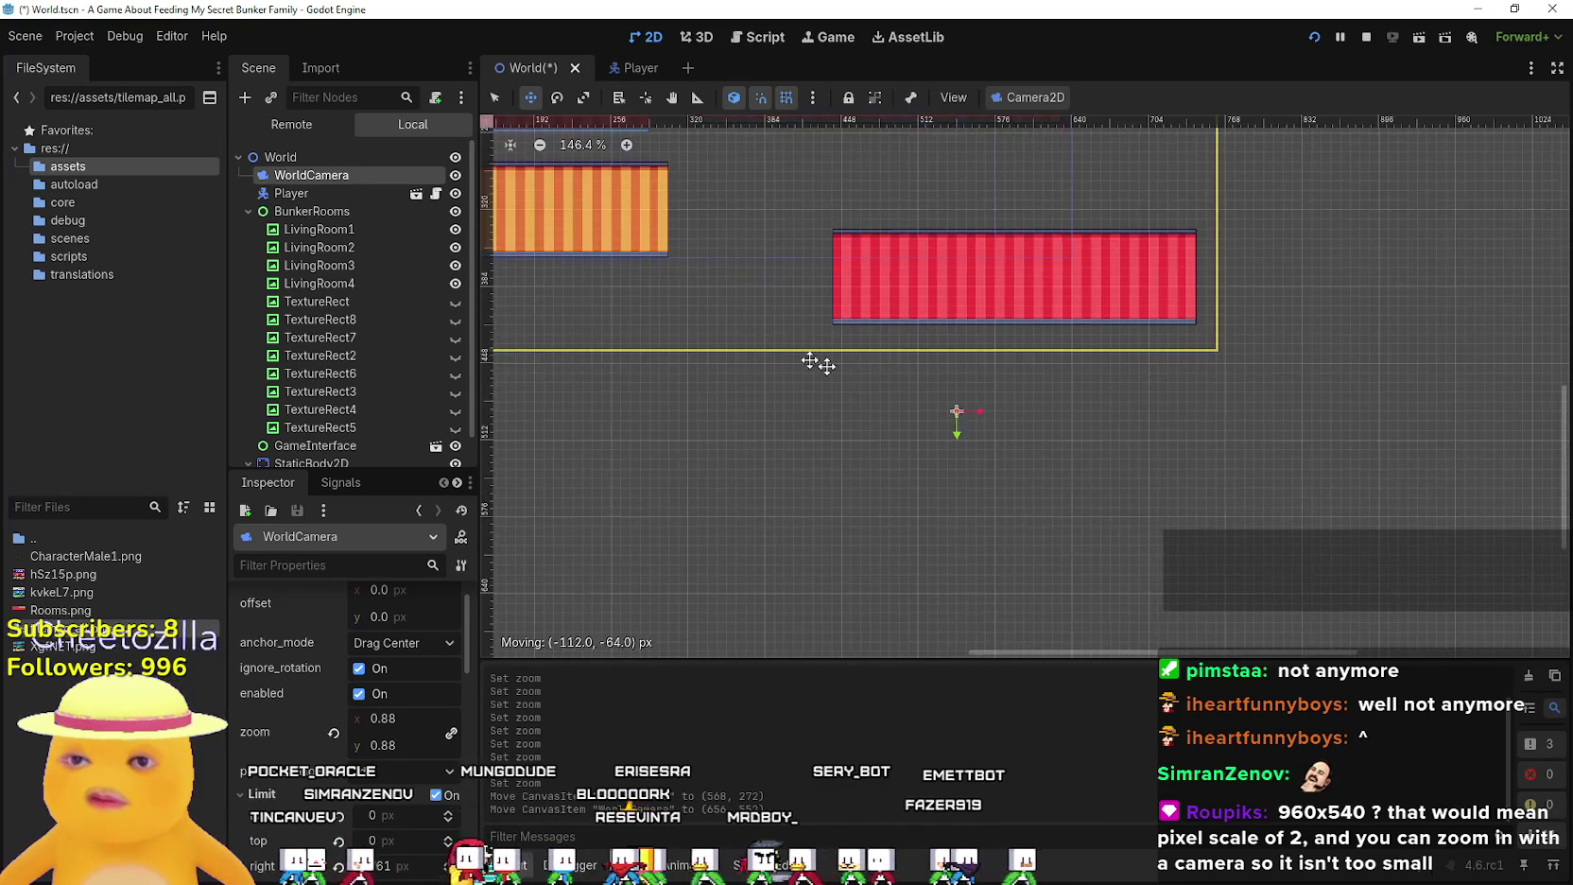
{"action": "scroll", "coordinate": [395, 815], "scroll_direction": "down", "scroll_amount": 10}
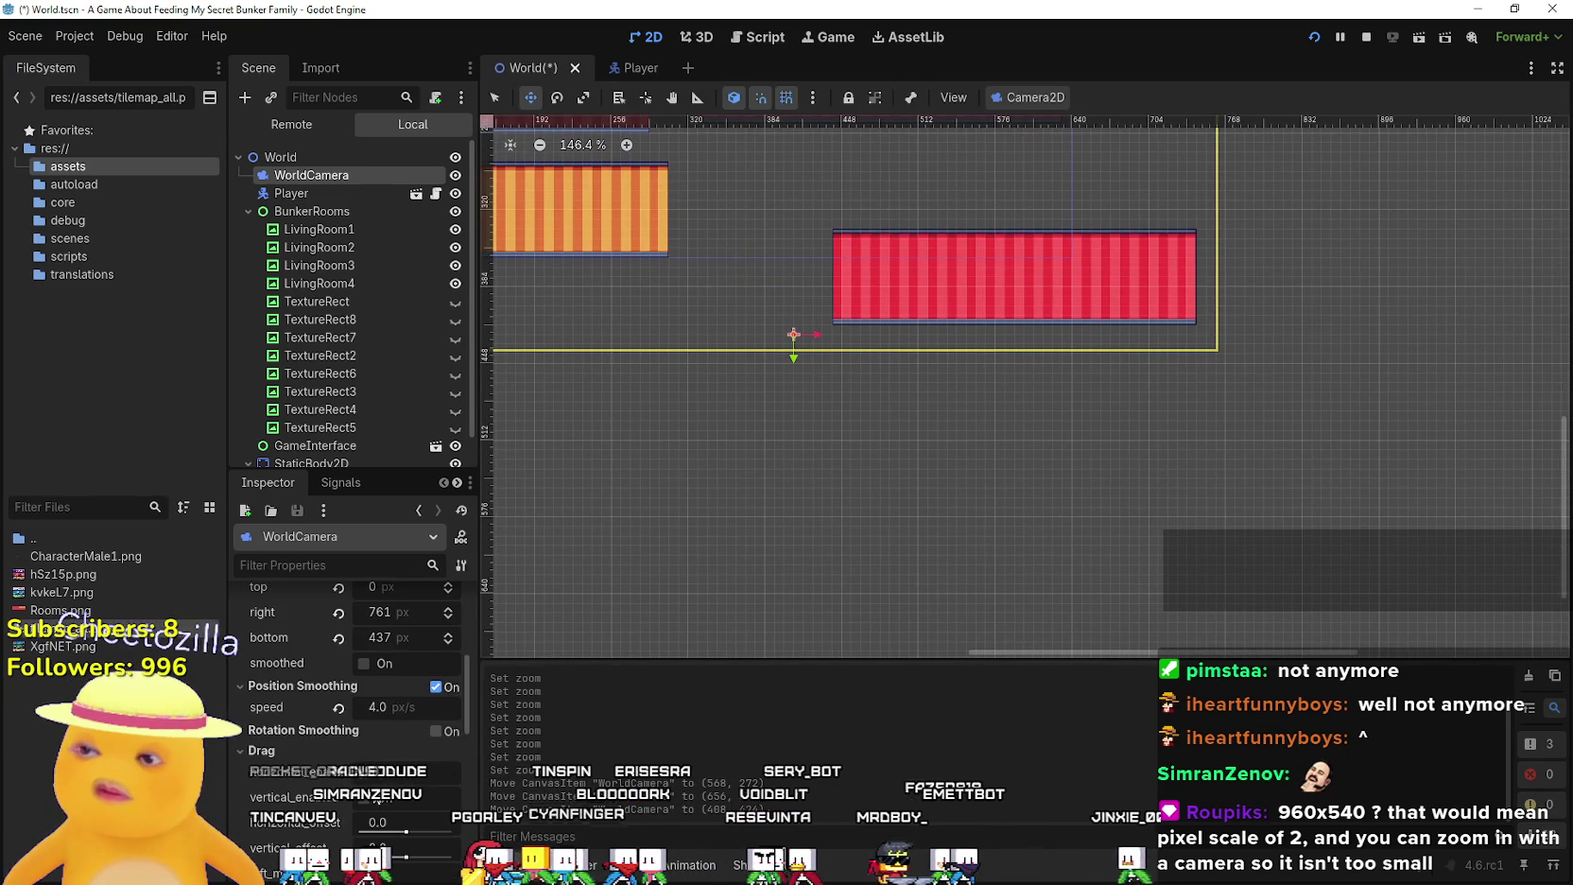
{"action": "scroll", "coordinate": [378, 756], "scroll_direction": "down", "scroll_amount": 4}
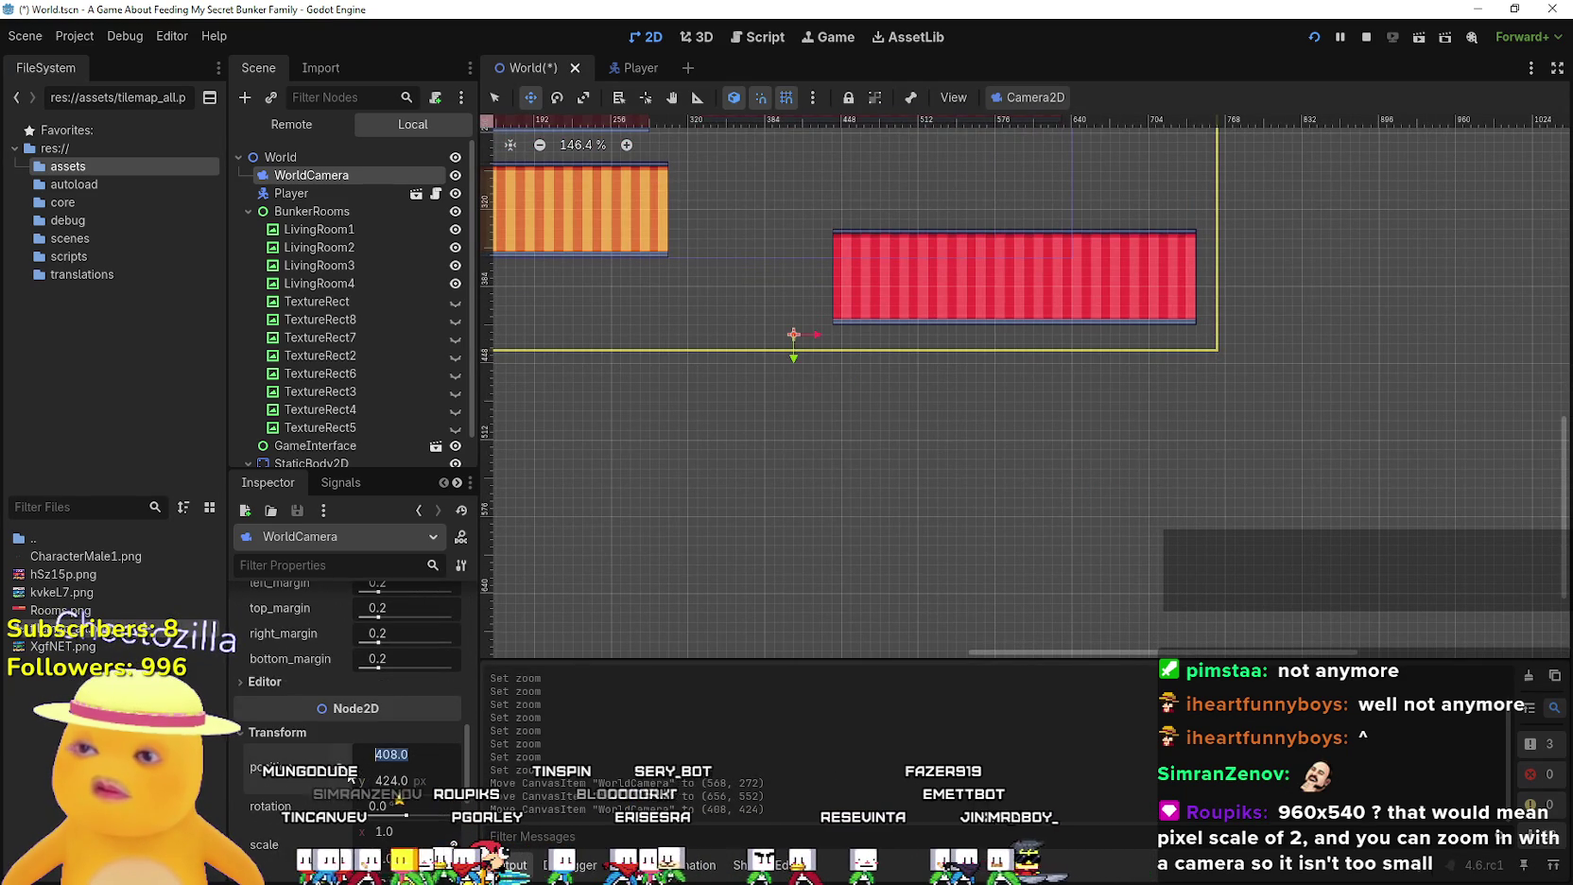
{"action": "scroll", "coordinate": [604, 446], "scroll_direction": "down", "scroll_amount": 5}
{"action": "scroll", "coordinate": [646, 411], "scroll_direction": "up", "scroll_amount": 3}
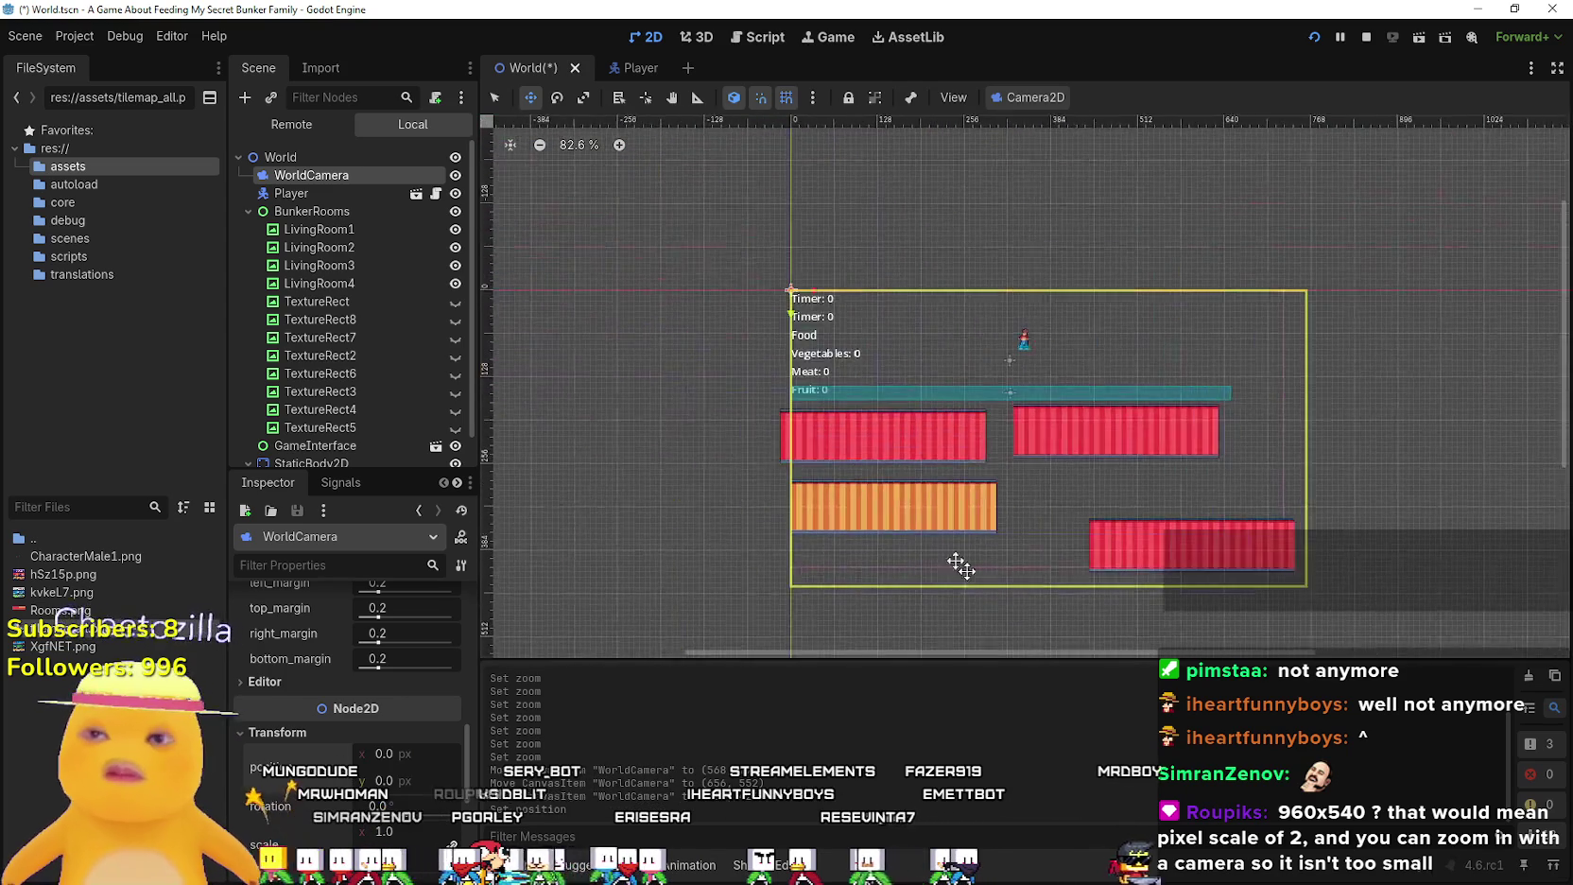
{"action": "scroll", "coordinate": [825, 352], "scroll_direction": "down", "scroll_amount": 3}
{"action": "scroll", "coordinate": [401, 777], "scroll_direction": "up", "scroll_amount": 6}
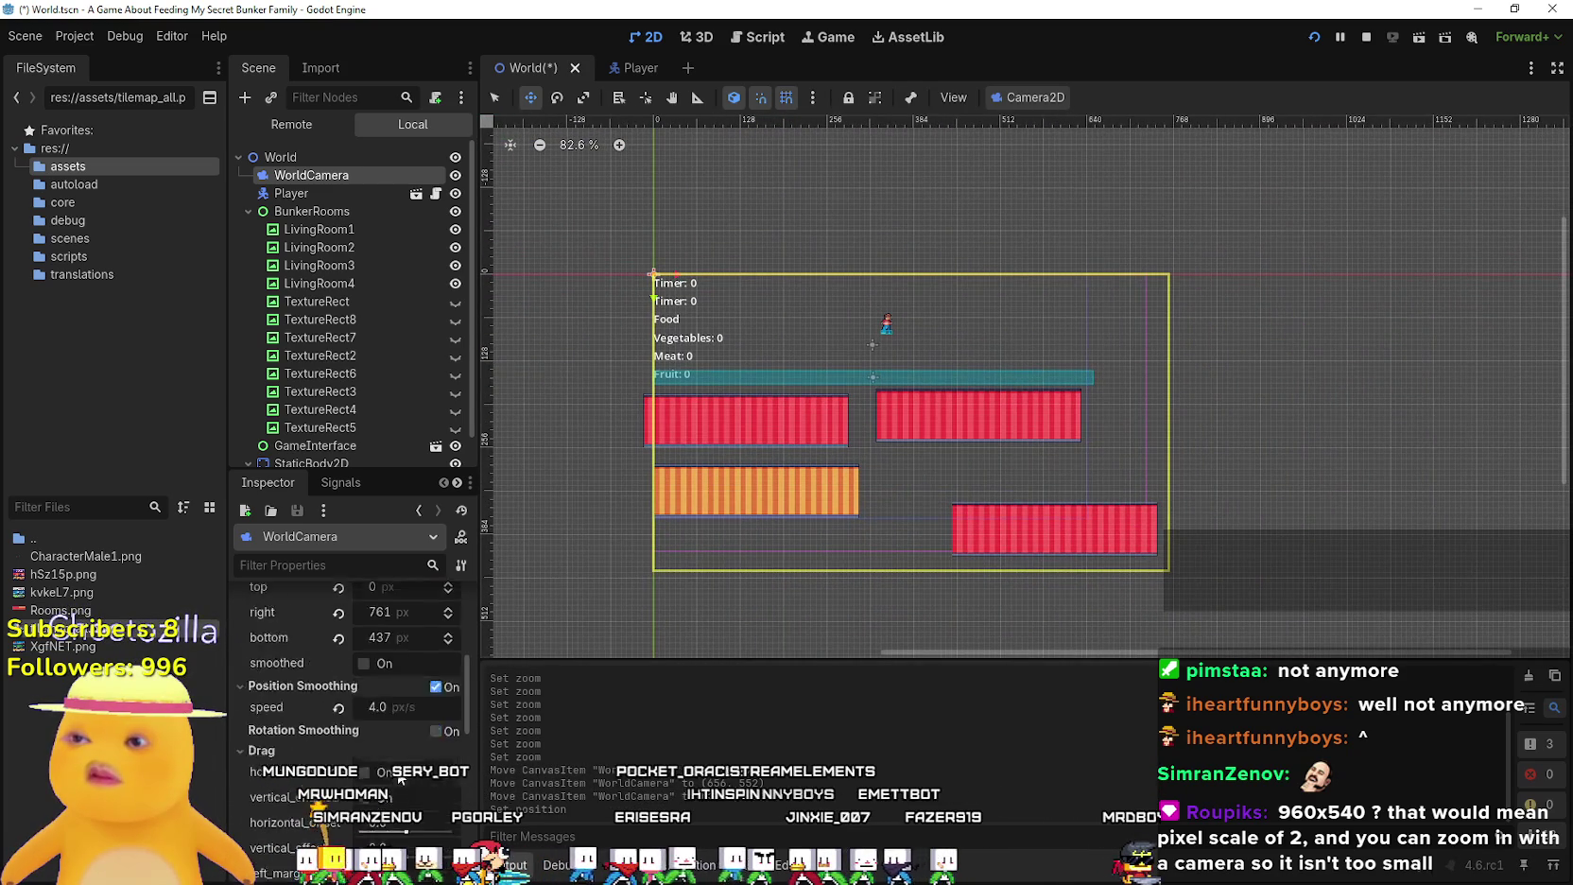
{"action": "scroll", "coordinate": [401, 777], "scroll_direction": "up", "scroll_amount": 5}
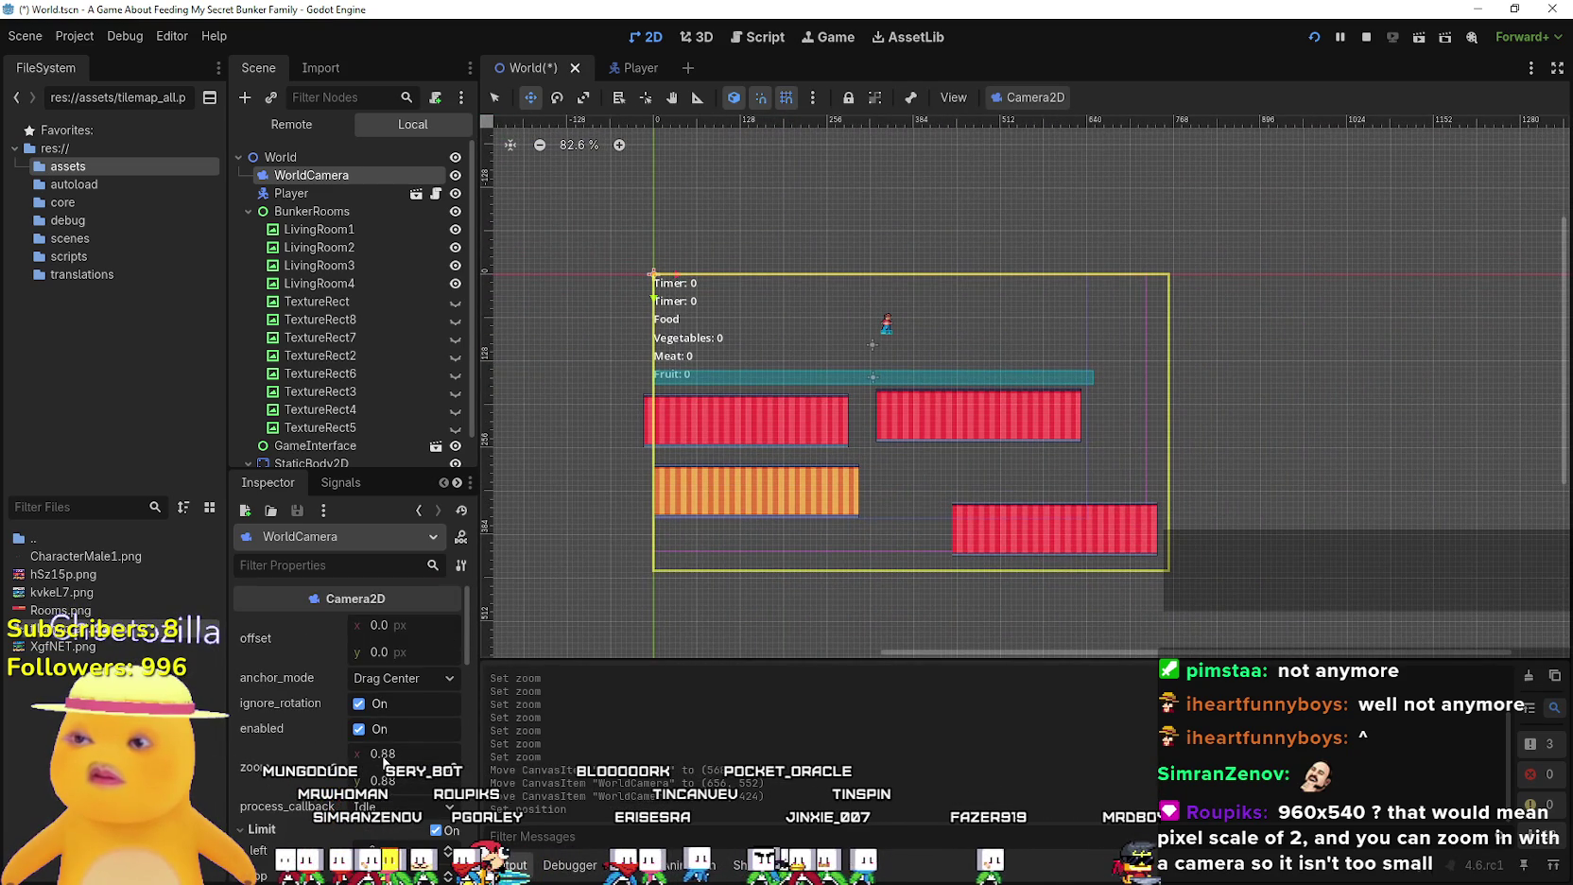
Set WorldCamera zoom to 0.75 on both axes
{"action": "key", "text": "ctrl+z"}
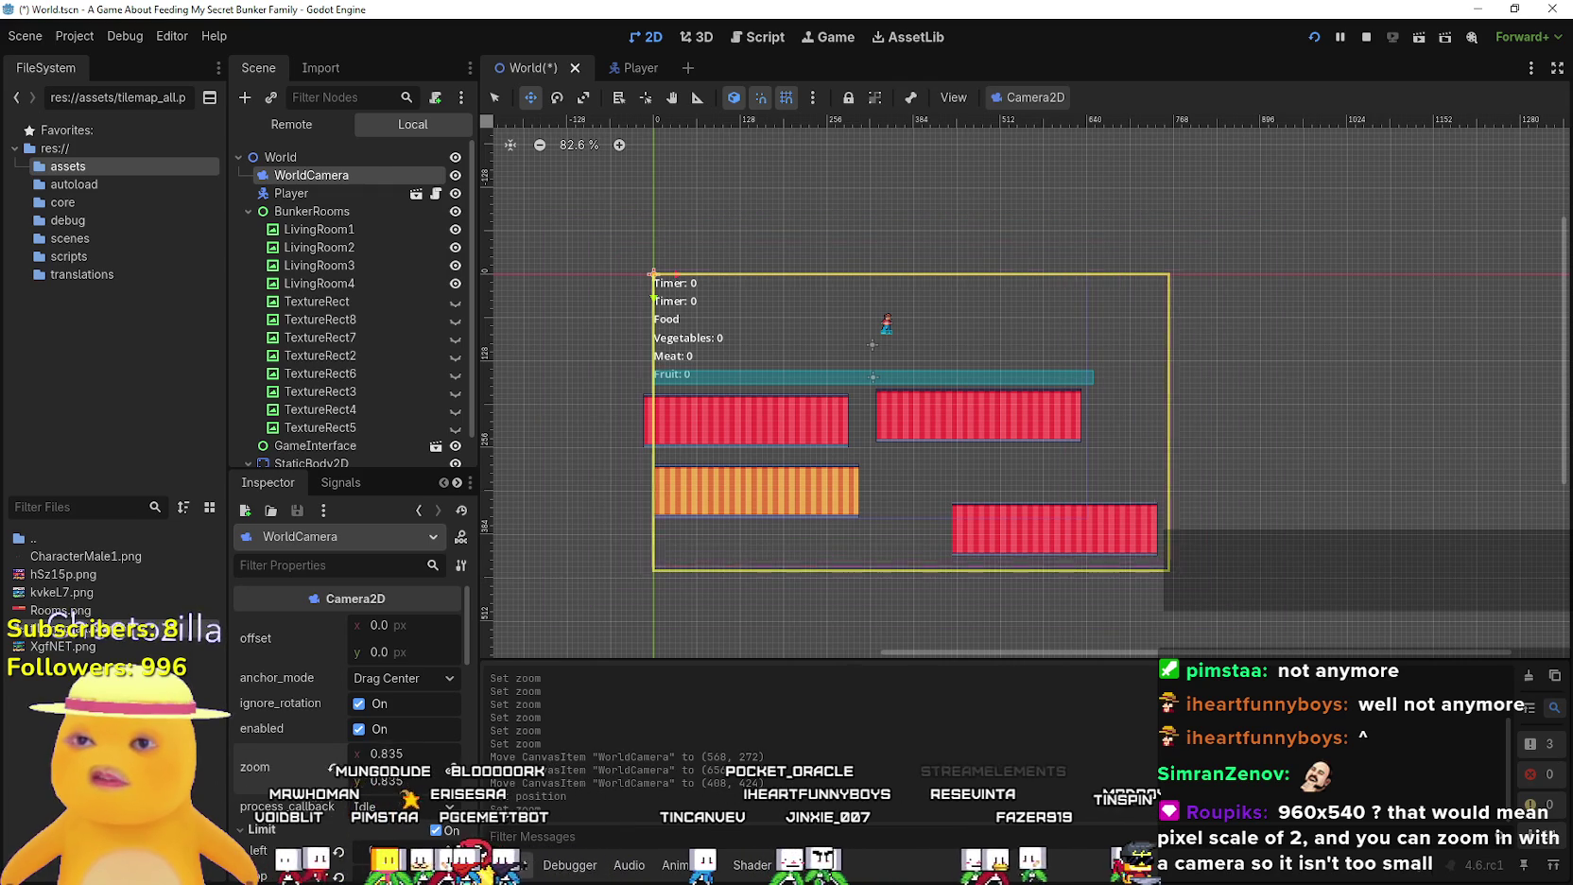
{"action": "left_click_drag", "start_coordinate": [407, 753], "coordinate": [362, 754]}
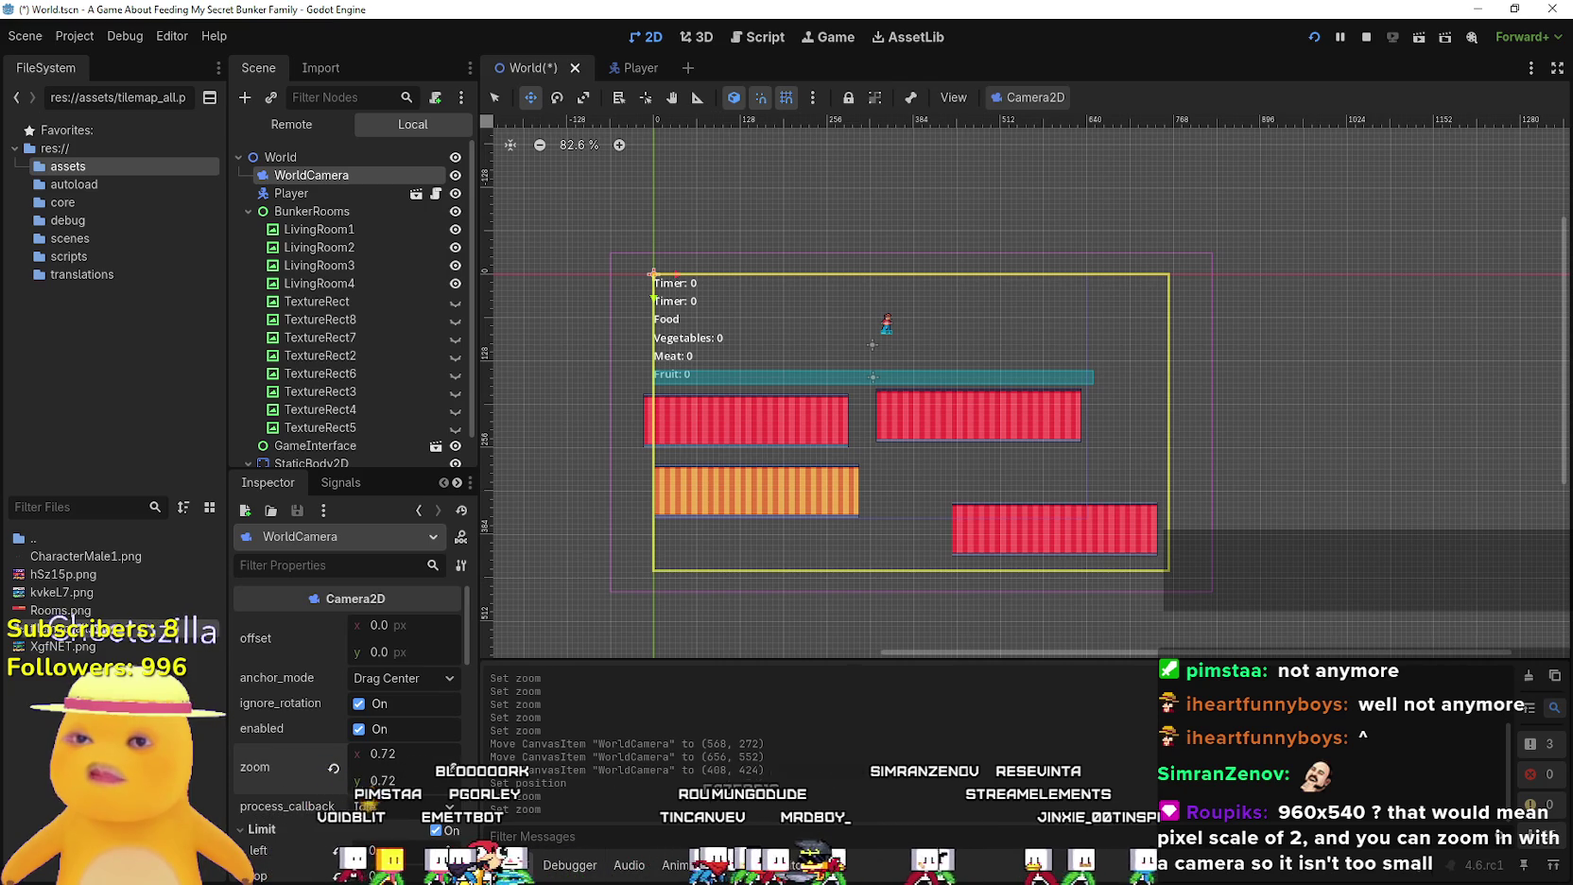
{"action": "left_click_drag", "start_coordinate": [362, 753], "coordinate": [364, 753]}
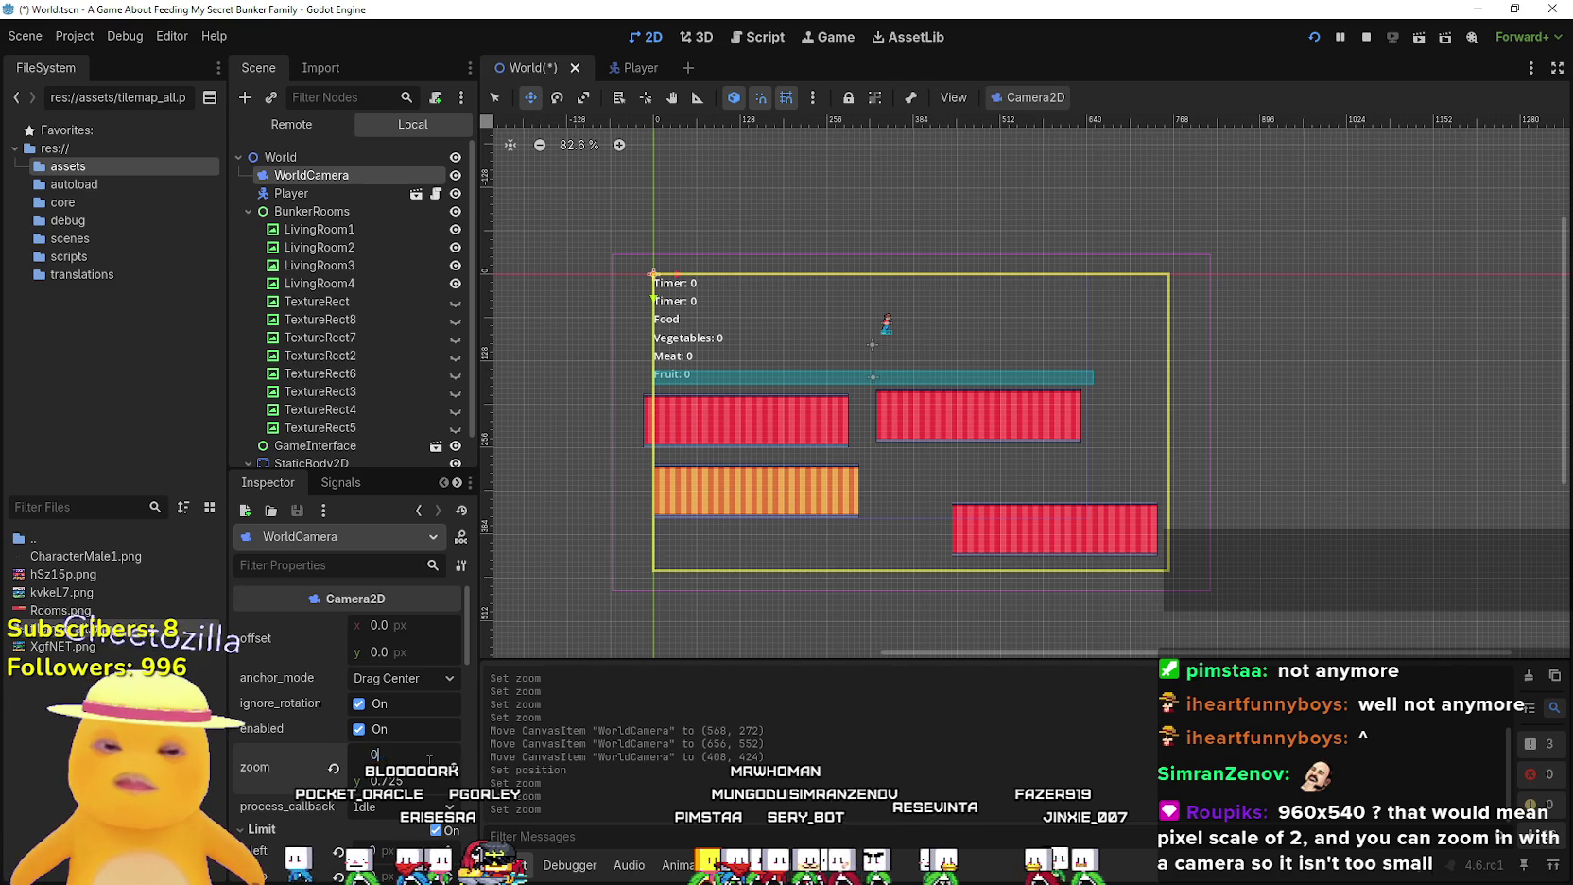
{"action": "type", "text": ".75"}
{"action": "key", "text": "Return"}
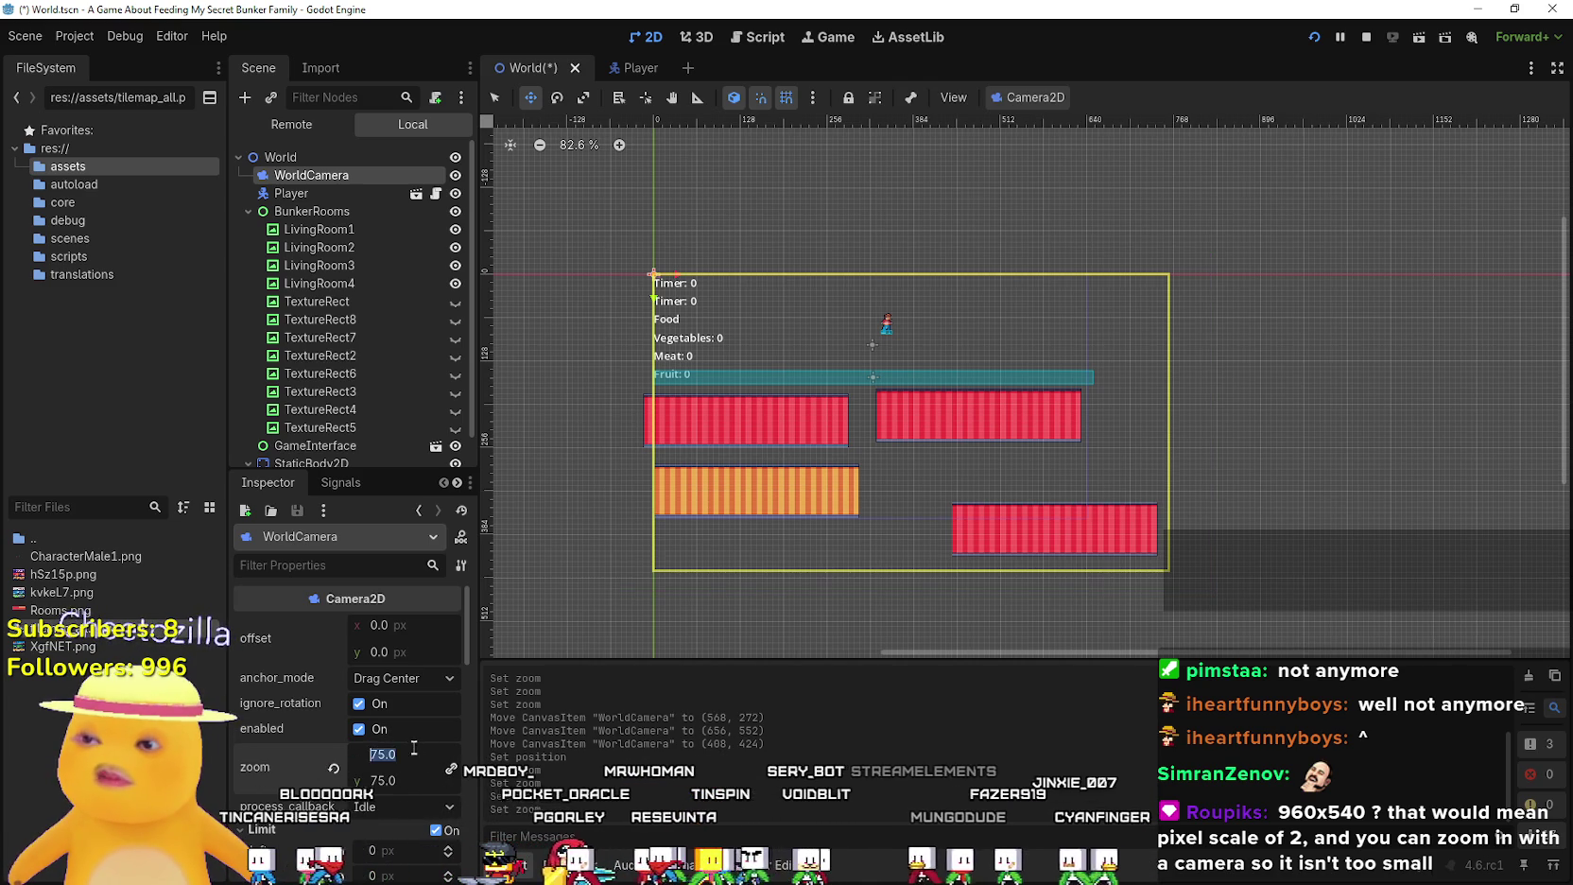
{"action": "left_click", "coordinate": [411, 751]}
{"action": "type", "text": "0.75"}
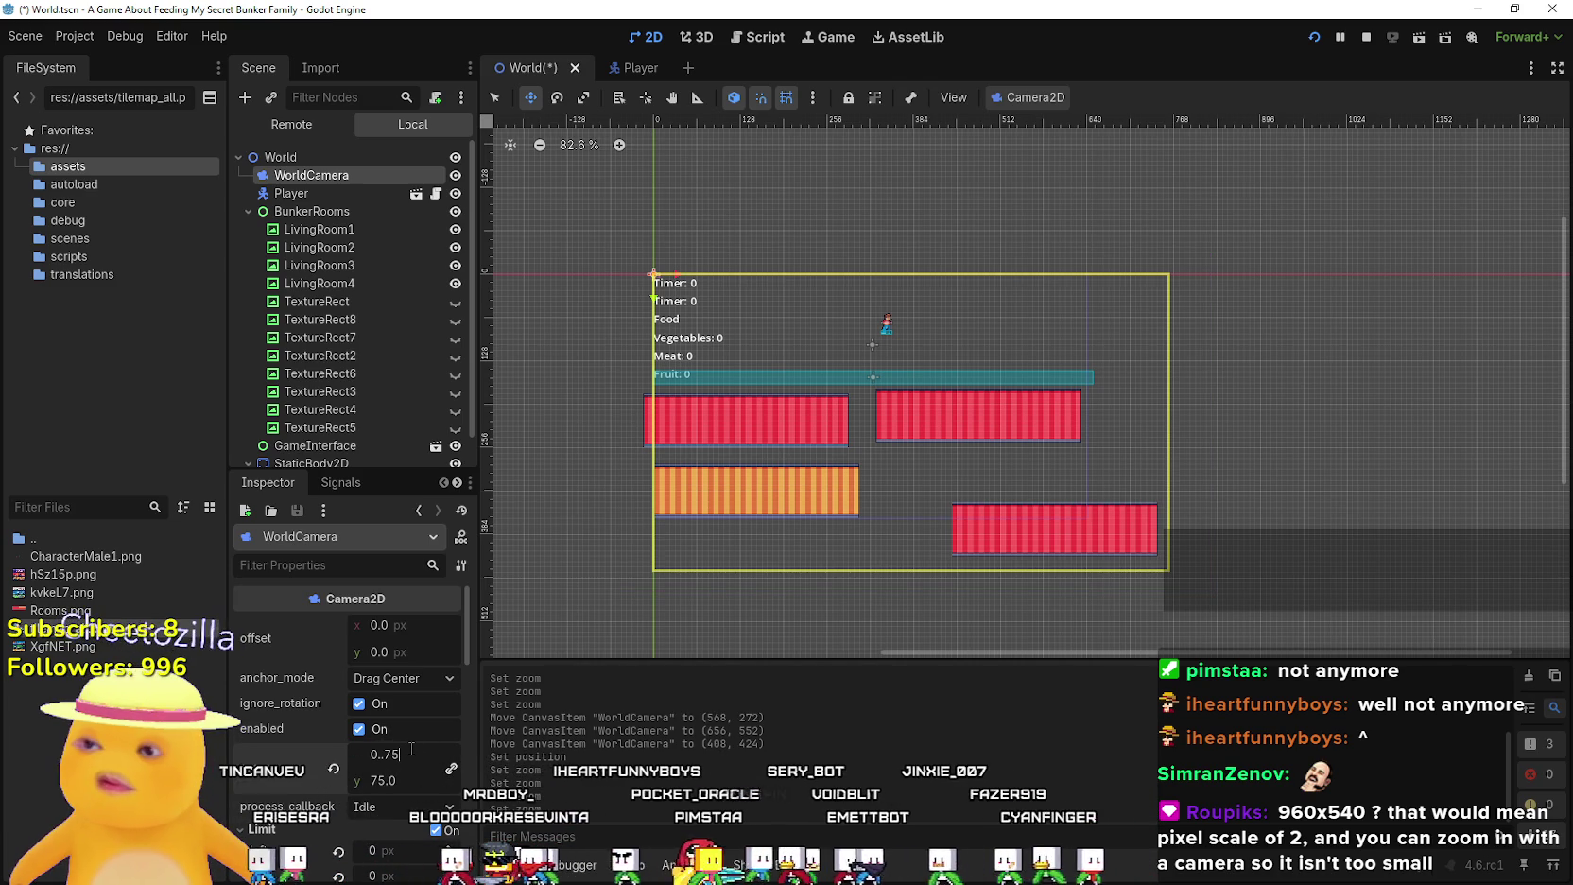
{"action": "key", "text": "BackSpace"}
{"action": "key", "text": "BackSpace"}
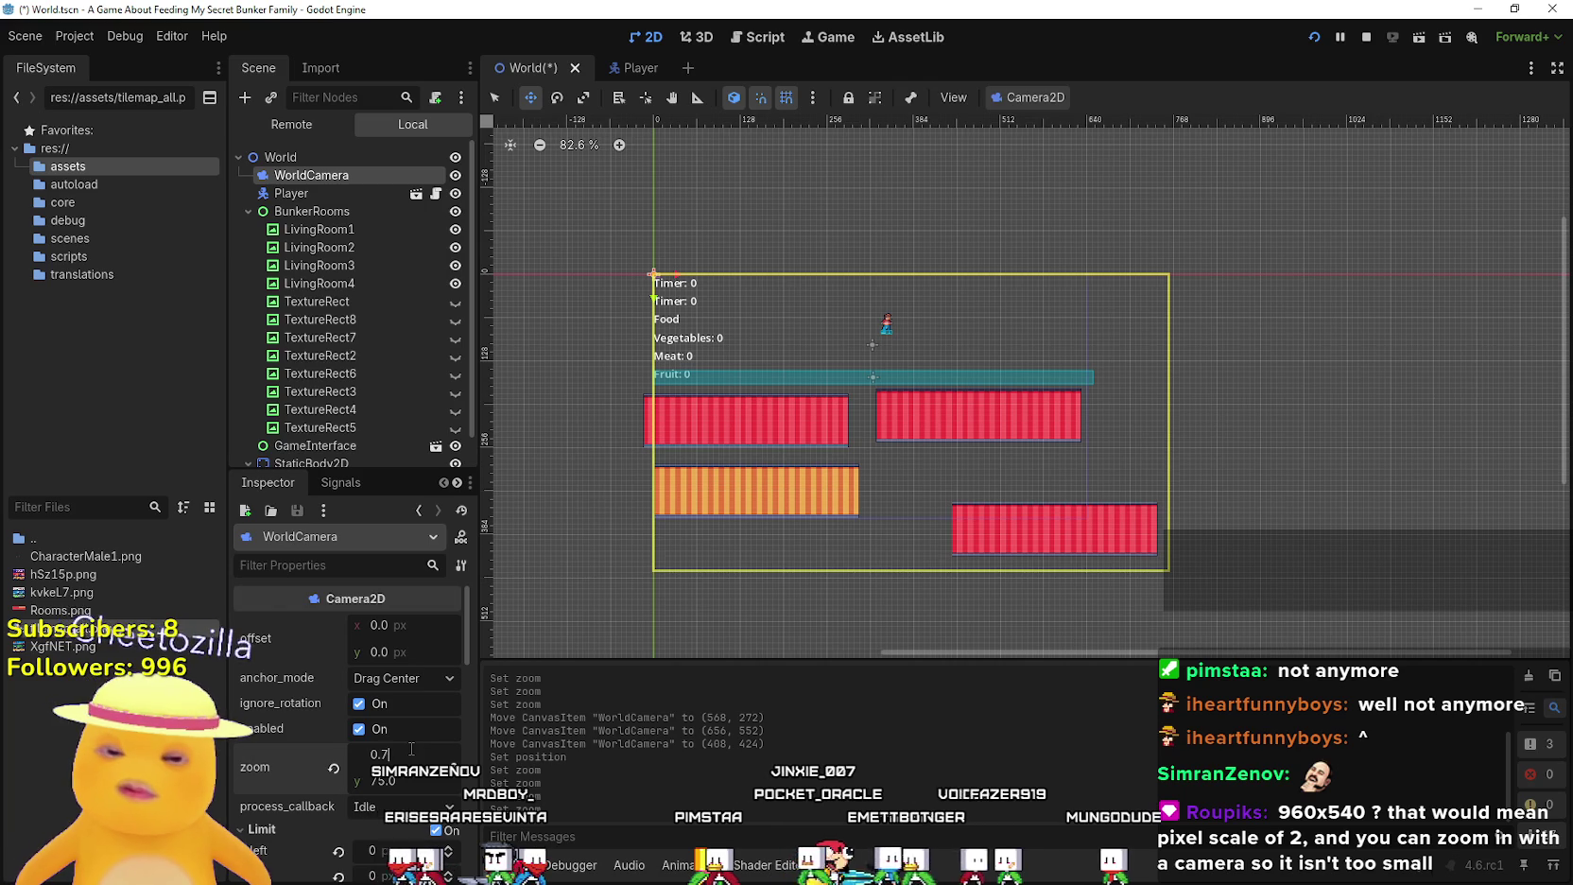
{"action": "key", "text": "Return"}
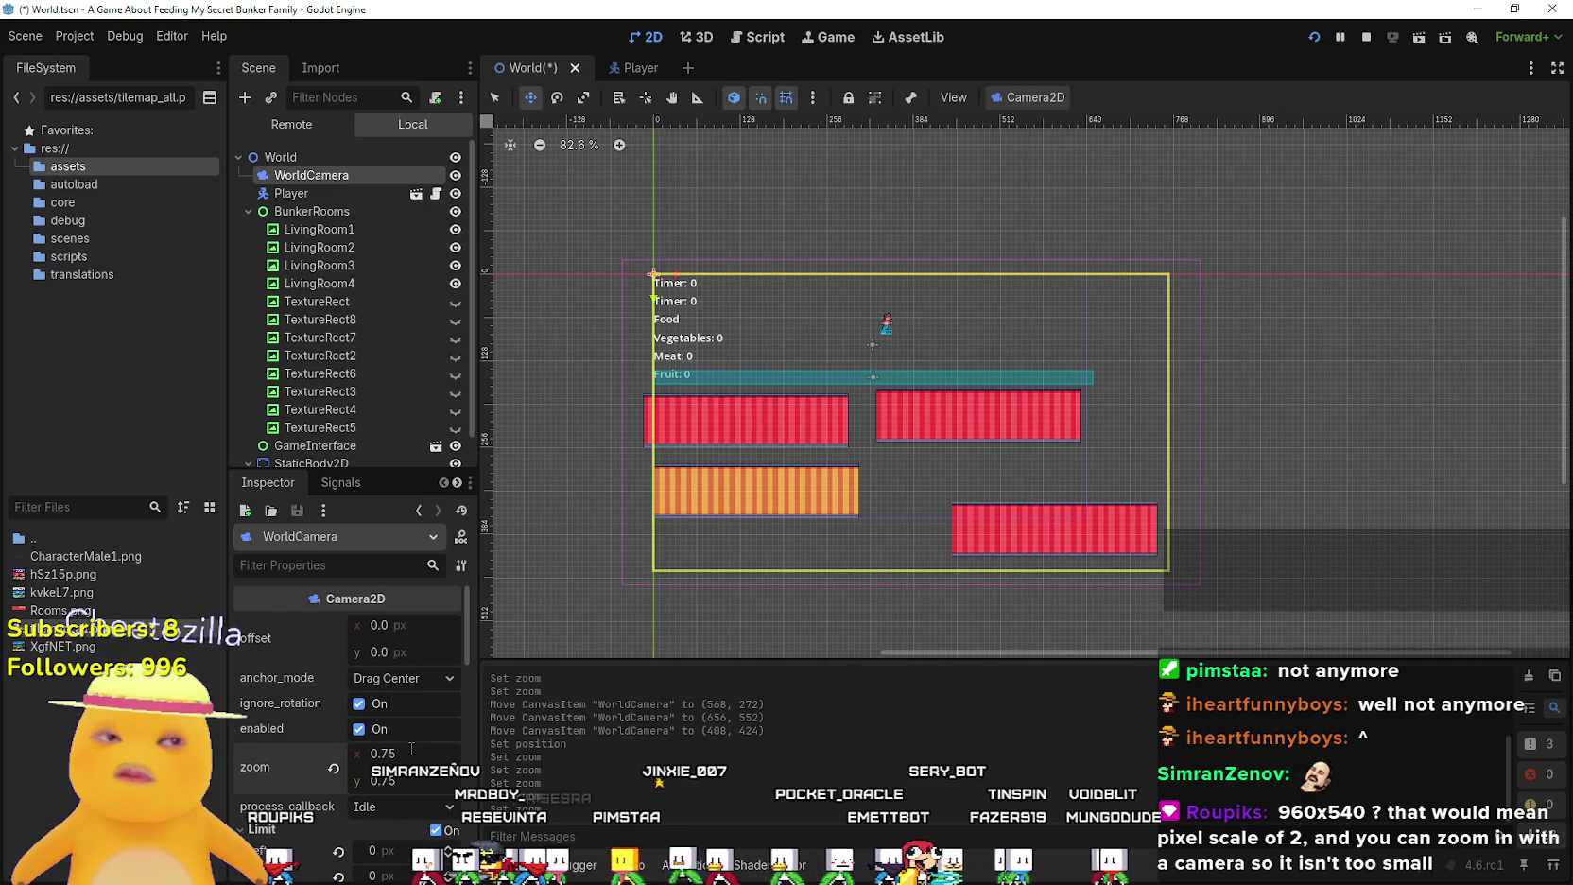
Lower the camera's bottom limit to 475 px
{"action": "scroll", "coordinate": [860, 390], "scroll_direction": "up", "scroll_amount": 1}
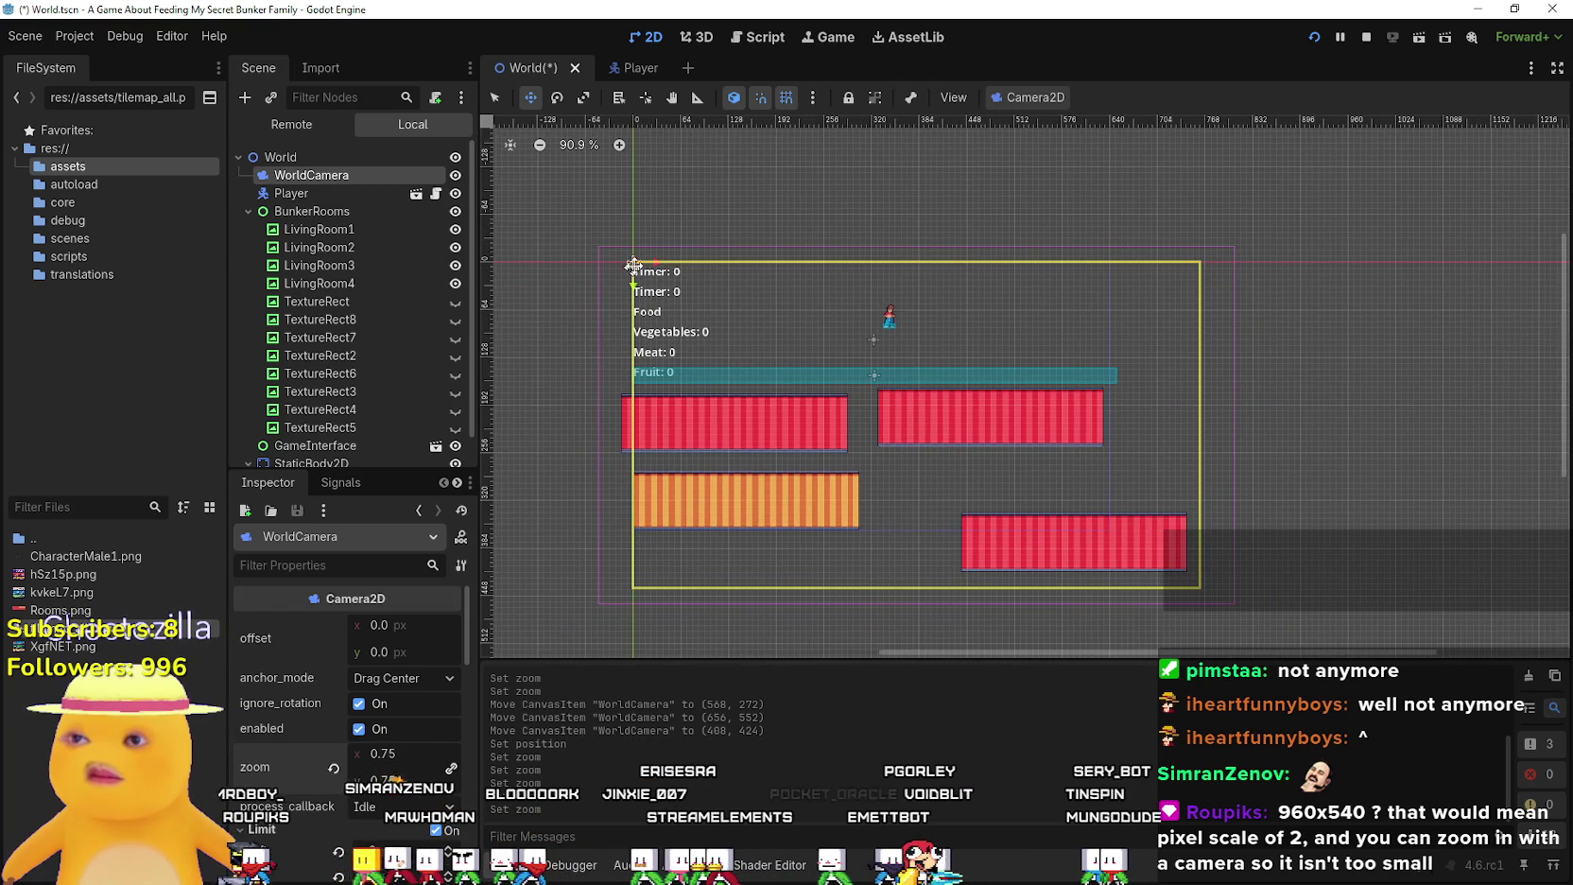
{"action": "scroll", "coordinate": [627, 279], "scroll_direction": "up", "scroll_amount": 1}
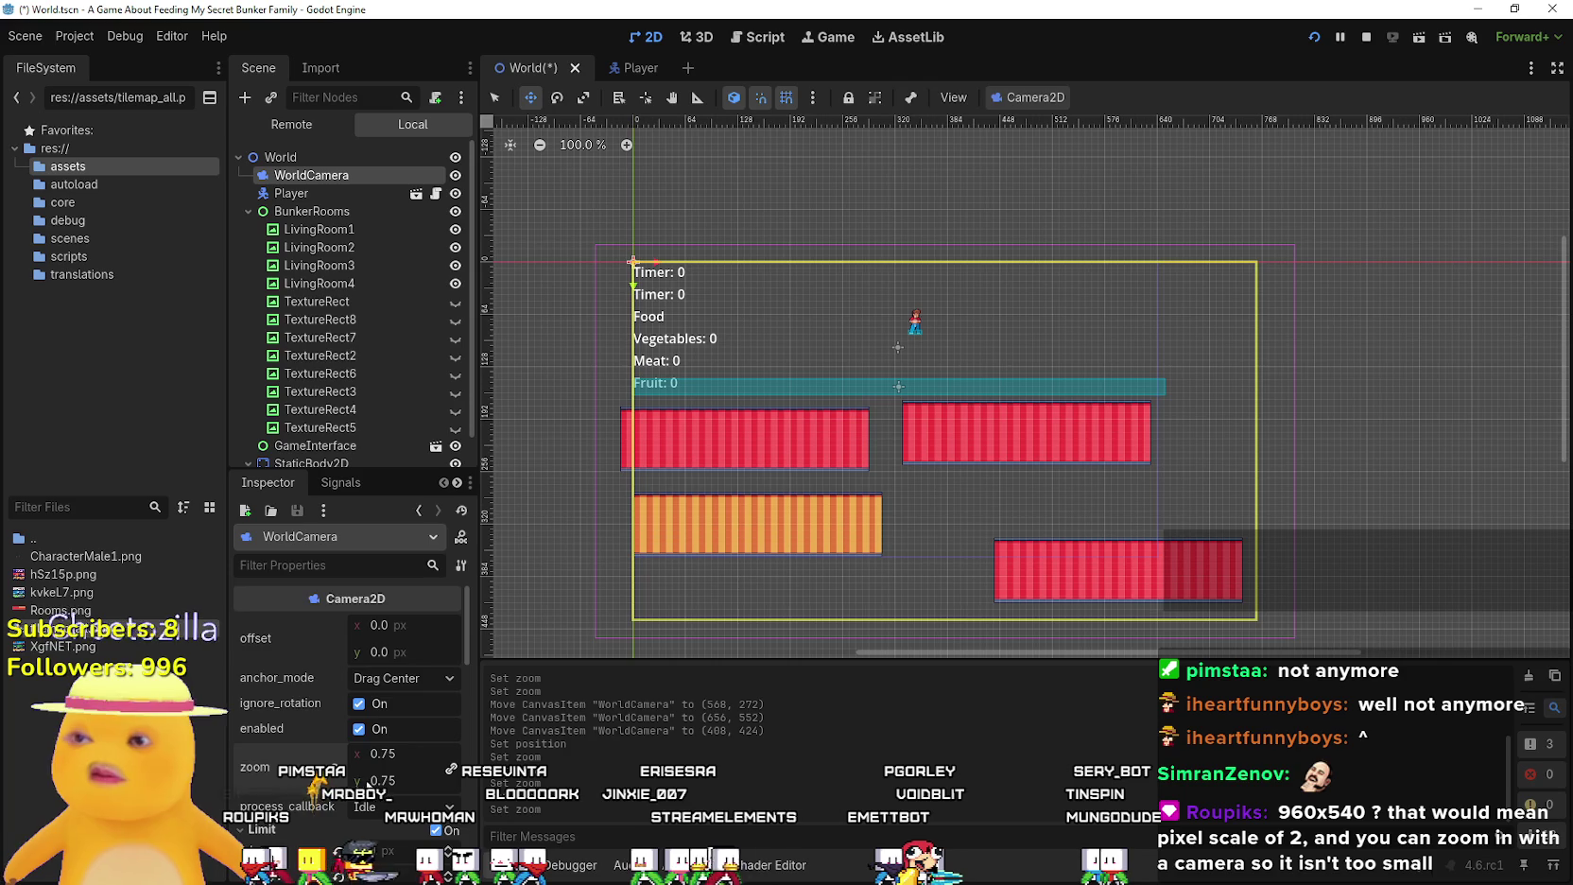
{"action": "scroll", "coordinate": [383, 785], "scroll_direction": "down", "scroll_amount": 3}
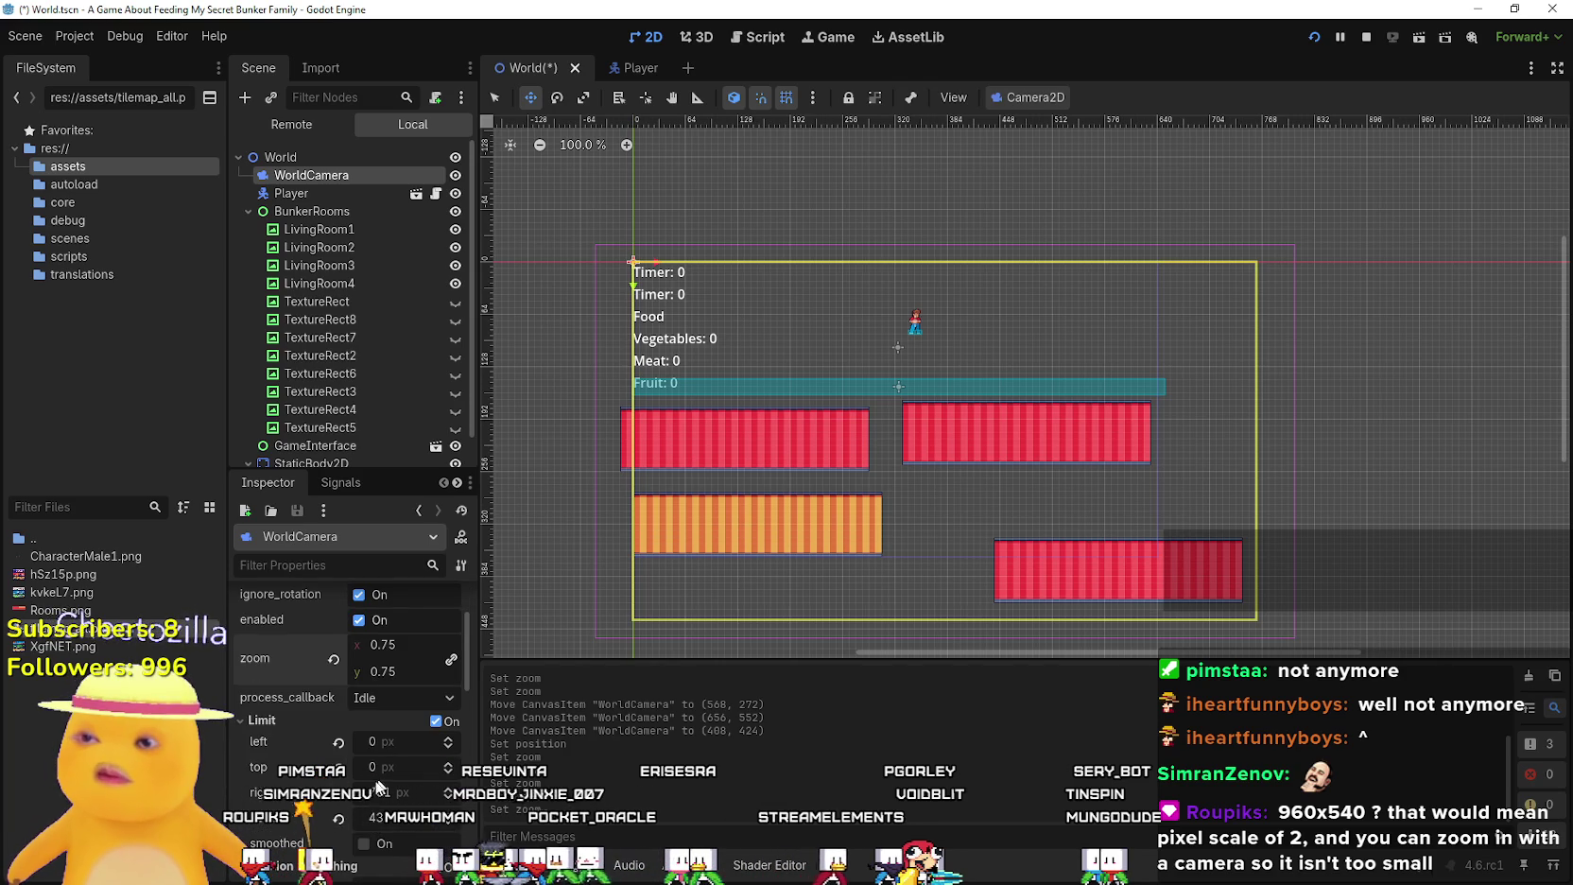
{"action": "mouse_move", "coordinate": [383, 825]}
{"action": "left_mouse_down"}
{"action": "mouse_move", "coordinate": [409, 826]}
{"action": "mouse_move", "coordinate": [113, 817]}
{"action": "mouse_move", "coordinate": [402, 817]}
{"action": "left_mouse_up"}
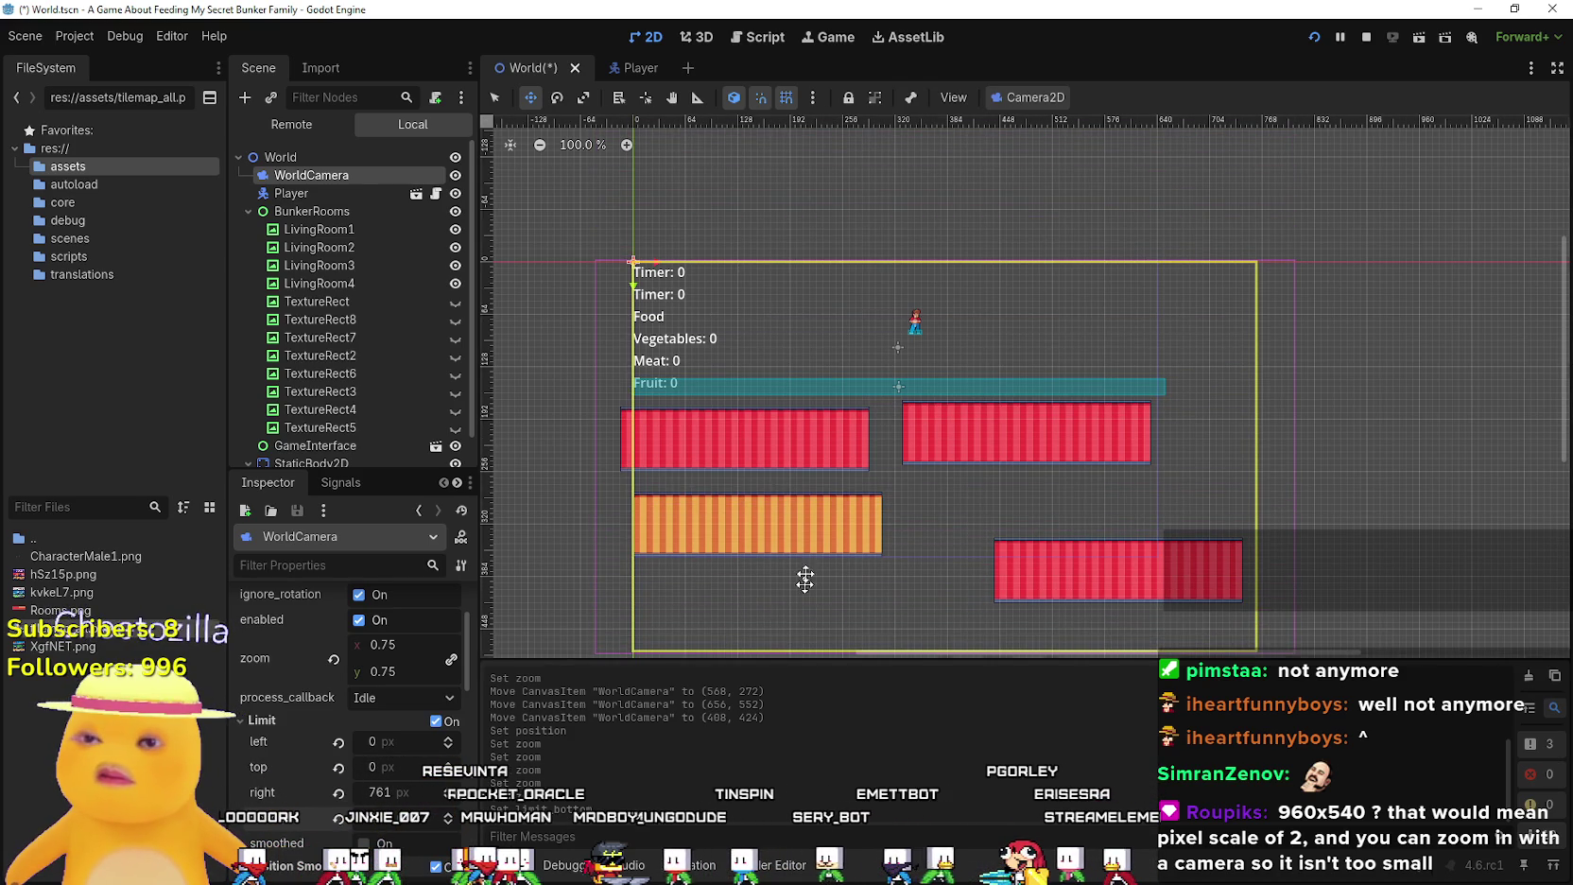
{"action": "scroll", "coordinate": [803, 567], "scroll_direction": "up", "scroll_amount": 4}
{"action": "scroll", "coordinate": [797, 540], "scroll_direction": "up", "scroll_amount": 4}
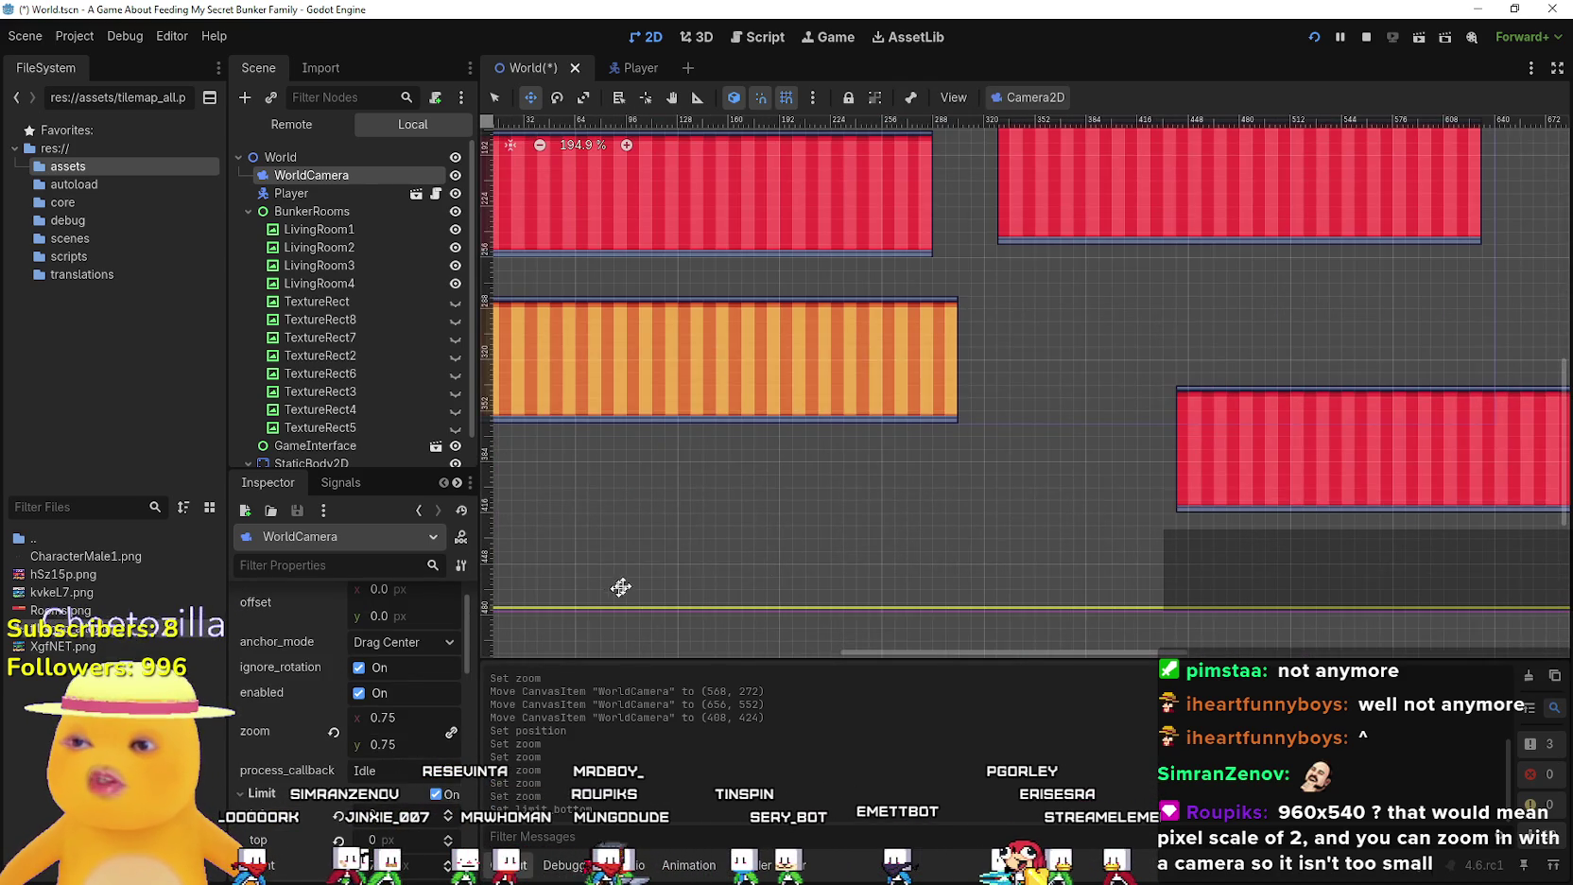
{"action": "scroll", "coordinate": [375, 766], "scroll_direction": "down", "scroll_amount": 2}
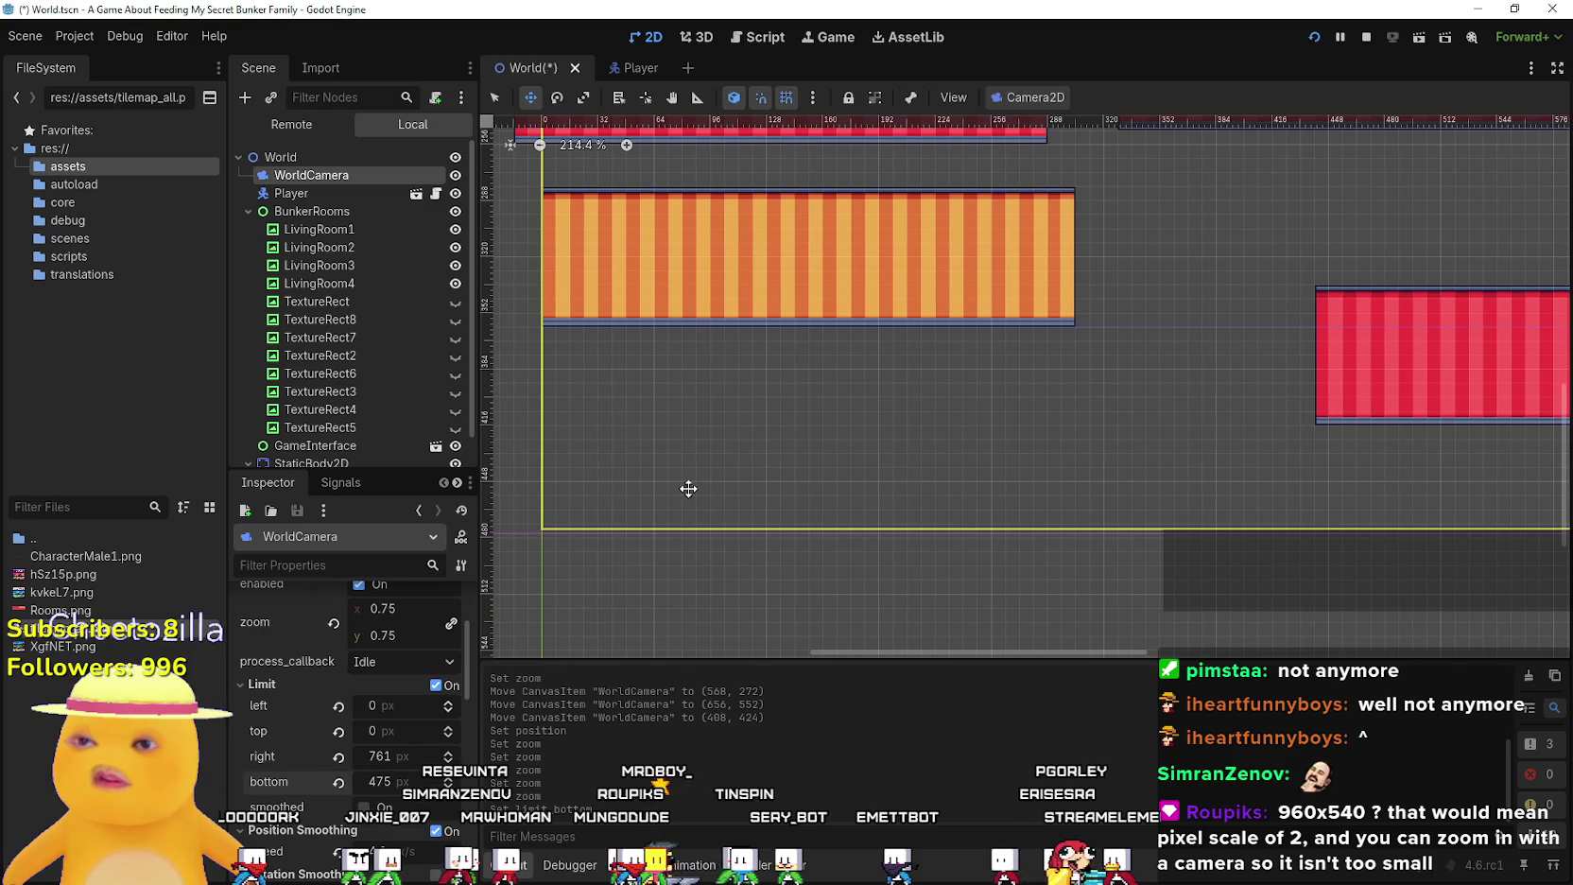
Toggle limit smoothing and adjust the bottom limit, bringing it back to 437 px
{"action": "scroll", "coordinate": [681, 496], "scroll_direction": "up", "scroll_amount": 1}
{"action": "scroll", "coordinate": [375, 737], "scroll_direction": "up", "scroll_amount": 1}
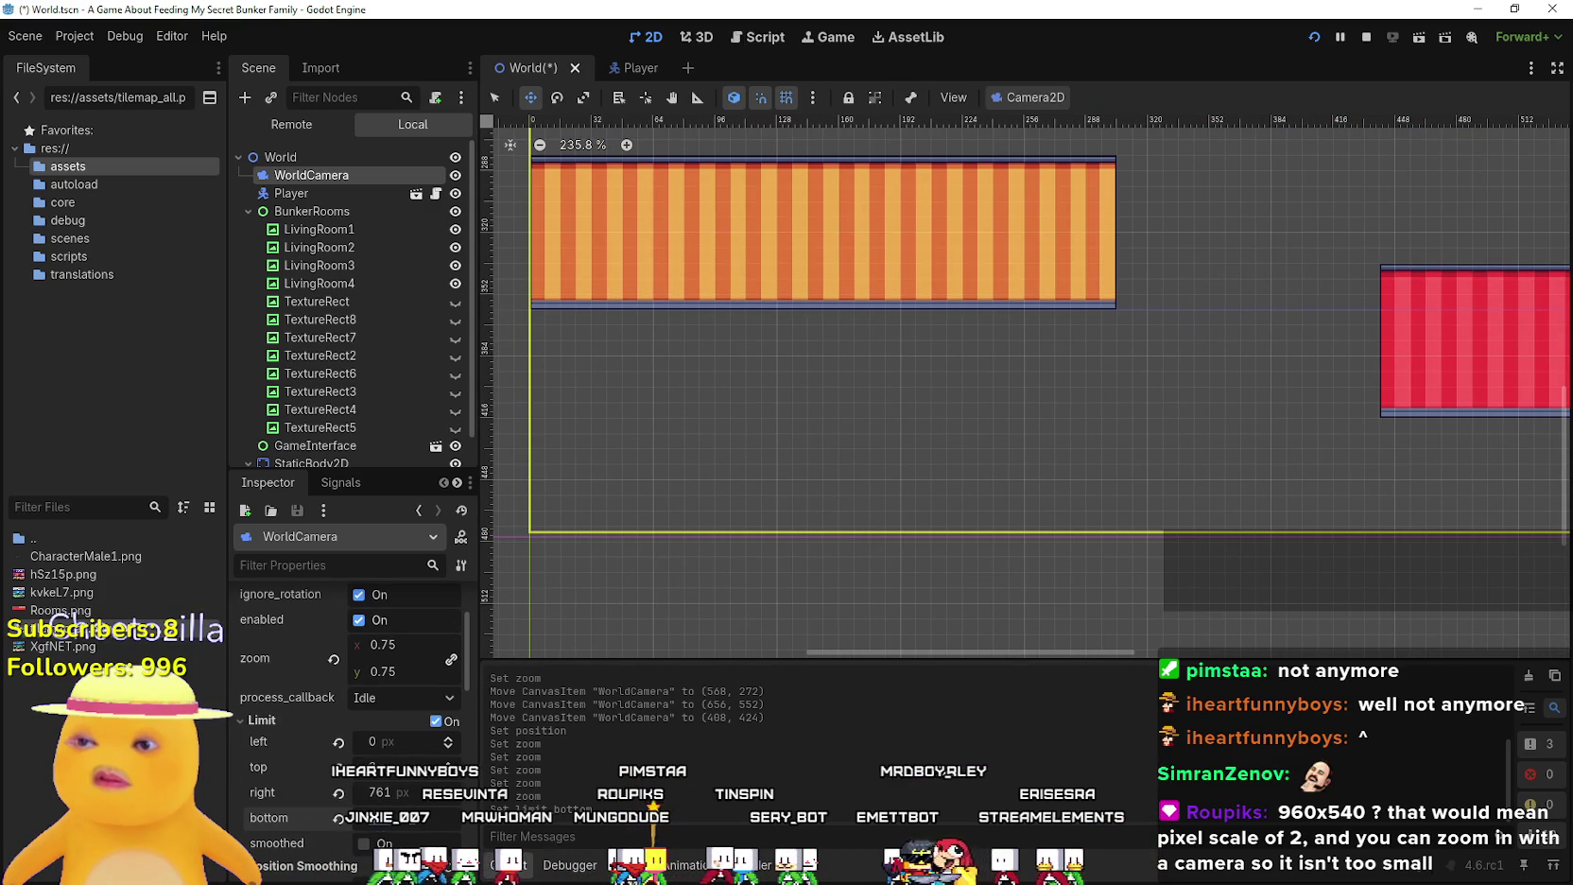
{"action": "left_click", "coordinate": [408, 767]}
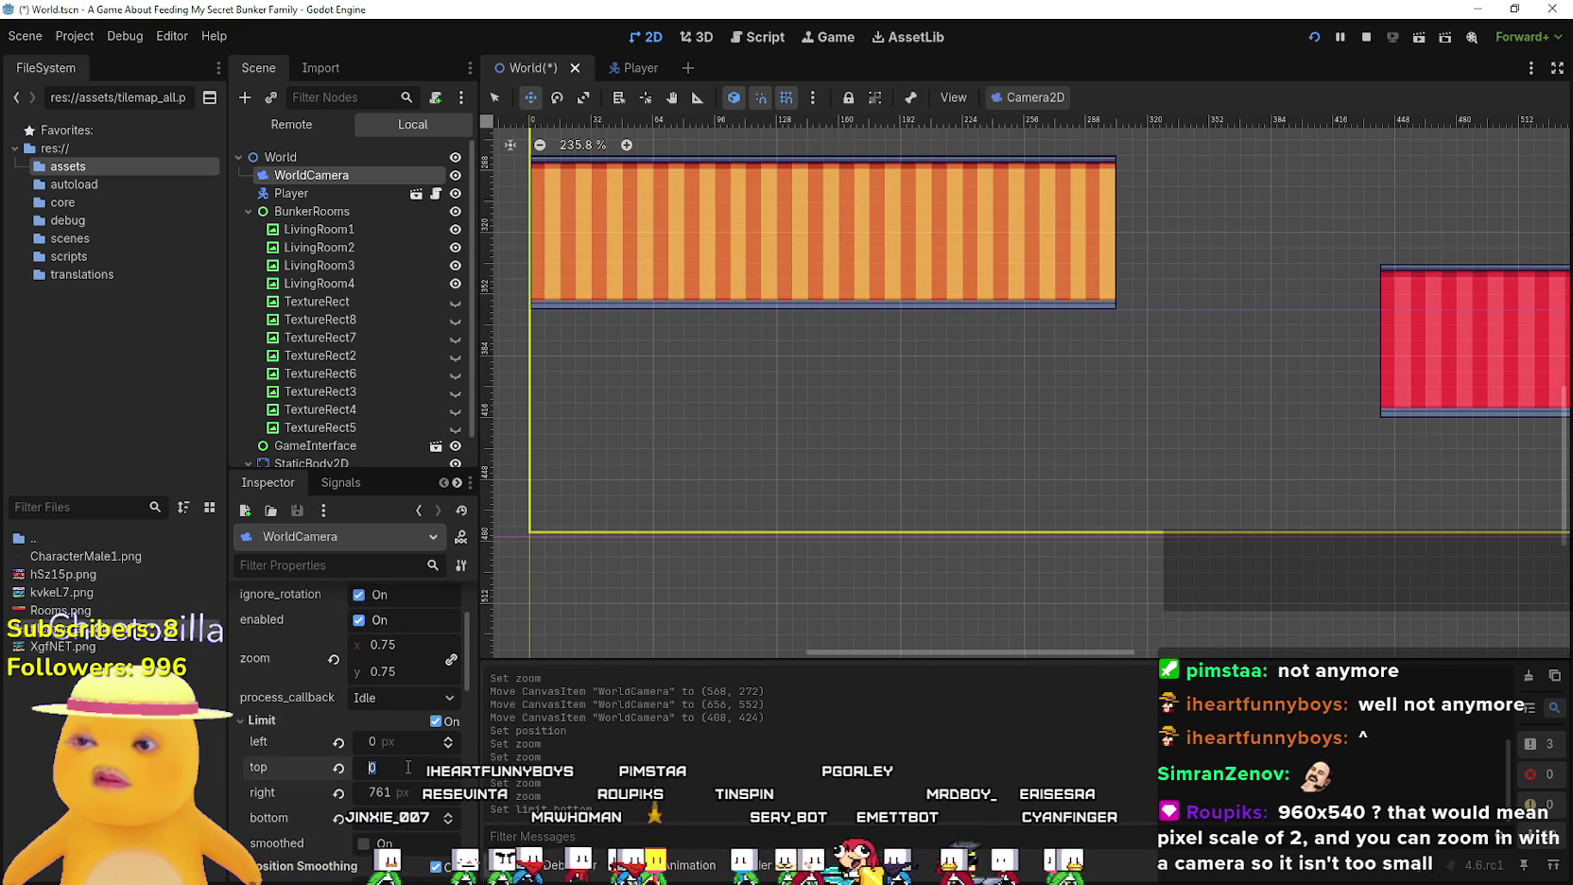
{"action": "left_click", "coordinate": [410, 841]}
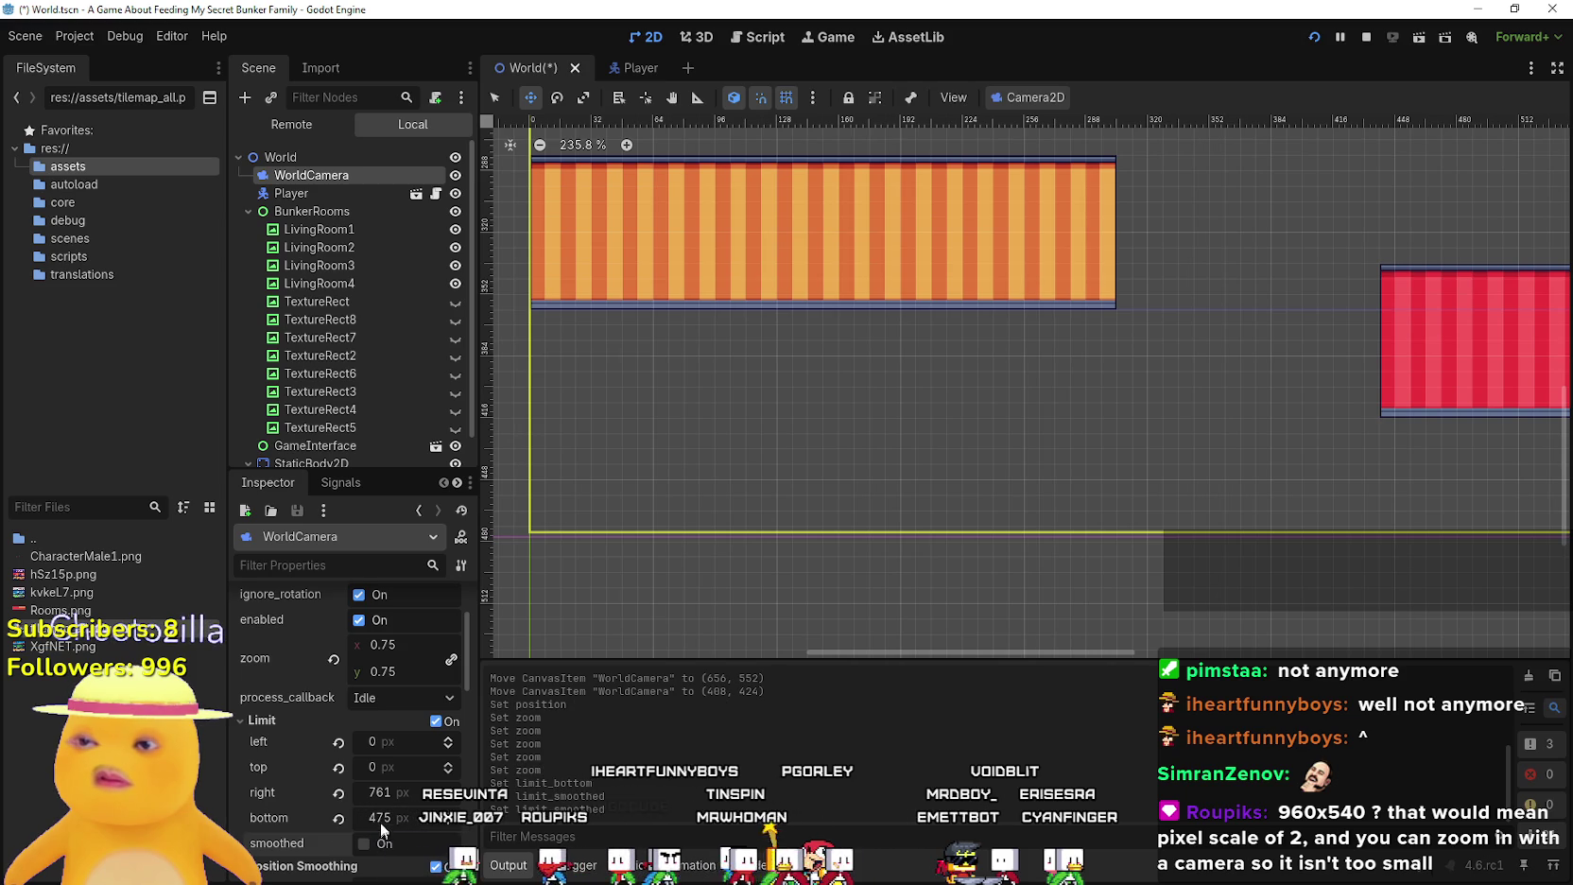
{"action": "mouse_move", "coordinate": [381, 817]}
{"action": "left_mouse_down"}
{"action": "mouse_move", "coordinate": [361, 816]}
{"action": "mouse_move", "coordinate": [407, 817]}
{"action": "mouse_move", "coordinate": [390, 816]}
{"action": "left_mouse_up"}
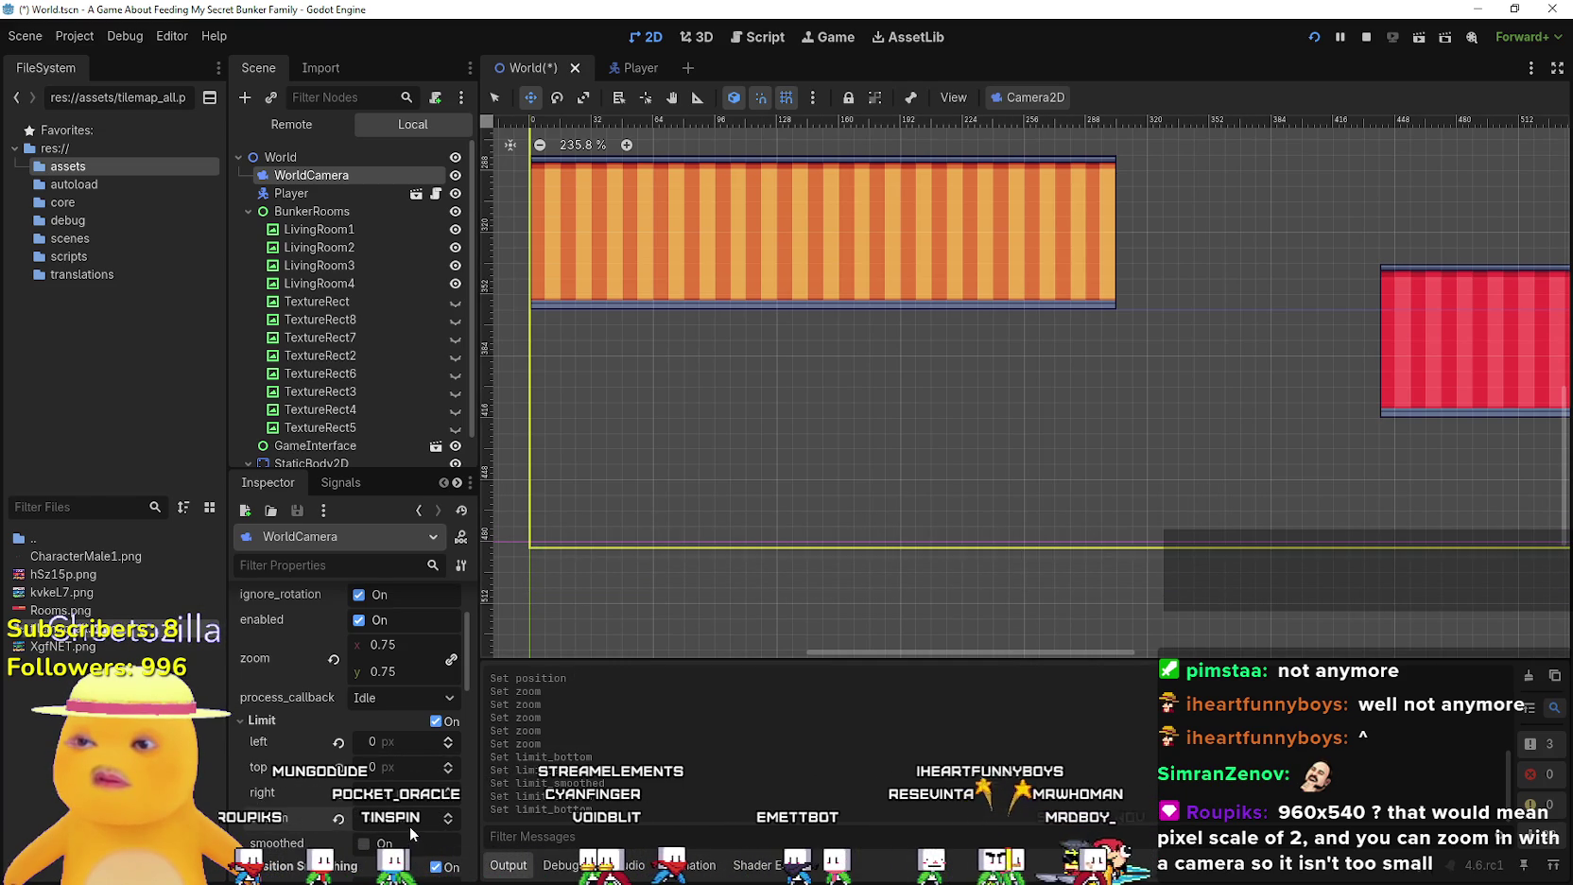
{"action": "key", "text": "ctrl+z"}
Widen WorldCamera's right limit to 850 px
{"action": "scroll", "coordinate": [702, 436], "scroll_direction": "down", "scroll_amount": 8}
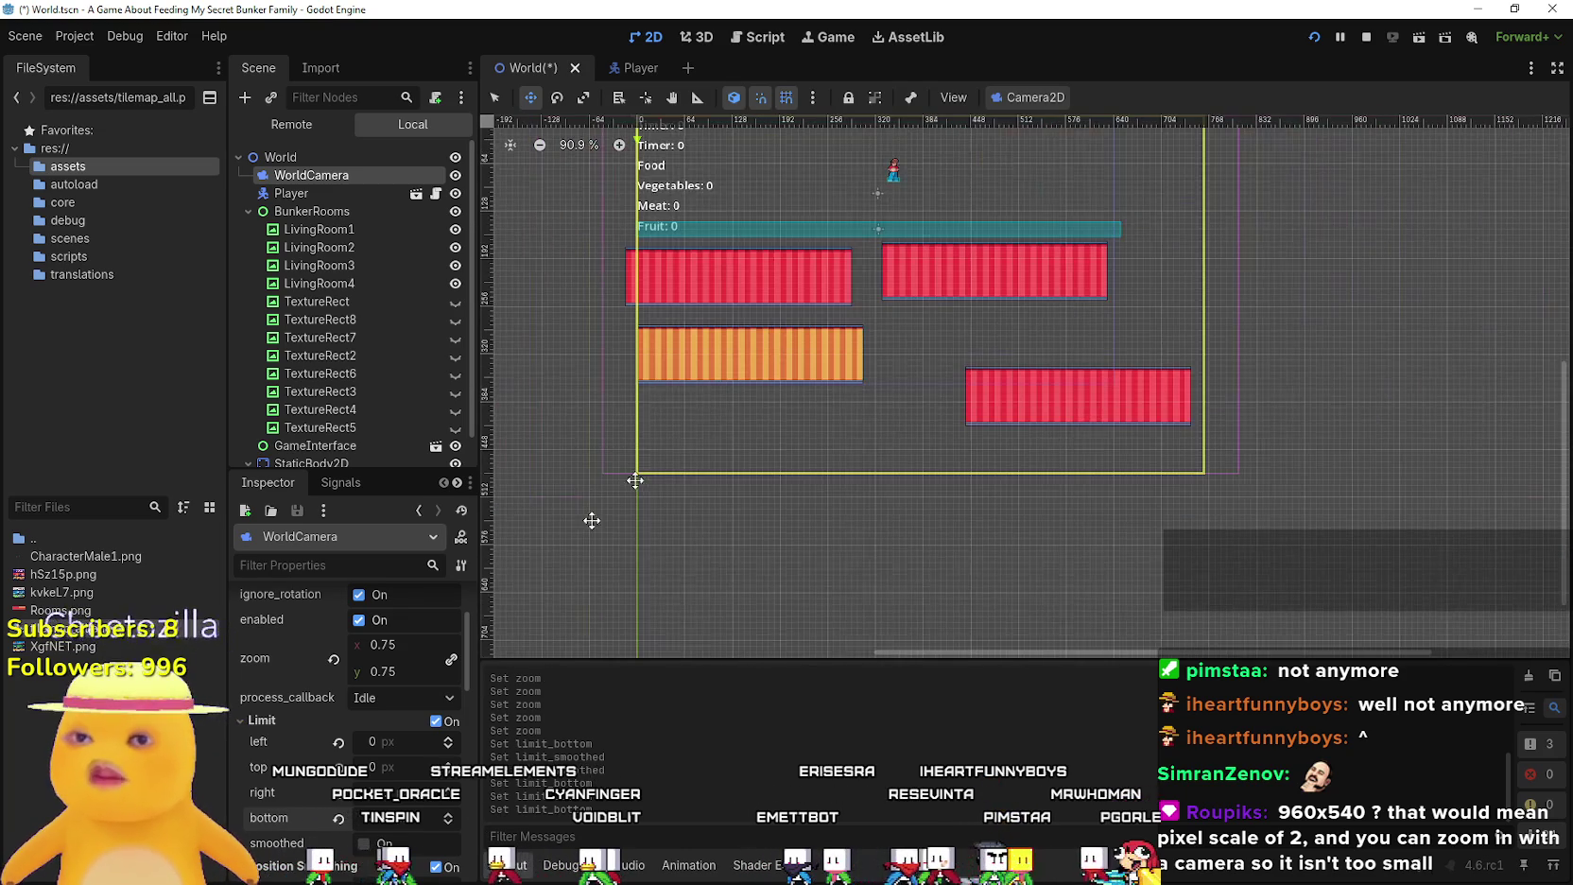
{"action": "mouse_move", "coordinate": [387, 793]}
{"action": "left_mouse_down"}
{"action": "mouse_move", "coordinate": [433, 792]}
{"action": "mouse_move", "coordinate": [407, 802]}
{"action": "left_mouse_up"}
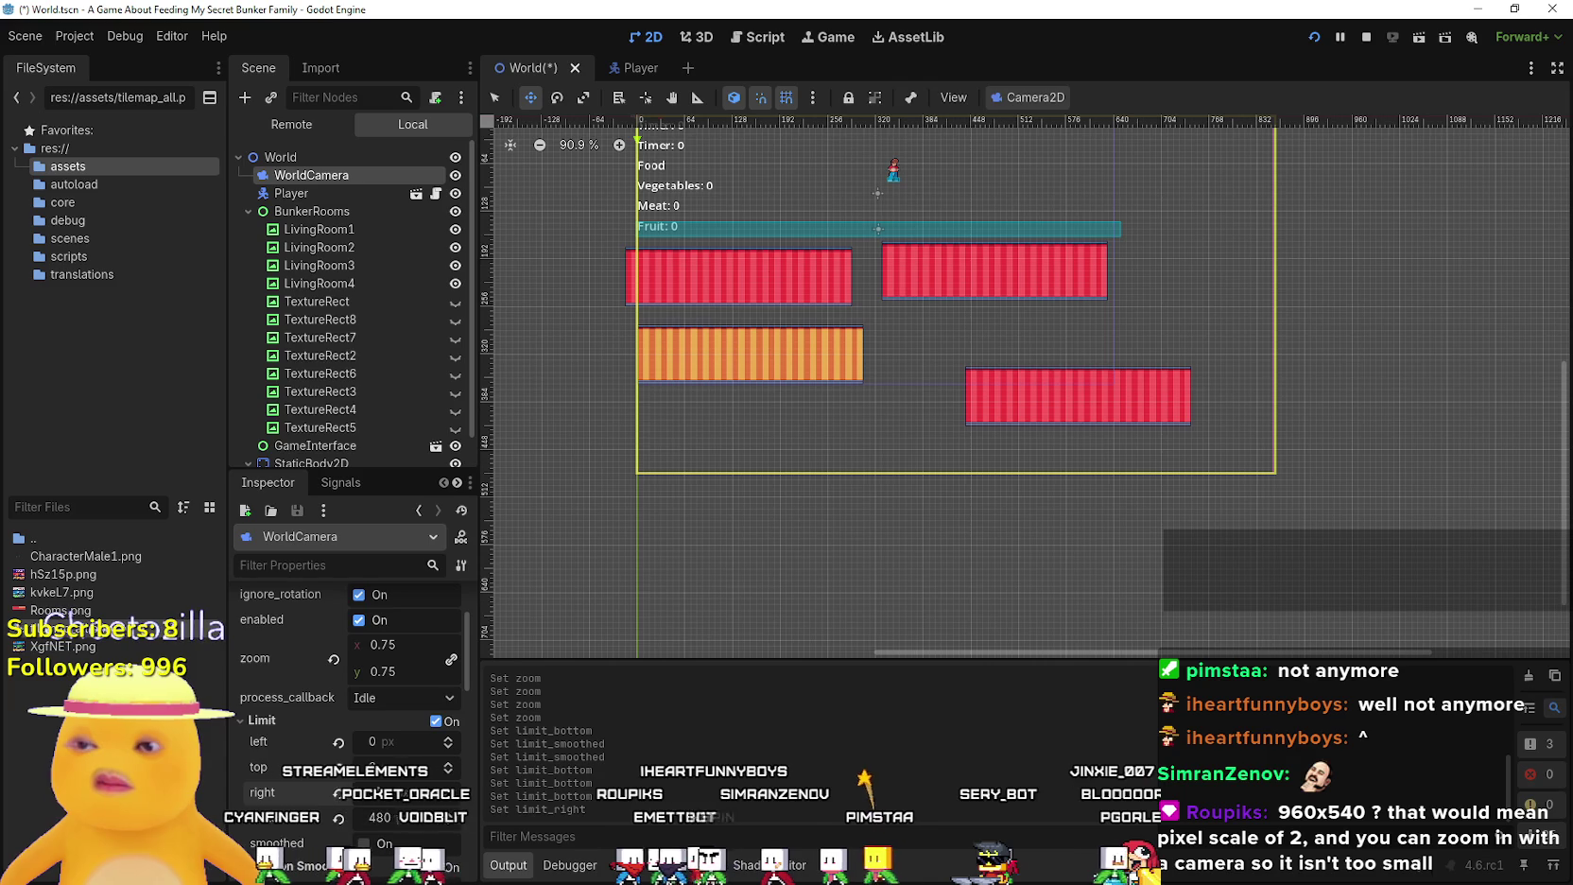
{"action": "left_click", "coordinate": [407, 797]}
{"action": "type", "text": "850"}
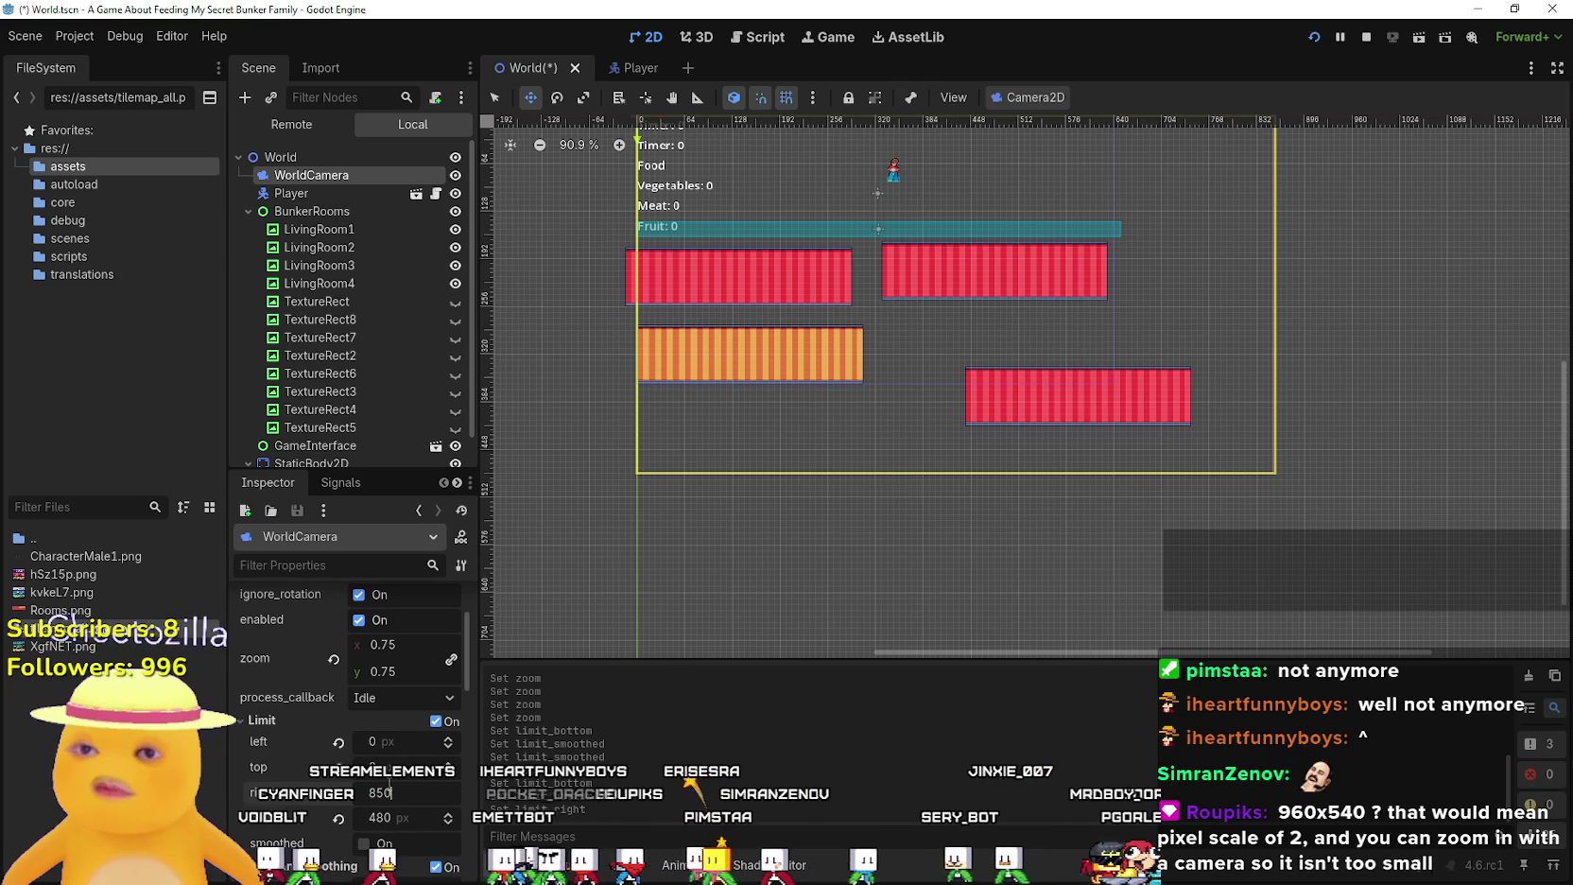
{"action": "key", "text": "Return"}
{"action": "scroll", "coordinate": [1281, 477], "scroll_direction": "up", "scroll_amount": 5}
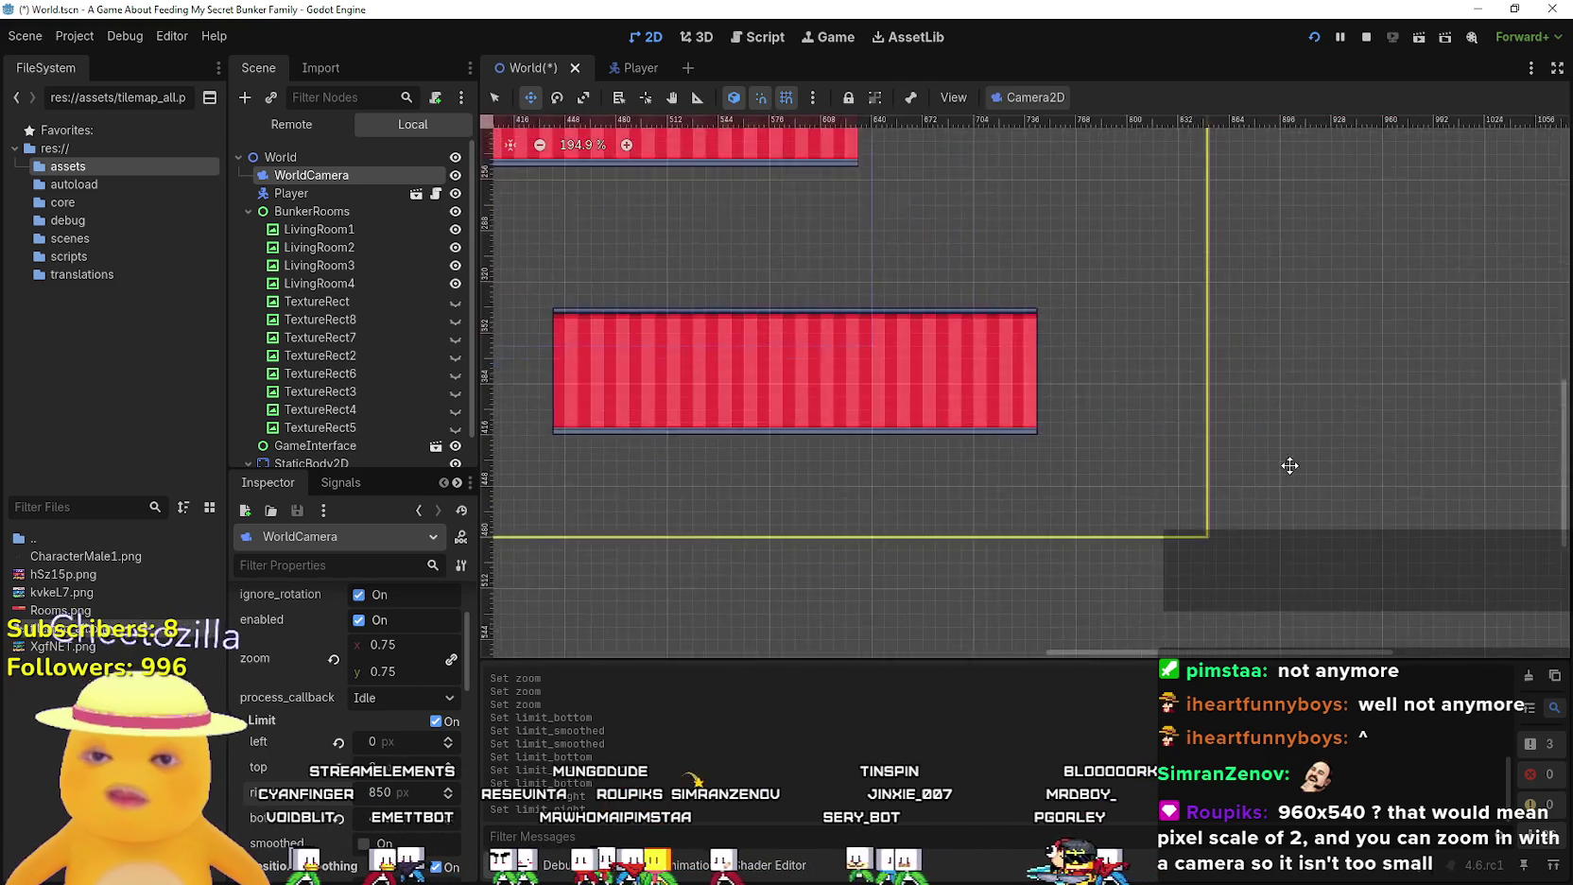
{"action": "scroll", "coordinate": [1210, 497], "scroll_direction": "up", "scroll_amount": 3}
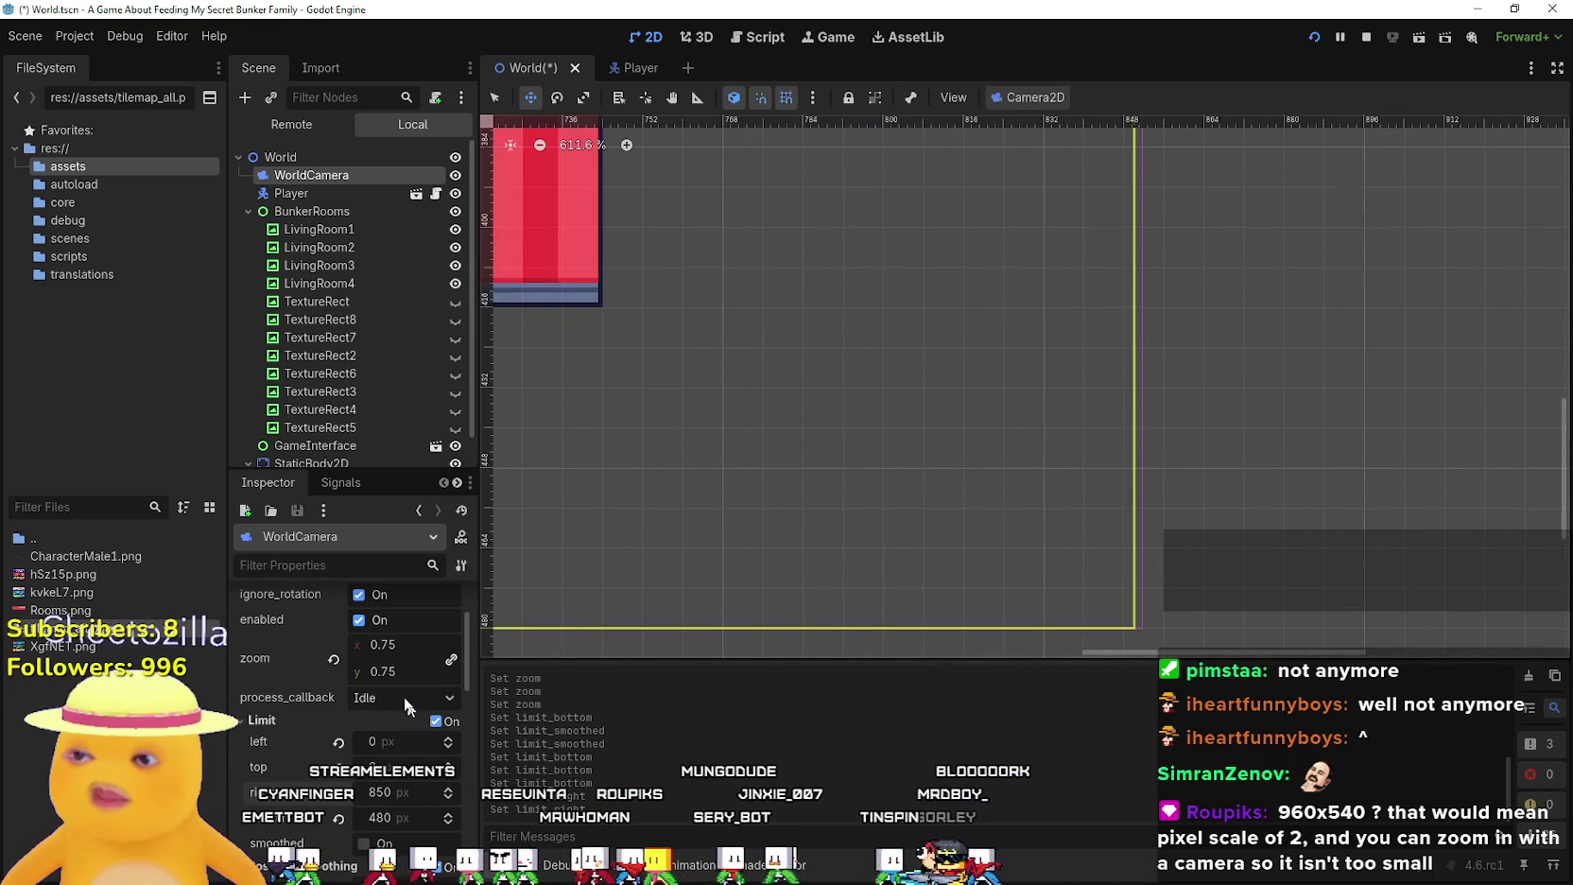
Fine-tune the right limit with the spin arrows, settling on 854 px
{"action": "left_click_drag", "start_coordinate": [388, 803], "coordinate": [405, 804]}
{"action": "key", "text": "Down"}
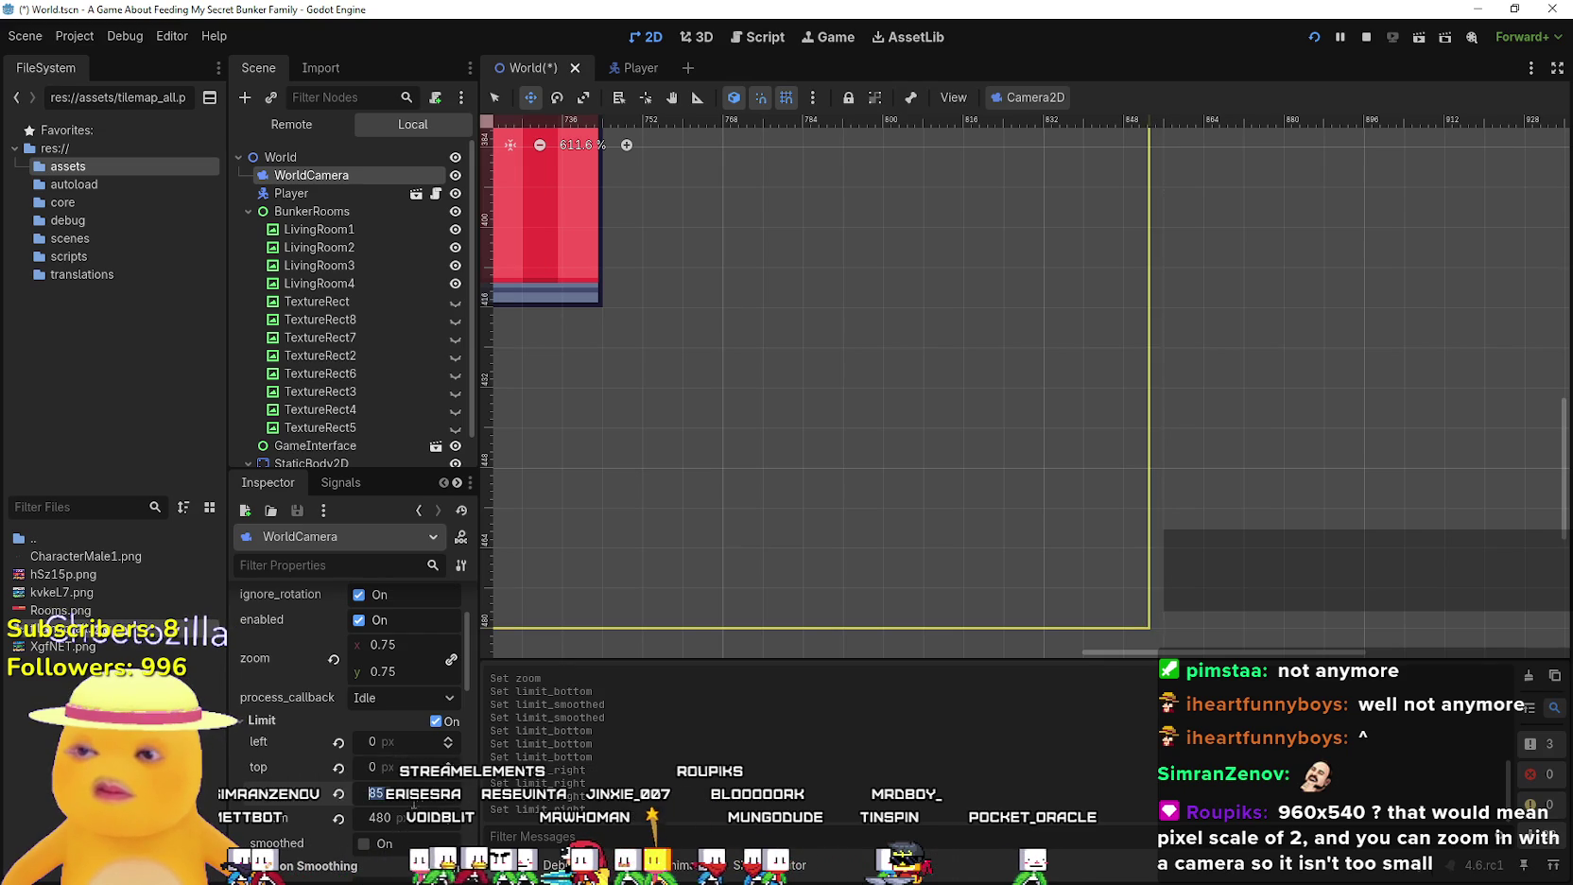
{"action": "type", "text": "8"}
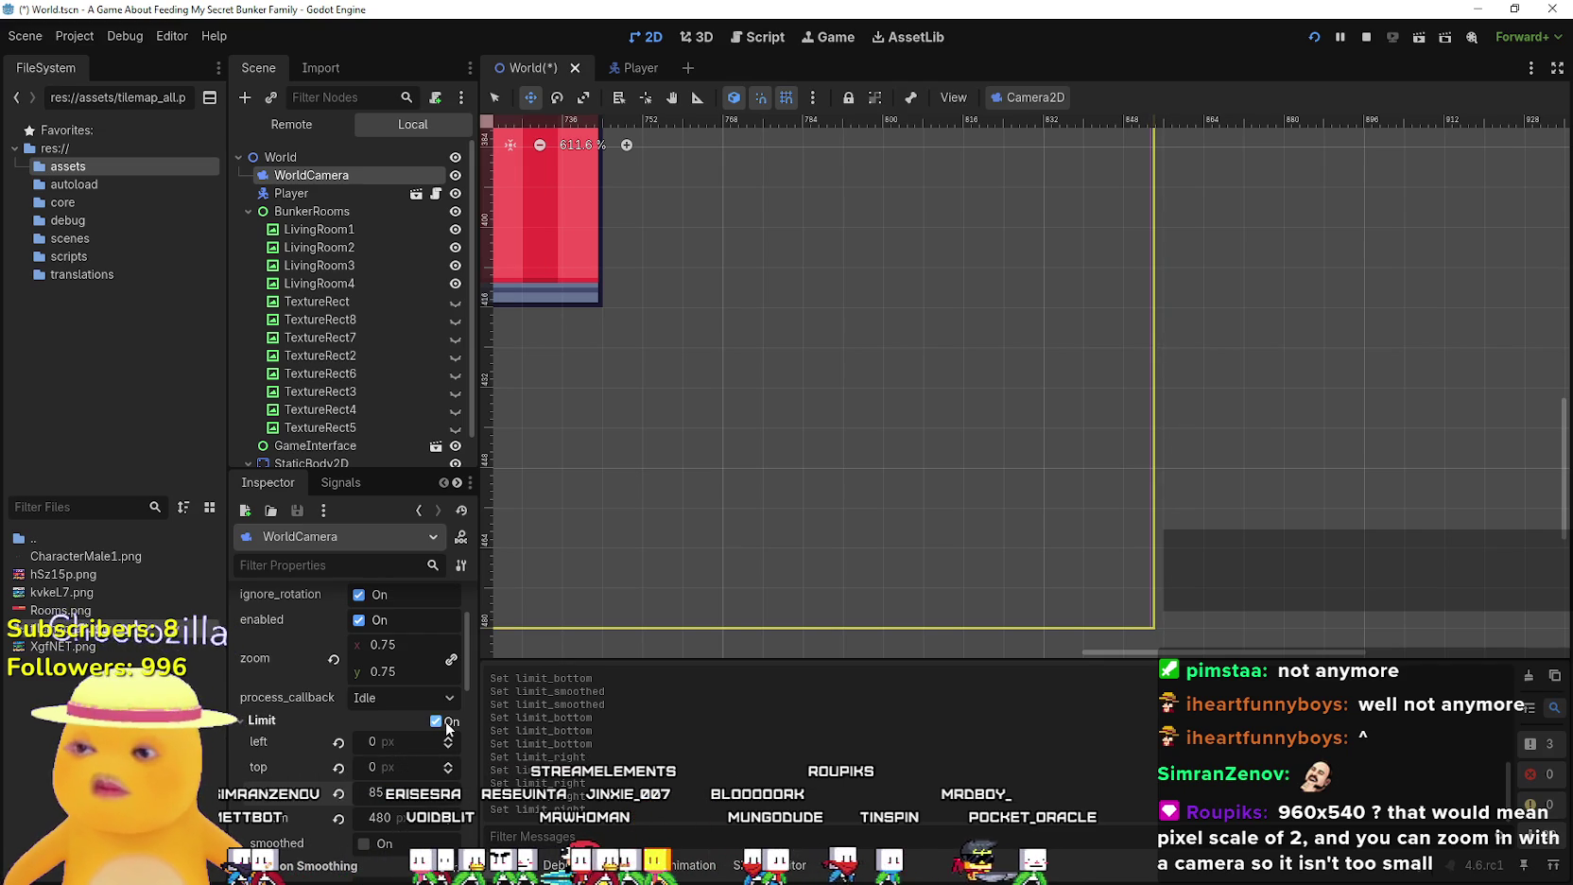
{"action": "scroll", "coordinate": [1229, 432], "scroll_direction": "up", "scroll_amount": 5}
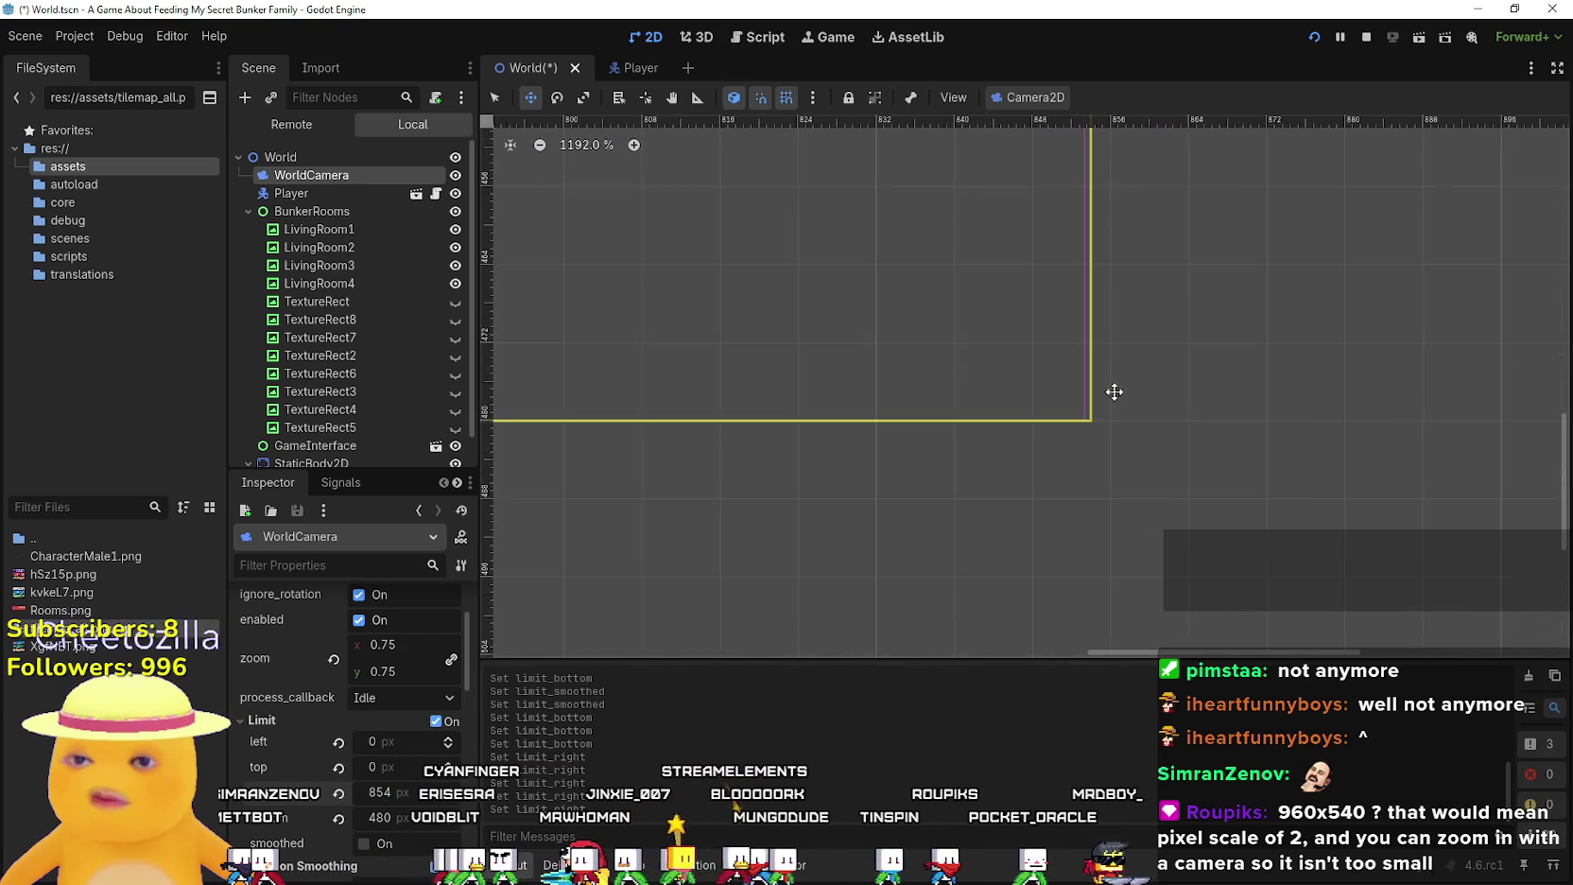
{"action": "scroll", "coordinate": [1112, 410], "scroll_direction": "up", "scroll_amount": 8}
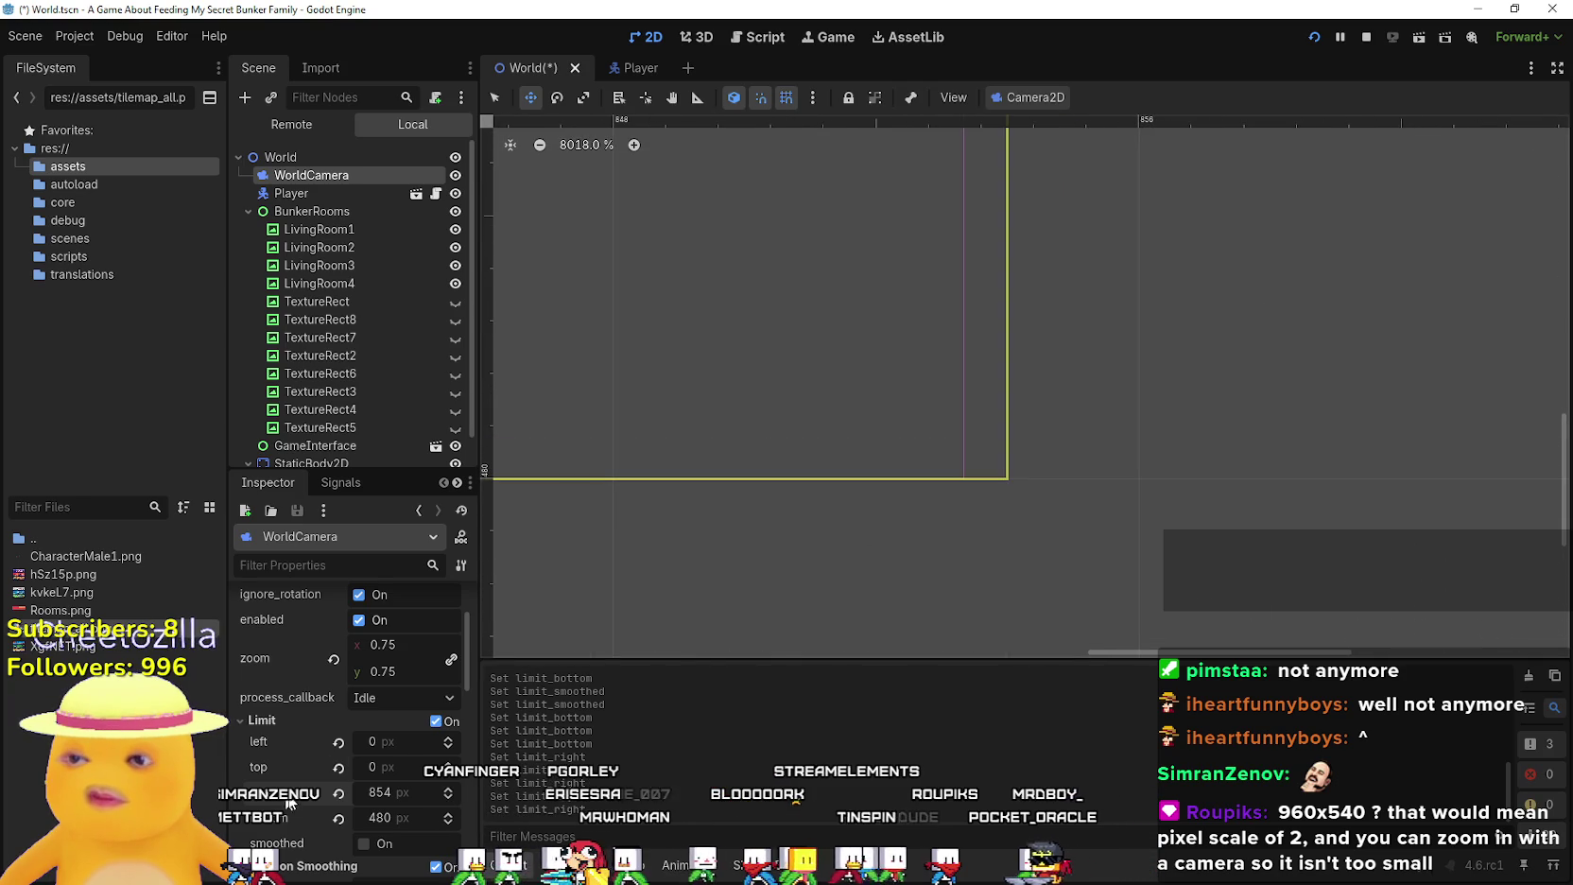
{"action": "left_click", "coordinate": [449, 797]}
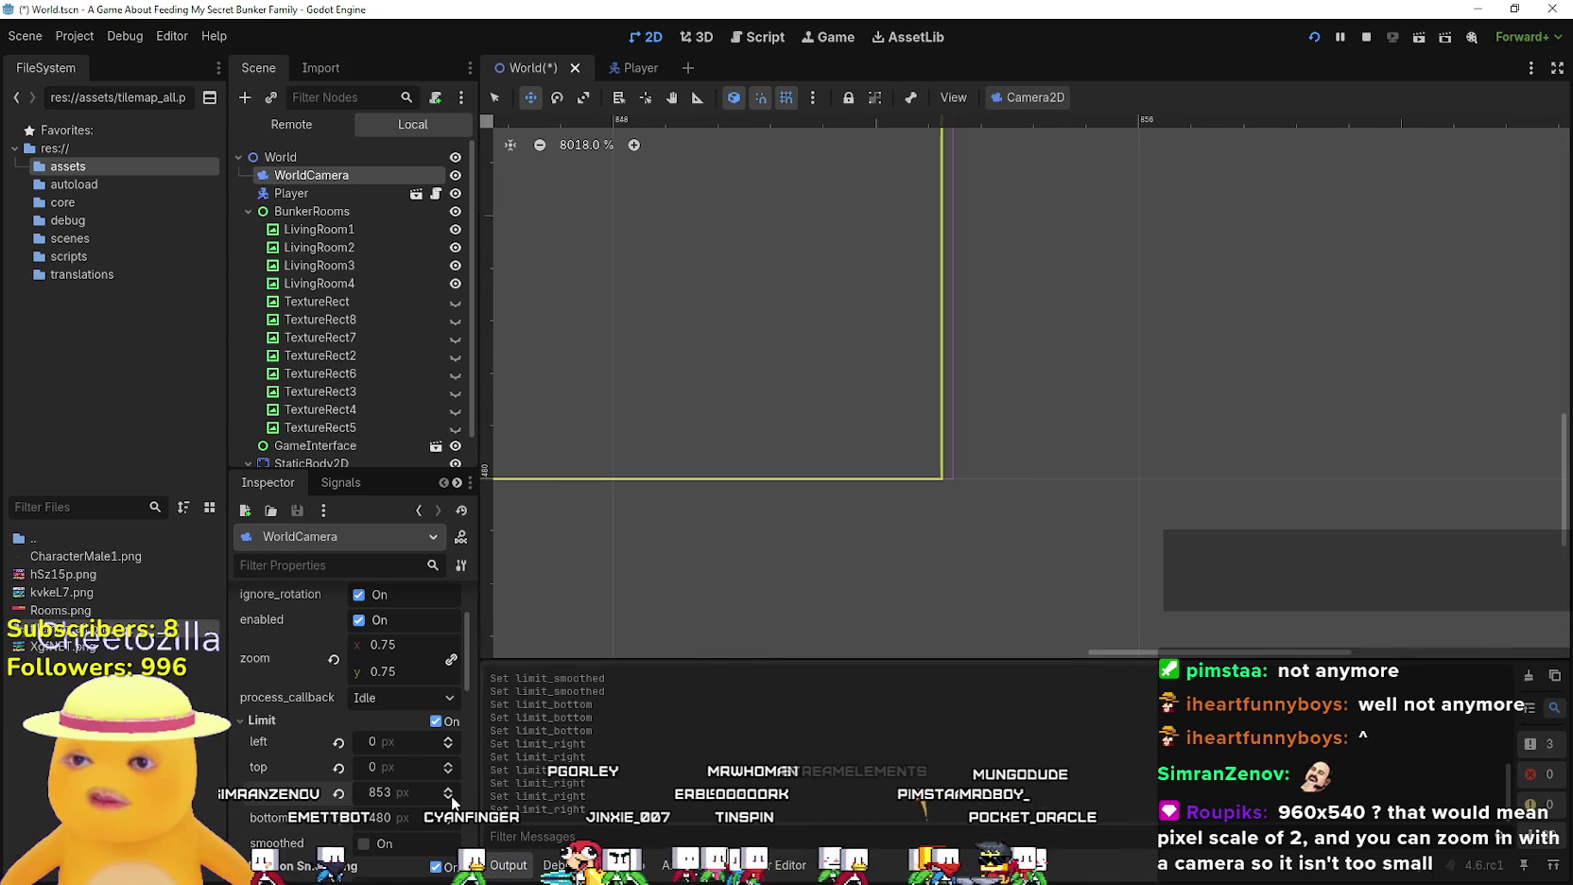
{"action": "left_click", "coordinate": [449, 797]}
{"action": "left_click", "coordinate": [449, 797]}
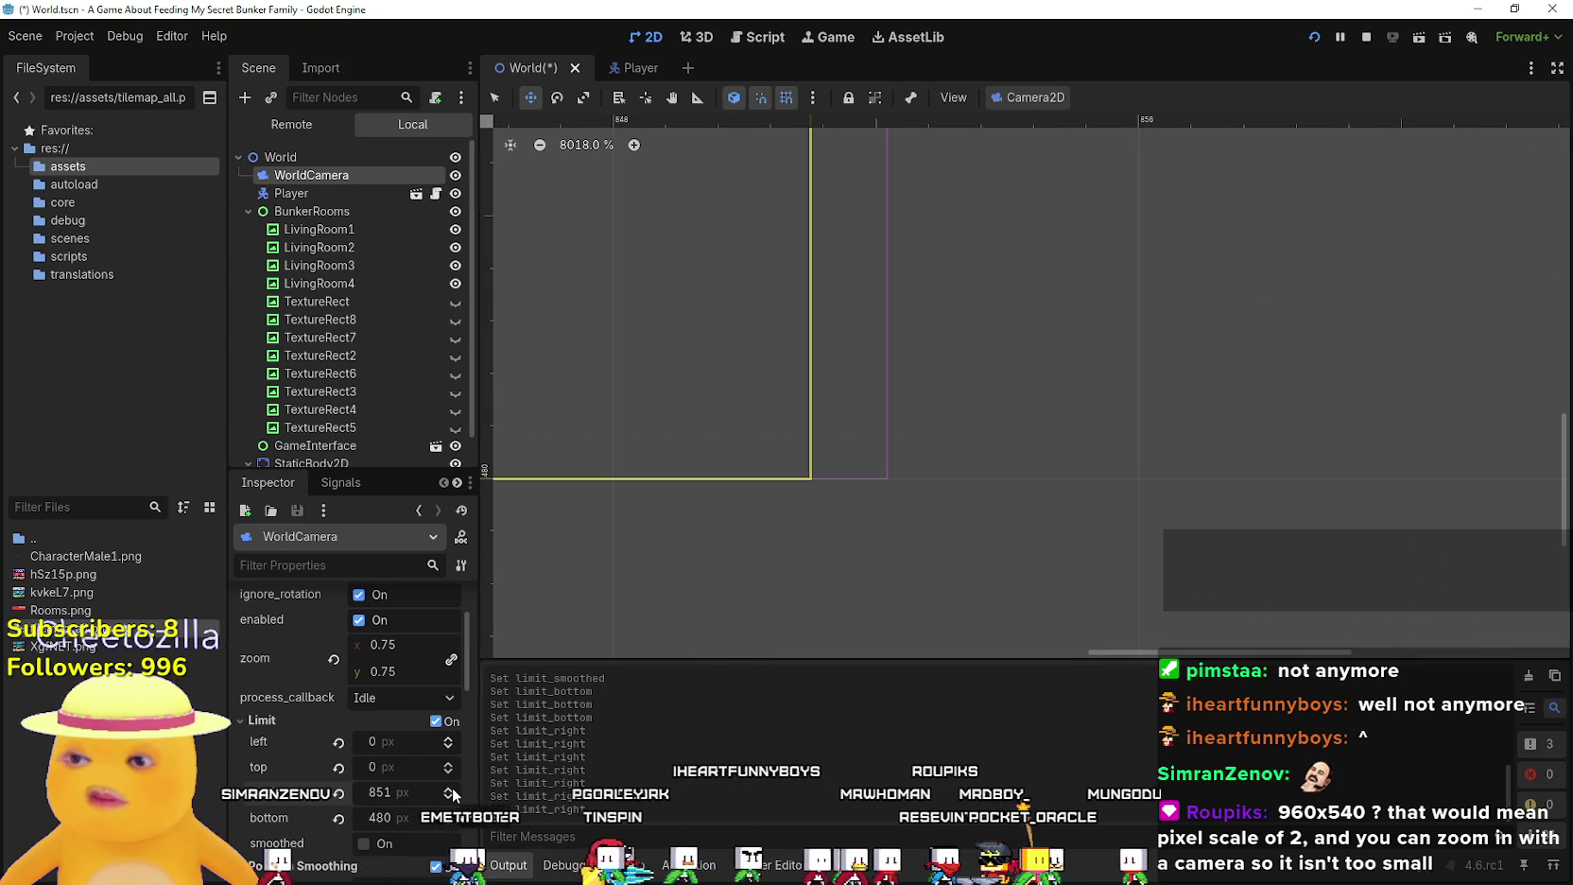
{"action": "double_click", "coordinate": [449, 789]}
{"action": "left_click", "coordinate": [449, 789]}
{"action": "left_click", "coordinate": [449, 788]}
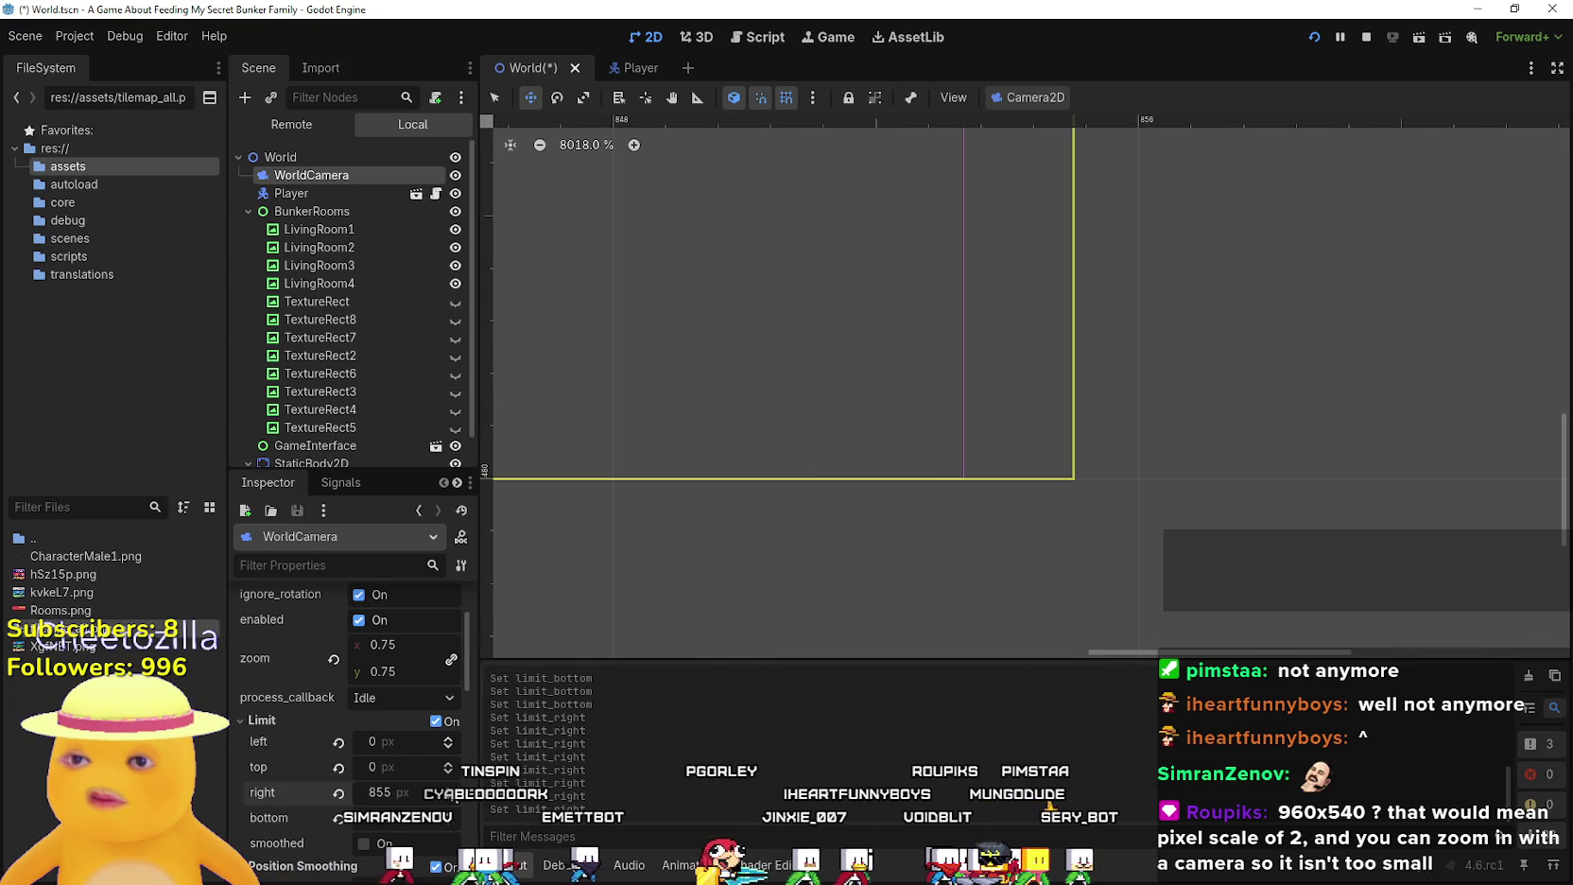
{"action": "left_click", "coordinate": [449, 797]}
{"action": "left_click", "coordinate": [449, 797]}
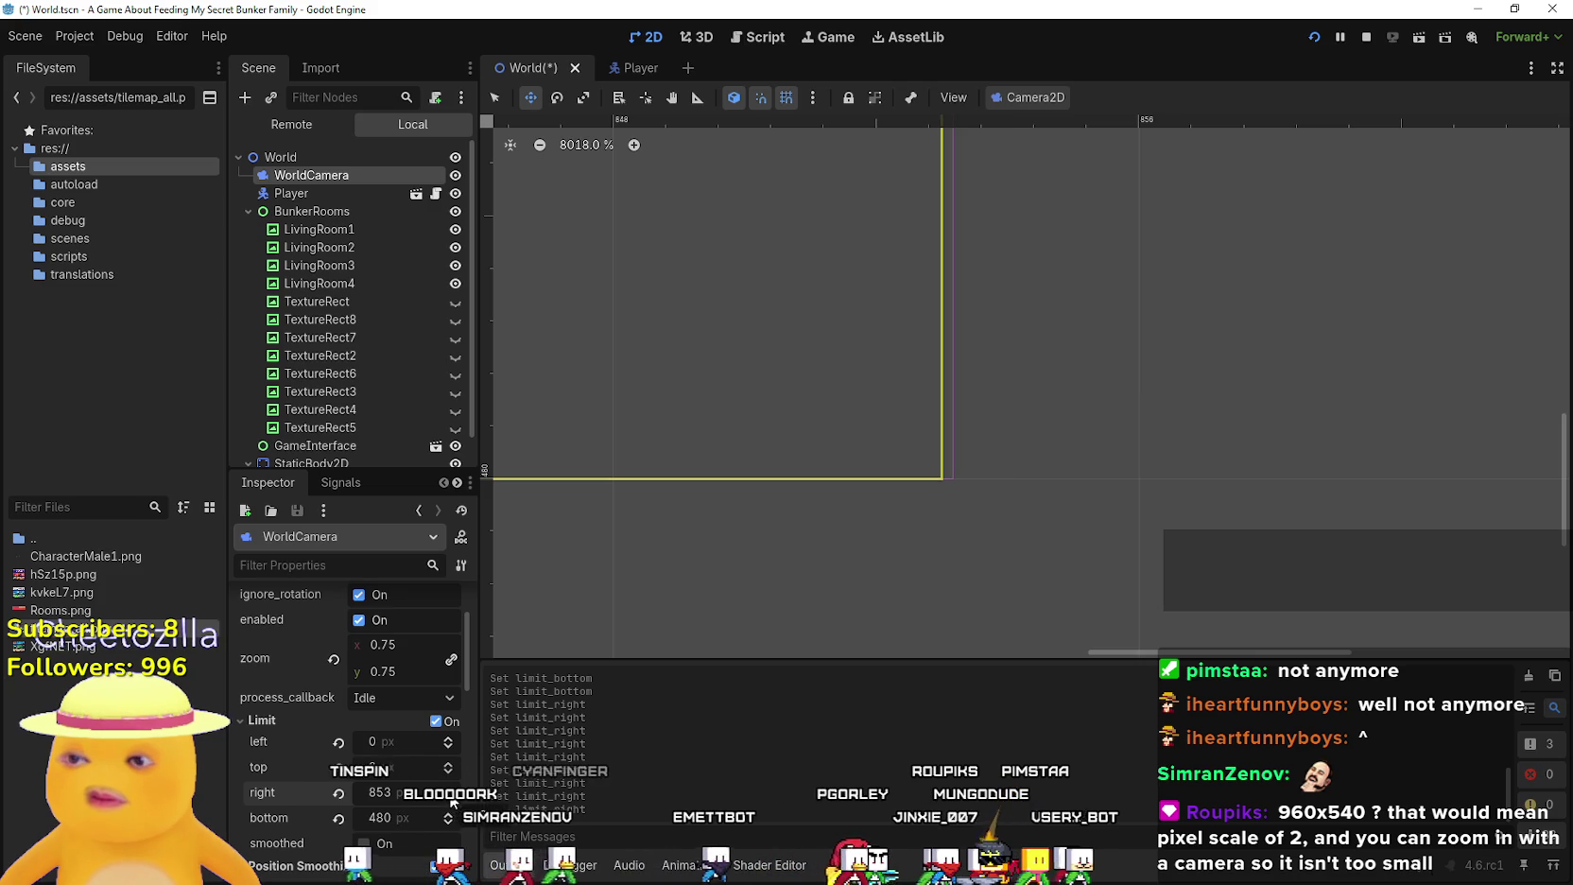
{"action": "left_click", "coordinate": [449, 789]}
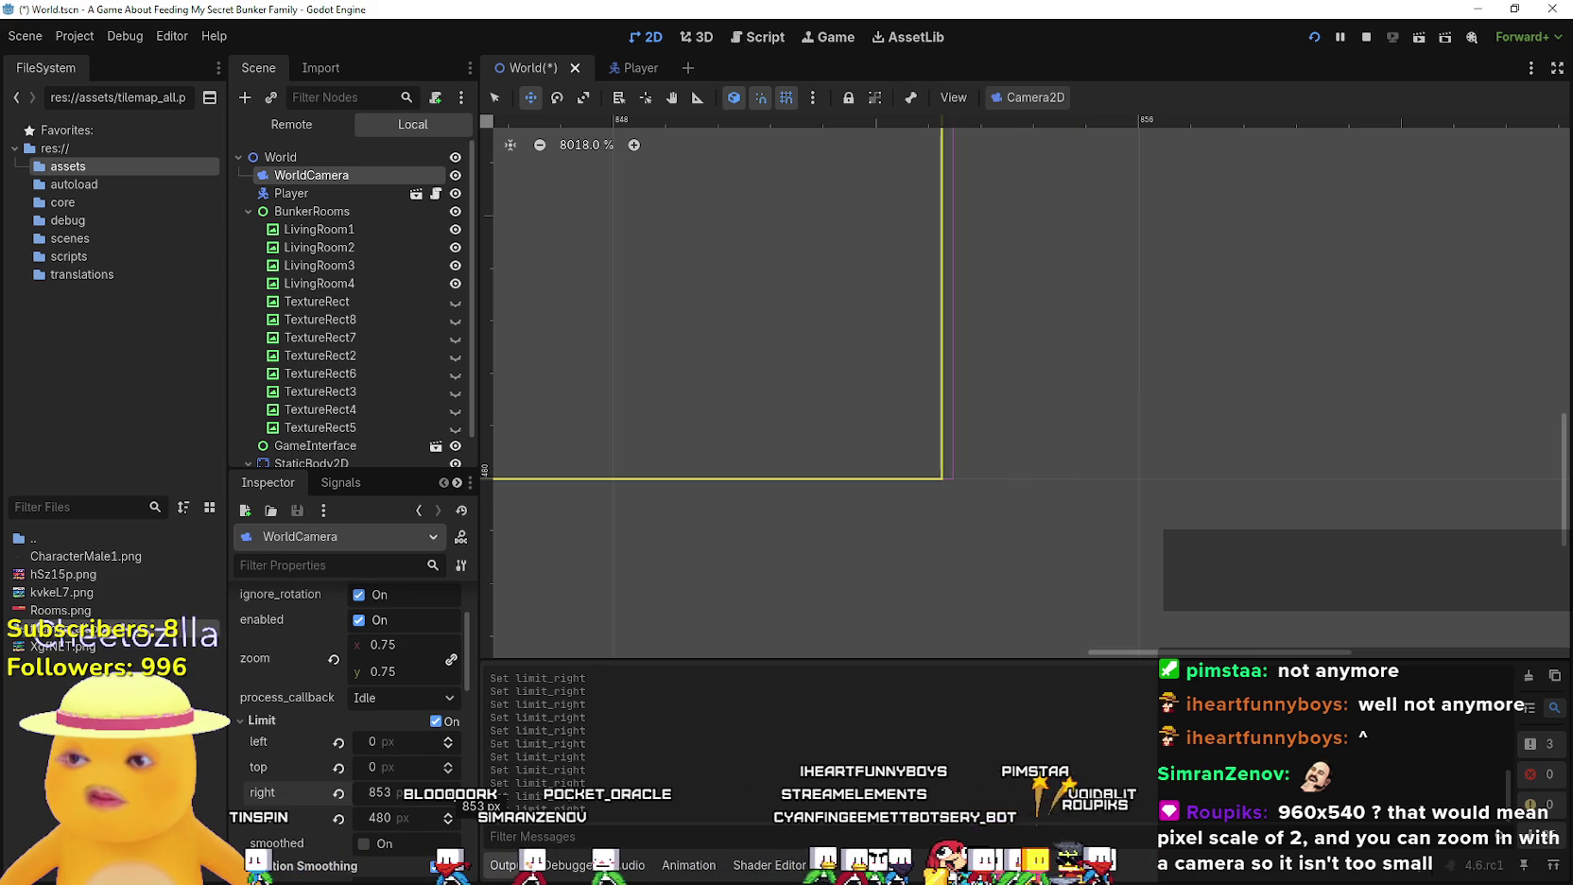
{"action": "left_click", "coordinate": [449, 789]}
{"action": "scroll", "coordinate": [831, 520], "scroll_direction": "down", "scroll_amount": 7}
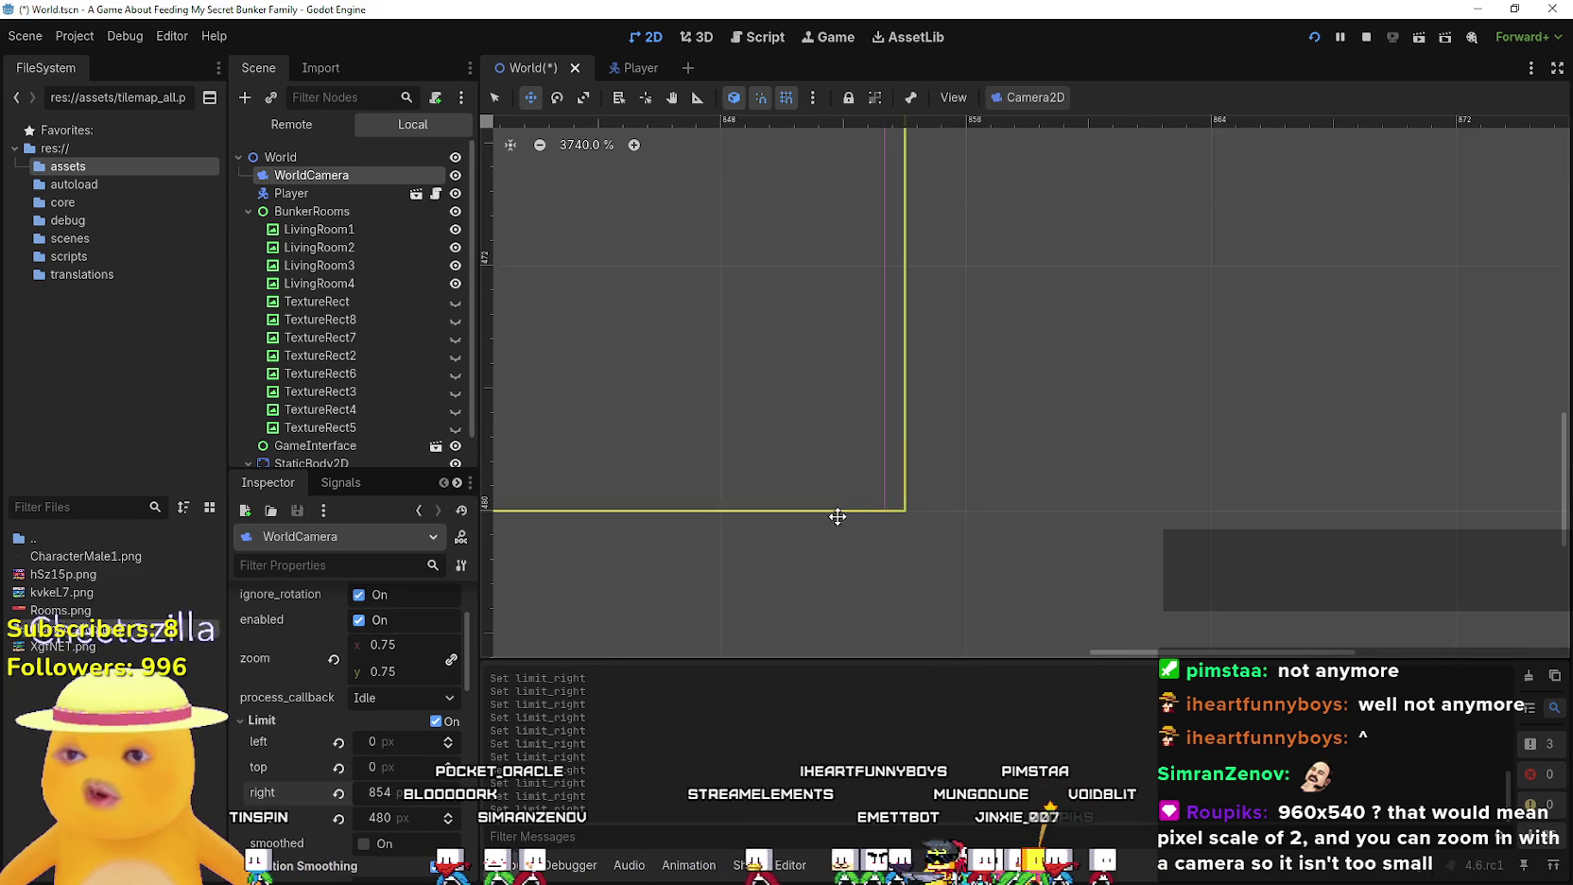
Readjust WorldCamera's right limit to 854 px in the Inspector
{"action": "scroll", "coordinate": [1085, 488], "scroll_direction": "down", "scroll_amount": 3}
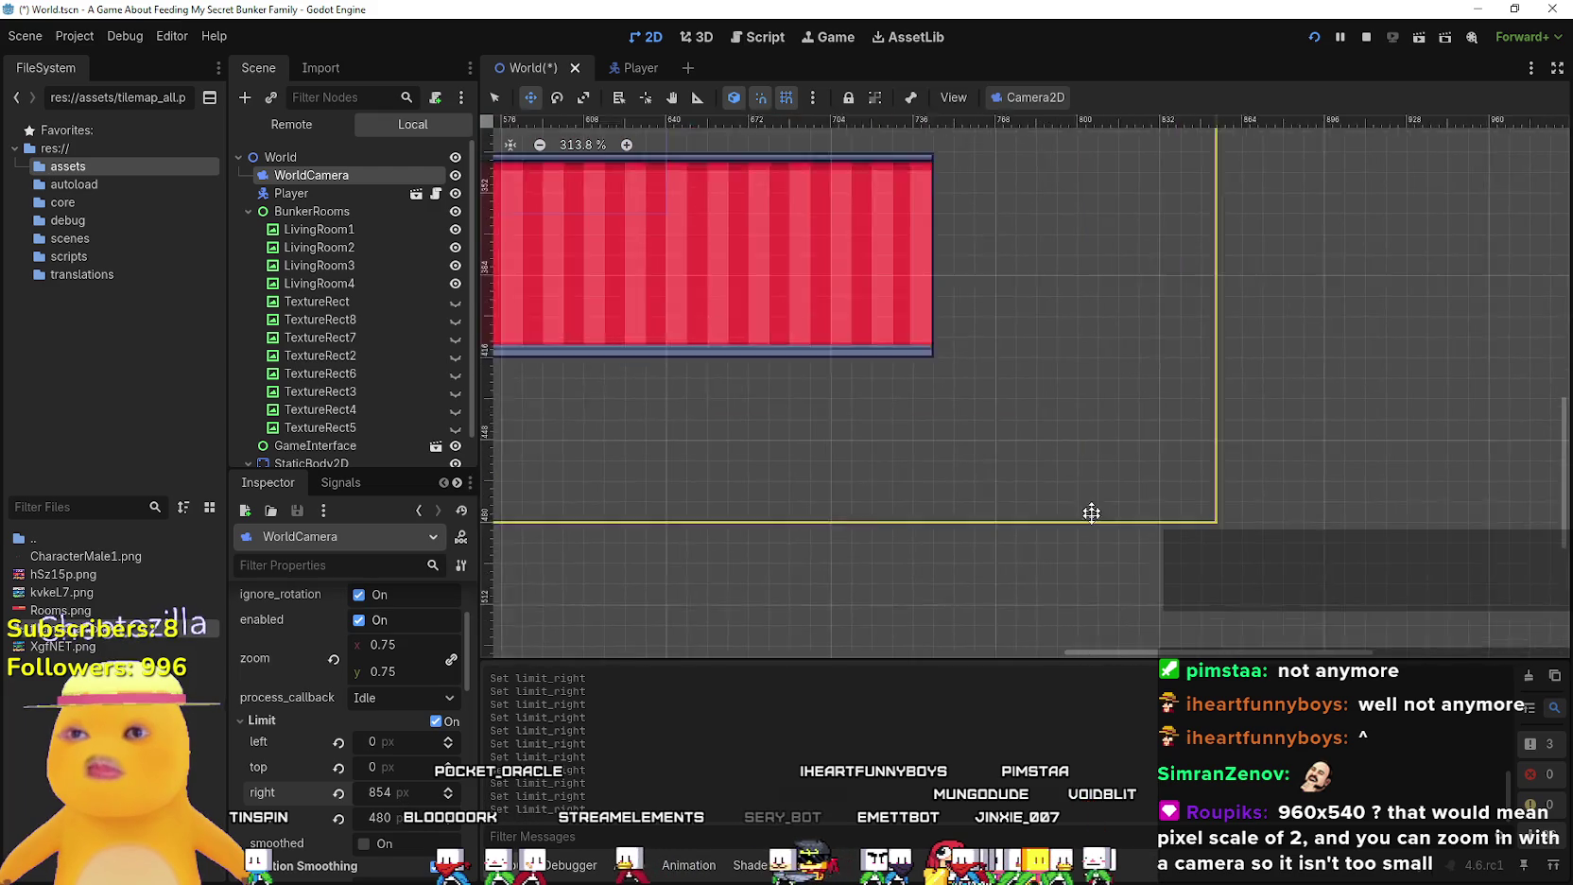
{"action": "scroll", "coordinate": [1053, 429], "scroll_direction": "up", "scroll_amount": 3}
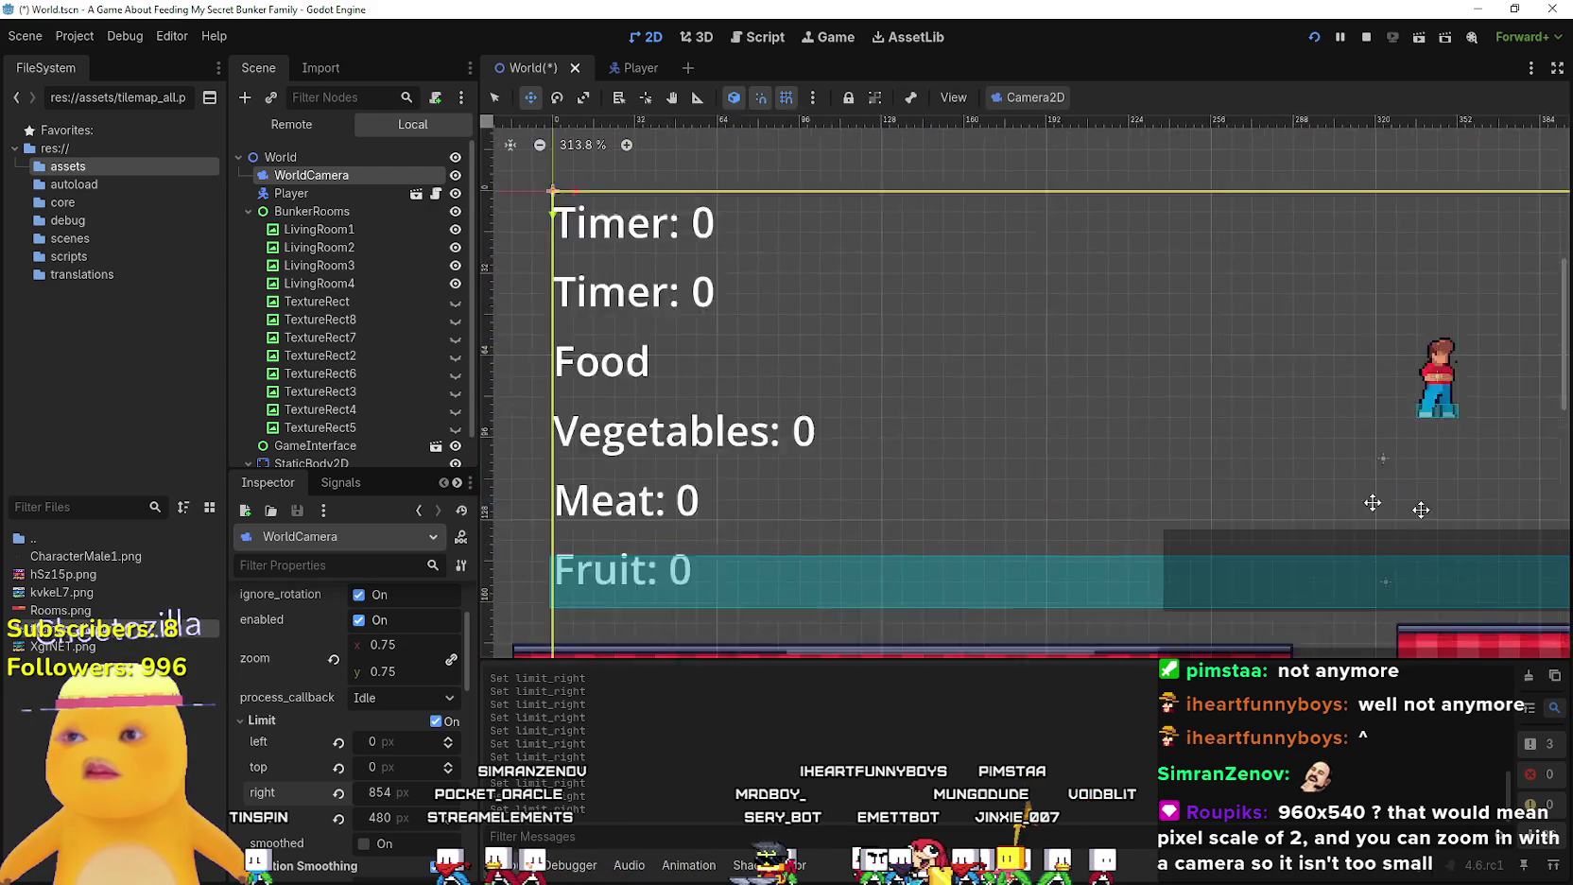
{"action": "scroll", "coordinate": [876, 247], "scroll_direction": "down", "scroll_amount": 6}
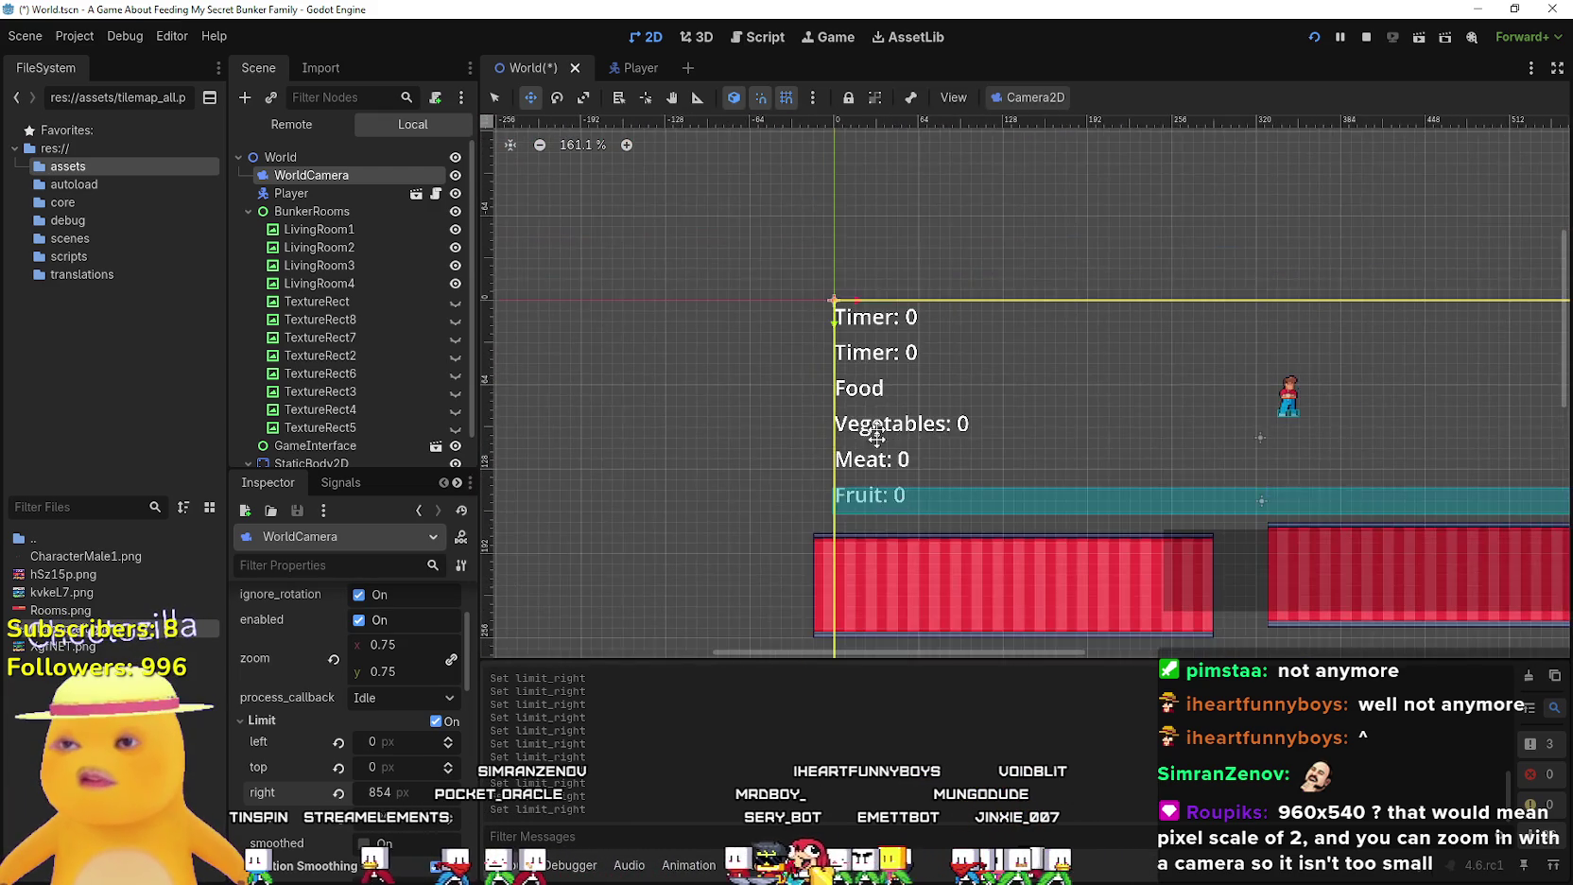
{"action": "scroll", "coordinate": [837, 389], "scroll_direction": "up", "scroll_amount": 7}
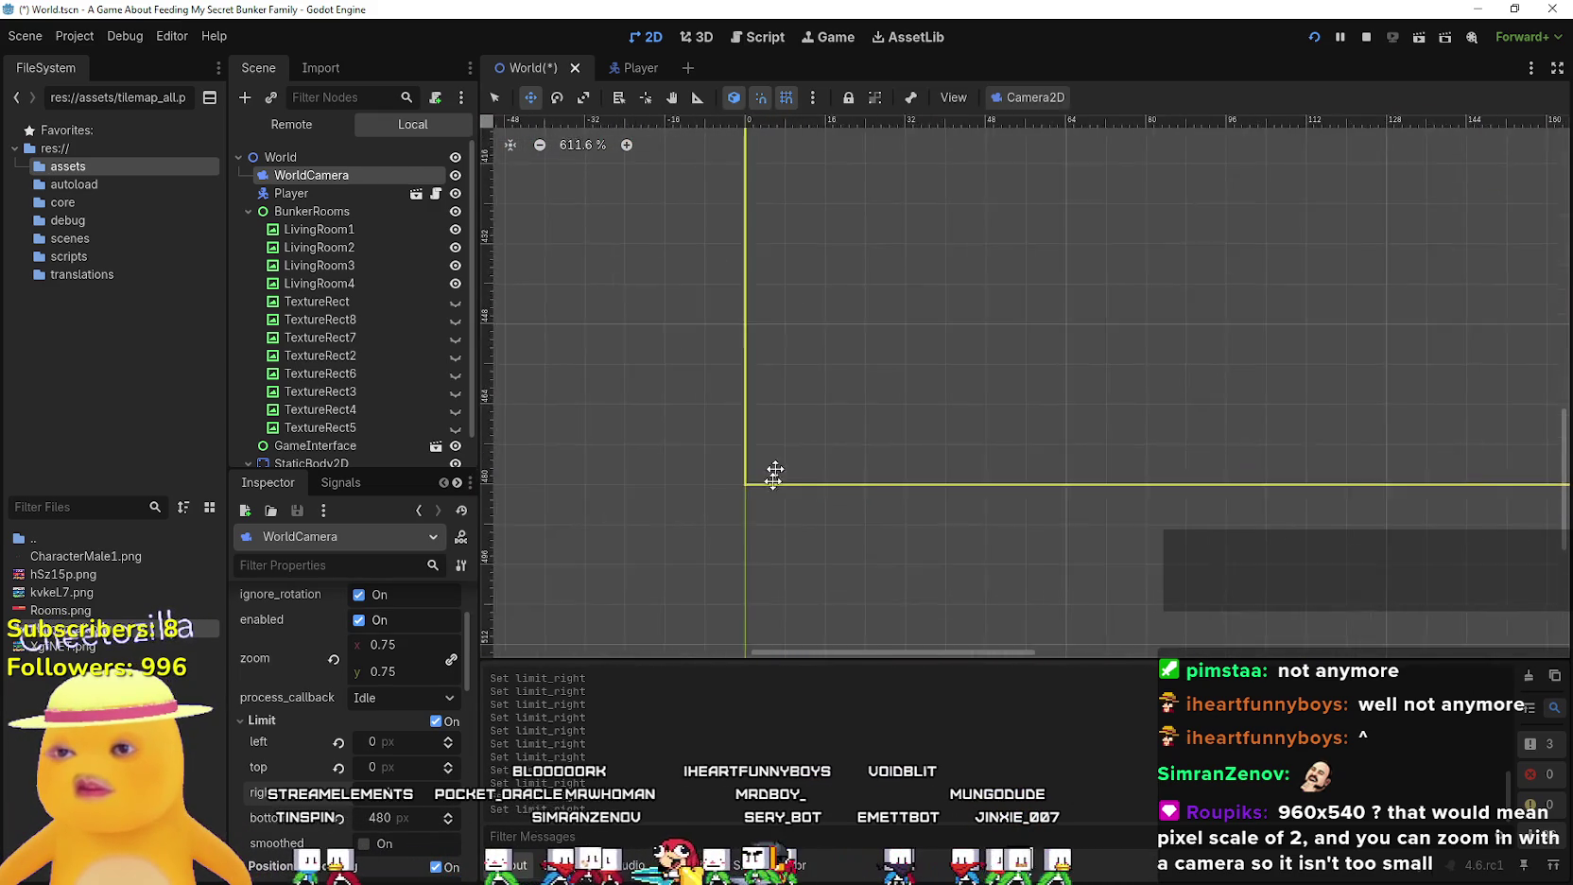
{"action": "scroll", "coordinate": [940, 516], "scroll_direction": "down", "scroll_amount": 4}
{"action": "scroll", "coordinate": [1158, 526], "scroll_direction": "down", "scroll_amount": 1}
{"action": "scroll", "coordinate": [614, 480], "scroll_direction": "right", "scroll_amount": 5}
{"action": "scroll", "coordinate": [1078, 449], "scroll_direction": "right", "scroll_amount": 5}
{"action": "scroll", "coordinate": [832, 516], "scroll_direction": "up", "scroll_amount": 1}
{"action": "scroll", "coordinate": [836, 518], "scroll_direction": "up", "scroll_amount": 7}
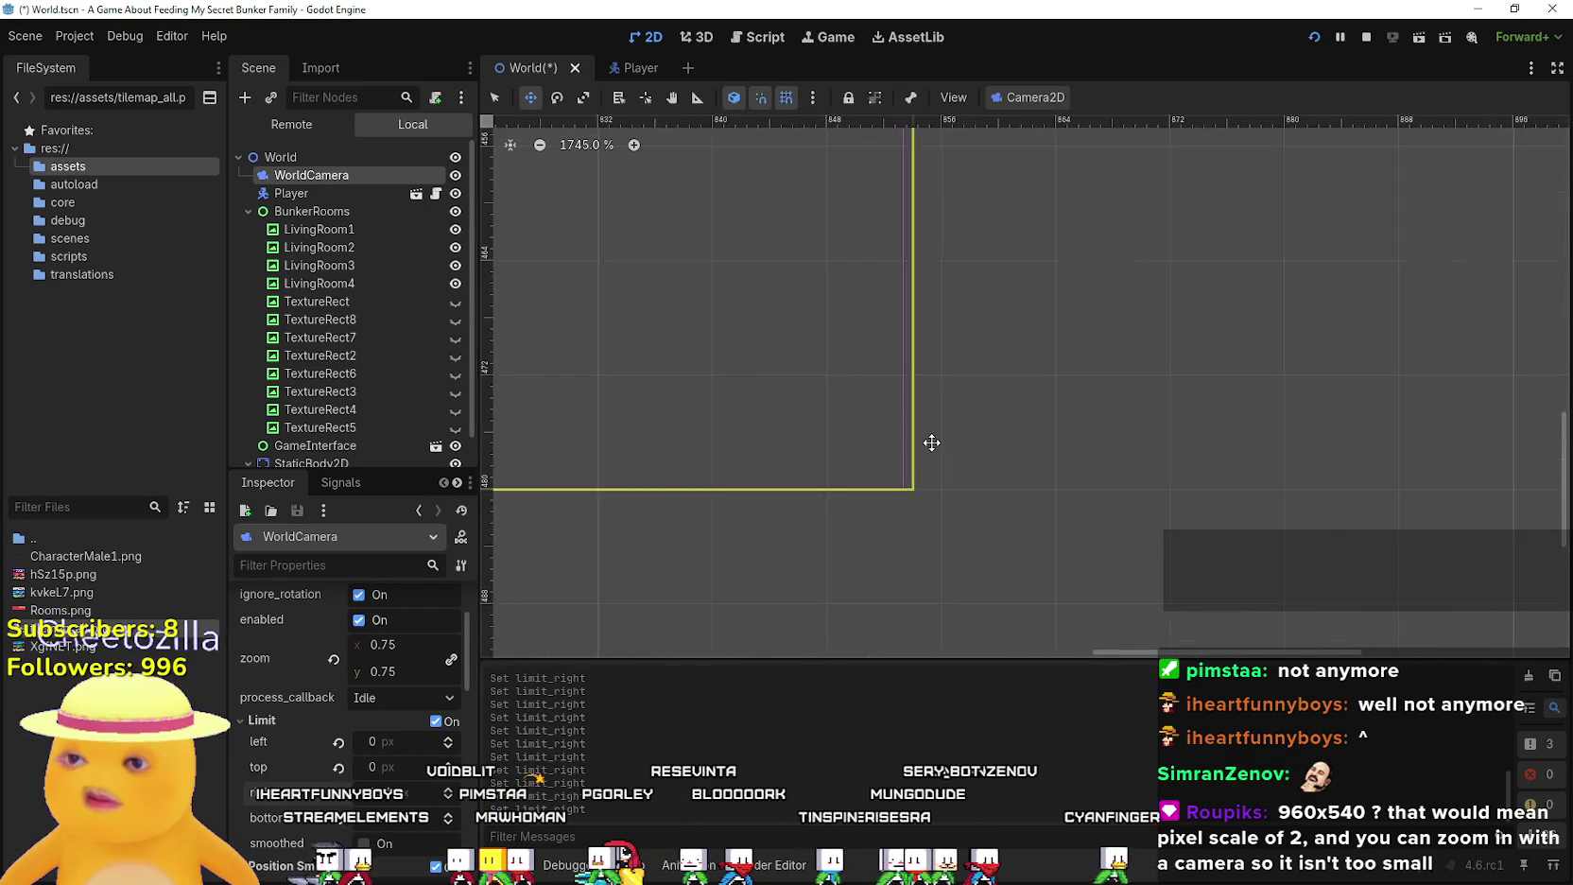
{"action": "left_click_drag", "start_coordinate": [450, 803], "coordinate": [450, 804]}
{"action": "scroll", "coordinate": [642, 581], "scroll_direction": "down", "scroll_amount": 2}
{"action": "scroll", "coordinate": [1000, 562], "scroll_direction": "down", "scroll_amount": 3}
Frame the scene to confirm the camera bounds enclose all four rooms
{"action": "key", "text": "f"}
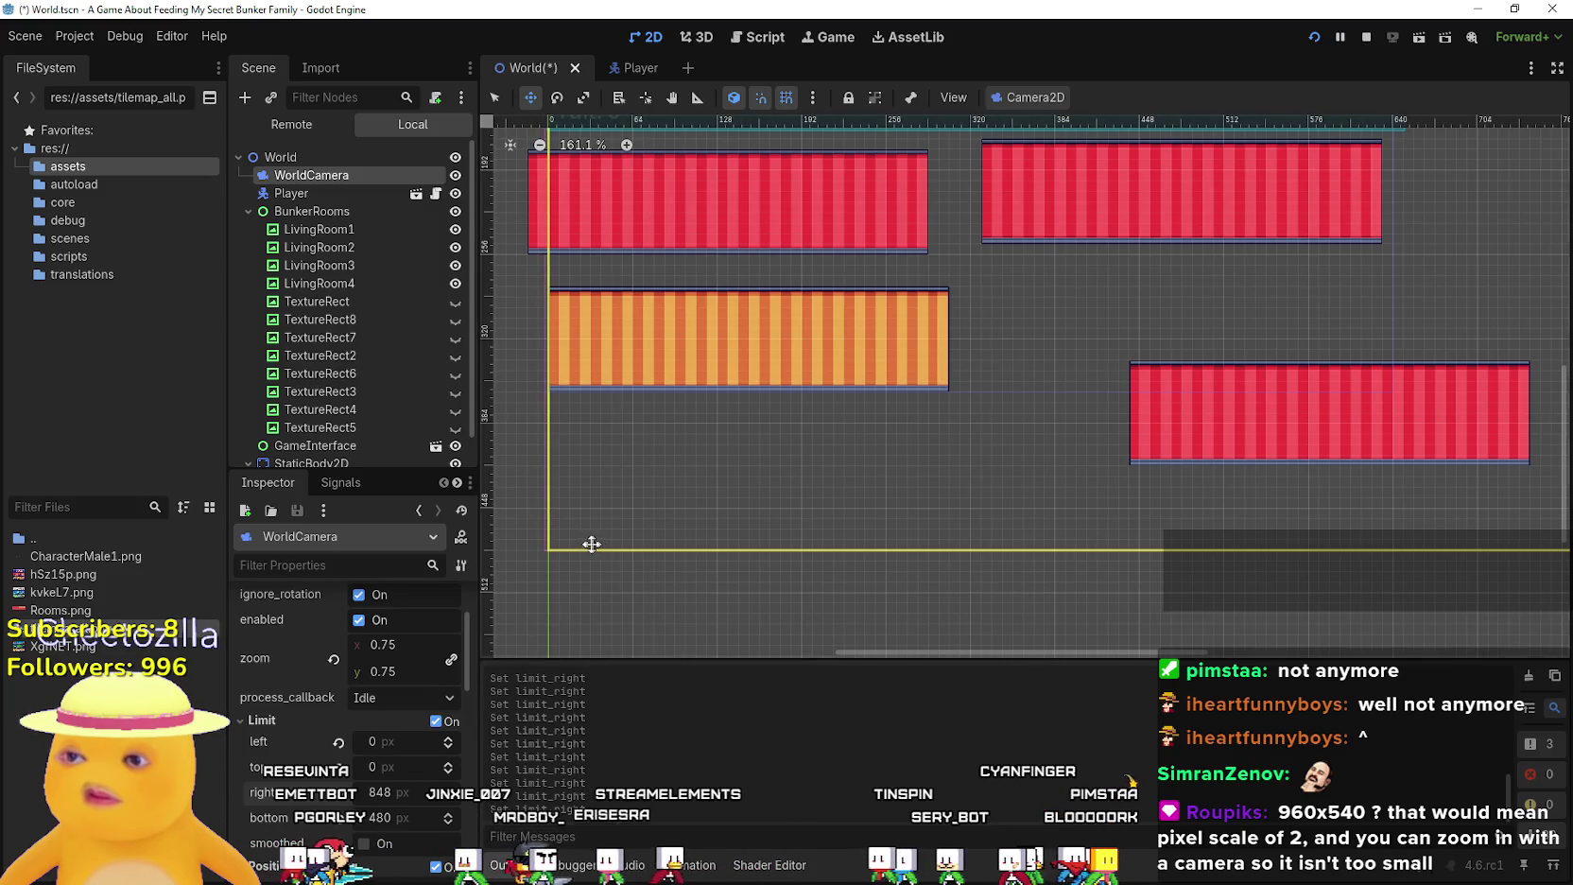
{"action": "scroll", "coordinate": [595, 545], "scroll_direction": "up", "scroll_amount": 10}
{"action": "scroll", "coordinate": [1184, 456], "scroll_direction": "up", "scroll_amount": 2}
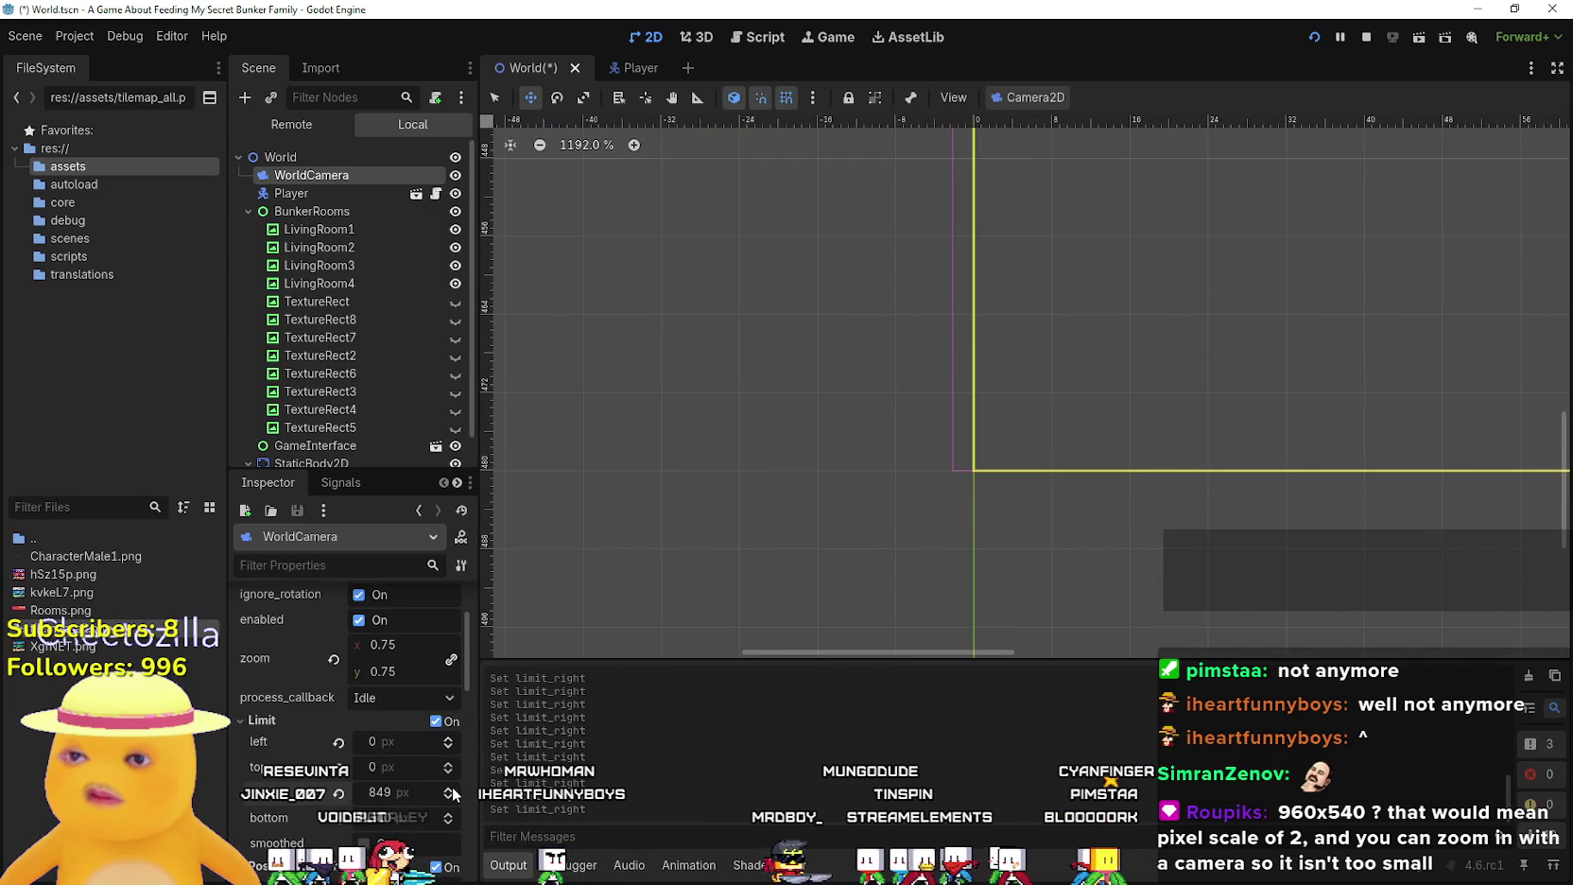
{"action": "scroll", "coordinate": [1050, 425], "scroll_direction": "up", "scroll_amount": 12}
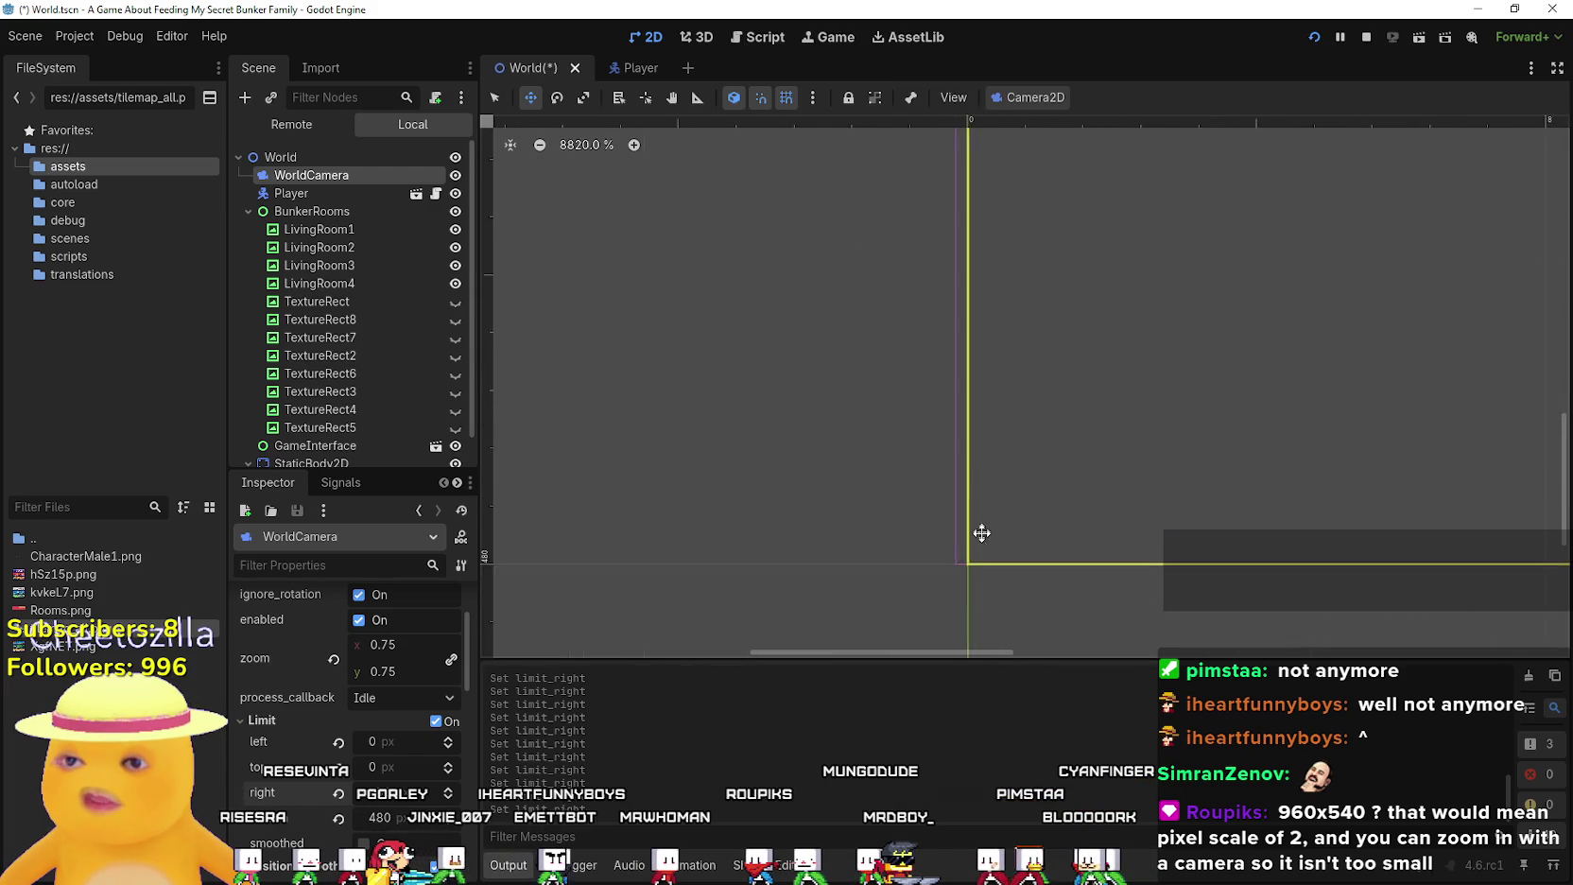
{"action": "scroll", "coordinate": [981, 517], "scroll_direction": "up", "scroll_amount": 2}
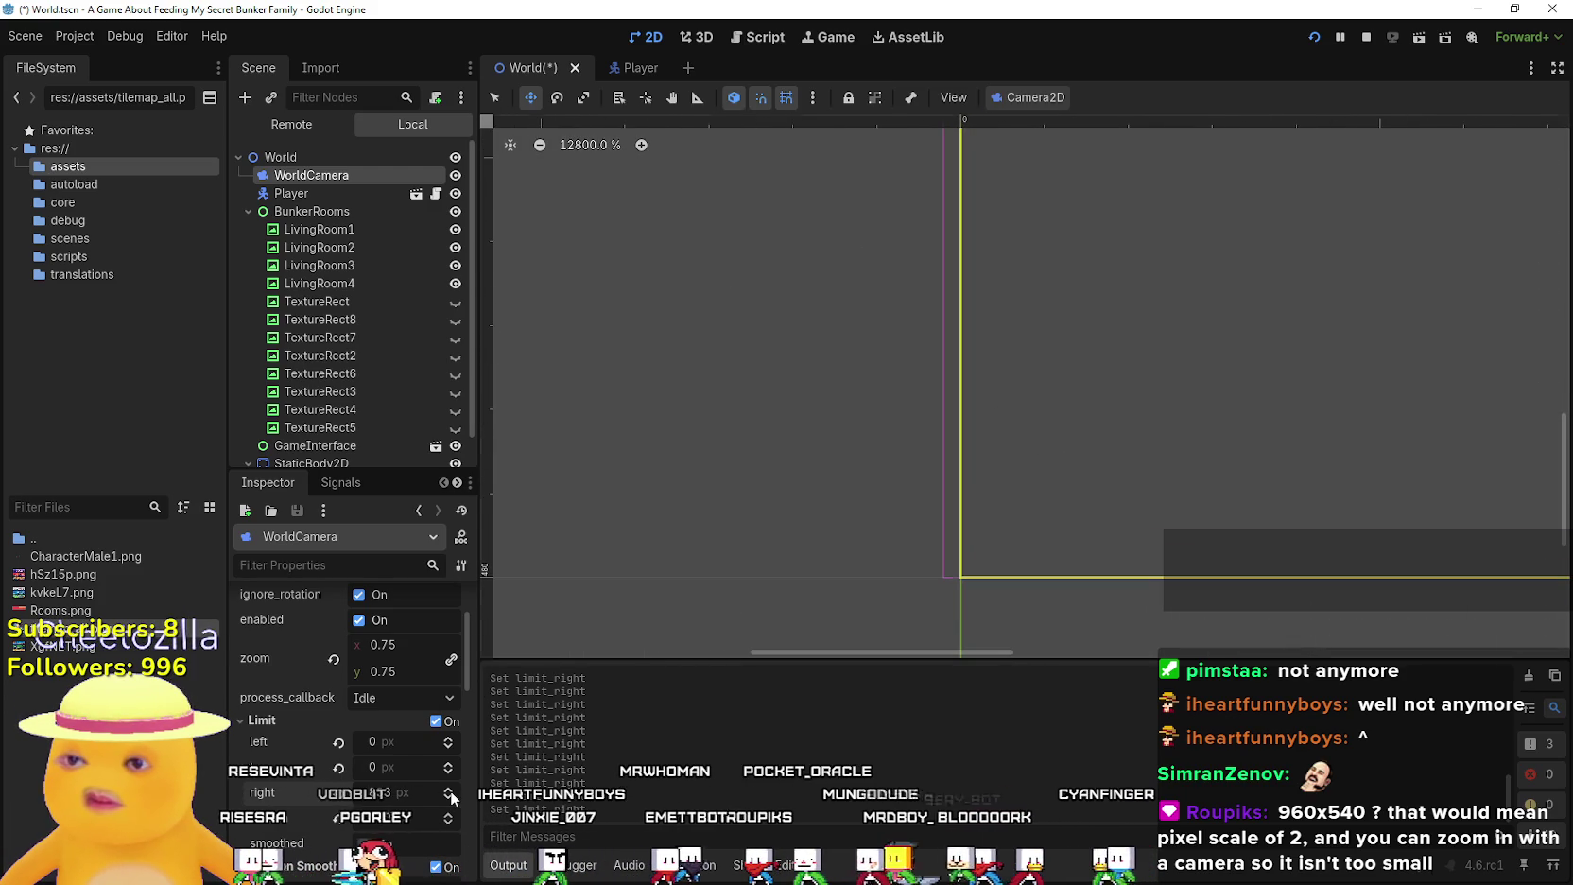
{"action": "scroll", "coordinate": [795, 543], "scroll_direction": "down", "scroll_amount": 6}
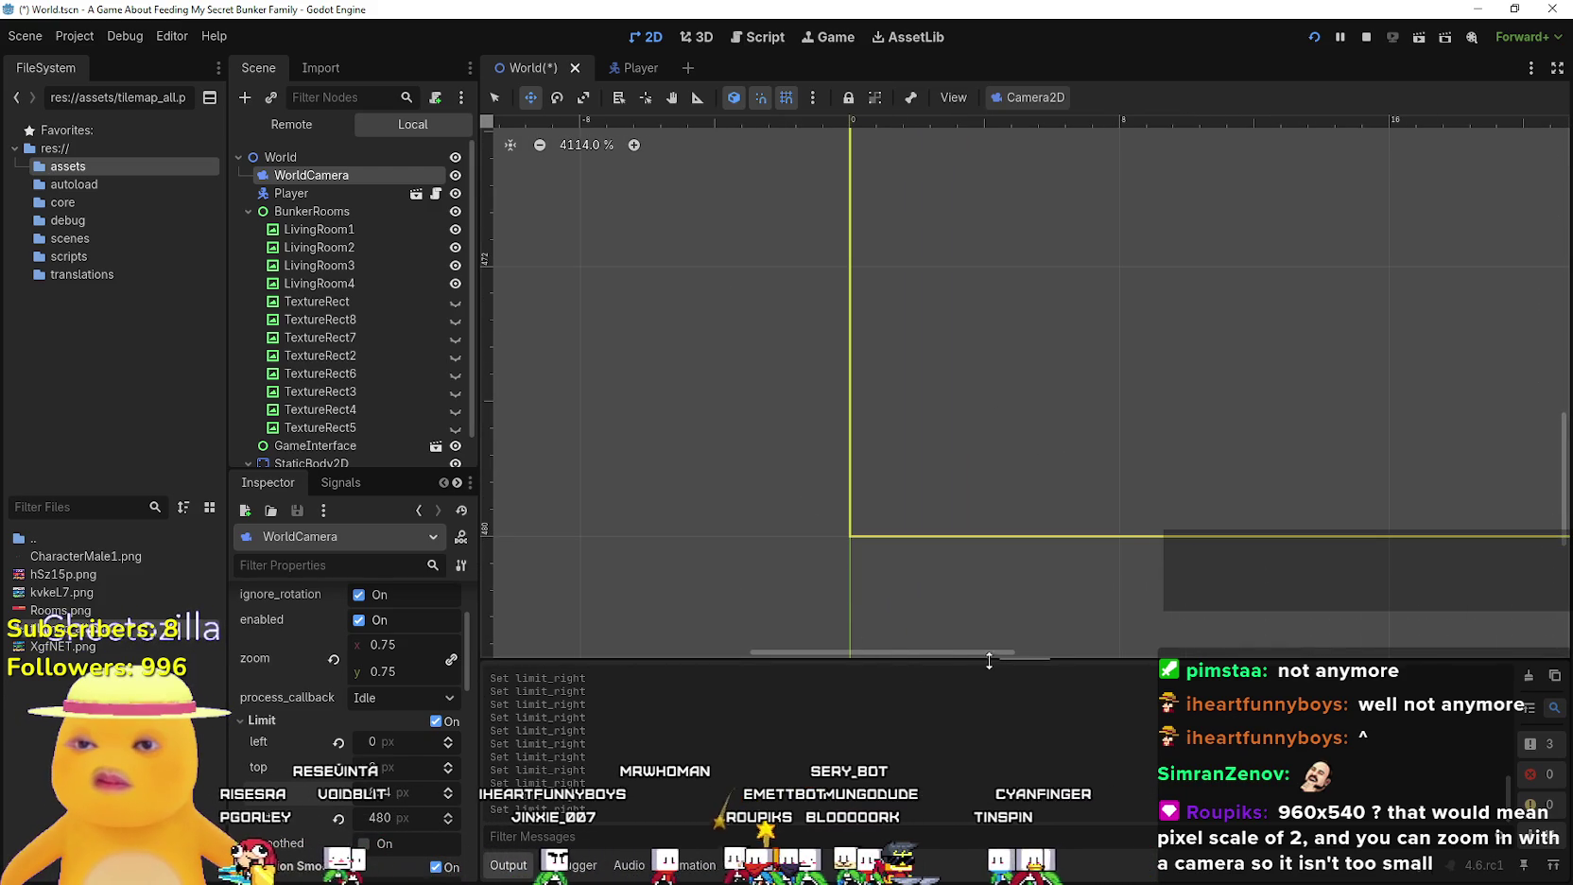
{"action": "mouse_move", "coordinate": [1014, 654]}
{"action": "left_mouse_down"}
{"action": "mouse_move", "coordinate": [1456, 655]}
{"action": "mouse_move", "coordinate": [1418, 694]}
{"action": "mouse_move", "coordinate": [1347, 684]}
{"action": "left_mouse_up"}
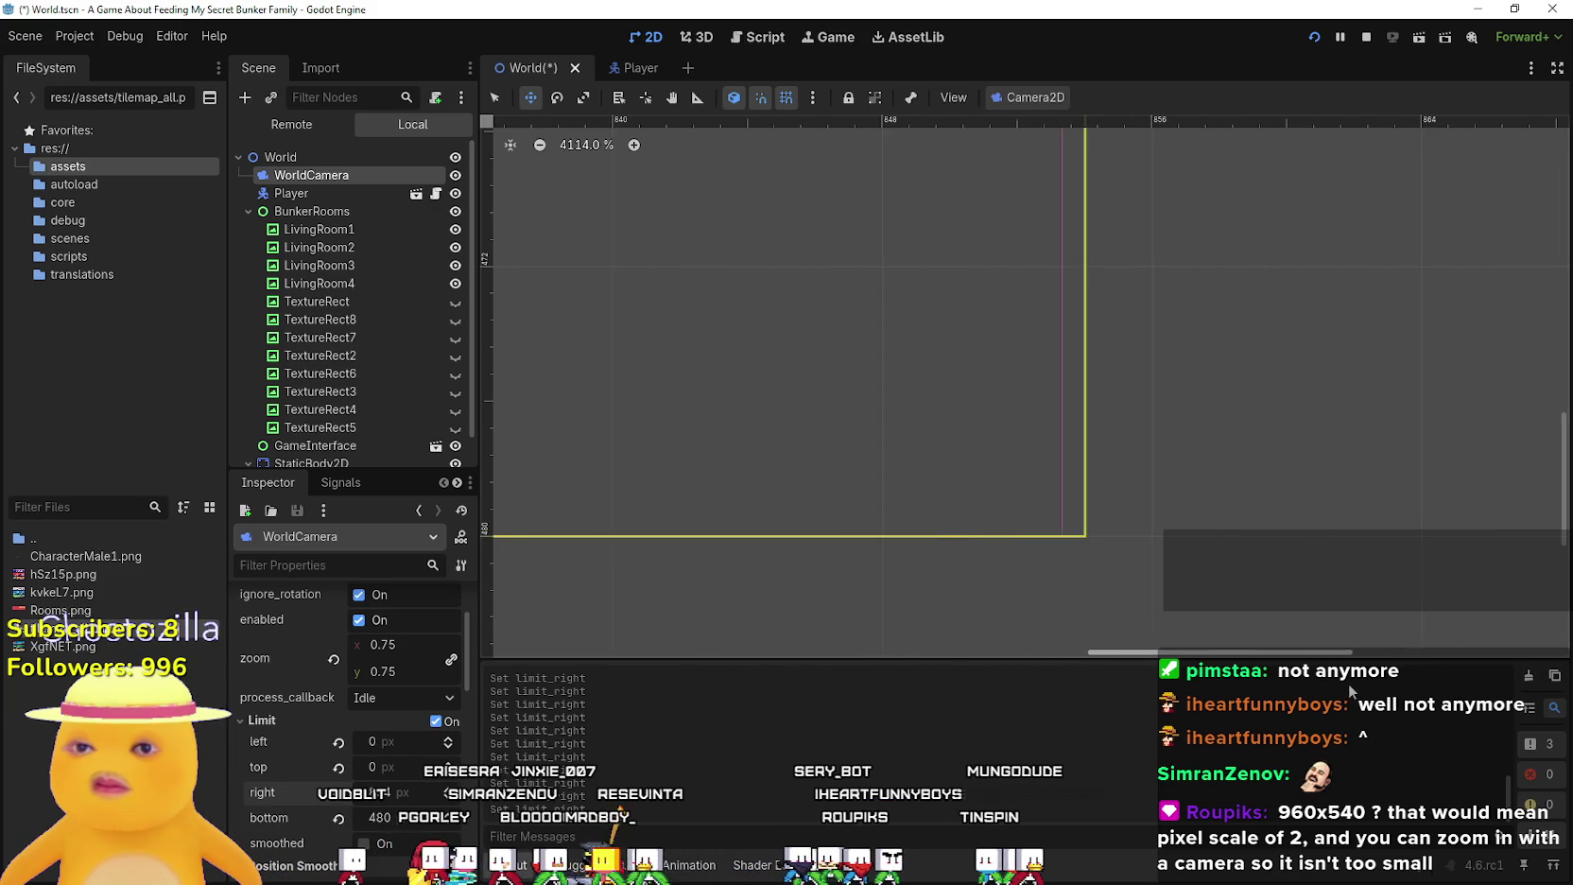
{"action": "scroll", "coordinate": [1243, 379], "scroll_direction": "down", "scroll_amount": 9}
{"action": "scroll", "coordinate": [1196, 350], "scroll_direction": "down", "scroll_amount": 3}
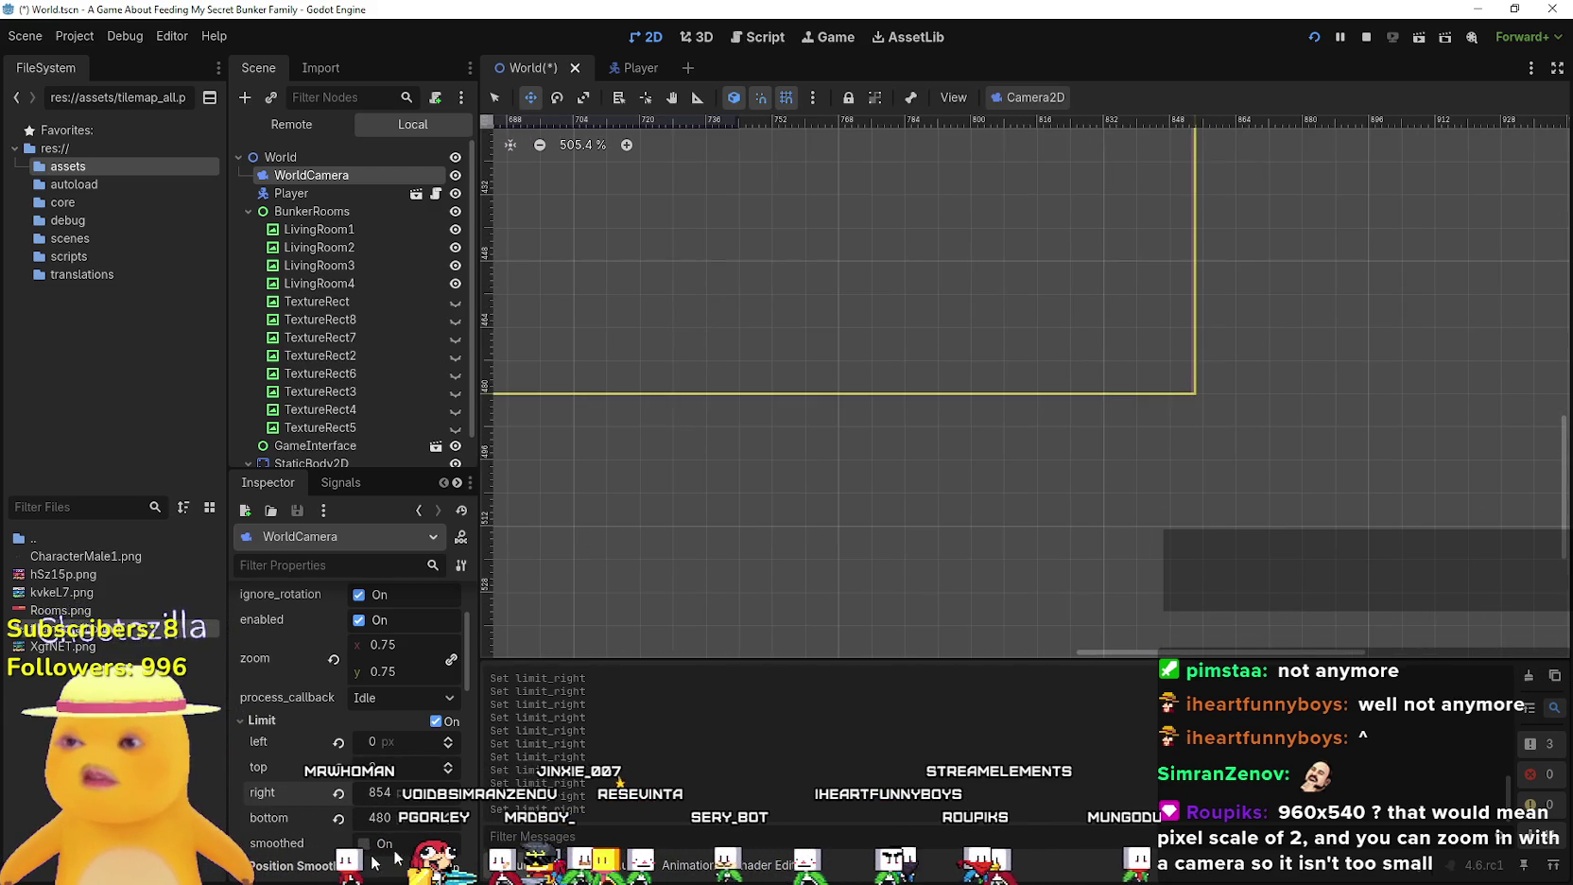
{"action": "scroll", "coordinate": [1116, 604], "scroll_direction": "down", "scroll_amount": 8}
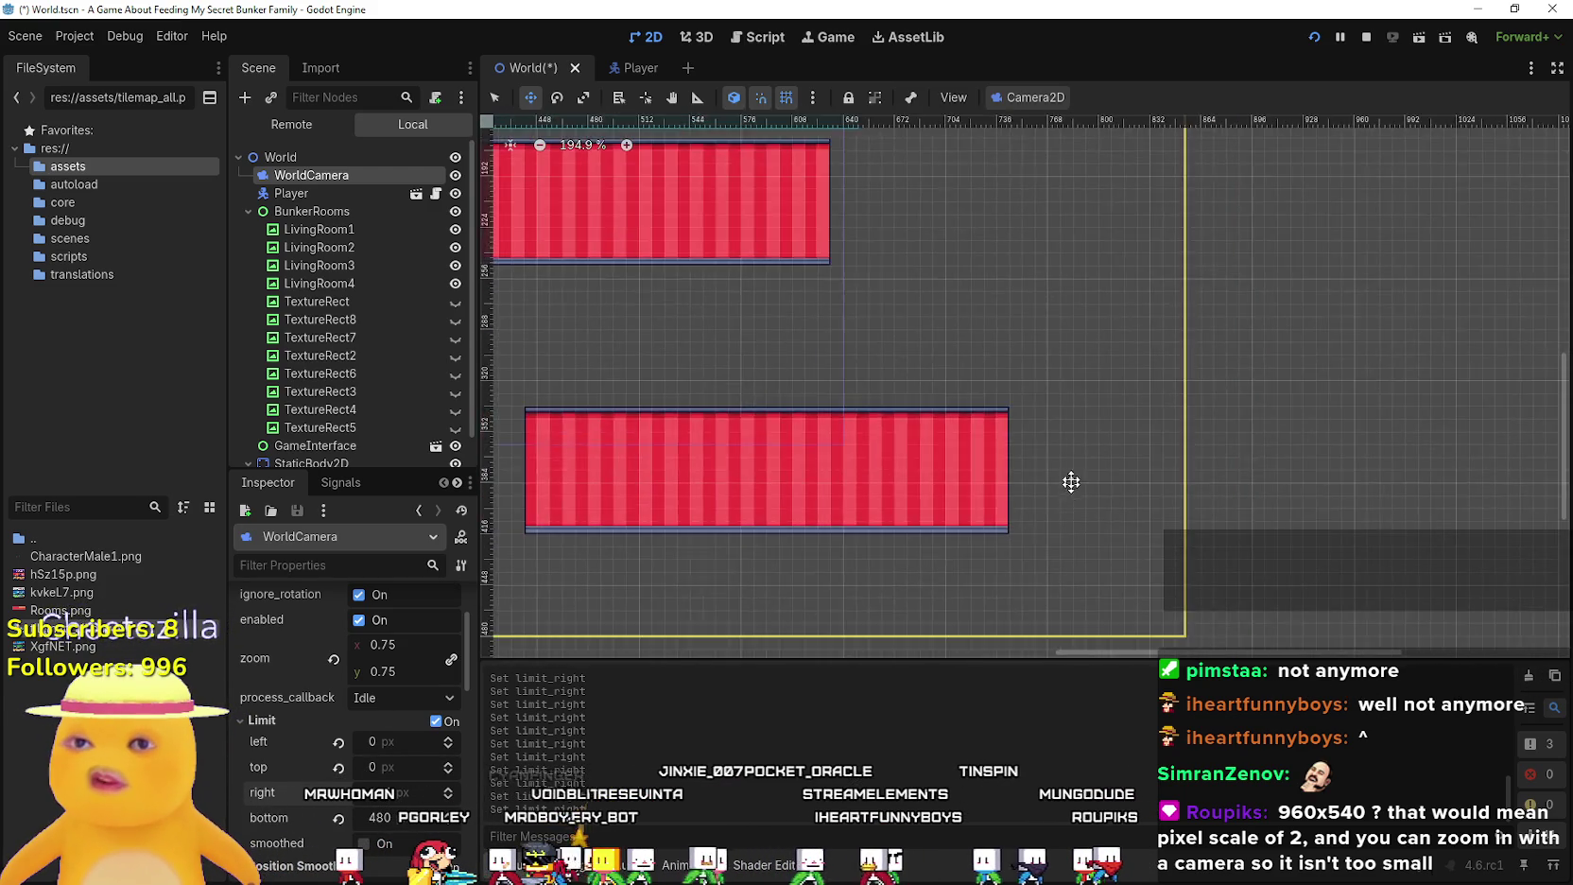
{"action": "scroll", "coordinate": [1056, 355], "scroll_direction": "down", "scroll_amount": 2}
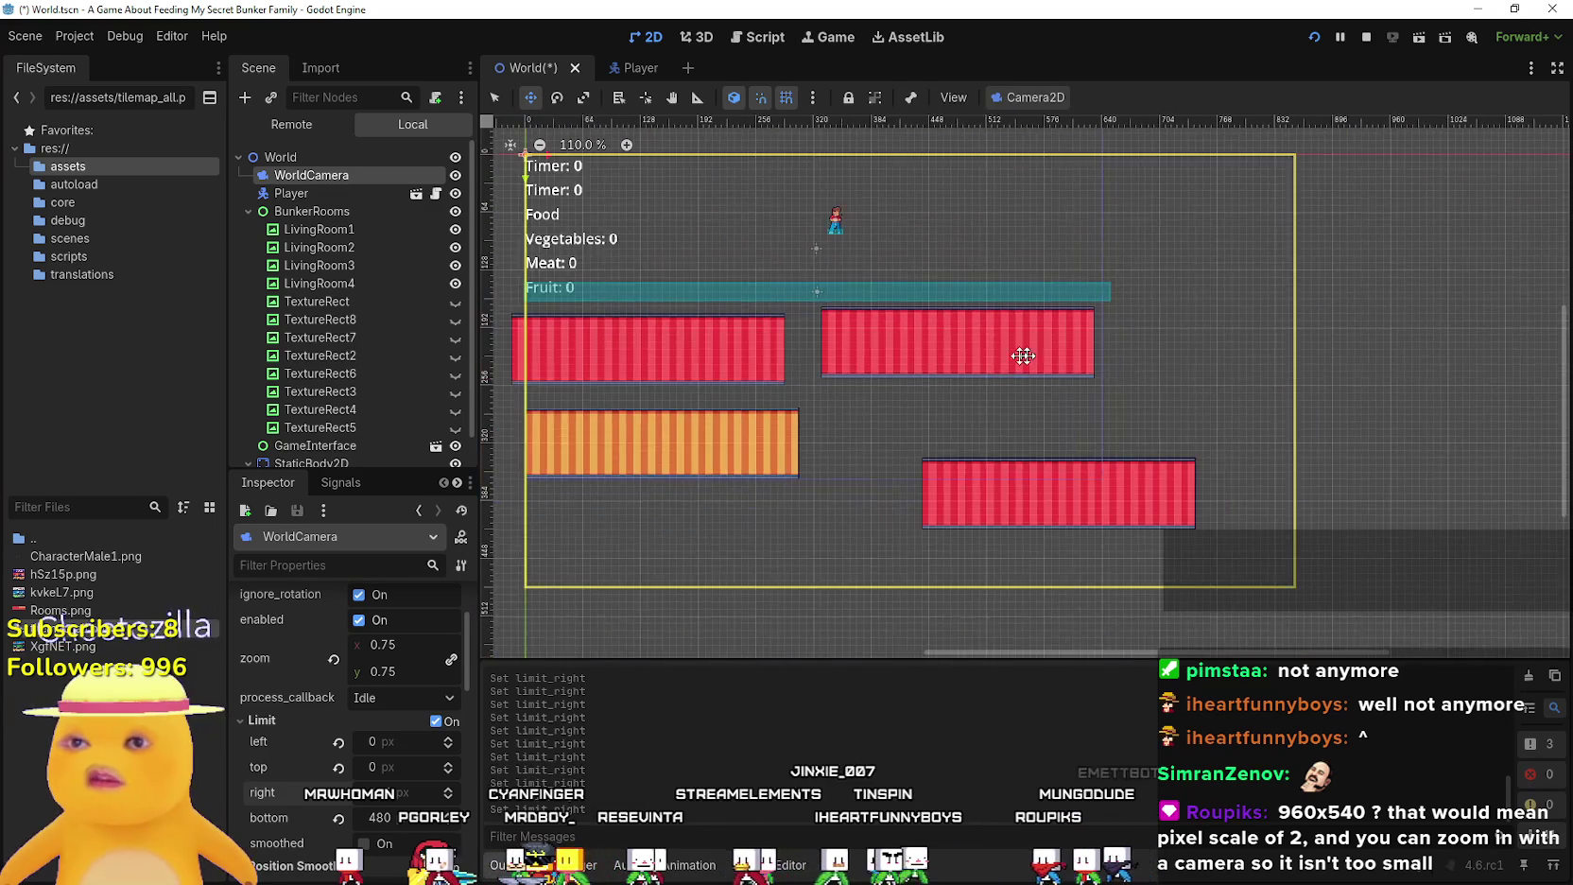
Save the World scene as World.tscn
{"action": "key", "text": "ctrl+s"}
{"action": "scroll", "coordinate": [412, 804], "scroll_direction": "down", "scroll_amount": 3}
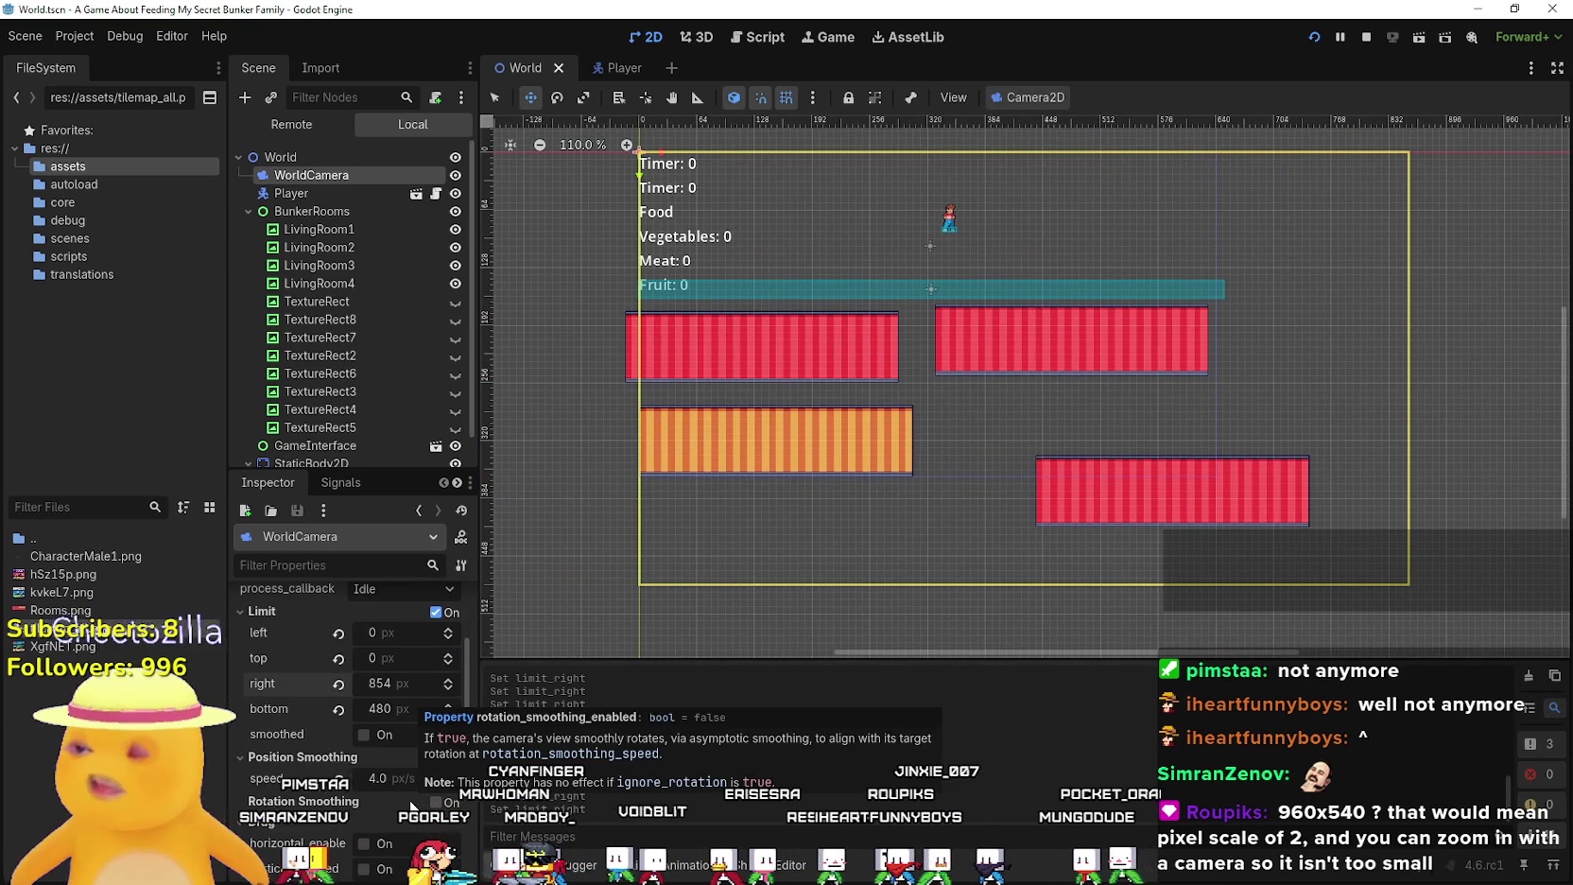
{"action": "scroll", "coordinate": [412, 805], "scroll_direction": "up", "scroll_amount": 3}
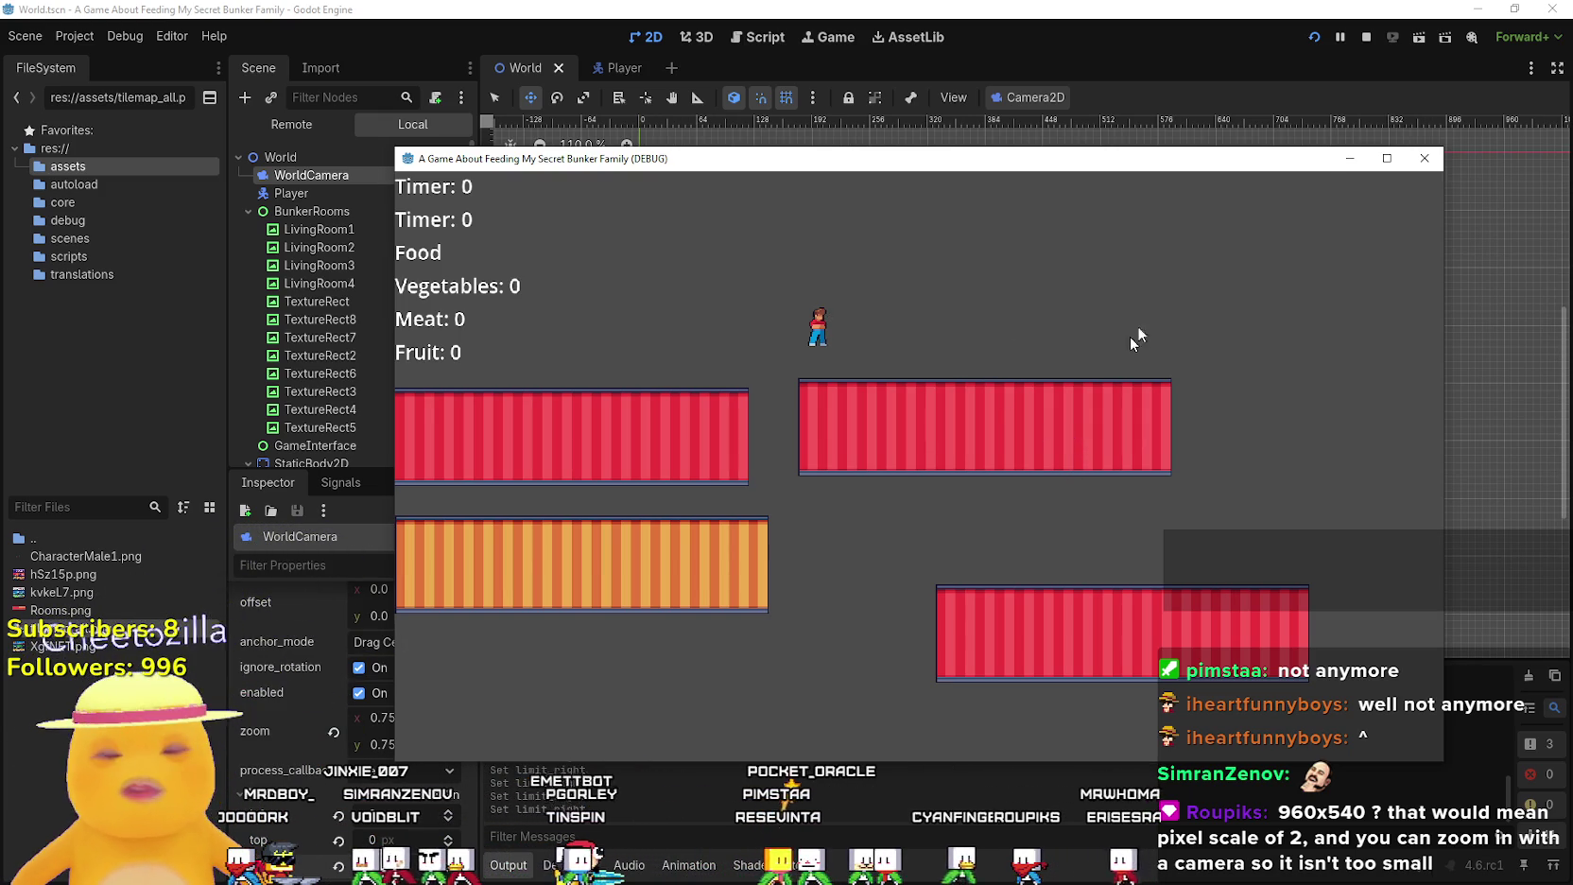
View the running game full-screen, then shrink it to a floating window moved to the side
{"action": "left_click", "coordinate": [1384, 159]}
{"action": "key", "text": "Right"}
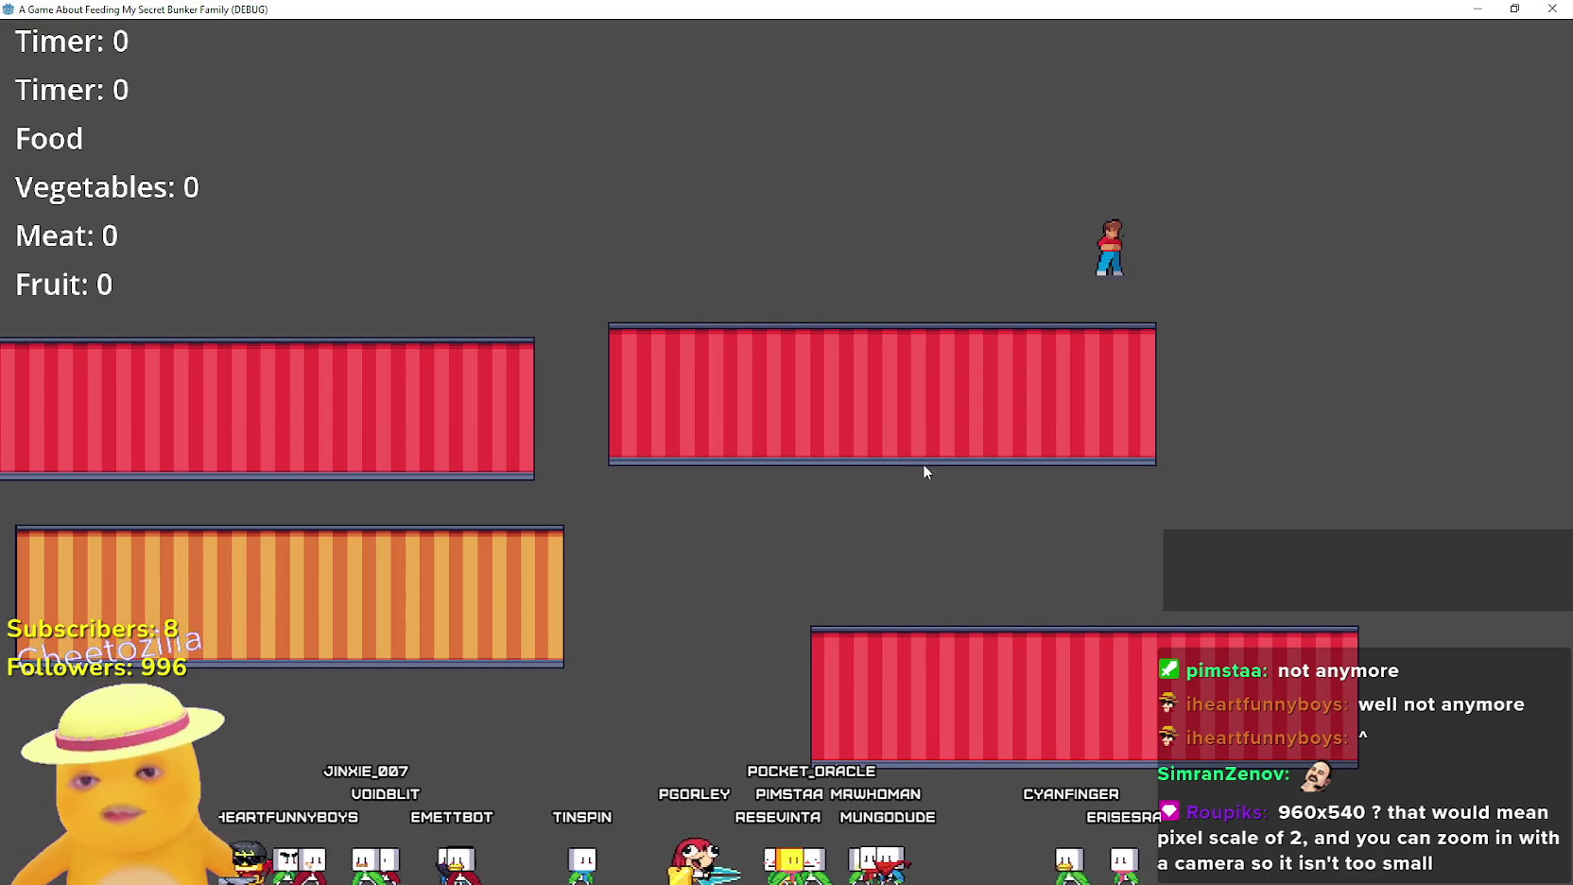
{"action": "mouse_move", "coordinate": [738, 9]}
{"action": "left_mouse_down"}
{"action": "mouse_move", "coordinate": [733, 91]}
{"action": "mouse_move", "coordinate": [910, 133]}
{"action": "mouse_move", "coordinate": [1453, 135]}
{"action": "left_mouse_up"}
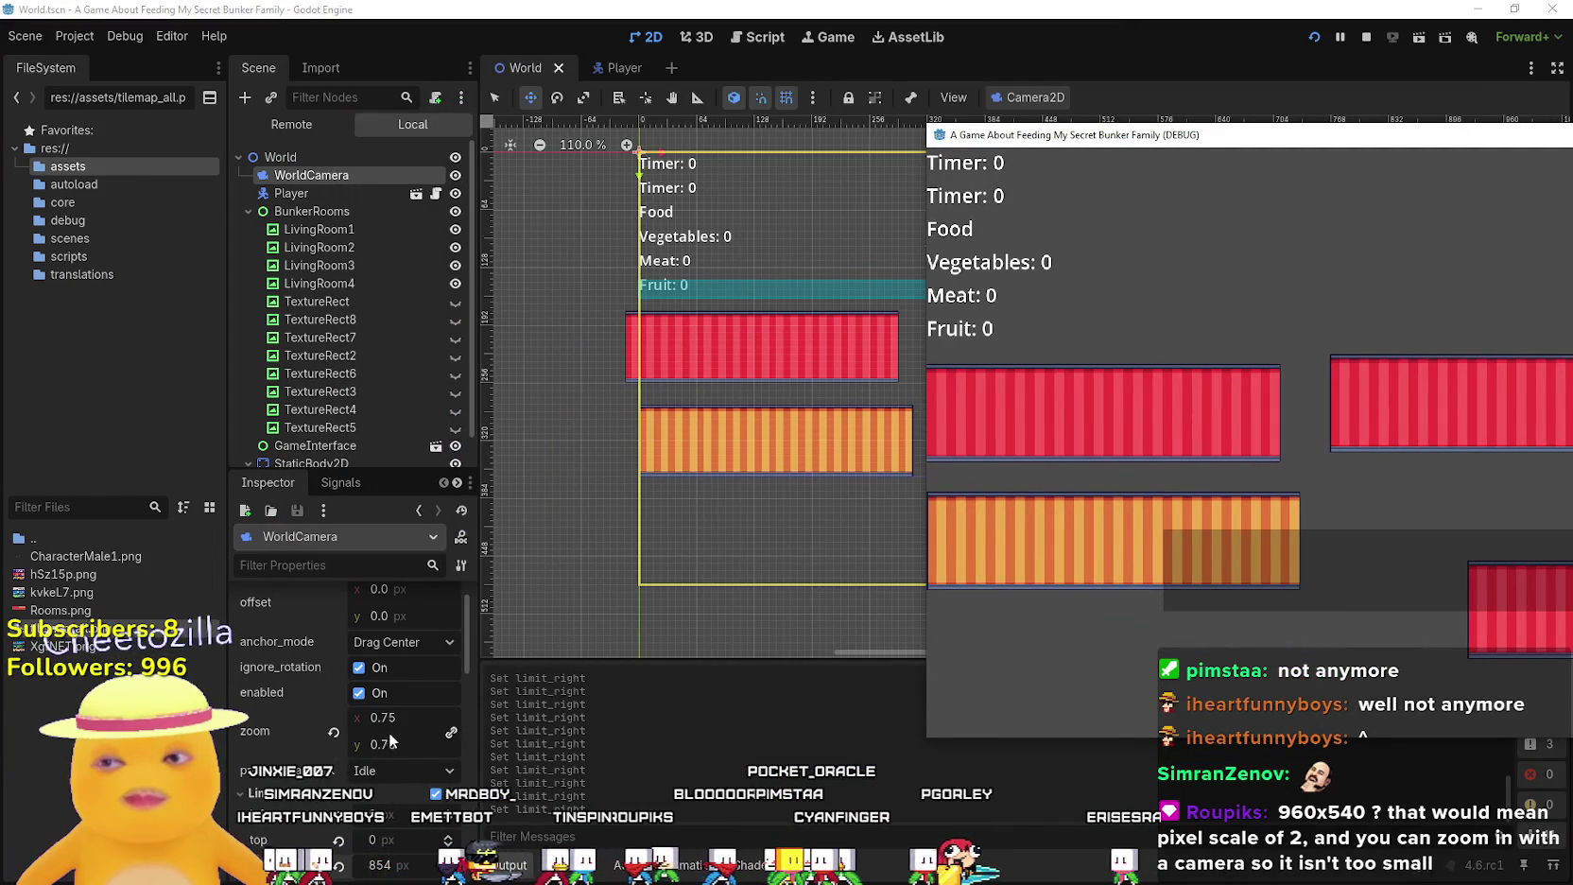
{"action": "mouse_move", "coordinate": [1306, 98]}
{"action": "left_mouse_down"}
{"action": "mouse_move", "coordinate": [1327, 74]}
{"action": "mouse_move", "coordinate": [1572, 74]}
{"action": "left_mouse_up"}
Try WorldCamera zoom values 0.5, 0.7 and about 0.775, then settle back on 0.75
{"action": "left_click", "coordinate": [396, 724]}
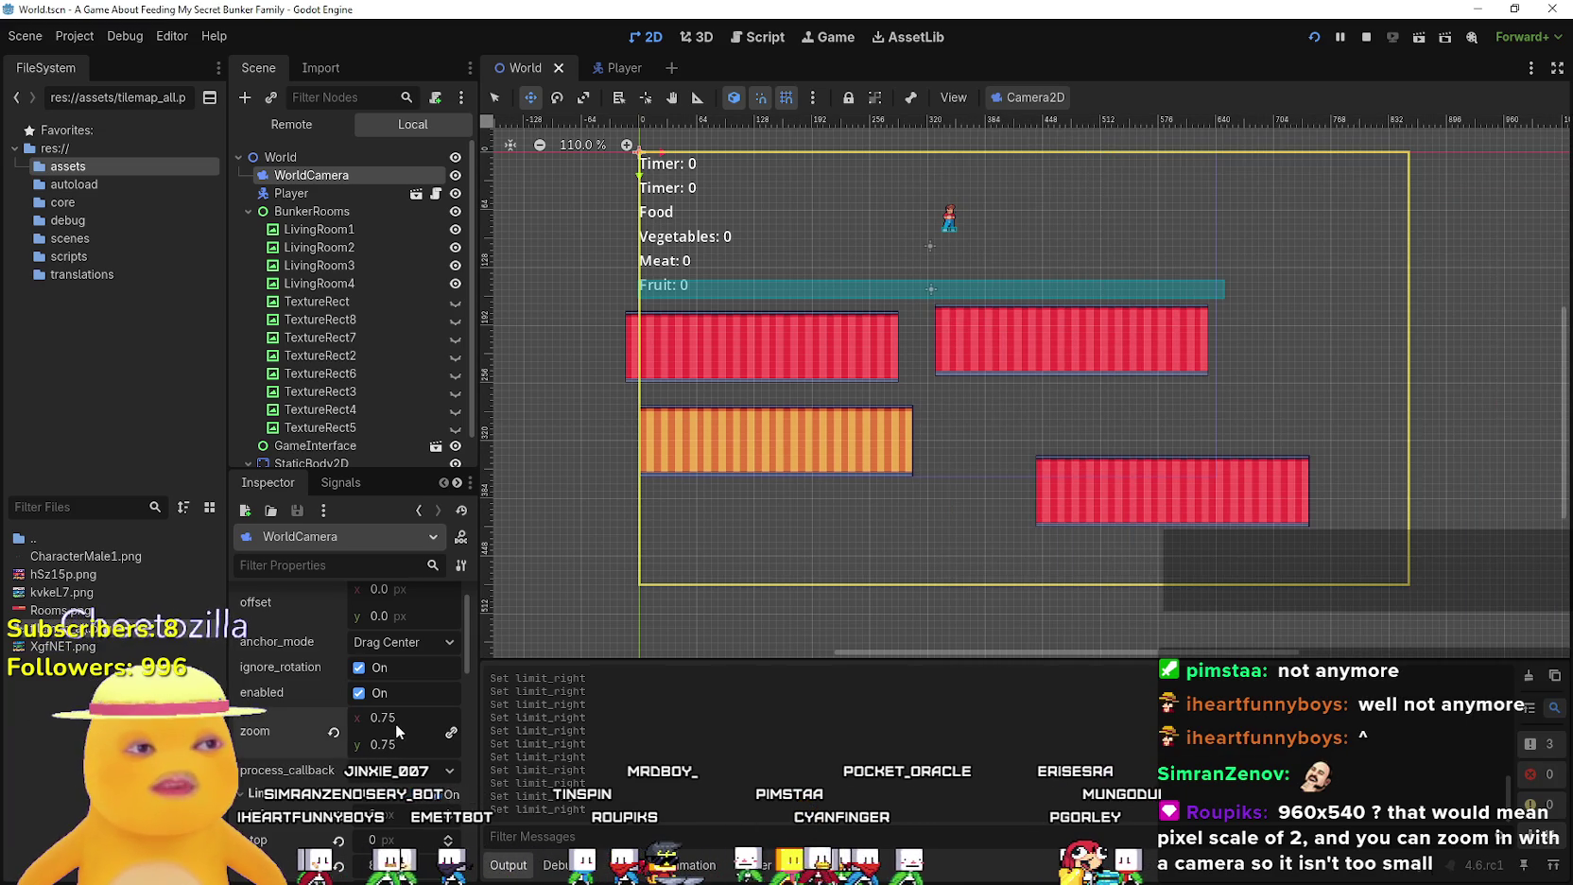
{"action": "type", "text": "0.5"}
{"action": "key", "text": "Return"}
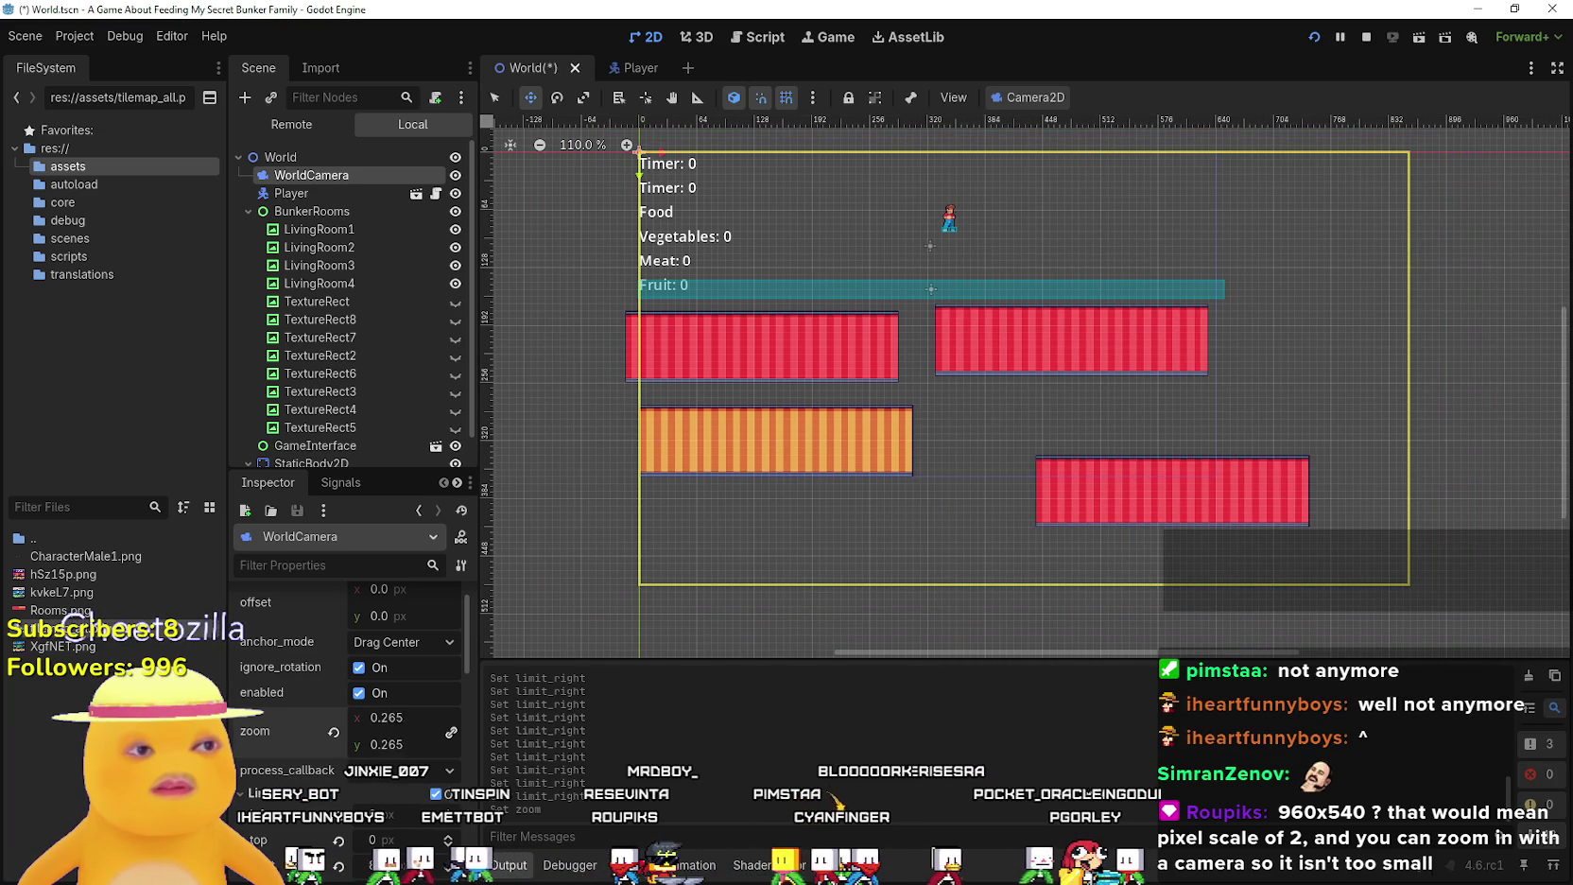
{"action": "type", "text": "0.7"}
{"action": "key", "text": "Return"}
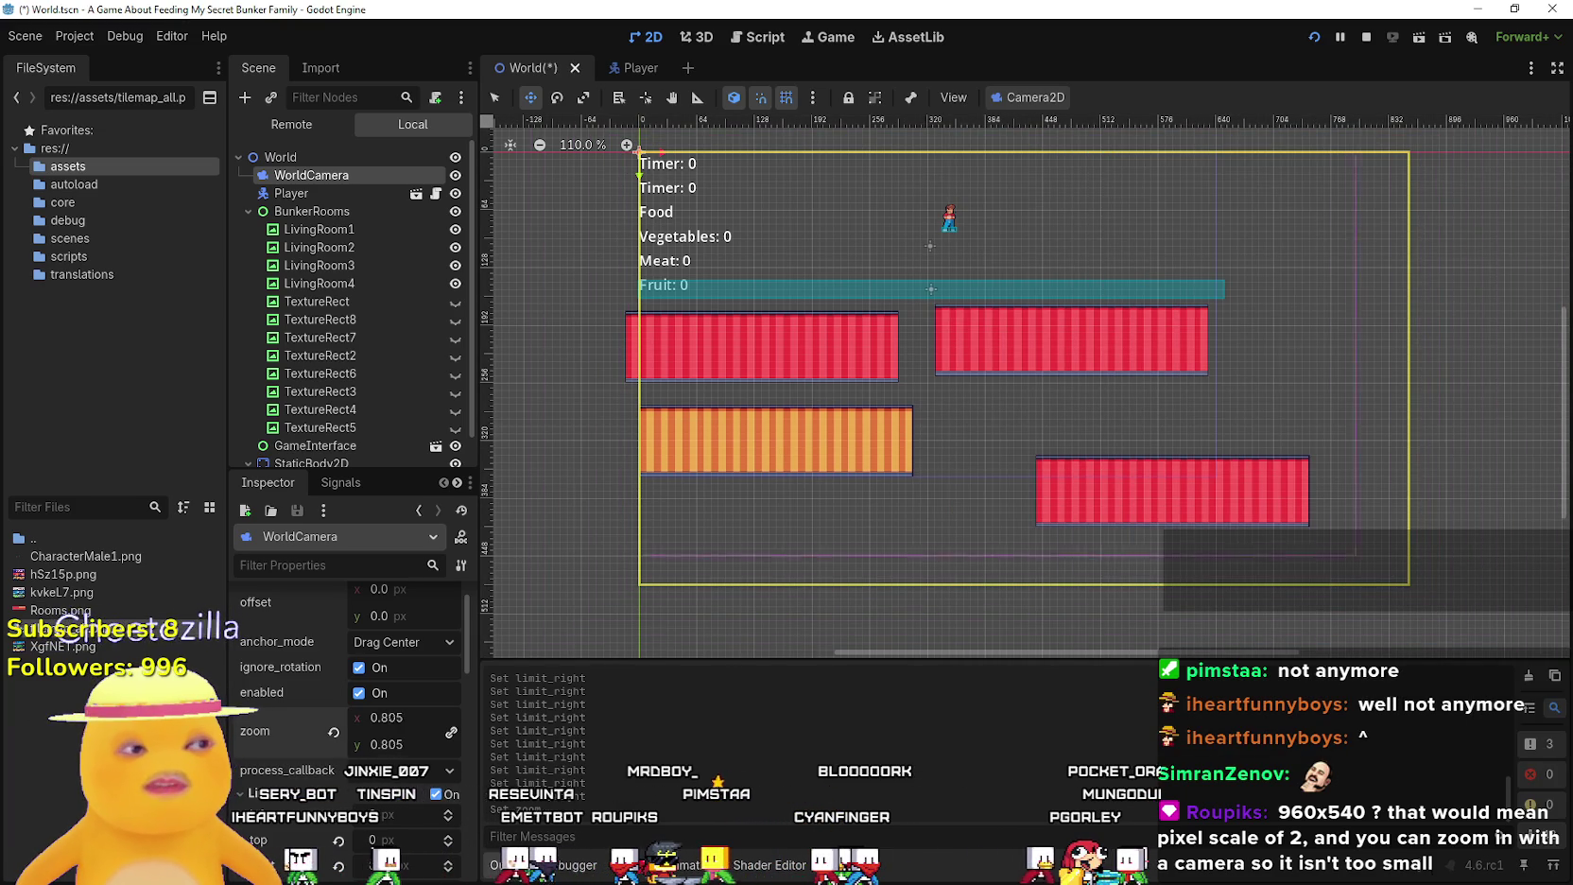
{"action": "mouse_move", "coordinate": [397, 718]}
{"action": "left_mouse_down"}
{"action": "mouse_move", "coordinate": [415, 718]}
{"action": "mouse_move", "coordinate": [379, 717]}
{"action": "mouse_move", "coordinate": [418, 717]}
{"action": "left_mouse_up"}
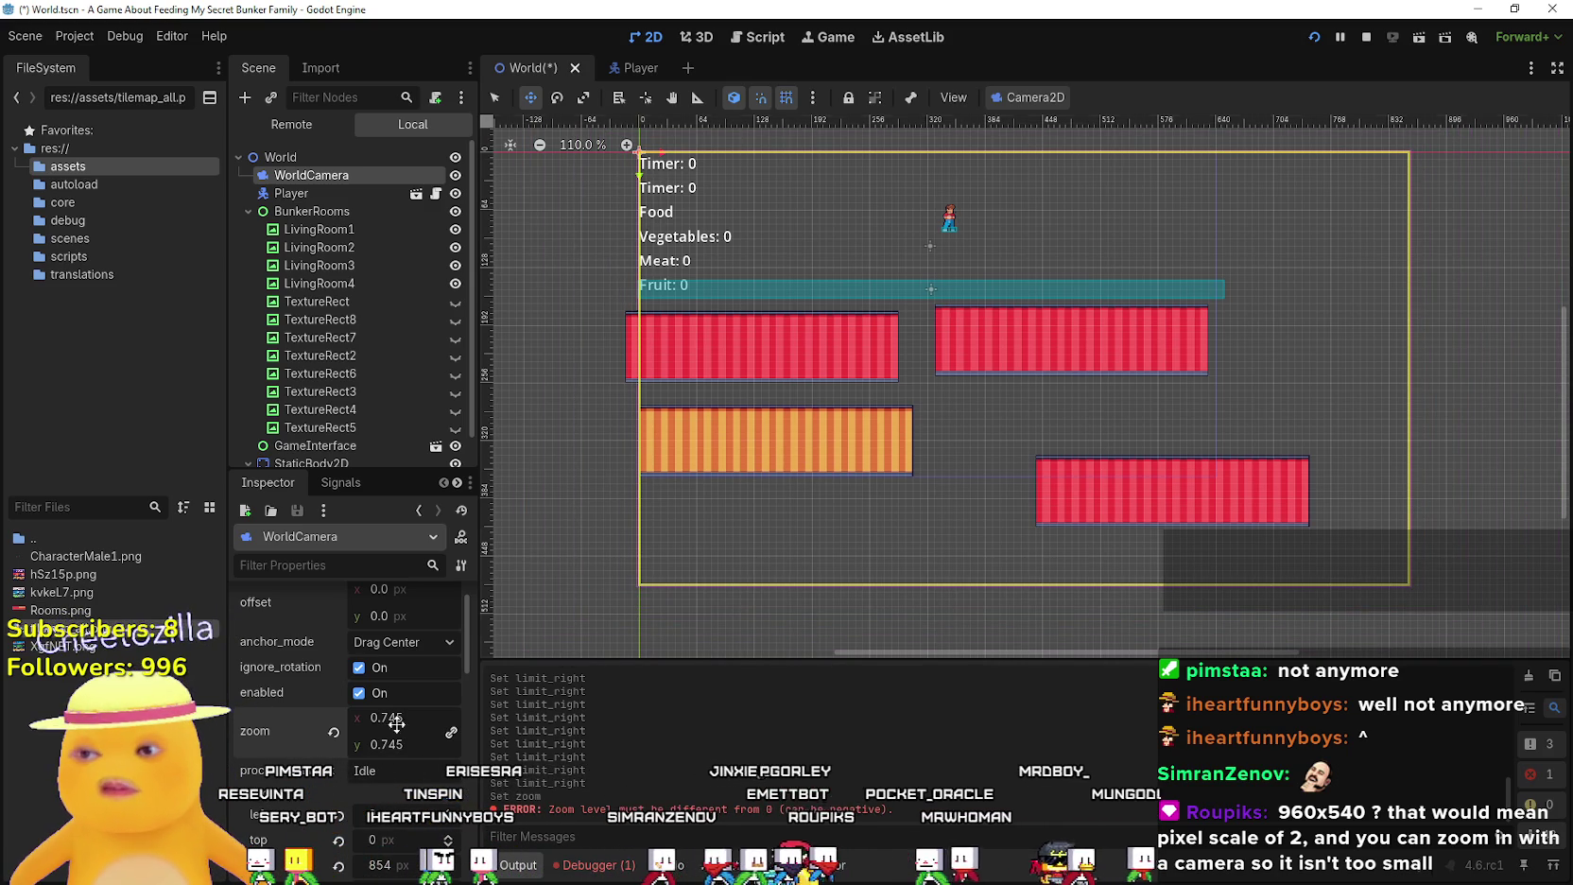
{"action": "left_click_drag", "start_coordinate": [390, 724], "coordinate": [395, 724]}
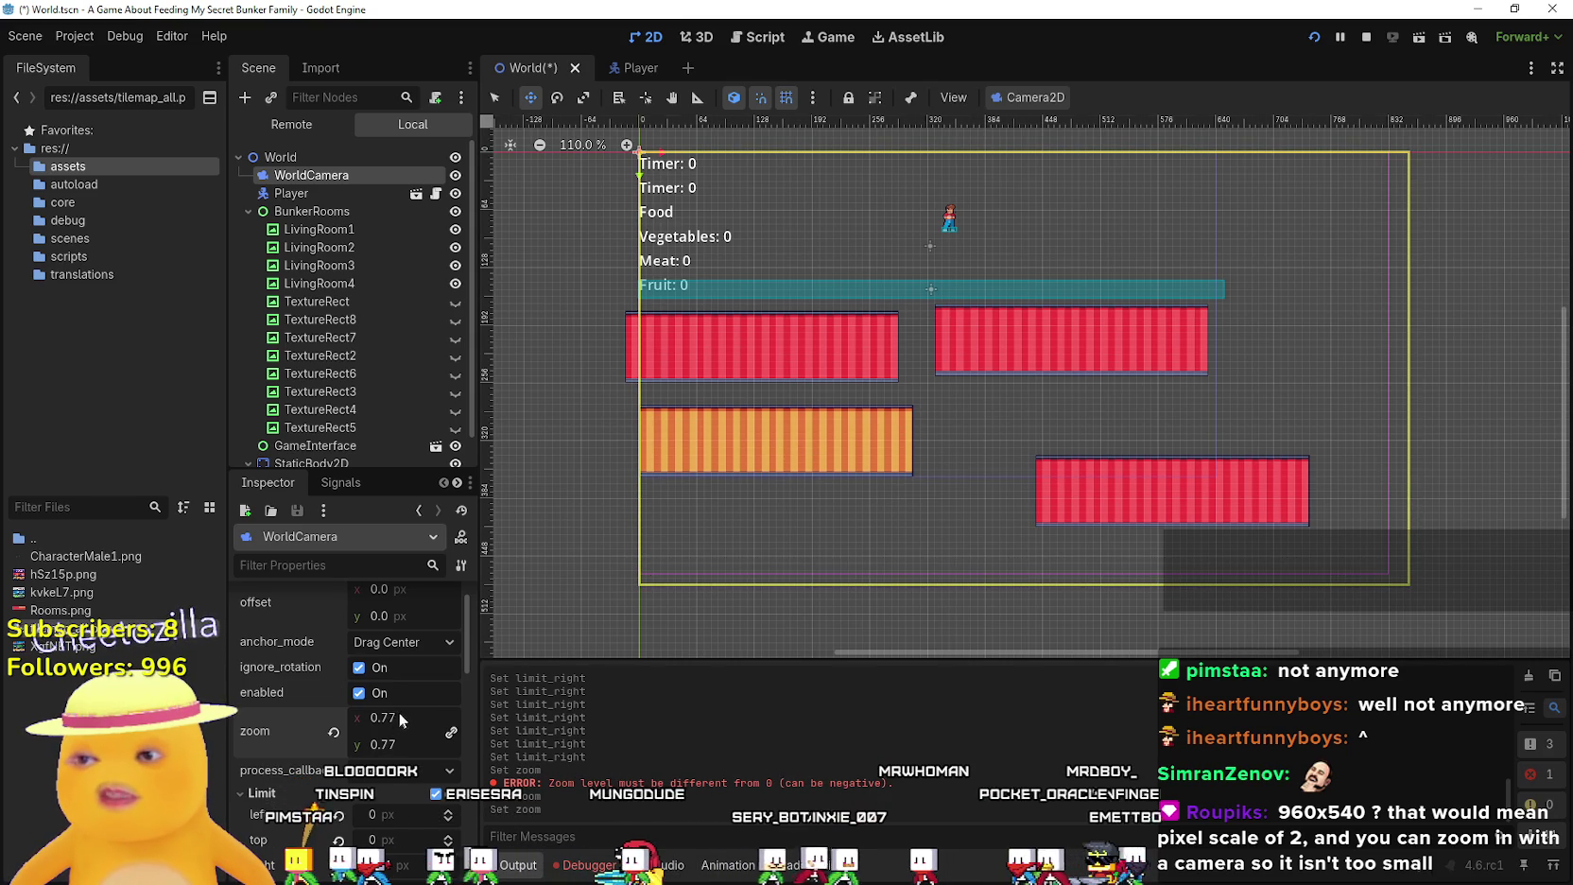
{"action": "key", "text": "BackSpace"}
{"action": "type", "text": "5"}
{"action": "key", "text": "Return"}
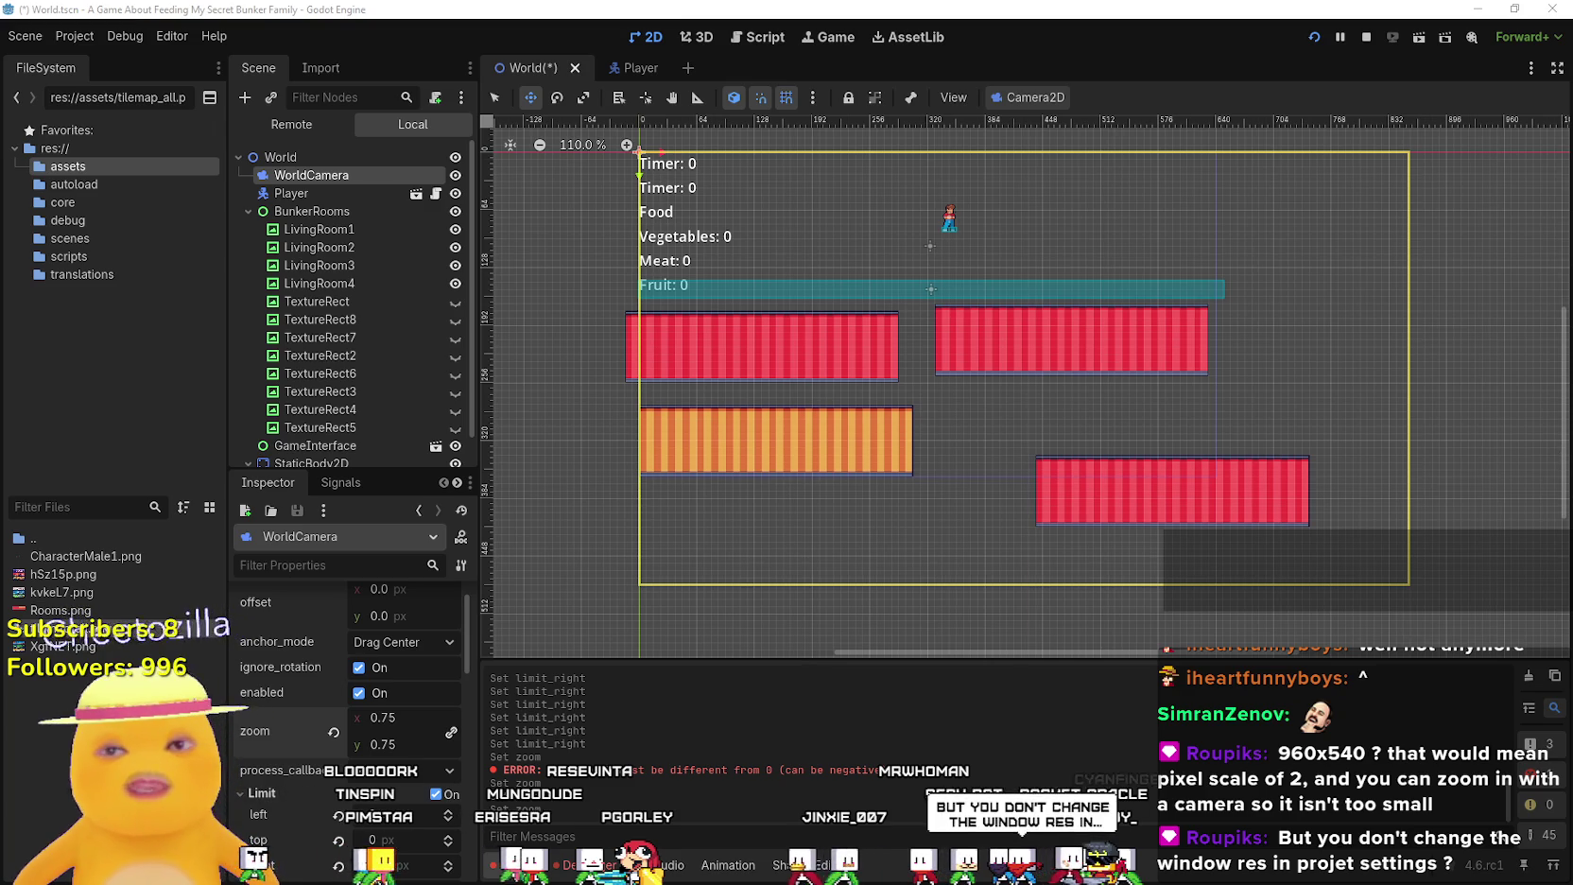
Run the game full-screen to test the camera framing, then stop it
{"action": "key", "text": "F5"}
{"action": "left_click", "coordinate": [1298, 96]}
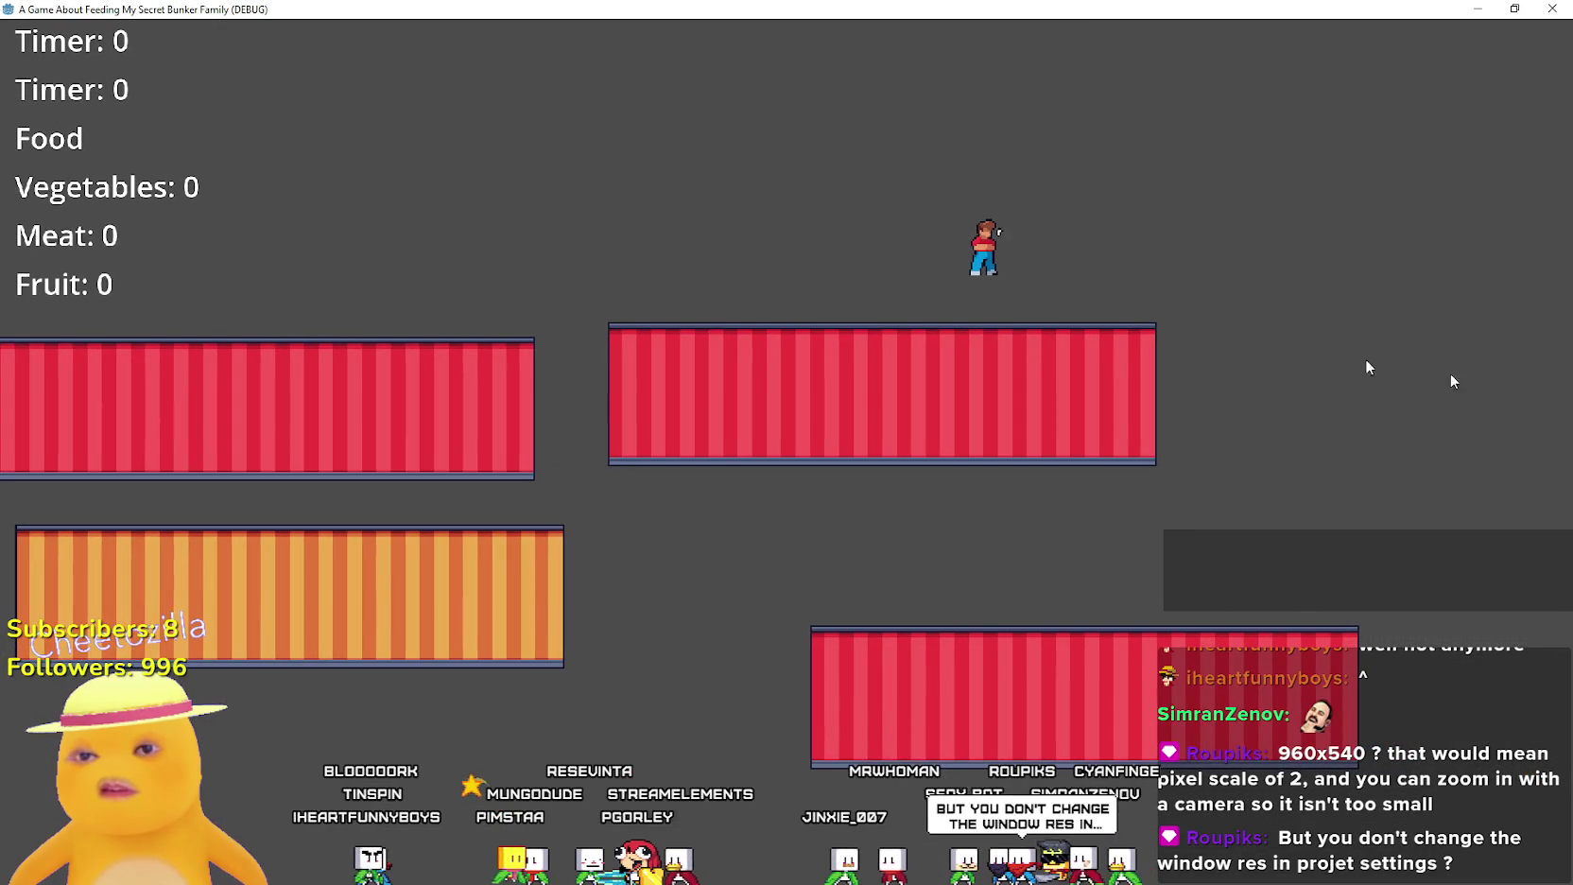
{"action": "key", "text": "F8"}
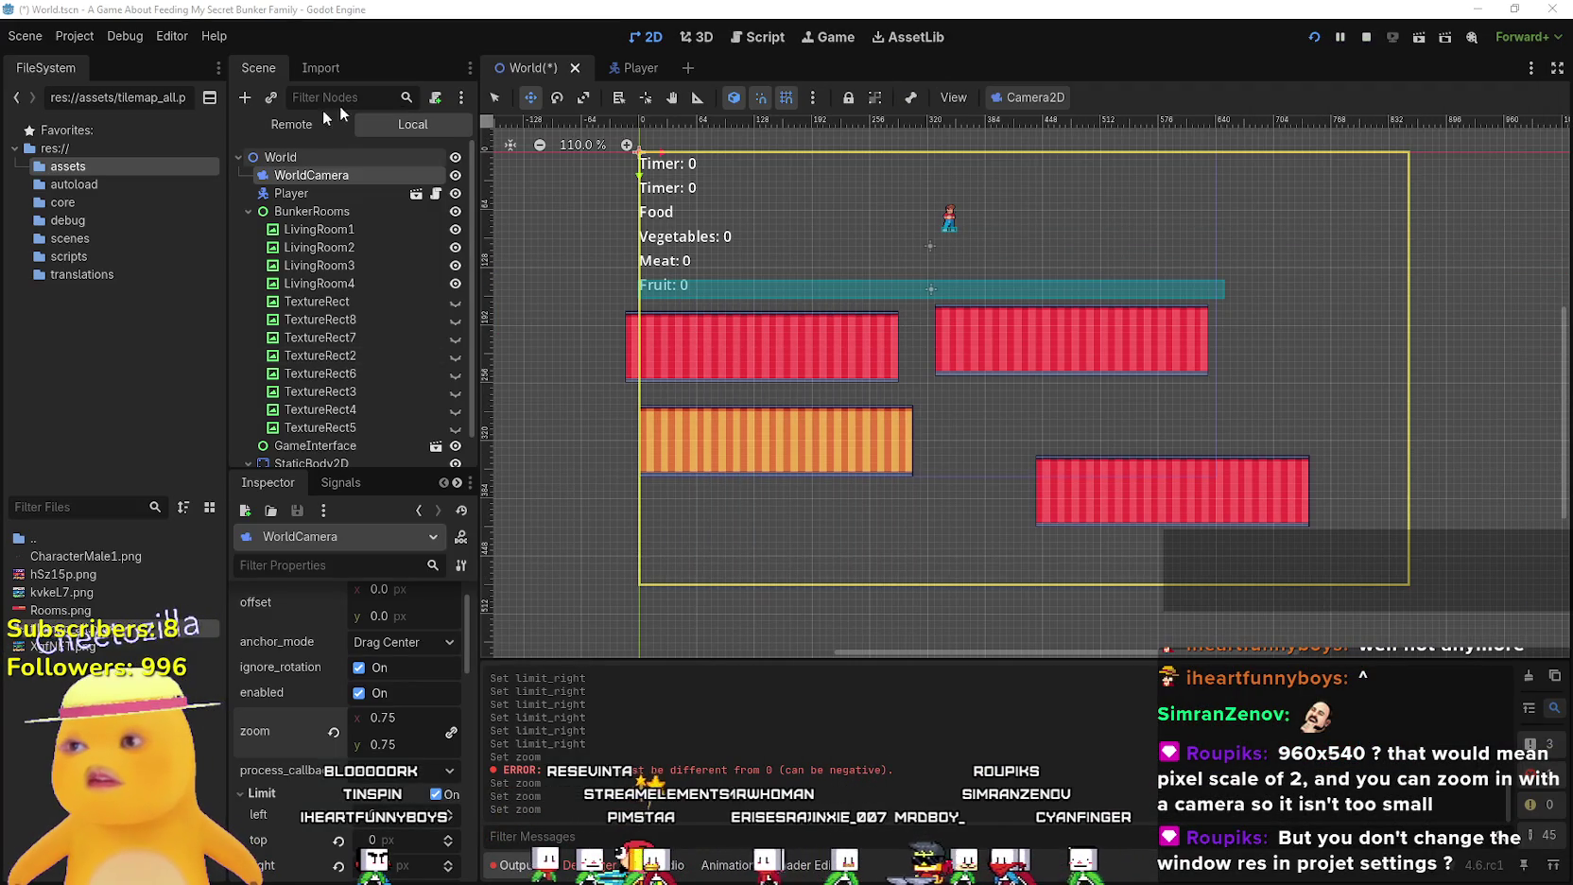
Move LivingRoom3 down into the lower row at (549, 400)
{"action": "scroll", "coordinate": [957, 474], "scroll_direction": "up", "scroll_amount": 2}
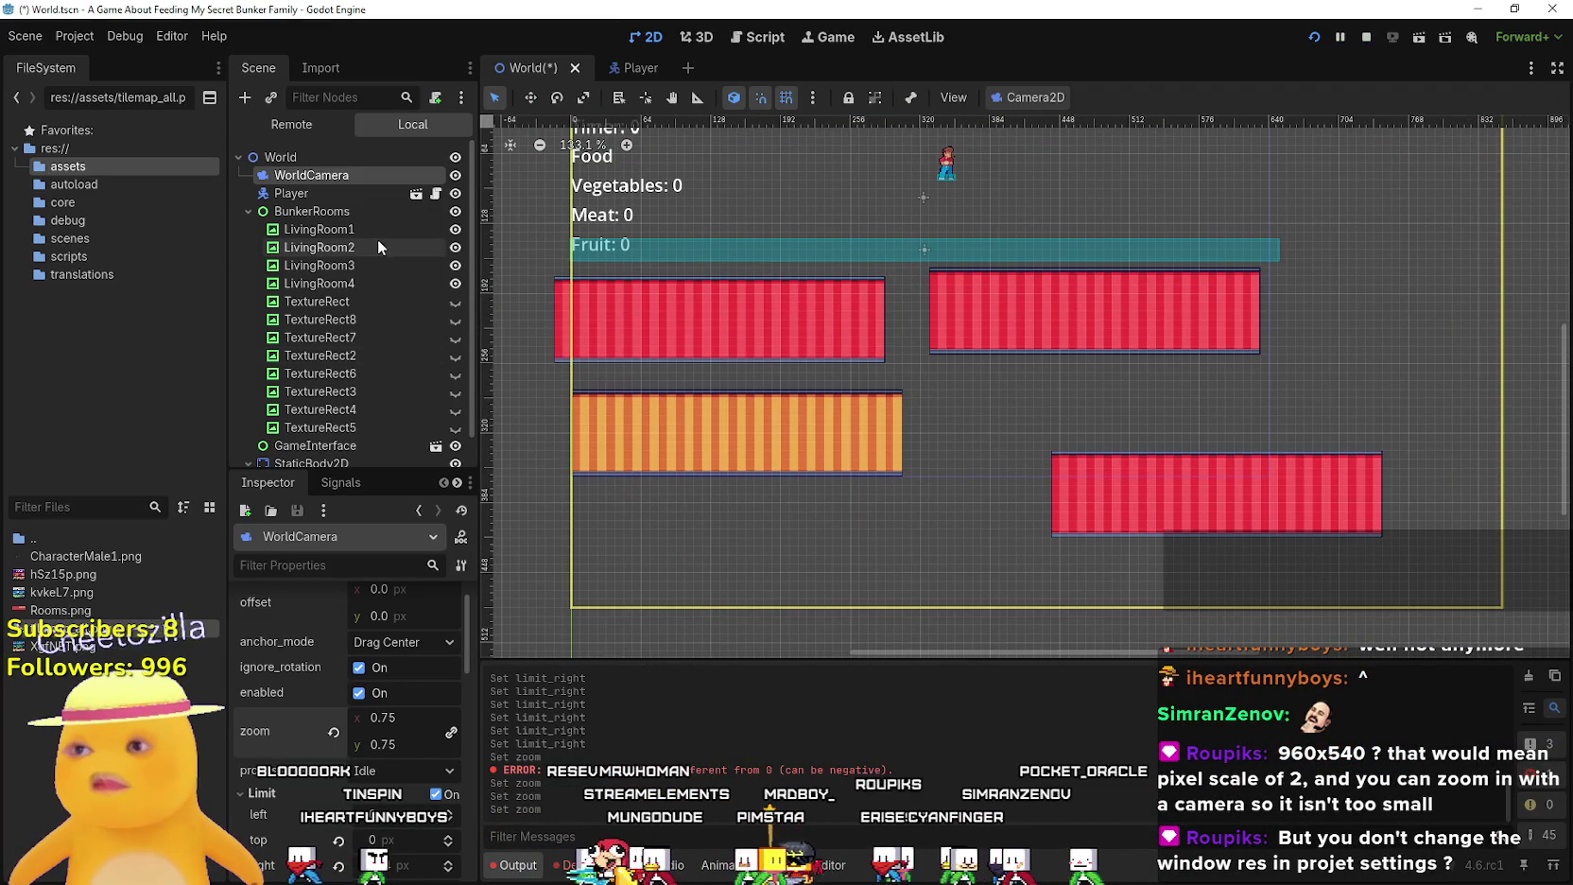
{"action": "left_click", "coordinate": [350, 283]}
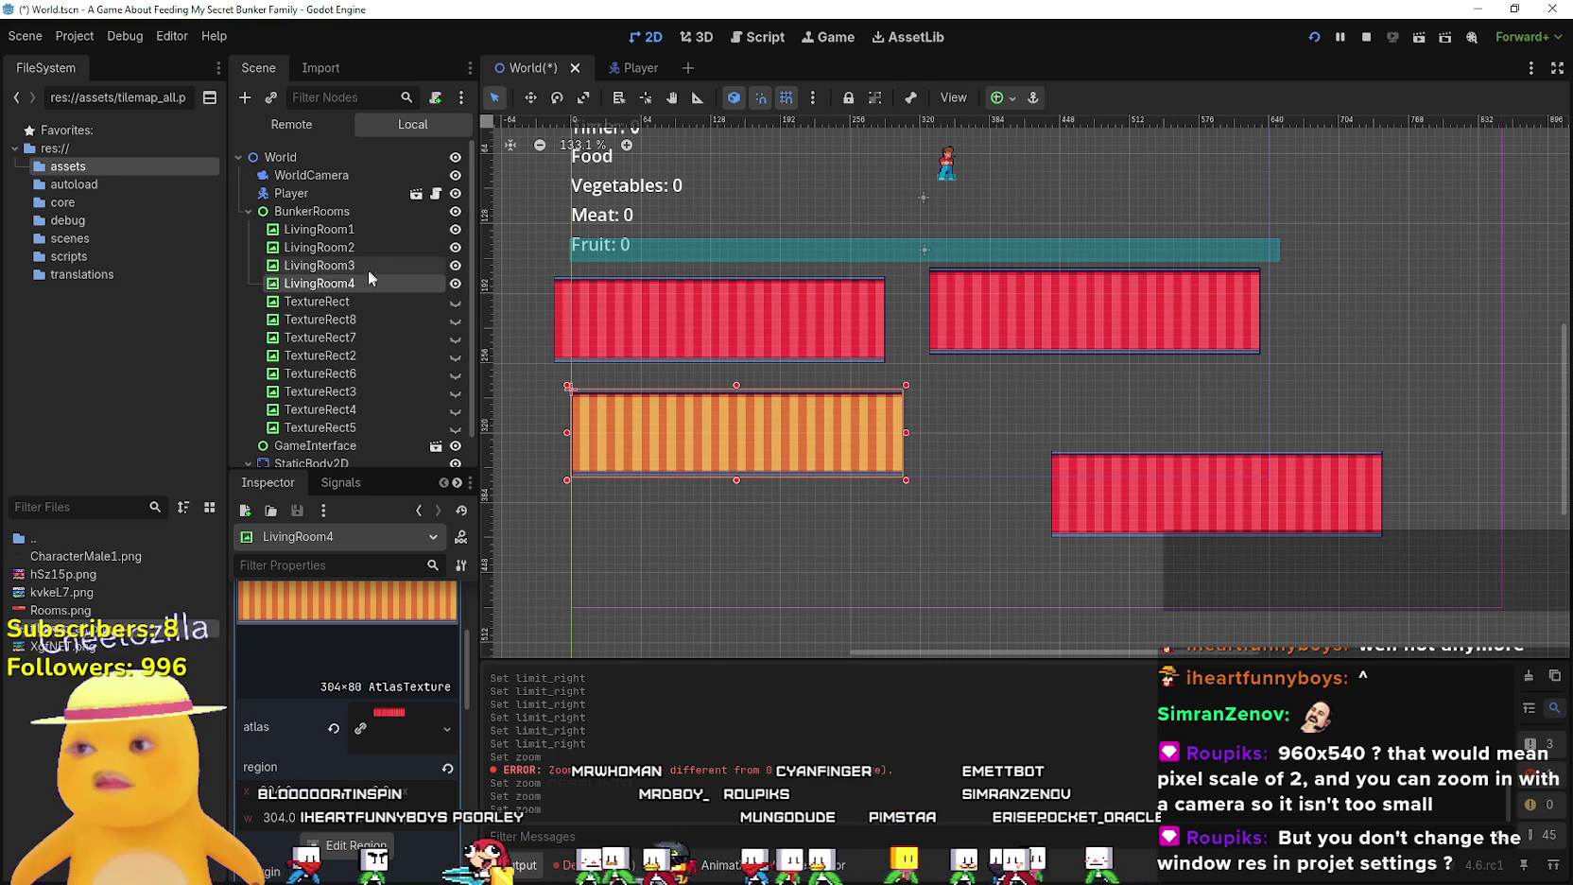
{"action": "left_click", "coordinate": [369, 269]}
{"action": "left_click_drag", "start_coordinate": [1095, 483], "coordinate": [1215, 546]}
{"action": "scroll", "coordinate": [1295, 548], "scroll_direction": "up", "scroll_amount": 15}
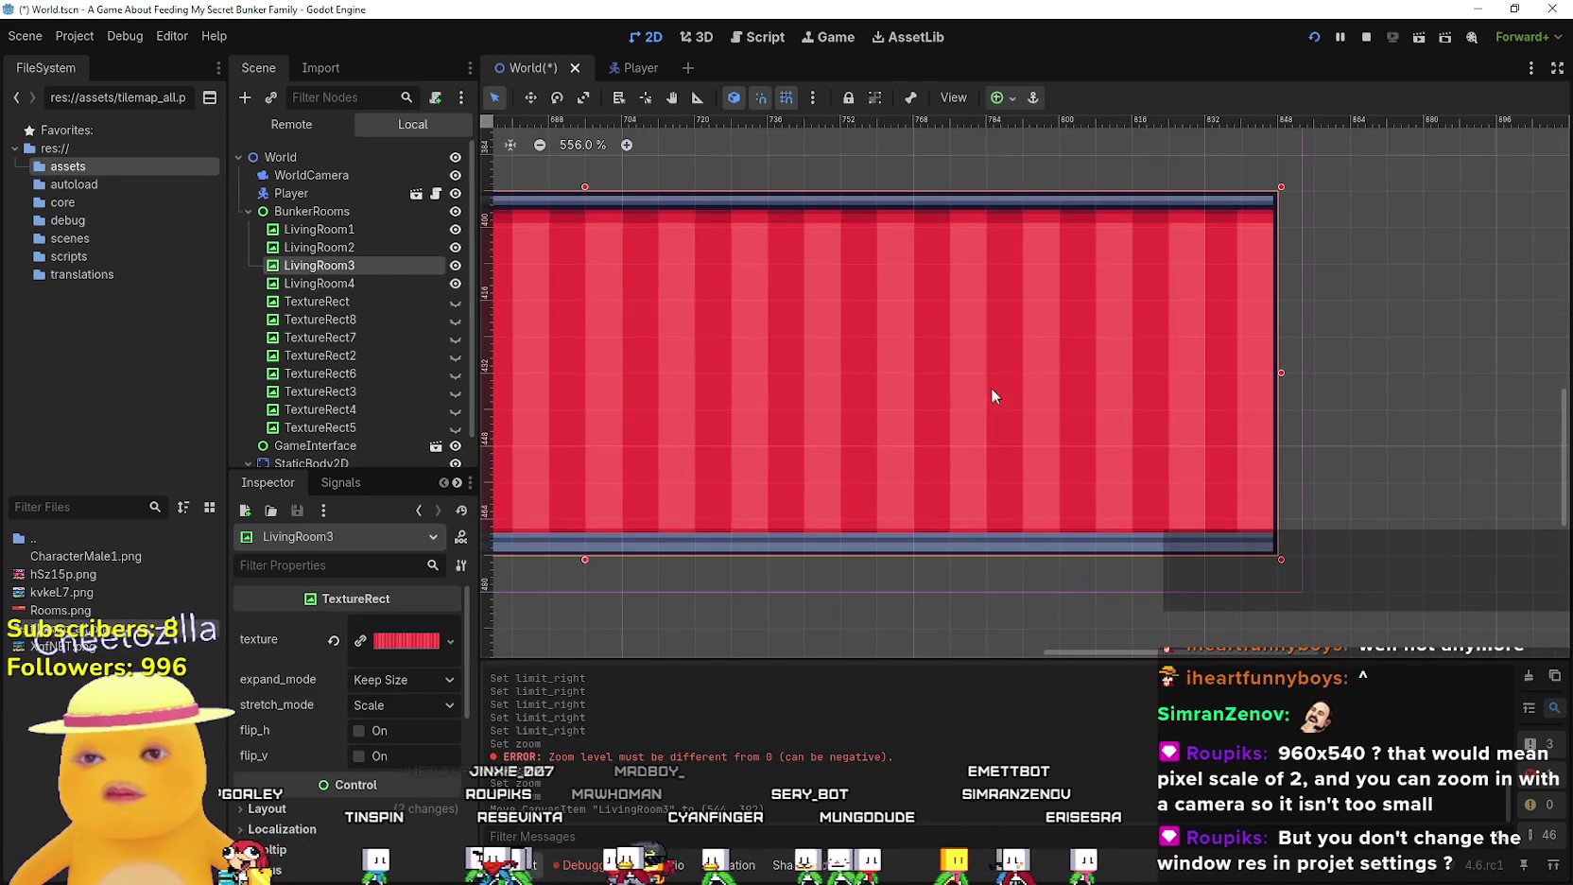
{"action": "left_click_drag", "start_coordinate": [1016, 411], "coordinate": [1023, 411]}
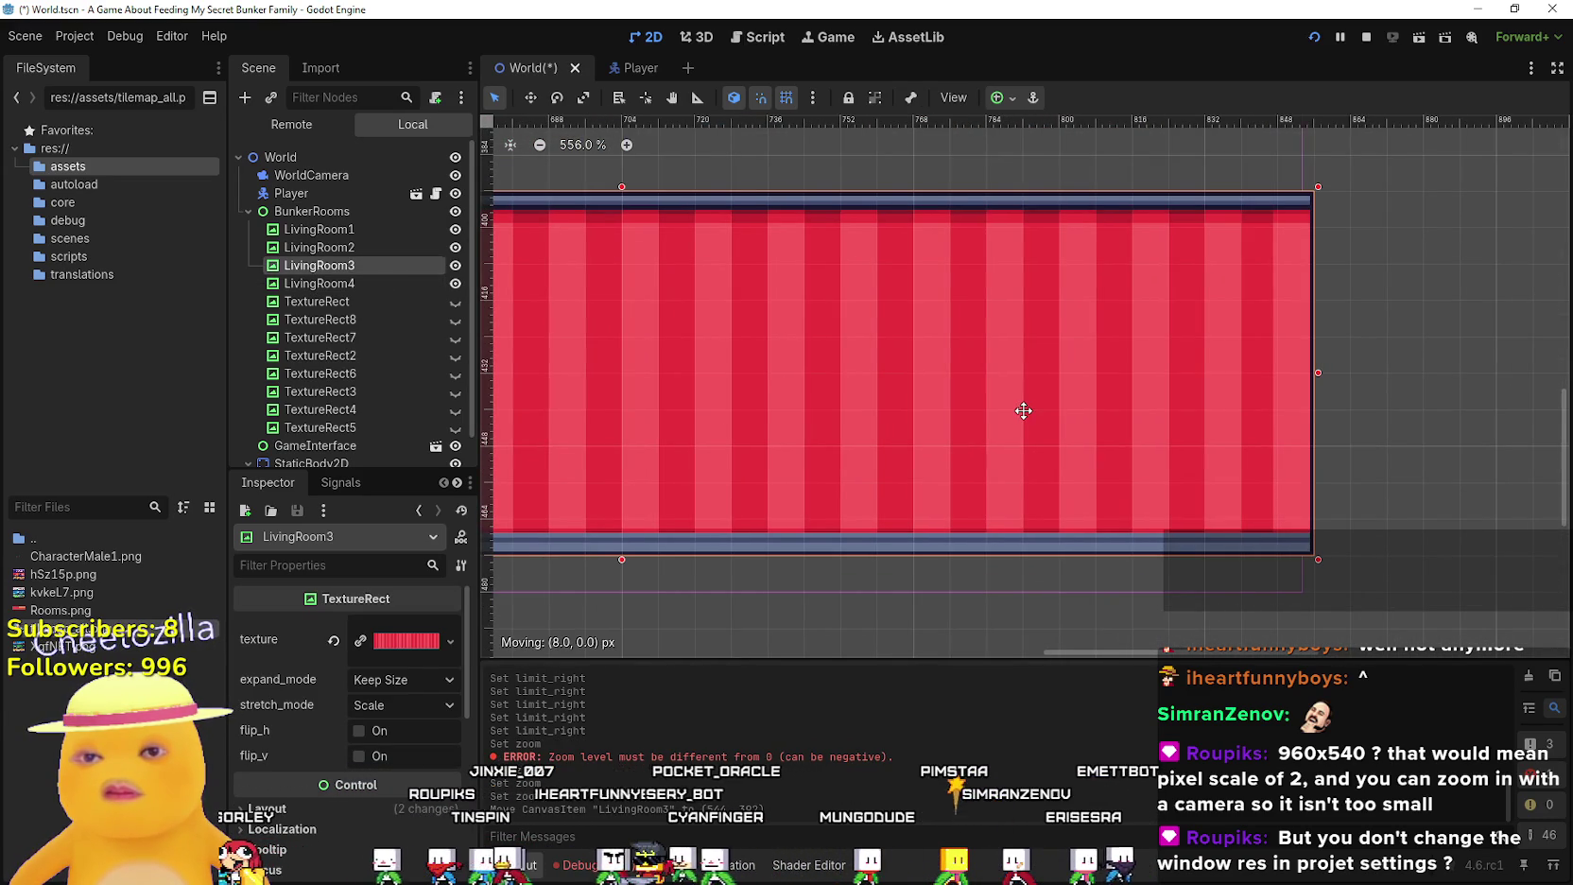
{"action": "key", "text": "Left"}
{"action": "key", "text": "Left"}
{"action": "key", "text": "Left"}
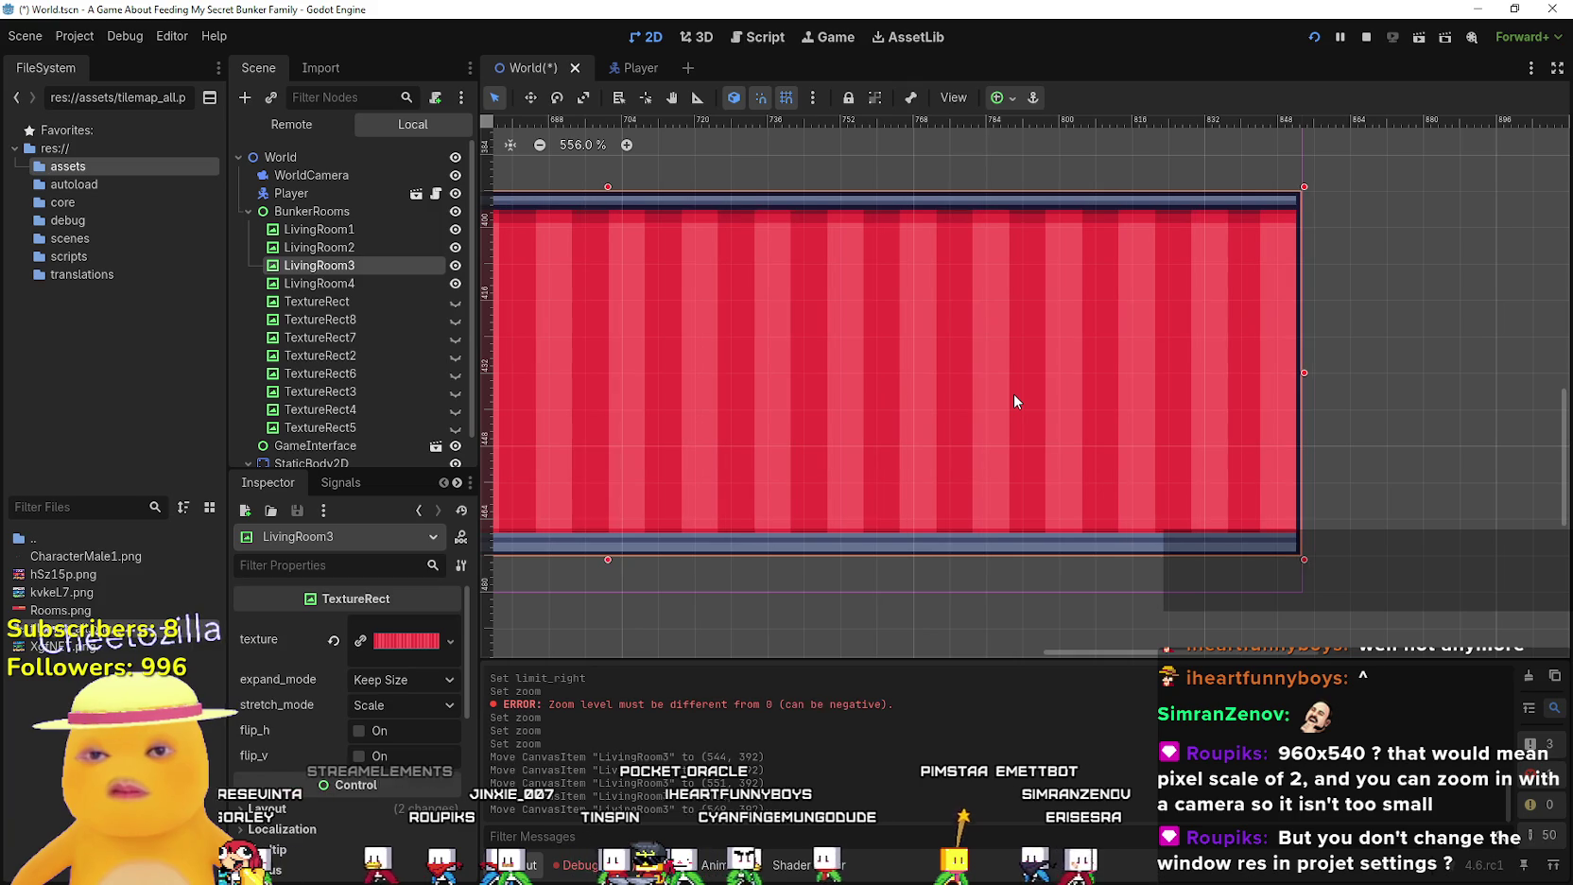
{"action": "key", "text": "Down"}
{"action": "key", "text": "Down"}
{"action": "key", "text": "Down"}
{"action": "key", "text": "Down"}
{"action": "key", "text": "Down"}
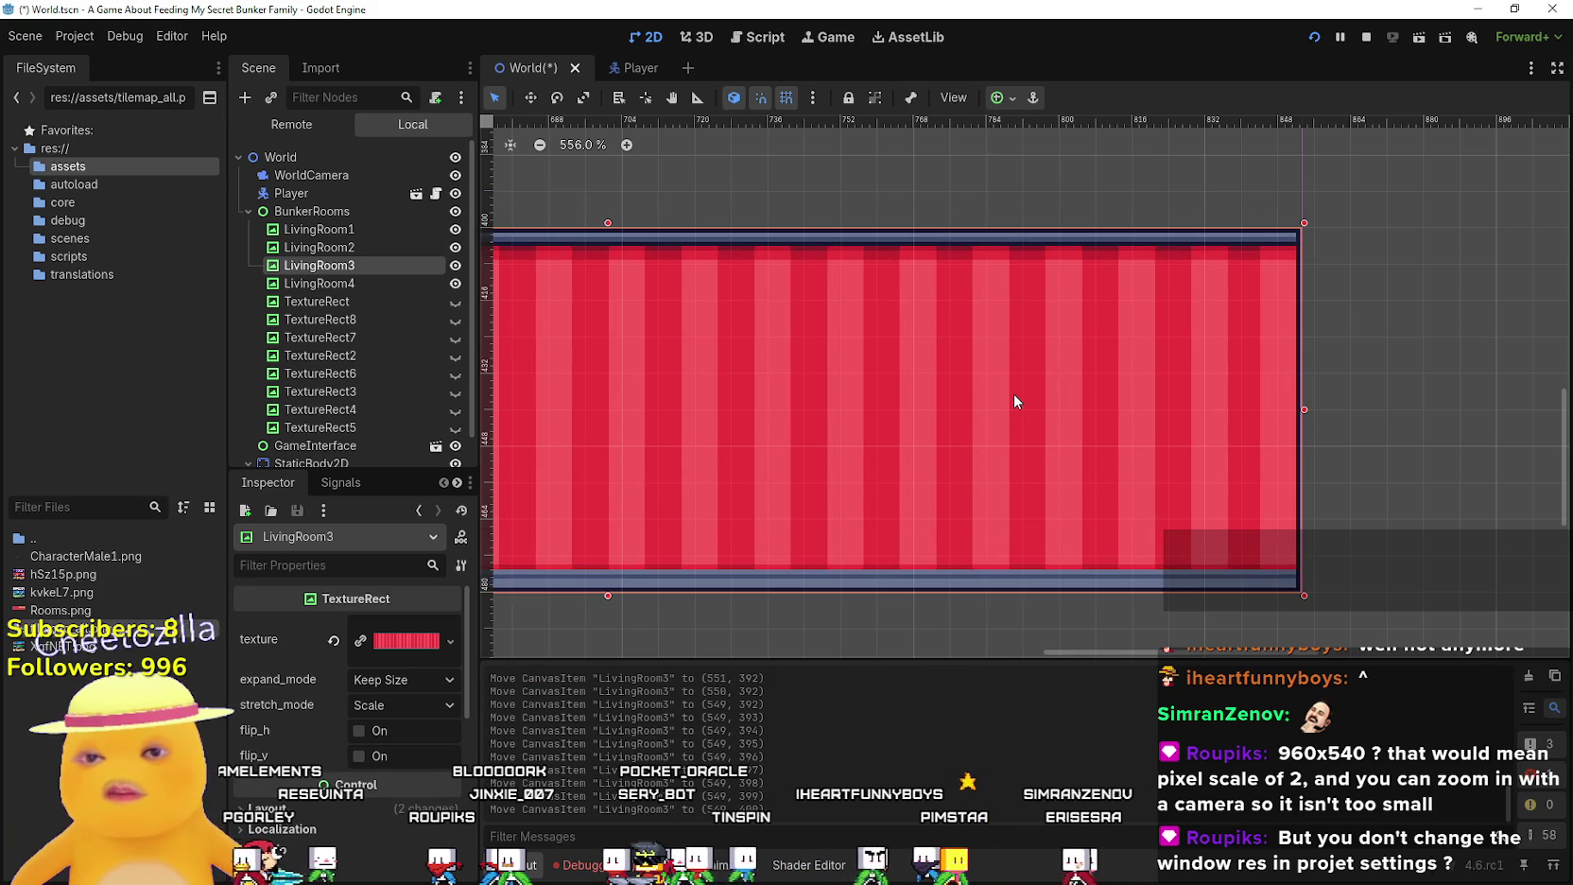
Lower LivingRoom4 to y 400 at exactly x 0, then start raising LivingRoom2
{"action": "scroll", "coordinate": [1015, 402], "scroll_direction": "down", "scroll_amount": 7}
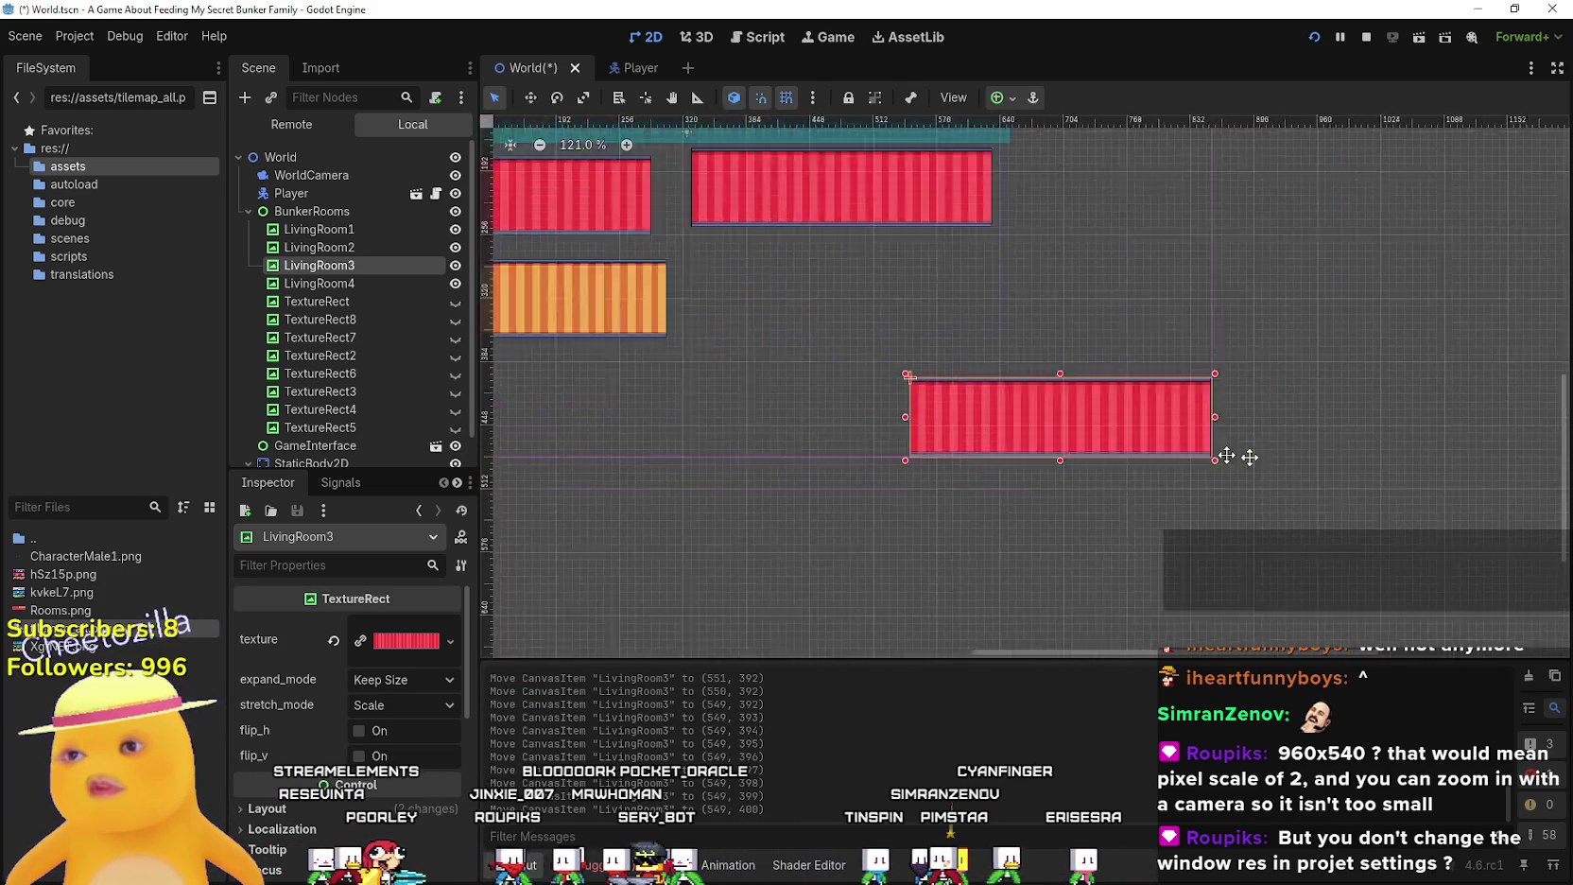
{"action": "scroll", "coordinate": [768, 351], "scroll_direction": "left", "scroll_amount": 5}
{"action": "scroll", "coordinate": [668, 322], "scroll_direction": "up", "scroll_amount": 3}
{"action": "left_click_drag", "start_coordinate": [624, 325], "coordinate": [631, 523]}
{"action": "key", "text": "Right"}
{"action": "key", "text": "Right"}
{"action": "key", "text": "Right"}
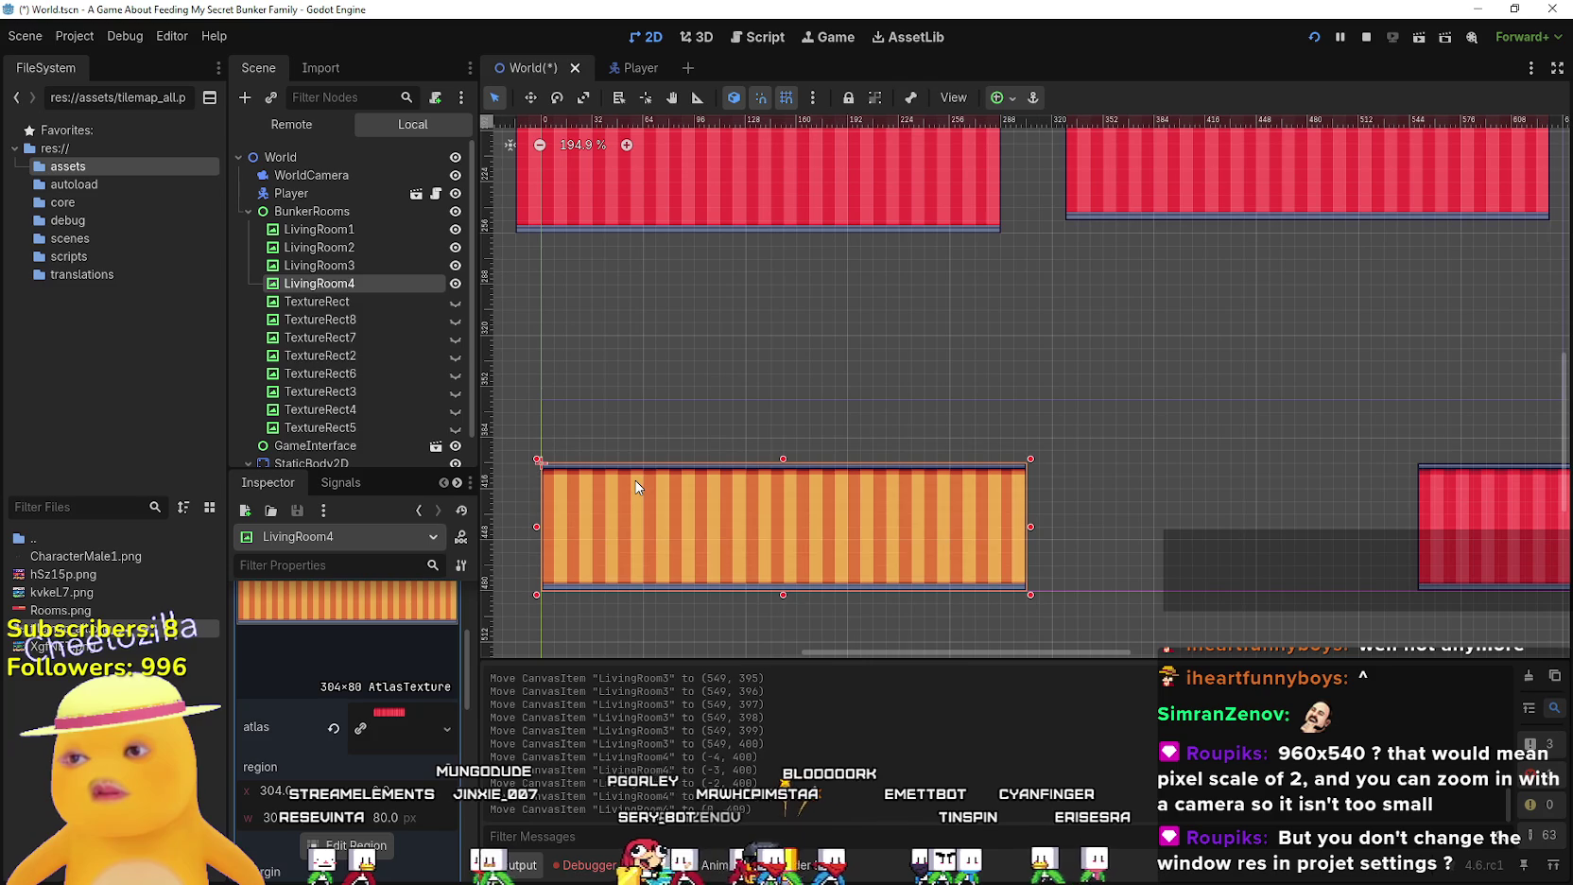
{"action": "scroll", "coordinate": [595, 600], "scroll_direction": "up", "scroll_amount": 2}
{"action": "scroll", "coordinate": [803, 482], "scroll_direction": "up", "scroll_amount": 6}
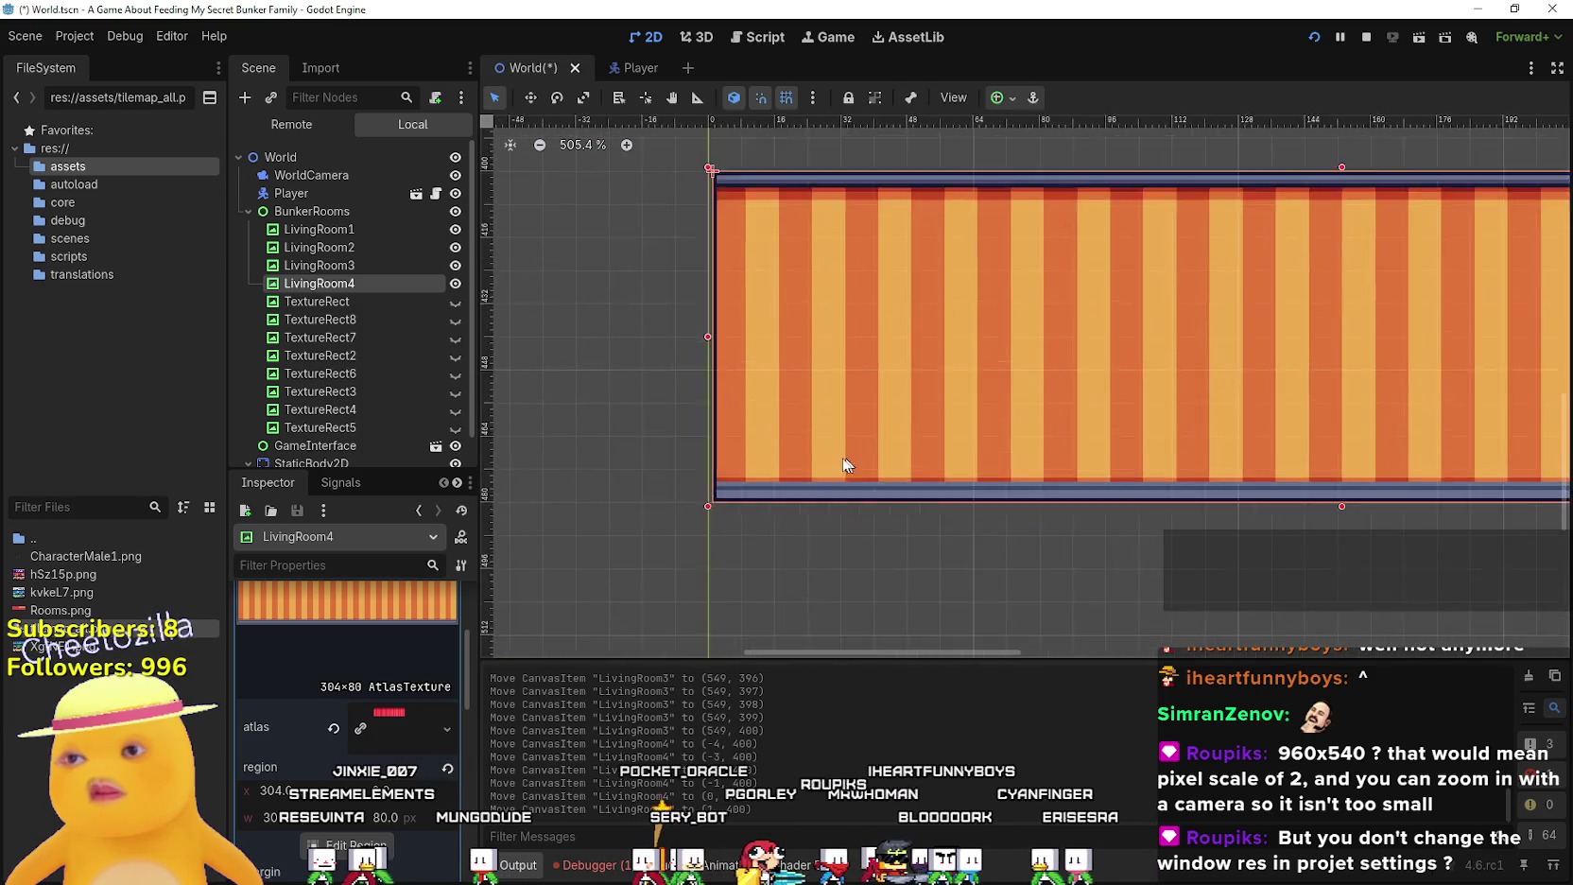
{"action": "key", "text": "Left"}
{"action": "key", "text": "Left"}
{"action": "key", "text": "Right"}
{"action": "scroll", "coordinate": [1220, 222], "scroll_direction": "down", "scroll_amount": 4}
{"action": "scroll", "coordinate": [1042, 291], "scroll_direction": "down", "scroll_amount": 8}
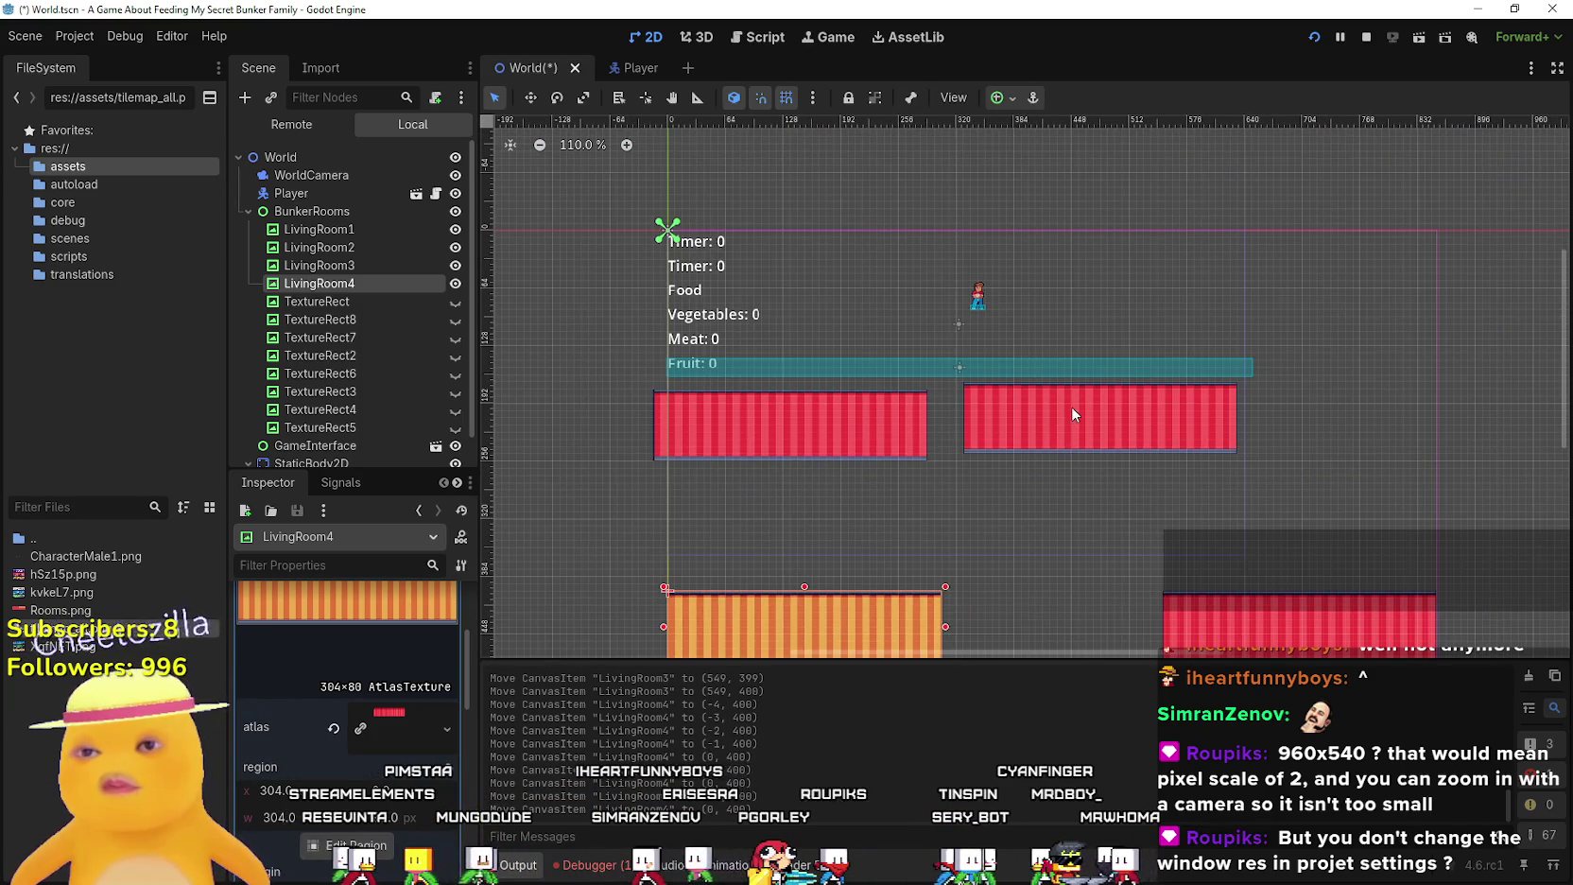
{"action": "scroll", "coordinate": [1074, 406], "scroll_direction": "up", "scroll_amount": 3}
{"action": "mouse_move", "coordinate": [1142, 384]}
{"action": "left_mouse_down"}
{"action": "mouse_move", "coordinate": [1285, 370]}
{"action": "mouse_move", "coordinate": [1387, 239]}
{"action": "left_mouse_up"}
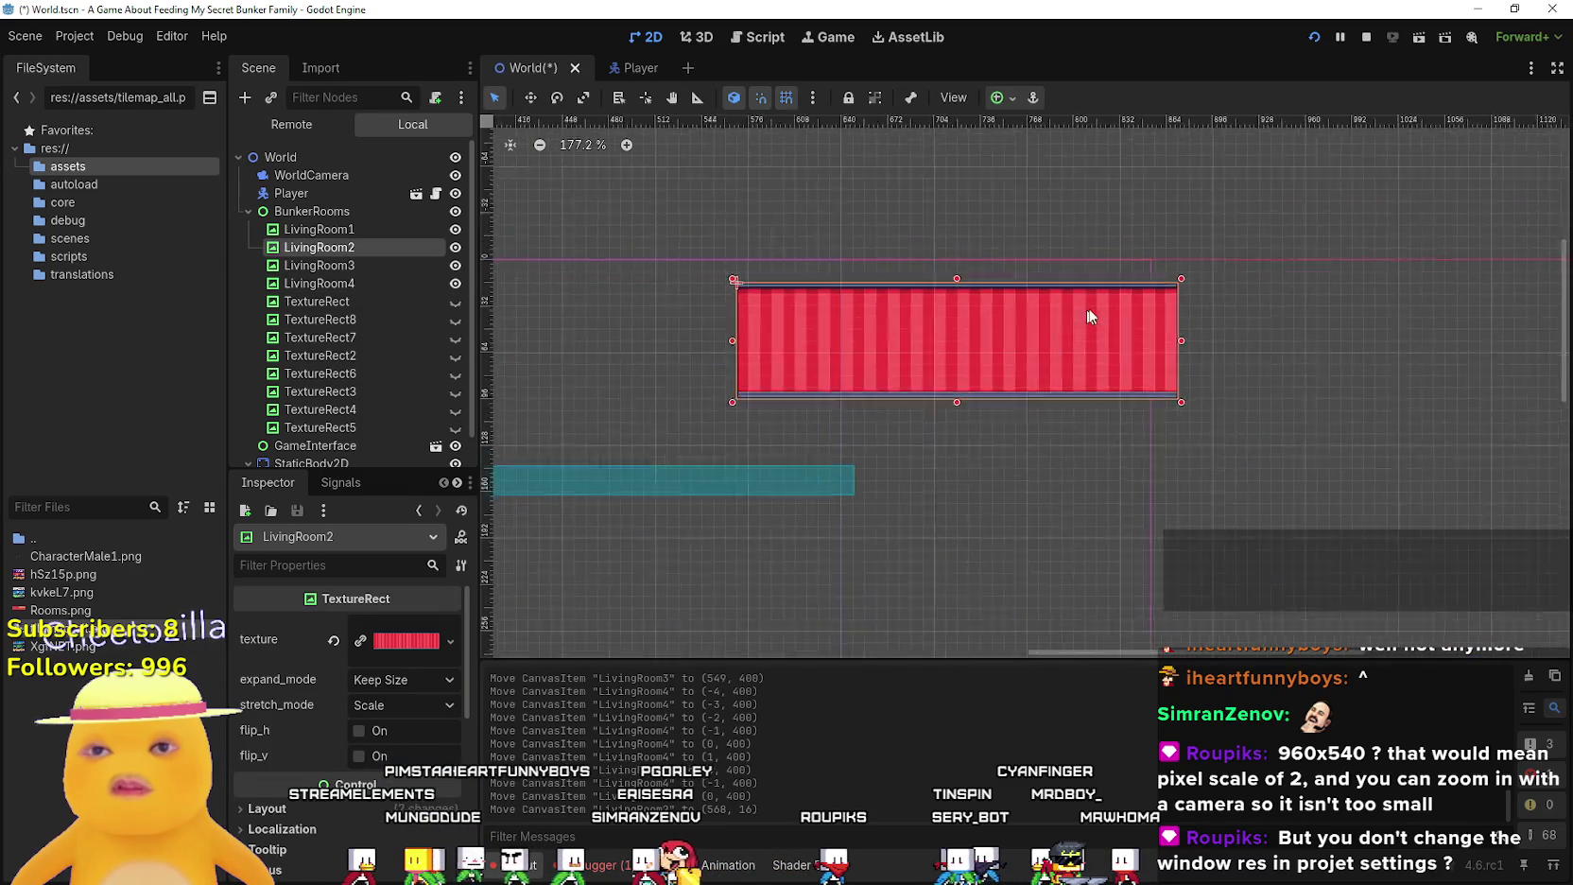
Raise LivingRoom2 flush to y 0 and move LivingRoom1 to the top-left origin
{"action": "scroll", "coordinate": [1160, 301], "scroll_direction": "up", "scroll_amount": 6}
{"action": "left_click_drag", "start_coordinate": [1162, 306], "coordinate": [1099, 256]}
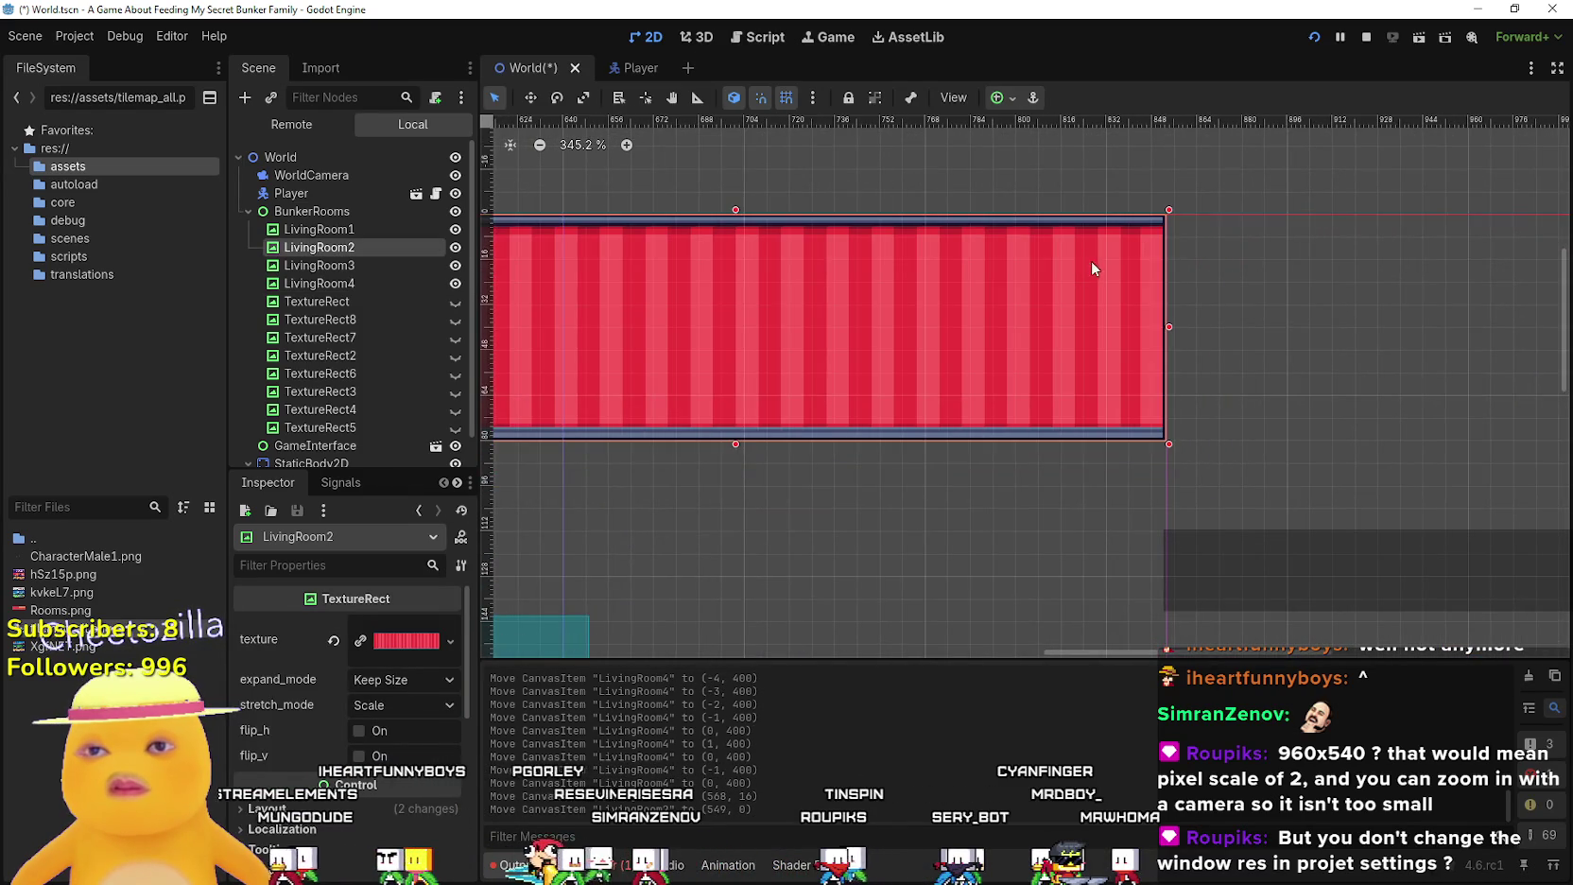
{"action": "scroll", "coordinate": [1089, 264], "scroll_direction": "down", "scroll_amount": 12}
{"action": "scroll", "coordinate": [1040, 482], "scroll_direction": "left", "scroll_amount": 5}
{"action": "scroll", "coordinate": [1126, 488], "scroll_direction": "up", "scroll_amount": 2}
{"action": "mouse_move", "coordinate": [1126, 488]}
{"action": "left_mouse_down"}
{"action": "mouse_move", "coordinate": [1144, 332]}
{"action": "mouse_move", "coordinate": [1137, 355]}
{"action": "left_mouse_up"}
Fine-tune the red LivingRoom3's horizontal position in the lower row
{"action": "scroll", "coordinate": [1144, 331], "scroll_direction": "up", "scroll_amount": 9}
{"action": "scroll", "coordinate": [1174, 347], "scroll_direction": "down", "scroll_amount": 8}
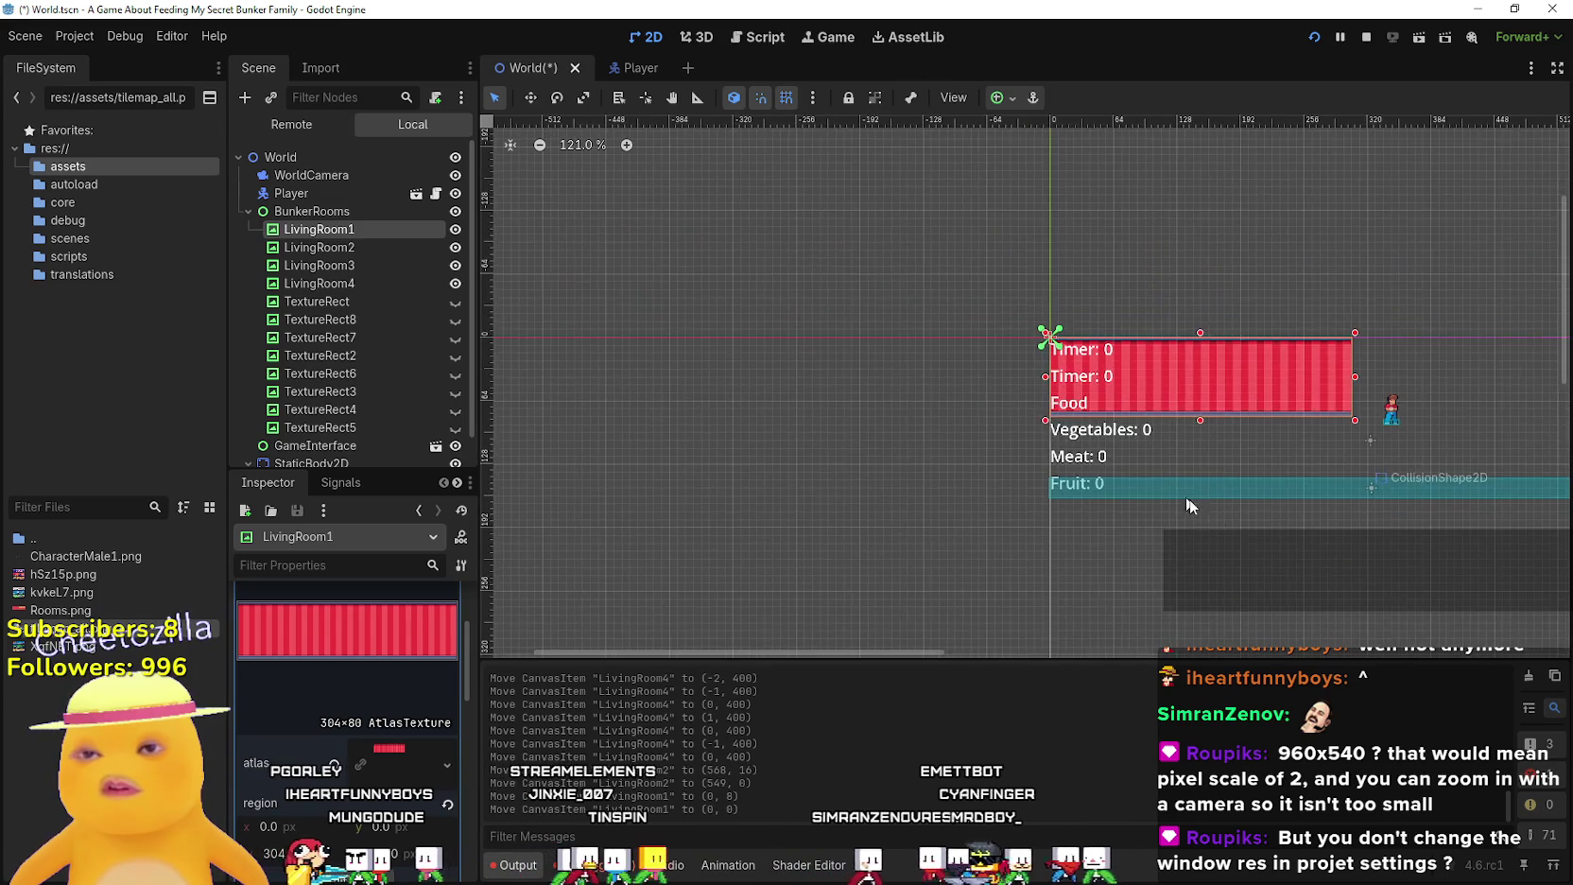
{"action": "scroll", "coordinate": [1184, 496], "scroll_direction": "down", "scroll_amount": 3}
{"action": "scroll", "coordinate": [1039, 379], "scroll_direction": "right", "scroll_amount": 3}
{"action": "scroll", "coordinate": [1036, 341], "scroll_direction": "up", "scroll_amount": 9}
{"action": "scroll", "coordinate": [906, 436], "scroll_direction": "up", "scroll_amount": 10}
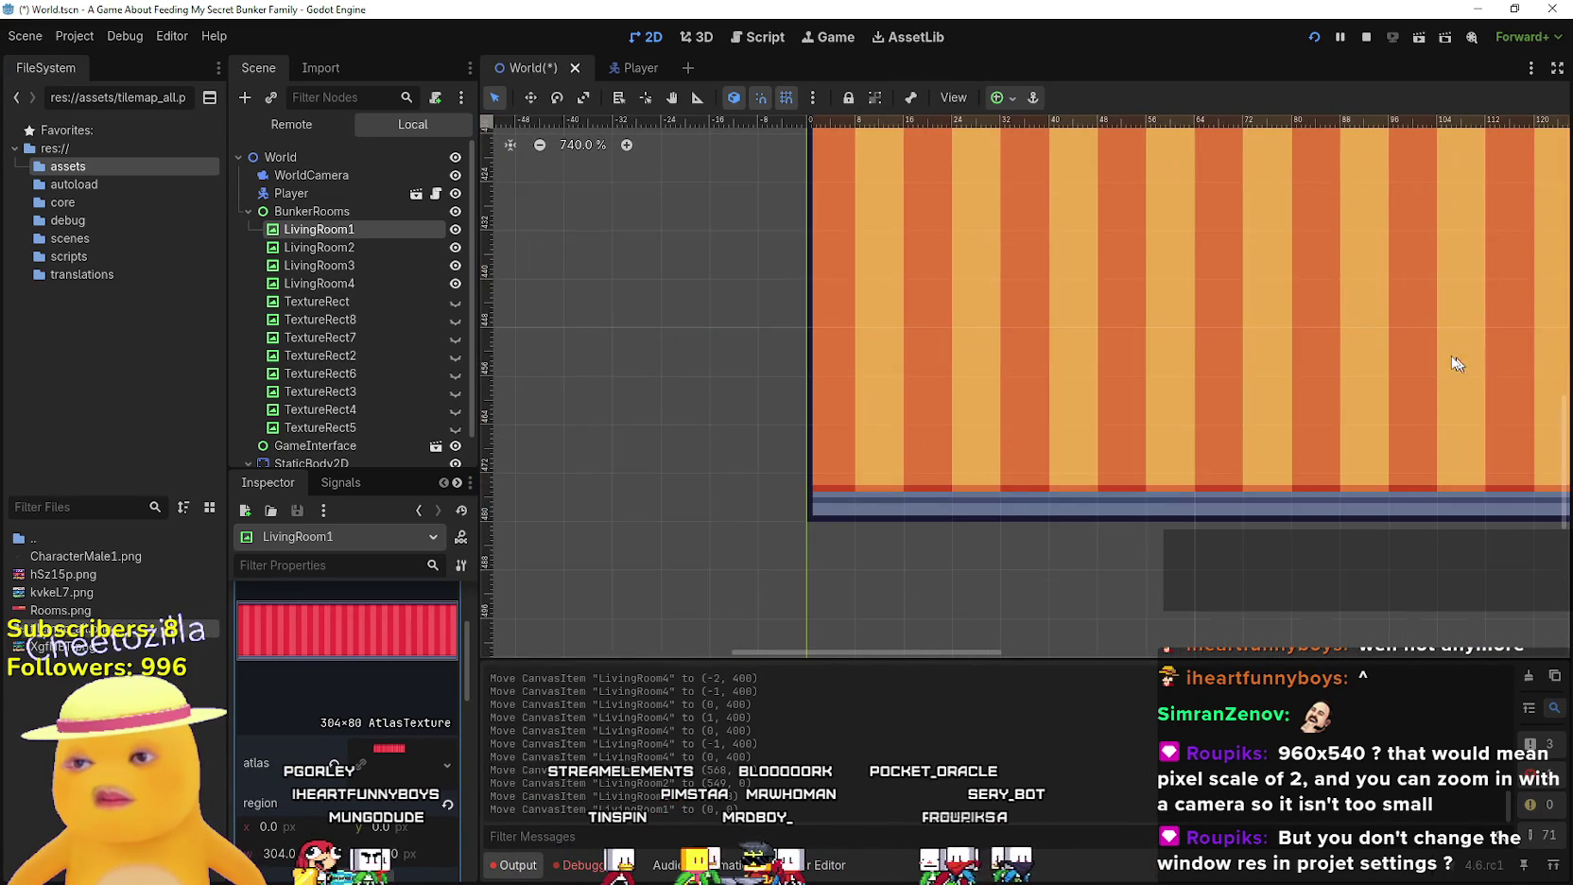
{"action": "scroll", "coordinate": [987, 443], "scroll_direction": "down", "scroll_amount": 10}
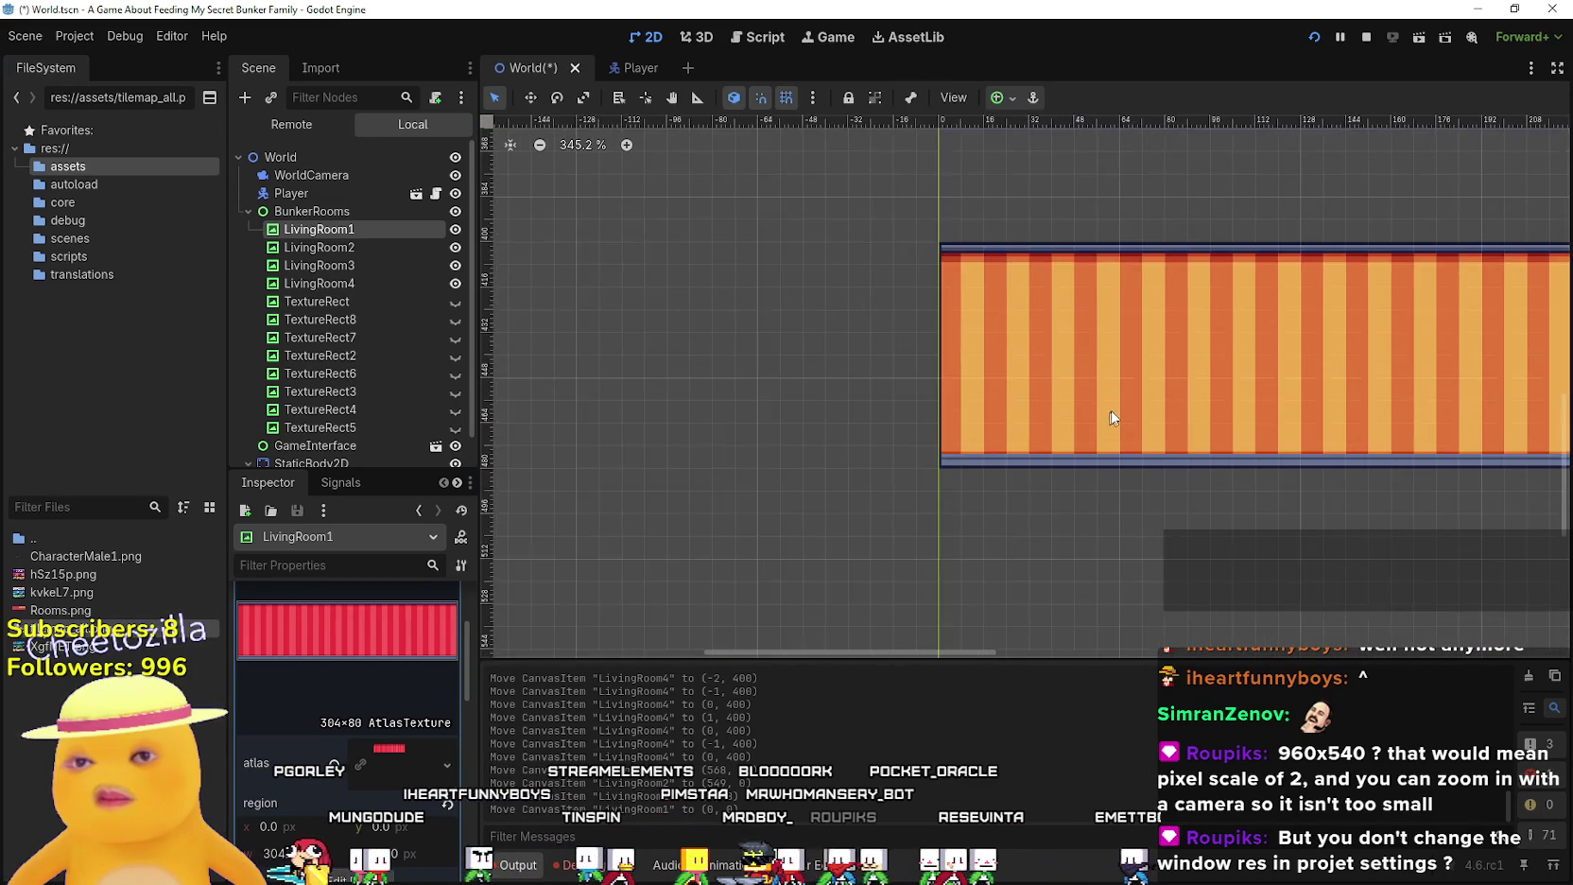
{"action": "scroll", "coordinate": [1250, 405], "scroll_direction": "right", "scroll_amount": 5}
{"action": "scroll", "coordinate": [1056, 370], "scroll_direction": "down", "scroll_amount": 4}
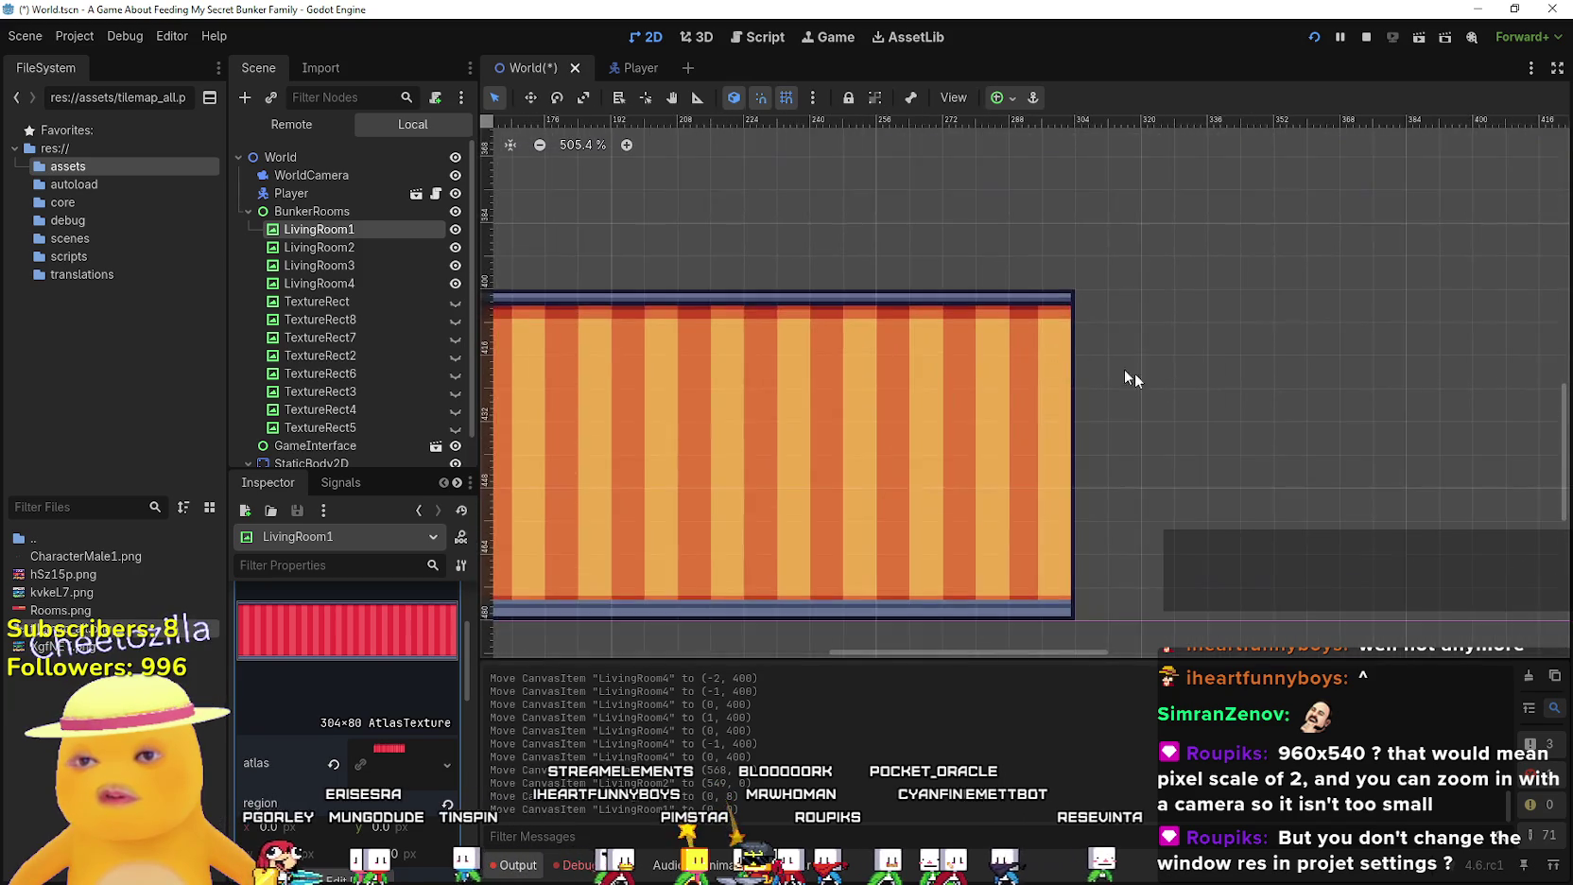
{"action": "scroll", "coordinate": [1232, 416], "scroll_direction": "left", "scroll_amount": 2}
{"action": "scroll", "coordinate": [1232, 415], "scroll_direction": "right", "scroll_amount": 5}
{"action": "scroll", "coordinate": [1105, 365], "scroll_direction": "up", "scroll_amount": 10}
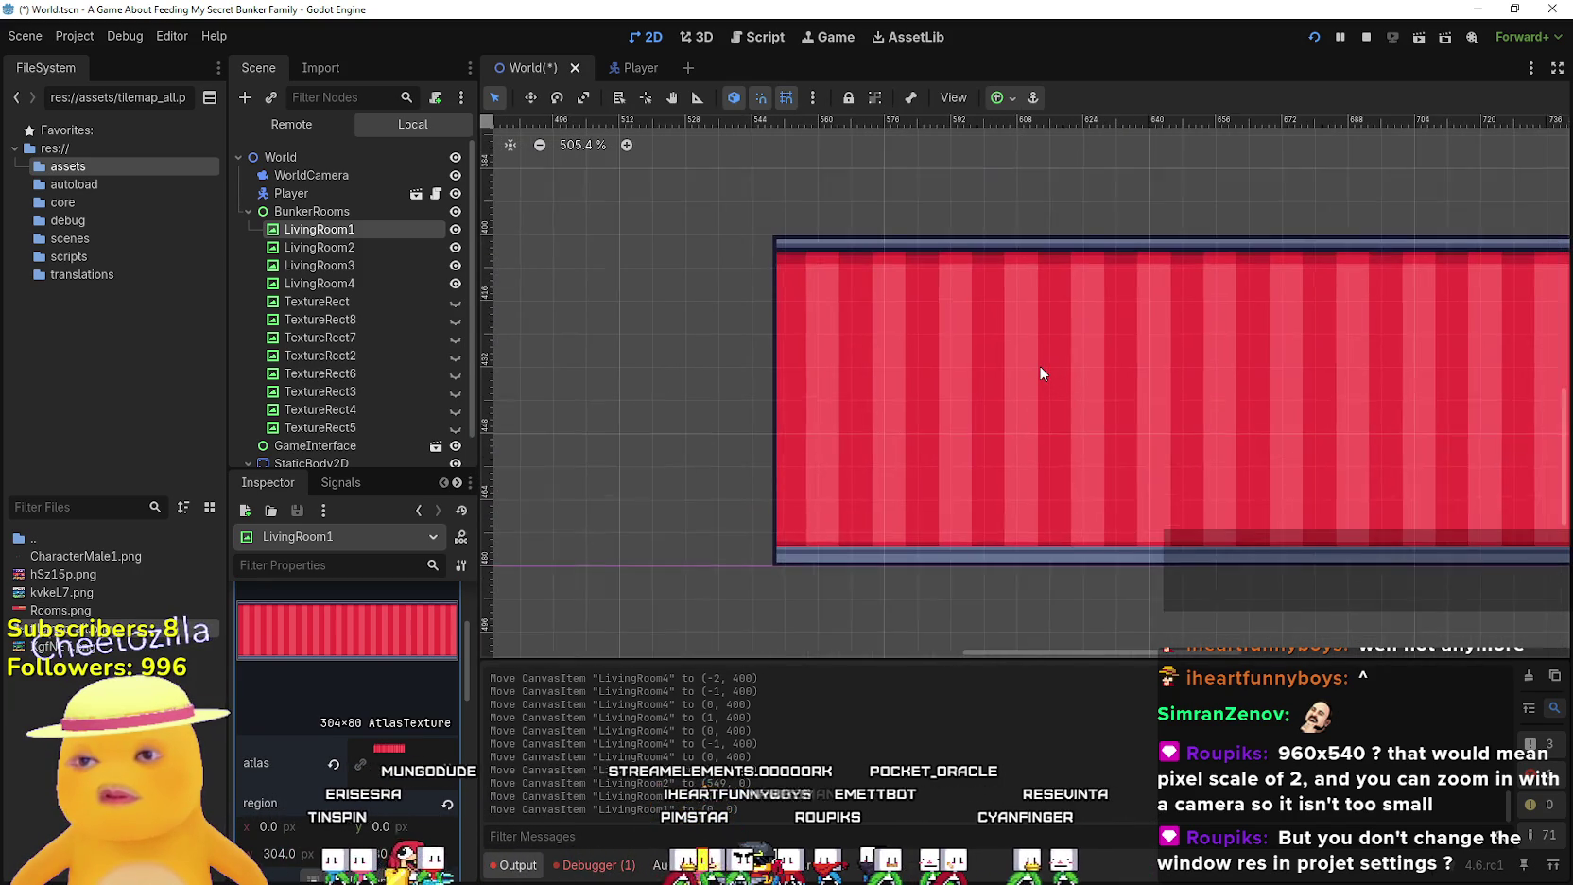
{"action": "left_click", "coordinate": [1040, 373]}
{"action": "left_click_drag", "start_coordinate": [913, 362], "coordinate": [929, 413]}
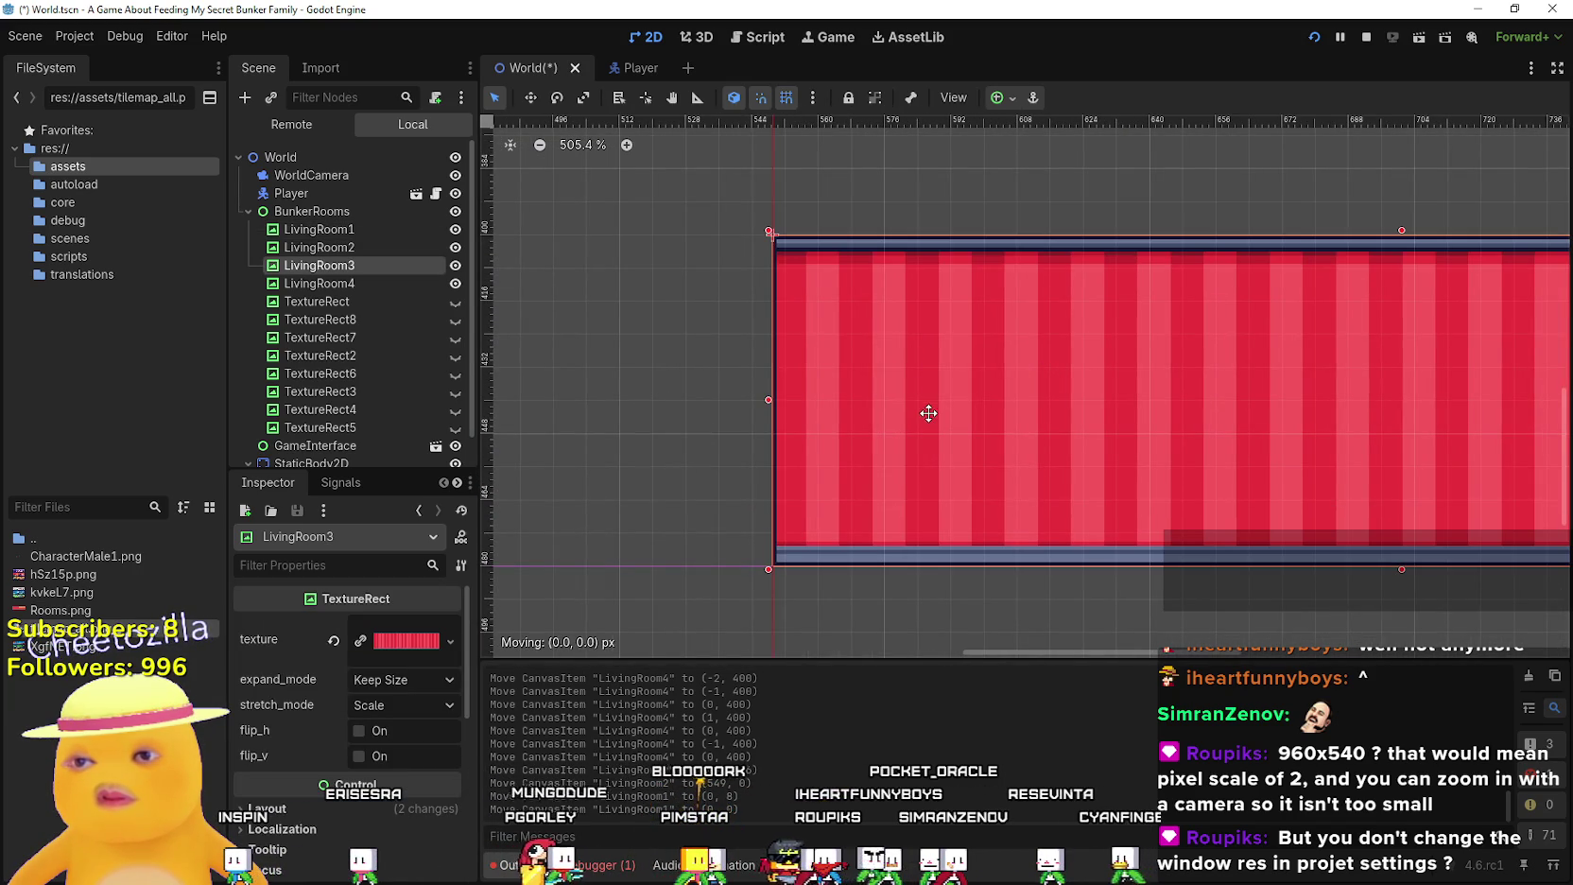
Shift LivingRoom2 3 px right so the top-row columns line up
{"action": "scroll", "coordinate": [1175, 409], "scroll_direction": "down", "scroll_amount": 2}
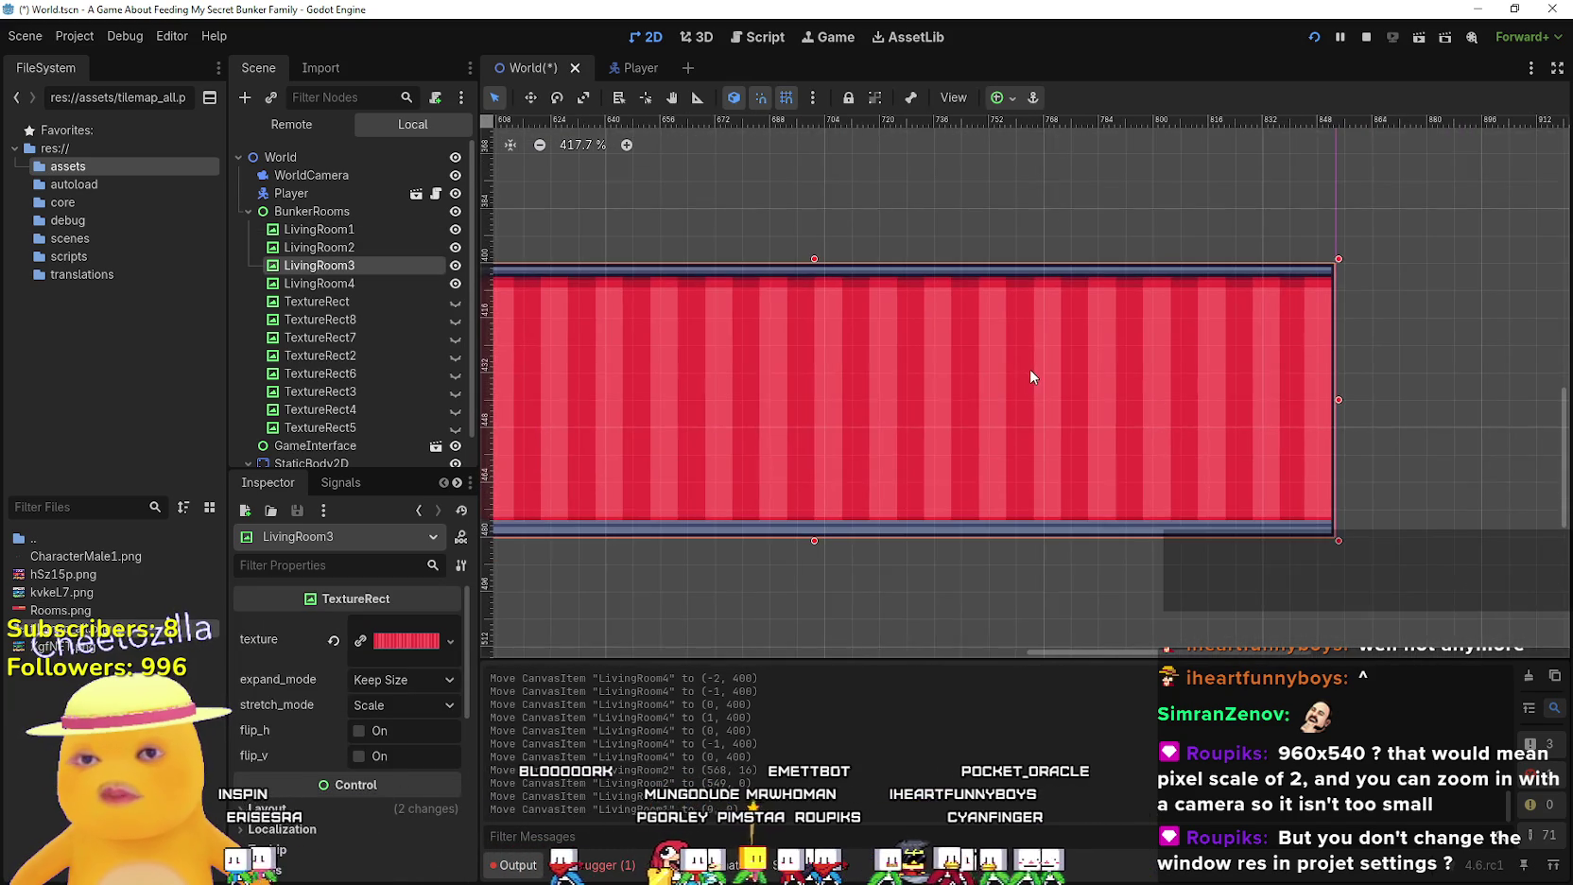
{"action": "scroll", "coordinate": [1027, 369], "scroll_direction": "right", "scroll_amount": 5}
{"action": "scroll", "coordinate": [930, 359], "scroll_direction": "up", "scroll_amount": 2}
{"action": "scroll", "coordinate": [885, 365], "scroll_direction": "down", "scroll_amount": 5}
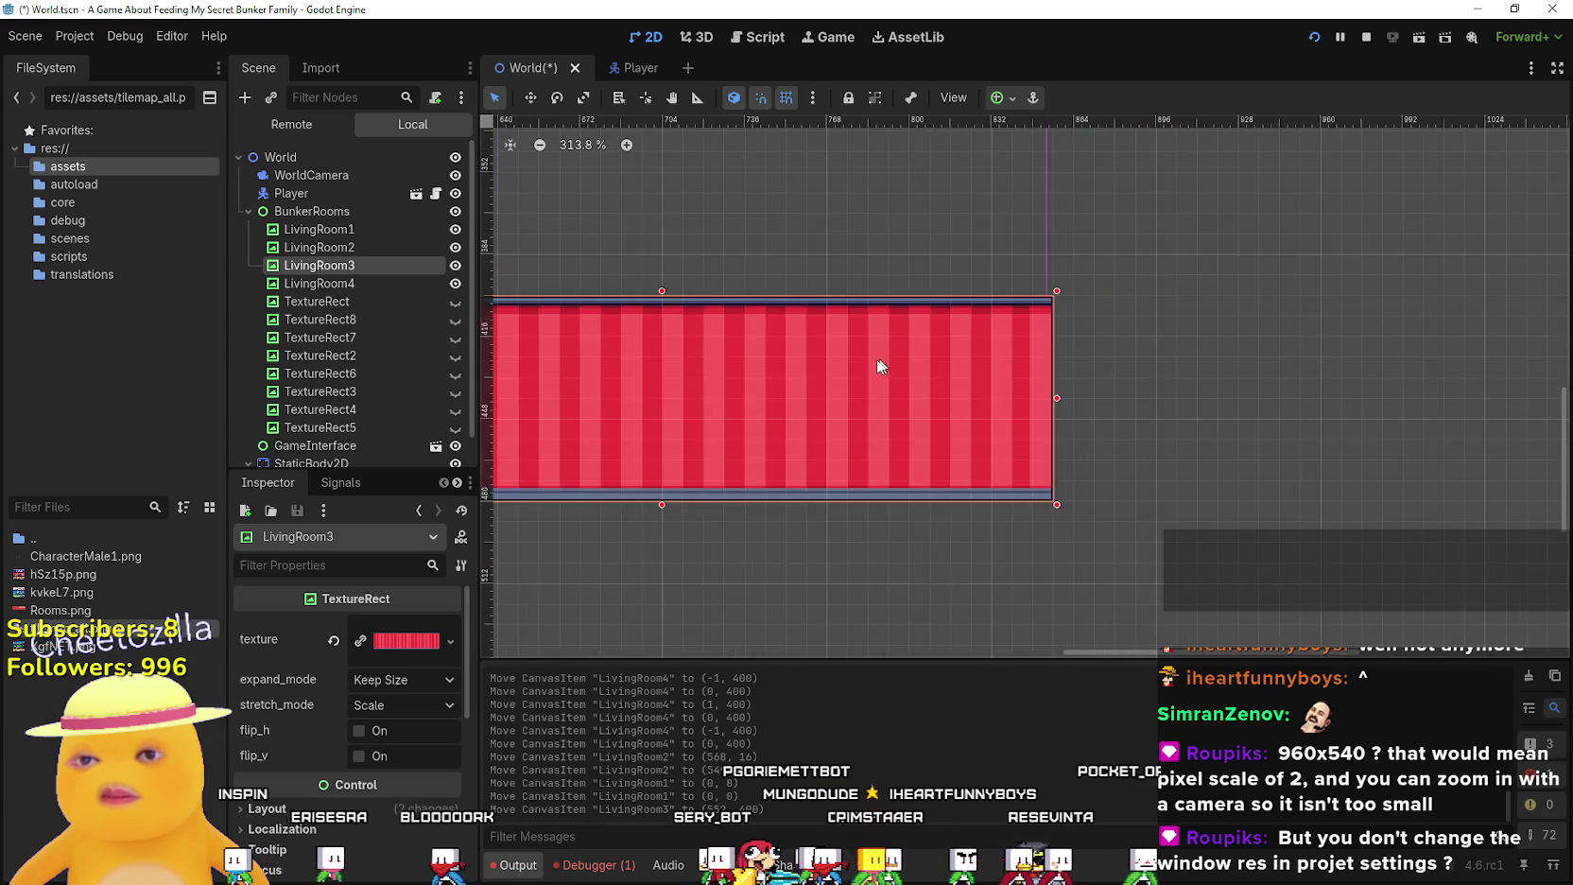
{"action": "scroll", "coordinate": [799, 376], "scroll_direction": "left", "scroll_amount": 3}
{"action": "scroll", "coordinate": [756, 397], "scroll_direction": "up", "scroll_amount": 5}
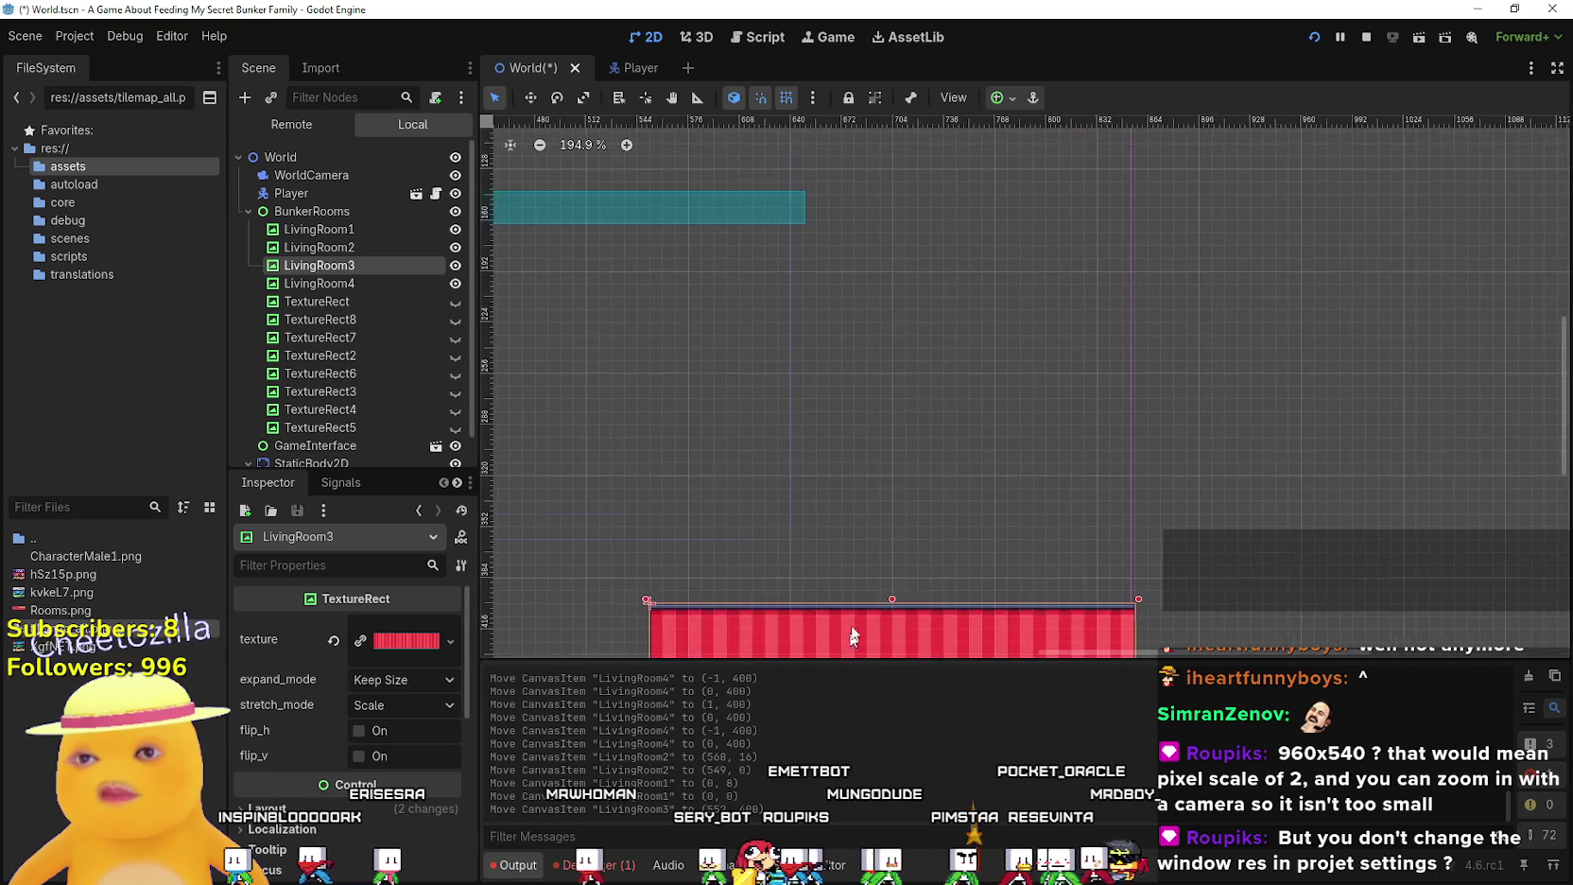
{"action": "scroll", "coordinate": [945, 558], "scroll_direction": "down", "scroll_amount": 5}
{"action": "scroll", "coordinate": [990, 323], "scroll_direction": "up", "scroll_amount": 3}
{"action": "left_click", "coordinate": [1000, 322]}
{"action": "left_click_drag", "start_coordinate": [1000, 323], "coordinate": [1004, 327]}
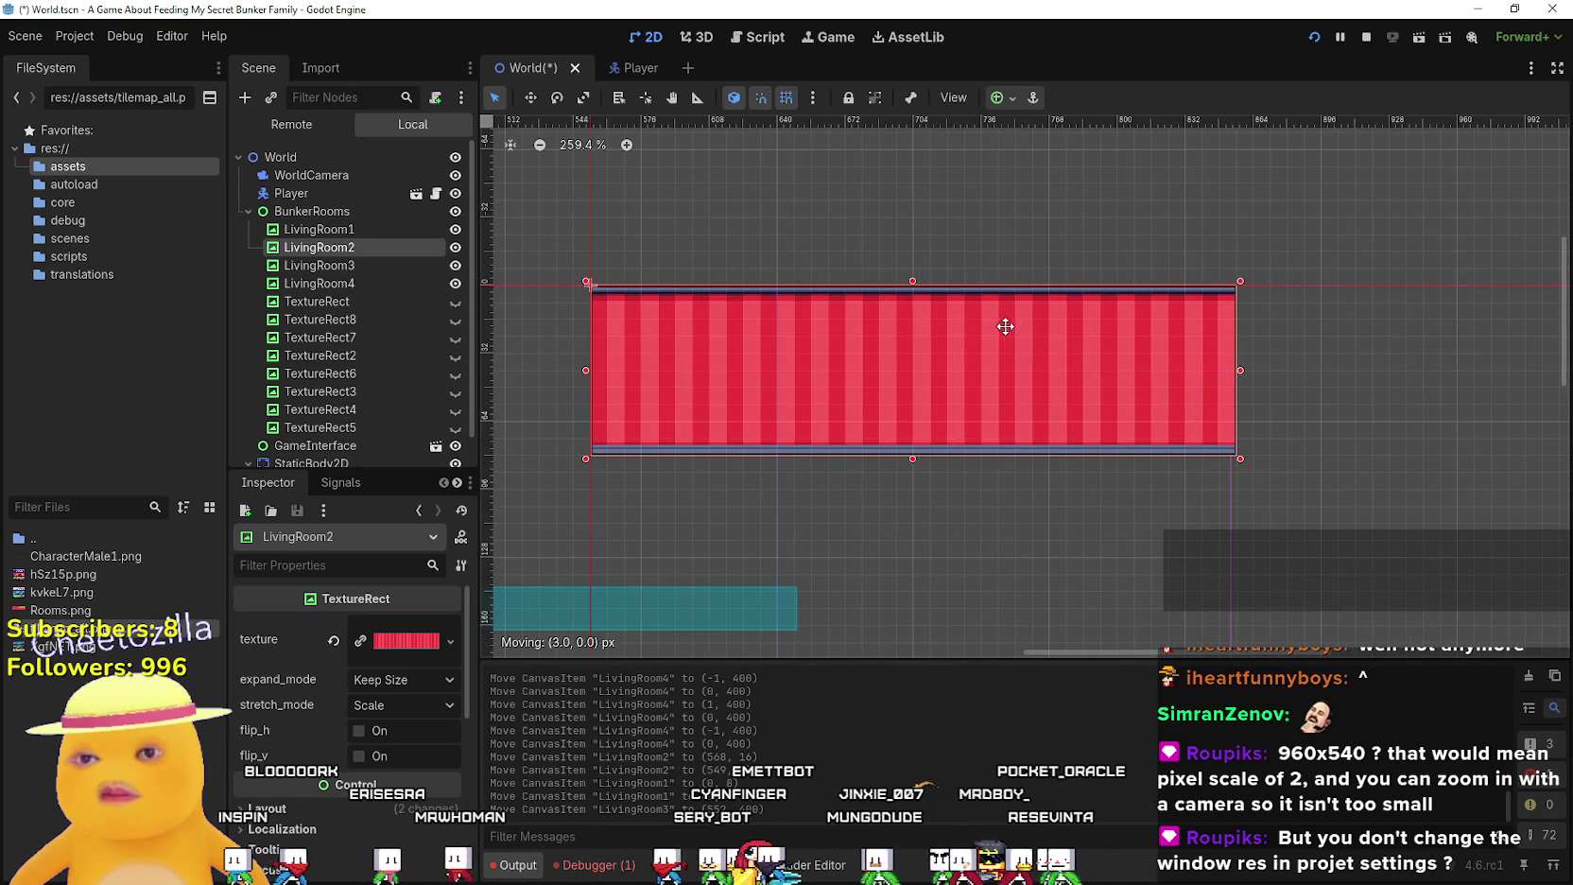
{"action": "scroll", "coordinate": [948, 345], "scroll_direction": "right", "scroll_amount": 5}
{"action": "scroll", "coordinate": [948, 344], "scroll_direction": "down", "scroll_amount": 2}
{"action": "scroll", "coordinate": [861, 483], "scroll_direction": "up", "scroll_amount": 2}
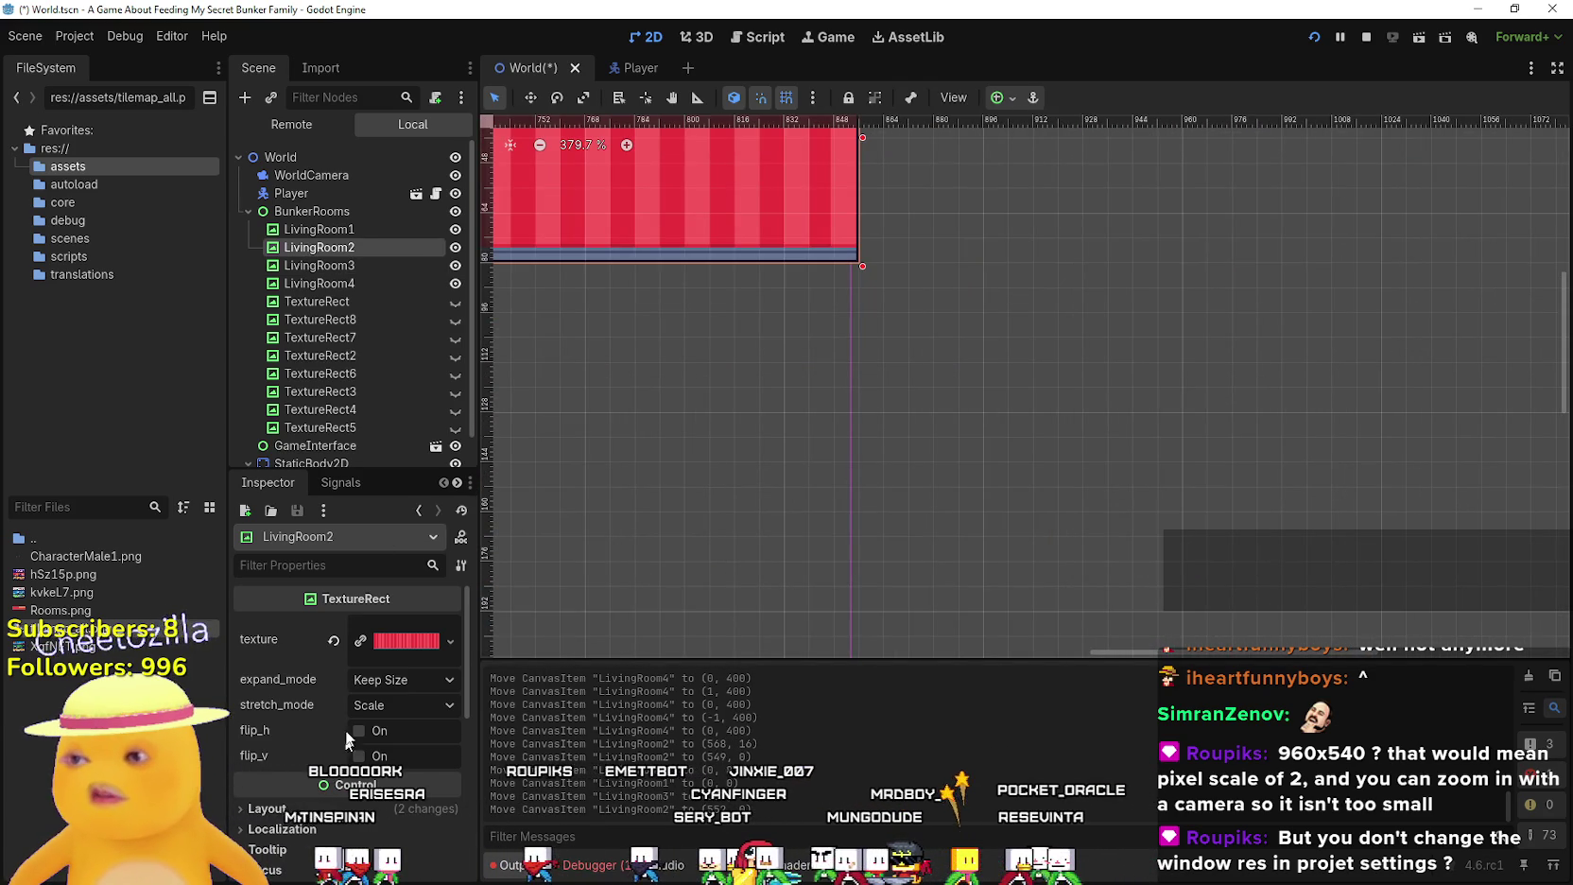
{"action": "left_click", "coordinate": [316, 175]}
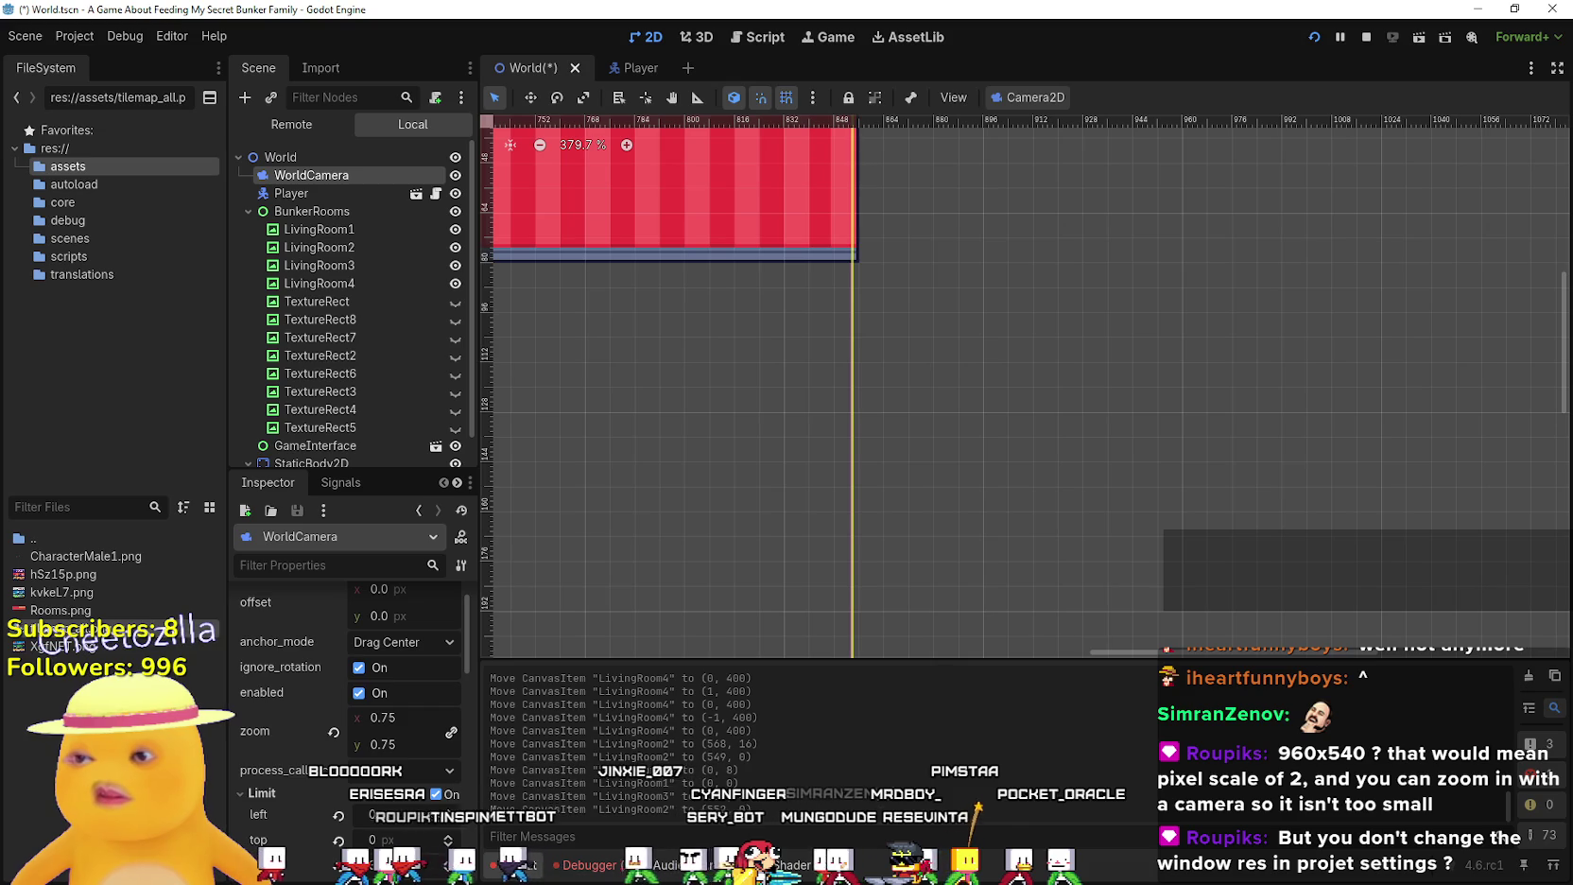
Raise the WorldCamera's right limit to 856
{"action": "scroll", "coordinate": [423, 797], "scroll_direction": "down", "scroll_amount": 3}
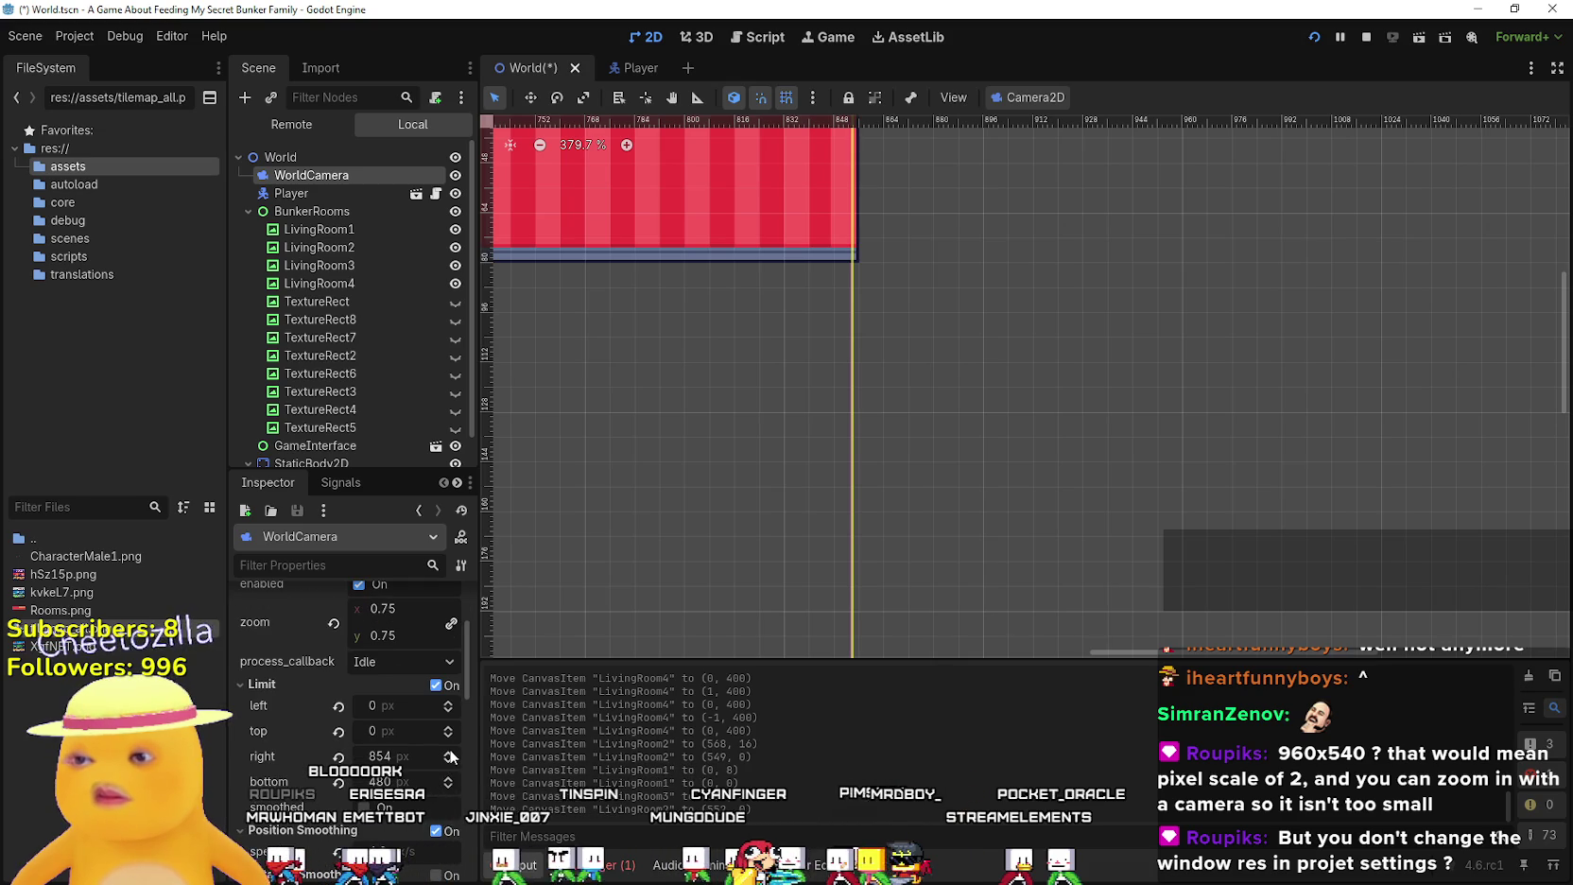
{"action": "left_click", "coordinate": [447, 751]}
{"action": "scroll", "coordinate": [850, 390], "scroll_direction": "up", "scroll_amount": 5}
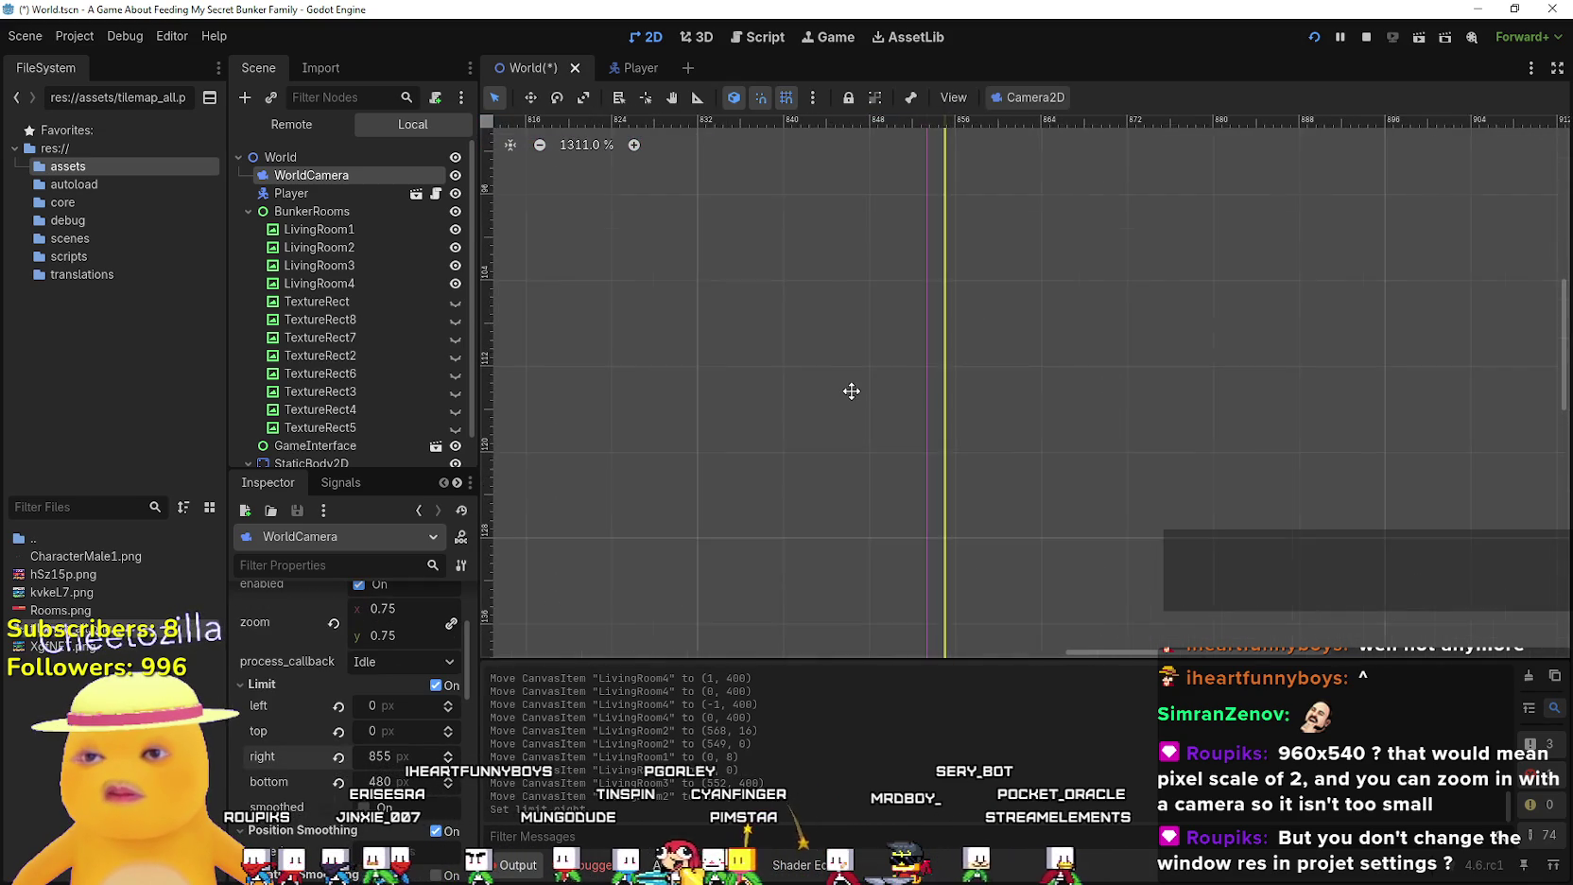
{"action": "left_click", "coordinate": [446, 753]}
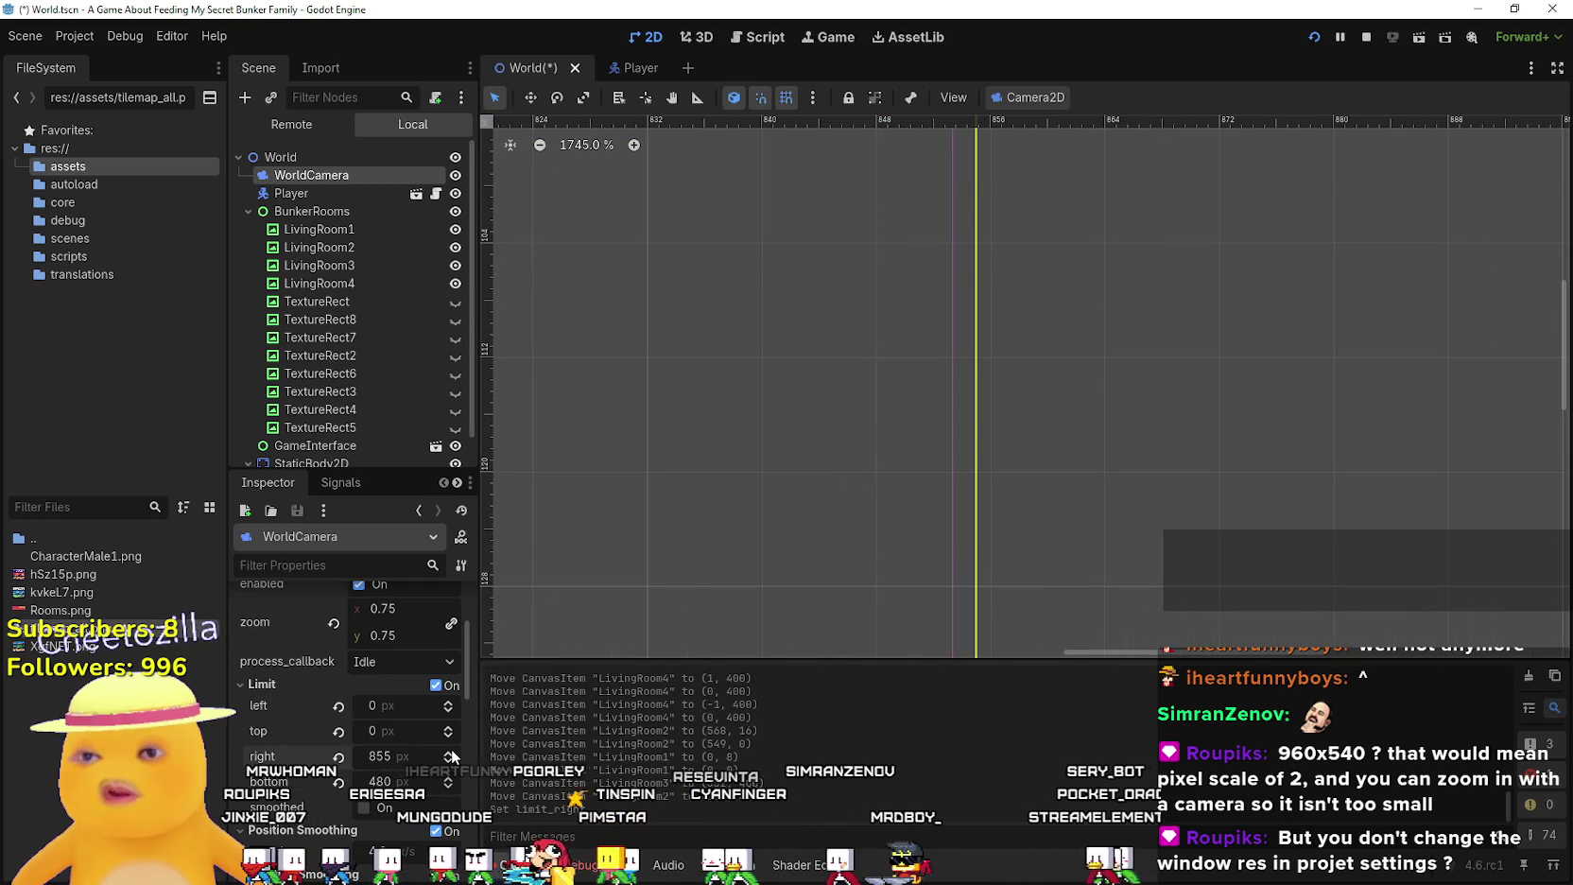
Set the camera's horizontal zoom to 0.78
{"action": "scroll", "coordinate": [755, 454], "scroll_direction": "down", "scroll_amount": 10}
{"action": "scroll", "coordinate": [804, 459], "scroll_direction": "down", "scroll_amount": 9}
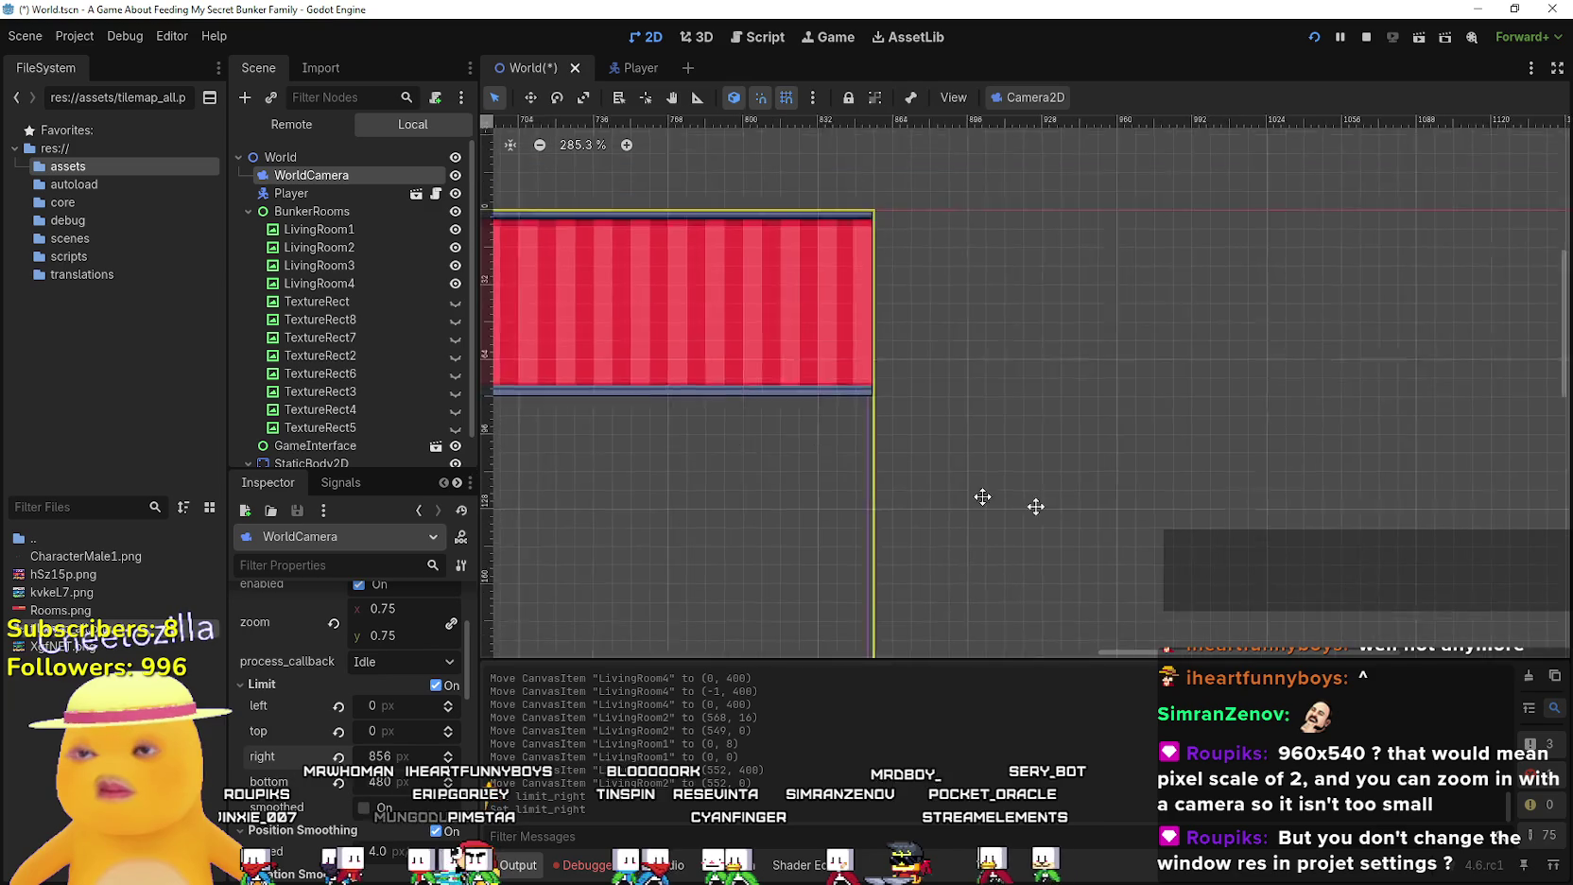
{"action": "scroll", "coordinate": [1075, 351], "scroll_direction": "down", "scroll_amount": 3}
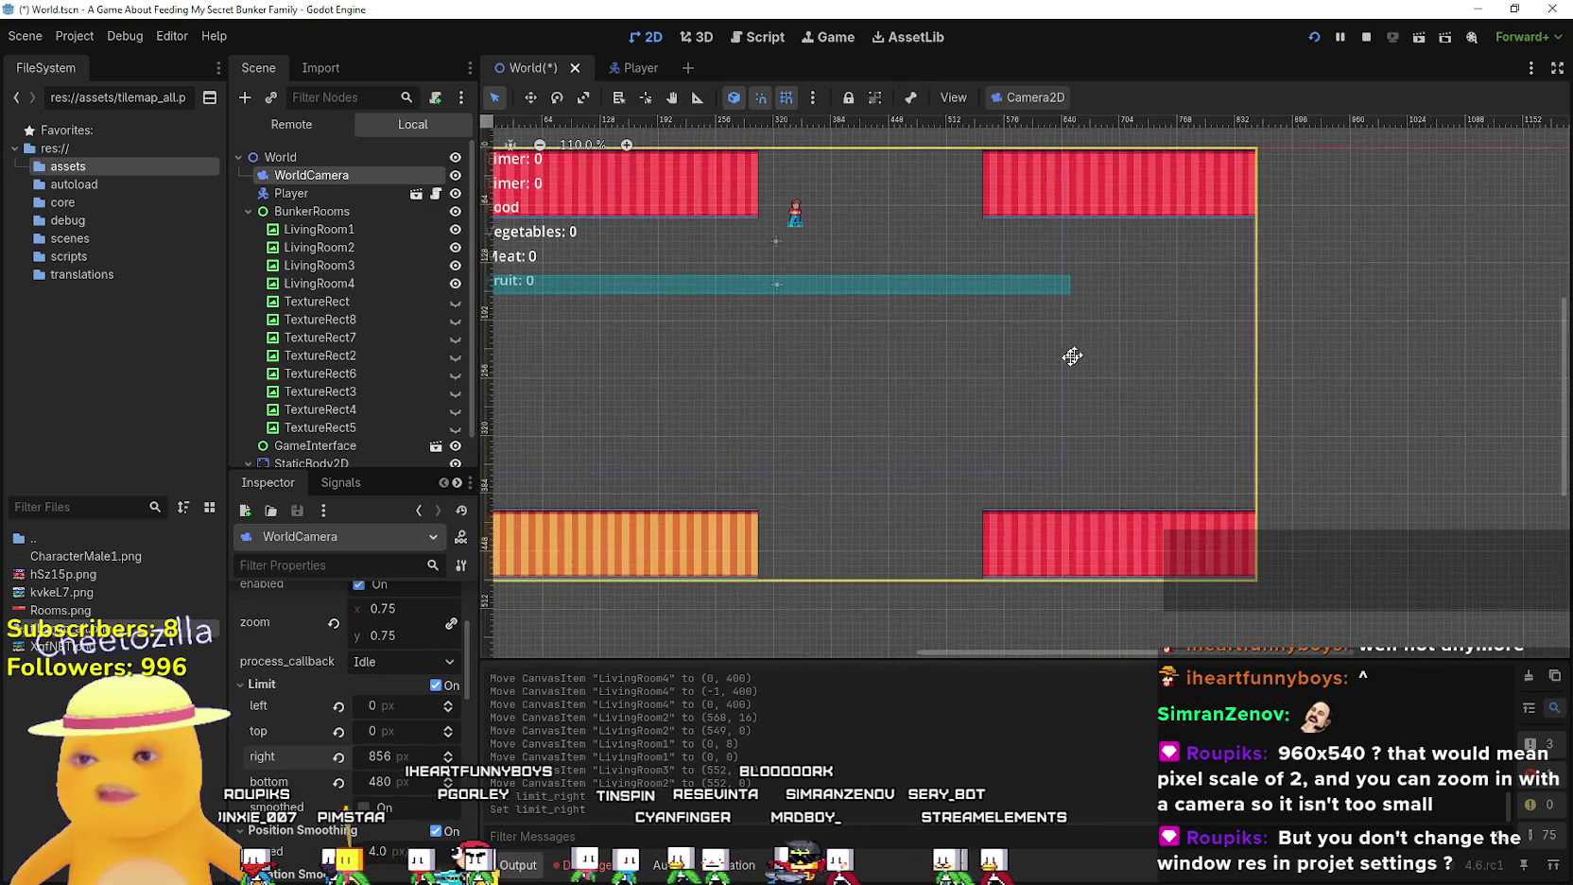
{"action": "scroll", "coordinate": [993, 467], "scroll_direction": "up", "scroll_amount": 3}
{"action": "scroll", "coordinate": [384, 731], "scroll_direction": "up", "scroll_amount": 3}
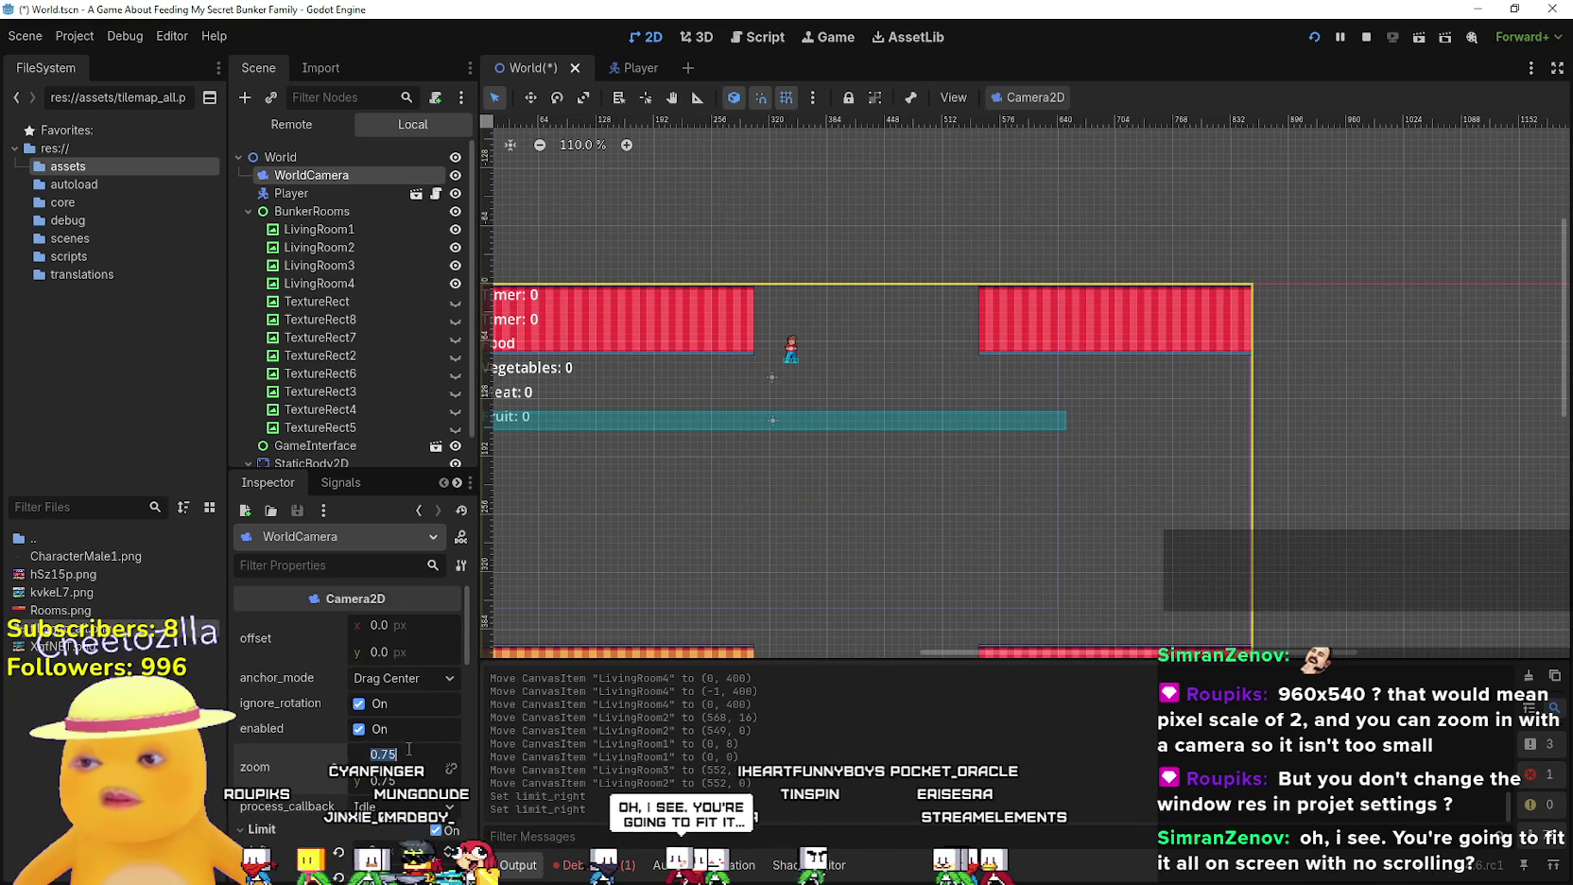
{"action": "scroll", "coordinate": [1323, 399], "scroll_direction": "up", "scroll_amount": 4}
{"action": "scroll", "coordinate": [1229, 359], "scroll_direction": "up", "scroll_amount": 4}
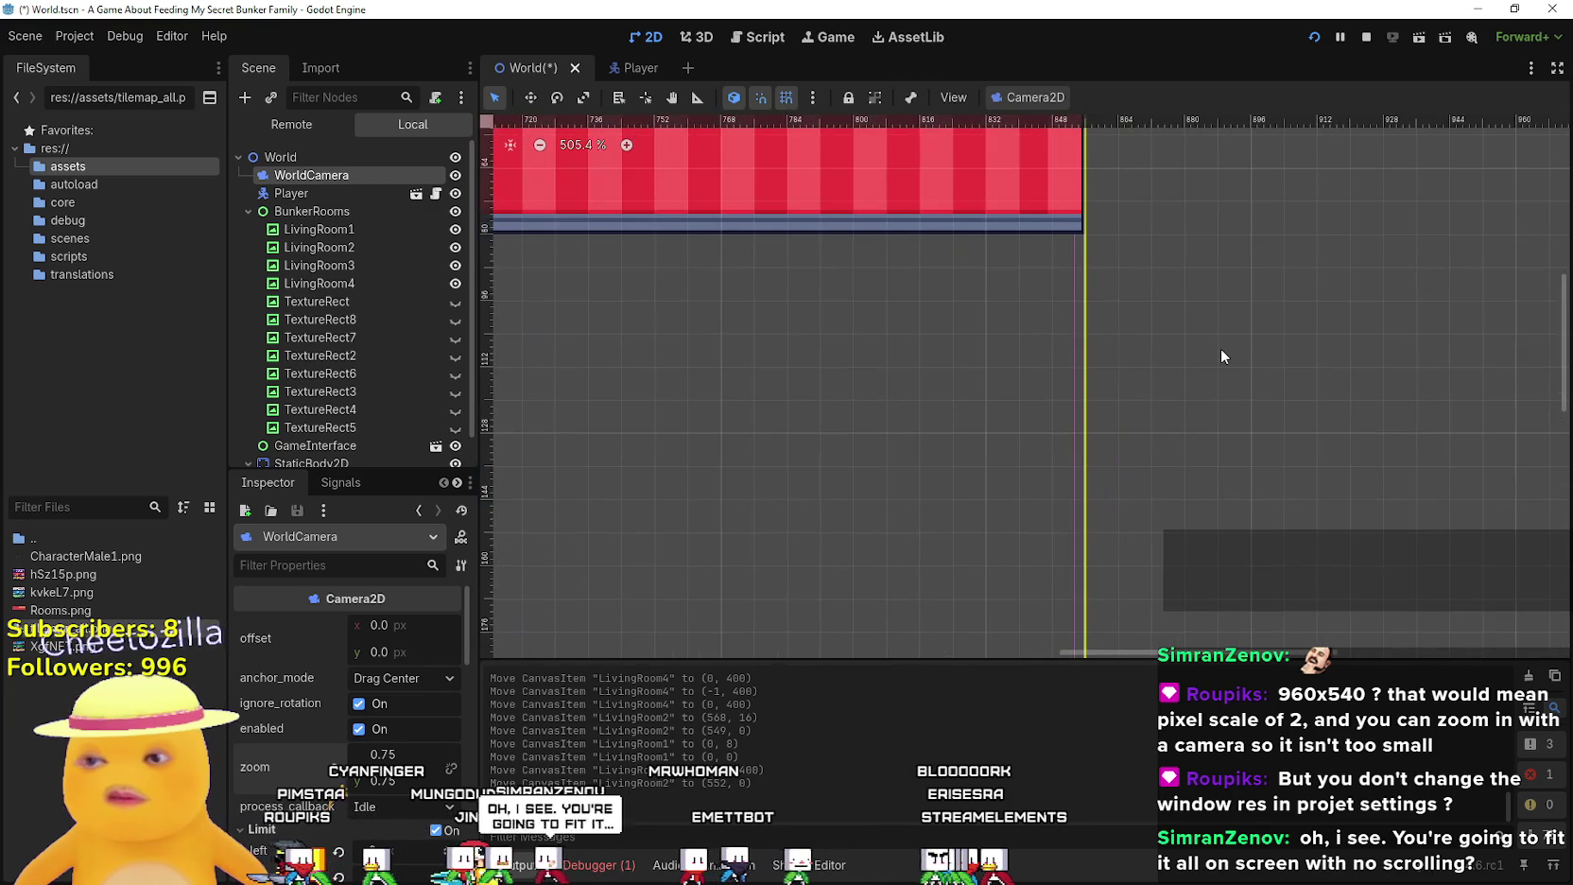
{"action": "key", "text": "BackSpace"}
{"action": "type", "text": "8"}
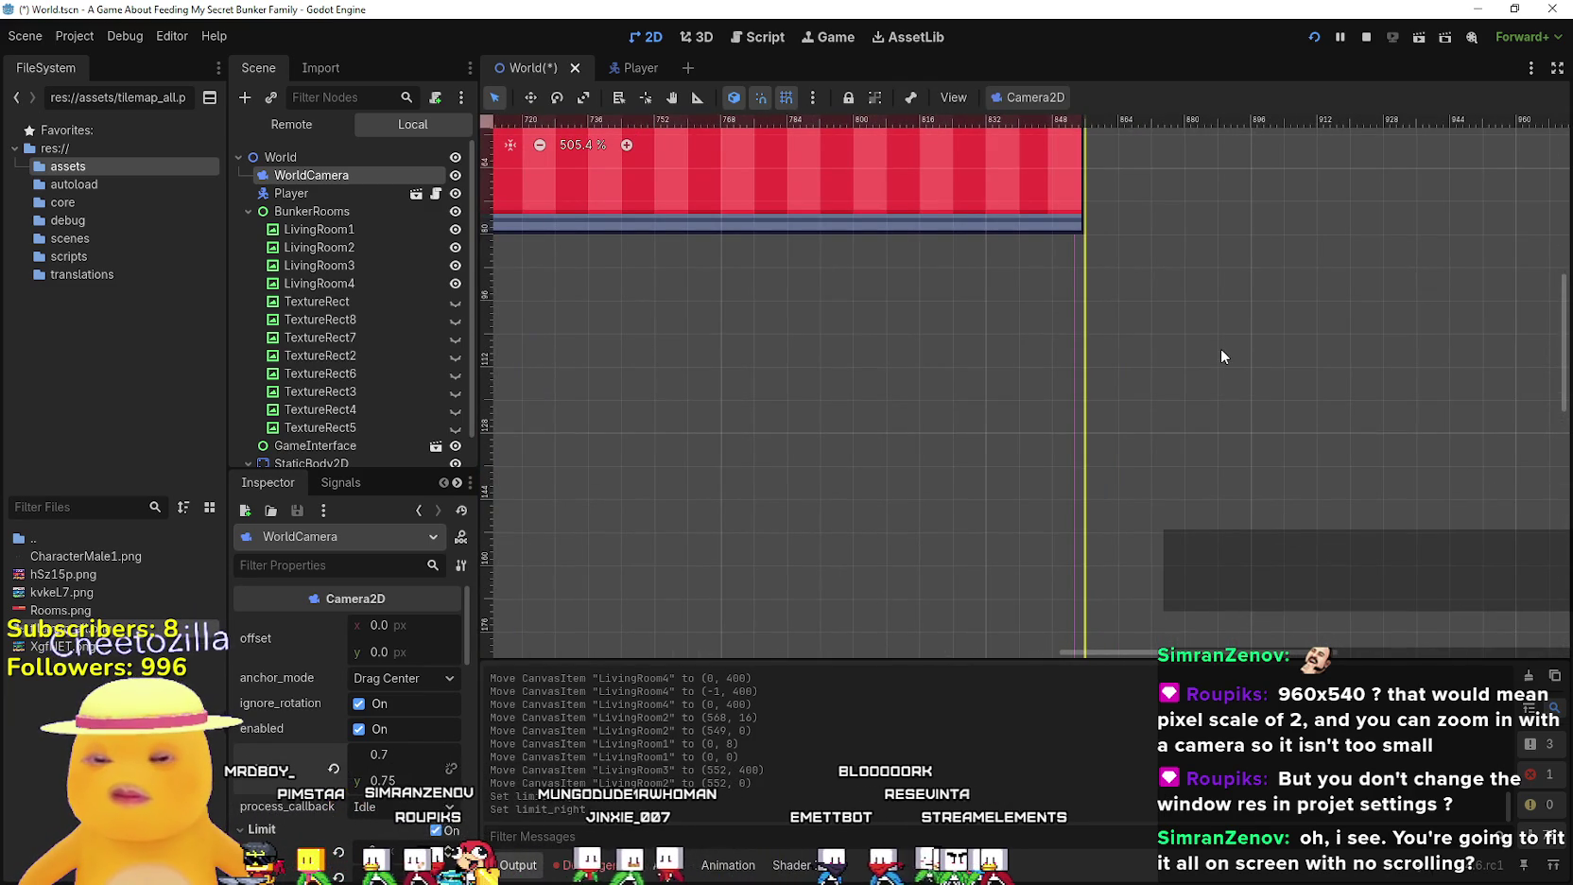
{"action": "key", "text": "Return"}
{"action": "key", "text": "Return"}
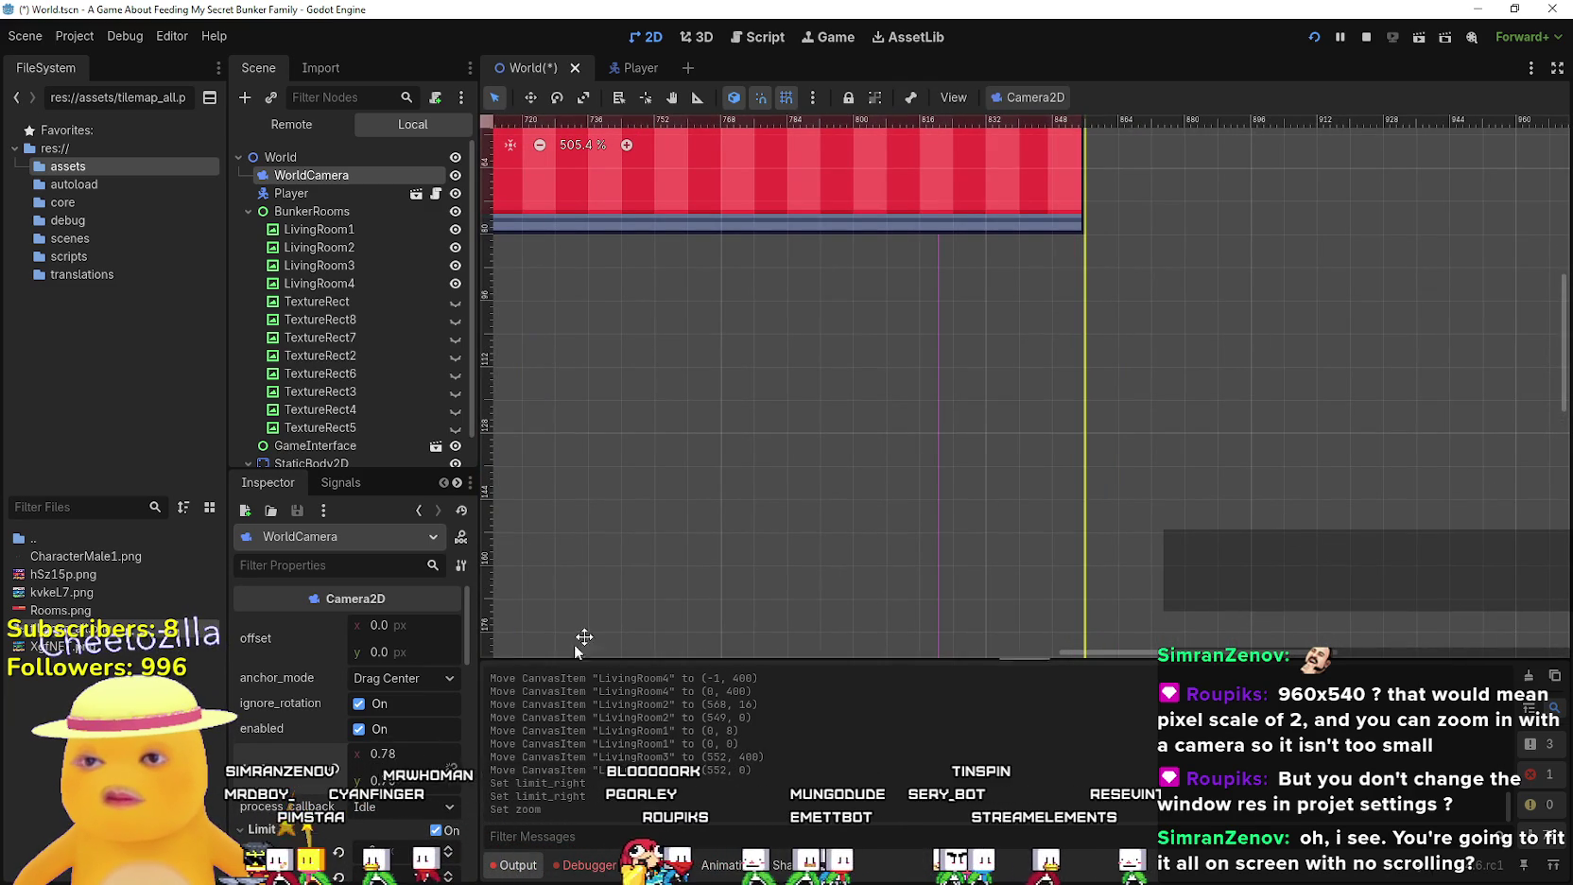
Lower the horizontal zoom through 0.755 and 0.74, then set it to 0.746
{"action": "scroll", "coordinate": [770, 464], "scroll_direction": "down", "scroll_amount": 6}
{"action": "scroll", "coordinate": [771, 464], "scroll_direction": "down", "scroll_amount": 1}
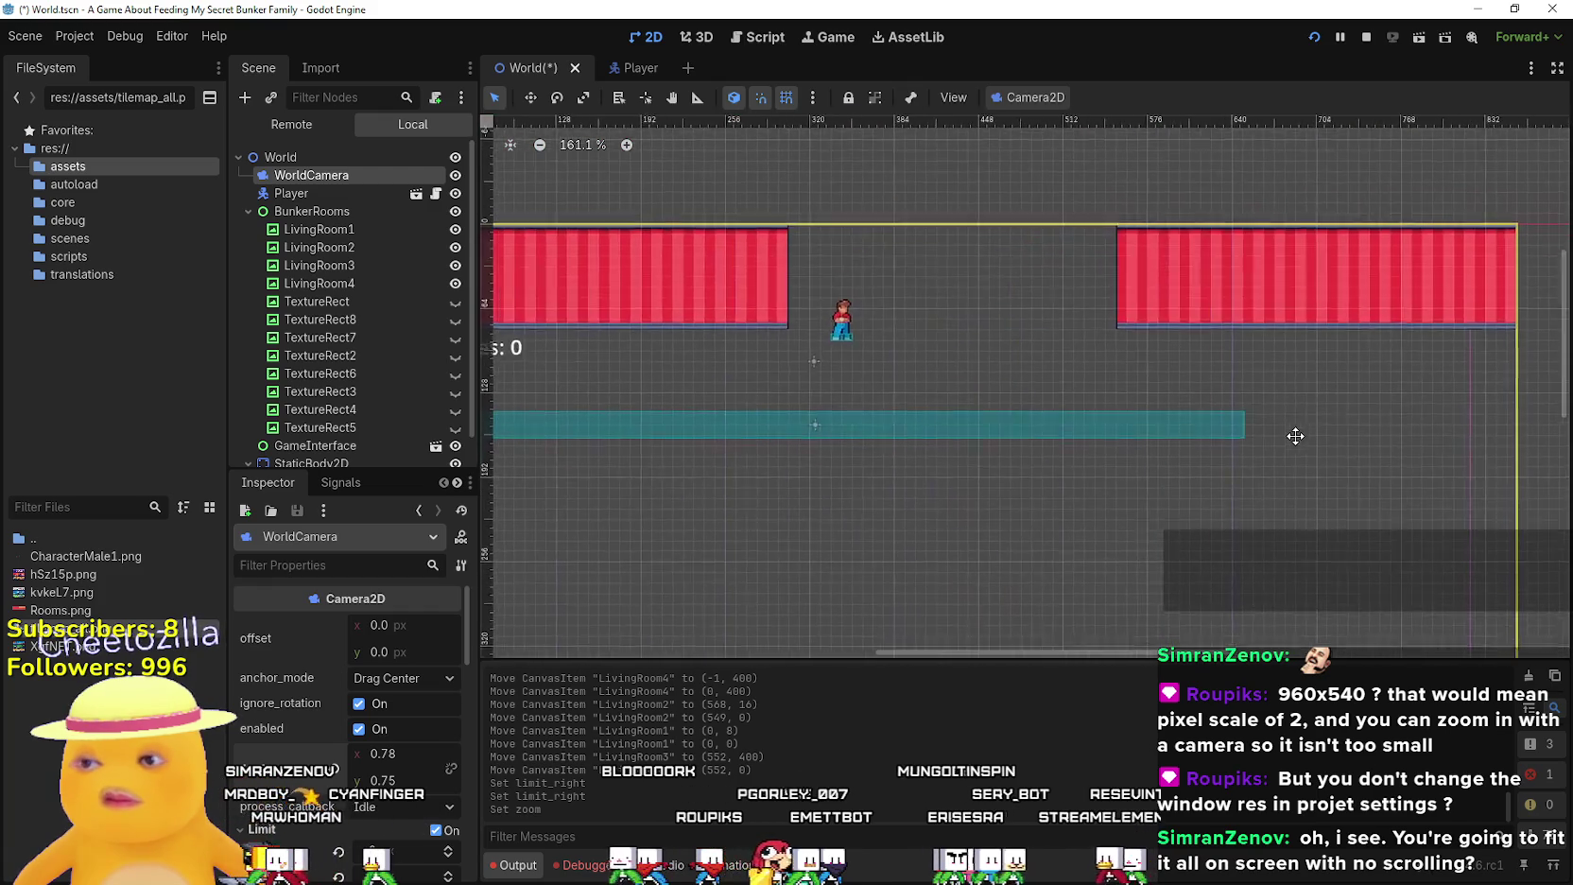
{"action": "scroll", "coordinate": [1088, 421], "scroll_direction": "left", "scroll_amount": 3}
{"action": "scroll", "coordinate": [937, 197], "scroll_direction": "down", "scroll_amount": 4}
{"action": "scroll", "coordinate": [938, 197], "scroll_direction": "up", "scroll_amount": 3}
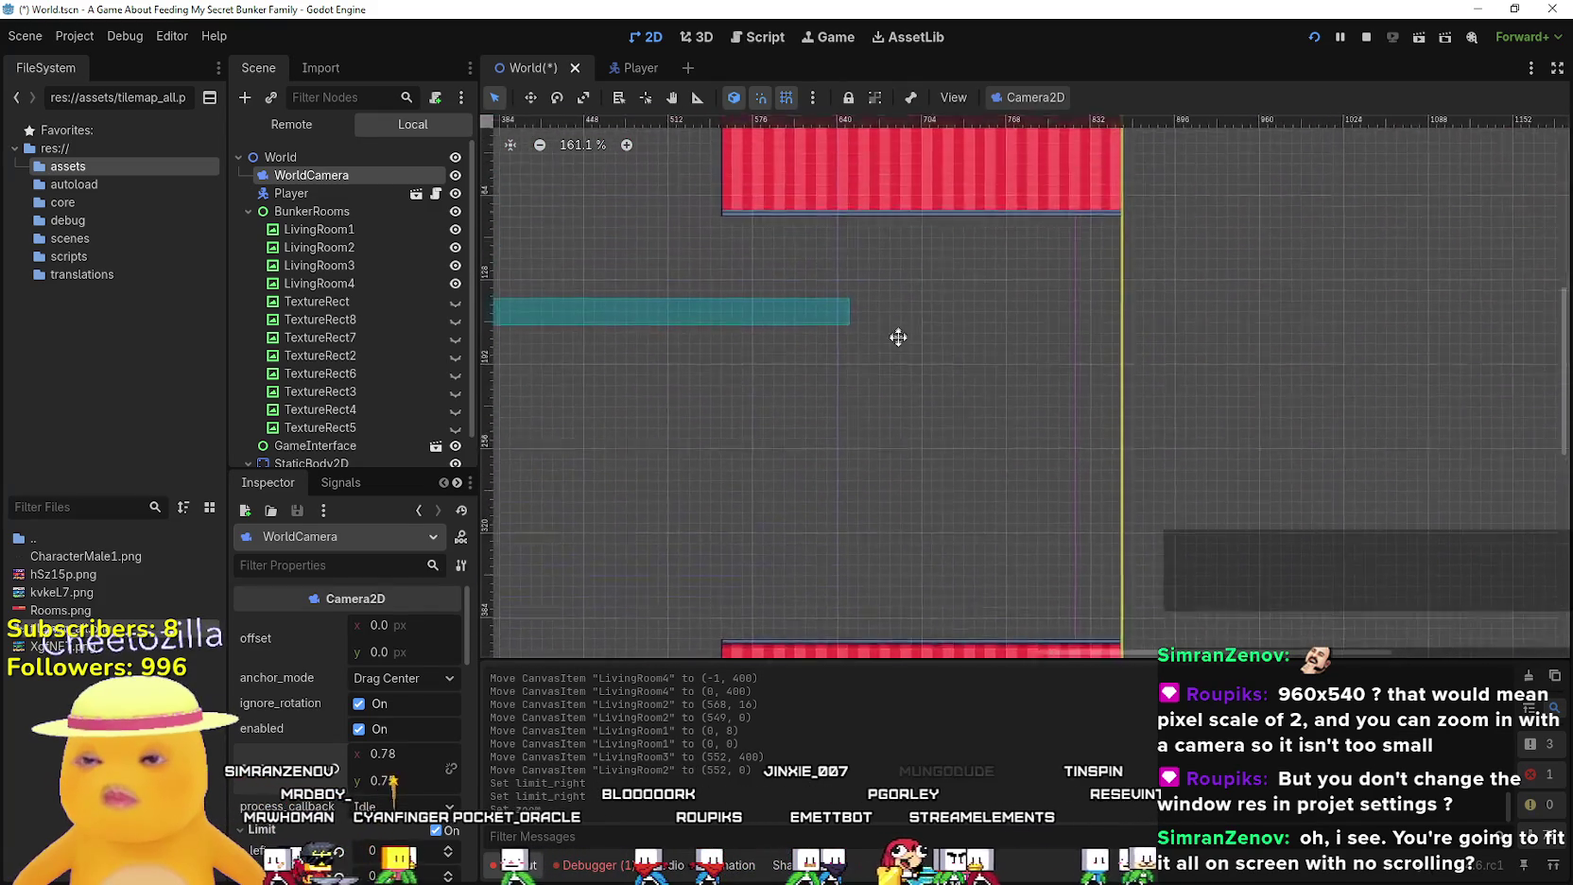
{"action": "scroll", "coordinate": [895, 327], "scroll_direction": "up", "scroll_amount": 5}
{"action": "left_click_drag", "start_coordinate": [391, 753], "coordinate": [366, 752]}
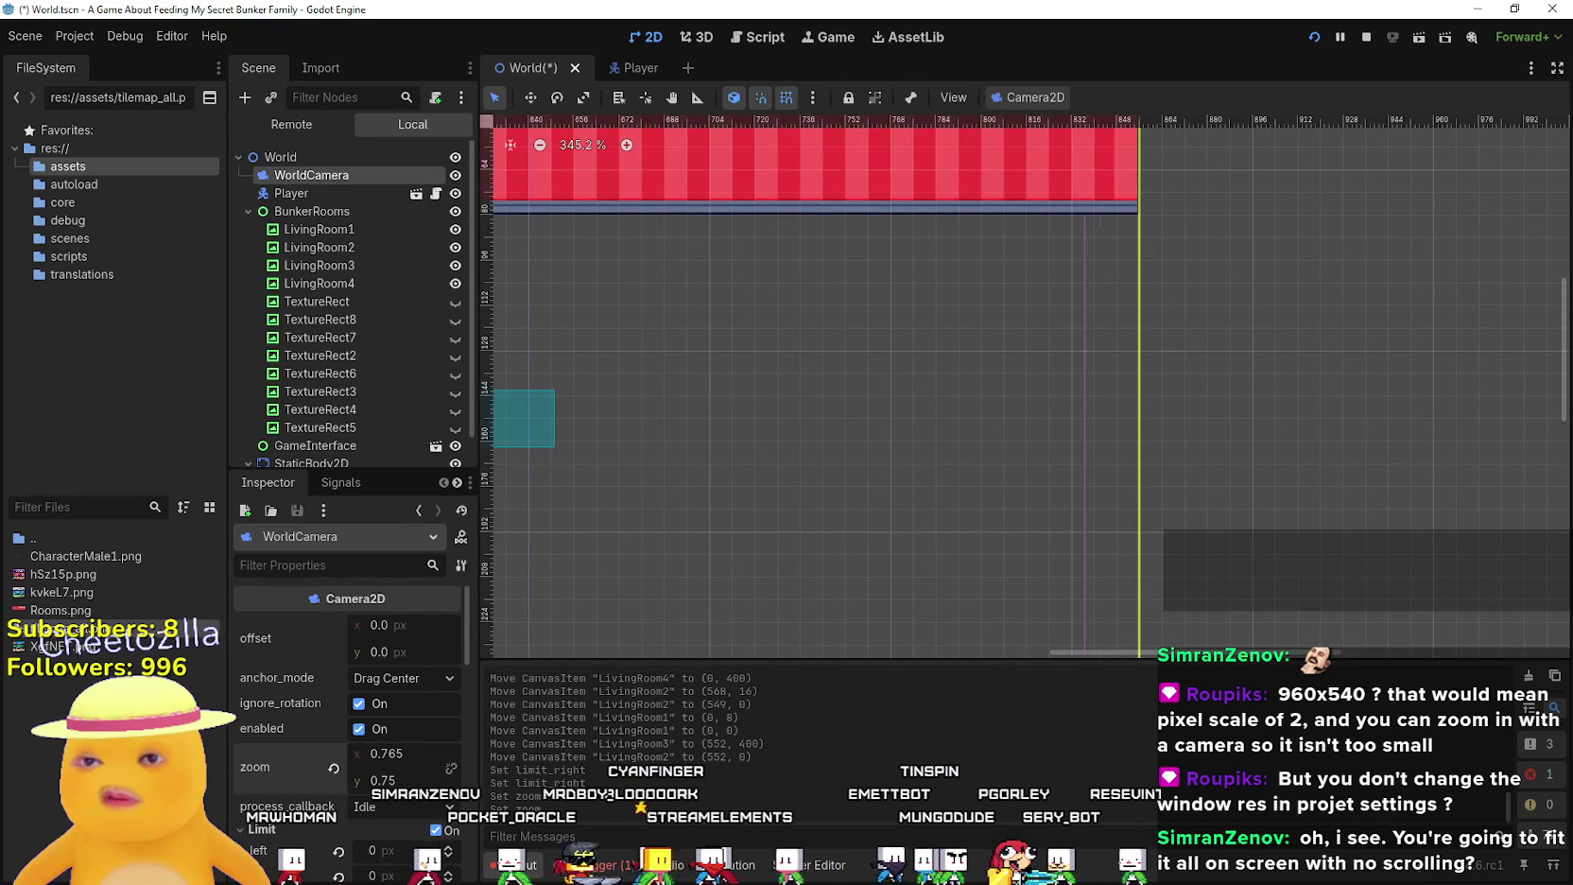
{"action": "scroll", "coordinate": [991, 371], "scroll_direction": "up", "scroll_amount": 7}
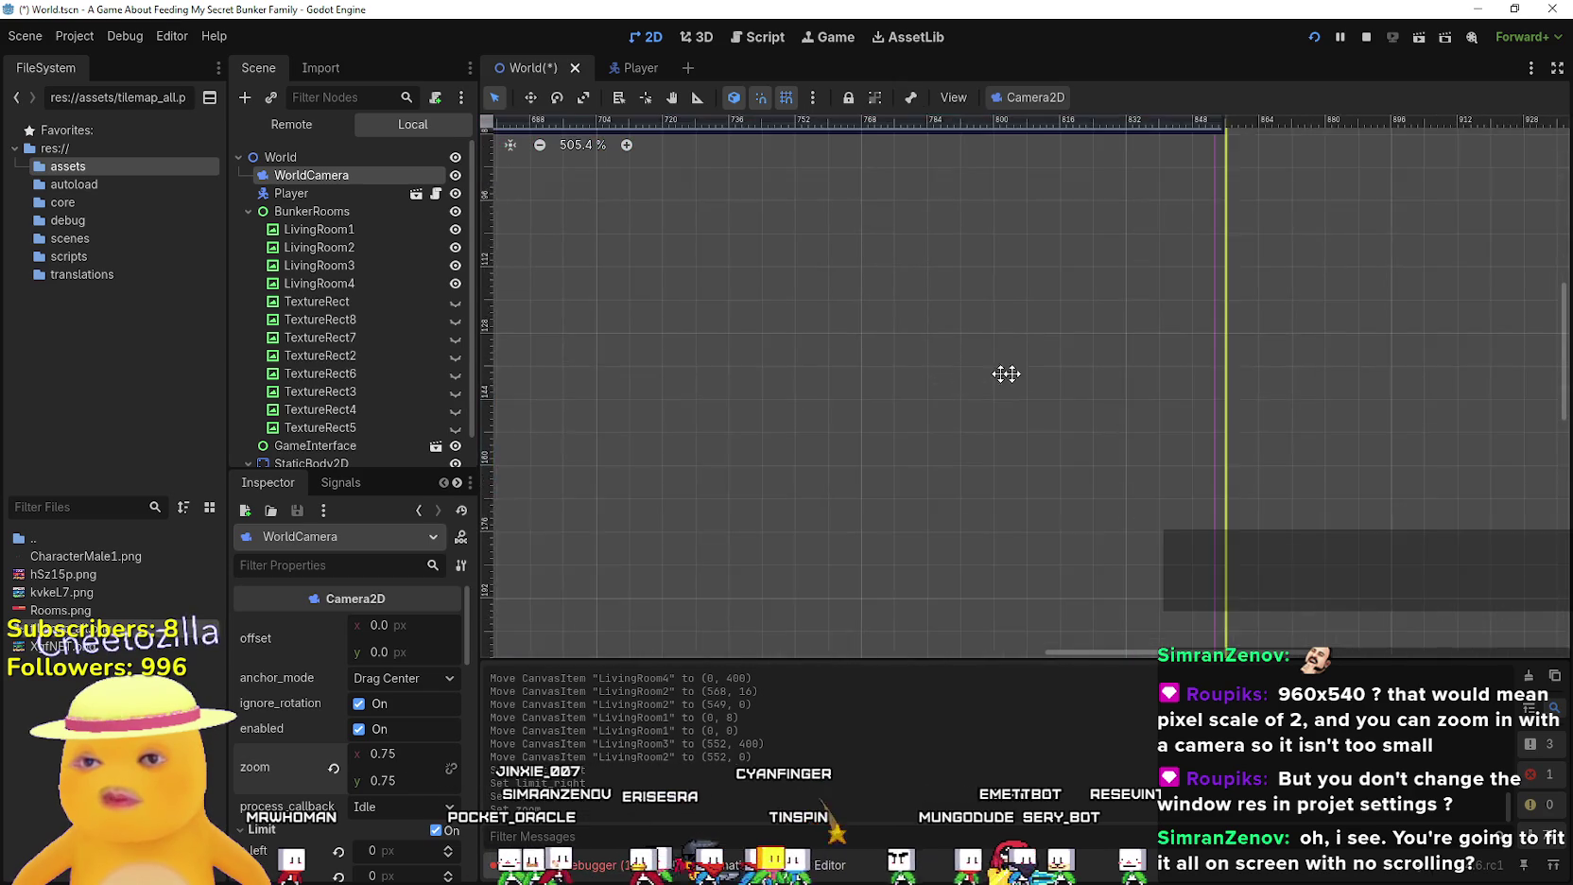
{"action": "left_click_drag", "start_coordinate": [400, 752], "coordinate": [396, 752]}
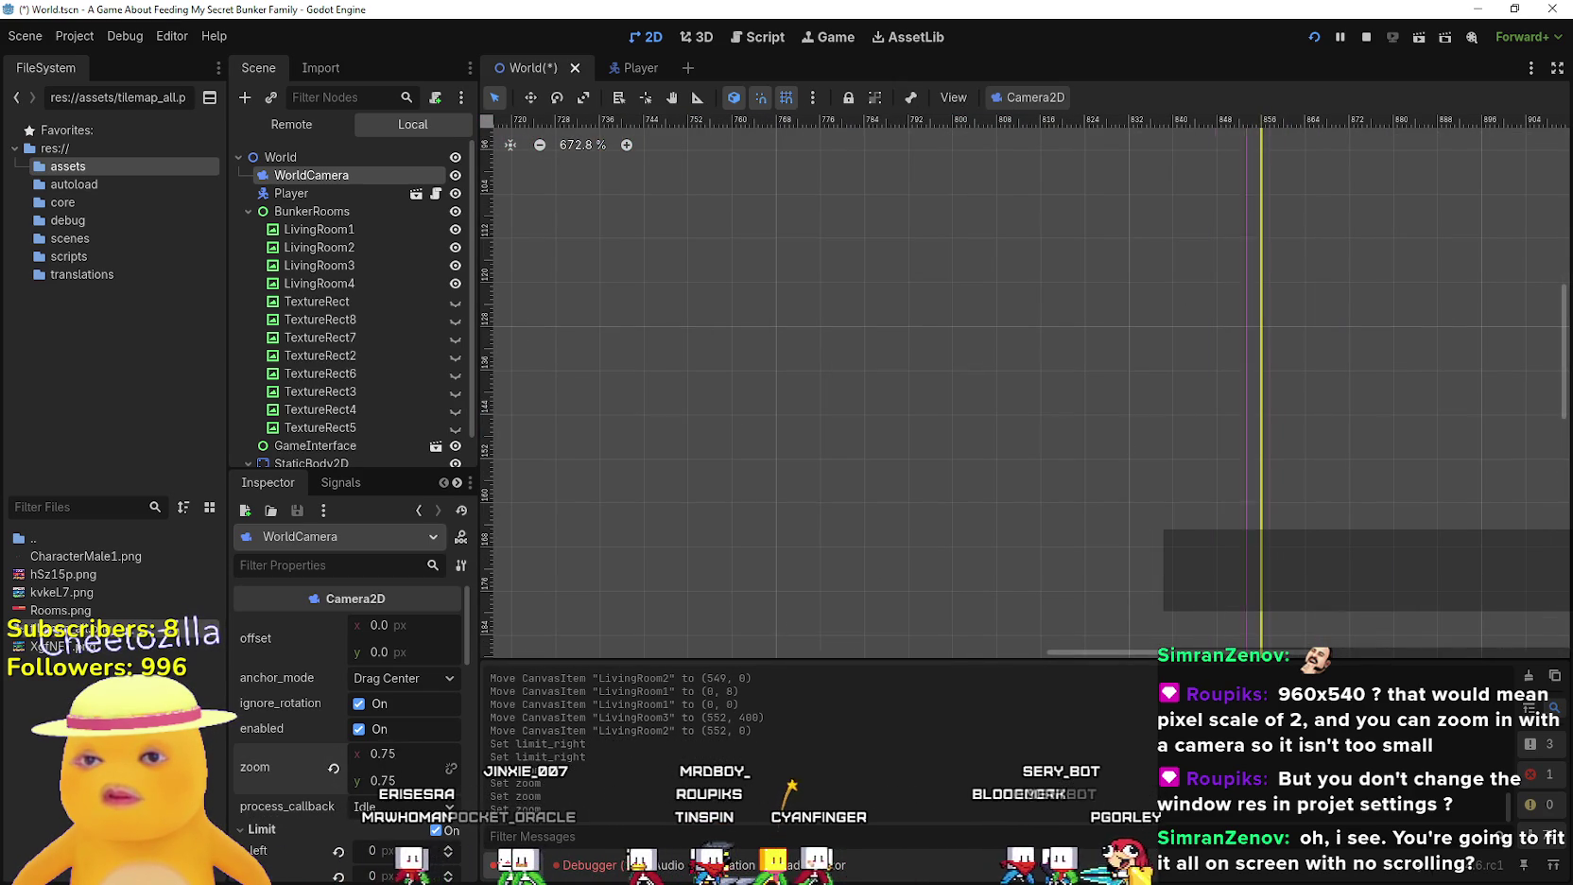
{"action": "scroll", "coordinate": [1262, 326], "scroll_direction": "up", "scroll_amount": 9}
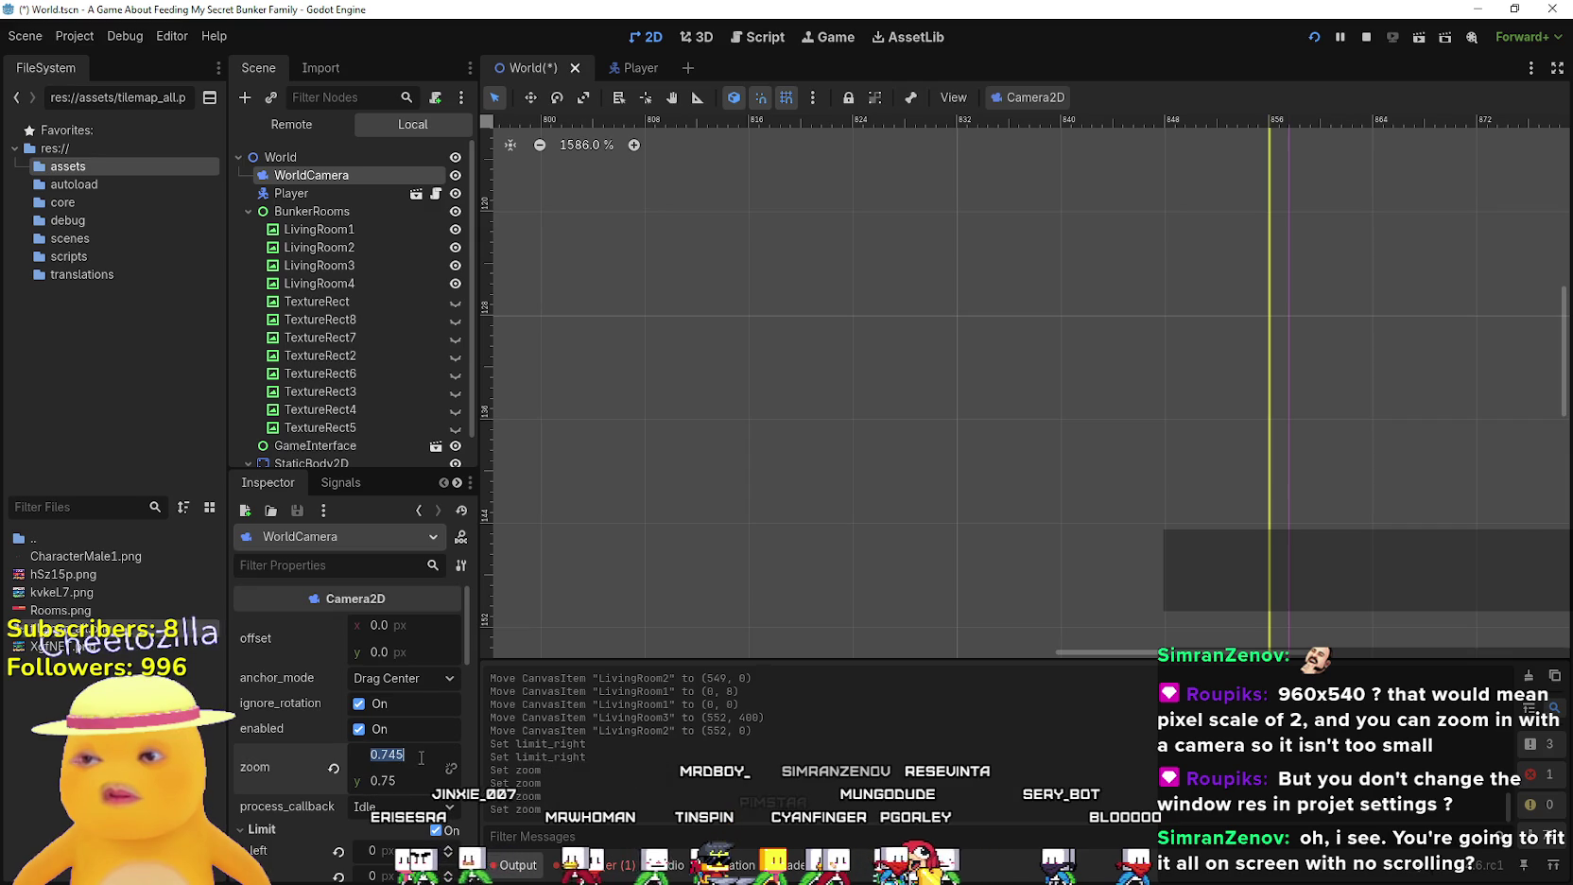
{"action": "key", "text": "Return"}
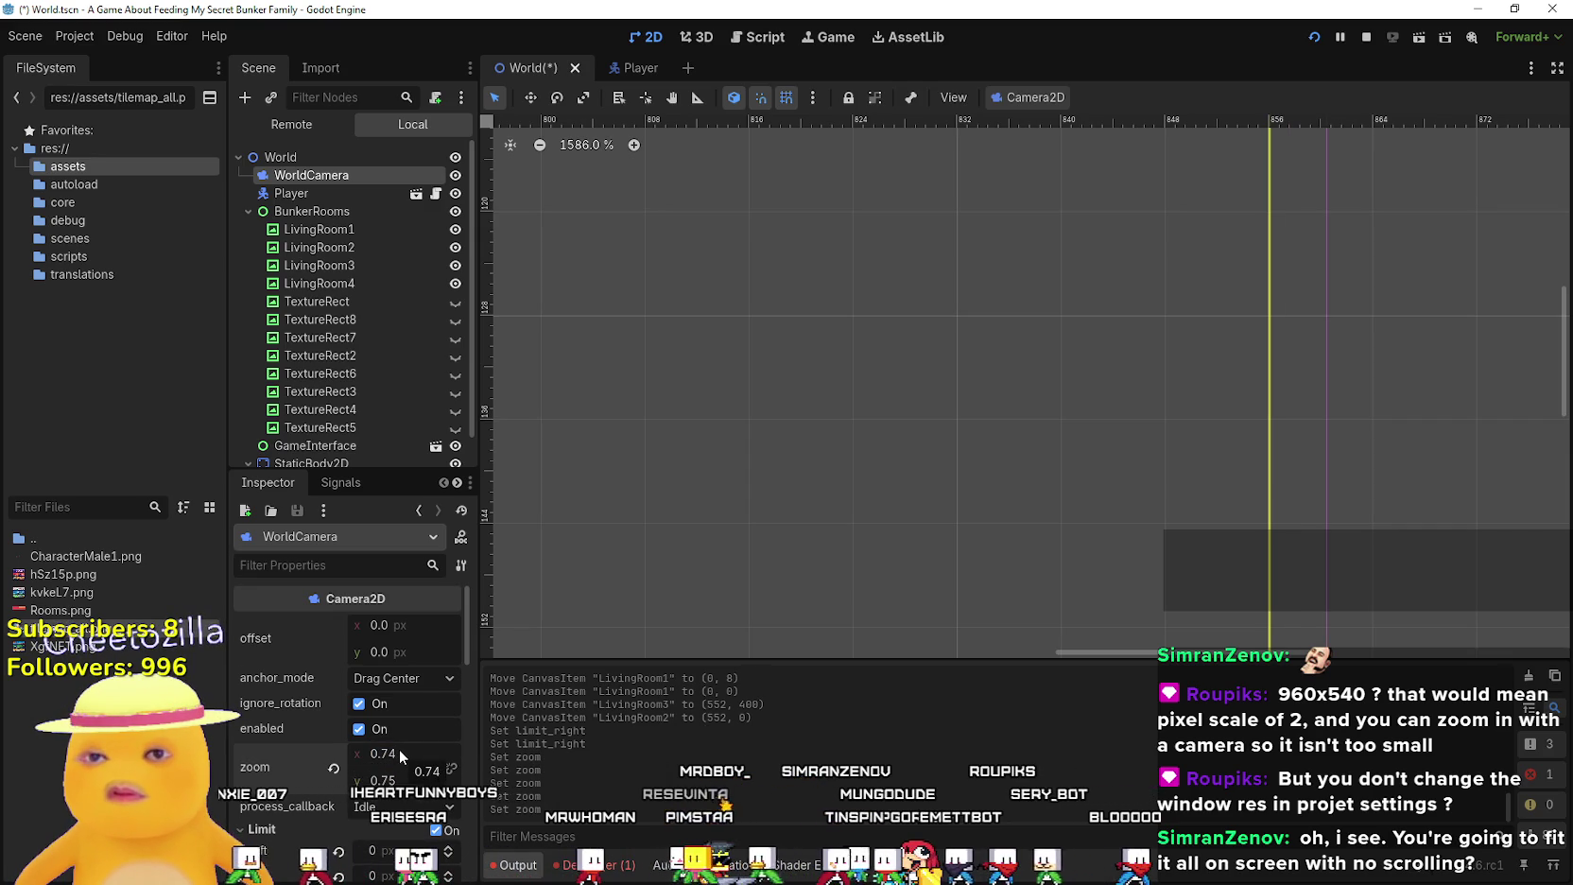
{"action": "mouse_move", "coordinate": [397, 754]}
{"action": "left_mouse_down"}
{"action": "mouse_move", "coordinate": [420, 754]}
{"action": "mouse_move", "coordinate": [402, 753]}
{"action": "left_mouse_up"}
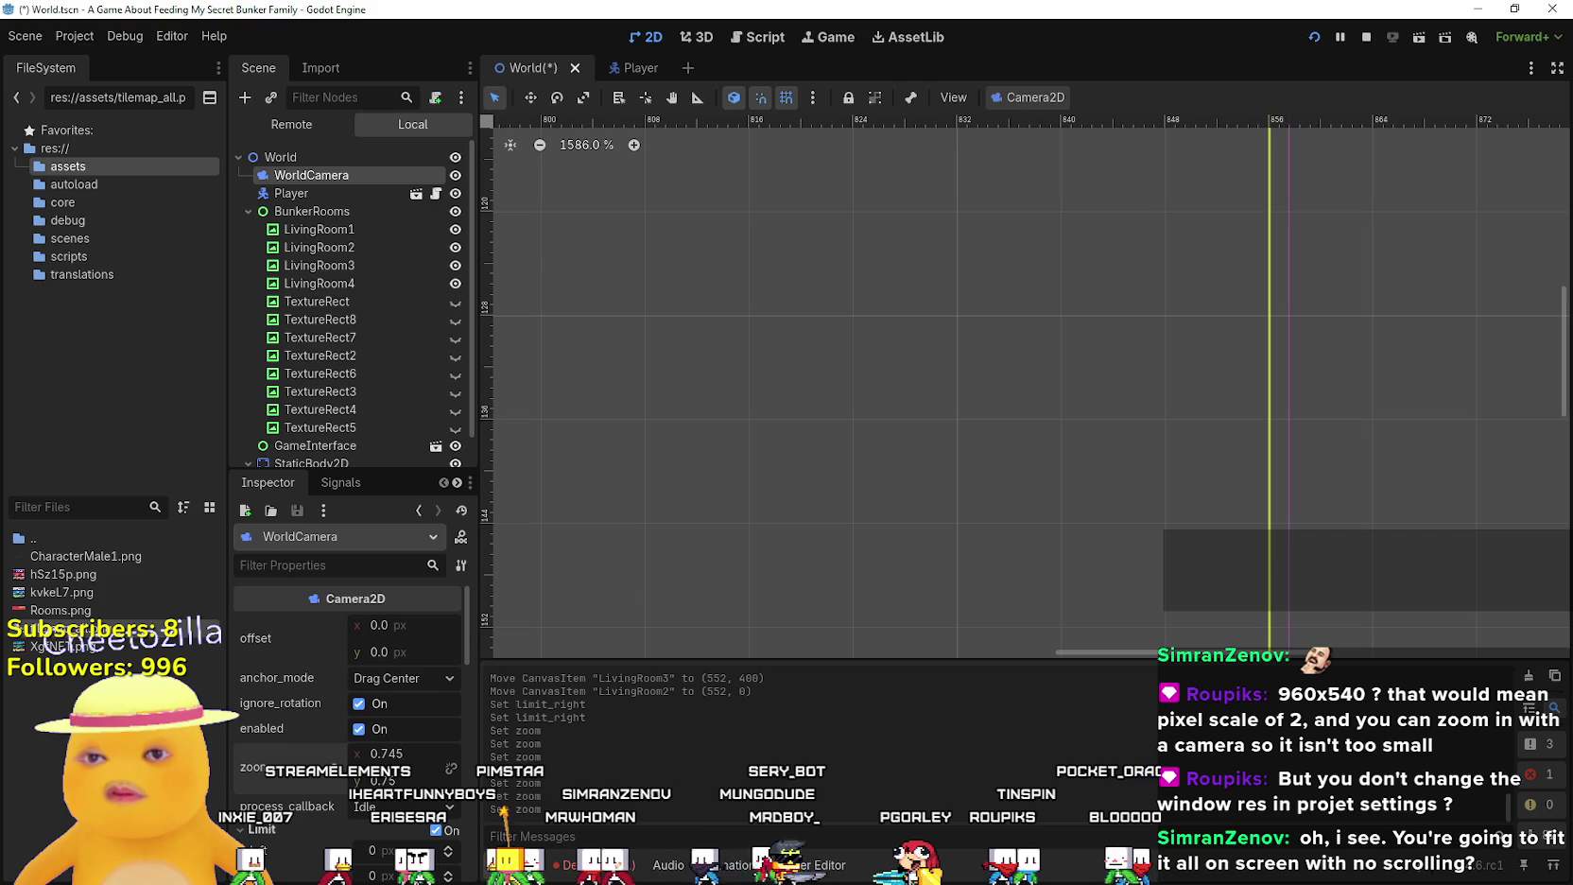
{"action": "key", "text": "BackSpace"}
{"action": "type", "text": "6"}
{"action": "key", "text": "Return"}
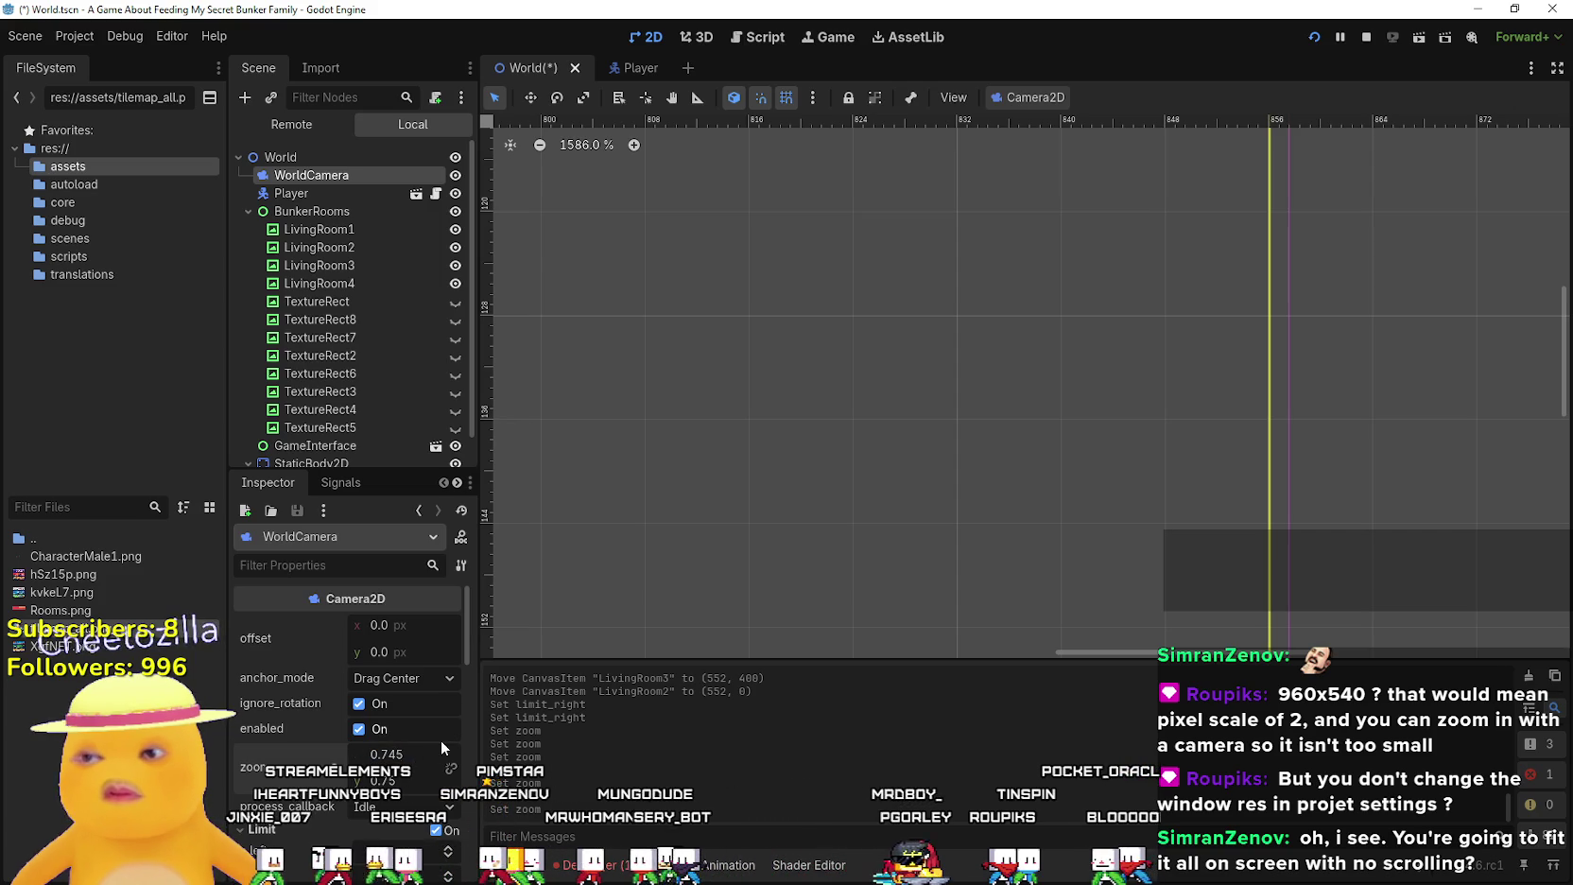
Try horizontal zoom values 0.73, 0.744, 0.746 and 0.749
{"action": "left_click", "coordinate": [440, 747]}
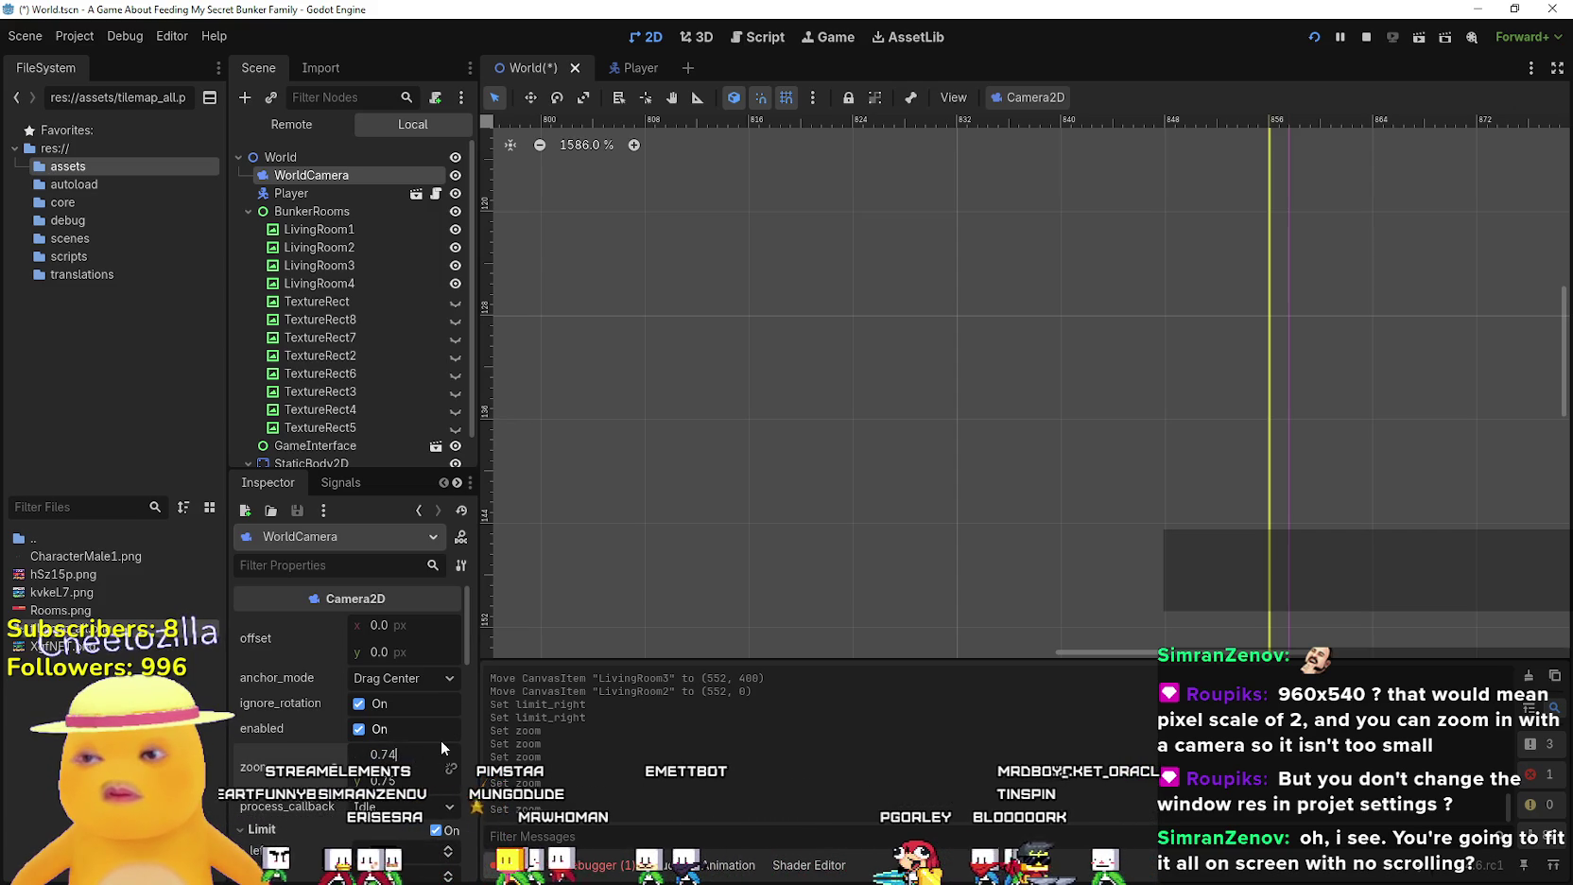
{"action": "key", "text": "BackSpace"}
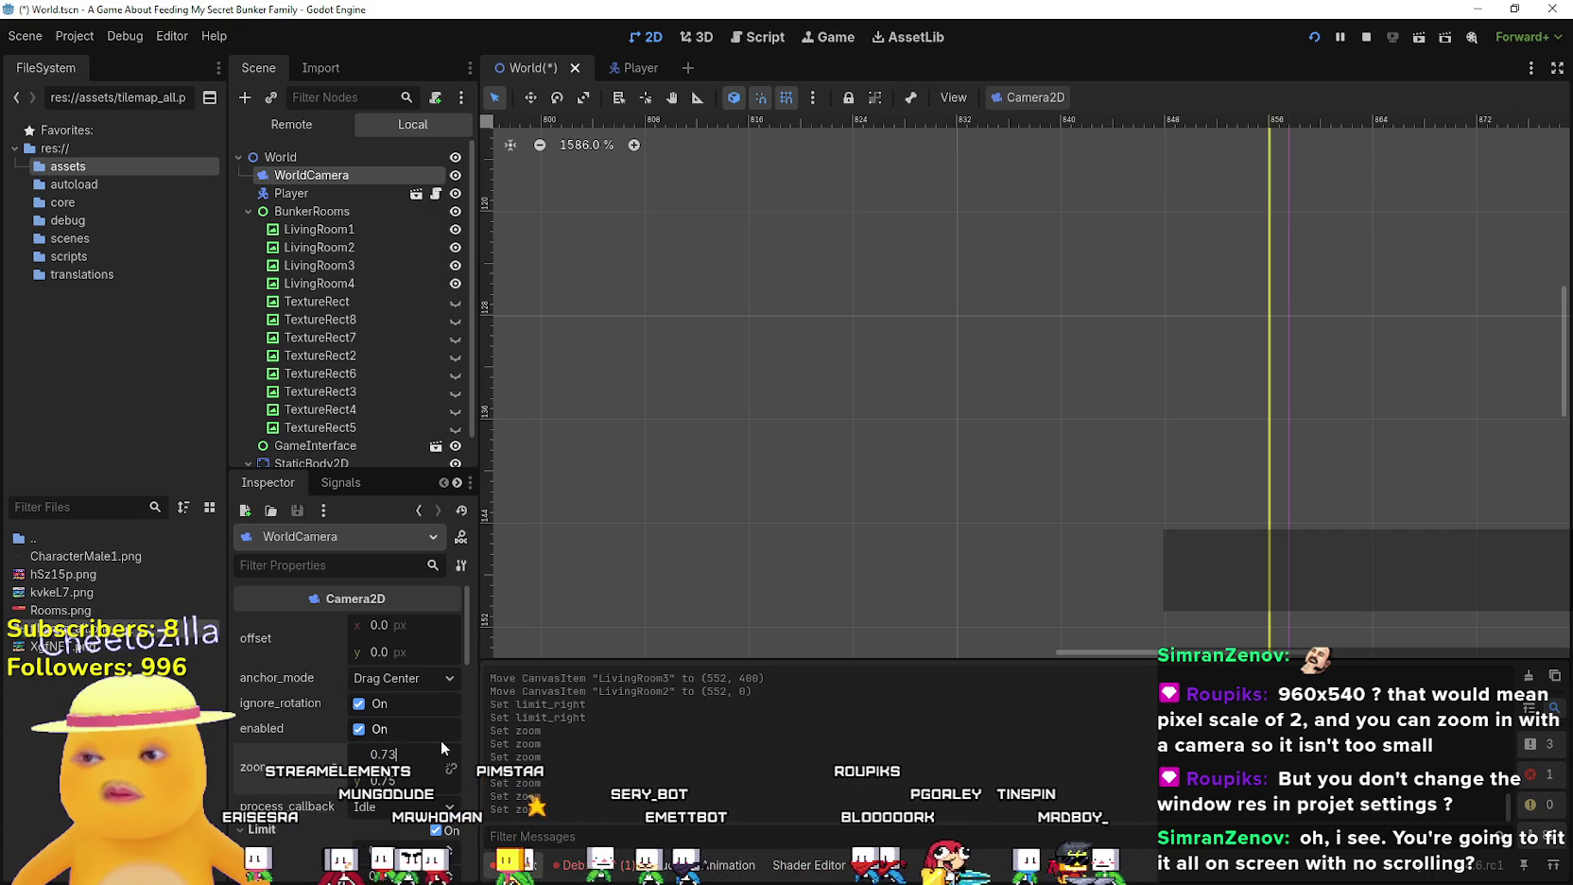
{"action": "type", "text": "3"}
{"action": "key", "text": "Return"}
{"action": "left_click", "coordinate": [420, 752]}
{"action": "key", "text": "BackSpace"}
{"action": "type", "text": "44"}
{"action": "key", "text": "Return"}
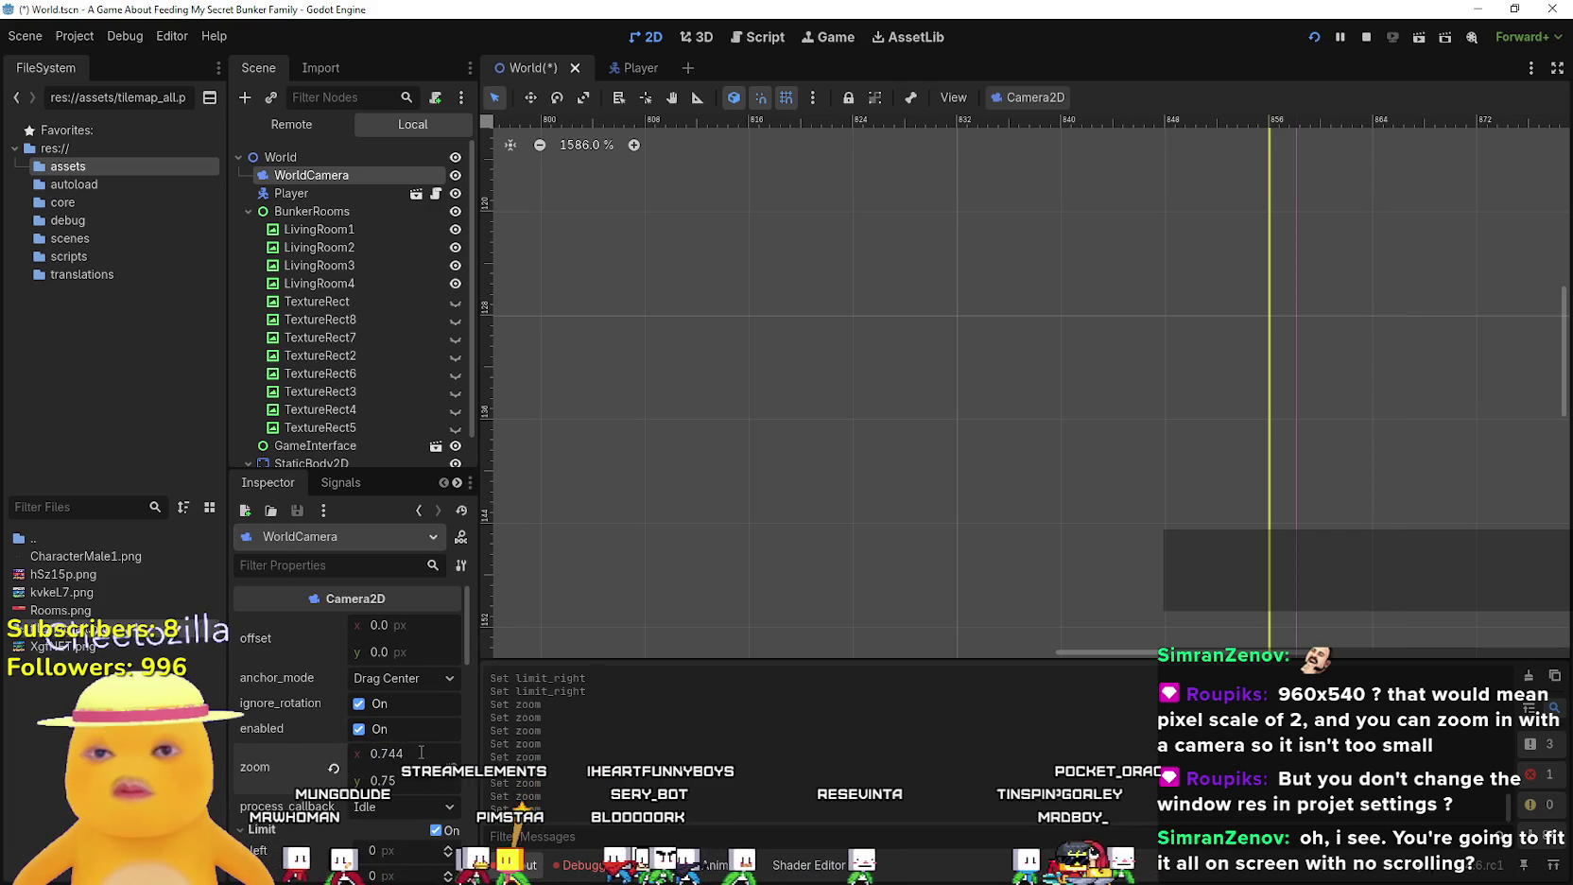
{"action": "type", "text": "0.746"}
{"action": "key", "text": "Return"}
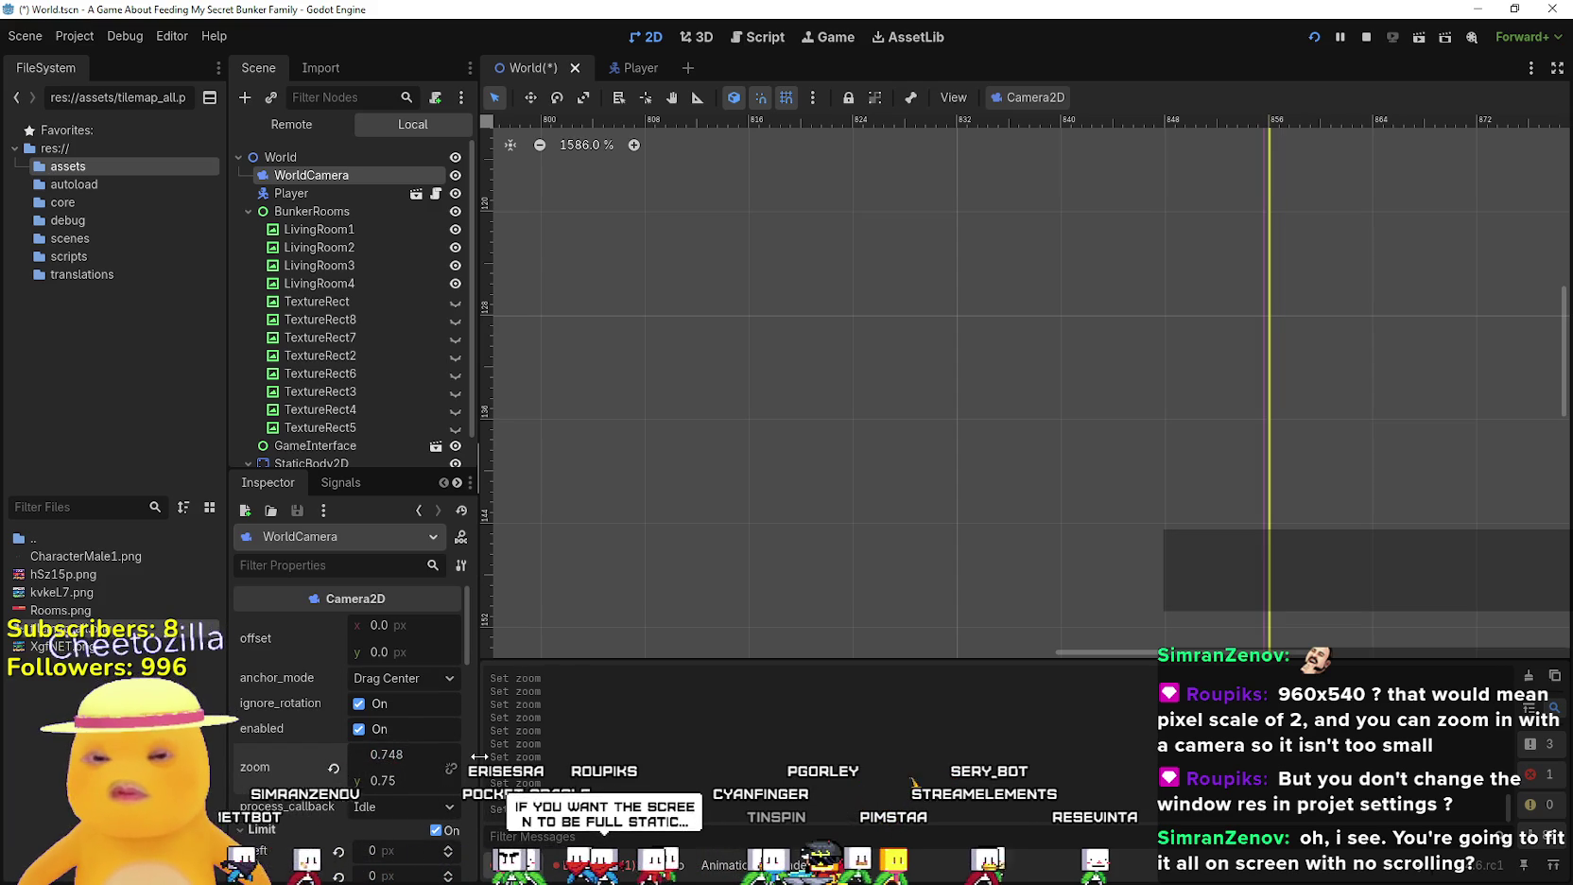
{"action": "type", "text": "9"}
{"action": "key", "text": "Return"}
Settle the horizontal zoom at 0.747 and frame the red room against the camera boundary
{"action": "left_click", "coordinate": [417, 757]}
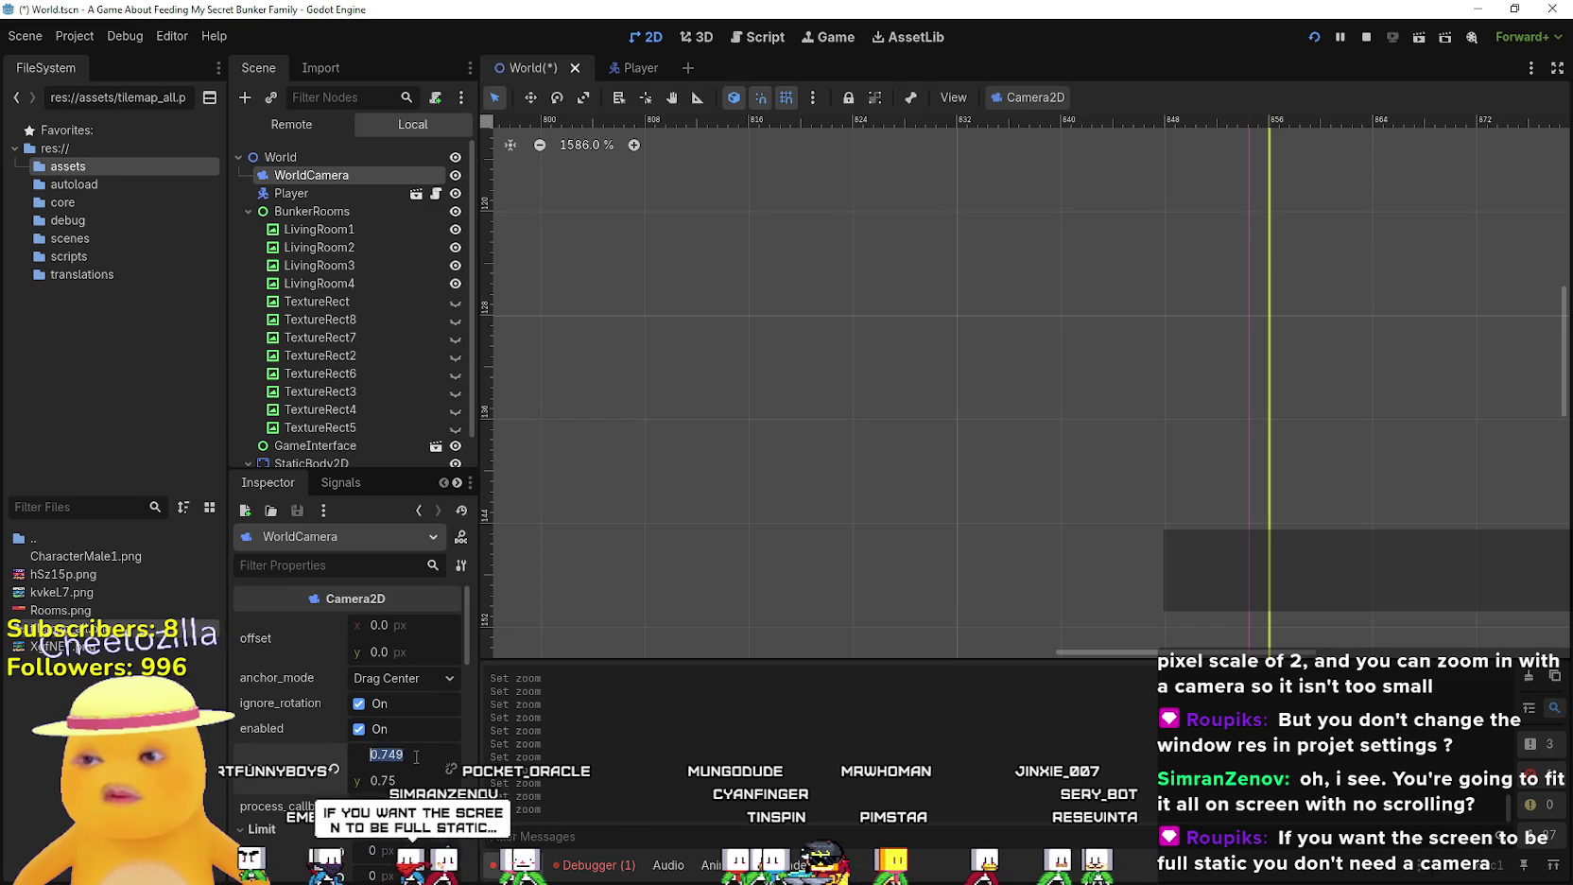
{"action": "left_click", "coordinate": [409, 748]}
{"action": "type", "text": "0.746"}
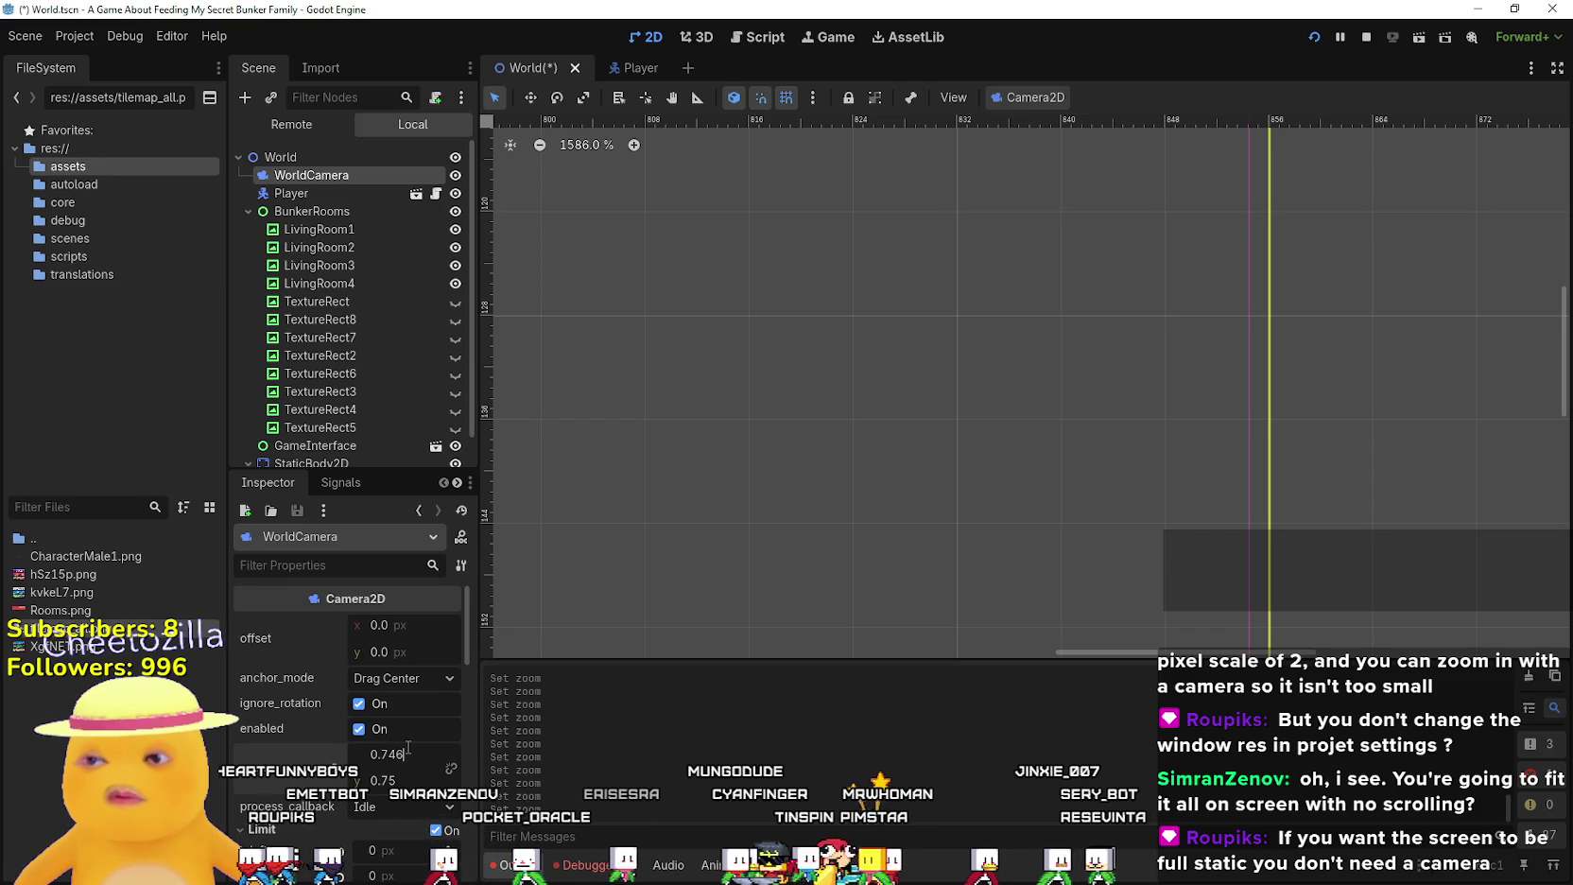
{"action": "left_click", "coordinate": [418, 750]}
{"action": "type", "text": "0.747"}
{"action": "key", "text": "Return"}
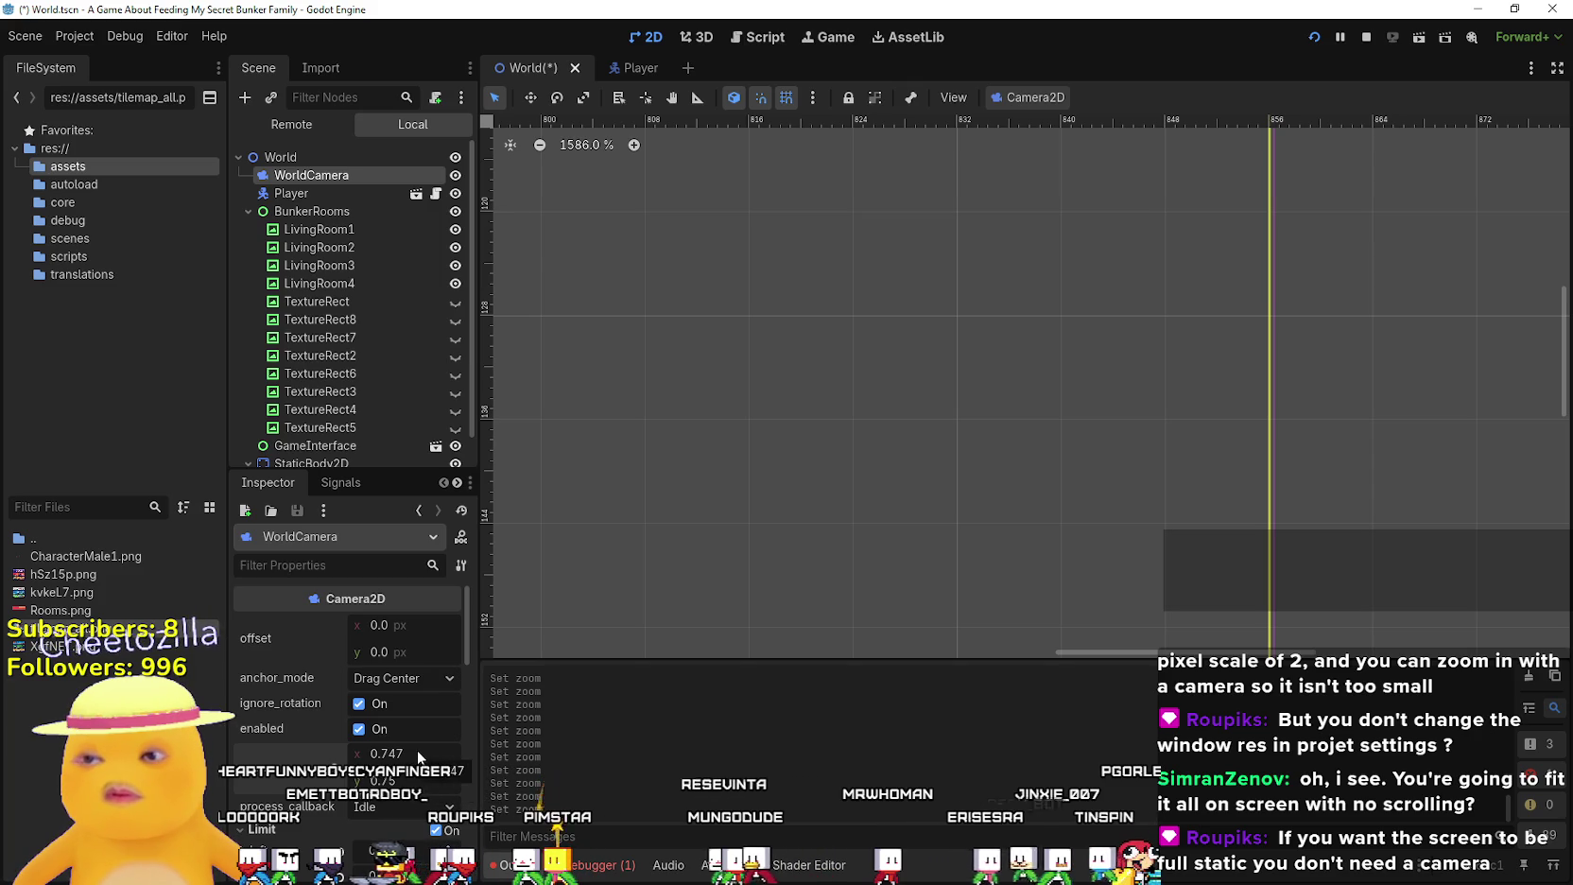
{"action": "left_click", "coordinate": [420, 752]}
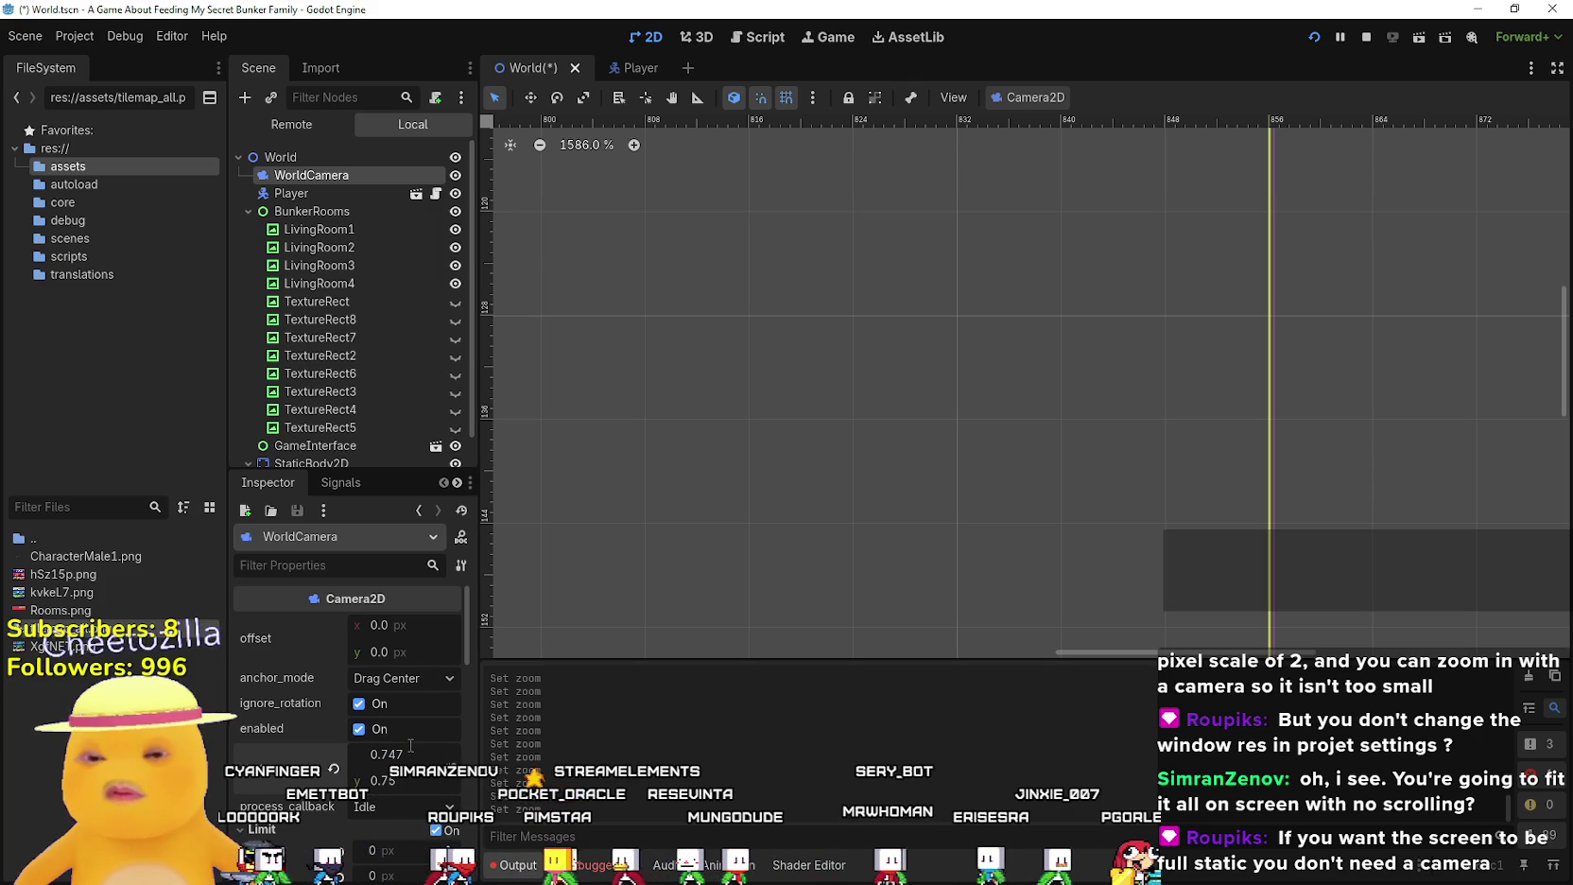
{"action": "key", "text": "Return"}
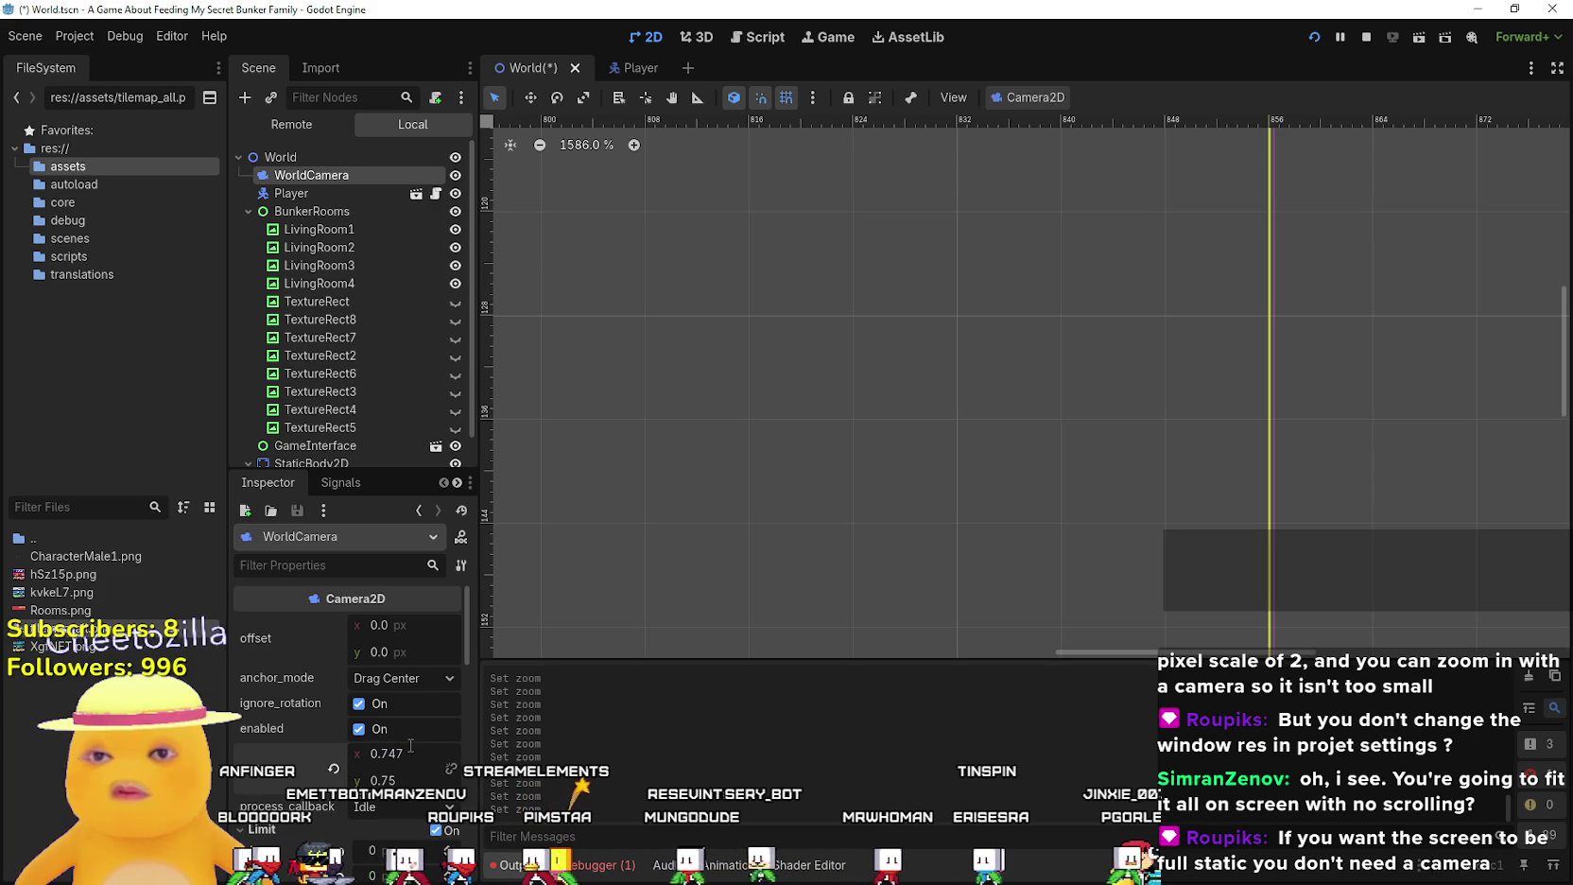
{"action": "scroll", "coordinate": [1053, 386], "scroll_direction": "down", "scroll_amount": 9}
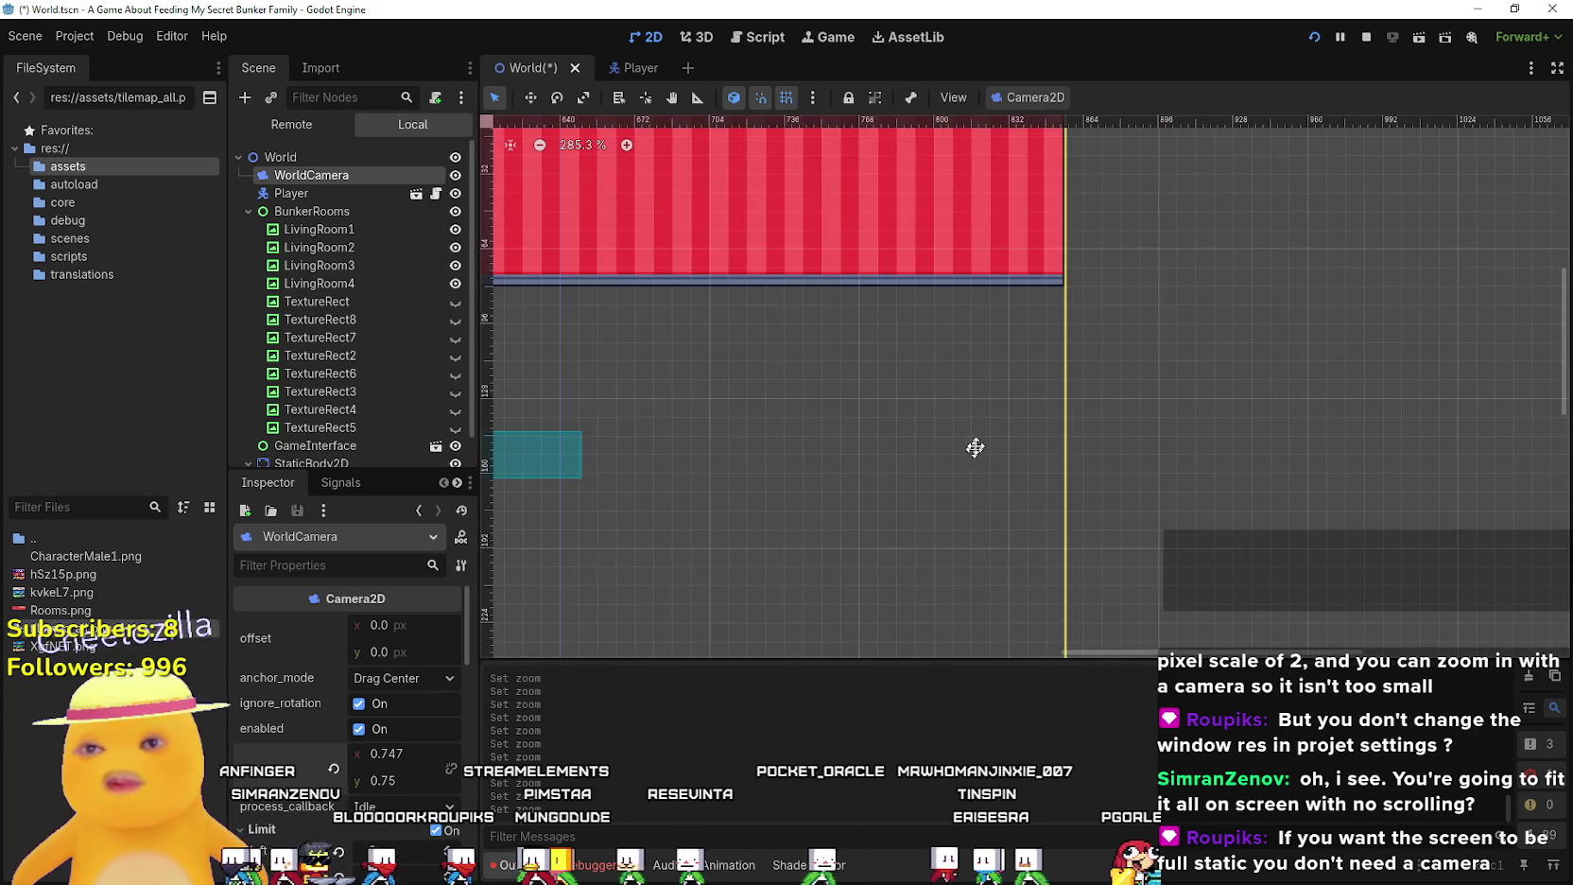
{"action": "left_click_drag", "start_coordinate": [1064, 439], "coordinate": [1264, 409]}
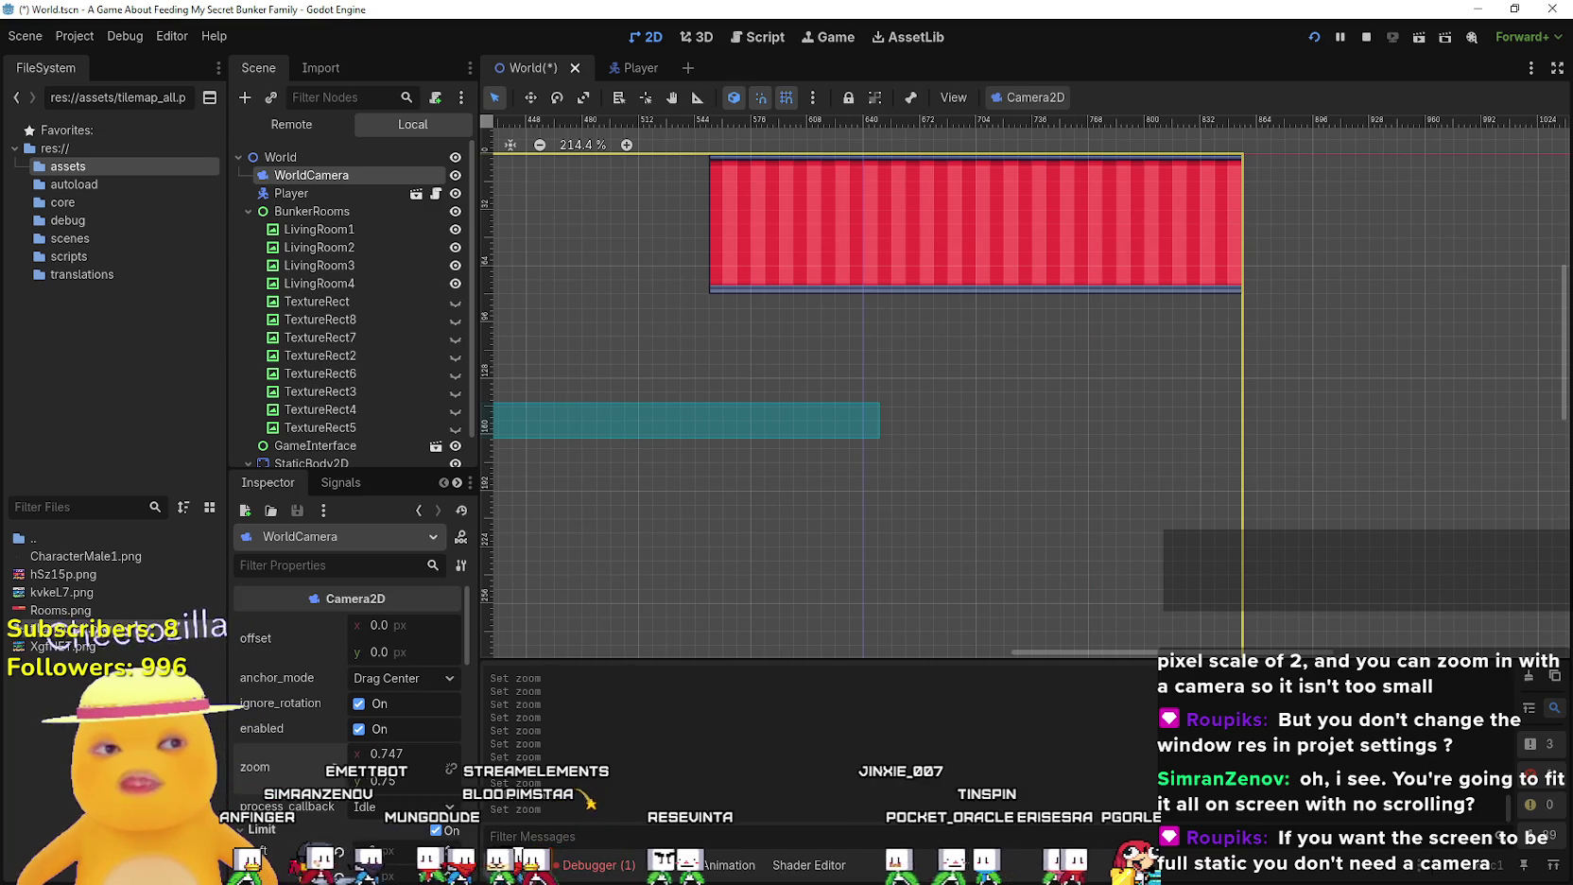
Run the game in a floating window to check the four-room grid fit, then close it
{"action": "key", "text": "F5"}
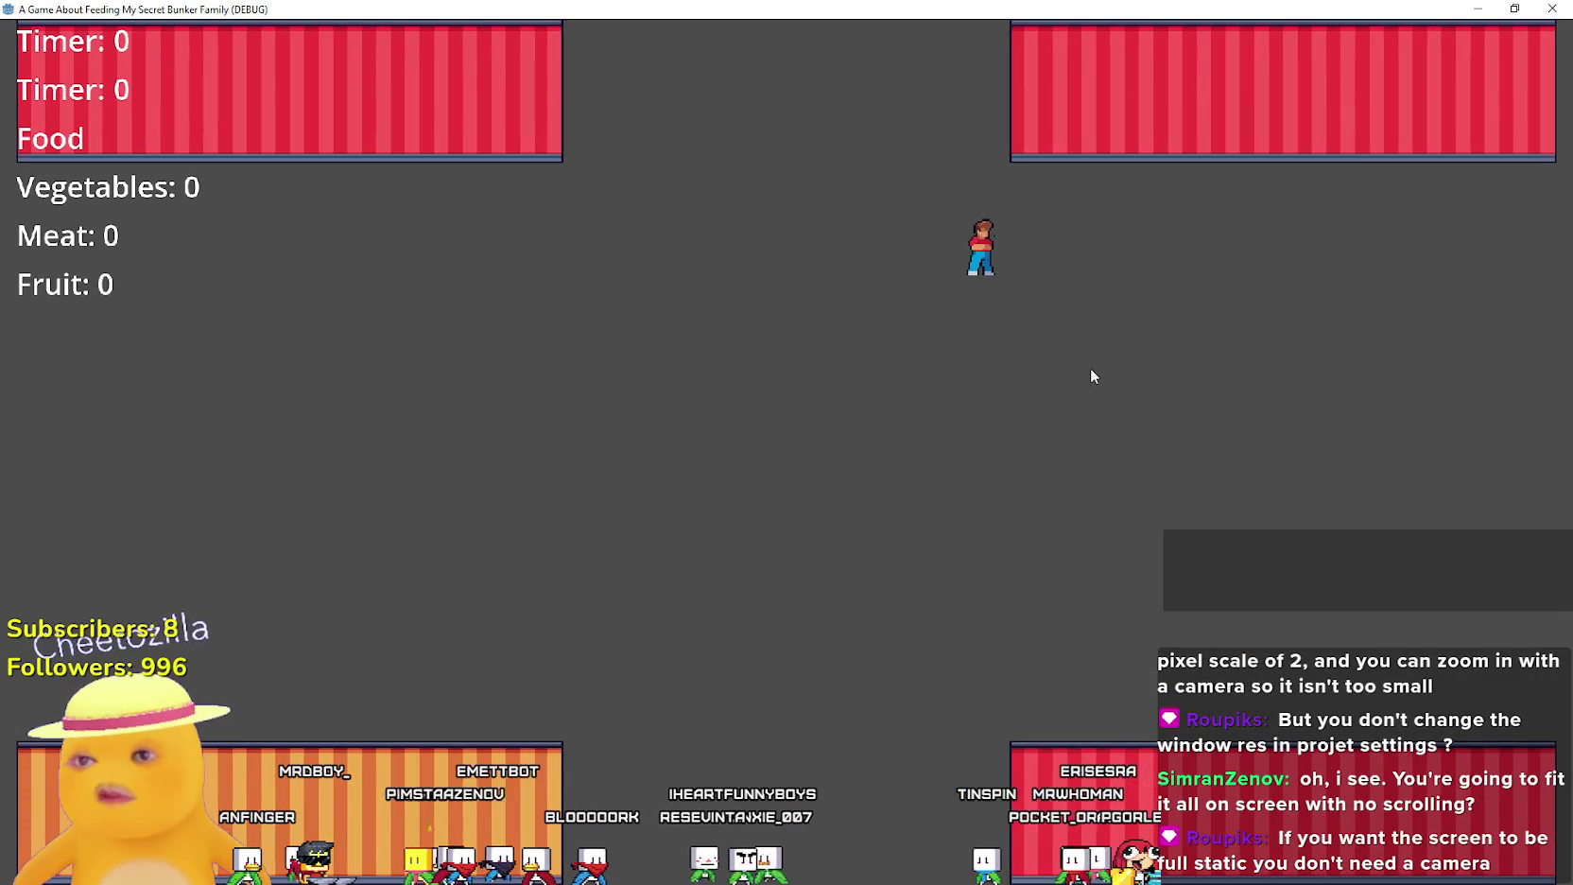
{"action": "mouse_move", "coordinate": [1257, 8]}
{"action": "left_mouse_down"}
{"action": "mouse_move", "coordinate": [1149, 121]}
{"action": "mouse_move", "coordinate": [526, 121]}
{"action": "mouse_move", "coordinate": [799, 121]}
{"action": "left_mouse_up"}
{"action": "key", "text": "alt+F4"}
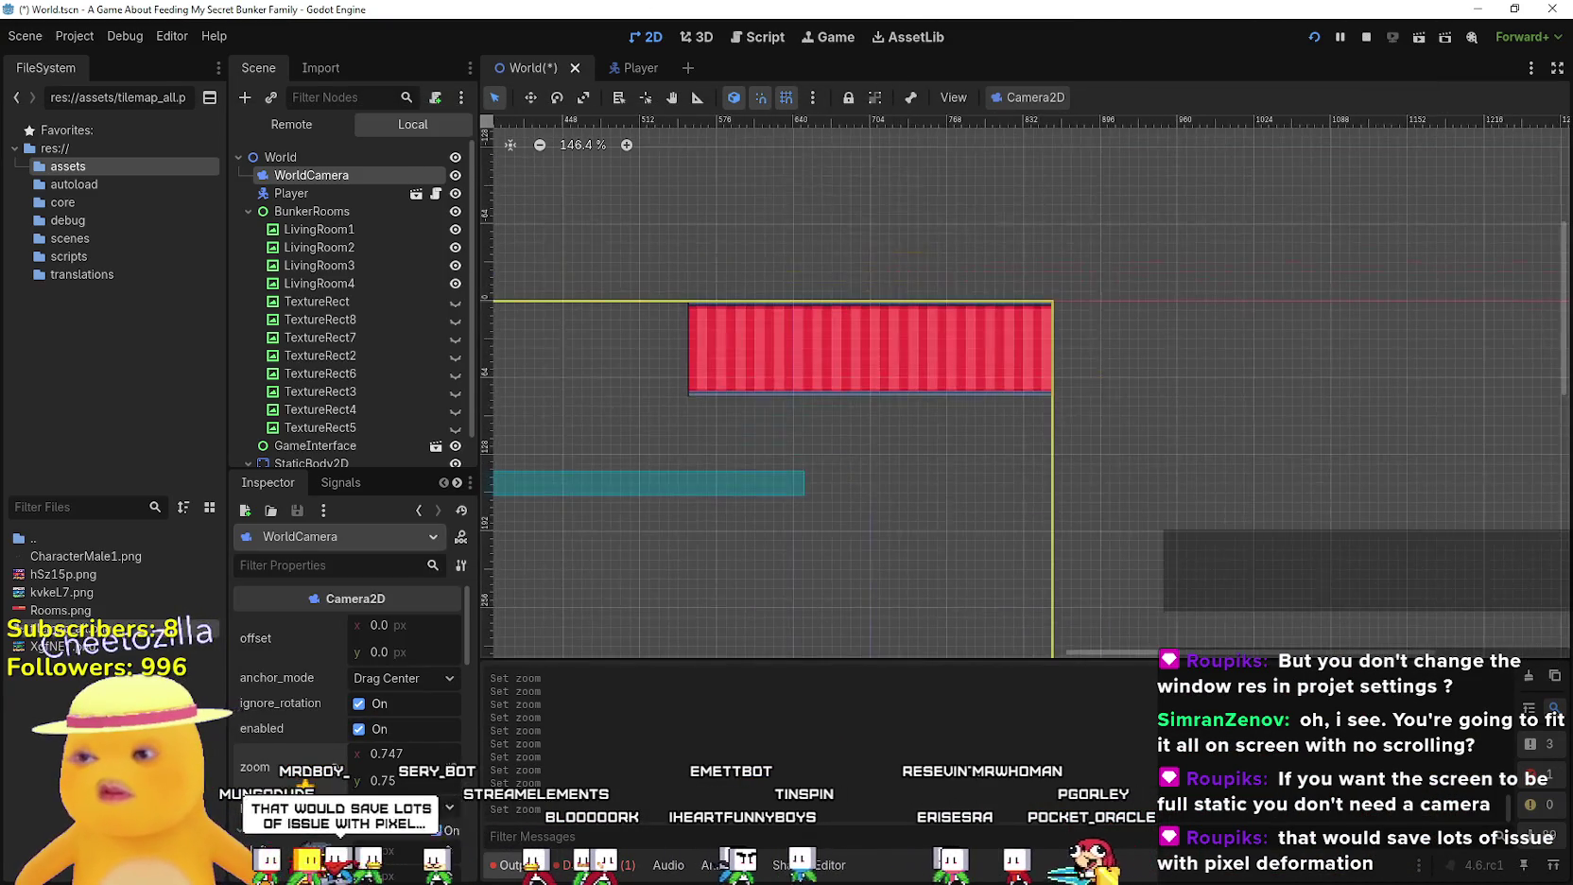
{"action": "scroll", "coordinate": [350, 662], "scroll_direction": "down", "scroll_amount": 3}
{"action": "mouse_move", "coordinate": [954, 379]}
{"action": "left_mouse_down"}
{"action": "mouse_move", "coordinate": [1008, 365]}
{"action": "mouse_move", "coordinate": [1130, 274]}
{"action": "mouse_move", "coordinate": [1303, 221]}
{"action": "mouse_move", "coordinate": [1060, 403]}
{"action": "mouse_move", "coordinate": [1052, 330]}
{"action": "mouse_move", "coordinate": [997, 442]}
{"action": "mouse_move", "coordinate": [1061, 295]}
{"action": "mouse_move", "coordinate": [1141, 245]}
{"action": "mouse_move", "coordinate": [1118, 291]}
{"action": "left_mouse_up"}
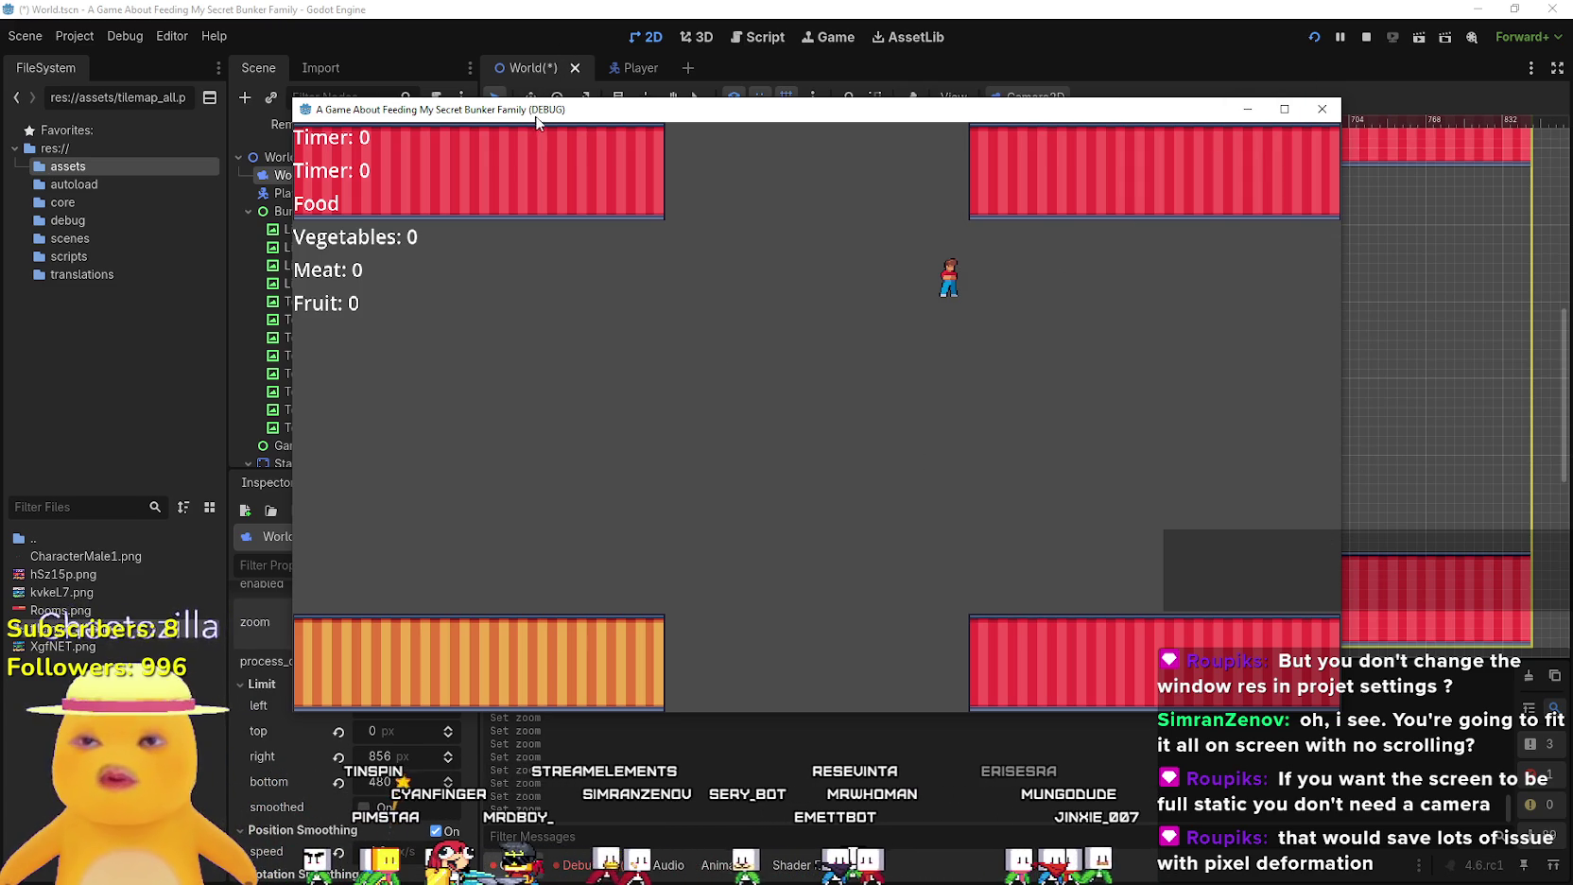
Move the debug game window aside and walk the player up and to the left
{"action": "left_click_drag", "start_coordinate": [536, 122], "coordinate": [852, 100]}
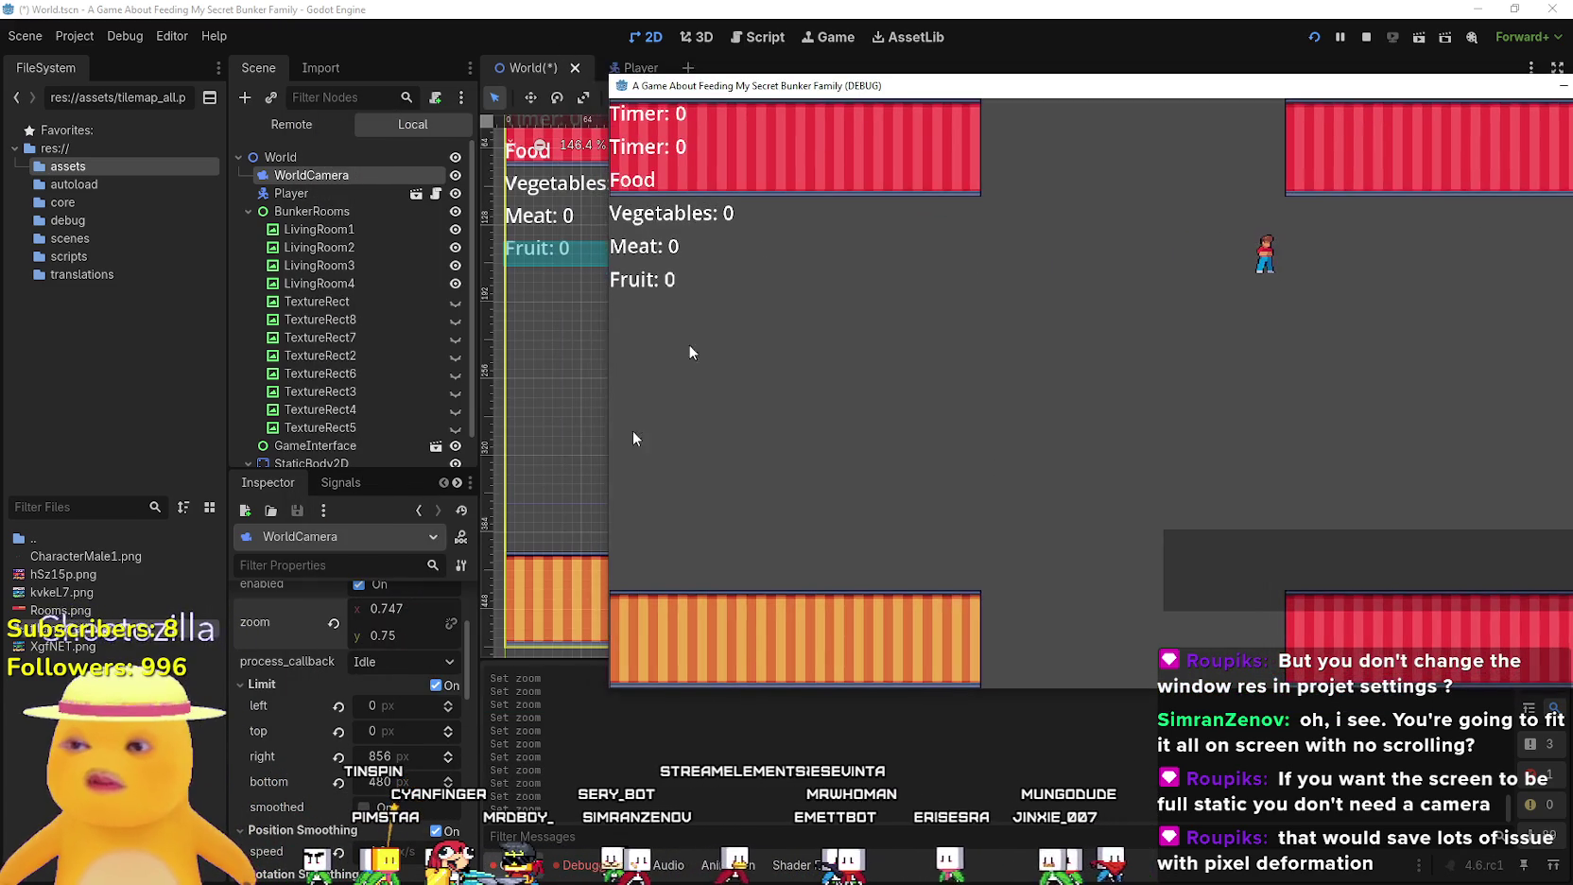
{"action": "scroll", "coordinate": [360, 732], "scroll_direction": "up", "scroll_amount": 2}
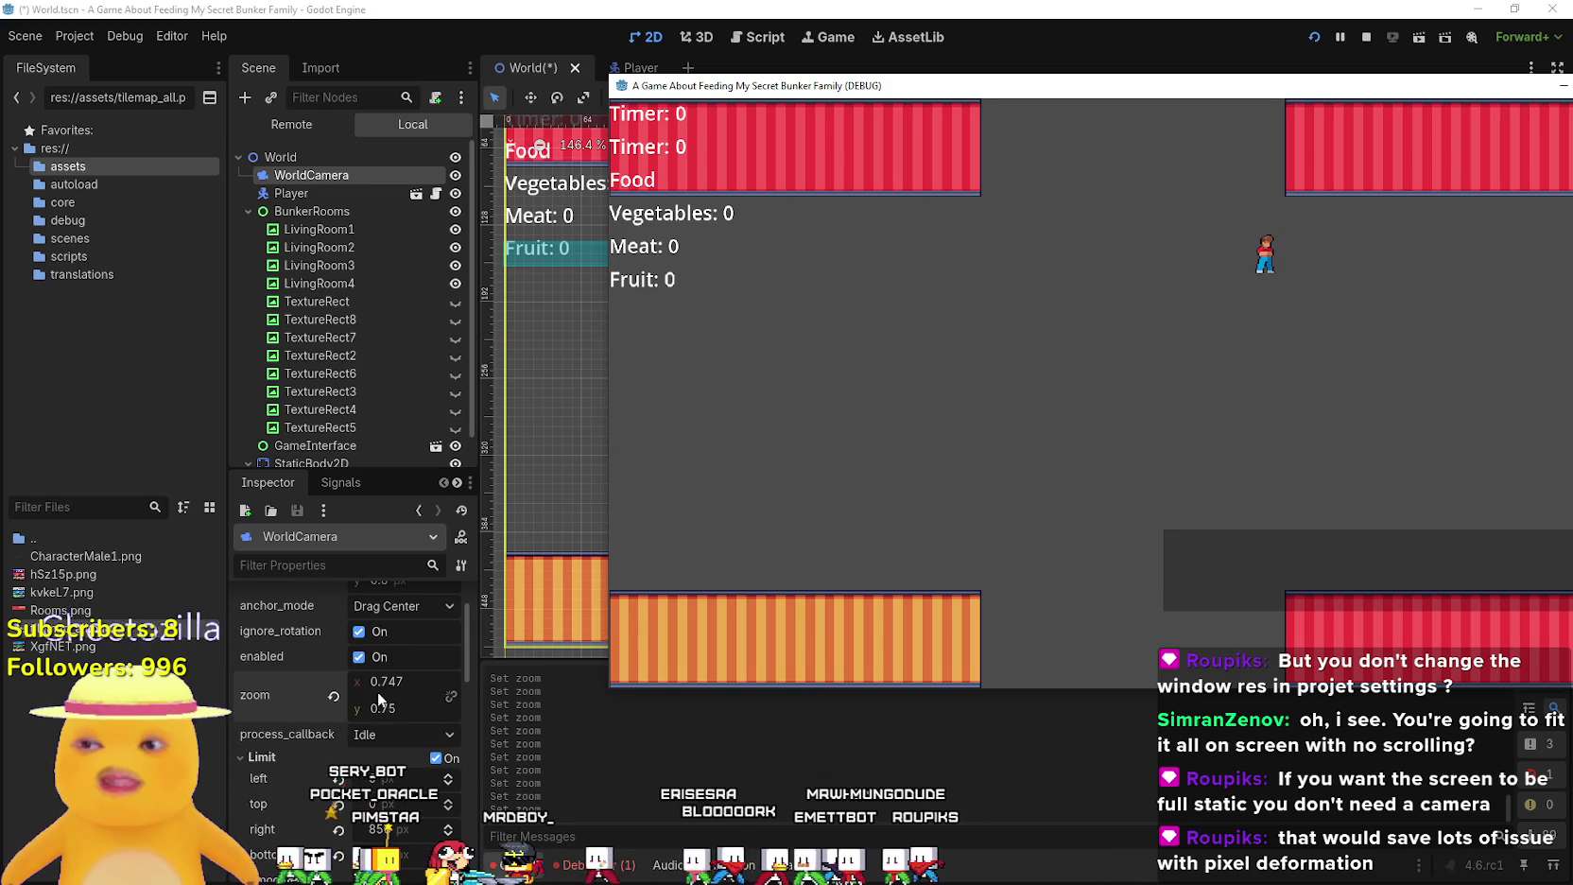
{"action": "scroll", "coordinate": [437, 696], "scroll_direction": "down", "scroll_amount": 3}
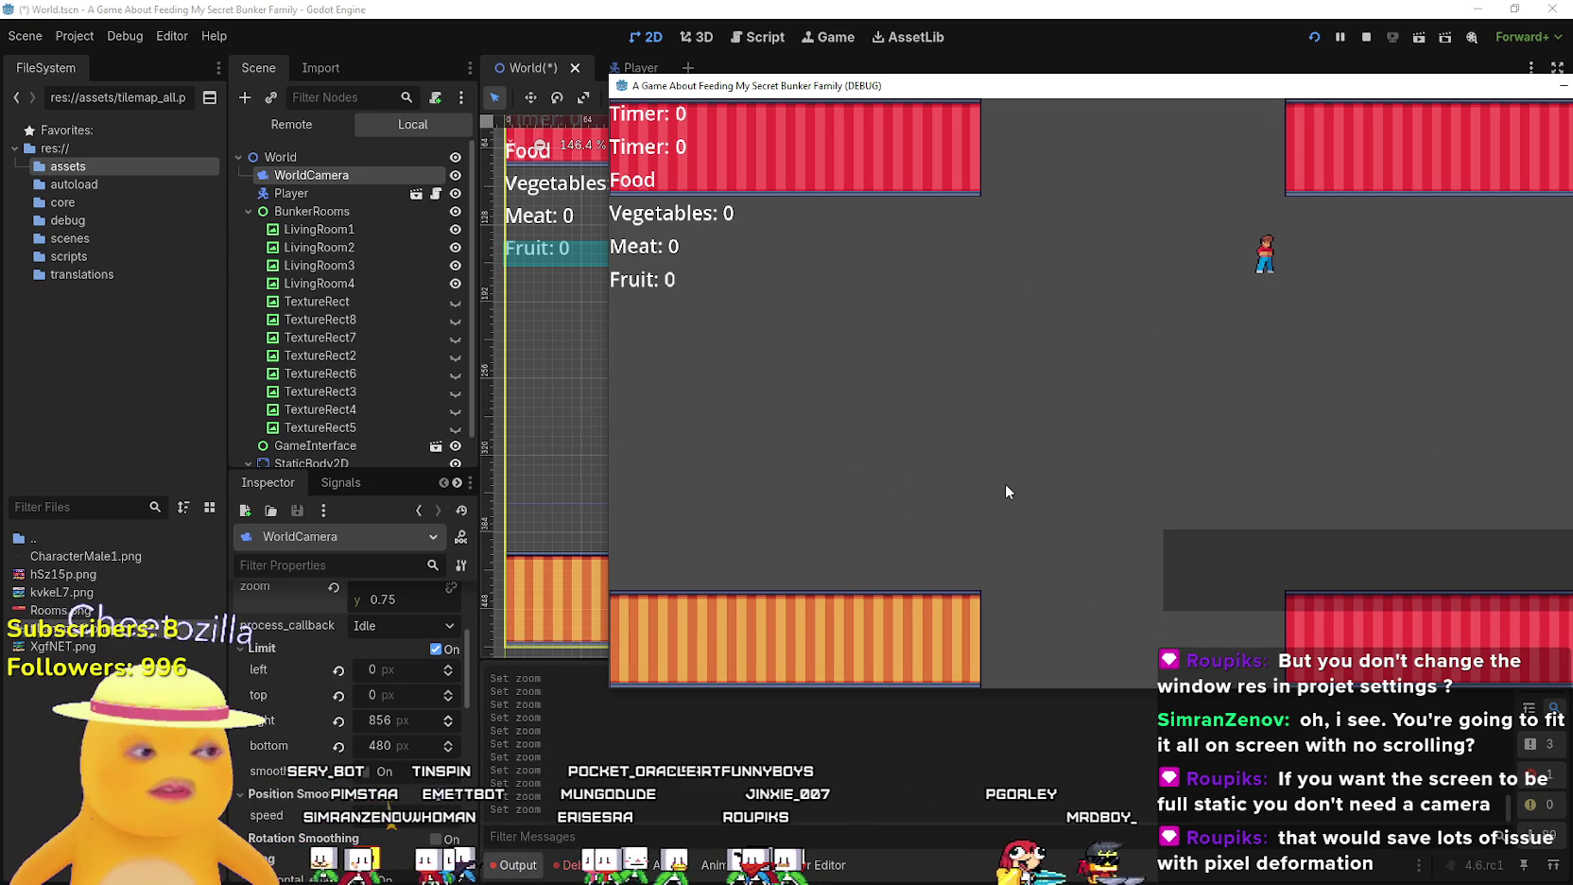
{"action": "scroll", "coordinate": [366, 781], "scroll_direction": "up", "scroll_amount": 2}
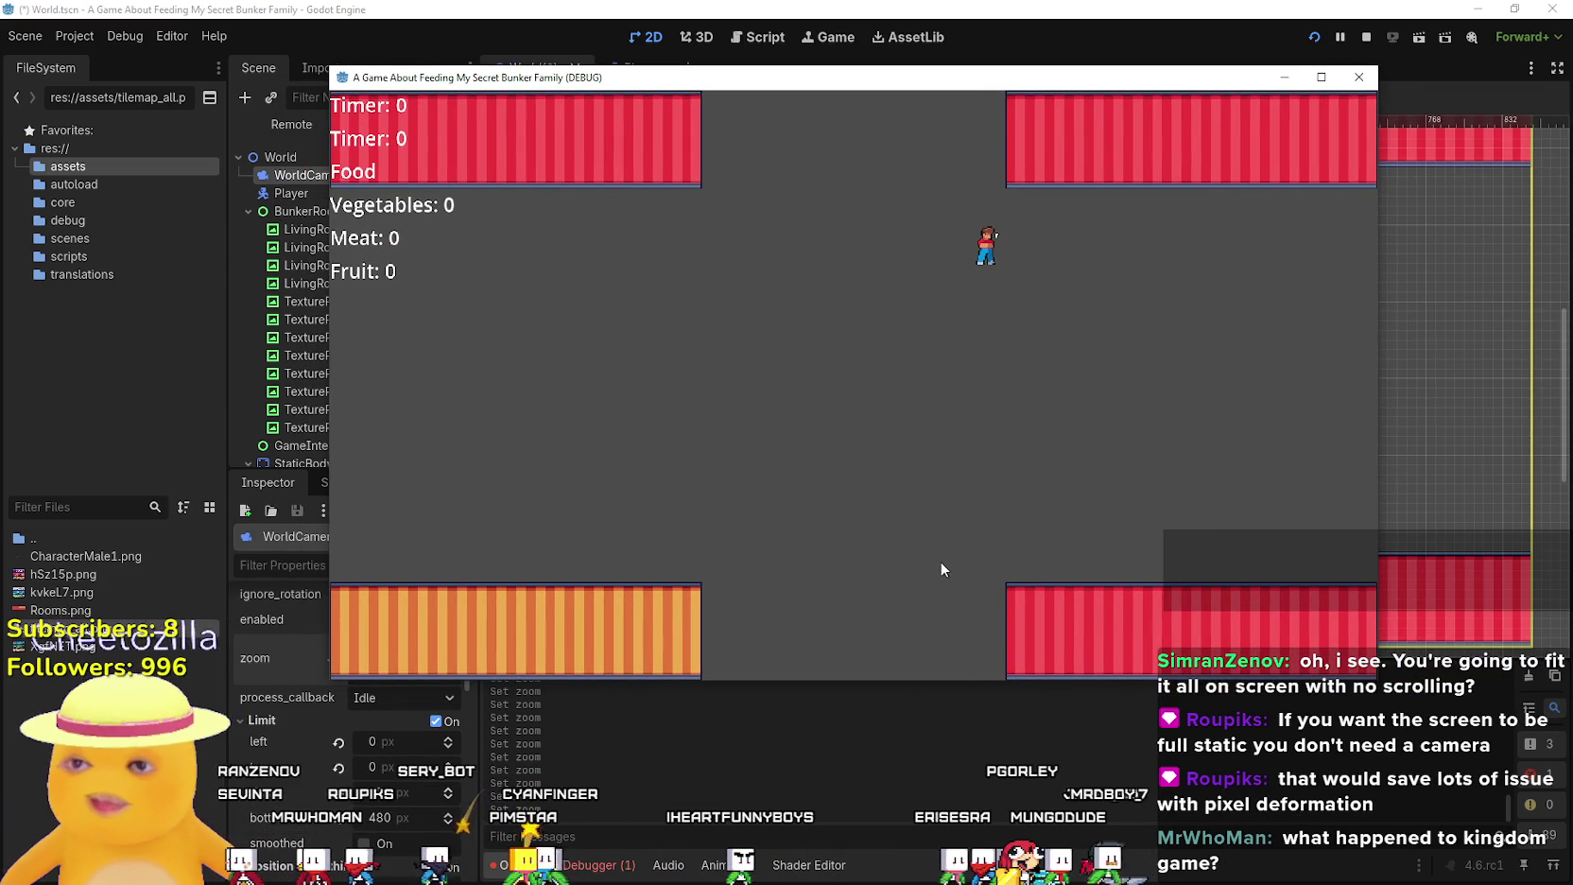
{"action": "key", "text": "Left"}
{"action": "key", "text": "Up"}
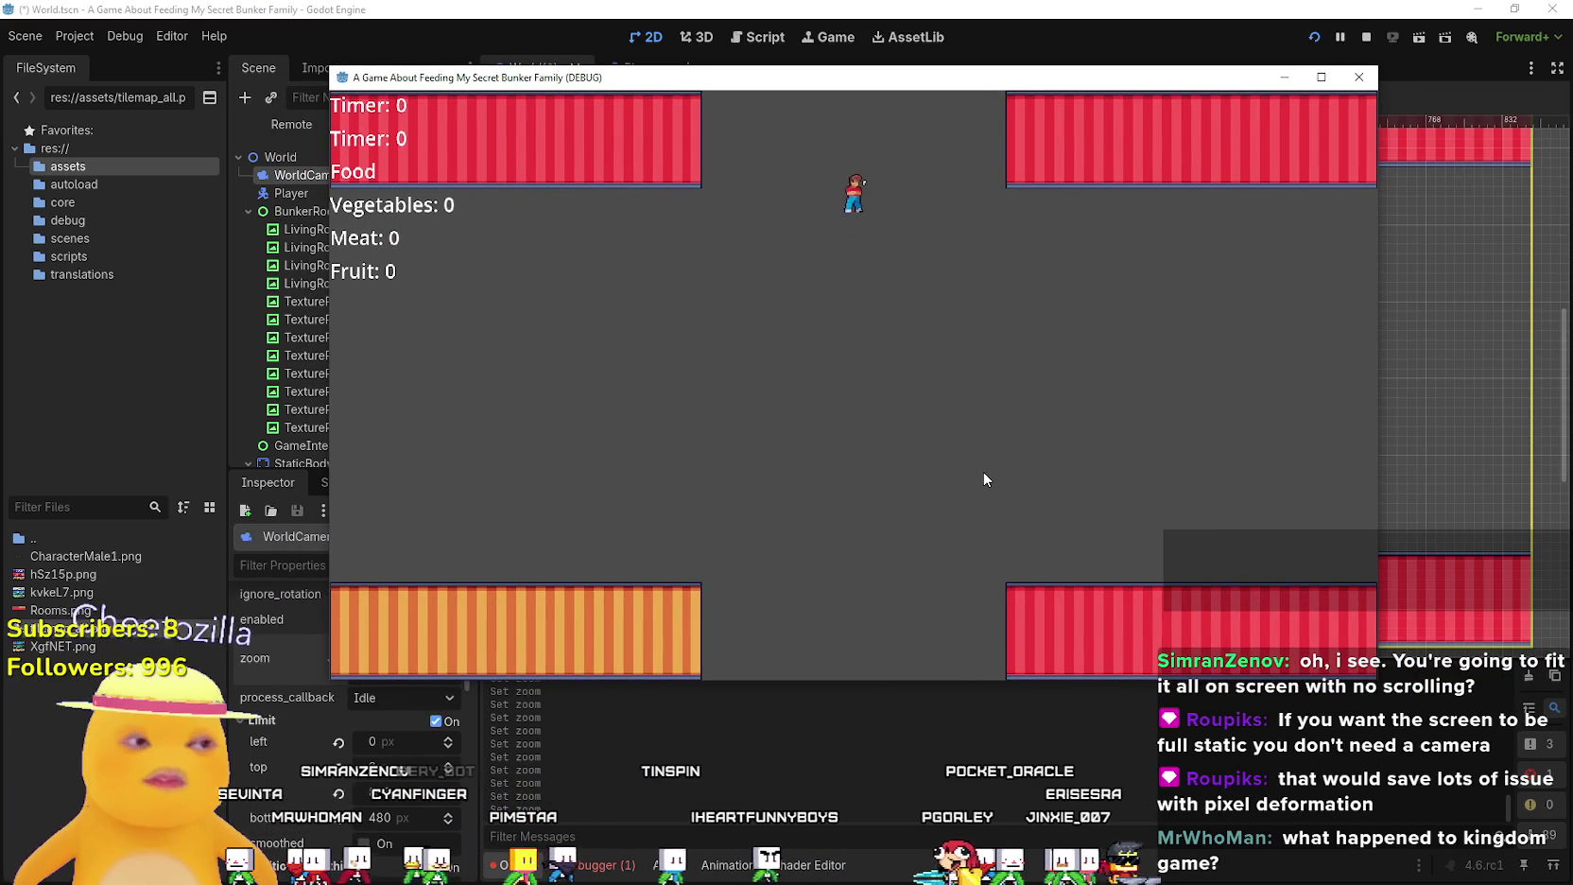
{"action": "key", "text": "Left"}
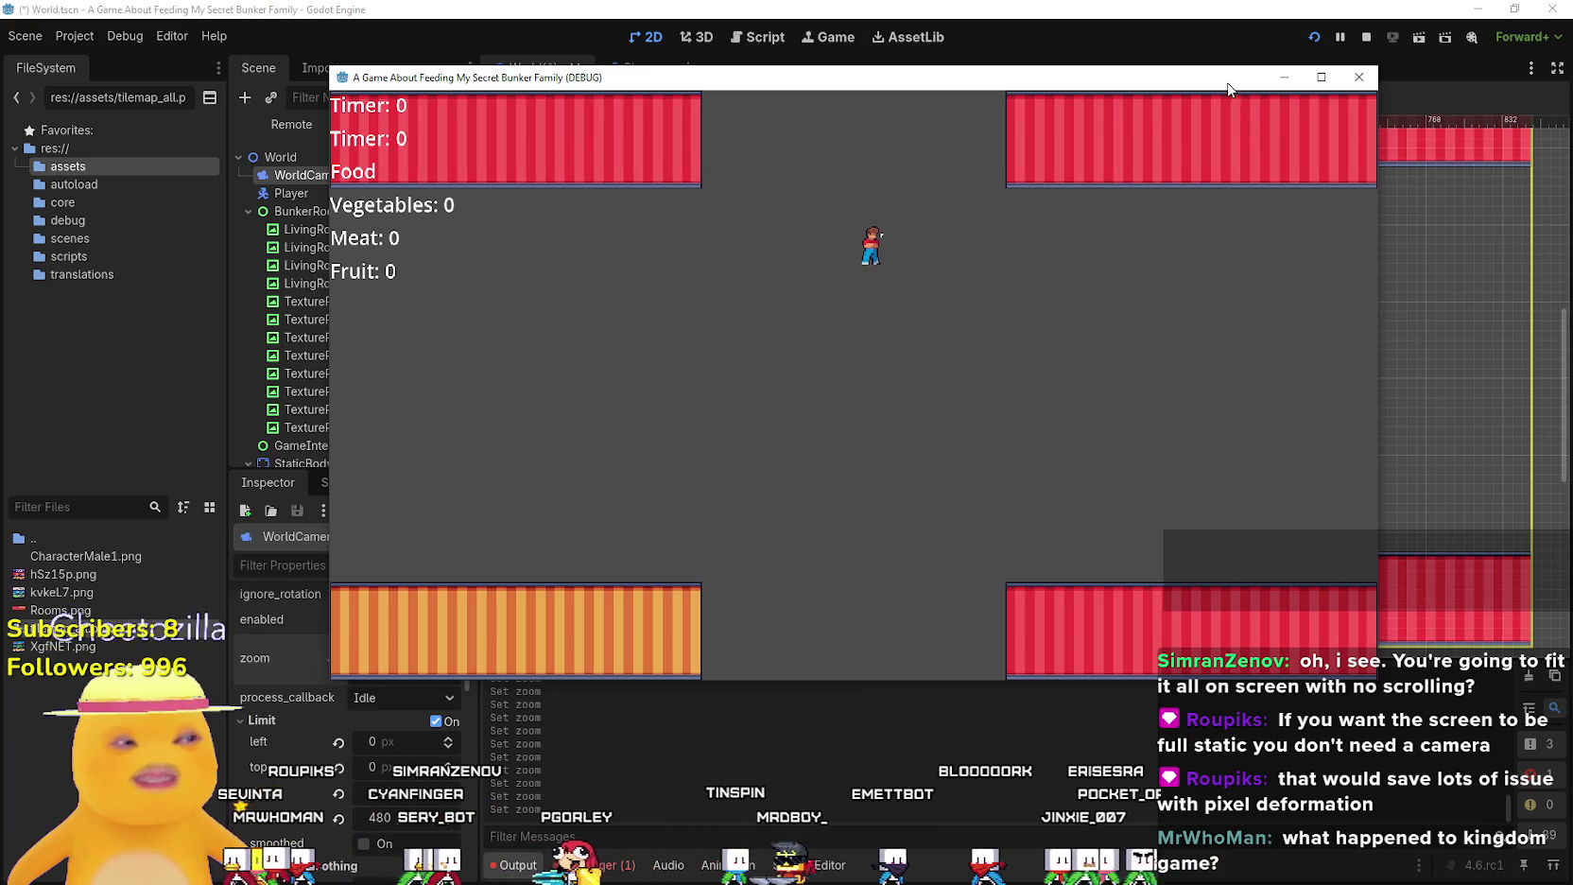
Shift the game window up-left, walk the player right and back left, then refocus the editor
{"action": "left_click_drag", "start_coordinate": [1169, 80], "coordinate": [1080, 66]}
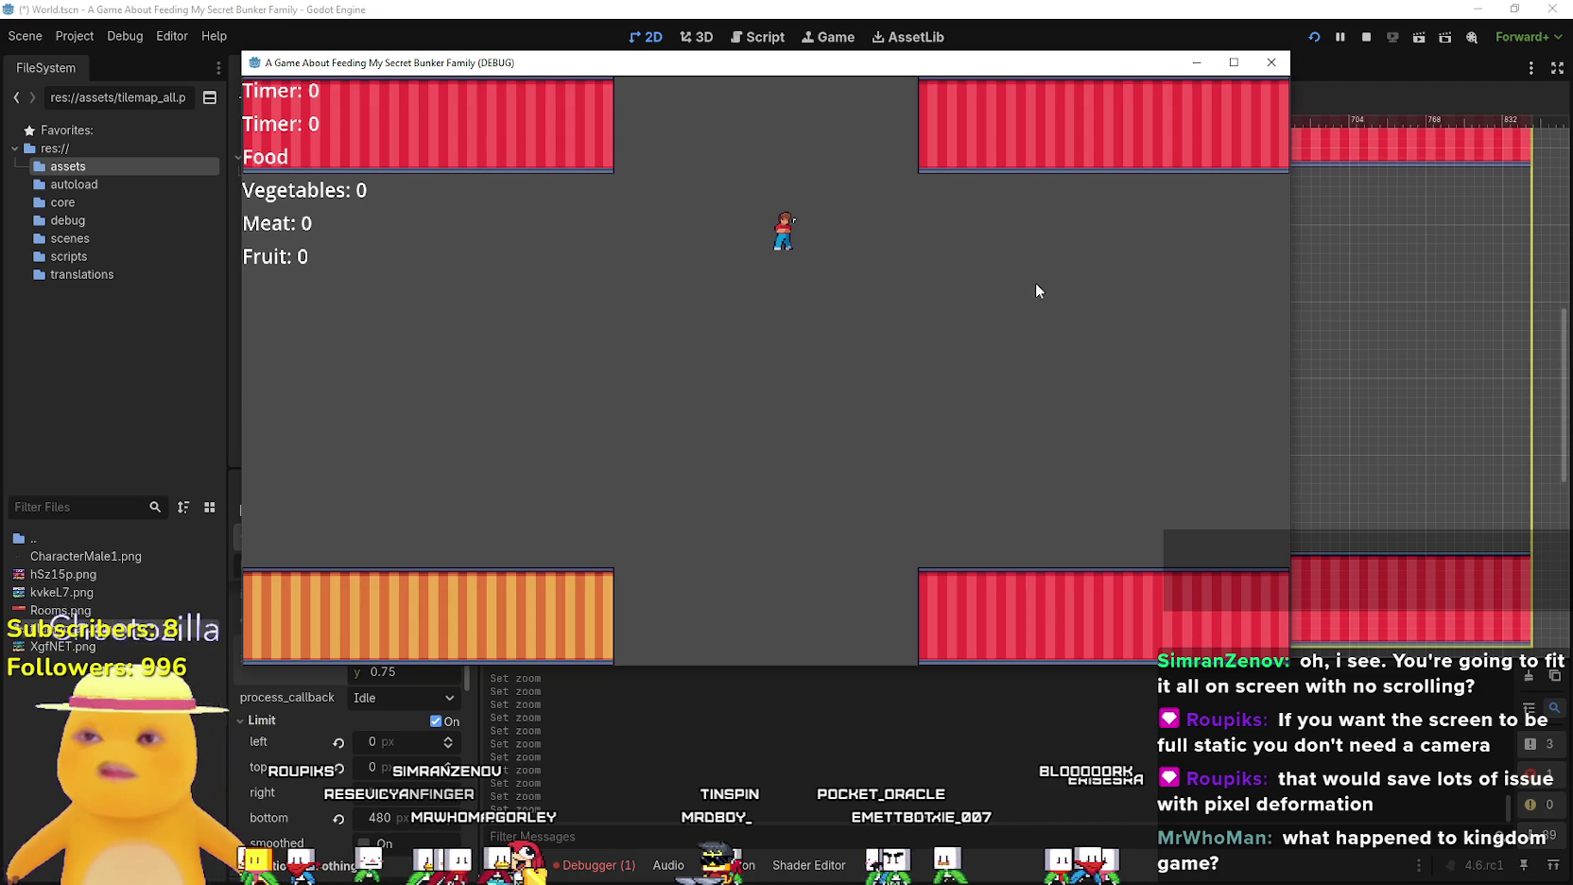
{"action": "key", "text": "Right"}
{"action": "key", "text": "Left"}
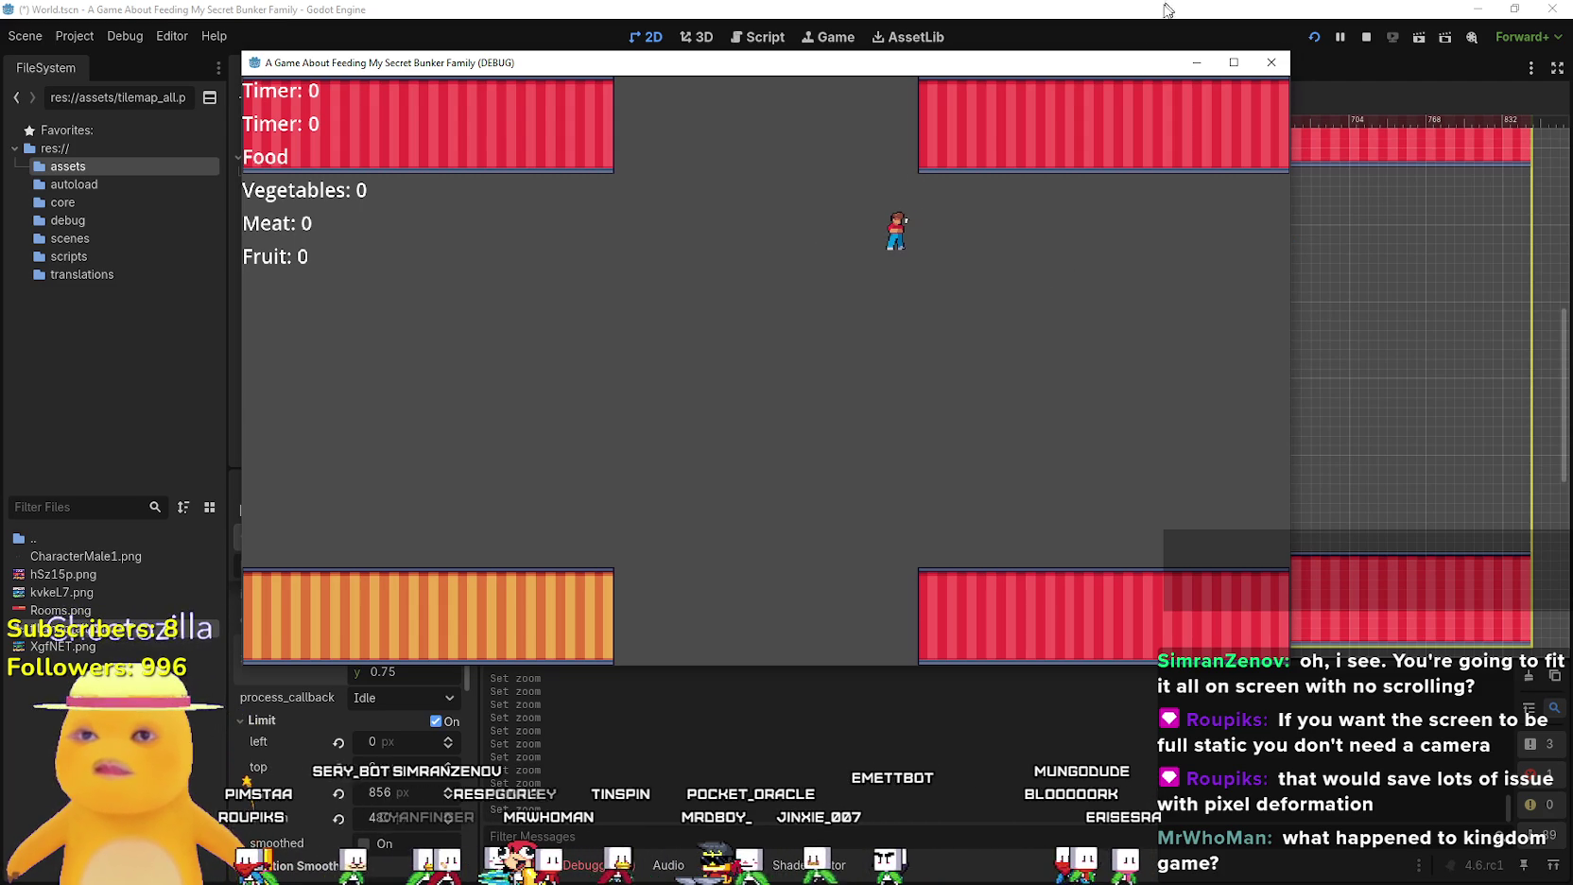
{"action": "key", "text": "Left"}
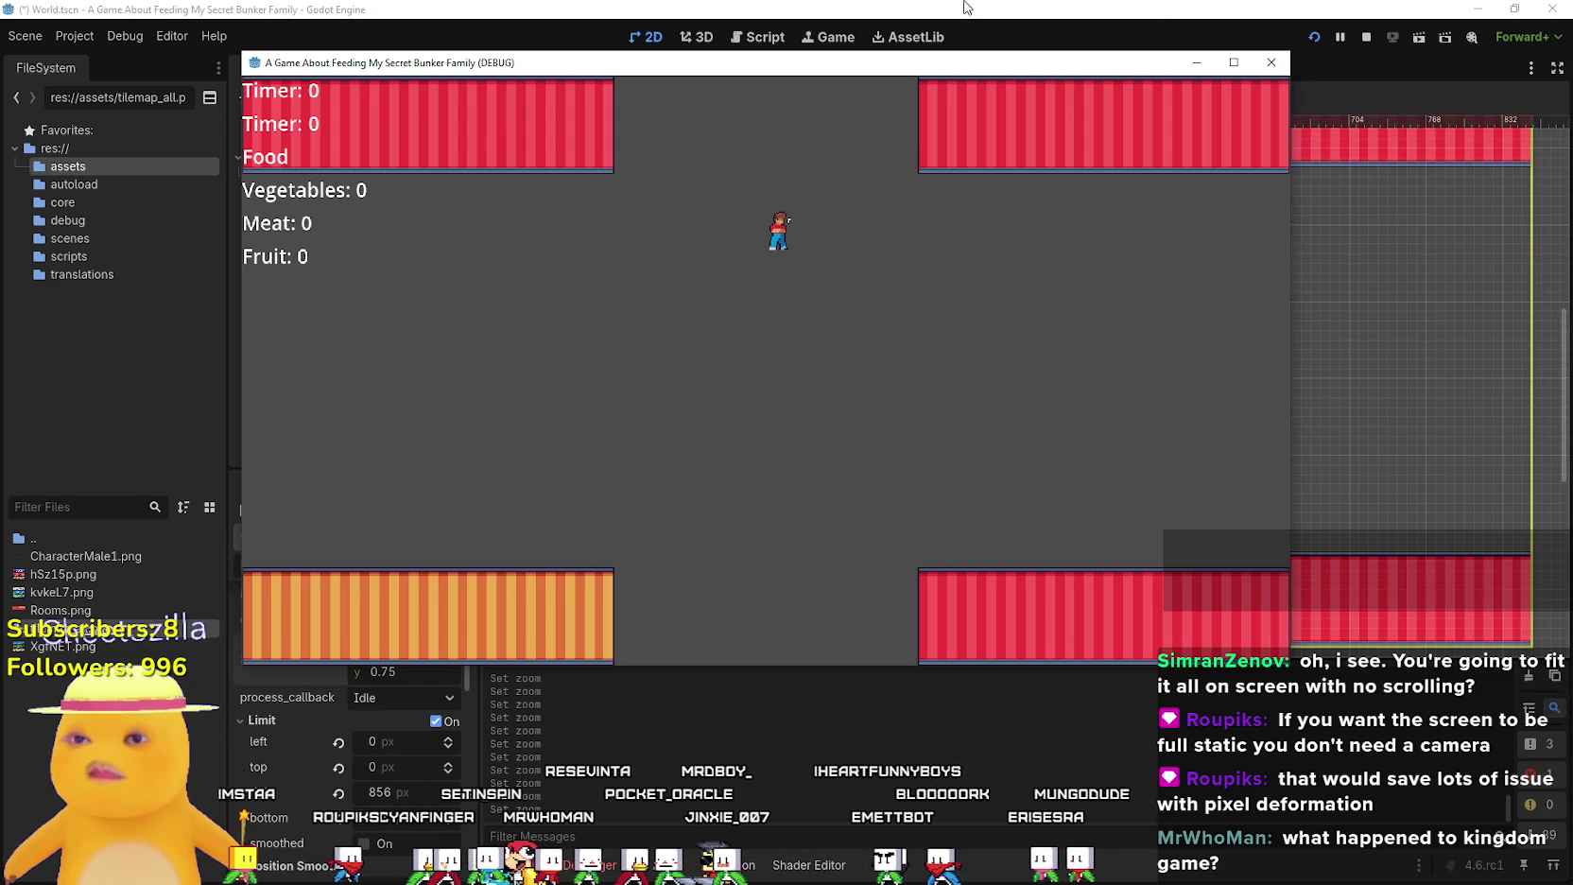
{"action": "left_click", "coordinate": [964, 8]}
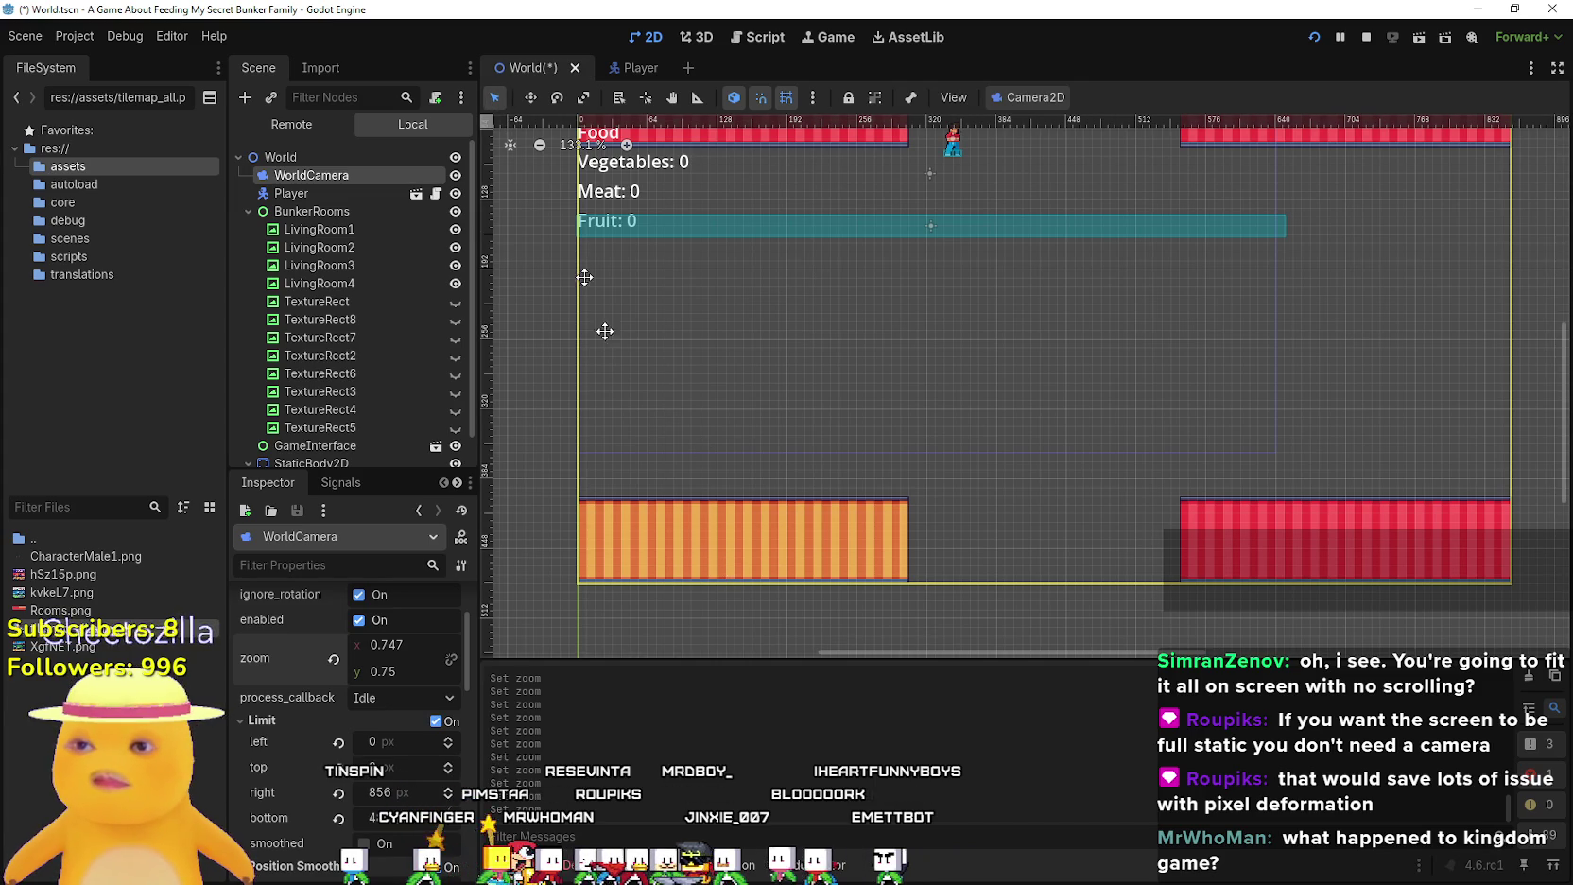
Duplicate orange LivingRoom4 as LivingRoom5 and place it above the red room
{"action": "left_click", "coordinate": [693, 558]}
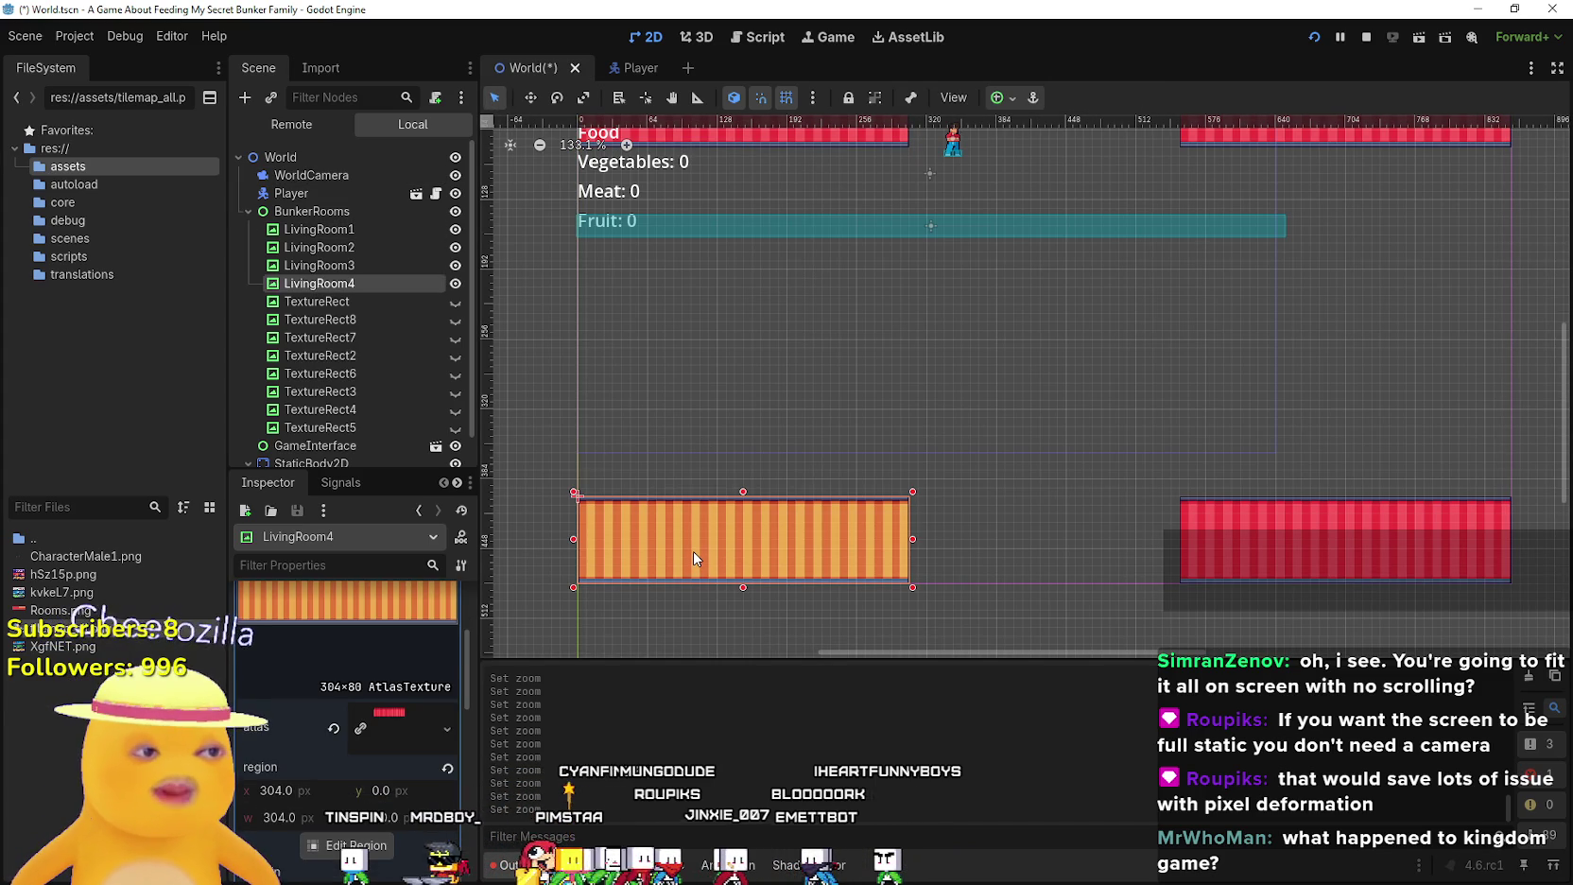
{"action": "key", "text": "ctrl+d"}
{"action": "left_click_drag", "start_coordinate": [695, 535], "coordinate": [889, 390]}
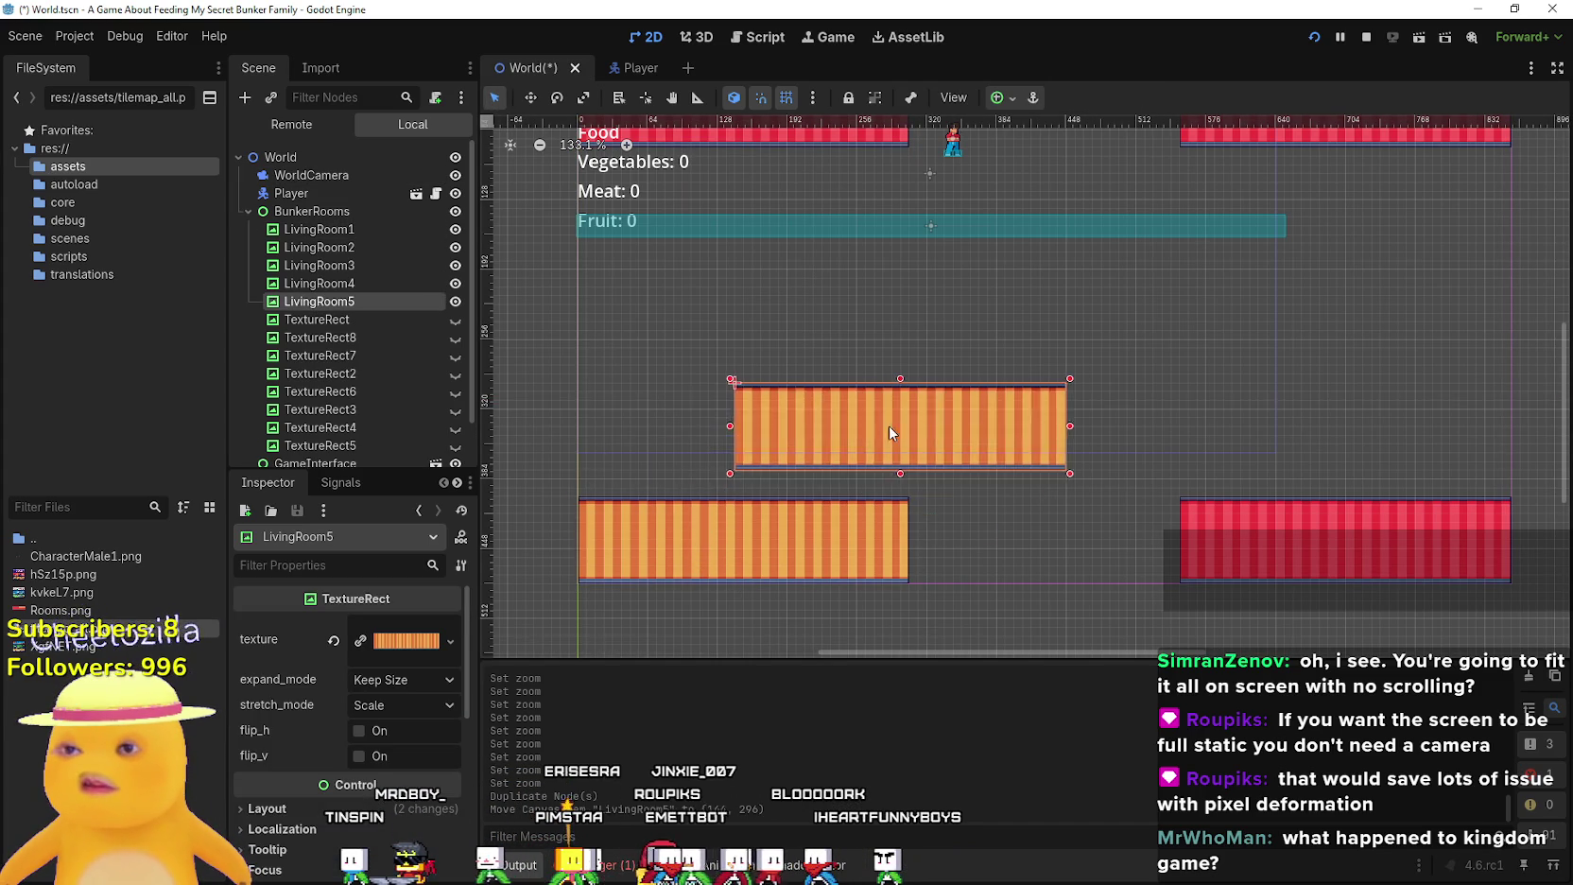
{"action": "scroll", "coordinate": [888, 416], "scroll_direction": "up", "scroll_amount": 2}
{"action": "left_click_drag", "start_coordinate": [699, 395], "coordinate": [1233, 353]}
{"action": "scroll", "coordinate": [1233, 359], "scroll_direction": "up", "scroll_amount": 2}
{"action": "mouse_move", "coordinate": [1409, 360]}
{"action": "left_mouse_down"}
{"action": "mouse_move", "coordinate": [1369, 456]}
{"action": "mouse_move", "coordinate": [1393, 490]}
{"action": "mouse_move", "coordinate": [1361, 463]}
{"action": "left_mouse_up"}
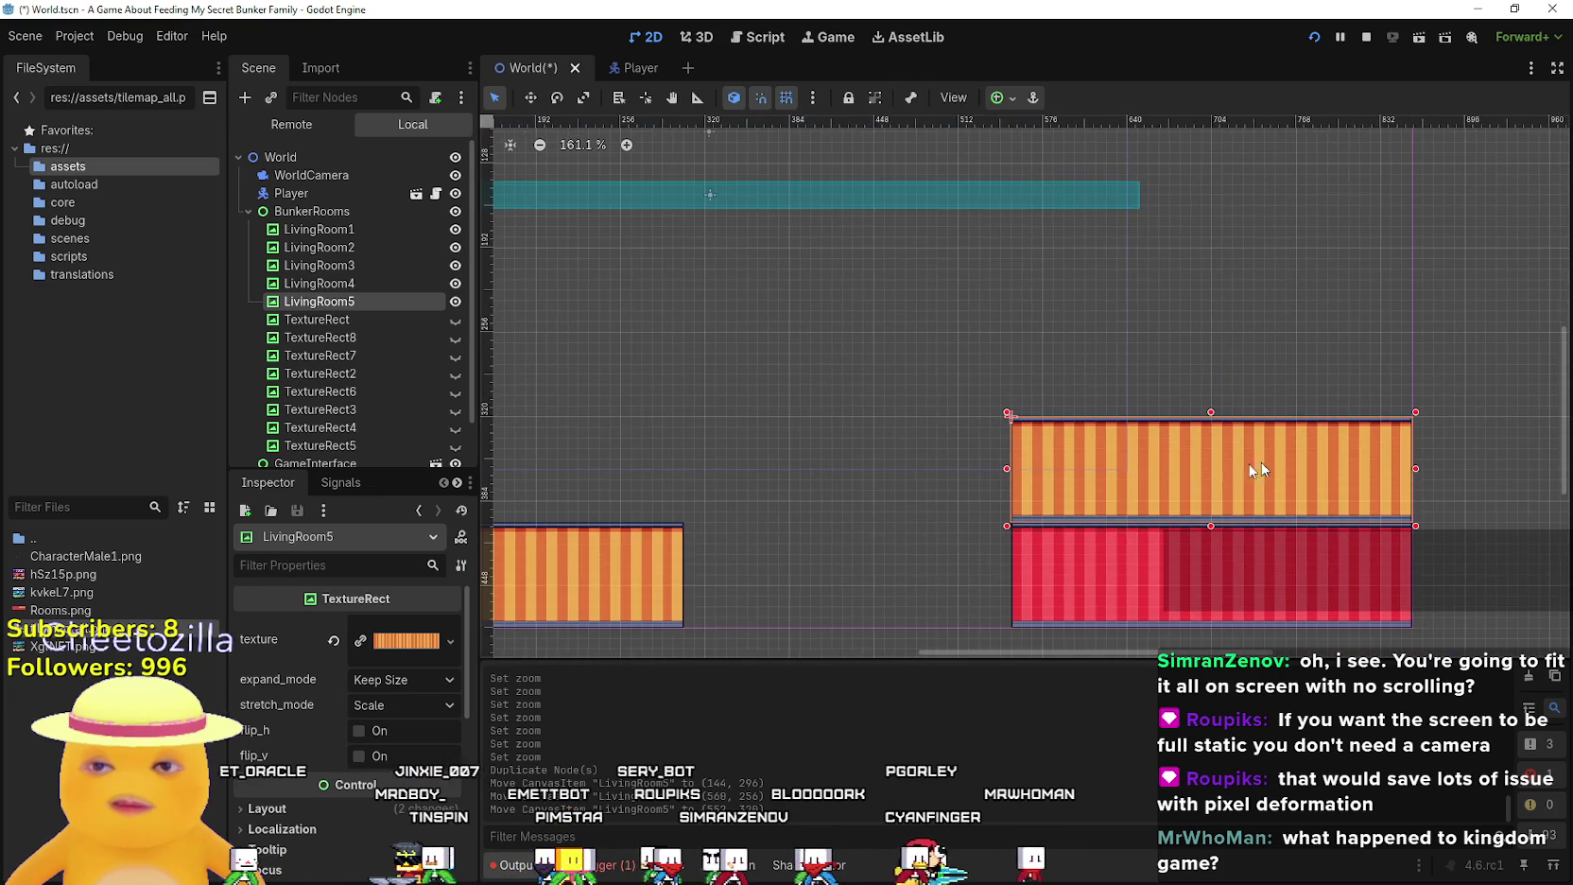
{"action": "scroll", "coordinate": [1319, 426], "scroll_direction": "up", "scroll_amount": 2}
{"action": "scroll", "coordinate": [1319, 426], "scroll_direction": "down", "scroll_amount": 5}
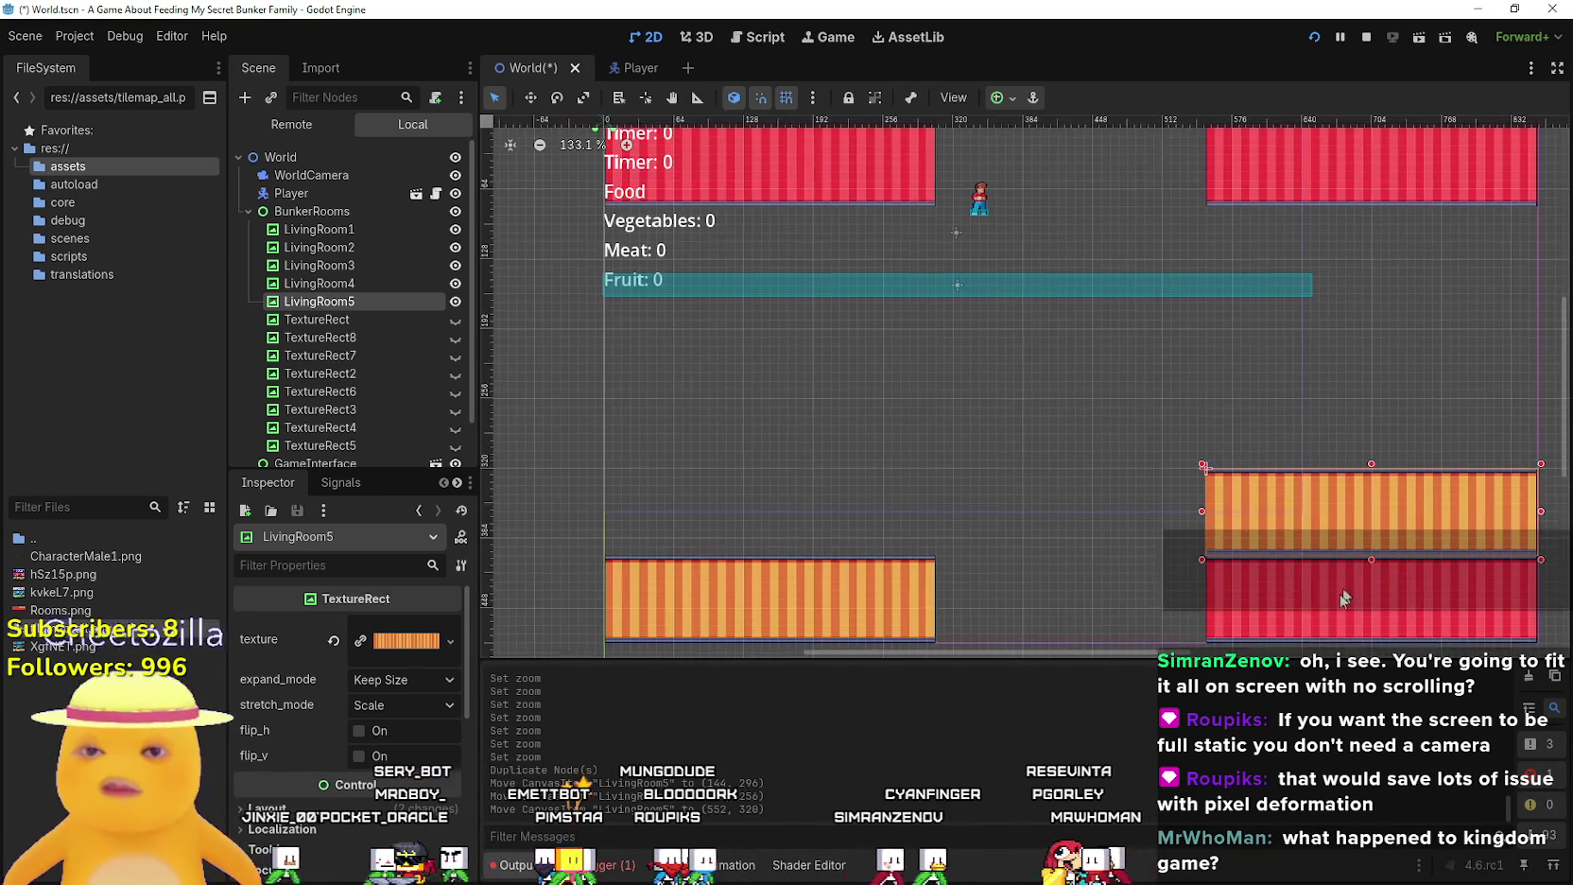
Duplicate red LivingRoom3 and move the copy up above the orange room
{"action": "left_click", "coordinate": [1322, 605]}
{"action": "key", "text": "ctrl+d"}
{"action": "mouse_move", "coordinate": [1322, 595]}
{"action": "left_mouse_down"}
{"action": "mouse_move", "coordinate": [1327, 378]}
{"action": "mouse_move", "coordinate": [1327, 410]}
{"action": "left_mouse_up"}
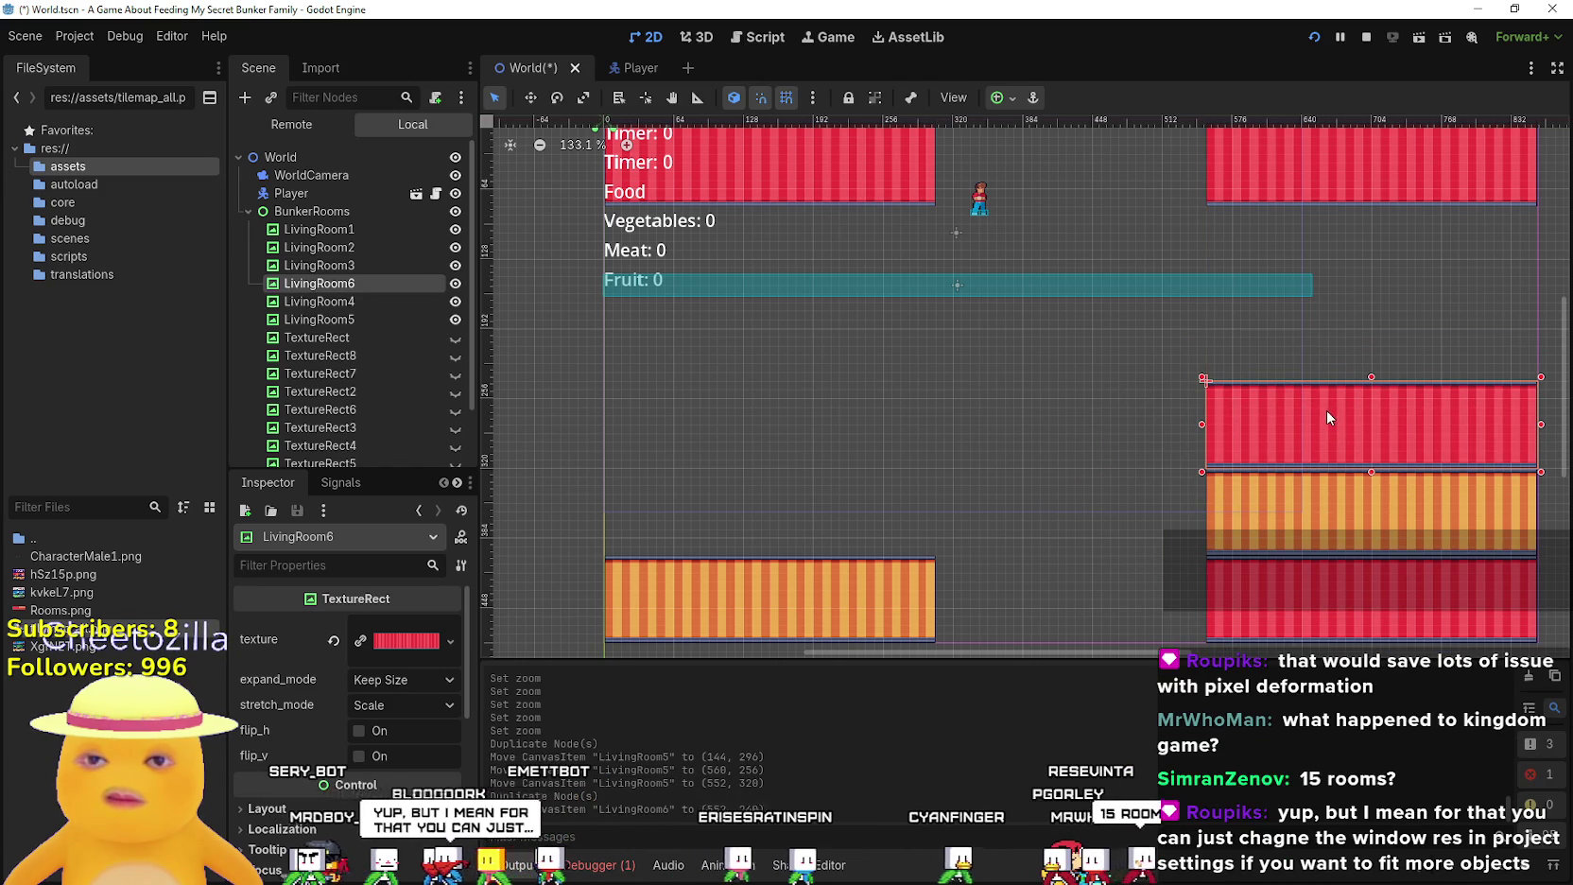
{"action": "scroll", "coordinate": [1326, 410], "scroll_direction": "up", "scroll_amount": 5}
{"action": "scroll", "coordinate": [1308, 444], "scroll_direction": "down", "scroll_amount": 9}
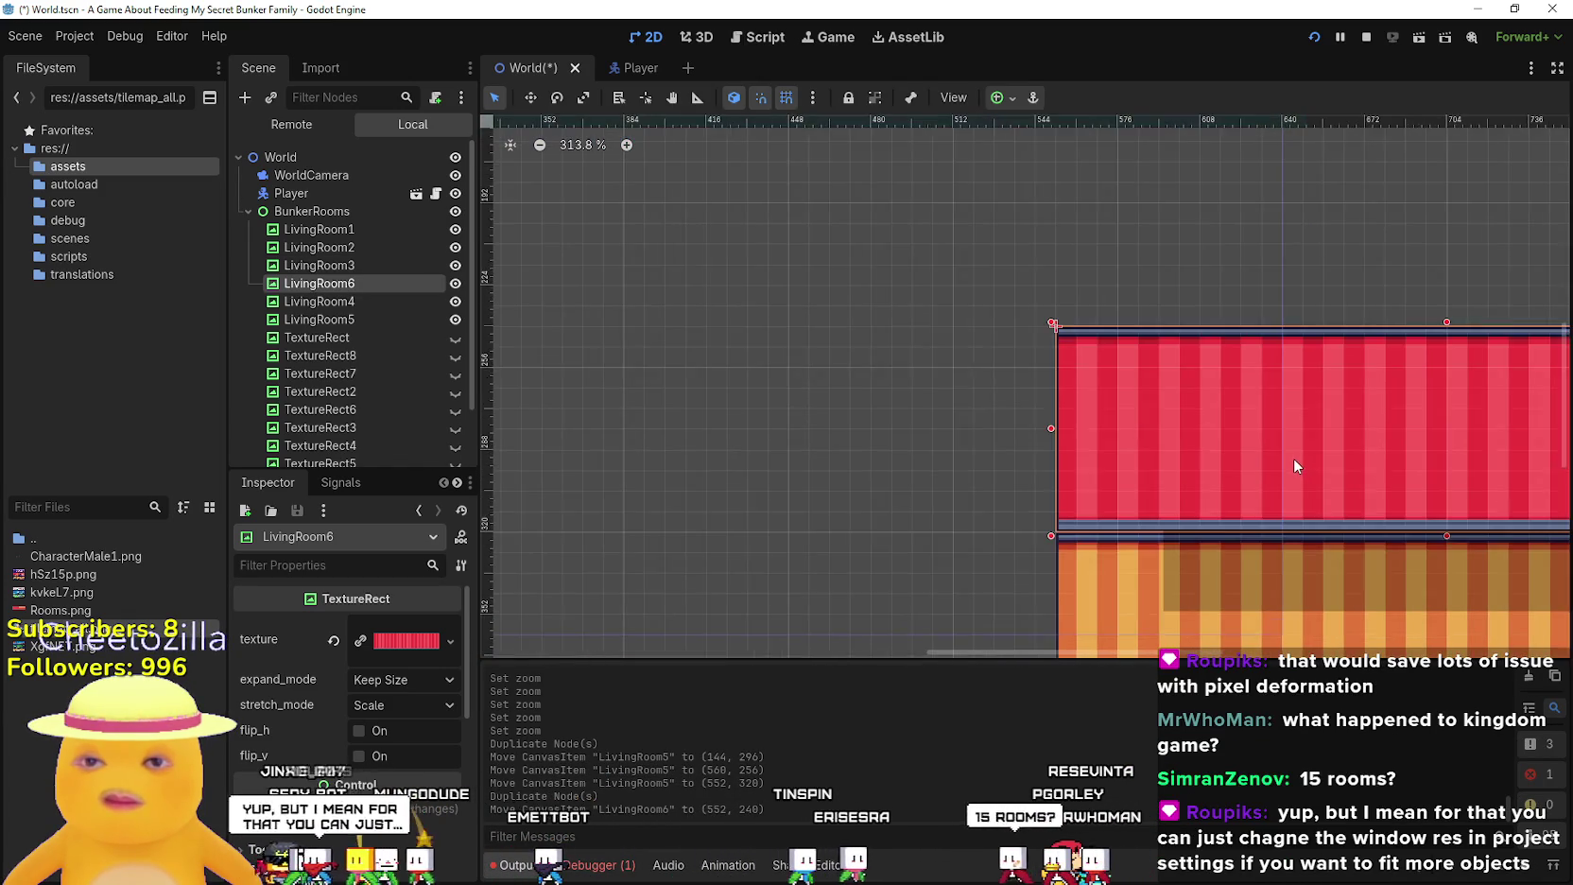
{"action": "scroll", "coordinate": [1134, 403], "scroll_direction": "down", "scroll_amount": 3}
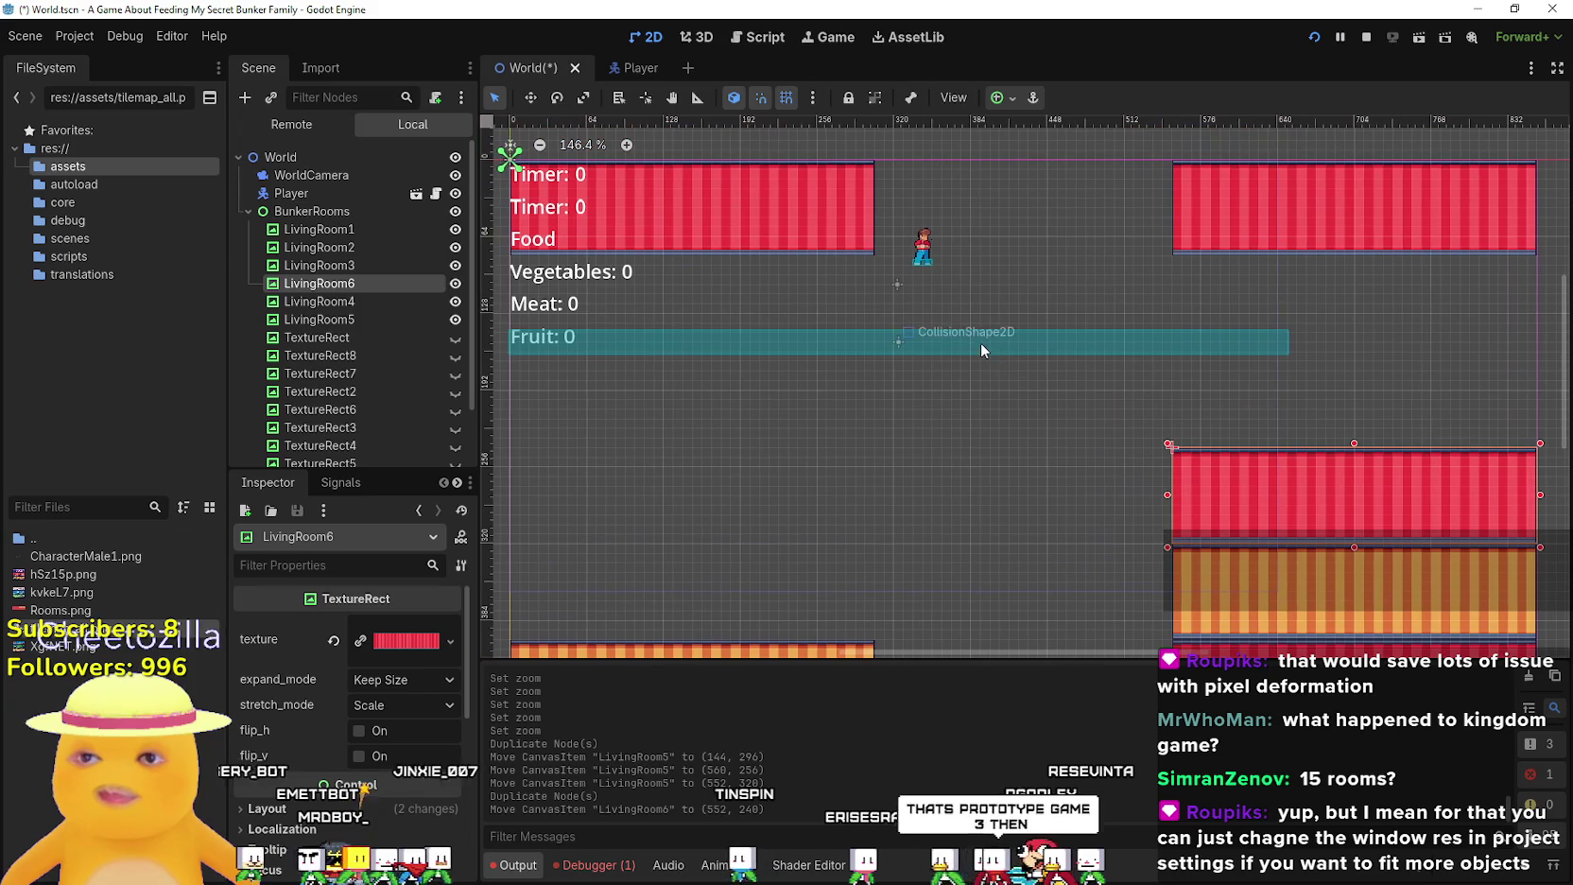
Duplicate the teal collision shape and place the orange room left of the top red room
{"action": "left_click", "coordinate": [933, 347]}
{"action": "scroll", "coordinate": [933, 347], "scroll_direction": "down", "scroll_amount": 3}
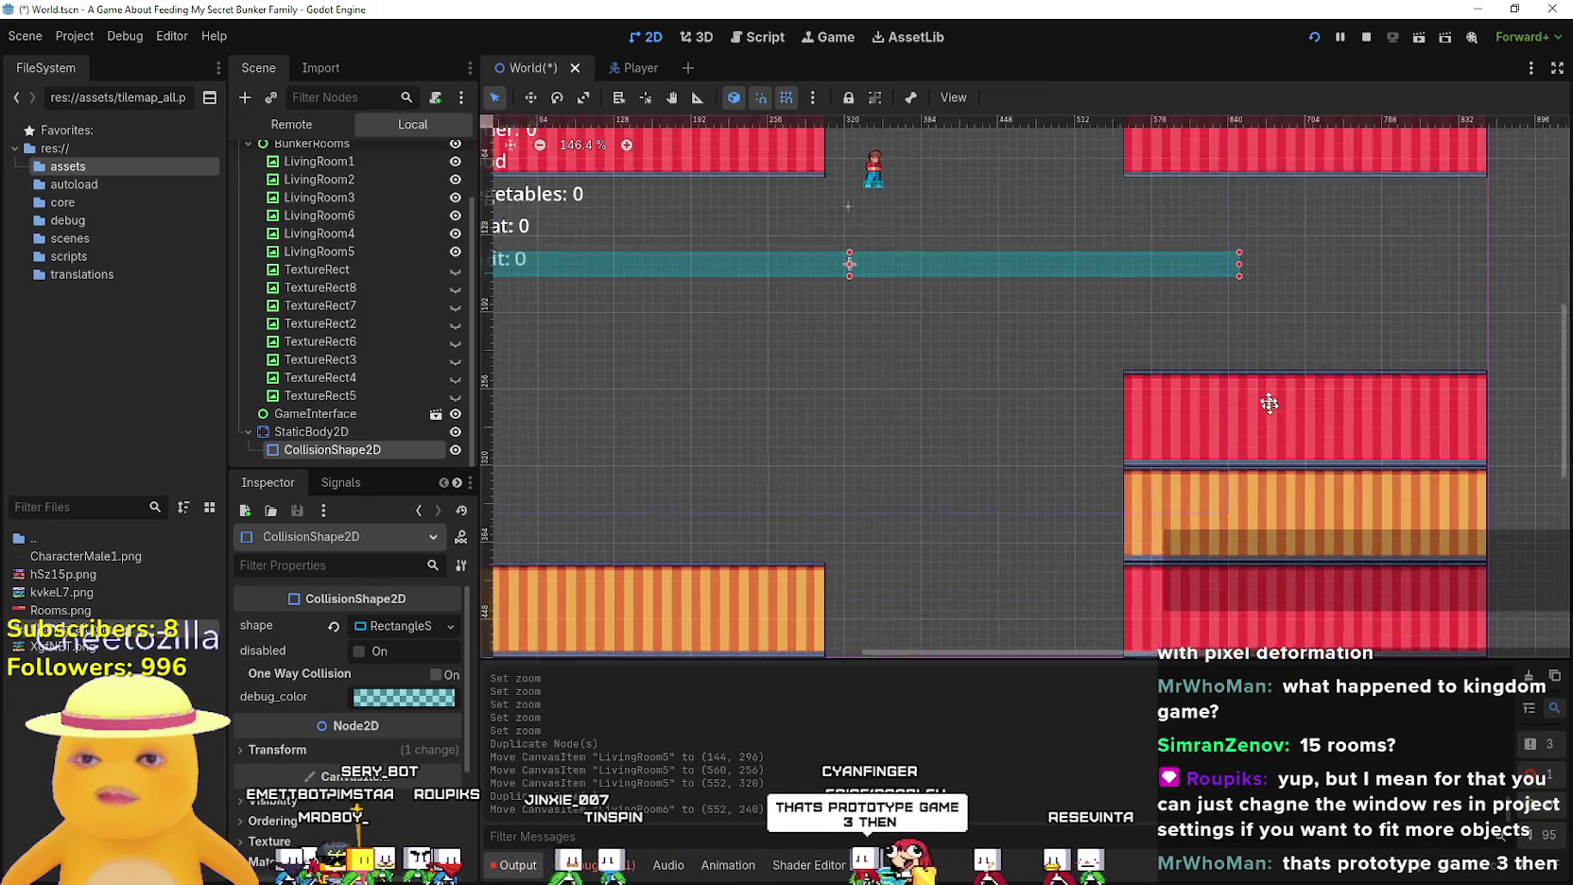
{"action": "key", "text": "ctrl+d"}
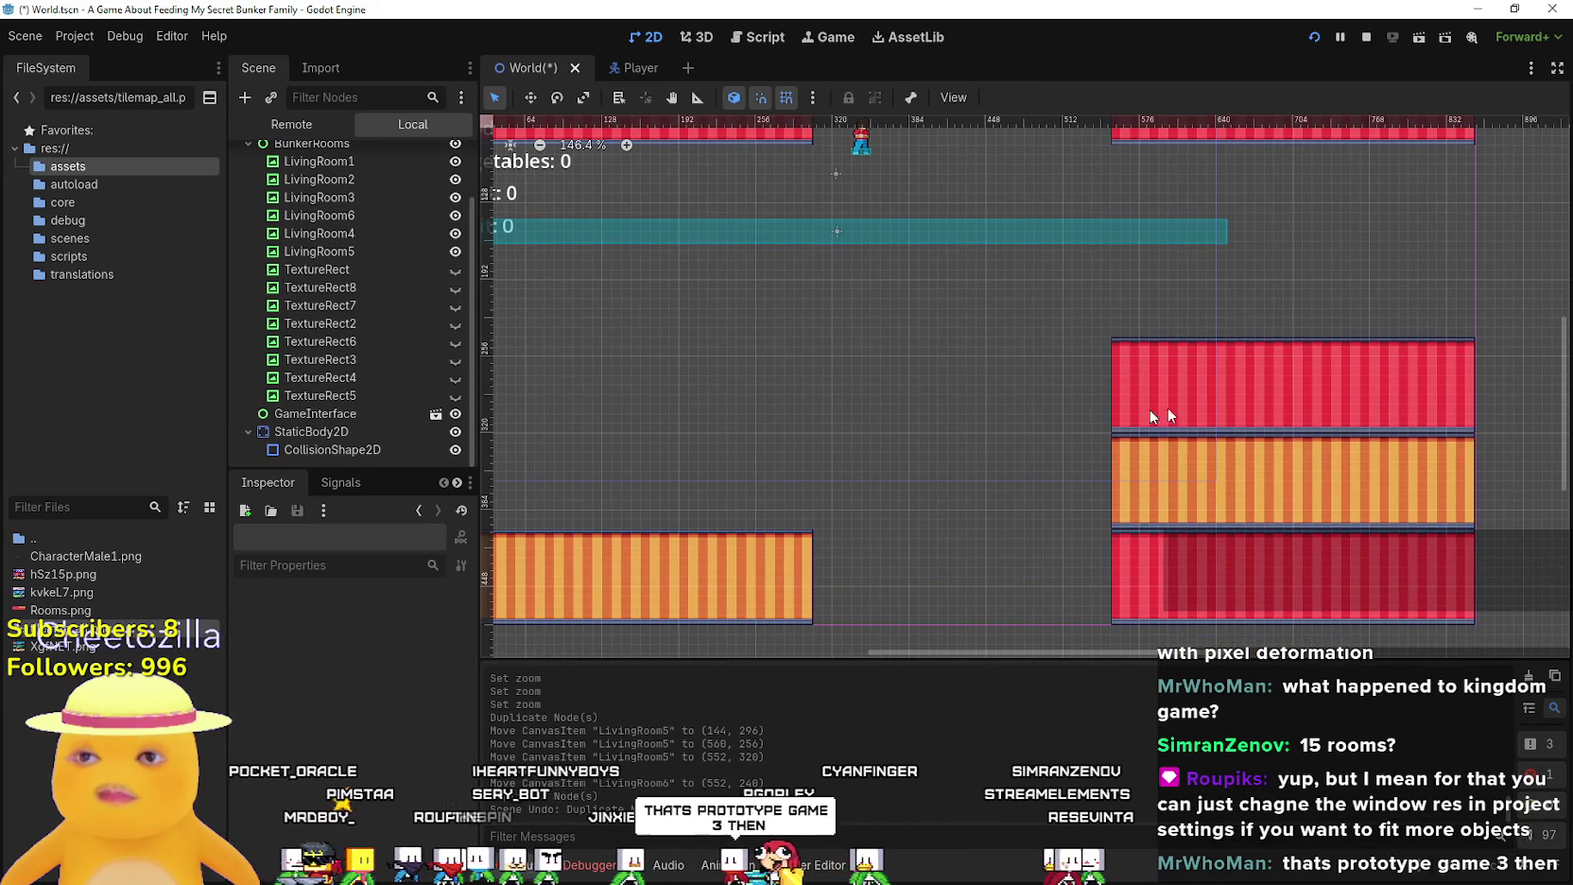
{"action": "left_click", "coordinate": [1134, 413]}
{"action": "left_click", "coordinate": [1190, 480]}
{"action": "mouse_move", "coordinate": [1297, 480]}
{"action": "left_mouse_down"}
{"action": "mouse_move", "coordinate": [940, 402]}
{"action": "mouse_move", "coordinate": [953, 392]}
{"action": "left_mouse_up"}
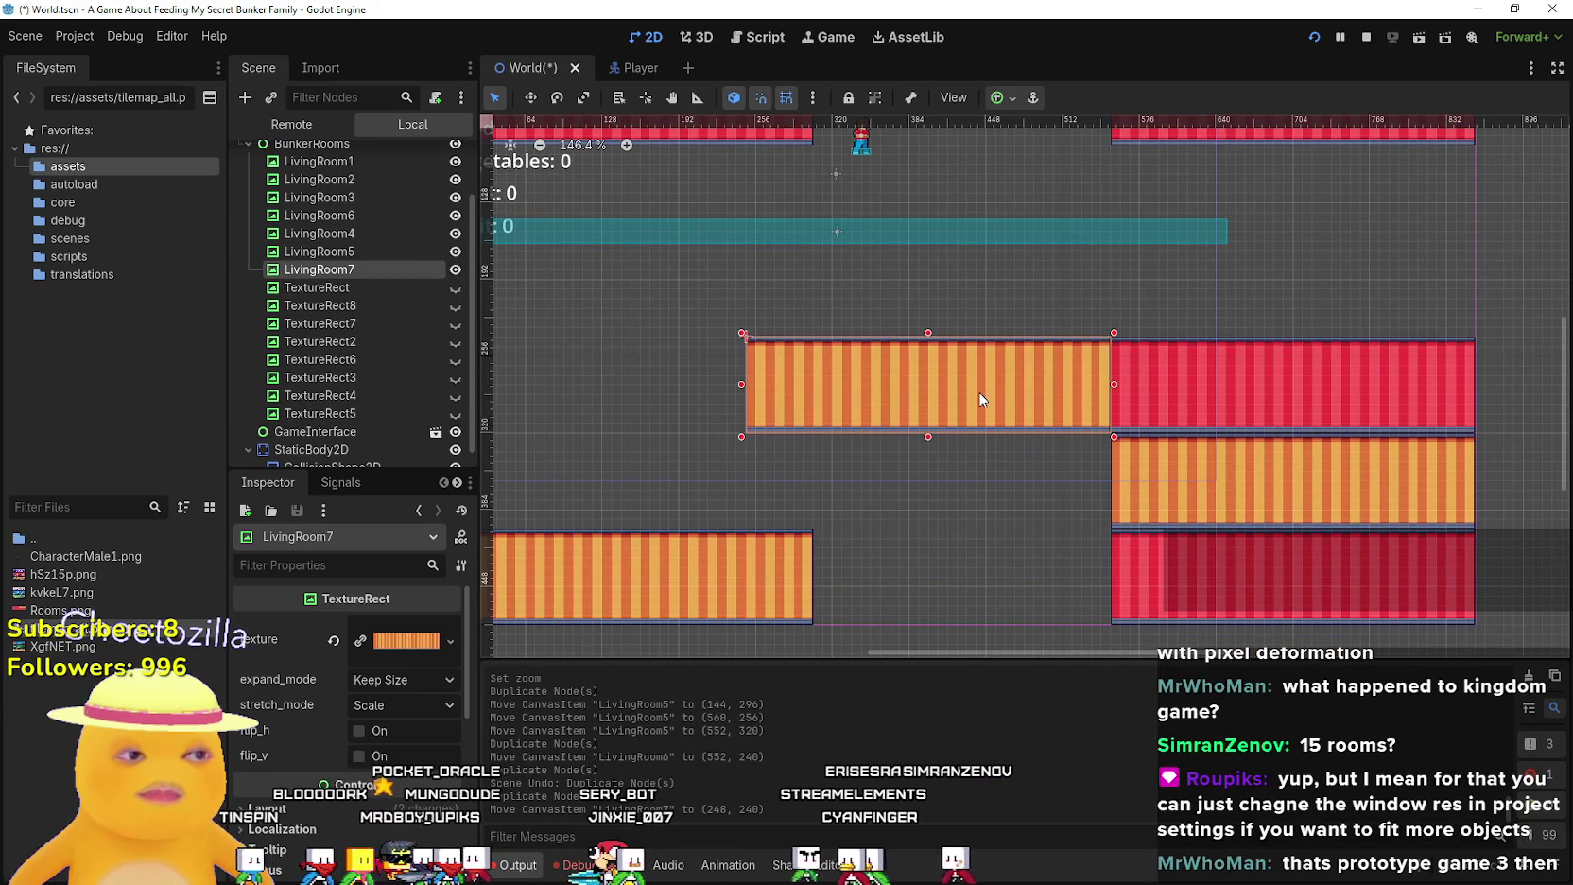
{"action": "scroll", "coordinate": [1322, 559], "scroll_direction": "up", "scroll_amount": 4}
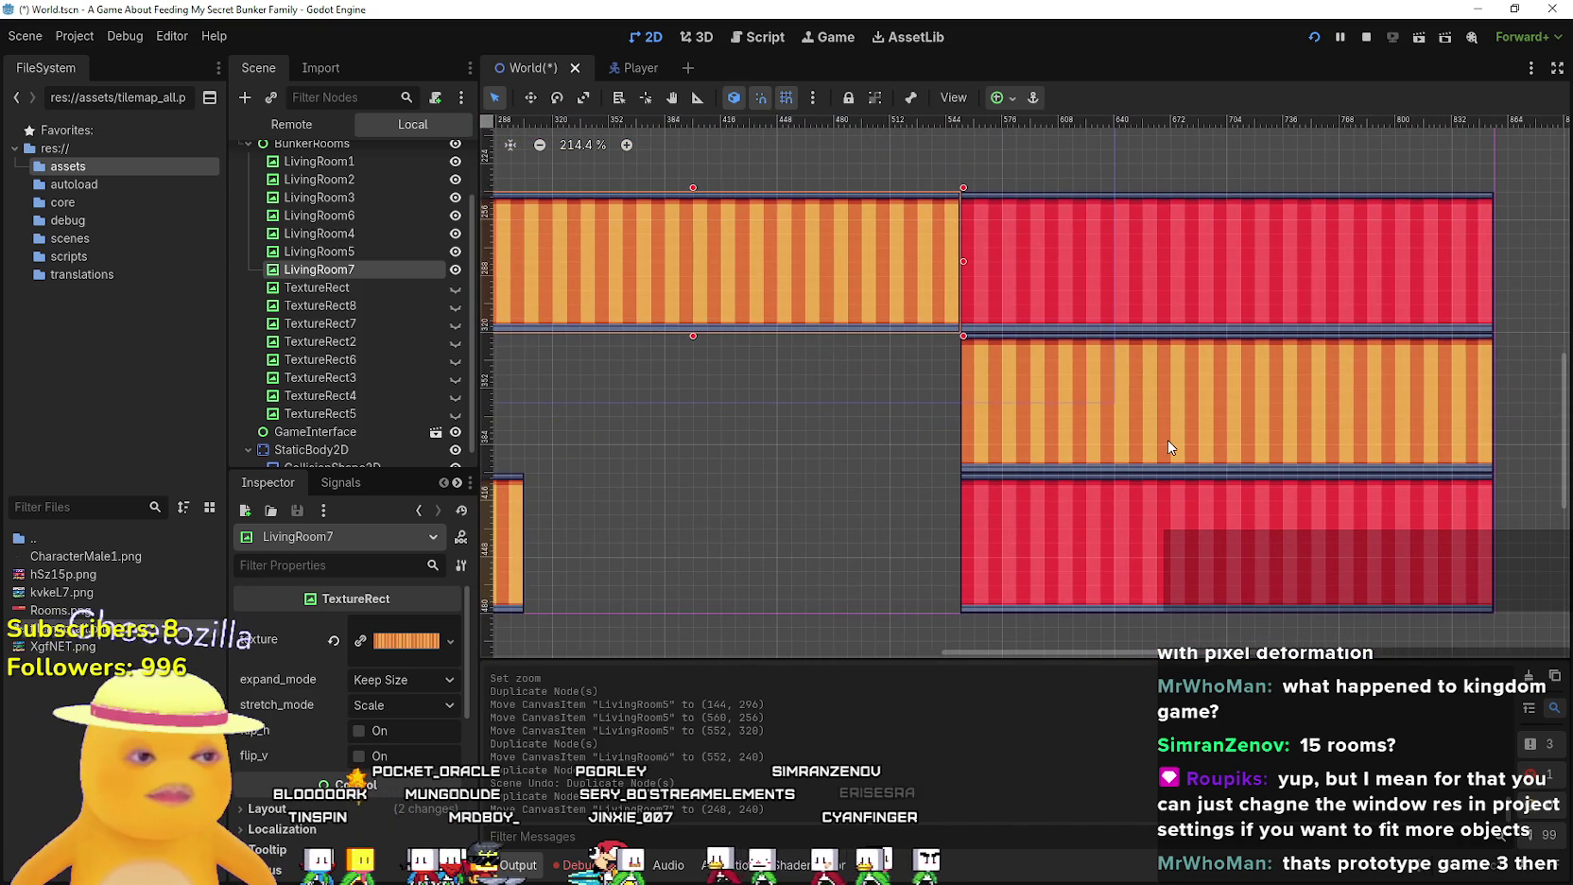
{"action": "scroll", "coordinate": [1168, 440], "scroll_direction": "down", "scroll_amount": 2}
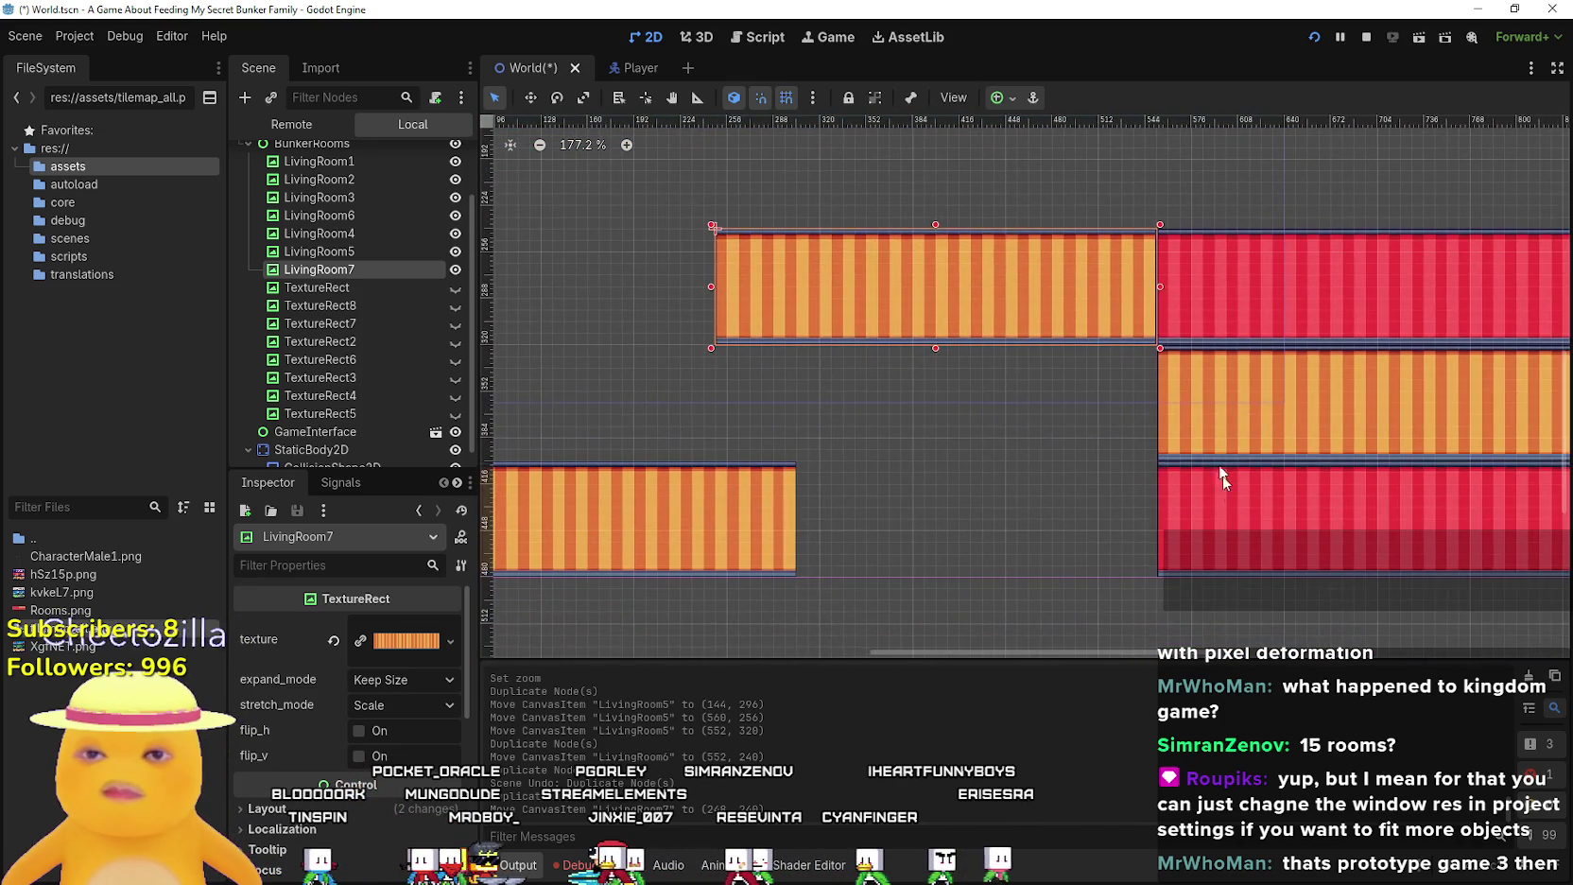
Add another red LivingRoom3 copy under the new orange room, lined up with it
{"action": "left_click", "coordinate": [1221, 532]}
{"action": "key", "text": "ctrl+d"}
{"action": "mouse_move", "coordinate": [1259, 525]}
{"action": "left_mouse_down"}
{"action": "mouse_move", "coordinate": [1135, 515]}
{"action": "mouse_move", "coordinate": [813, 425]}
{"action": "mouse_move", "coordinate": [870, 392]}
{"action": "left_mouse_up"}
{"action": "scroll", "coordinate": [960, 364], "scroll_direction": "up", "scroll_amount": 3}
{"action": "left_click_drag", "start_coordinate": [1331, 366], "coordinate": [1285, 351]}
{"action": "scroll", "coordinate": [1127, 362], "scroll_direction": "down", "scroll_amount": 2}
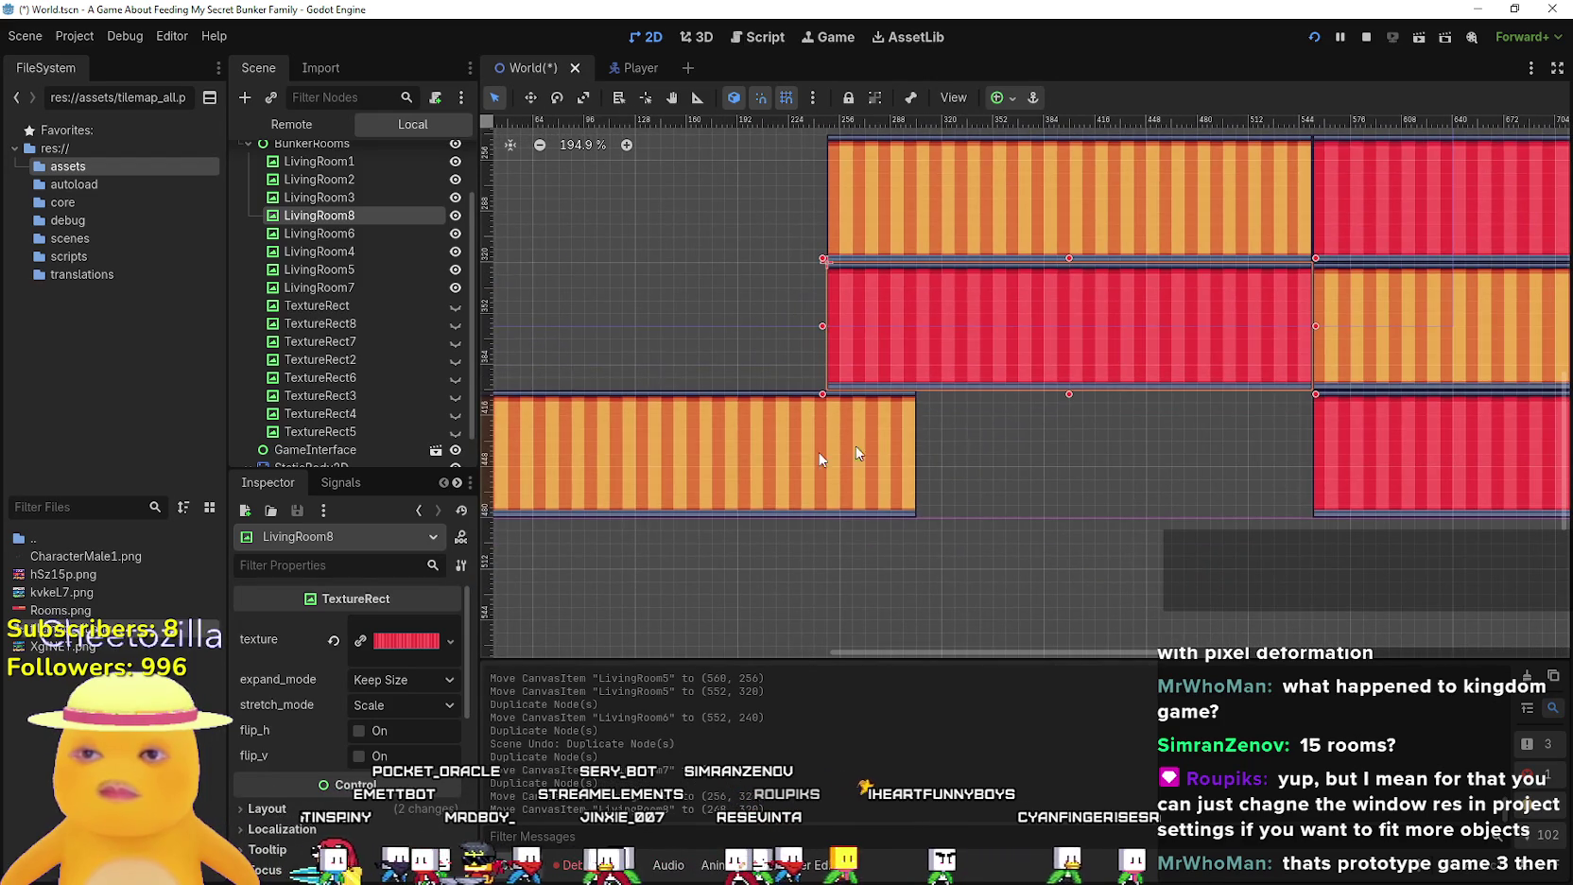
Move LivingRoom4 under the red room and put its orange copy at the middle row's left end
{"action": "mouse_move", "coordinate": [787, 469]}
{"action": "left_mouse_down"}
{"action": "mouse_move", "coordinate": [1148, 469]}
{"action": "mouse_move", "coordinate": [1123, 469]}
{"action": "left_mouse_up"}
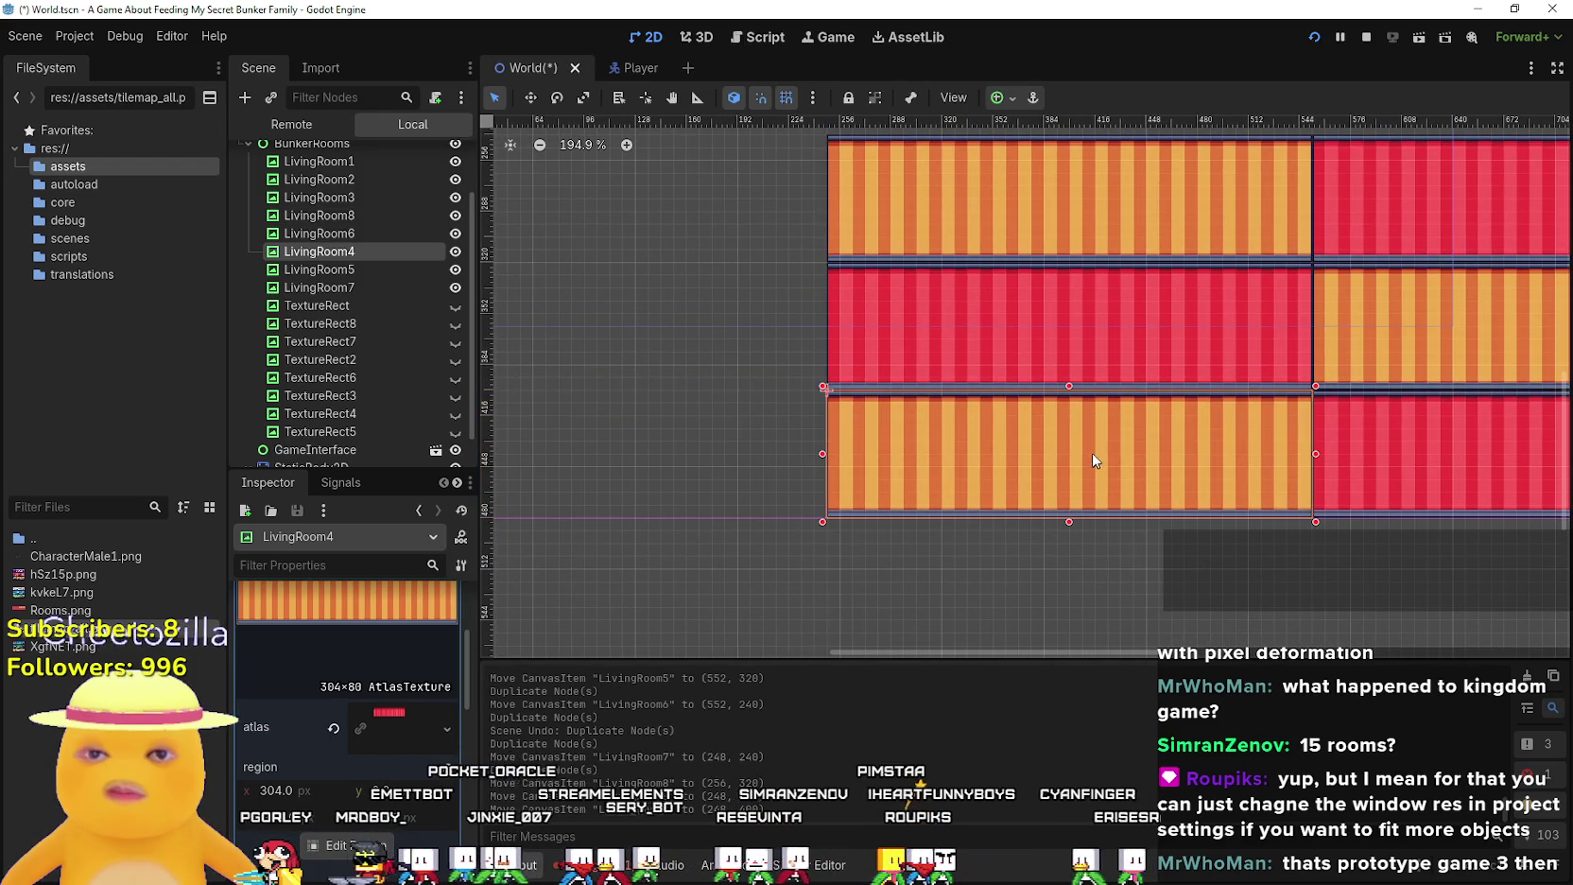
{"action": "scroll", "coordinate": [1229, 457], "scroll_direction": "left", "scroll_amount": 3}
{"action": "key", "text": "ctrl+d"}
{"action": "mouse_move", "coordinate": [1234, 489]}
{"action": "left_mouse_down"}
{"action": "mouse_move", "coordinate": [688, 377]}
{"action": "mouse_move", "coordinate": [752, 360]}
{"action": "left_mouse_up"}
{"action": "scroll", "coordinate": [757, 378], "scroll_direction": "down", "scroll_amount": 7}
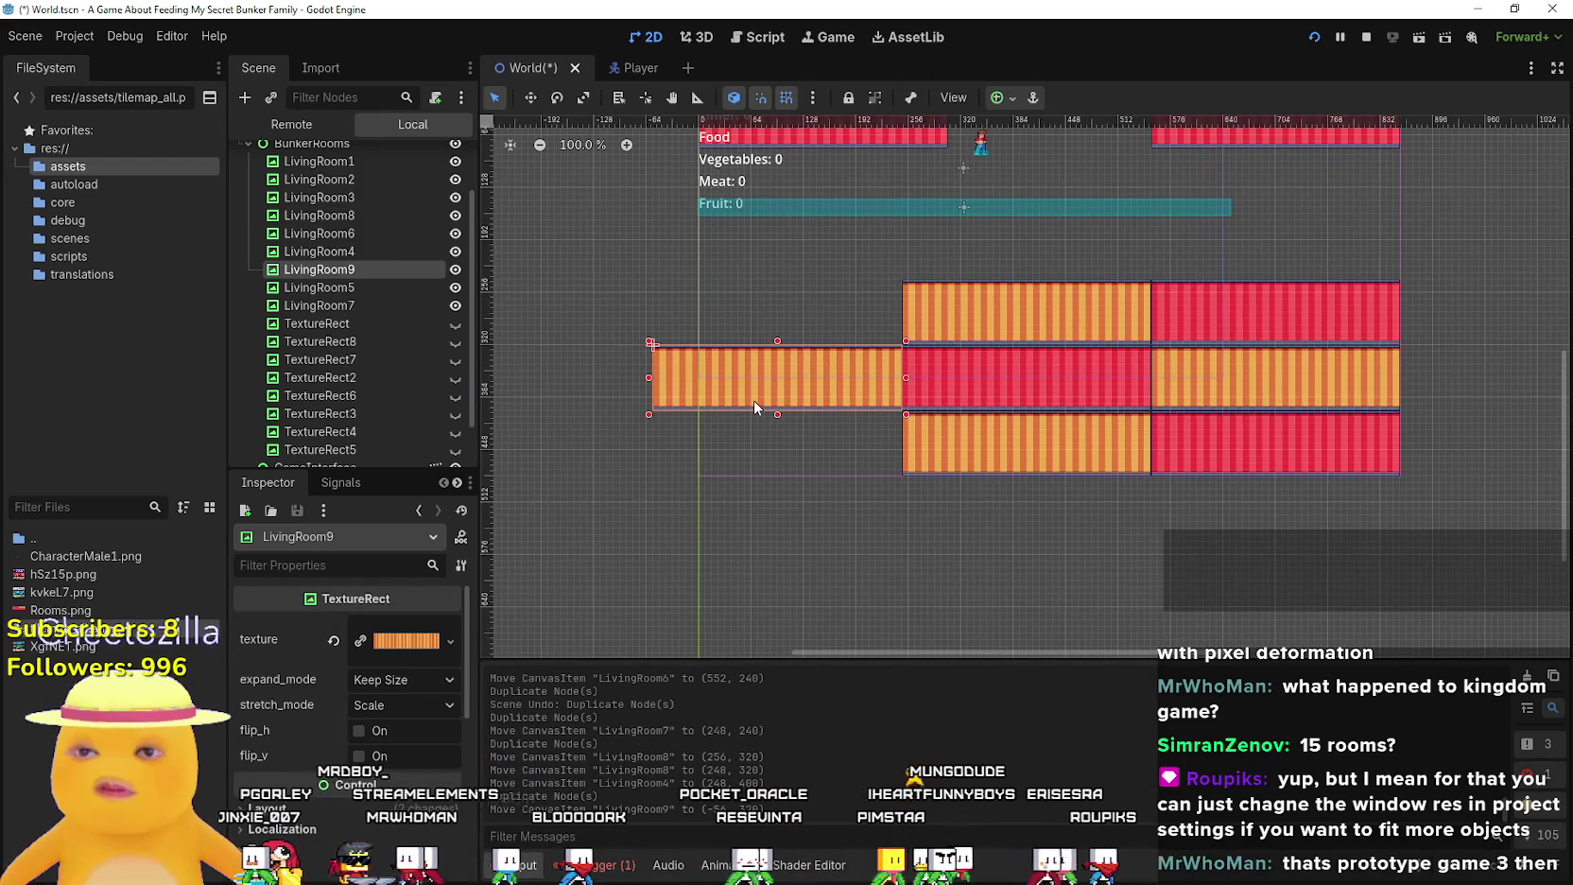
{"action": "scroll", "coordinate": [754, 408], "scroll_direction": "up", "scroll_amount": 2}
{"action": "scroll", "coordinate": [753, 407], "scroll_direction": "down", "scroll_amount": 2}
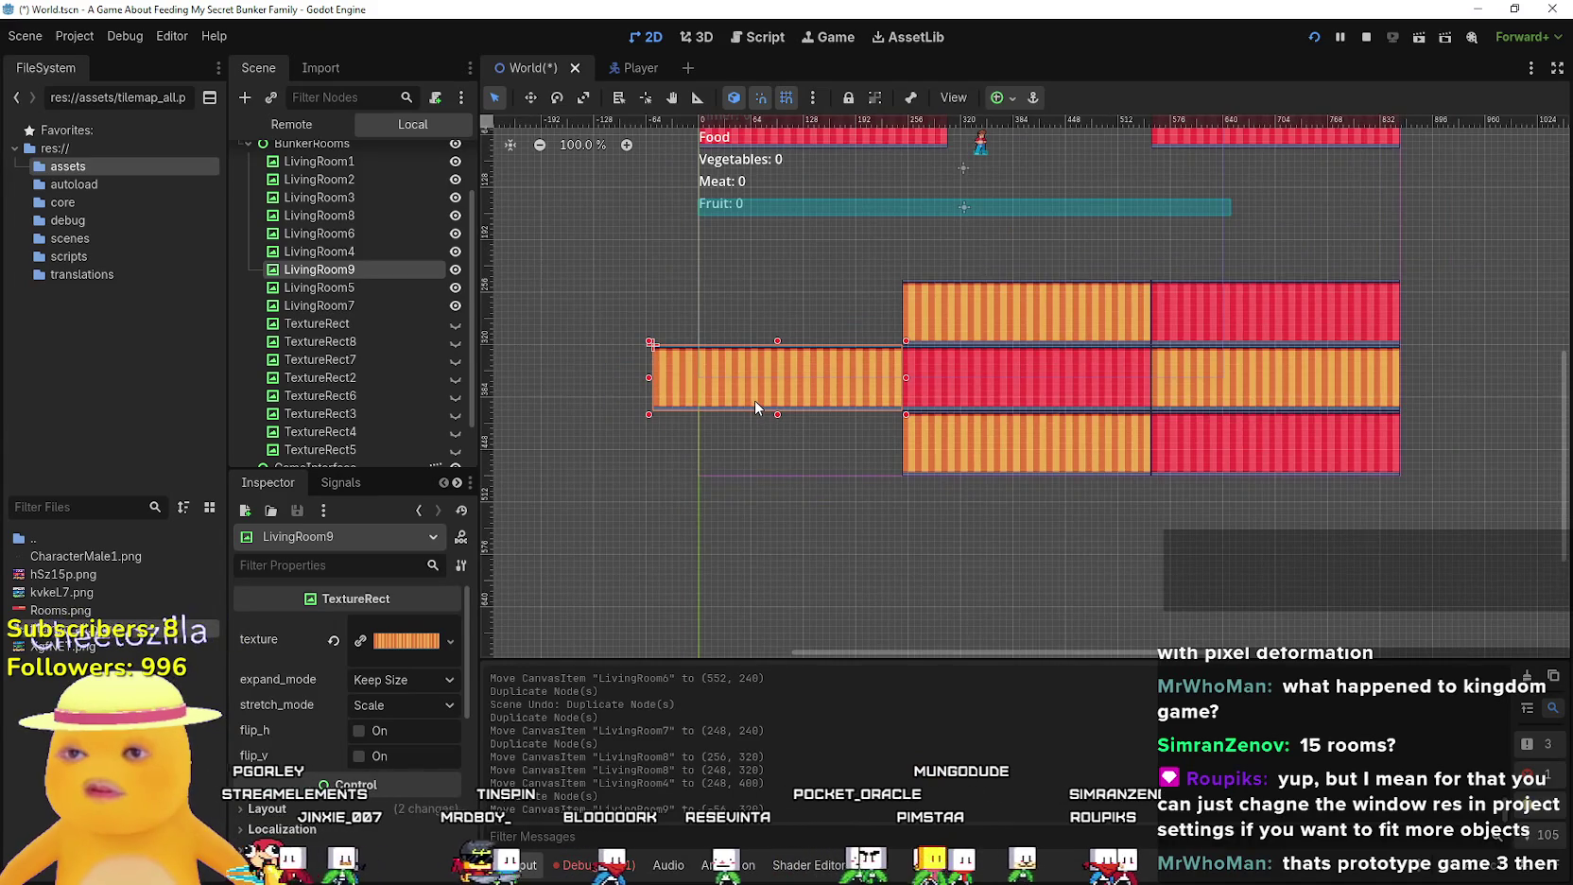
{"action": "left_click_drag", "start_coordinate": [754, 407], "coordinate": [808, 489]}
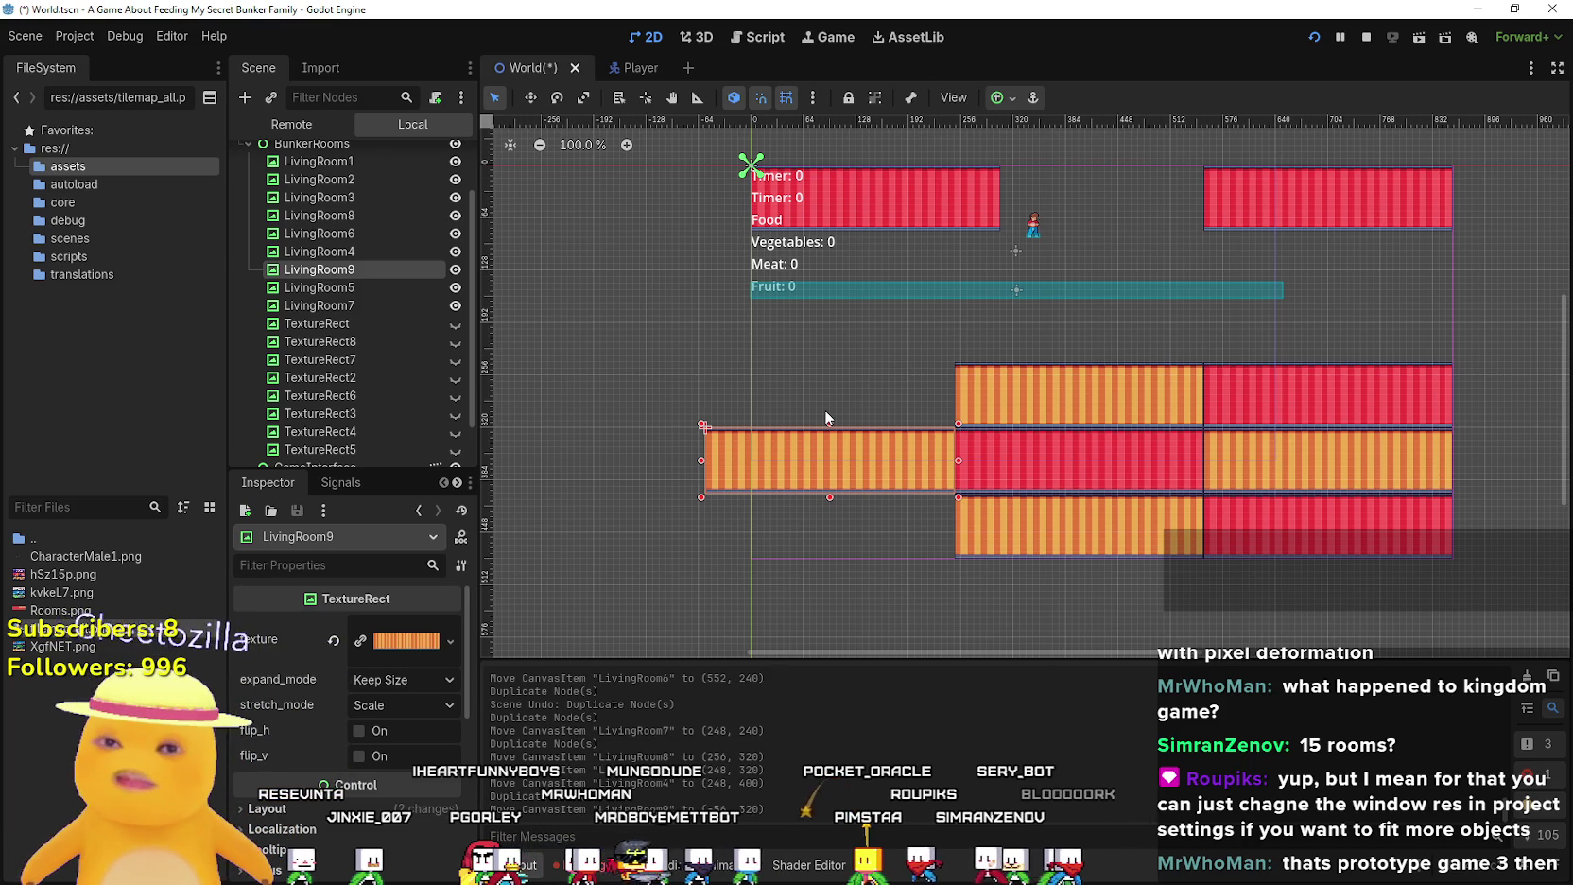
{"action": "left_click", "coordinate": [996, 408]}
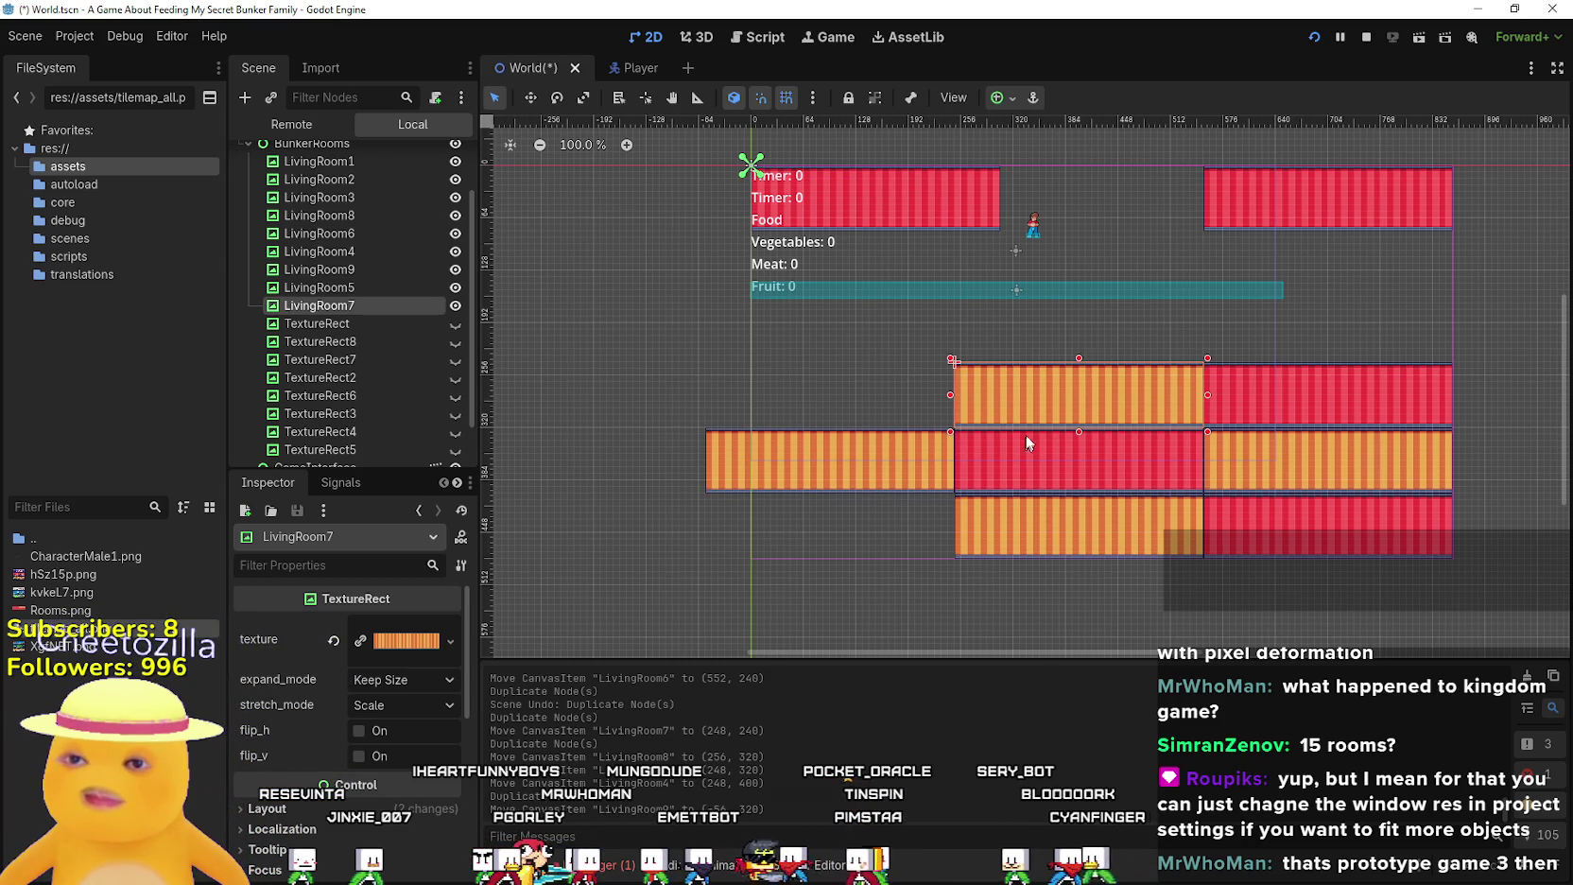
{"action": "left_click", "coordinate": [1023, 471]}
{"action": "key", "text": "ctrl+d"}
{"action": "left_click_drag", "start_coordinate": [1051, 465], "coordinate": [814, 416]}
{"action": "scroll", "coordinate": [889, 418], "scroll_direction": "up", "scroll_amount": 10}
{"action": "left_click_drag", "start_coordinate": [914, 376], "coordinate": [929, 378]}
{"action": "scroll", "coordinate": [933, 369], "scroll_direction": "down", "scroll_amount": 3}
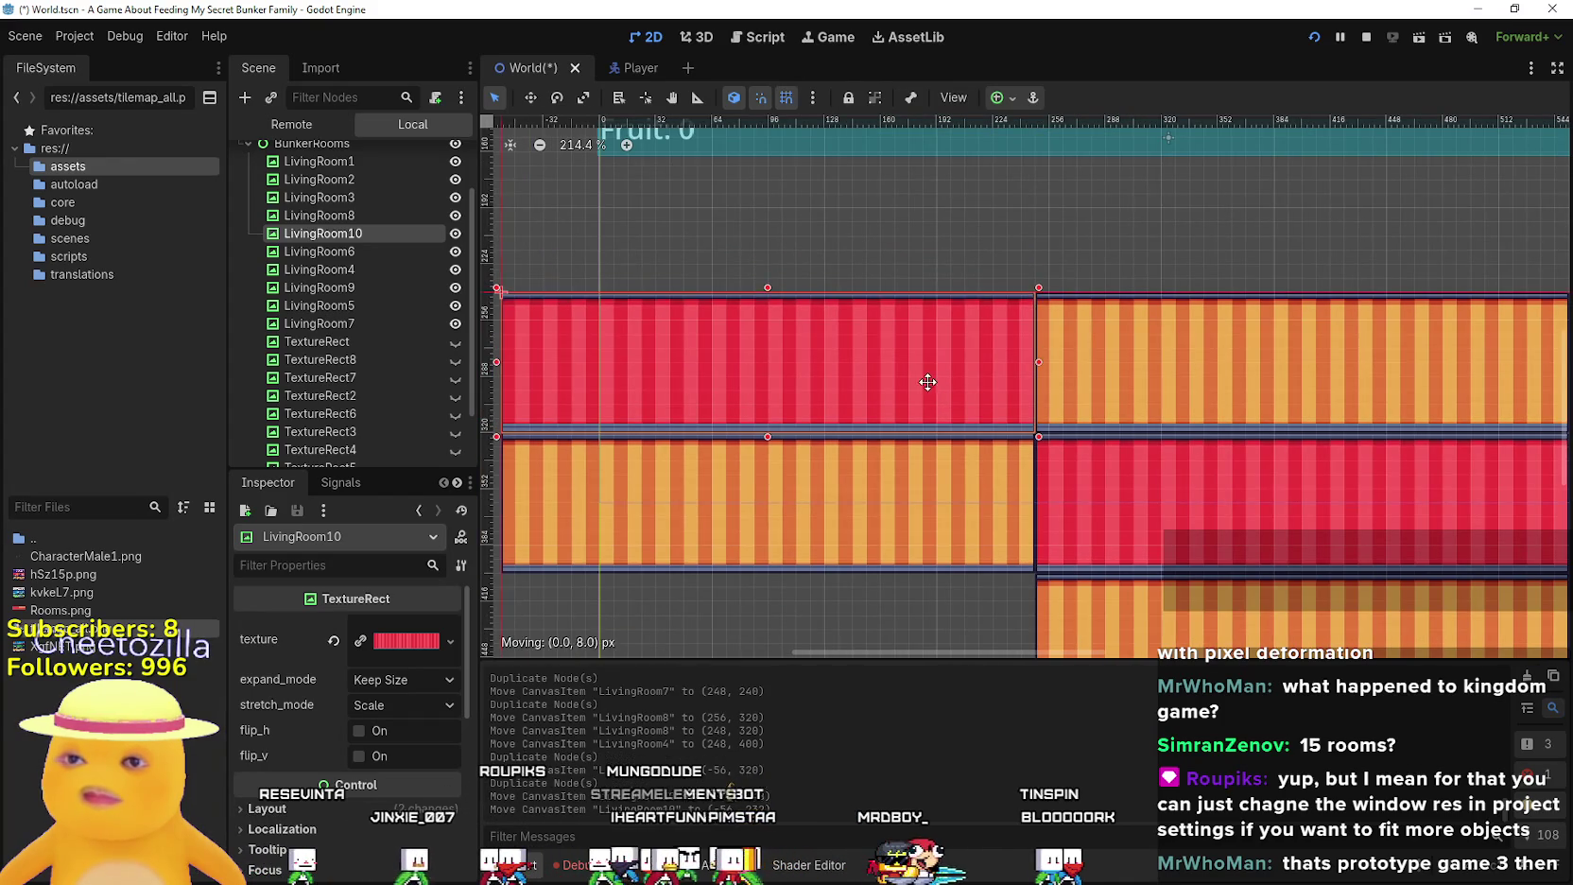
{"action": "scroll", "coordinate": [935, 446], "scroll_direction": "down", "scroll_amount": 2}
{"action": "scroll", "coordinate": [935, 446], "scroll_direction": "down", "scroll_amount": 2}
{"action": "key", "text": "ctrl+d"}
{"action": "left_click_drag", "start_coordinate": [804, 347], "coordinate": [792, 395]}
{"action": "key", "text": "ctrl+z"}
{"action": "mouse_move", "coordinate": [818, 281]}
{"action": "left_mouse_down"}
{"action": "mouse_move", "coordinate": [809, 501]}
{"action": "mouse_move", "coordinate": [813, 474]}
{"action": "left_mouse_up"}
{"action": "scroll", "coordinate": [829, 437], "scroll_direction": "up", "scroll_amount": 3}
{"action": "scroll", "coordinate": [842, 435], "scroll_direction": "down", "scroll_amount": 5}
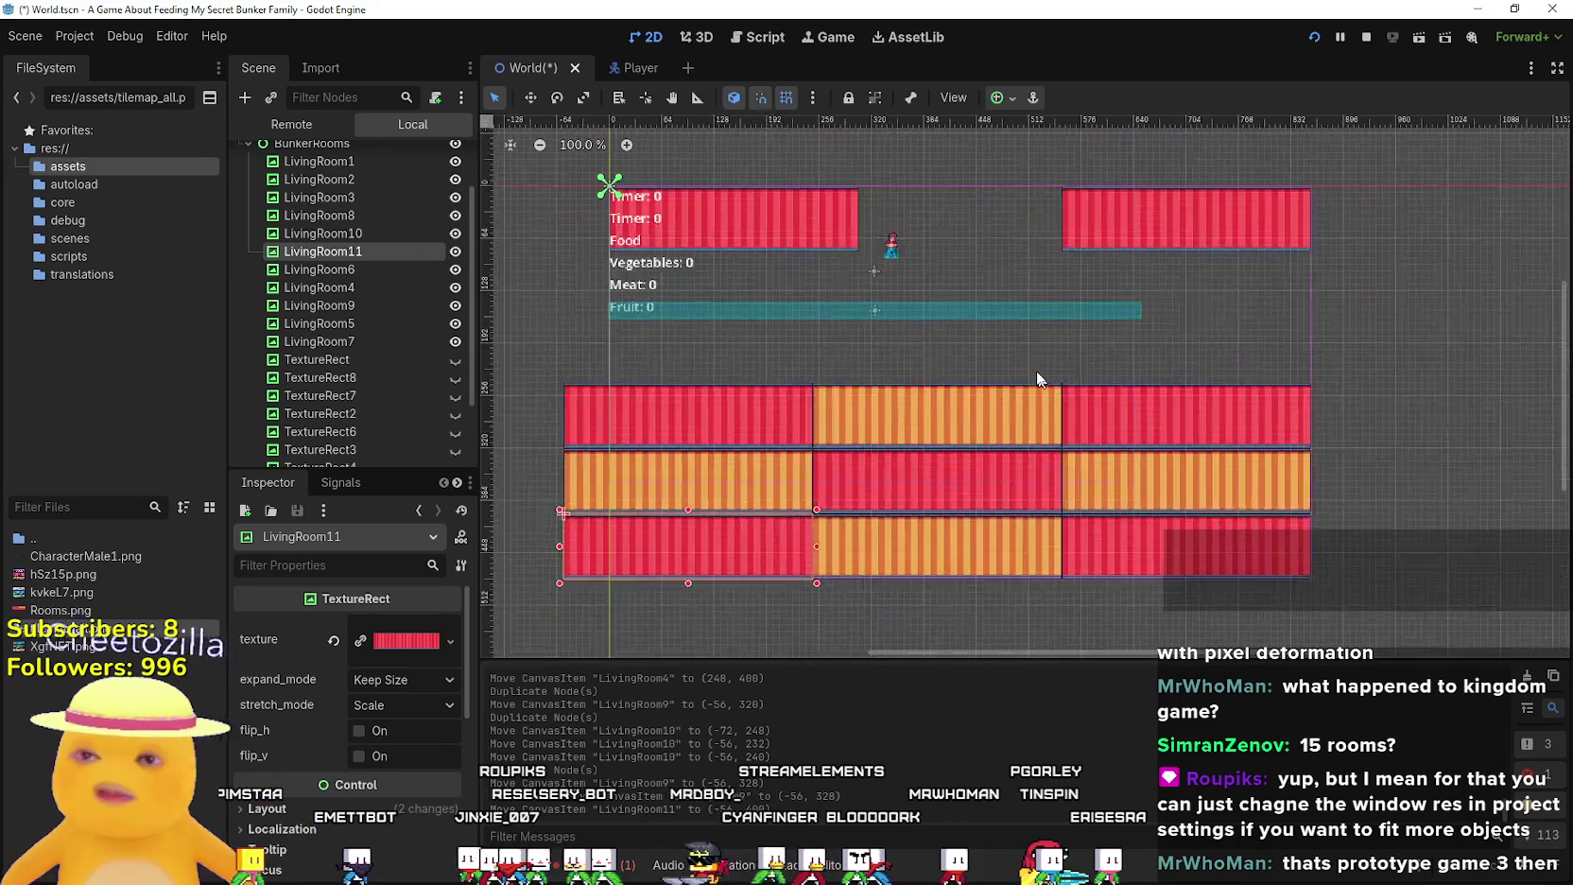
{"action": "scroll", "coordinate": [1002, 380], "scroll_direction": "up", "scroll_amount": 4}
{"action": "scroll", "coordinate": [921, 397], "scroll_direction": "down", "scroll_amount": 2}
{"action": "left_click_drag", "start_coordinate": [855, 417], "coordinate": [964, 515]}
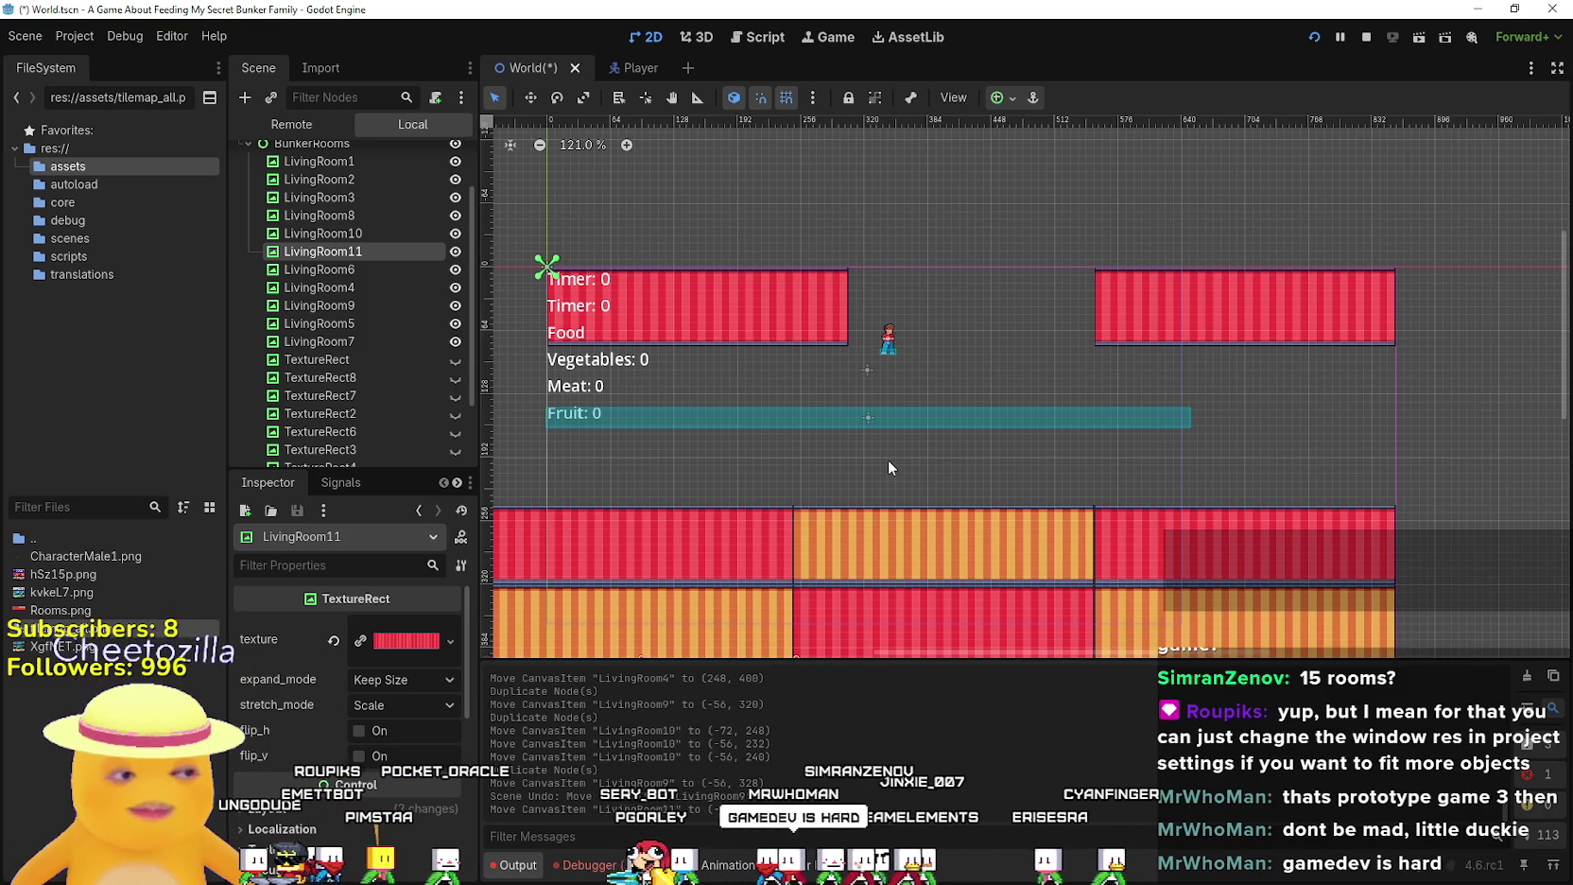
{"action": "scroll", "coordinate": [888, 459], "scroll_direction": "down", "scroll_amount": 3}
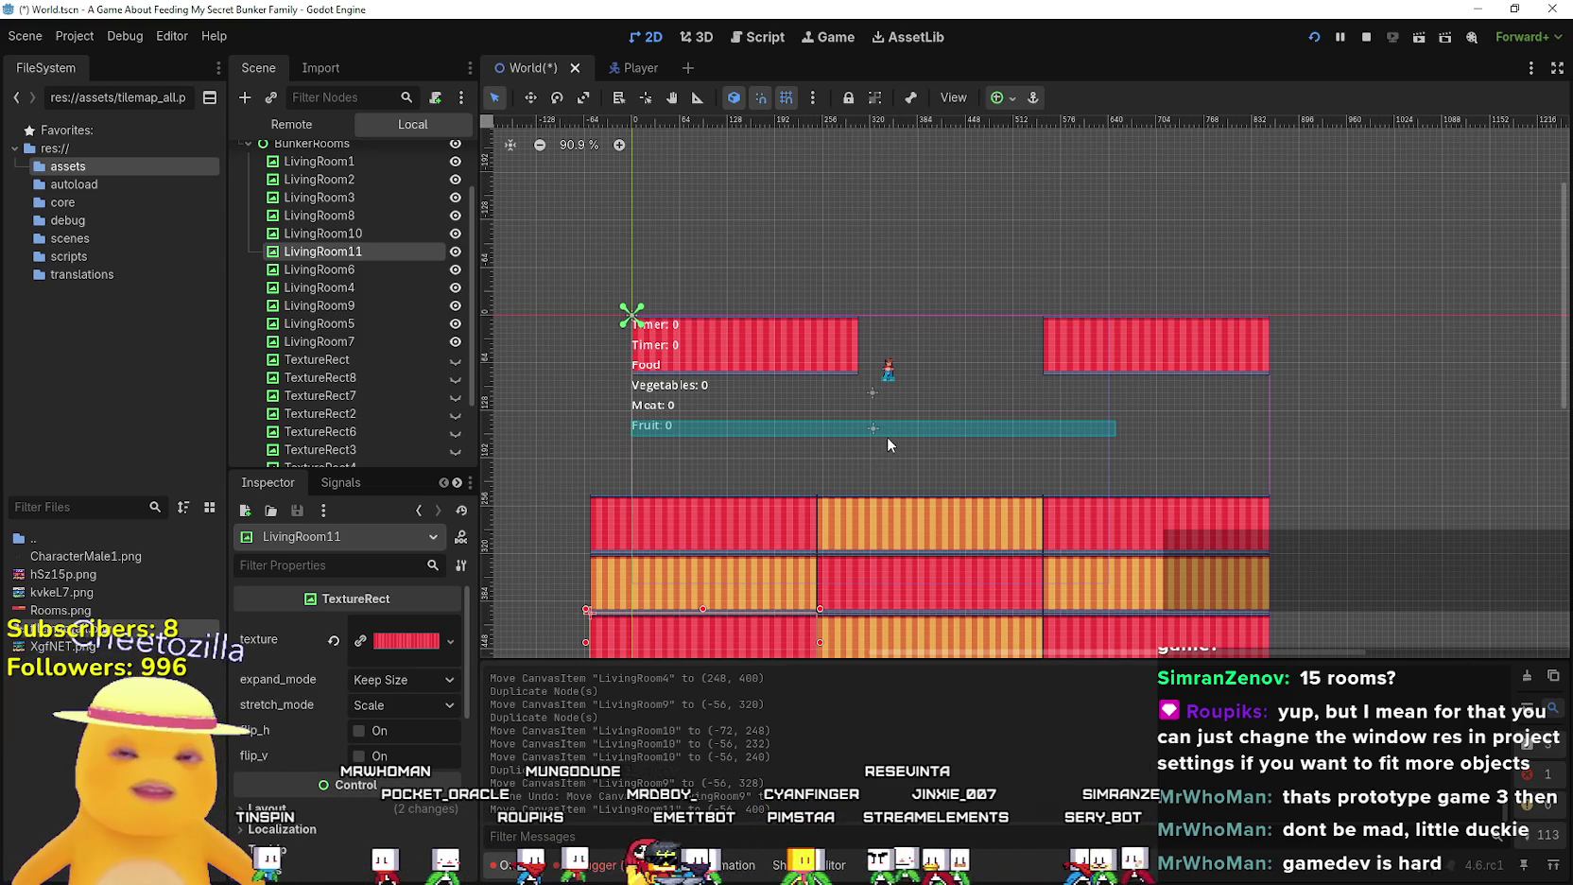
{"action": "scroll", "coordinate": [893, 541], "scroll_direction": "down", "scroll_amount": 2}
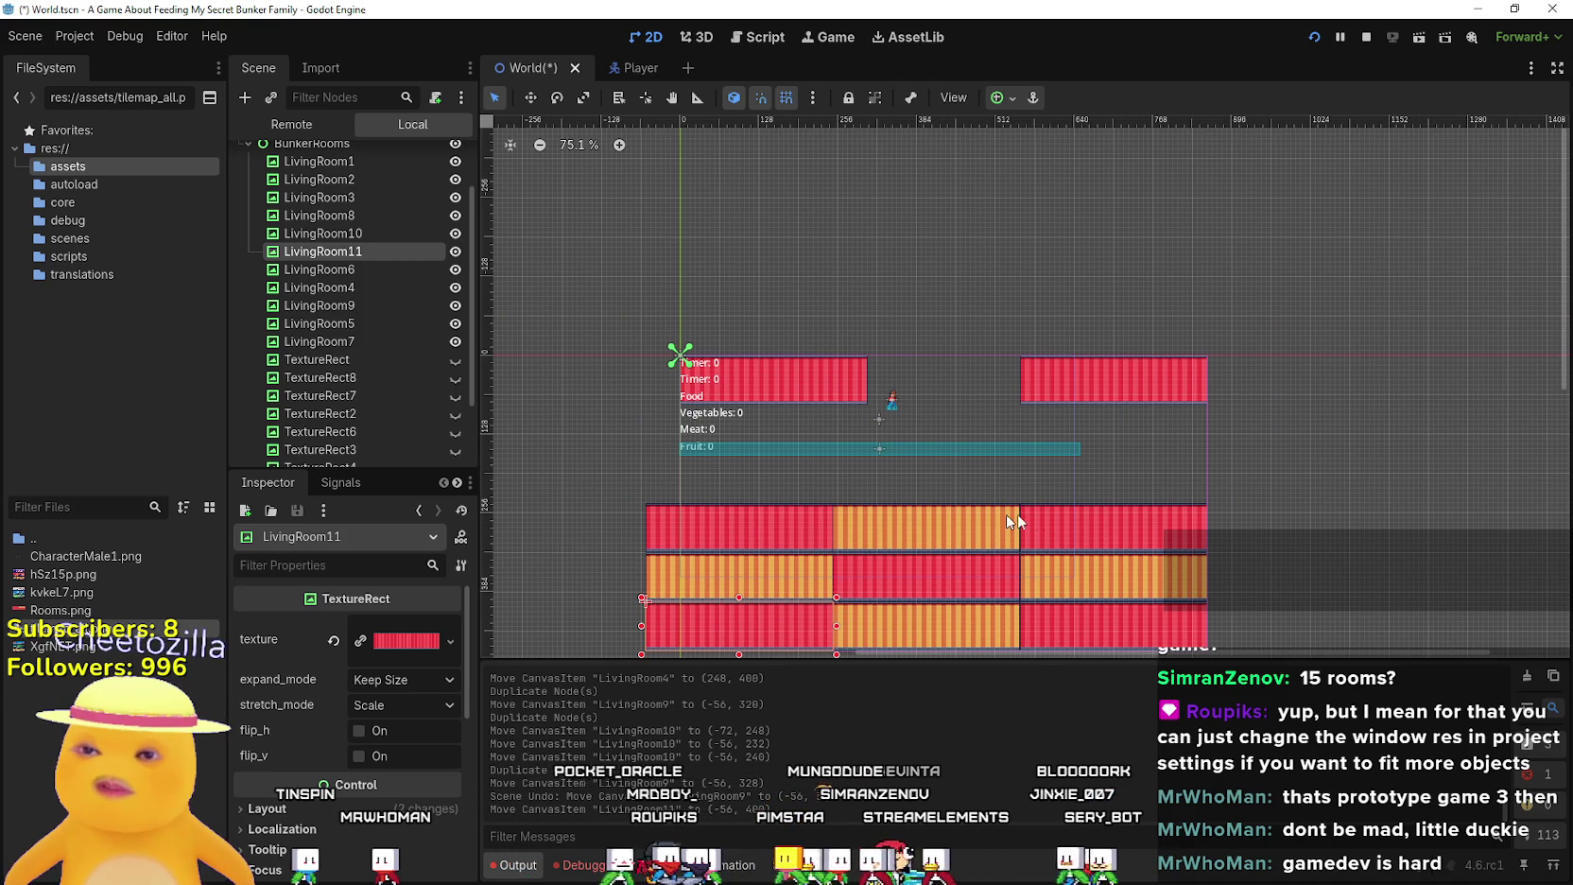
{"action": "scroll", "coordinate": [1066, 532], "scroll_direction": "down", "scroll_amount": 2}
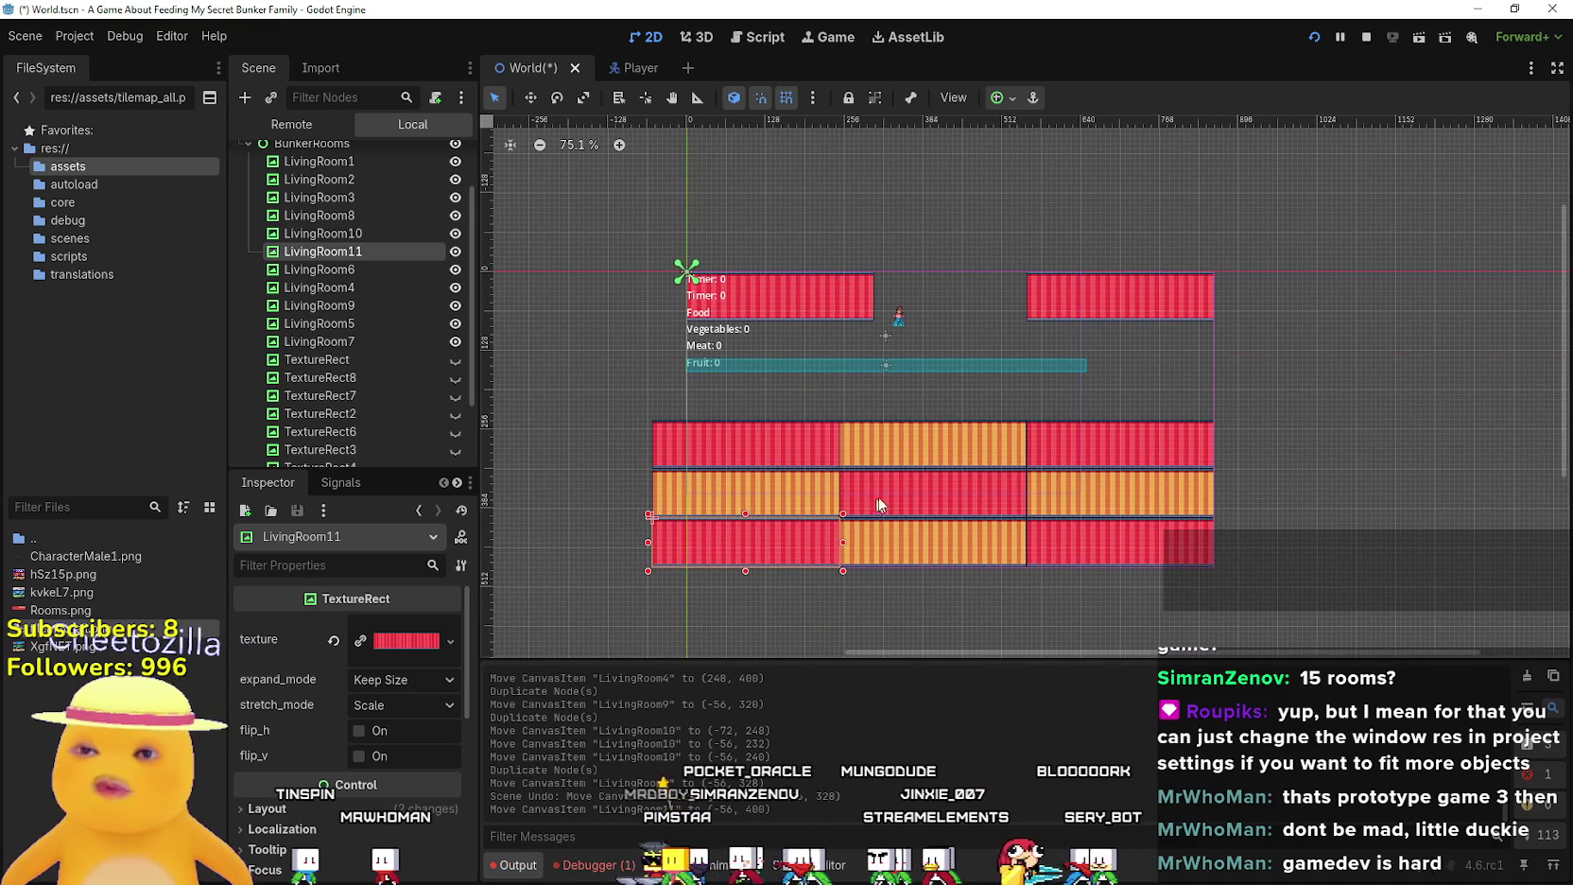
{"action": "scroll", "coordinate": [1003, 399], "scroll_direction": "up", "scroll_amount": 6}
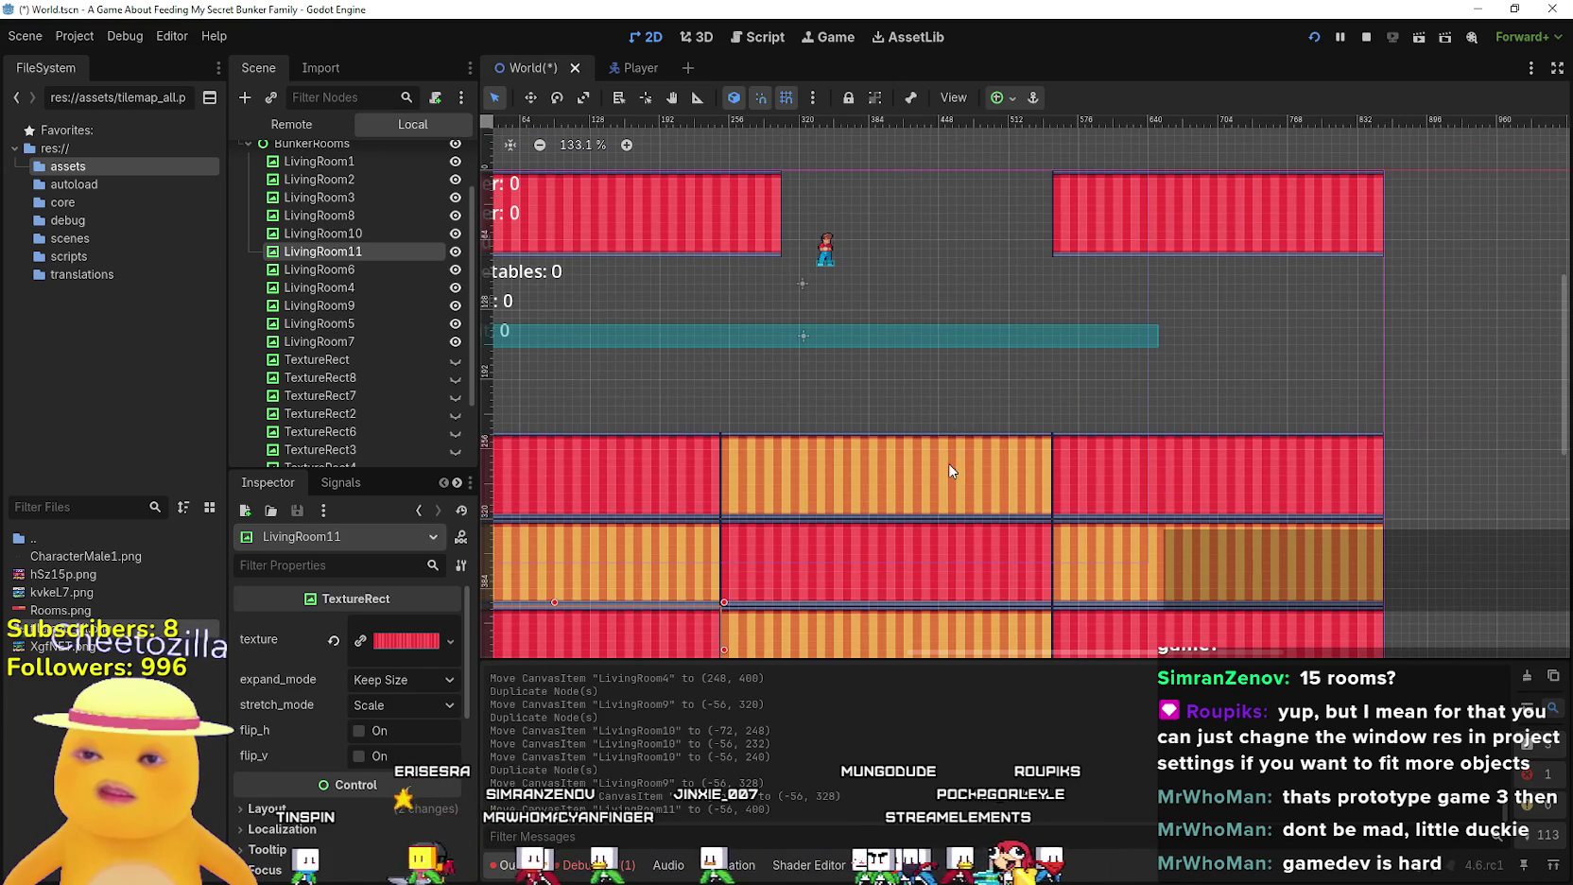
Duplicate an orange room as LivingRoom12 and place it in the top-right row
{"action": "left_click", "coordinate": [945, 473]}
{"action": "key", "text": "ctrl+d"}
{"action": "mouse_move", "coordinate": [945, 473]}
{"action": "left_mouse_down"}
{"action": "mouse_move", "coordinate": [990, 414]}
{"action": "mouse_move", "coordinate": [1254, 289]}
{"action": "left_mouse_up"}
{"action": "scroll", "coordinate": [1255, 288], "scroll_direction": "up", "scroll_amount": 3}
{"action": "scroll", "coordinate": [1060, 275], "scroll_direction": "left", "scroll_amount": 3}
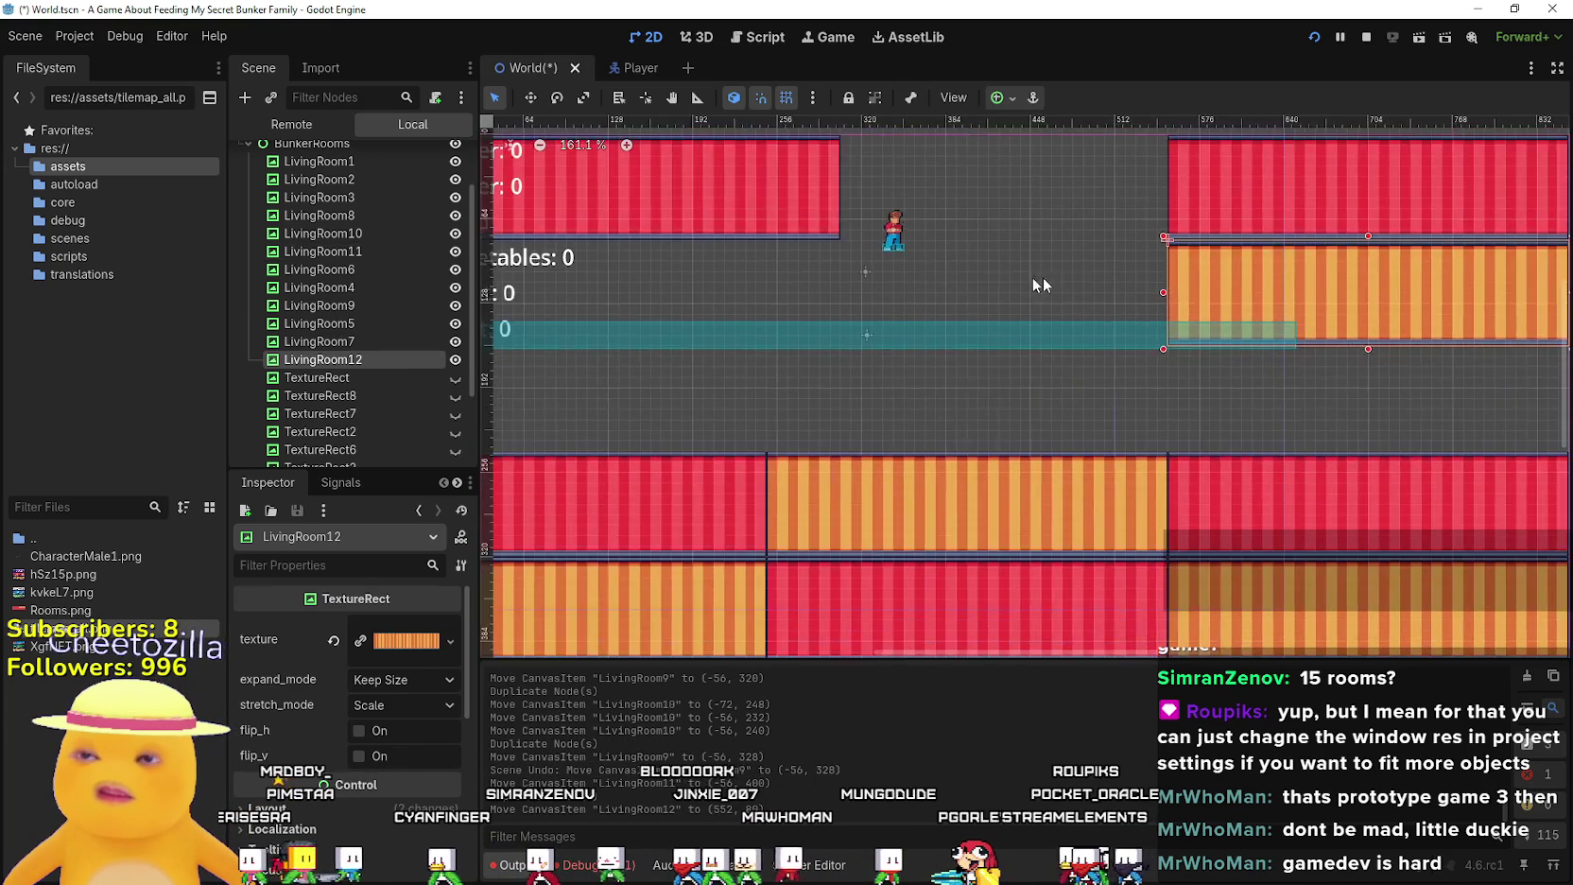
{"action": "scroll", "coordinate": [1068, 284], "scroll_direction": "down", "scroll_amount": 1}
{"action": "scroll", "coordinate": [1092, 338], "scroll_direction": "right", "scroll_amount": 2}
Add LivingRoom13 in the top row's gap and LivingRoom14 just below the top row
{"action": "key", "text": "ctrl+d"}
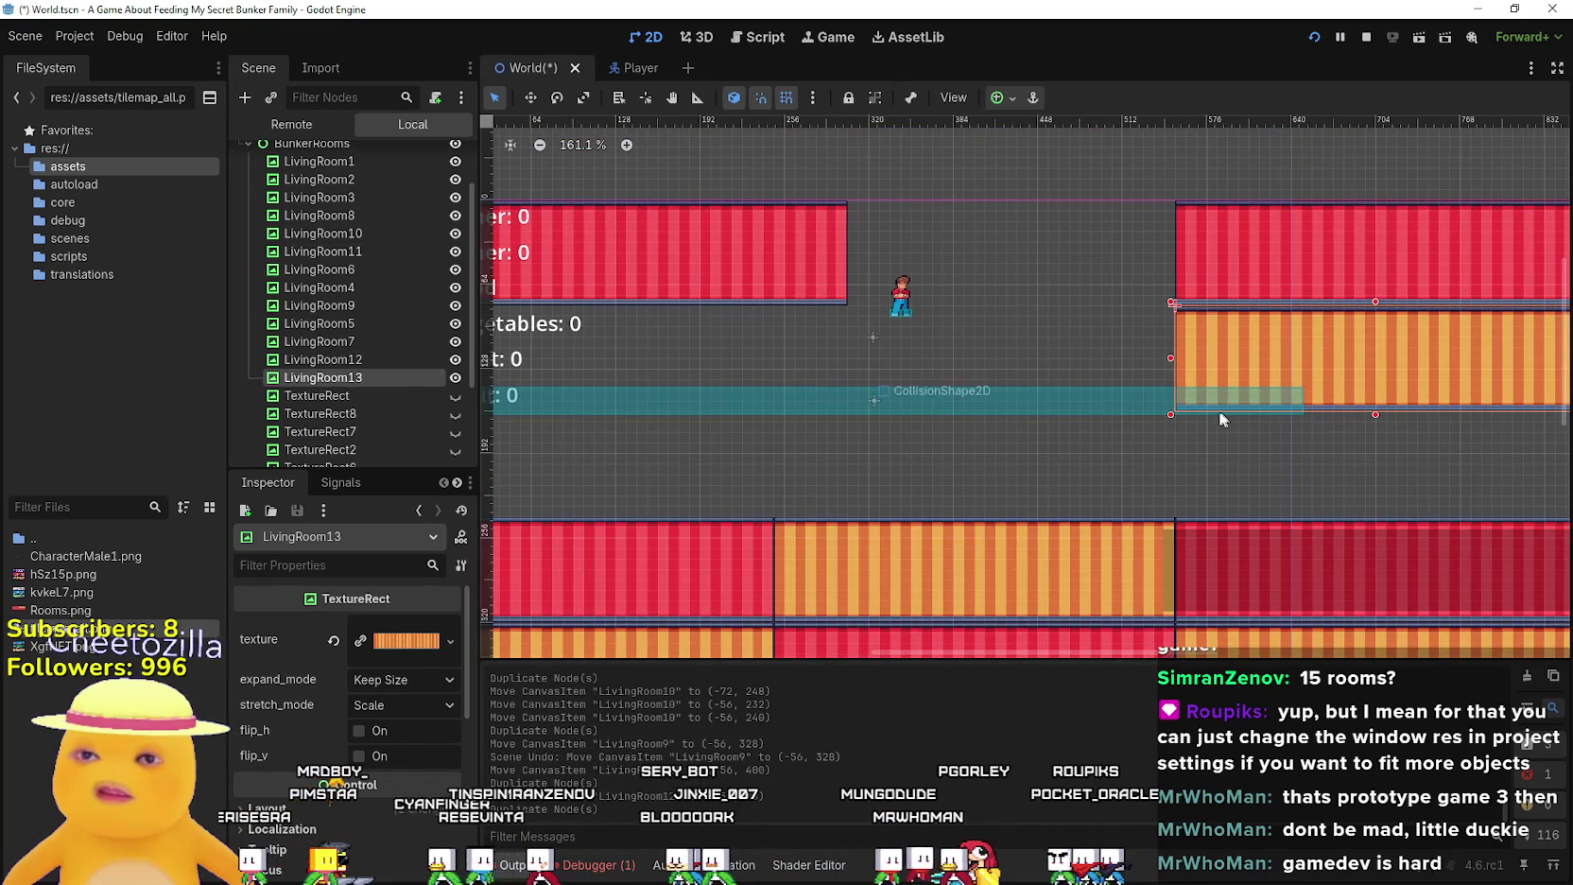
{"action": "mouse_move", "coordinate": [1354, 341]}
{"action": "left_mouse_down"}
{"action": "mouse_move", "coordinate": [826, 275]}
{"action": "mouse_move", "coordinate": [945, 240]}
{"action": "left_mouse_up"}
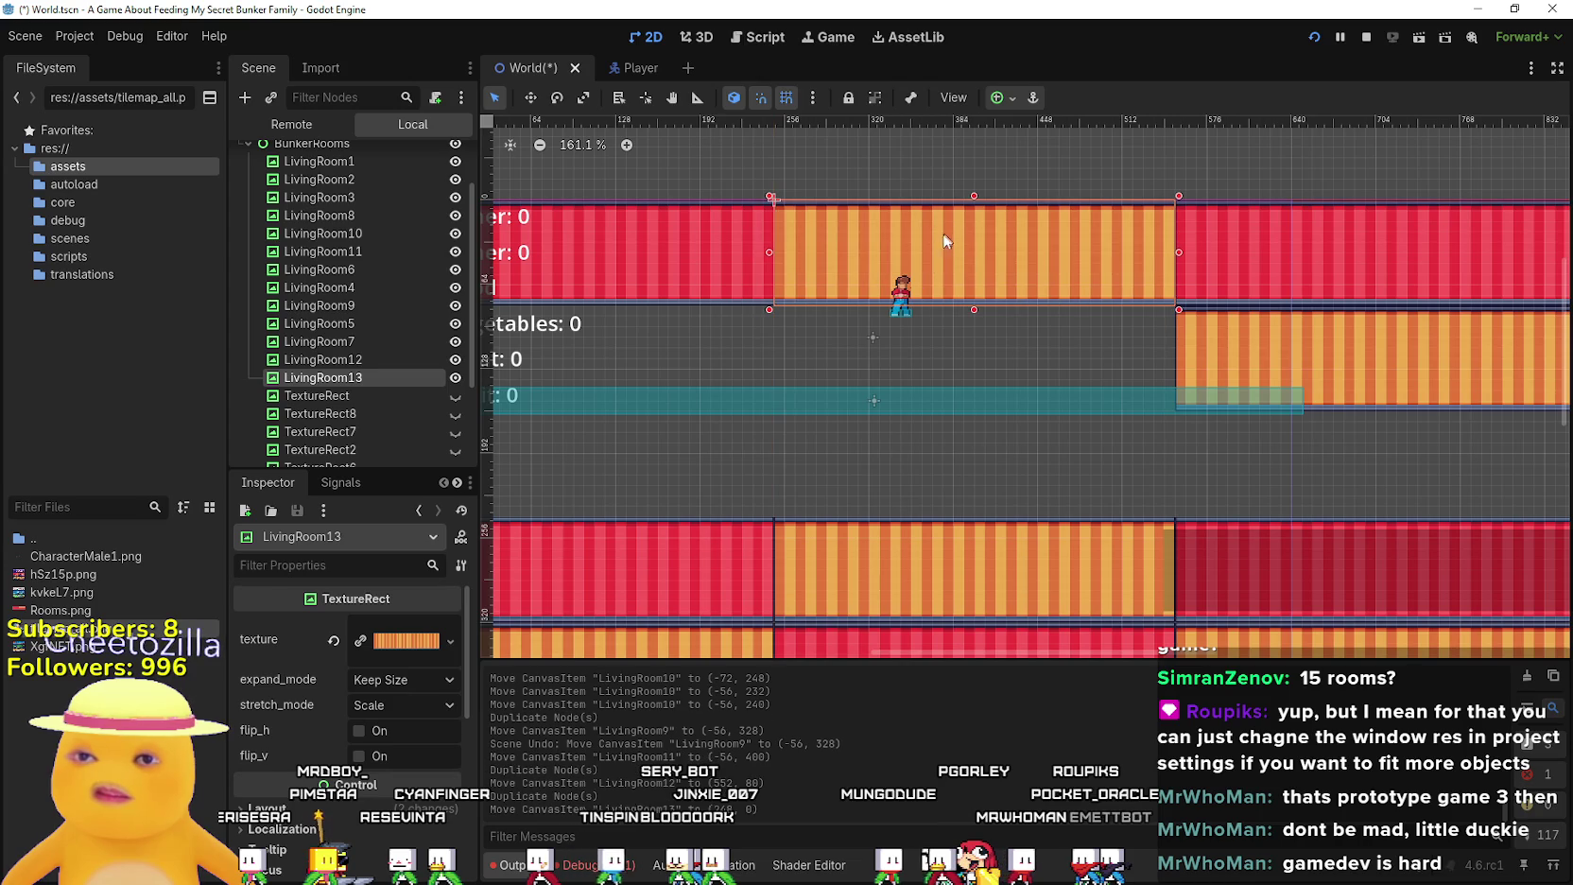
{"action": "scroll", "coordinate": [950, 300], "scroll_direction": "up", "scroll_amount": 1}
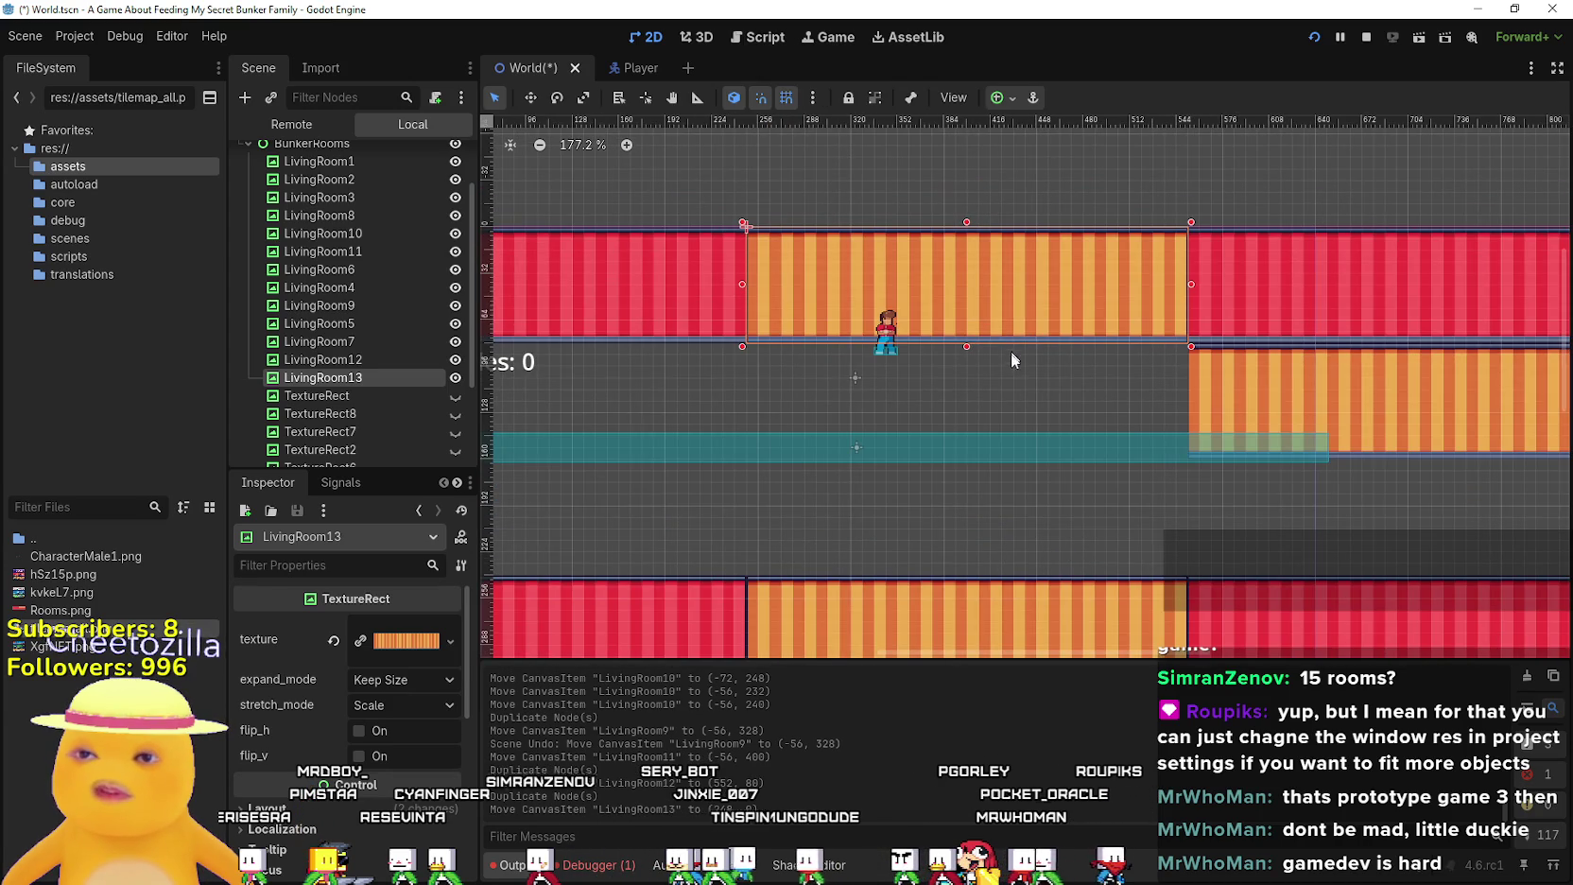
{"action": "key", "text": "ctrl+d"}
{"action": "mouse_move", "coordinate": [1002, 337]}
{"action": "left_mouse_down"}
{"action": "mouse_move", "coordinate": [938, 444]}
{"action": "mouse_move", "coordinate": [862, 477]}
{"action": "mouse_move", "coordinate": [851, 364]}
{"action": "mouse_move", "coordinate": [792, 362]}
{"action": "left_mouse_up"}
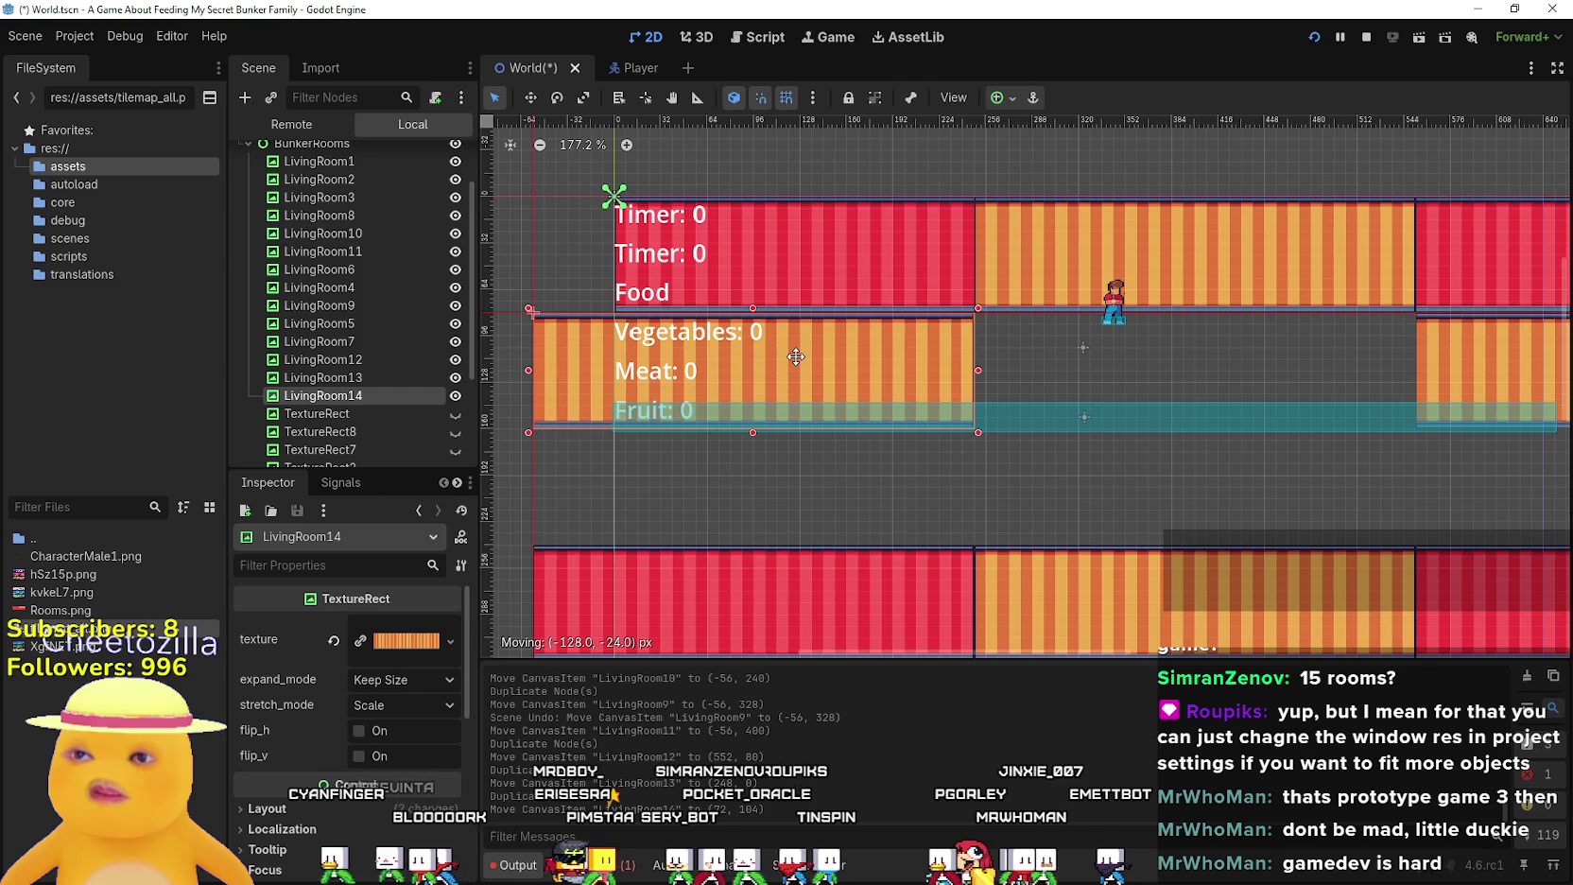
Move LivingRoom1 into the new middle row at (248, 81)
{"action": "mouse_move", "coordinate": [855, 211]}
{"action": "left_mouse_down"}
{"action": "mouse_move", "coordinate": [955, 330]}
{"action": "mouse_move", "coordinate": [1155, 416]}
{"action": "mouse_move", "coordinate": [1216, 354]}
{"action": "left_mouse_up"}
{"action": "scroll", "coordinate": [965, 351], "scroll_direction": "down", "scroll_amount": 5}
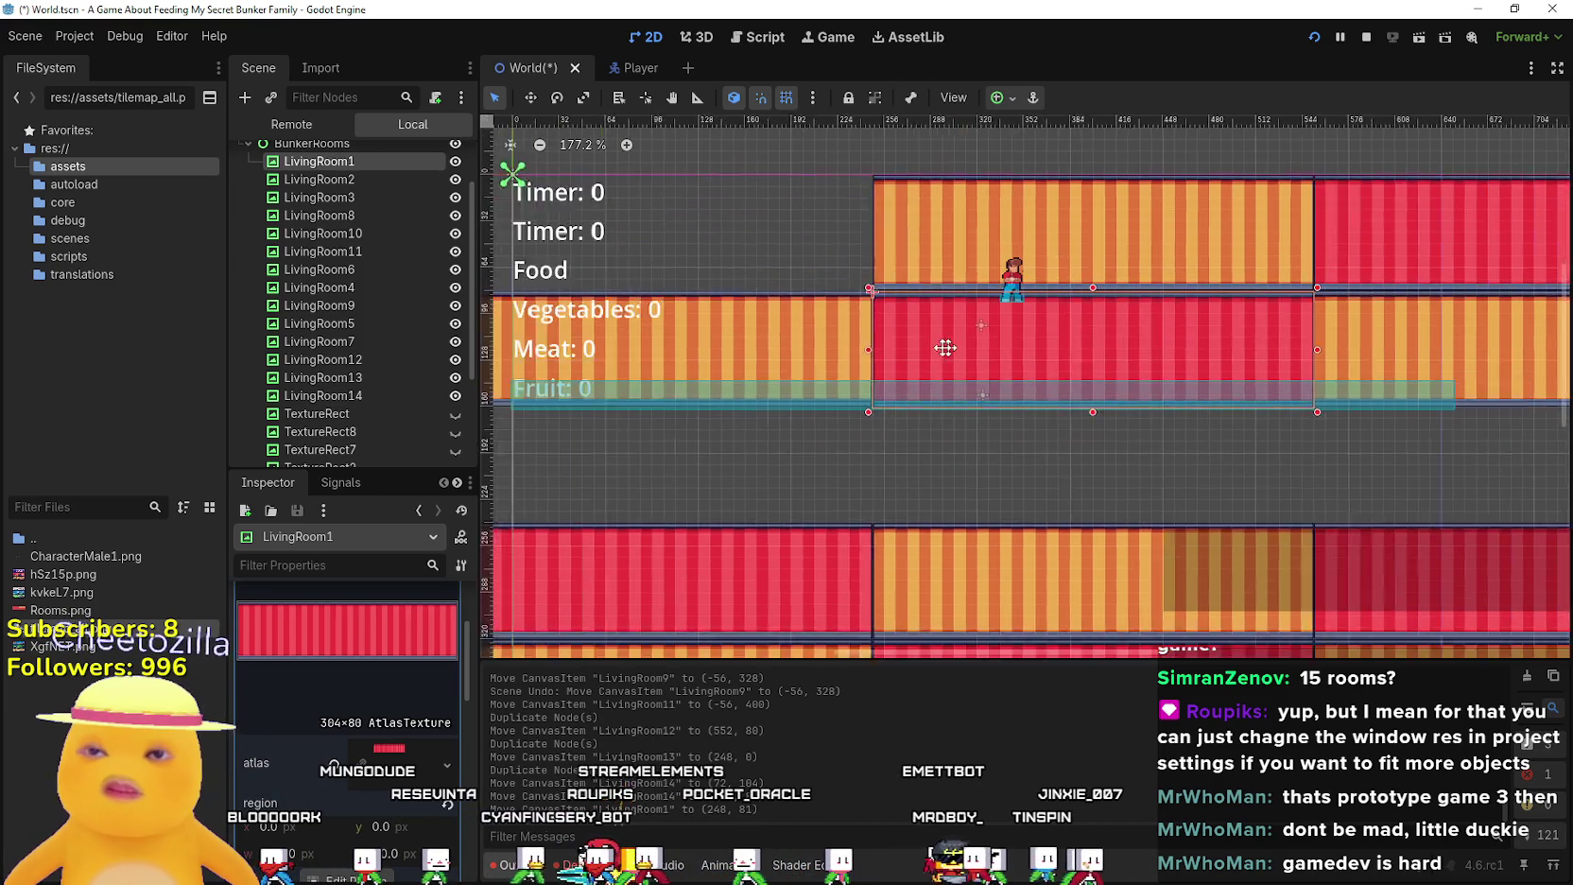
{"action": "scroll", "coordinate": [734, 328], "scroll_direction": "left", "scroll_amount": 3}
Select the nine lower room rectangles together and shift them right and up into place
{"action": "left_click", "coordinate": [728, 425]}
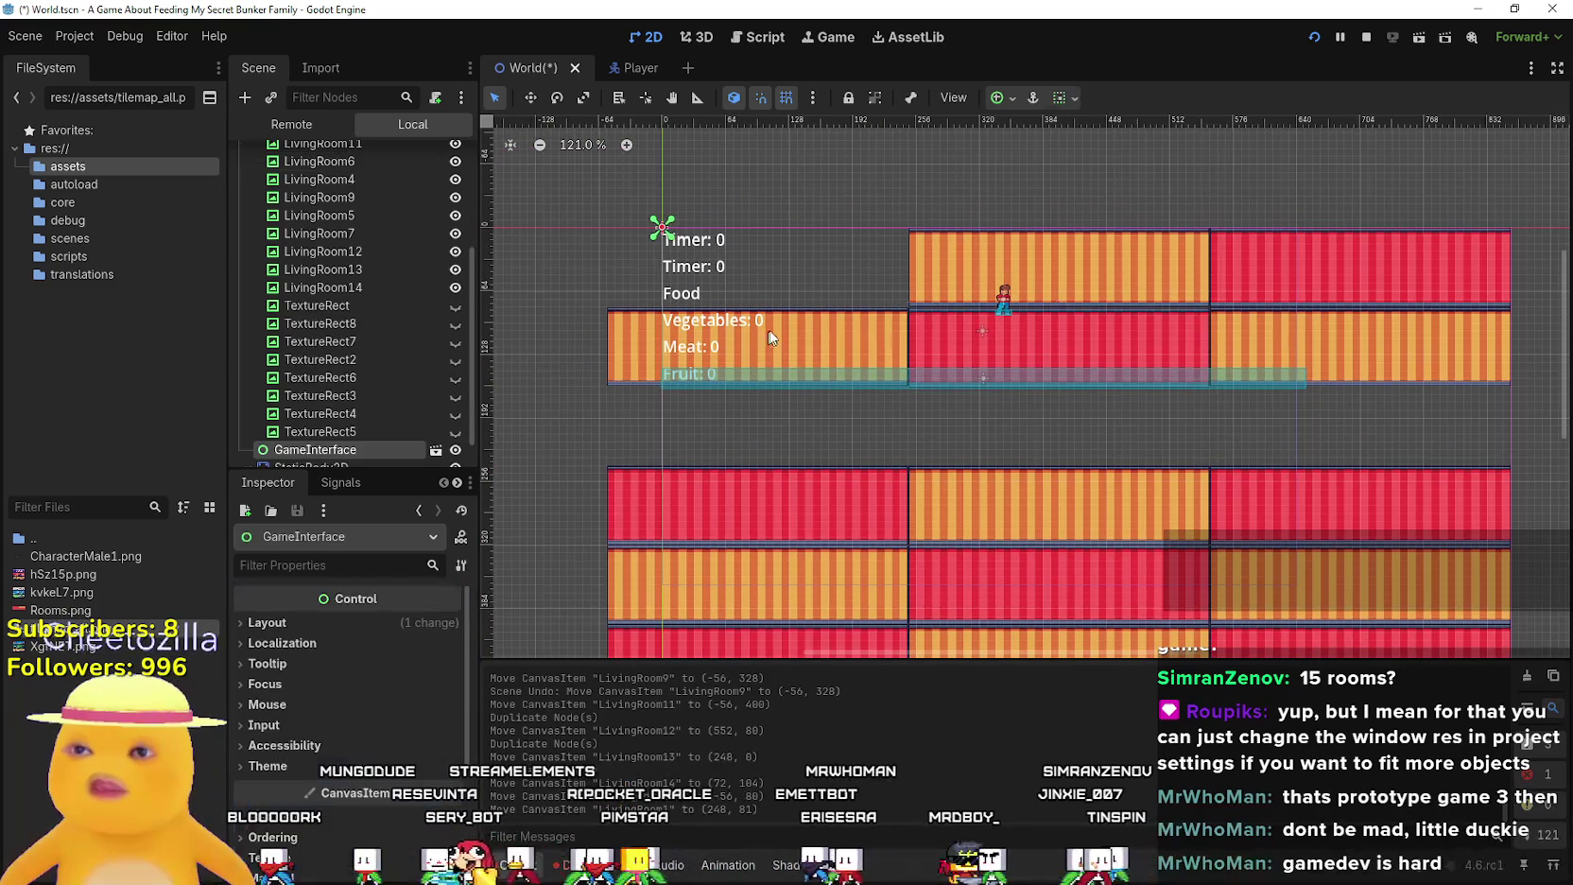
{"action": "scroll", "coordinate": [717, 341], "scroll_direction": "down", "scroll_amount": 4}
{"action": "left_click_drag", "start_coordinate": [552, 604], "coordinate": [1445, 283]}
{"action": "scroll", "coordinate": [653, 363], "scroll_direction": "up", "scroll_amount": 2}
{"action": "scroll", "coordinate": [837, 326], "scroll_direction": "left", "scroll_amount": 5}
{"action": "scroll", "coordinate": [836, 326], "scroll_direction": "up", "scroll_amount": 3}
{"action": "mouse_move", "coordinate": [878, 349]}
{"action": "left_mouse_down"}
{"action": "mouse_move", "coordinate": [993, 334]}
{"action": "mouse_move", "coordinate": [978, 338]}
{"action": "mouse_move", "coordinate": [977, 248]}
{"action": "mouse_move", "coordinate": [984, 298]}
{"action": "left_mouse_up"}
{"action": "scroll", "coordinate": [982, 299], "scroll_direction": "down", "scroll_amount": 4}
{"action": "mouse_move", "coordinate": [962, 223]}
{"action": "left_mouse_down"}
{"action": "mouse_move", "coordinate": [978, 248]}
{"action": "mouse_move", "coordinate": [959, 260]}
{"action": "mouse_move", "coordinate": [979, 286]}
{"action": "left_mouse_up"}
{"action": "scroll", "coordinate": [792, 392], "scroll_direction": "down", "scroll_amount": 2}
{"action": "scroll", "coordinate": [792, 392], "scroll_direction": "up", "scroll_amount": 2}
Shift the upper rooms and player right, and set LivingRoom14 under the HUD labels at (0, 94)
{"action": "mouse_move", "coordinate": [723, 335]}
{"action": "left_mouse_down"}
{"action": "mouse_move", "coordinate": [794, 408]}
{"action": "mouse_move", "coordinate": [767, 327]}
{"action": "mouse_move", "coordinate": [708, 347]}
{"action": "mouse_move", "coordinate": [778, 337]}
{"action": "mouse_move", "coordinate": [759, 408]}
{"action": "mouse_move", "coordinate": [650, 425]}
{"action": "left_mouse_up"}
{"action": "mouse_move", "coordinate": [819, 201]}
{"action": "left_mouse_down"}
{"action": "mouse_move", "coordinate": [1462, 382]}
{"action": "mouse_move", "coordinate": [1551, 426]}
{"action": "left_mouse_up"}
{"action": "left_click_drag", "start_coordinate": [1080, 286], "coordinate": [1237, 296]}
{"action": "mouse_move", "coordinate": [632, 432]}
{"action": "left_mouse_down"}
{"action": "mouse_move", "coordinate": [747, 257]}
{"action": "mouse_move", "coordinate": [746, 328]}
{"action": "mouse_move", "coordinate": [871, 325]}
{"action": "left_mouse_up"}
{"action": "scroll", "coordinate": [898, 273], "scroll_direction": "up", "scroll_amount": 1}
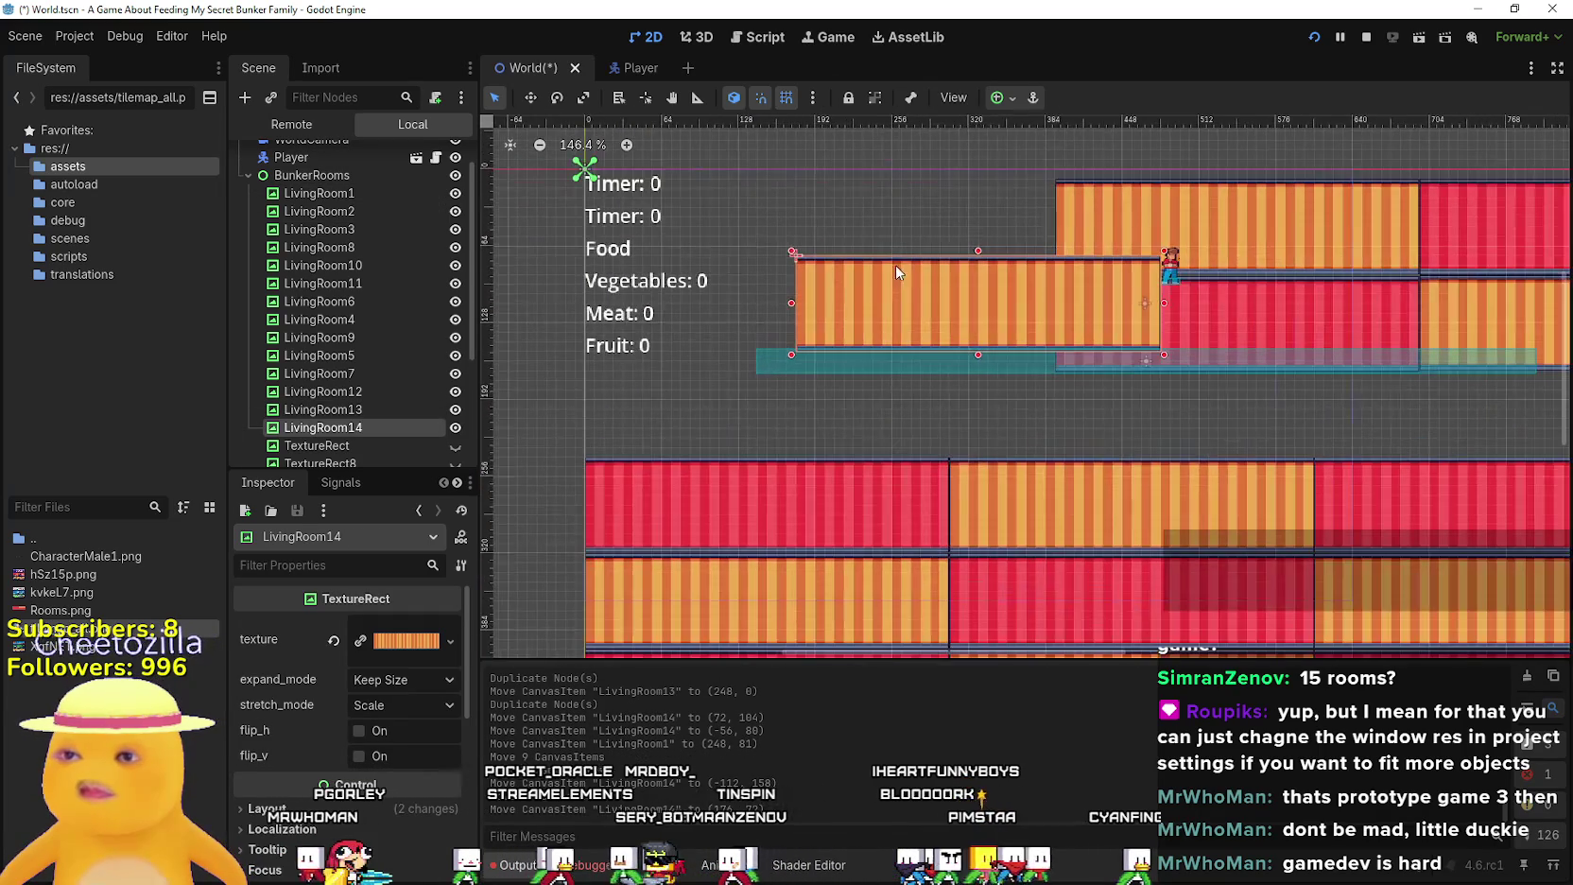
{"action": "mouse_move", "coordinate": [897, 272]}
{"action": "left_mouse_down"}
{"action": "mouse_move", "coordinate": [725, 284]}
{"action": "mouse_move", "coordinate": [742, 284]}
{"action": "mouse_move", "coordinate": [743, 249]}
{"action": "mouse_move", "coordinate": [733, 301]}
{"action": "mouse_move", "coordinate": [765, 314]}
{"action": "mouse_move", "coordinate": [743, 315]}
{"action": "left_mouse_up"}
{"action": "scroll", "coordinate": [750, 261], "scroll_direction": "up", "scroll_amount": 1}
Place LivingRoom1 beside the orange room and align the top rooms edge to edge
{"action": "mouse_move", "coordinate": [1132, 304]}
{"action": "left_mouse_down"}
{"action": "mouse_move", "coordinate": [1045, 324]}
{"action": "mouse_move", "coordinate": [1003, 310]}
{"action": "mouse_move", "coordinate": [1051, 352]}
{"action": "mouse_move", "coordinate": [879, 367]}
{"action": "left_mouse_up"}
{"action": "scroll", "coordinate": [1016, 314], "scroll_direction": "up", "scroll_amount": 2}
{"action": "scroll", "coordinate": [1016, 312], "scroll_direction": "up", "scroll_amount": 3}
{"action": "scroll", "coordinate": [1013, 322], "scroll_direction": "down", "scroll_amount": 4}
{"action": "scroll", "coordinate": [896, 346], "scroll_direction": "right", "scroll_amount": 5}
{"action": "scroll", "coordinate": [1011, 378], "scroll_direction": "down", "scroll_amount": 2}
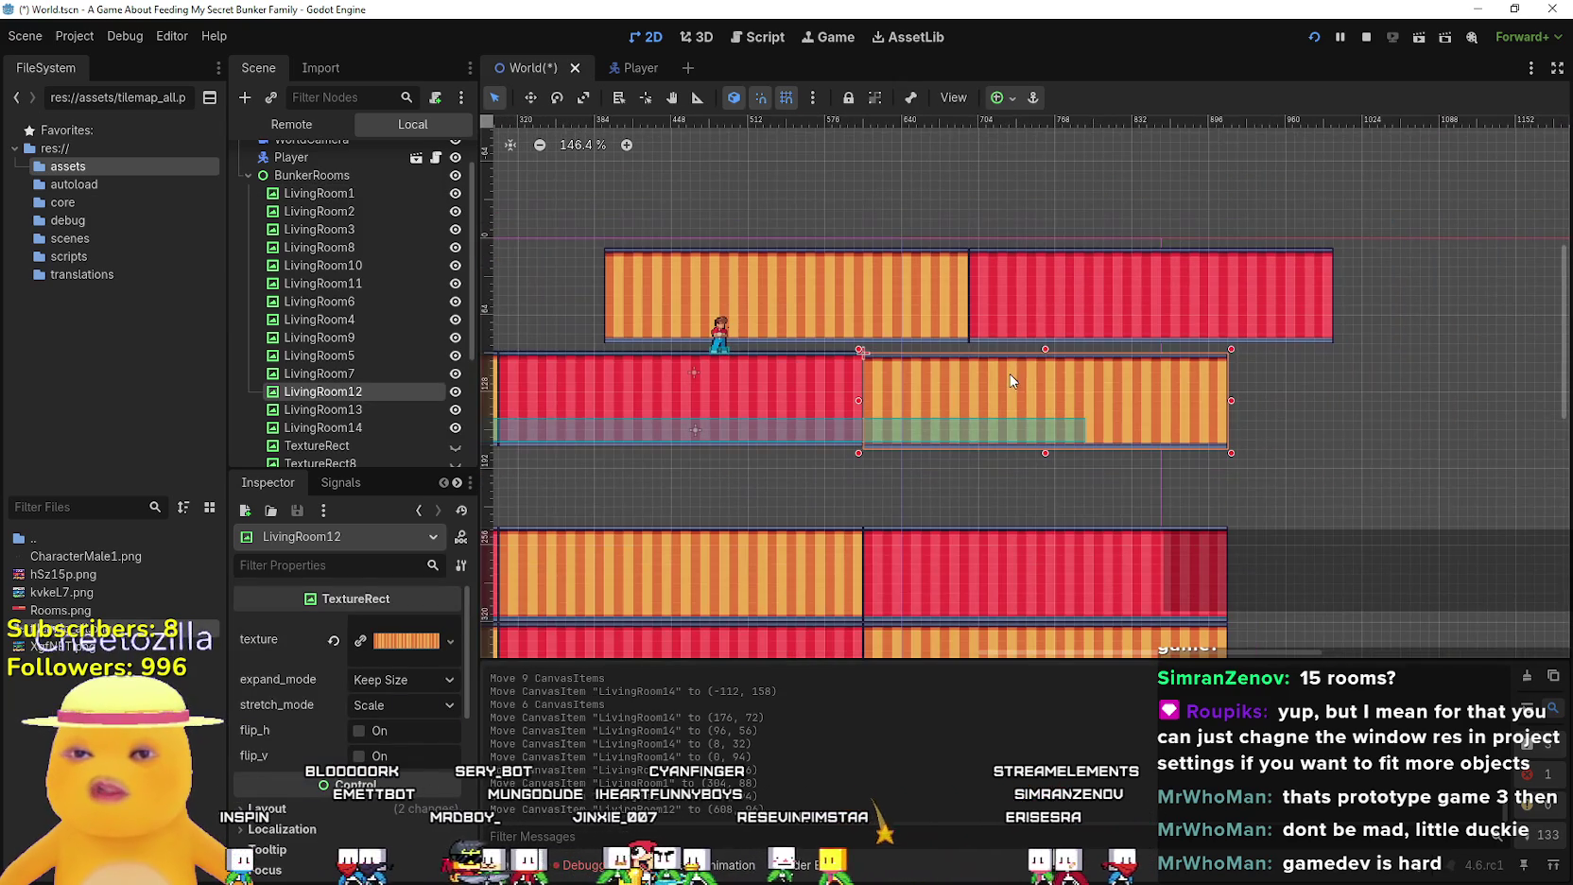
{"action": "left_click", "coordinate": [1201, 310]}
{"action": "scroll", "coordinate": [1018, 309], "scroll_direction": "right", "scroll_amount": 3}
{"action": "scroll", "coordinate": [987, 285], "scroll_direction": "left", "scroll_amount": 5}
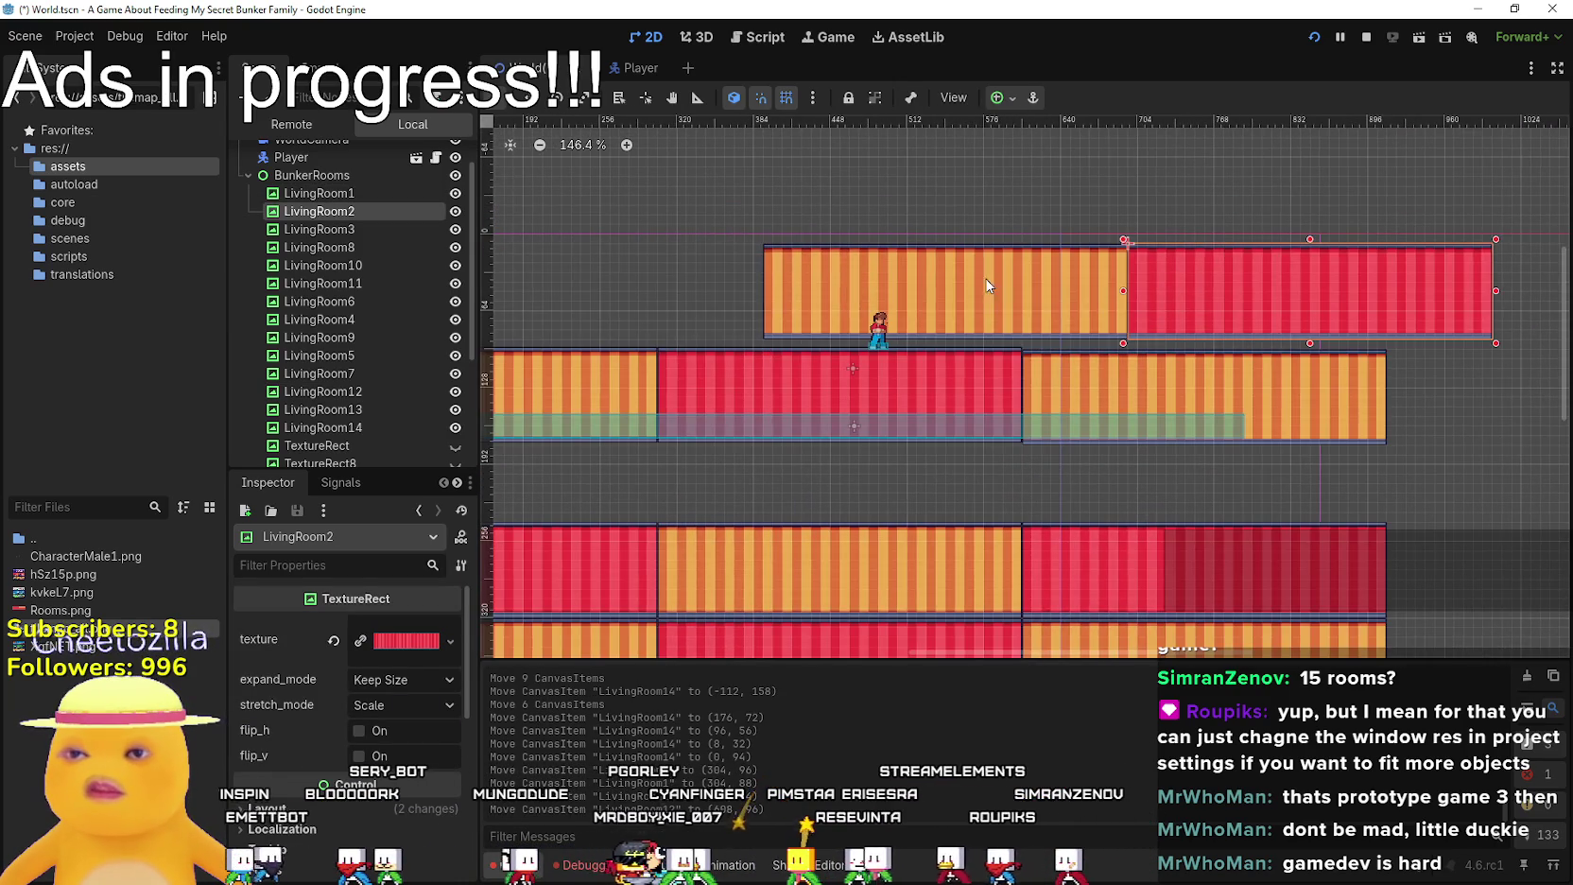
{"action": "left_click_drag", "start_coordinate": [987, 286], "coordinate": [890, 285]}
{"action": "scroll", "coordinate": [984, 331], "scroll_direction": "up", "scroll_amount": 4}
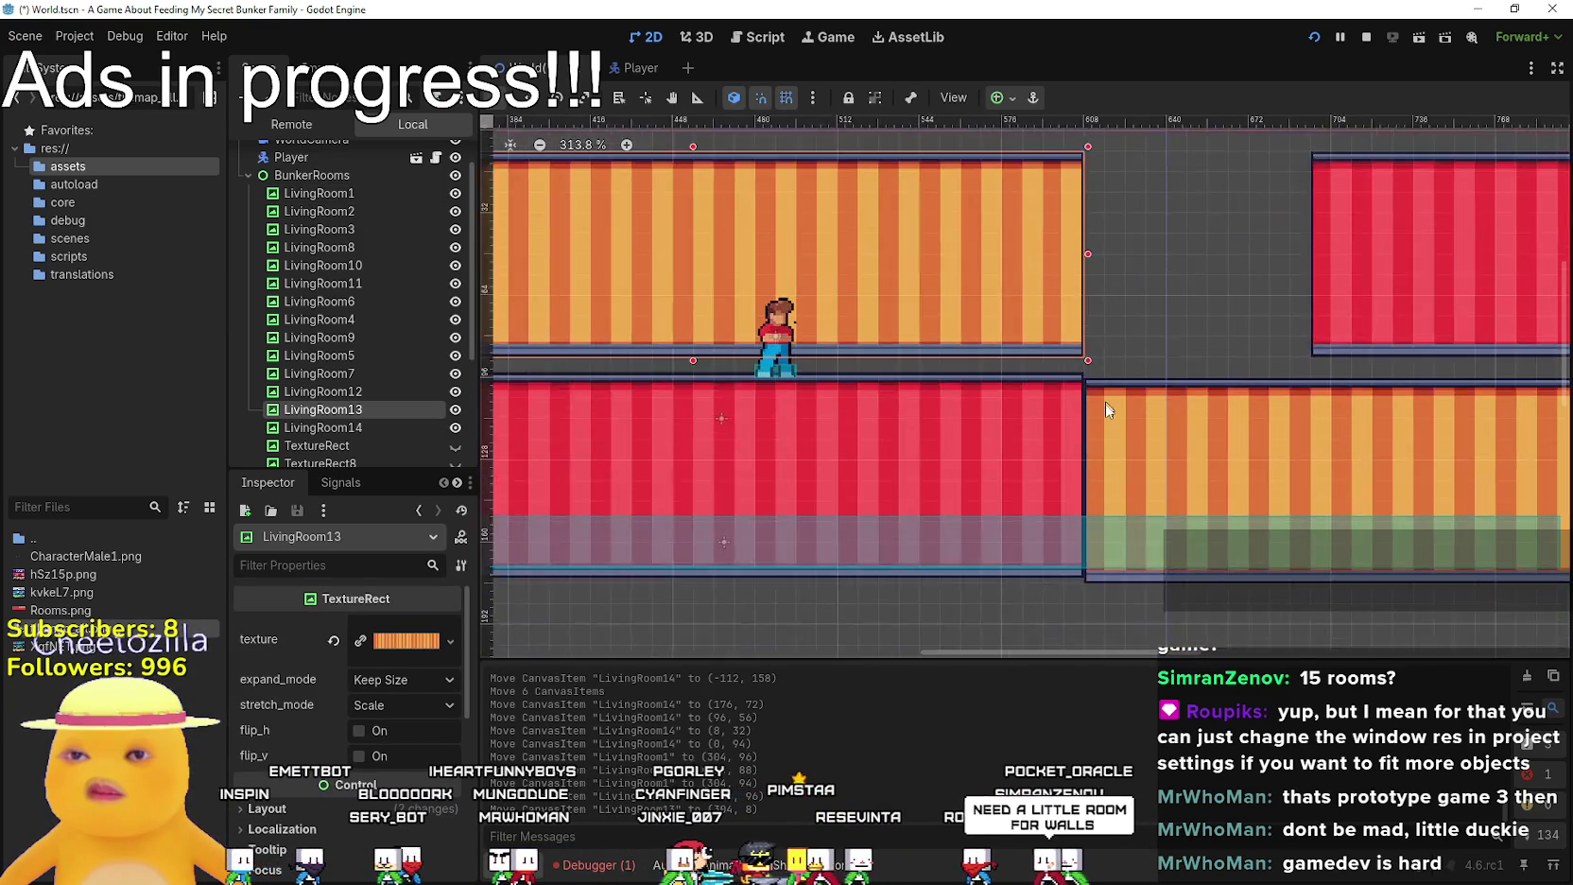
{"action": "scroll", "coordinate": [1105, 394], "scroll_direction": "down", "scroll_amount": 1}
{"action": "left_click_drag", "start_coordinate": [1023, 401], "coordinate": [968, 378]}
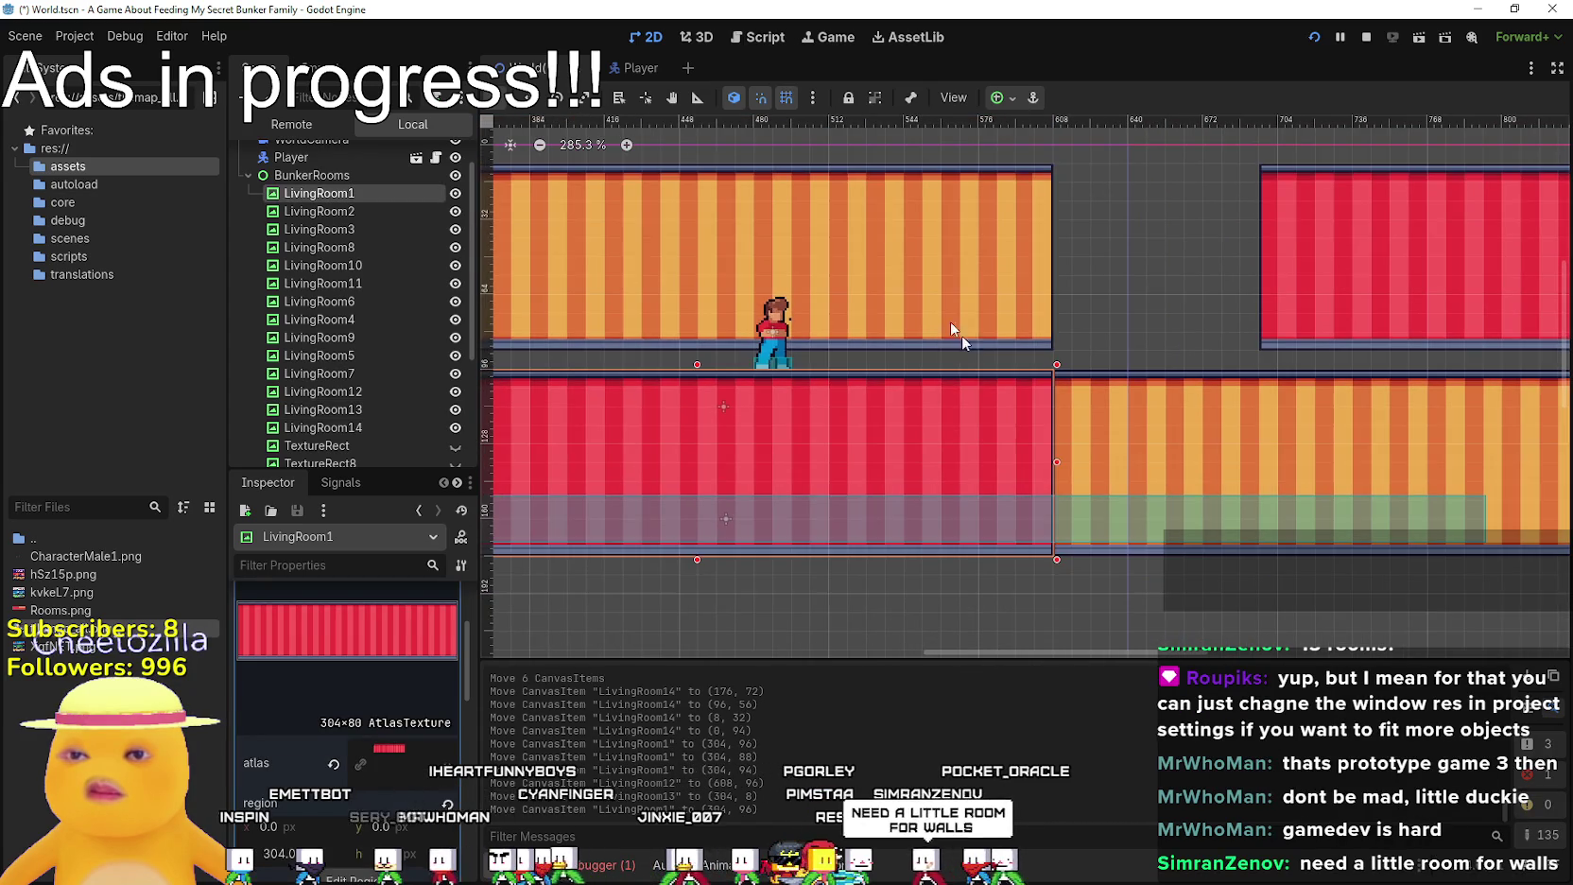
Walk and jump the player between the right and middle rooms of the running game
{"action": "key", "text": "Right"}
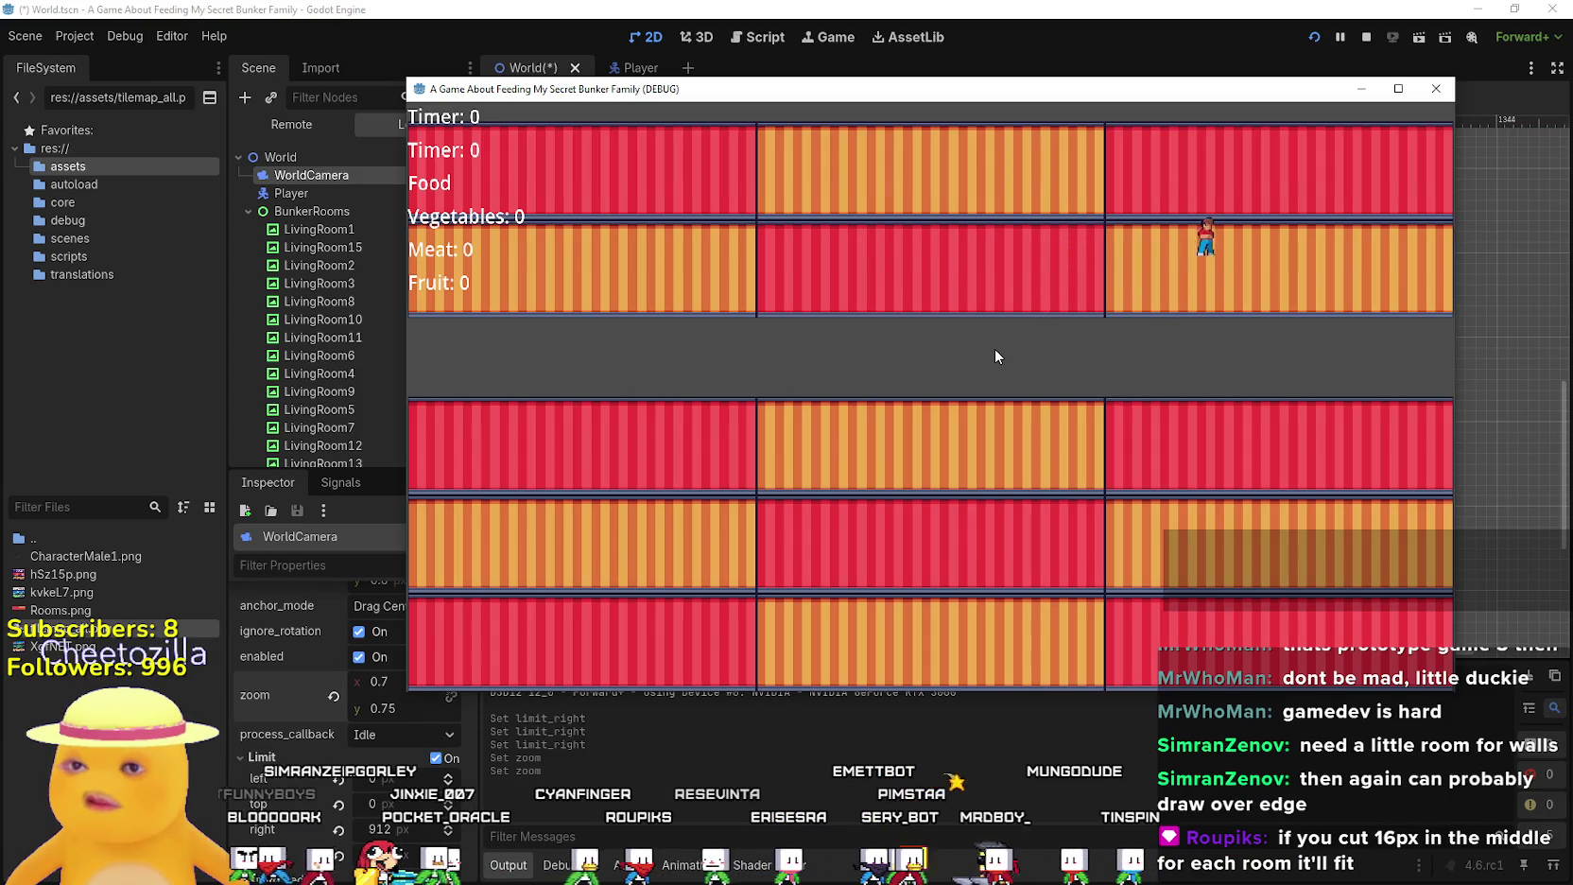
{"action": "key", "text": "Right"}
{"action": "key", "text": "Left"}
{"action": "key", "text": "Left"}
{"action": "key", "text": "Right"}
{"action": "key", "text": "Up"}
{"action": "key", "text": "Right"}
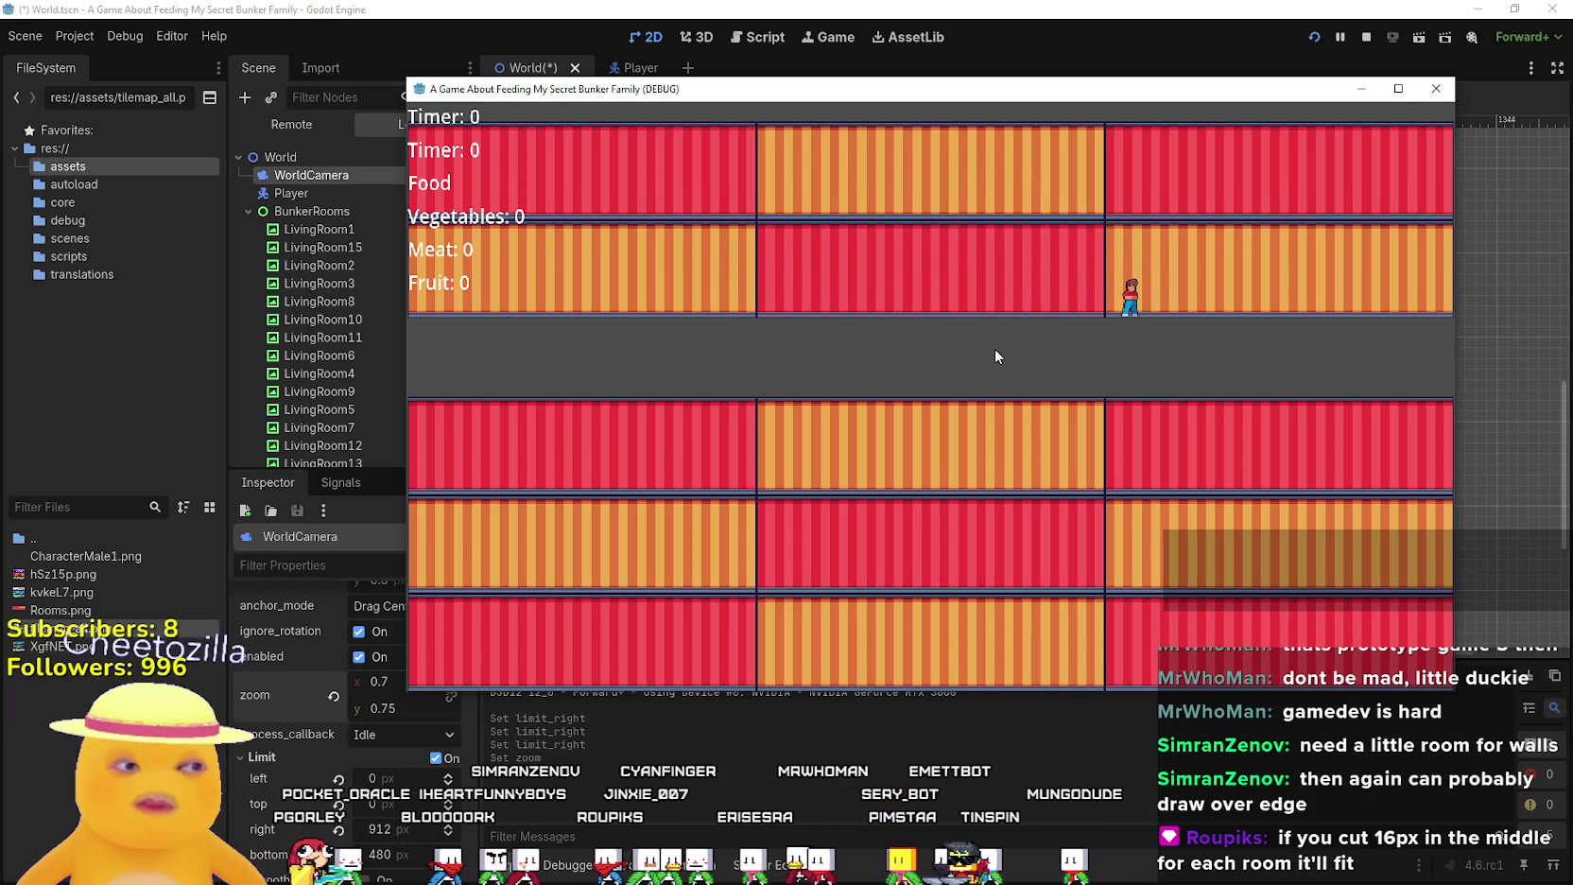
{"action": "key", "text": "Left"}
{"action": "key", "text": "Up"}
{"action": "key", "text": "Left"}
{"action": "key", "text": "Up"}
{"action": "key", "text": "Right"}
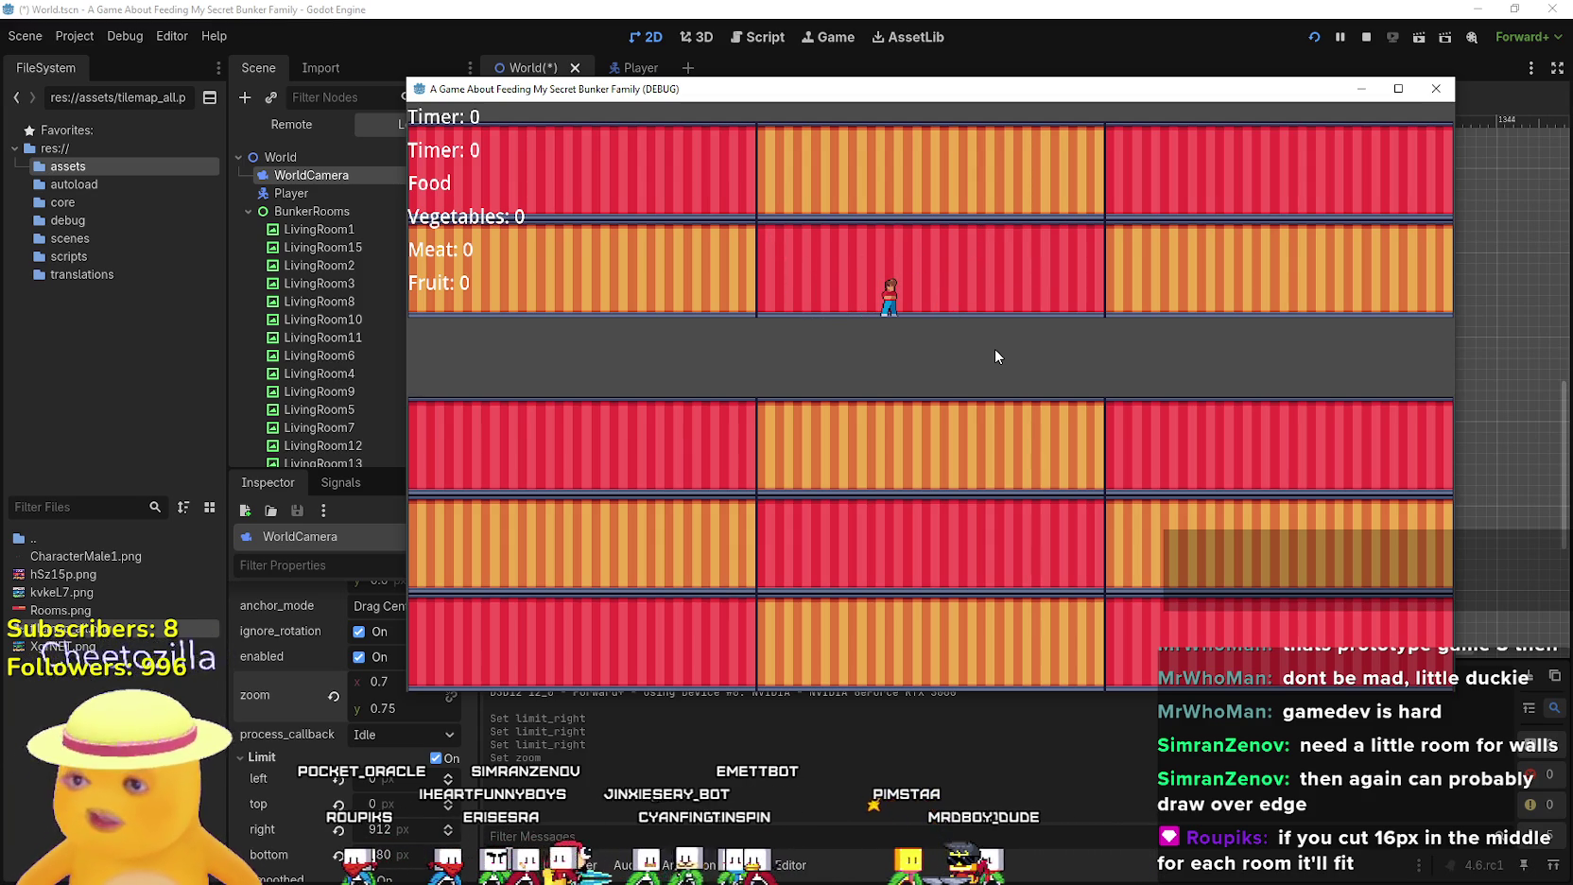
Switch to Aseprite showing the h5z15p.png room artwork
{"action": "key", "text": "alt+Tab"}
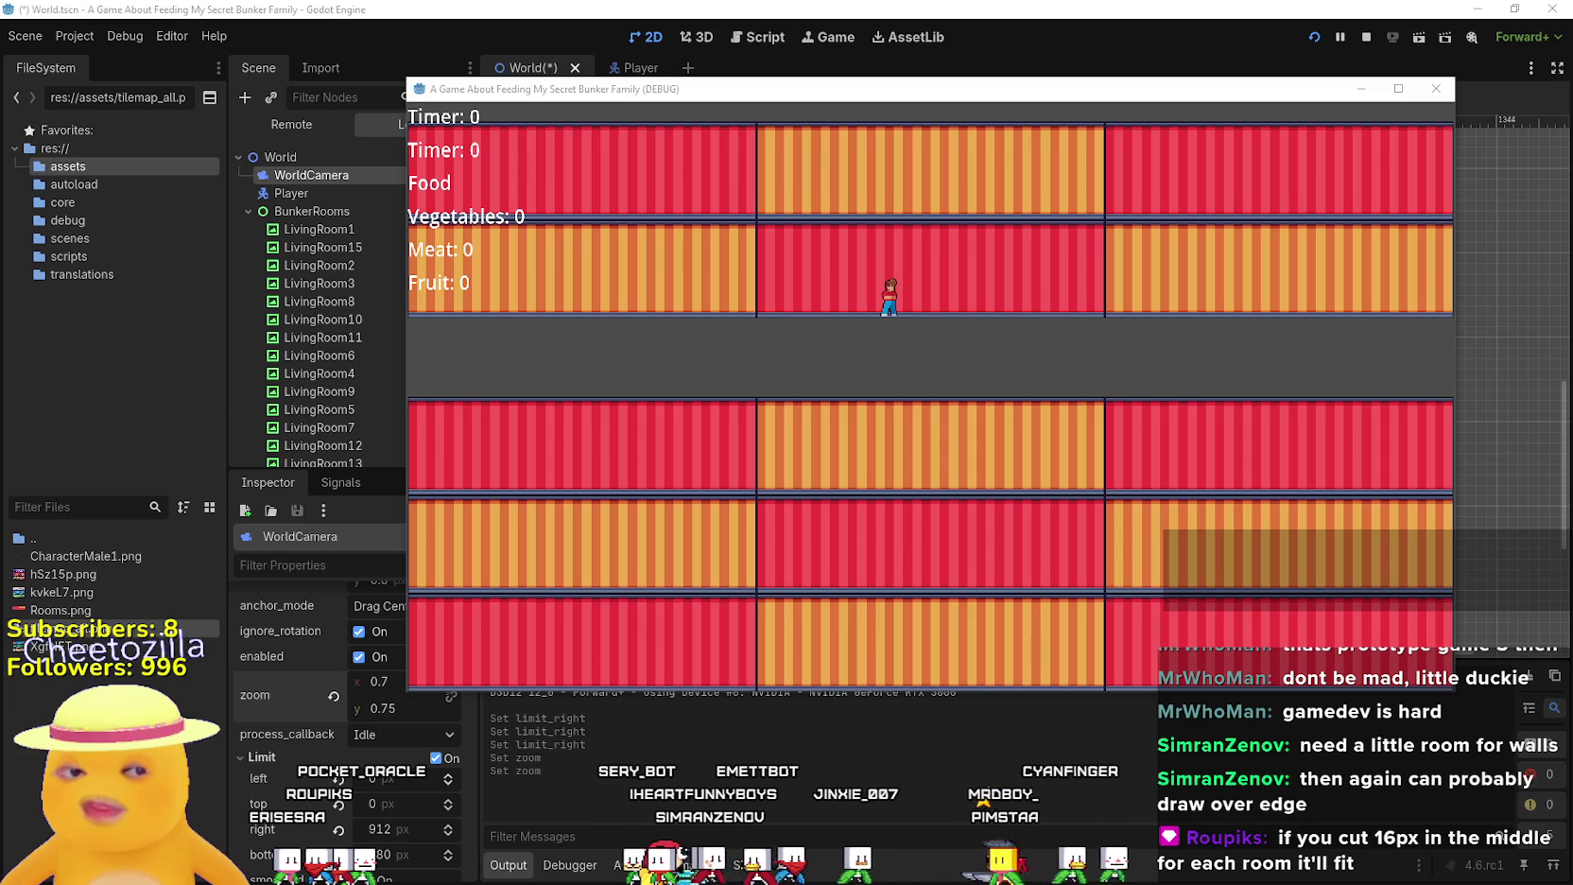
{"action": "key", "text": "alt+Tab"}
{"action": "scroll", "coordinate": [991, 498], "scroll_direction": "down", "scroll_amount": 2}
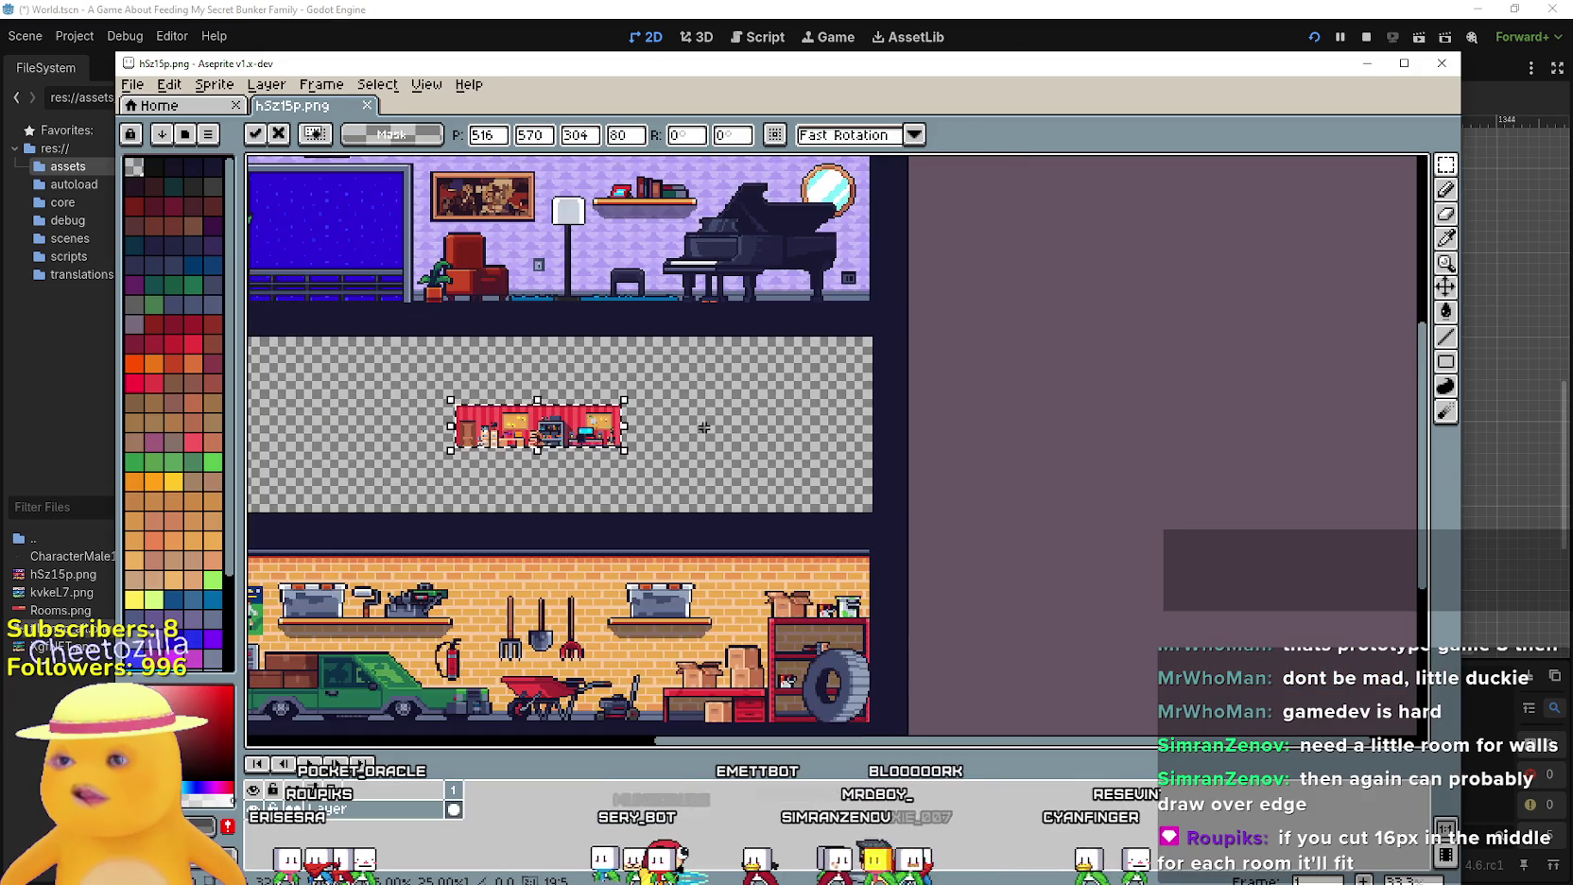
Commit the pasted thumbnail, paste the full red office room into the middle slot, and view the whole sheet
{"action": "left_click_drag", "start_coordinate": [991, 499], "coordinate": [1092, 506]}
{"action": "scroll", "coordinate": [1170, 529], "scroll_direction": "up", "scroll_amount": 1}
{"action": "key", "text": "Return"}
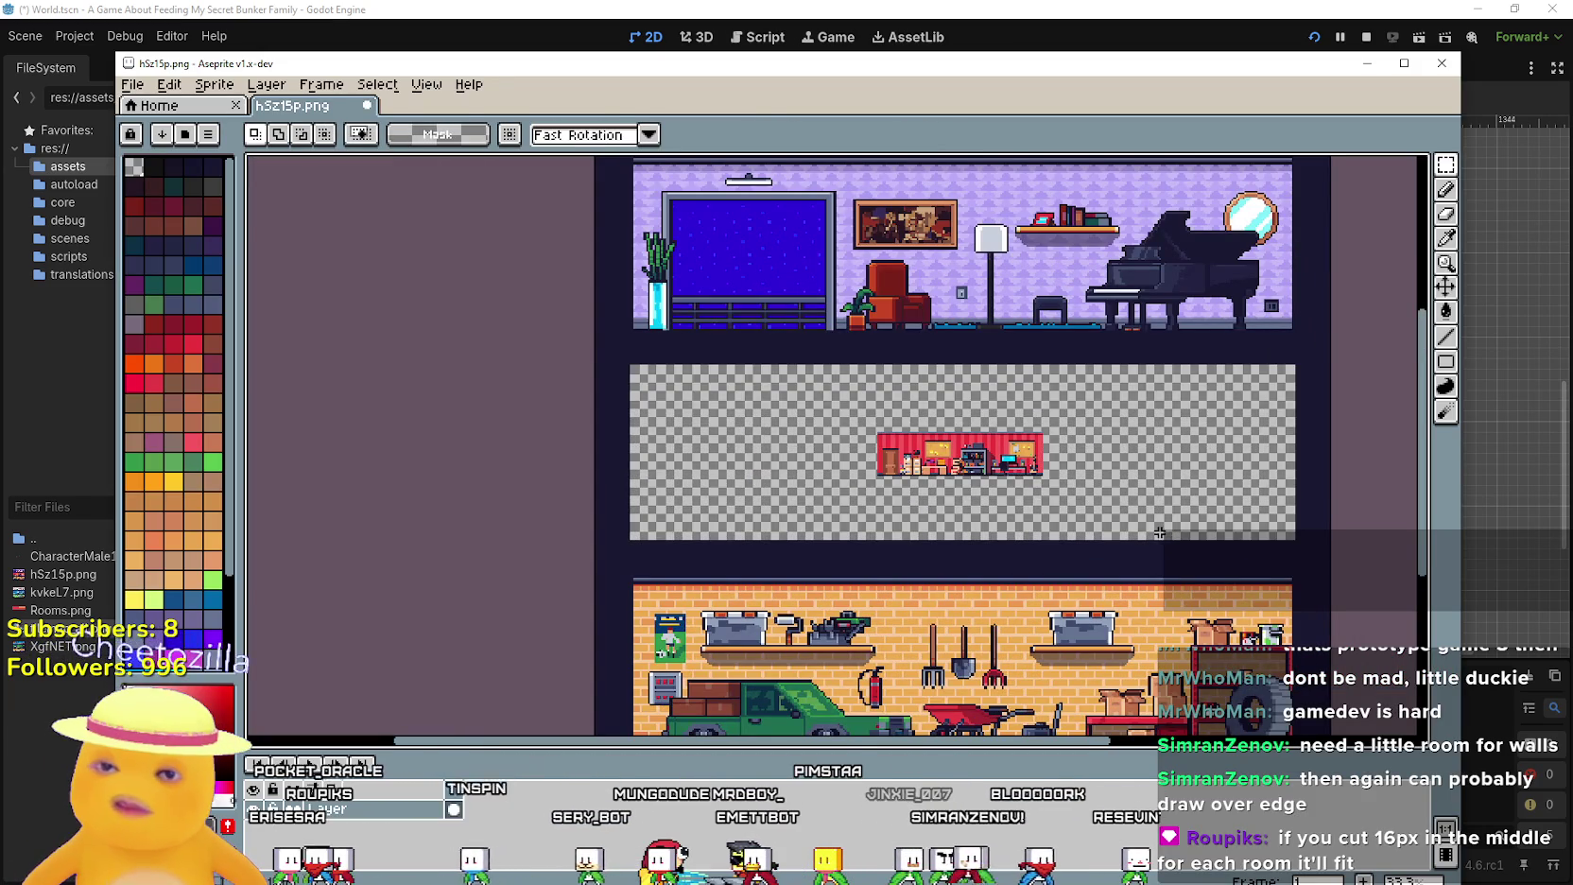
{"action": "key", "text": "ctrl+v"}
{"action": "scroll", "coordinate": [1040, 520], "scroll_direction": "down", "scroll_amount": 2}
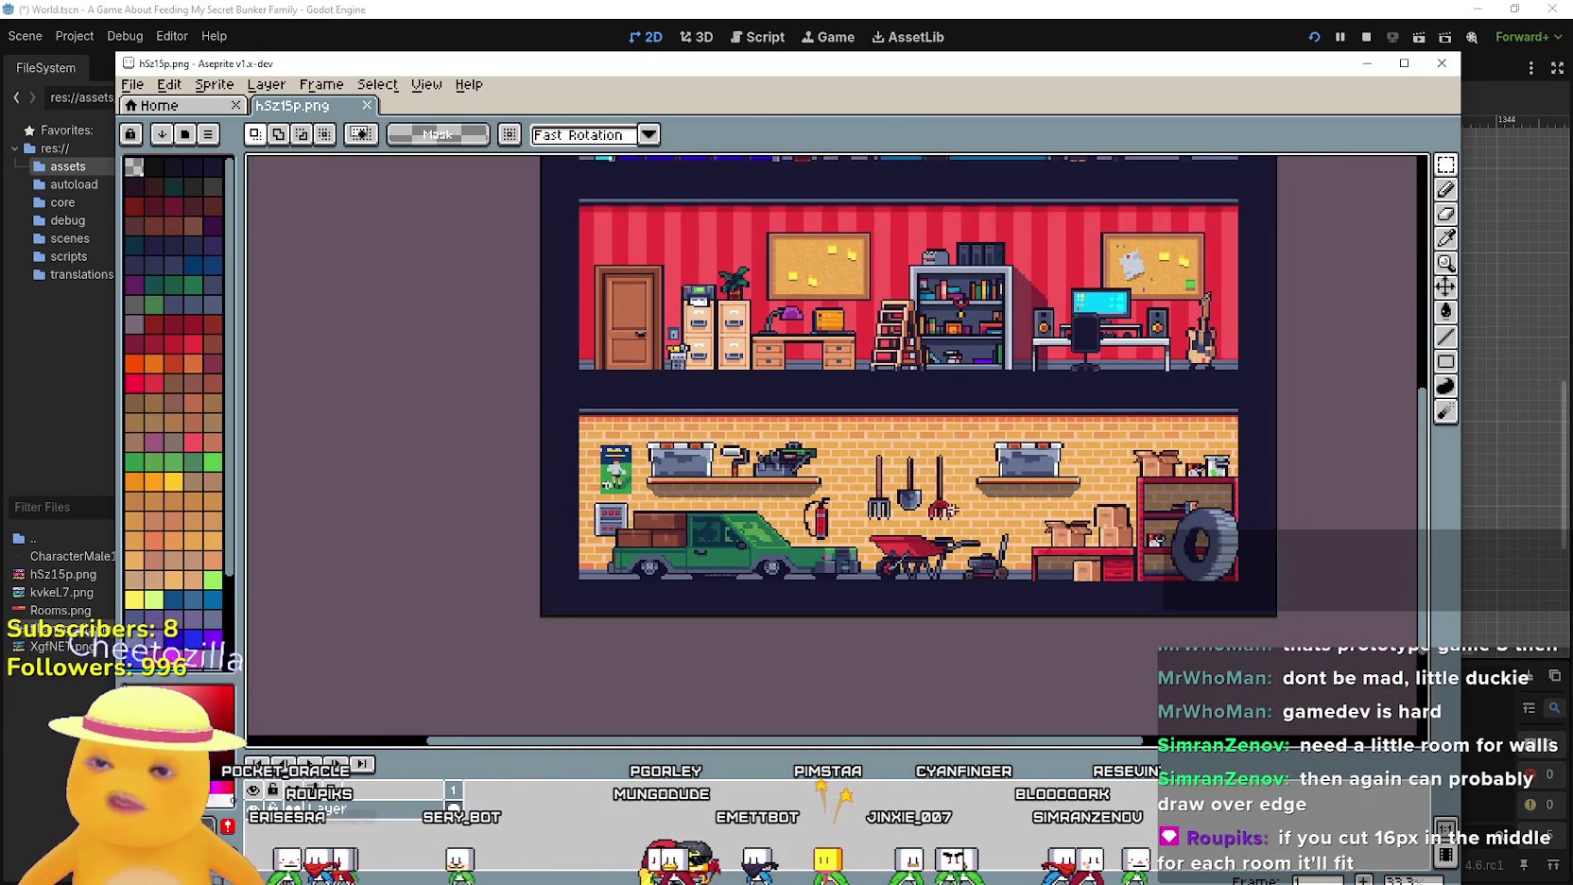
{"action": "scroll", "coordinate": [969, 491], "scroll_direction": "down", "scroll_amount": 1}
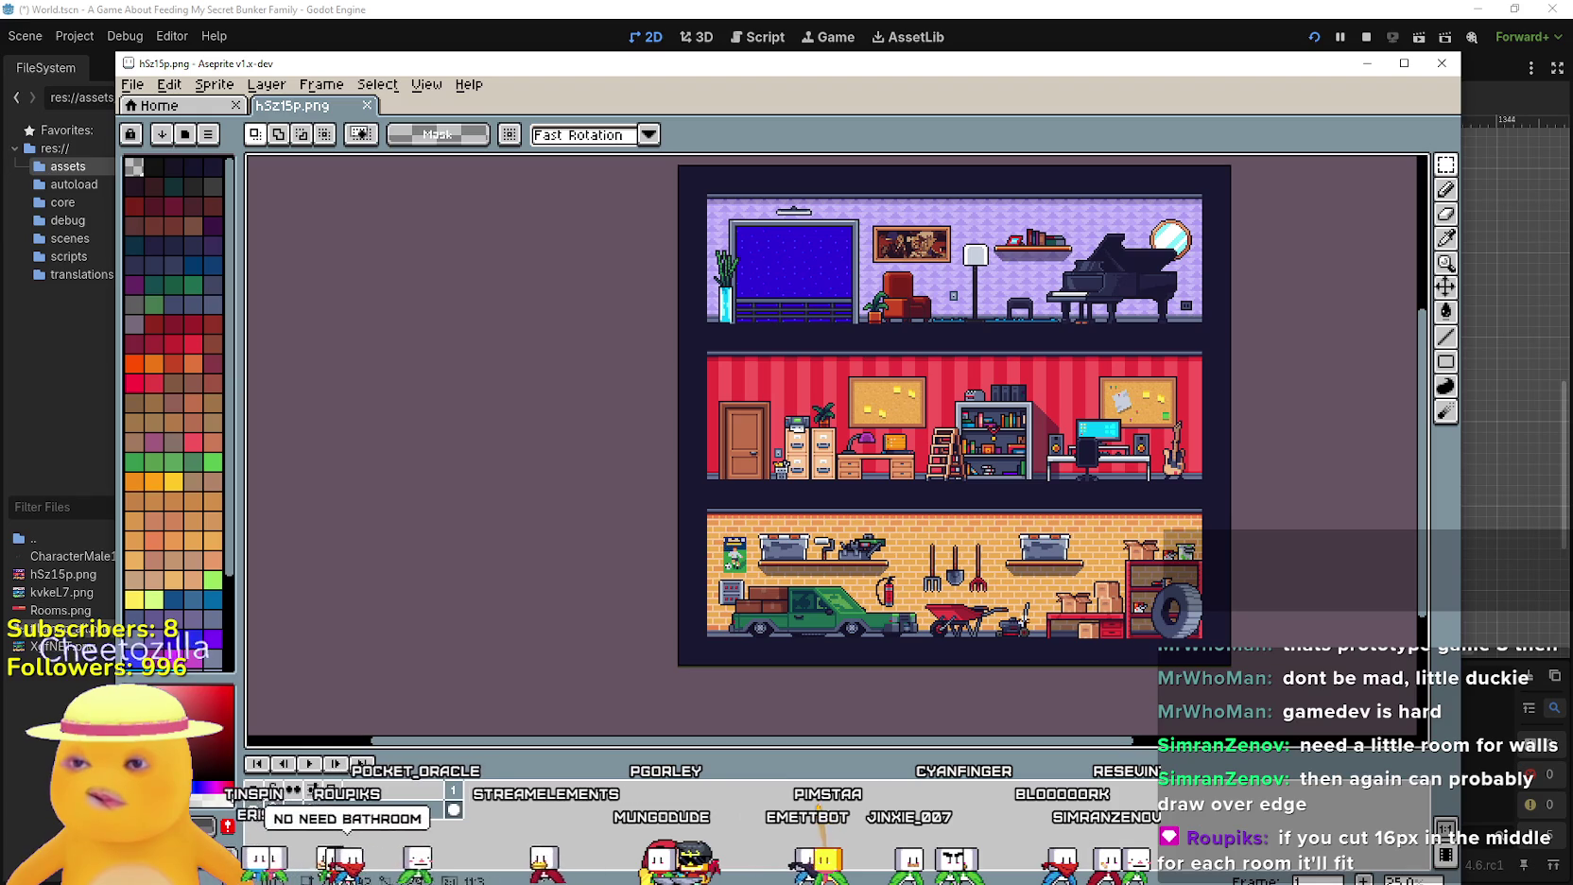
{"action": "left_click_drag", "start_coordinate": [1203, 435], "coordinate": [1213, 537]}
{"action": "scroll", "coordinate": [864, 385], "scroll_direction": "down", "scroll_amount": 1}
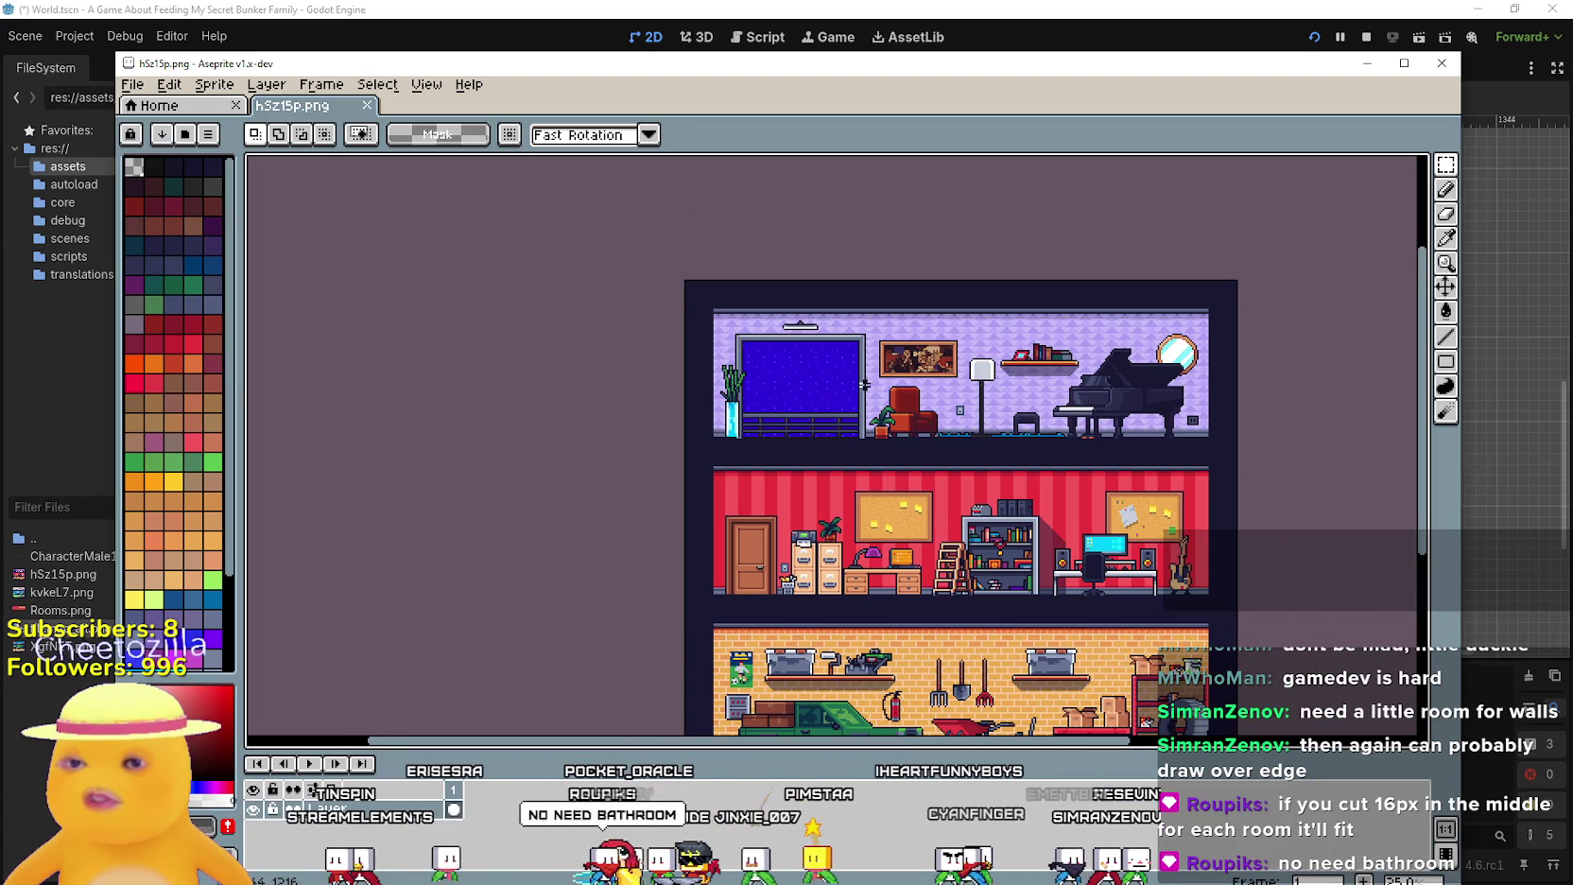
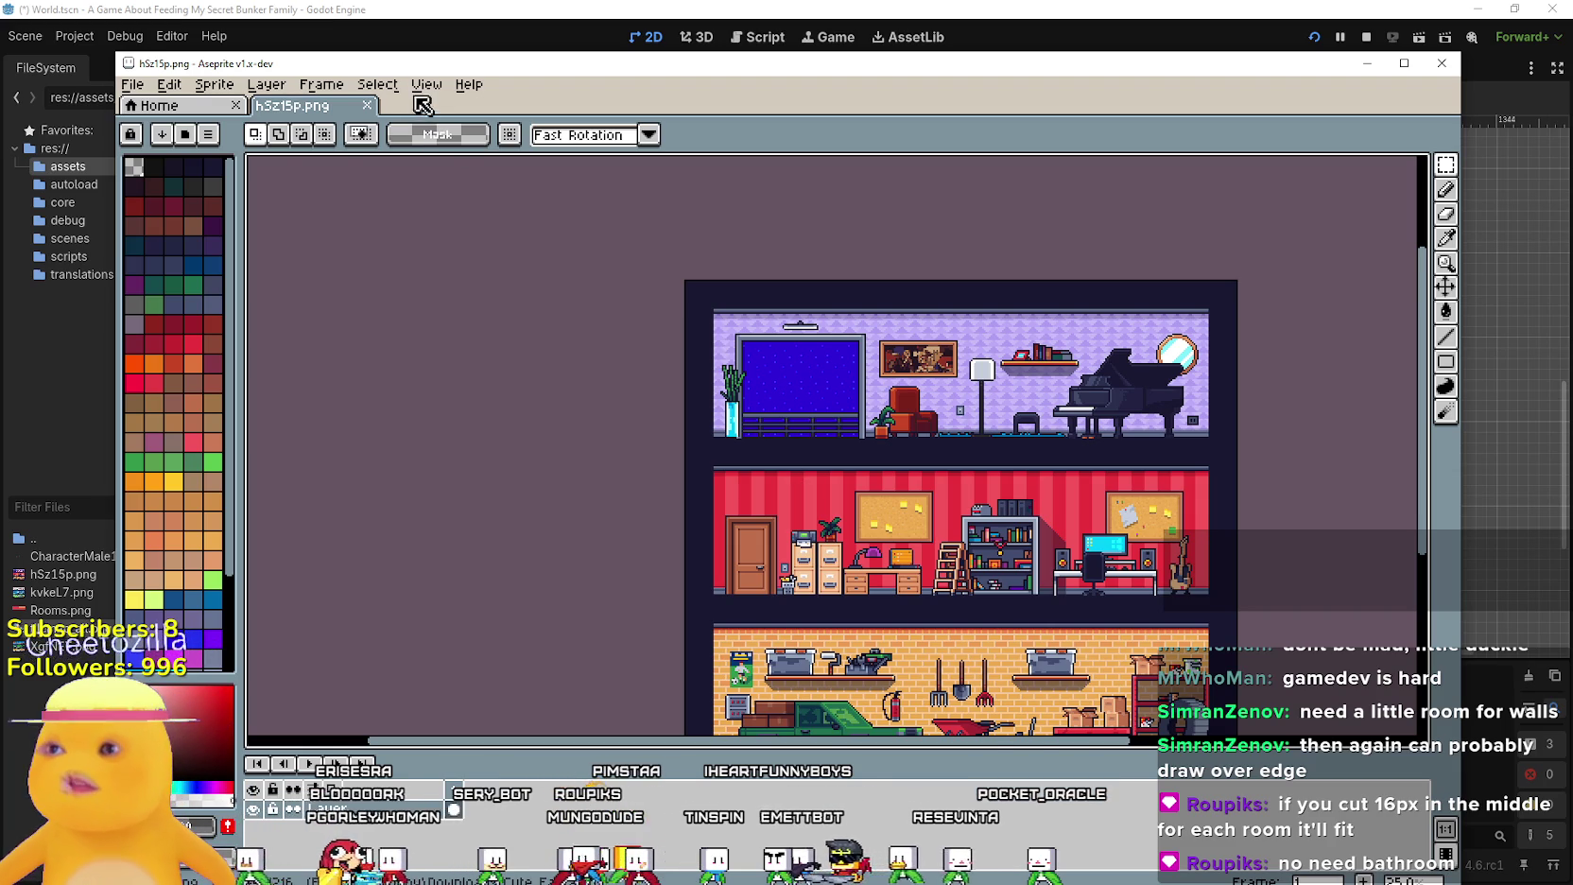
Zoom and pan over the hSz15p.png three-floor room tileset, then bring the Cute Fantasy folder forward
{"action": "scroll", "coordinate": [1024, 422], "scroll_direction": "down", "scroll_amount": 1}
{"action": "scroll", "coordinate": [841, 435], "scroll_direction": "up", "scroll_amount": 1}
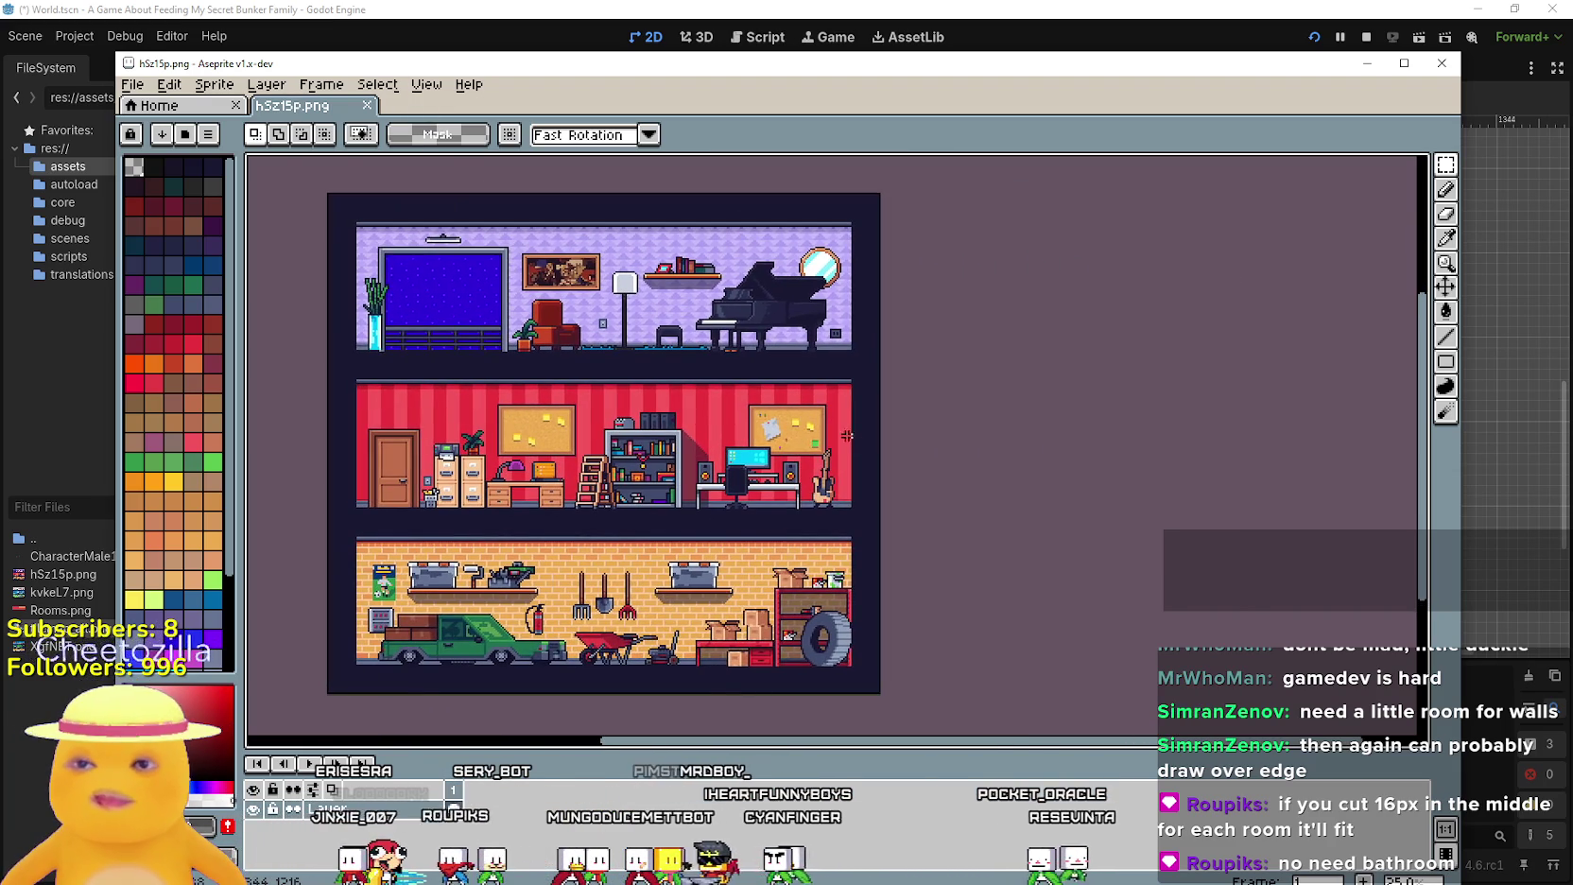
{"action": "scroll", "coordinate": [975, 467], "scroll_direction": "down", "scroll_amount": 1}
{"action": "scroll", "coordinate": [1050, 445], "scroll_direction": "up", "scroll_amount": 1}
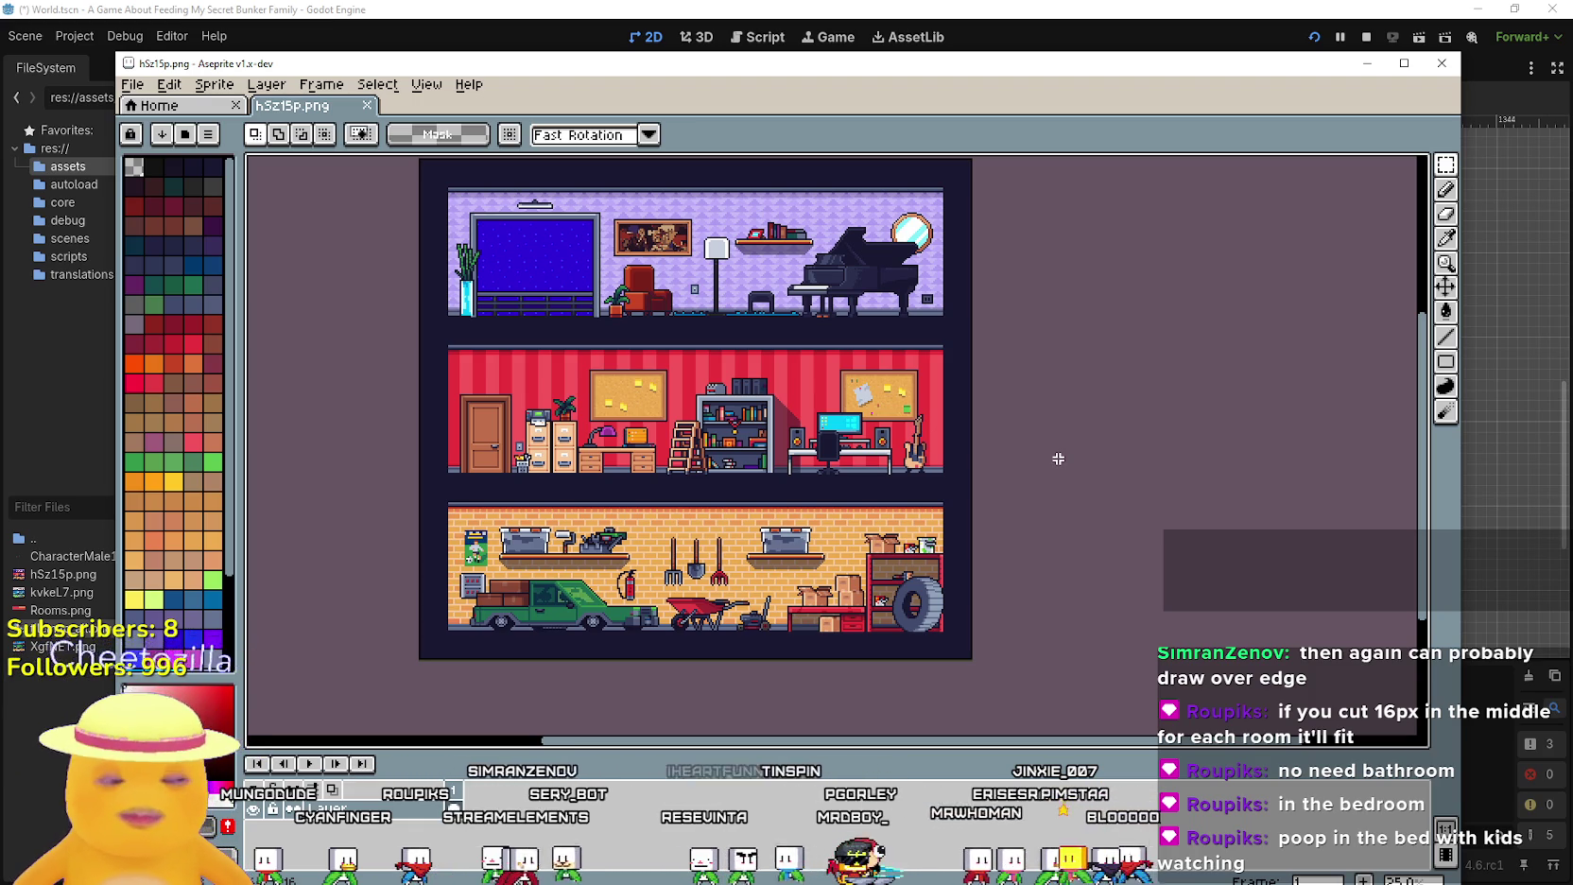
{"action": "left_click_drag", "start_coordinate": [893, 470], "coordinate": [1152, 504]}
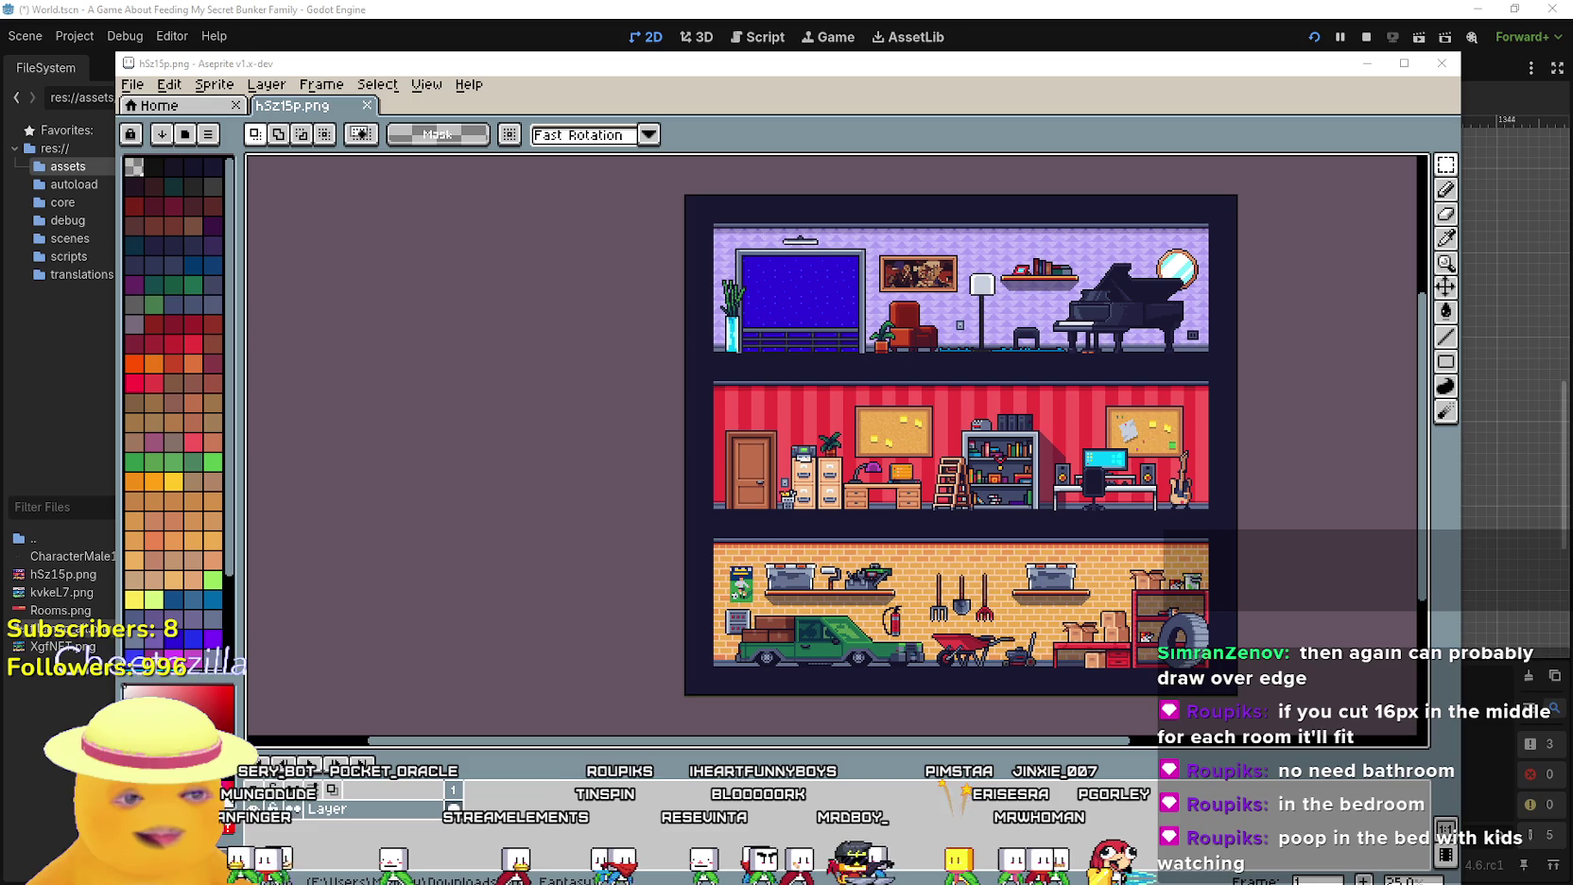
{"action": "key", "text": "alt+Tab"}
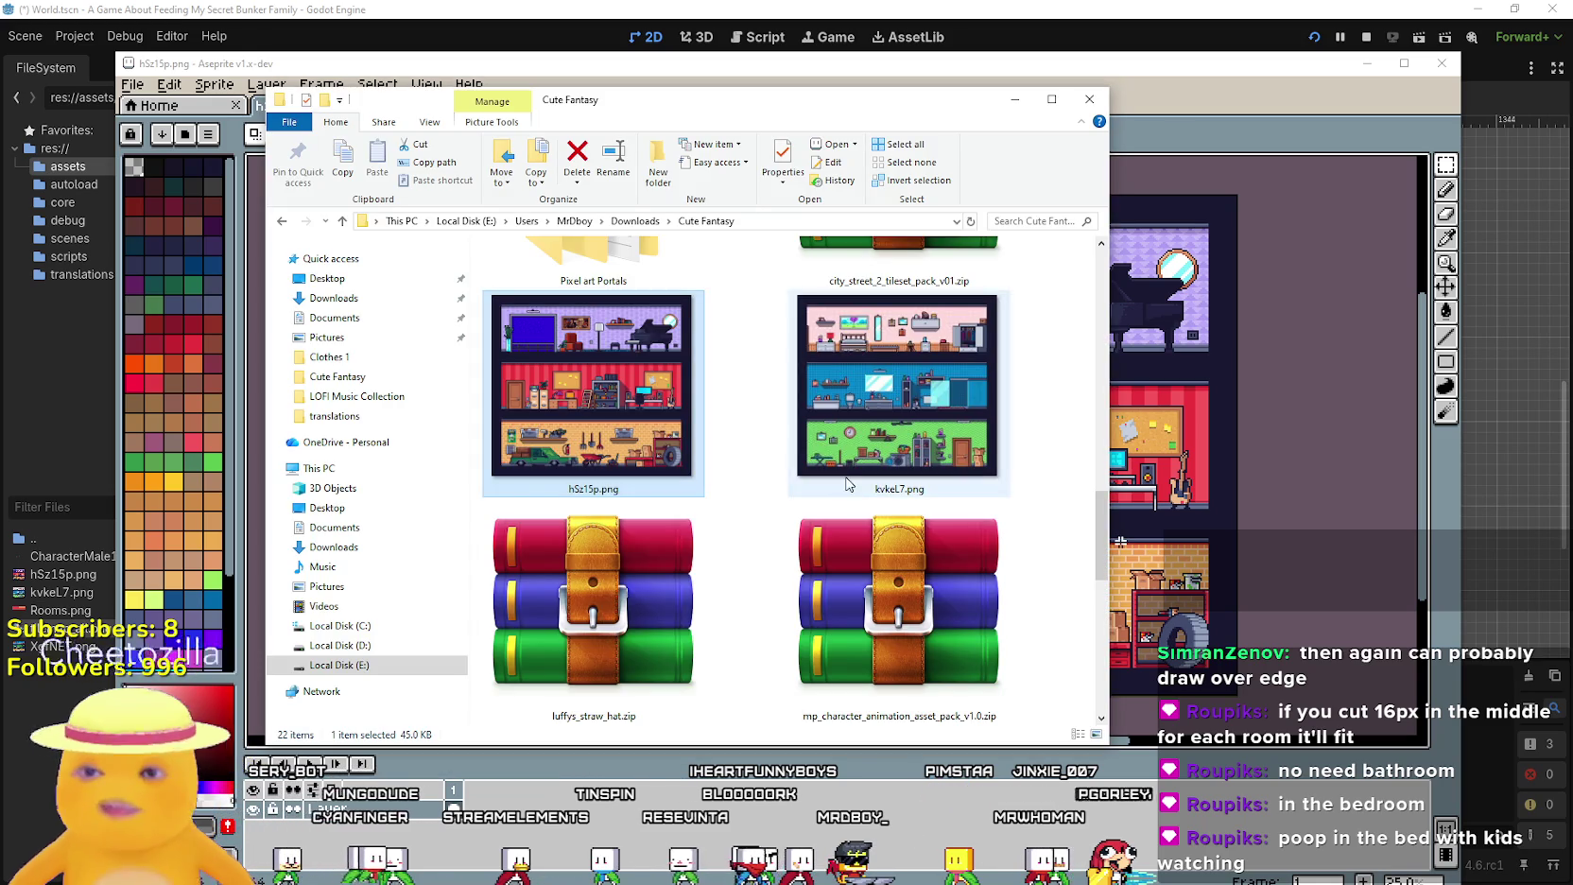
Open kvkeL7.png in Aseprite for a look, then close Aseprite and return to Godot
{"action": "left_click", "coordinate": [828, 431]}
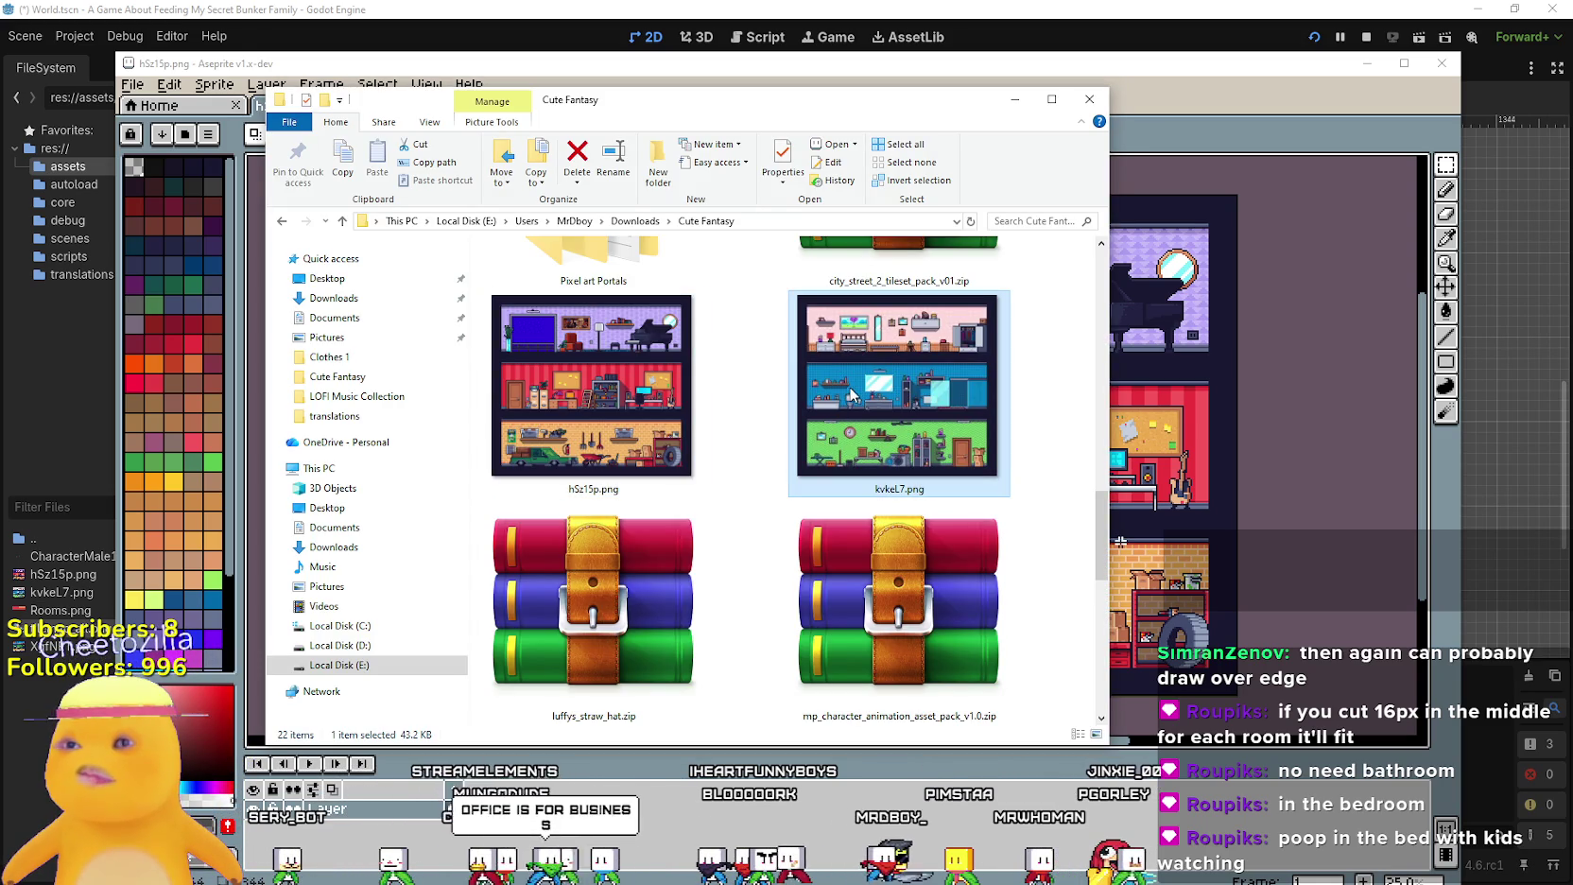
{"action": "double_click", "coordinate": [857, 392]}
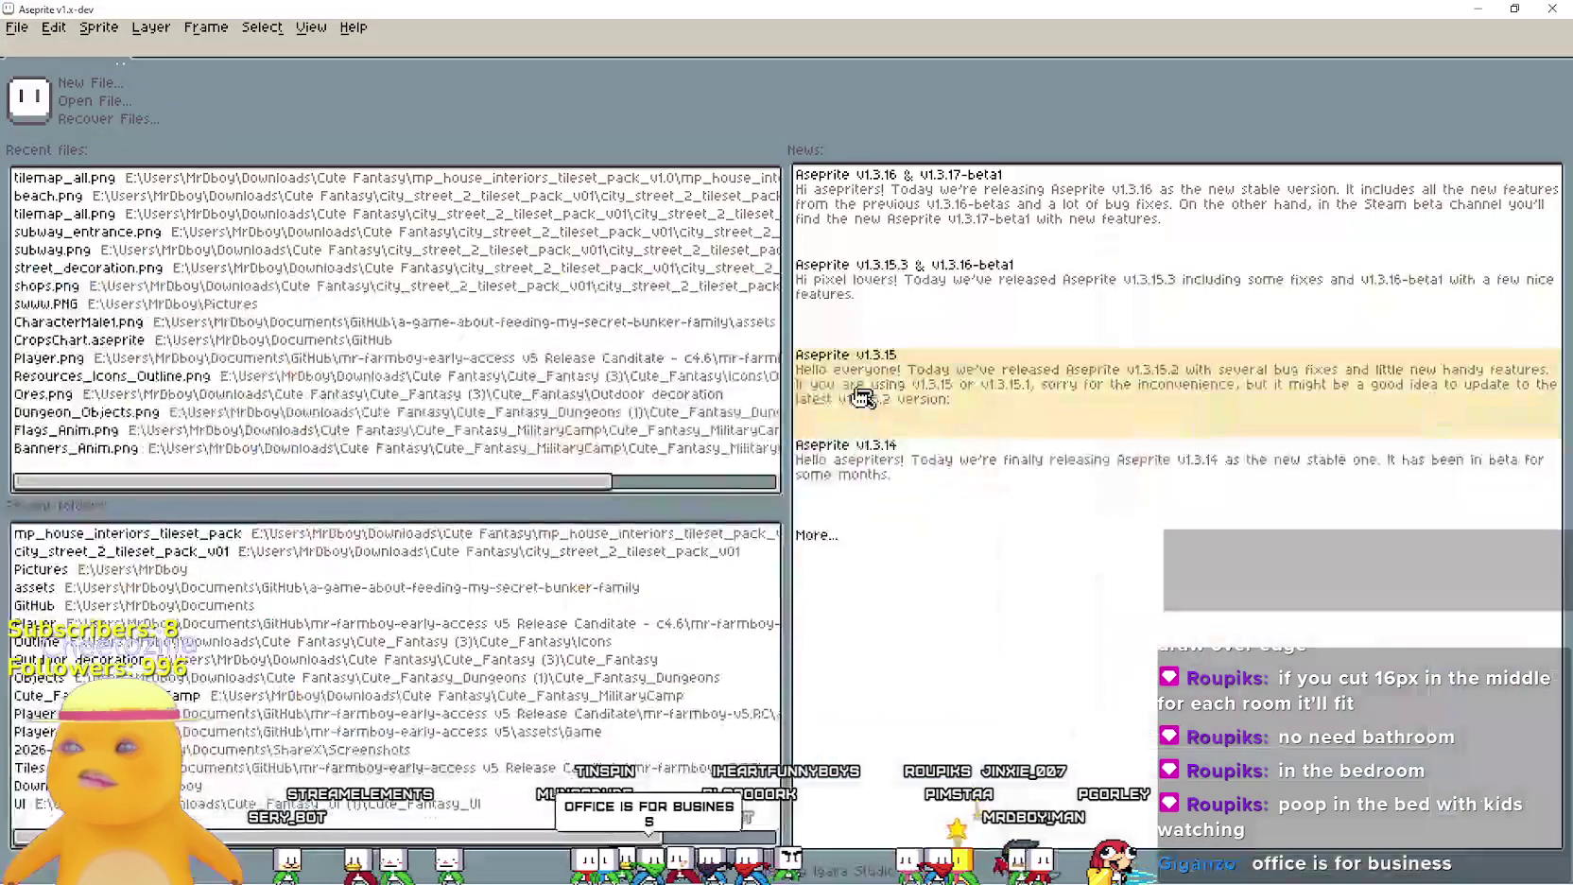
{"action": "left_click", "coordinate": [1538, 7]}
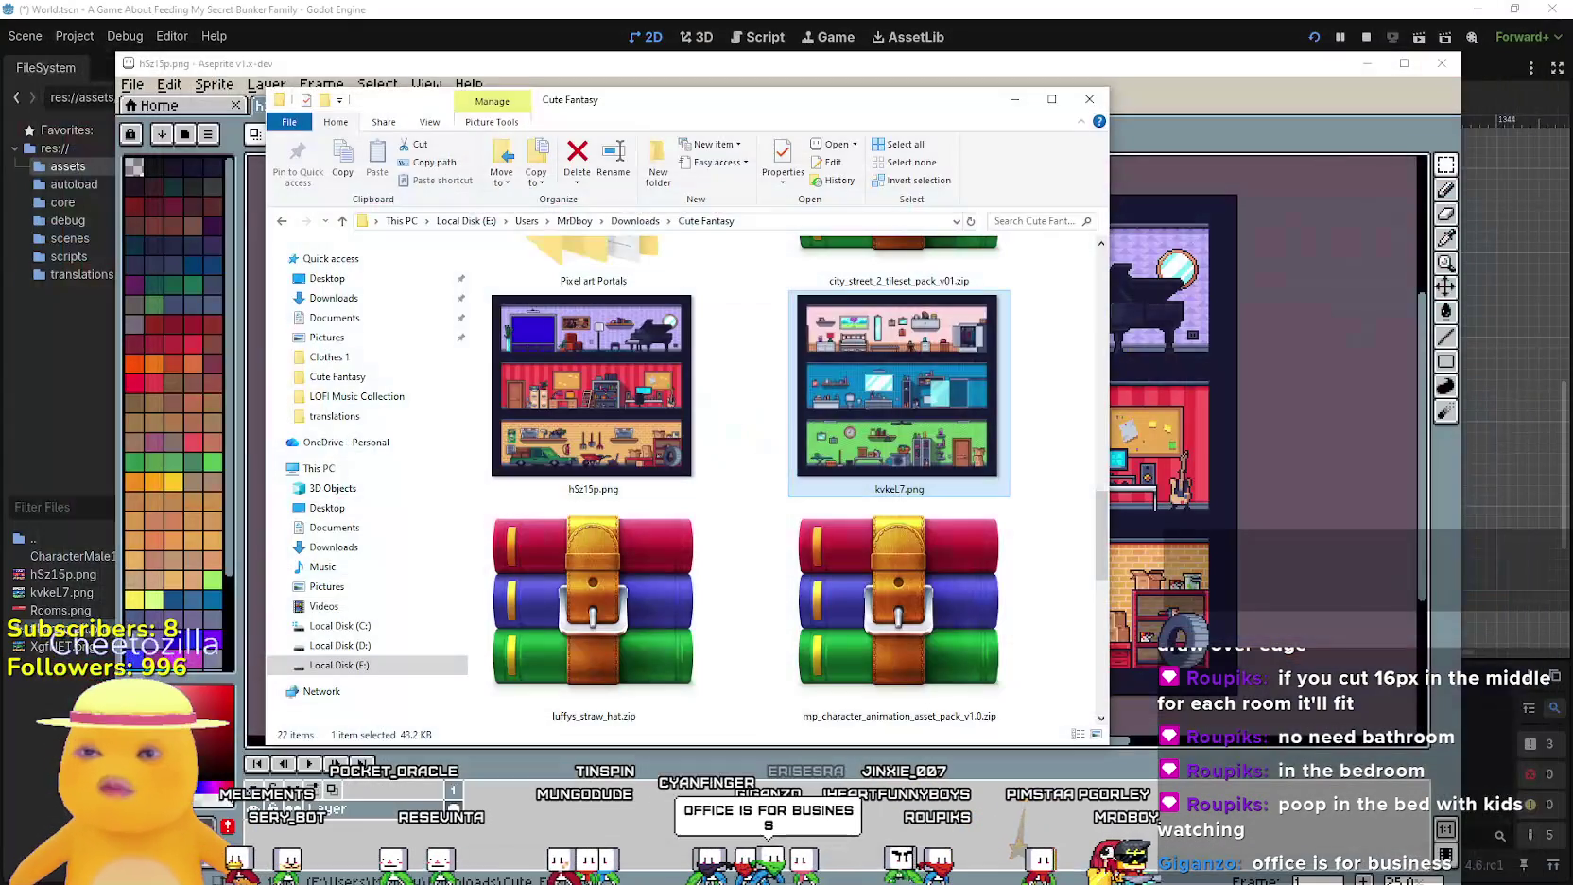
{"action": "left_click", "coordinate": [1160, 28]}
{"action": "scroll", "coordinate": [1130, 422], "scroll_direction": "left", "scroll_amount": 5}
Zoom and pan across the BunkerRooms grid in the World scene viewport, checking other windows briefly
{"action": "scroll", "coordinate": [1008, 489], "scroll_direction": "down", "scroll_amount": 3}
{"action": "scroll", "coordinate": [1008, 489], "scroll_direction": "up", "scroll_amount": 3}
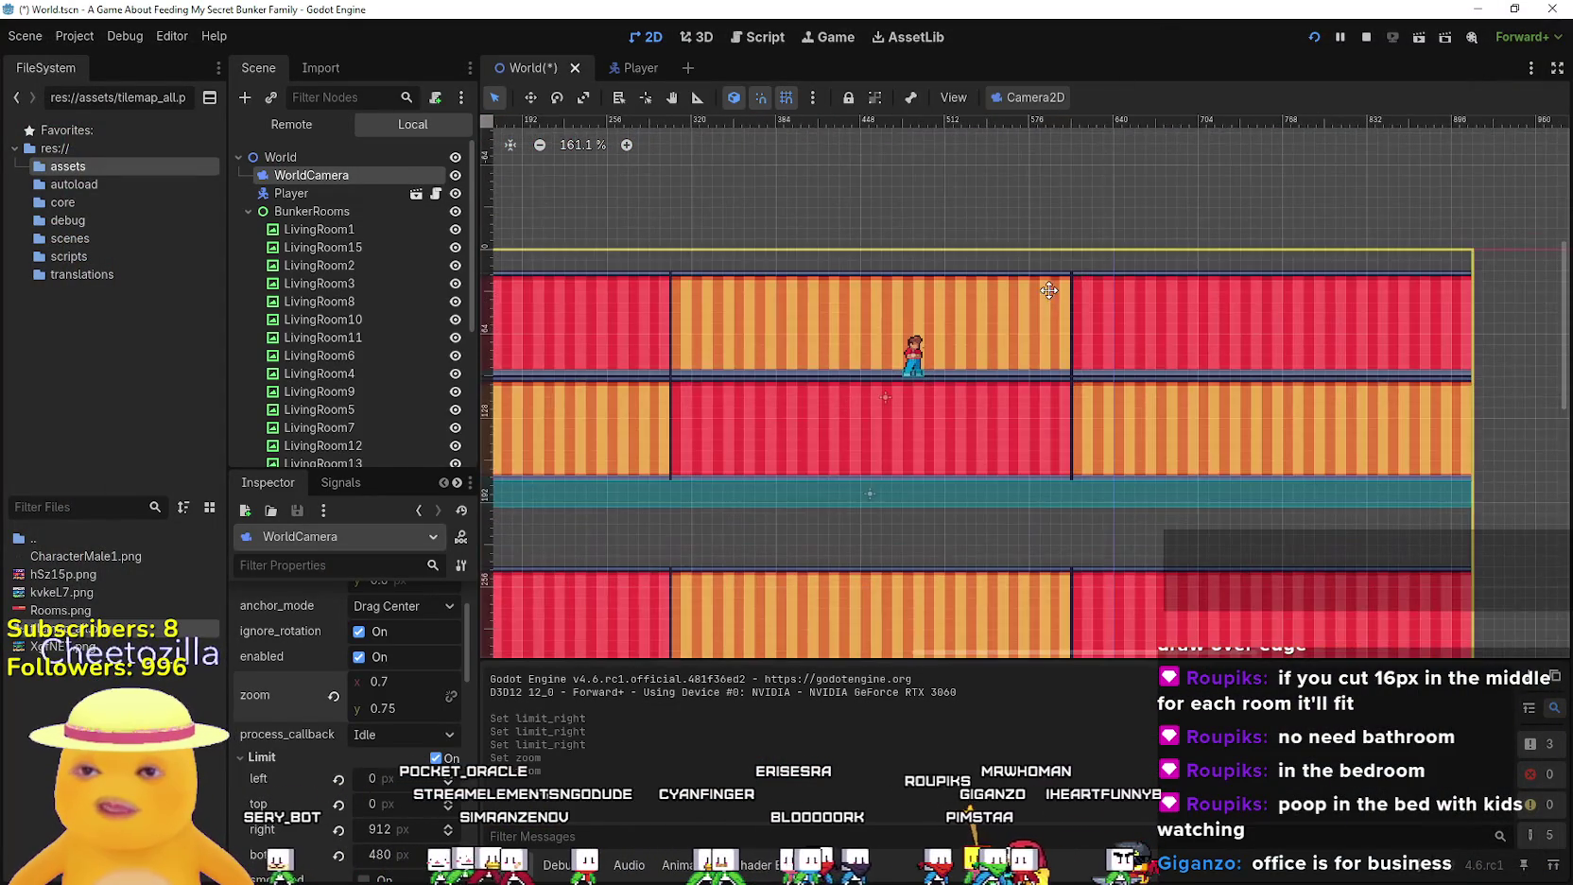
{"action": "scroll", "coordinate": [1007, 490], "scroll_direction": "up", "scroll_amount": 1}
{"action": "scroll", "coordinate": [1031, 463], "scroll_direction": "right", "scroll_amount": 1}
{"action": "scroll", "coordinate": [1054, 433], "scroll_direction": "up", "scroll_amount": 1}
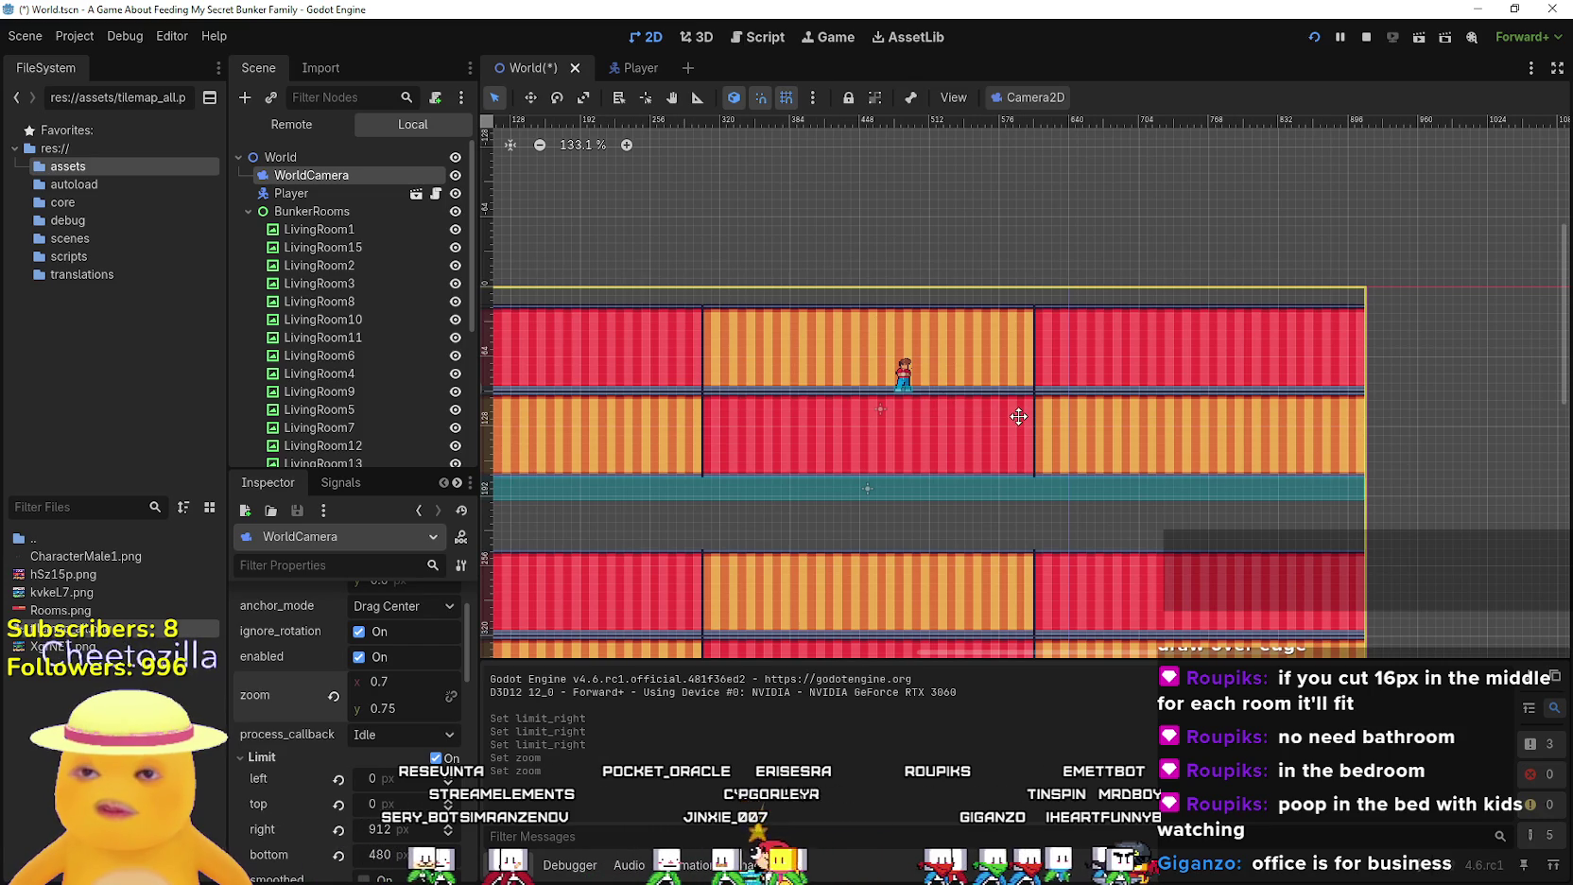
{"action": "scroll", "coordinate": [1021, 397], "scroll_direction": "down", "scroll_amount": 2}
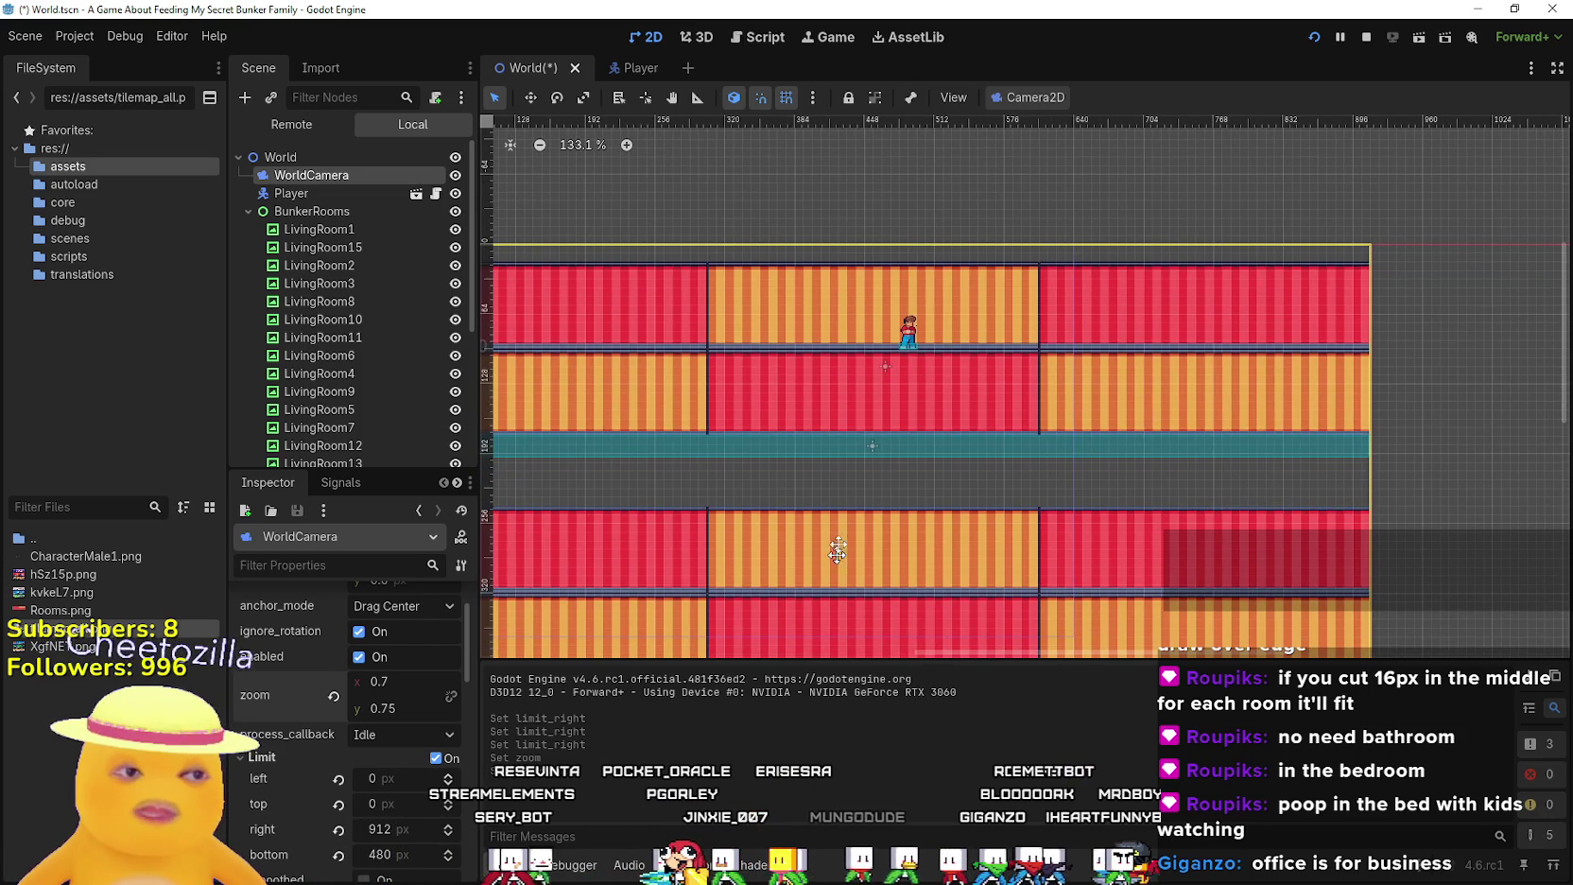
{"action": "scroll", "coordinate": [793, 387], "scroll_direction": "down", "scroll_amount": 2}
{"action": "scroll", "coordinate": [793, 387], "scroll_direction": "left", "scroll_amount": 3}
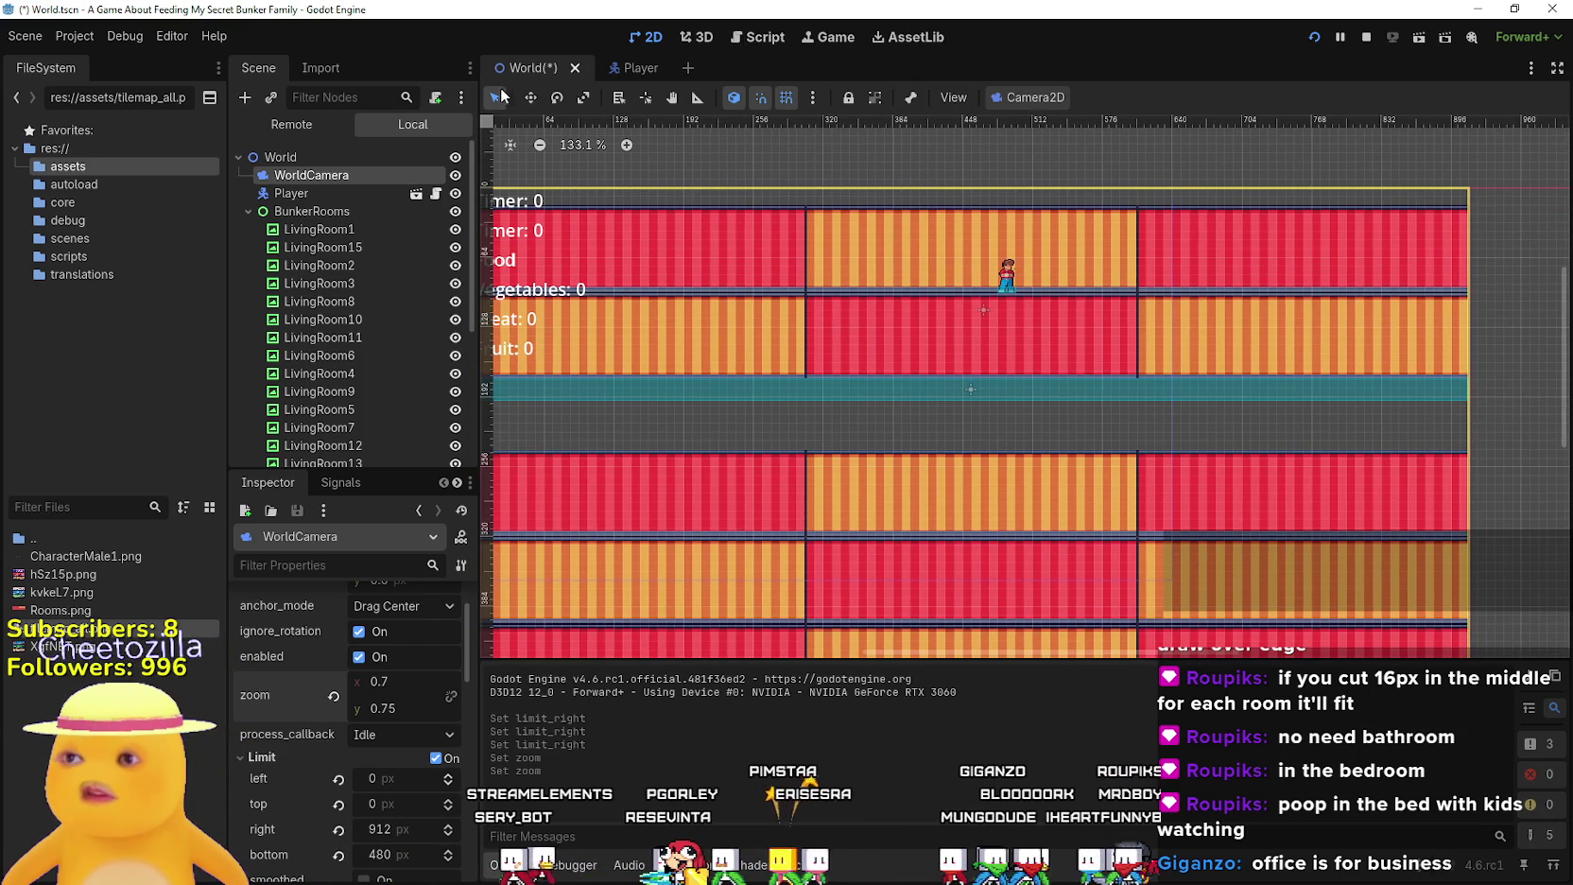
{"action": "scroll", "coordinate": [789, 282], "scroll_direction": "up", "scroll_amount": 1}
{"action": "scroll", "coordinate": [788, 282], "scroll_direction": "left", "scroll_amount": 4}
{"action": "scroll", "coordinate": [889, 284], "scroll_direction": "right", "scroll_amount": 8}
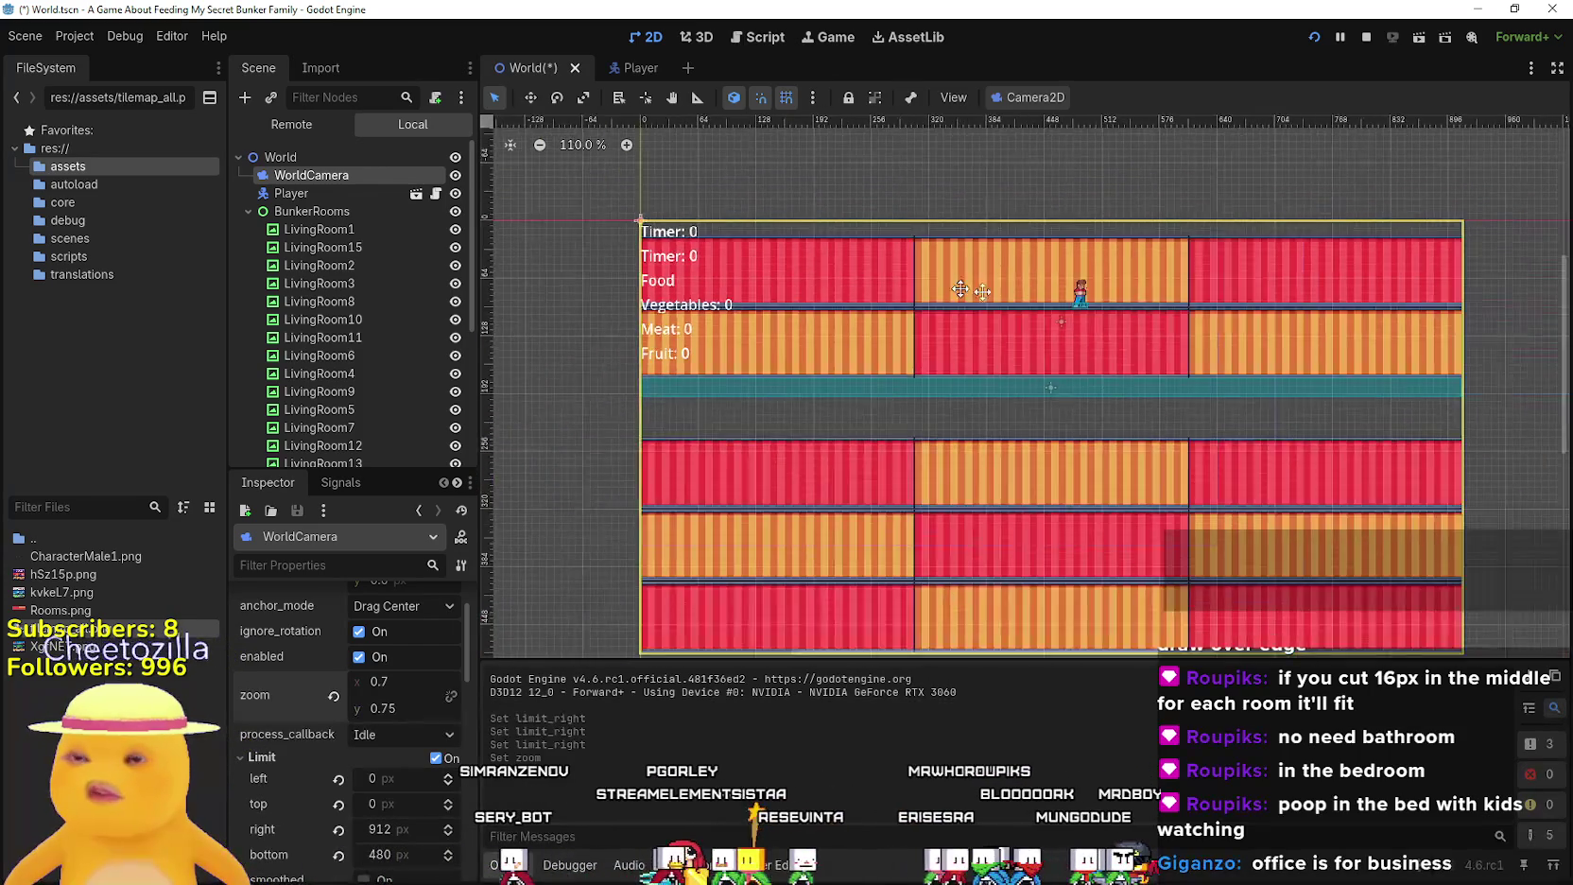
{"action": "scroll", "coordinate": [889, 293], "scroll_direction": "up", "scroll_amount": 1}
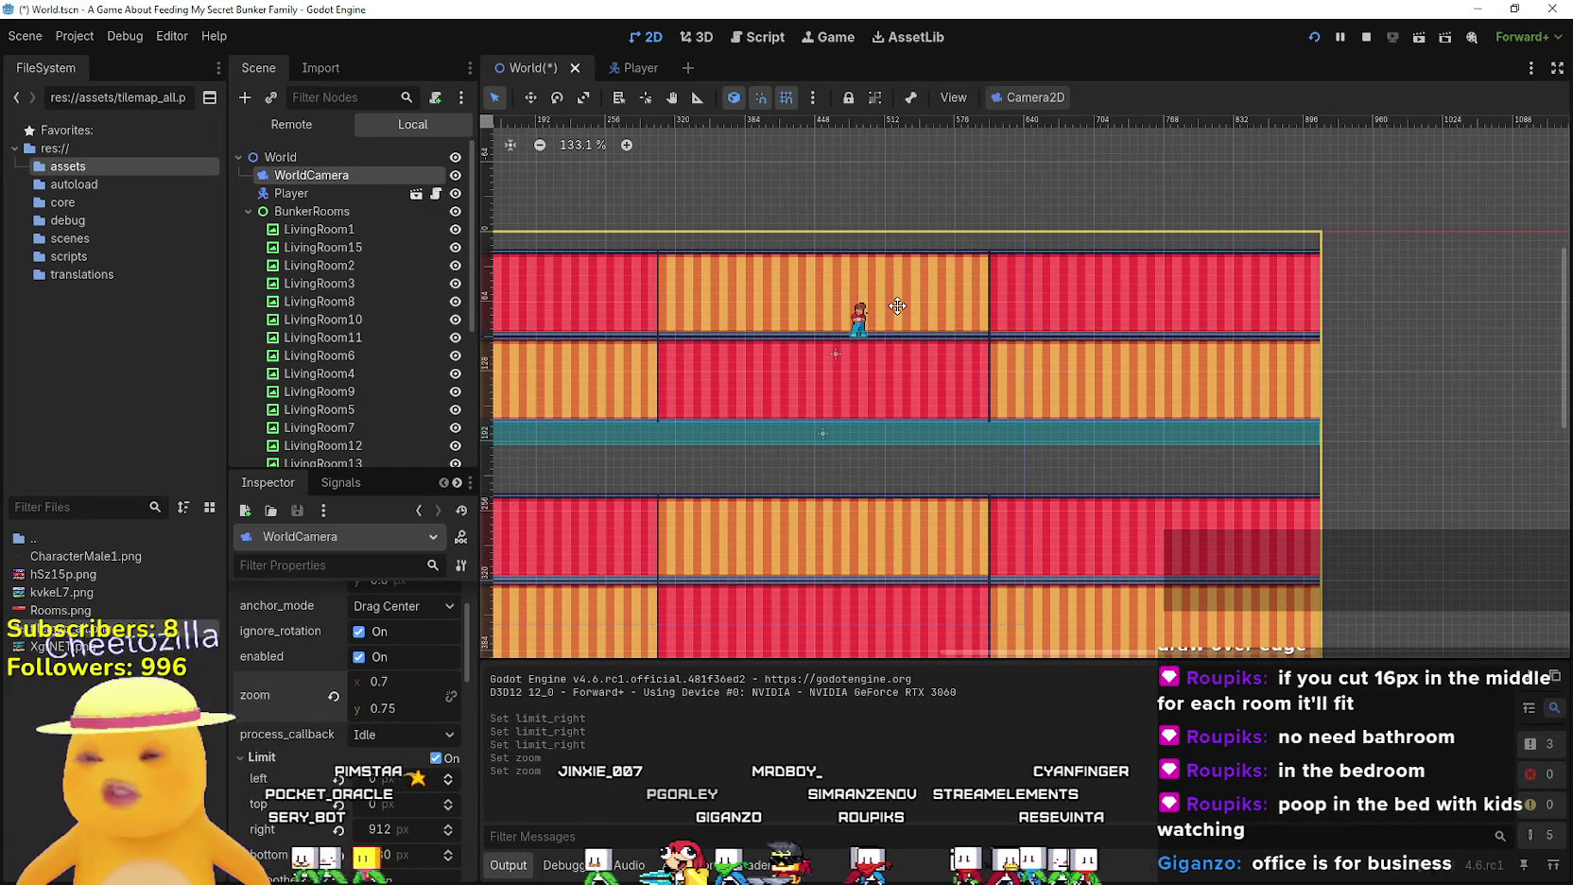
{"action": "scroll", "coordinate": [888, 301], "scroll_direction": "down", "scroll_amount": 2}
{"action": "scroll", "coordinate": [760, 312], "scroll_direction": "up", "scroll_amount": 3}
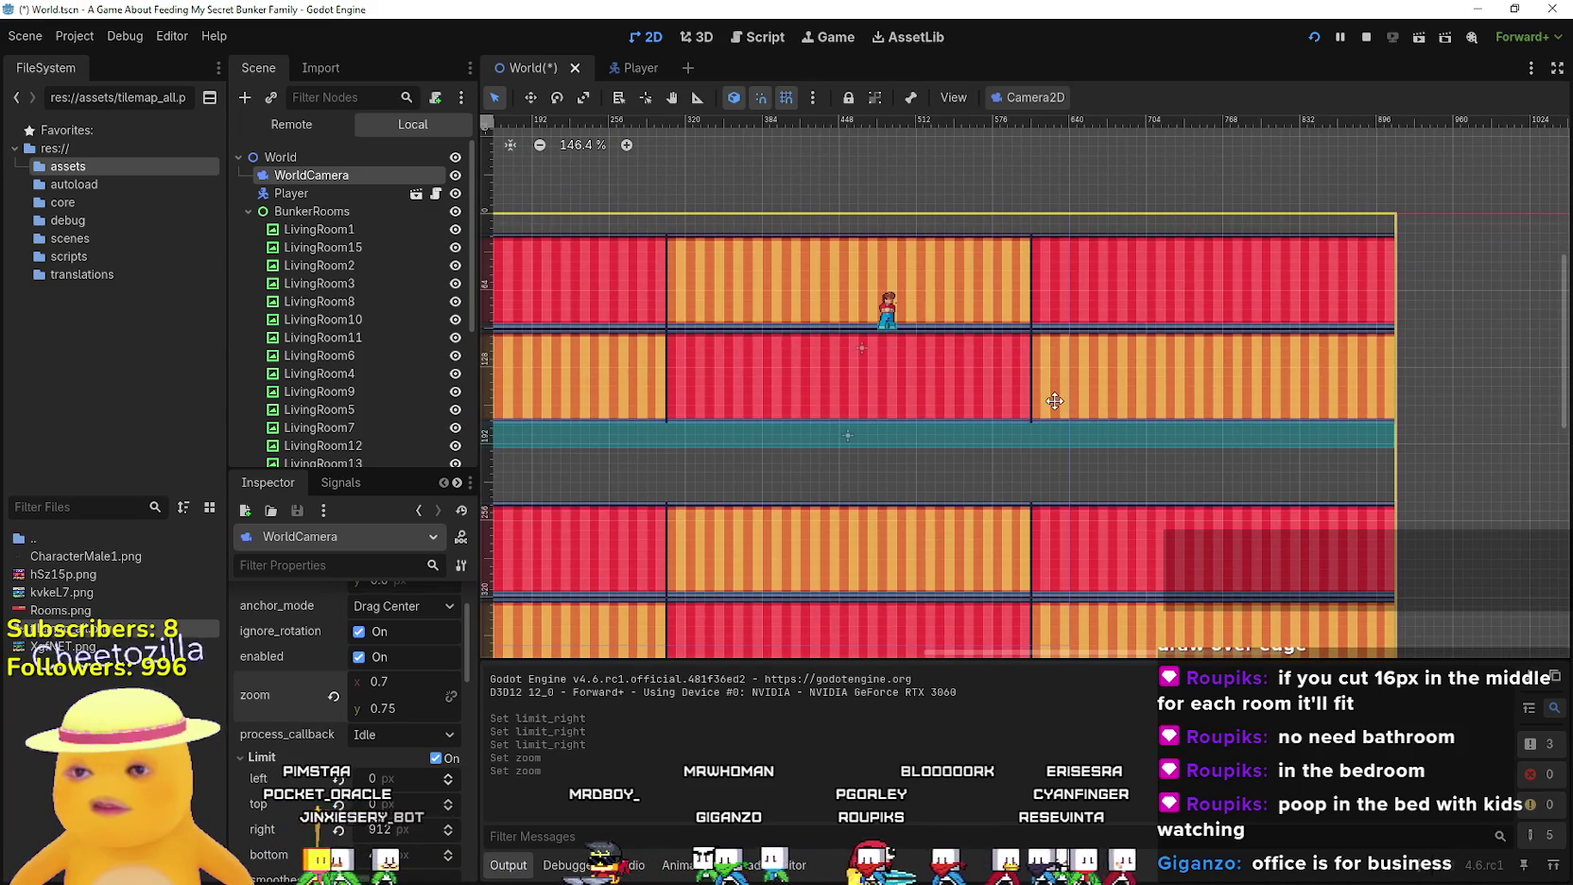
{"action": "key", "text": "alt+Tab"}
{"action": "key", "text": "alt+Tab"}
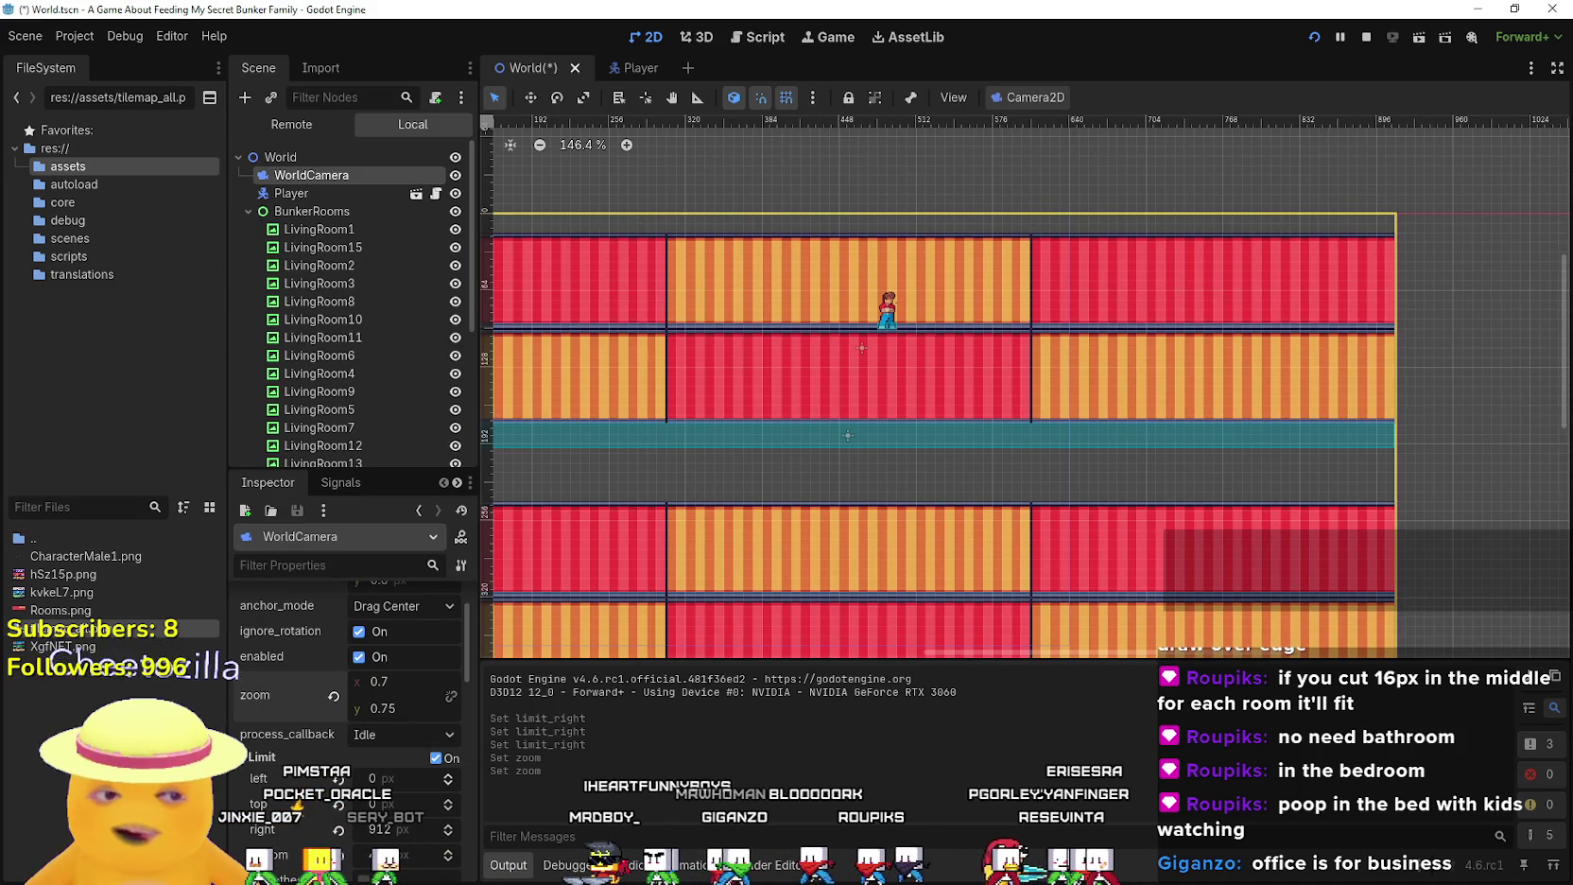
{"action": "key", "text": "alt+Tab"}
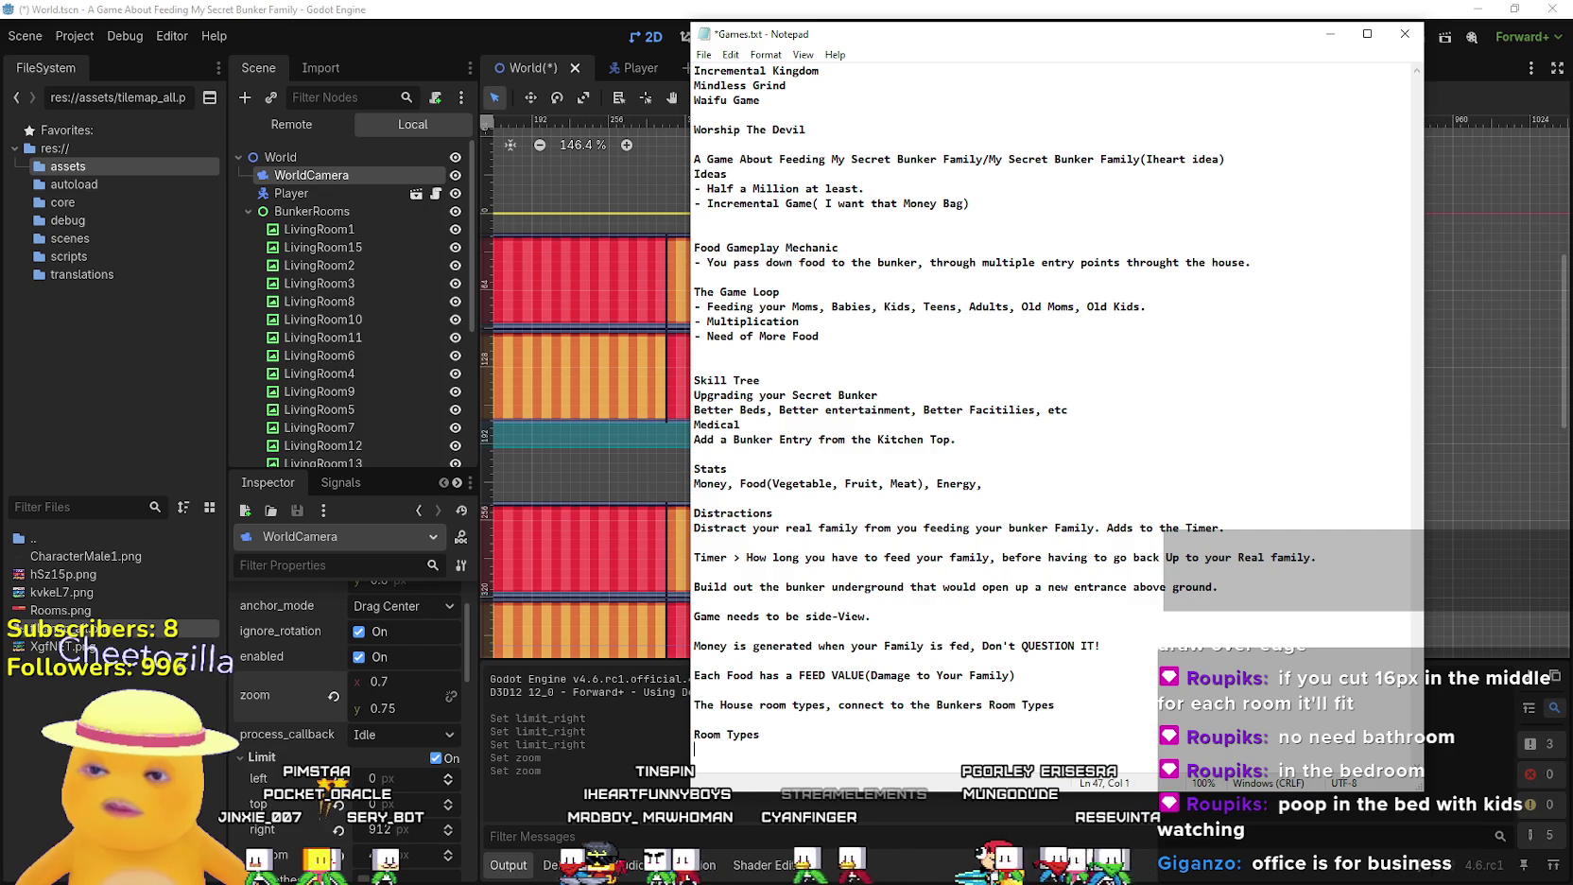
Finish Living Room and add Bed Room and Bath Room to the Room Types list
{"action": "type", "text": "om"}
{"action": "key", "text": "Return"}
{"action": "type", "text": "Bedr"}
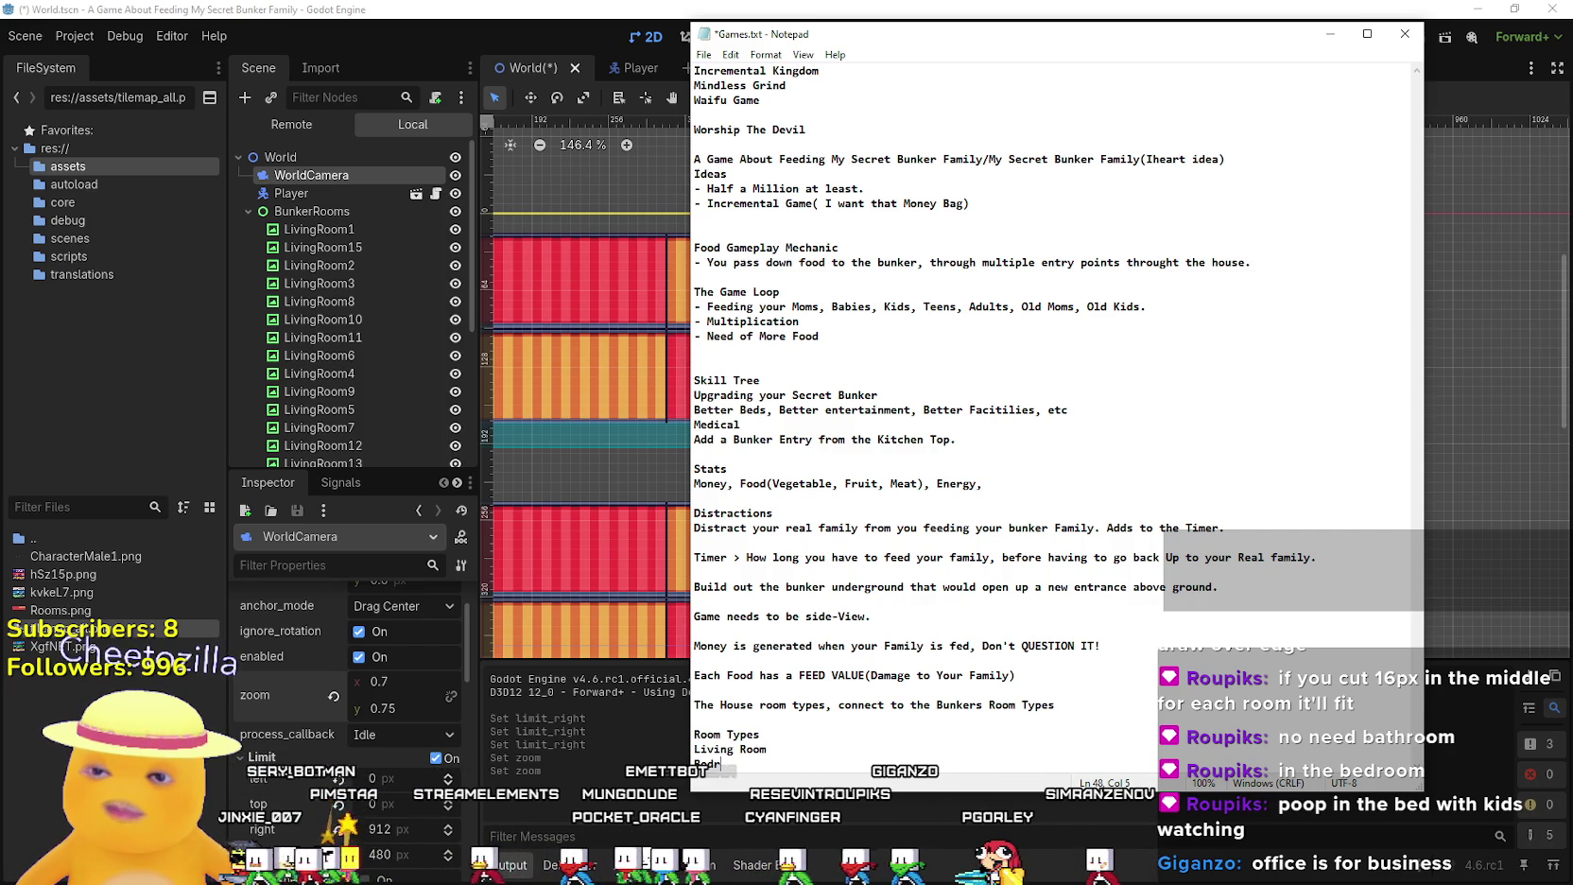
{"action": "key", "text": "BackSpace"}
{"action": "type", "text": " Room"}
{"action": "key", "text": "Return"}
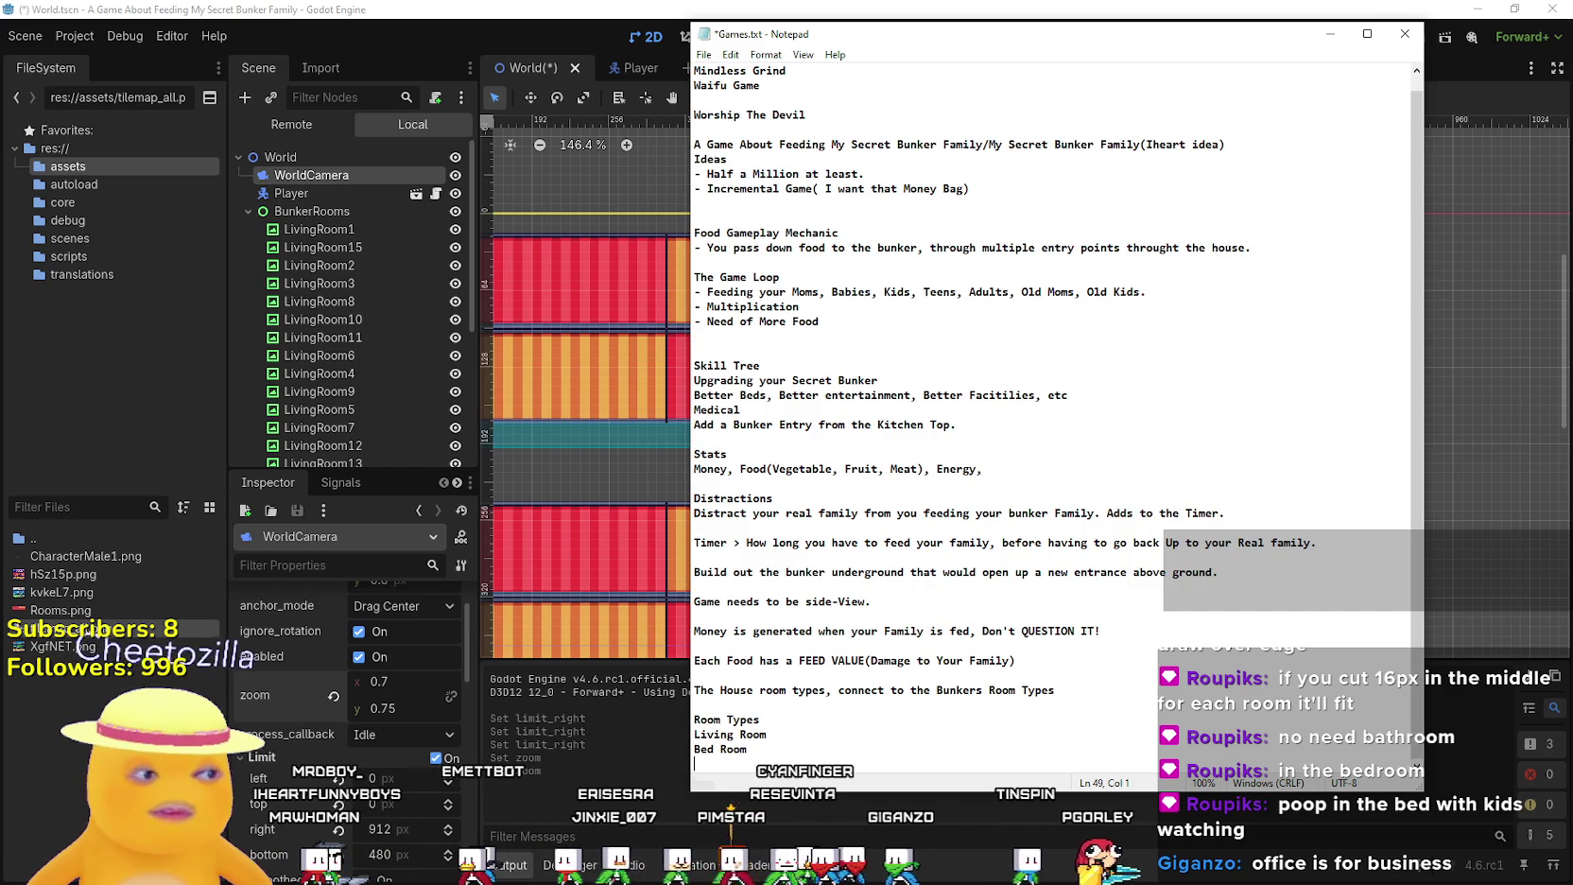
{"action": "type", "text": "Bathr"}
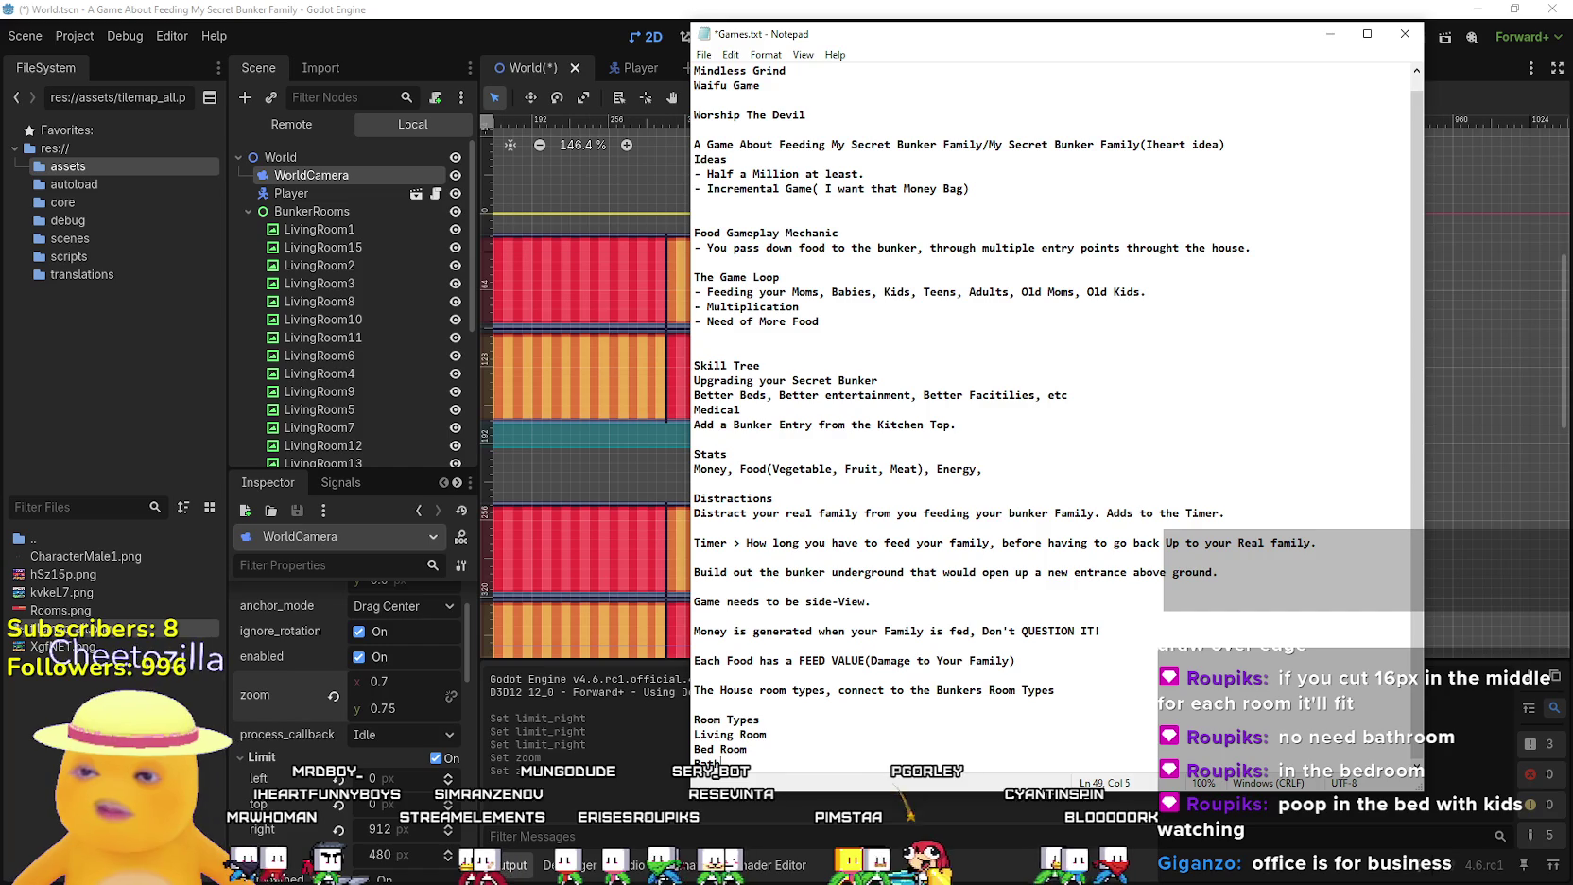
{"action": "key", "text": "BackSpace"}
{"action": "type", "text": "Room"}
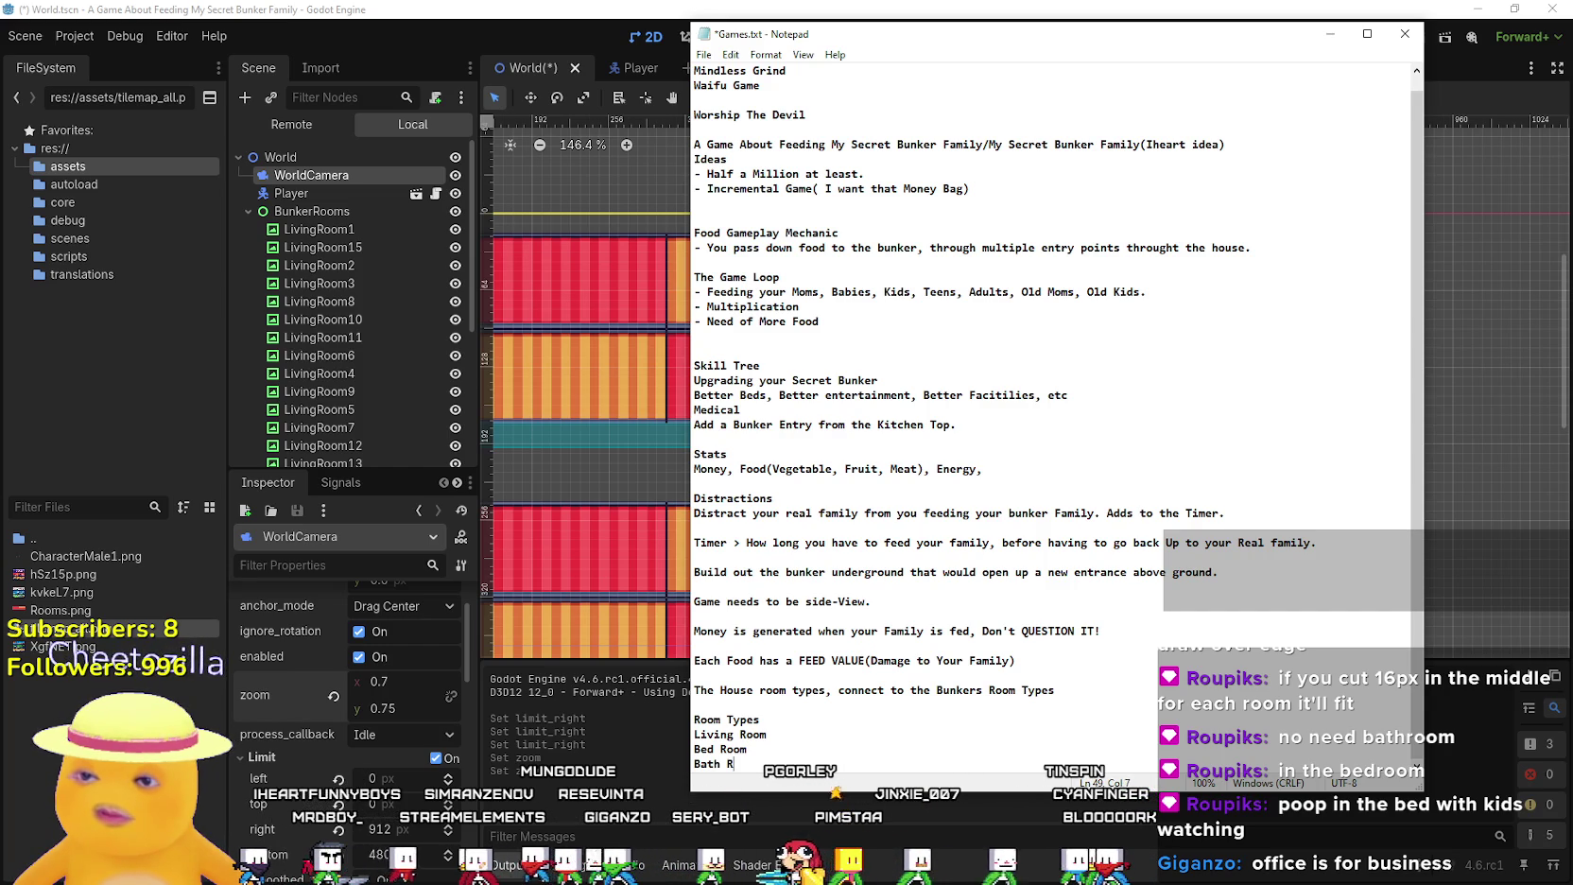
{"action": "key", "text": "Return"}
{"action": "key", "text": "Return"}
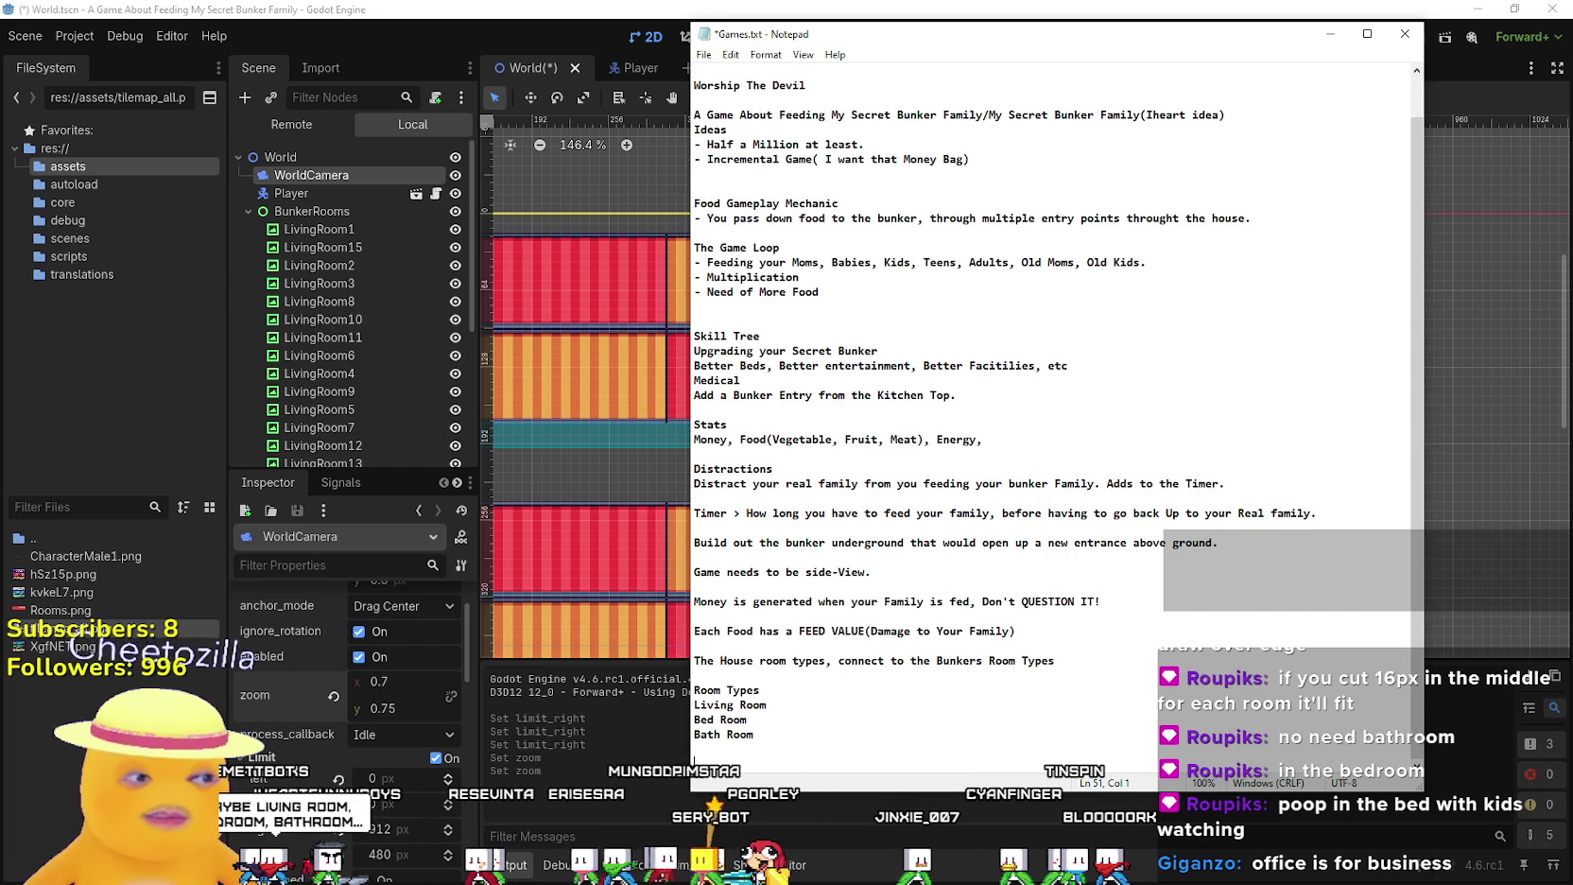
{"action": "key", "text": "Return"}
{"action": "key", "text": "Return"}
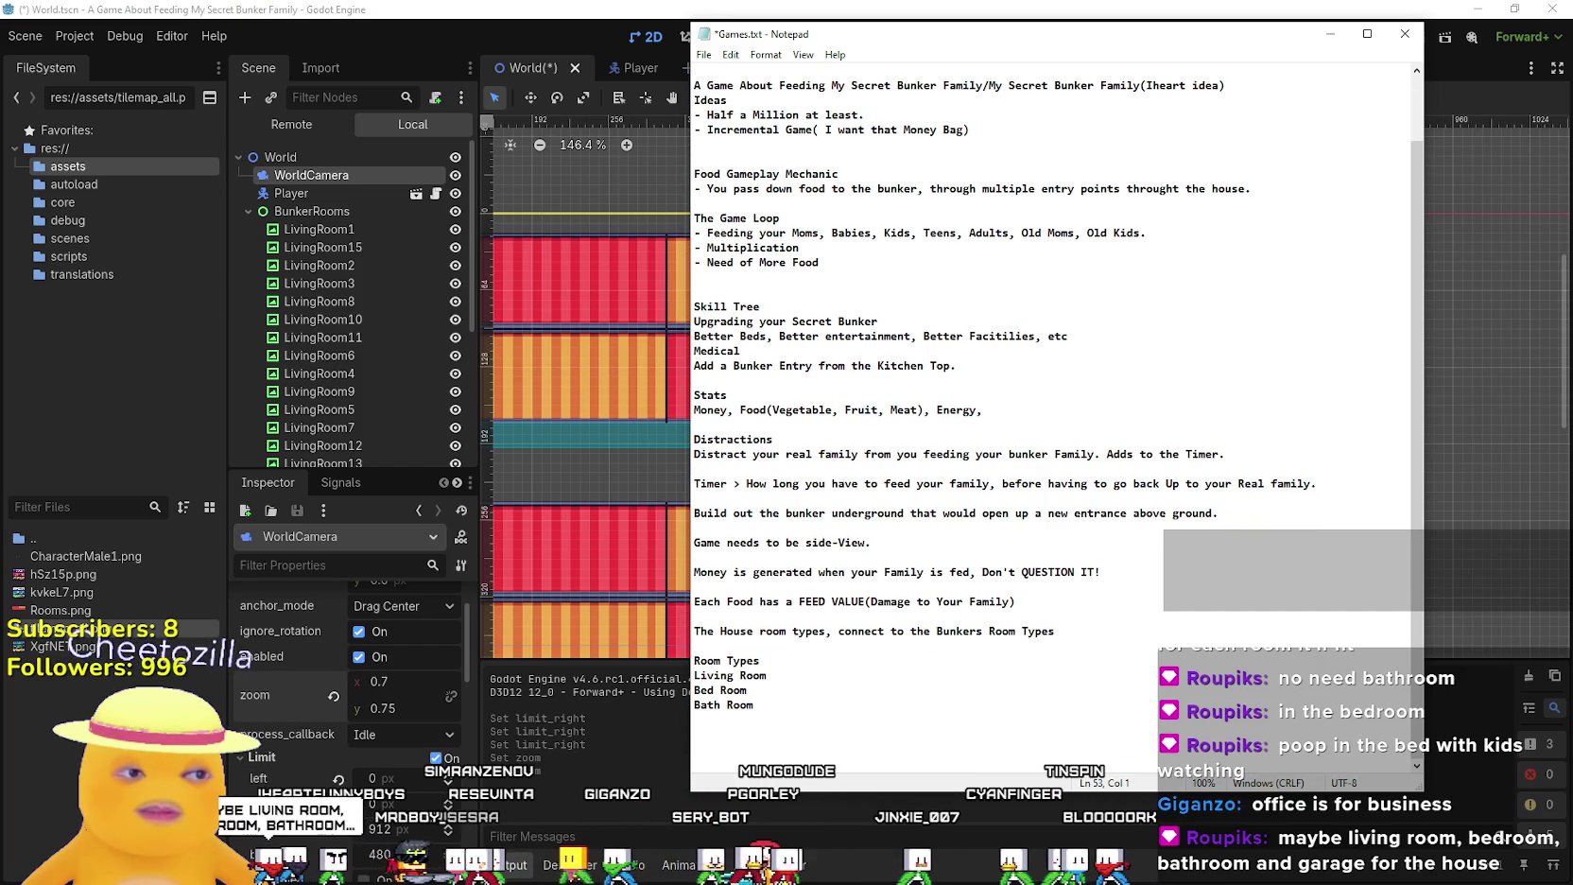
Add a 'Garage for House' line below Bath Room in the notes
{"action": "left_click", "coordinate": [724, 704]}
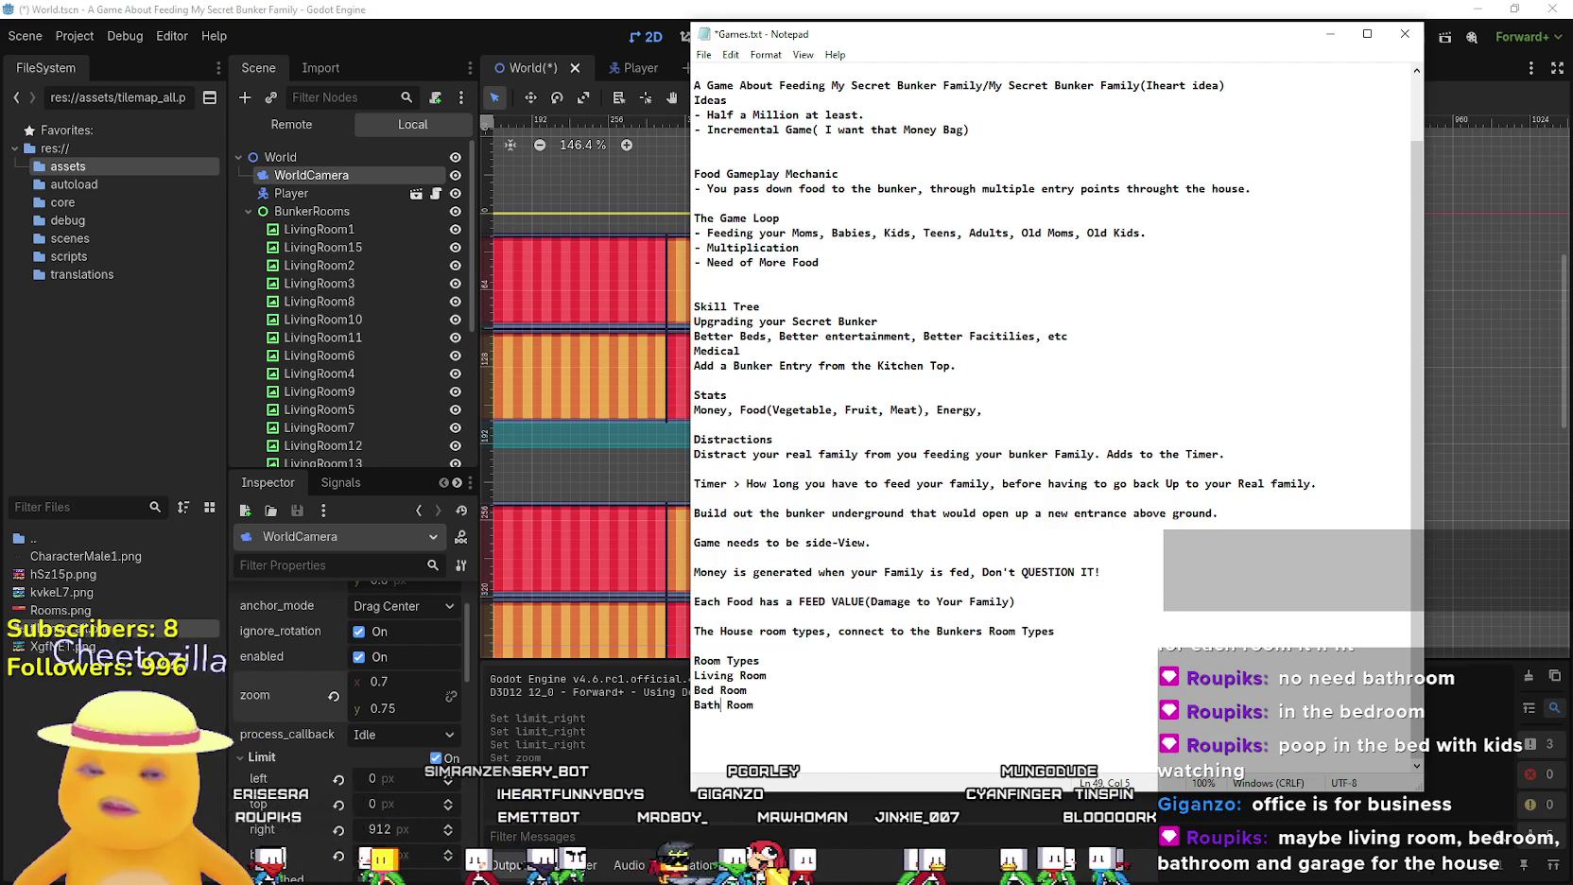
{"action": "left_click", "coordinate": [696, 718]}
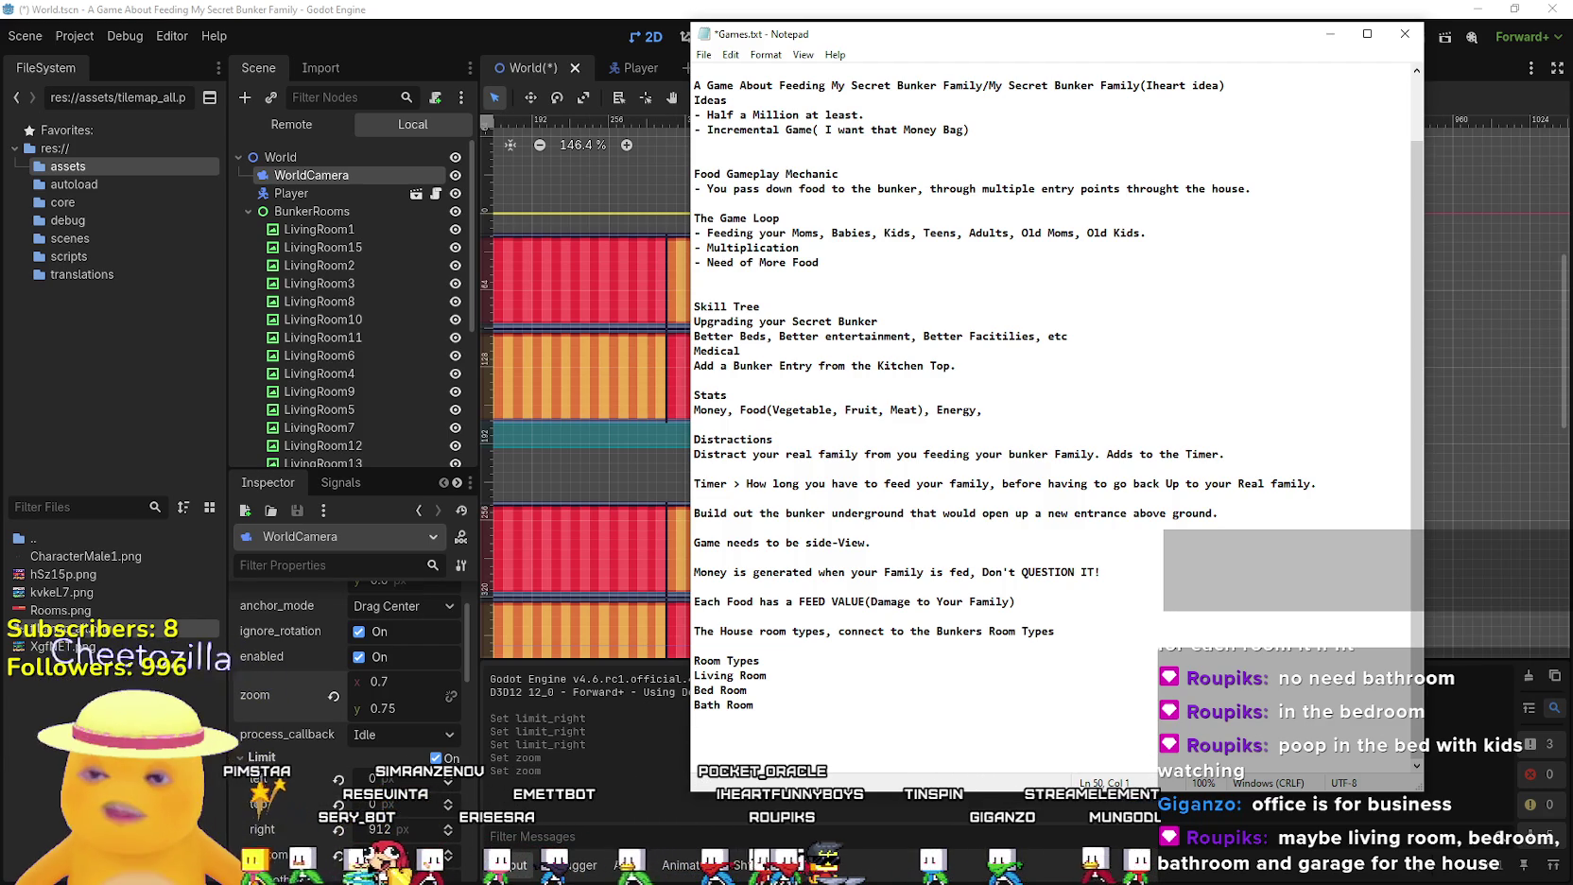
{"action": "type", "text": "Ga"}
{"action": "key", "text": "Return"}
{"action": "type", "text": "Garab"}
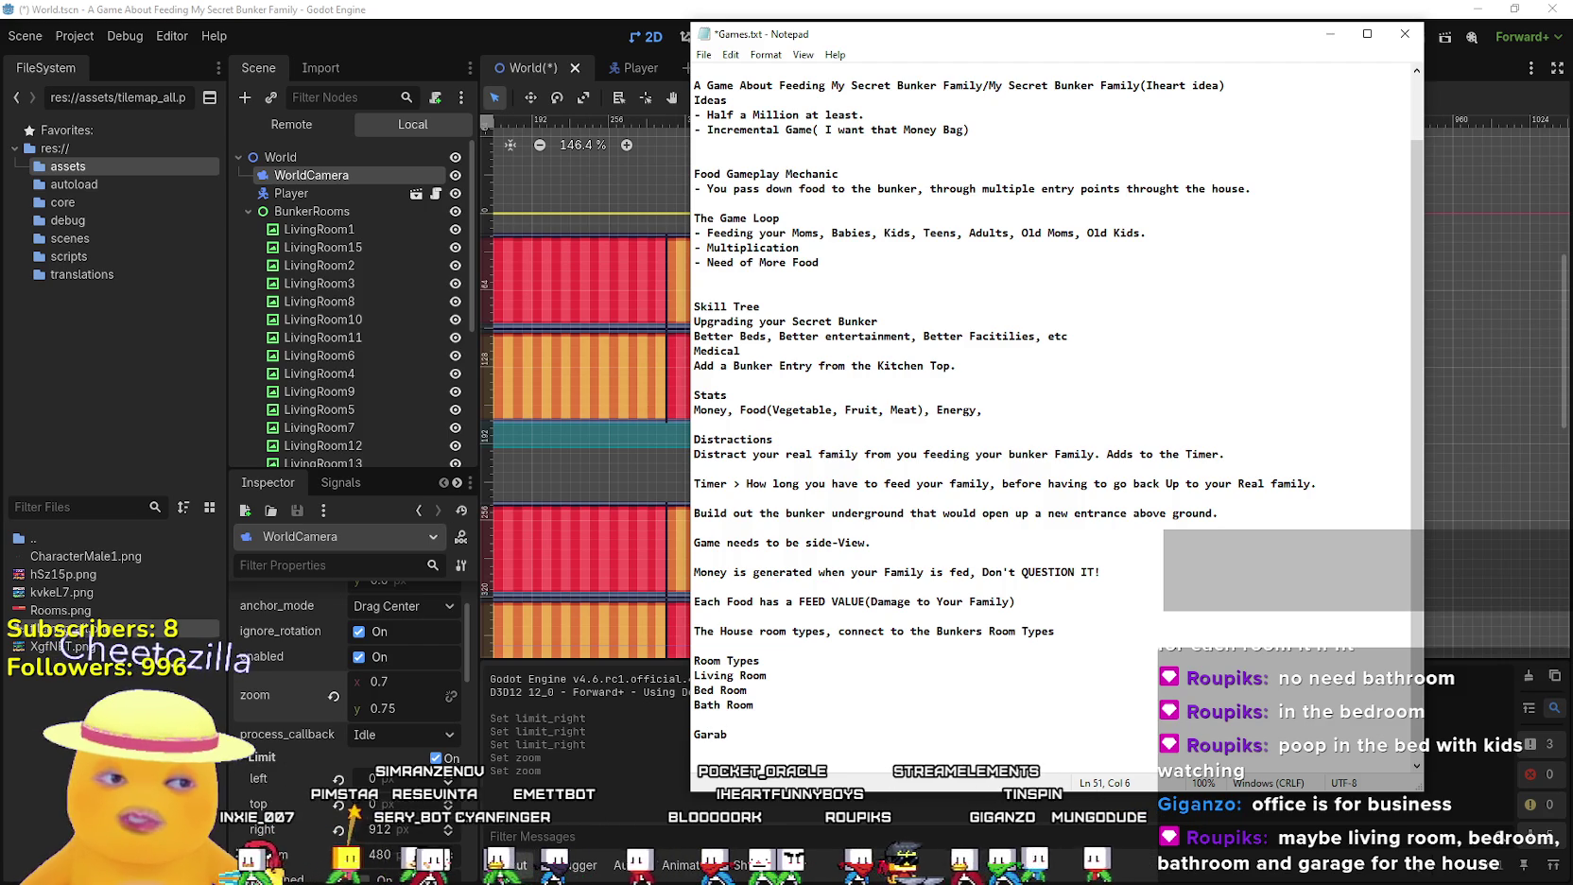
{"action": "key", "text": "BackSpace"}
{"action": "type", "text": "ge"}
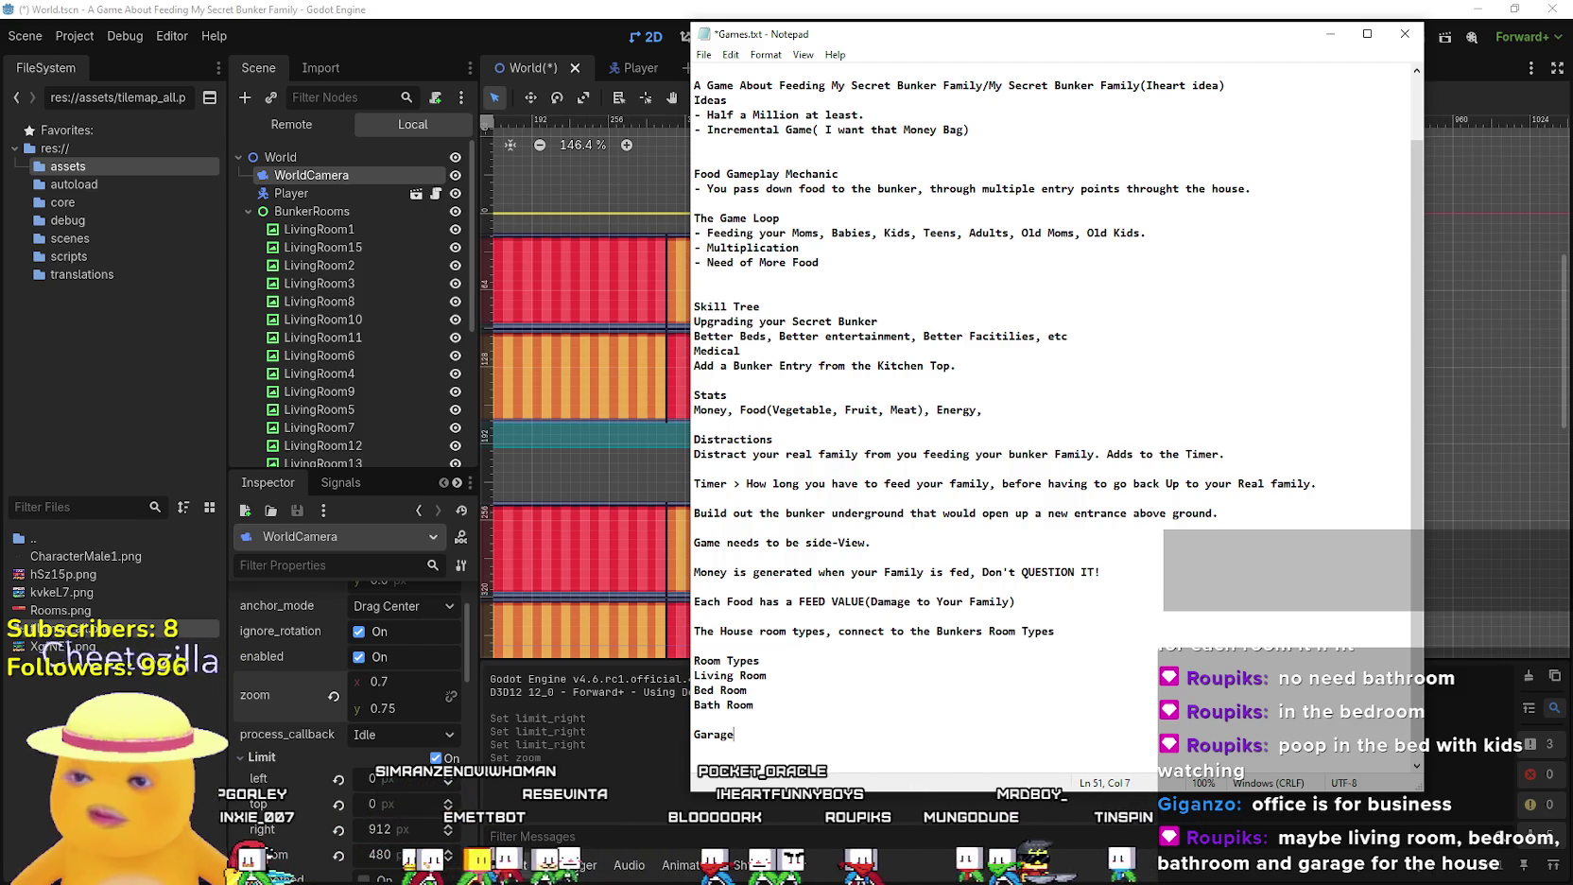
{"action": "type", "text": " for House"}
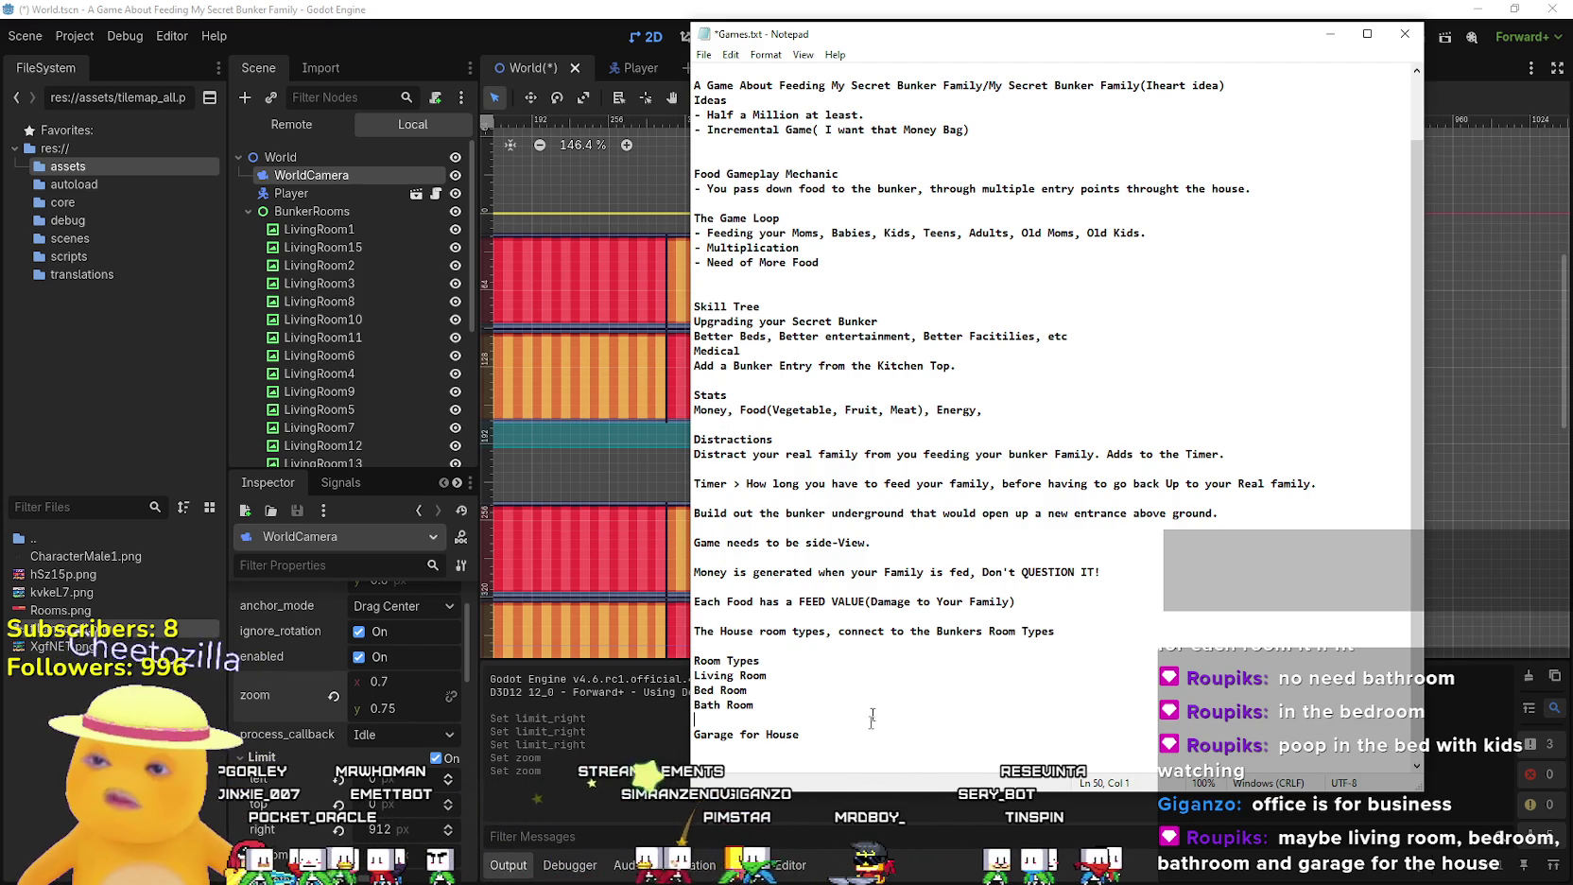
{"action": "key", "text": "shift+Up"}
{"action": "key", "text": "shift+Up"}
{"action": "key", "text": "shift+Up"}
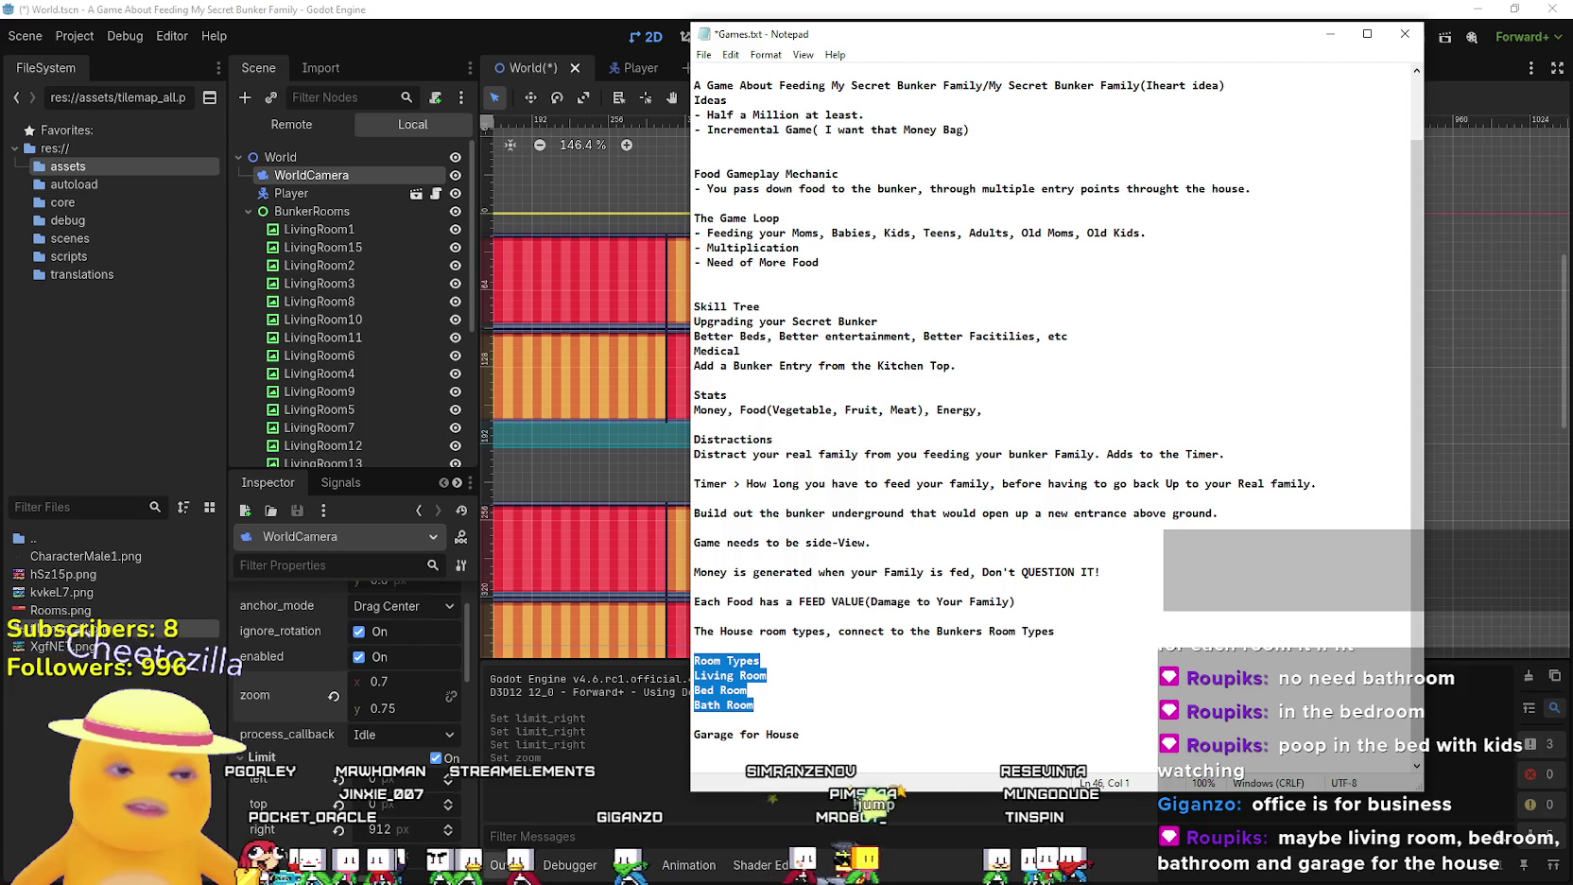
Check the house tileset image, add another line in the notes, and switch to the Cute Fantasy folder
{"action": "key", "text": "alt+Tab"}
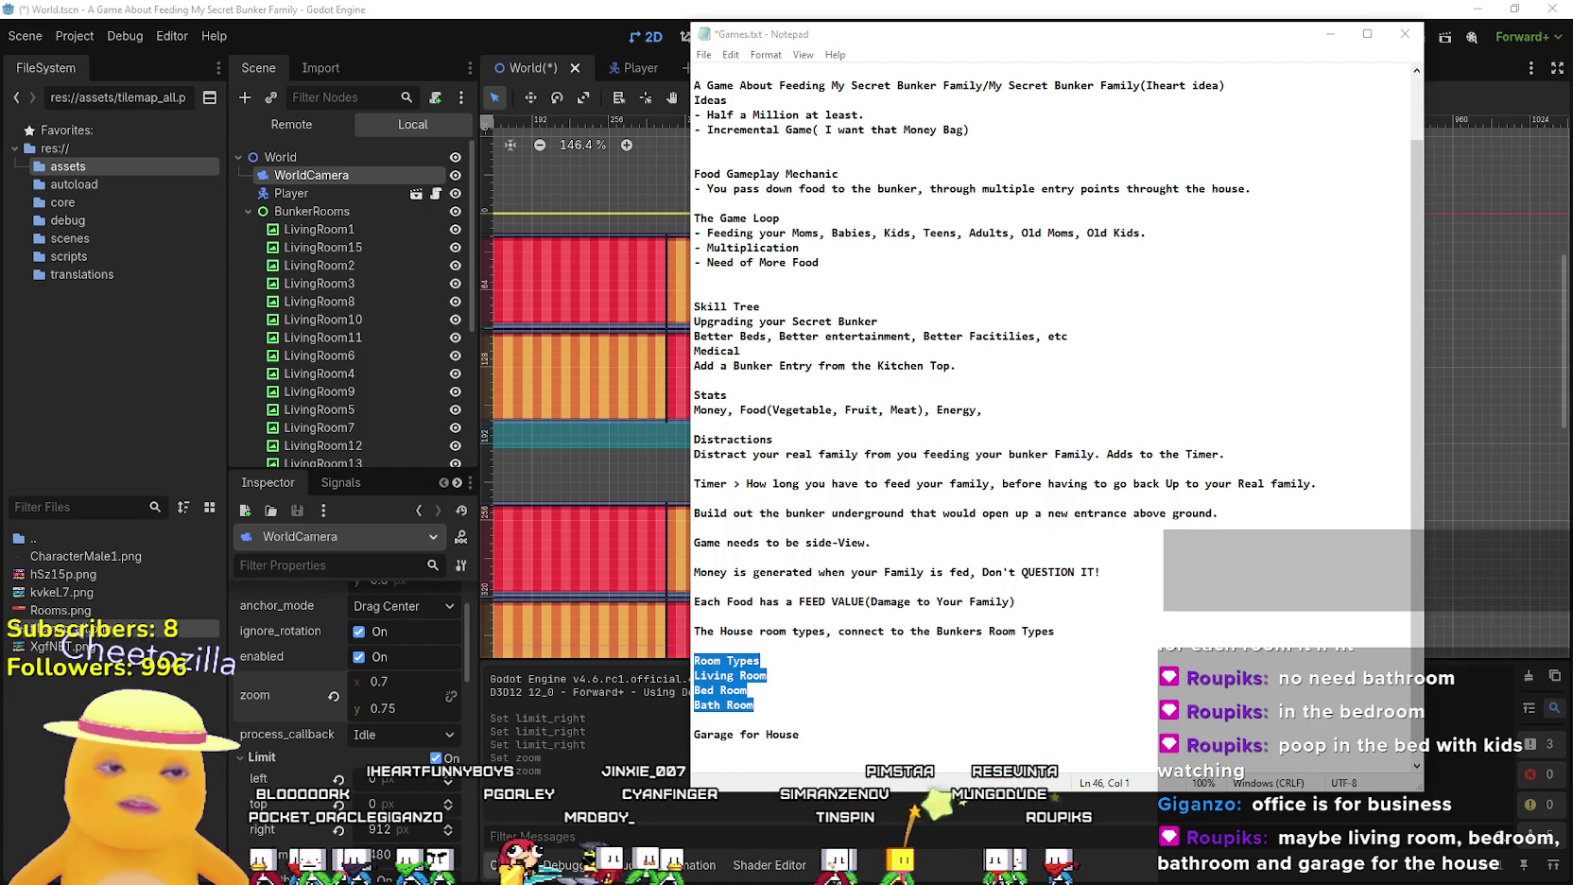
{"action": "key", "text": "alt+Tab"}
{"action": "scroll", "coordinate": [809, 408], "scroll_direction": "up", "scroll_amount": 2}
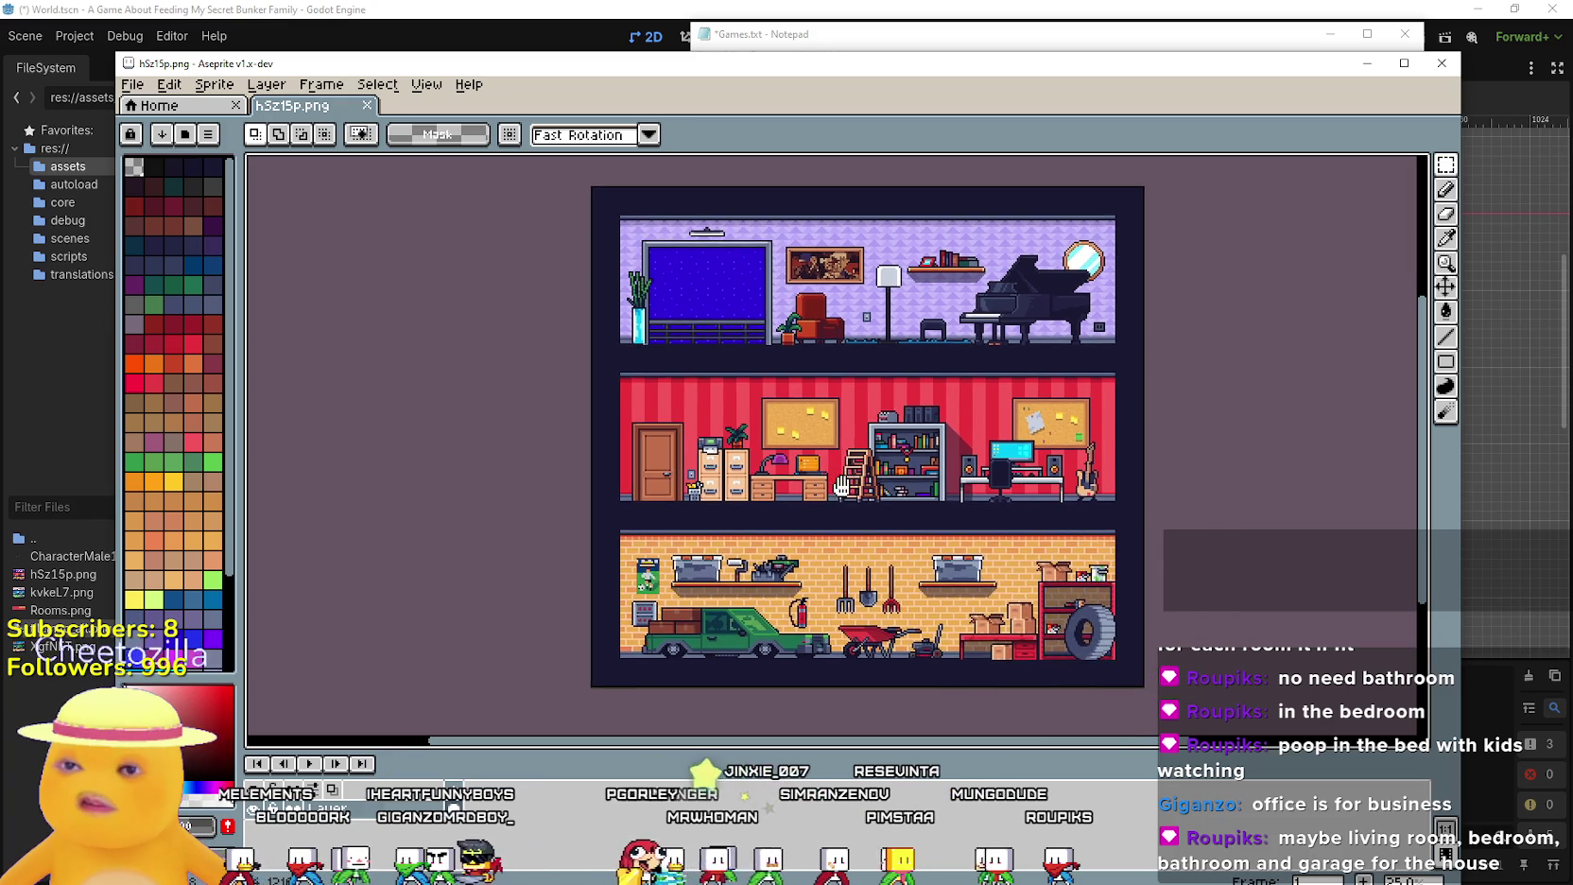
{"action": "scroll", "coordinate": [809, 408], "scroll_direction": "up", "scroll_amount": 2}
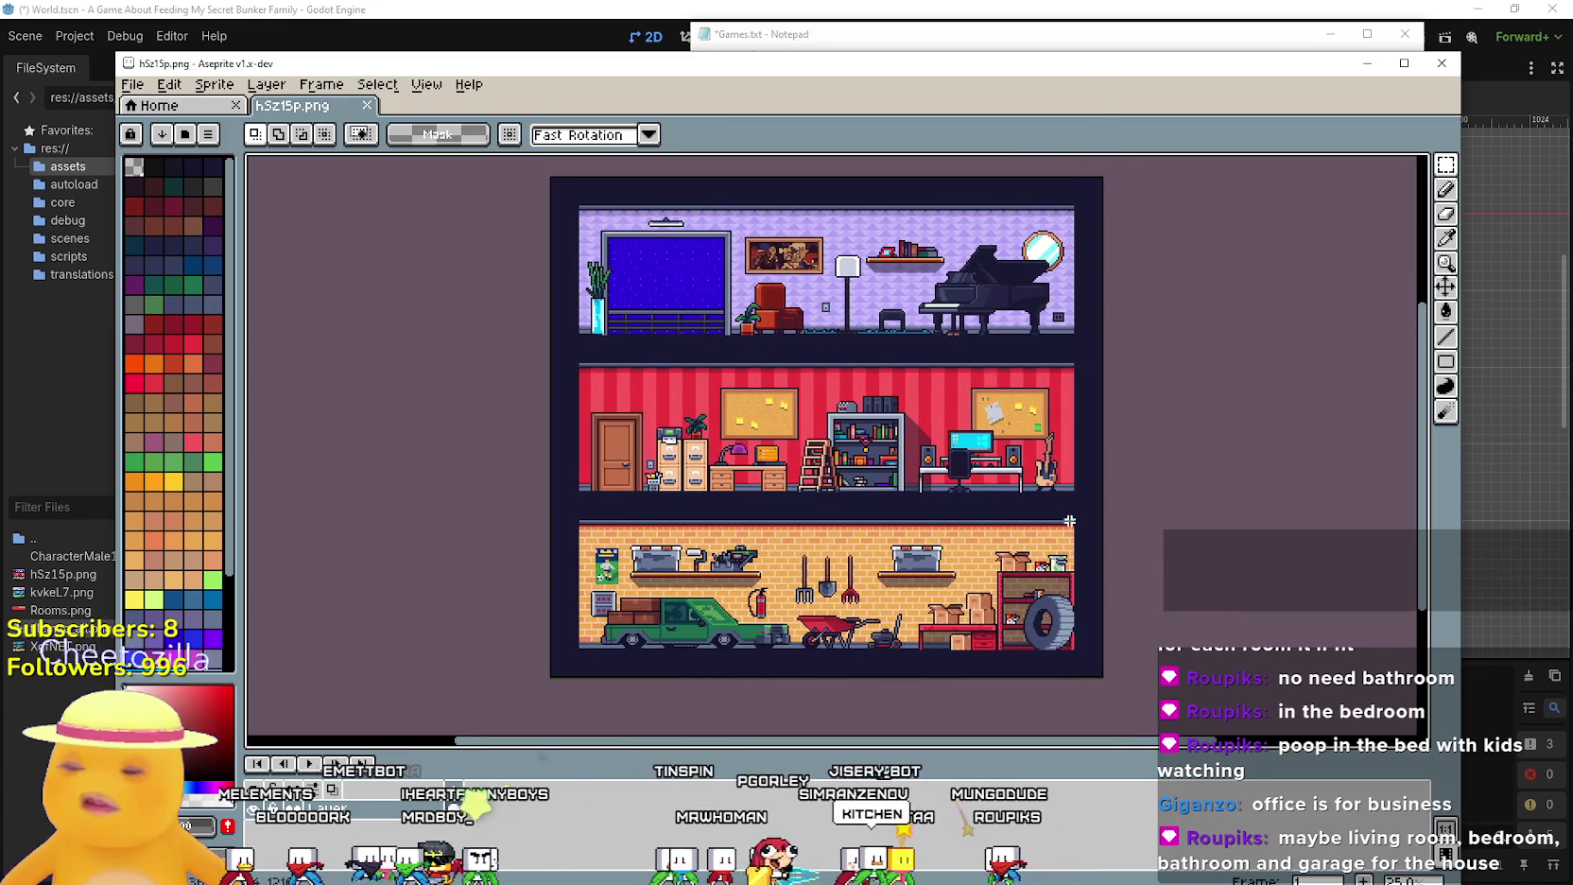
{"action": "left_click", "coordinate": [1367, 63]}
{"action": "left_click", "coordinate": [811, 704]}
{"action": "key", "text": "Return"}
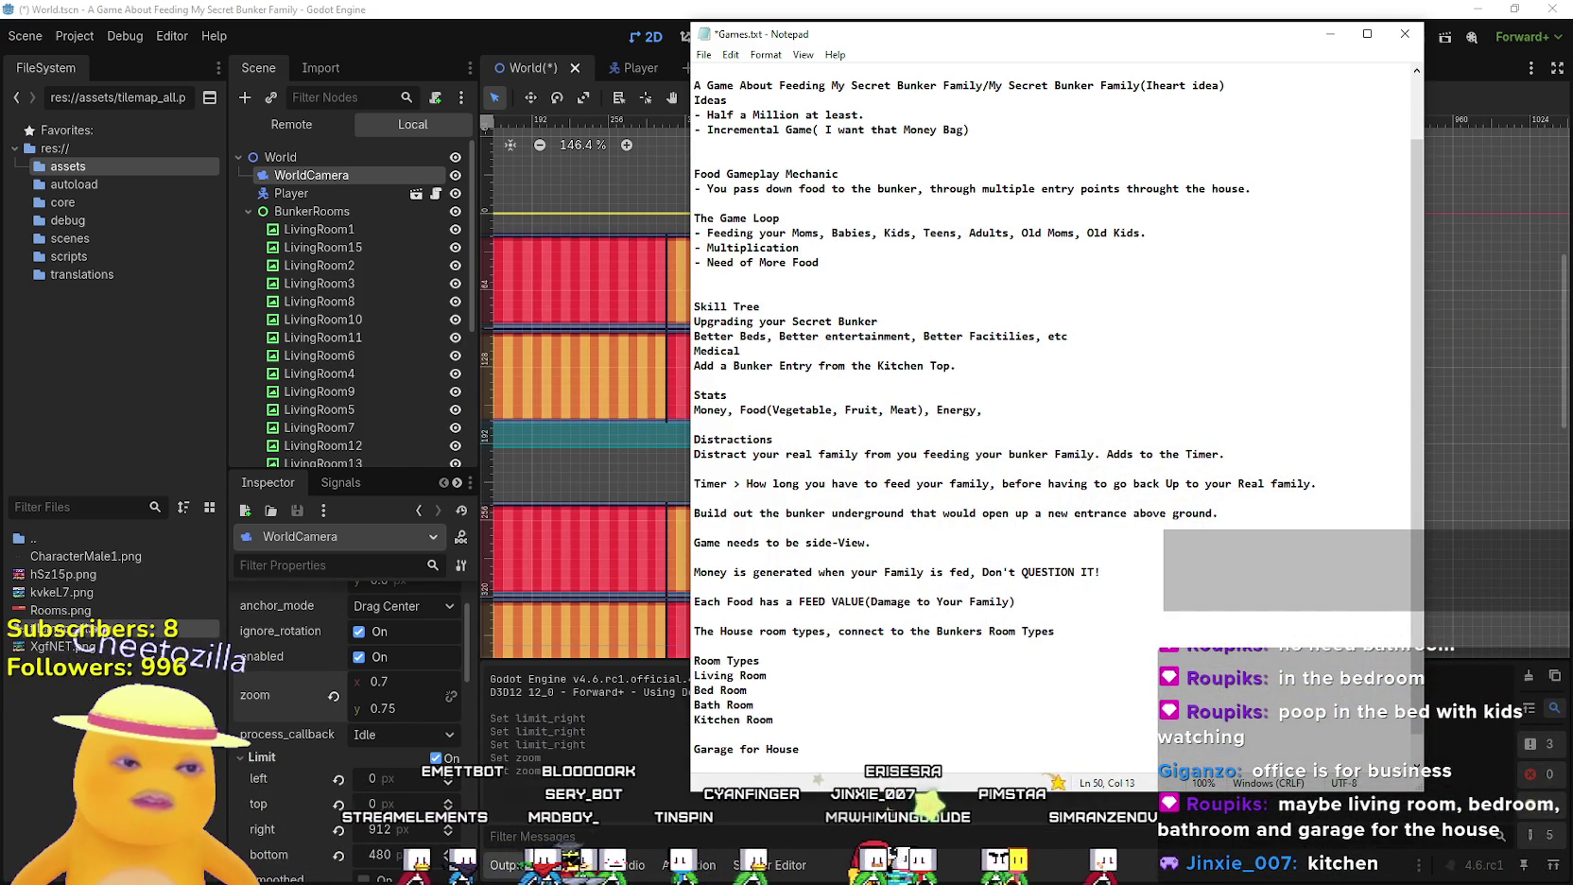
{"action": "key", "text": "alt+Tab"}
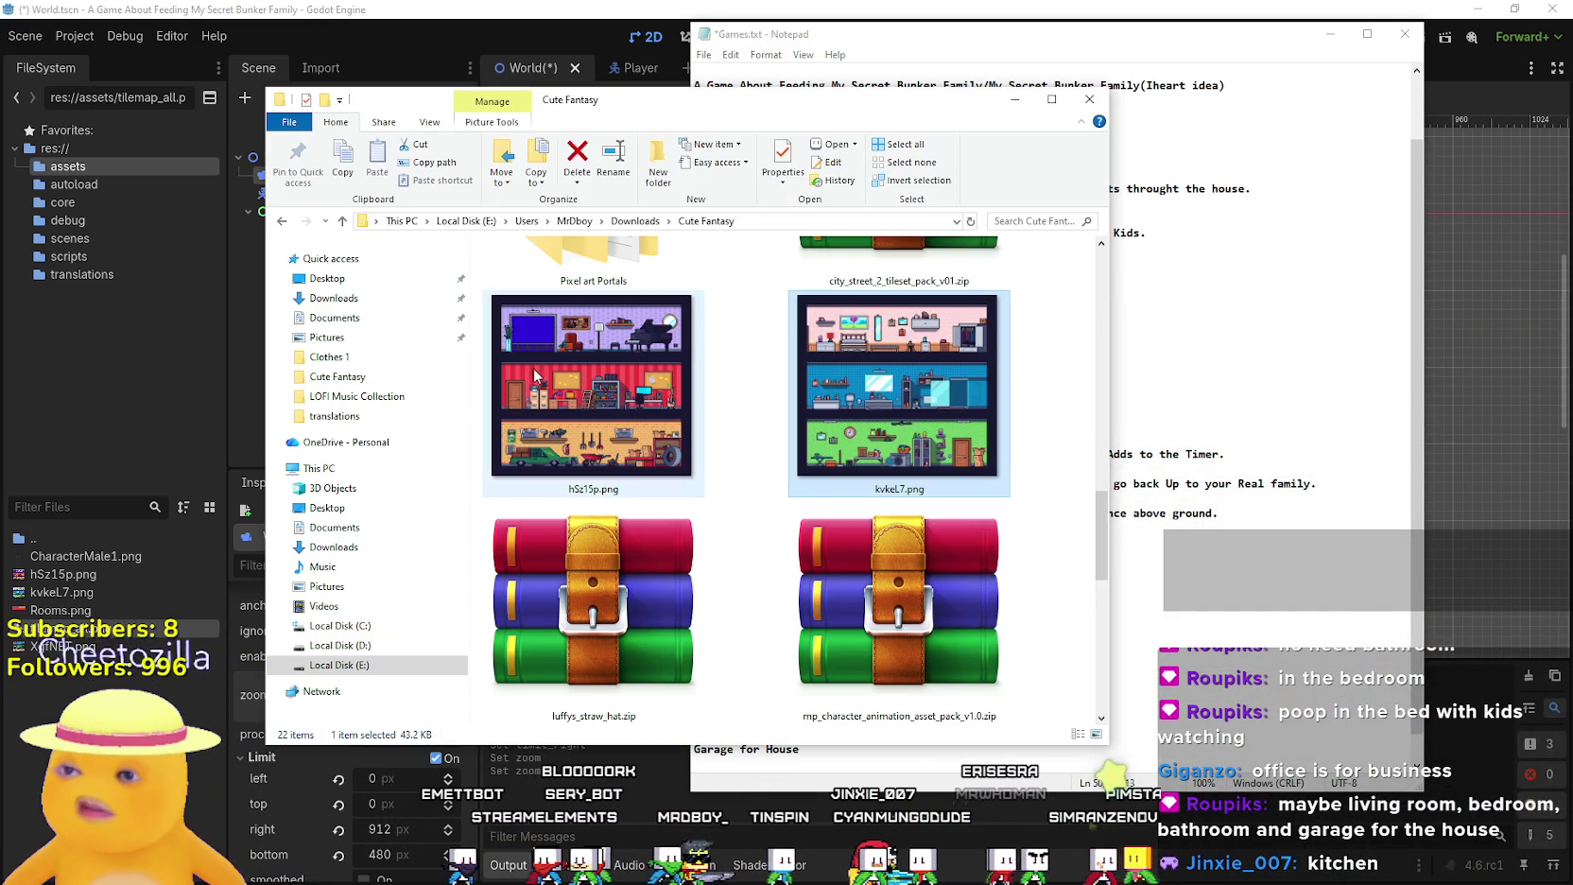
Open hSz15p.png in Aseprite and zoom and pan around the house tileset
{"action": "left_click", "coordinate": [624, 408]}
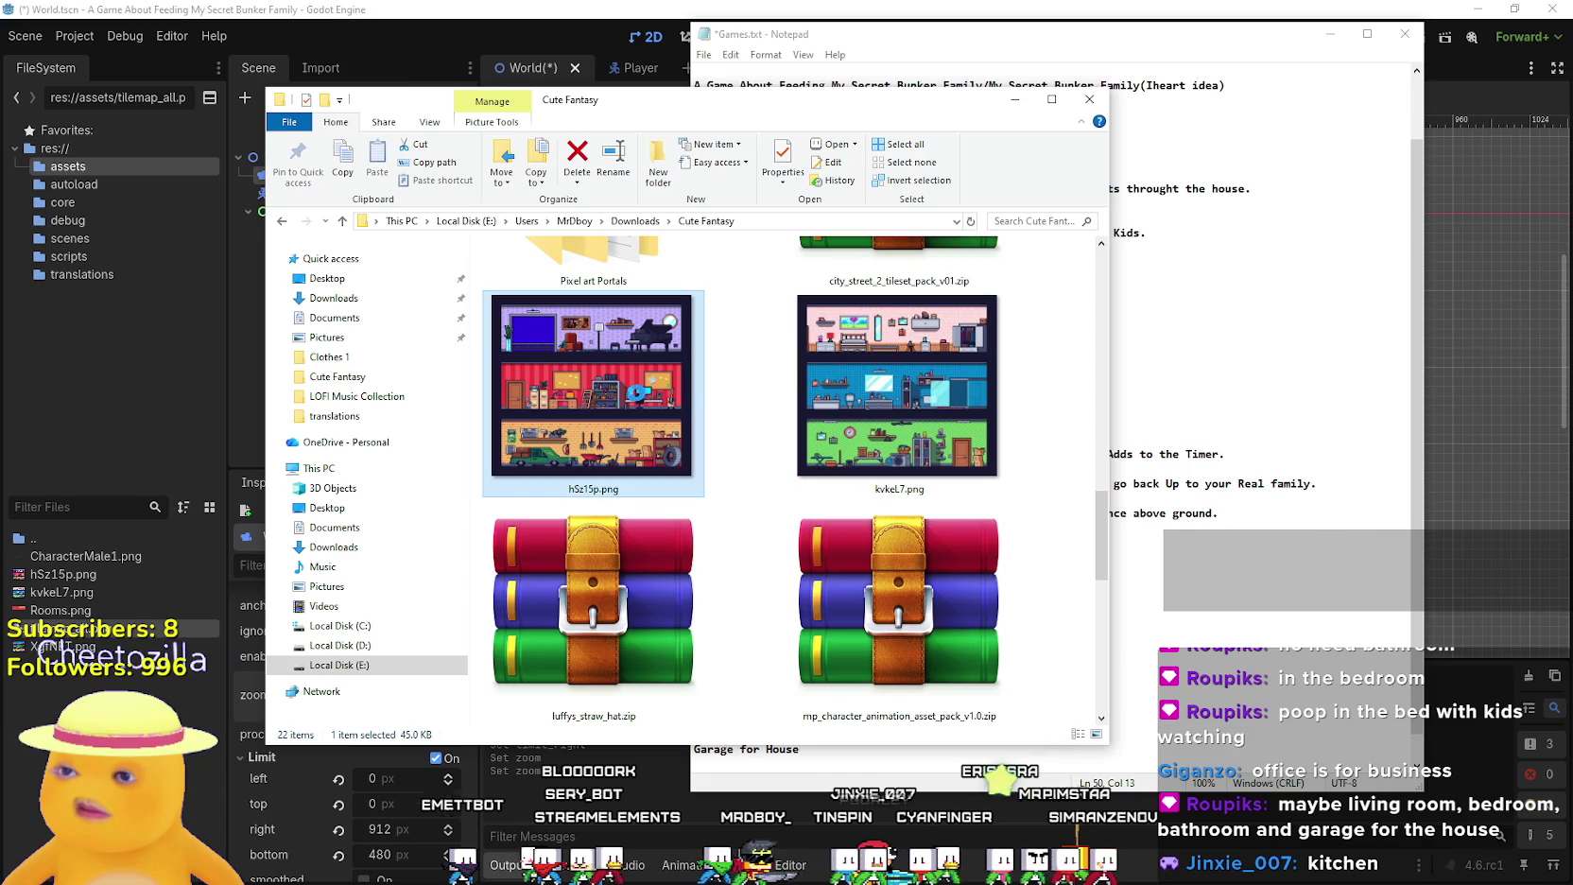
{"action": "double_click", "coordinate": [605, 397]}
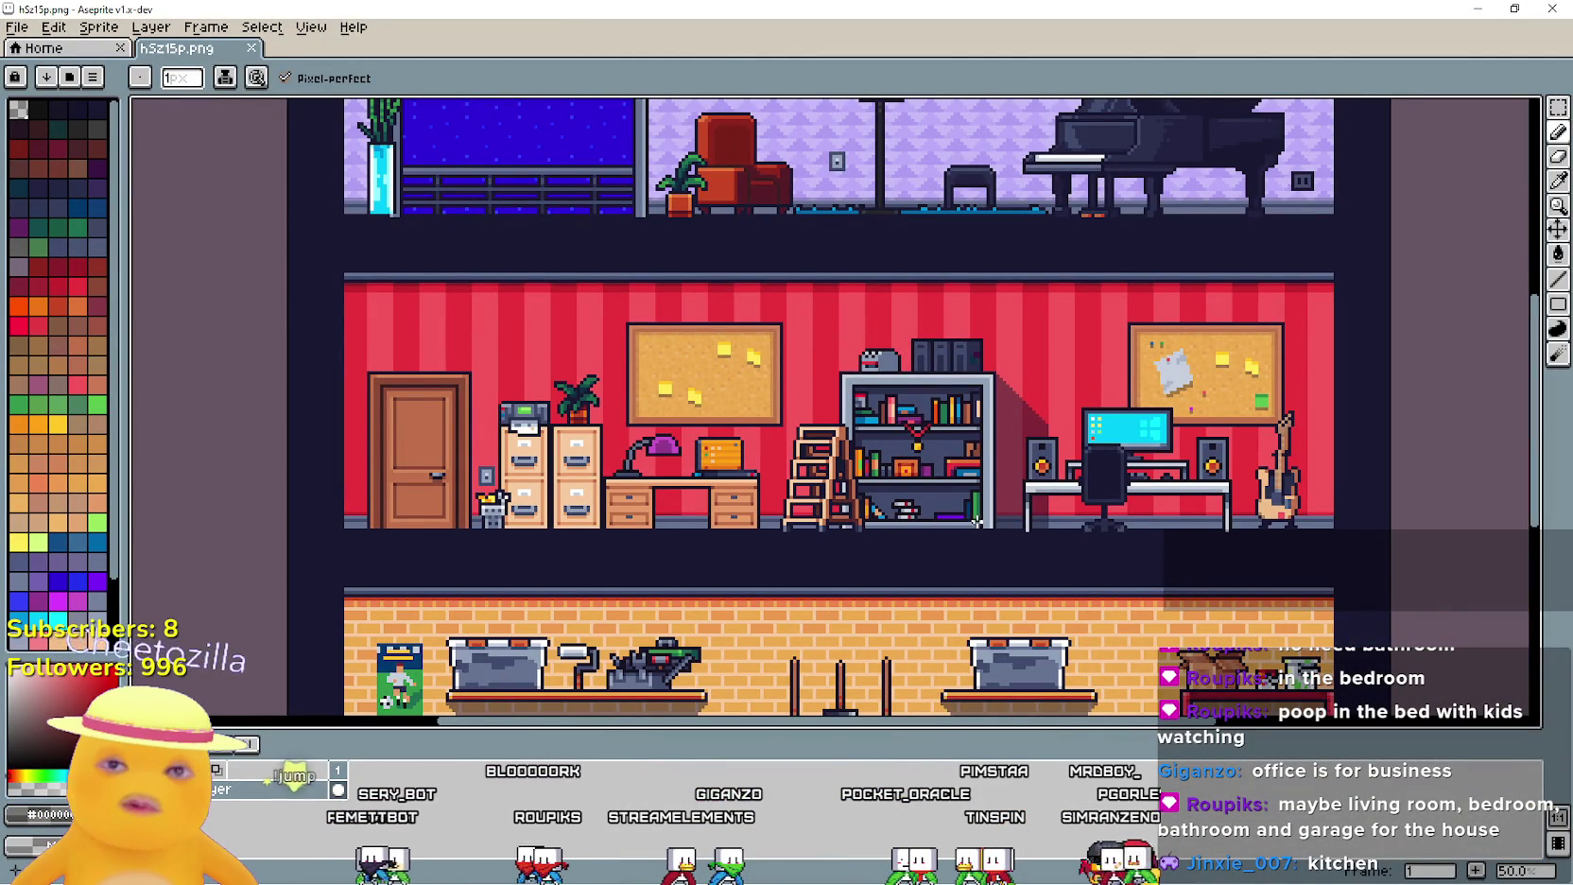
{"action": "scroll", "coordinate": [977, 525], "scroll_direction": "down", "scroll_amount": 1}
{"action": "mouse_move", "coordinate": [963, 498]}
{"action": "left_mouse_down"}
{"action": "mouse_move", "coordinate": [960, 397]}
{"action": "mouse_move", "coordinate": [967, 568]}
{"action": "left_mouse_up"}
{"action": "scroll", "coordinate": [957, 510], "scroll_direction": "up", "scroll_amount": 1}
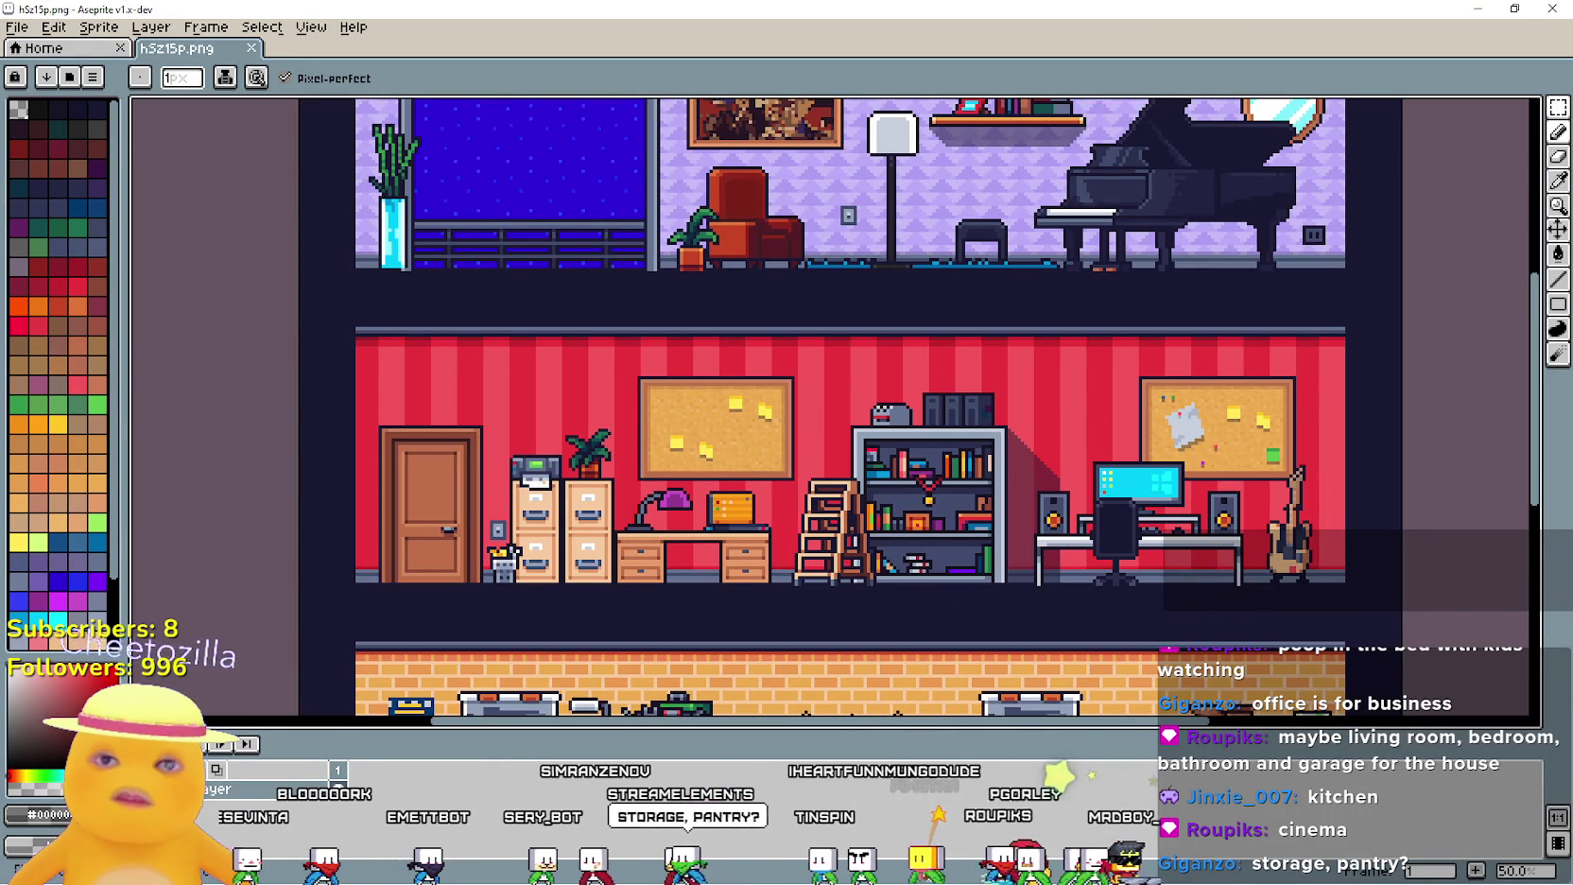
Open kvkeL7.png, pan to the pink bedroom, and restore Aseprite to a smaller window
{"action": "left_click", "coordinate": [1553, 10]}
{"action": "left_click", "coordinate": [834, 434]}
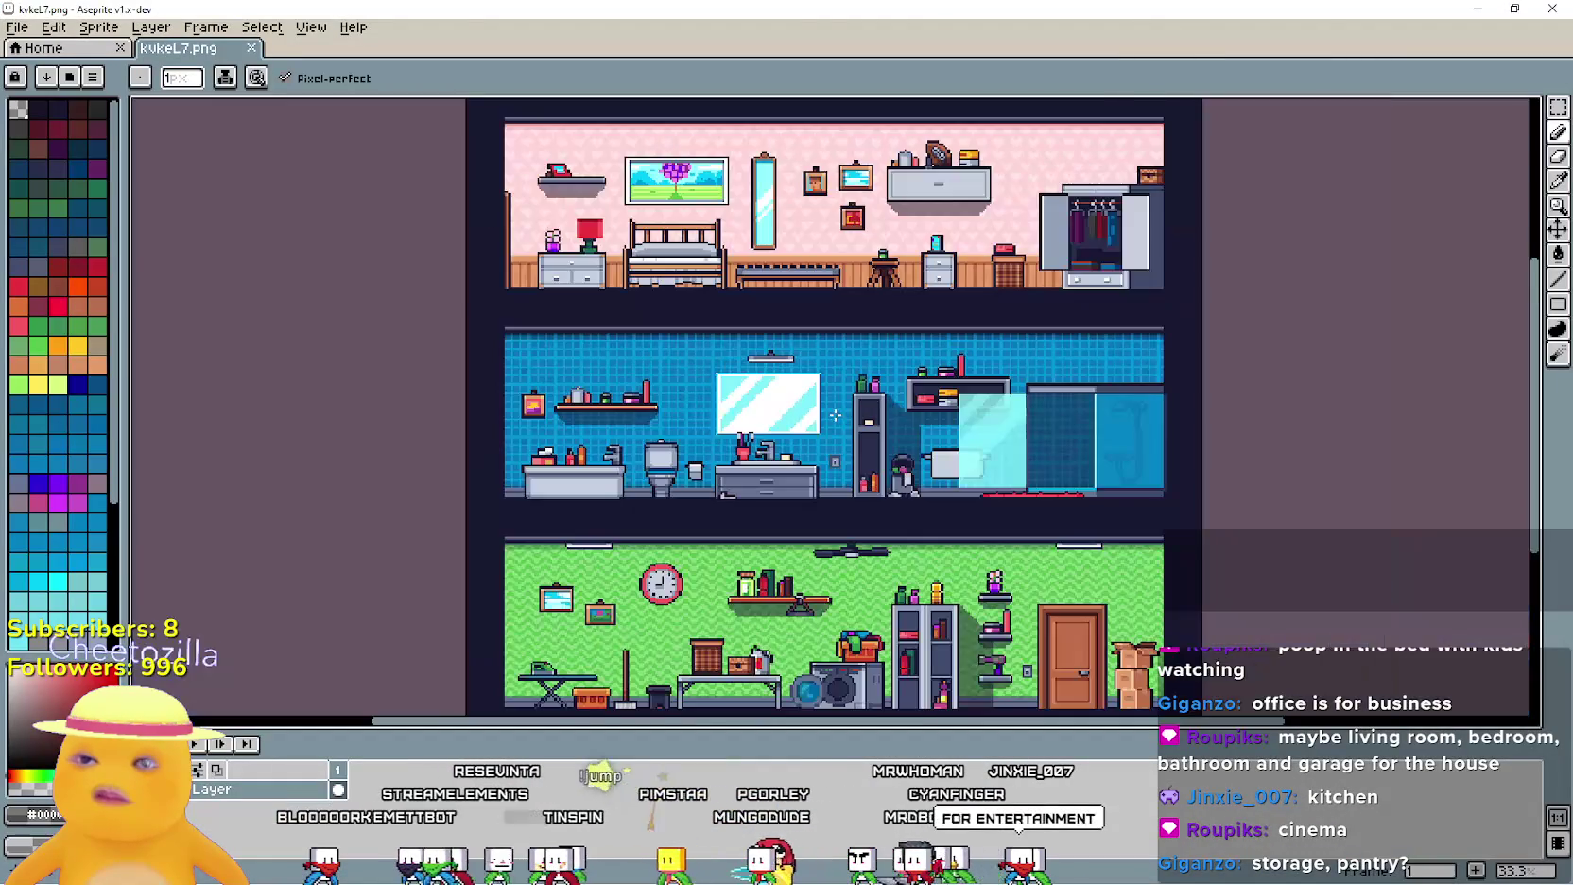
{"action": "scroll", "coordinate": [754, 200], "scroll_direction": "down", "scroll_amount": 3}
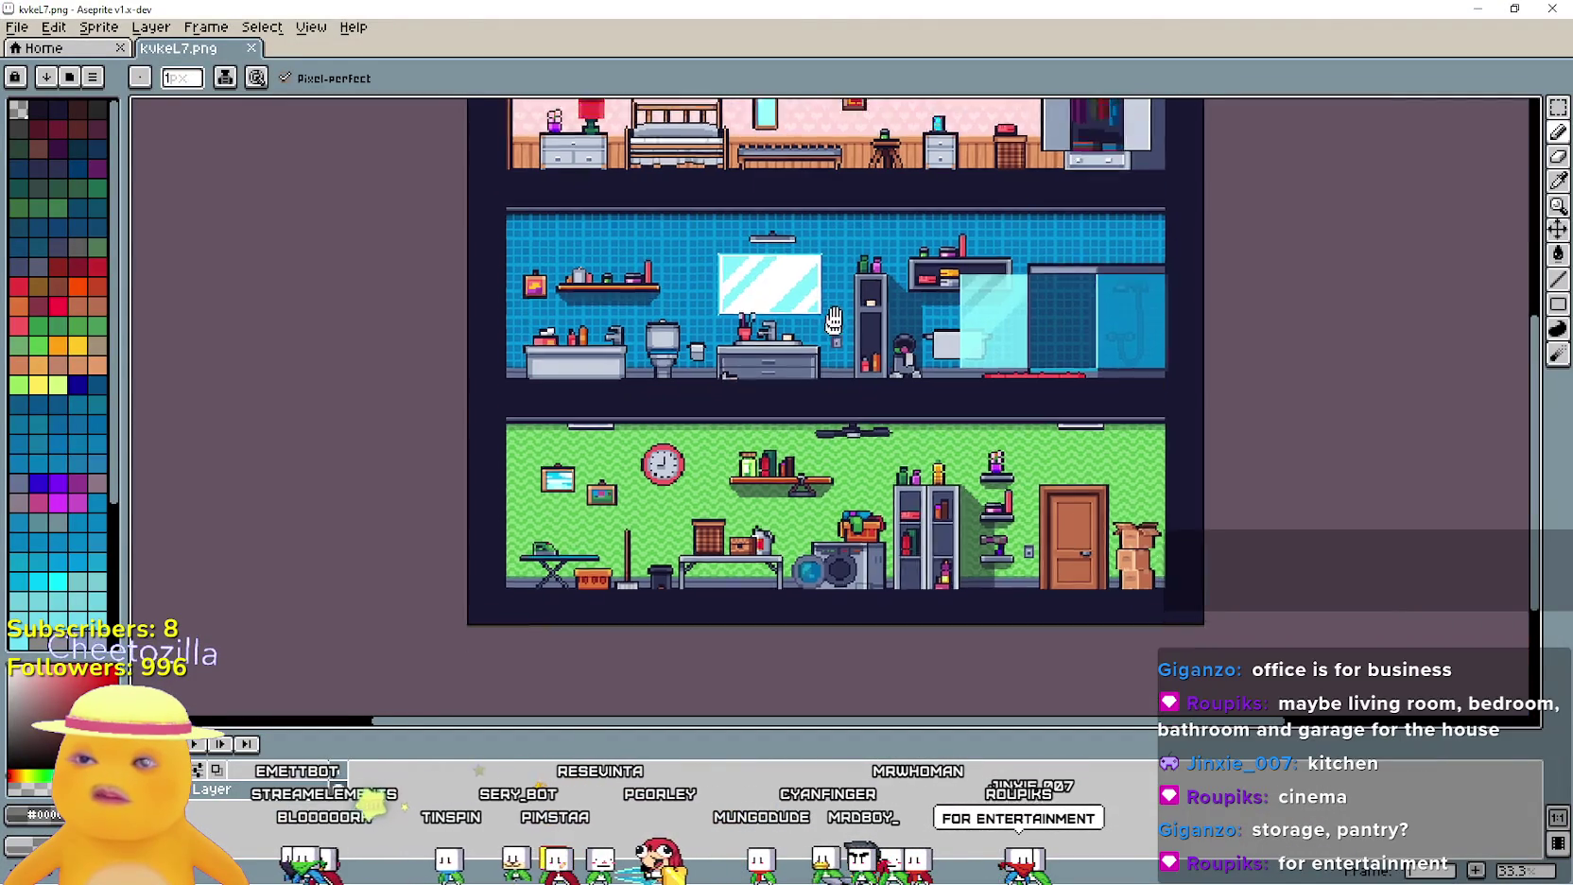
{"action": "scroll", "coordinate": [893, 271], "scroll_direction": "down", "scroll_amount": 3}
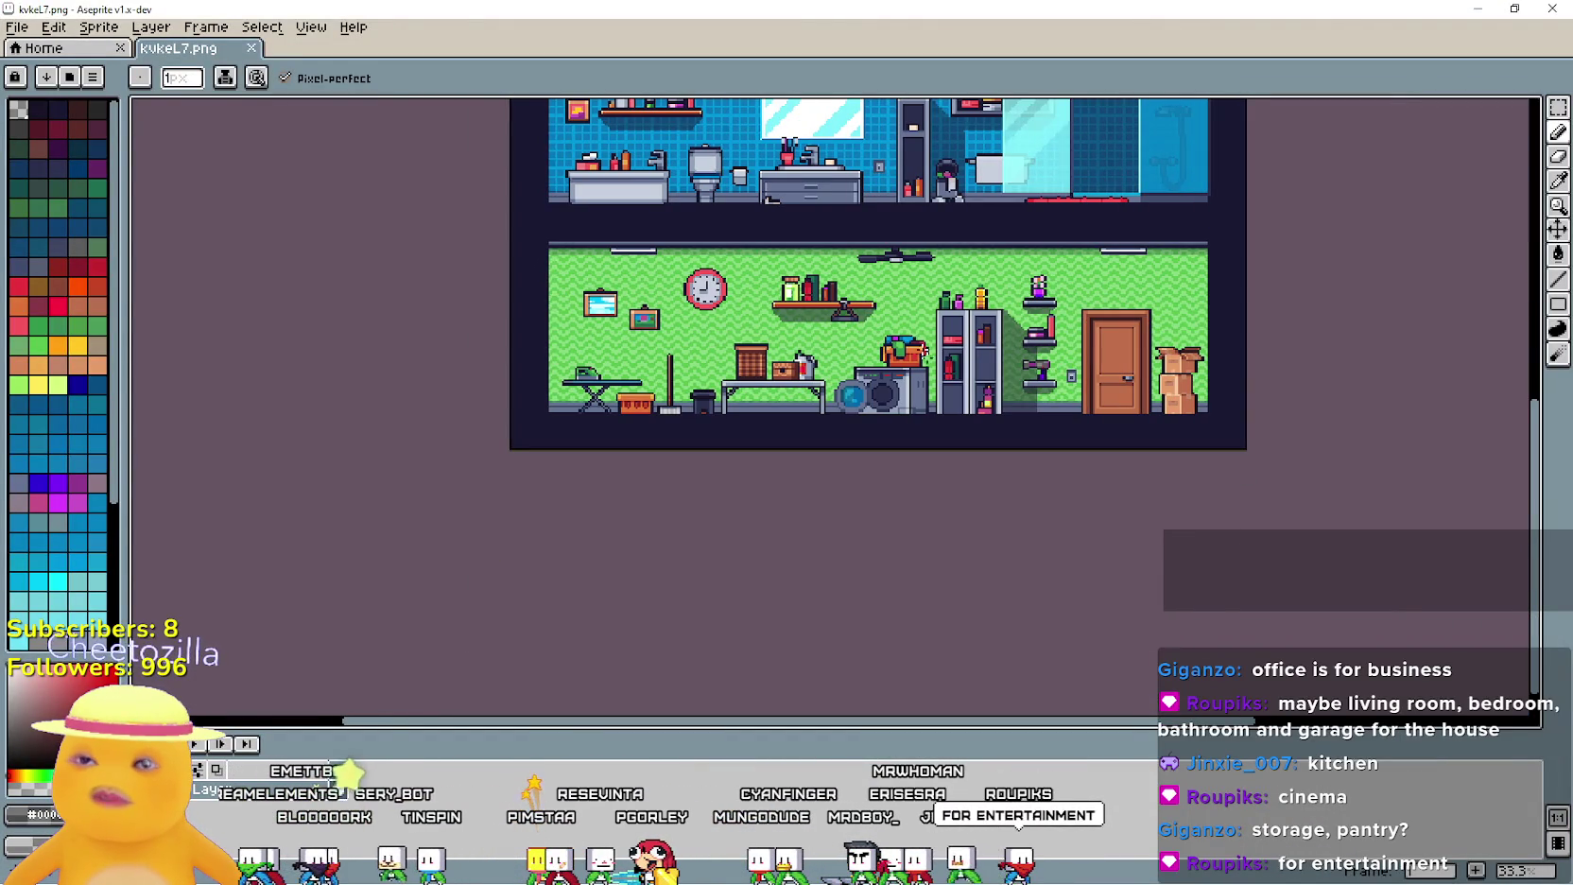
{"action": "mouse_move", "coordinate": [802, 317]}
{"action": "left_mouse_down"}
{"action": "mouse_move", "coordinate": [874, 563]}
{"action": "mouse_move", "coordinate": [898, 575]}
{"action": "mouse_move", "coordinate": [889, 352]}
{"action": "mouse_move", "coordinate": [876, 489]}
{"action": "left_mouse_up"}
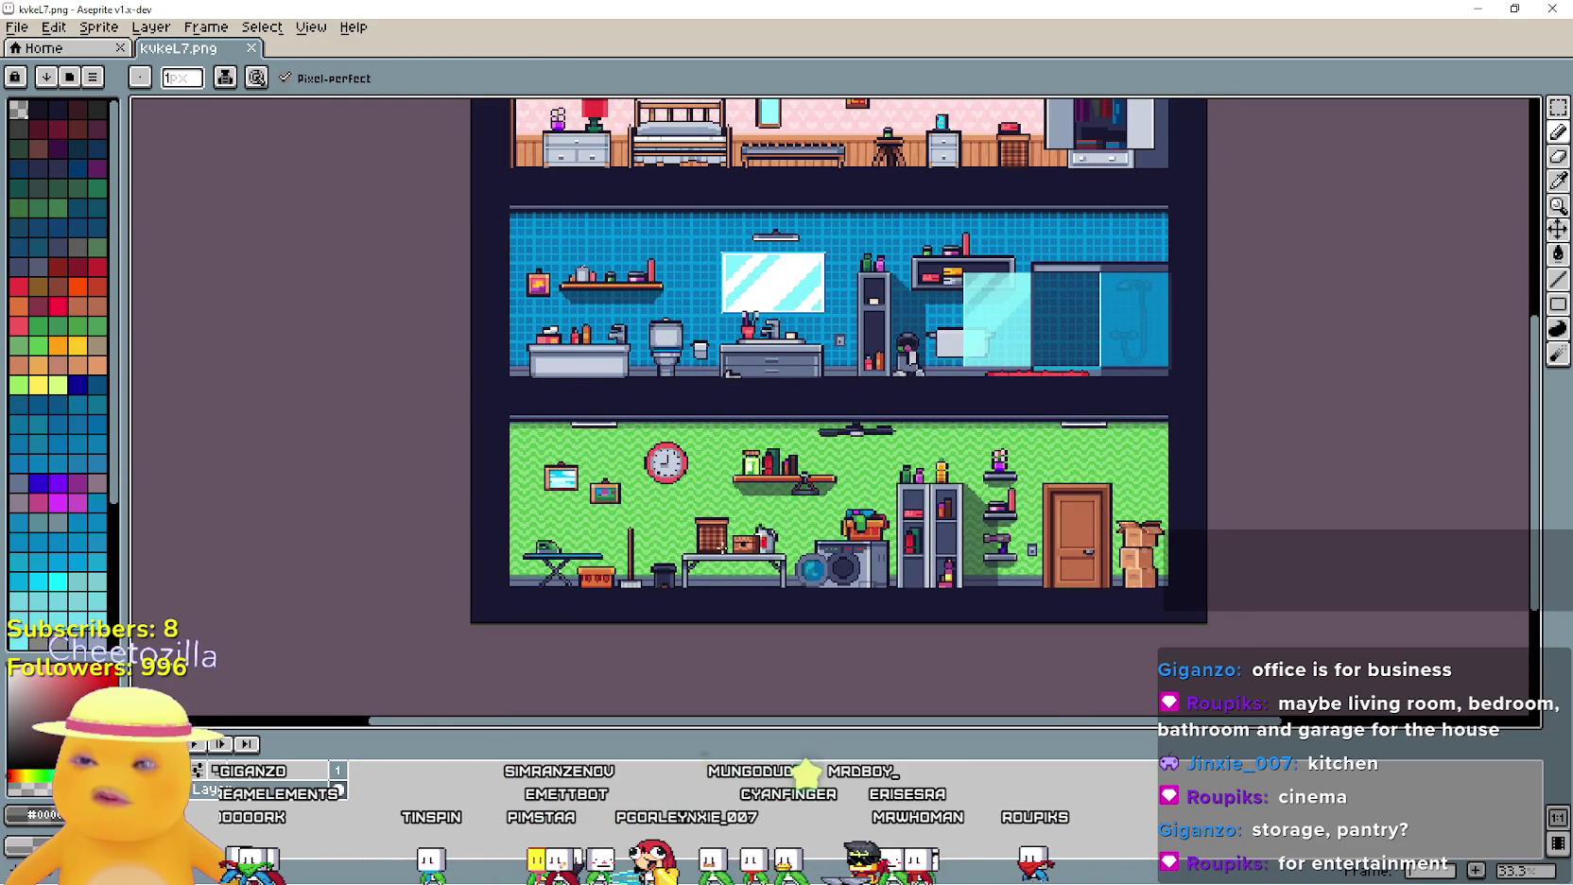
{"action": "double_click", "coordinate": [819, 16]}
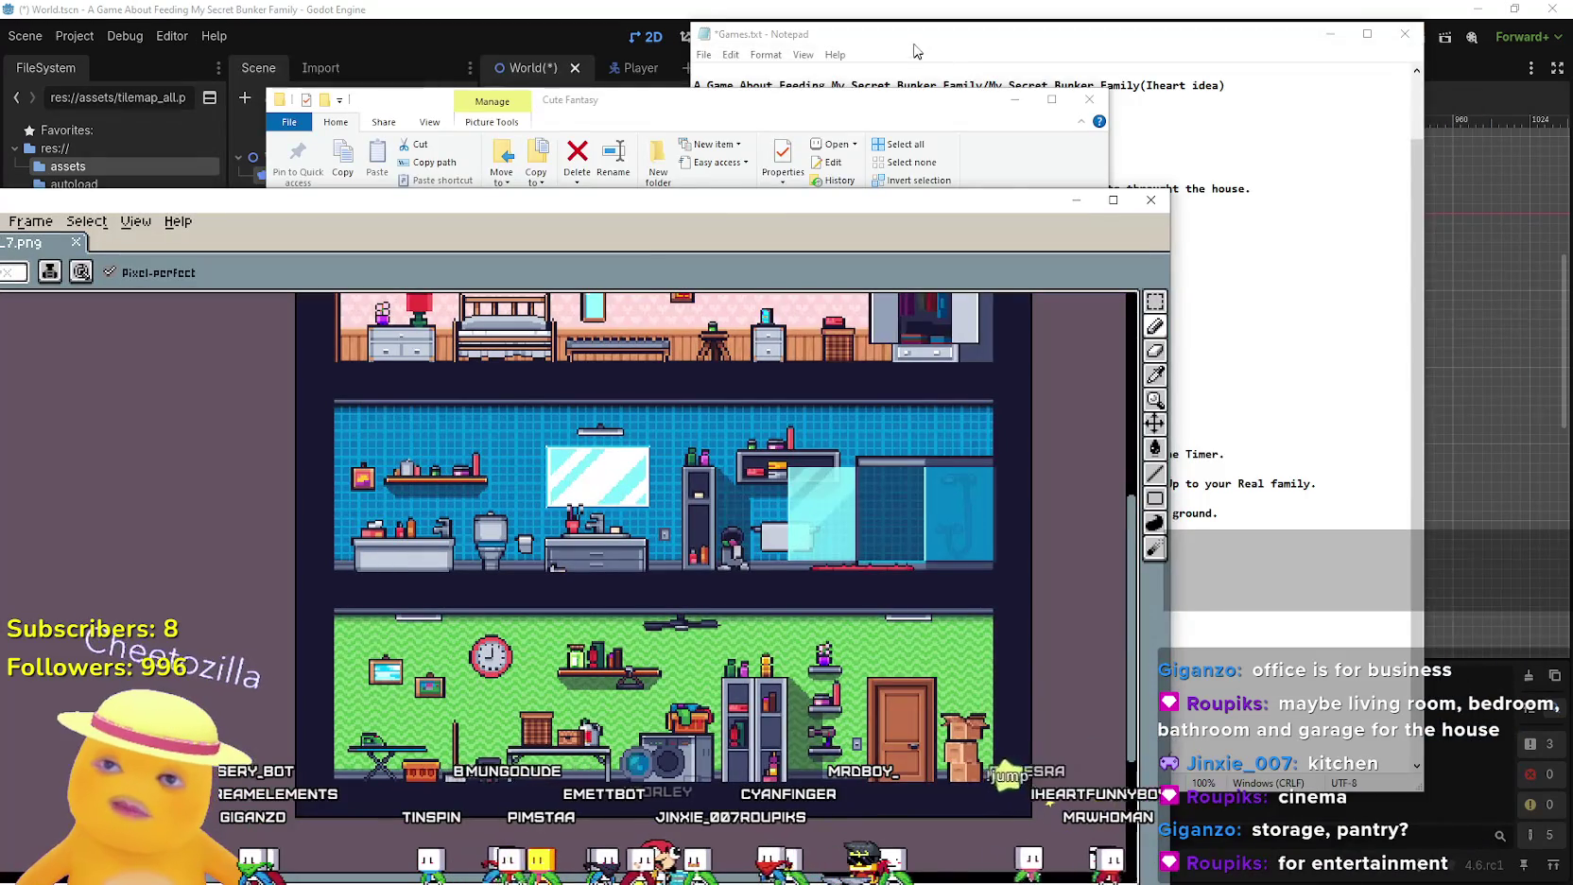
Move Notepad to the right and type the Laudry Room entry under Kitchen Room
{"action": "left_click_drag", "start_coordinate": [914, 46], "coordinate": [1031, 35]}
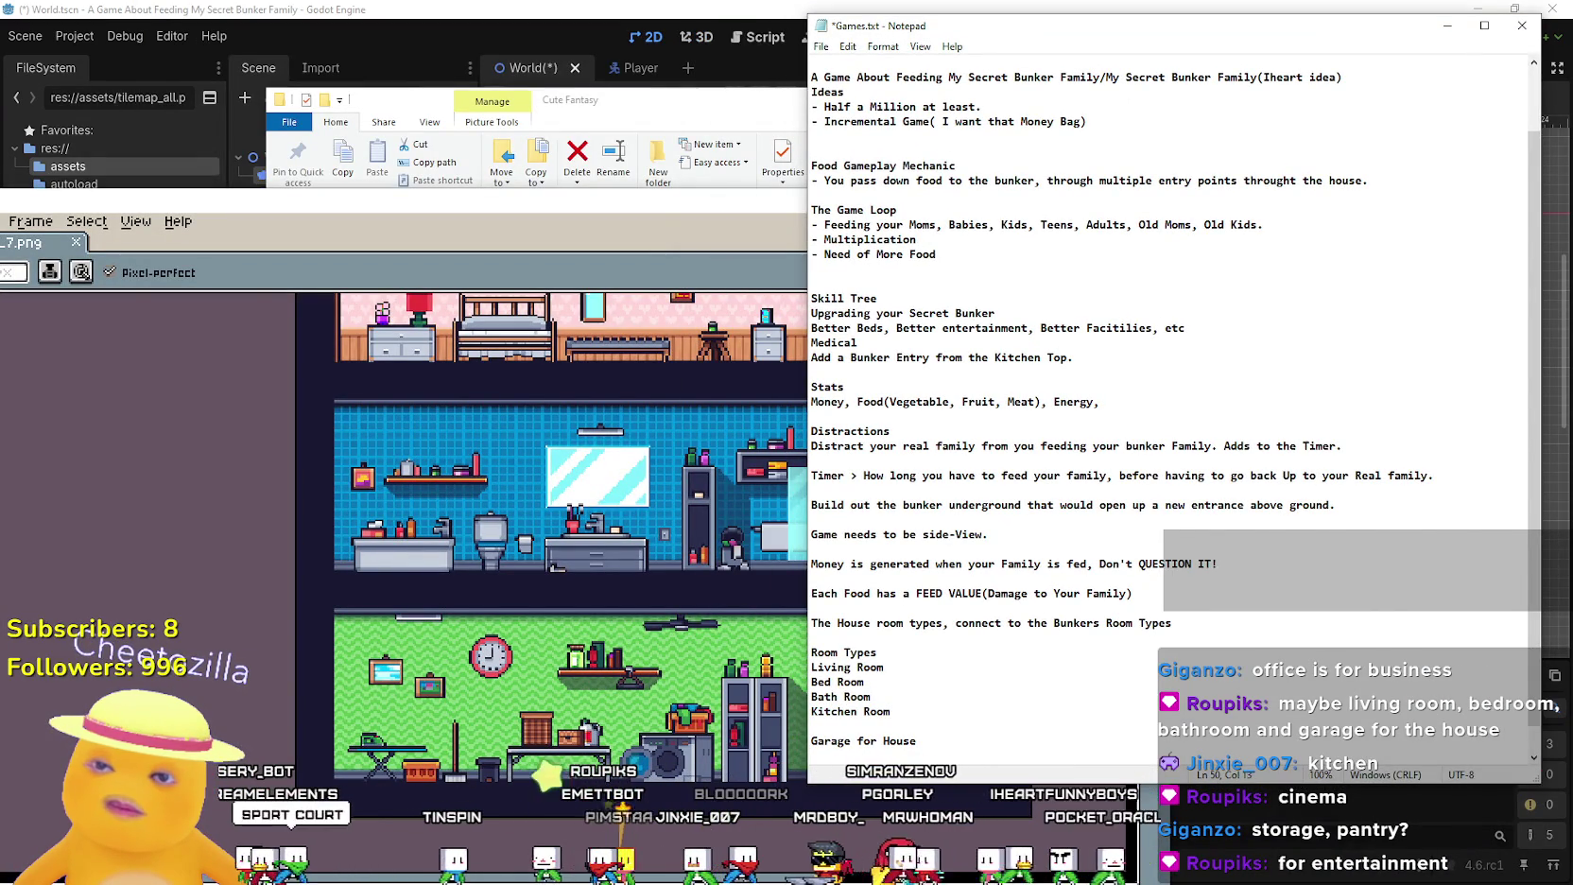
{"action": "type", "text": "Laudry Room"}
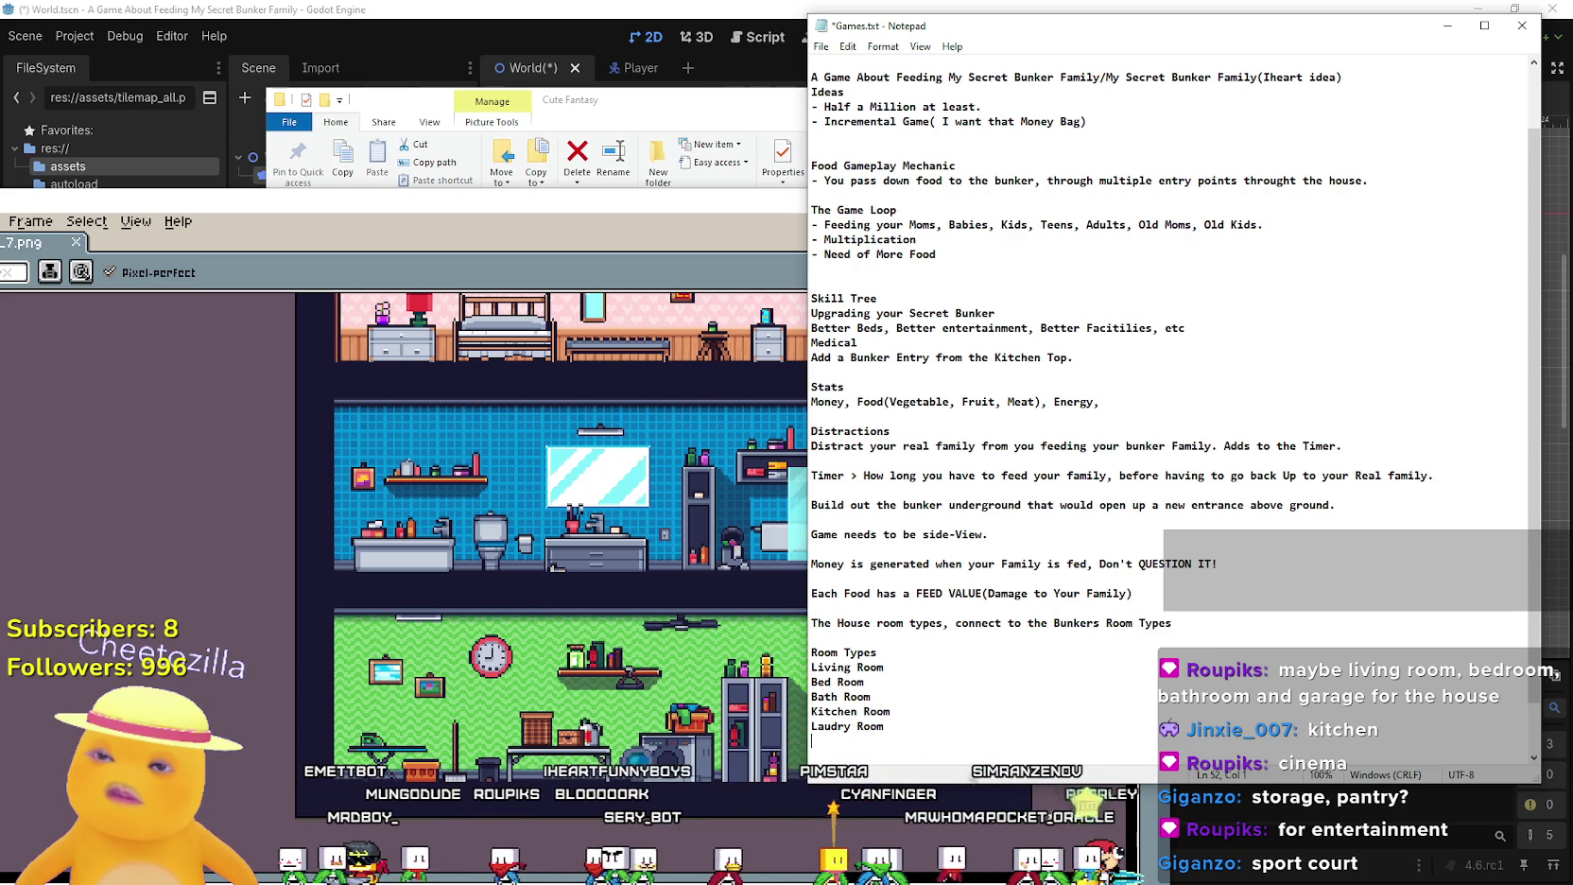
{"action": "scroll", "coordinate": [1173, 472], "scroll_direction": "down", "scroll_amount": 1}
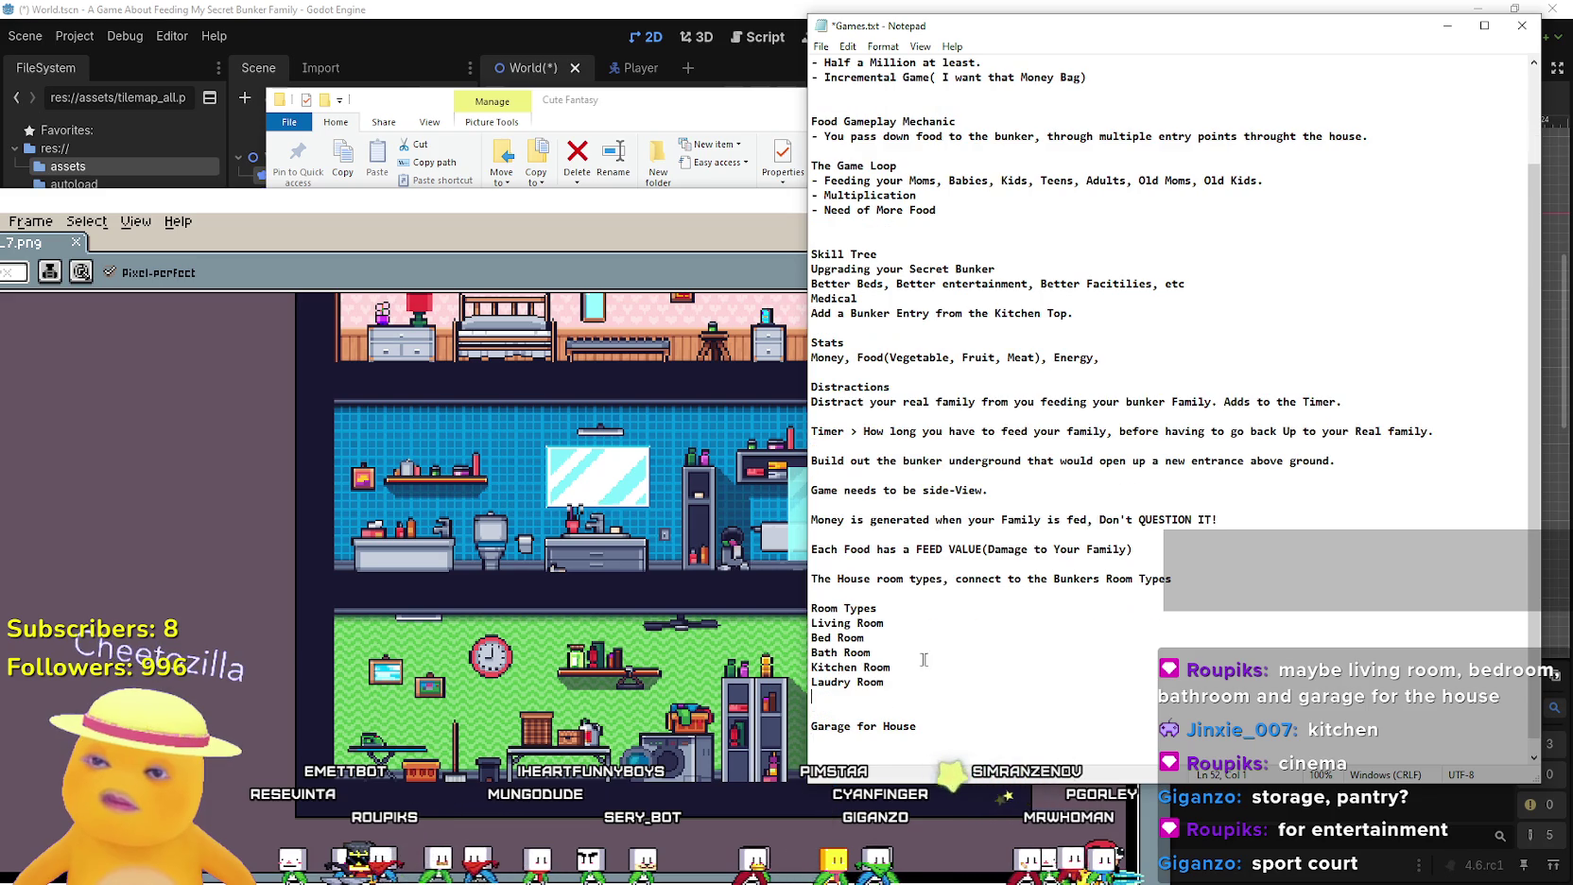
{"action": "scroll", "coordinate": [662, 567], "scroll_direction": "down", "scroll_amount": 2}
{"action": "left_click", "coordinate": [536, 268]}
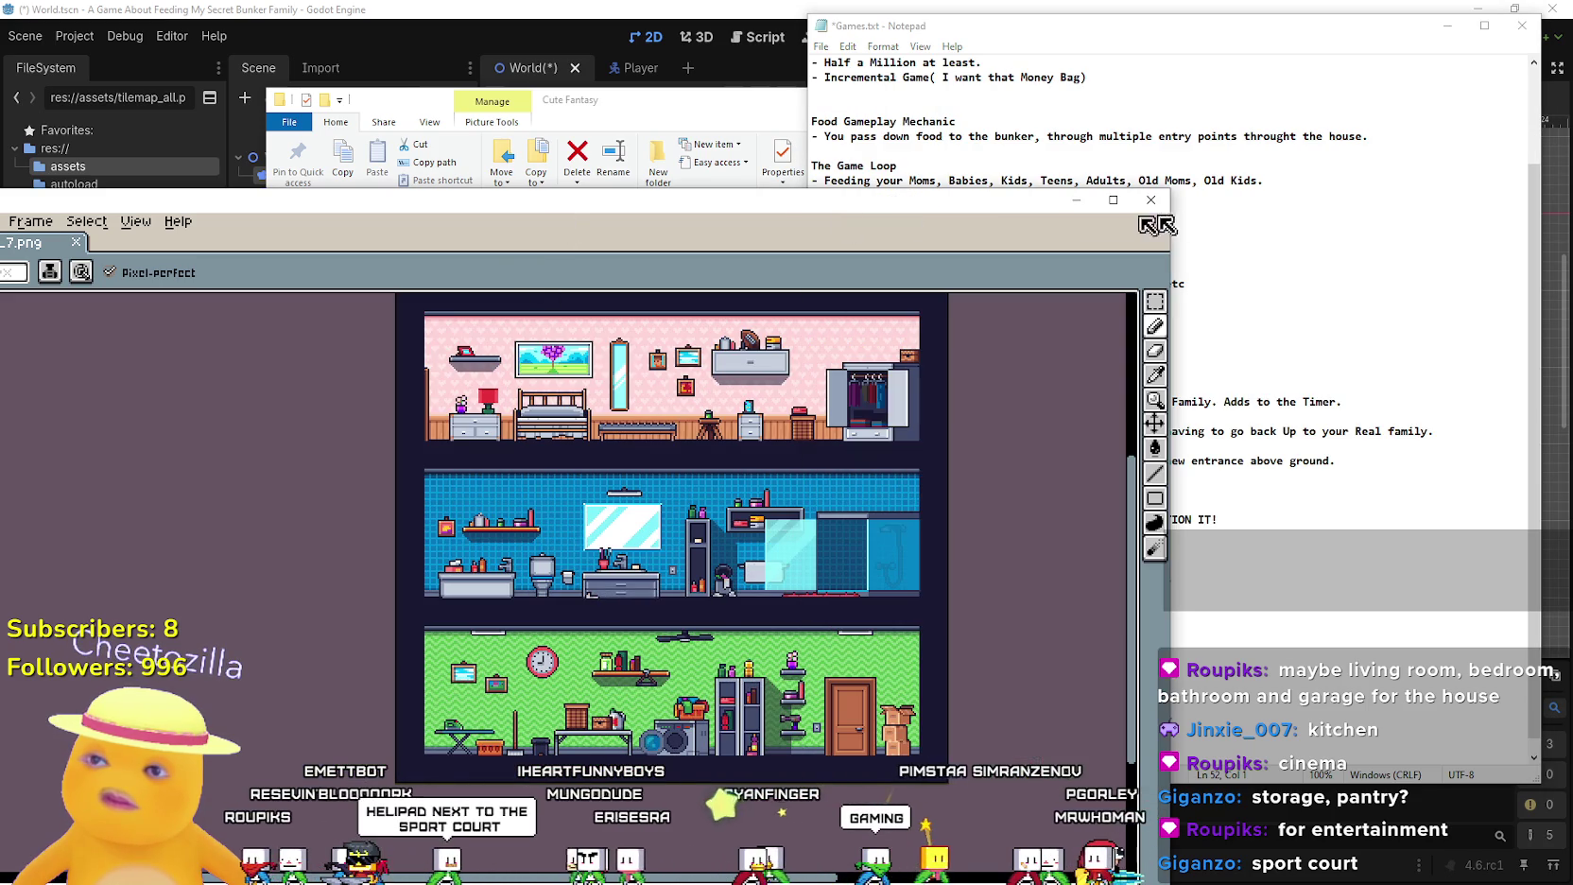
Close kvkeL7.png and reopen hSz15p.png to study its piano lounge, office and garage floors
{"action": "key", "text": "Escape"}
{"action": "left_click", "coordinate": [672, 525]}
{"action": "double_click", "coordinate": [620, 416]}
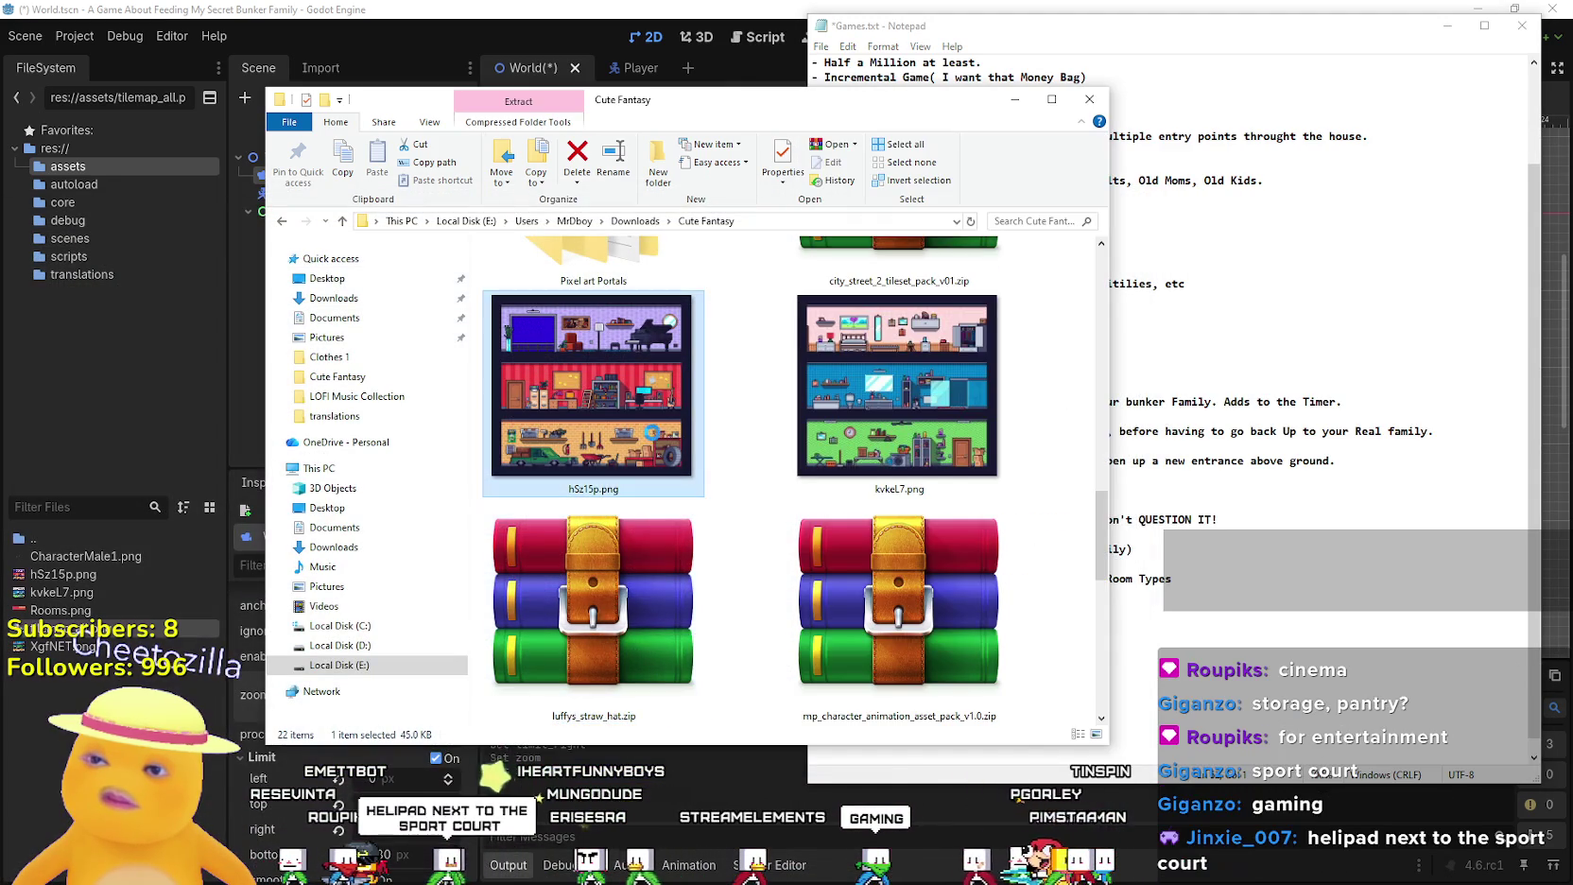
{"action": "scroll", "coordinate": [625, 435], "scroll_direction": "down", "scroll_amount": 3}
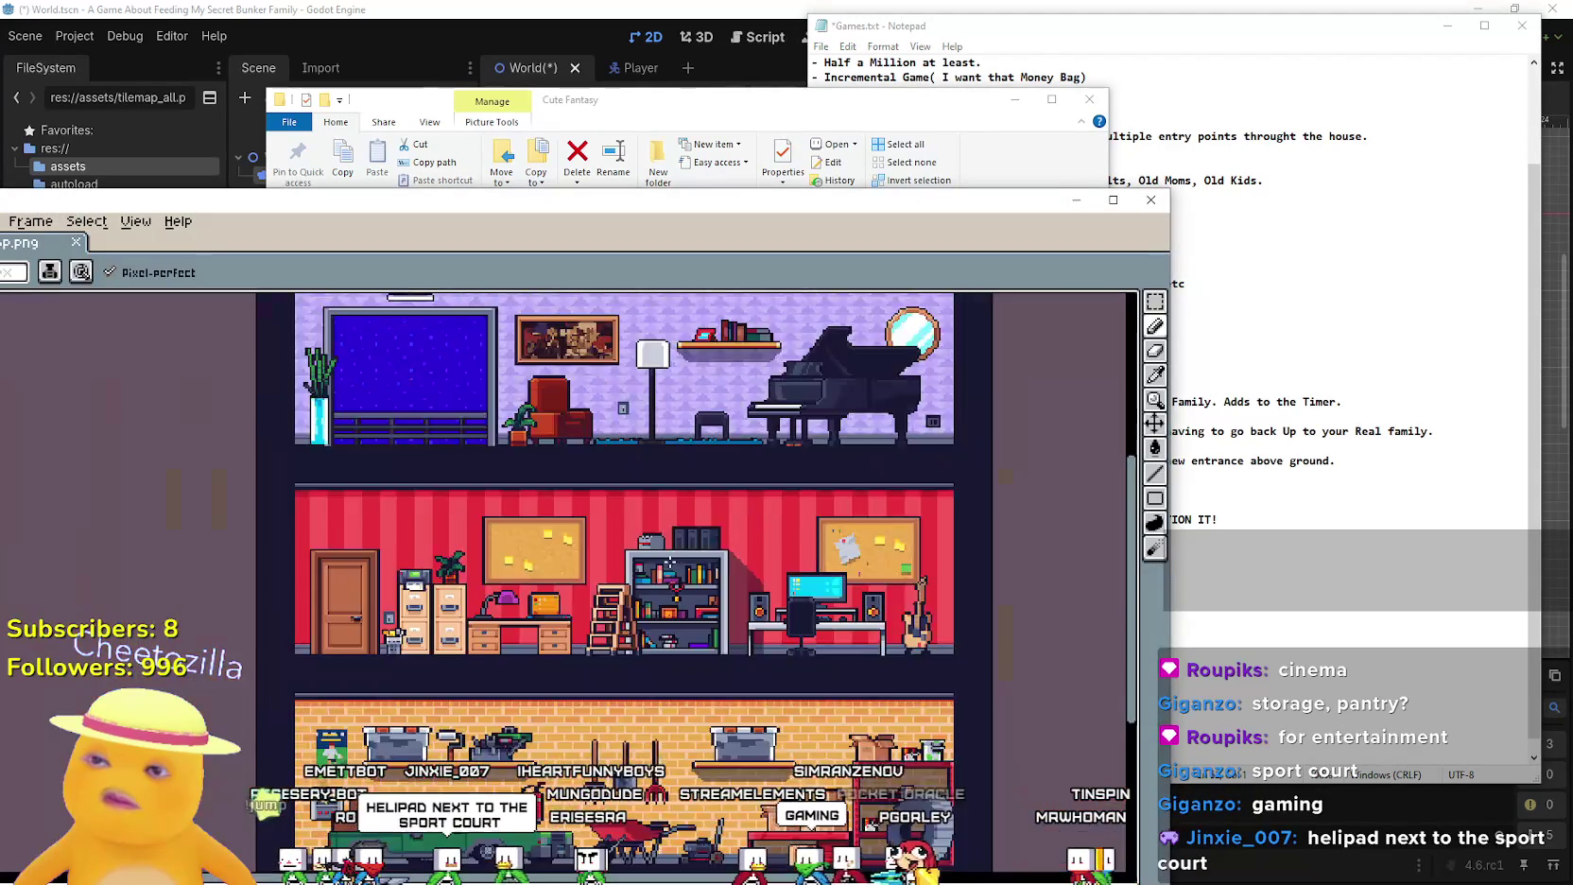
{"action": "scroll", "coordinate": [698, 565], "scroll_direction": "up", "scroll_amount": 1}
{"action": "left_click_drag", "start_coordinate": [698, 565], "coordinate": [627, 561]}
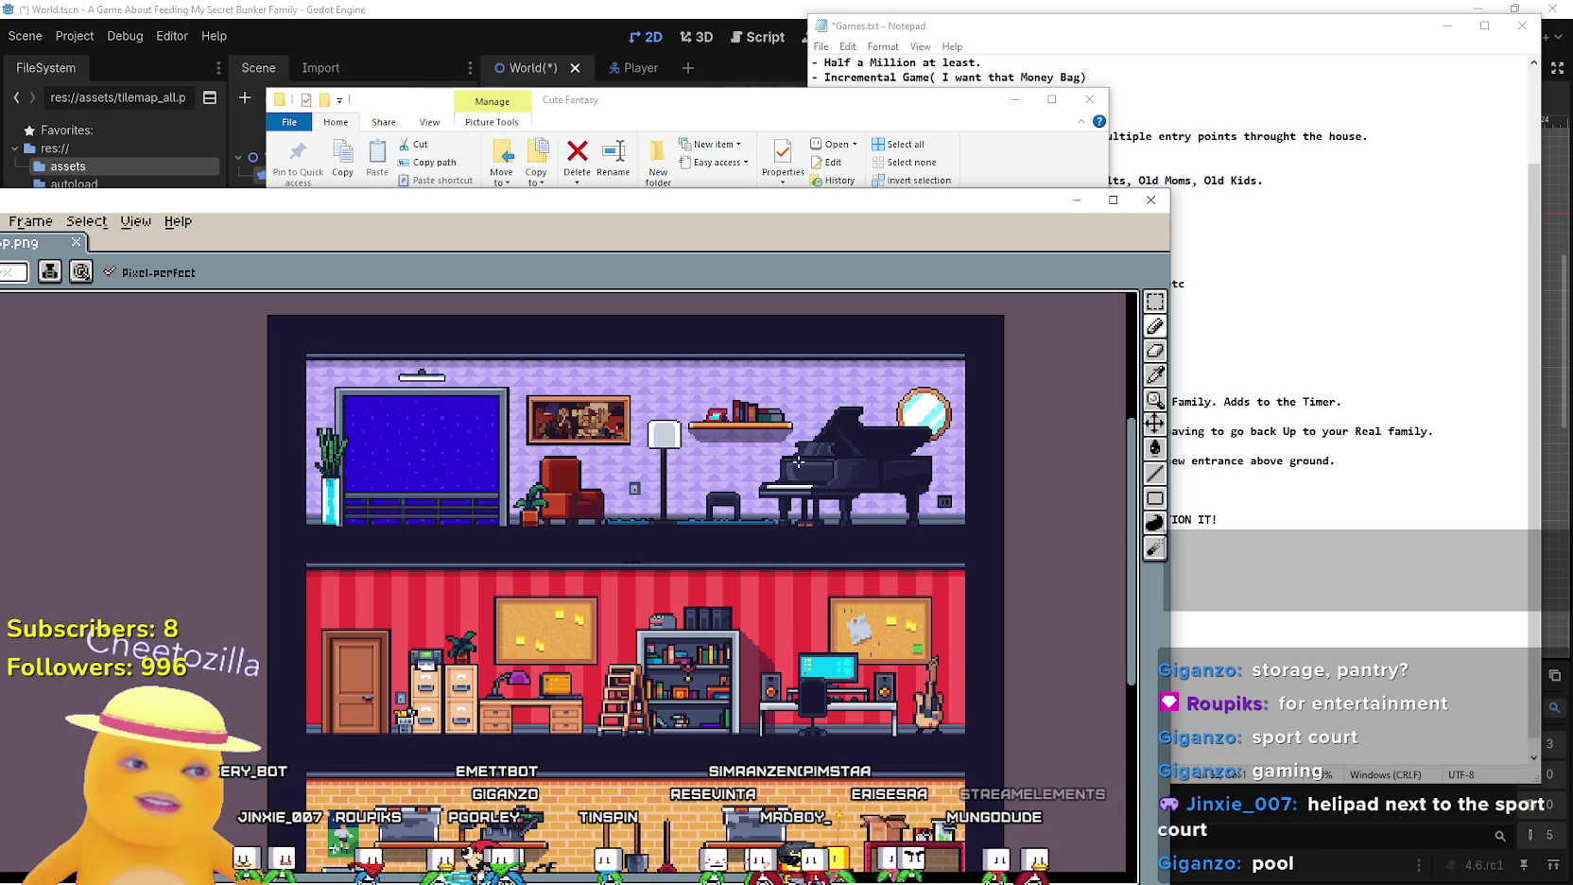
{"action": "scroll", "coordinate": [822, 634], "scroll_direction": "down", "scroll_amount": 4}
{"action": "scroll", "coordinate": [793, 463], "scroll_direction": "up", "scroll_amount": 1}
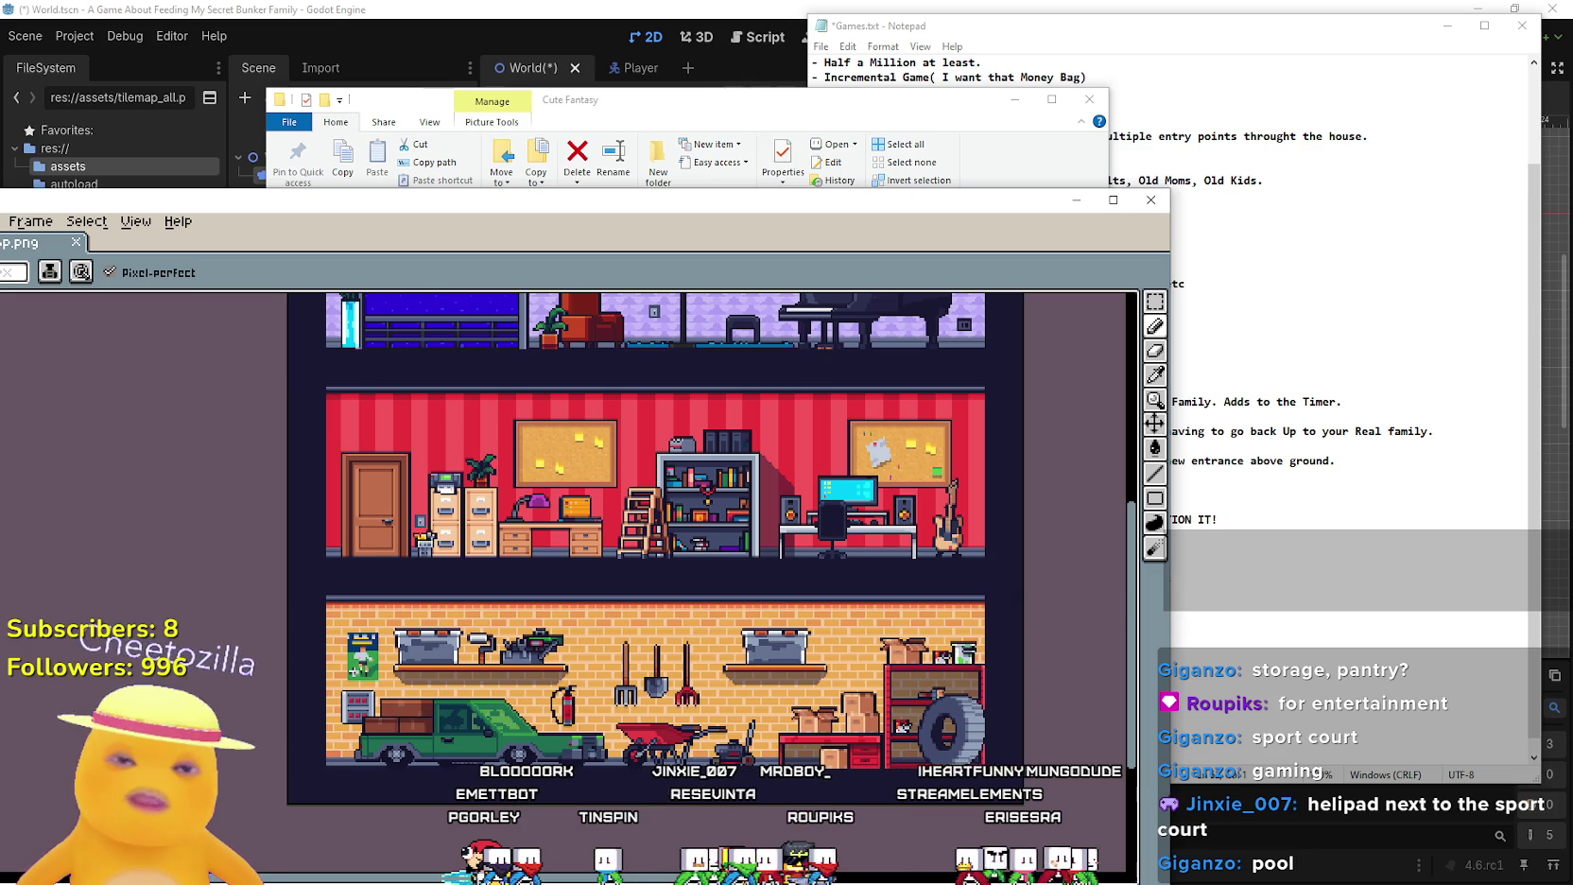
{"action": "left_click", "coordinate": [1182, 626]}
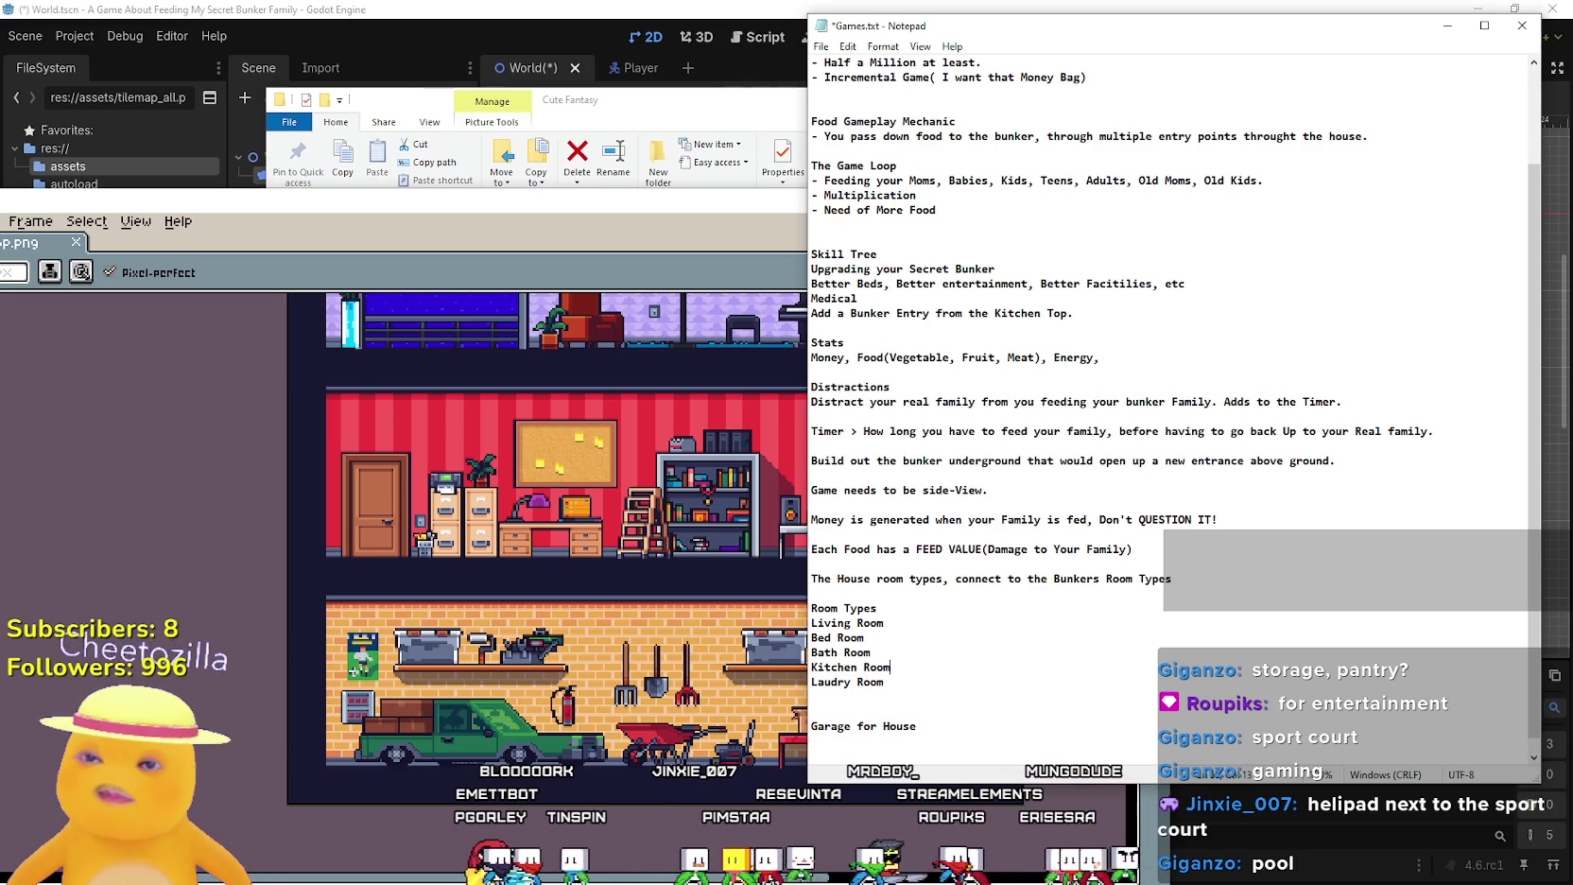
Type Storage Room on a new line after Laudry Room in the Room Types list
{"action": "left_click", "coordinate": [884, 682]}
{"action": "key", "text": "Return"}
{"action": "type", "text": "S"}
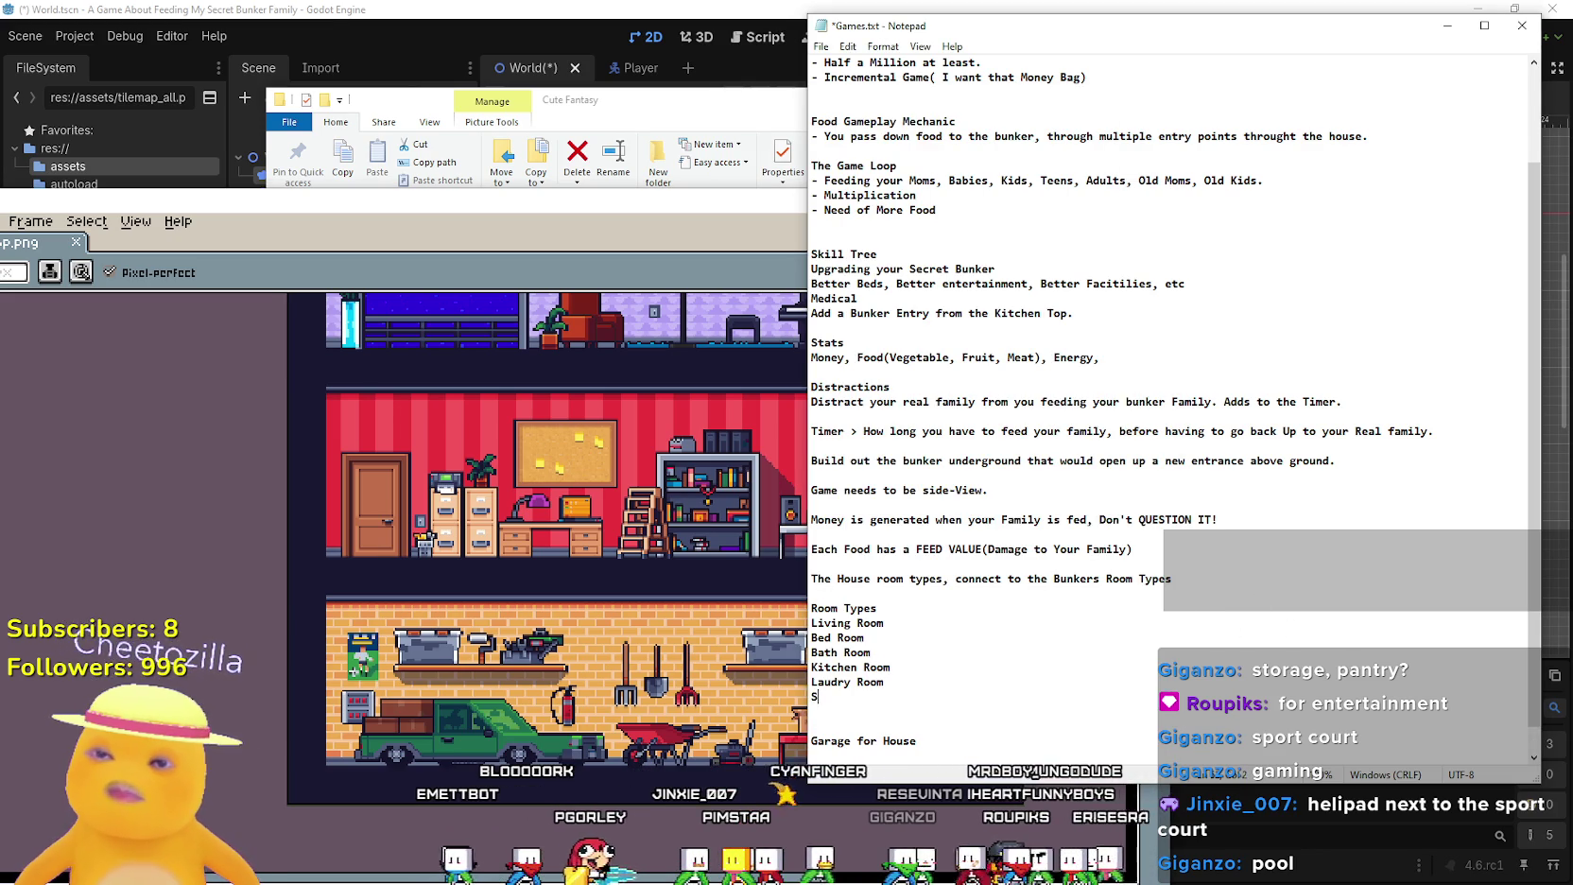
{"action": "type", "text": "torage Room"}
{"action": "key", "text": "Return"}
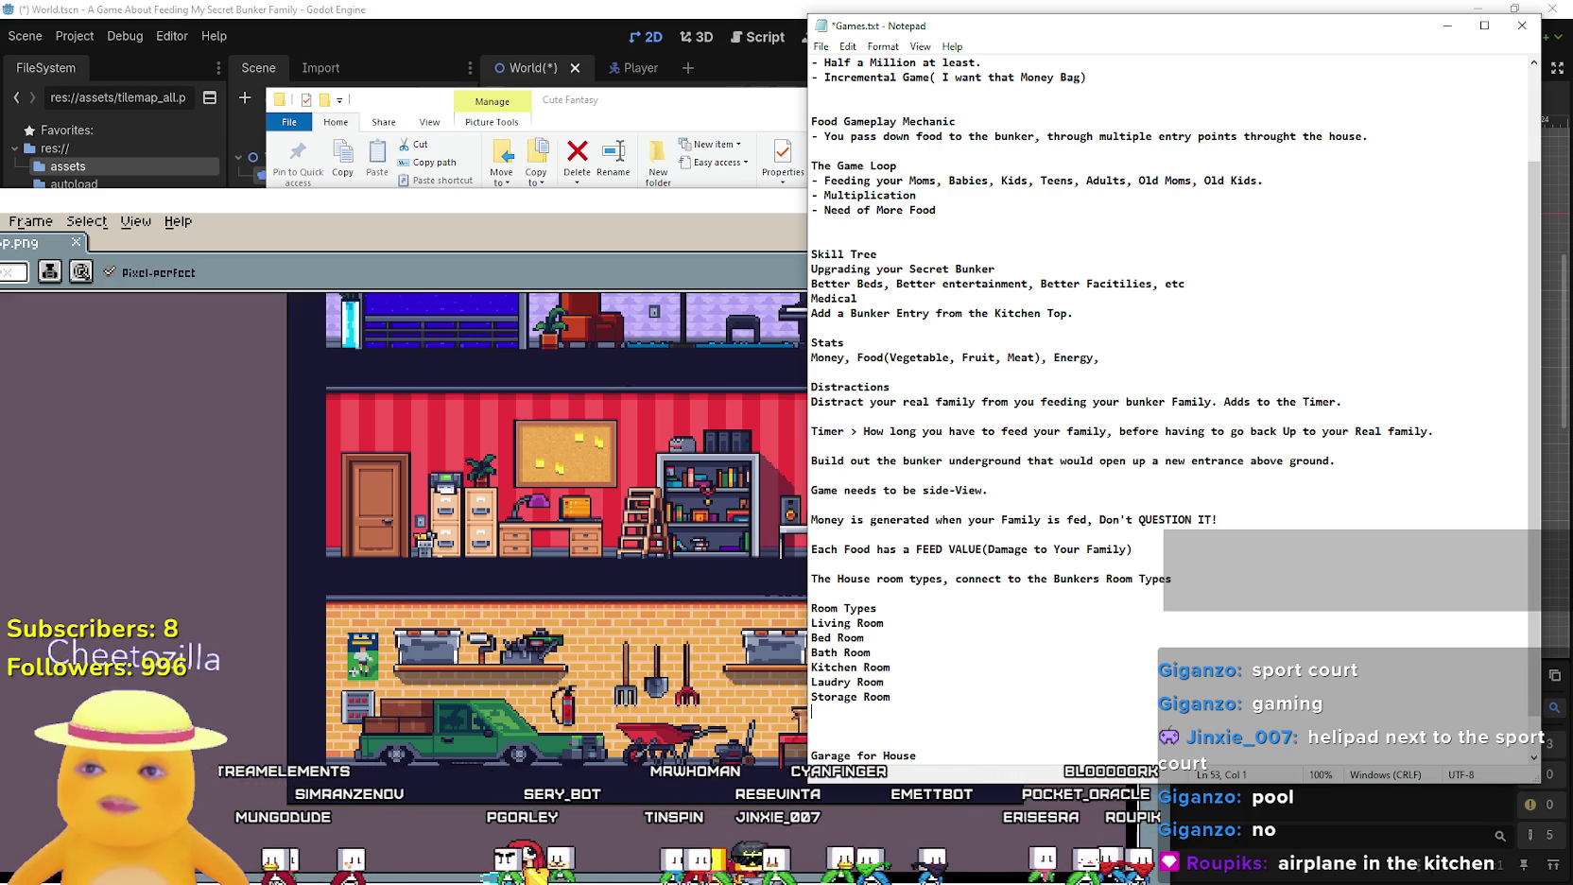
{"action": "scroll", "coordinate": [986, 376], "scroll_direction": "up", "scroll_amount": 3}
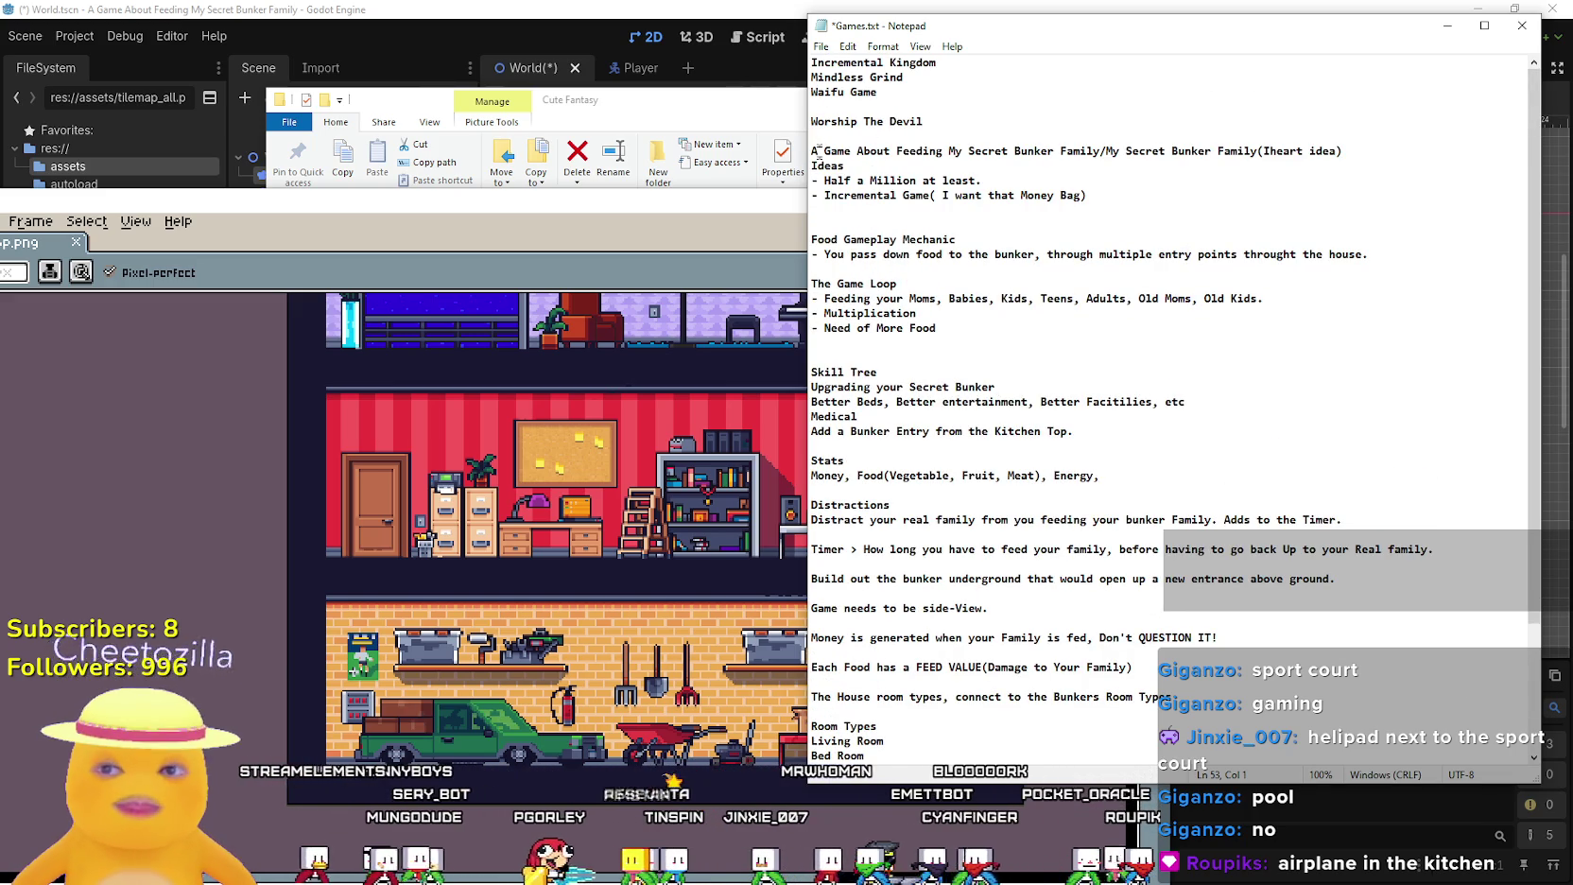
{"action": "mouse_move", "coordinate": [813, 151]}
{"action": "left_mouse_down"}
{"action": "mouse_move", "coordinate": [872, 152]}
{"action": "mouse_move", "coordinate": [845, 167]}
{"action": "mouse_move", "coordinate": [1065, 152]}
{"action": "left_mouse_up"}
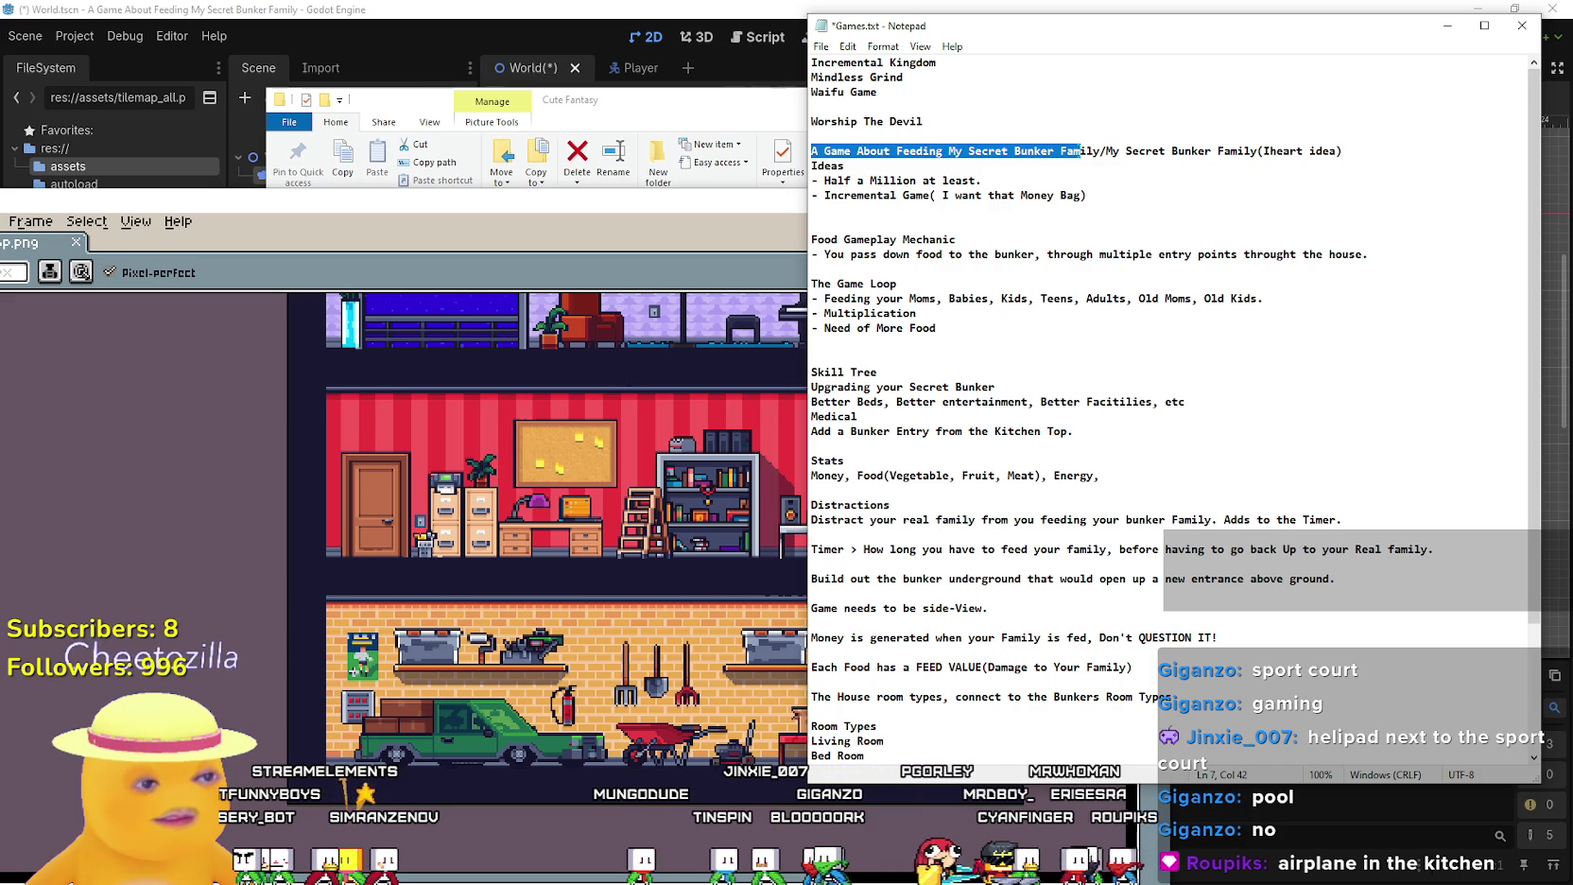
{"action": "left_click_drag", "start_coordinate": [1081, 151], "coordinate": [1099, 155]}
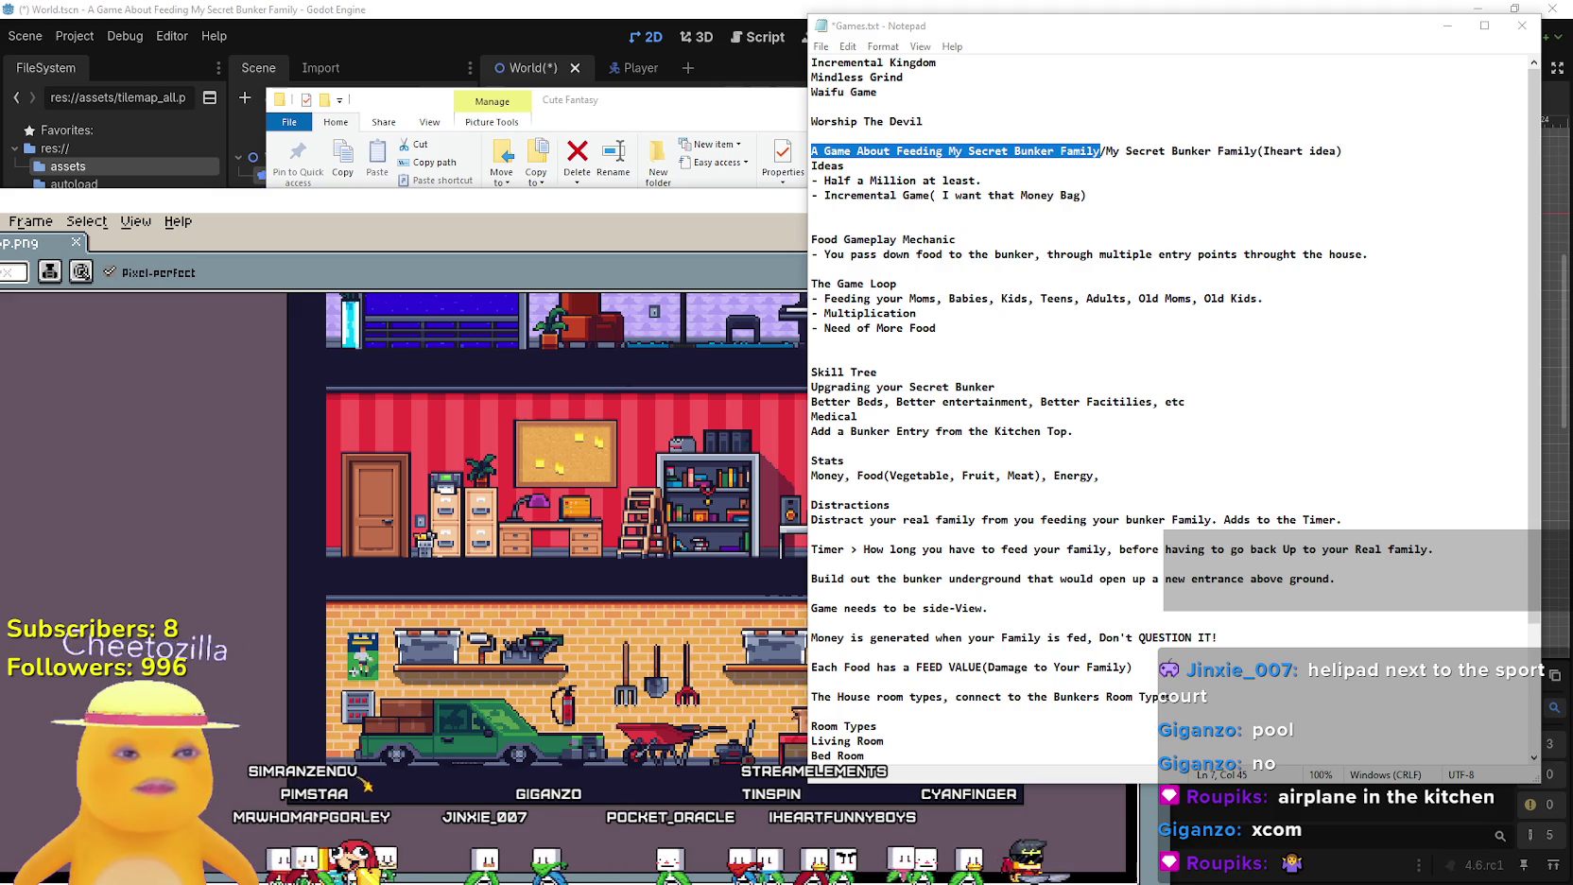
{"action": "left_click", "coordinate": [1101, 151]}
{"action": "left_click", "coordinate": [1104, 476]}
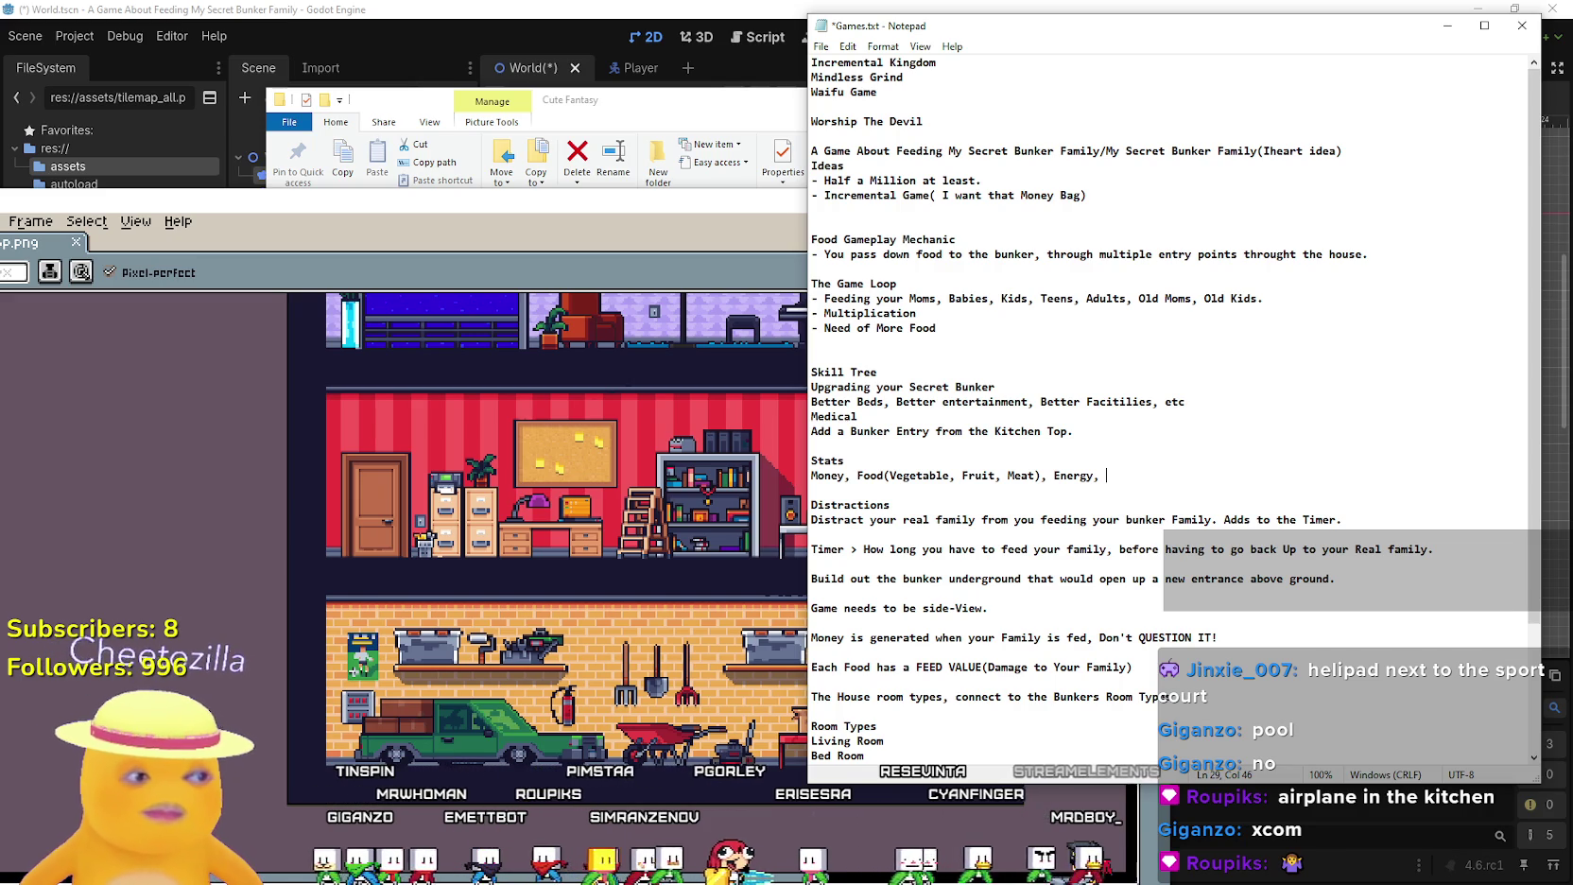
{"action": "left_click", "coordinate": [340, 239]}
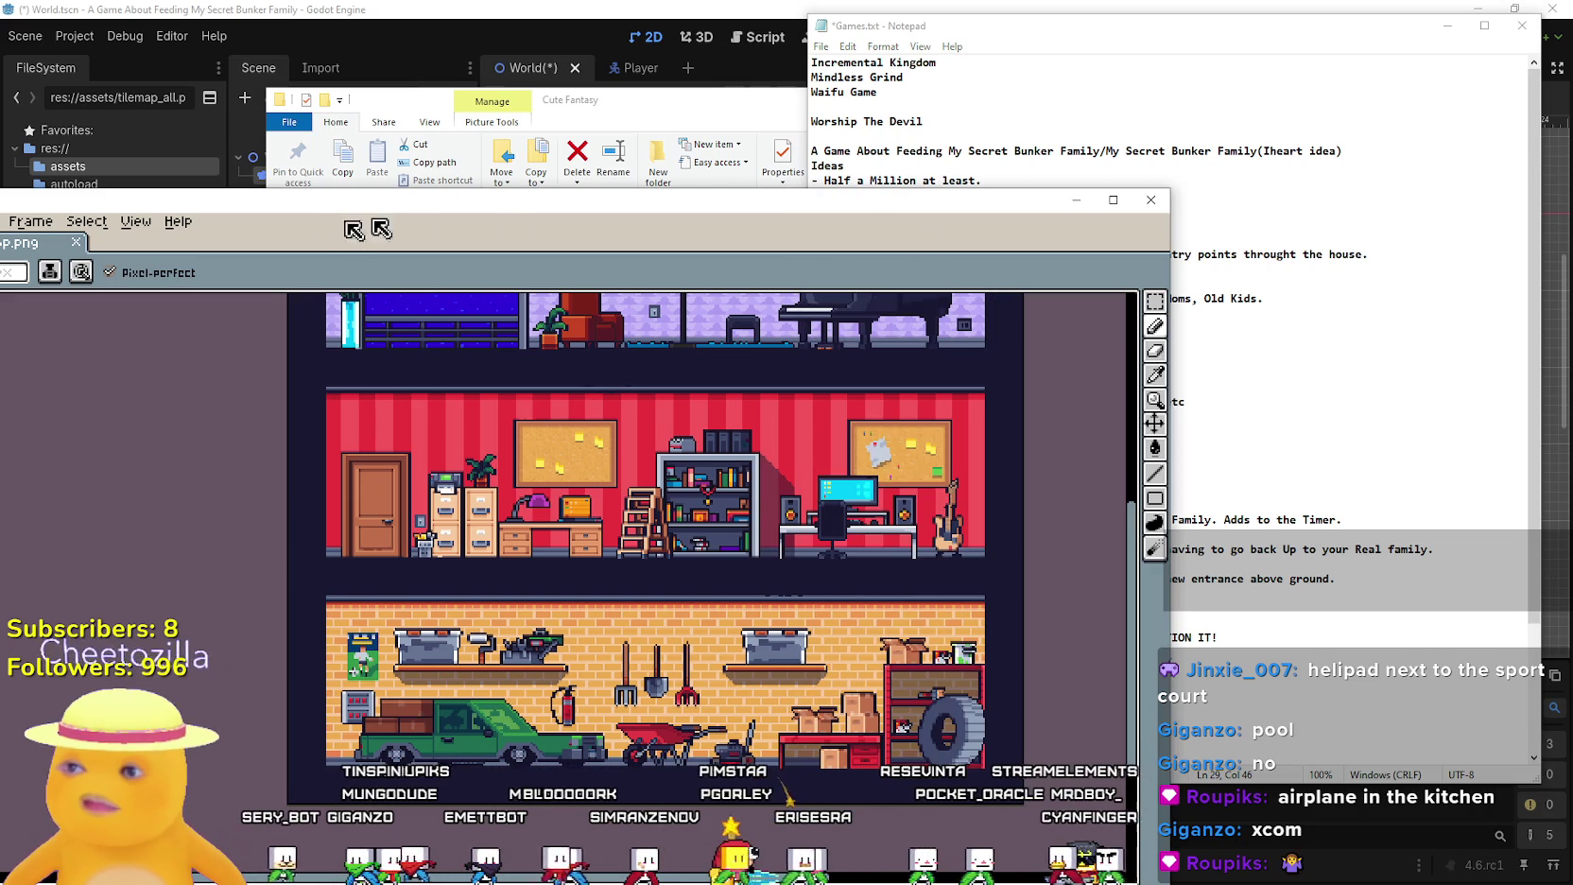
Close the open tileset image in Aseprite
{"action": "left_click", "coordinate": [1153, 204]}
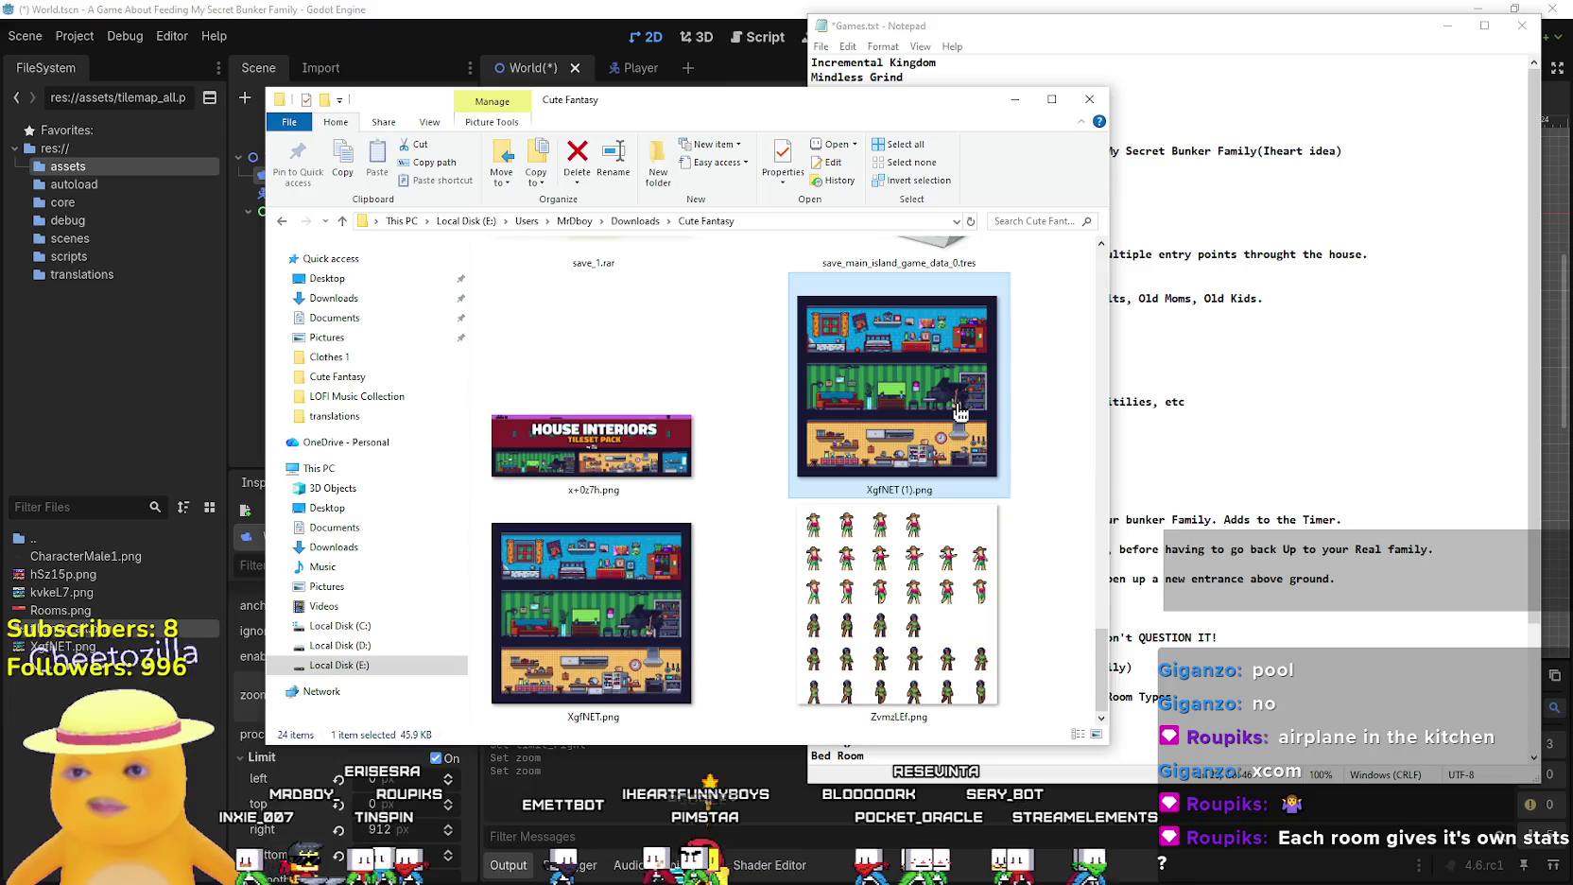
Open the XgfNET (1).png stacked-rooms tileset, glance over it, then close it
{"action": "double_click", "coordinate": [914, 352]}
{"action": "scroll", "coordinate": [586, 568], "scroll_direction": "down", "scroll_amount": 2}
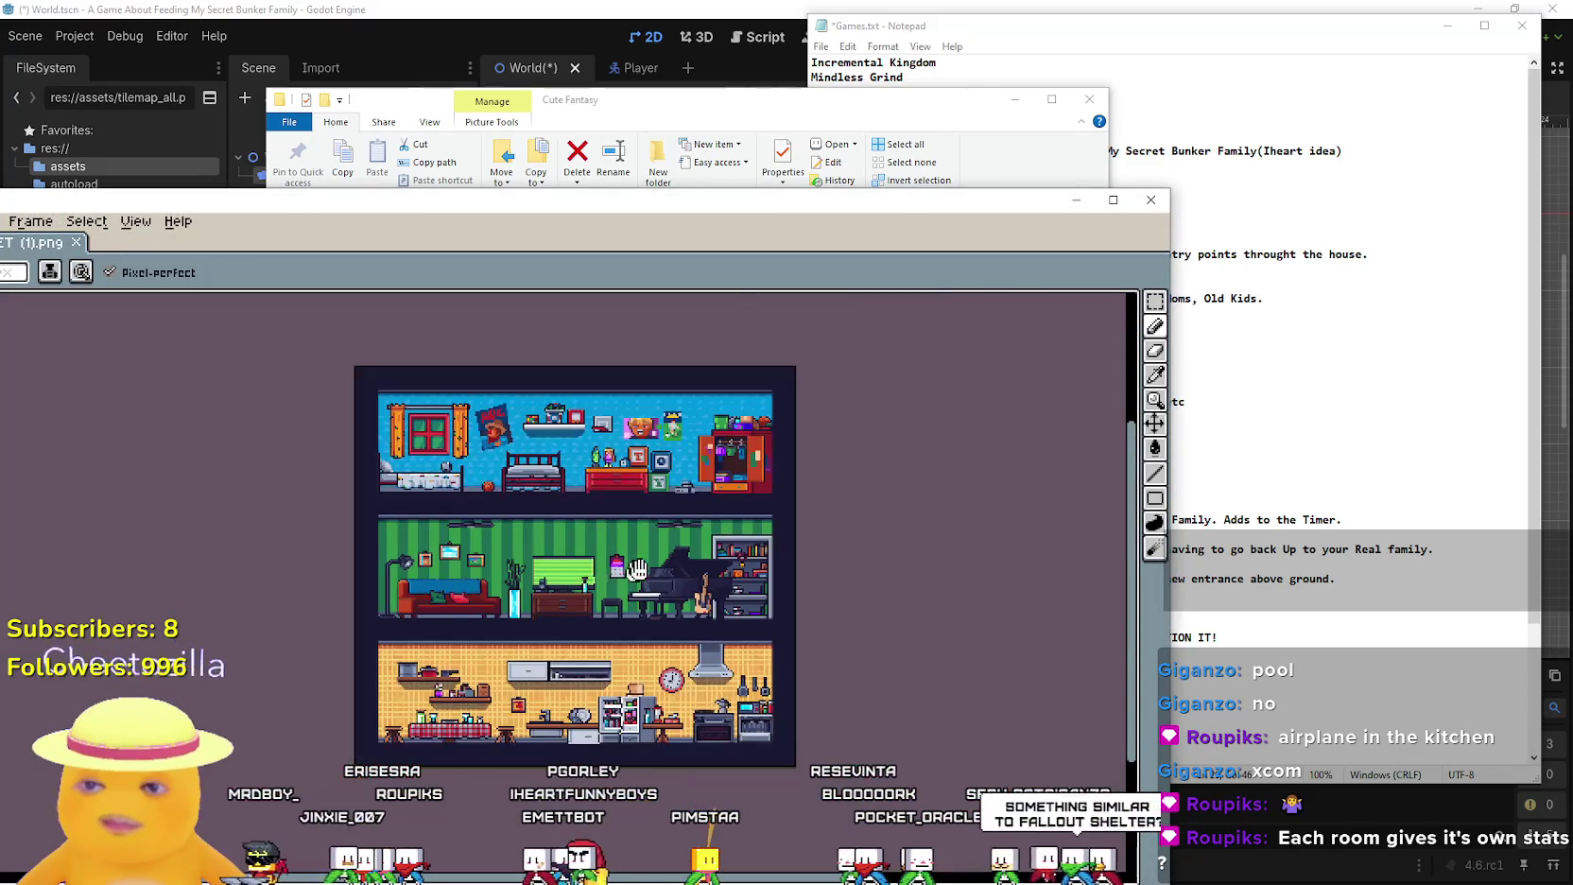
{"action": "scroll", "coordinate": [660, 474], "scroll_direction": "up", "scroll_amount": 1}
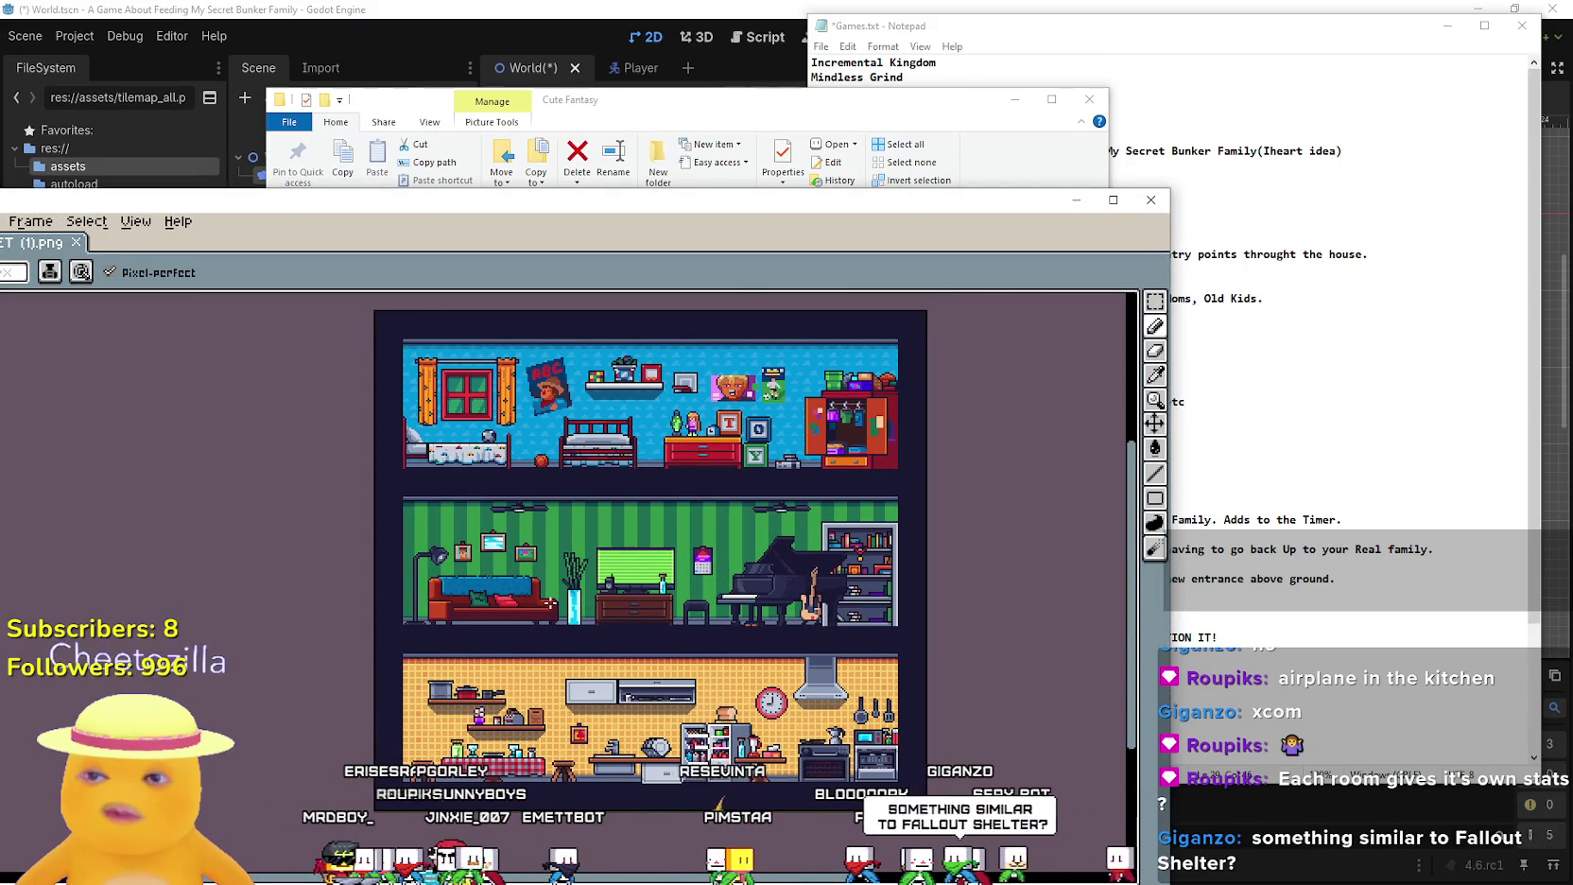
{"action": "left_click", "coordinate": [1150, 200]}
Open the House Interiors preview x+0z7h.png in Aseprite
{"action": "left_click", "coordinate": [596, 457]}
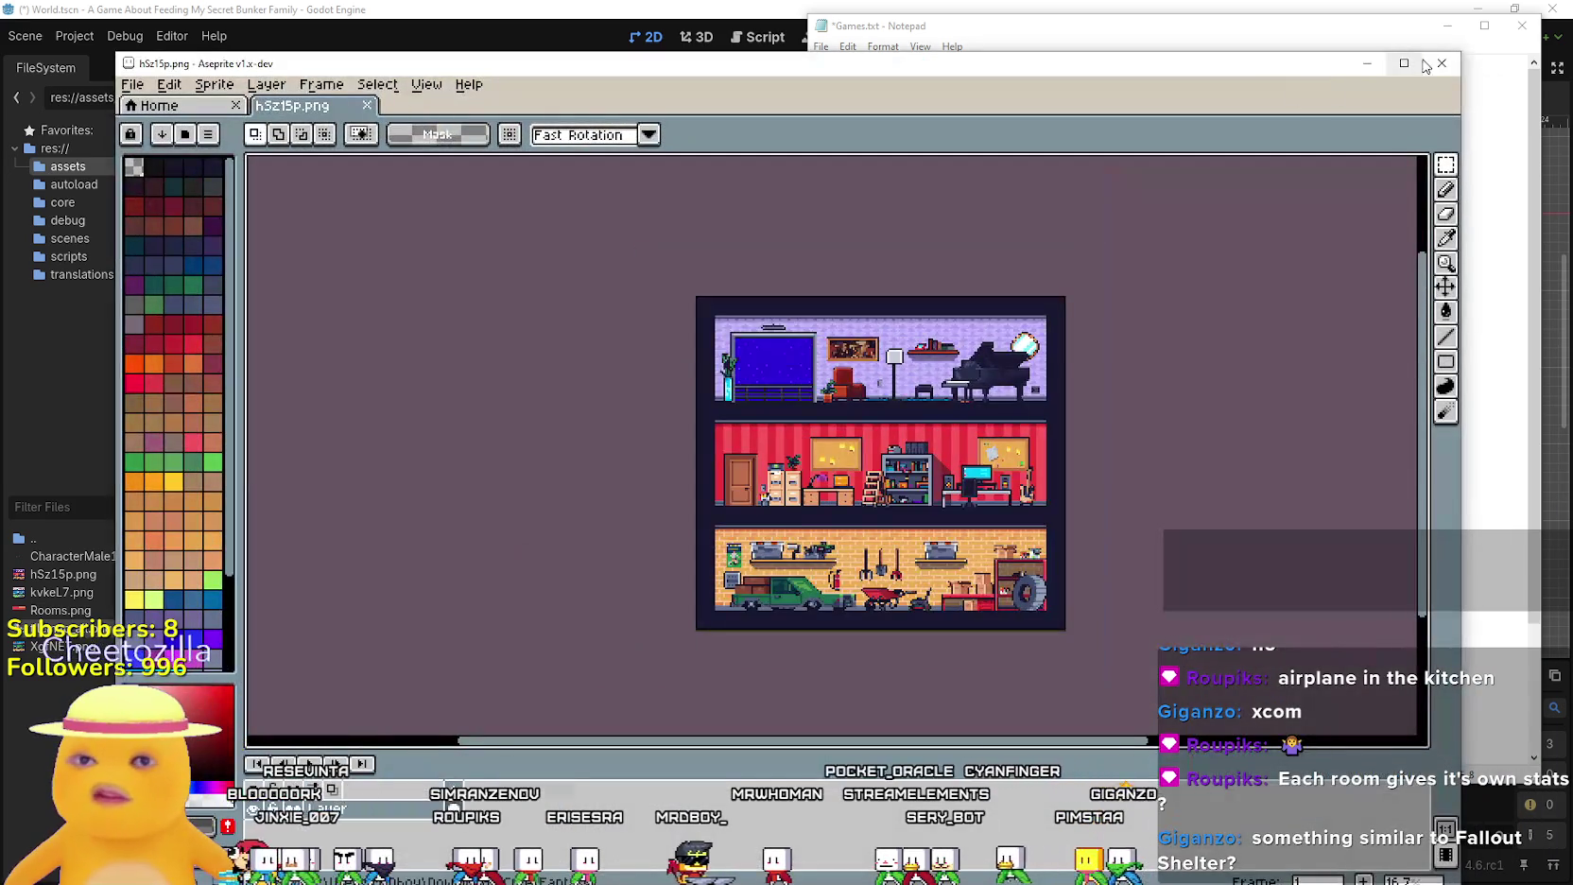
{"action": "left_click", "coordinate": [1442, 62]}
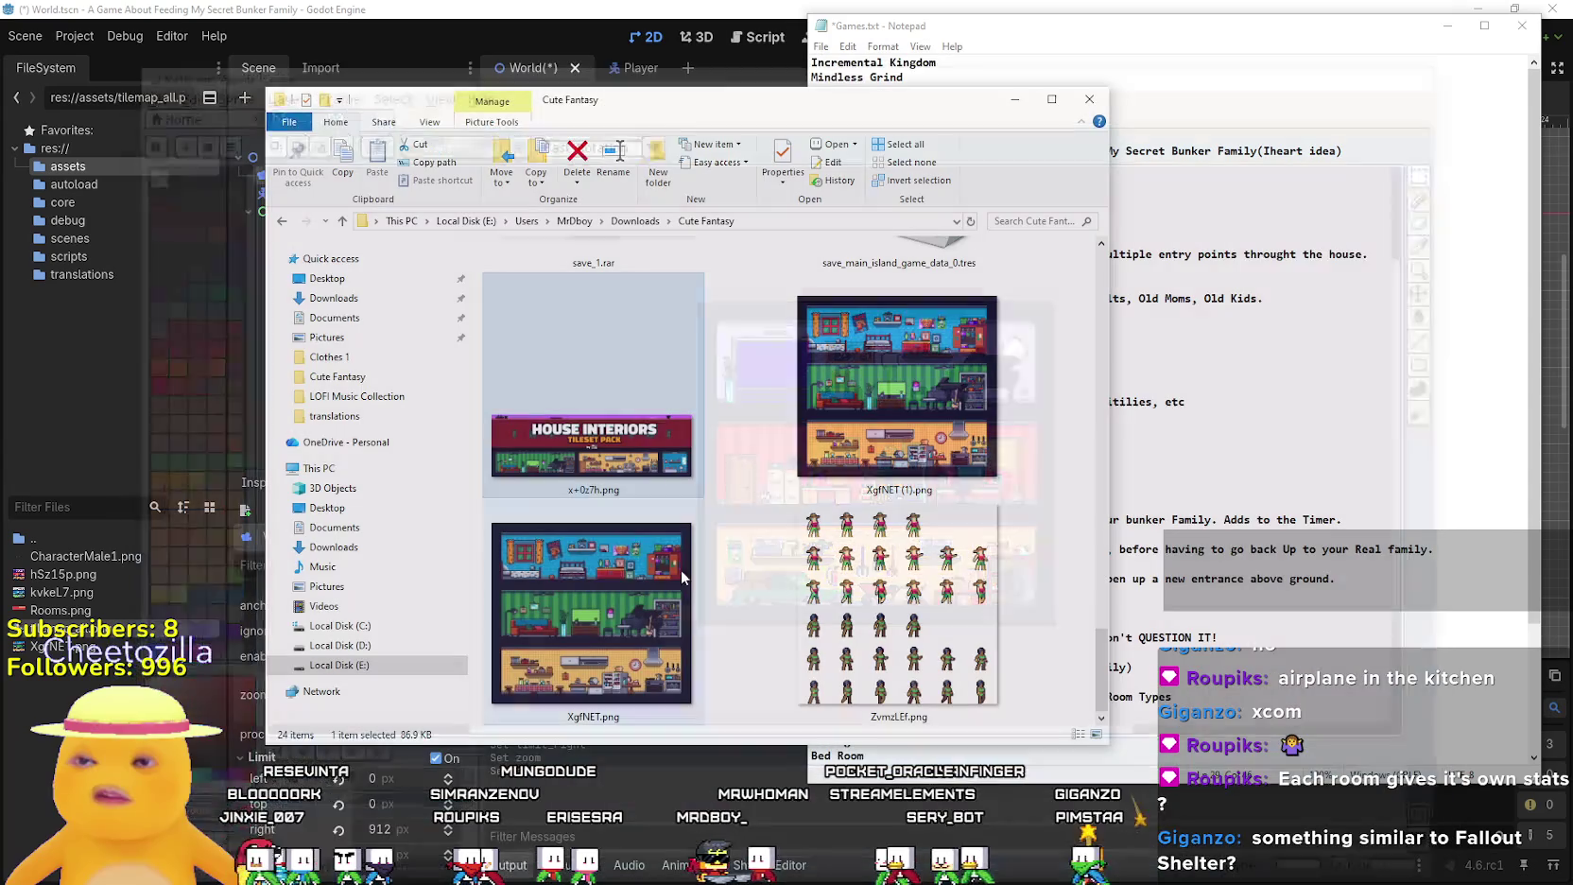
{"action": "double_click", "coordinate": [650, 445]}
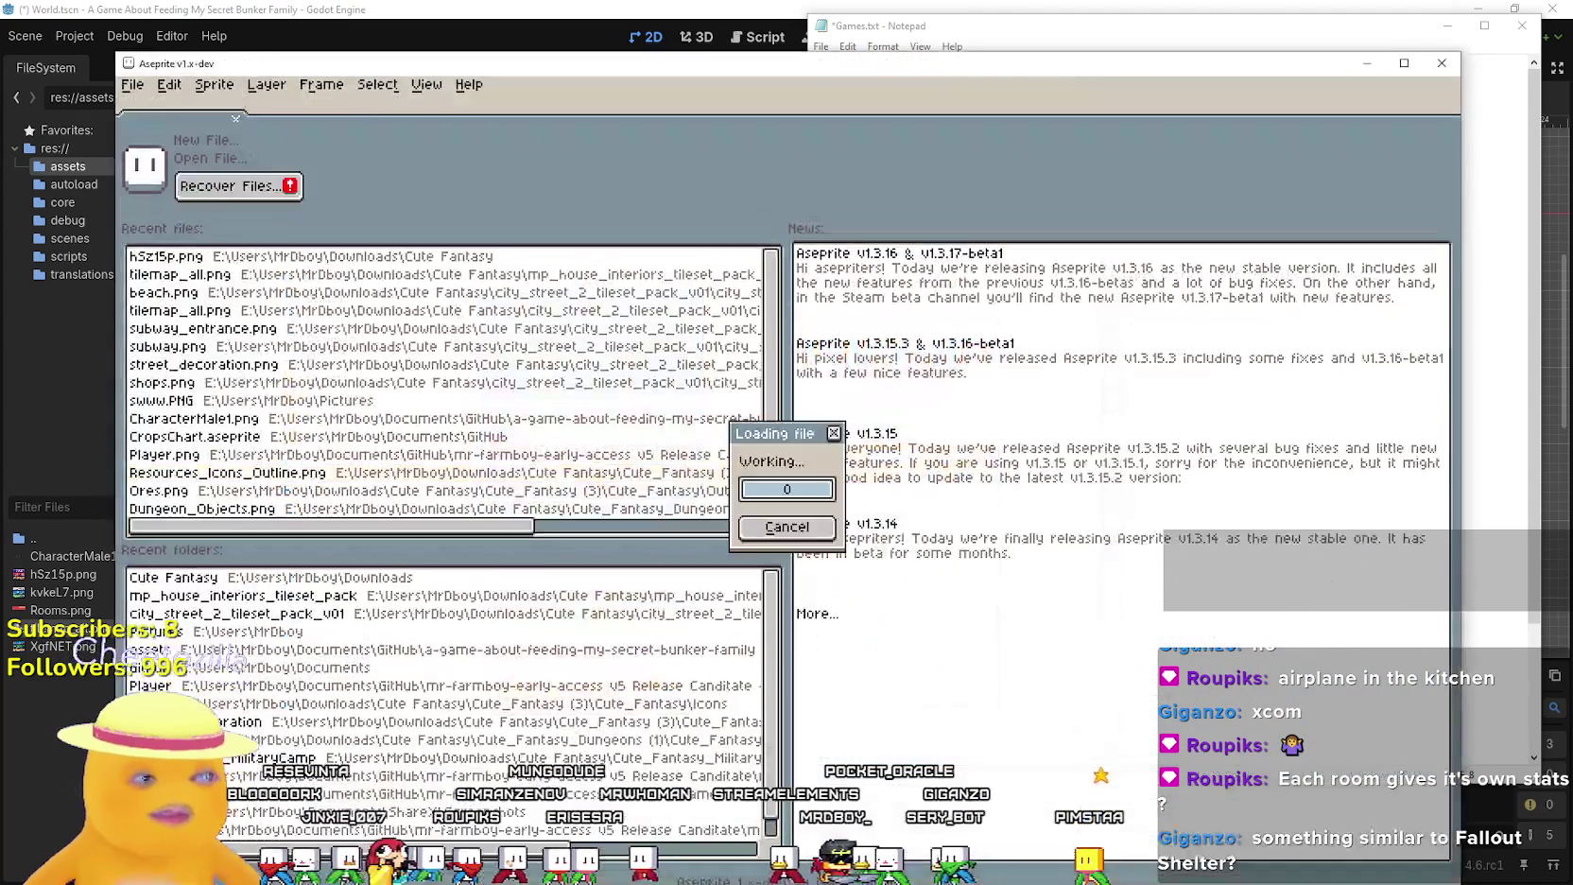
Zoom the House Interiors preview x+0z7h.png out to 33.3% and center the whole banner
{"action": "left_click", "coordinate": [274, 225]}
{"action": "scroll", "coordinate": [602, 429], "scroll_direction": "down", "scroll_amount": 2}
{"action": "mouse_move", "coordinate": [602, 429]}
{"action": "left_mouse_down"}
{"action": "mouse_move", "coordinate": [1049, 435]}
{"action": "mouse_move", "coordinate": [1307, 603]}
{"action": "left_mouse_up"}
{"action": "scroll", "coordinate": [1089, 544], "scroll_direction": "up", "scroll_amount": 2}
{"action": "scroll", "coordinate": [1088, 552], "scroll_direction": "down", "scroll_amount": 2}
{"action": "mouse_move", "coordinate": [1088, 551]}
{"action": "left_mouse_down"}
{"action": "mouse_move", "coordinate": [854, 557]}
{"action": "mouse_move", "coordinate": [570, 534]}
{"action": "left_mouse_up"}
{"action": "mouse_move", "coordinate": [829, 553]}
{"action": "left_mouse_down"}
{"action": "mouse_move", "coordinate": [918, 536]}
{"action": "mouse_move", "coordinate": [1414, 581]}
{"action": "mouse_move", "coordinate": [1290, 599]}
{"action": "left_mouse_up"}
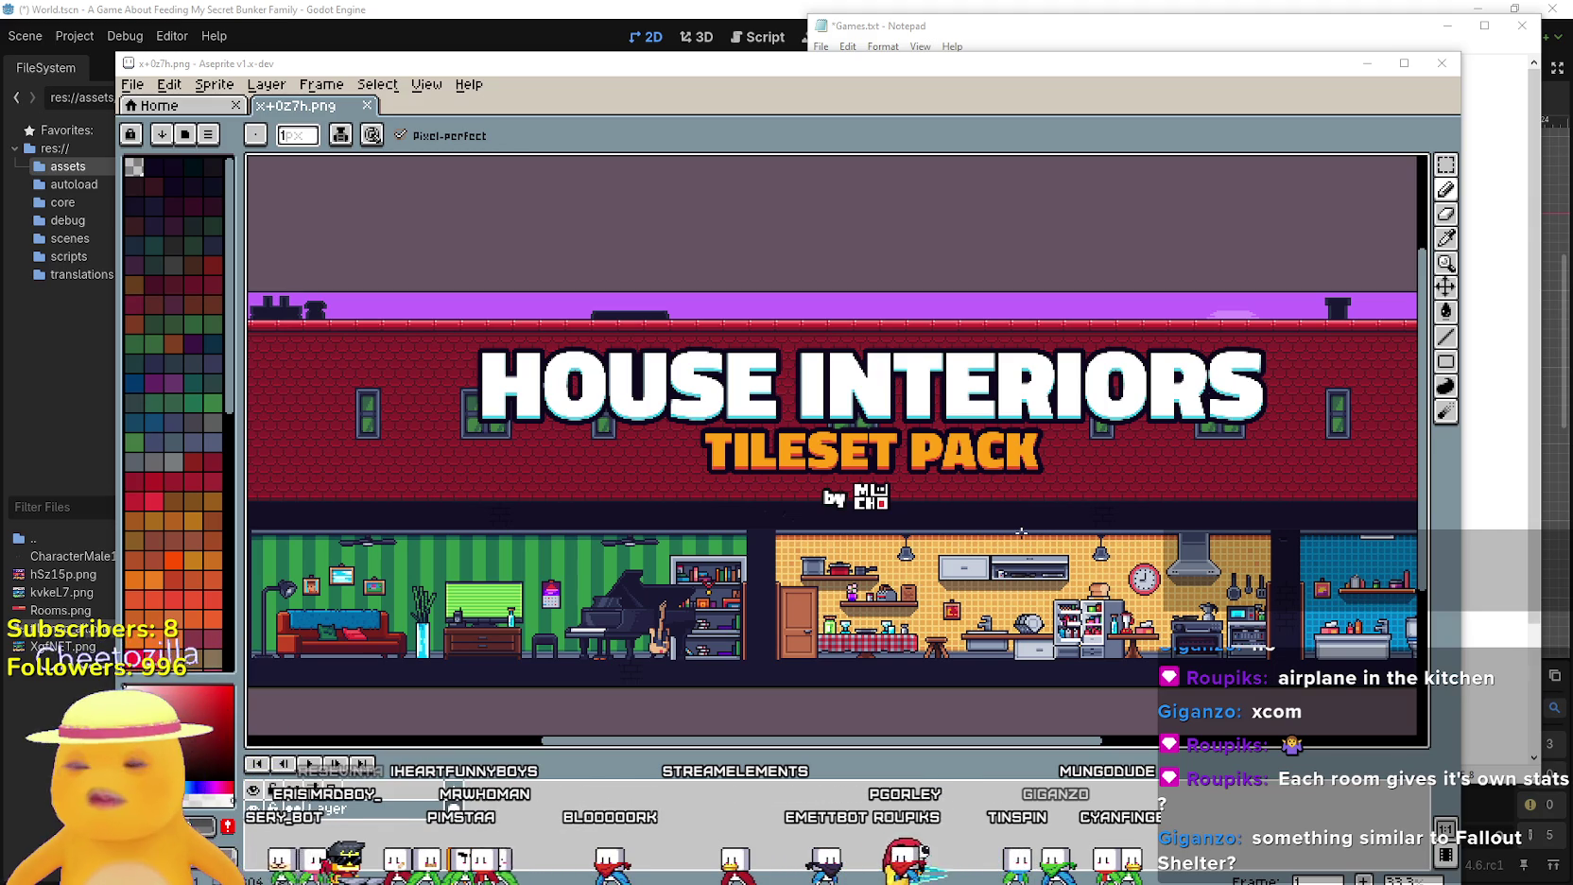
{"action": "left_click_drag", "start_coordinate": [1021, 532], "coordinate": [1223, 464]}
Bring the preview's kitchen and bathroom into view and zoom in on their details
{"action": "mouse_move", "coordinate": [1534, 391]}
{"action": "left_mouse_down"}
{"action": "mouse_move", "coordinate": [1449, 337]}
{"action": "mouse_move", "coordinate": [1526, 391]}
{"action": "mouse_move", "coordinate": [1256, 425]}
{"action": "mouse_move", "coordinate": [1017, 425]}
{"action": "left_mouse_up"}
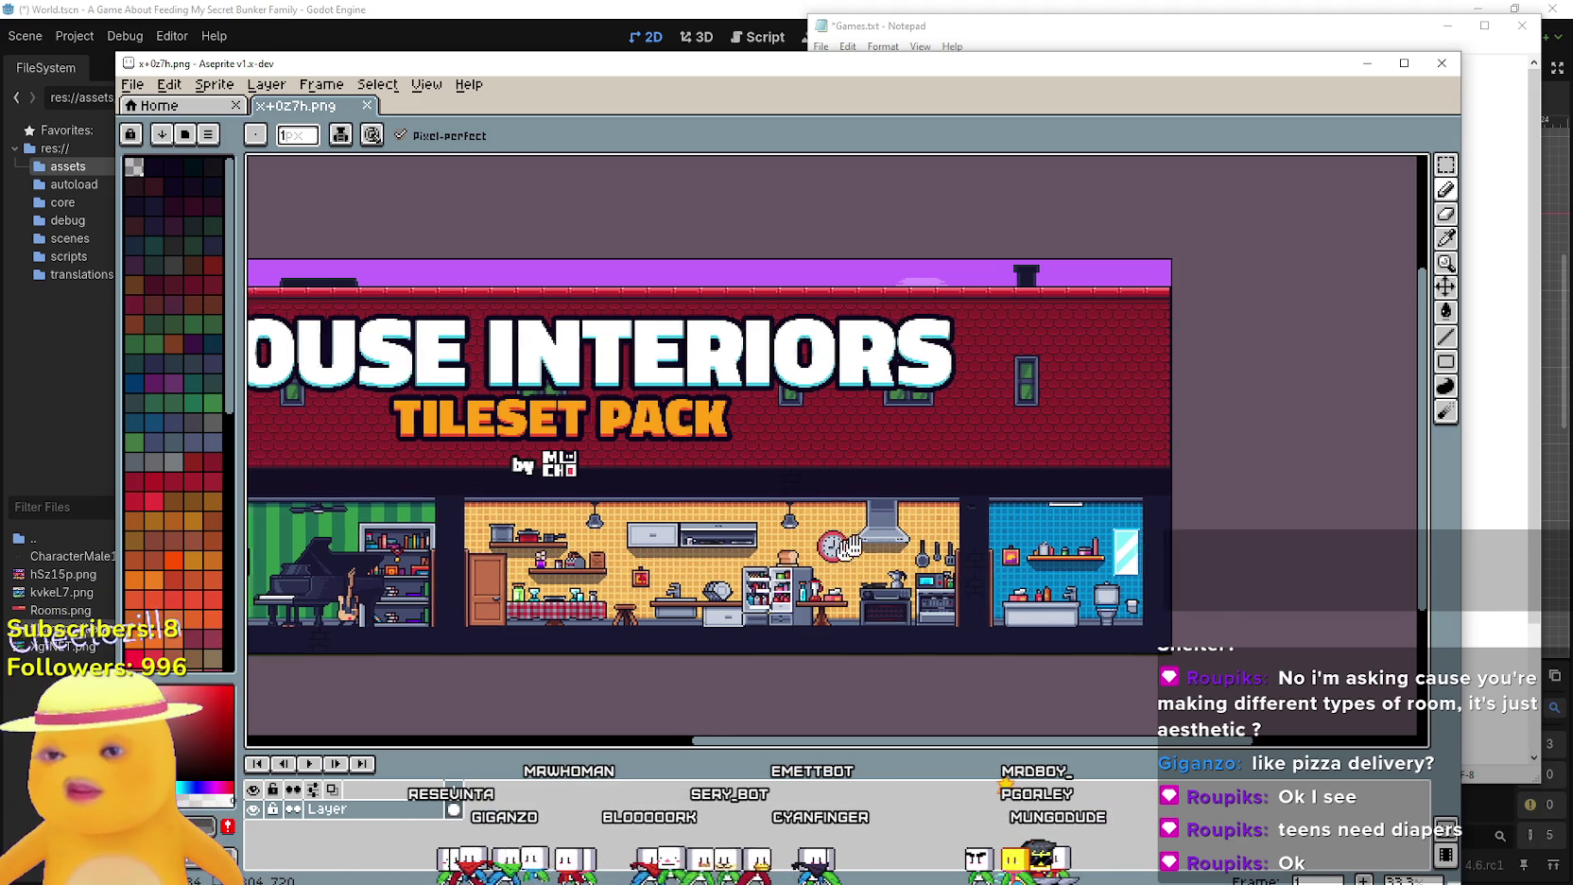
{"action": "scroll", "coordinate": [397, 403], "scroll_direction": "left", "scroll_amount": 5}
{"action": "scroll", "coordinate": [510, 449], "scroll_direction": "up", "scroll_amount": 5}
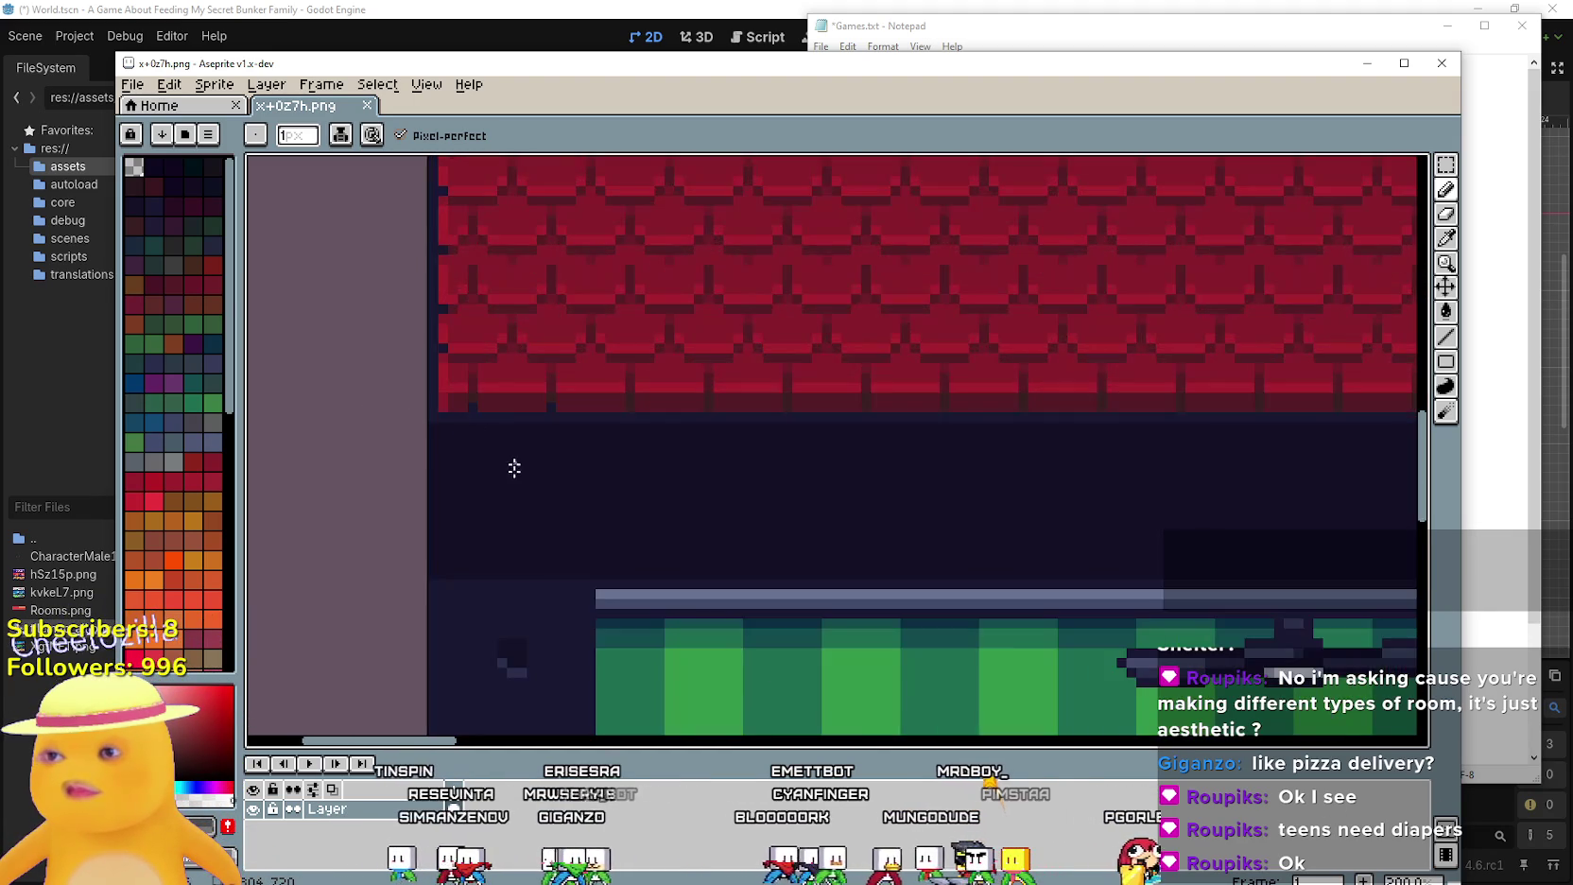
{"action": "scroll", "coordinate": [508, 494], "scroll_direction": "down", "scroll_amount": 5}
{"action": "scroll", "coordinate": [708, 604], "scroll_direction": "up", "scroll_amount": 3}
{"action": "scroll", "coordinate": [708, 604], "scroll_direction": "down", "scroll_amount": 1}
{"action": "scroll", "coordinate": [681, 569], "scroll_direction": "right", "scroll_amount": 5}
{"action": "scroll", "coordinate": [681, 569], "scroll_direction": "up", "scroll_amount": 3}
{"action": "scroll", "coordinate": [703, 549], "scroll_direction": "down", "scroll_amount": 4}
Zoom in and out across the rooms, then return to the main Aseprite project window
{"action": "scroll", "coordinate": [955, 551], "scroll_direction": "right", "scroll_amount": 3}
{"action": "scroll", "coordinate": [945, 553], "scroll_direction": "down", "scroll_amount": 1}
{"action": "scroll", "coordinate": [717, 556], "scroll_direction": "up", "scroll_amount": 4}
{"action": "scroll", "coordinate": [718, 556], "scroll_direction": "down", "scroll_amount": 4}
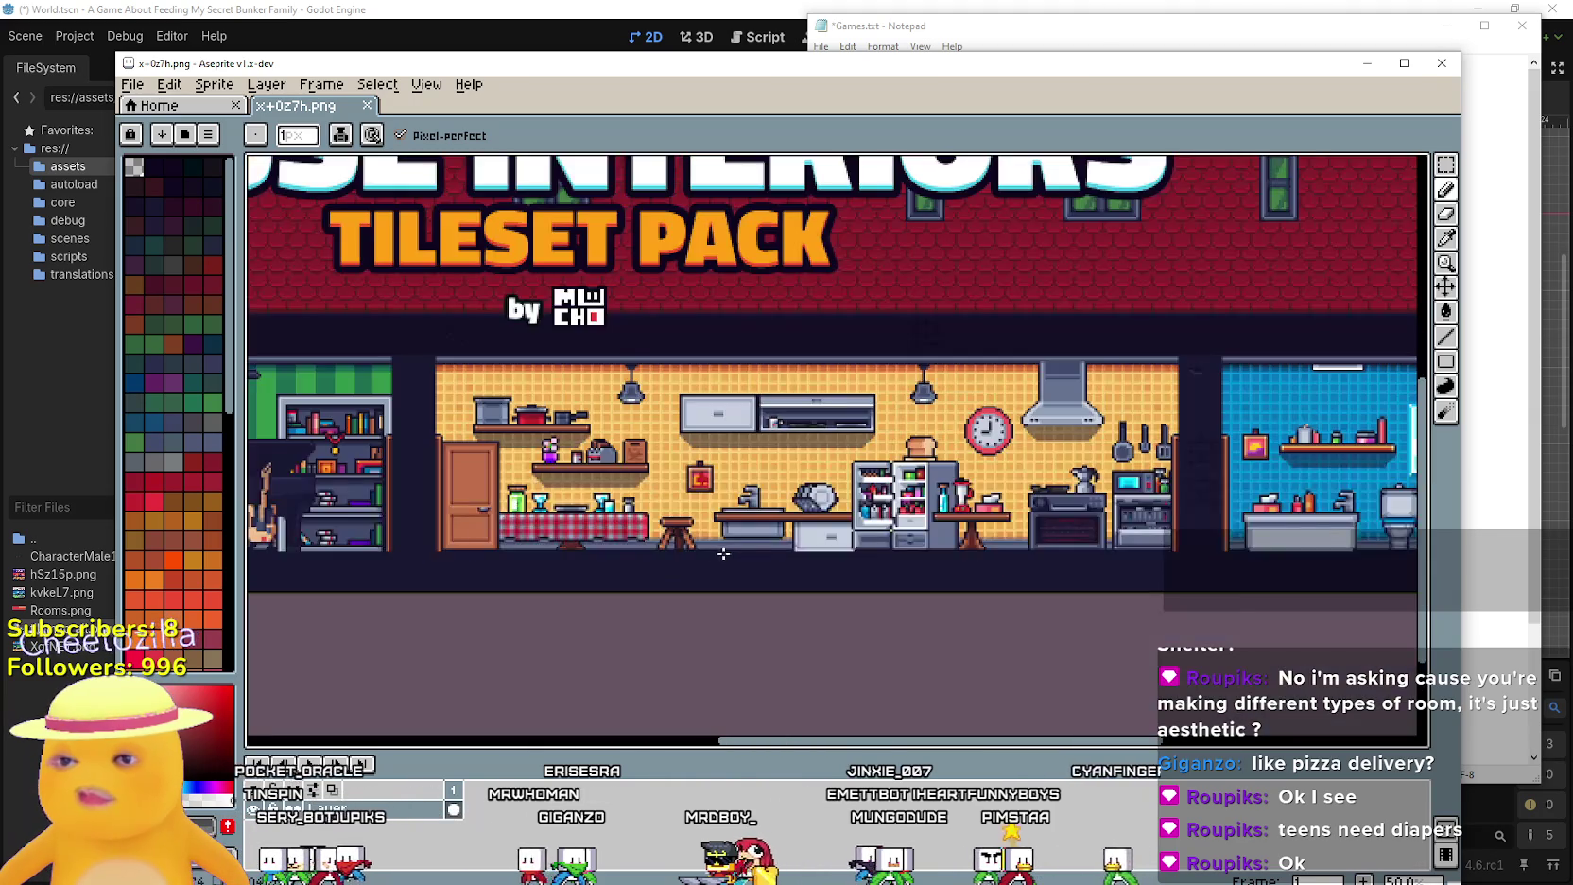
{"action": "scroll", "coordinate": [868, 466], "scroll_direction": "up", "scroll_amount": 4}
{"action": "scroll", "coordinate": [868, 466], "scroll_direction": "down", "scroll_amount": 2}
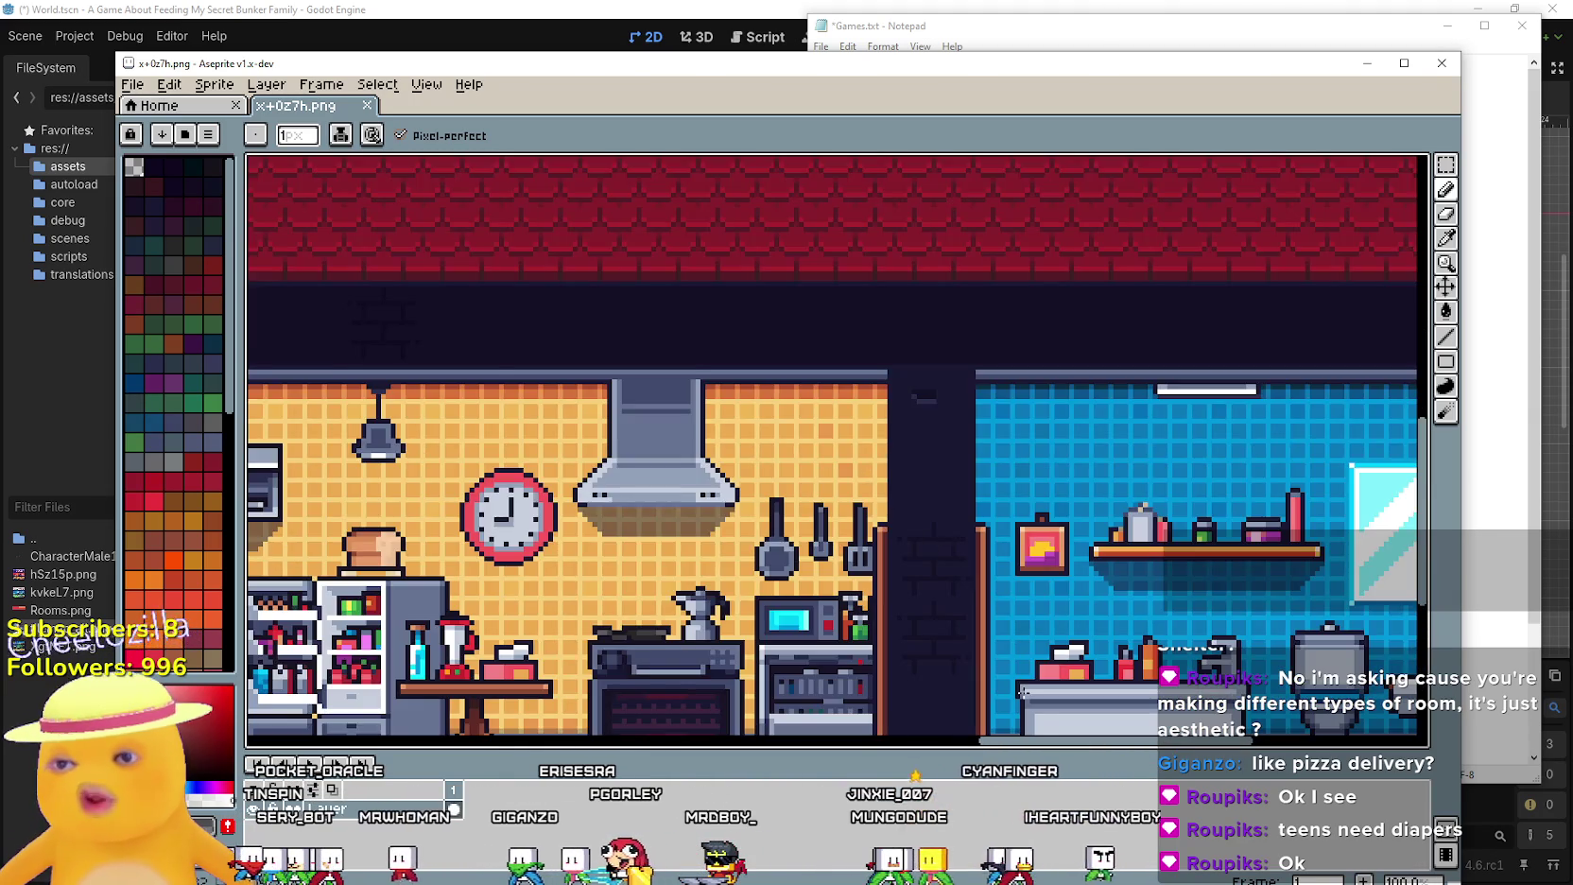
{"action": "scroll", "coordinate": [902, 480], "scroll_direction": "up", "scroll_amount": 2}
{"action": "scroll", "coordinate": [902, 418], "scroll_direction": "down", "scroll_amount": 1}
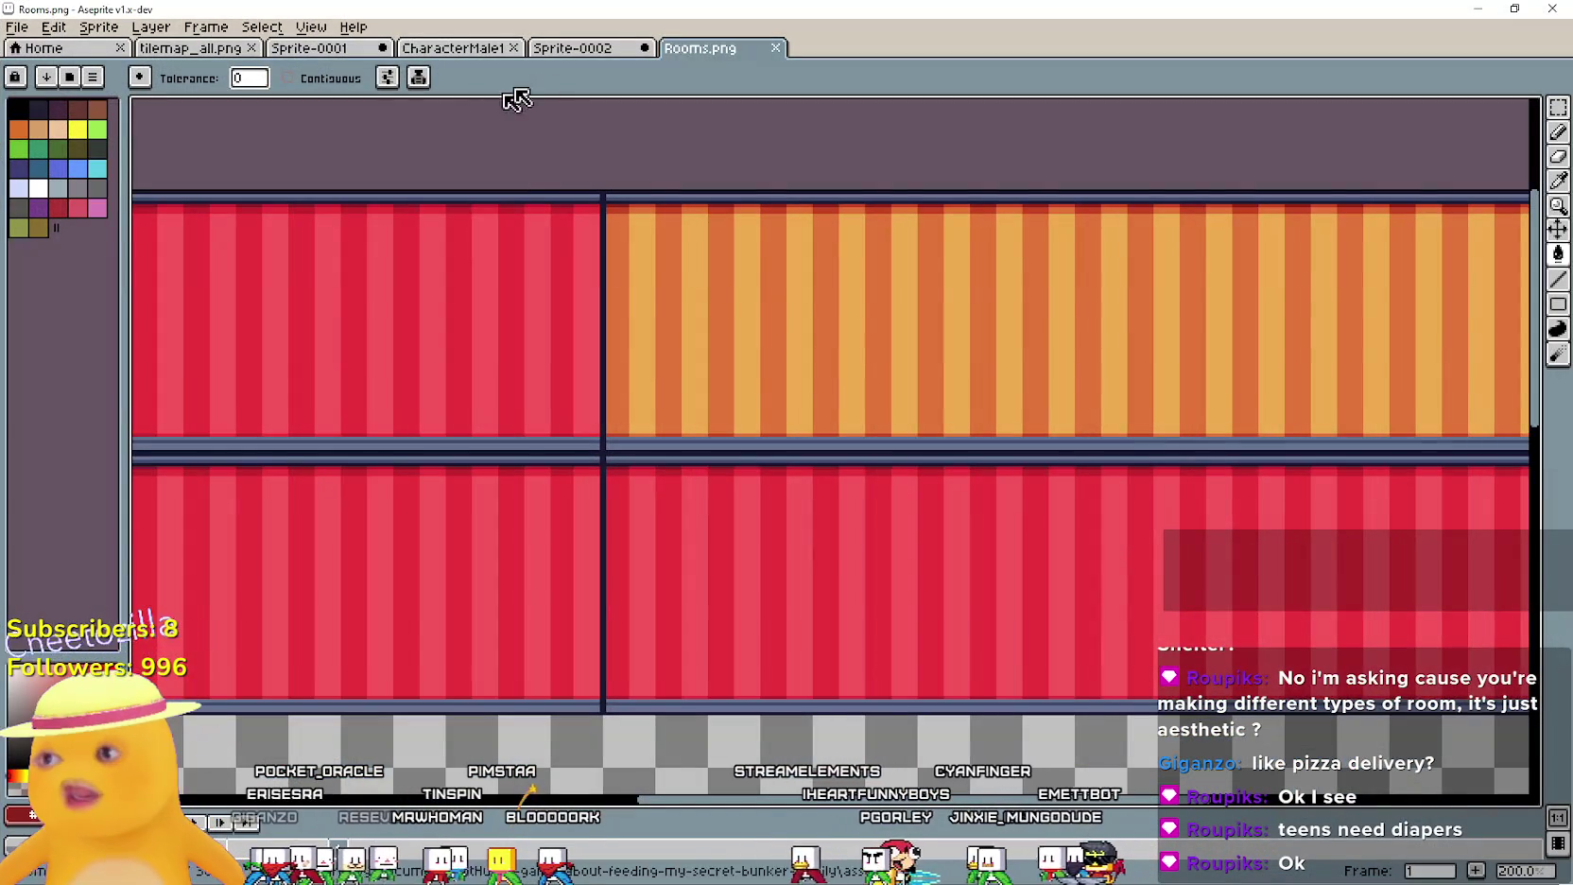
{"action": "left_click", "coordinate": [452, 51]}
Switch via Sprite-0001 to tilemap_all.png and center its door and stair tiles
{"action": "left_click", "coordinate": [293, 55]}
{"action": "left_click", "coordinate": [165, 52]}
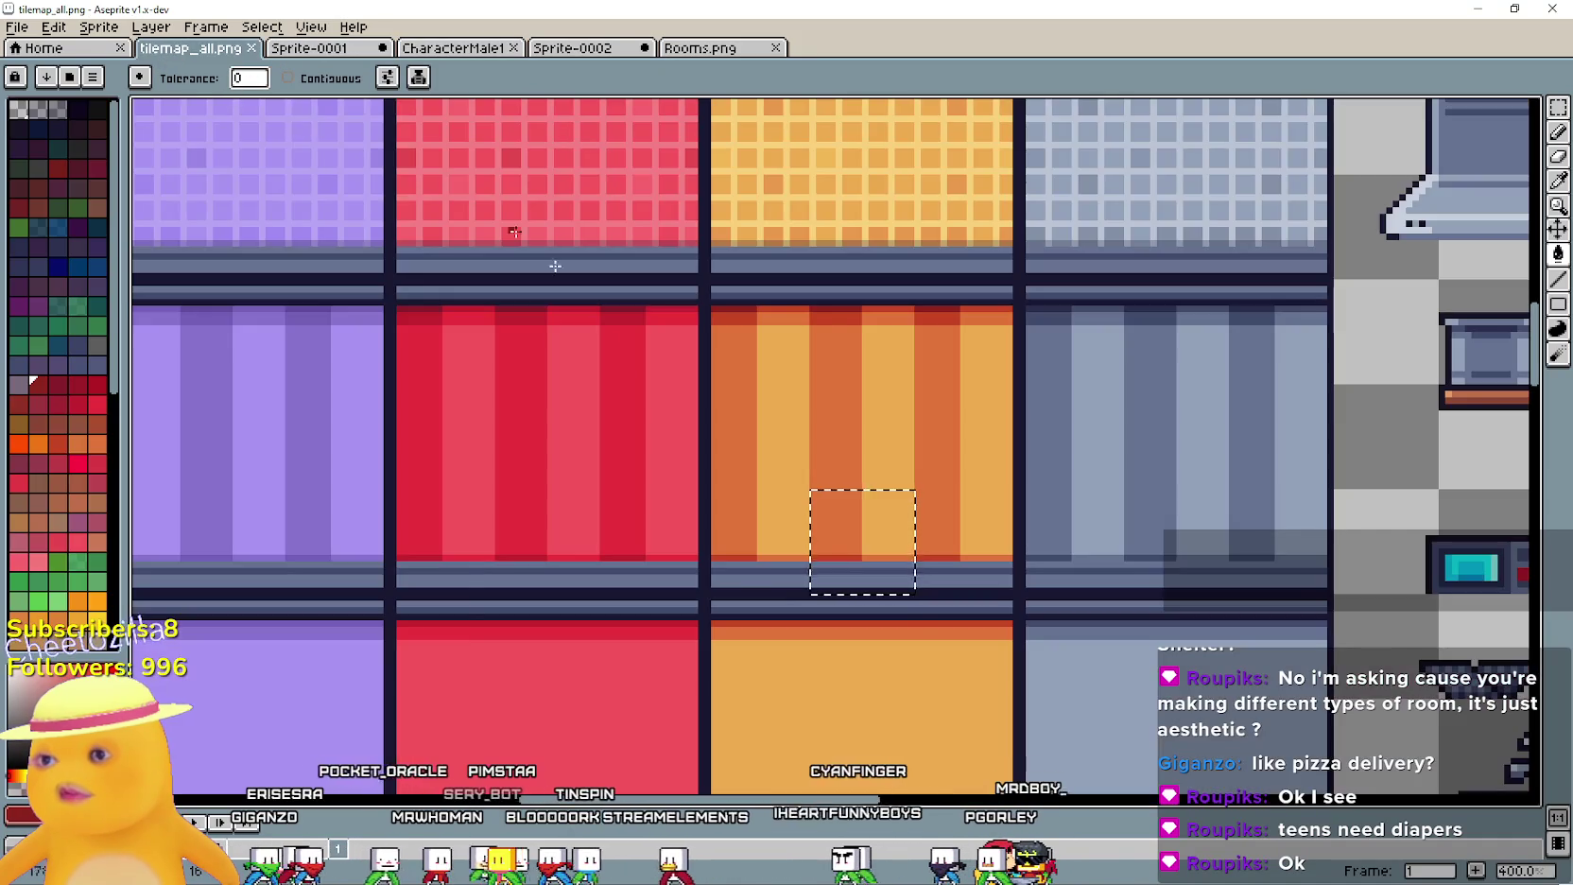
{"action": "scroll", "coordinate": [626, 386], "scroll_direction": "down", "scroll_amount": 2}
{"action": "left_click_drag", "start_coordinate": [633, 496], "coordinate": [645, 591]}
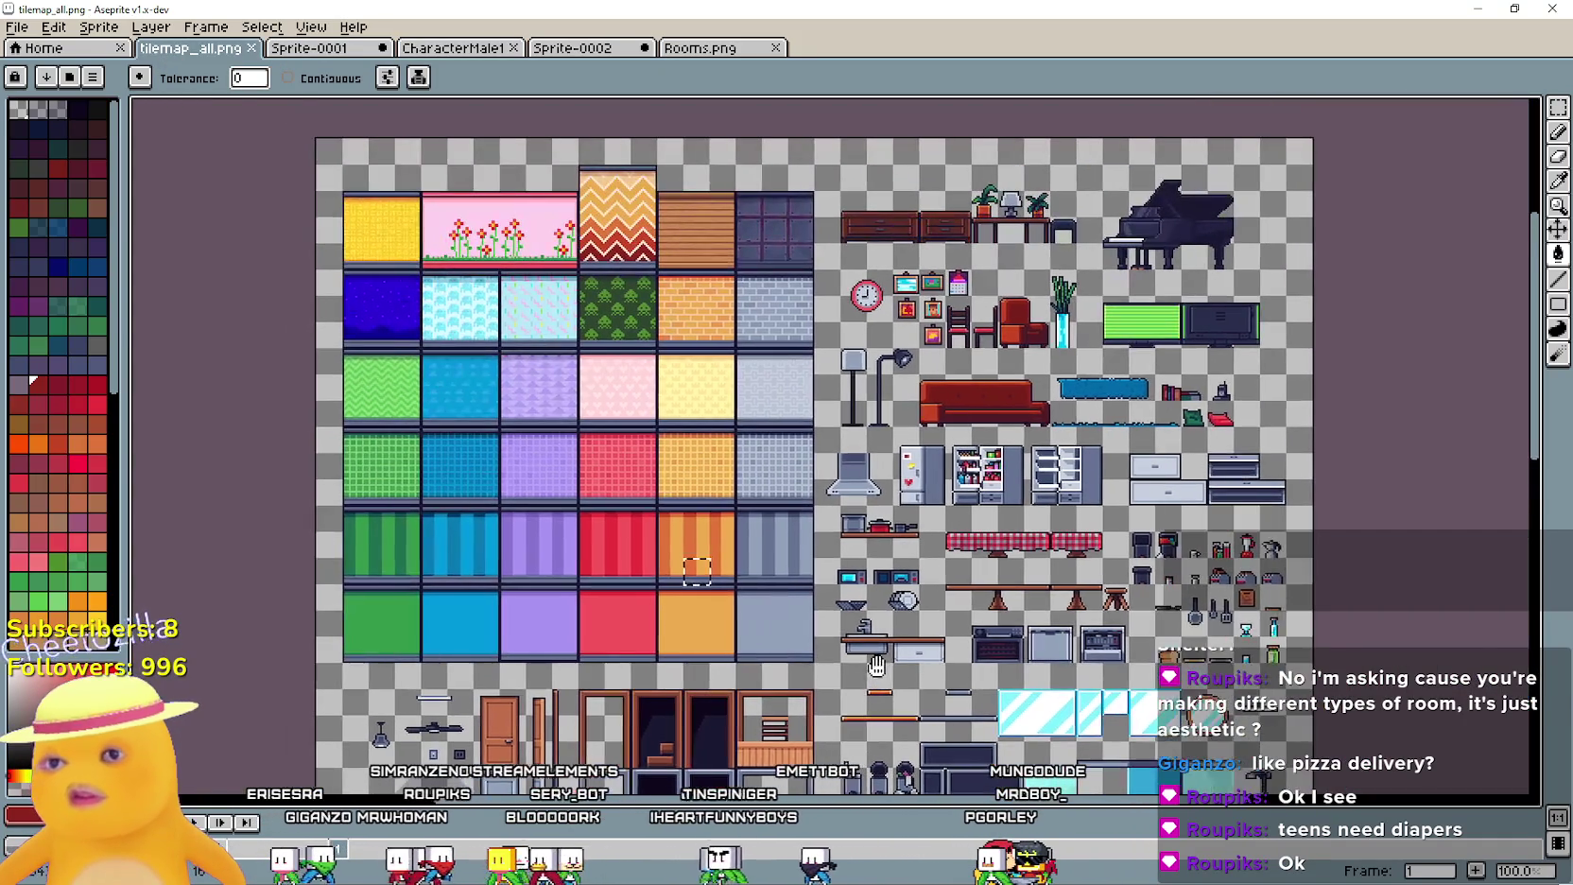
{"action": "mouse_move", "coordinate": [750, 560]}
{"action": "left_mouse_down"}
{"action": "mouse_move", "coordinate": [908, 336]}
{"action": "mouse_move", "coordinate": [875, 308]}
{"action": "left_mouse_up"}
Zoom in over the door, stair and toilet tiles, then zoom out to see more of the tileset
{"action": "scroll", "coordinate": [671, 355], "scroll_direction": "up", "scroll_amount": 2}
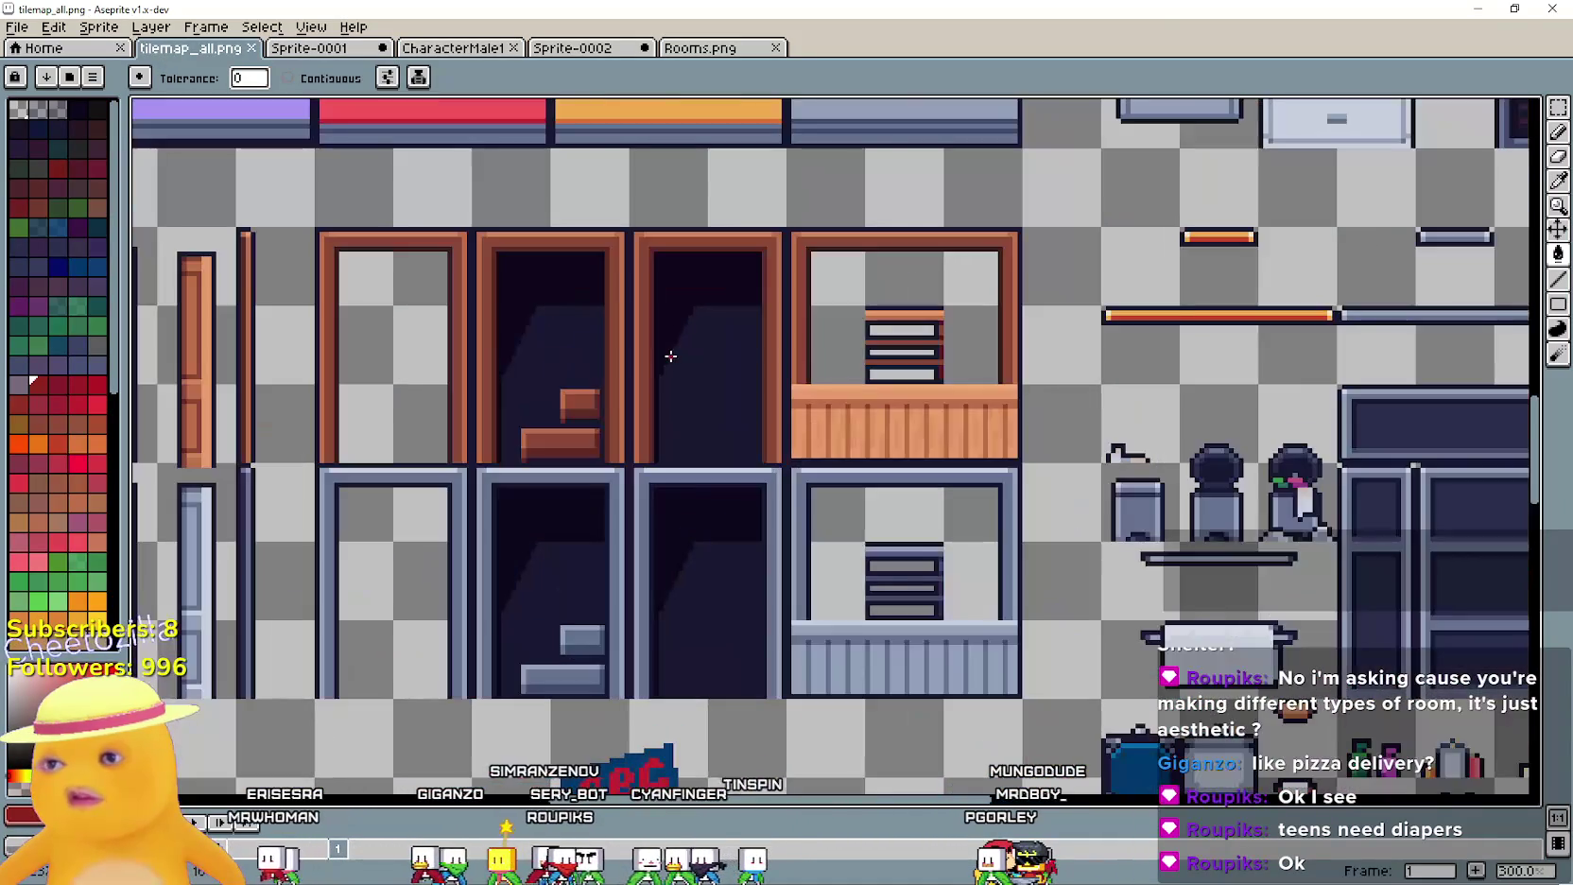
{"action": "scroll", "coordinate": [555, 308], "scroll_direction": "left", "scroll_amount": 3}
{"action": "scroll", "coordinate": [555, 308], "scroll_direction": "down", "scroll_amount": 1}
{"action": "scroll", "coordinate": [966, 308], "scroll_direction": "right", "scroll_amount": 3}
{"action": "scroll", "coordinate": [967, 308], "scroll_direction": "up", "scroll_amount": 2}
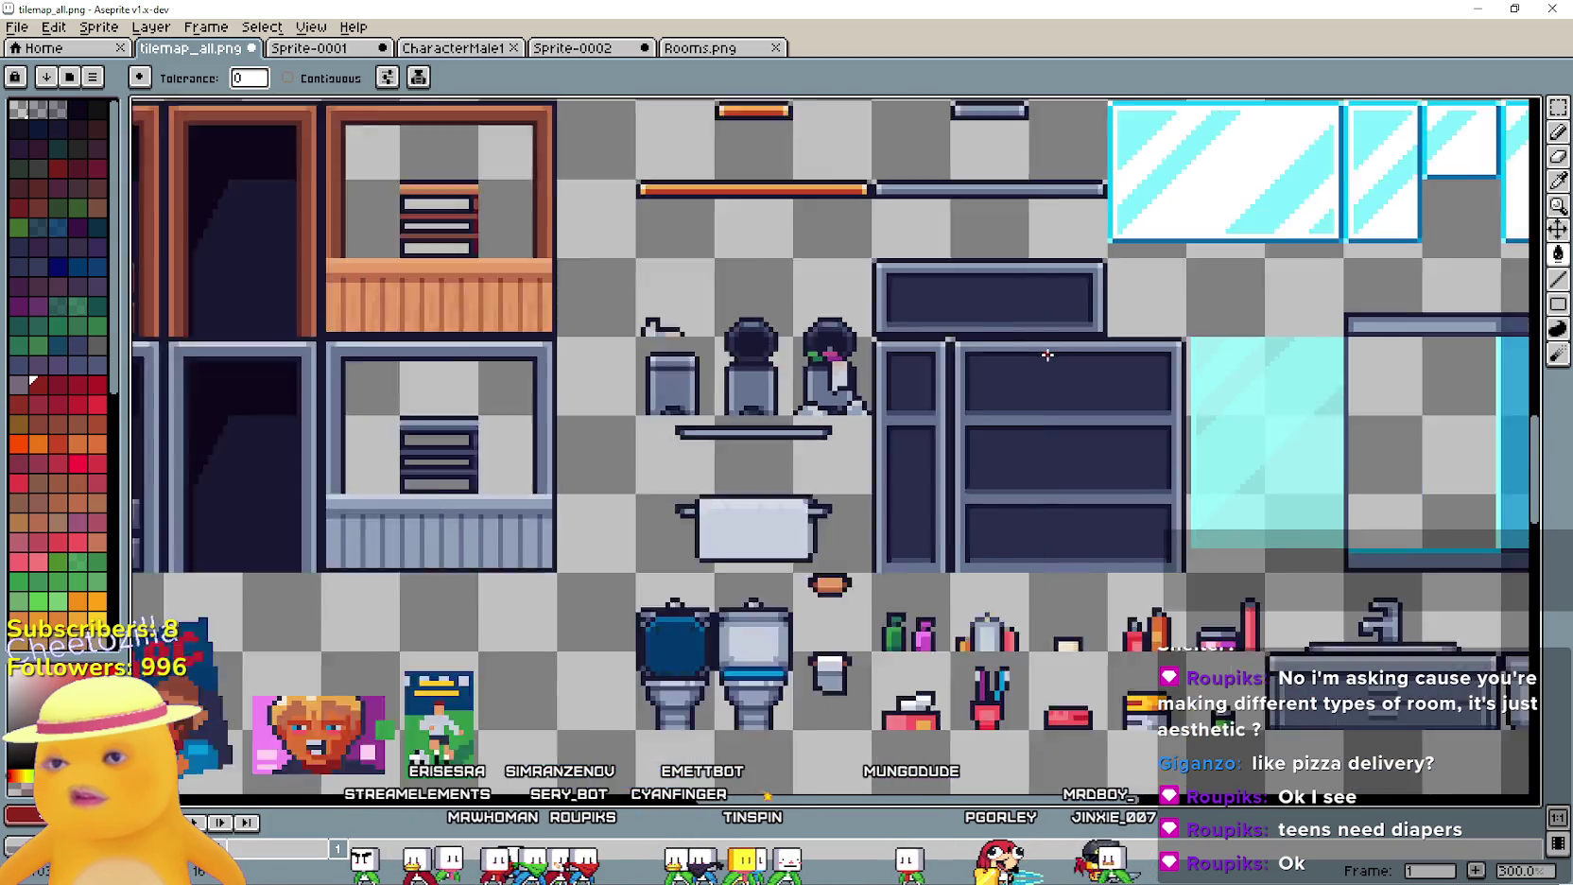
{"action": "scroll", "coordinate": [1028, 284], "scroll_direction": "down", "scroll_amount": 2}
{"action": "key", "text": "minus"}
Bring the tileset's furniture rows into view and zoom in on them
{"action": "mouse_move", "coordinate": [1198, 754]}
{"action": "left_mouse_down"}
{"action": "mouse_move", "coordinate": [845, 578]}
{"action": "mouse_move", "coordinate": [776, 565]}
{"action": "mouse_move", "coordinate": [758, 296]}
{"action": "mouse_move", "coordinate": [792, 301]}
{"action": "left_mouse_up"}
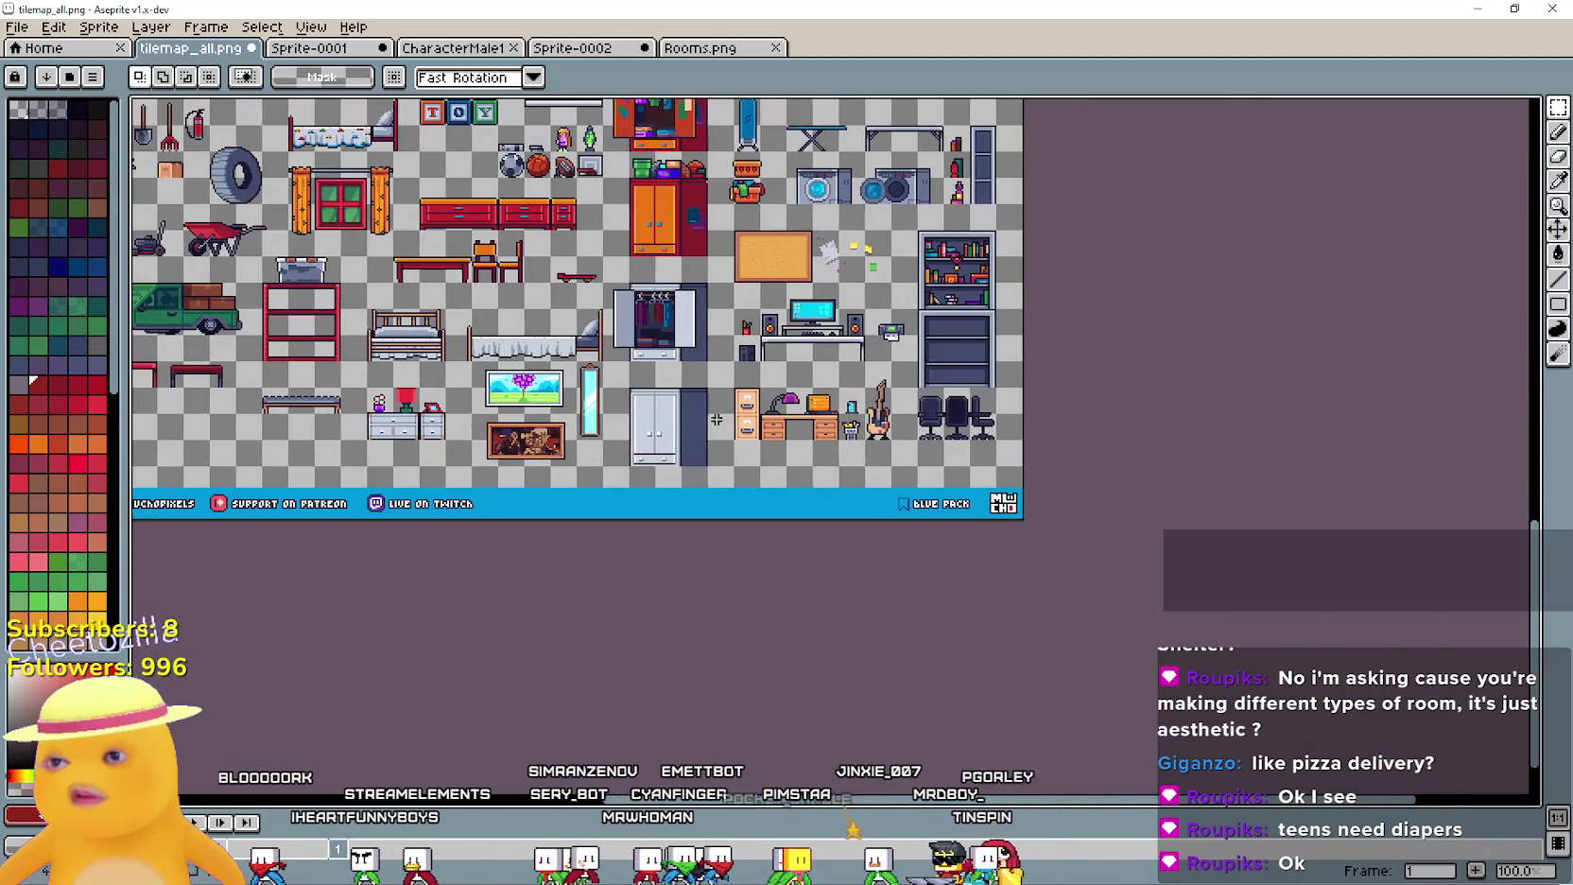
{"action": "scroll", "coordinate": [691, 385], "scroll_direction": "up", "scroll_amount": 4}
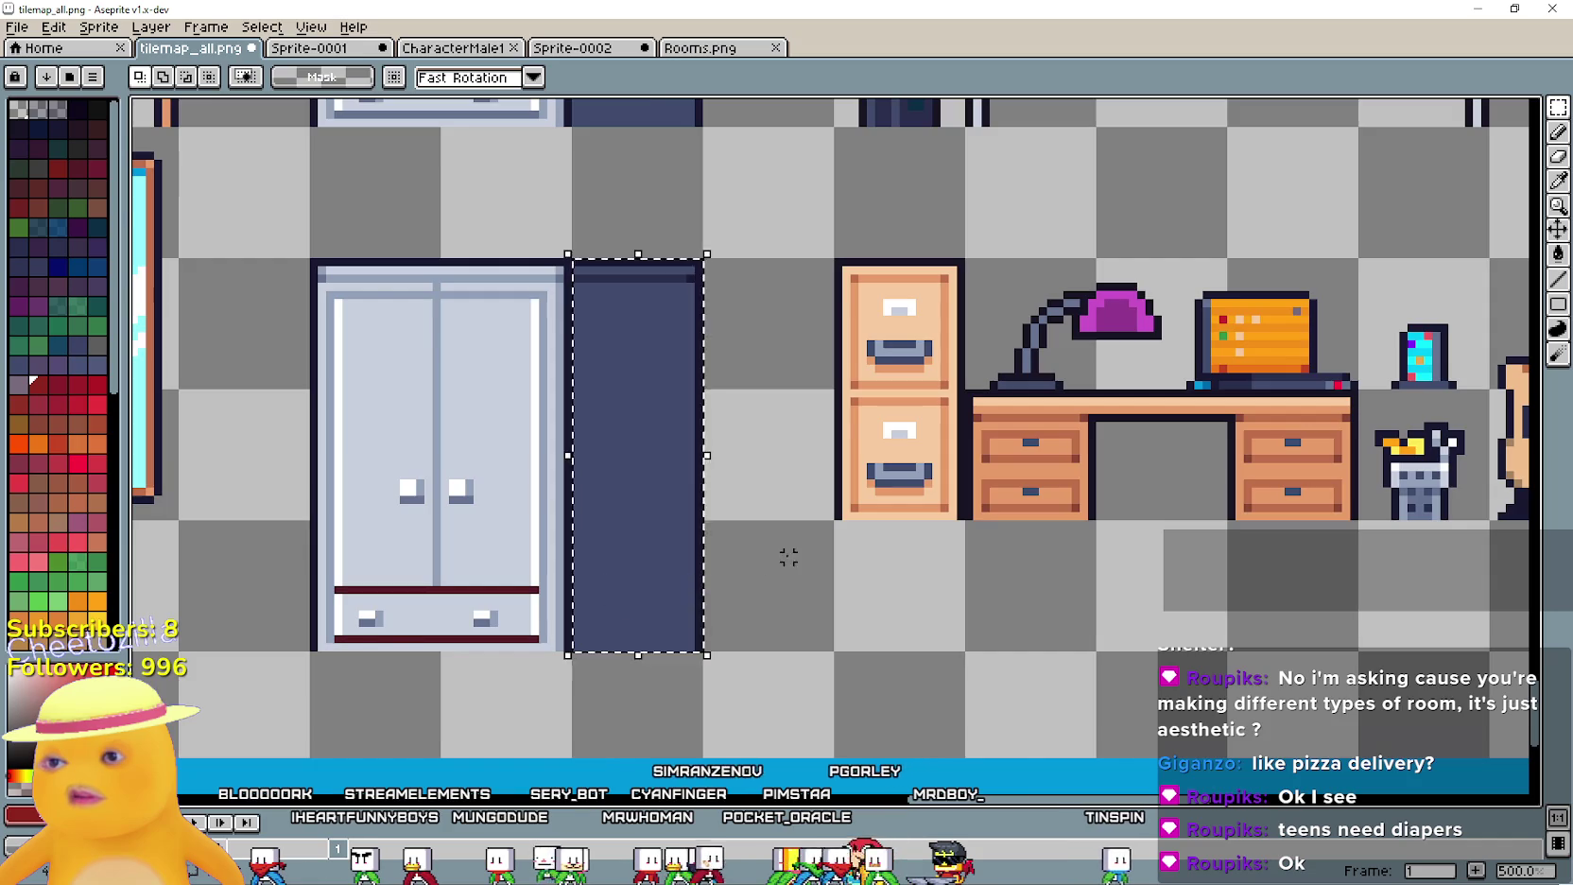
{"action": "scroll", "coordinate": [789, 557], "scroll_direction": "down", "scroll_amount": 3}
{"action": "mouse_move", "coordinate": [806, 443]}
{"action": "left_mouse_down"}
{"action": "mouse_move", "coordinate": [1023, 432]}
{"action": "mouse_move", "coordinate": [1226, 397]}
{"action": "mouse_move", "coordinate": [1182, 189]}
{"action": "mouse_move", "coordinate": [1550, 444]}
{"action": "mouse_move", "coordinate": [1267, 458]}
{"action": "left_mouse_up"}
{"action": "scroll", "coordinate": [1266, 459], "scroll_direction": "down", "scroll_amount": 2}
{"action": "scroll", "coordinate": [887, 448], "scroll_direction": "up", "scroll_amount": 1}
{"action": "mouse_move", "coordinate": [887, 447]}
{"action": "left_mouse_down"}
{"action": "mouse_move", "coordinate": [912, 553]}
{"action": "mouse_move", "coordinate": [723, 425]}
{"action": "mouse_move", "coordinate": [893, 413]}
{"action": "mouse_move", "coordinate": [931, 635]}
{"action": "left_mouse_up"}
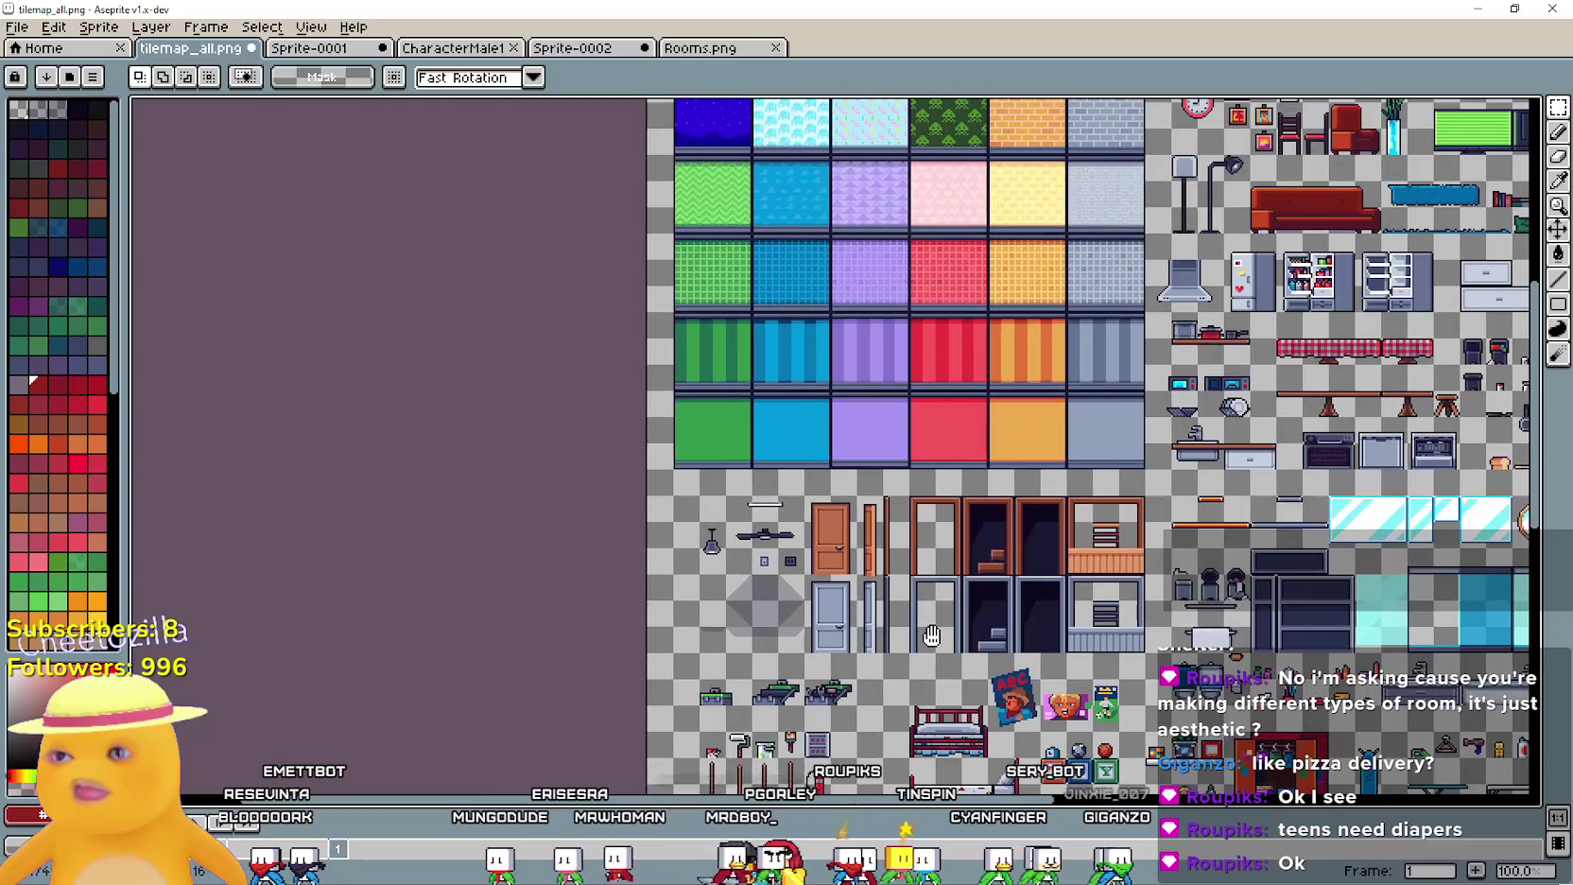
Look over the top rows of wall tiles, then move across to the furniture sprites
{"action": "left_click_drag", "start_coordinate": [1039, 340], "coordinate": [890, 643]}
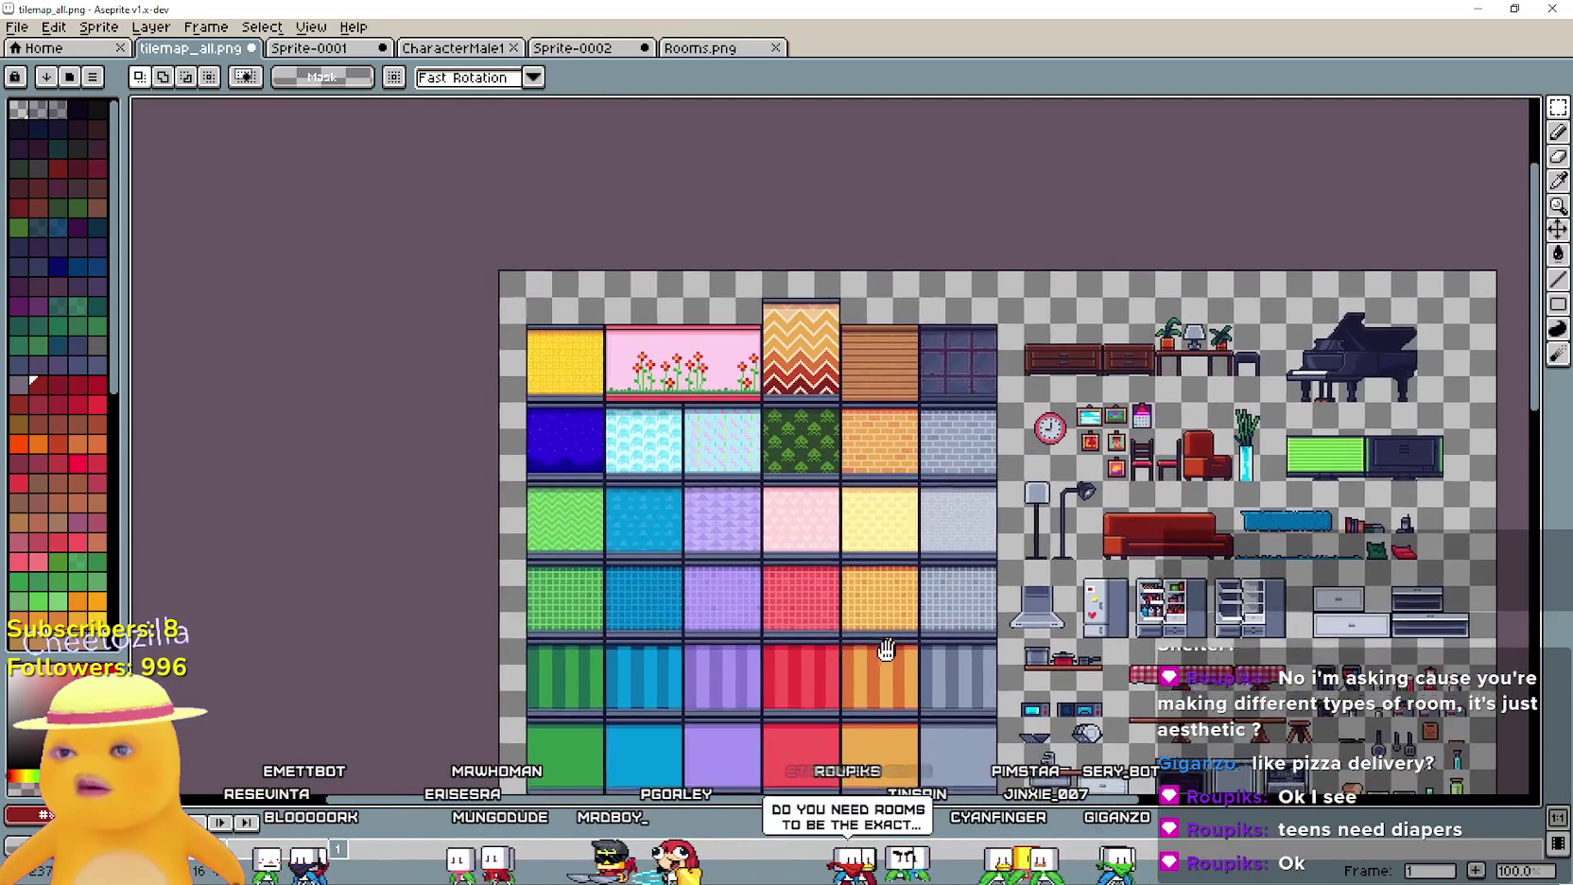
{"action": "scroll", "coordinate": [953, 332], "scroll_direction": "up", "scroll_amount": 3}
{"action": "scroll", "coordinate": [947, 335], "scroll_direction": "down", "scroll_amount": 4}
{"action": "scroll", "coordinate": [893, 424], "scroll_direction": "up", "scroll_amount": 2}
{"action": "mouse_move", "coordinate": [1049, 388]}
{"action": "left_mouse_down"}
{"action": "mouse_move", "coordinate": [771, 388]}
{"action": "mouse_move", "coordinate": [669, 561]}
{"action": "mouse_move", "coordinate": [613, 364]}
{"action": "left_mouse_up"}
Zoom over the lower furniture tiles down to the footer at the bottom of the tileset
{"action": "scroll", "coordinate": [613, 361], "scroll_direction": "up", "scroll_amount": 2}
{"action": "scroll", "coordinate": [616, 361], "scroll_direction": "down", "scroll_amount": 2}
{"action": "scroll", "coordinate": [616, 361], "scroll_direction": "down", "scroll_amount": 1}
{"action": "scroll", "coordinate": [725, 756], "scroll_direction": "up", "scroll_amount": 1}
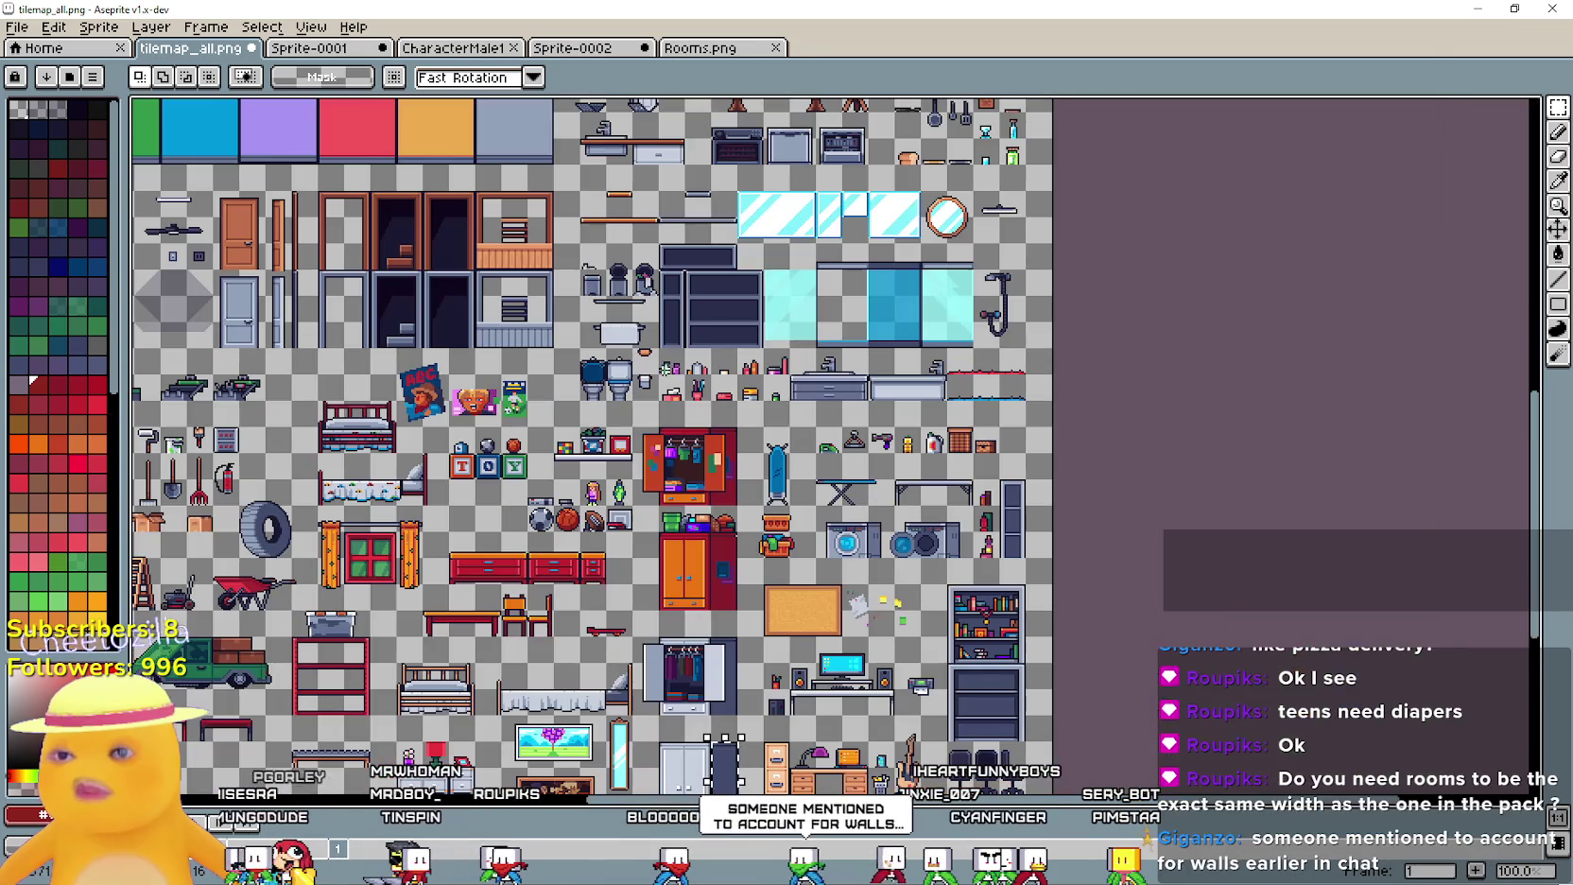
{"action": "left_click_drag", "start_coordinate": [725, 756], "coordinate": [848, 666]}
{"action": "left_click_drag", "start_coordinate": [712, 706], "coordinate": [719, 520]}
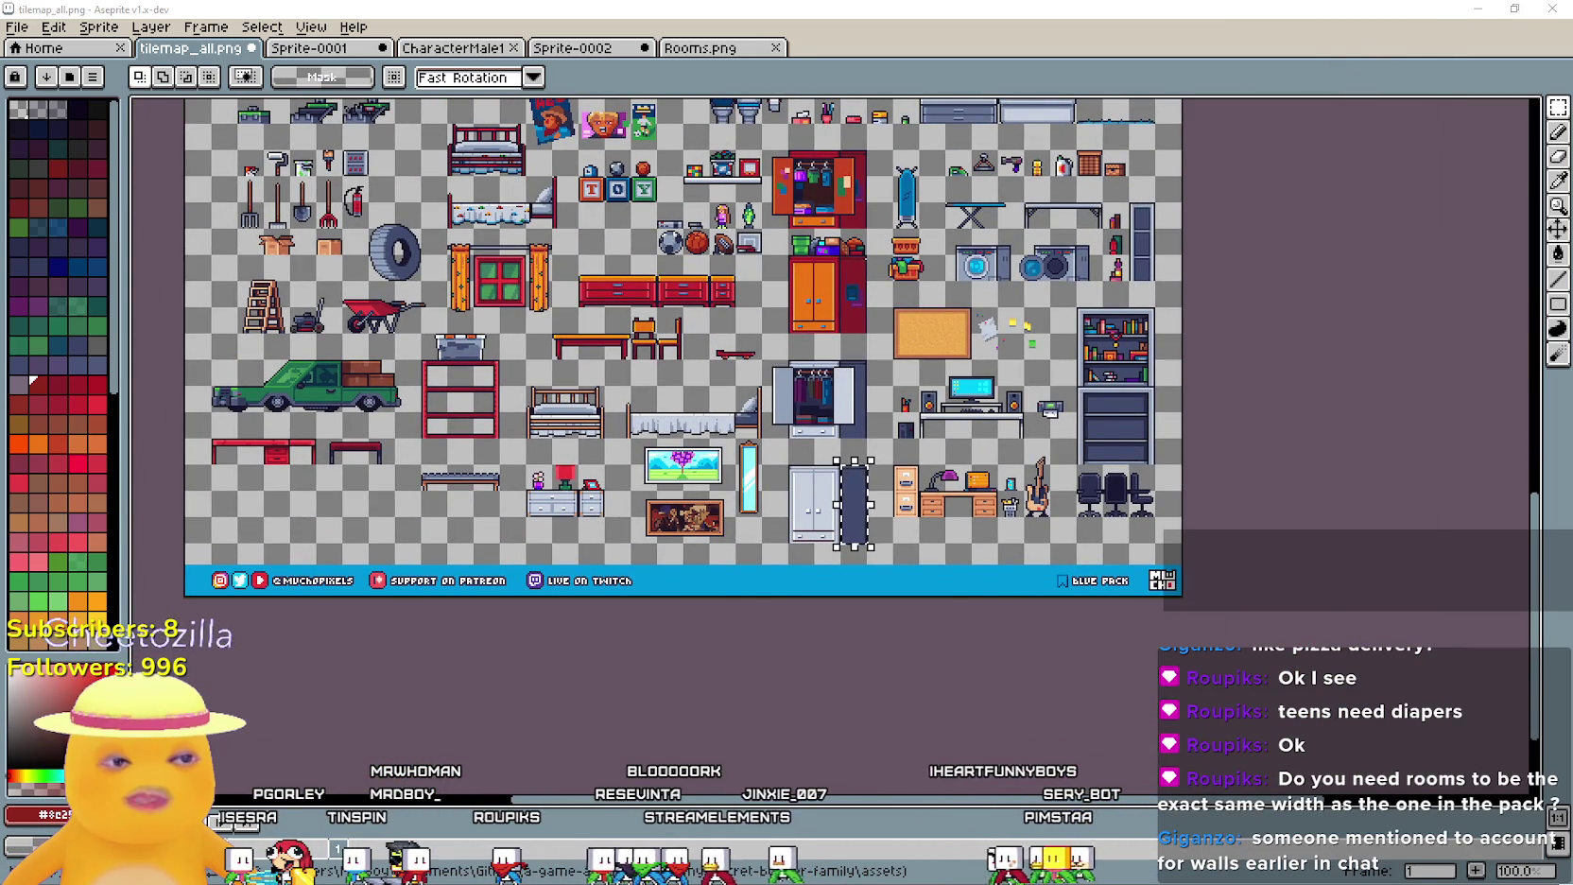
{"action": "scroll", "coordinate": [734, 523], "scroll_direction": "up", "scroll_amount": 3}
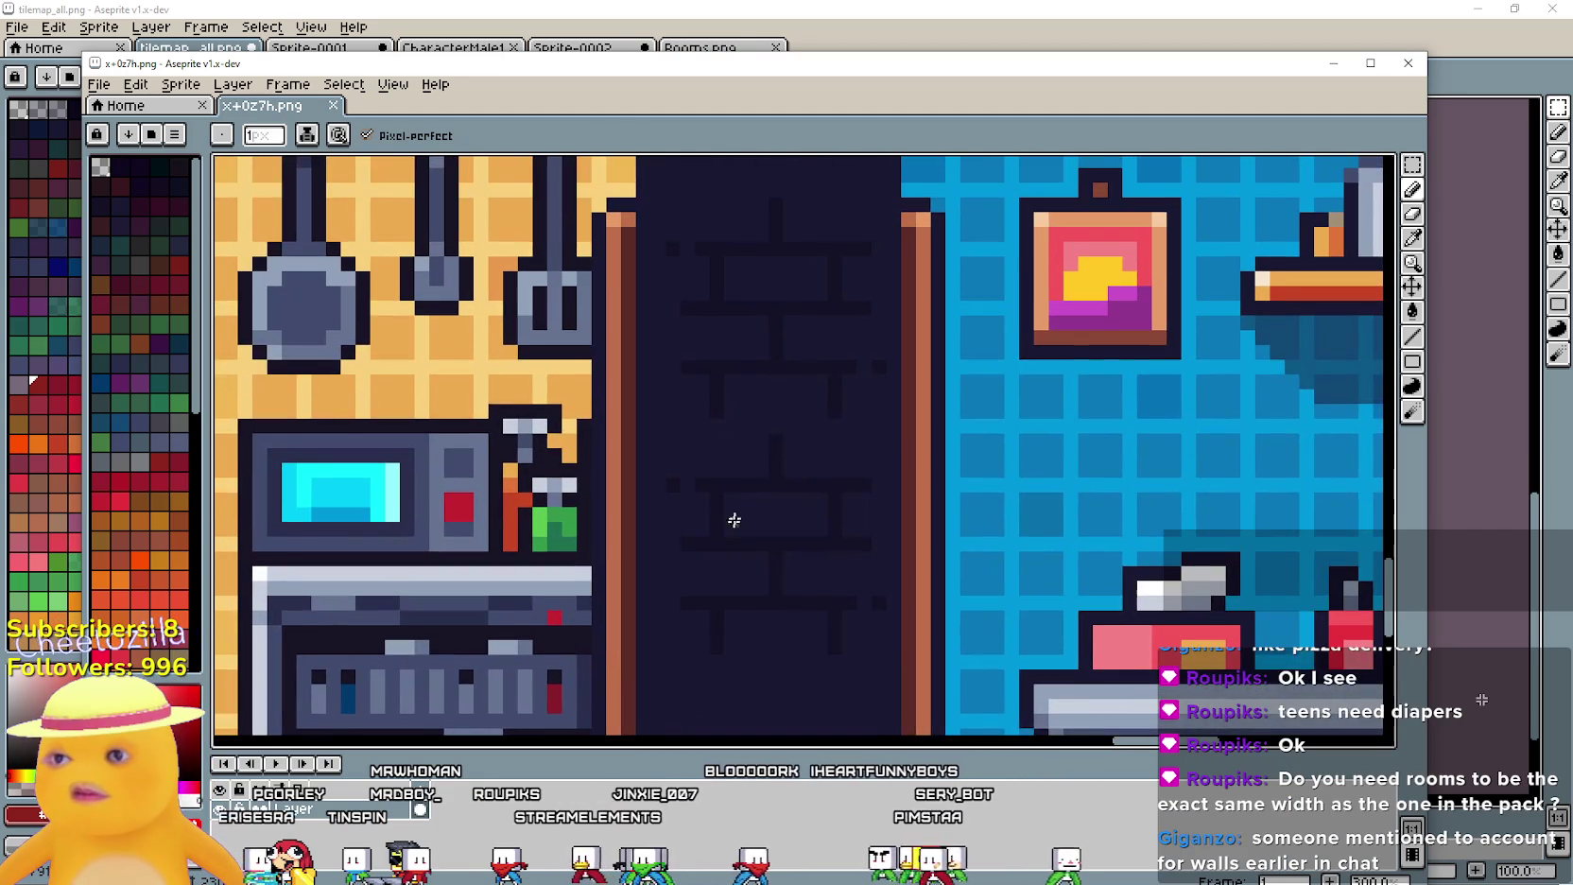
Zoom into the dark wall gap between the preview's kitchen and bathroom, then go back to tilemap_all.png
{"action": "scroll", "coordinate": [746, 485], "scroll_direction": "down", "scroll_amount": 2}
{"action": "scroll", "coordinate": [747, 416], "scroll_direction": "up", "scroll_amount": 2}
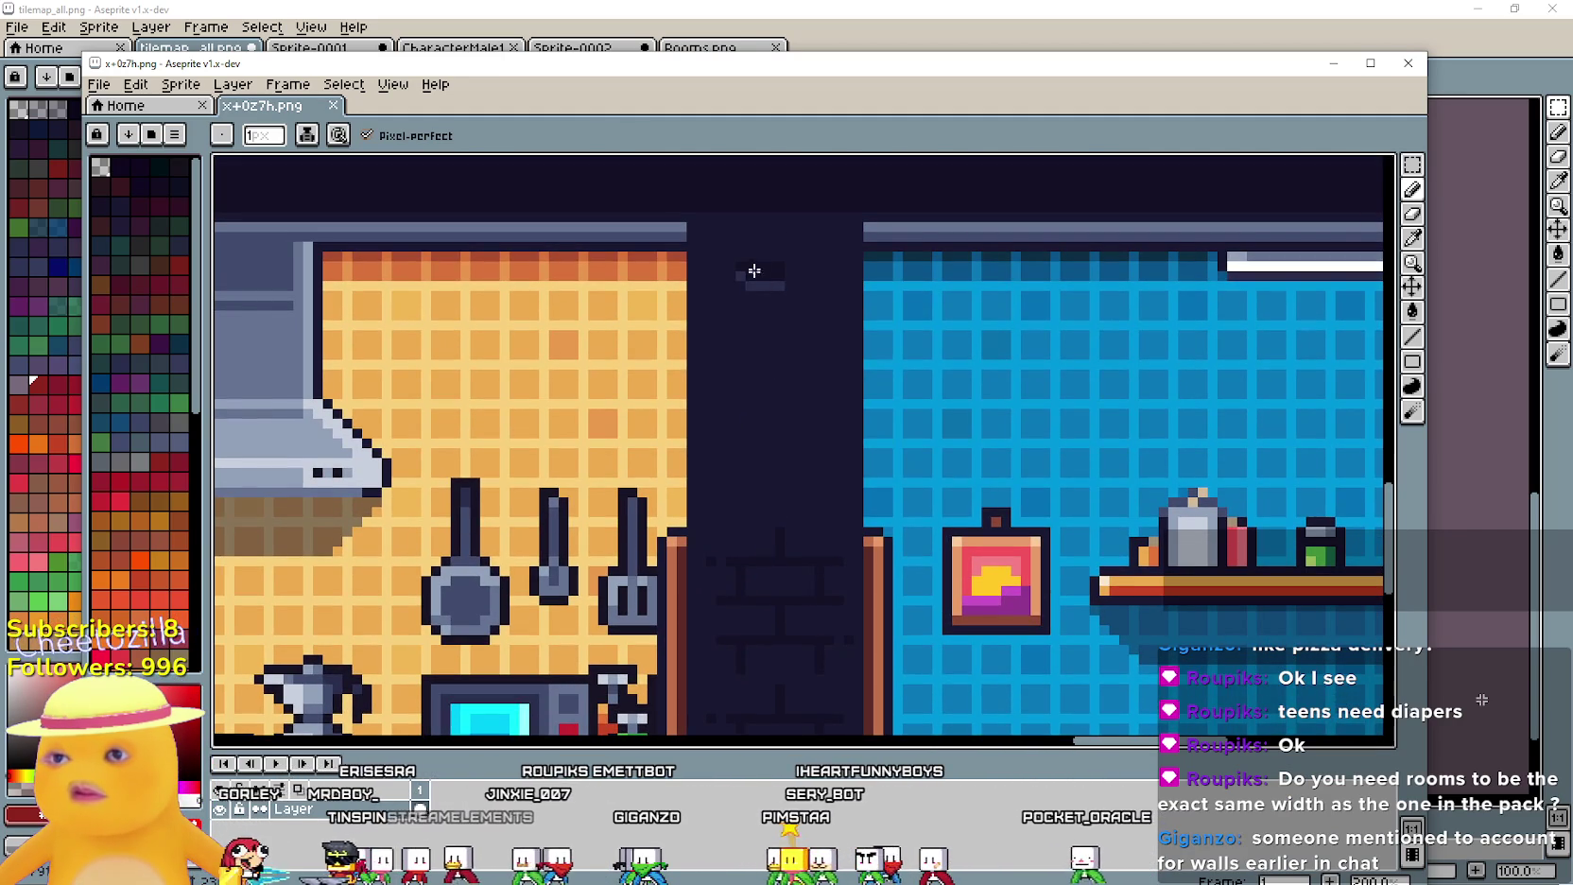
{"action": "scroll", "coordinate": [767, 458], "scroll_direction": "down", "scroll_amount": 10}
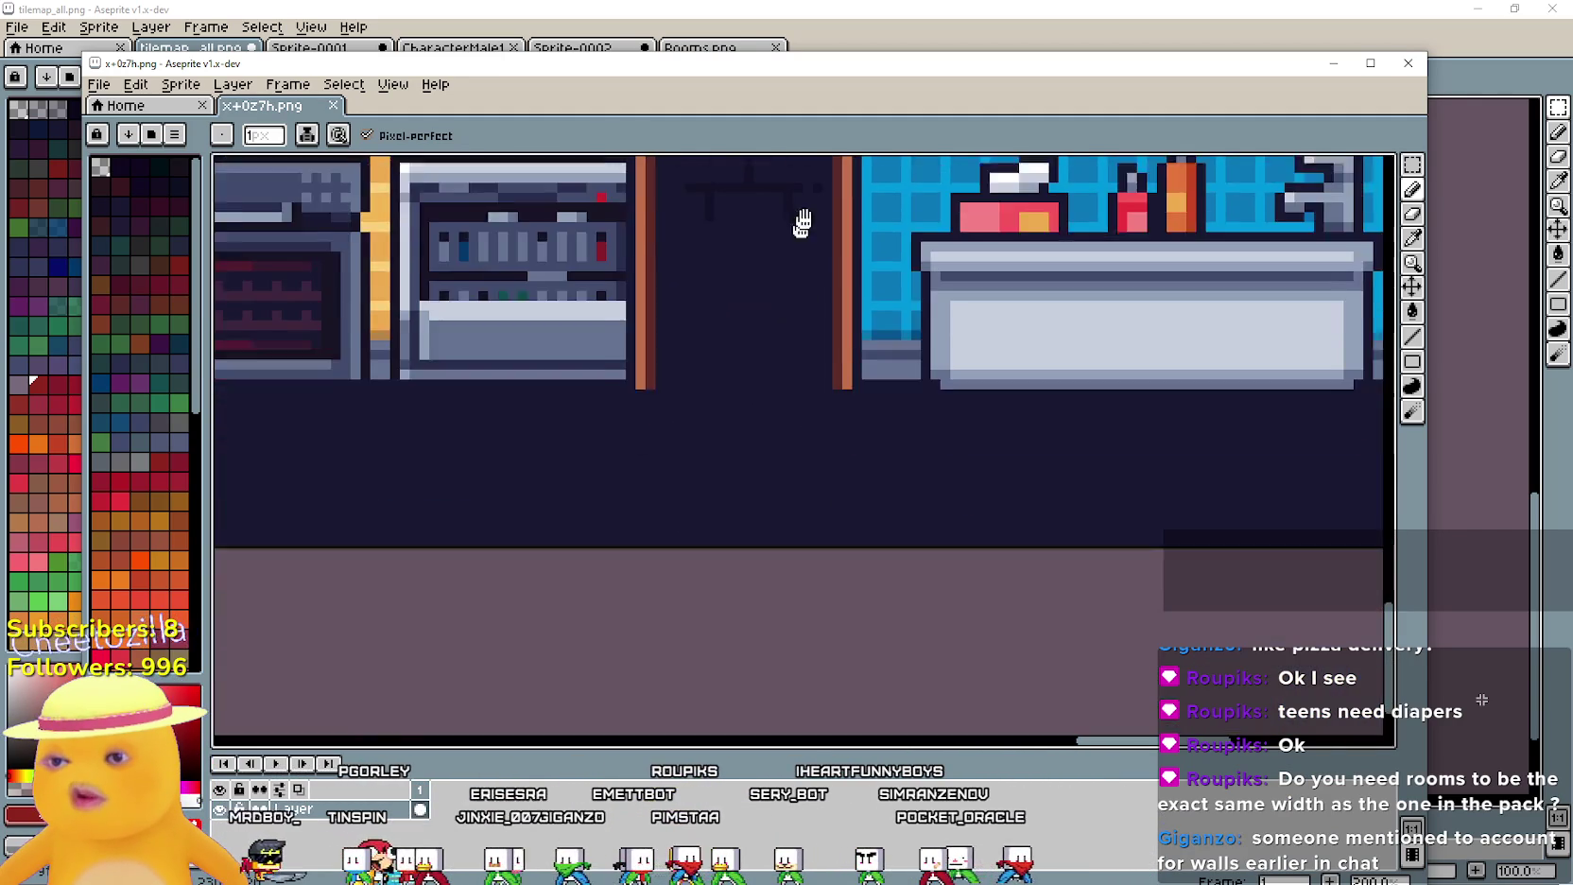
{"action": "mouse_move", "coordinate": [1047, 465]}
{"action": "left_mouse_down"}
{"action": "mouse_move", "coordinate": [583, 438]}
{"action": "mouse_move", "coordinate": [737, 425]}
{"action": "mouse_move", "coordinate": [562, 439]}
{"action": "mouse_move", "coordinate": [850, 561]}
{"action": "mouse_move", "coordinate": [823, 557]}
{"action": "left_mouse_up"}
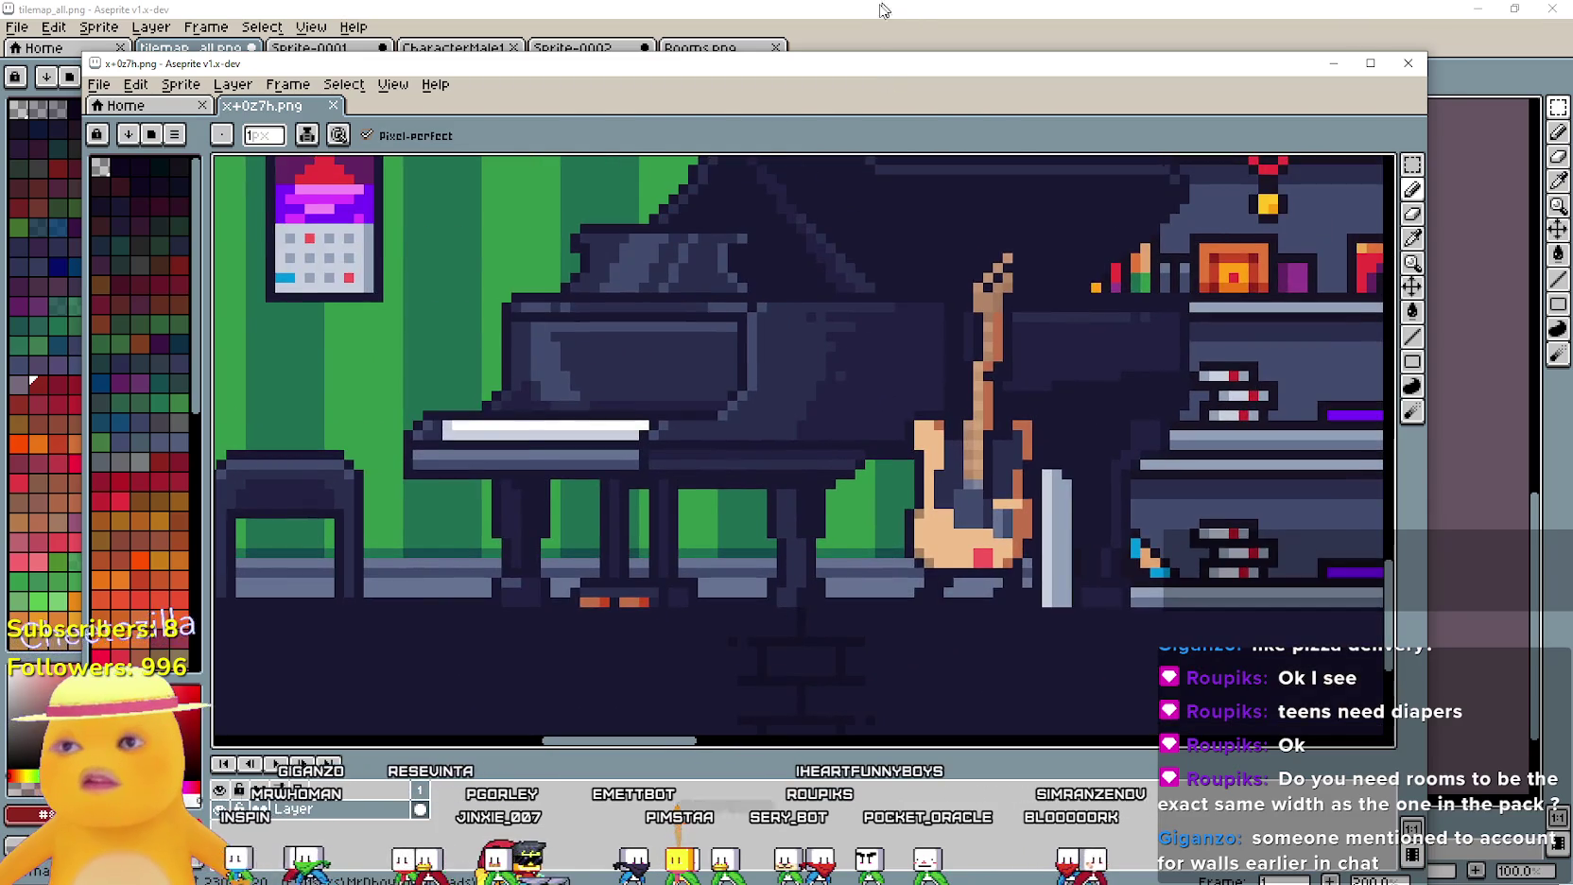
{"action": "key", "text": "alt+Tab"}
{"action": "scroll", "coordinate": [787, 445], "scroll_direction": "up", "scroll_amount": 10}
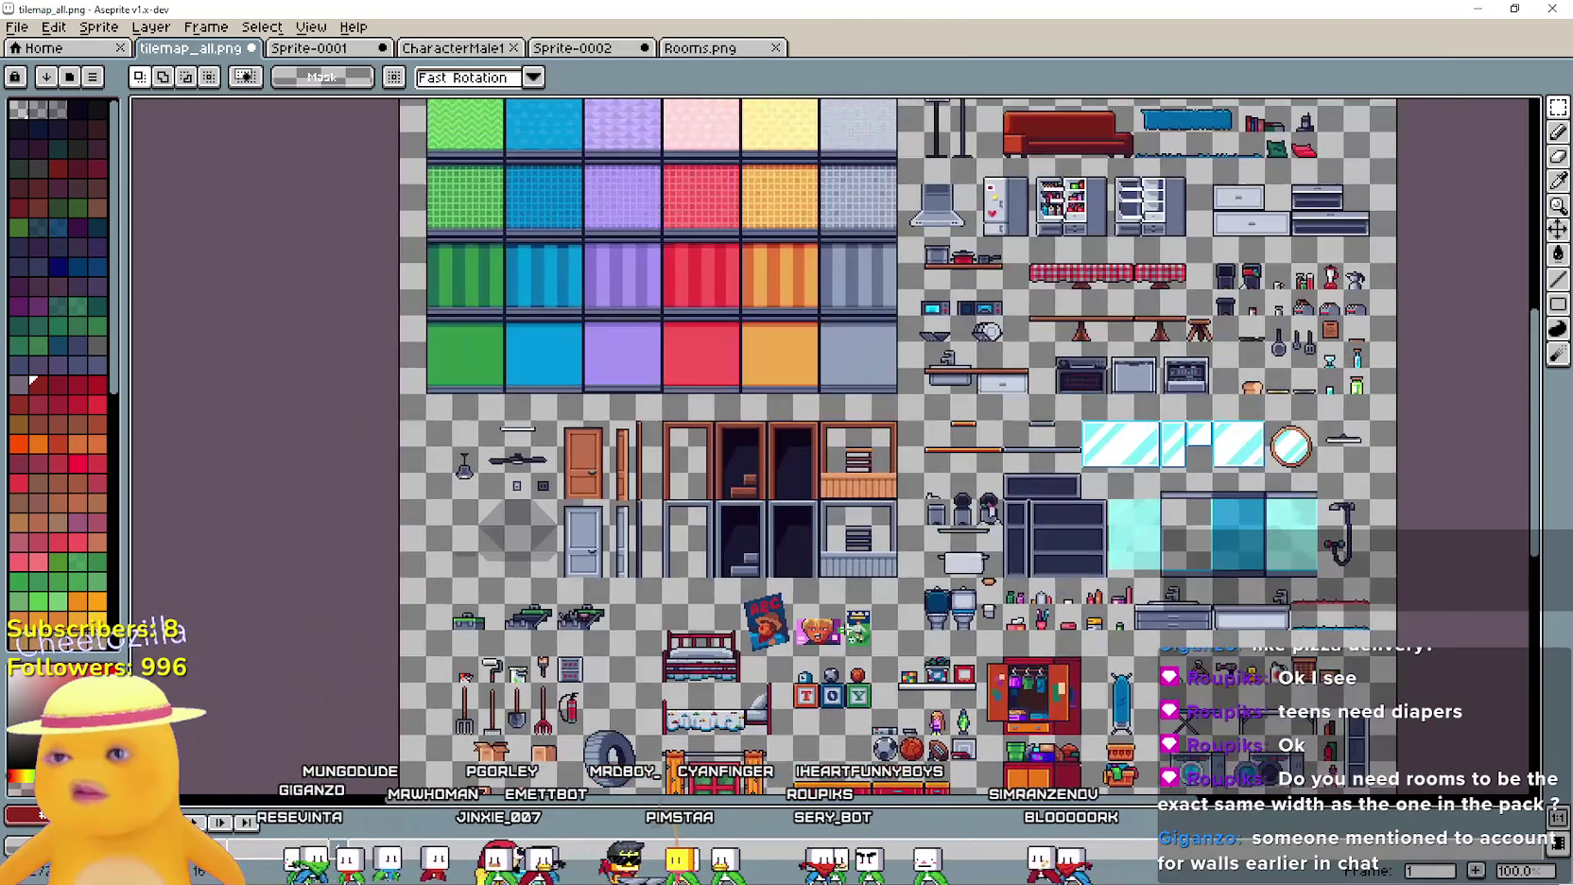
Pan tilemap_all.png from the wall and floor tiles to the furniture sprites, then switch to the Cute Fantasy folder
{"action": "mouse_move", "coordinate": [687, 173]}
{"action": "left_mouse_down"}
{"action": "mouse_move", "coordinate": [803, 310]}
{"action": "mouse_move", "coordinate": [942, 415]}
{"action": "mouse_move", "coordinate": [749, 606]}
{"action": "mouse_move", "coordinate": [493, 260]}
{"action": "mouse_move", "coordinate": [444, 99]}
{"action": "left_mouse_up"}
{"action": "mouse_move", "coordinate": [445, 492]}
{"action": "left_mouse_down"}
{"action": "mouse_move", "coordinate": [439, 173]}
{"action": "mouse_move", "coordinate": [733, 103]}
{"action": "mouse_move", "coordinate": [874, 99]}
{"action": "mouse_move", "coordinate": [646, 137]}
{"action": "left_mouse_up"}
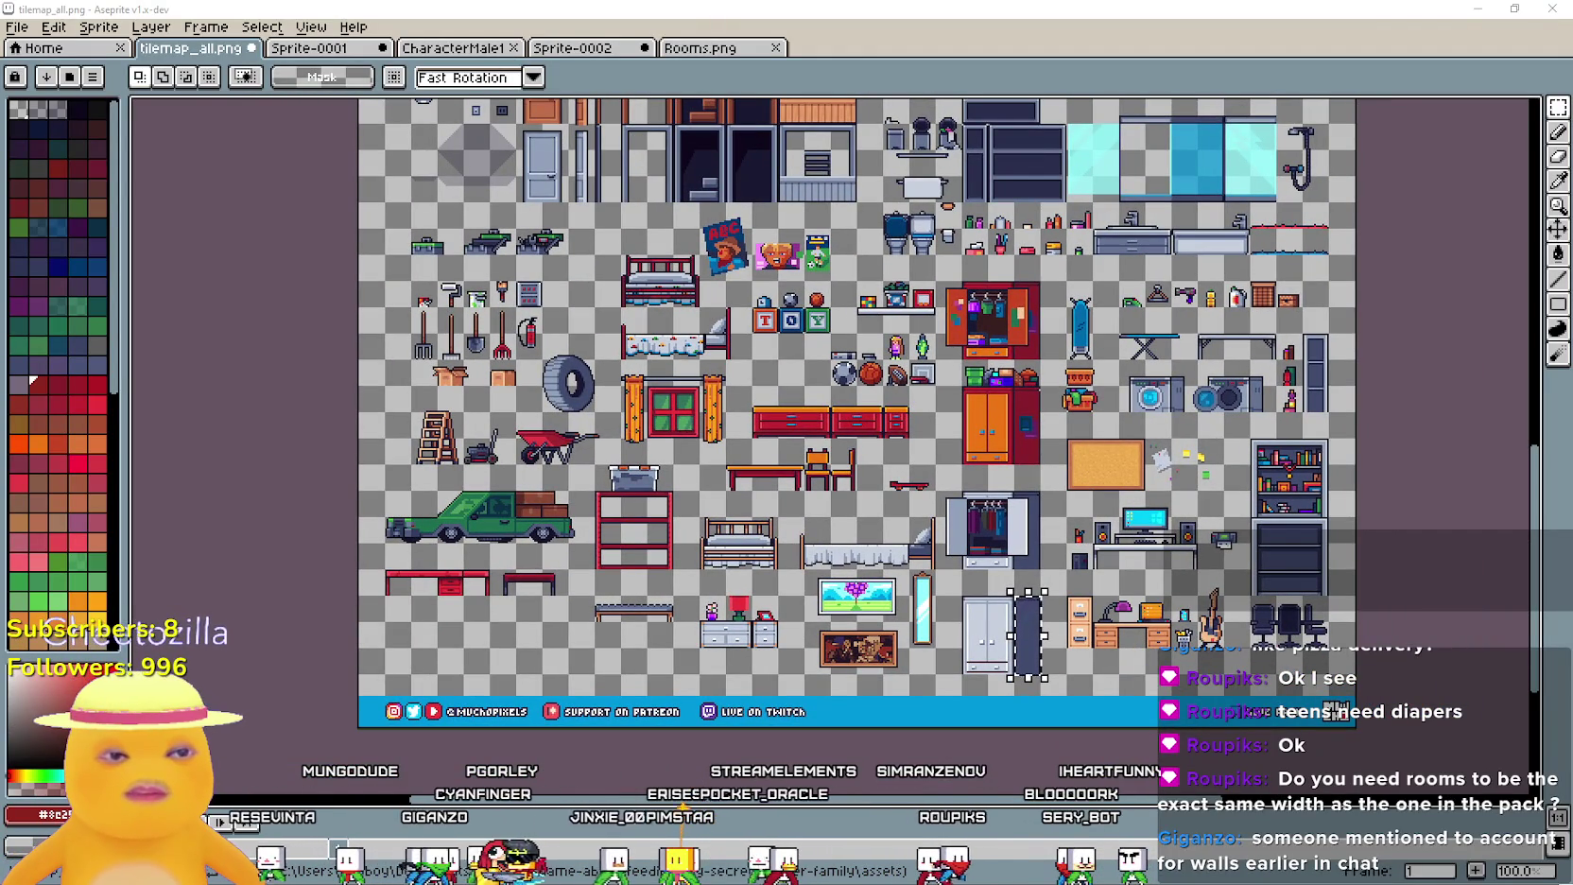
{"action": "key", "text": "alt+Tab"}
{"action": "key", "text": "alt+Tab"}
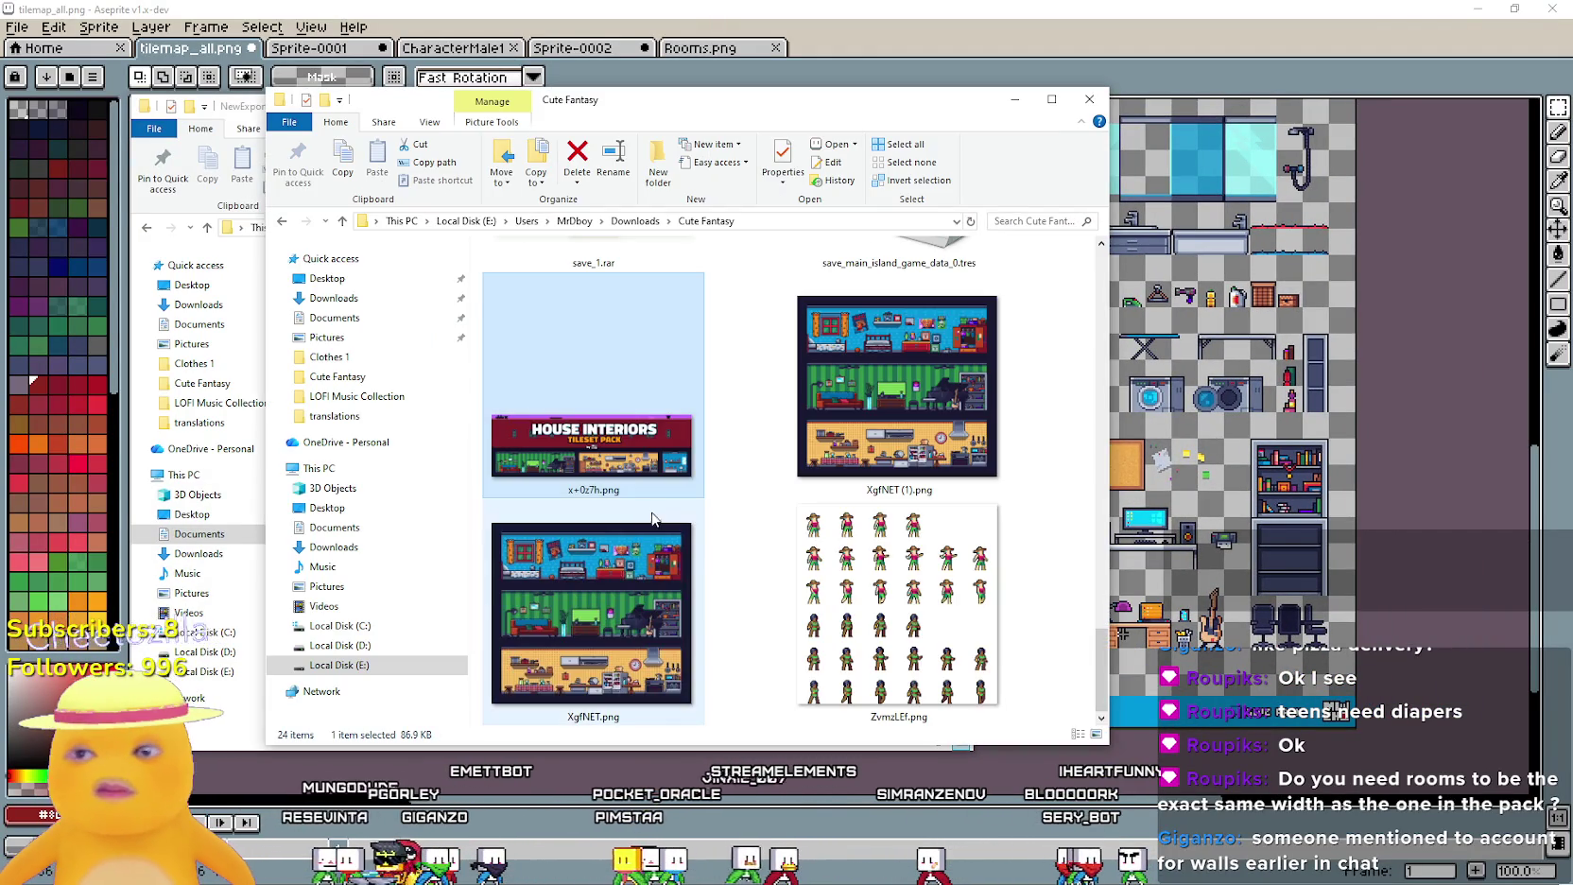
Peek inside the mp_character_animation_asset_pack_v1.0 folder and return to the Cute Fantasy folder
{"action": "scroll", "coordinate": [728, 596], "scroll_direction": "down", "scroll_amount": 2}
{"action": "scroll", "coordinate": [741, 586], "scroll_direction": "up", "scroll_amount": 10}
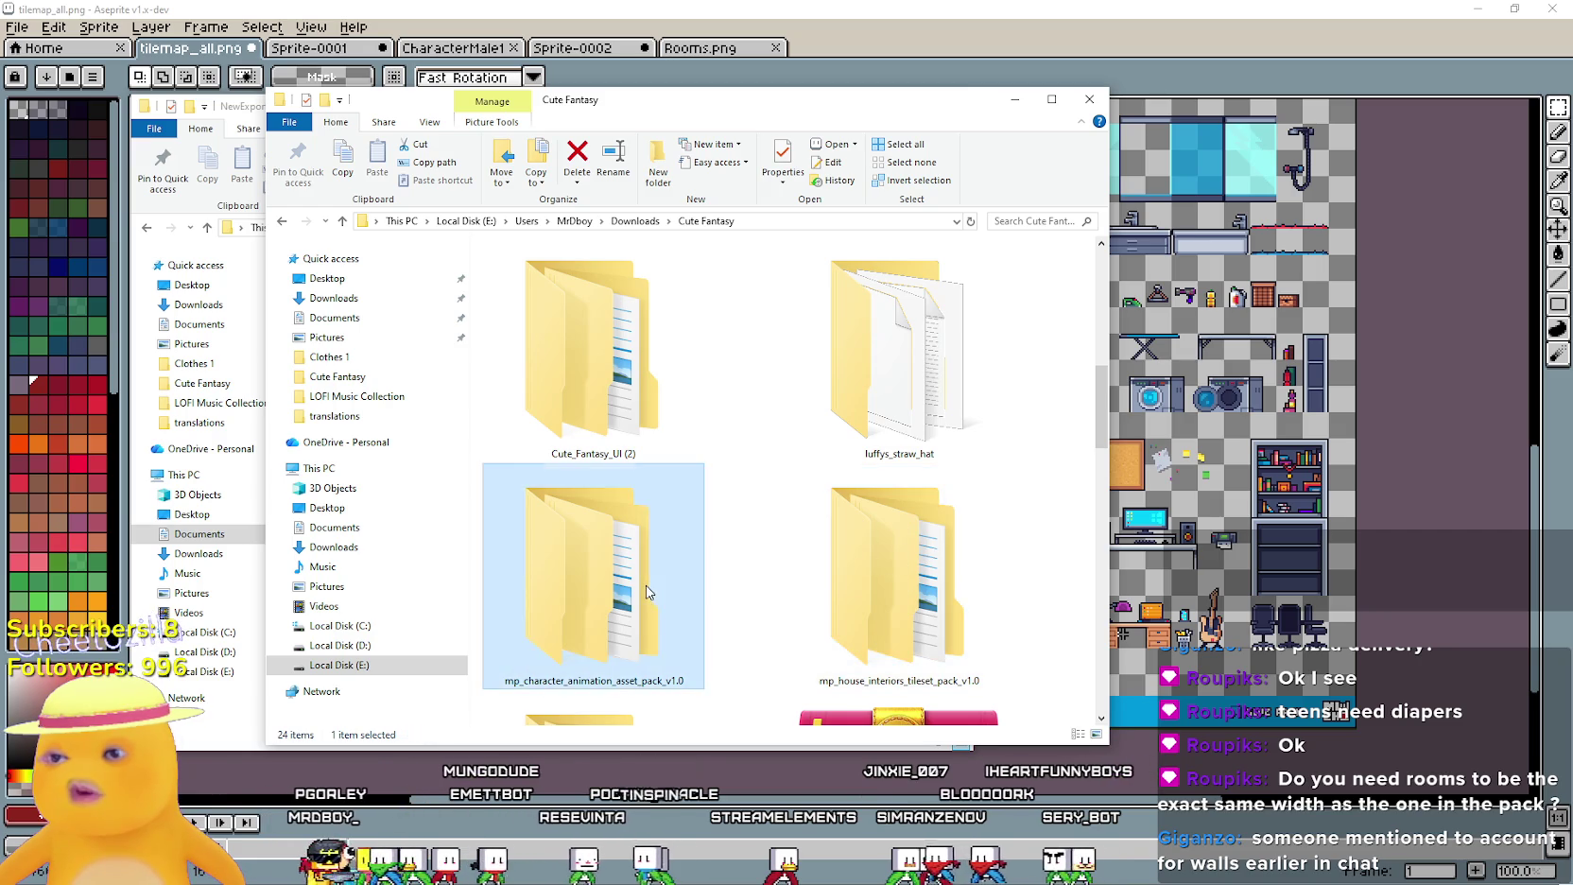
{"action": "double_click", "coordinate": [632, 522]}
{"action": "double_click", "coordinate": [599, 287]}
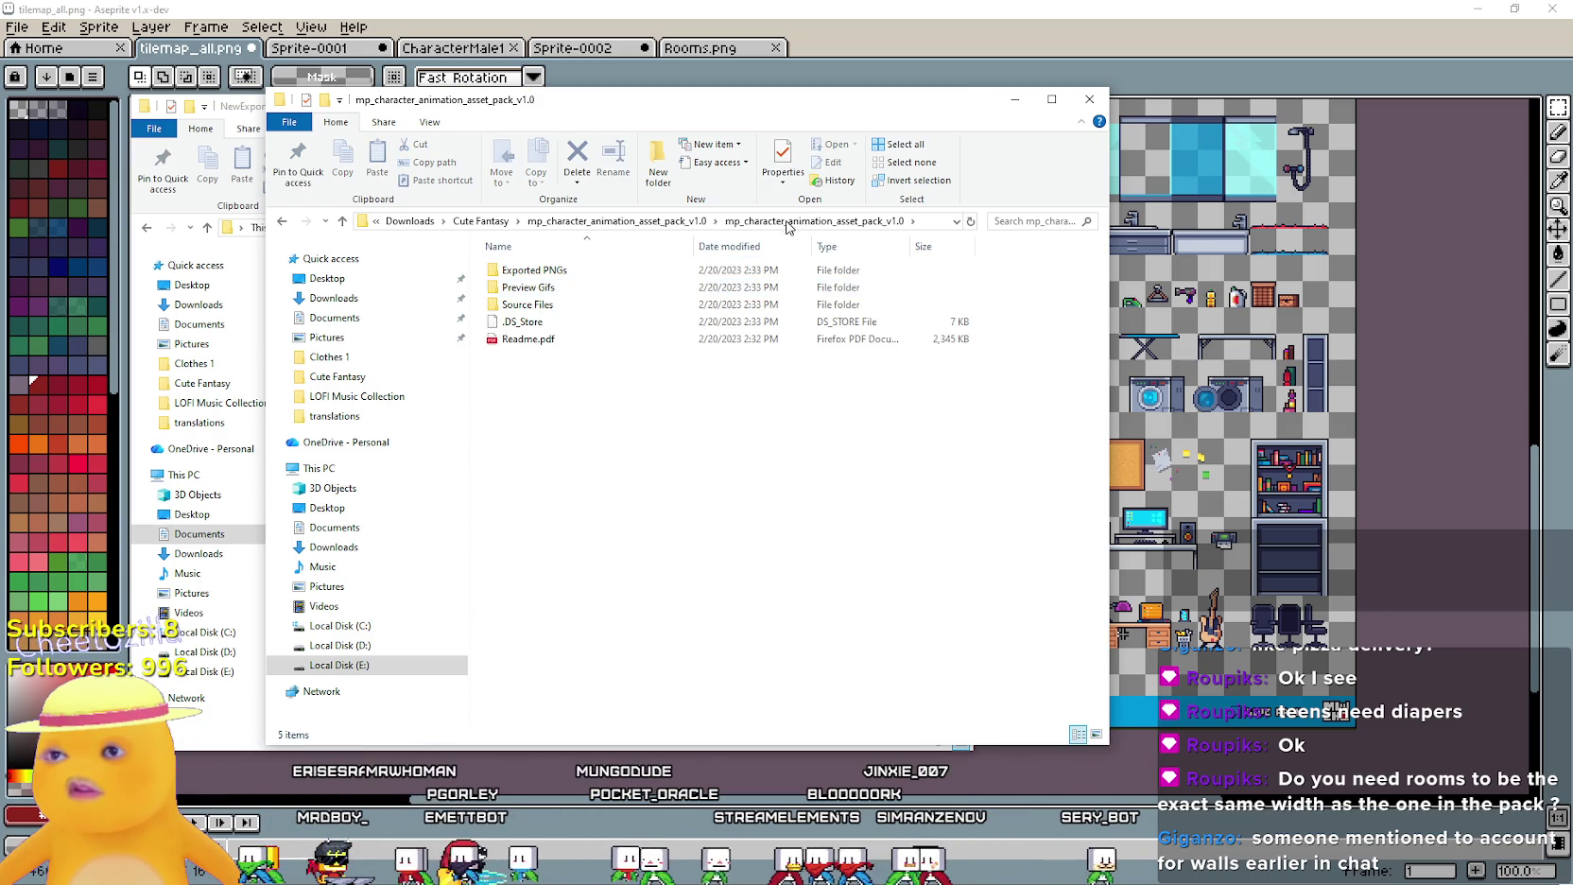
{"action": "left_click", "coordinate": [641, 223]}
{"action": "left_click", "coordinate": [660, 221]}
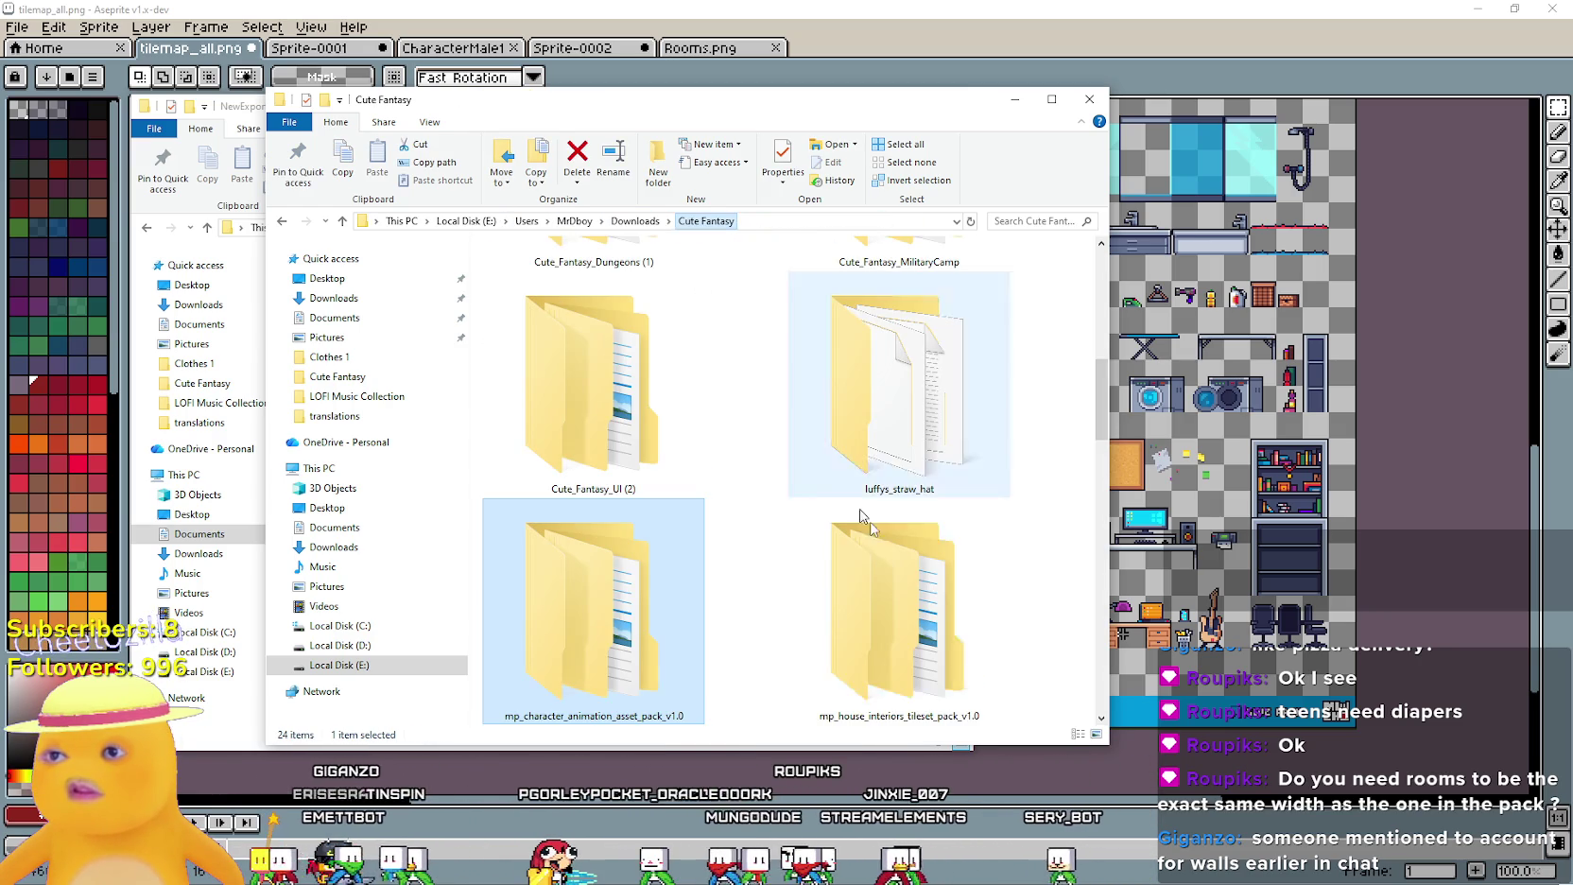
Open the city_street_2_tileset_pack_v01 folder and its inner folder of tileset images
{"action": "scroll", "coordinate": [936, 558], "scroll_direction": "down", "scroll_amount": 2}
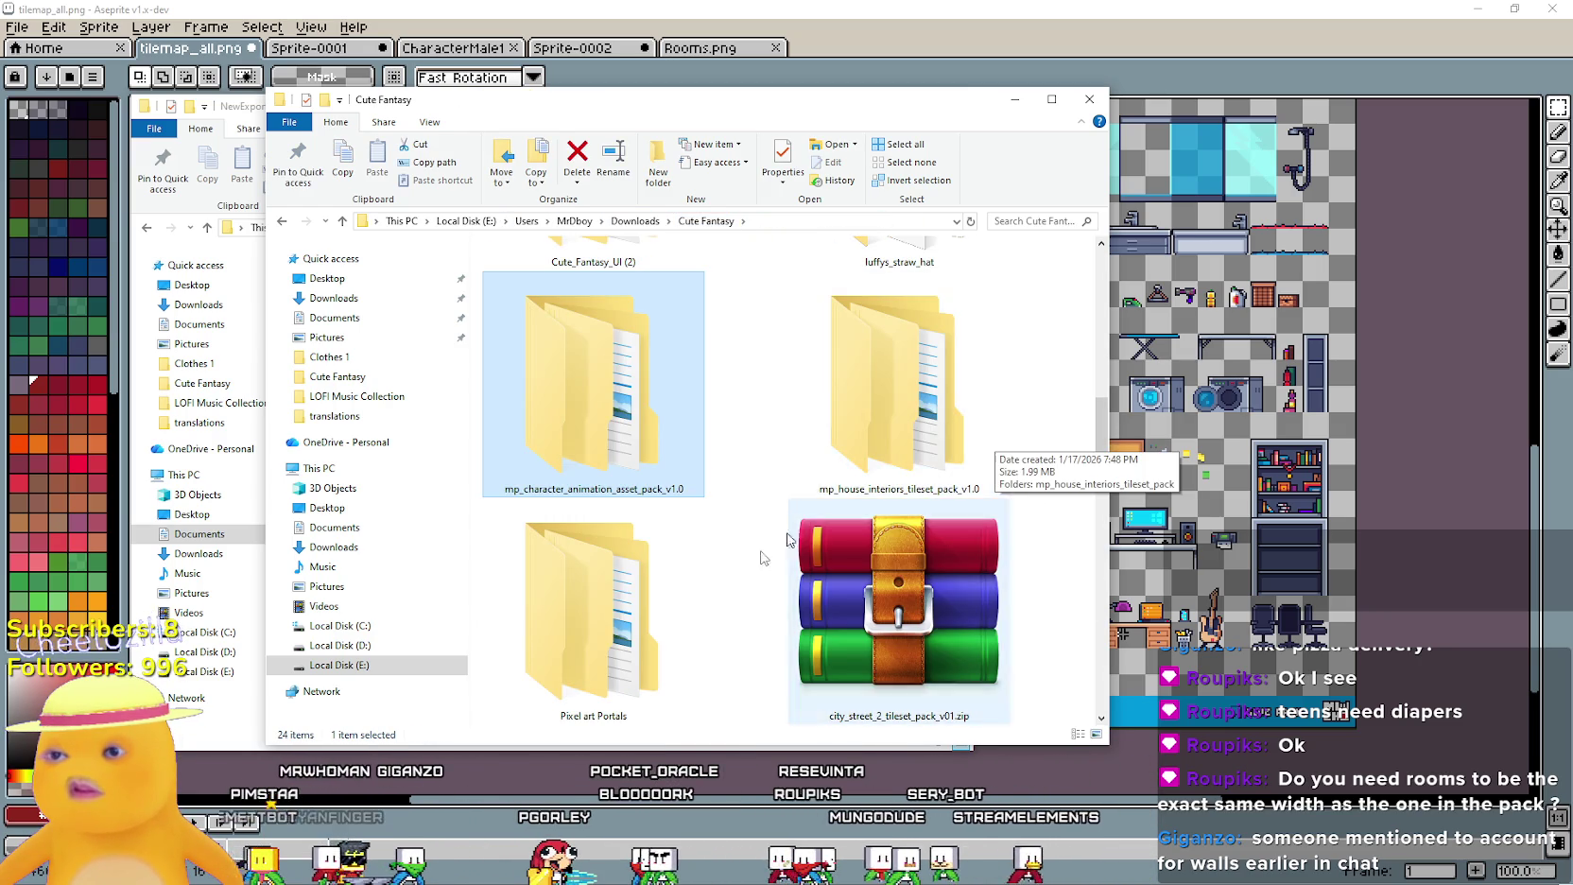
{"action": "scroll", "coordinate": [984, 512], "scroll_direction": "up", "scroll_amount": 2}
{"action": "scroll", "coordinate": [933, 540], "scroll_direction": "down", "scroll_amount": 2}
{"action": "scroll", "coordinate": [934, 540], "scroll_direction": "up", "scroll_amount": 2}
{"action": "scroll", "coordinate": [939, 482], "scroll_direction": "up", "scroll_amount": 2}
{"action": "scroll", "coordinate": [973, 494], "scroll_direction": "up", "scroll_amount": 4}
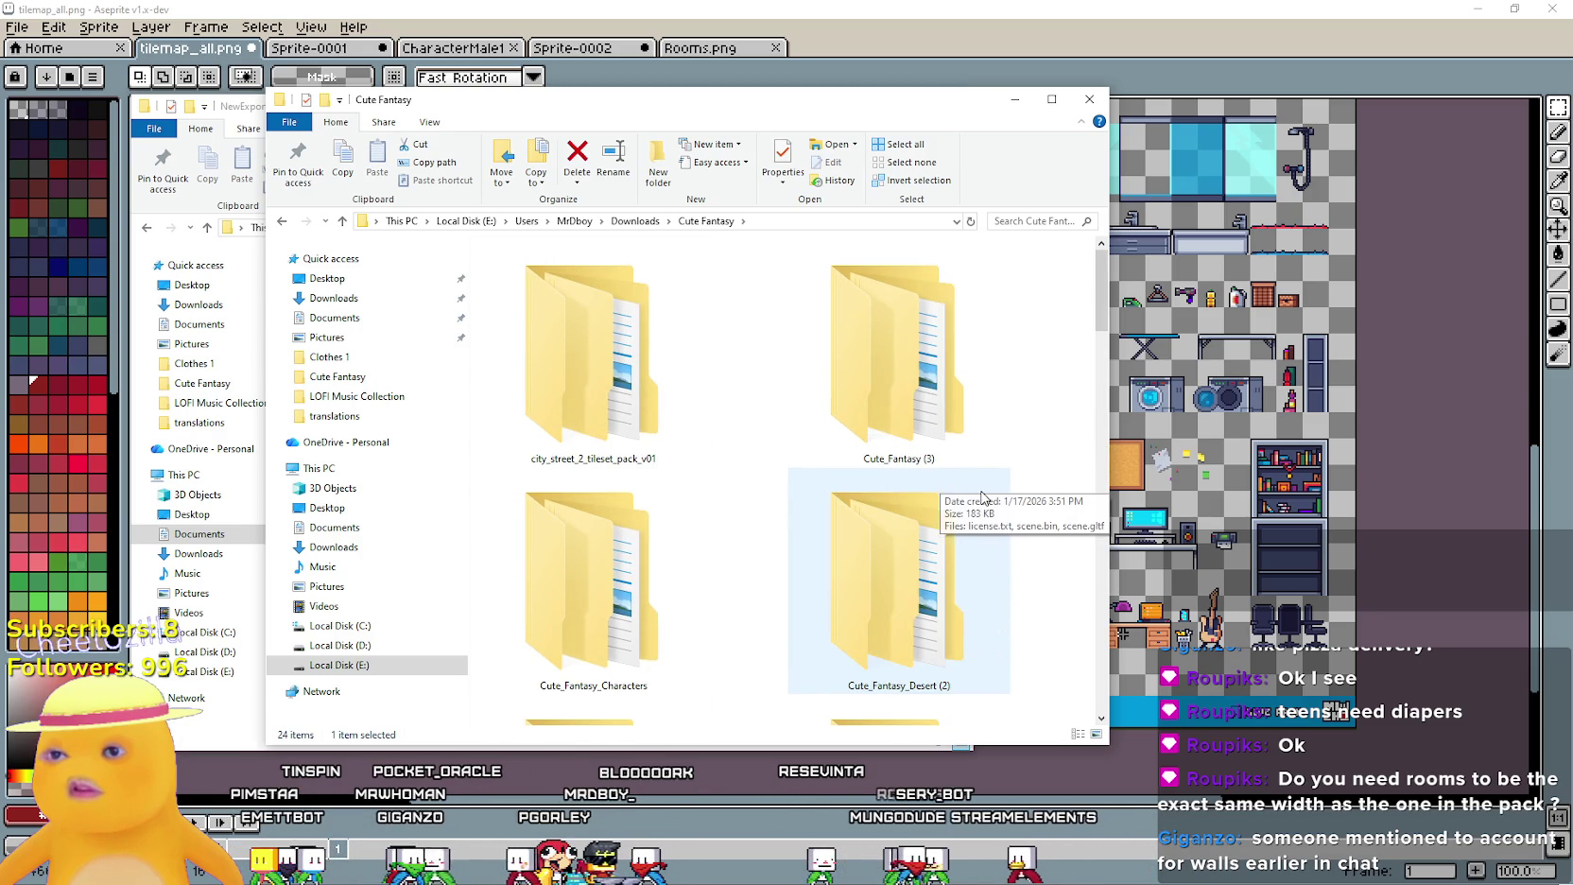
{"action": "scroll", "coordinate": [972, 495], "scroll_direction": "down", "scroll_amount": 2}
{"action": "scroll", "coordinate": [969, 496], "scroll_direction": "up", "scroll_amount": 2}
{"action": "double_click", "coordinate": [660, 397]}
{"action": "double_click", "coordinate": [605, 287]}
Open the city street tilemap_all.png in Aseprite and pan to its train and seat tiles
{"action": "right_click", "coordinate": [802, 482]}
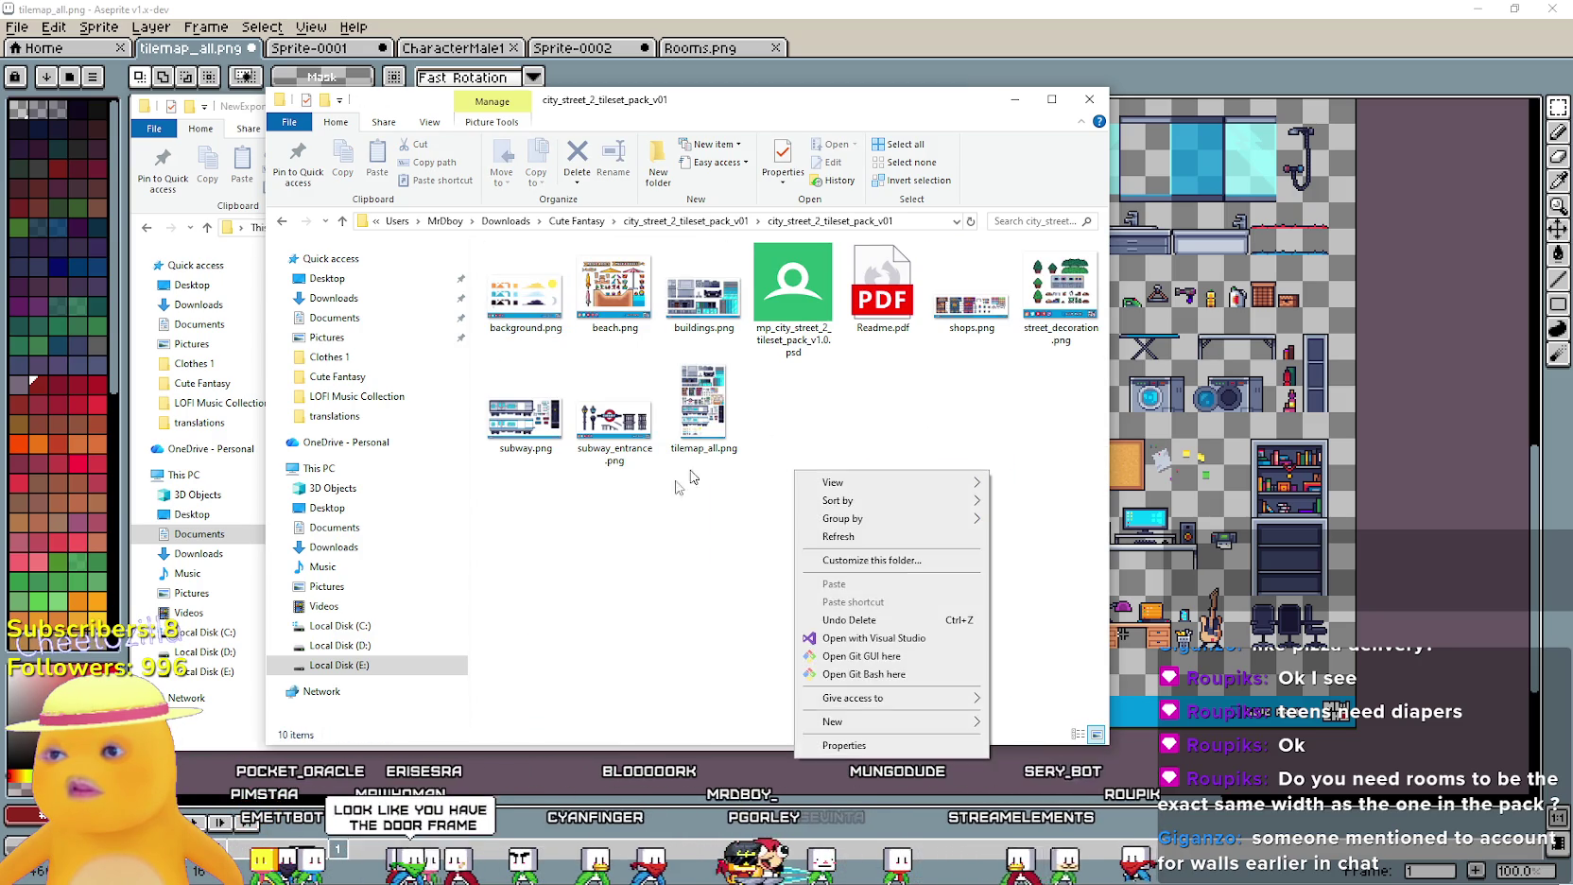
{"action": "left_click", "coordinate": [714, 430]}
{"action": "double_click", "coordinate": [704, 404]}
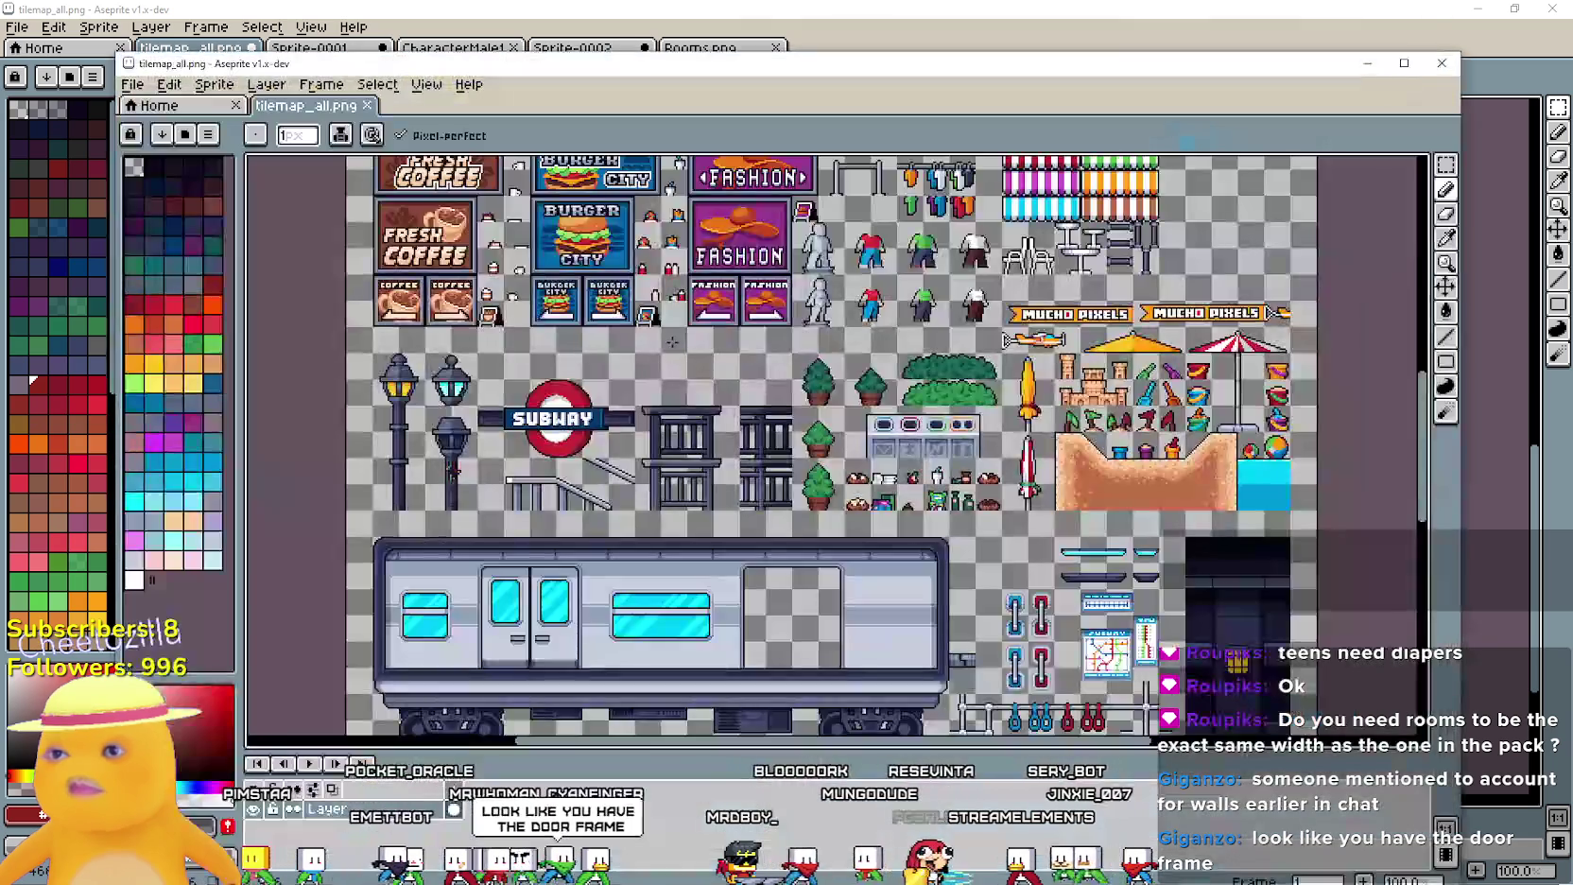
{"action": "mouse_move", "coordinate": [672, 341]}
{"action": "left_mouse_down"}
{"action": "mouse_move", "coordinate": [540, 175]}
{"action": "mouse_move", "coordinate": [501, 154]}
{"action": "mouse_move", "coordinate": [744, 154]}
{"action": "mouse_move", "coordinate": [629, 476]}
{"action": "mouse_move", "coordinate": [822, 664]}
{"action": "left_mouse_up"}
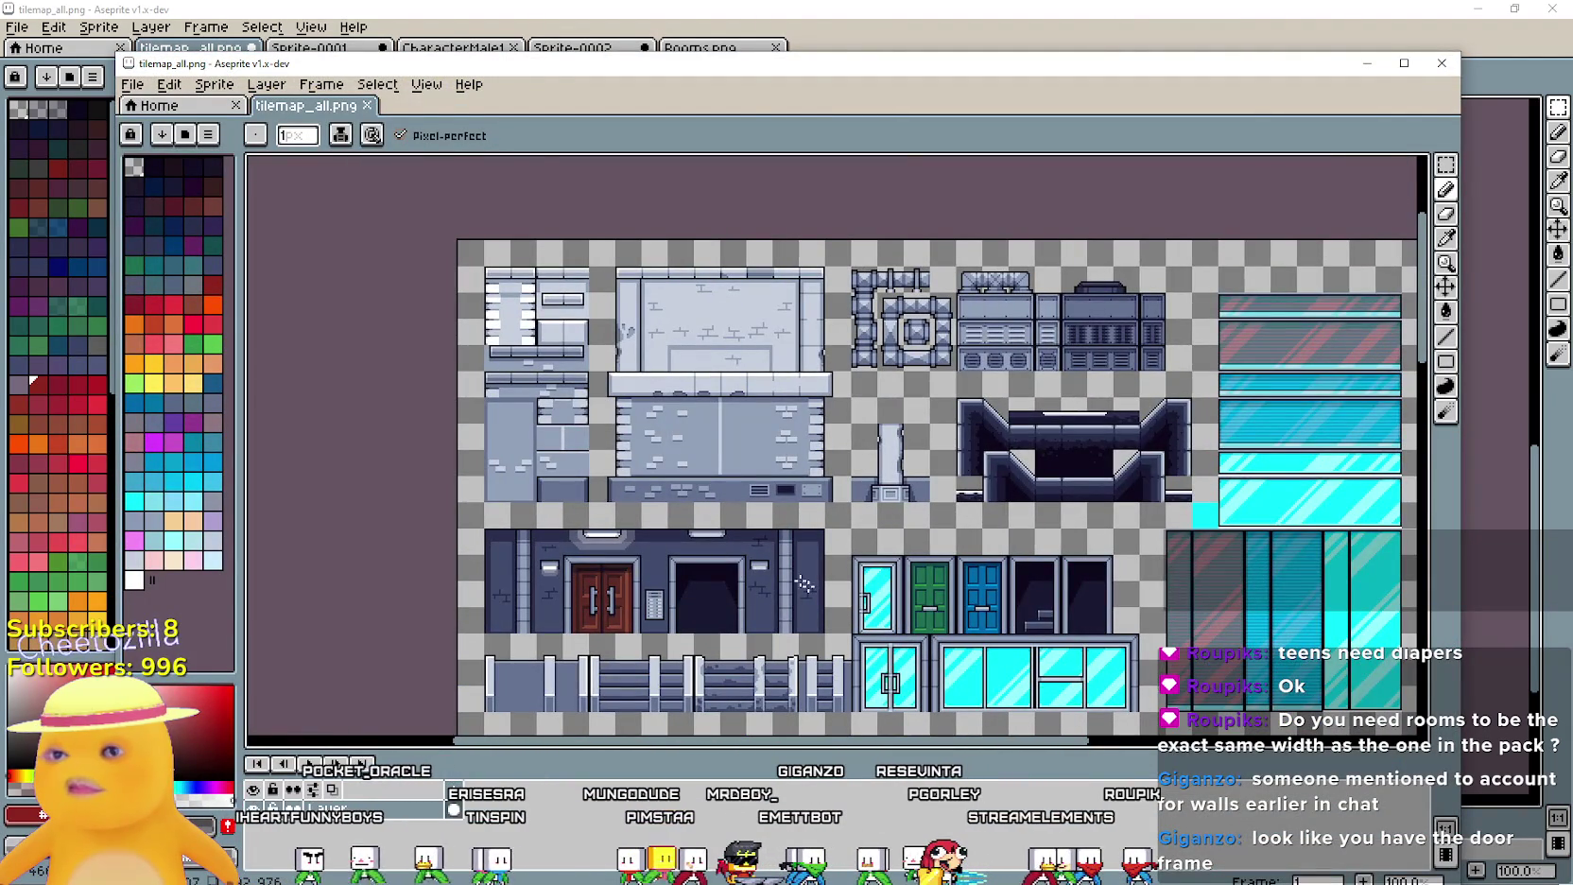
Zoom and pan the City Street sheet over its seat, door and subway tiles, then switch to the itch.io page
{"action": "scroll", "coordinate": [628, 639], "scroll_direction": "up", "scroll_amount": 1}
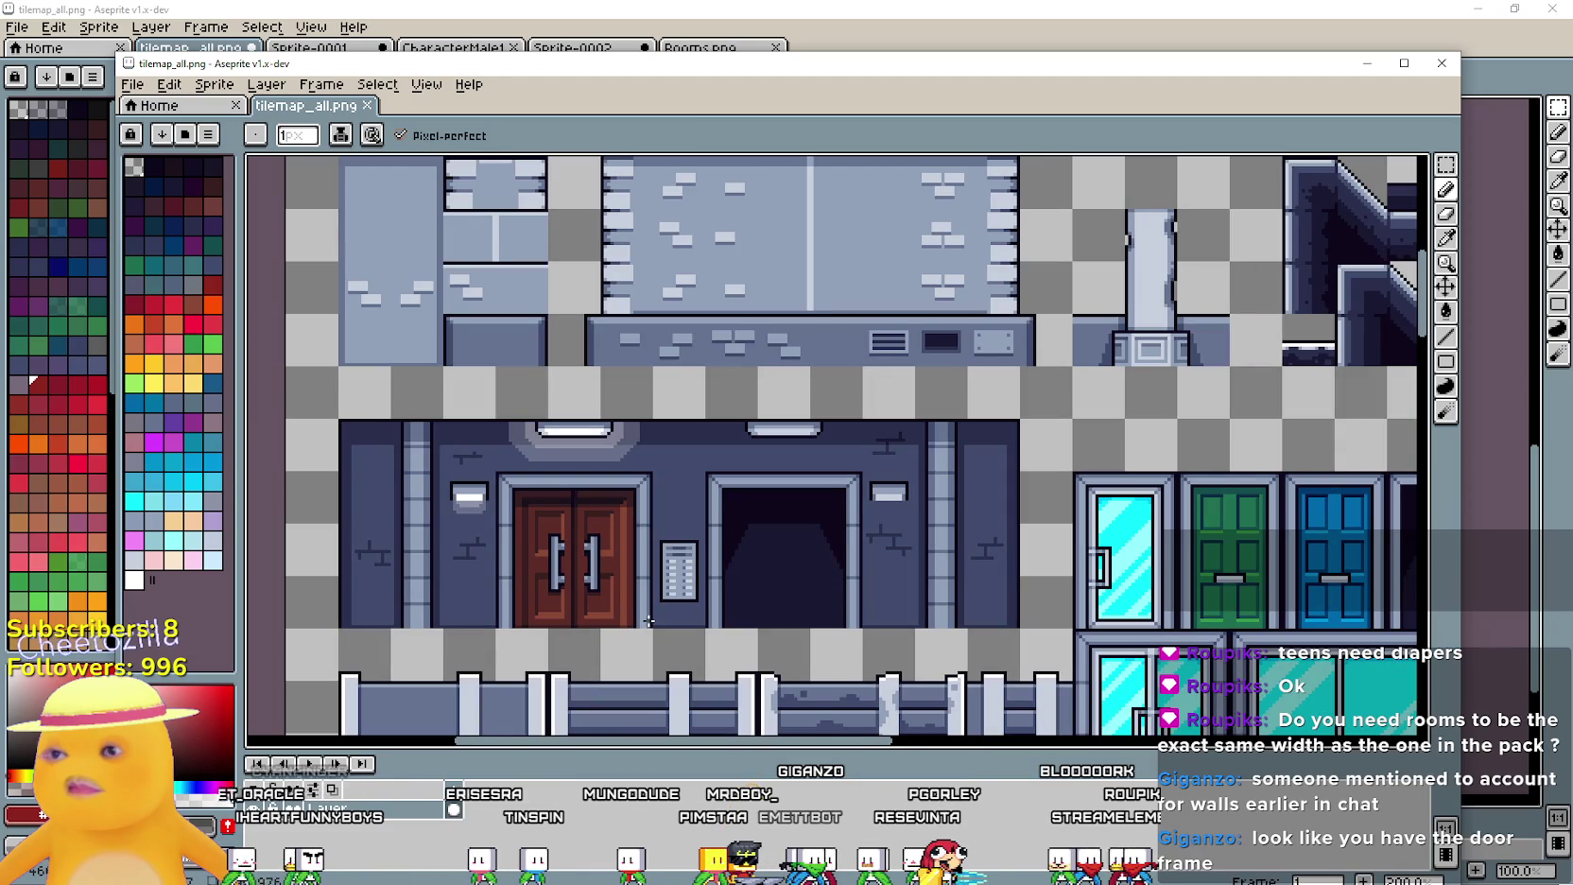
{"action": "scroll", "coordinate": [736, 558], "scroll_direction": "down", "scroll_amount": 1}
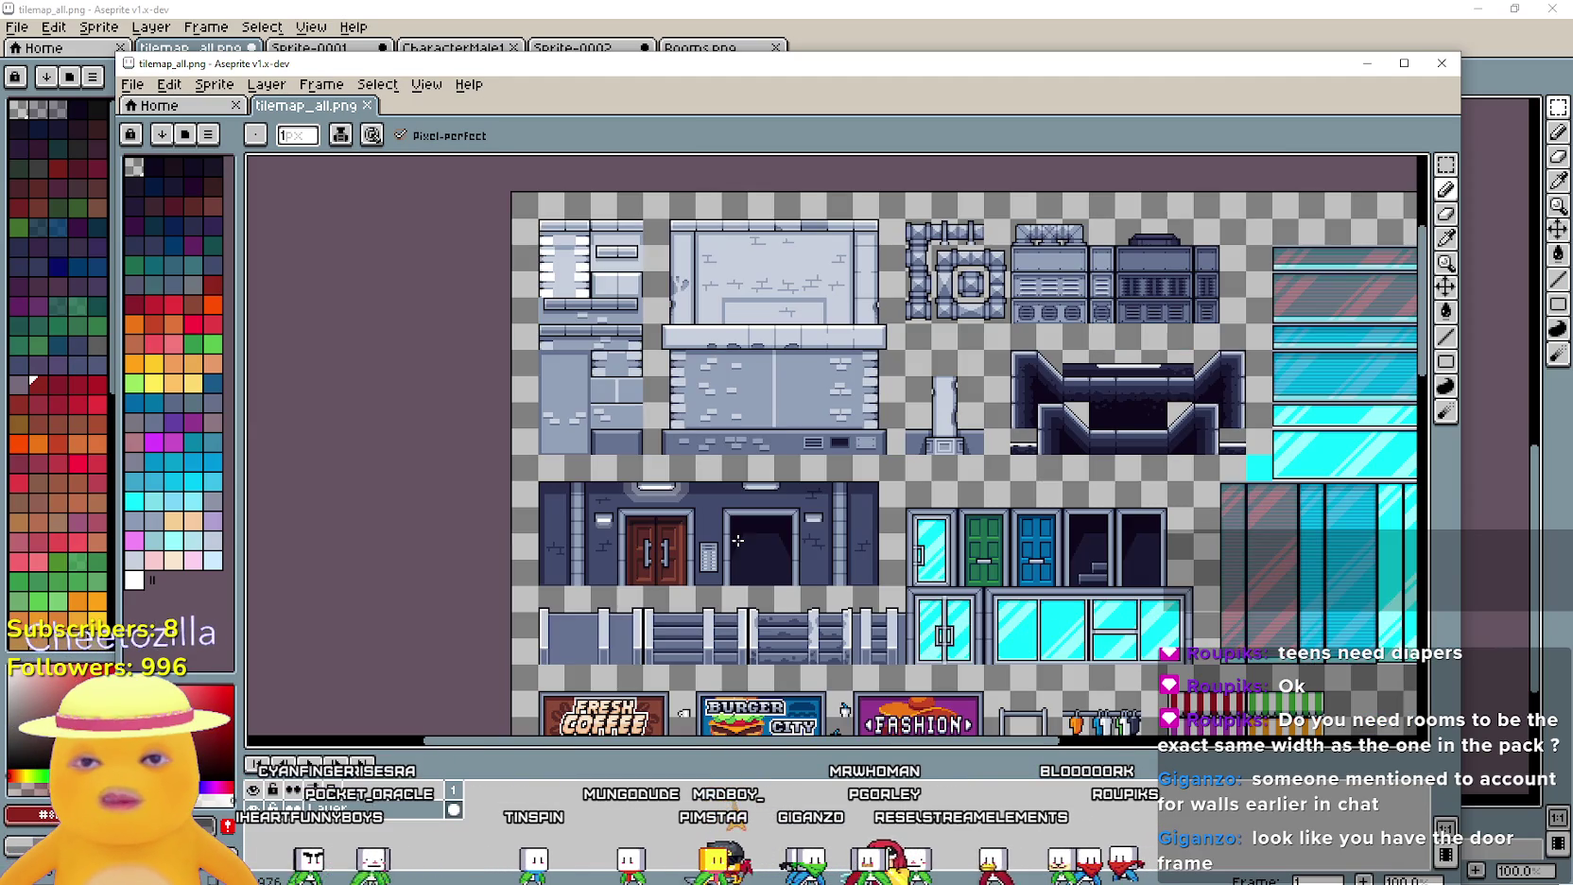
{"action": "scroll", "coordinate": [745, 535], "scroll_direction": "down", "scroll_amount": 10}
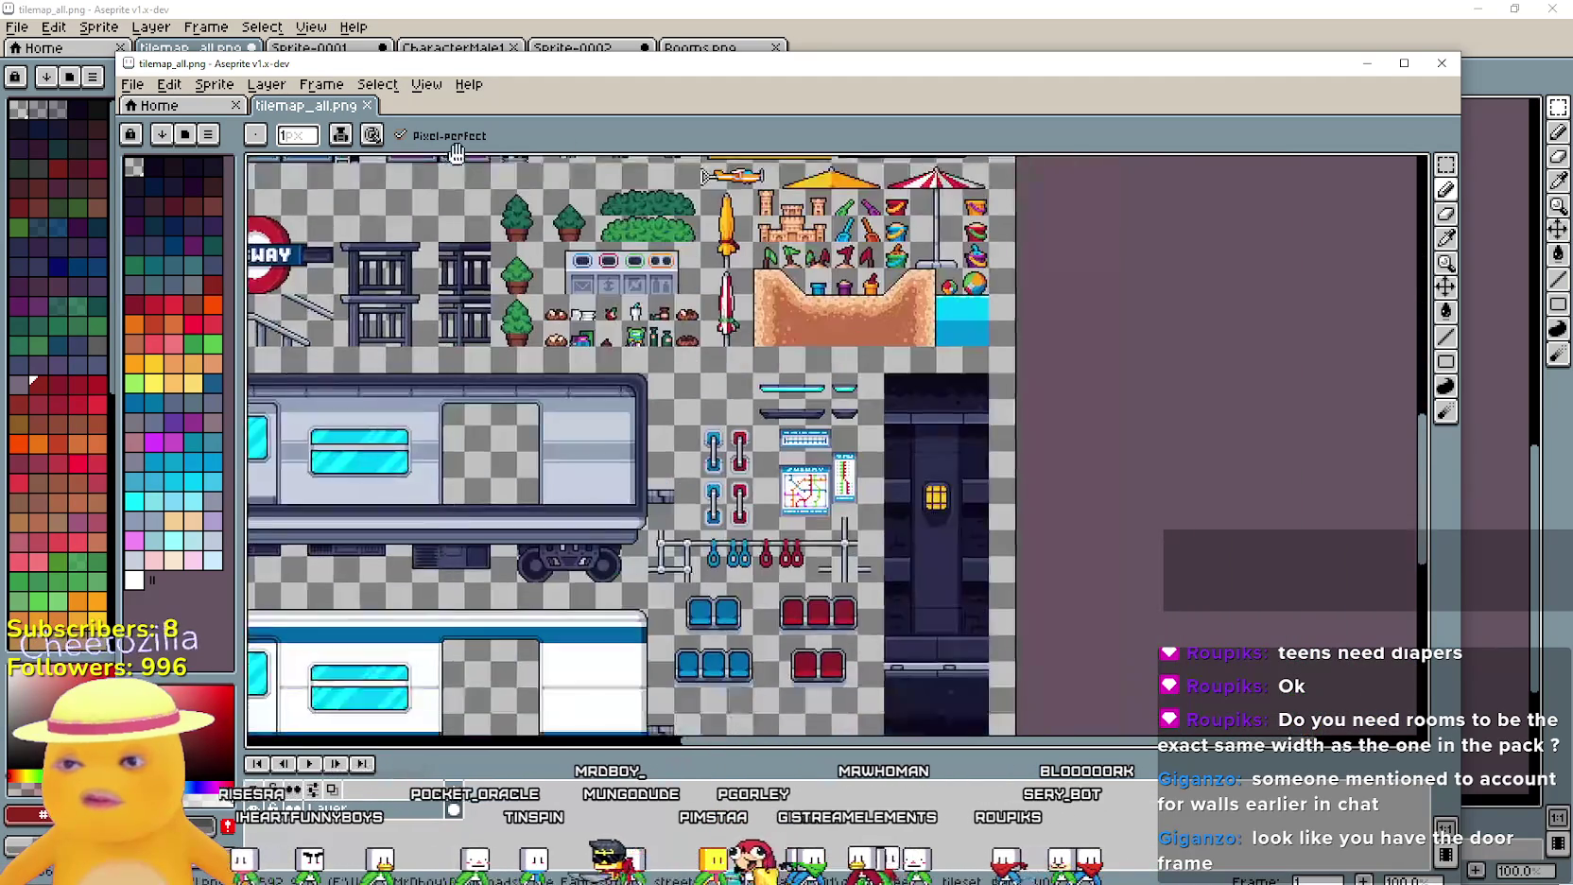
{"action": "scroll", "coordinate": [713, 555], "scroll_direction": "up", "scroll_amount": 1}
{"action": "mouse_move", "coordinate": [714, 555]}
{"action": "left_mouse_down"}
{"action": "mouse_move", "coordinate": [374, 317]}
{"action": "mouse_move", "coordinate": [374, 272]}
{"action": "mouse_move", "coordinate": [510, 388]}
{"action": "mouse_move", "coordinate": [1295, 629]}
{"action": "left_mouse_up"}
{"action": "scroll", "coordinate": [509, 387], "scroll_direction": "down", "scroll_amount": 1}
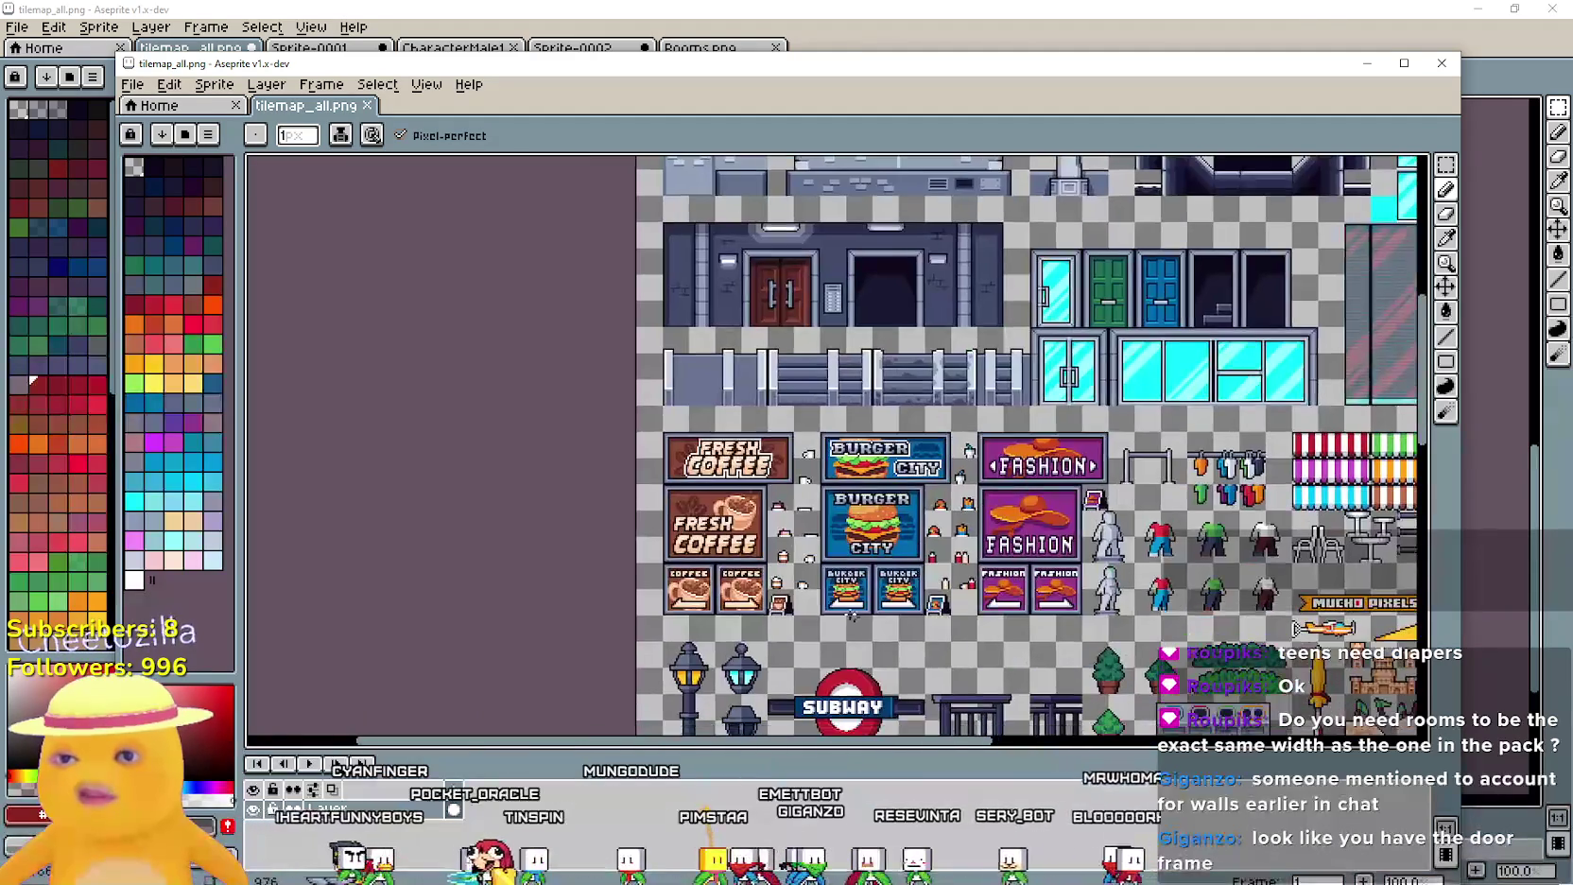
{"action": "scroll", "coordinate": [610, 378], "scroll_direction": "down", "scroll_amount": 2}
{"action": "scroll", "coordinate": [610, 356], "scroll_direction": "up", "scroll_amount": 2}
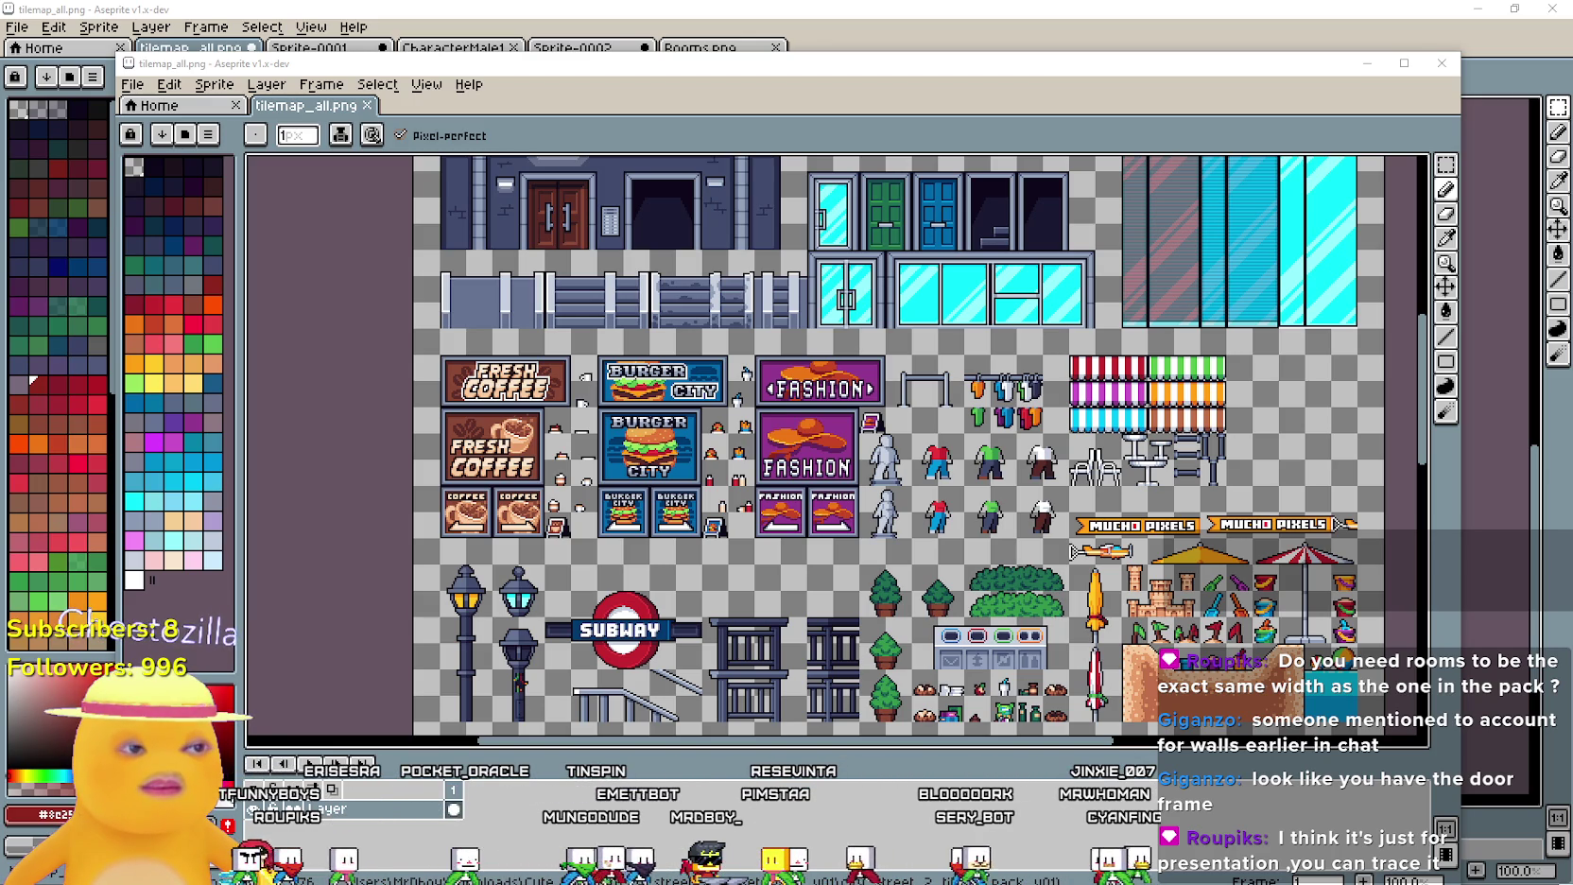
{"action": "key", "text": "alt+Tab"}
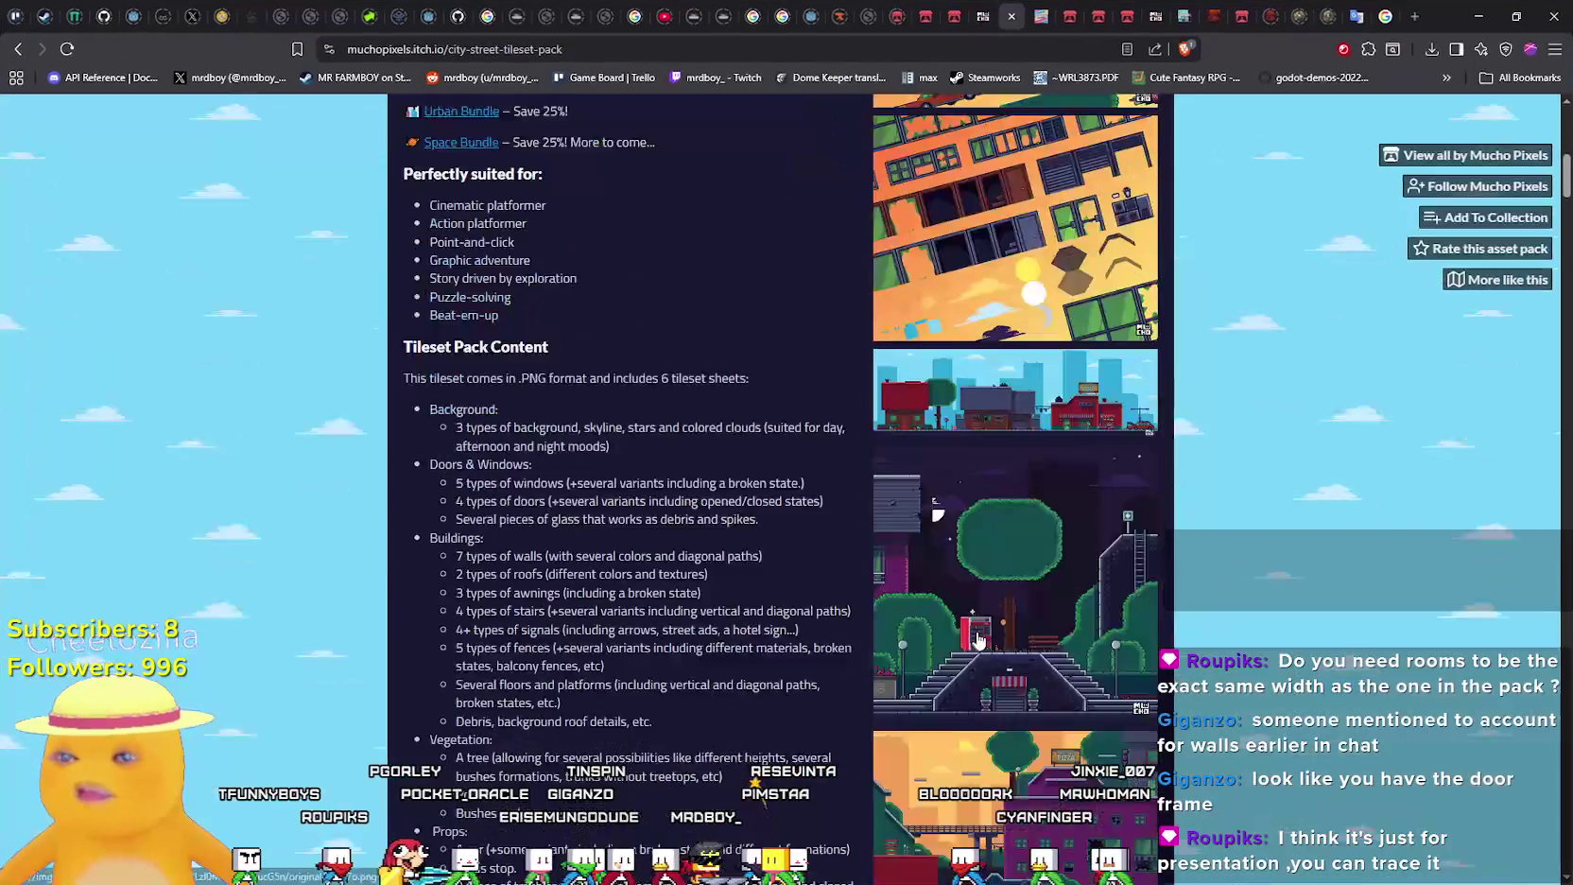
Page through the enlarged previews: street props, windows and doors, and the wide city street scene
{"action": "scroll", "coordinate": [979, 641], "scroll_direction": "down", "scroll_amount": 6}
{"action": "left_click", "coordinate": [986, 344]}
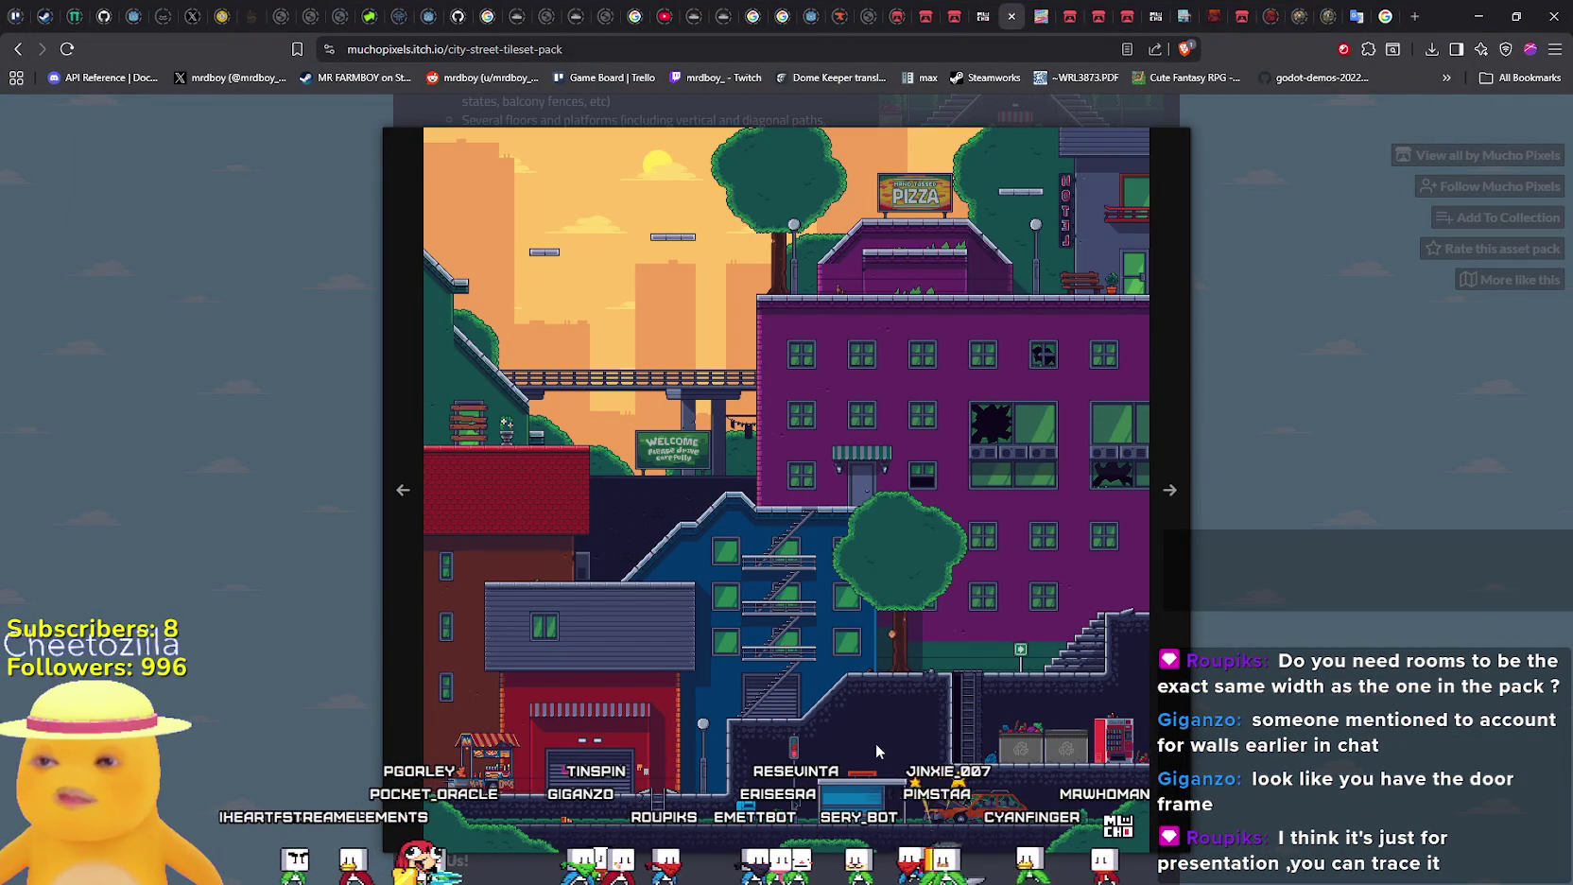
{"action": "left_click", "coordinate": [1172, 562]}
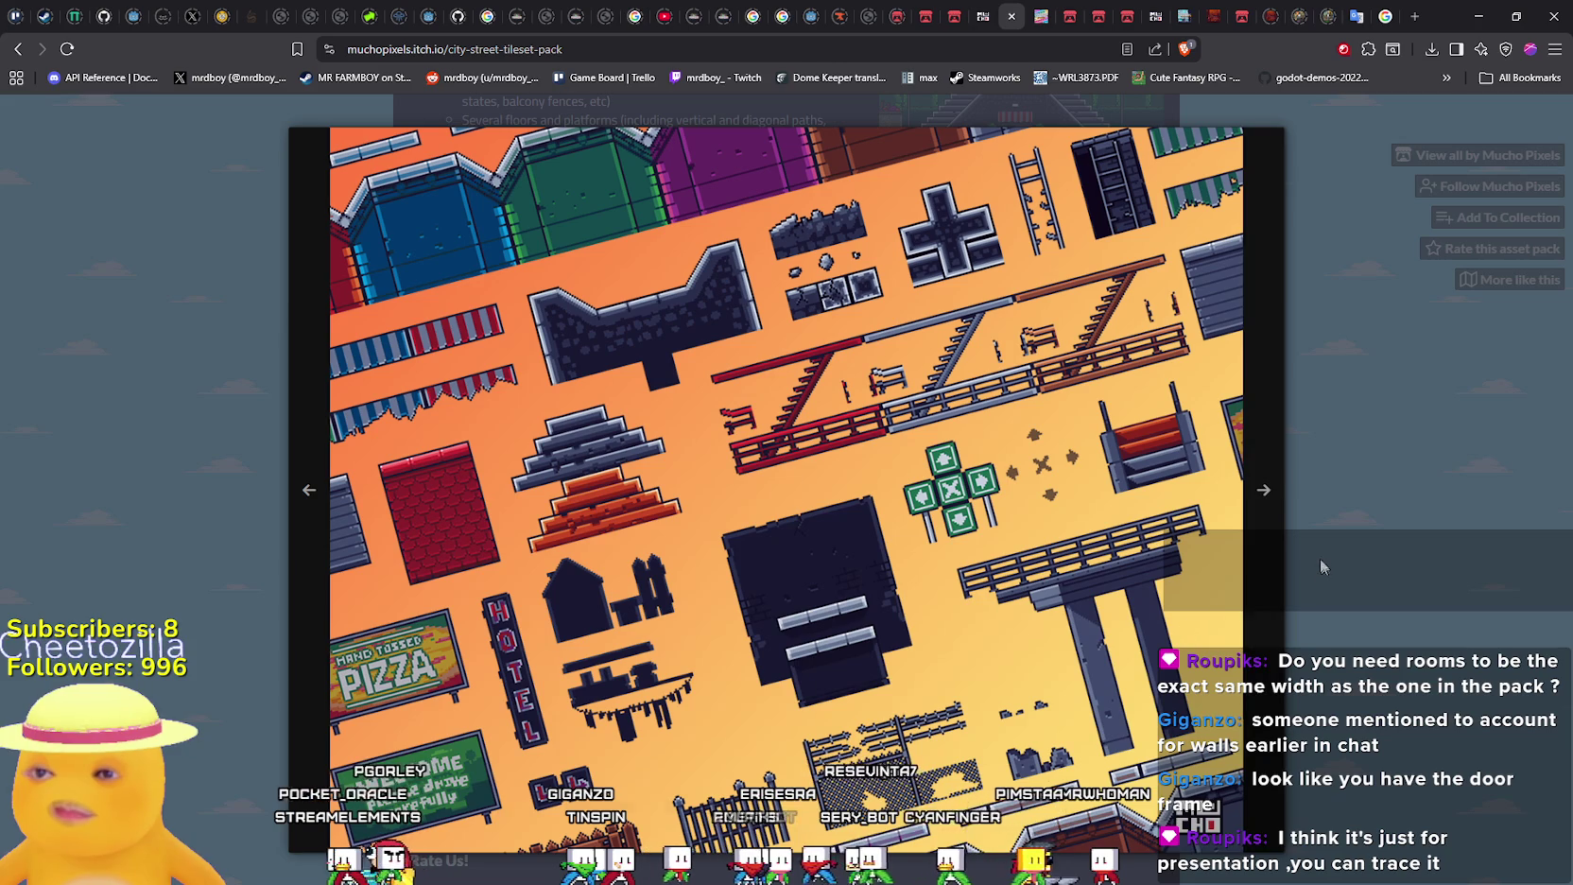
{"action": "left_click", "coordinate": [1259, 533]}
{"action": "left_click", "coordinate": [1255, 530]}
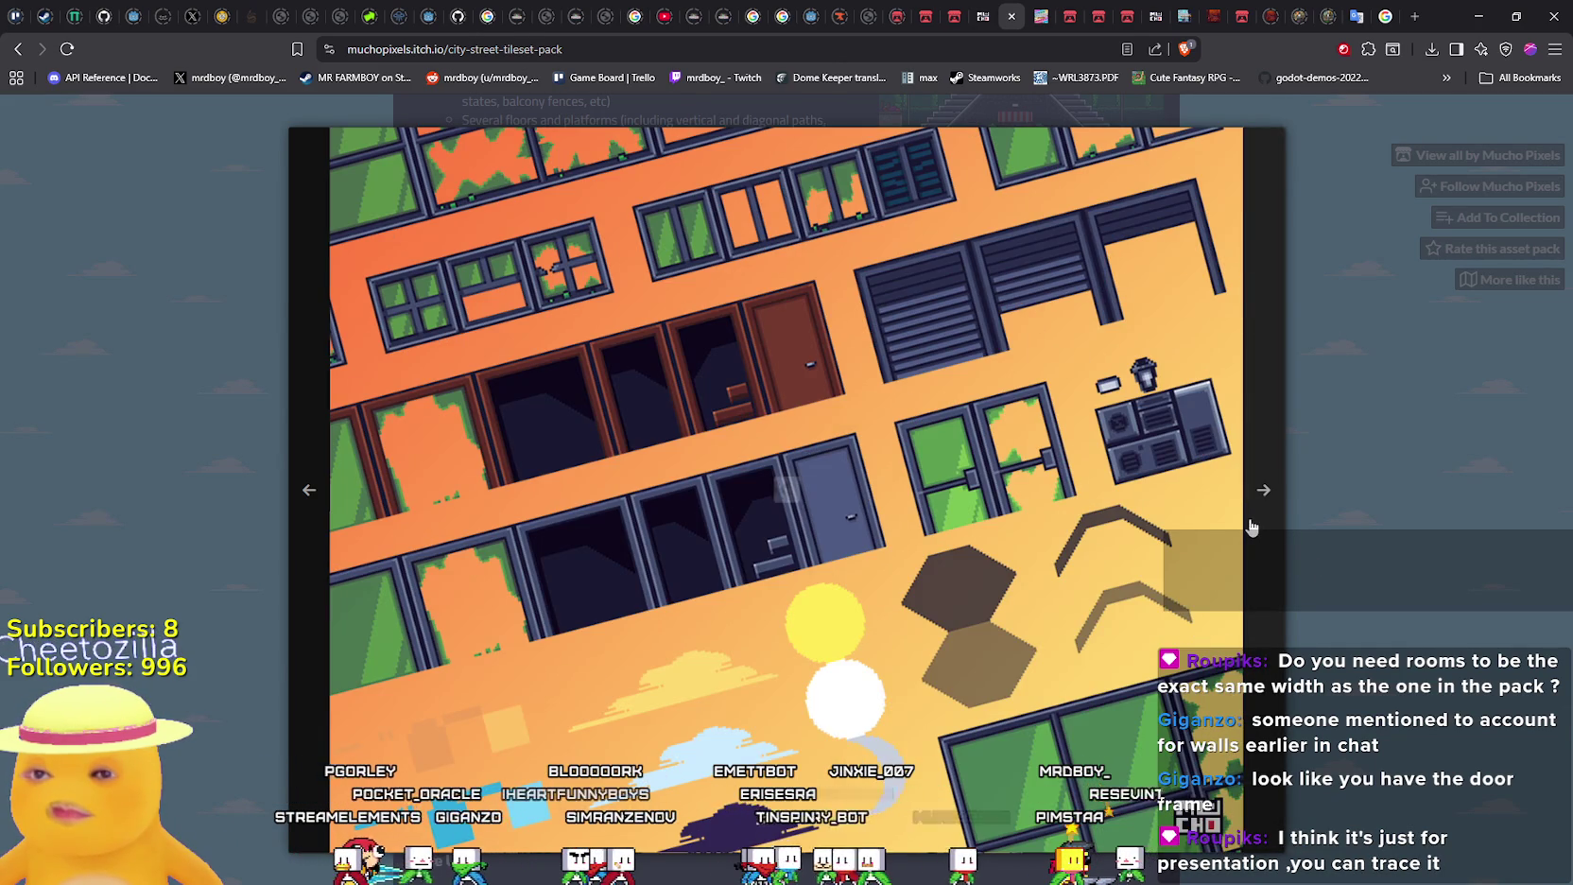
{"action": "left_click", "coordinate": [1252, 527]}
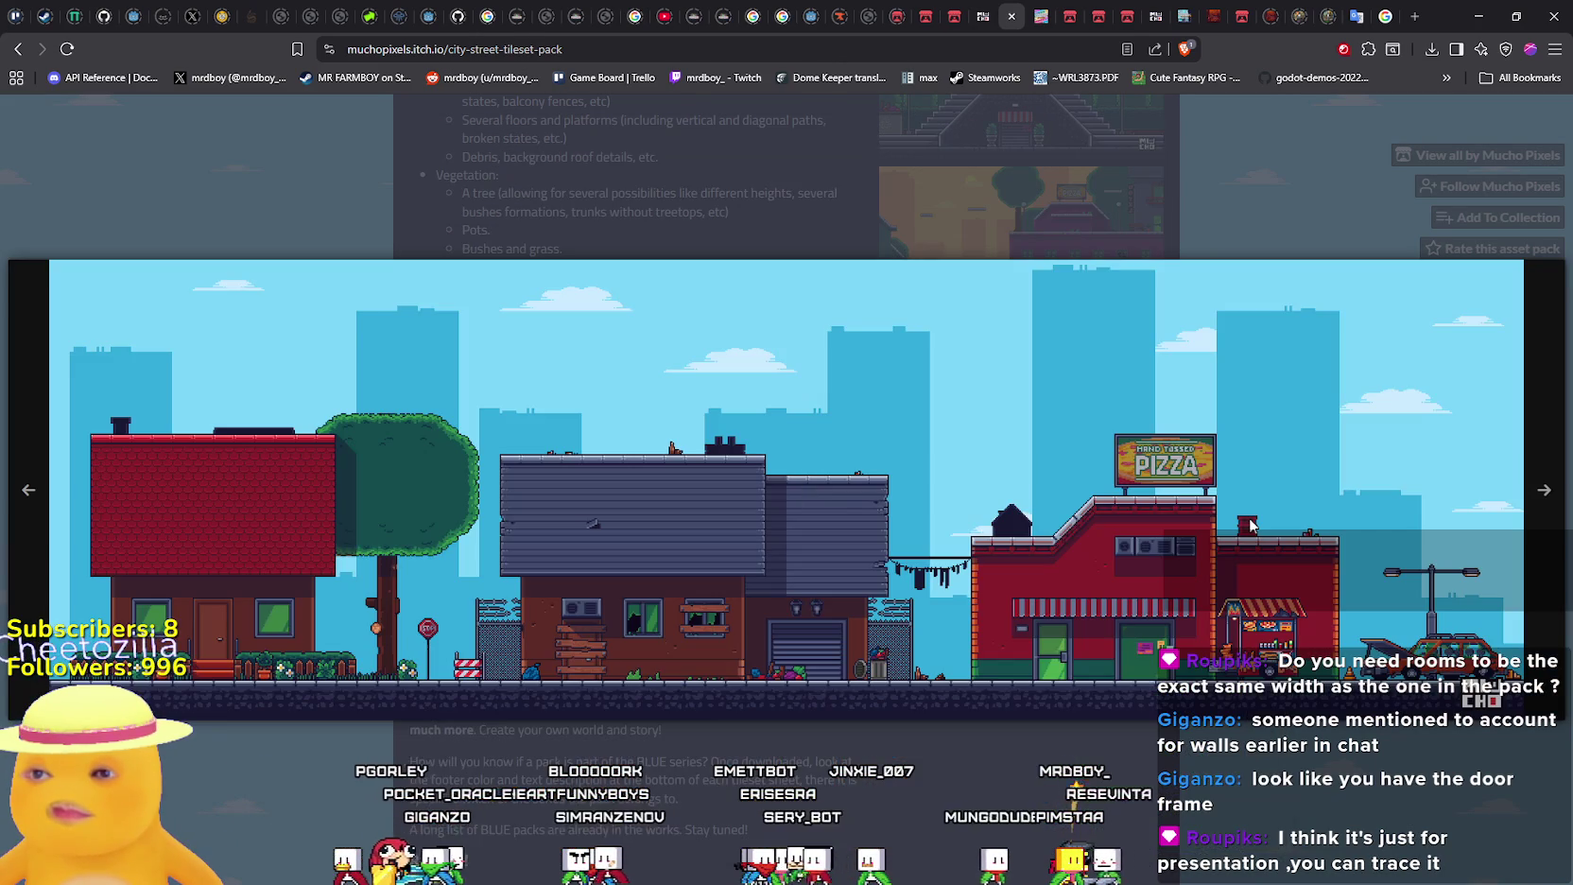
{"action": "left_click", "coordinate": [1307, 829]}
Enlarge the tileset sheet preview, view the next screenshot, and close the lightbox
{"action": "scroll", "coordinate": [1012, 707], "scroll_direction": "down", "scroll_amount": 3}
{"action": "scroll", "coordinate": [1011, 707], "scroll_direction": "up", "scroll_amount": 6}
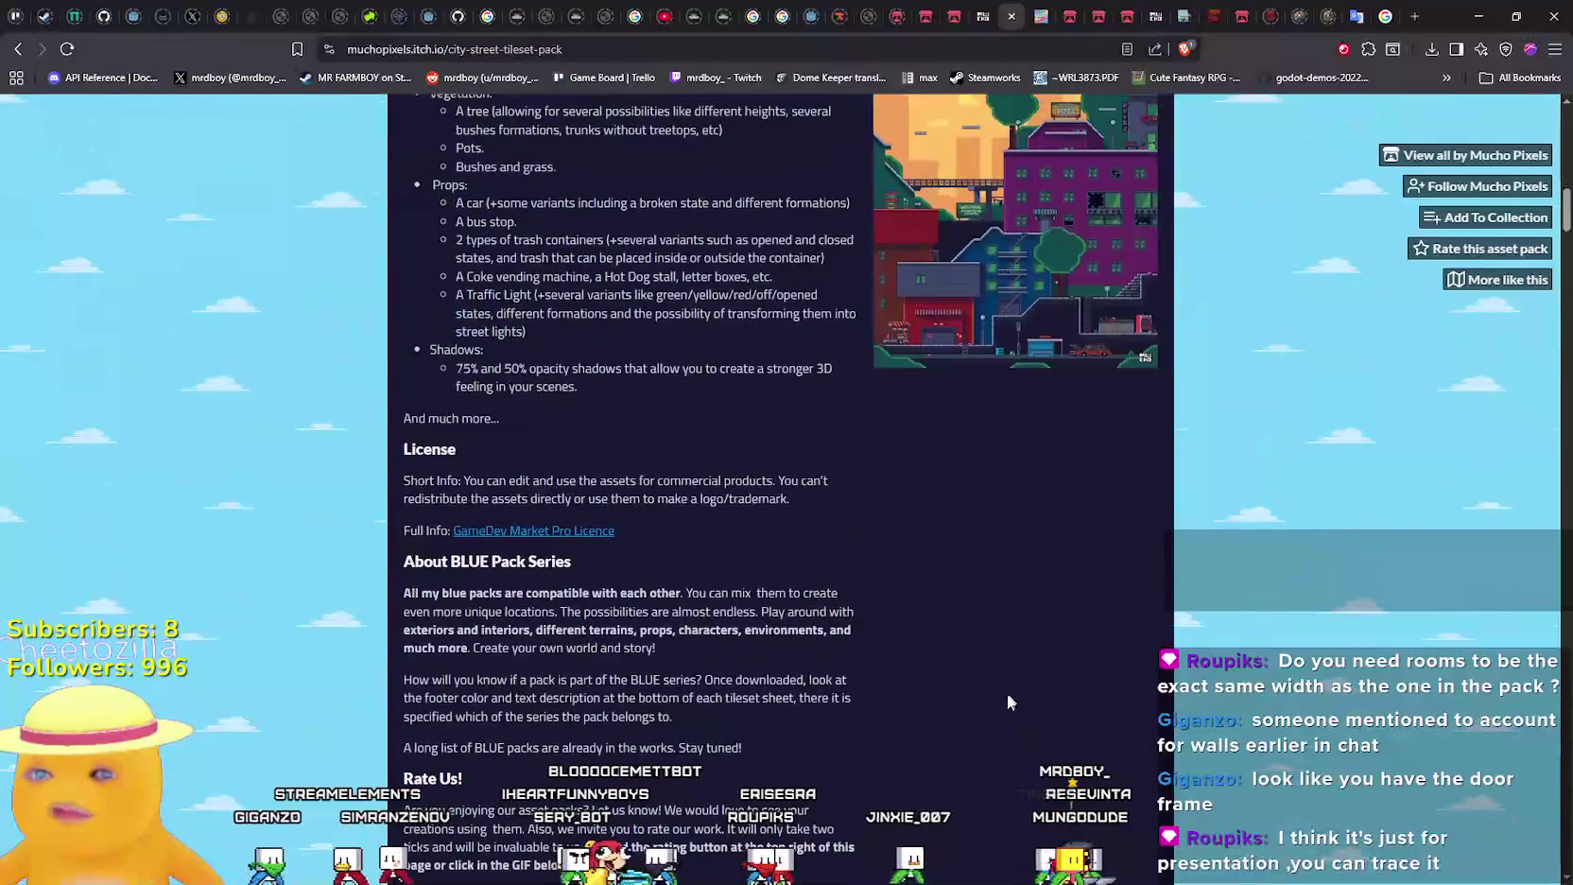
{"action": "scroll", "coordinate": [1000, 711], "scroll_direction": "up", "scroll_amount": 10}
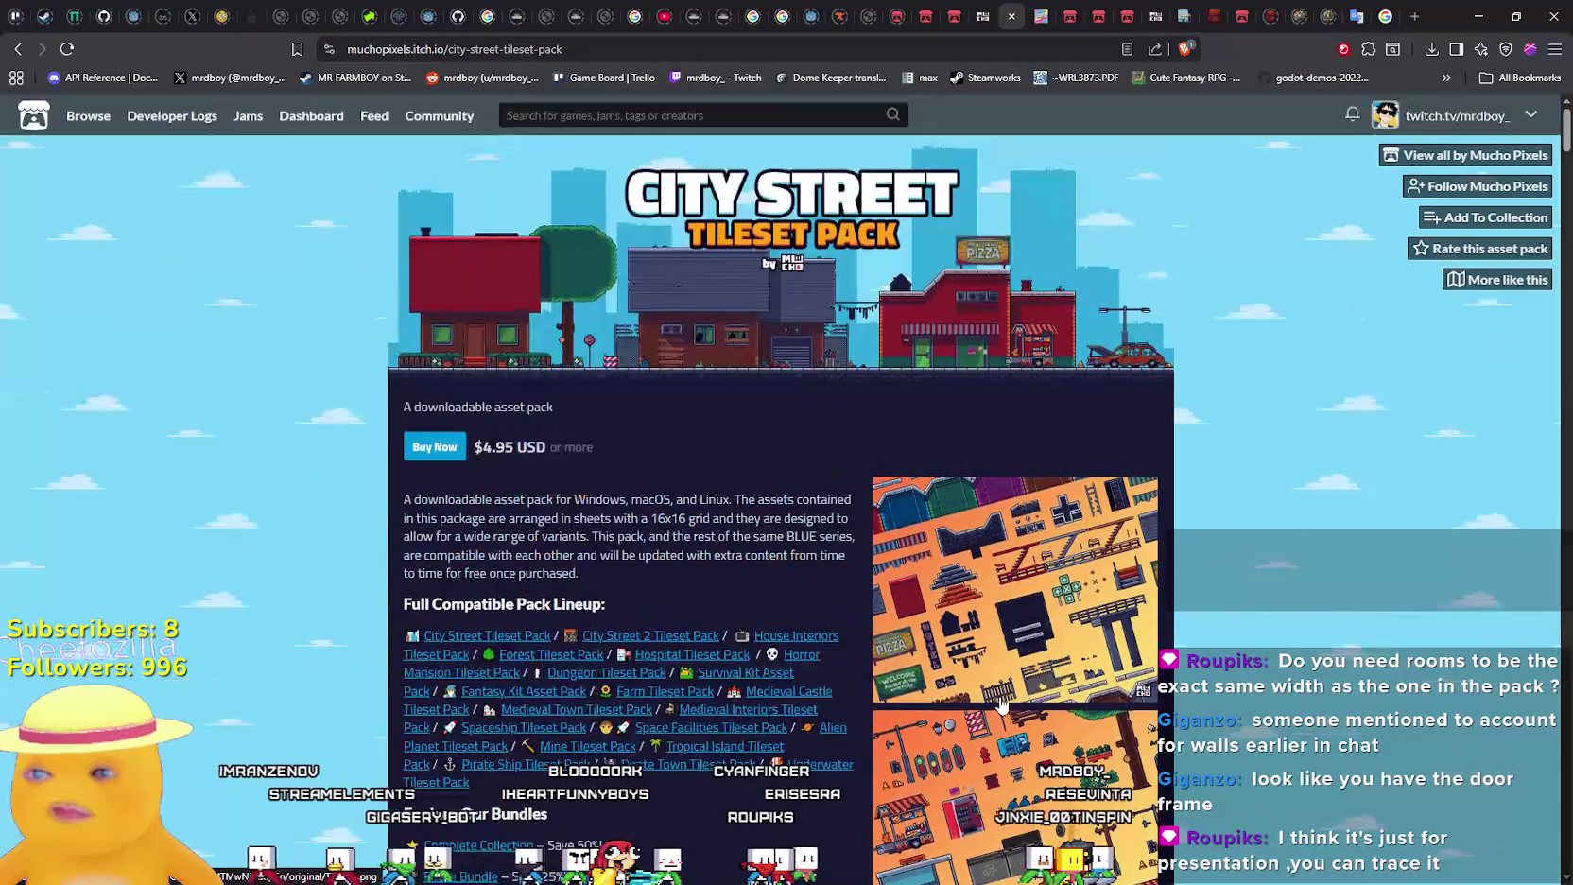
{"action": "scroll", "coordinate": [1002, 704], "scroll_direction": "down", "scroll_amount": 3}
{"action": "left_click", "coordinate": [981, 408]}
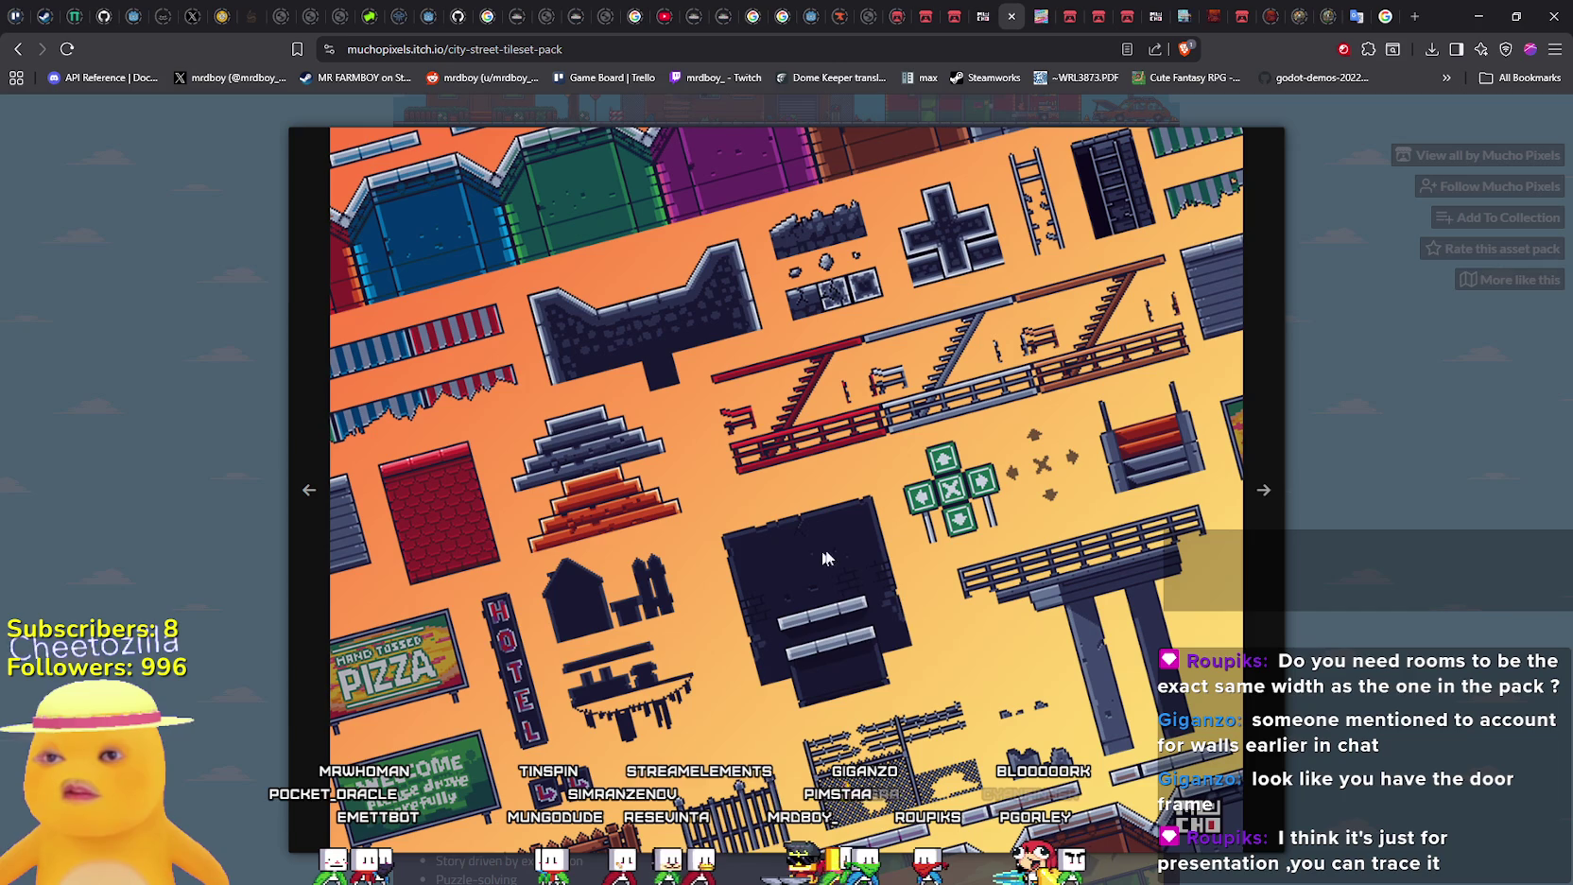
{"action": "left_click", "coordinate": [1258, 695]}
{"action": "left_click", "coordinate": [1293, 646]}
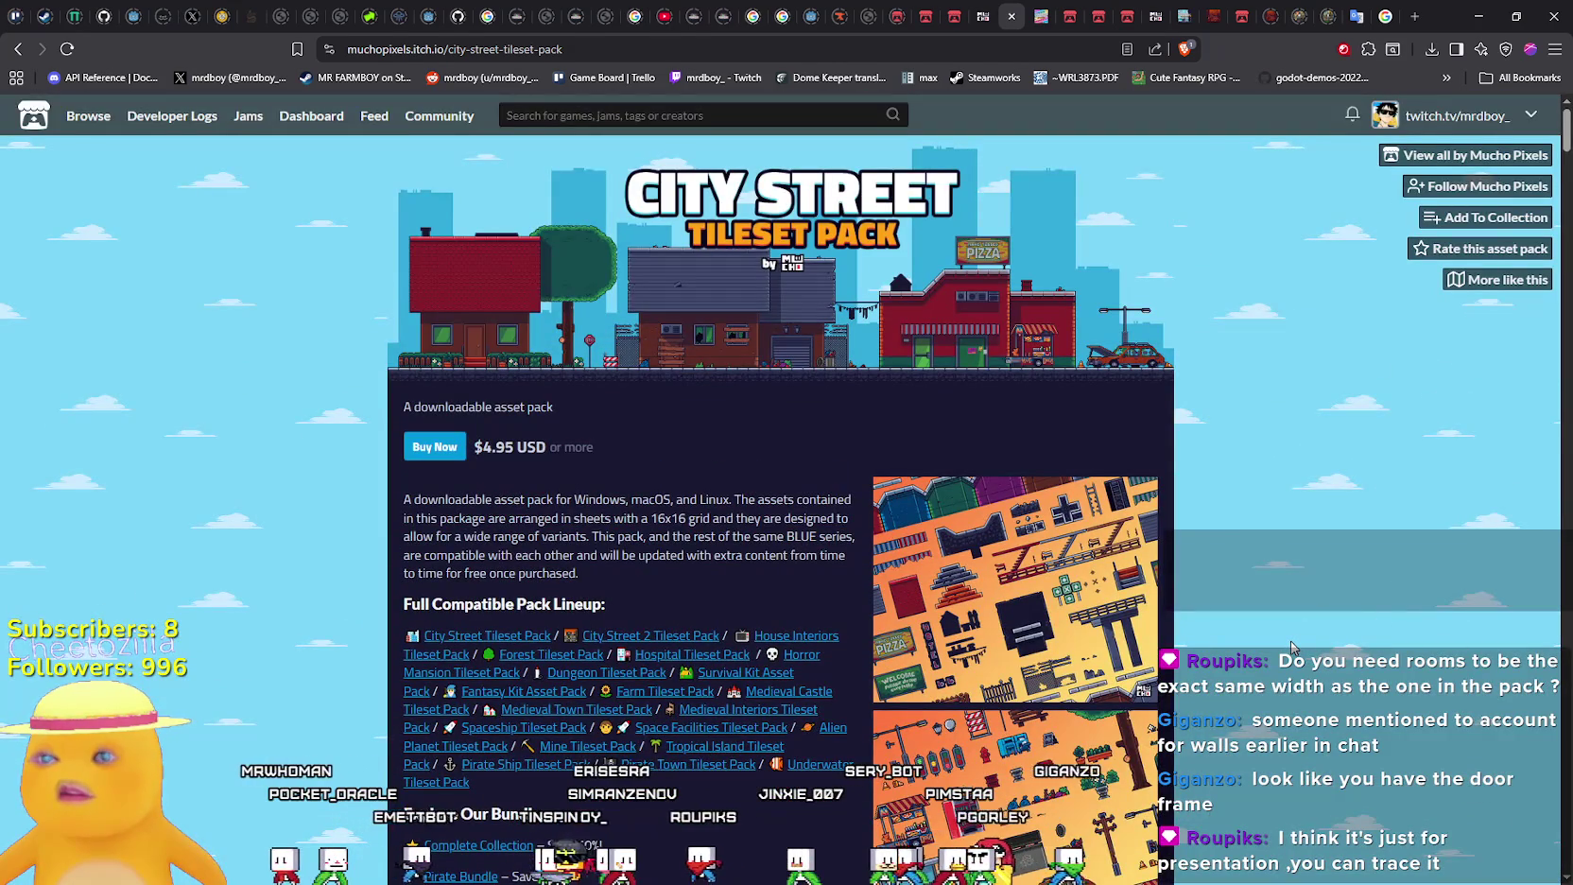
Scroll through the pack description, then bring back the House Interiors banner in Aseprite
{"action": "scroll", "coordinate": [1293, 644], "scroll_direction": "down", "scroll_amount": 4}
{"action": "scroll", "coordinate": [1291, 642], "scroll_direction": "down", "scroll_amount": 2}
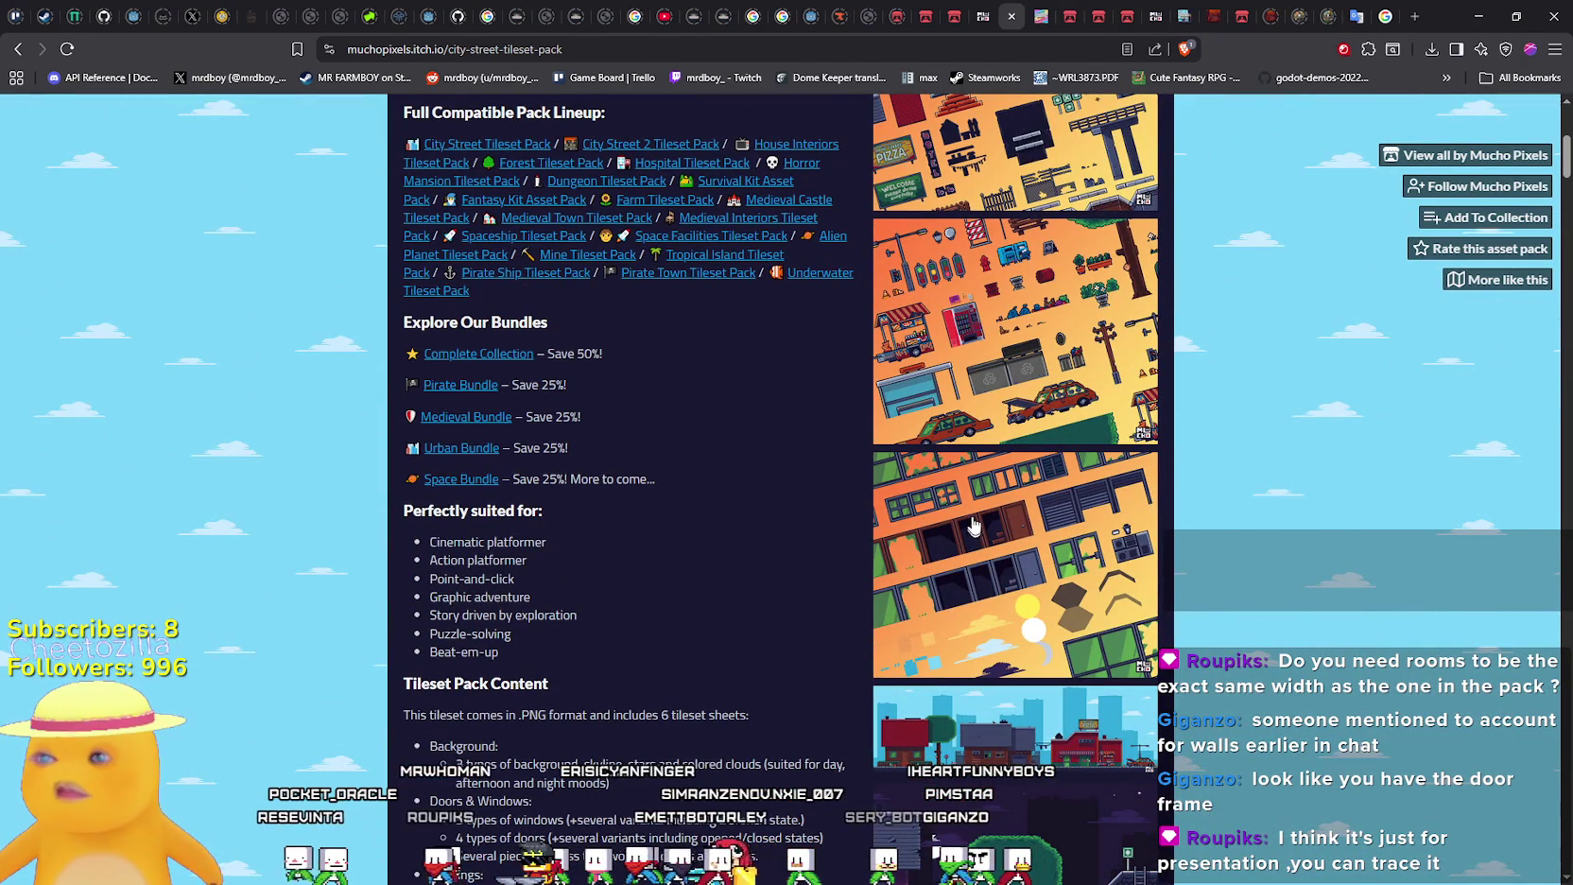
{"action": "scroll", "coordinate": [973, 531], "scroll_direction": "down", "scroll_amount": 1}
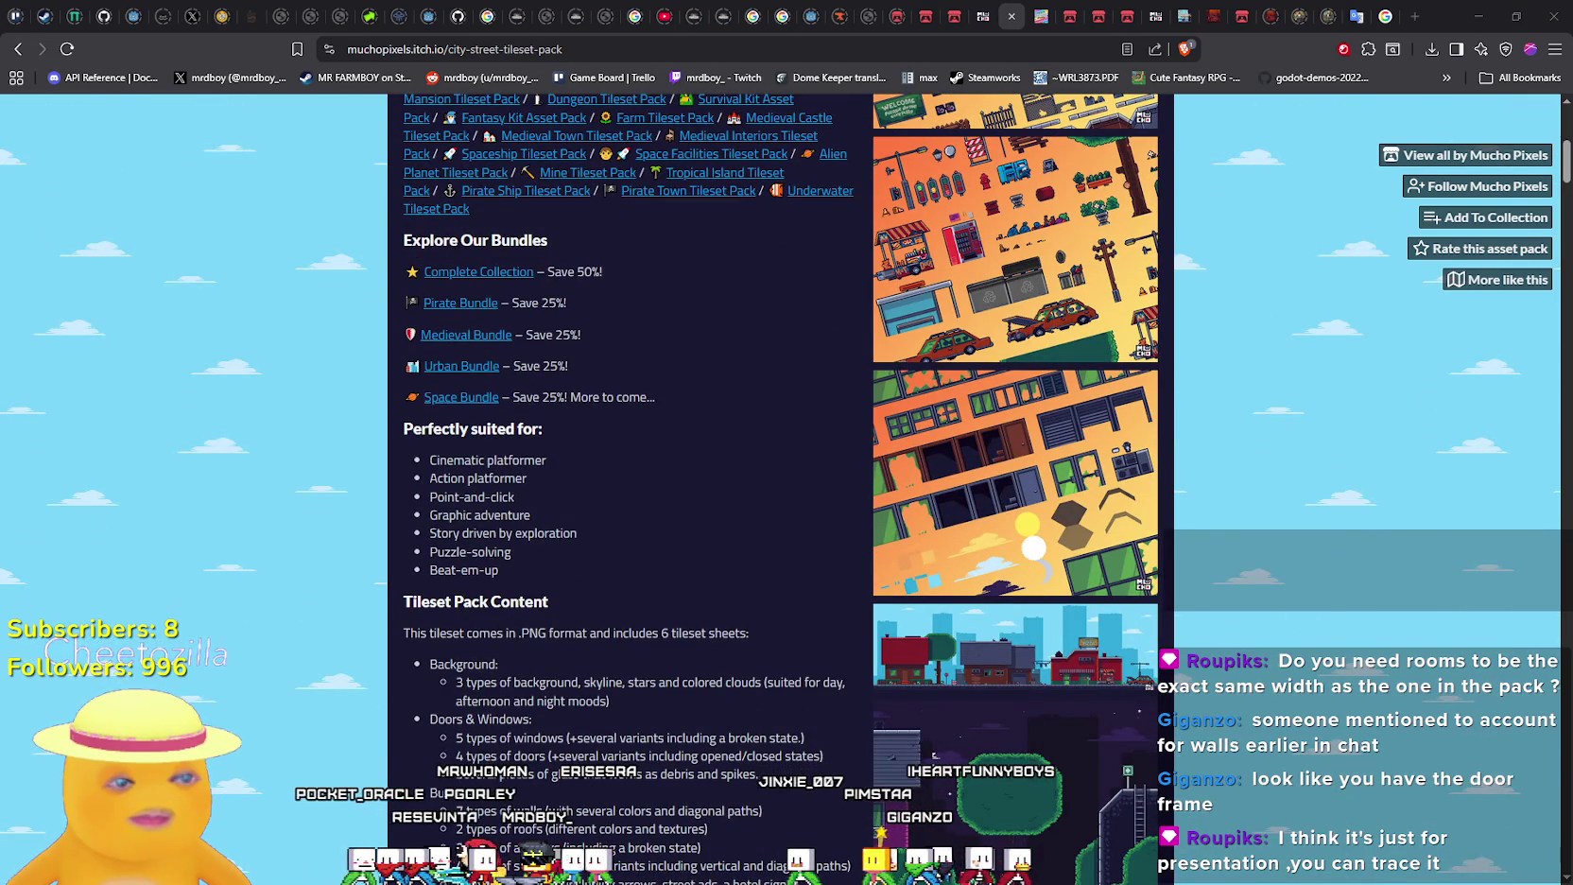
{"action": "key", "text": "alt+Tab"}
{"action": "scroll", "coordinate": [1035, 455], "scroll_direction": "down", "scroll_amount": 4}
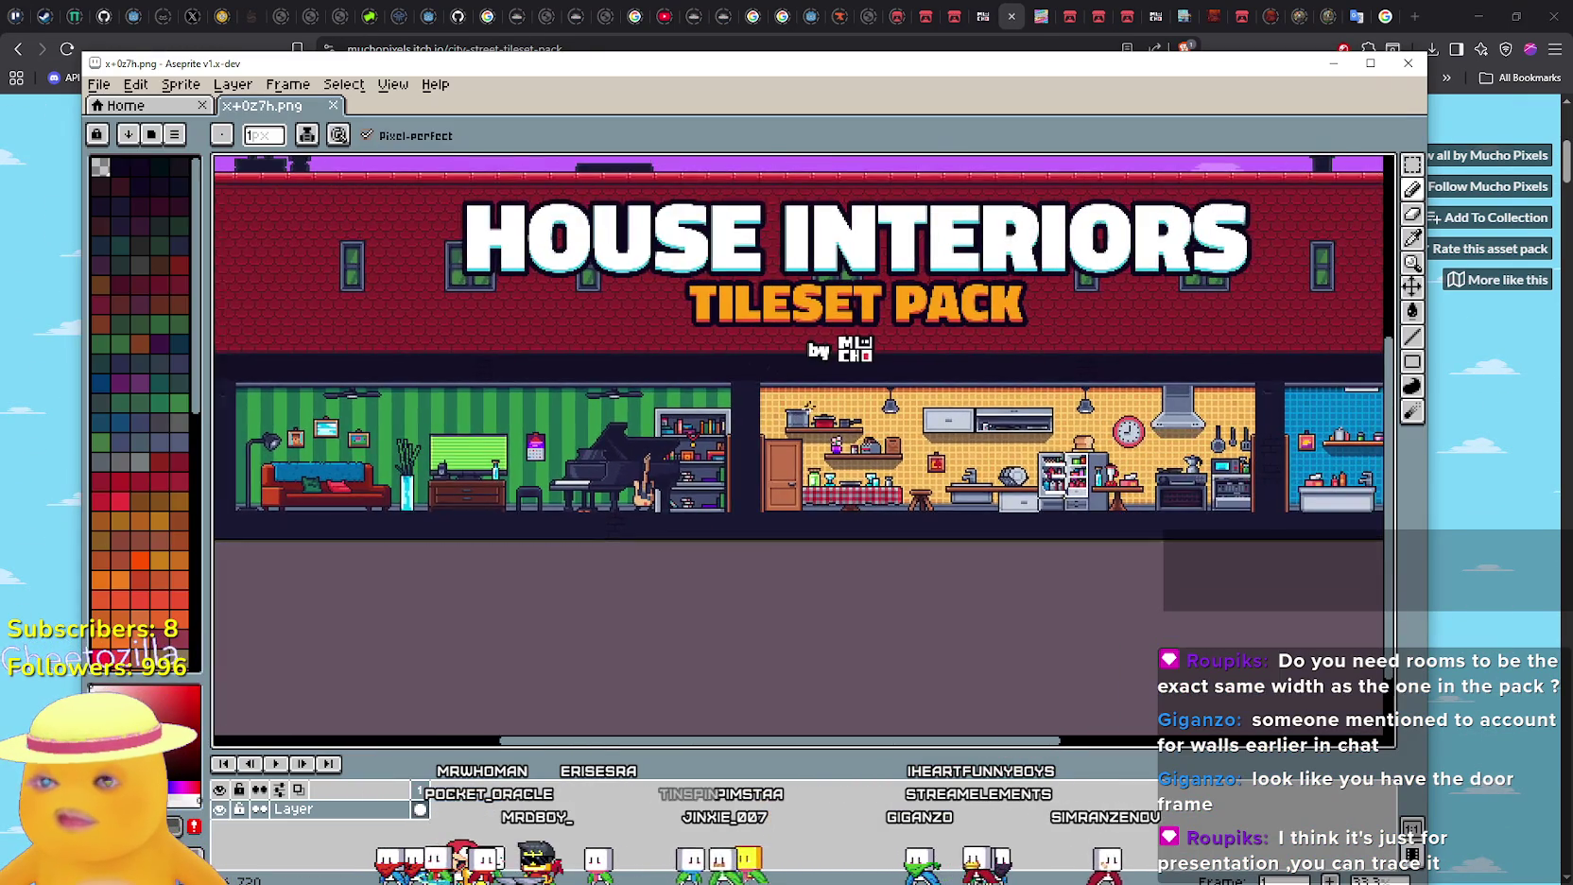
Zoom in on the banner's living room and pan over to the kitchen tiles
{"action": "scroll", "coordinate": [983, 337], "scroll_direction": "right", "scroll_amount": 4}
{"action": "scroll", "coordinate": [958, 306], "scroll_direction": "up", "scroll_amount": 3}
{"action": "scroll", "coordinate": [950, 345], "scroll_direction": "down", "scroll_amount": 5}
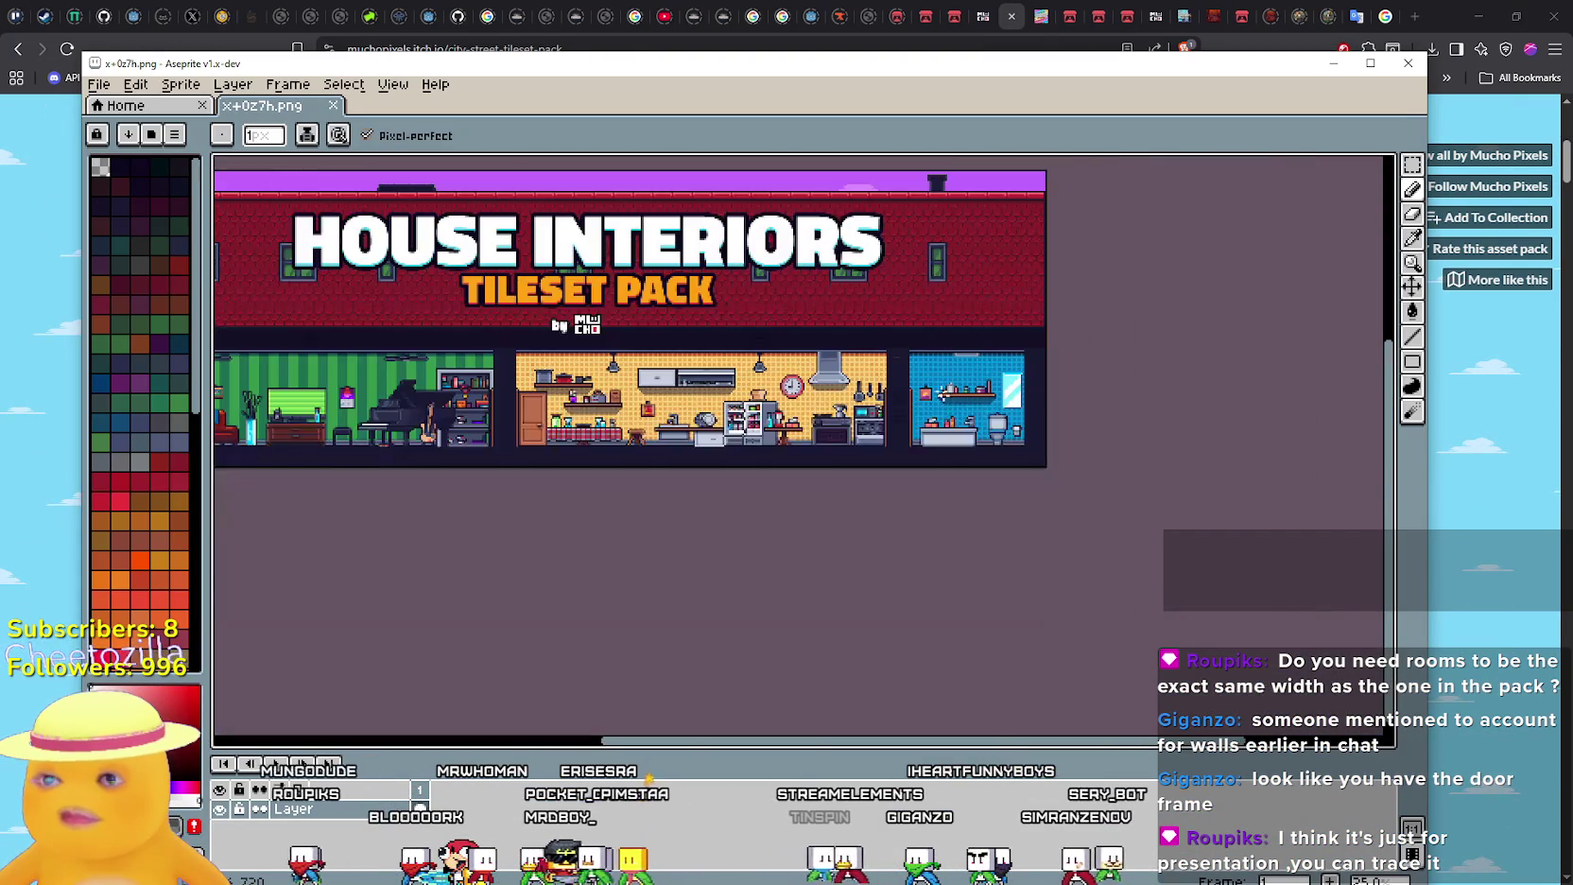
{"action": "scroll", "coordinate": [940, 384], "scroll_direction": "up", "scroll_amount": 4}
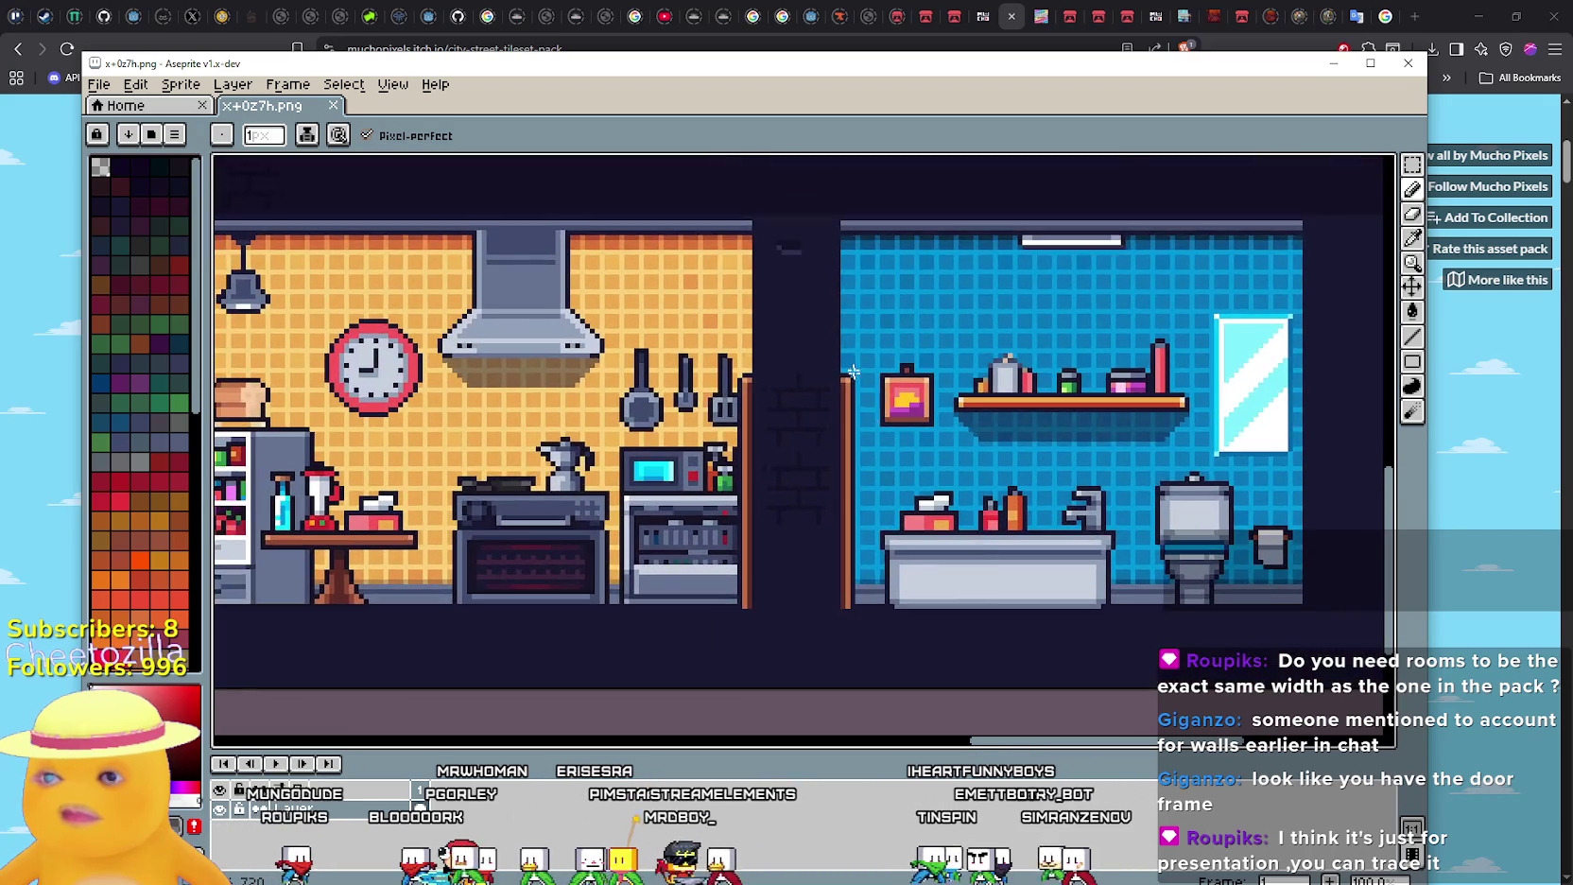
{"action": "mouse_move", "coordinate": [853, 371]}
{"action": "left_mouse_down"}
{"action": "mouse_move", "coordinate": [792, 425]}
{"action": "mouse_move", "coordinate": [754, 192]}
{"action": "mouse_move", "coordinate": [1379, 198]}
{"action": "left_mouse_up"}
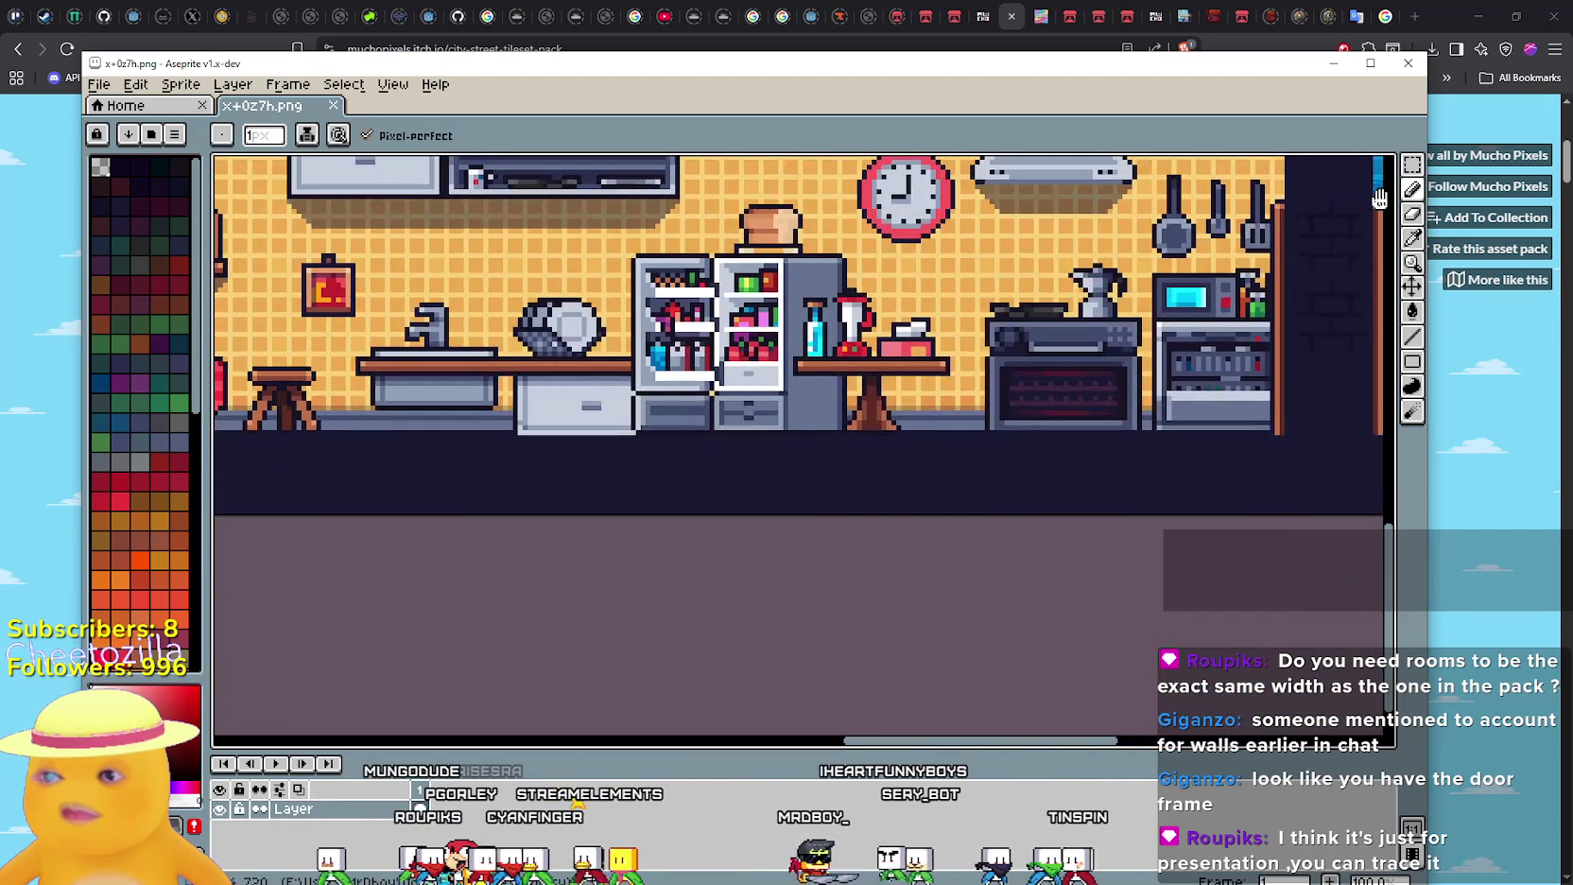
{"action": "scroll", "coordinate": [1333, 302], "scroll_direction": "down", "scroll_amount": 4}
{"action": "scroll", "coordinate": [1283, 413], "scroll_direction": "up", "scroll_amount": 2}
Inspect the door between living room and kitchen, then return to the tilemap_all.png furniture sheet
{"action": "scroll", "coordinate": [628, 427], "scroll_direction": "up", "scroll_amount": 3}
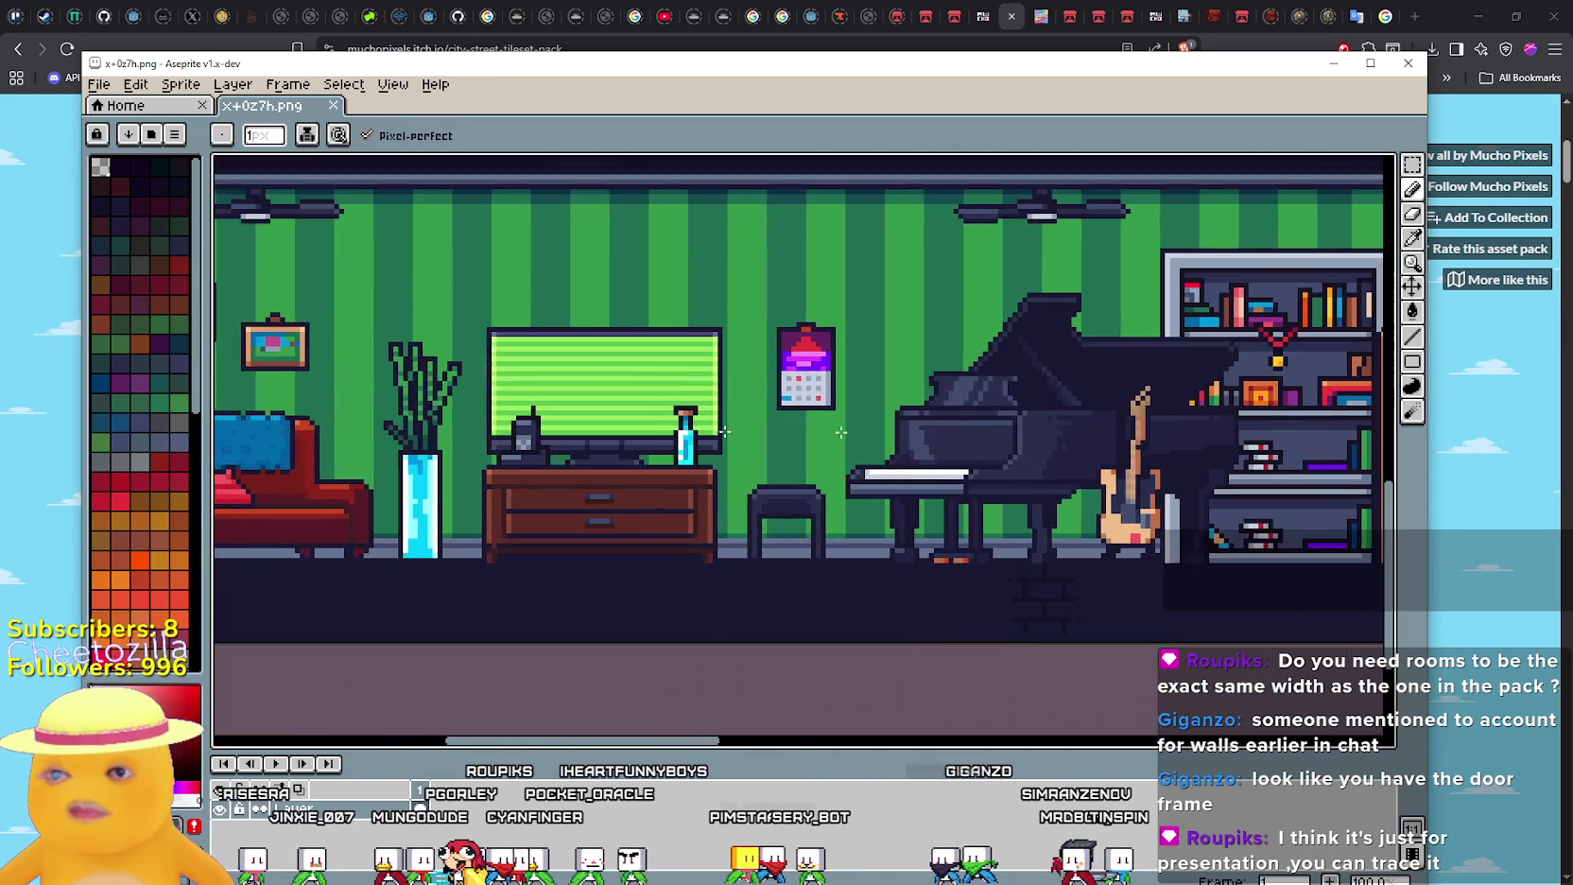
{"action": "scroll", "coordinate": [628, 428], "scroll_direction": "right", "scroll_amount": 6}
{"action": "left_click_drag", "start_coordinate": [838, 352], "coordinate": [769, 436]}
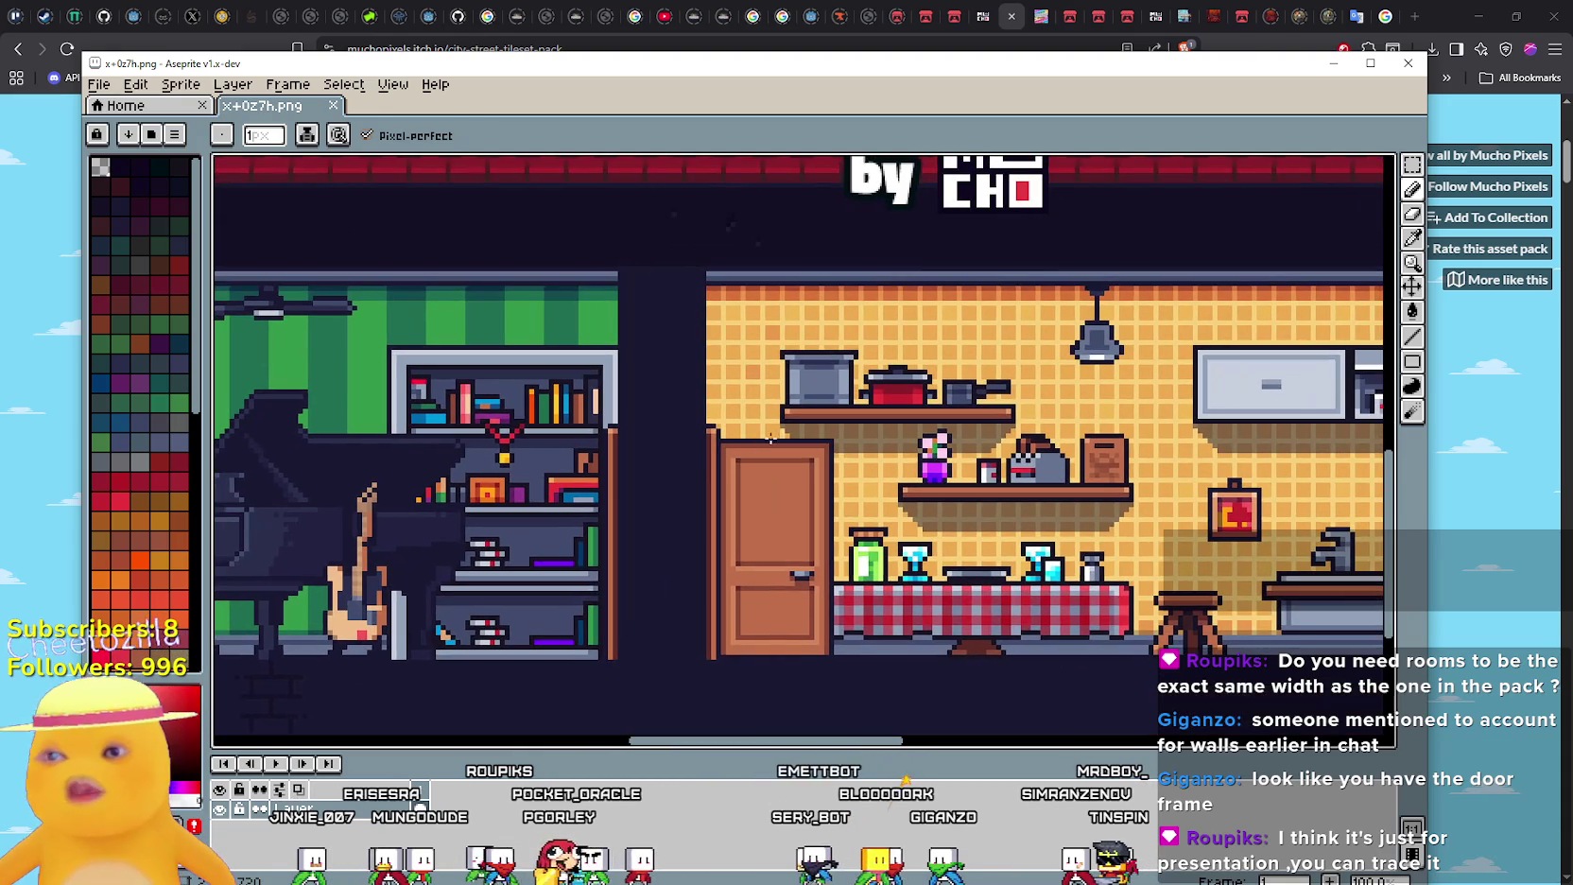
{"action": "scroll", "coordinate": [704, 463], "scroll_direction": "down", "scroll_amount": 2}
{"action": "scroll", "coordinate": [695, 512], "scroll_direction": "up", "scroll_amount": 2}
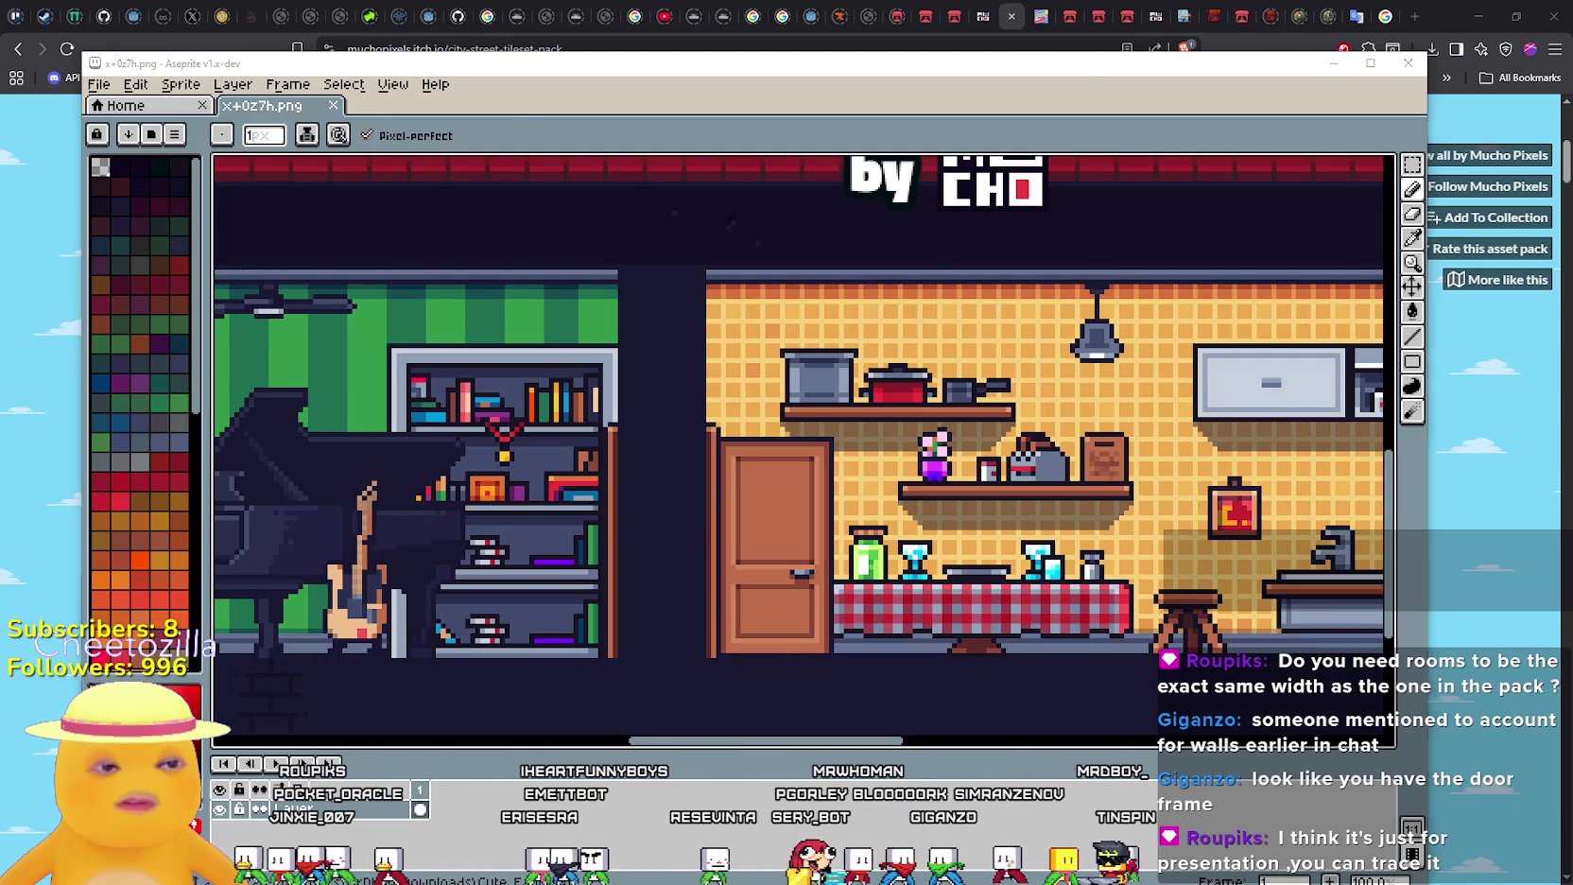
{"action": "key", "text": "alt+Tab"}
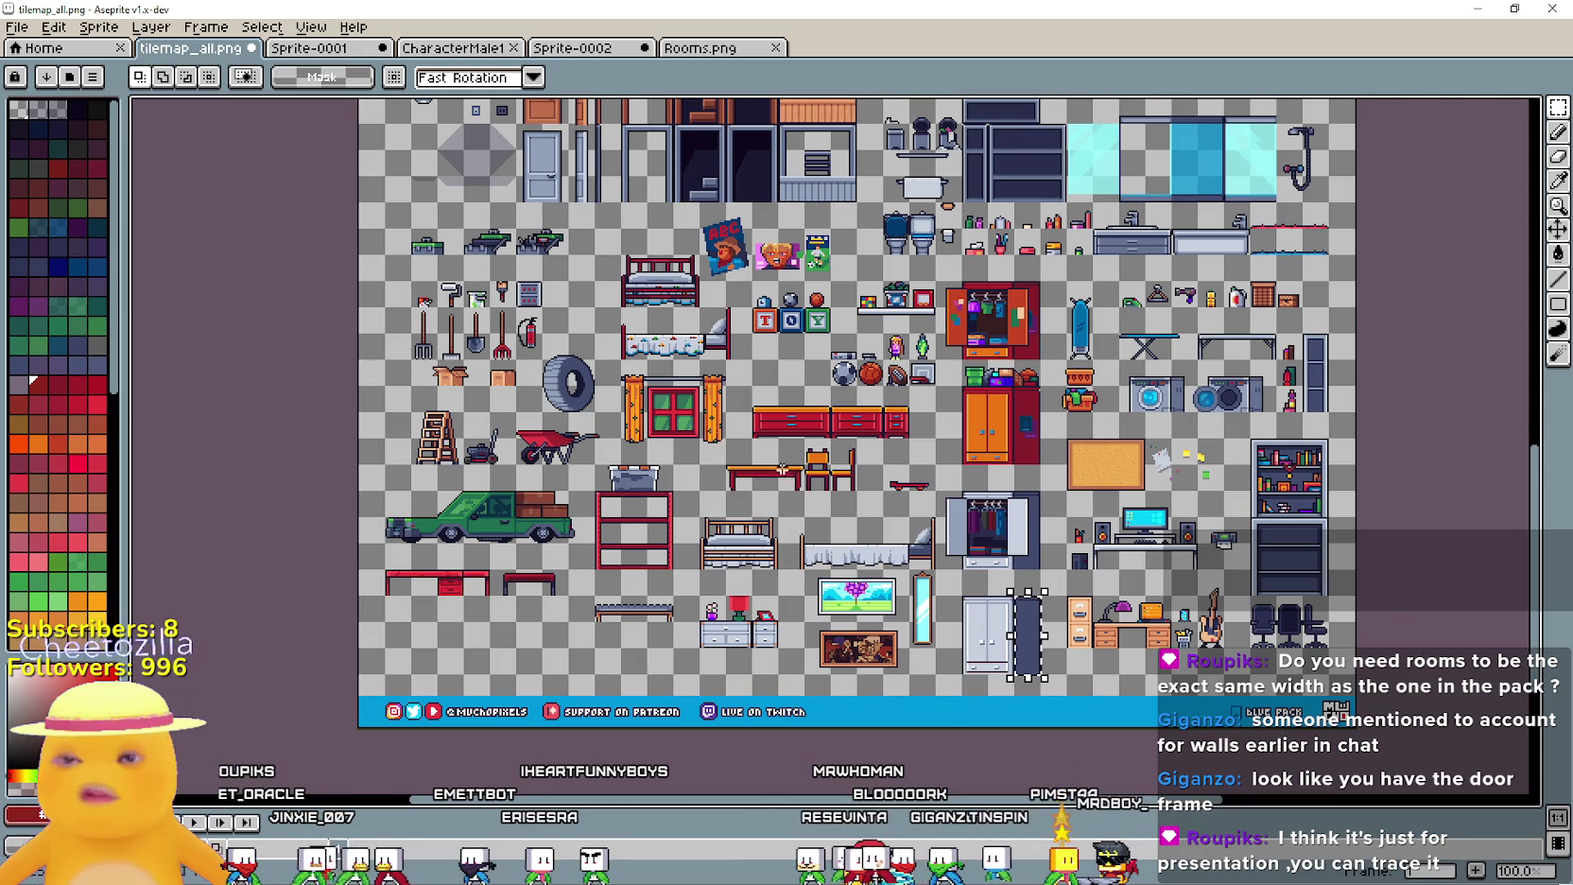
Pan around tilemap_all.png to inspect its top edge, wall and door tiles, and furniture tiles
{"action": "scroll", "coordinate": [788, 478], "scroll_direction": "up", "scroll_amount": 5}
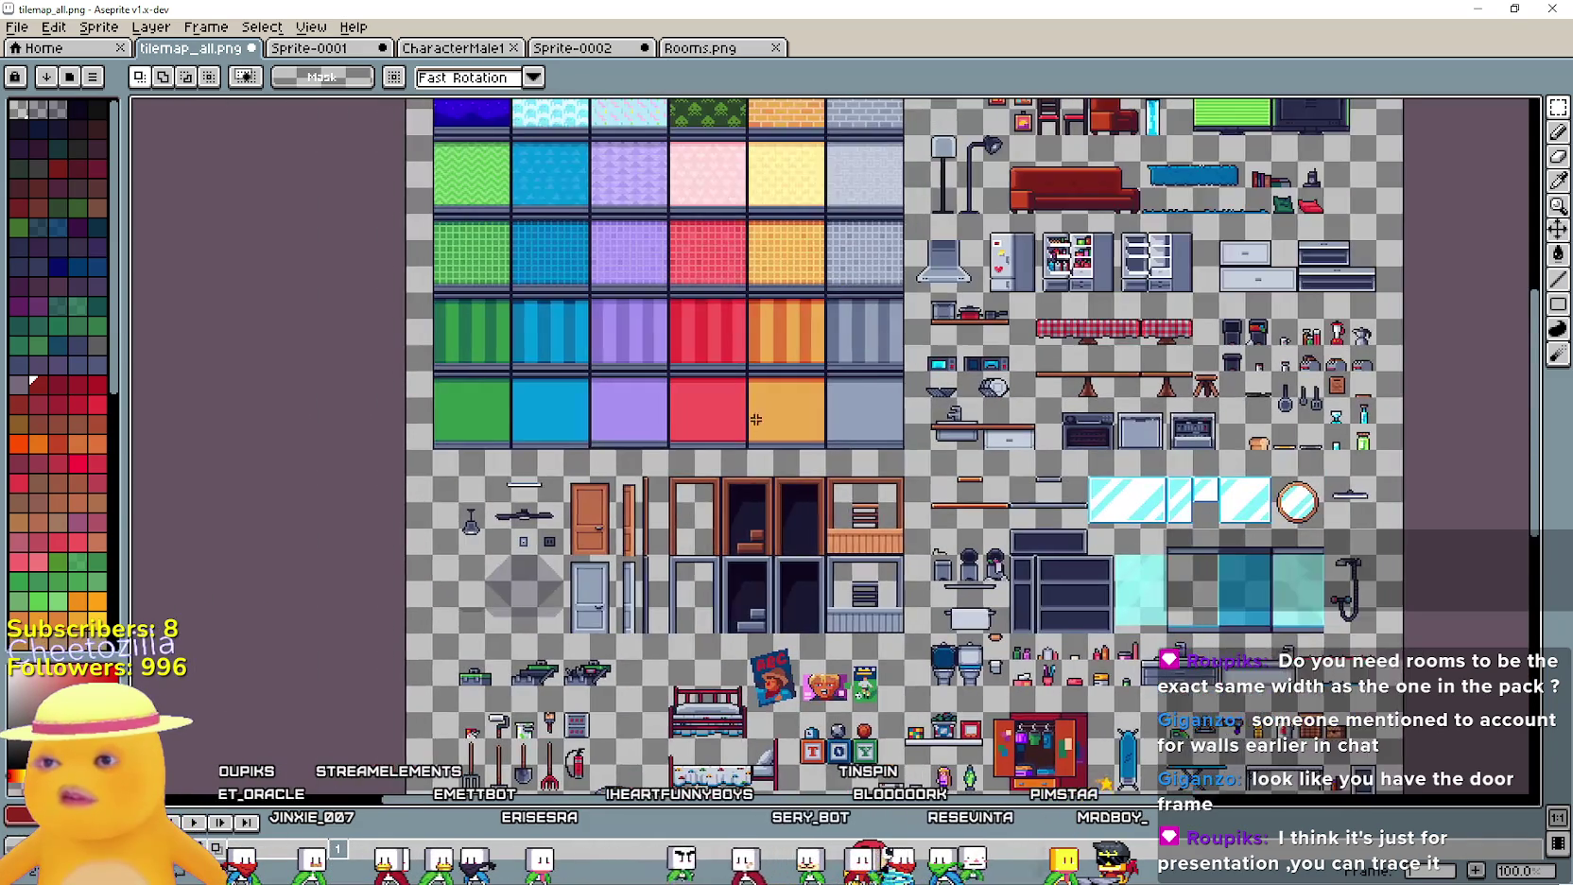
{"action": "mouse_move", "coordinate": [1083, 180]}
{"action": "left_mouse_down"}
{"action": "mouse_move", "coordinate": [1026, 365]}
{"action": "mouse_move", "coordinate": [865, 492]}
{"action": "mouse_move", "coordinate": [915, 483]}
{"action": "left_mouse_up"}
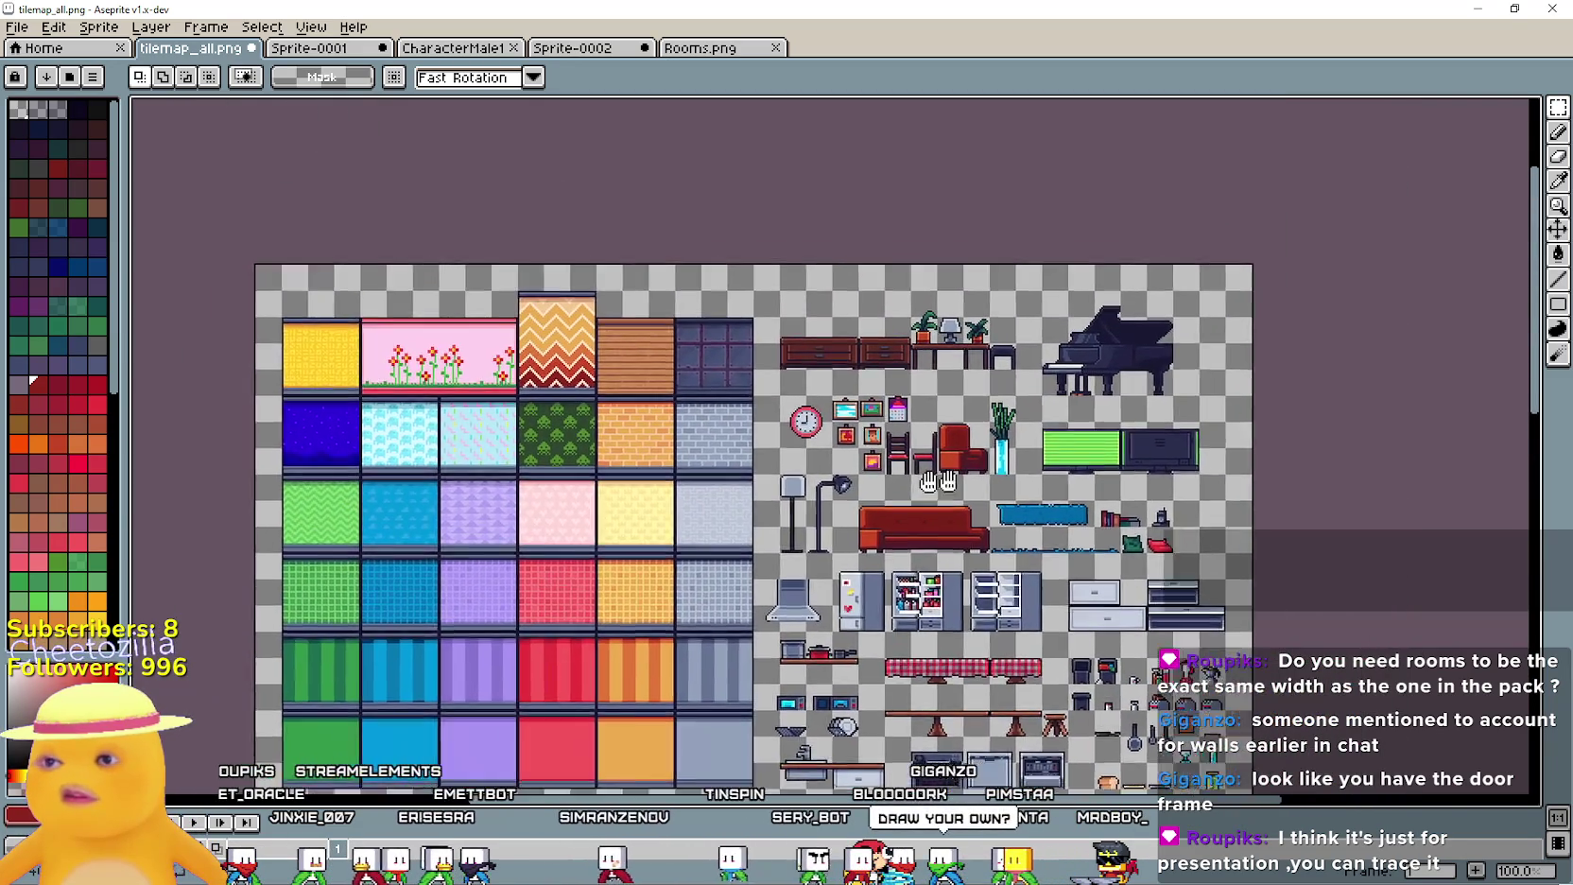
{"action": "scroll", "coordinate": [783, 288], "scroll_direction": "up", "scroll_amount": 2}
{"action": "scroll", "coordinate": [783, 289], "scroll_direction": "down", "scroll_amount": 4}
{"action": "scroll", "coordinate": [662, 539], "scroll_direction": "up", "scroll_amount": 1}
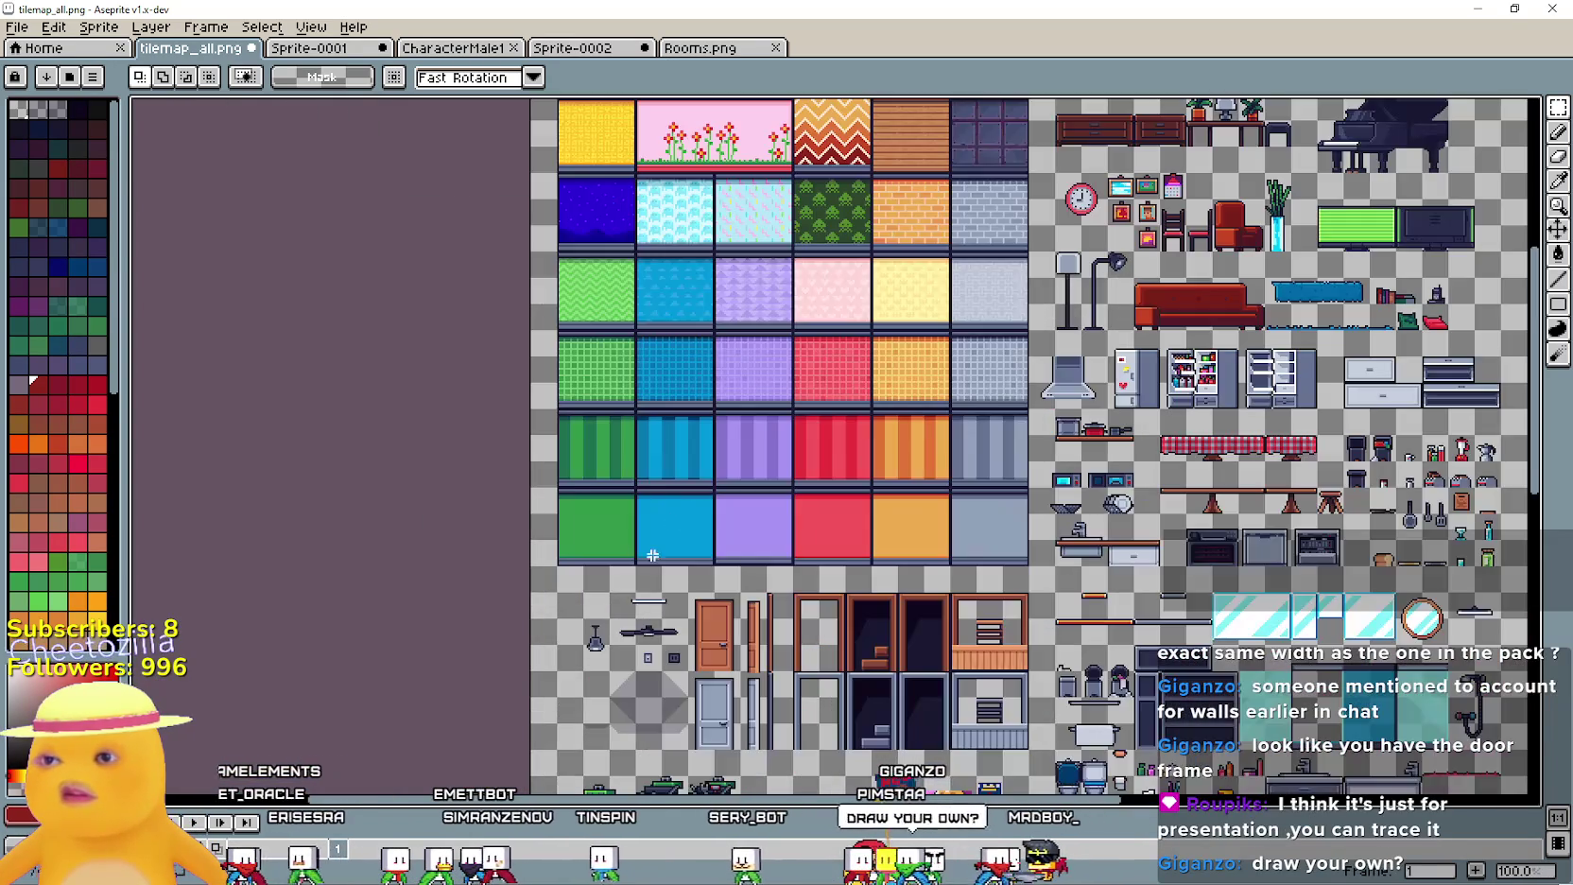
{"action": "scroll", "coordinate": [663, 539], "scroll_direction": "up", "scroll_amount": 3}
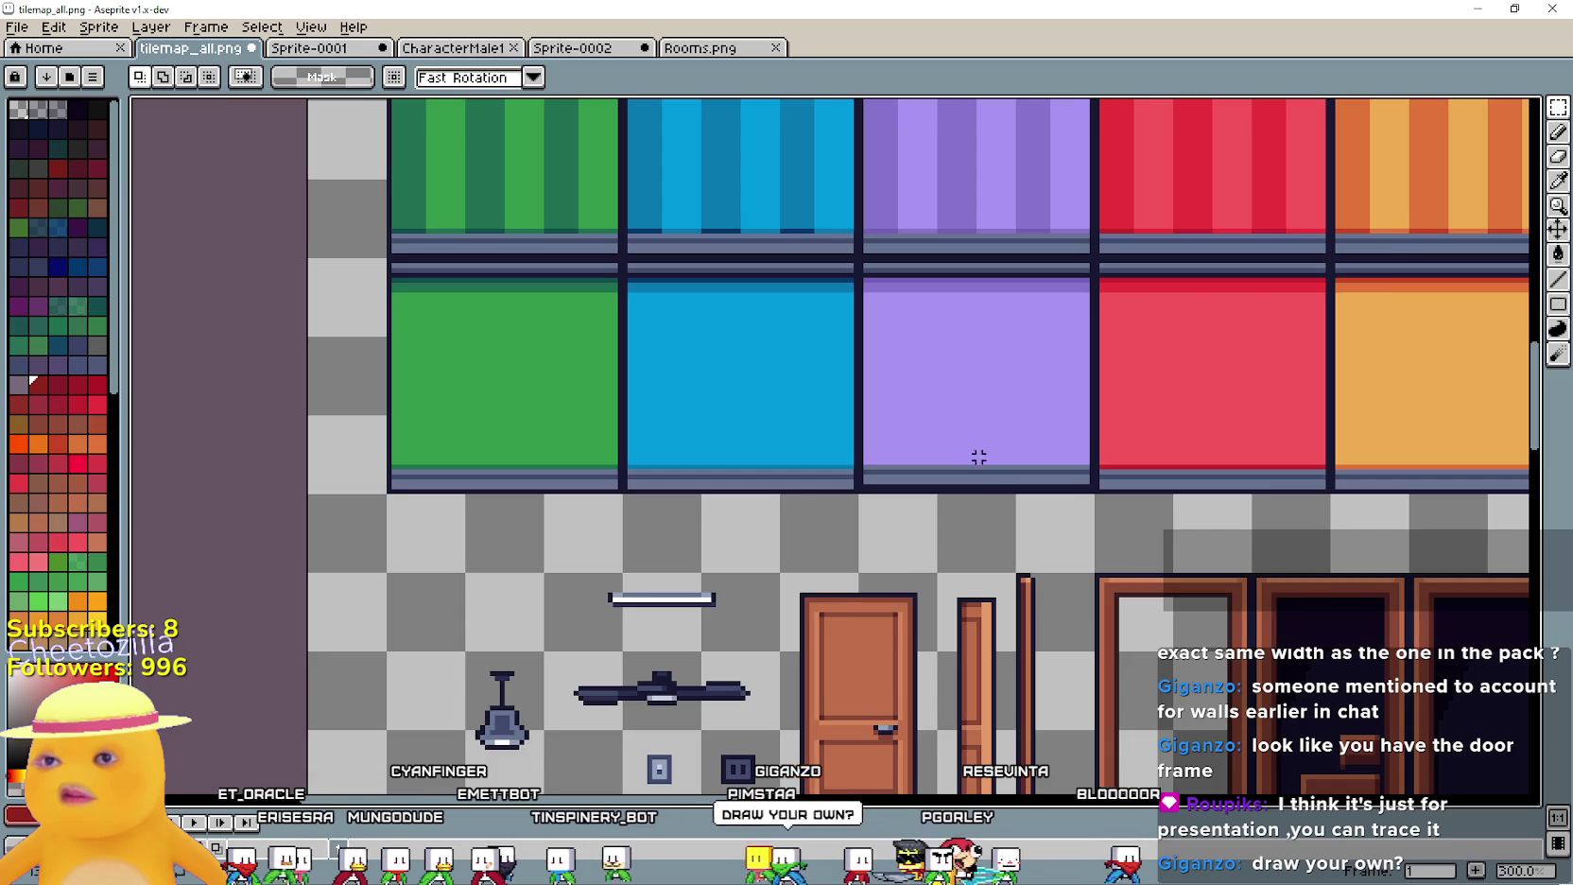
{"action": "scroll", "coordinate": [1159, 389], "scroll_direction": "up", "scroll_amount": 1}
{"action": "scroll", "coordinate": [1053, 572], "scroll_direction": "down", "scroll_amount": 2}
{"action": "left_click_drag", "start_coordinate": [1053, 572], "coordinate": [615, 353]}
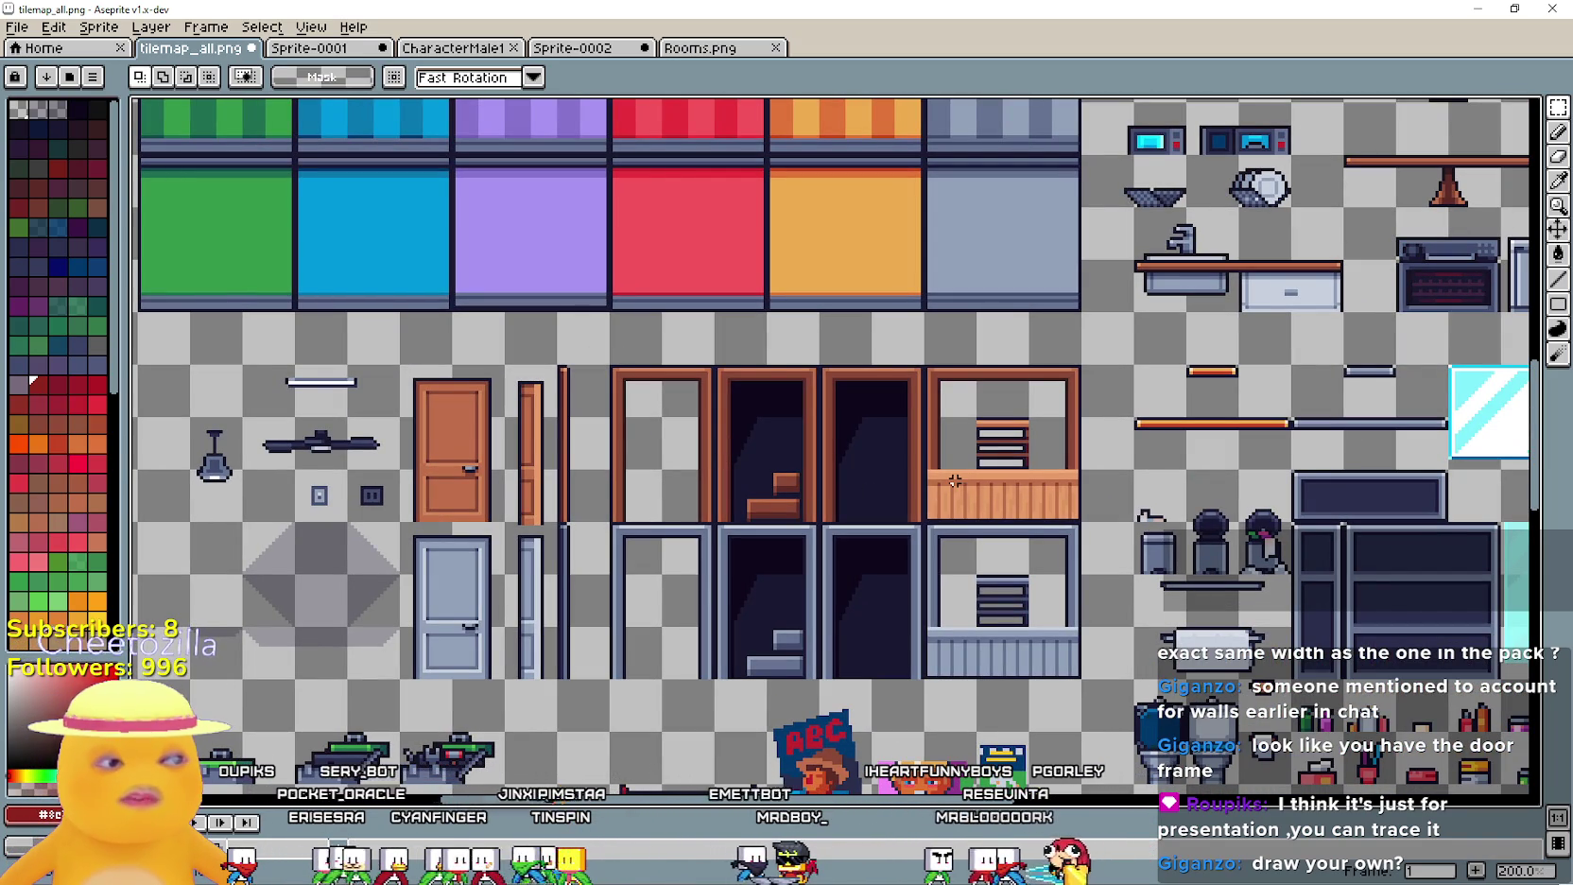
{"action": "mouse_move", "coordinate": [949, 484]}
{"action": "left_mouse_down"}
{"action": "mouse_move", "coordinate": [523, 375]}
{"action": "mouse_move", "coordinate": [142, 397]}
{"action": "mouse_move", "coordinate": [240, 402]}
{"action": "left_mouse_up"}
Review the Rooms.png, CharacterMale1 and Sprite-0001 images in turn
{"action": "left_click", "coordinate": [651, 50]}
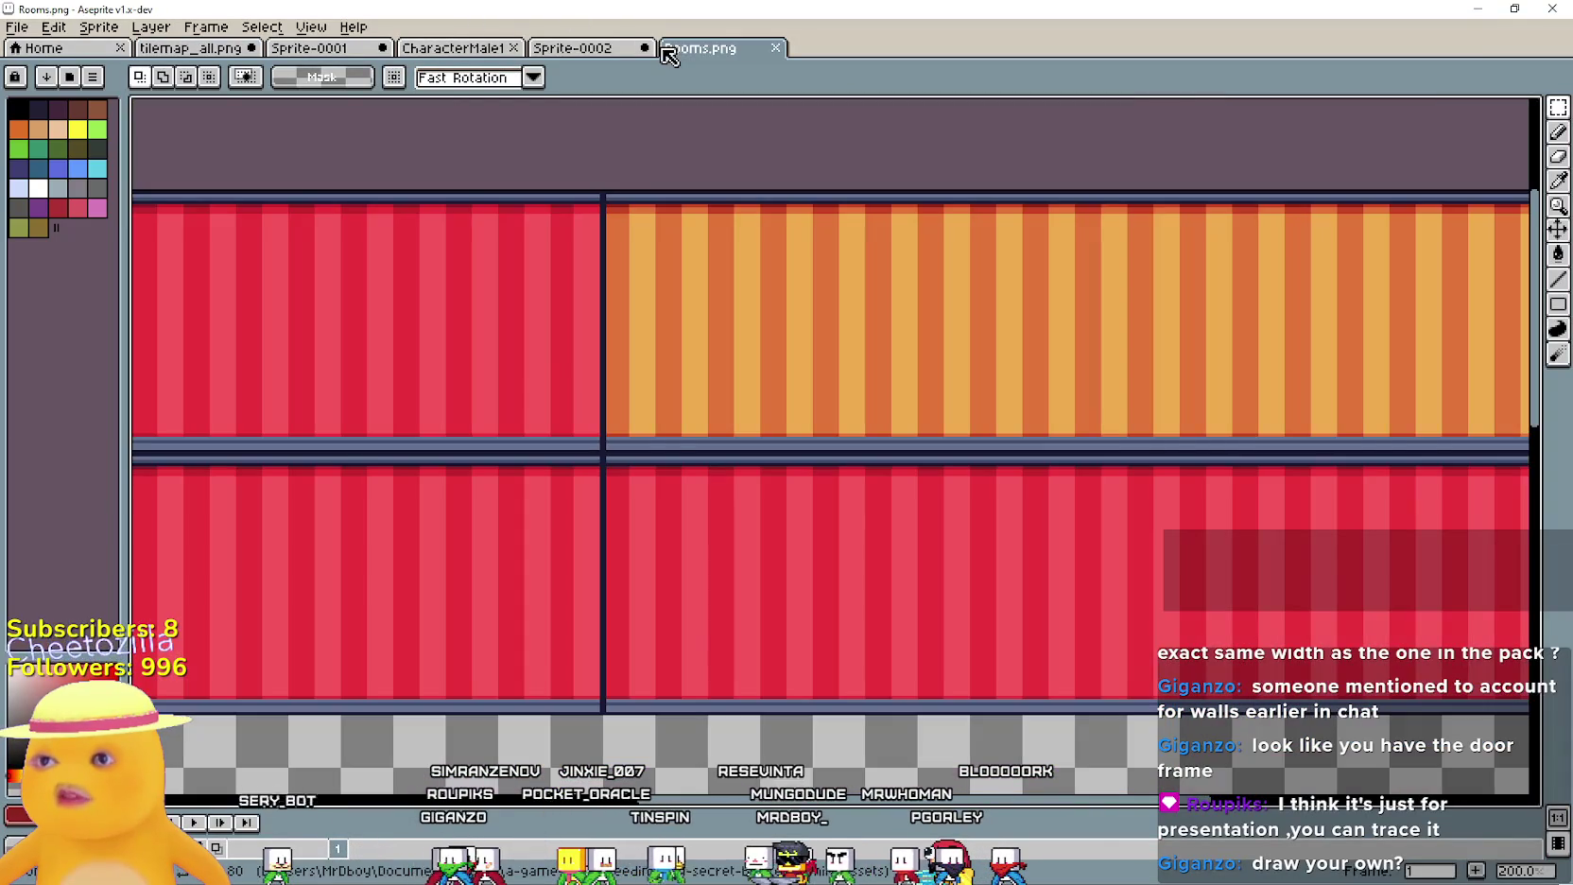
{"action": "left_click", "coordinate": [588, 48]}
{"action": "left_click", "coordinate": [454, 49]}
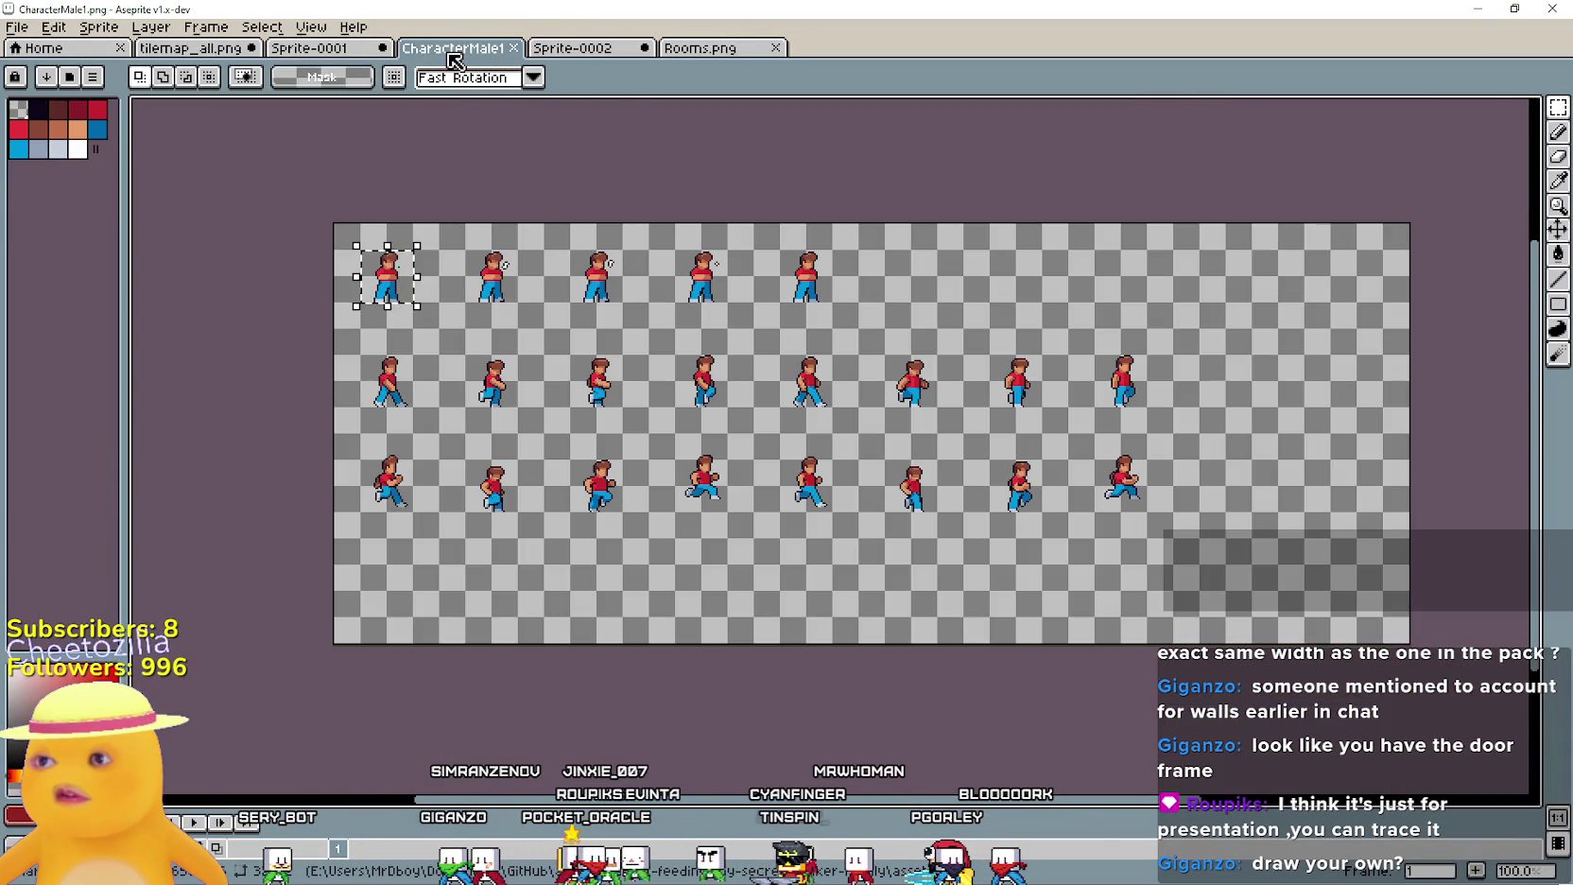
{"action": "left_click", "coordinate": [309, 53]}
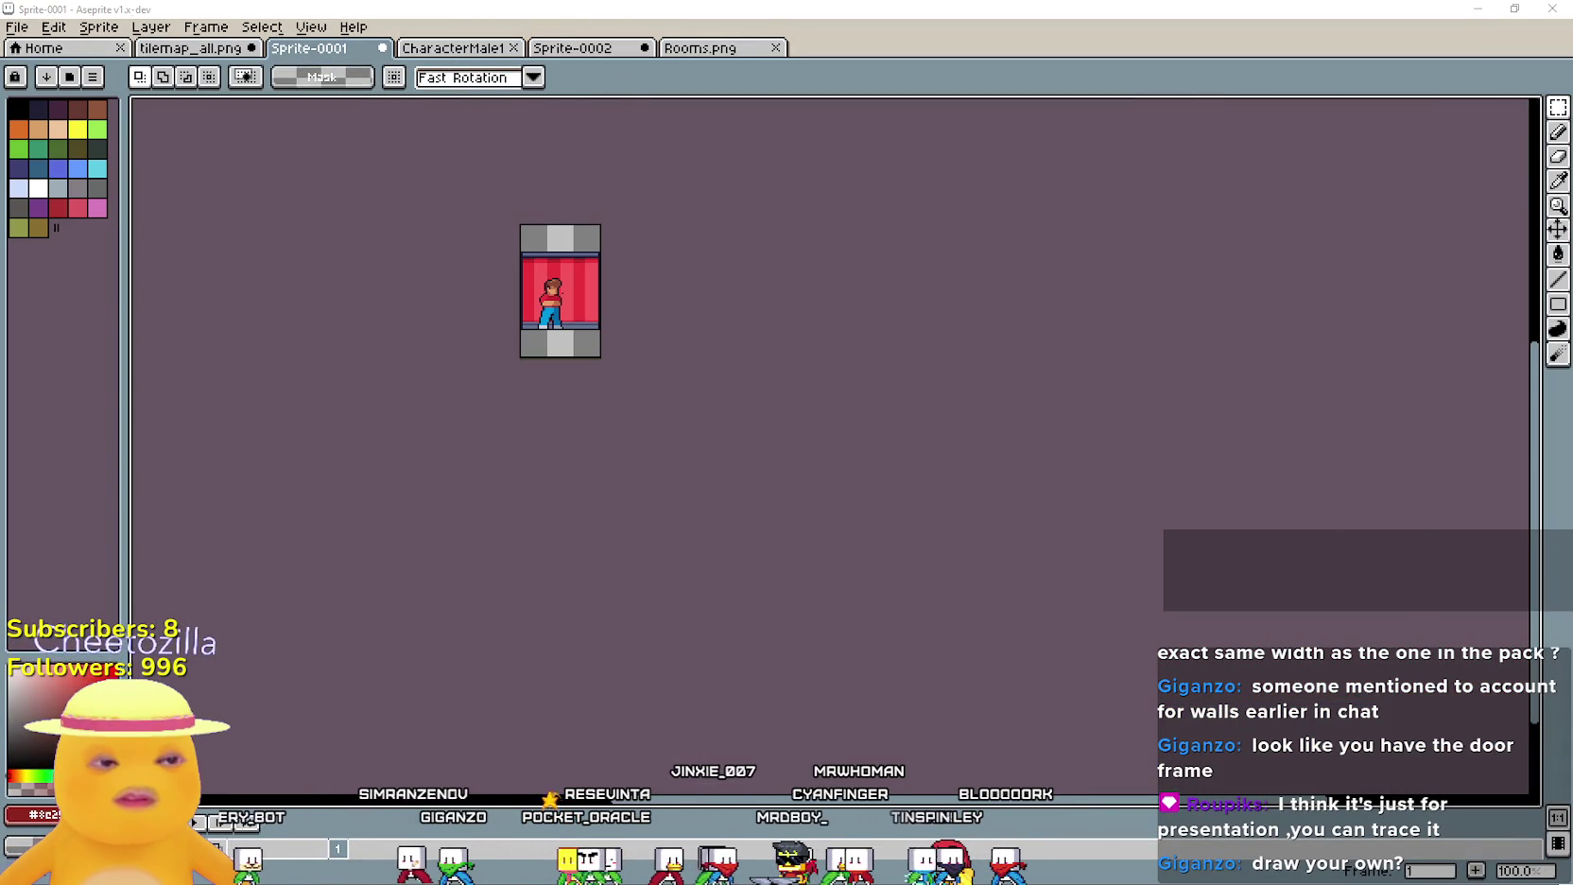
{"action": "scroll", "coordinate": [935, 391], "scroll_direction": "down", "scroll_amount": 2}
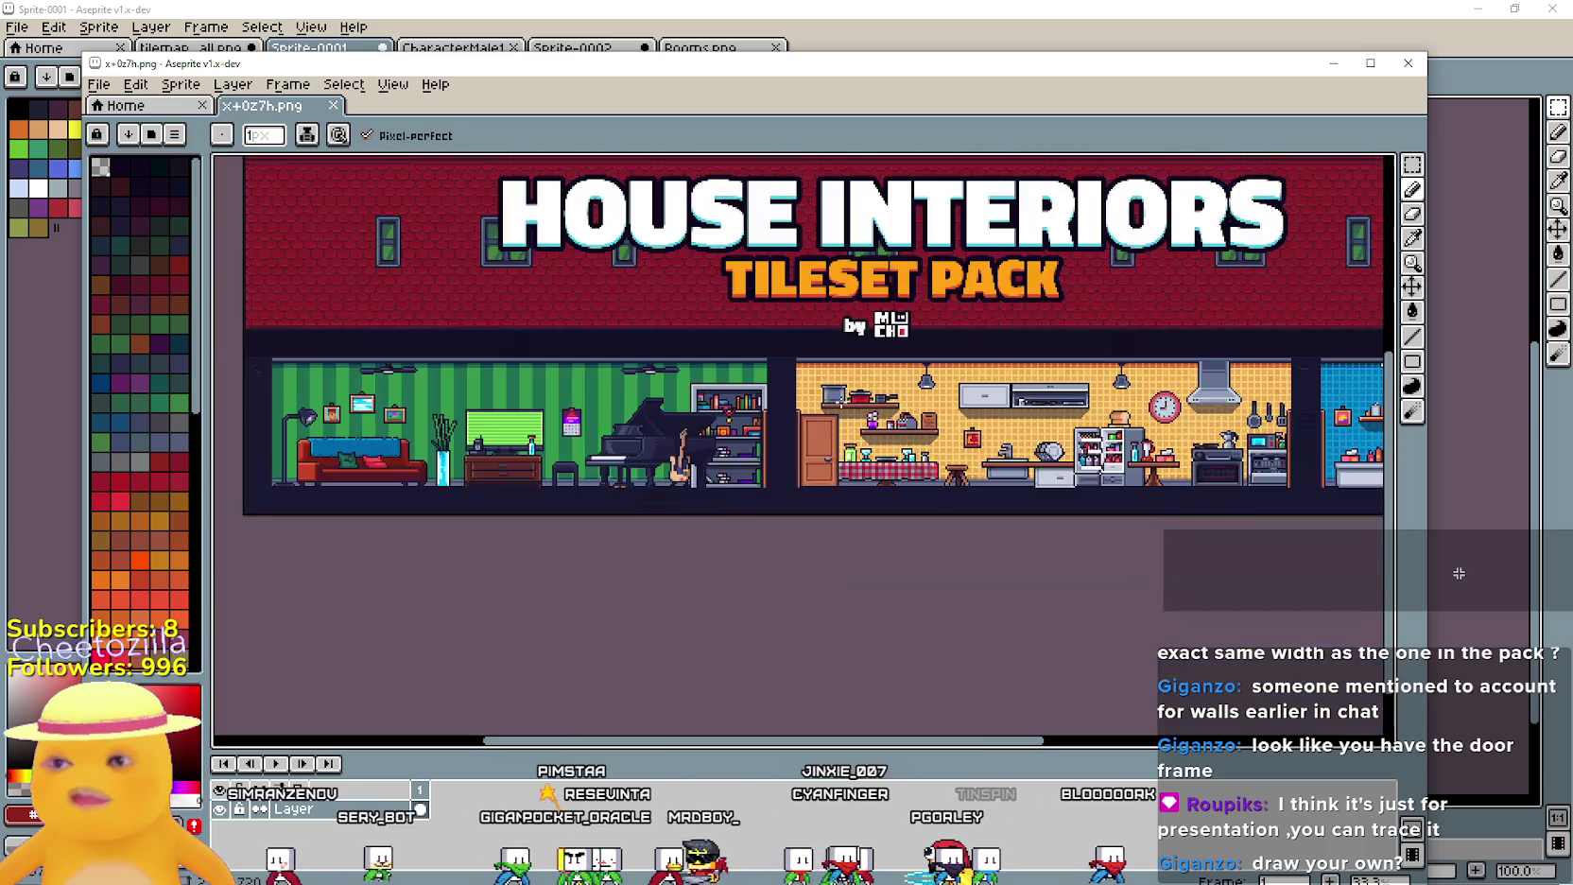
Undo the stray pencil stroke on the House Interiors pack image
{"action": "scroll", "coordinate": [935, 390], "scroll_direction": "up", "scroll_amount": 4}
{"action": "scroll", "coordinate": [935, 390], "scroll_direction": "down", "scroll_amount": 5}
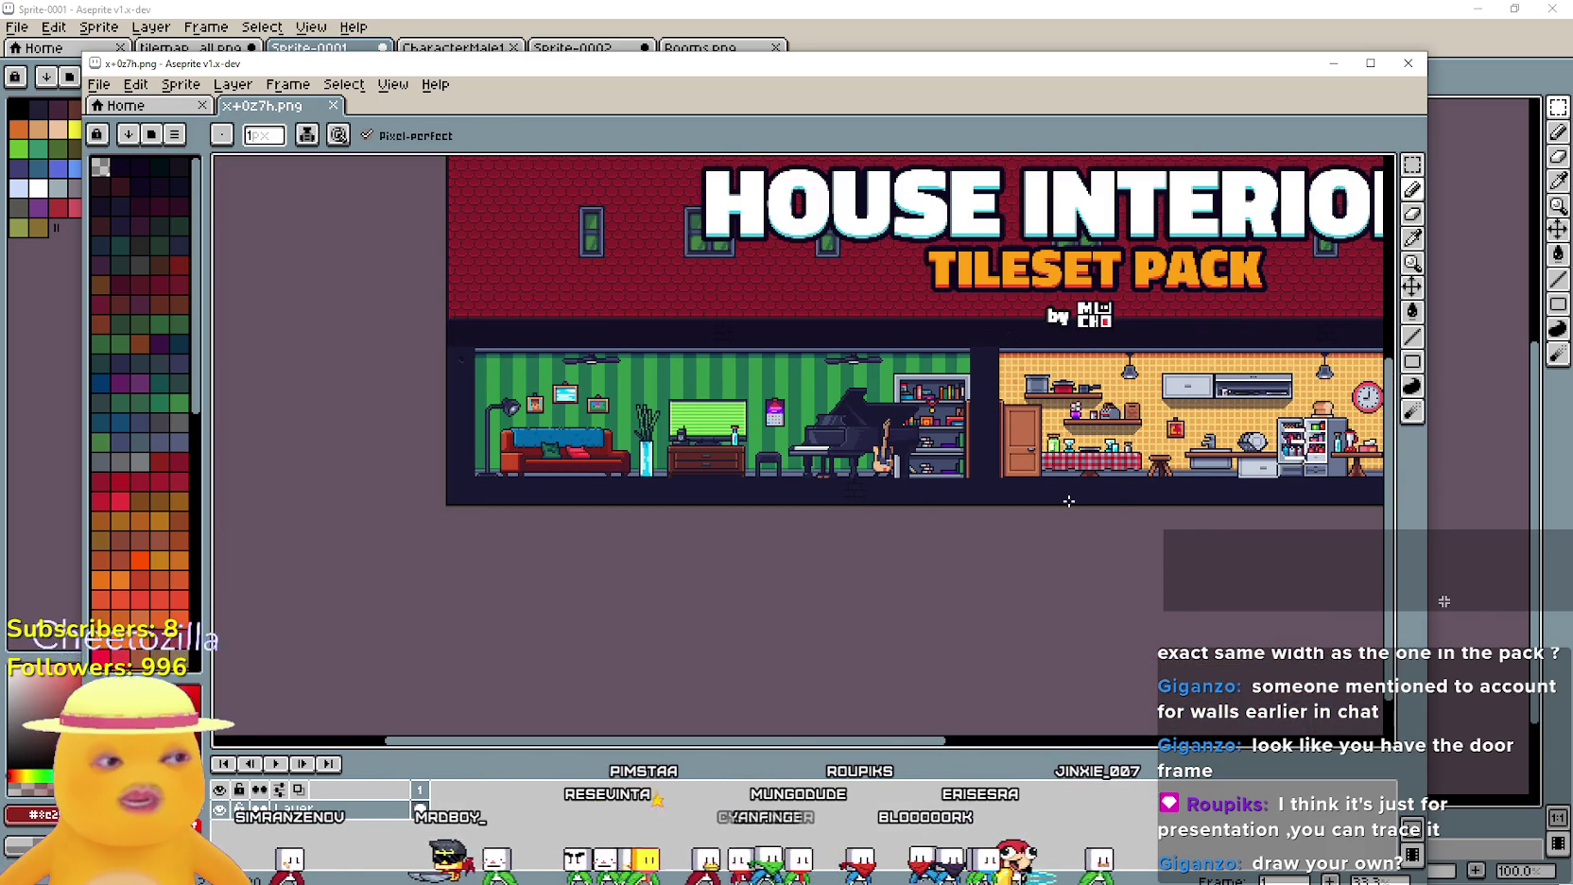
{"action": "scroll", "coordinate": [534, 324], "scroll_direction": "up", "scroll_amount": 2}
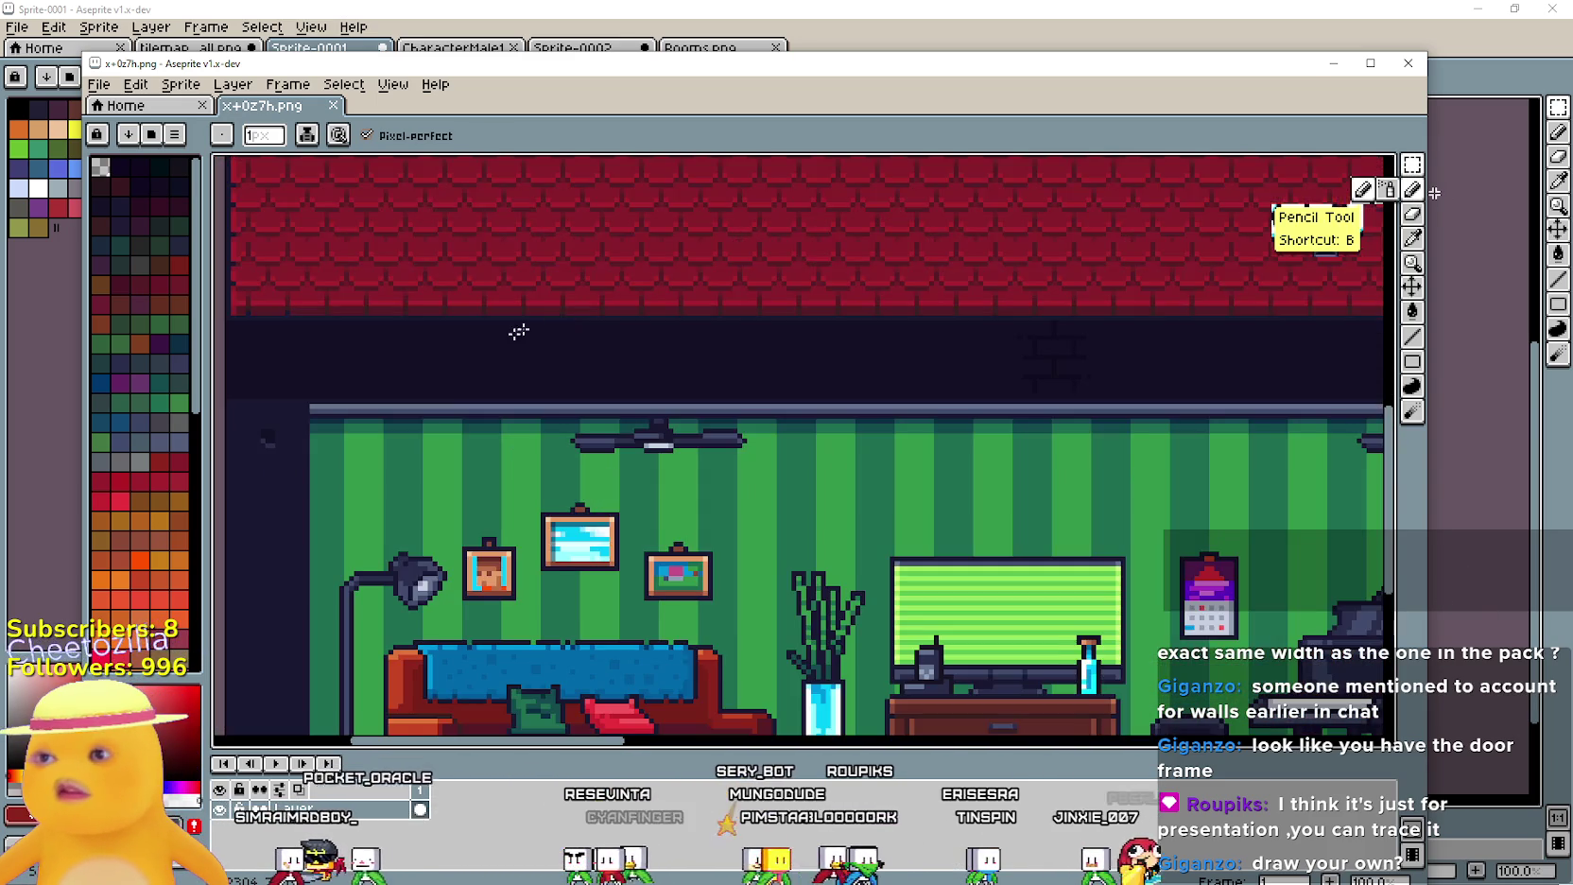
{"action": "scroll", "coordinate": [315, 333], "scroll_direction": "down", "scroll_amount": 1}
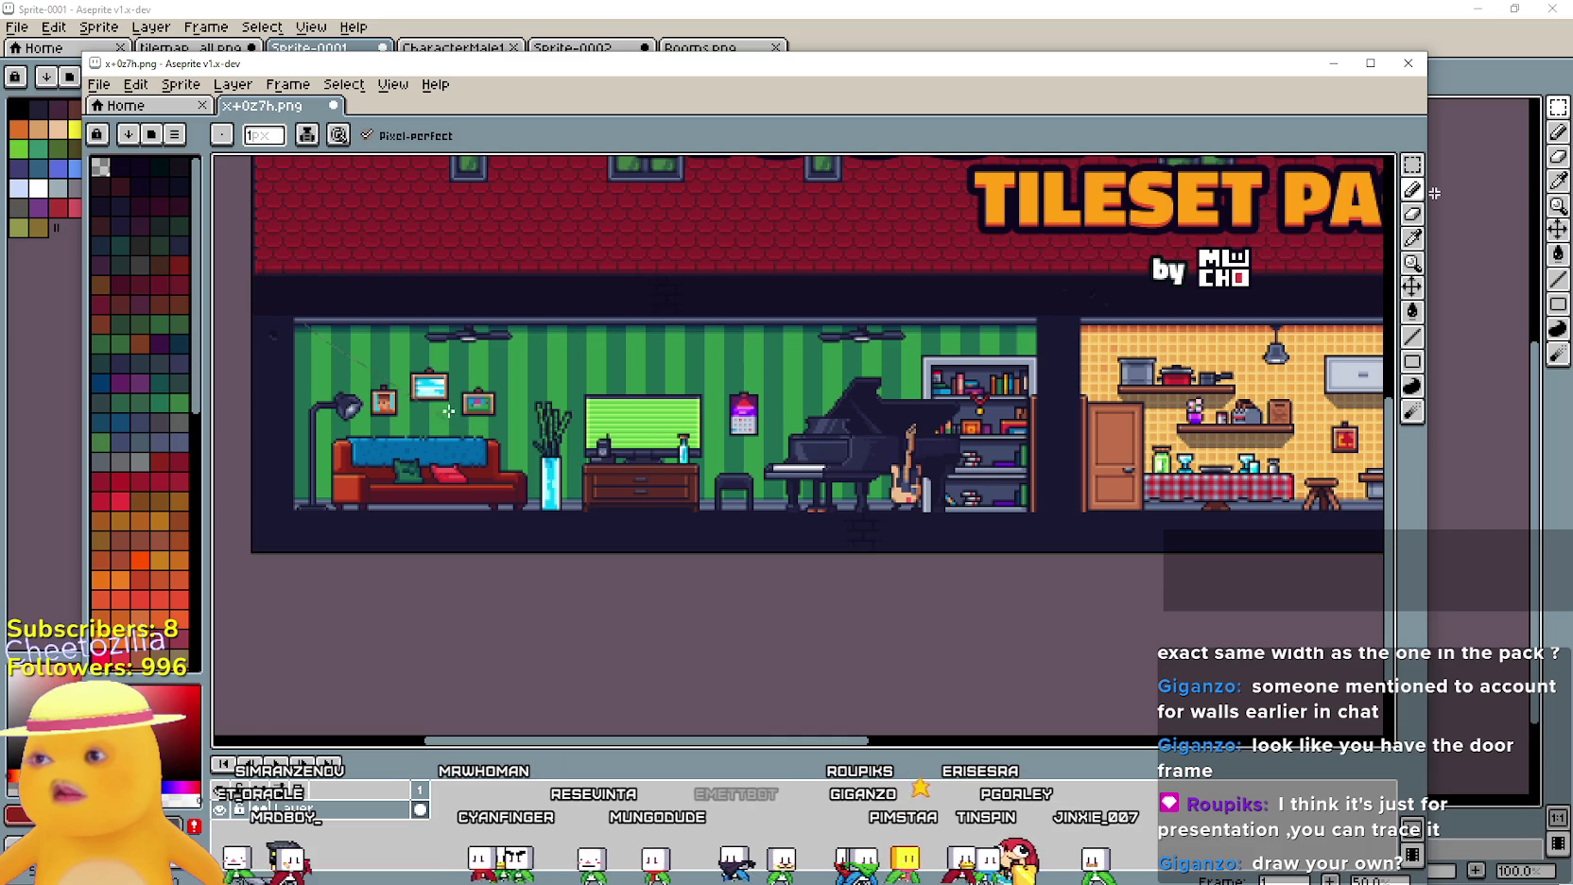
{"action": "key", "text": "ctrl+z"}
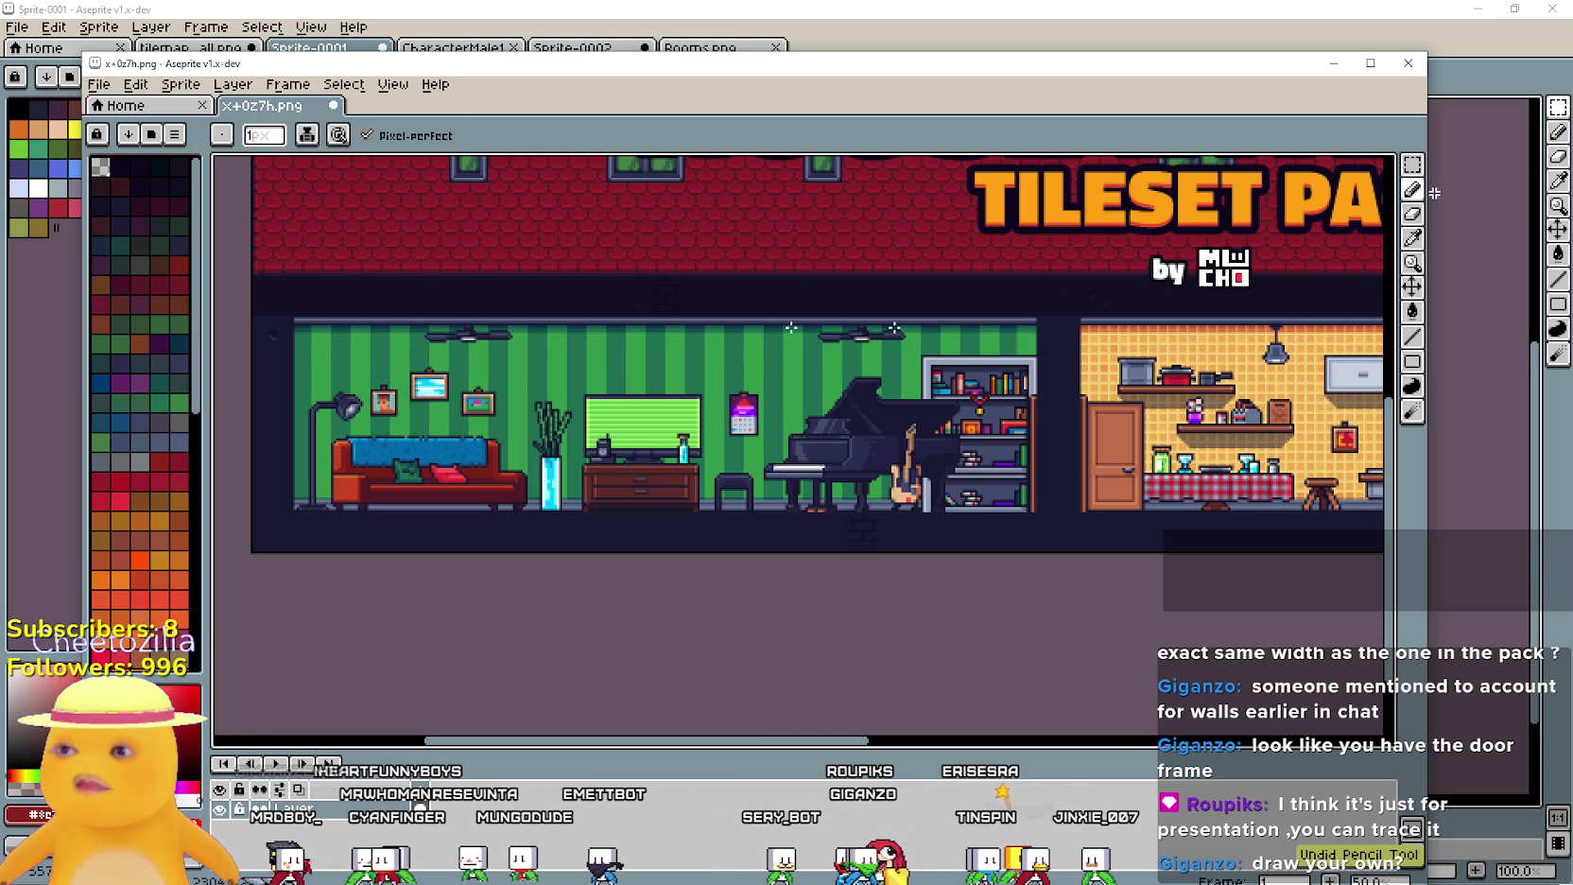
Use the Rectangular Marquee to select a tile-sized square of dark wall beside the living room
{"action": "left_click", "coordinate": [1412, 165]}
{"action": "scroll", "coordinate": [337, 364], "scroll_direction": "up", "scroll_amount": 2}
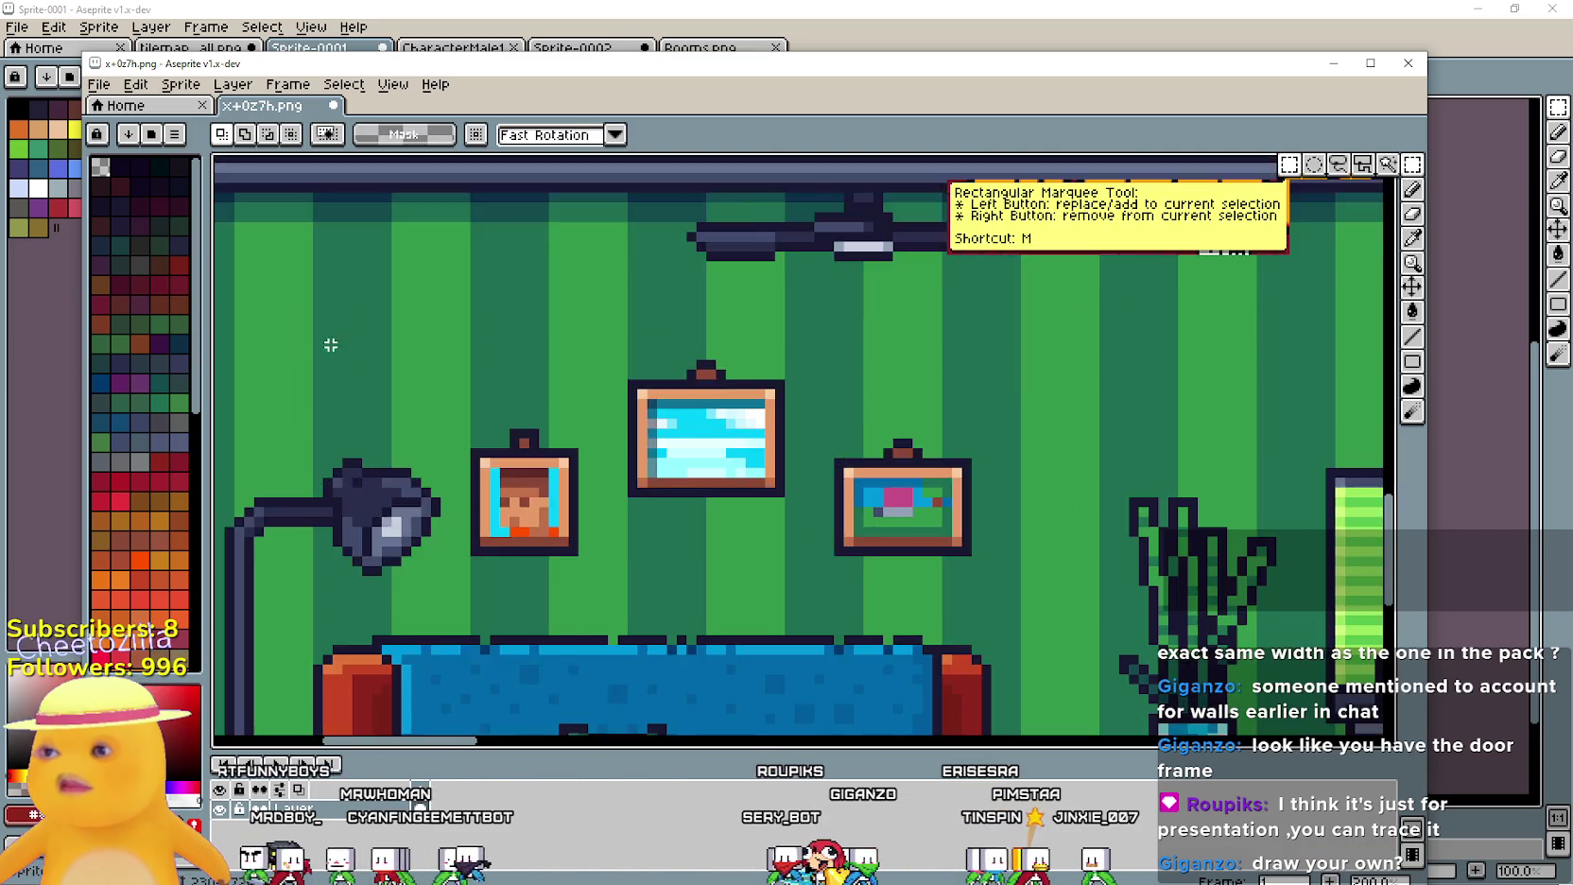
{"action": "left_click_drag", "start_coordinate": [336, 364], "coordinate": [638, 451]}
{"action": "left_click_drag", "start_coordinate": [455, 226], "coordinate": [603, 372]}
{"action": "left_click_drag", "start_coordinate": [662, 63], "coordinate": [835, 29]}
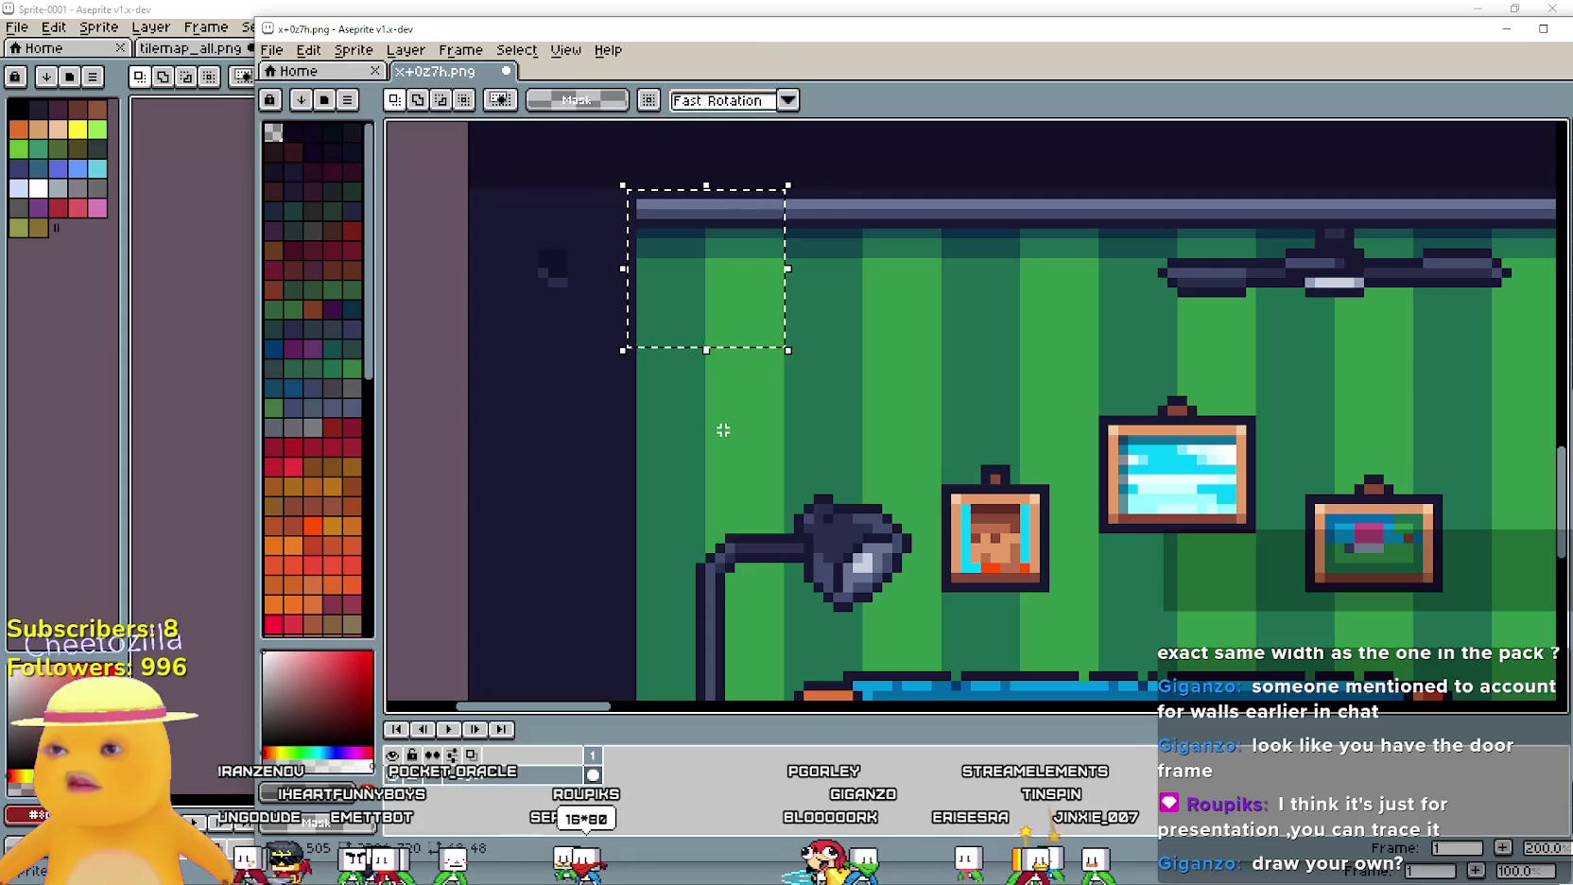
{"action": "left_click_drag", "start_coordinate": [492, 236], "coordinate": [592, 321]}
{"action": "left_click_drag", "start_coordinate": [733, 439], "coordinate": [1053, 495]}
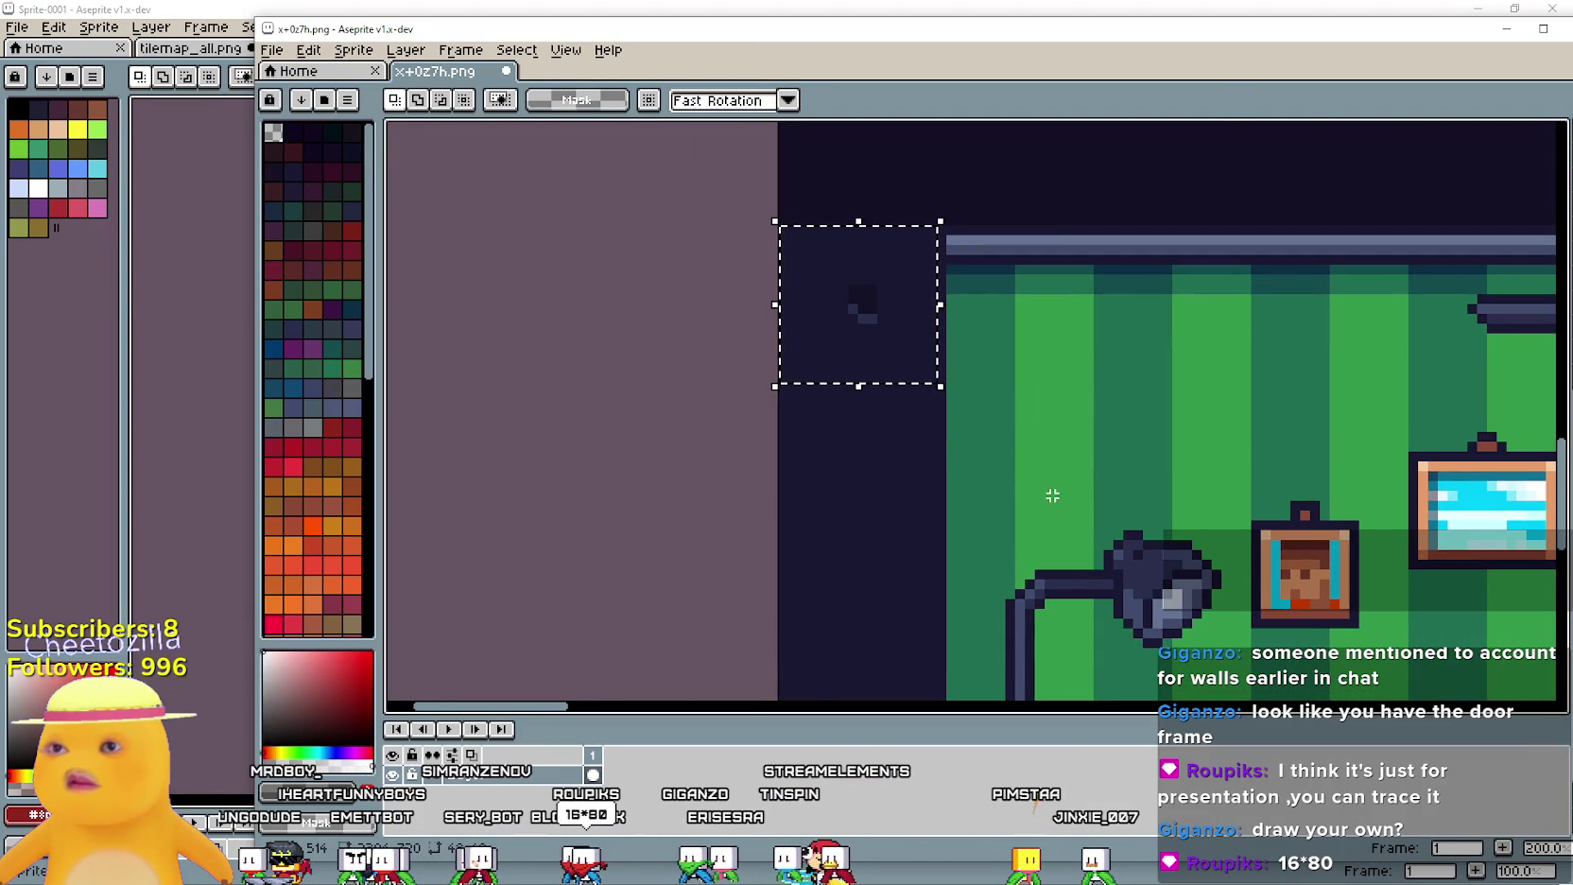
{"action": "left_click_drag", "start_coordinate": [1013, 487], "coordinate": [941, 270]}
{"action": "left_click", "coordinate": [248, 113]}
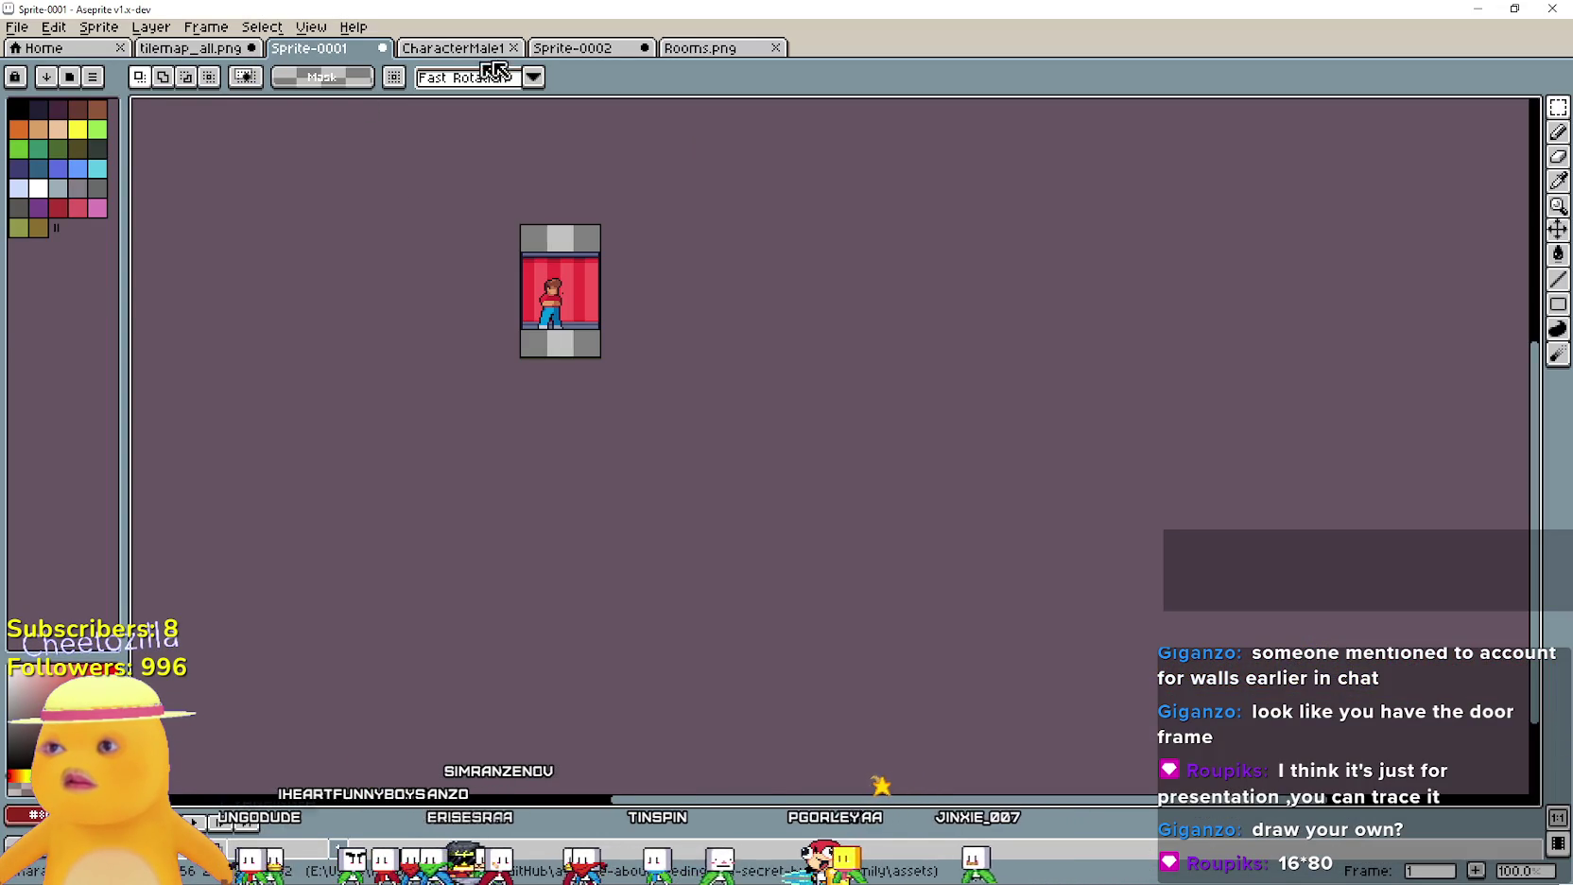
Bring up tilemap_all.png and pan to the empty area beside the door tiles
{"action": "left_click", "coordinate": [477, 48]}
{"action": "left_click", "coordinate": [699, 51]}
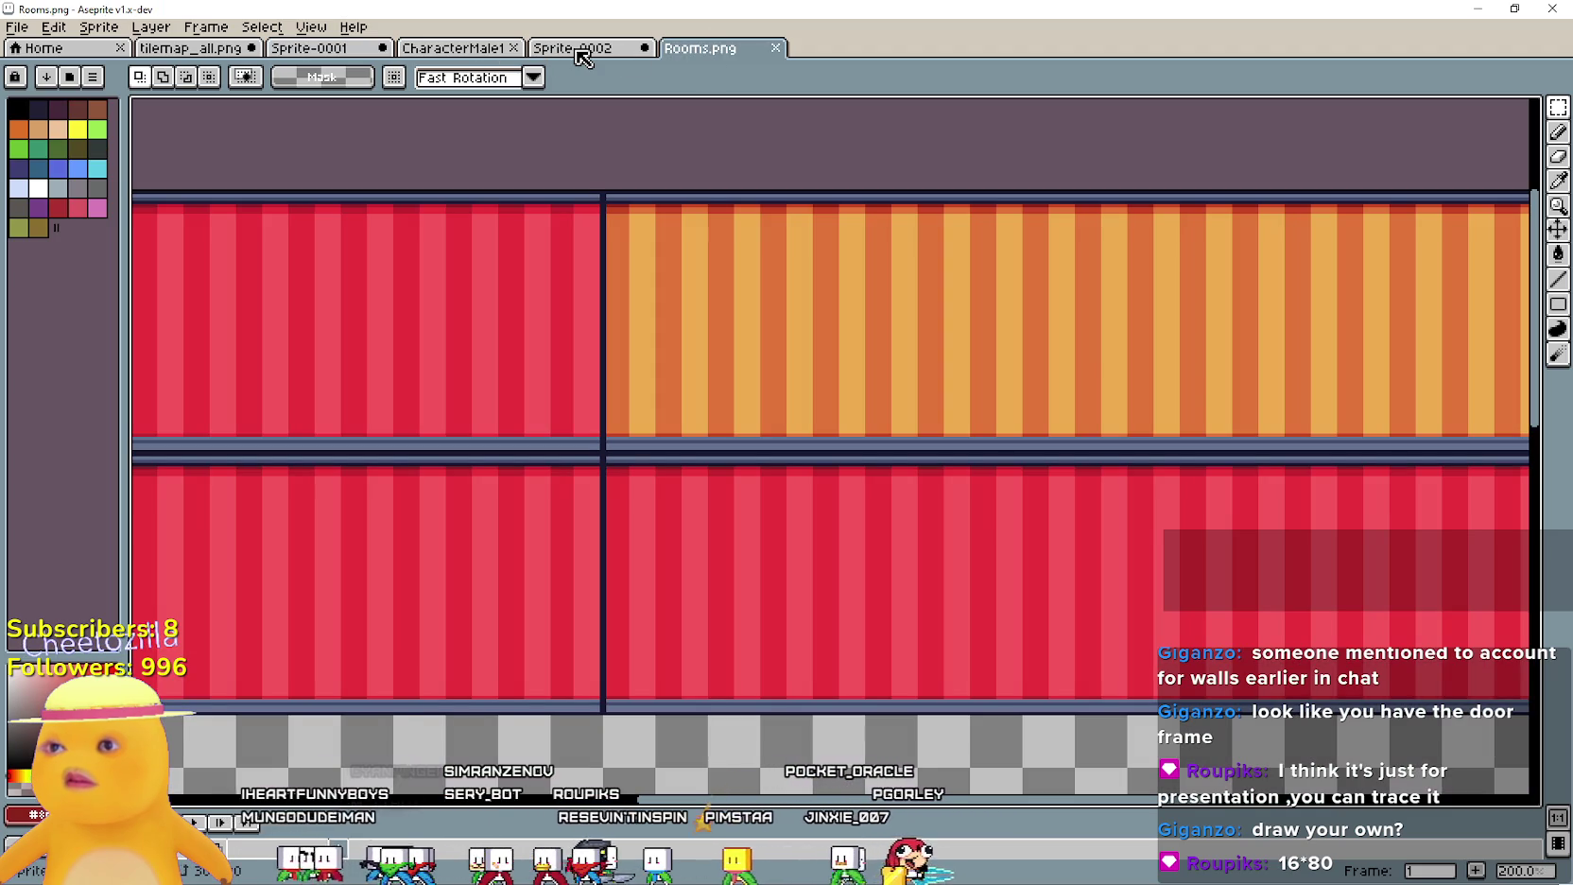
{"action": "left_click", "coordinate": [194, 52]}
{"action": "left_click_drag", "start_coordinate": [133, 364], "coordinate": [597, 381]}
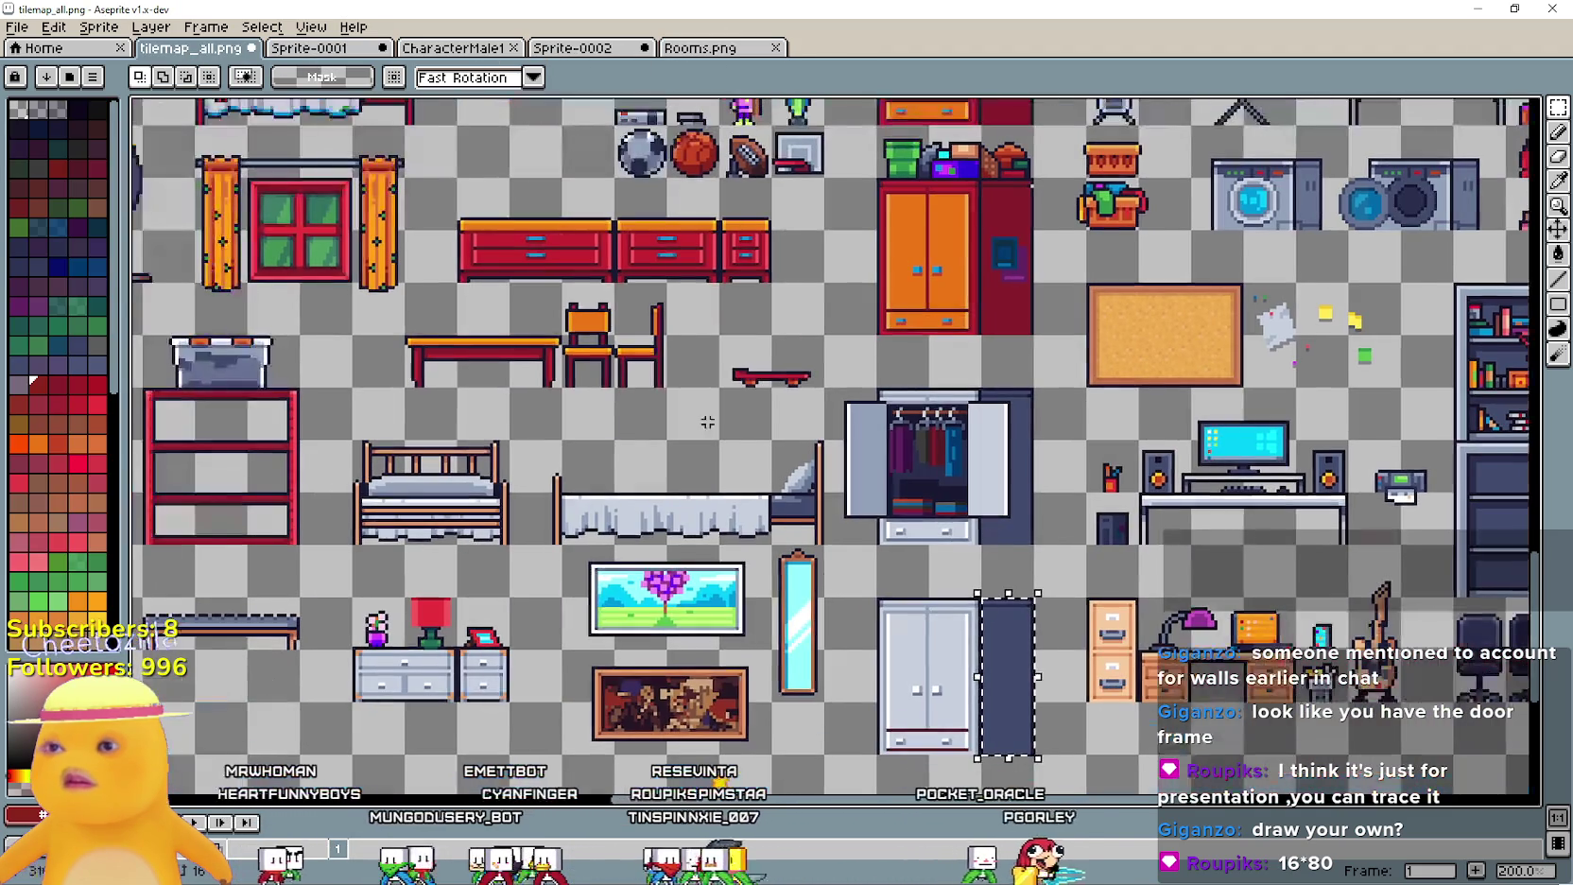
{"action": "scroll", "coordinate": [597, 381], "scroll_direction": "down", "scroll_amount": 2}
{"action": "scroll", "coordinate": [744, 378], "scroll_direction": "up", "scroll_amount": 3}
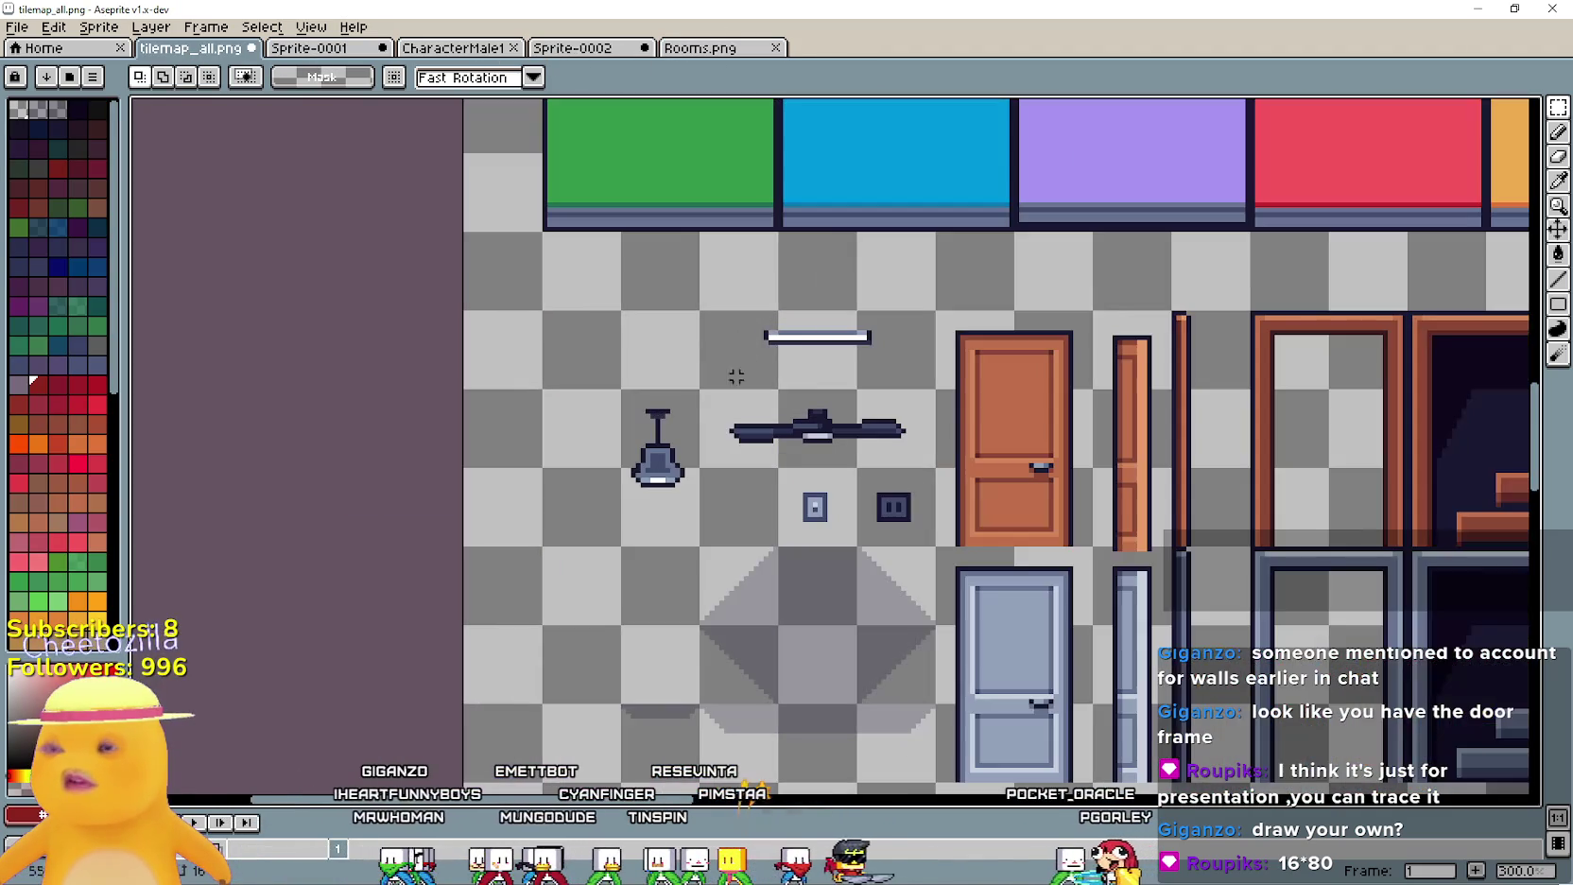
{"action": "left_click_drag", "start_coordinate": [550, 372], "coordinate": [664, 386]}
Paste the dark wall square, resize it to 16×16, and move it into an empty cell
{"action": "key", "text": "ctrl+v"}
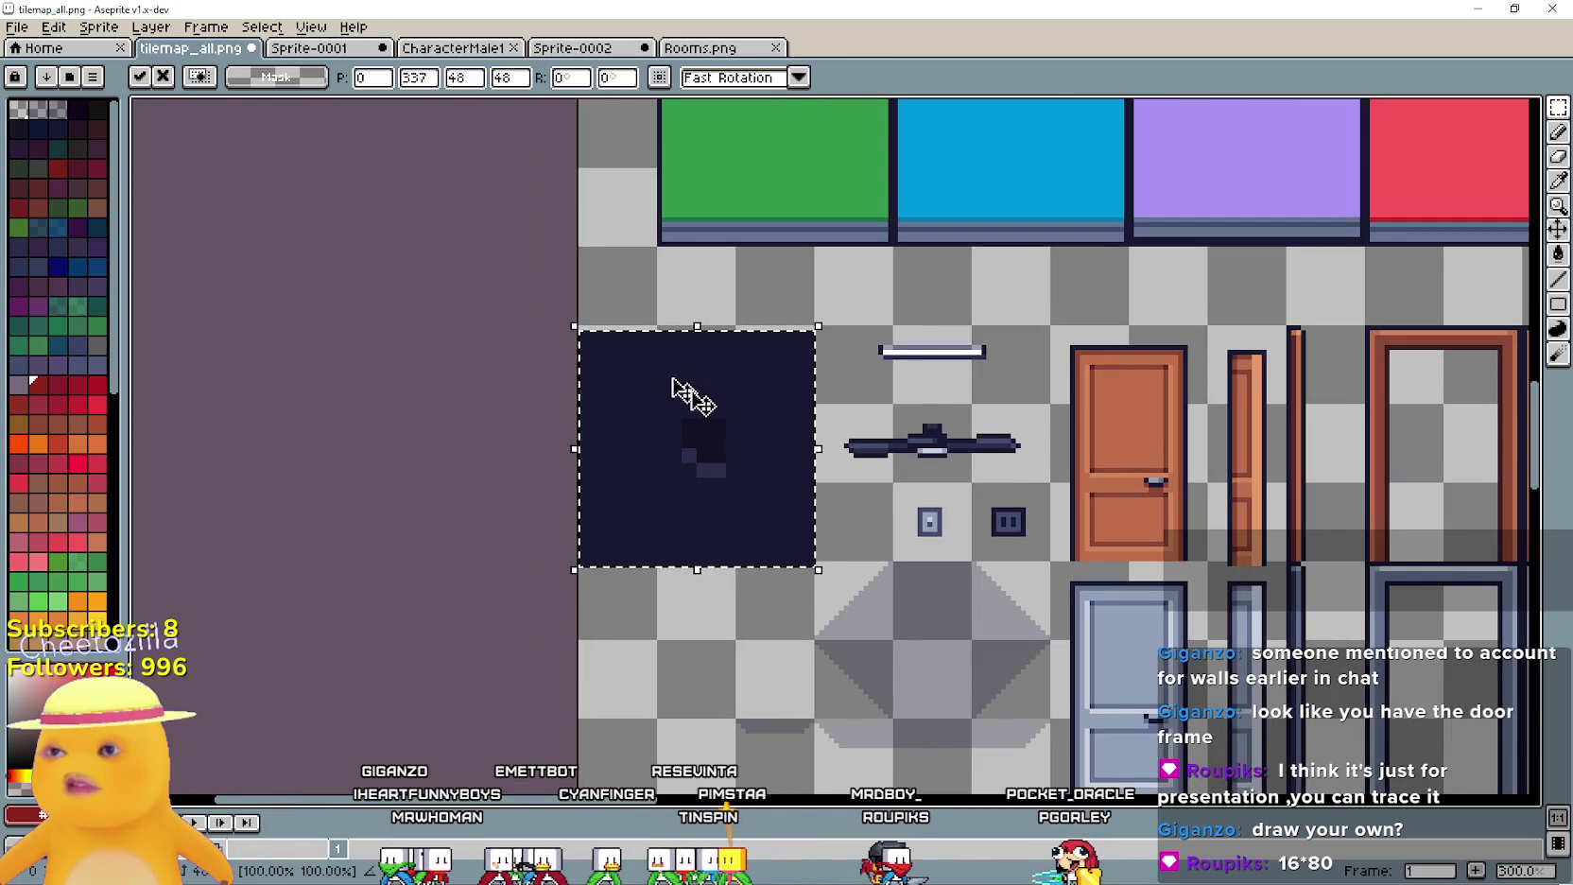
{"action": "double_click", "coordinate": [473, 78]}
{"action": "type", "text": "16"}
{"action": "double_click", "coordinate": [516, 78]}
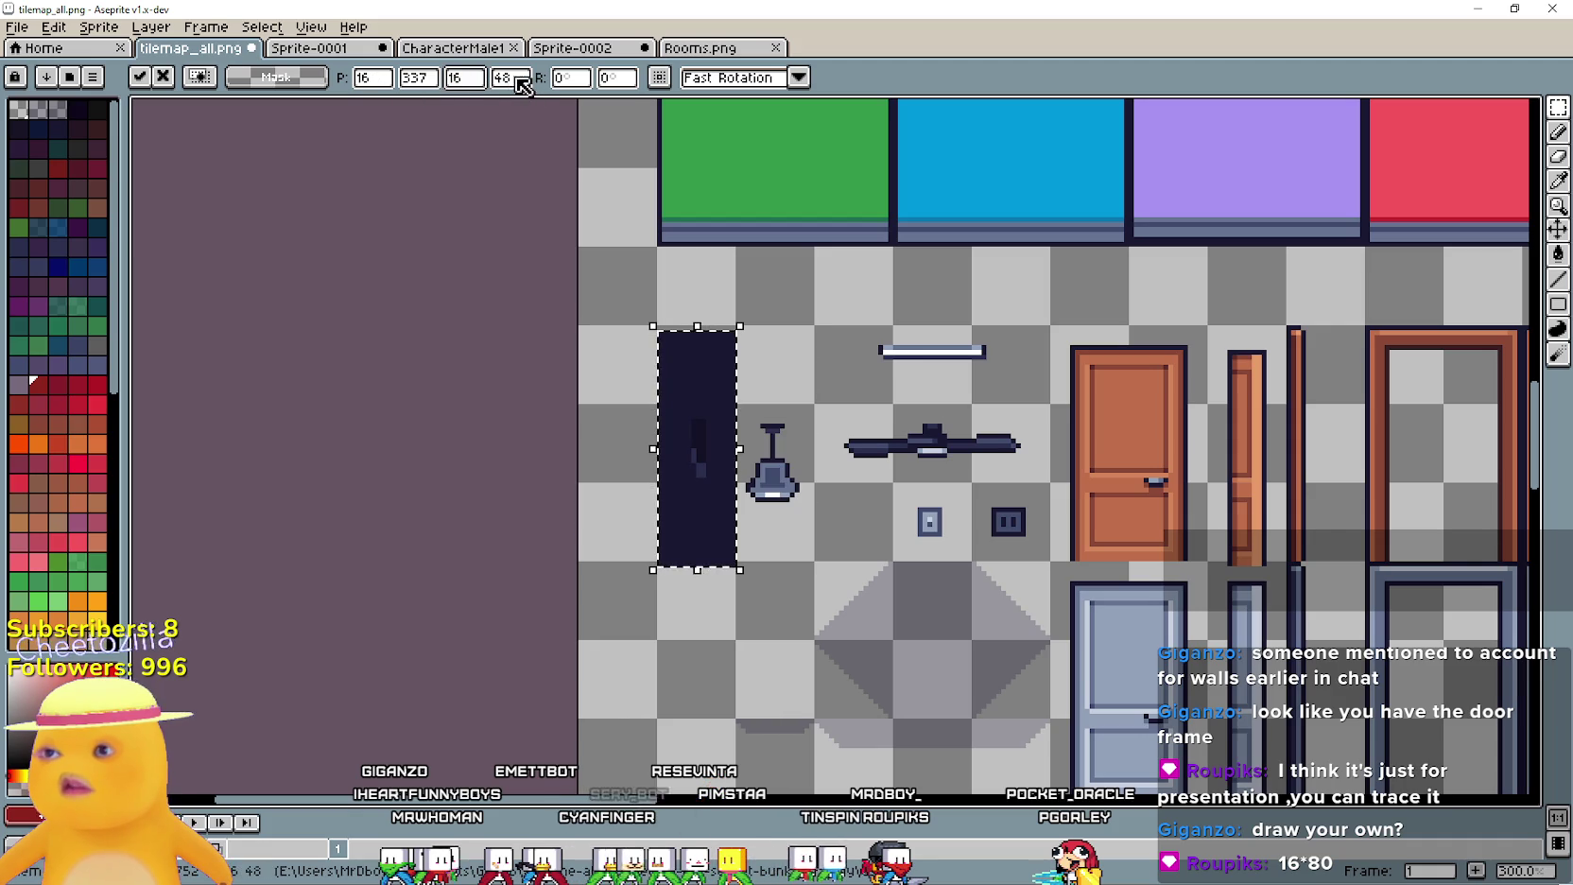
{"action": "type", "text": "16"}
{"action": "mouse_move", "coordinate": [714, 473]}
{"action": "left_mouse_down"}
{"action": "mouse_move", "coordinate": [735, 548]}
{"action": "mouse_move", "coordinate": [539, 534]}
{"action": "mouse_move", "coordinate": [1075, 200]}
{"action": "mouse_move", "coordinate": [898, 560]}
{"action": "mouse_move", "coordinate": [802, 149]}
{"action": "mouse_move", "coordinate": [861, 591]}
{"action": "mouse_move", "coordinate": [820, 274]}
{"action": "left_mouse_up"}
{"action": "scroll", "coordinate": [735, 549], "scroll_direction": "up", "scroll_amount": 3}
{"action": "scroll", "coordinate": [821, 555], "scroll_direction": "down", "scroll_amount": 6}
{"action": "scroll", "coordinate": [898, 559], "scroll_direction": "up", "scroll_amount": 2}
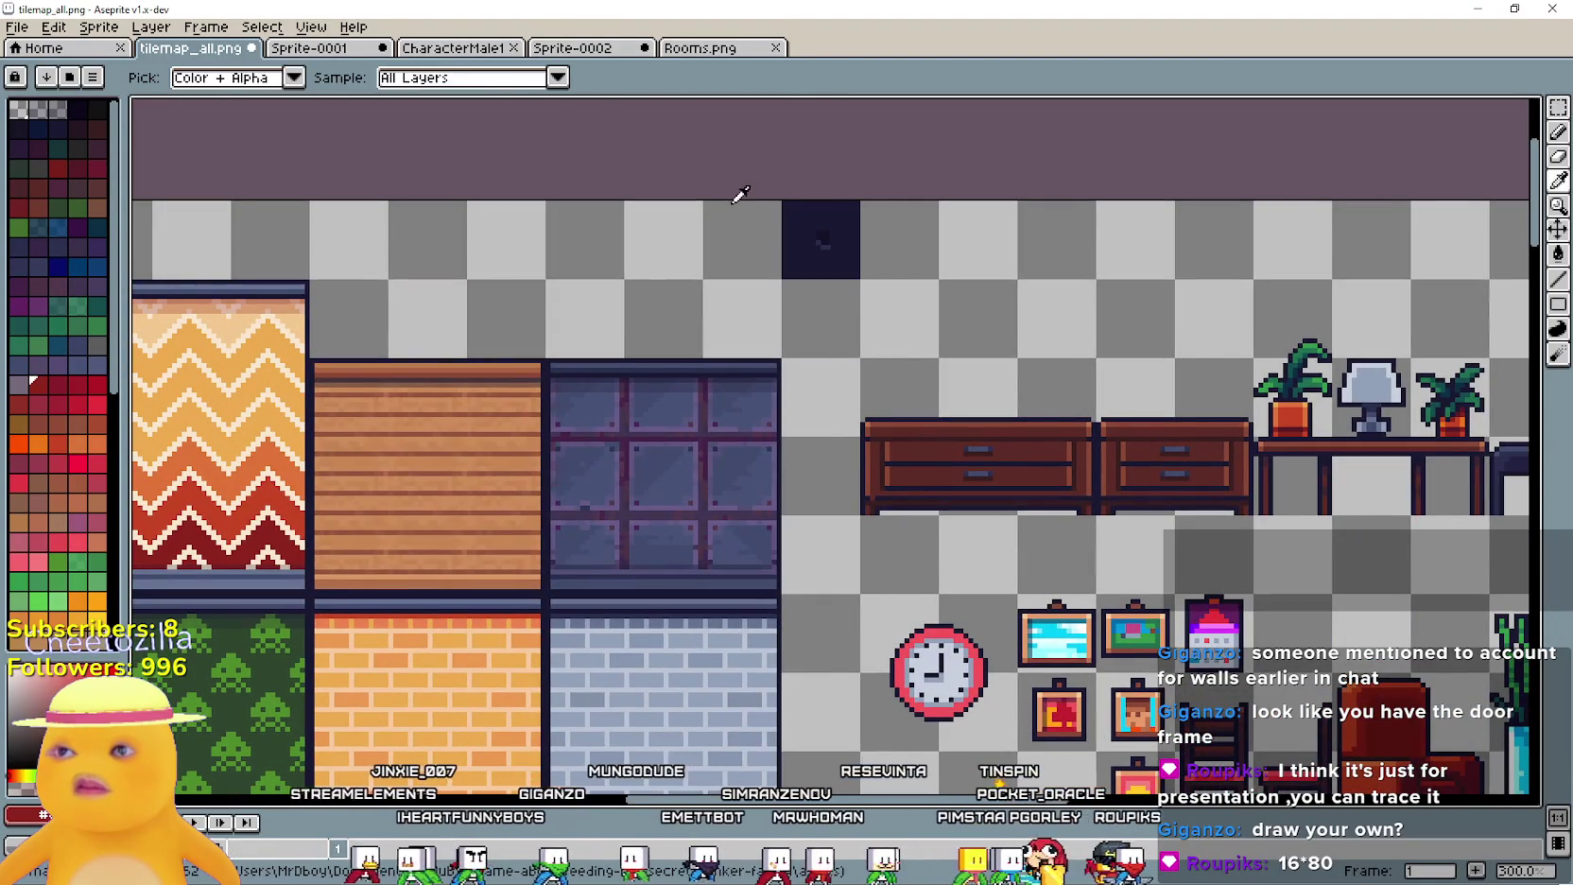
Copy a small dark wall square from the House Interiors image and paste it below the dark tile
{"action": "key", "text": "alt+Tab"}
{"action": "scroll", "coordinate": [974, 394], "scroll_direction": "left", "scroll_amount": 3}
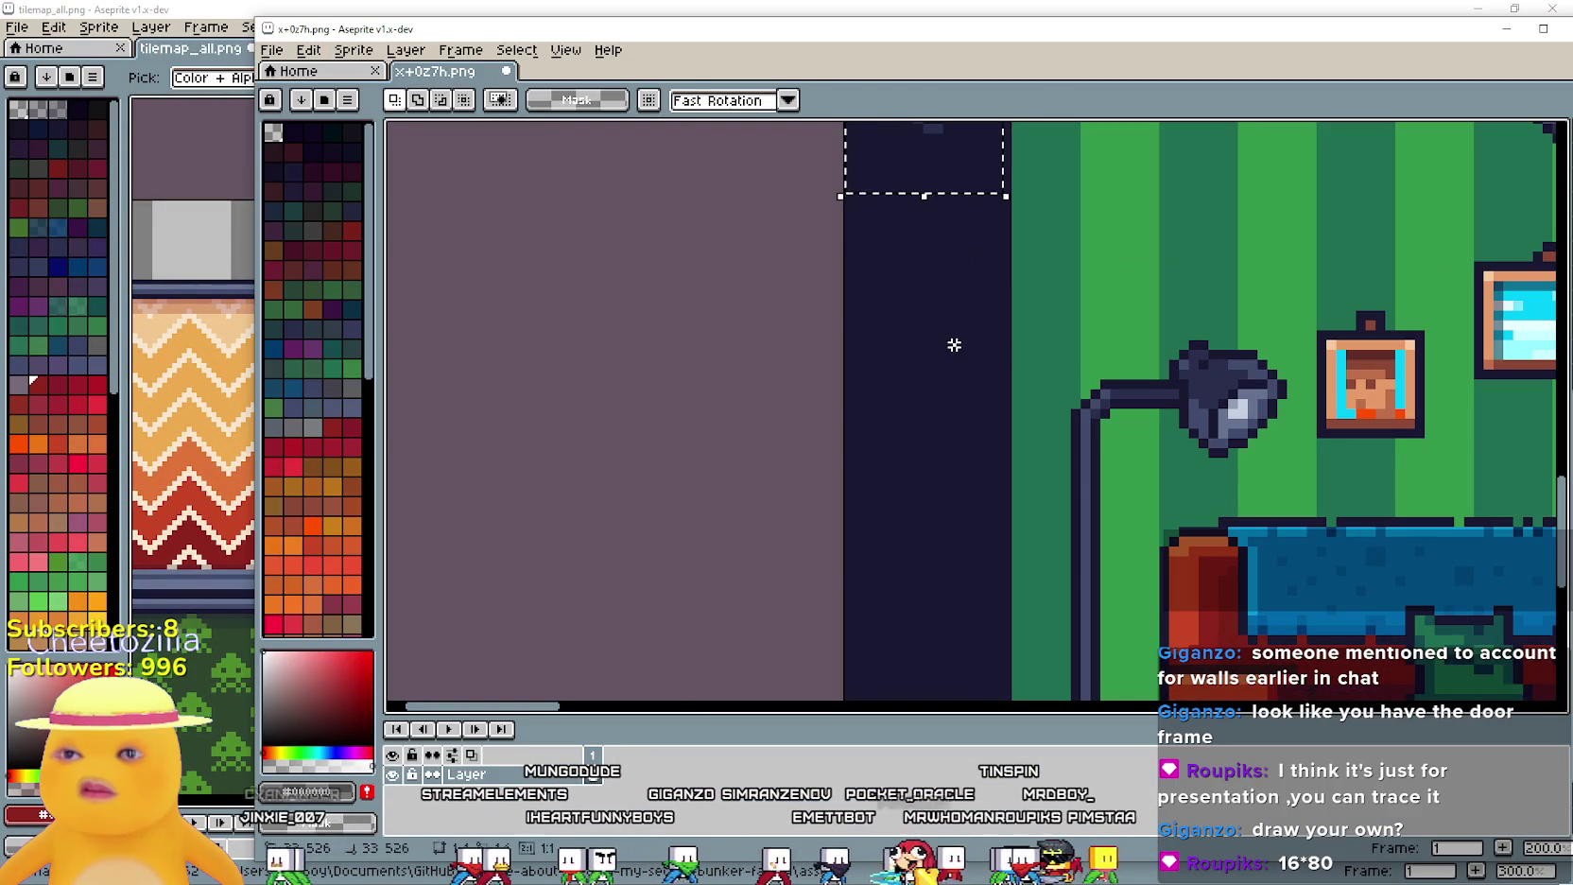
{"action": "left_click_drag", "start_coordinate": [1004, 295], "coordinate": [948, 351]}
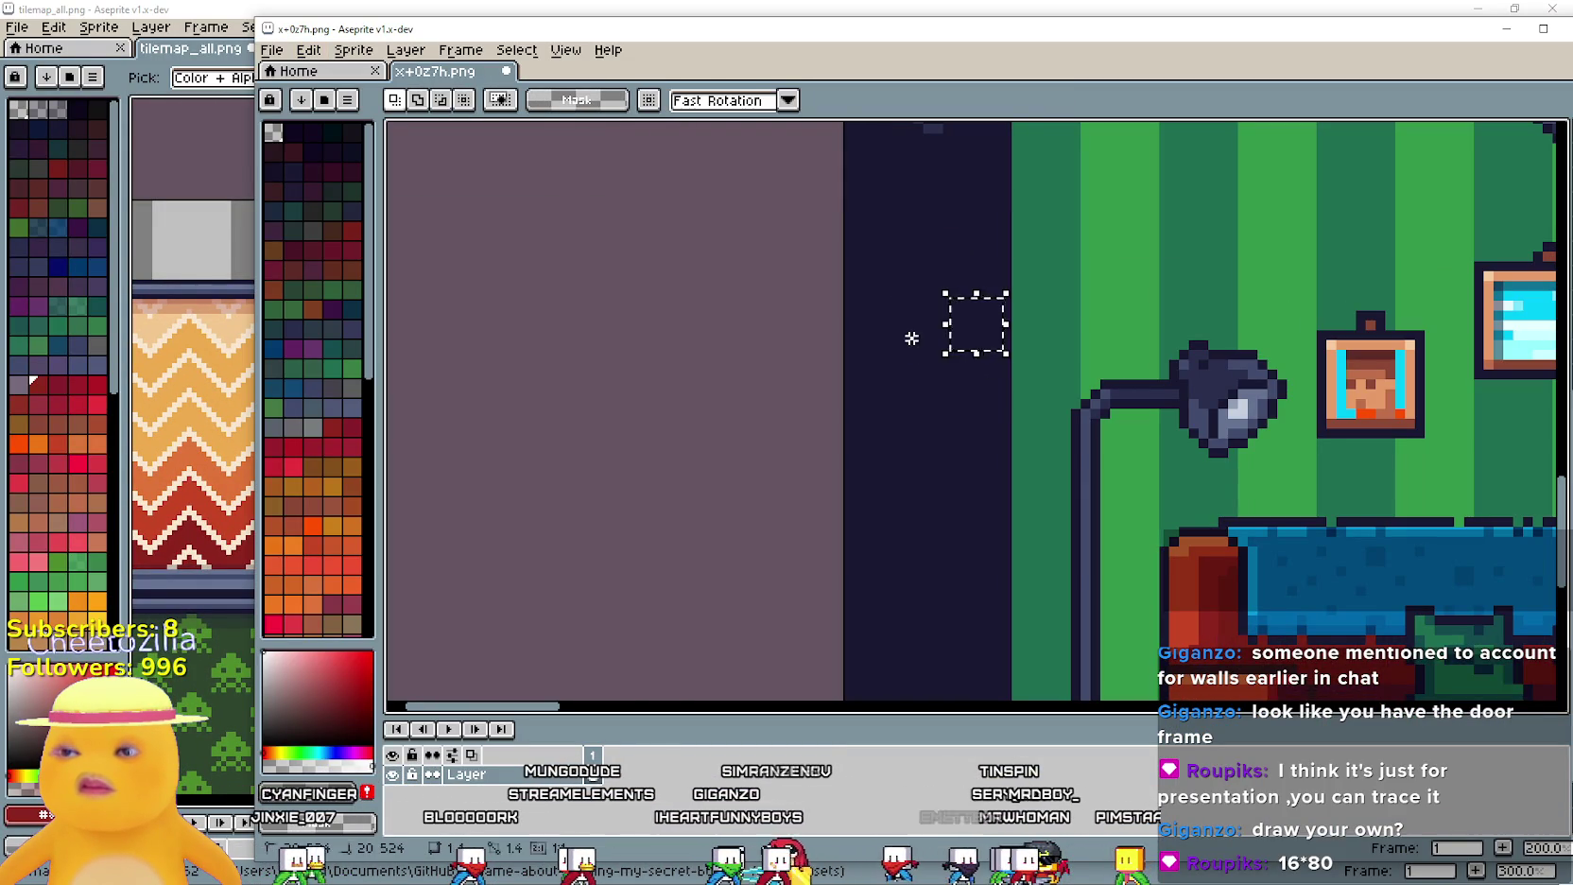
{"action": "scroll", "coordinate": [930, 393], "scroll_direction": "up", "scroll_amount": 4}
{"action": "scroll", "coordinate": [940, 330], "scroll_direction": "down", "scroll_amount": 3}
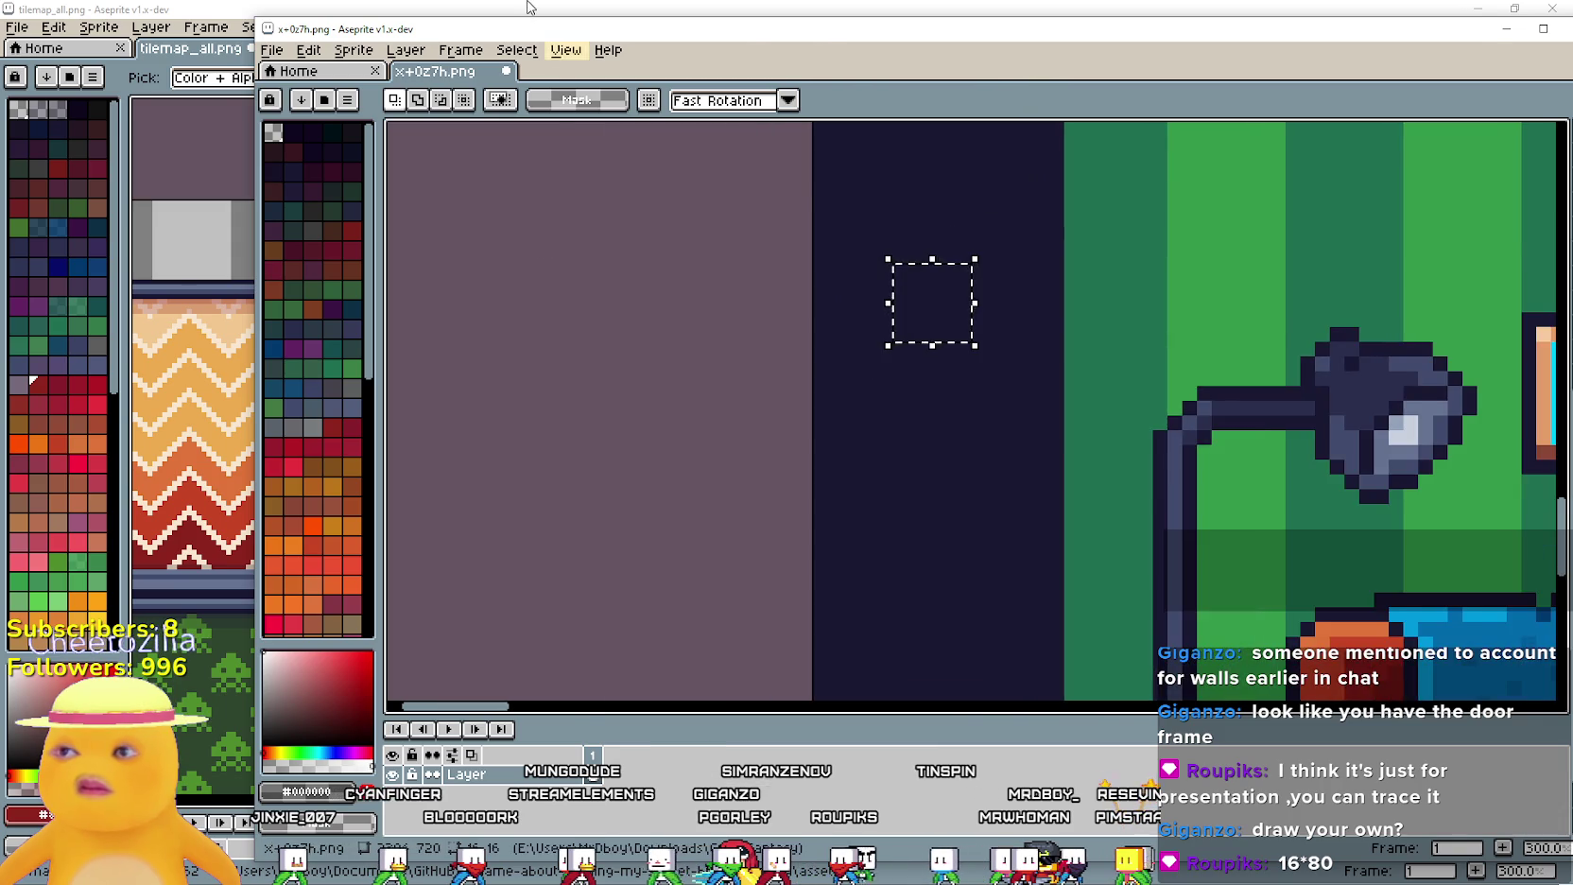
{"action": "left_click", "coordinate": [530, 8]}
{"action": "key", "text": "ctrl+v"}
{"action": "left_click_drag", "start_coordinate": [844, 451], "coordinate": [845, 326]}
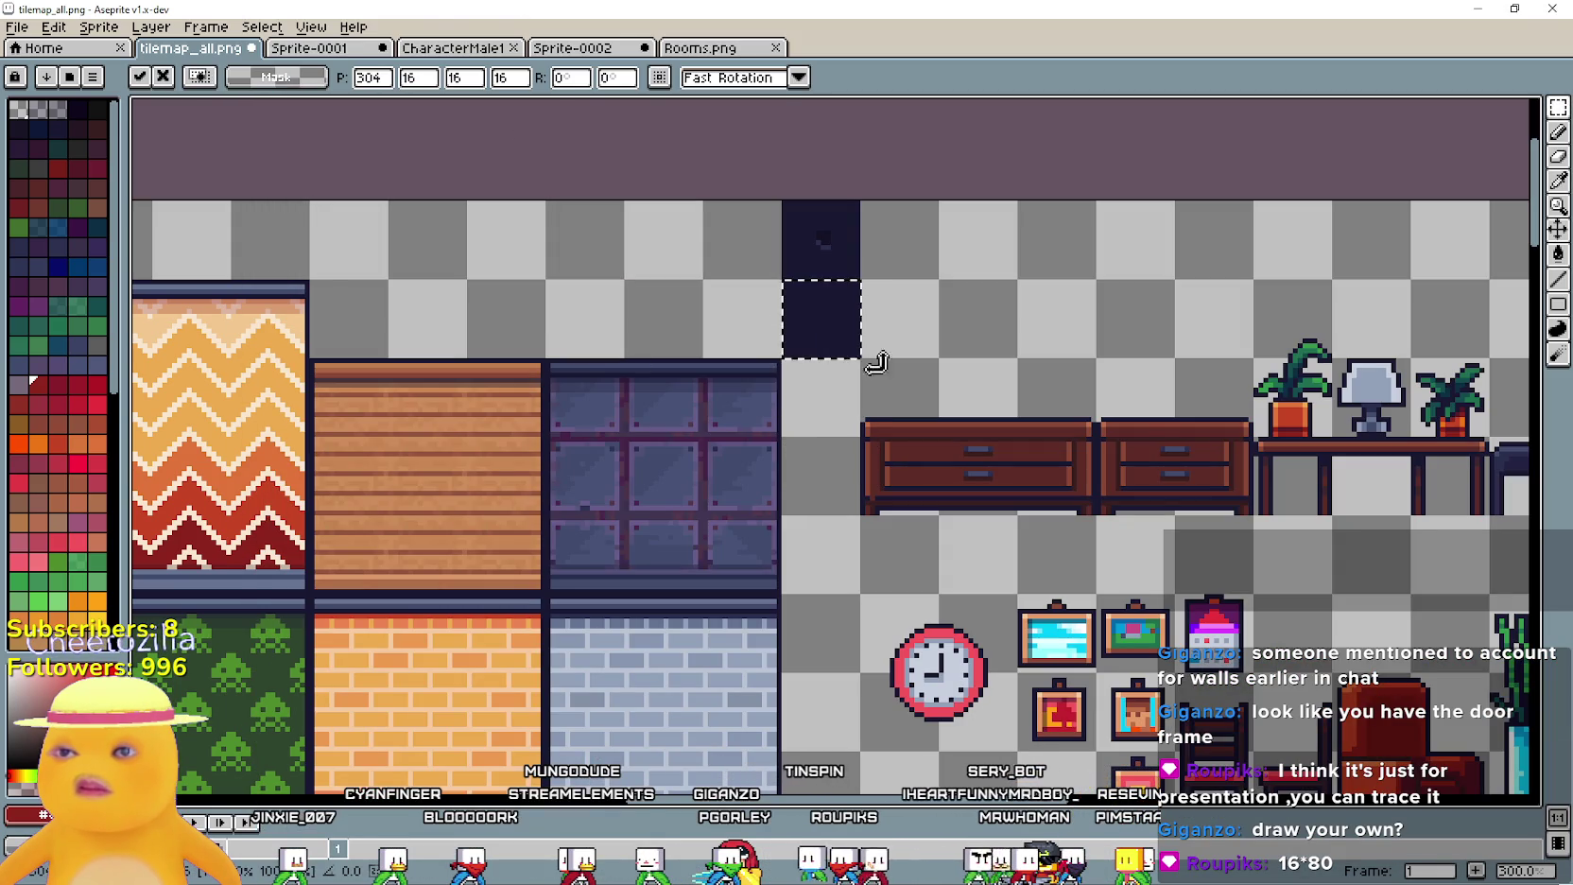
Select and copy a wider piece of the brick wall in the House Interiors image
{"action": "key", "text": "alt+Tab"}
{"action": "scroll", "coordinate": [931, 305], "scroll_direction": "down", "scroll_amount": 3}
{"action": "scroll", "coordinate": [673, 373], "scroll_direction": "down", "scroll_amount": 2}
{"action": "scroll", "coordinate": [672, 374], "scroll_direction": "up", "scroll_amount": 2}
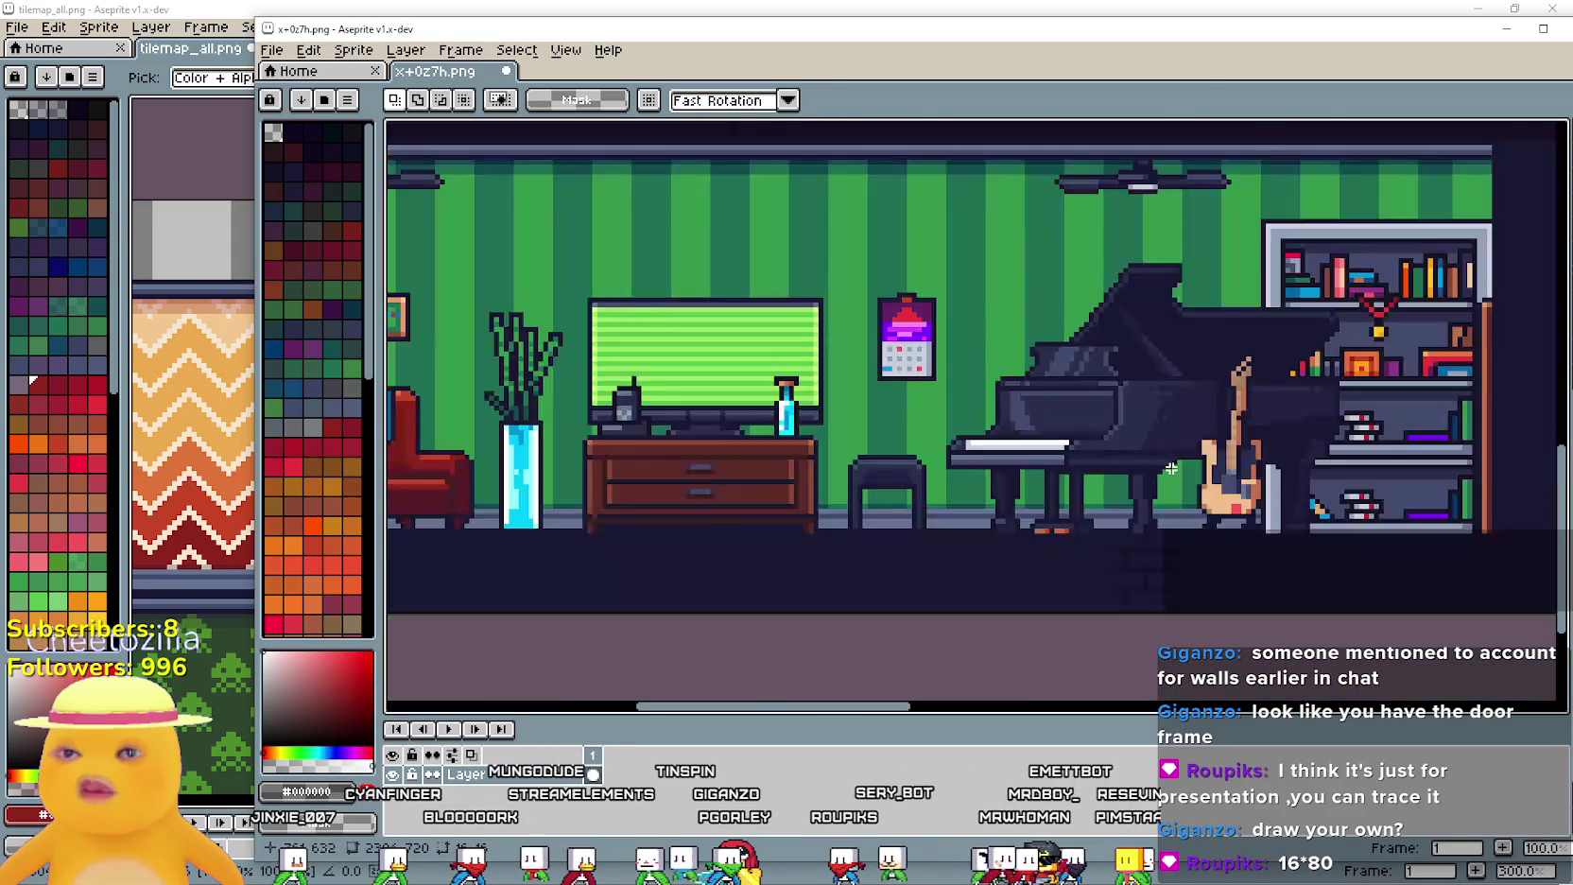
{"action": "scroll", "coordinate": [514, 539], "scroll_direction": "up", "scroll_amount": 2}
{"action": "left_click_drag", "start_coordinate": [650, 522], "coordinate": [730, 414]}
{"action": "mouse_move", "coordinate": [566, 591]}
{"action": "left_mouse_down"}
{"action": "mouse_move", "coordinate": [723, 383]}
{"action": "mouse_move", "coordinate": [803, 357]}
{"action": "left_mouse_up"}
{"action": "key", "text": "ctrl+c"}
Paste the brick piece into the sheet, resize it to 16×16, and commit it in the top row
{"action": "key", "text": "alt+Tab"}
{"action": "scroll", "coordinate": [879, 283], "scroll_direction": "up", "scroll_amount": 1}
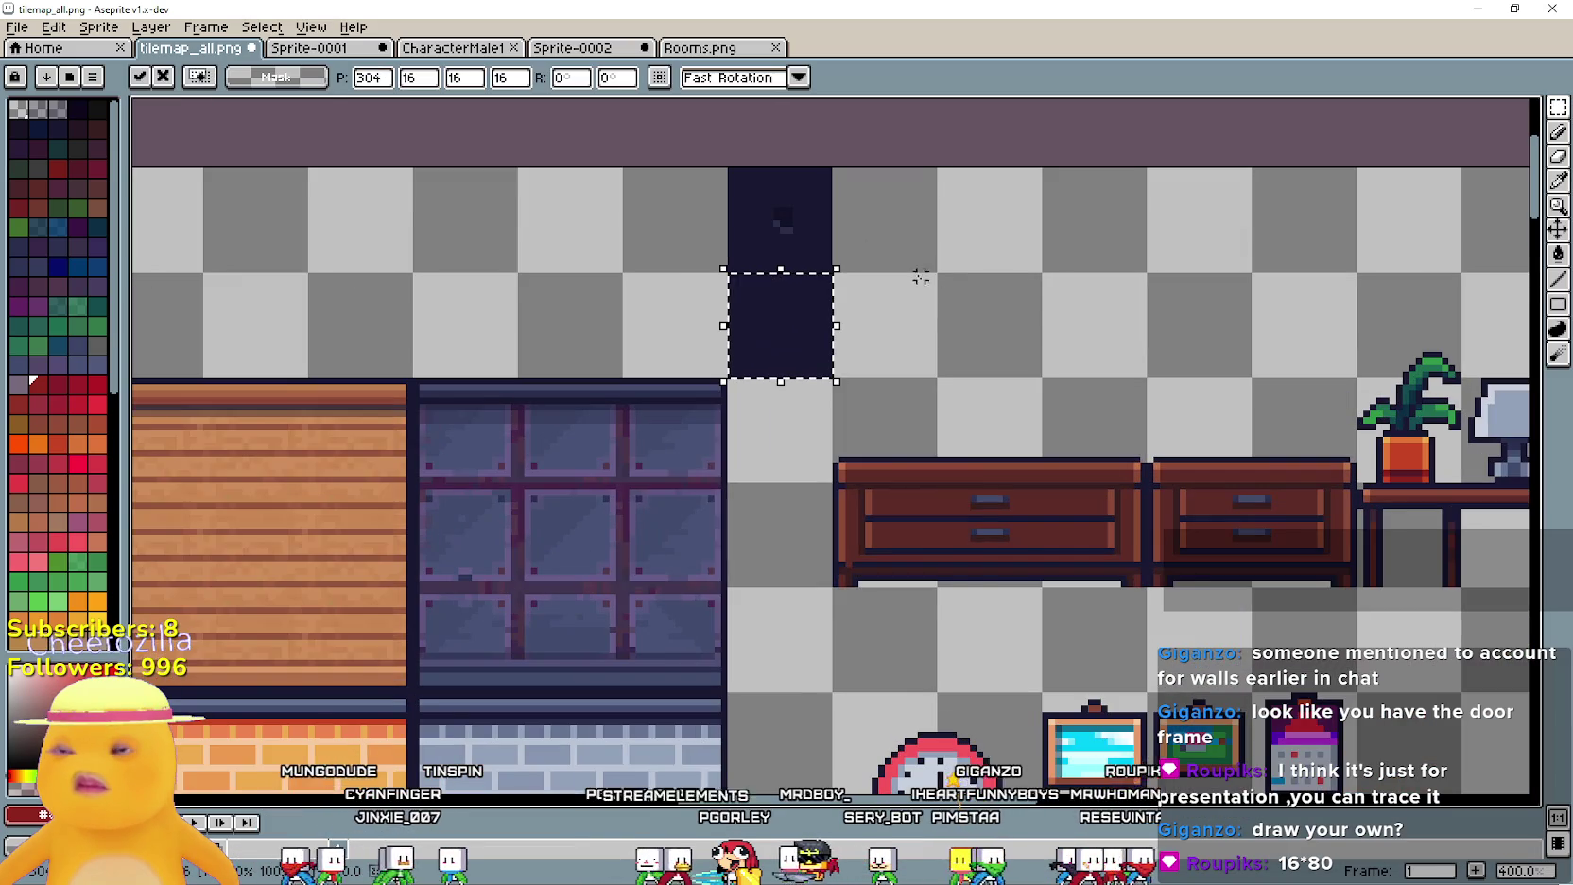
{"action": "key", "text": "ctrl+v"}
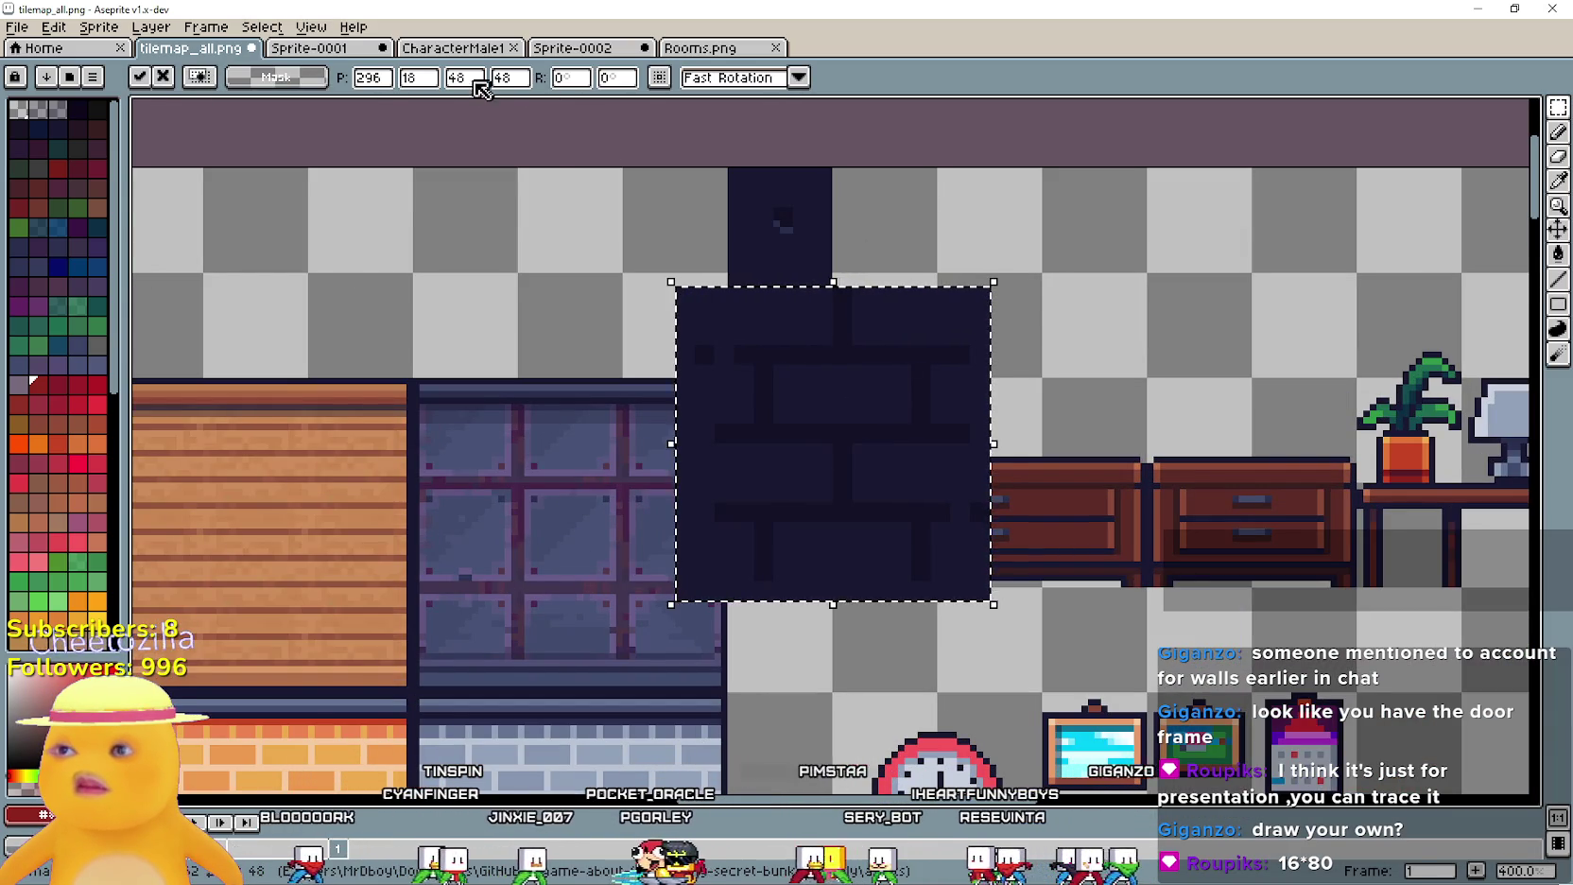
{"action": "double_click", "coordinate": [468, 77]}
{"action": "type", "text": "16"}
{"action": "double_click", "coordinate": [519, 81]}
{"action": "type", "text": "16"}
{"action": "mouse_move", "coordinate": [829, 428]}
{"action": "left_mouse_down"}
{"action": "mouse_move", "coordinate": [881, 288]}
{"action": "mouse_move", "coordinate": [882, 186]}
{"action": "left_mouse_up"}
{"action": "key", "text": "Return"}
Survey the House Interiors image: bookshelf, kitchen counter, bathroom and the wall above the window
{"action": "key", "text": "alt+Tab"}
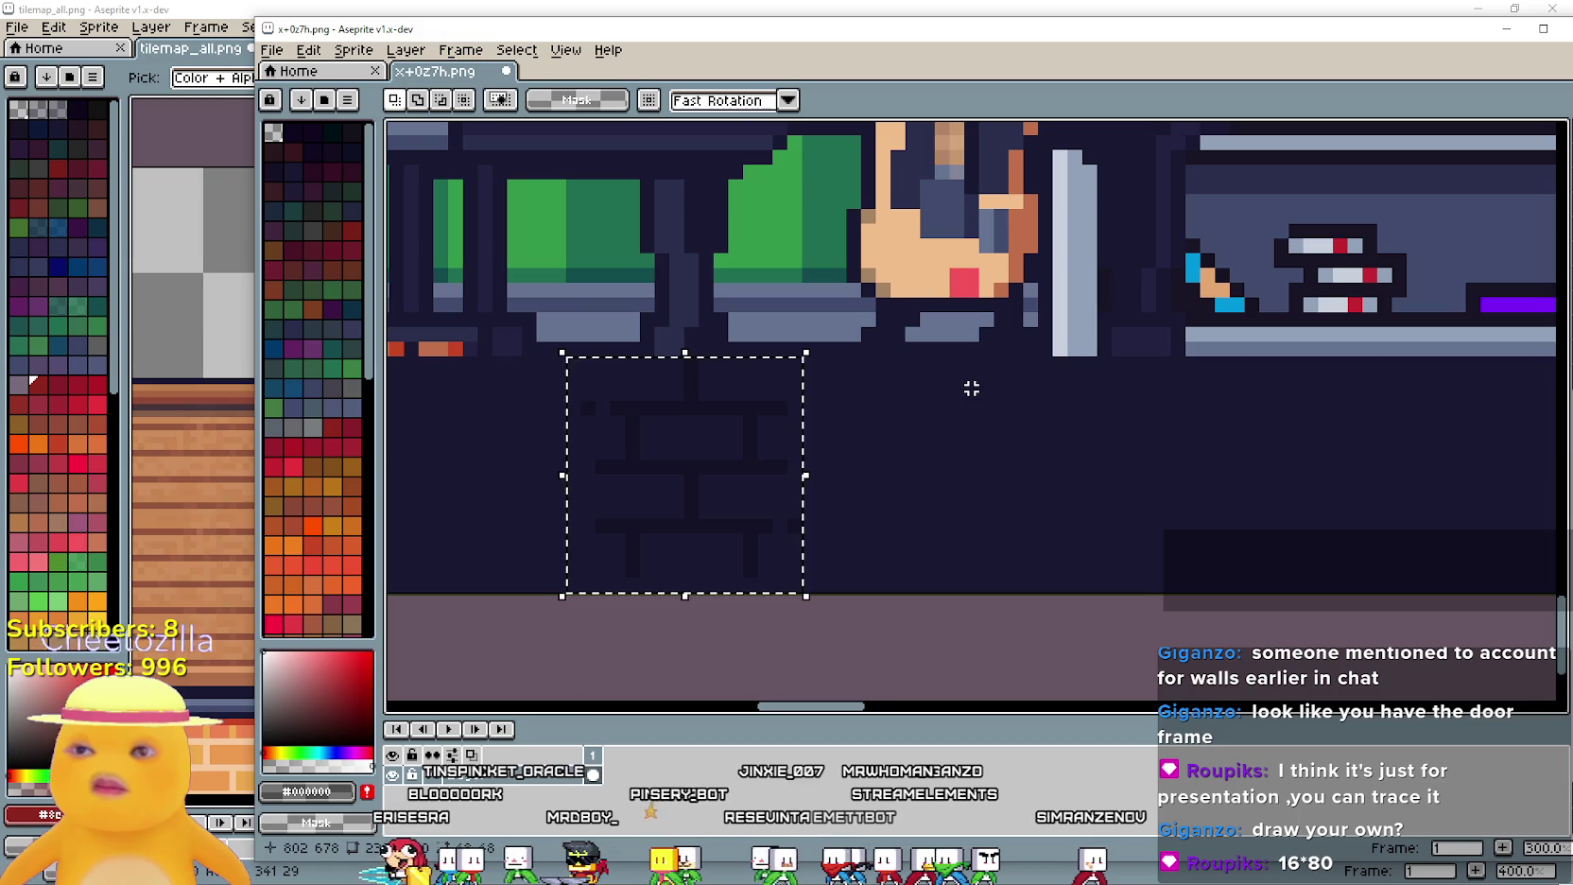
{"action": "scroll", "coordinate": [969, 386], "scroll_direction": "down", "scroll_amount": 2}
{"action": "left_click_drag", "start_coordinate": [1094, 425], "coordinate": [909, 440]}
{"action": "scroll", "coordinate": [908, 441], "scroll_direction": "up", "scroll_amount": 2}
{"action": "left_click_drag", "start_coordinate": [738, 460], "coordinate": [1397, 628]}
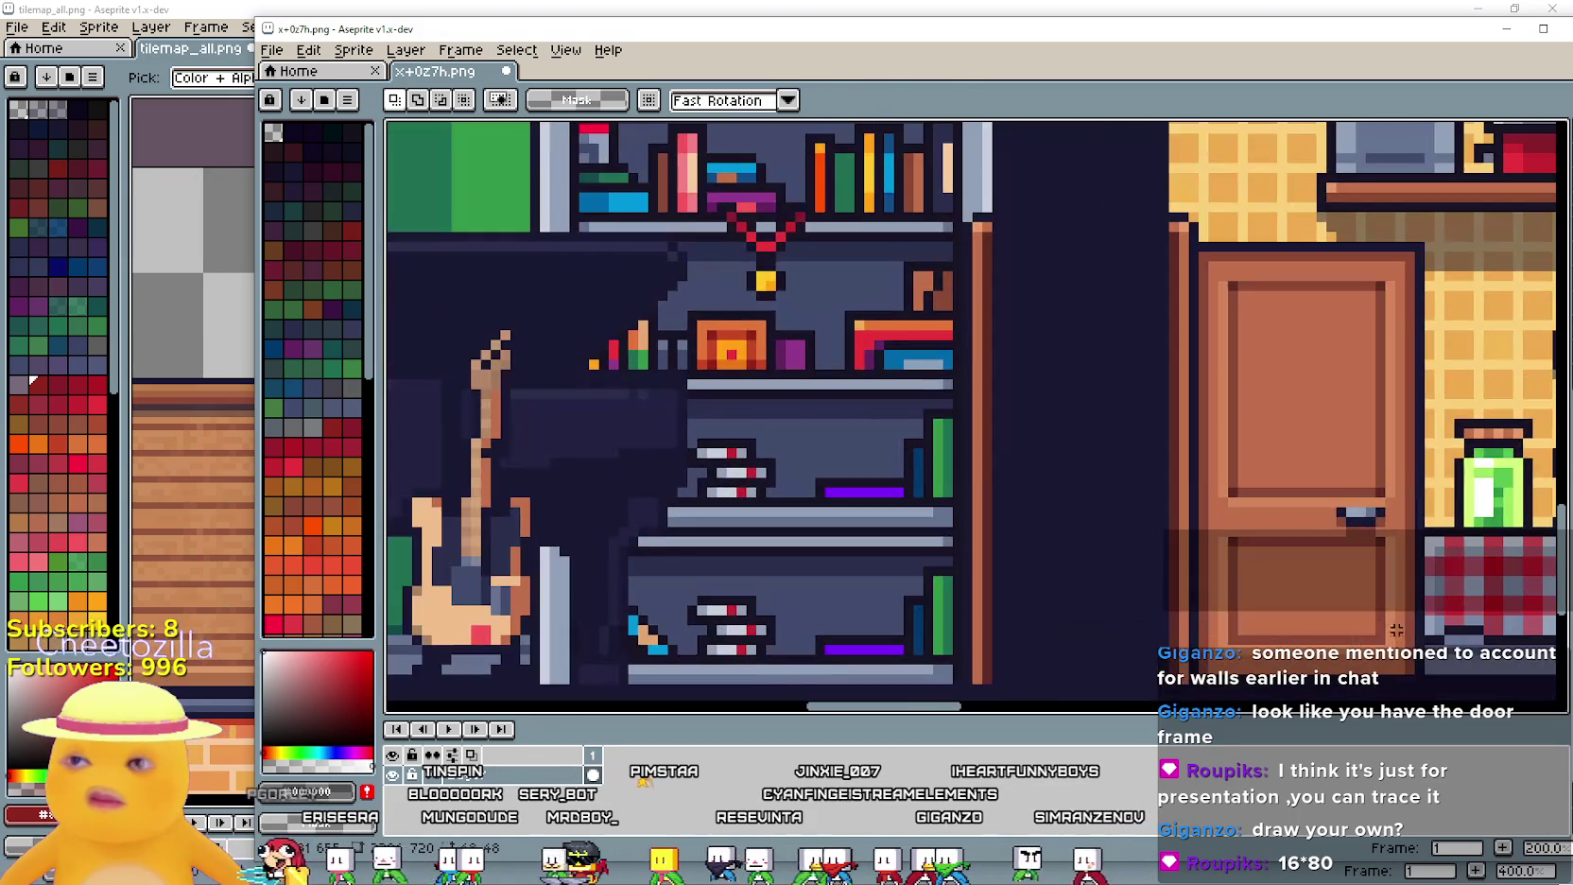
{"action": "left_click_drag", "start_coordinate": [1132, 384], "coordinate": [1046, 695]}
{"action": "mouse_move", "coordinate": [1002, 369]}
{"action": "left_mouse_down"}
{"action": "mouse_move", "coordinate": [983, 561]}
{"action": "mouse_move", "coordinate": [1422, 484]}
{"action": "left_mouse_up"}
{"action": "scroll", "coordinate": [1423, 484], "scroll_direction": "down", "scroll_amount": 3}
{"action": "scroll", "coordinate": [1541, 385], "scroll_direction": "up", "scroll_amount": 1}
{"action": "left_click_drag", "start_coordinate": [1541, 384], "coordinate": [1125, 378]}
{"action": "scroll", "coordinate": [1356, 390], "scroll_direction": "down", "scroll_amount": 1}
{"action": "scroll", "coordinate": [1125, 378], "scroll_direction": "up", "scroll_amount": 2}
{"action": "scroll", "coordinate": [1132, 340], "scroll_direction": "up", "scroll_amount": 1}
{"action": "mouse_move", "coordinate": [705, 392]}
{"action": "left_mouse_down"}
{"action": "mouse_move", "coordinate": [1376, 449]}
{"action": "mouse_move", "coordinate": [671, 421]}
{"action": "left_mouse_up"}
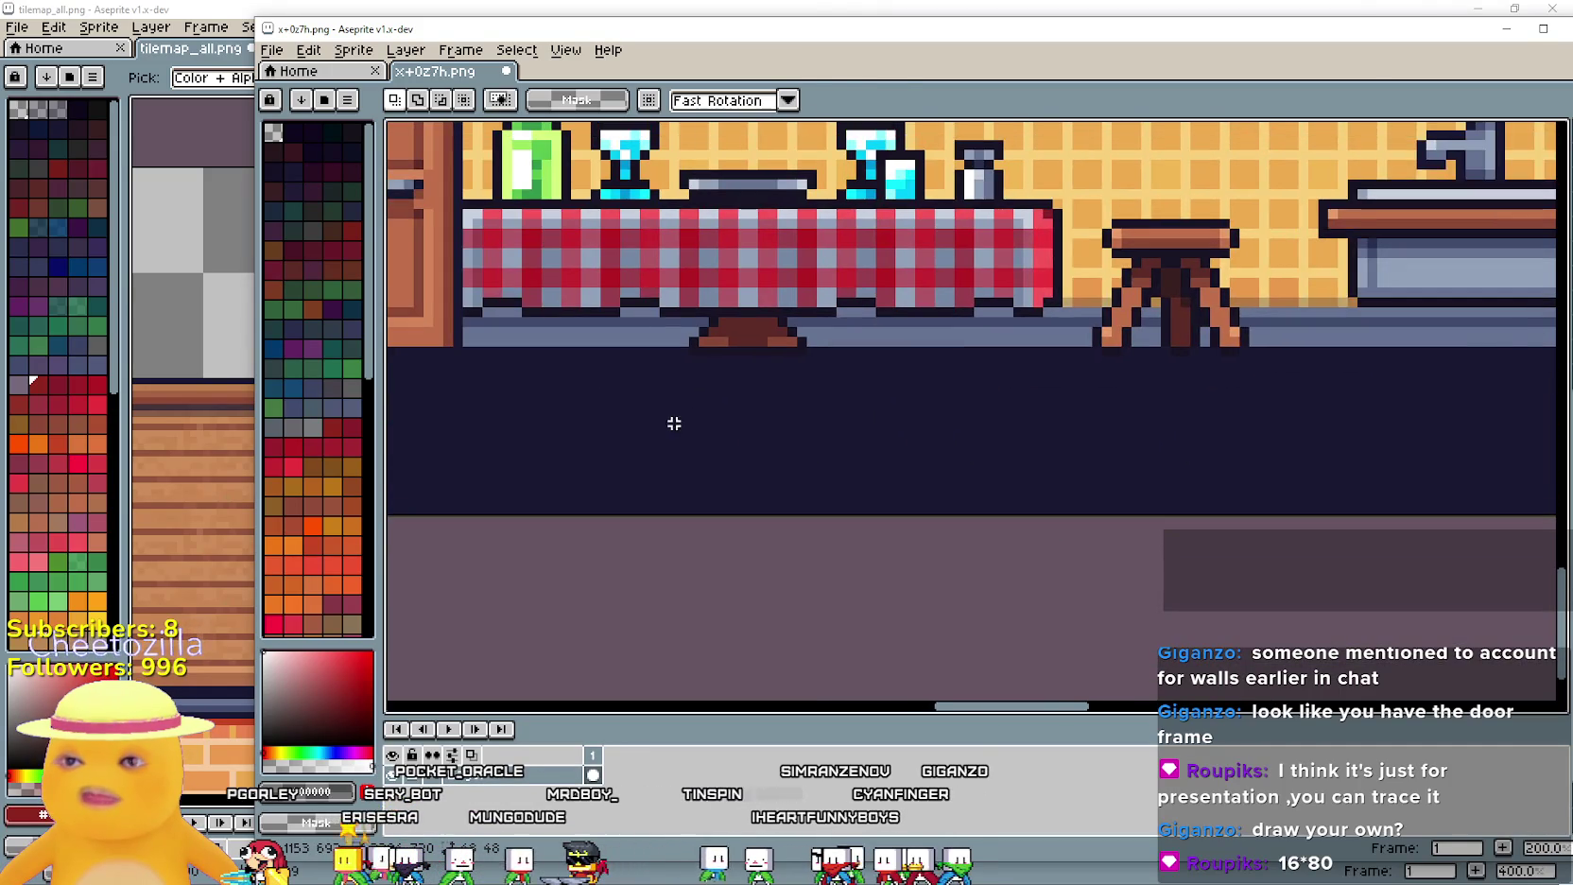
{"action": "mouse_move", "coordinate": [1154, 440]}
{"action": "left_mouse_down"}
{"action": "mouse_move", "coordinate": [605, 430]}
{"action": "mouse_move", "coordinate": [498, 411]}
{"action": "mouse_move", "coordinate": [624, 406]}
{"action": "left_mouse_up"}
{"action": "mouse_move", "coordinate": [1028, 375]}
{"action": "left_mouse_down"}
{"action": "mouse_move", "coordinate": [664, 422]}
{"action": "mouse_move", "coordinate": [678, 622]}
{"action": "mouse_move", "coordinate": [625, 534]}
{"action": "left_mouse_up"}
{"action": "mouse_move", "coordinate": [1267, 685]}
{"action": "left_mouse_down"}
{"action": "mouse_move", "coordinate": [998, 232]}
{"action": "mouse_move", "coordinate": [610, 436]}
{"action": "left_mouse_up"}
{"action": "scroll", "coordinate": [610, 435], "scroll_direction": "down", "scroll_amount": 2}
{"action": "scroll", "coordinate": [851, 406], "scroll_direction": "up", "scroll_amount": 2}
{"action": "mouse_move", "coordinate": [866, 400]}
{"action": "left_mouse_down"}
{"action": "mouse_move", "coordinate": [866, 560]}
{"action": "mouse_move", "coordinate": [1482, 406]}
{"action": "left_mouse_up"}
{"action": "scroll", "coordinate": [1482, 406], "scroll_direction": "down", "scroll_amount": 1}
{"action": "scroll", "coordinate": [712, 363], "scroll_direction": "up", "scroll_amount": 1}
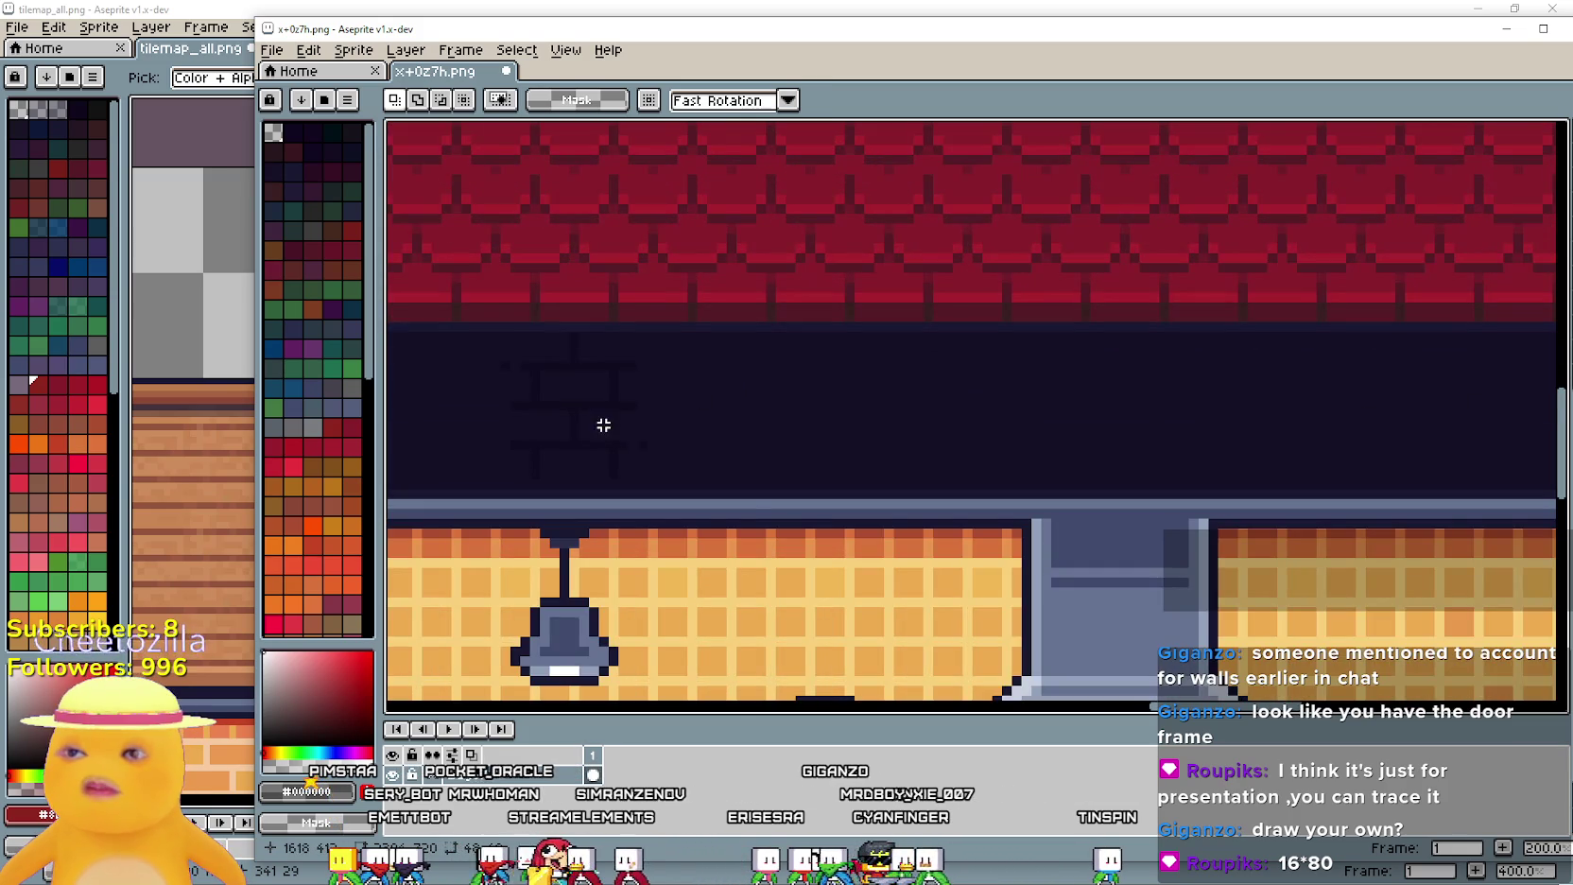
{"action": "scroll", "coordinate": [603, 425], "scroll_direction": "up", "scroll_amount": 1}
Select a square of the dark brick wall and paste it into the tilemap sheet
{"action": "mouse_move", "coordinate": [907, 536]}
{"action": "left_mouse_down"}
{"action": "mouse_move", "coordinate": [1043, 299]}
{"action": "mouse_move", "coordinate": [1069, 294]}
{"action": "left_mouse_up"}
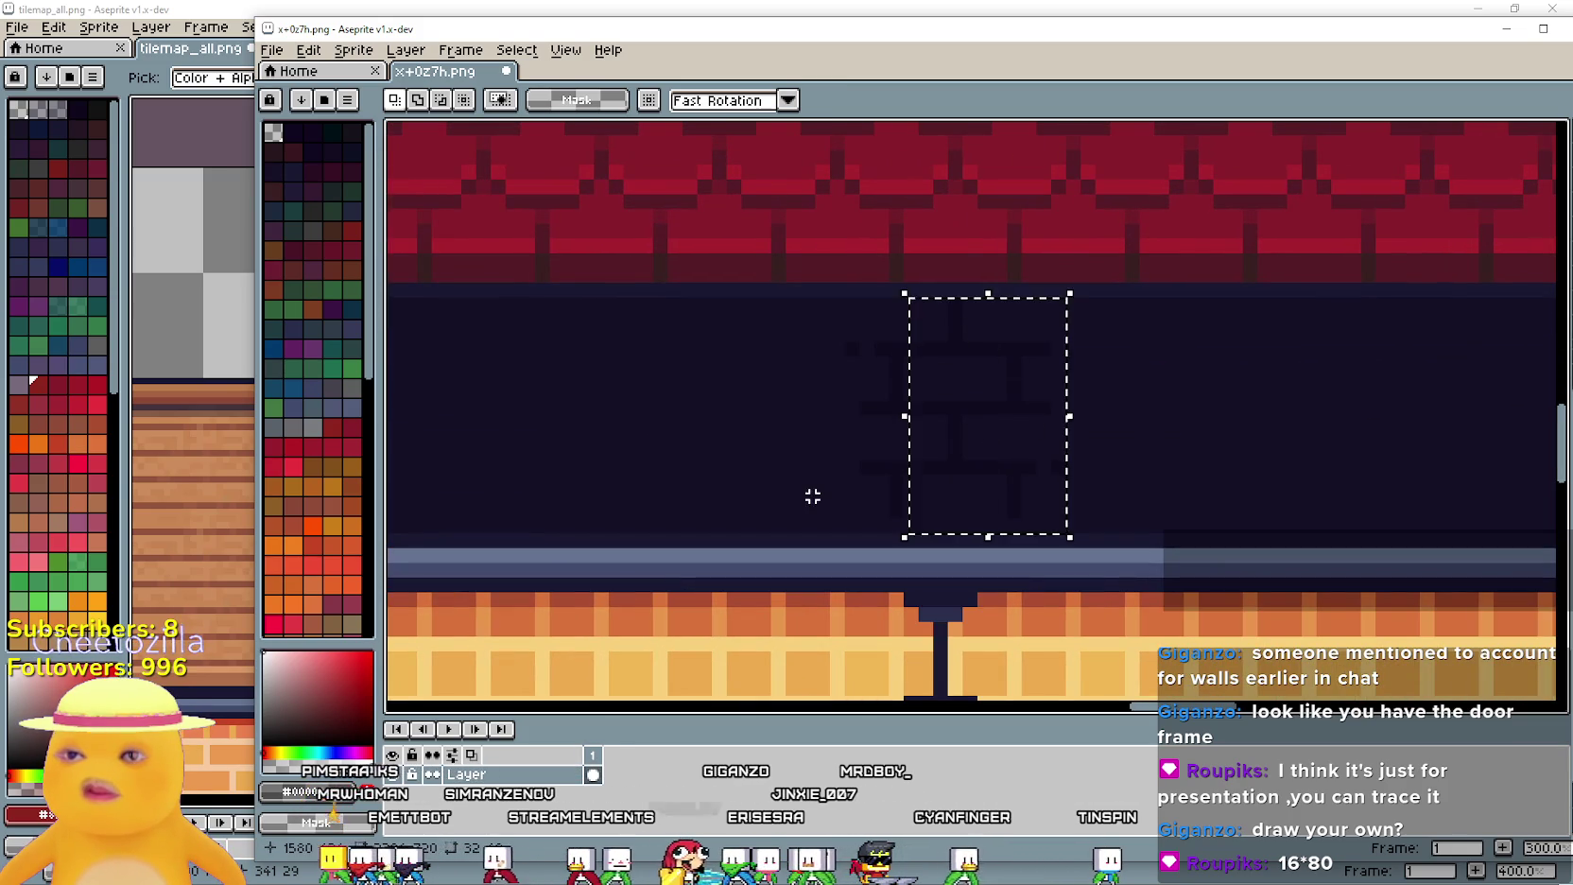
{"action": "left_click_drag", "start_coordinate": [828, 536], "coordinate": [1069, 295]}
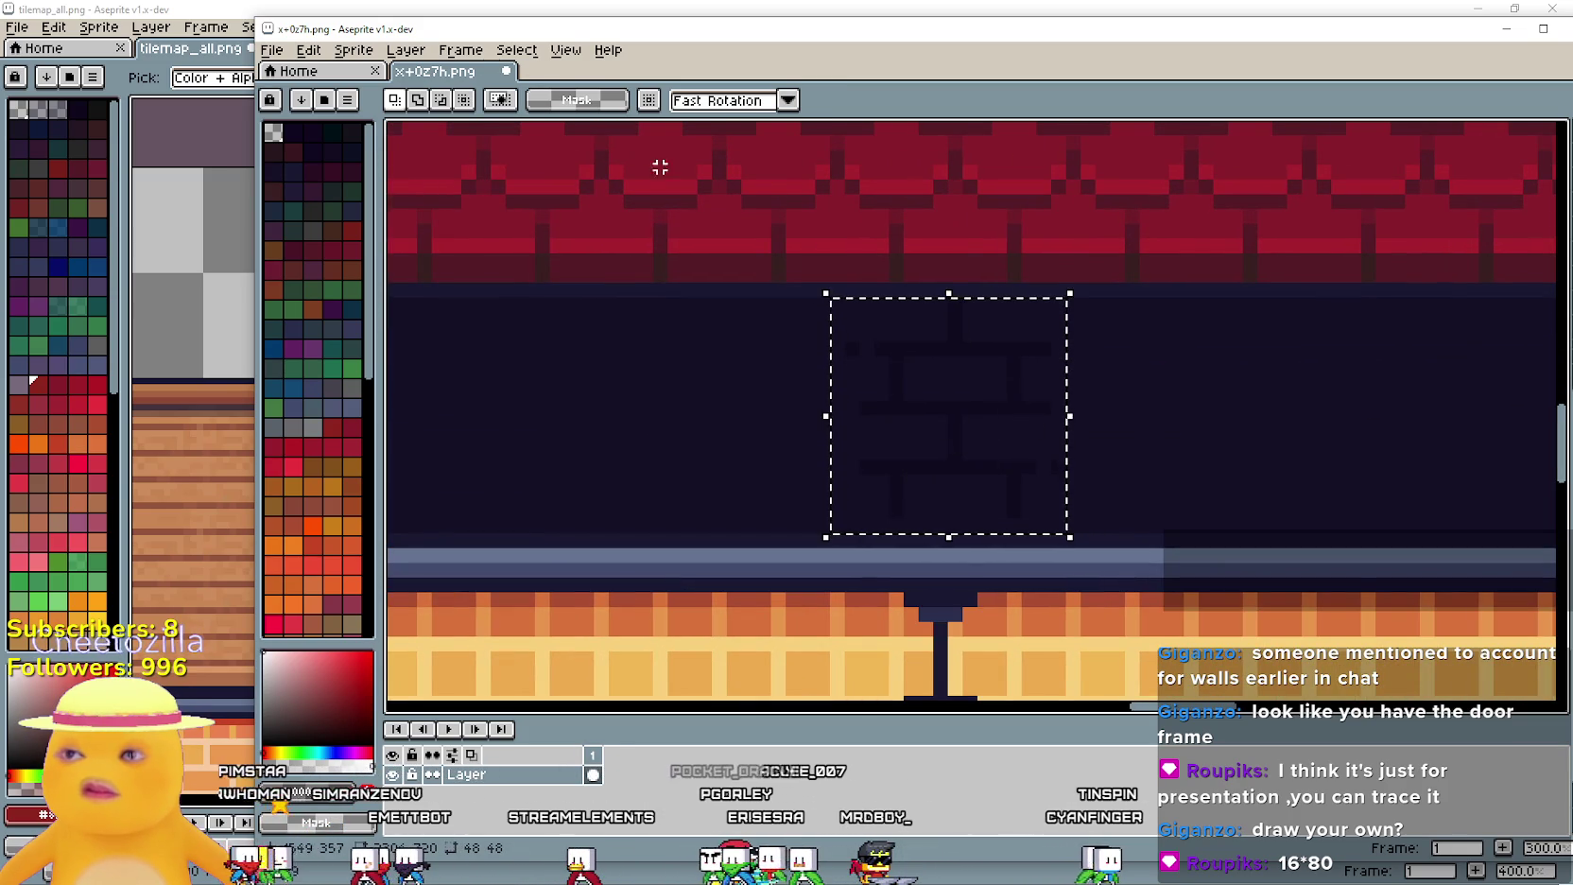
{"action": "left_click", "coordinate": [232, 196]}
{"action": "key", "text": "ctrl+v"}
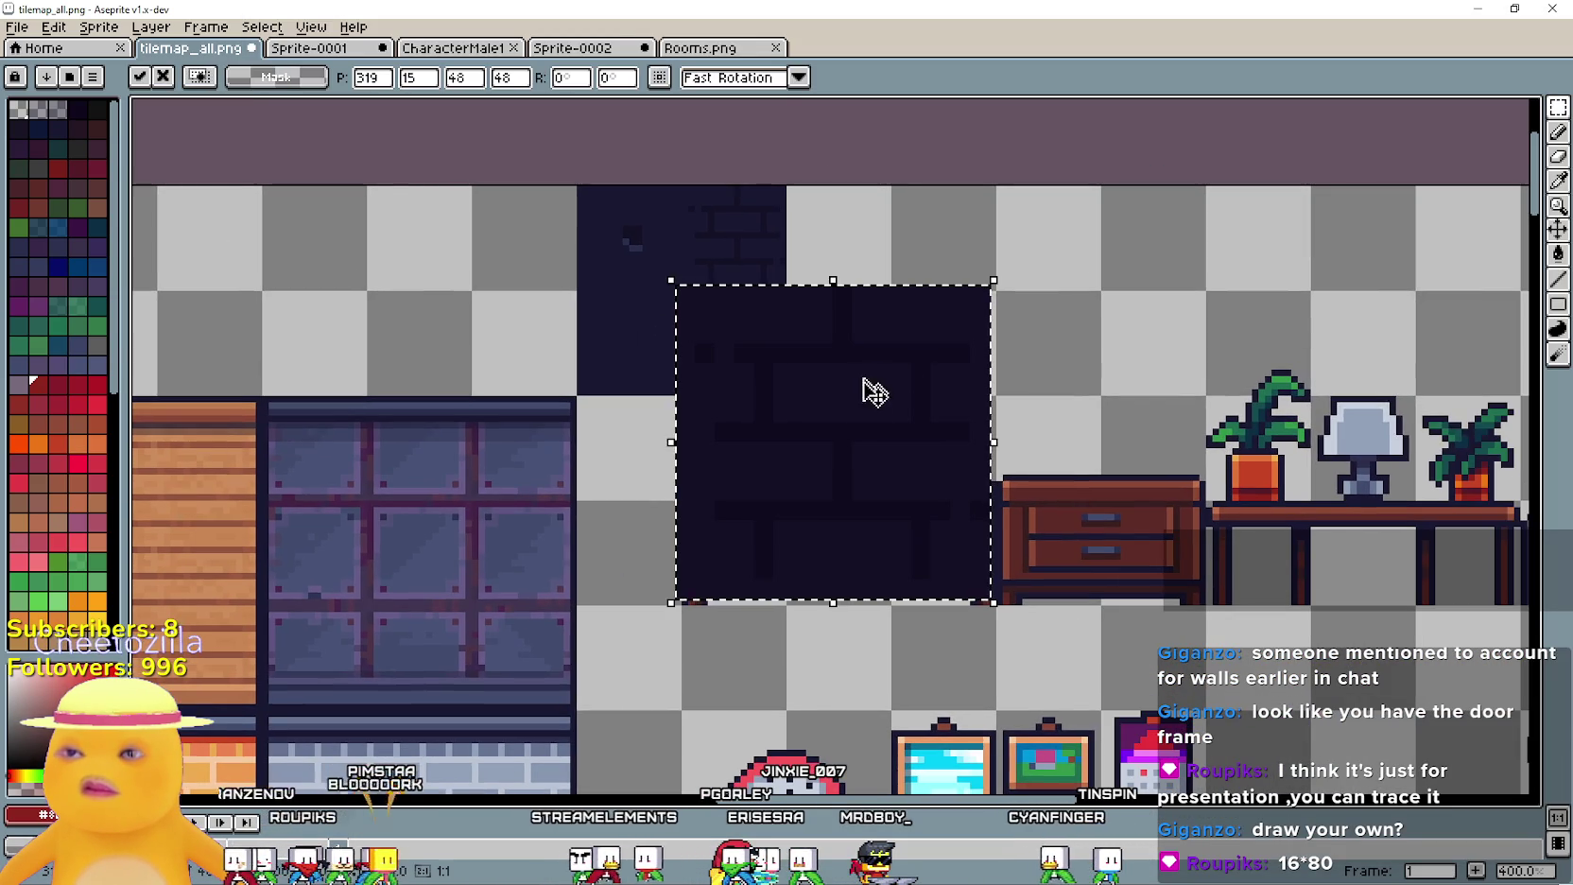
Resize the pasted brick patch to 16×16 and commit it in the top row
{"action": "double_click", "coordinate": [464, 77]}
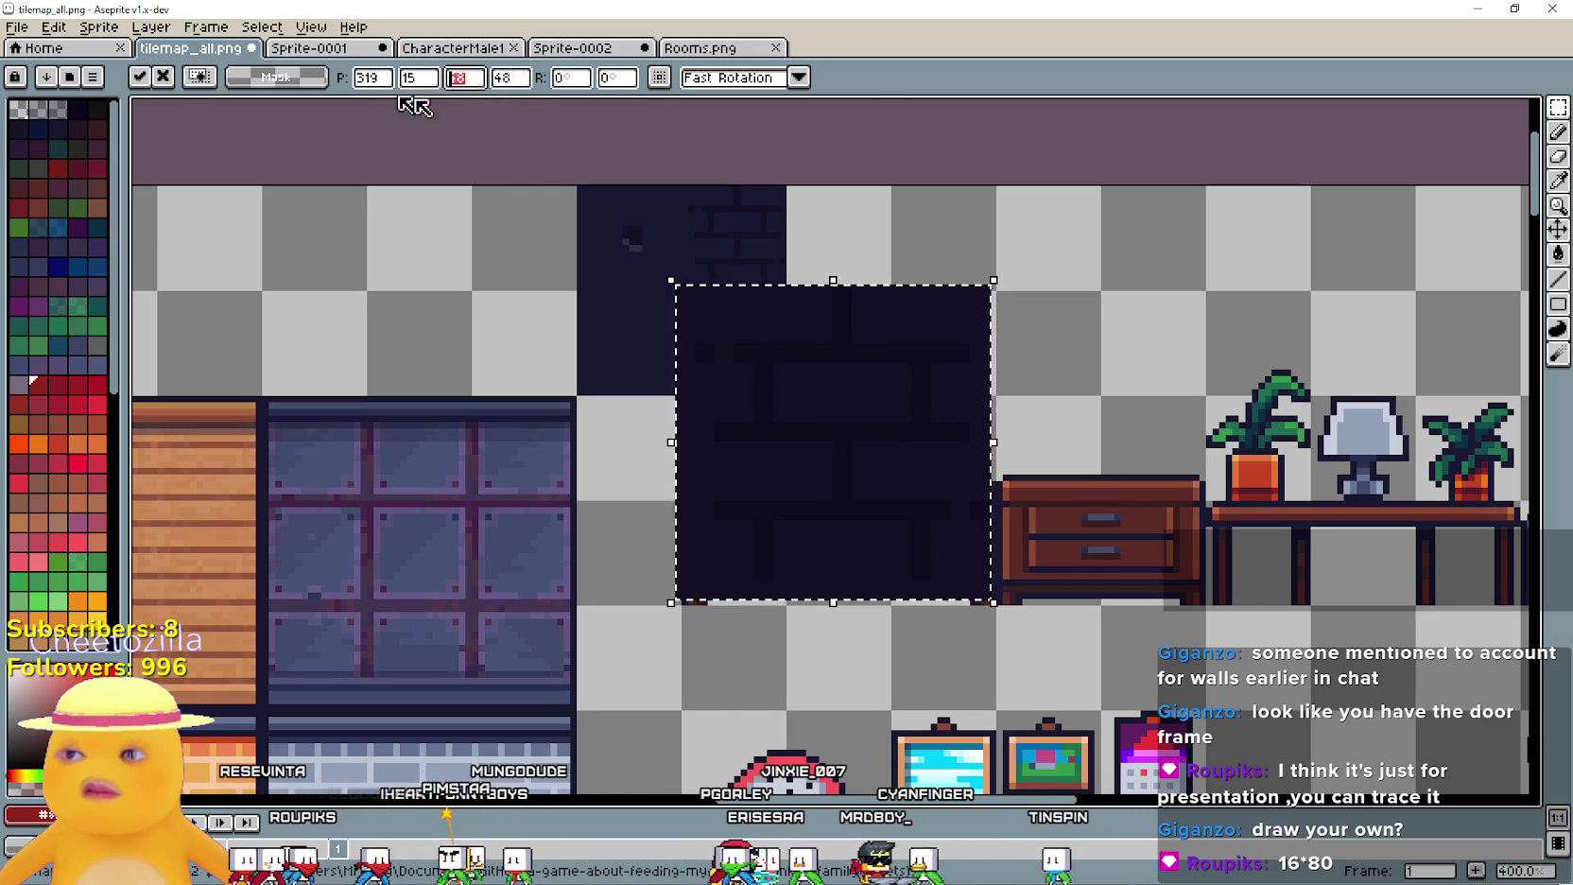
{"action": "type", "text": "16"}
{"action": "double_click", "coordinate": [510, 78]}
{"action": "type", "text": "16"}
{"action": "mouse_move", "coordinate": [860, 466]}
{"action": "left_mouse_down"}
{"action": "mouse_move", "coordinate": [853, 246]}
{"action": "mouse_move", "coordinate": [971, 267]}
{"action": "left_mouse_up"}
{"action": "key", "text": "Return"}
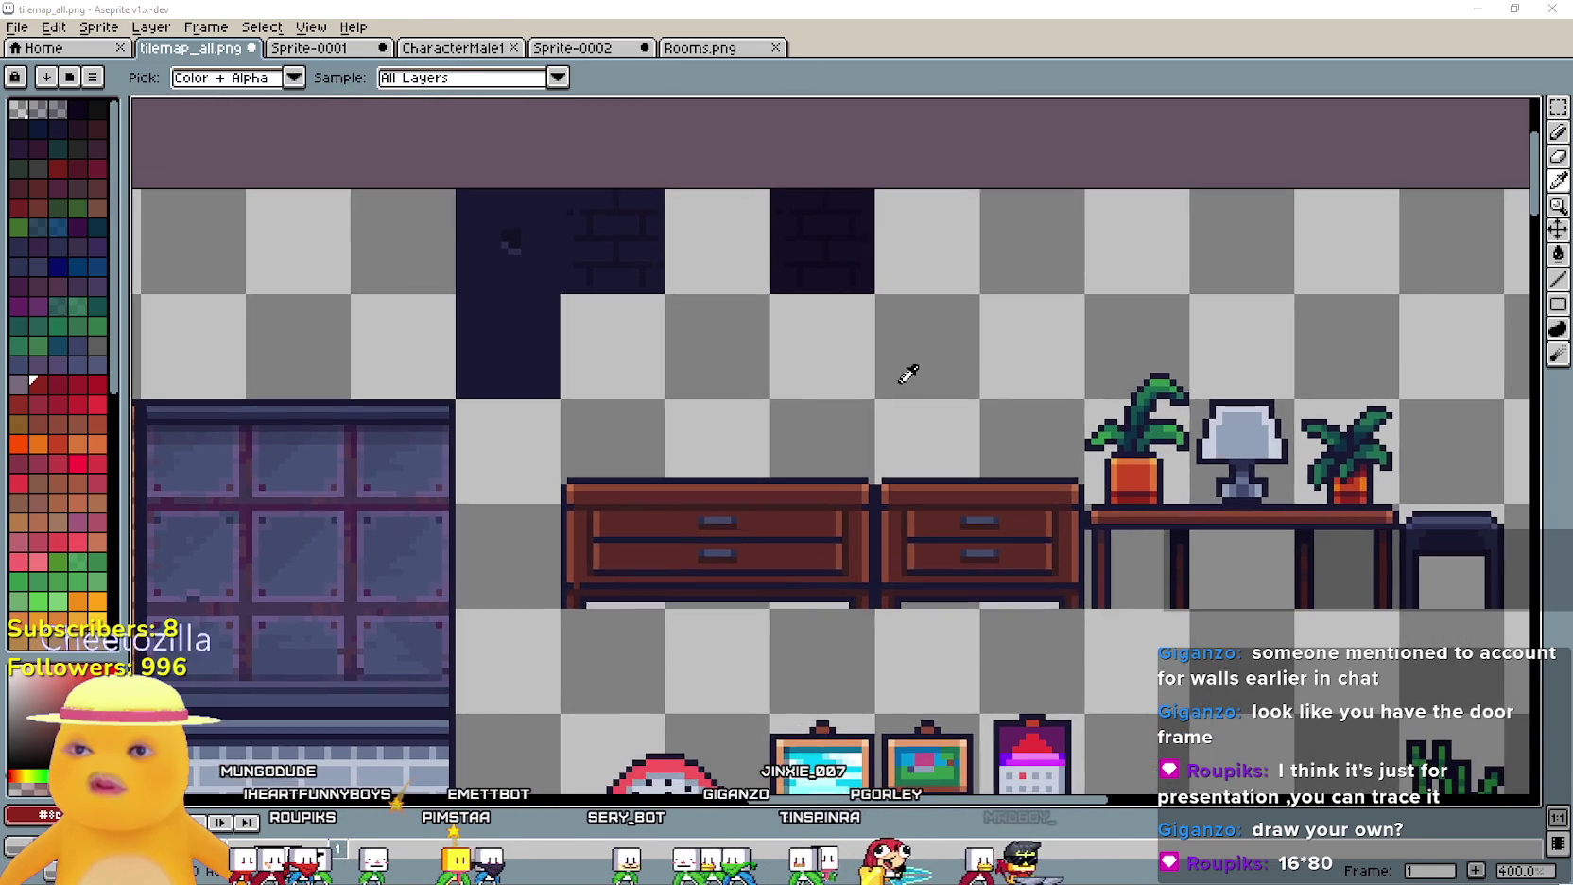
Copy another dark wall square from the reference image and paste it into the sheet
{"action": "key", "text": "alt+Tab"}
{"action": "mouse_move", "coordinate": [749, 486]}
{"action": "left_mouse_down"}
{"action": "mouse_move", "coordinate": [663, 365]}
{"action": "mouse_move", "coordinate": [569, 348]}
{"action": "mouse_move", "coordinate": [530, 312]}
{"action": "left_mouse_up"}
{"action": "key", "text": "ctrl+c"}
{"action": "key", "text": "alt+Tab"}
{"action": "key", "text": "ctrl+v"}
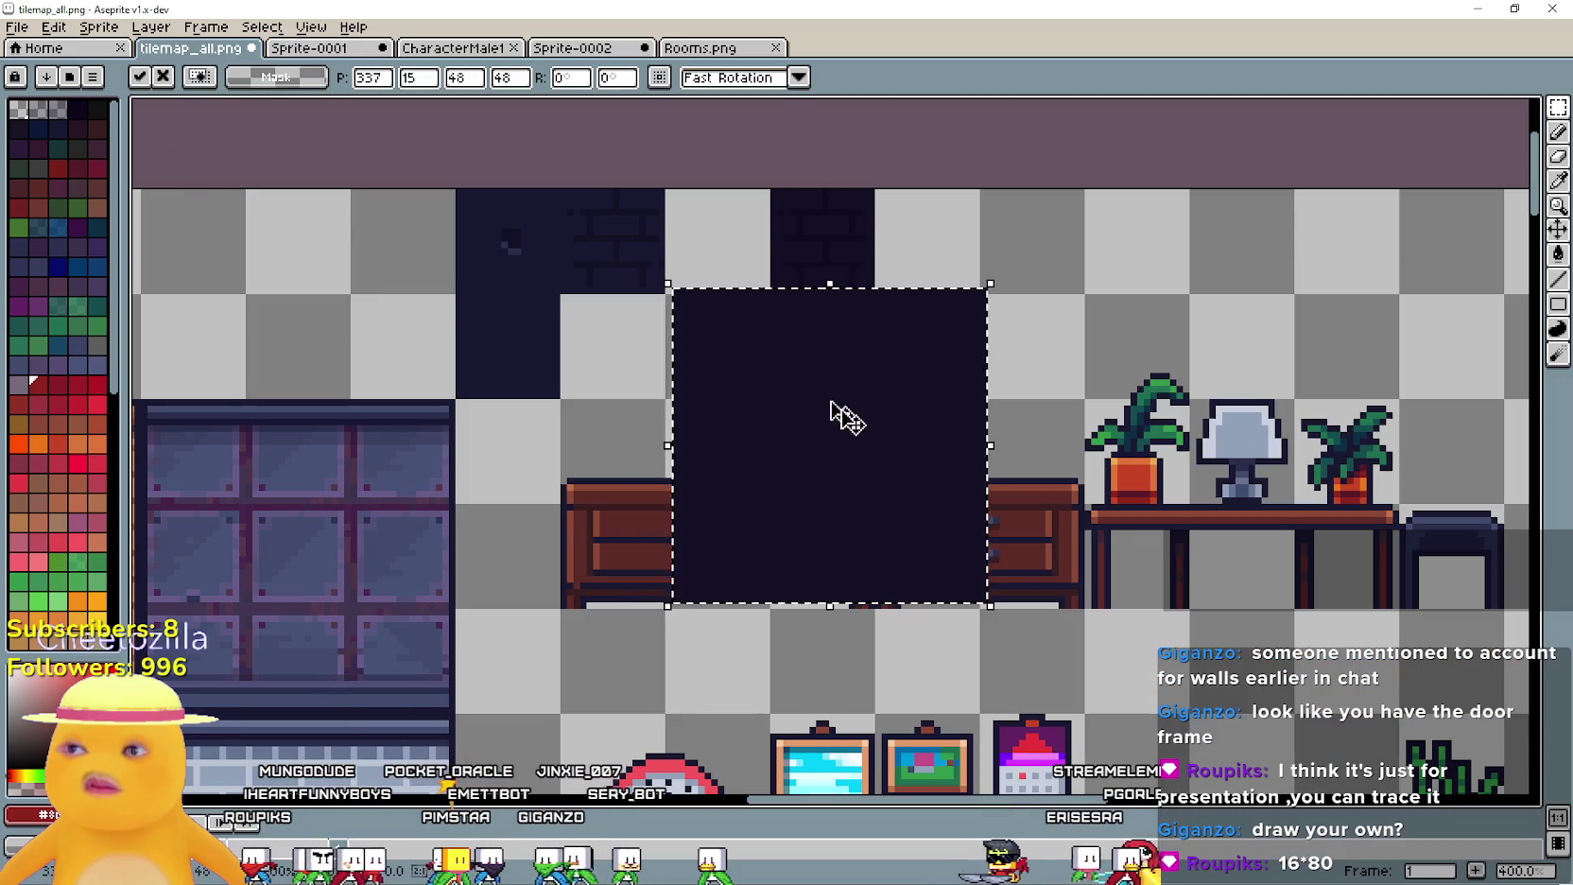
{"action": "key", "text": "Left"}
{"action": "key", "text": "Left"}
{"action": "key", "text": "Left"}
Try entering 16×16 size values for the pasted square, then cut it away
{"action": "double_click", "coordinate": [463, 77]}
{"action": "type", "text": "16"}
{"action": "key", "text": "Tab"}
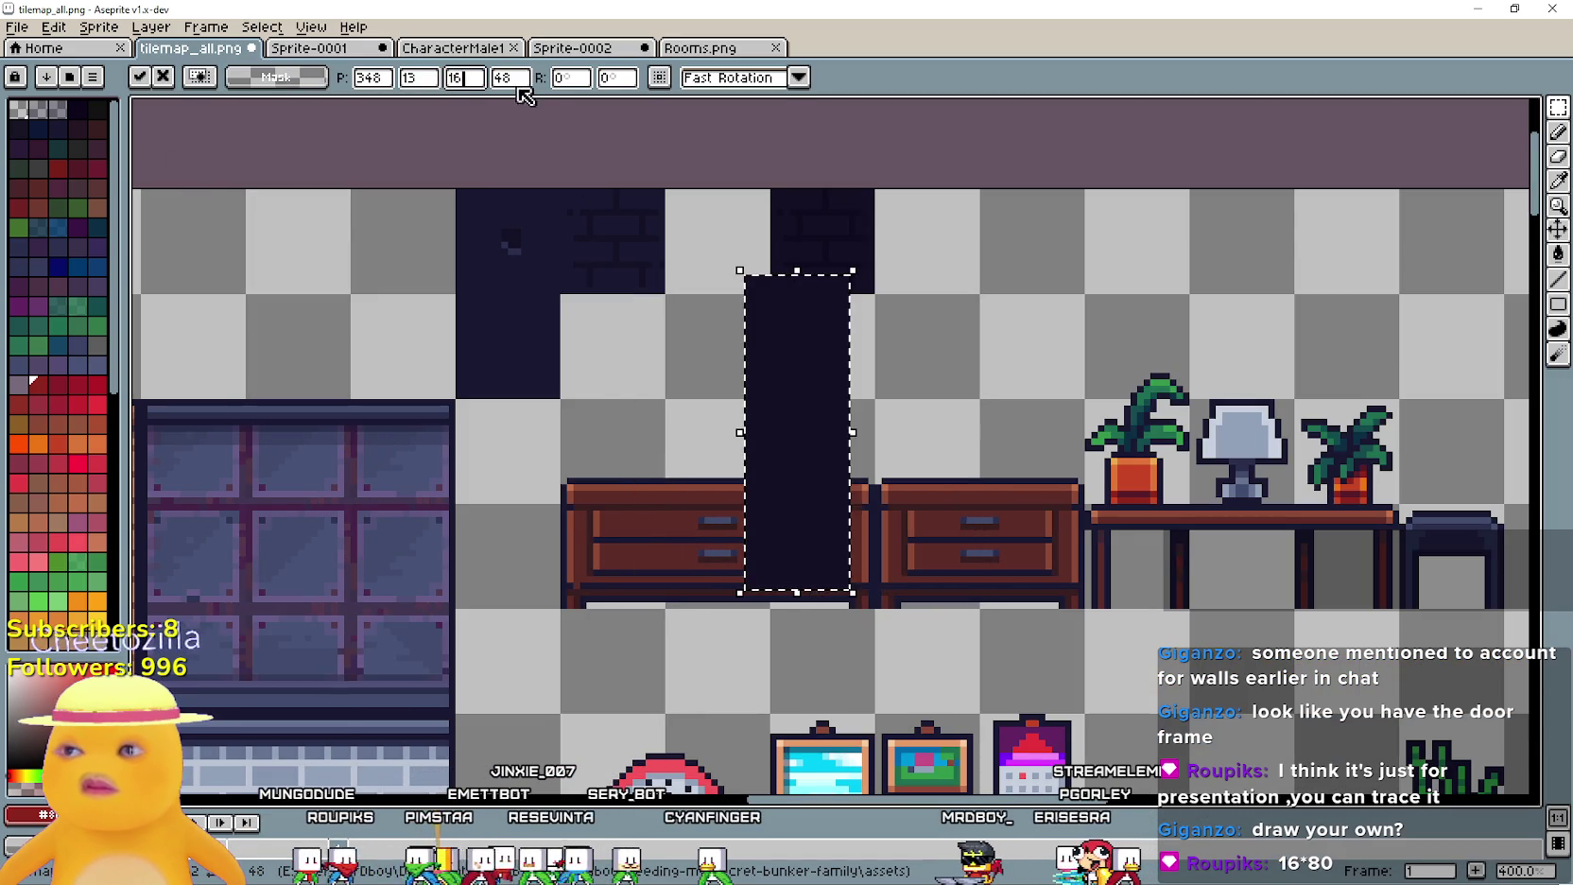
{"action": "type", "text": "61"}
{"action": "key", "text": "Return"}
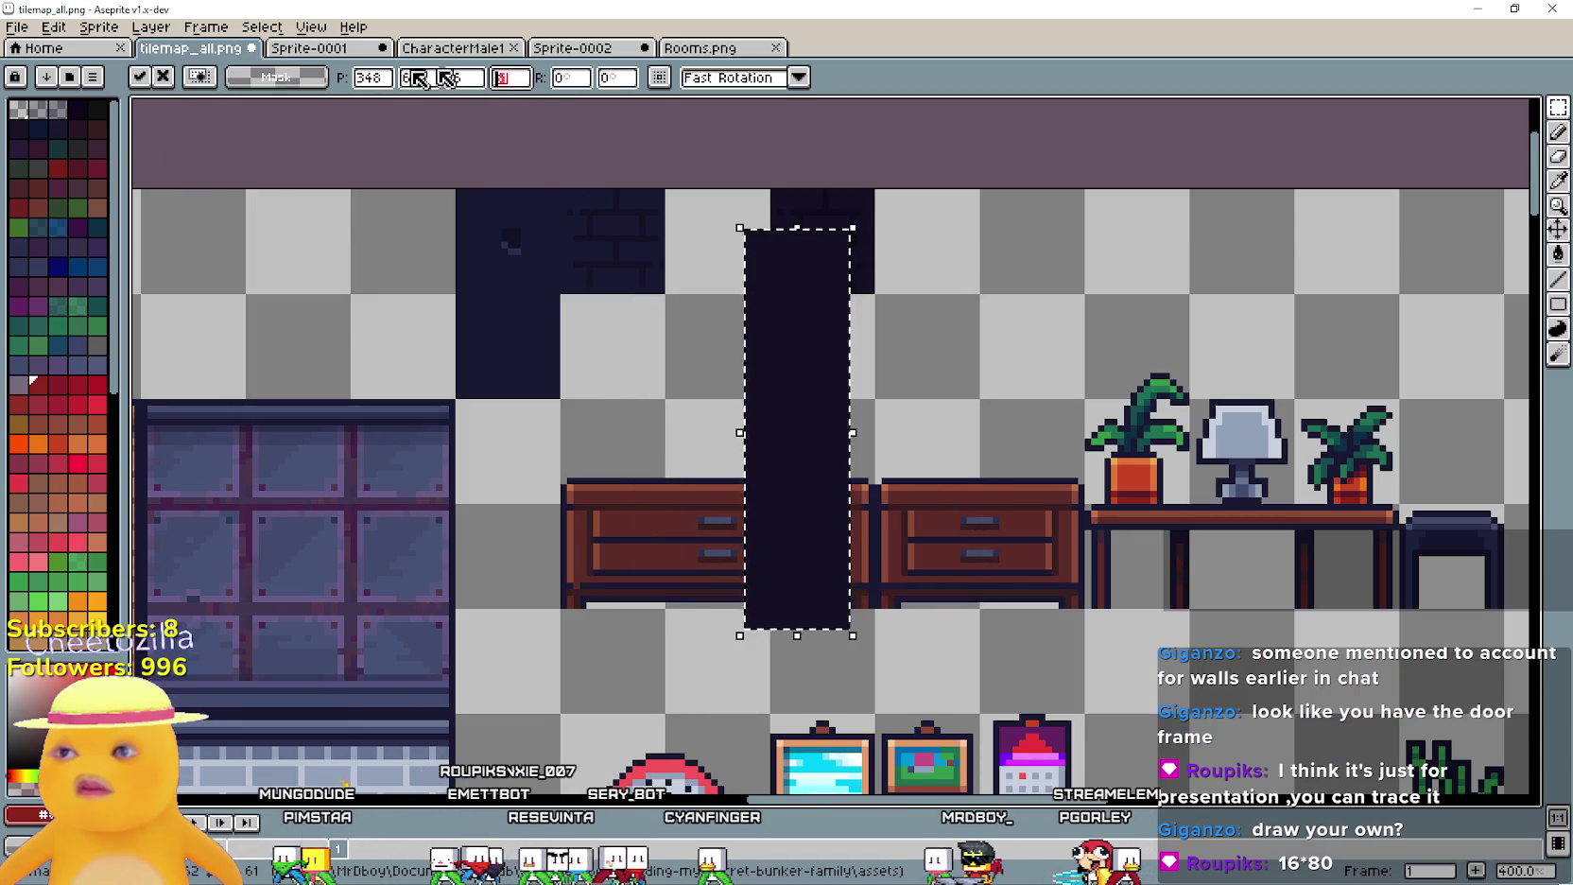
{"action": "type", "text": "1"}
{"action": "key", "text": "Return"}
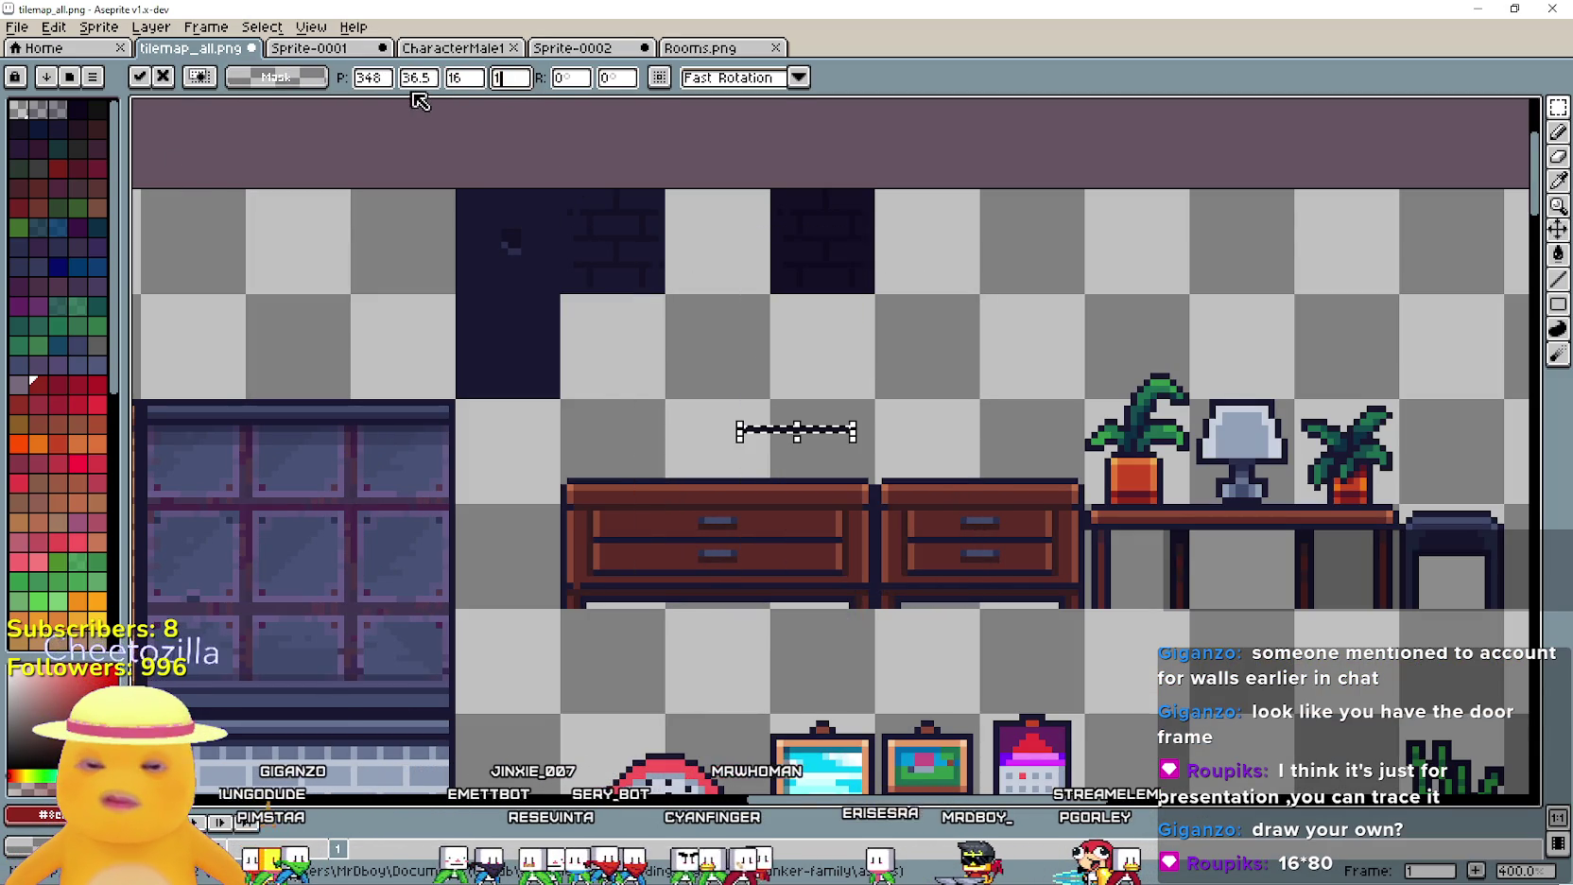
{"action": "type", "text": "6"}
{"action": "key", "text": "Return"}
{"action": "key", "text": "ctrl+x"}
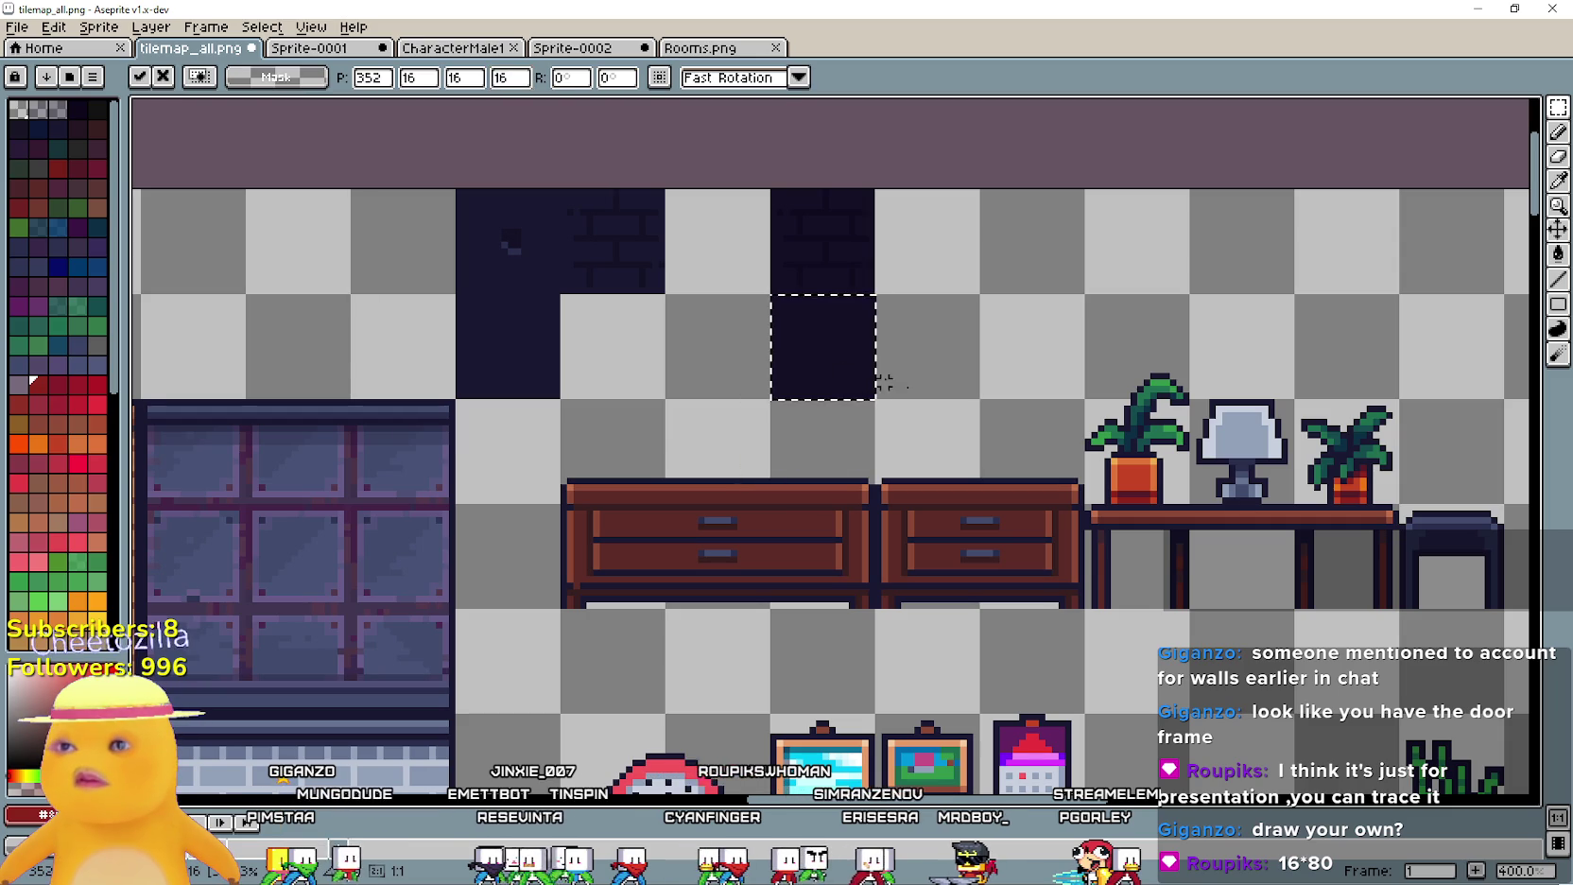
Pan across the kitchen wall in the House Interiors reference image
{"action": "key", "text": "alt+Tab"}
{"action": "scroll", "coordinate": [678, 437], "scroll_direction": "down", "scroll_amount": 3}
{"action": "scroll", "coordinate": [572, 401], "scroll_direction": "up", "scroll_amount": 5}
{"action": "scroll", "coordinate": [572, 400], "scroll_direction": "down", "scroll_amount": 5}
{"action": "scroll", "coordinate": [523, 356], "scroll_direction": "up", "scroll_amount": 3}
{"action": "scroll", "coordinate": [523, 355], "scroll_direction": "down", "scroll_amount": 2}
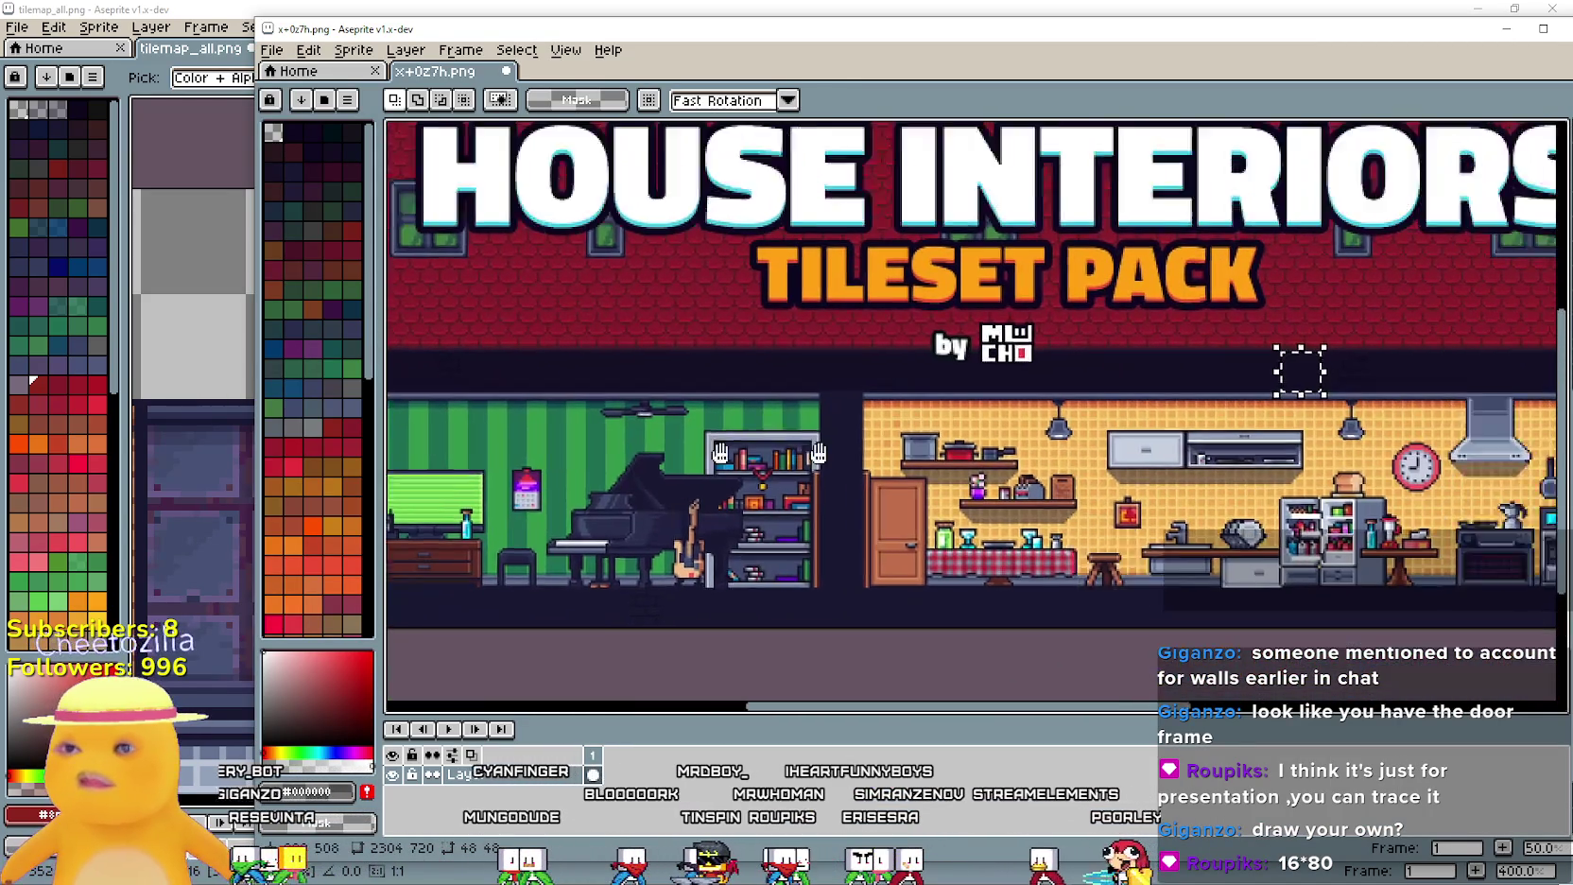
{"action": "scroll", "coordinate": [737, 473], "scroll_direction": "up", "scroll_amount": 2}
{"action": "left_click_drag", "start_coordinate": [736, 473], "coordinate": [432, 514]}
{"action": "left_click_drag", "start_coordinate": [786, 442], "coordinate": [989, 360]}
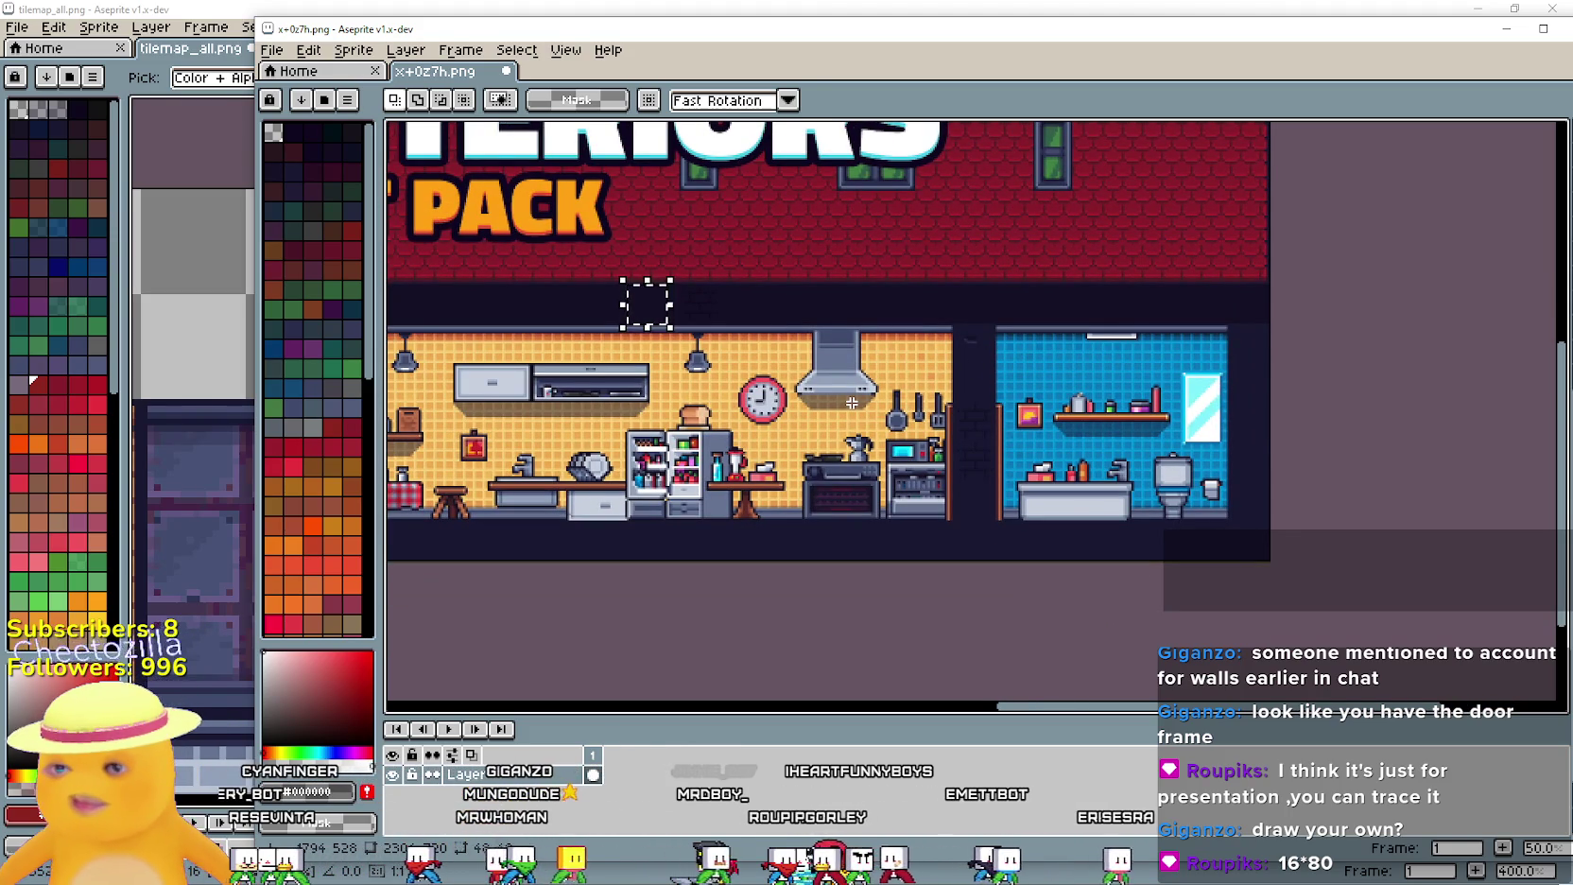
Paste the plain dark tile into the top row, commit it, and save tilemap_all.png
{"action": "left_click", "coordinate": [165, 10]}
{"action": "key", "text": "ctrl+v"}
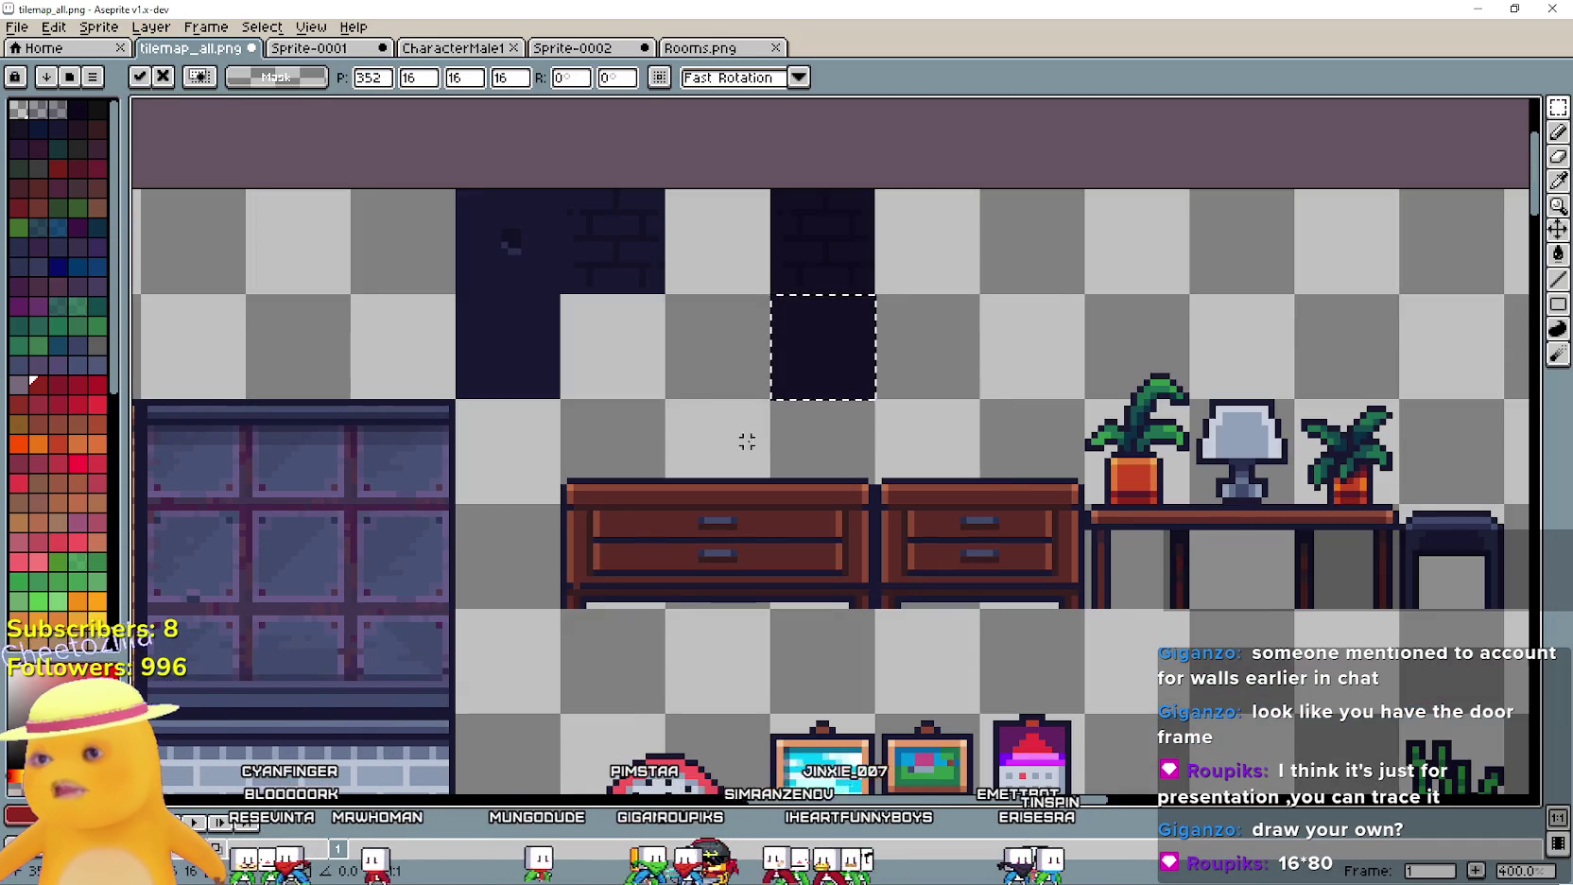
{"action": "scroll", "coordinate": [747, 438], "scroll_direction": "up", "scroll_amount": 1}
{"action": "mouse_move", "coordinate": [807, 378]}
{"action": "left_mouse_down"}
{"action": "mouse_move", "coordinate": [1035, 416]}
{"action": "mouse_move", "coordinate": [841, 360]}
{"action": "left_mouse_up"}
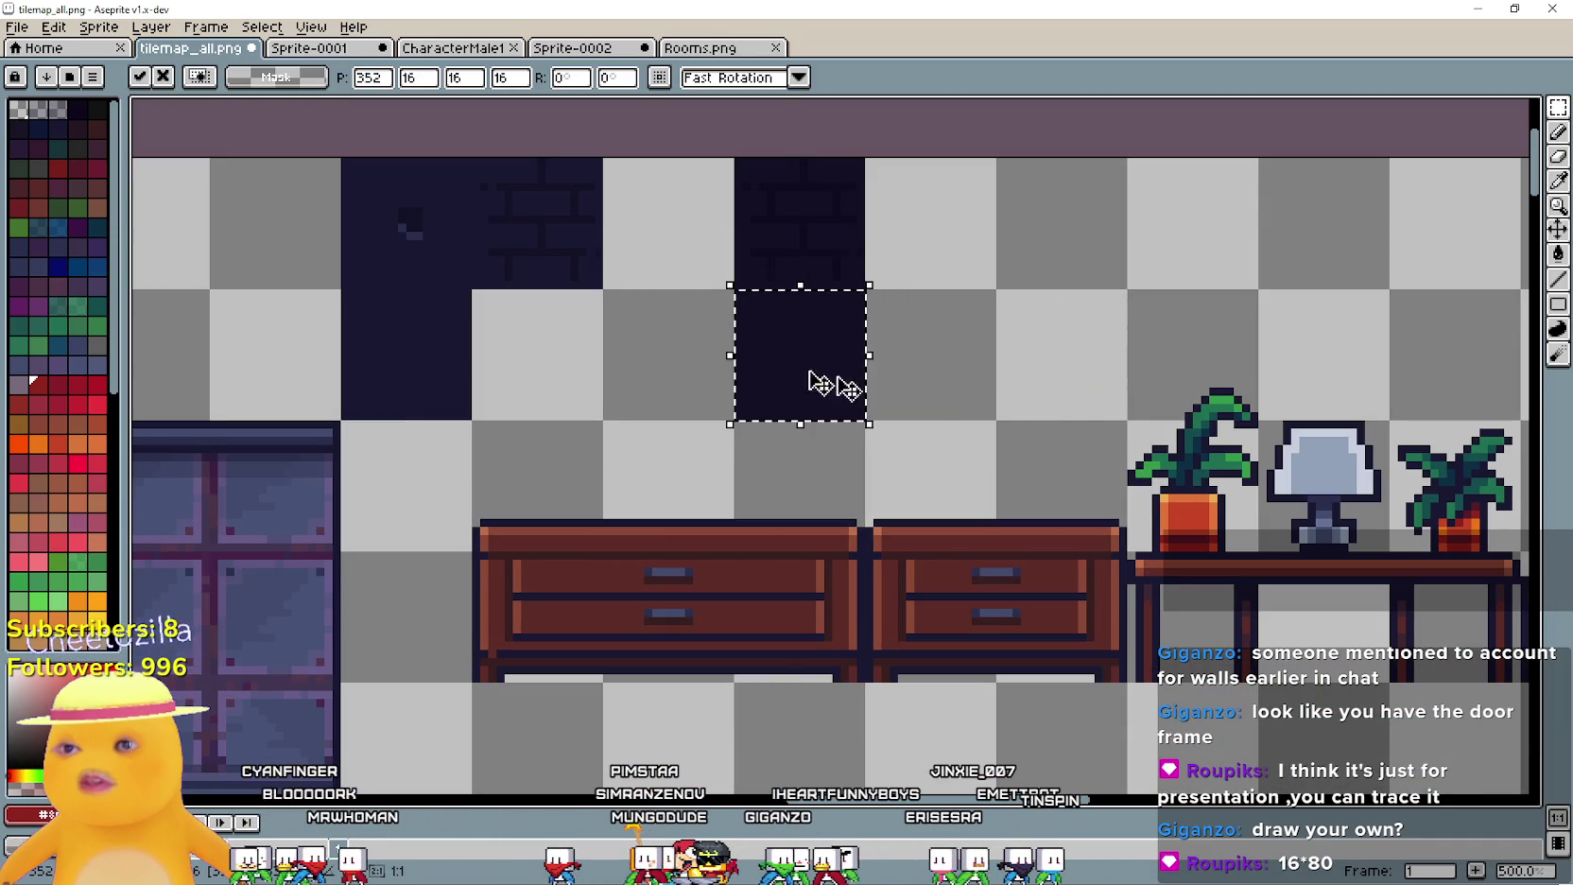
{"action": "key", "text": "Return"}
{"action": "scroll", "coordinate": [1008, 401], "scroll_direction": "down", "scroll_amount": 2}
{"action": "key", "text": "ctrl+s"}
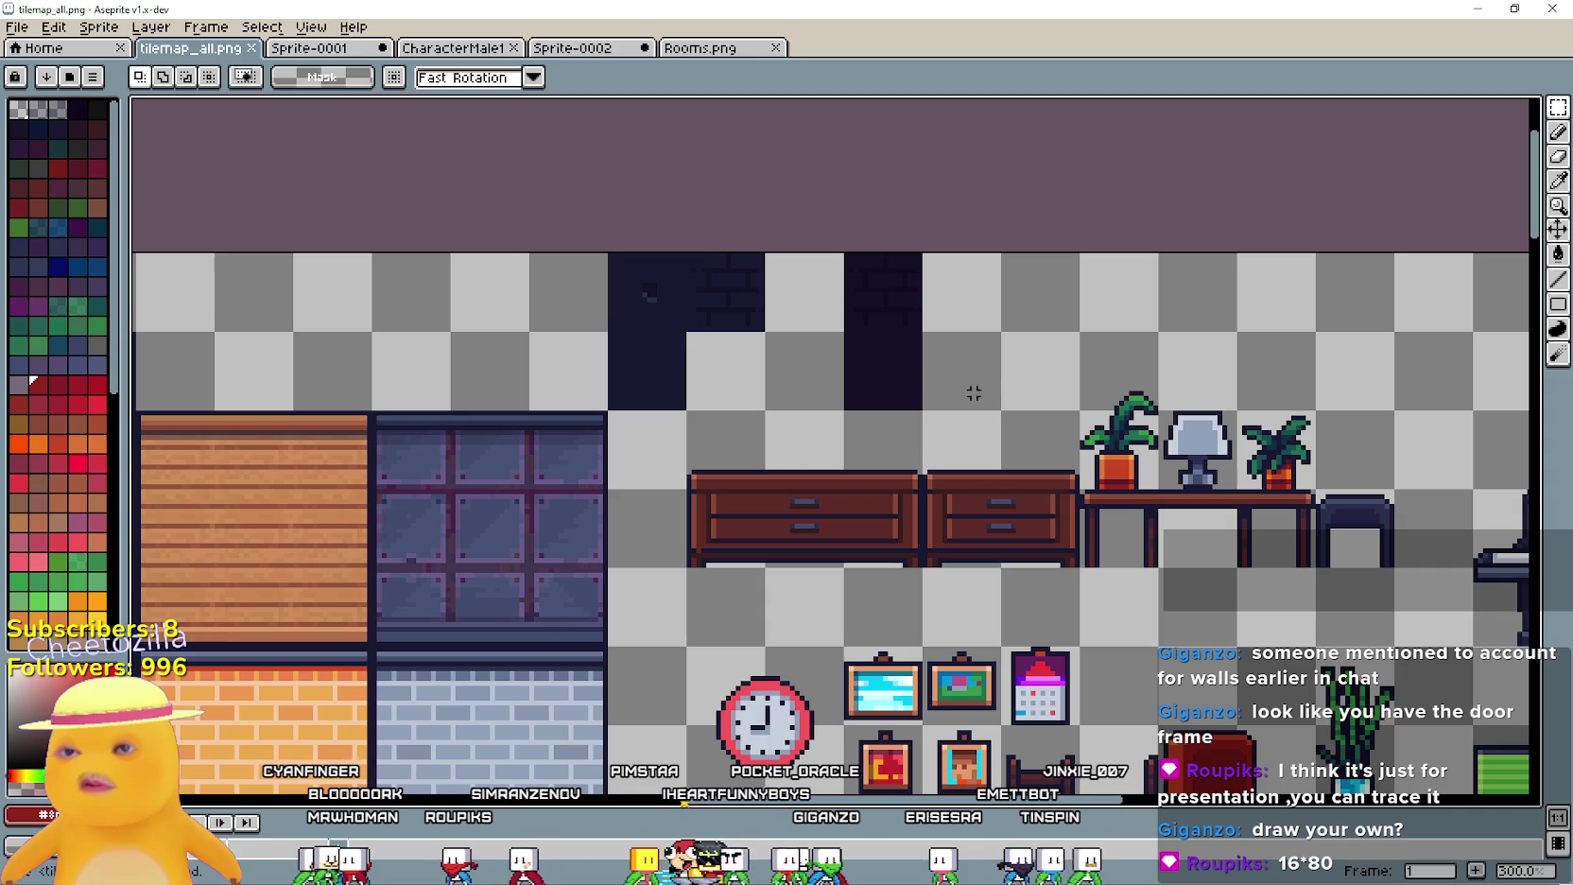
{"action": "scroll", "coordinate": [804, 369], "scroll_direction": "down", "scroll_amount": 3}
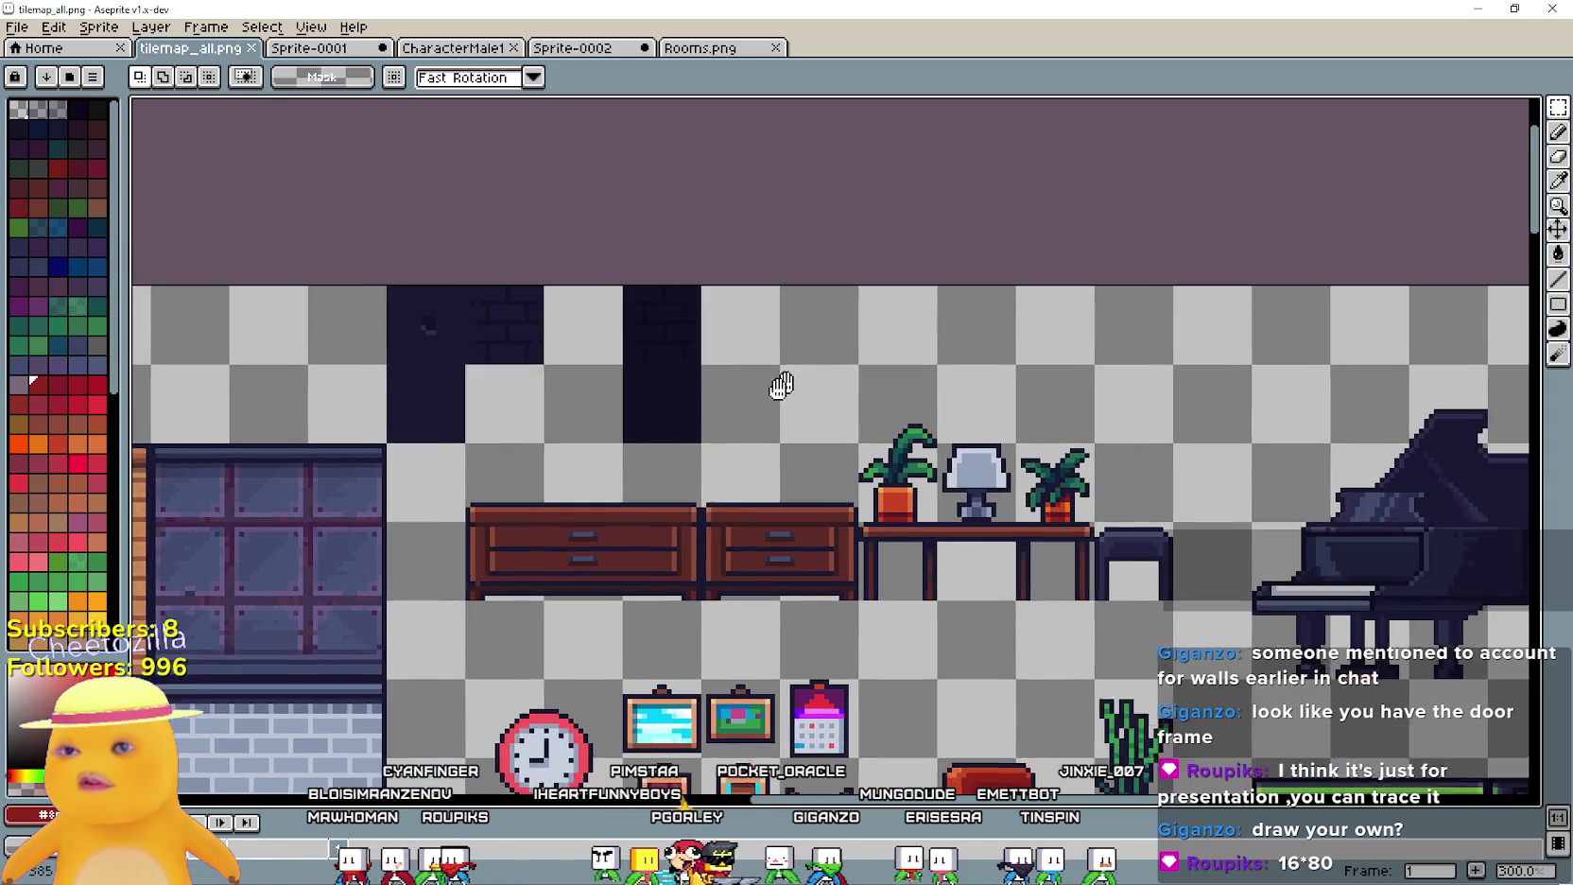
{"action": "scroll", "coordinate": [669, 294], "scroll_direction": "up", "scroll_amount": 3}
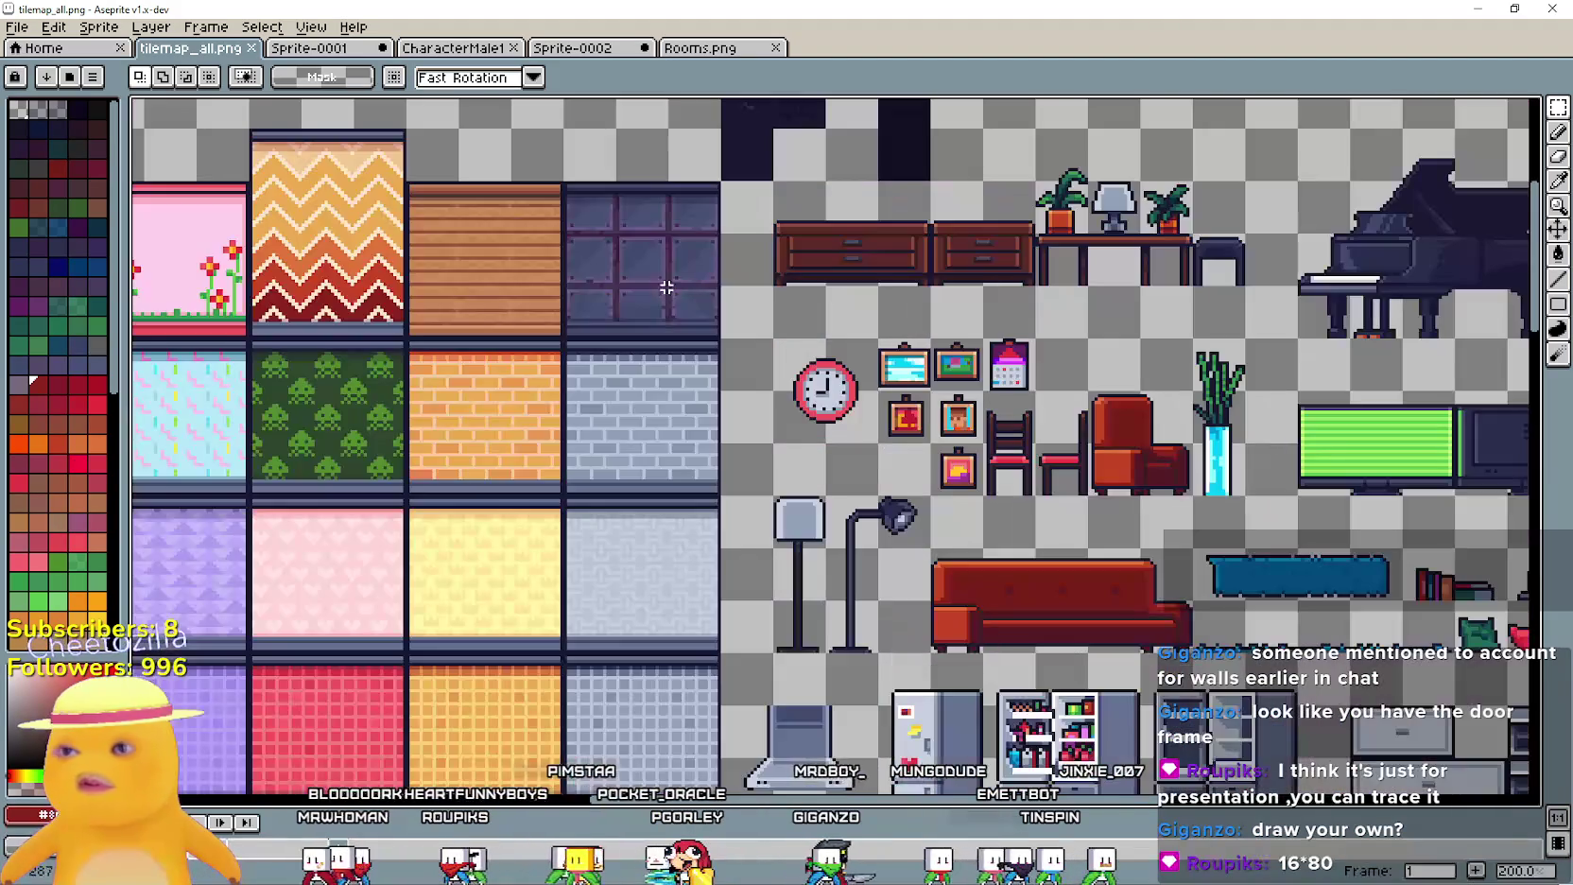
{"action": "left_click", "coordinate": [1478, 8]}
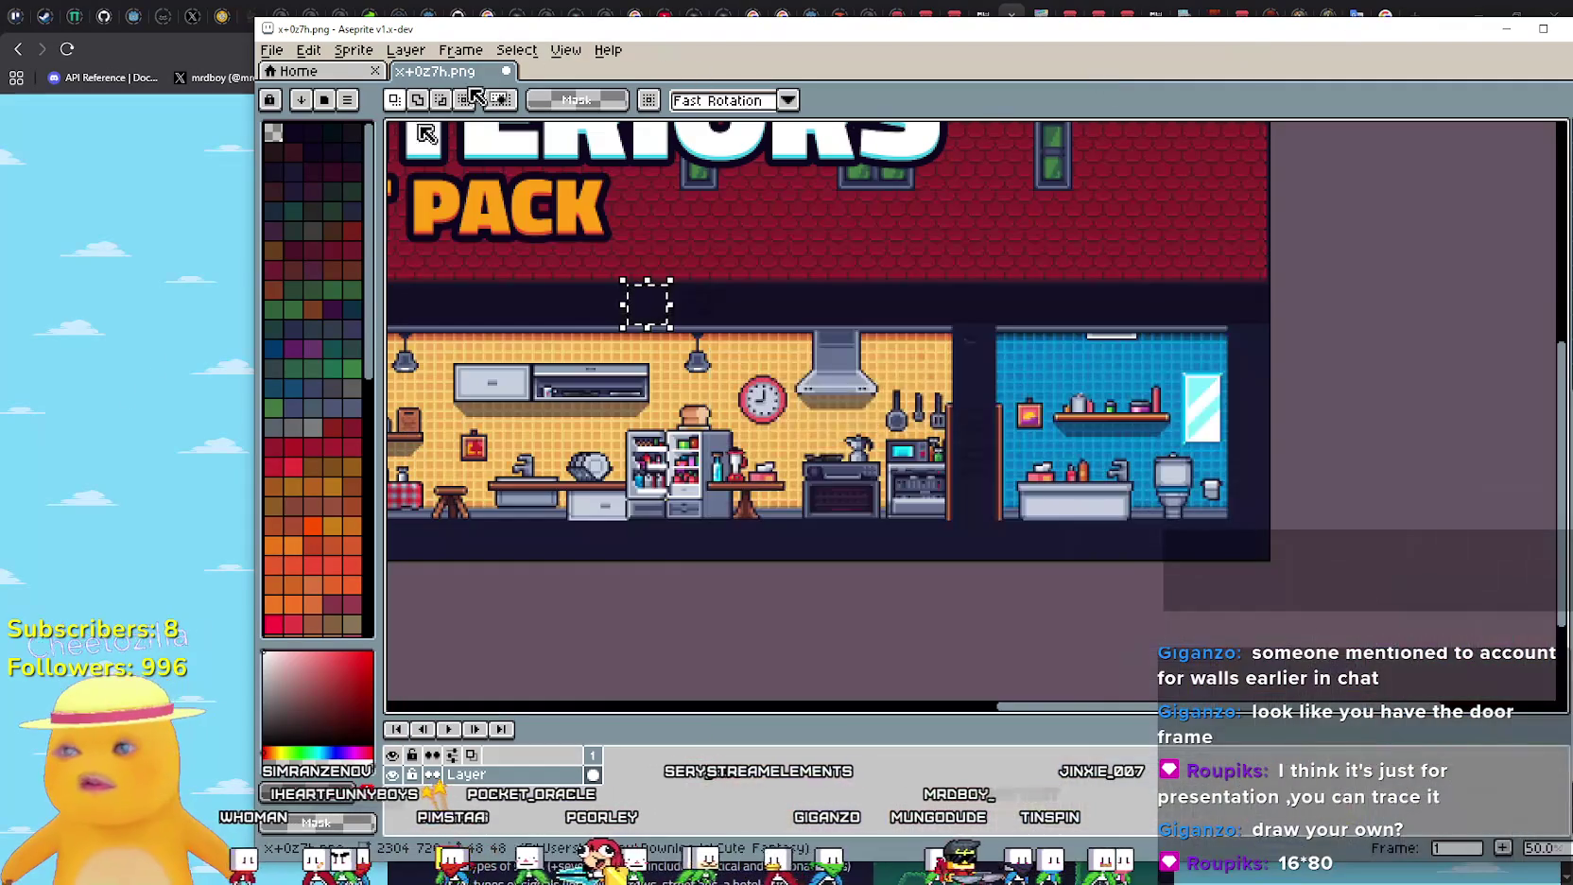
Zoom over the x+0z7h.png reference art, then bring the Godot World scene forward
{"action": "scroll", "coordinate": [1086, 302], "scroll_direction": "up", "scroll_amount": 3}
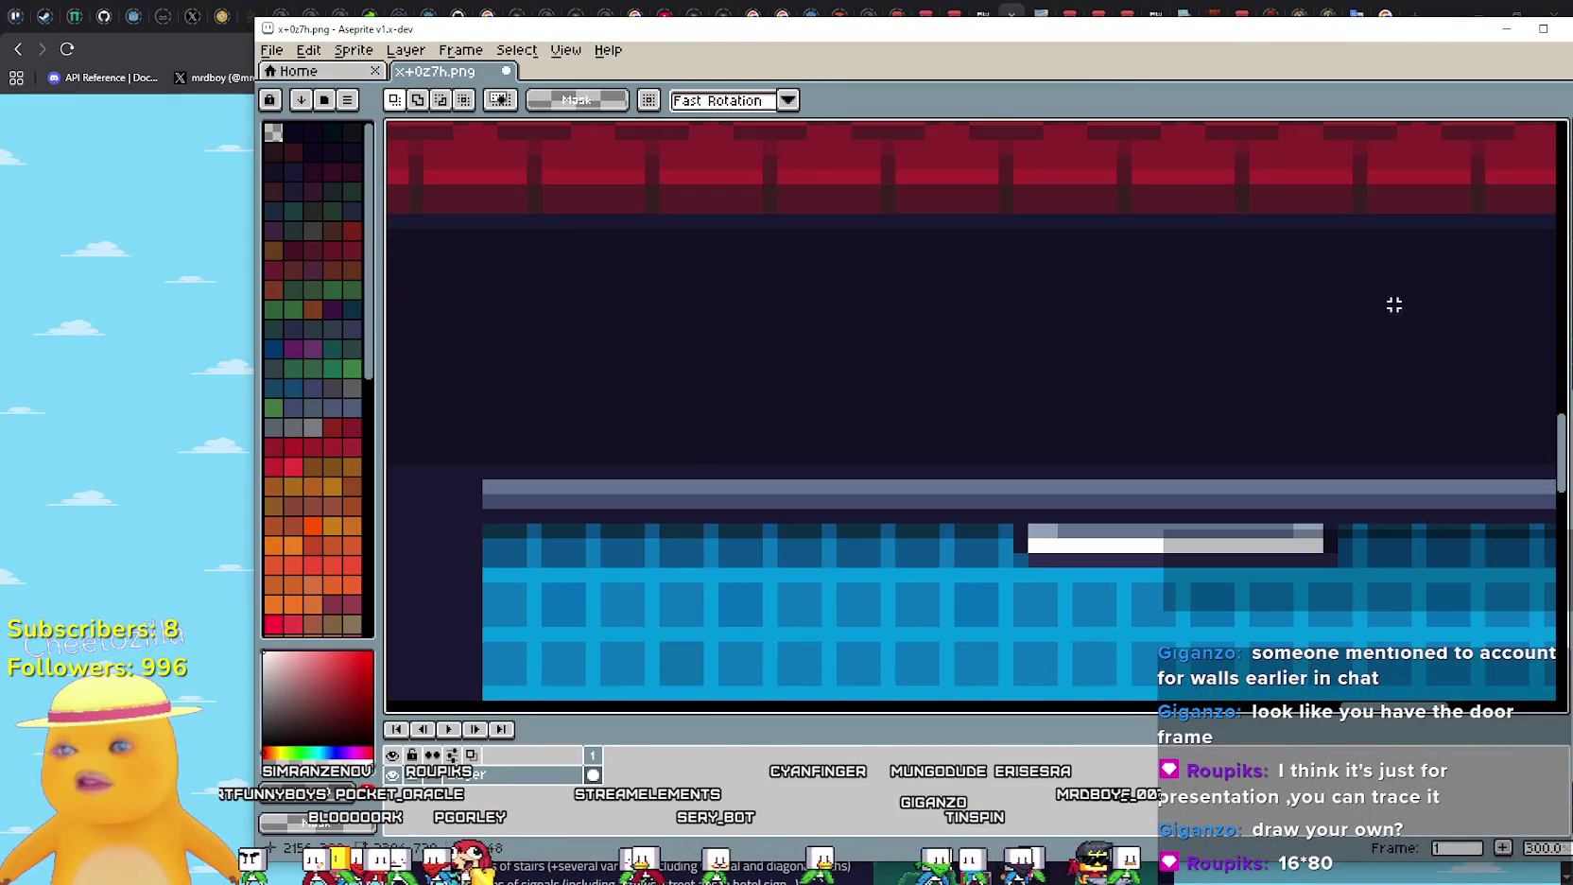
{"action": "scroll", "coordinate": [1387, 305], "scroll_direction": "down", "scroll_amount": 3}
{"action": "scroll", "coordinate": [1134, 442], "scroll_direction": "up", "scroll_amount": 3}
{"action": "scroll", "coordinate": [1119, 447], "scroll_direction": "down", "scroll_amount": 2}
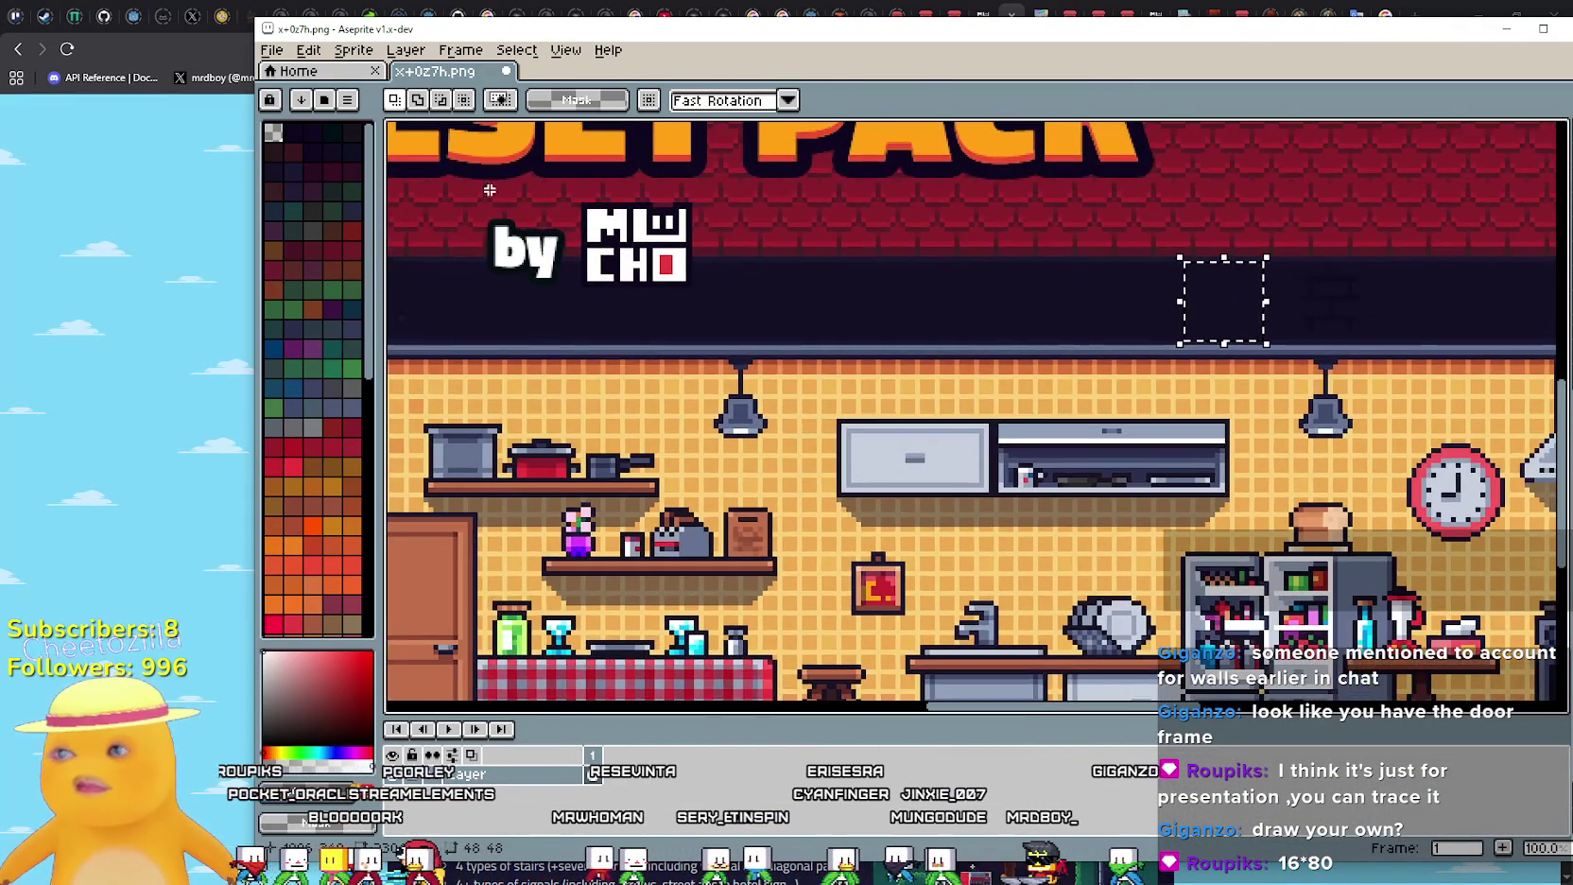
{"action": "left_click", "coordinate": [222, 421]}
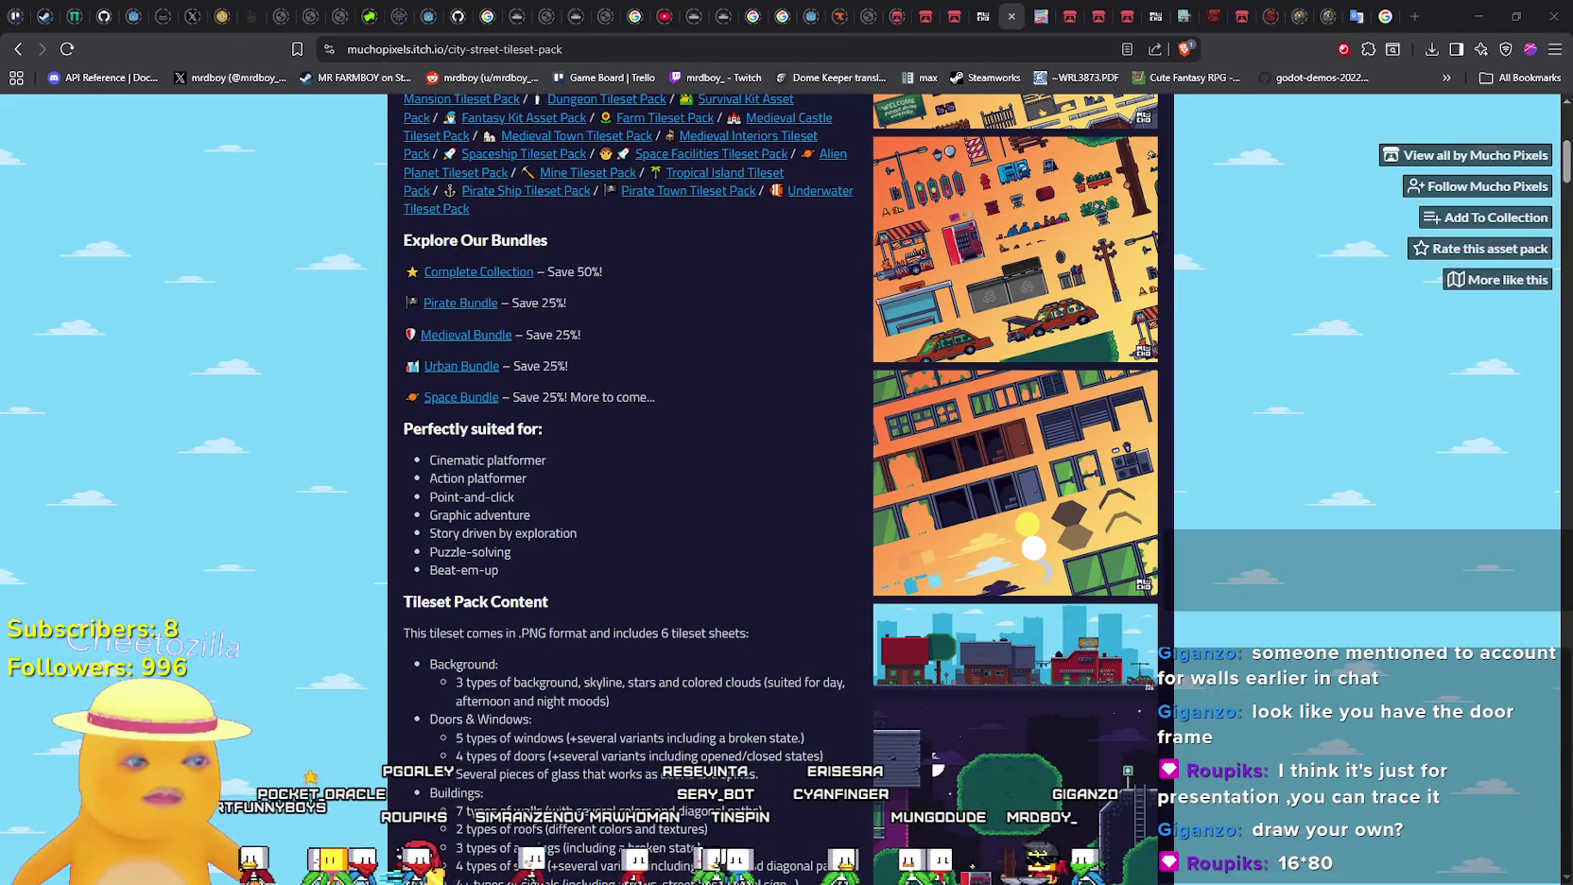
{"action": "key", "text": "alt+Tab"}
{"action": "scroll", "coordinate": [794, 387], "scroll_direction": "down", "scroll_amount": 2}
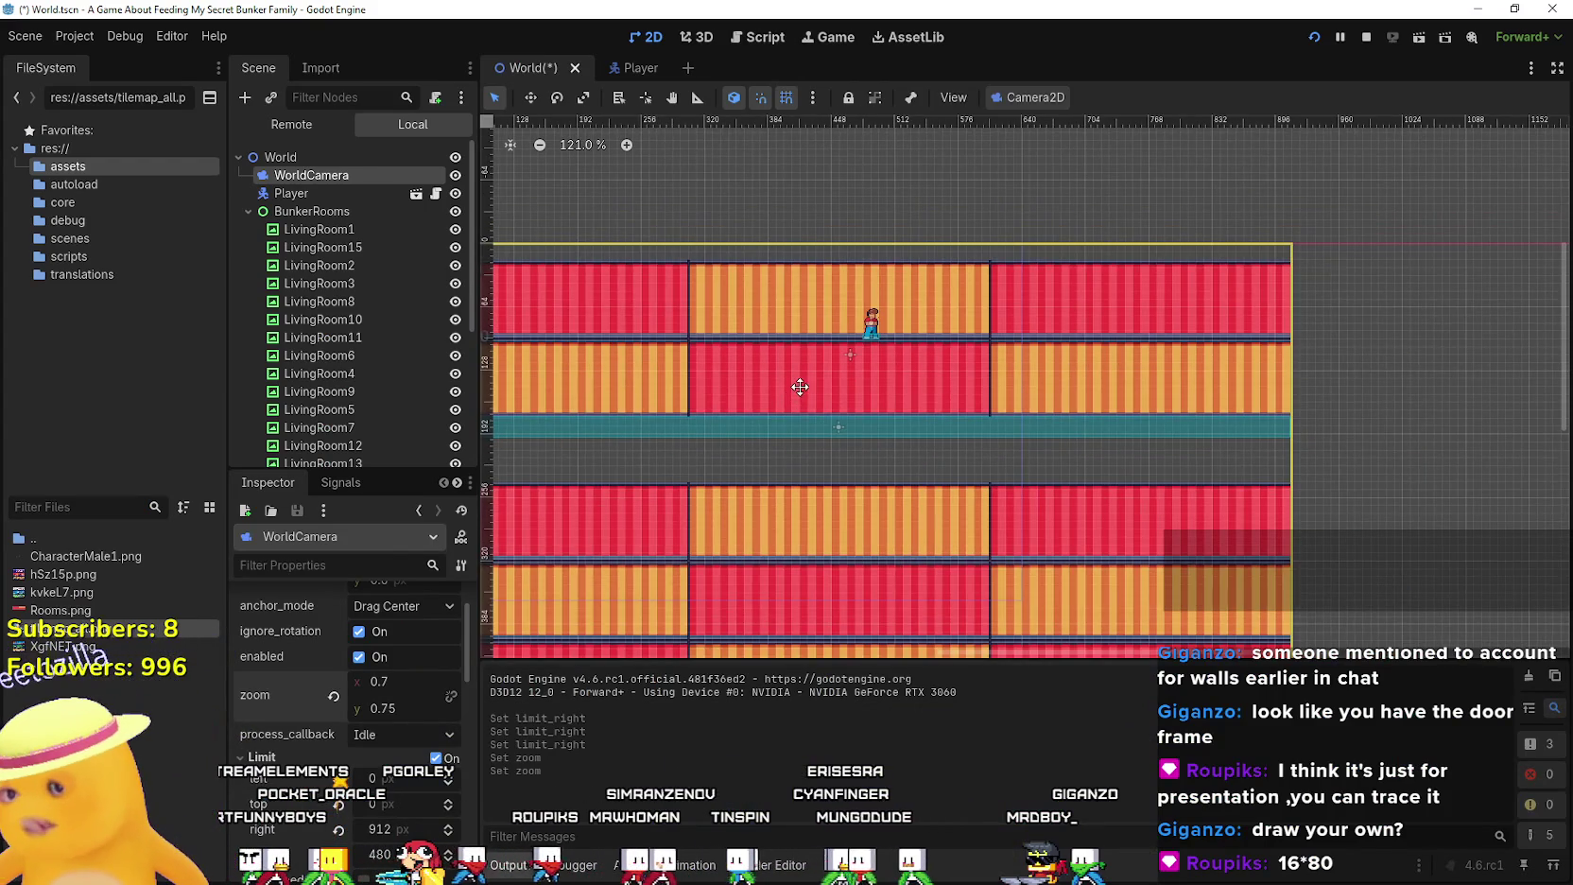
Zoom and pan across the striped bunker rooms, then switch to the City Street itch.io page
{"action": "scroll", "coordinate": [799, 387], "scroll_direction": "down", "scroll_amount": 2}
{"action": "left_click_drag", "start_coordinate": [798, 386], "coordinate": [894, 352]}
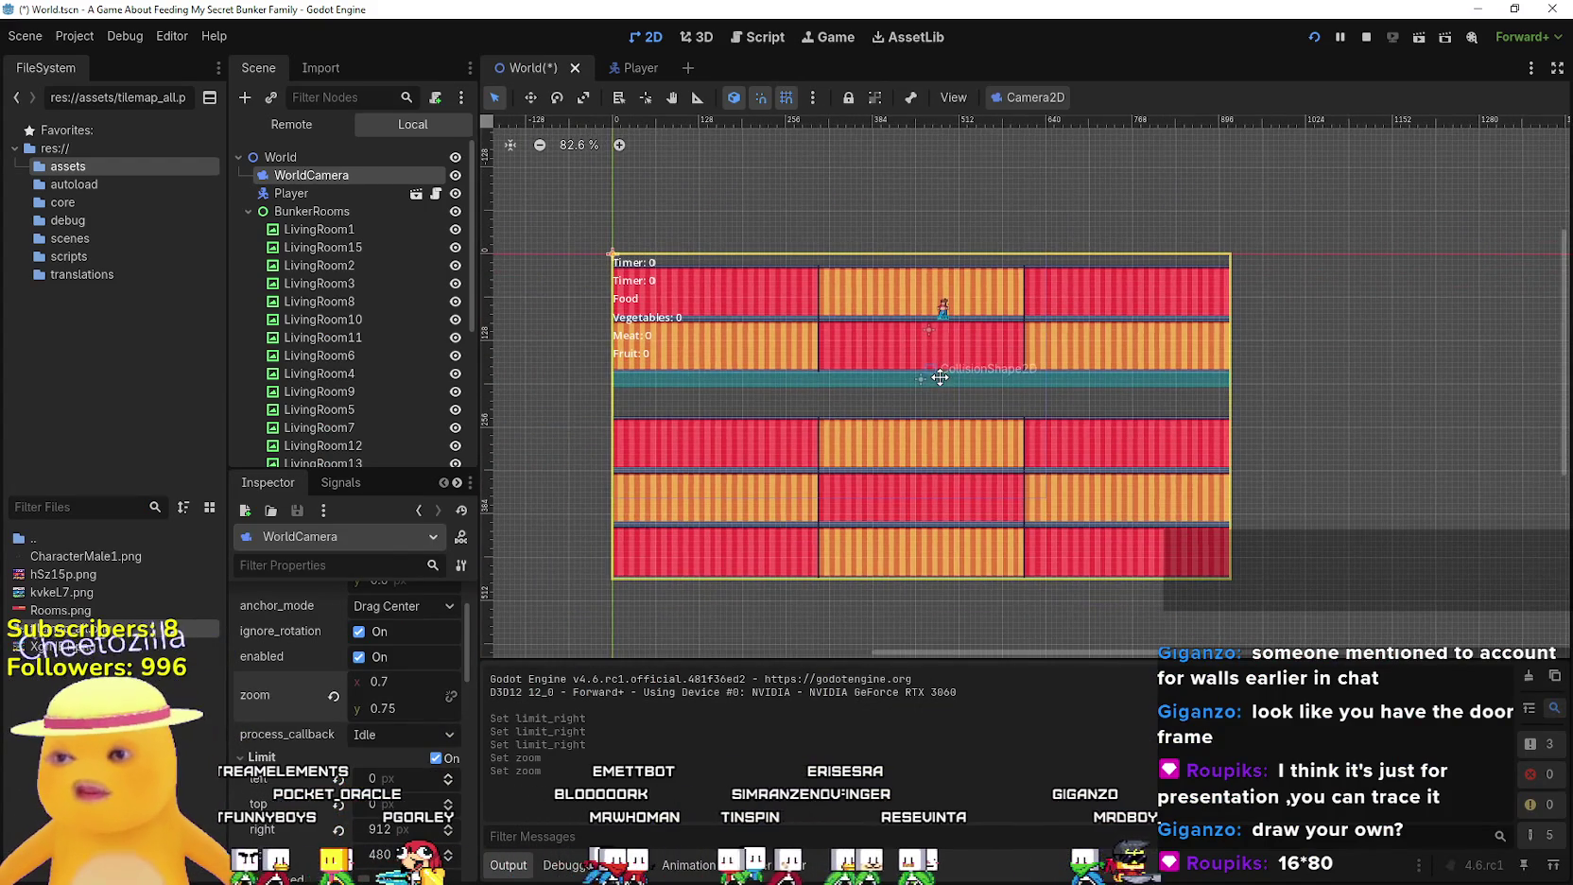
{"action": "scroll", "coordinate": [944, 462], "scroll_direction": "up", "scroll_amount": 1}
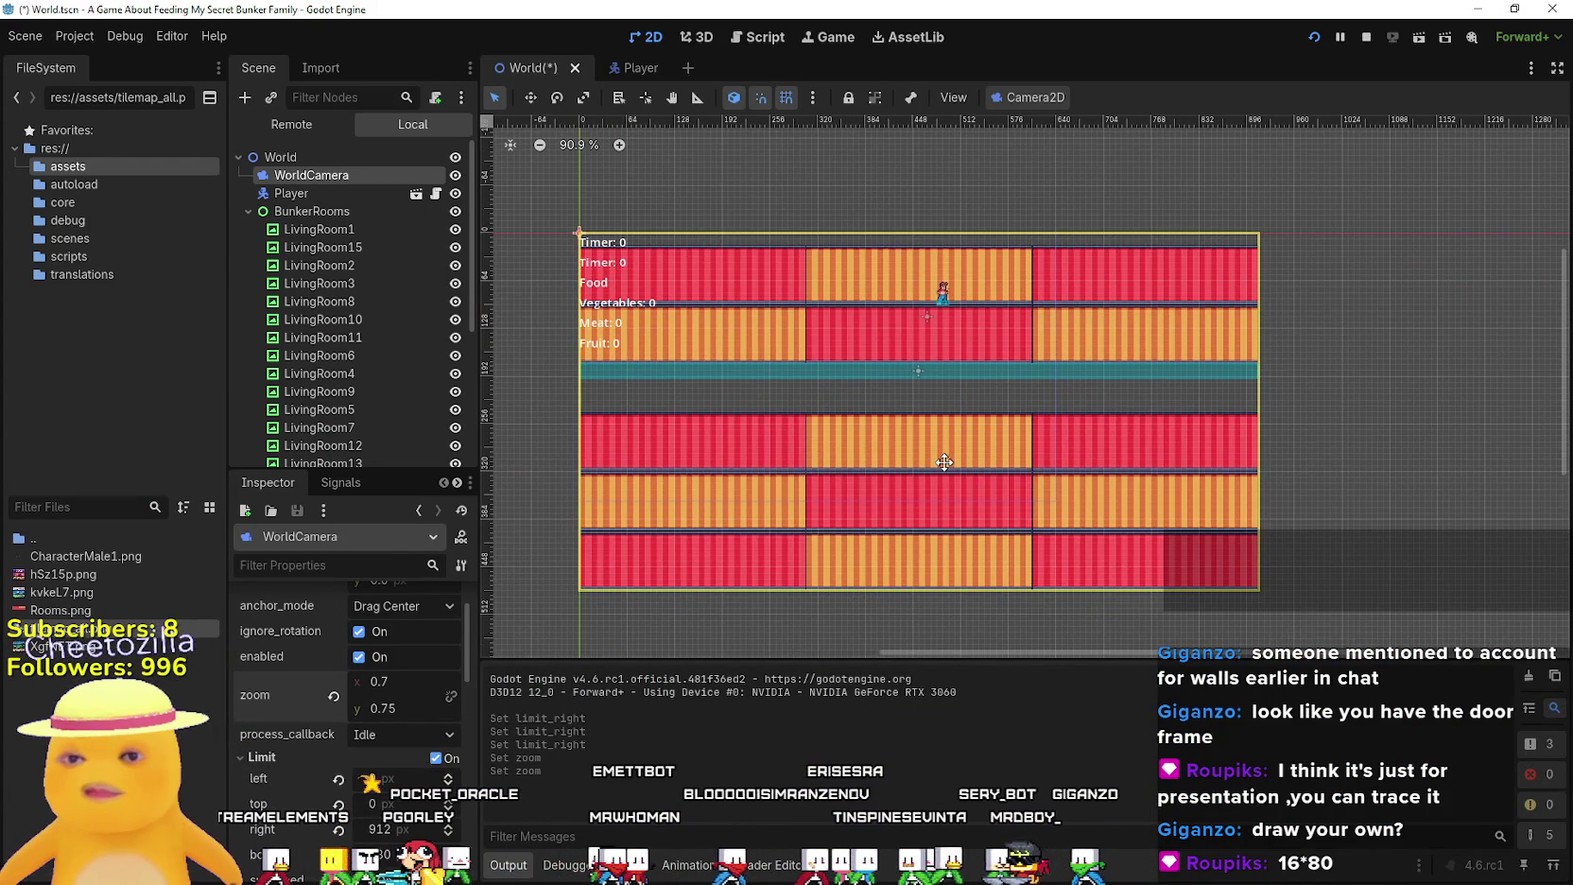
{"action": "mouse_move", "coordinate": [944, 462]}
{"action": "left_mouse_down"}
{"action": "mouse_move", "coordinate": [1060, 337]}
{"action": "mouse_move", "coordinate": [948, 411]}
{"action": "left_mouse_up"}
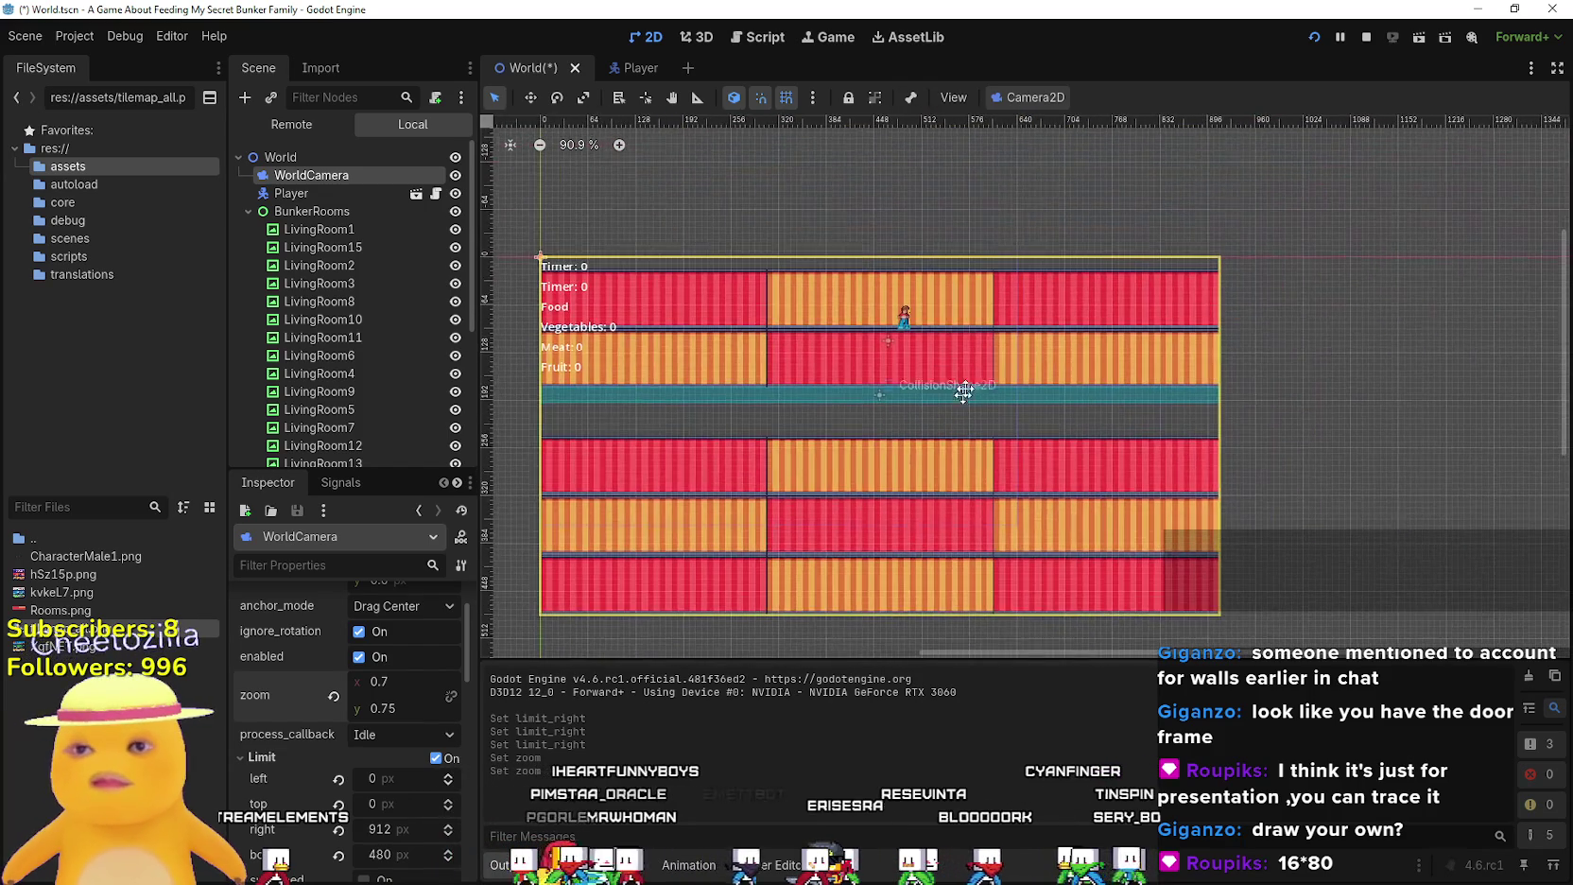
{"action": "scroll", "coordinate": [948, 412], "scroll_direction": "up", "scroll_amount": 1}
{"action": "scroll", "coordinate": [941, 456], "scroll_direction": "up", "scroll_amount": 2}
{"action": "mouse_move", "coordinate": [1016, 512]}
{"action": "left_mouse_down"}
{"action": "mouse_move", "coordinate": [920, 449]}
{"action": "mouse_move", "coordinate": [1265, 416]}
{"action": "mouse_move", "coordinate": [1250, 419]}
{"action": "left_mouse_up"}
{"action": "scroll", "coordinate": [920, 449], "scroll_direction": "up", "scroll_amount": 1}
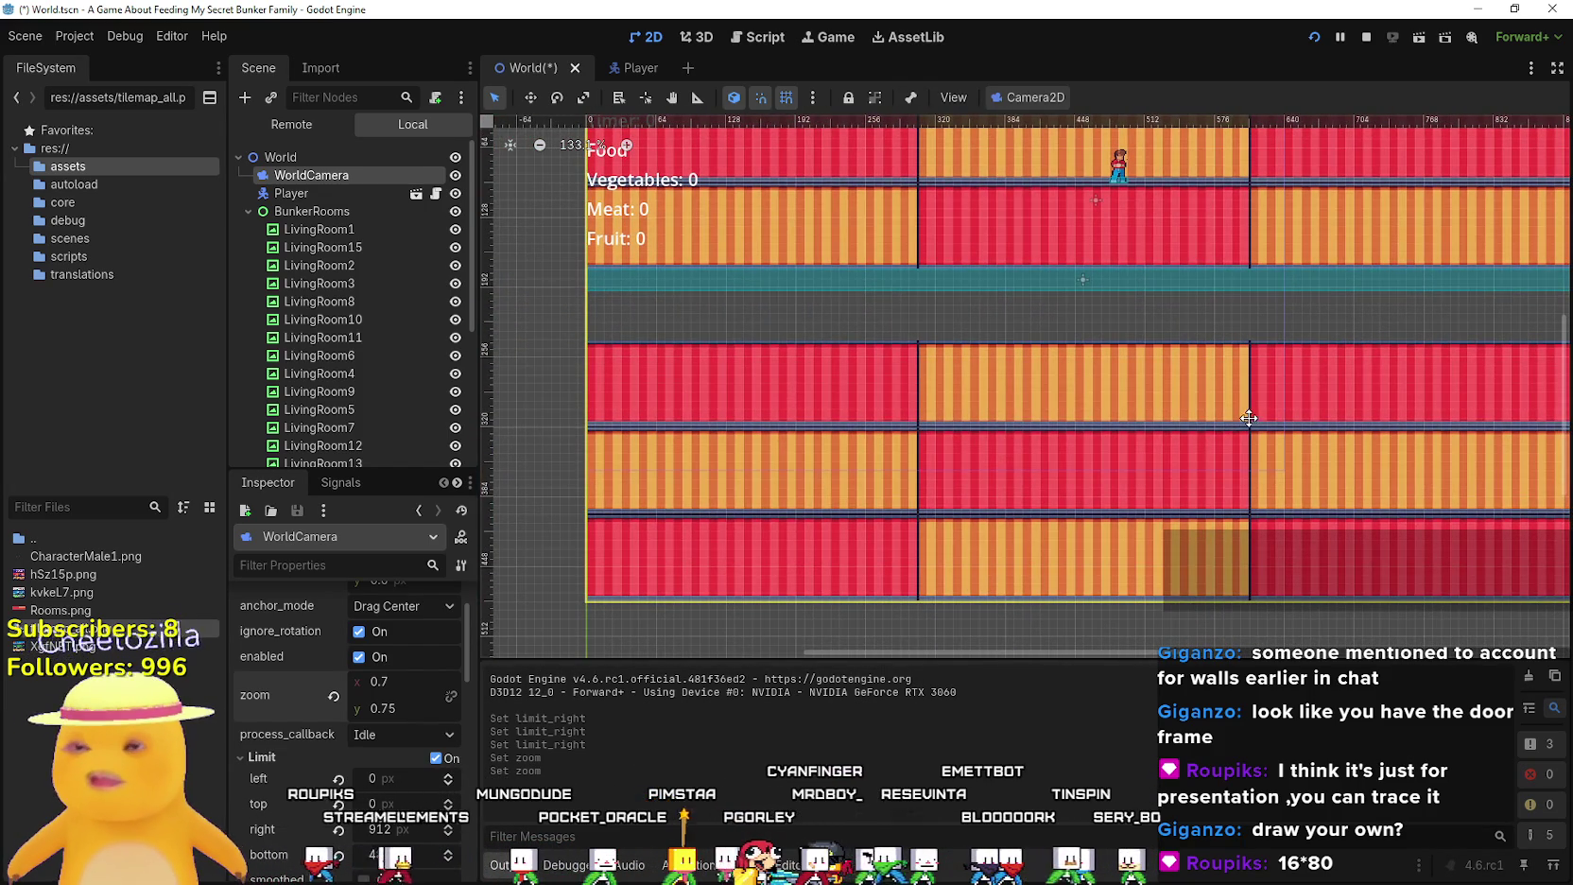
{"action": "scroll", "coordinate": [1227, 430], "scroll_direction": "down", "scroll_amount": 1}
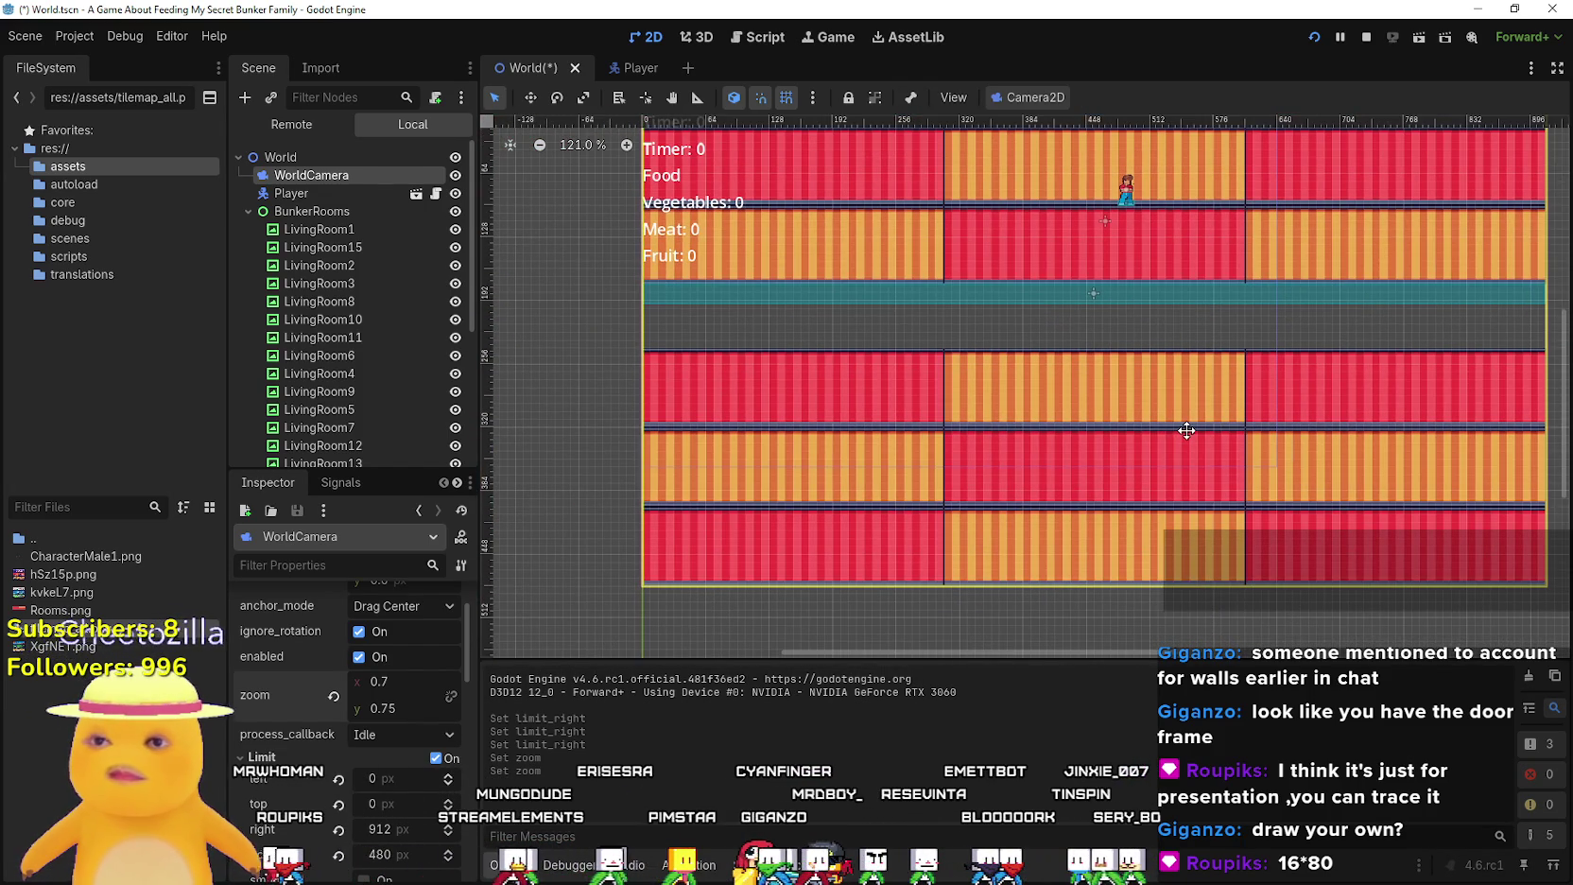
{"action": "left_click_drag", "start_coordinate": [1188, 426], "coordinate": [999, 521]}
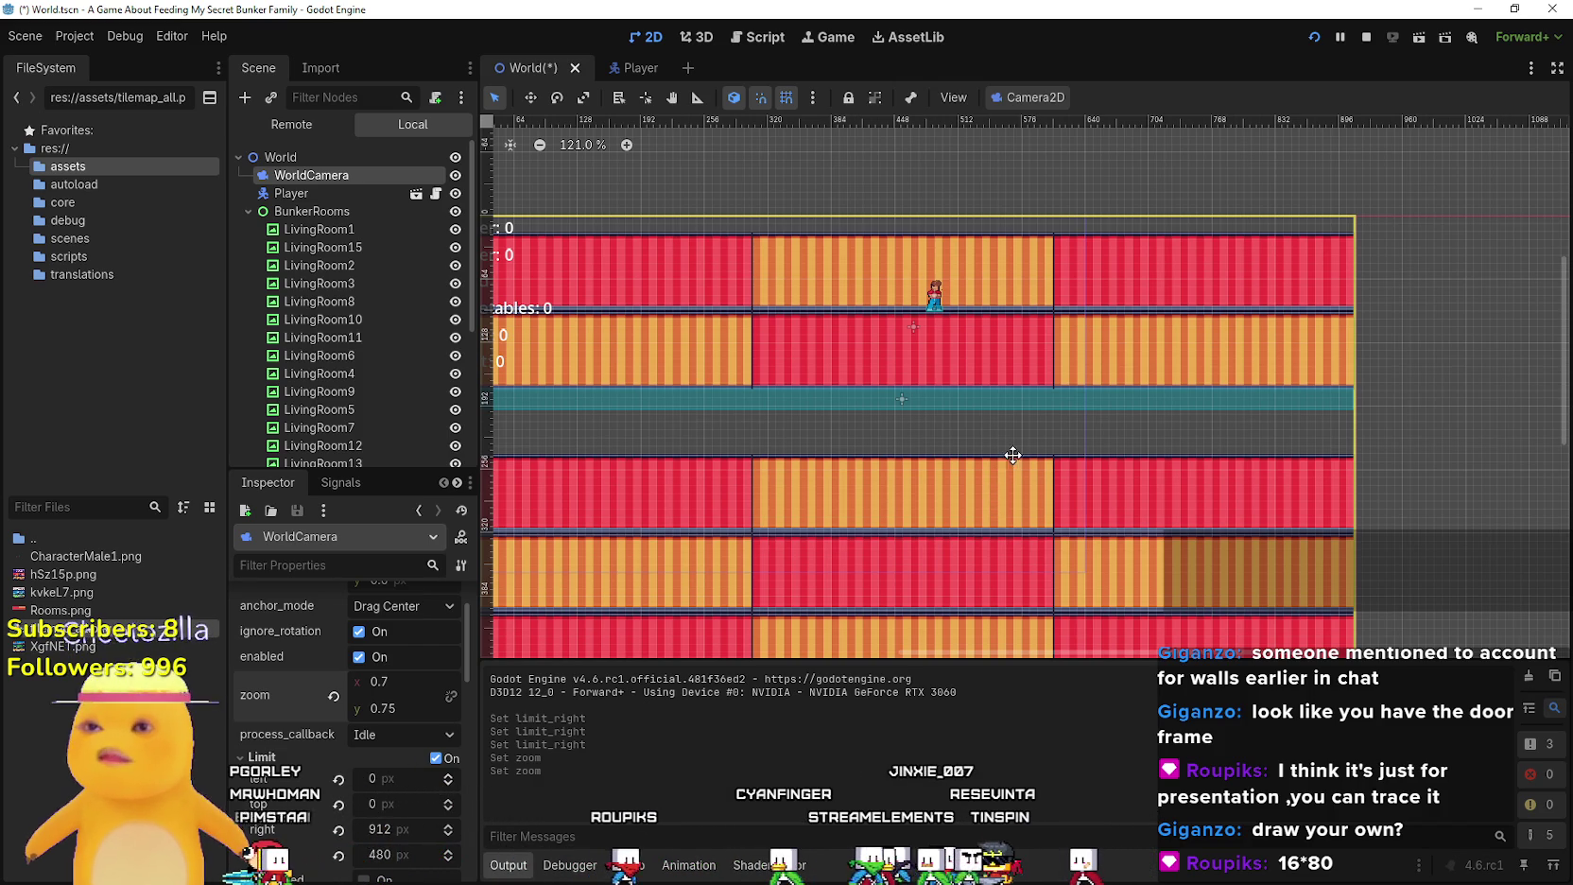
{"action": "key", "text": "alt+Tab"}
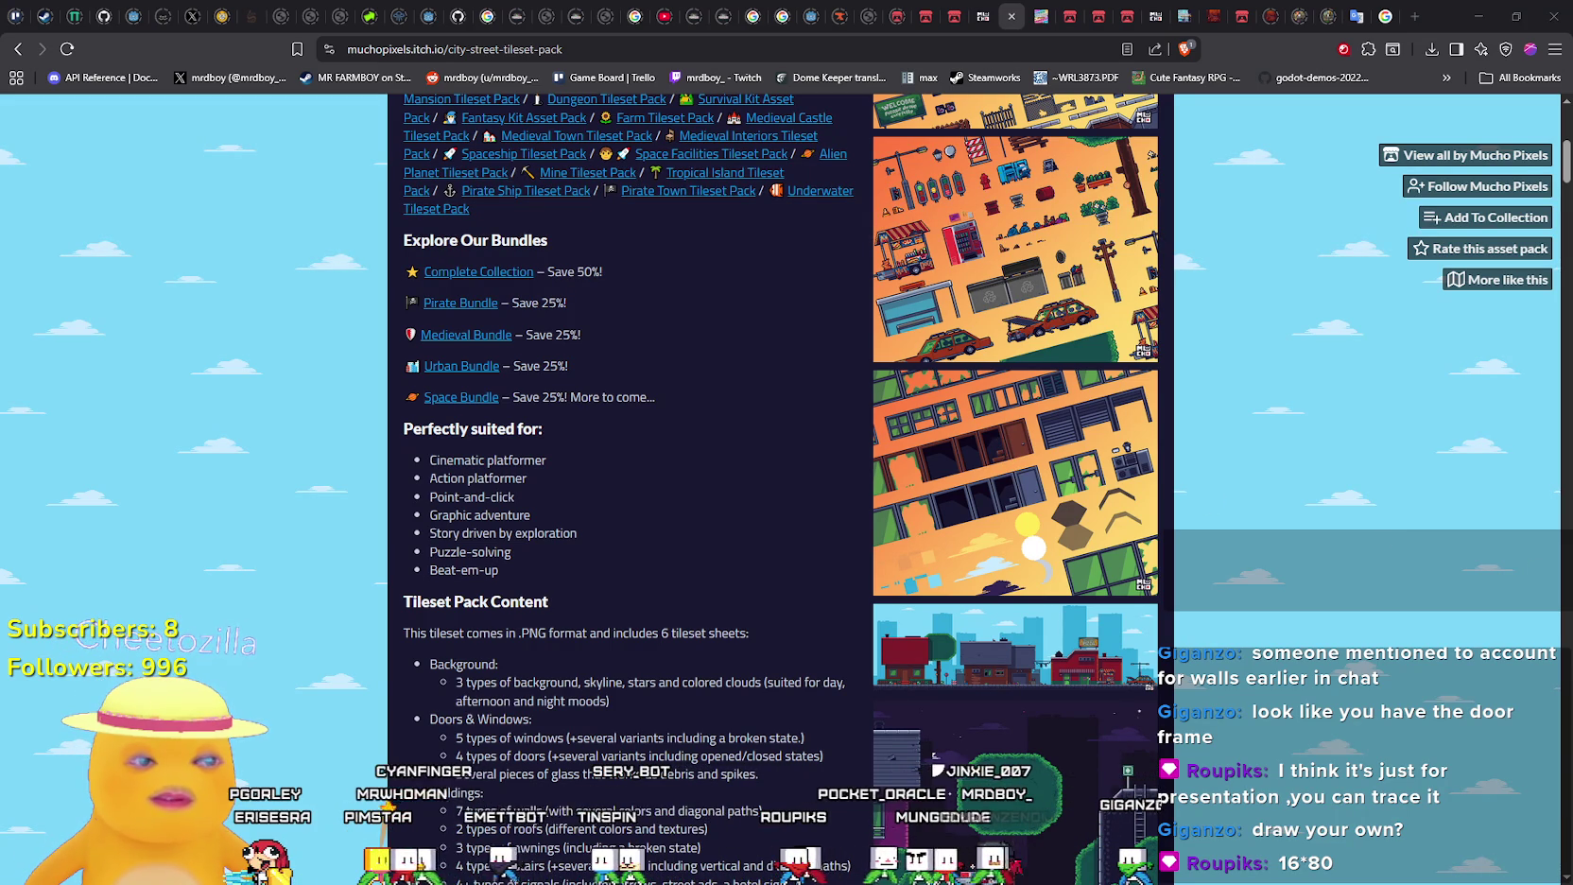
Pan over the House Interiors tileset preview, minimize Aseprite, and return to Godot
{"action": "key", "text": "alt+Tab"}
{"action": "scroll", "coordinate": [959, 492], "scroll_direction": "down", "scroll_amount": 3}
{"action": "scroll", "coordinate": [959, 491], "scroll_direction": "up", "scroll_amount": 2}
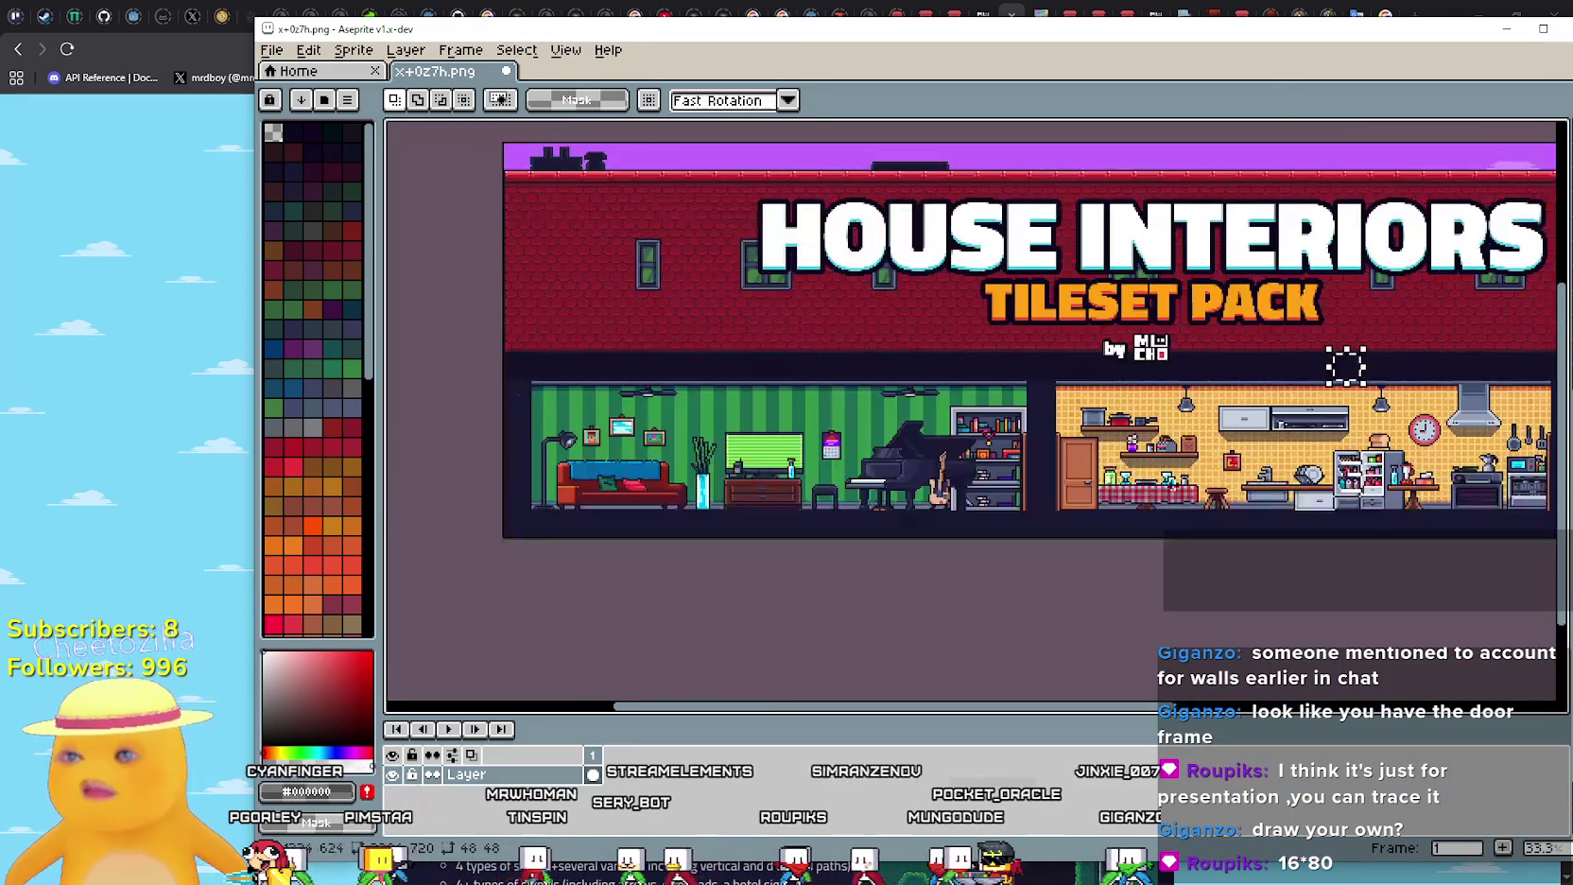
{"action": "mouse_move", "coordinate": [1031, 487]}
{"action": "left_mouse_down"}
{"action": "mouse_move", "coordinate": [834, 498]}
{"action": "mouse_move", "coordinate": [1013, 480]}
{"action": "left_mouse_up"}
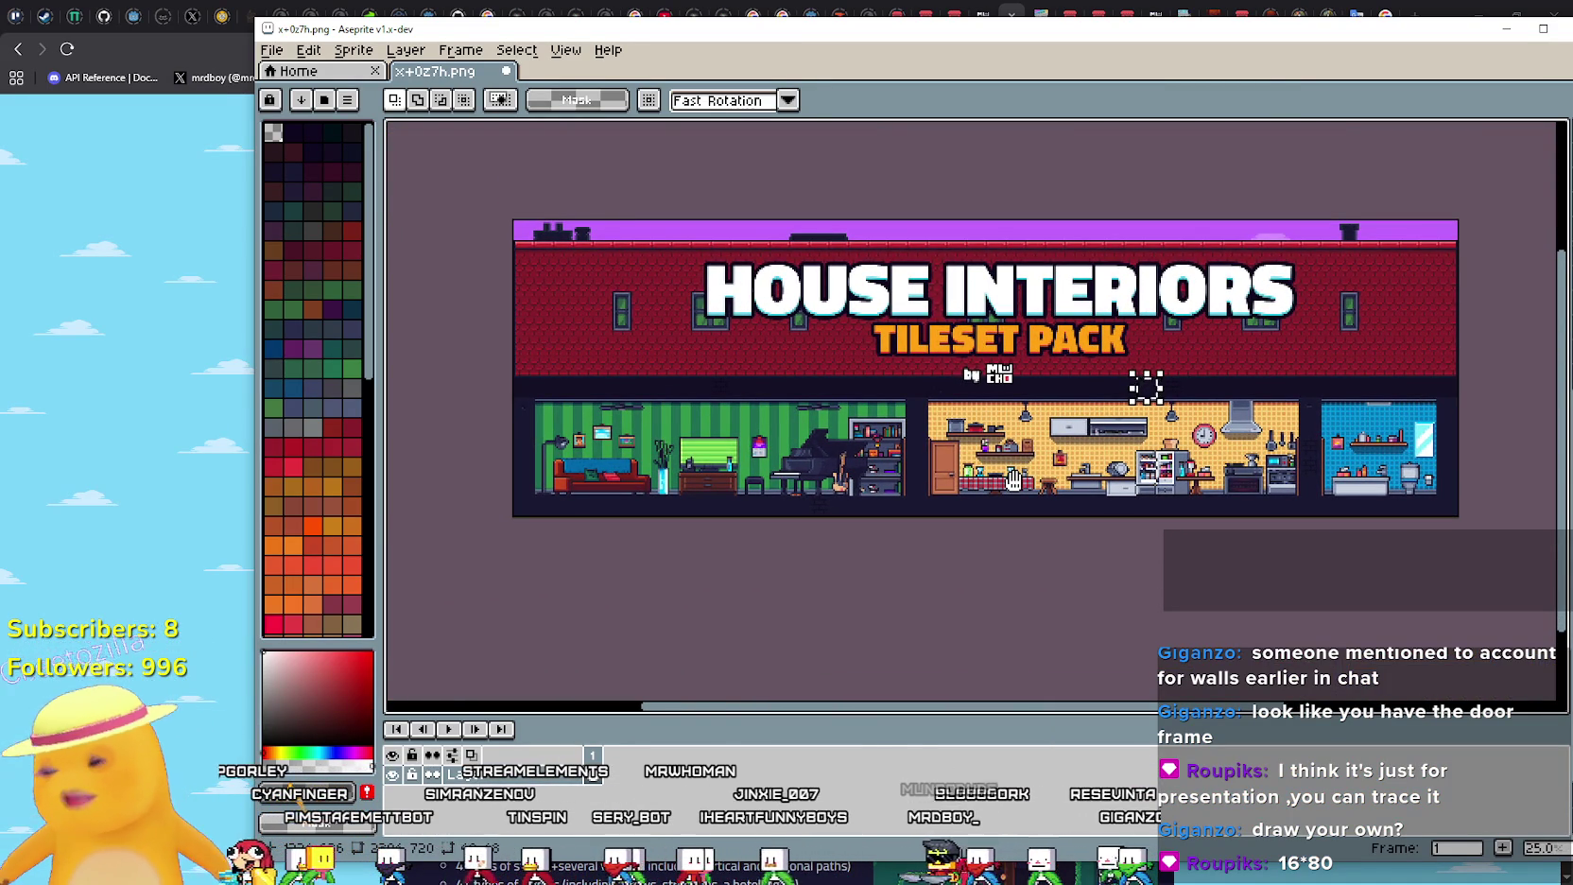
{"action": "left_click_drag", "start_coordinate": [1013, 481], "coordinate": [980, 445]}
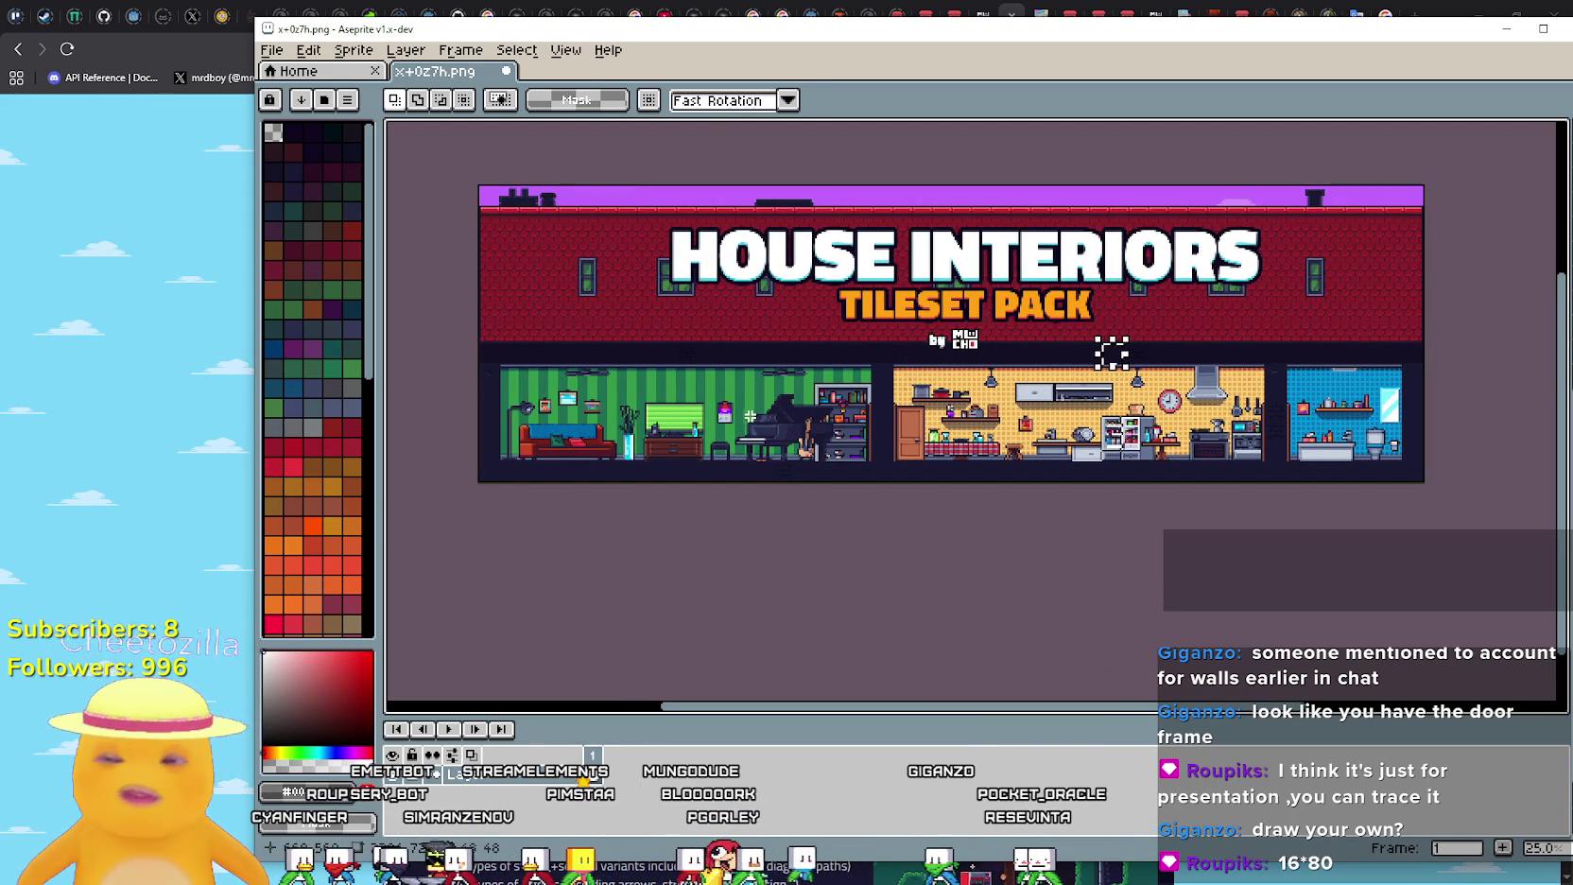
{"action": "left_click", "coordinate": [1491, 38]}
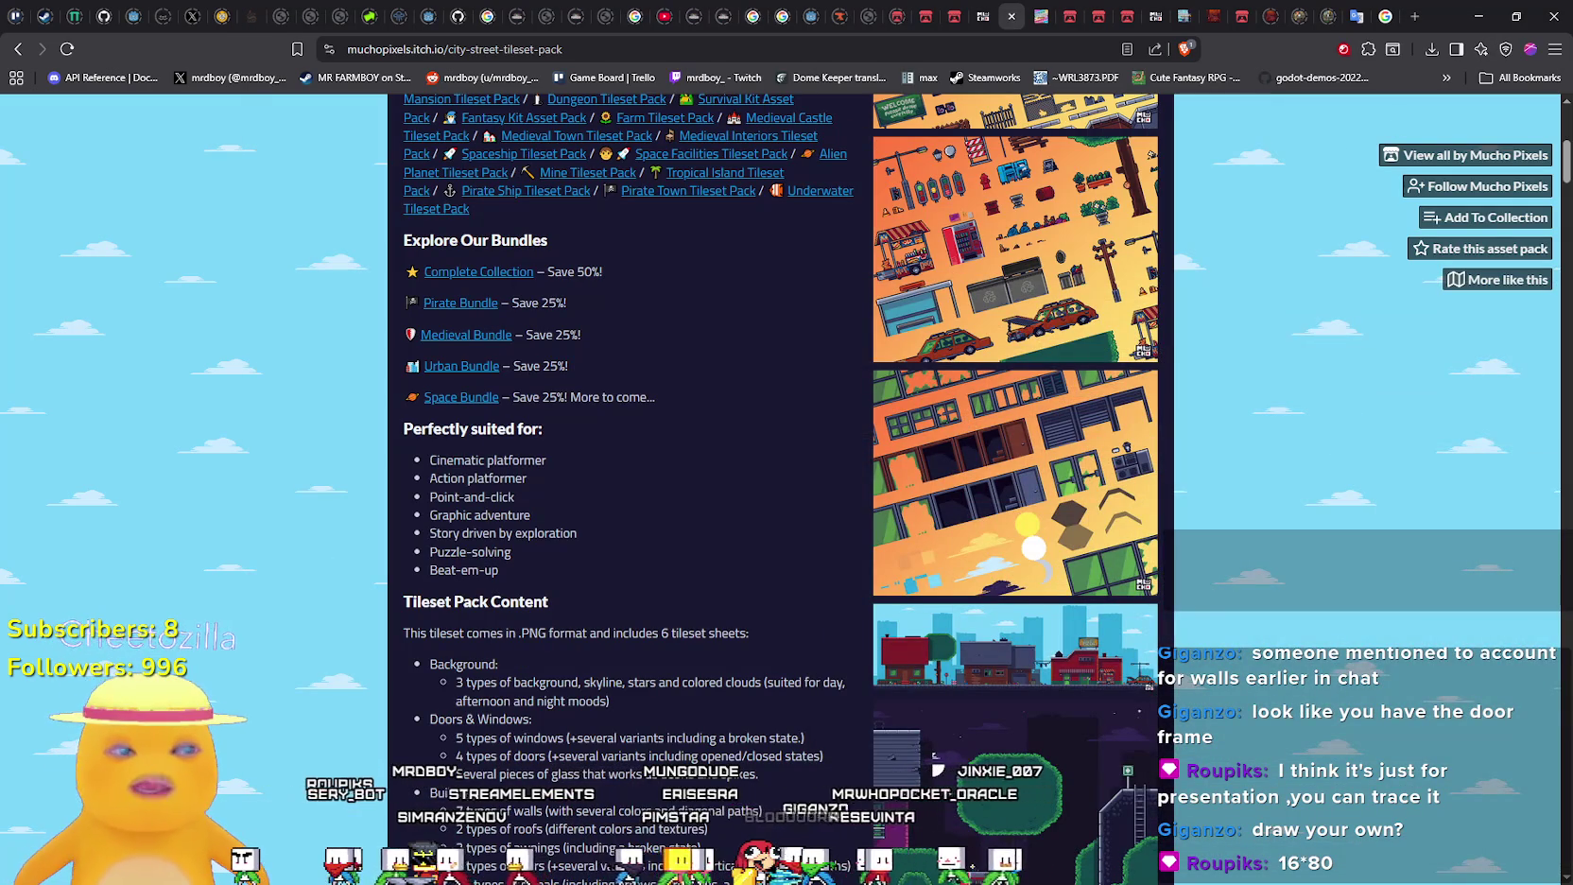
{"action": "key", "text": "alt+Tab"}
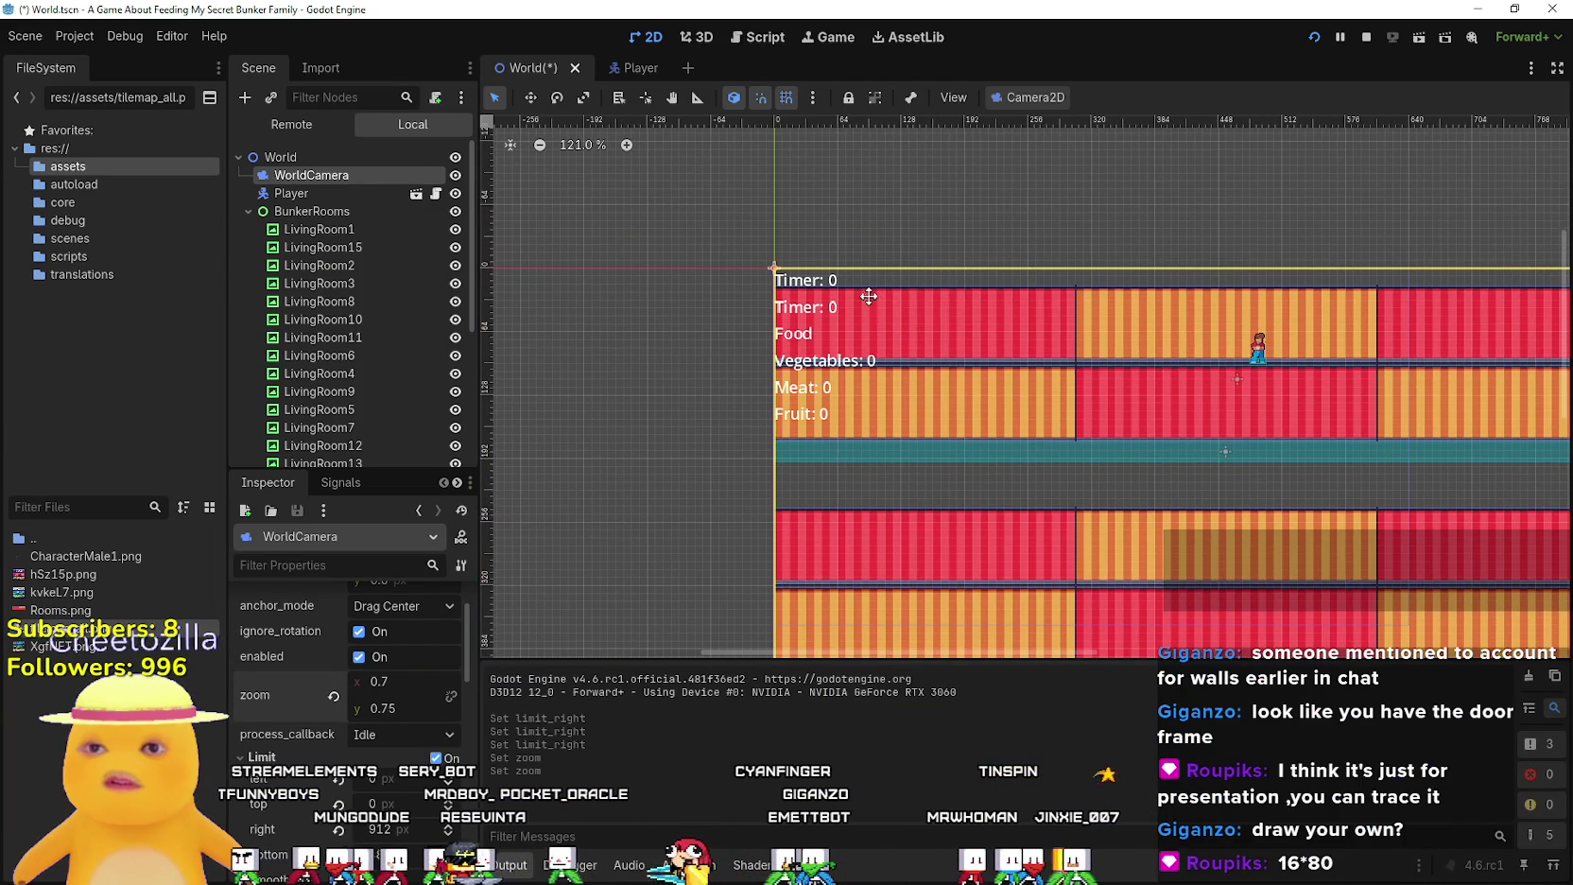
Scroll Games.txt to the Room Types list and dock it on the right beside the bunker rooms
{"action": "scroll", "coordinate": [819, 284], "scroll_direction": "up", "scroll_amount": 2}
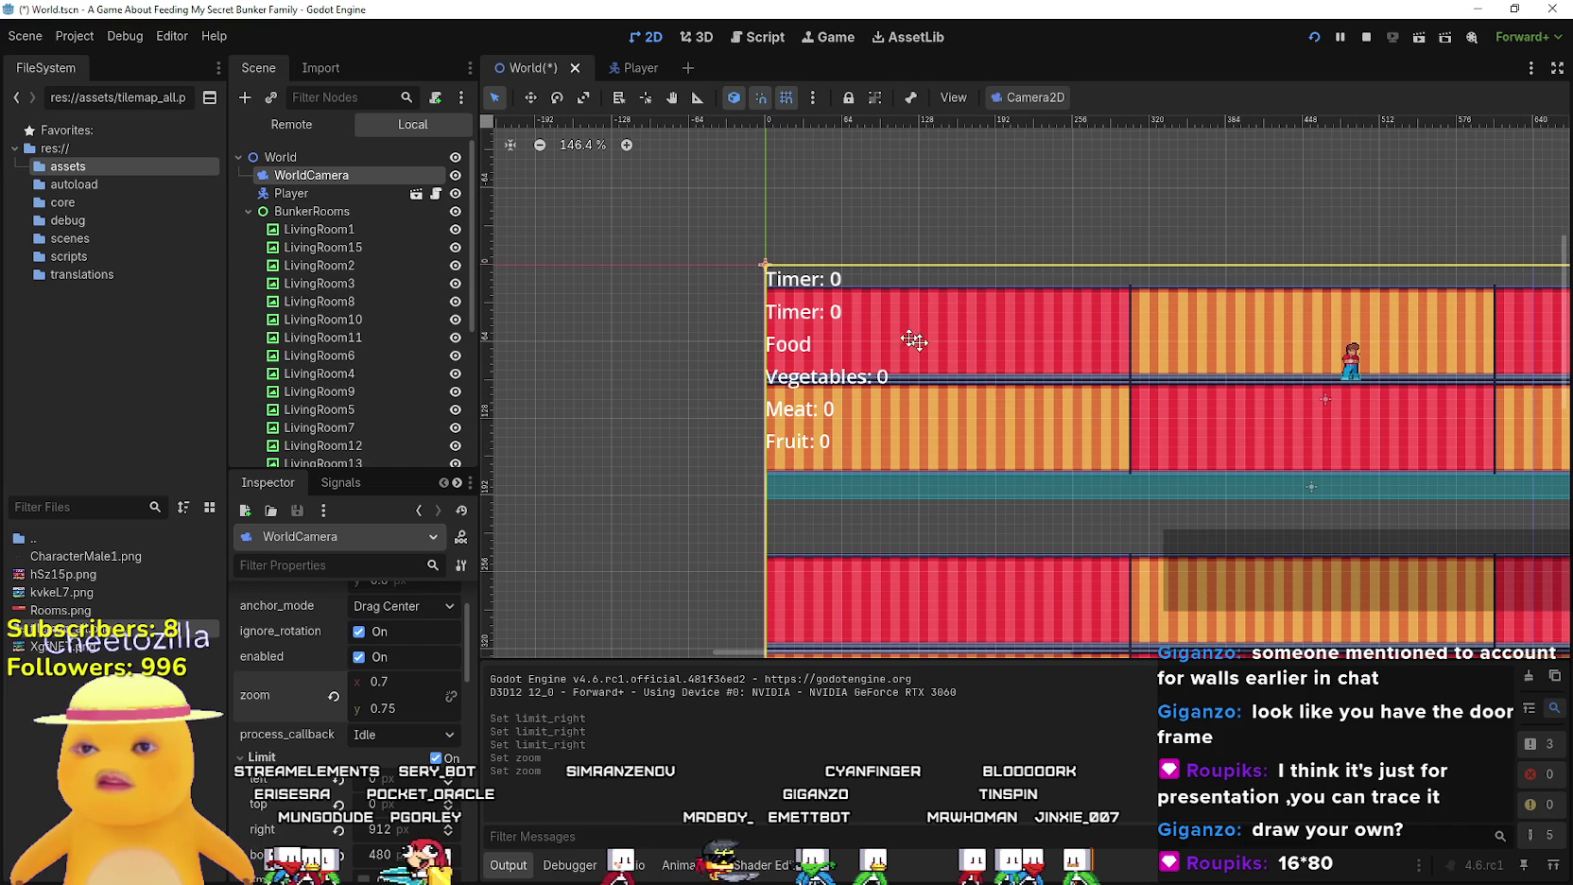
{"action": "mouse_move", "coordinate": [1168, 361]}
{"action": "left_mouse_down"}
{"action": "mouse_move", "coordinate": [1015, 368]}
{"action": "mouse_move", "coordinate": [813, 328]}
{"action": "left_mouse_up"}
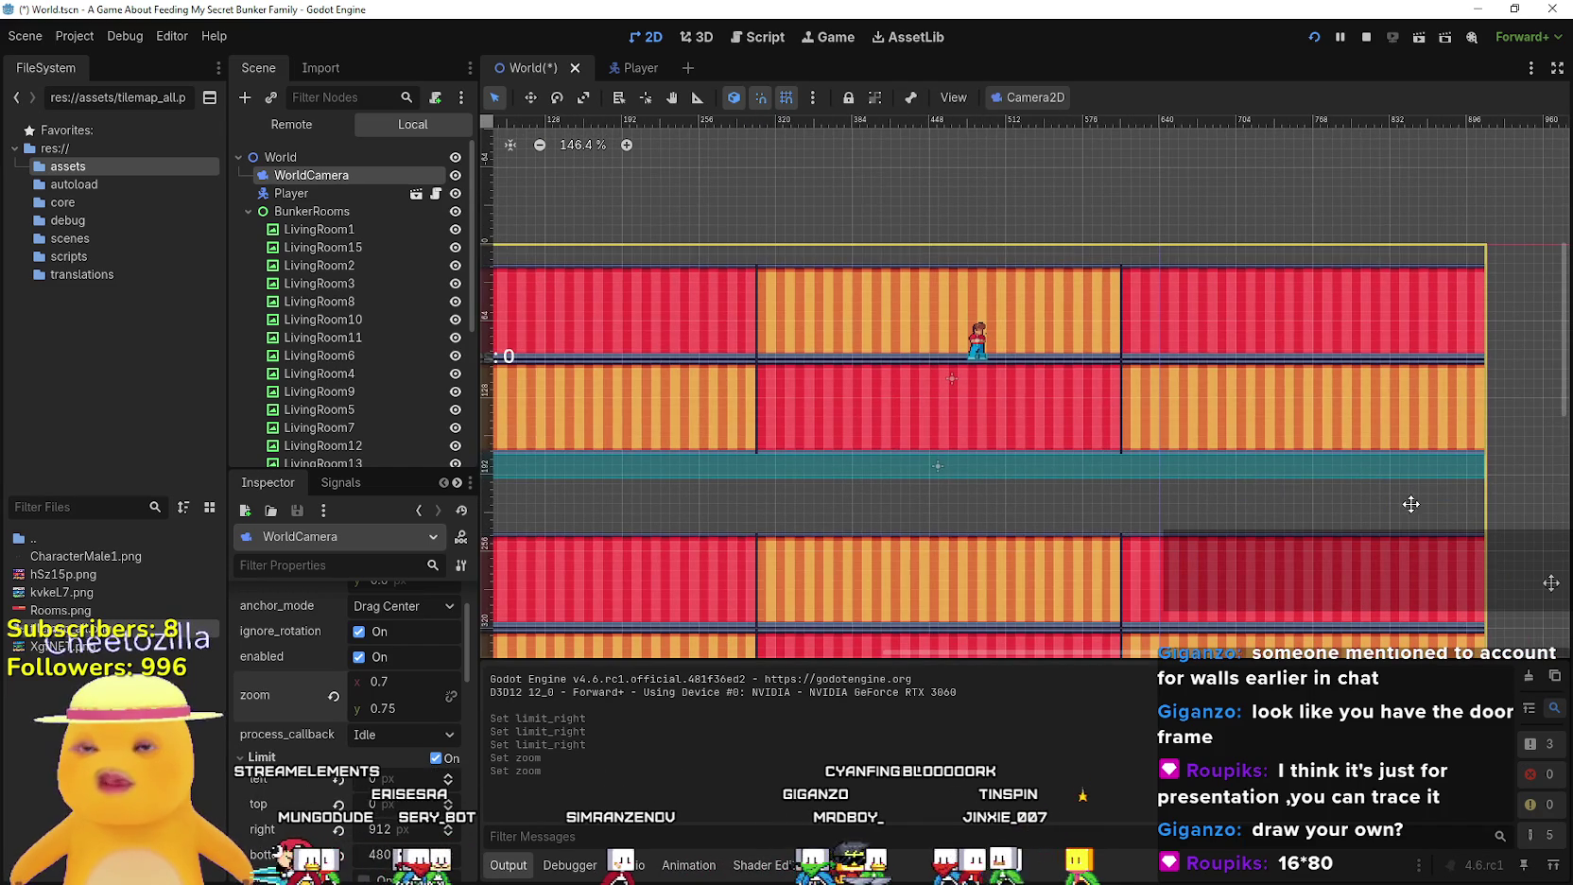
{"action": "key", "text": "alt+Tab"}
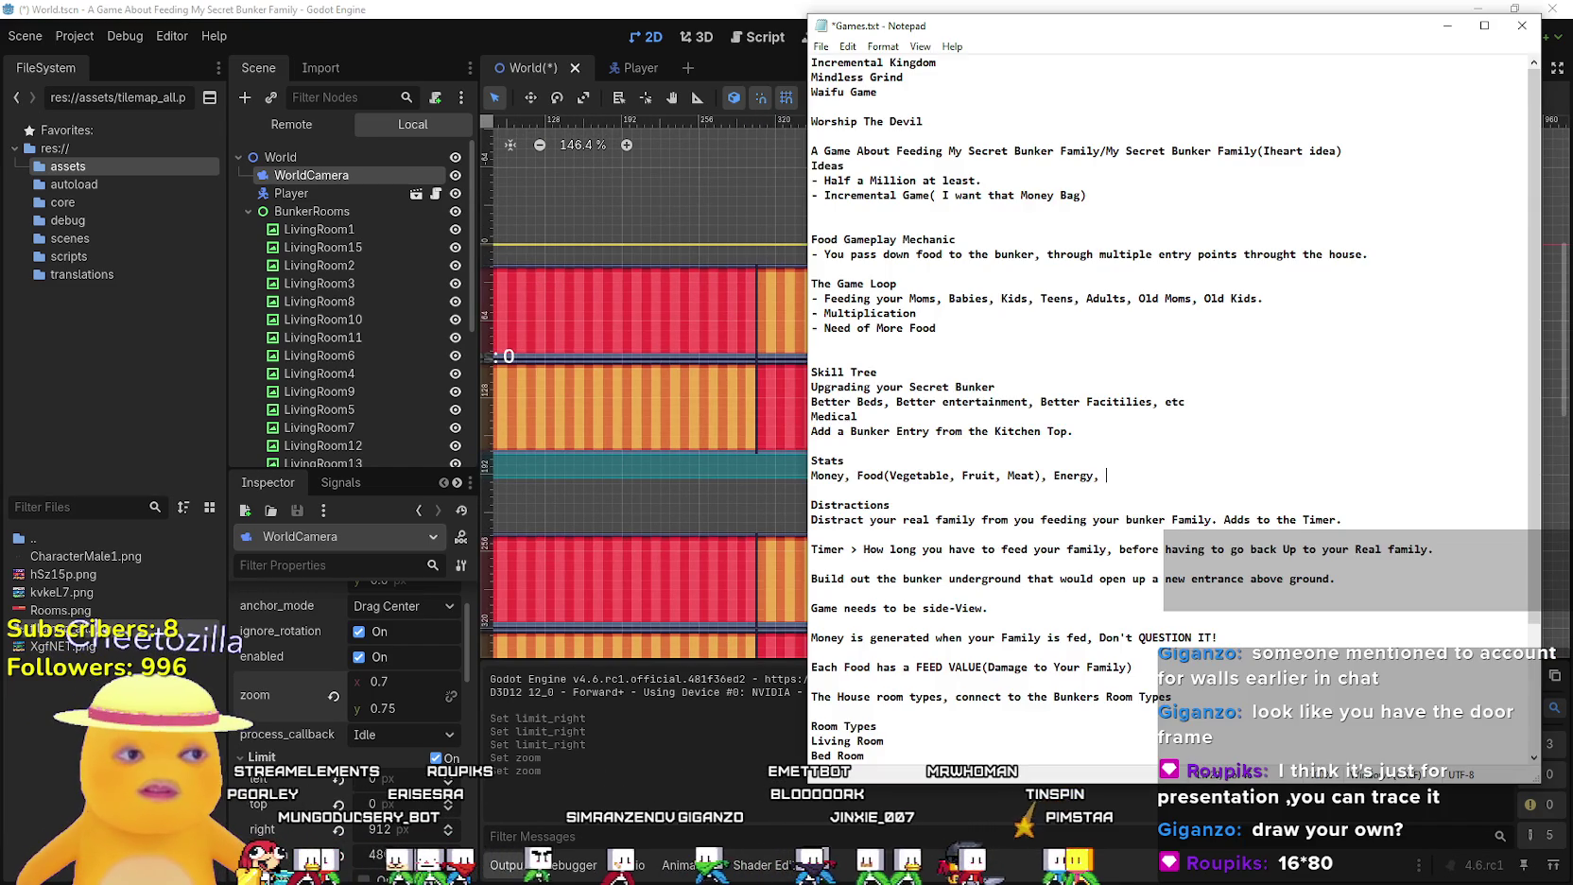
{"action": "scroll", "coordinate": [918, 653], "scroll_direction": "down", "scroll_amount": 4}
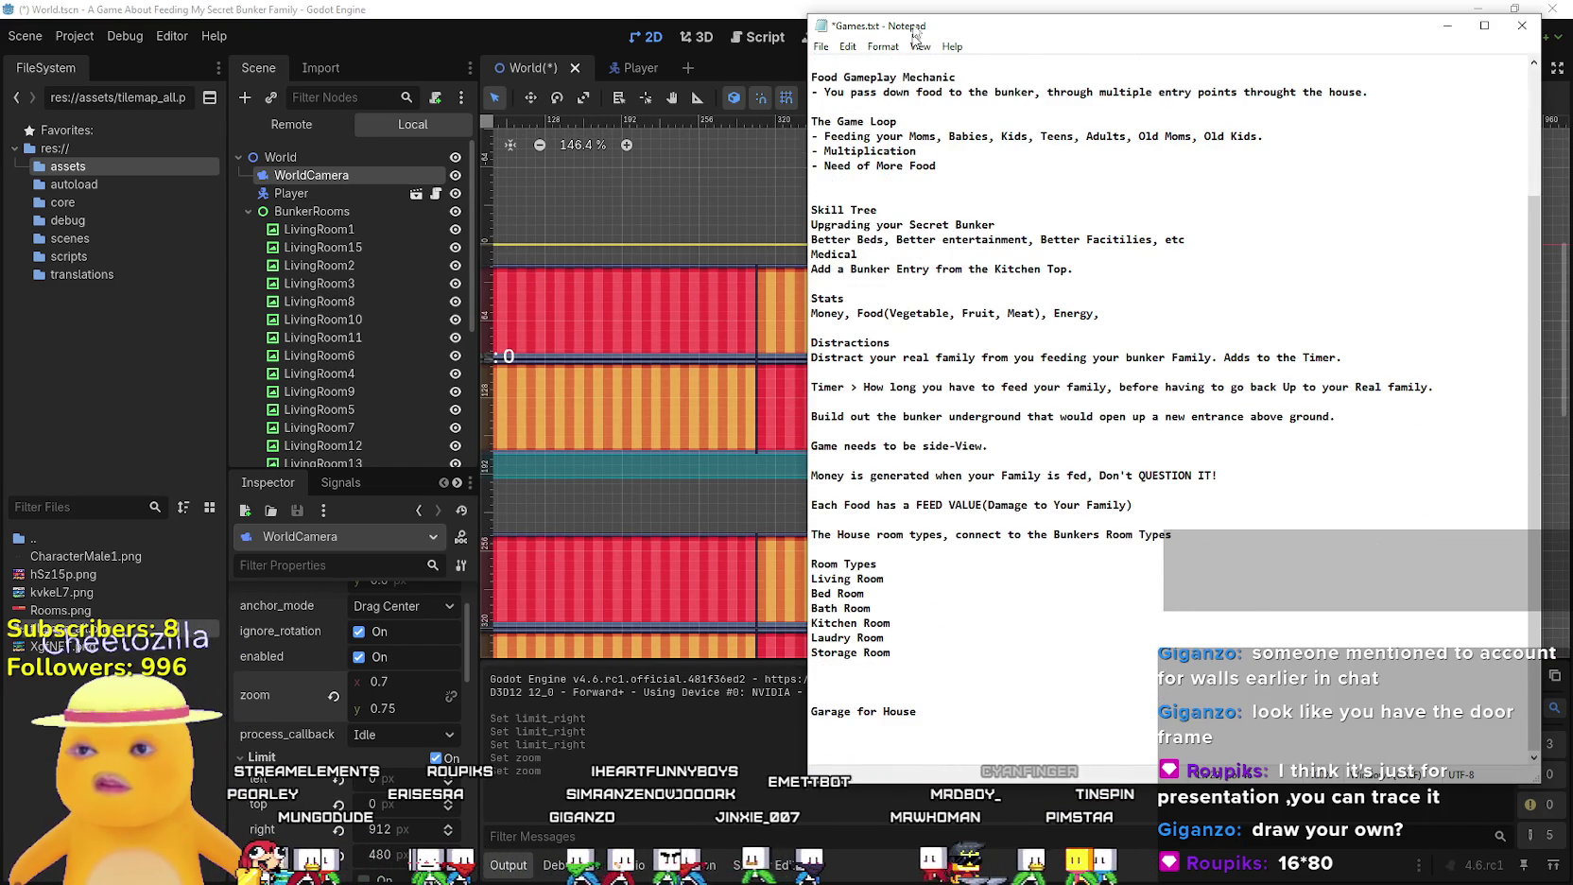
{"action": "key", "text": "alt+Tab"}
{"action": "scroll", "coordinate": [934, 477], "scroll_direction": "down", "scroll_amount": 3}
{"action": "left_click_drag", "start_coordinate": [934, 478], "coordinate": [900, 440]}
{"action": "key", "text": "alt+Tab"}
{"action": "left_click_drag", "start_coordinate": [1160, 55], "coordinate": [1328, 58]}
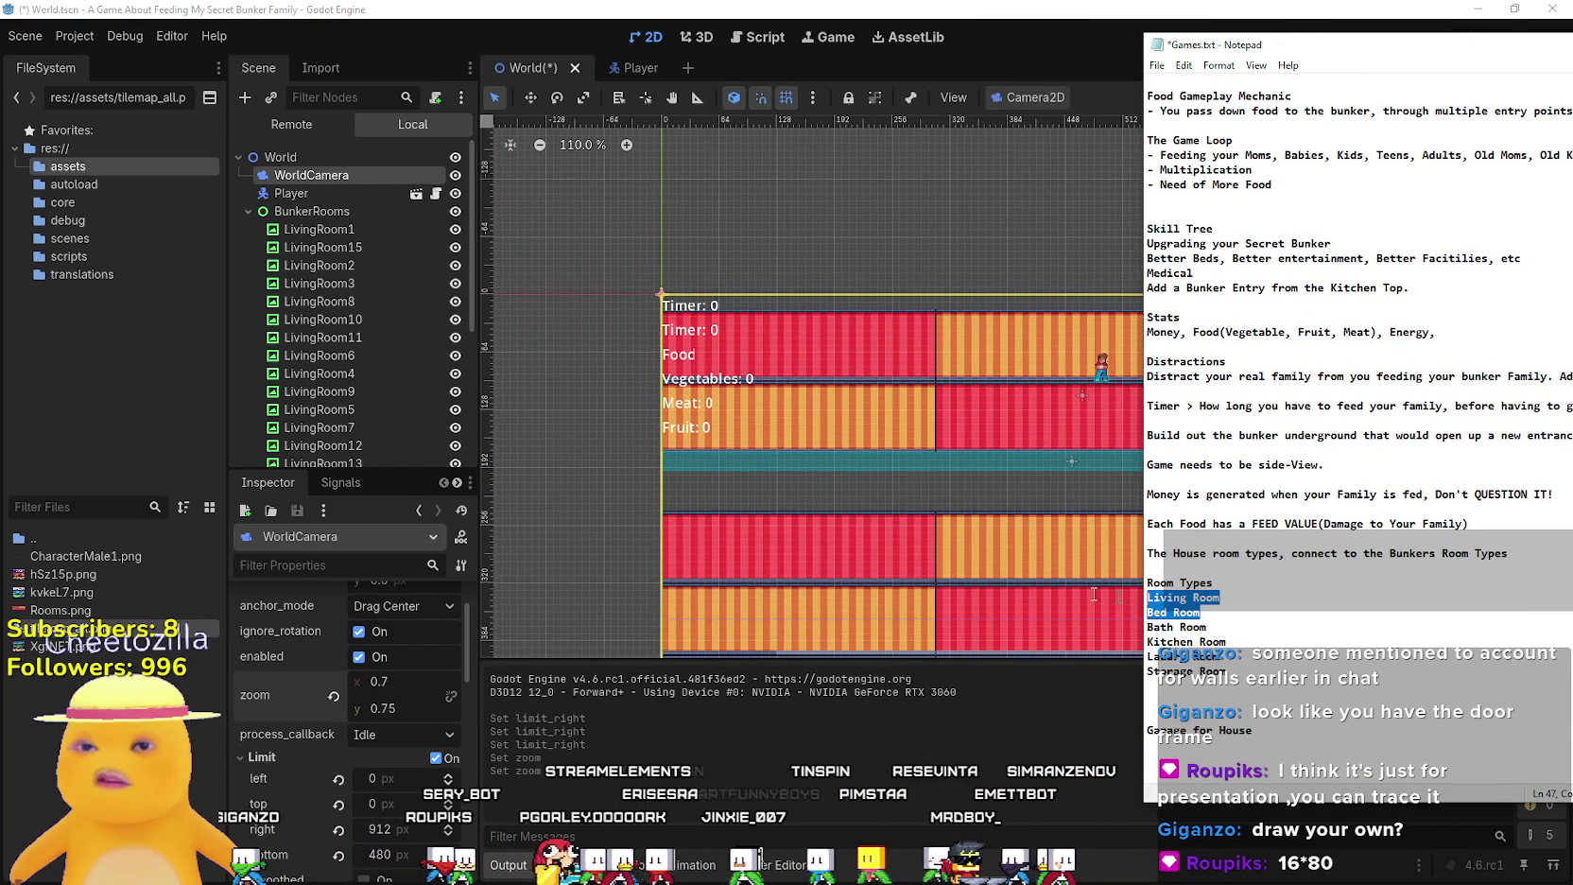
Compare the bunker rooms' right edge with the Laundry, Storage, Kitchen and Garage note lines
{"action": "left_click", "coordinate": [1221, 625]}
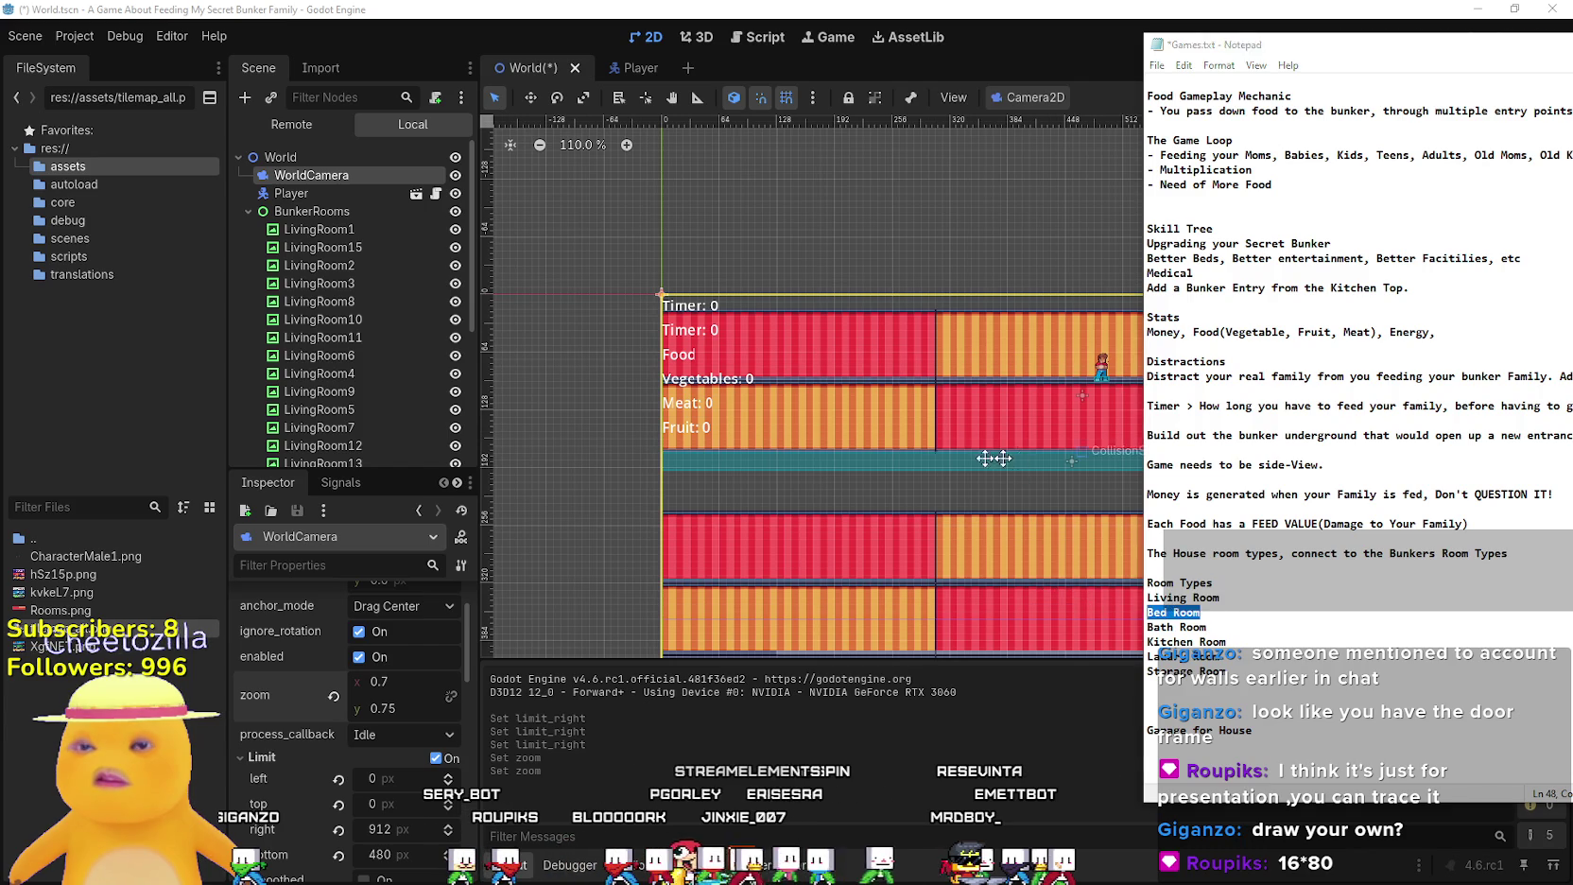
{"action": "left_click_drag", "start_coordinate": [1022, 461], "coordinate": [704, 462]}
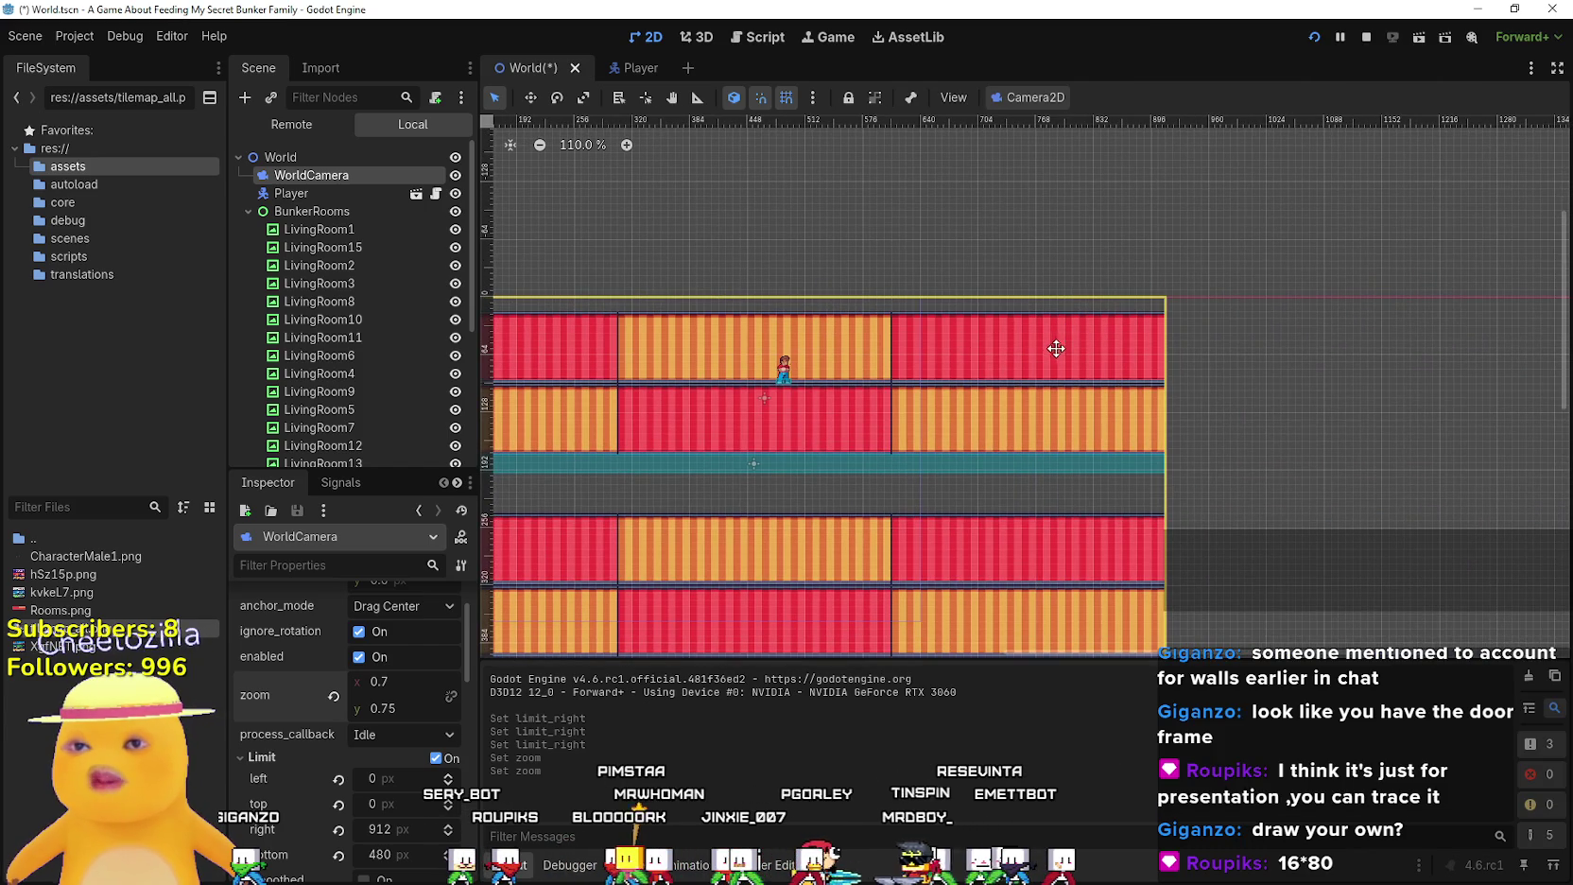
{"action": "key", "text": "alt+Tab"}
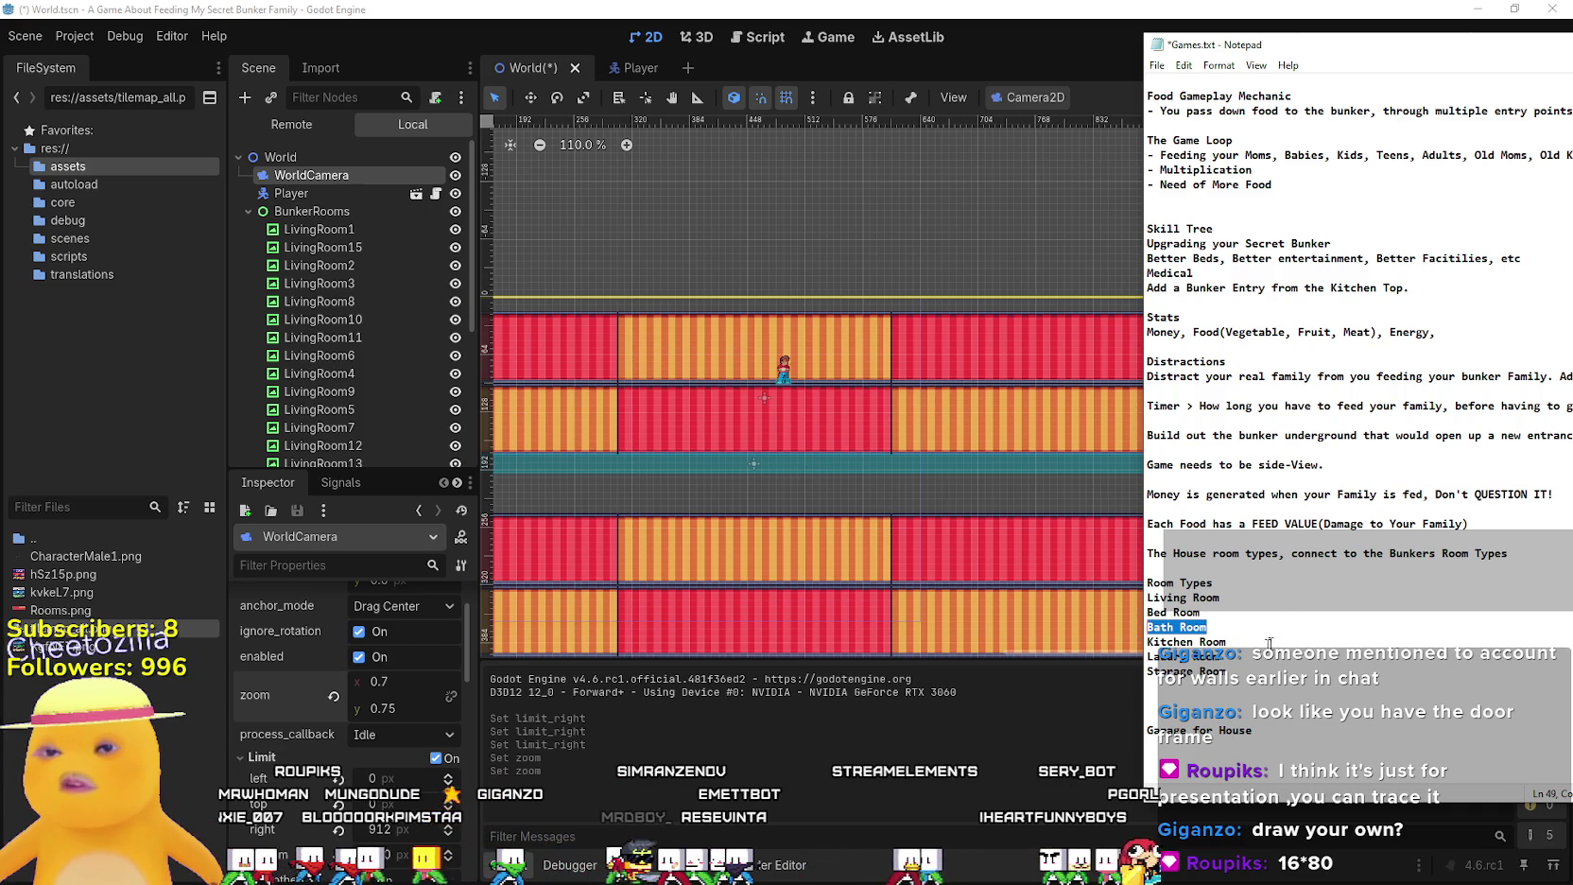
{"action": "left_click_drag", "start_coordinate": [1226, 672], "coordinate": [1116, 656]}
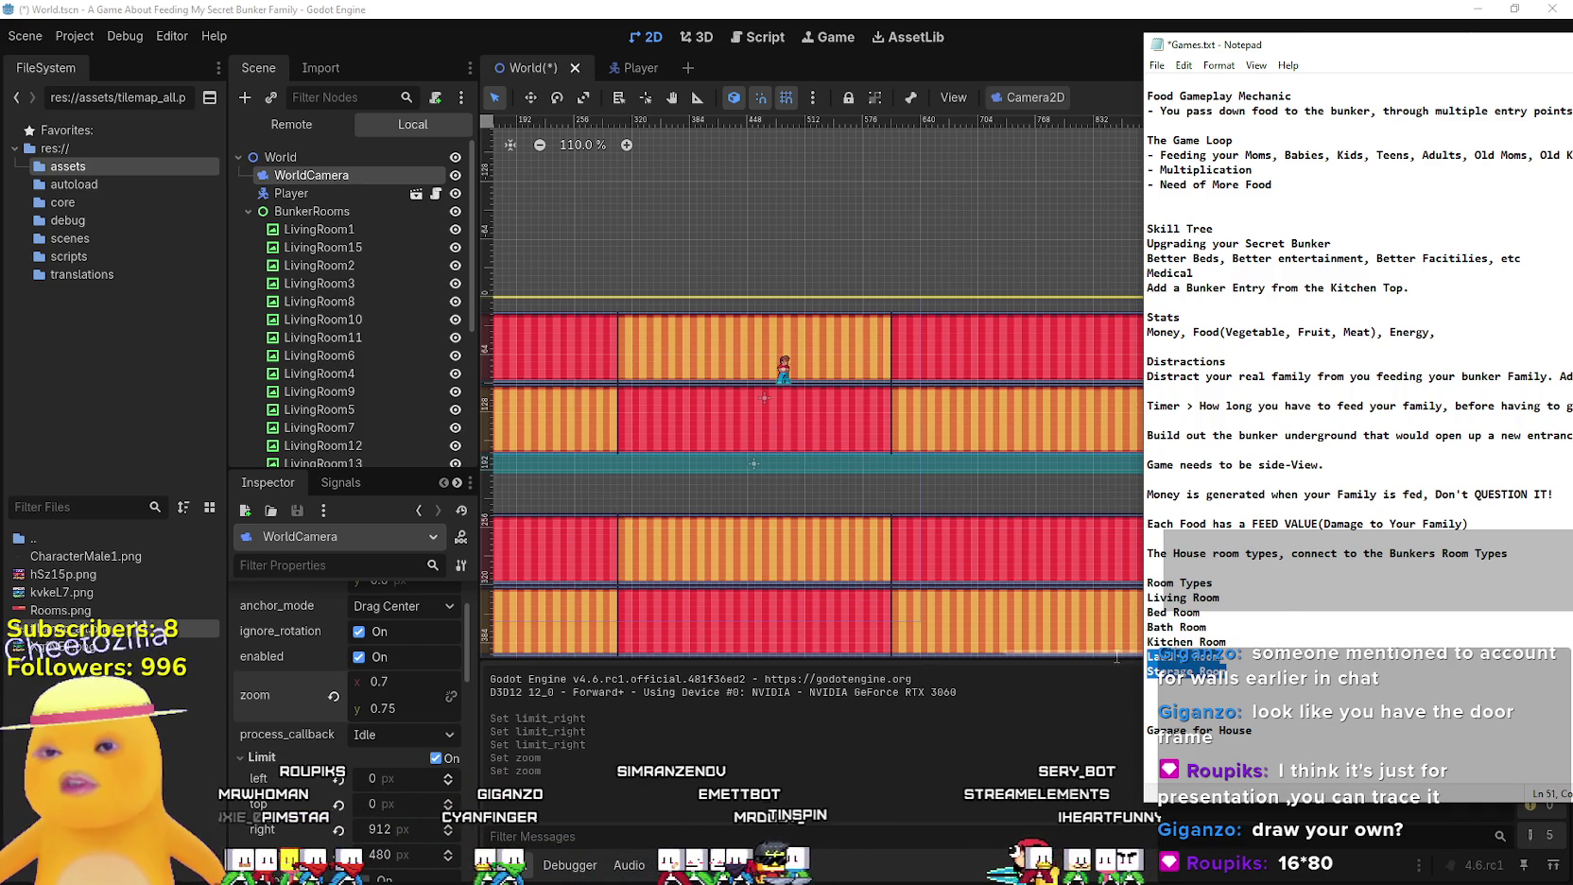
{"action": "left_click", "coordinate": [1231, 643]}
{"action": "left_click_drag", "start_coordinate": [1269, 733], "coordinate": [1025, 714]}
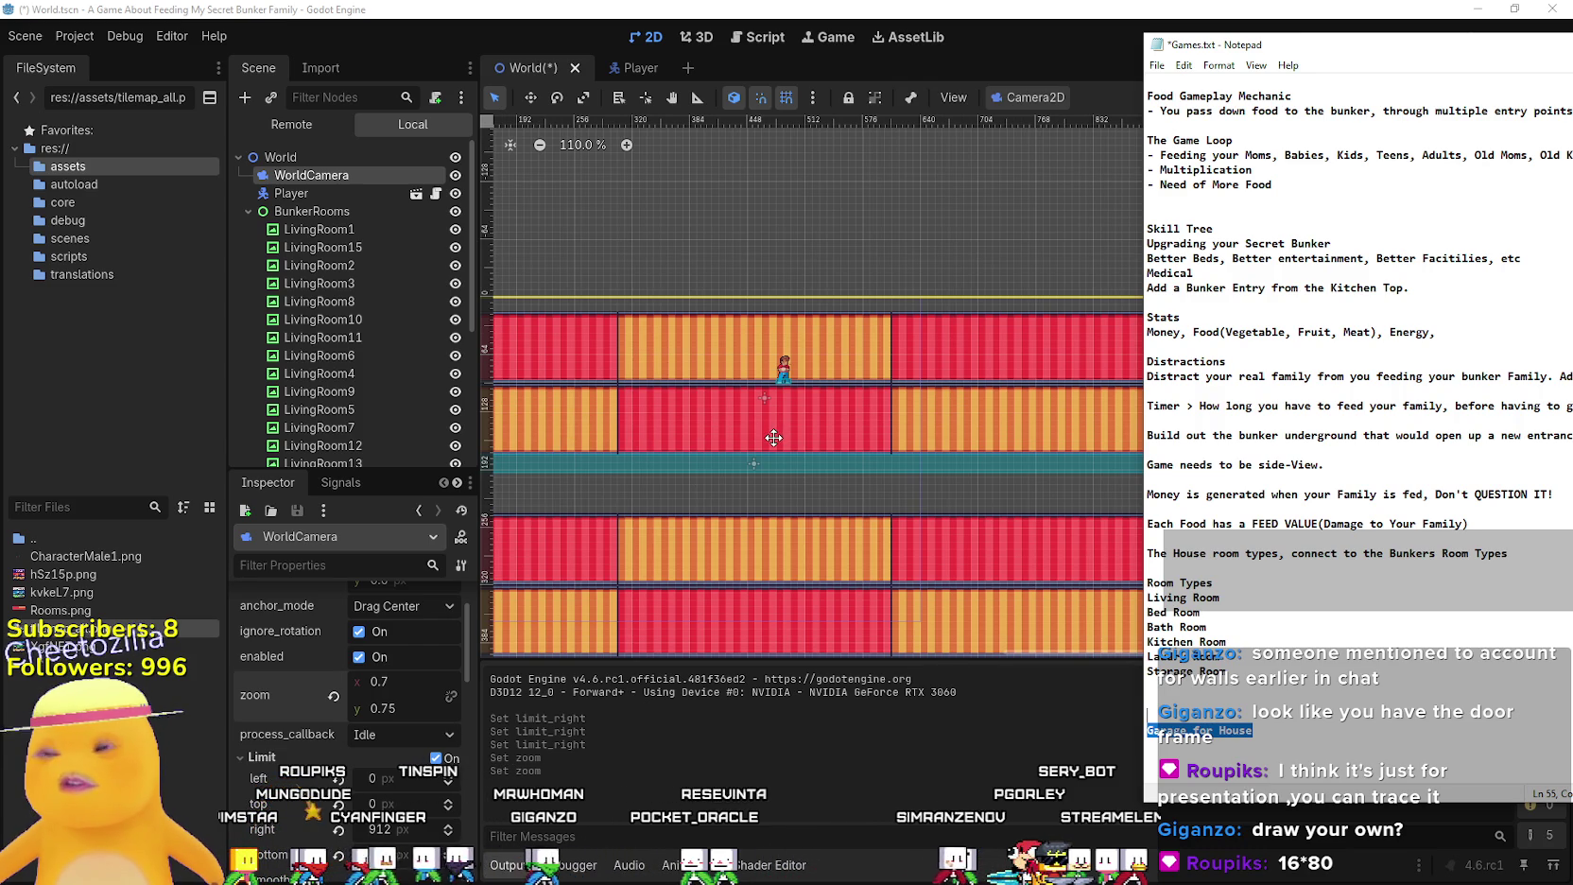
{"action": "scroll", "coordinate": [617, 431], "scroll_direction": "down", "scroll_amount": 1}
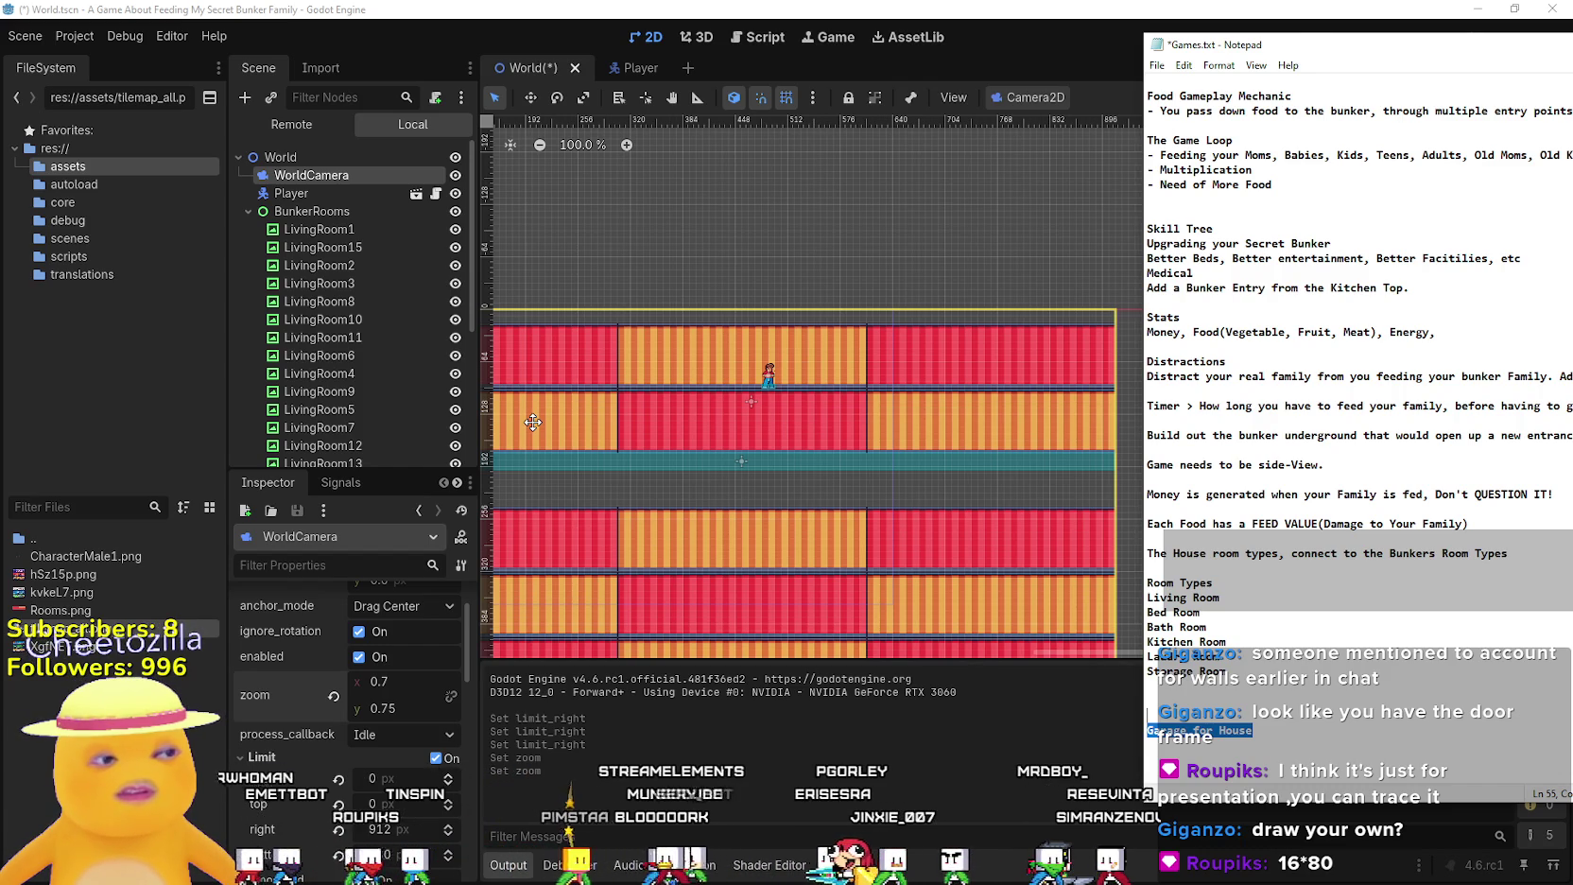
{"action": "scroll", "coordinate": [534, 421], "scroll_direction": "down", "scroll_amount": 1}
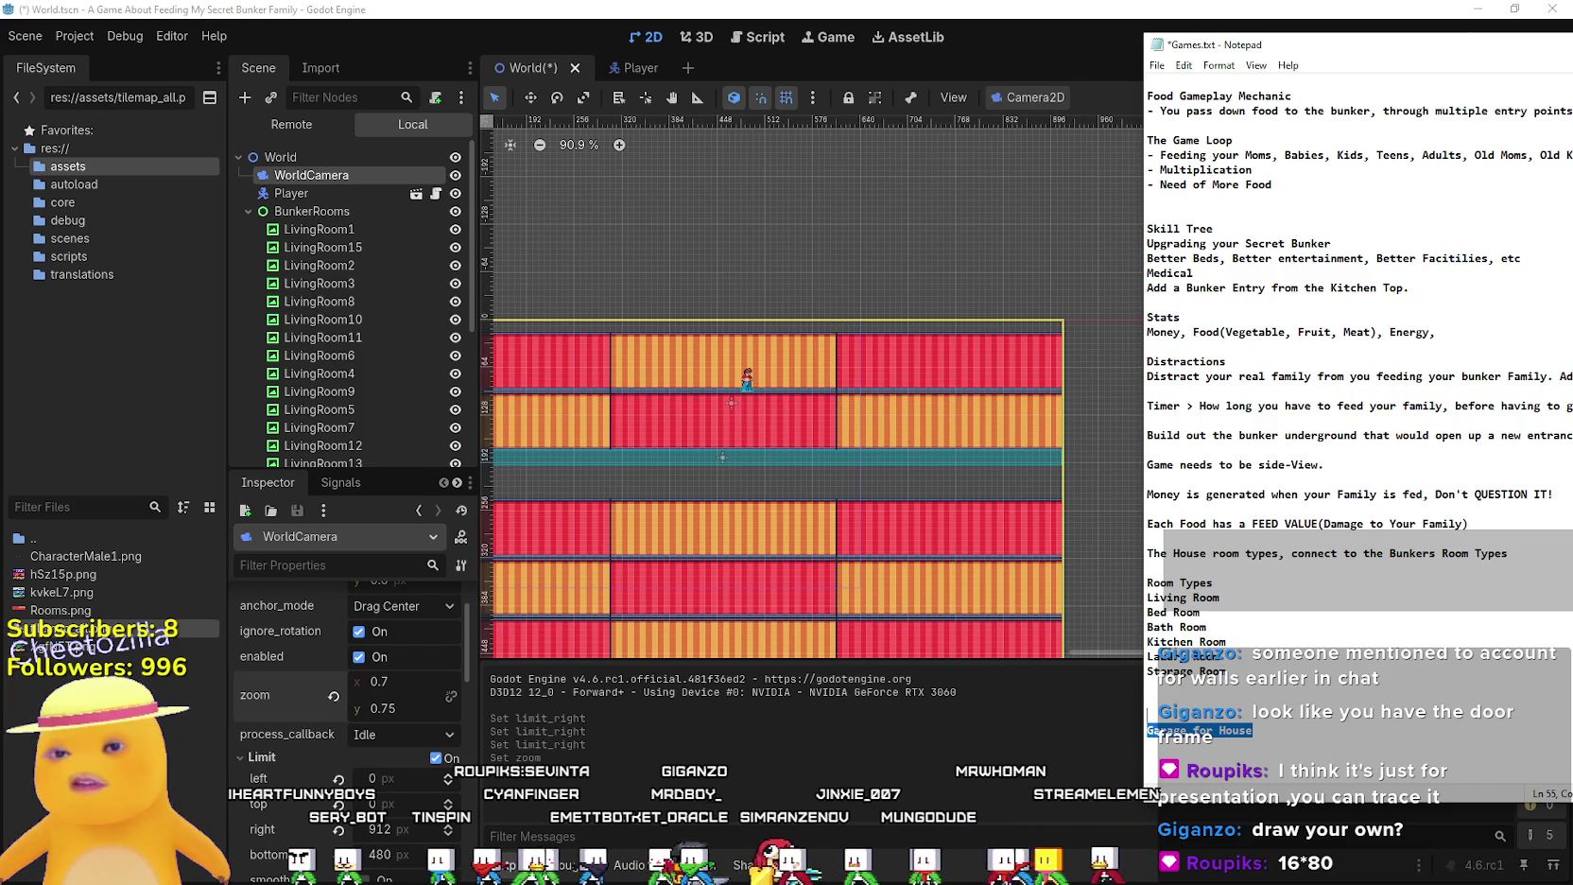
Highlight Storage, Kitchen, Living and Bath room types in turn, then the whole list
{"action": "left_click_drag", "start_coordinate": [1226, 671], "coordinate": [1113, 677]}
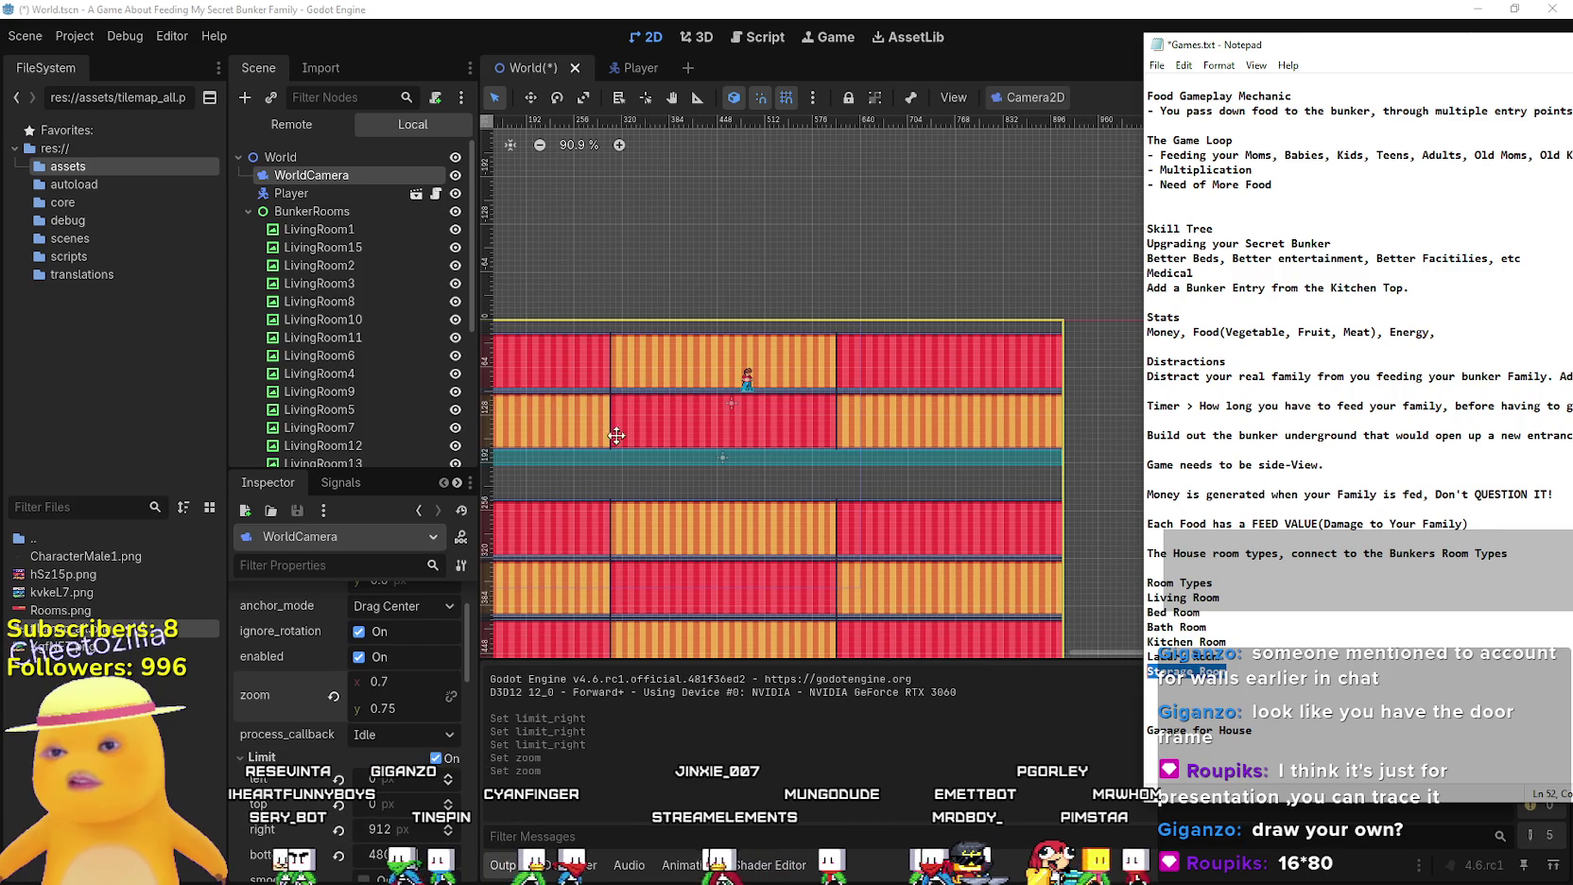
{"action": "left_click", "coordinate": [1119, 653]}
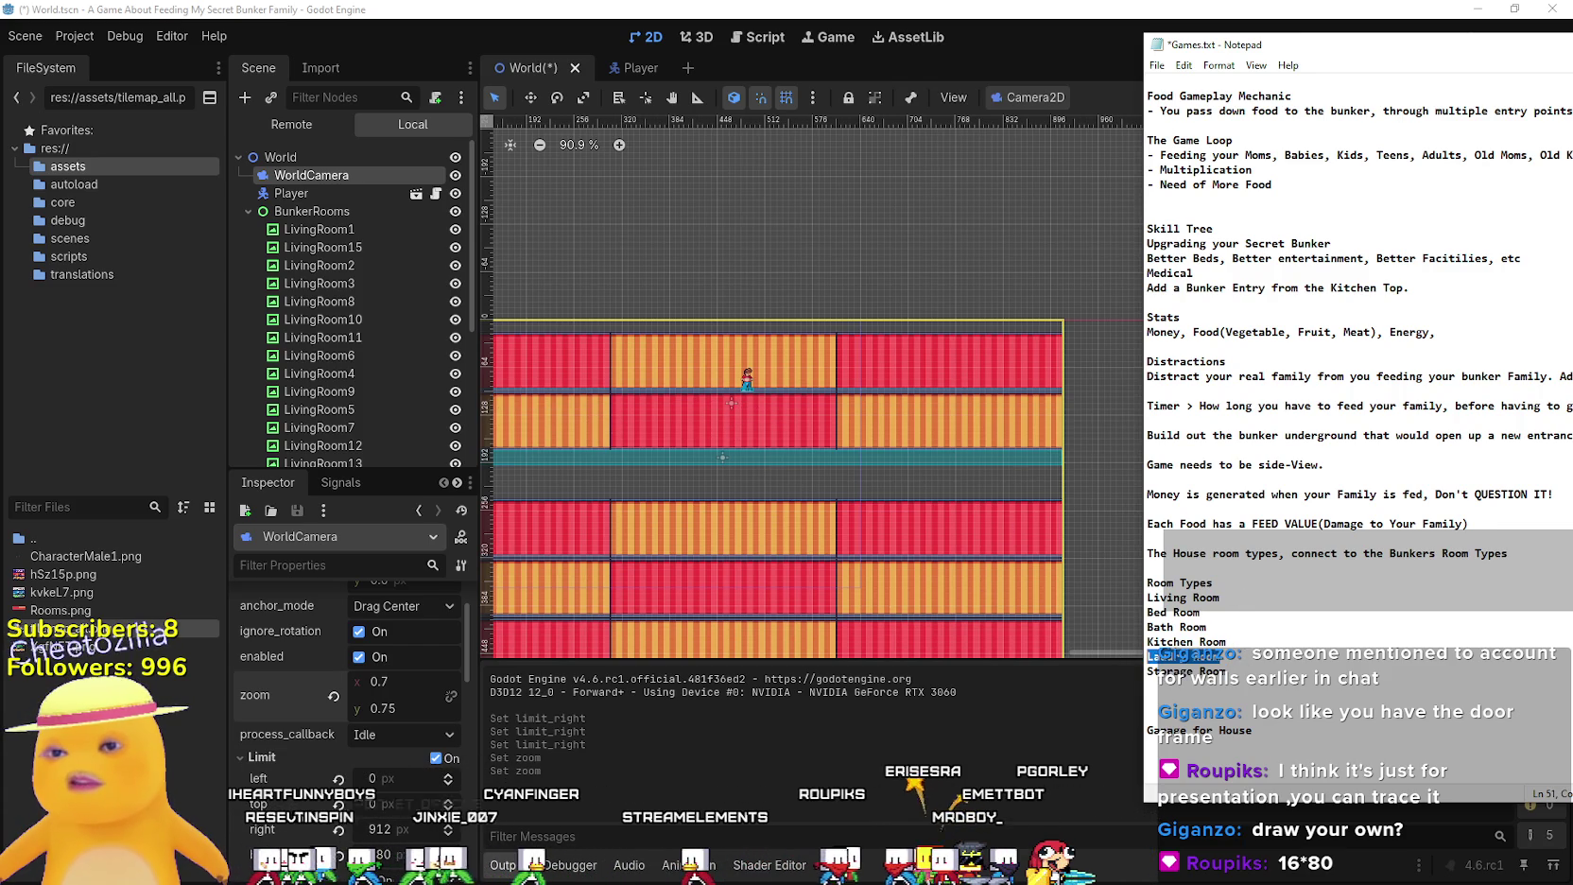
{"action": "left_click_drag", "start_coordinate": [1227, 641], "coordinate": [1131, 635]}
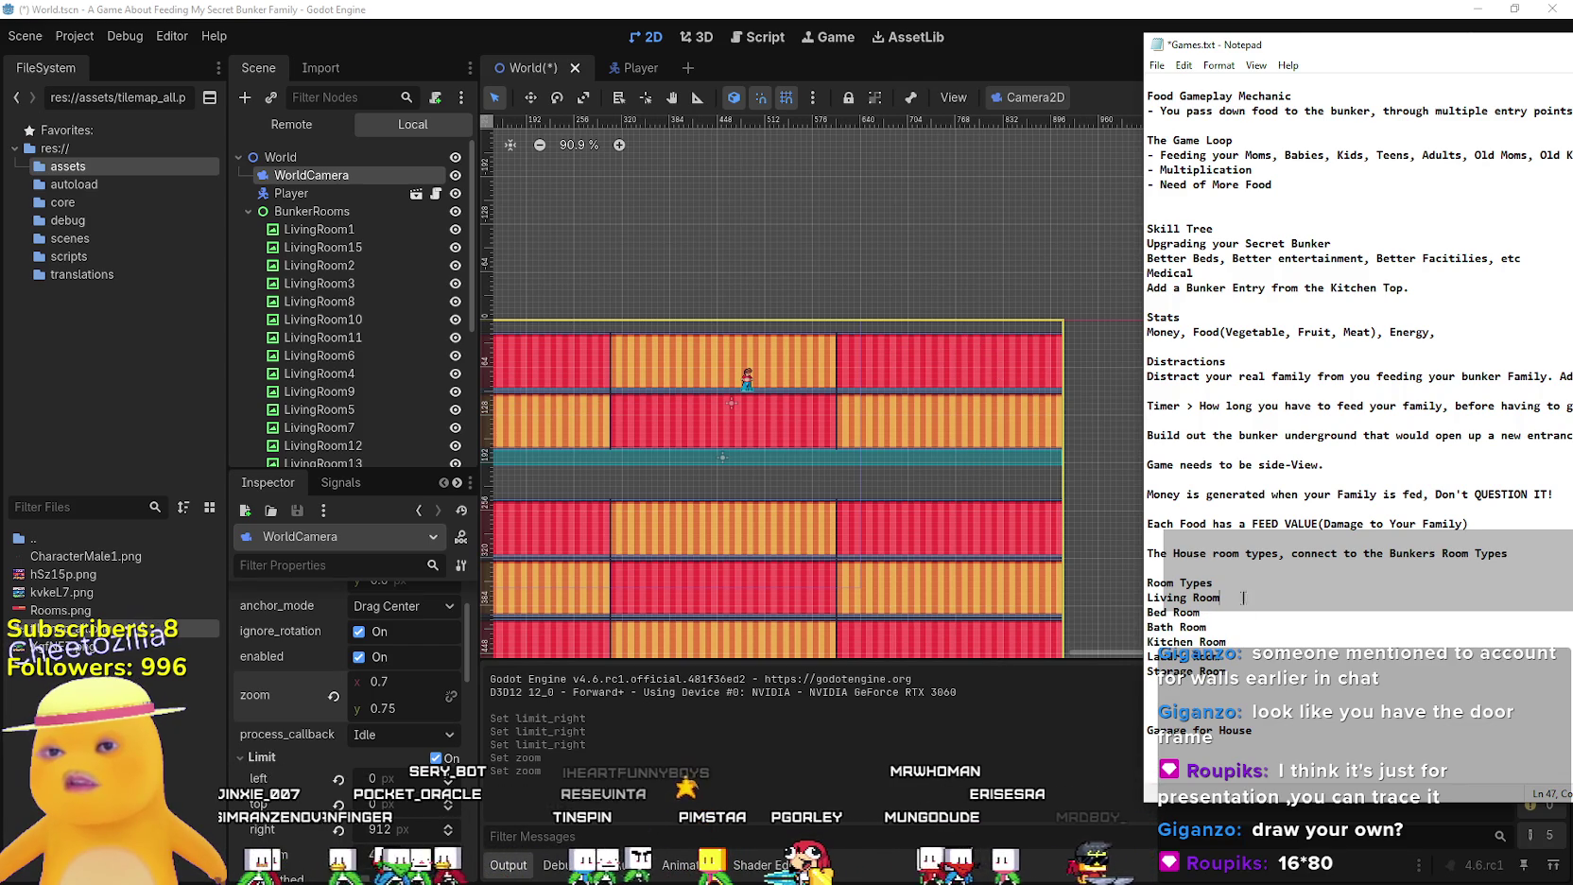
{"action": "left_click_drag", "start_coordinate": [1221, 598], "coordinate": [1113, 594]}
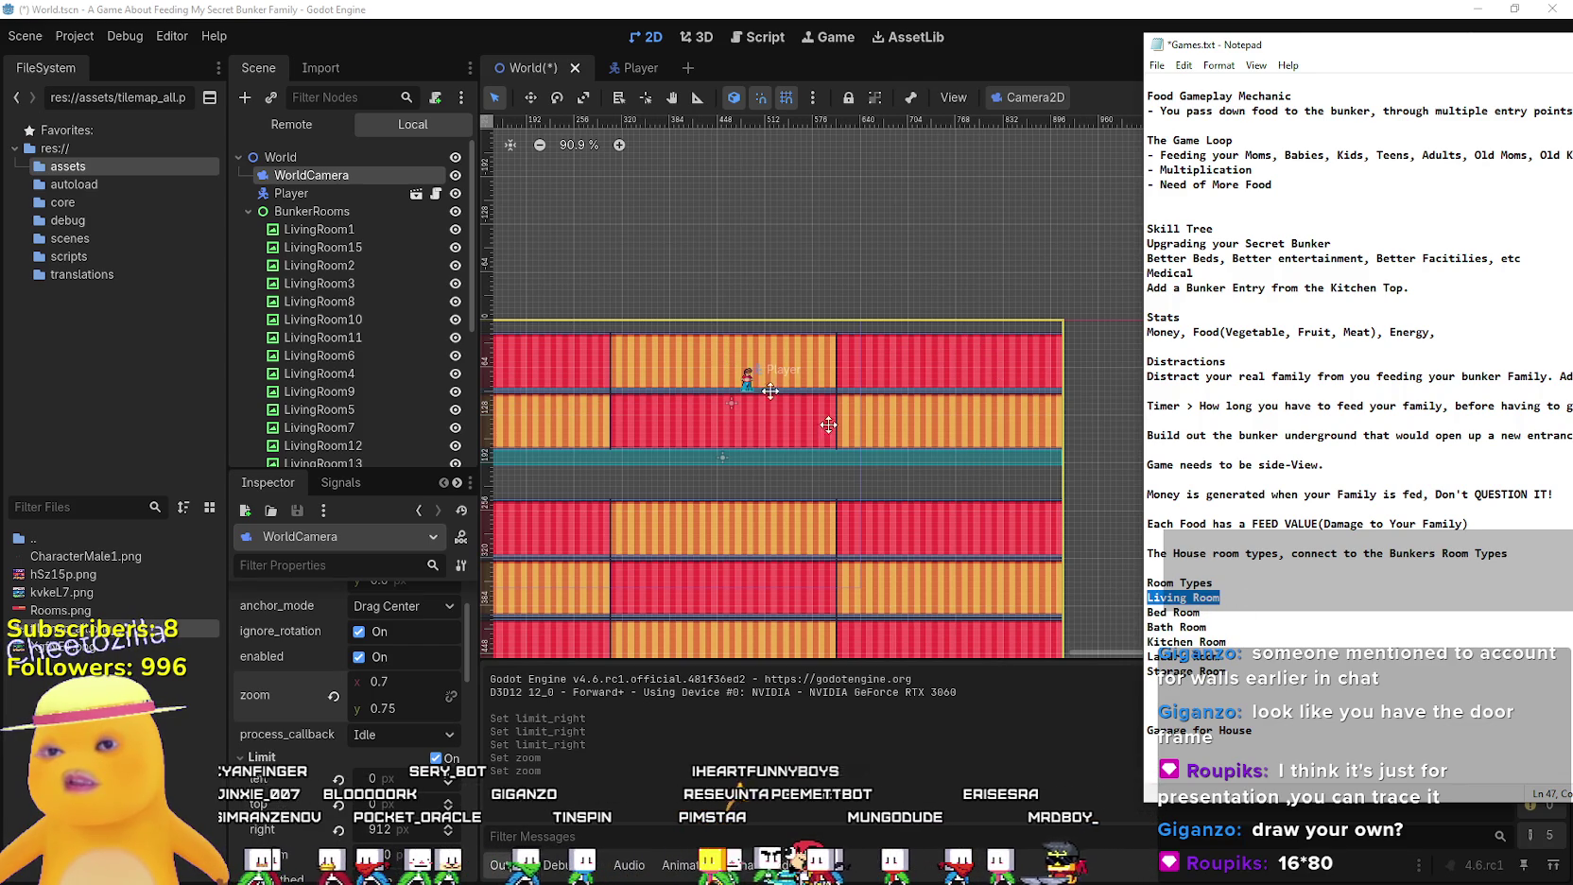
{"action": "left_click_drag", "start_coordinate": [1242, 627], "coordinate": [1100, 624]}
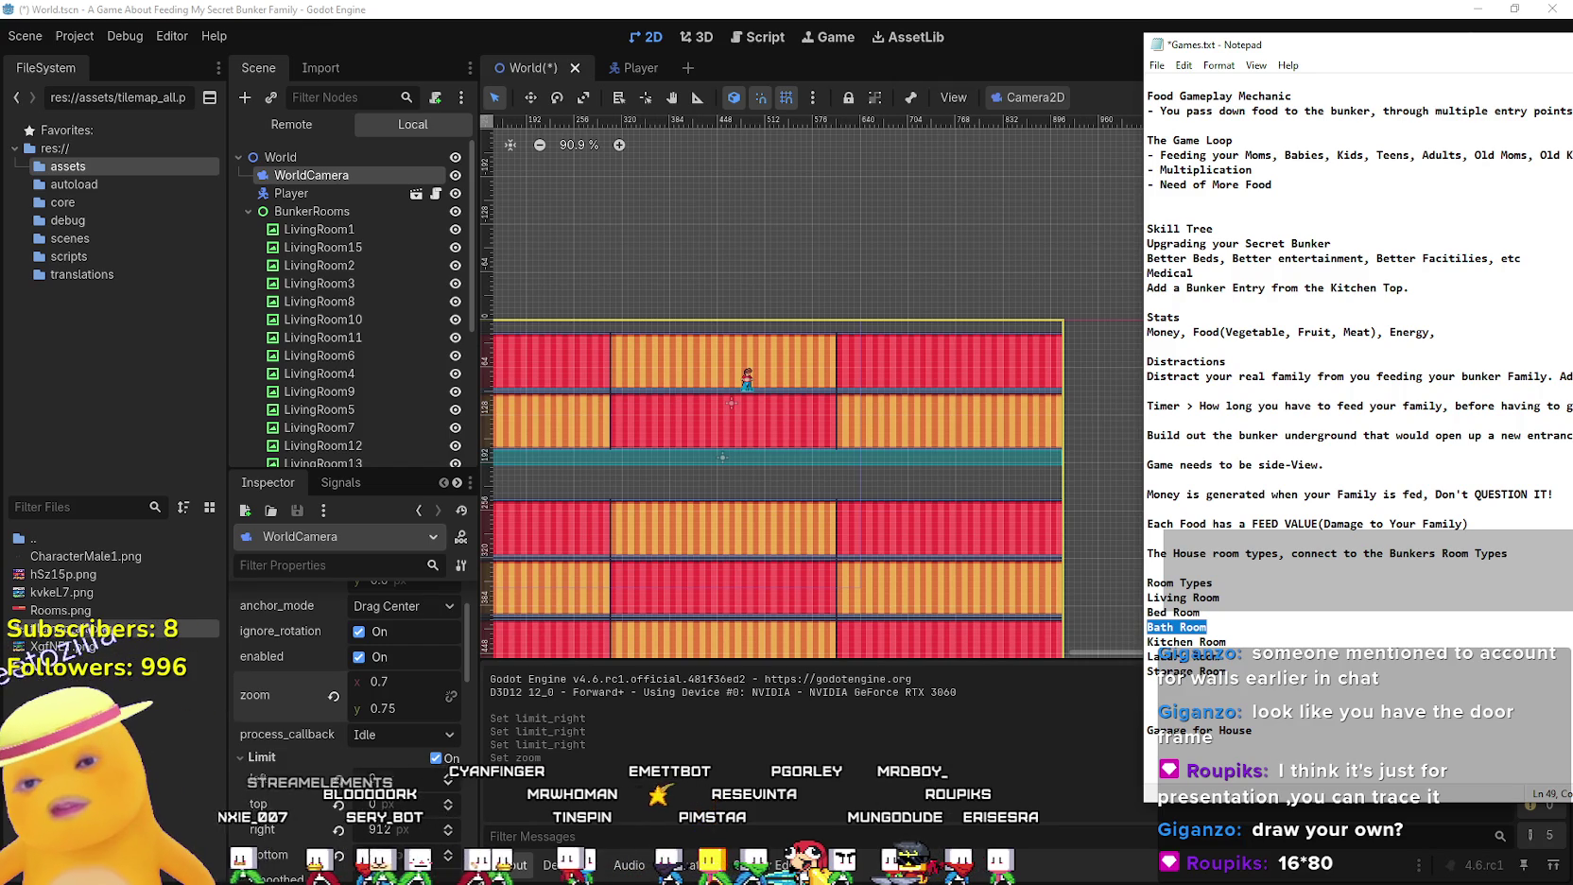
{"action": "left_click_drag", "start_coordinate": [1228, 657], "coordinate": [1139, 607]}
{"action": "mouse_move", "coordinate": [1238, 673]}
{"action": "left_mouse_down"}
{"action": "mouse_move", "coordinate": [1219, 629]}
{"action": "mouse_move", "coordinate": [1116, 602]}
{"action": "left_mouse_up"}
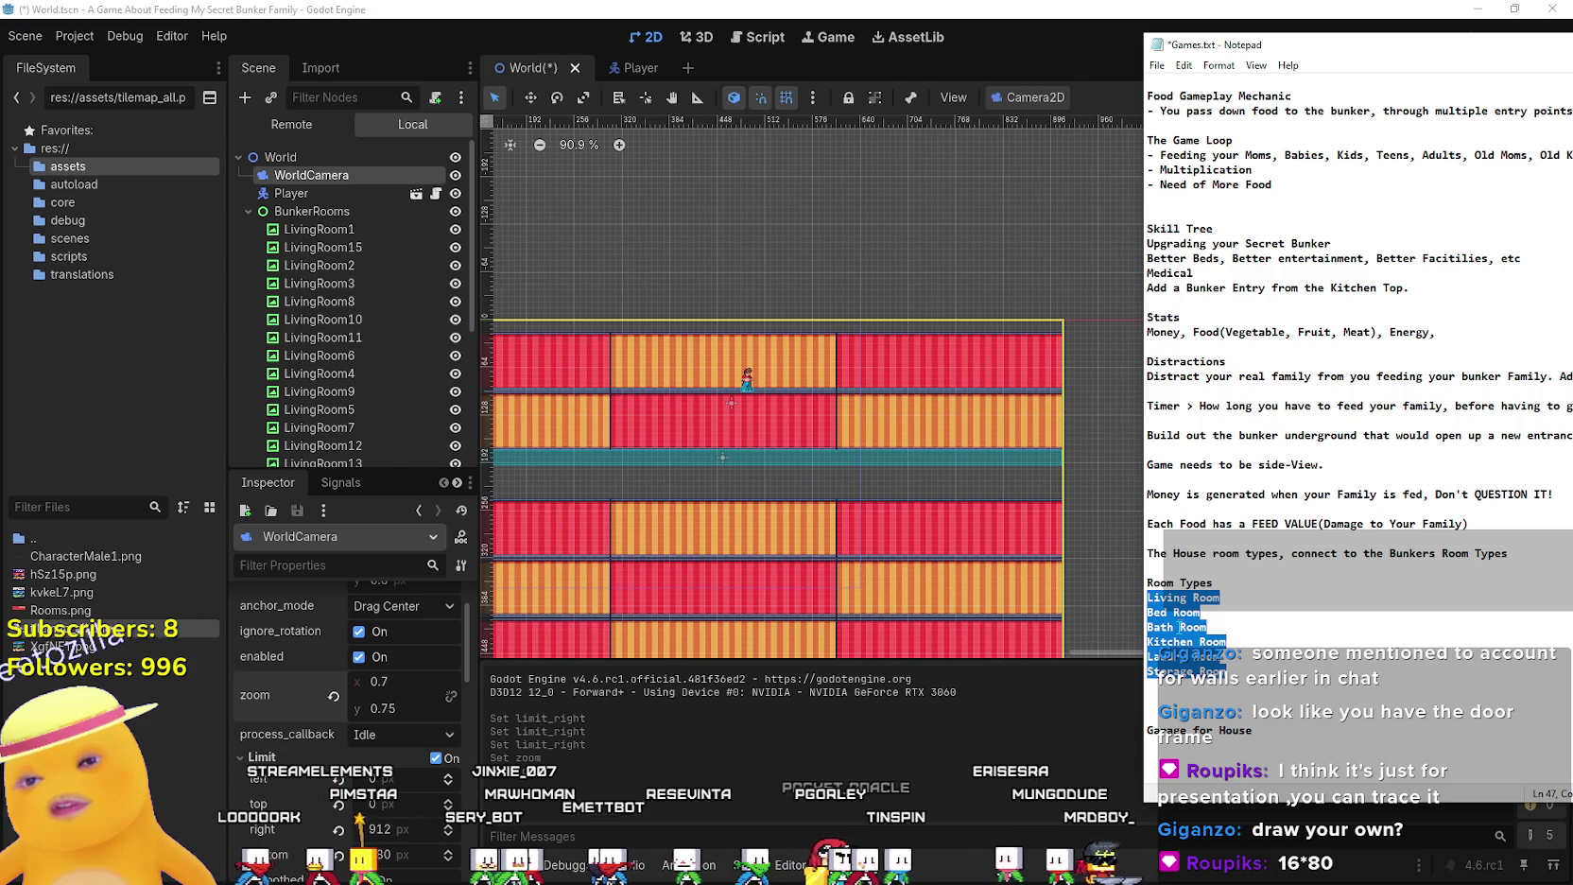
{"action": "scroll", "coordinate": [667, 467], "scroll_direction": "down", "scroll_amount": 2}
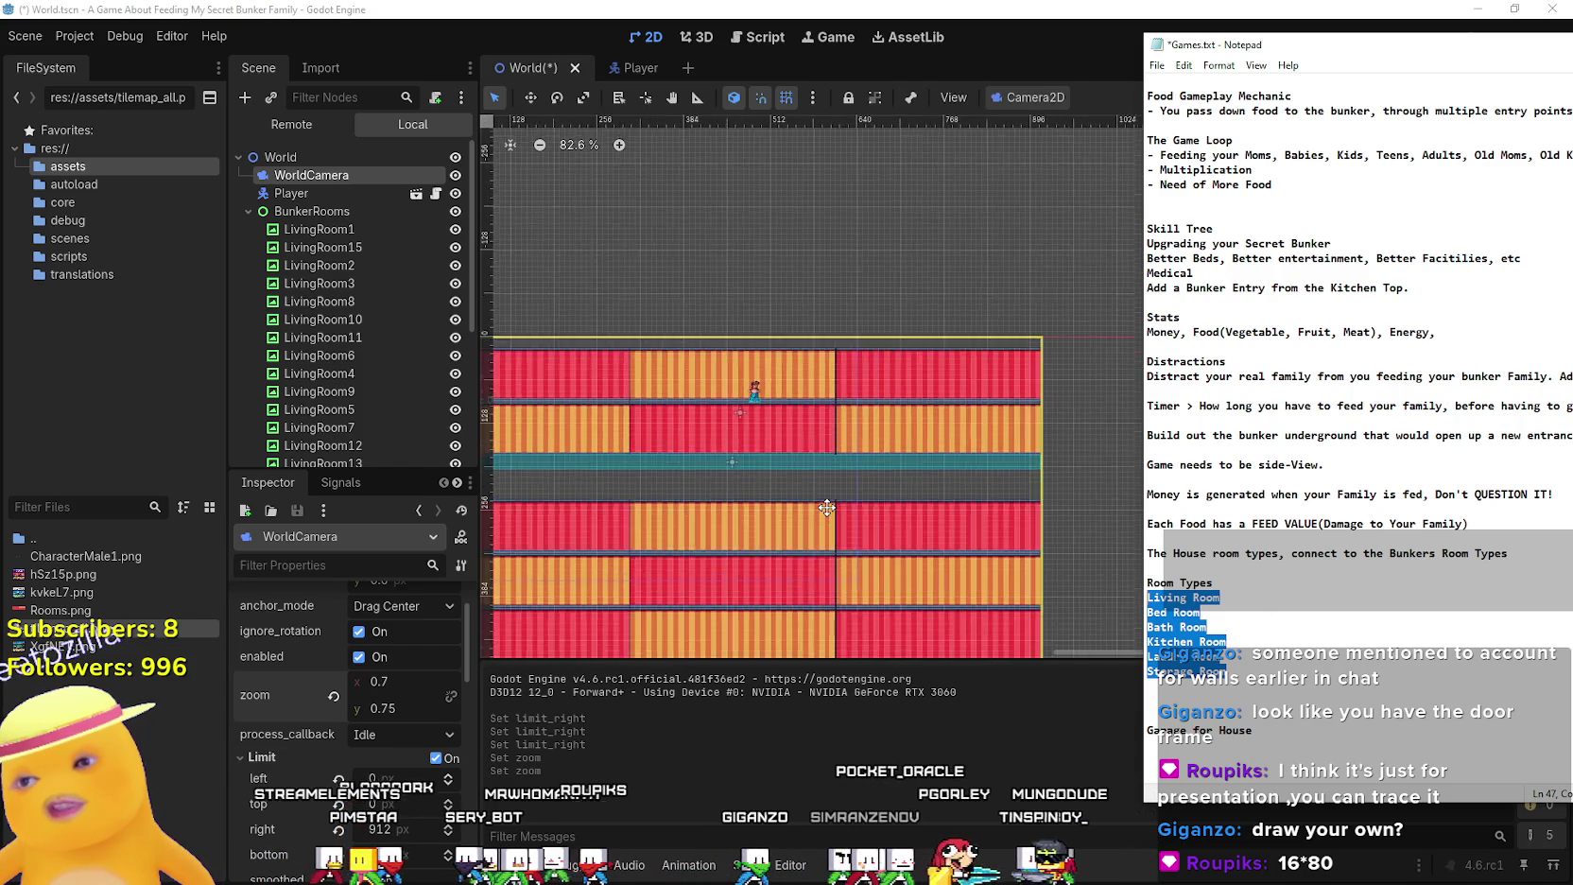
{"action": "left_click_drag", "start_coordinate": [1227, 656], "coordinate": [1045, 591]}
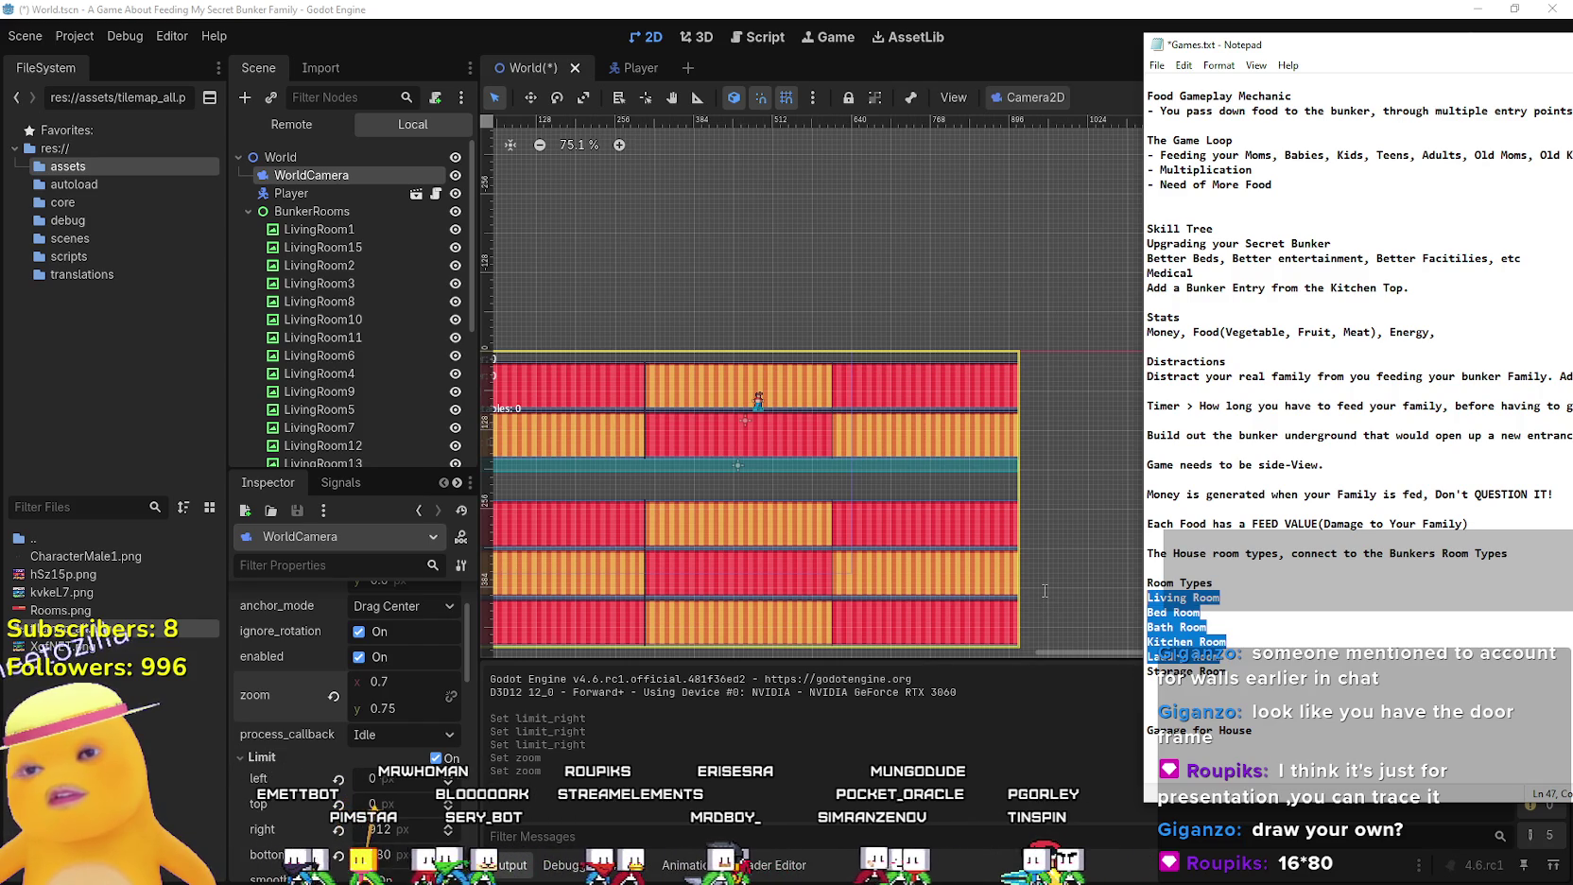
Bring the Timer and Food labels into view, reselect Living Room, and leave the notes
{"action": "left_click_drag", "start_coordinate": [509, 470], "coordinate": [621, 487]}
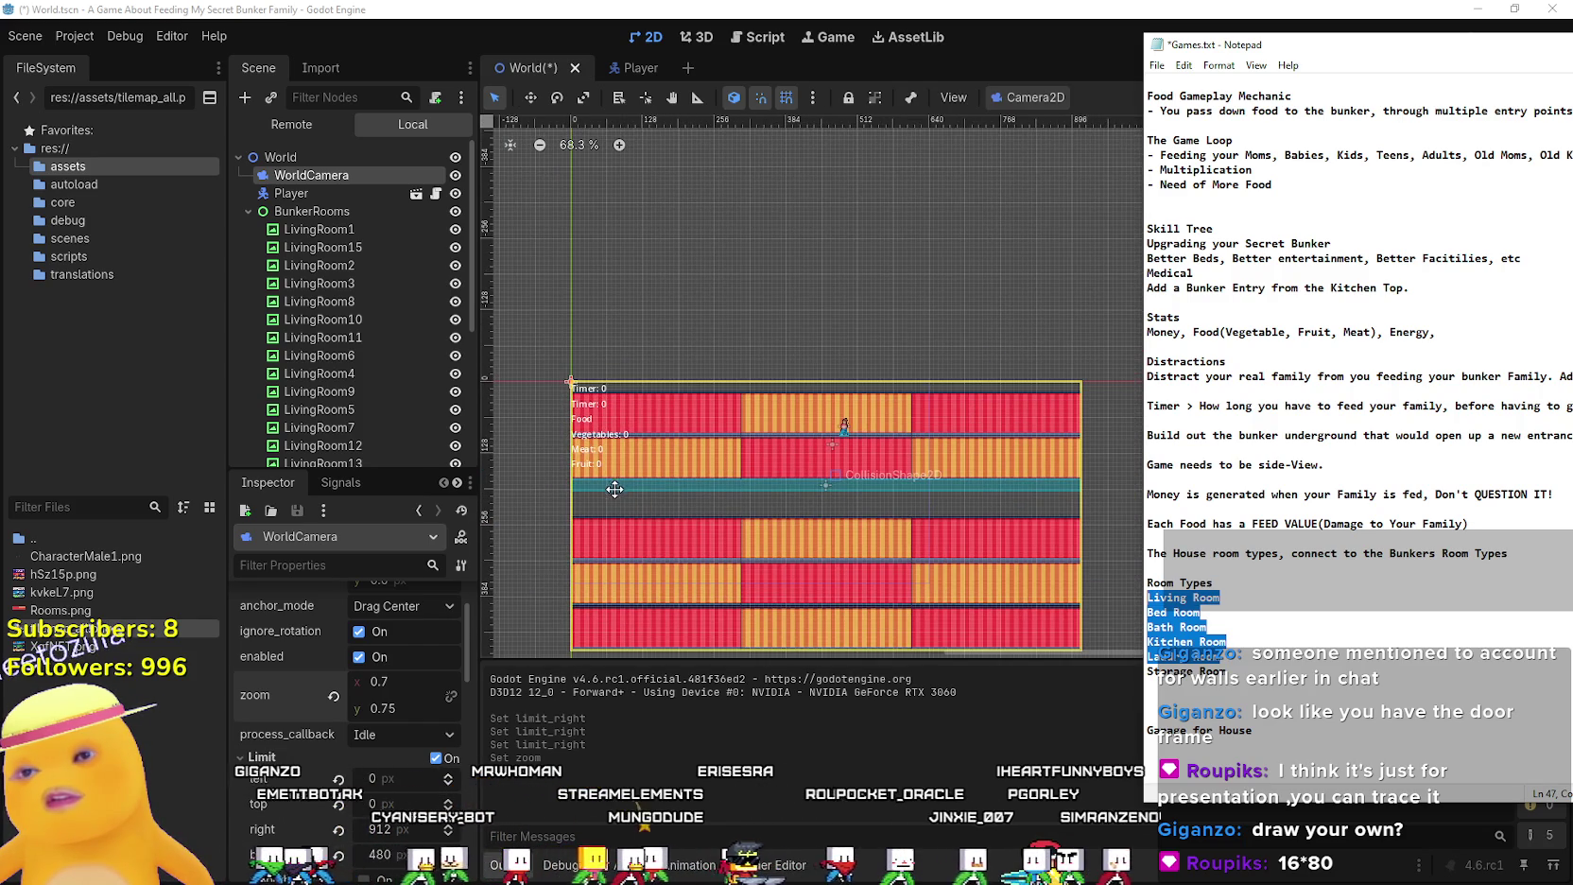
{"action": "left_click_drag", "start_coordinate": [919, 563], "coordinate": [887, 557]}
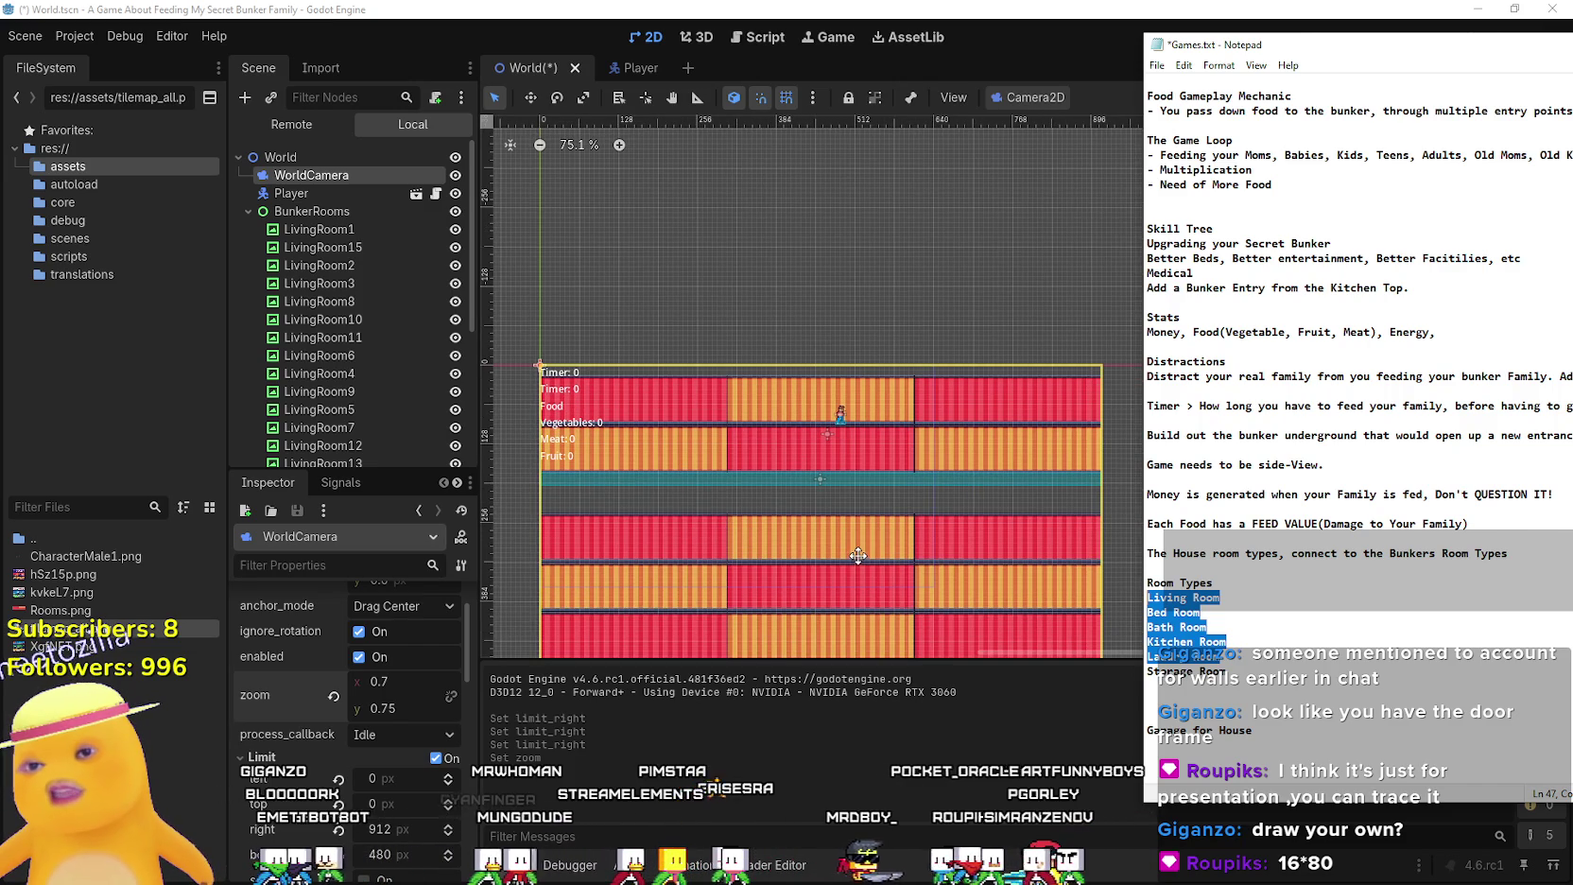
{"action": "left_click", "coordinate": [1209, 627]}
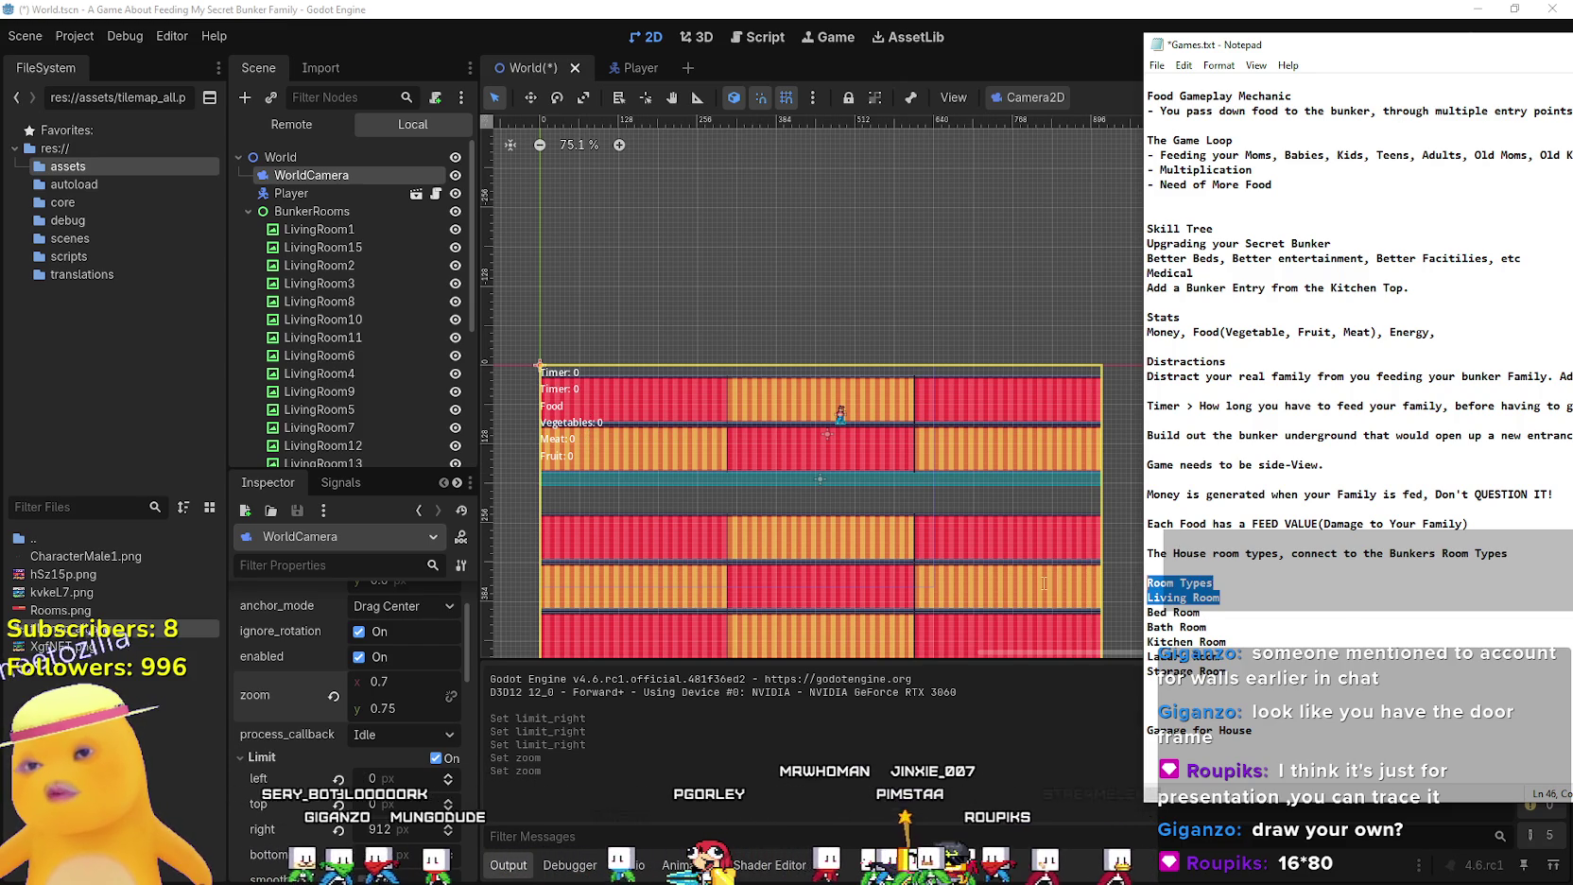
{"action": "left_click_drag", "start_coordinate": [1112, 596], "coordinate": [1040, 594]}
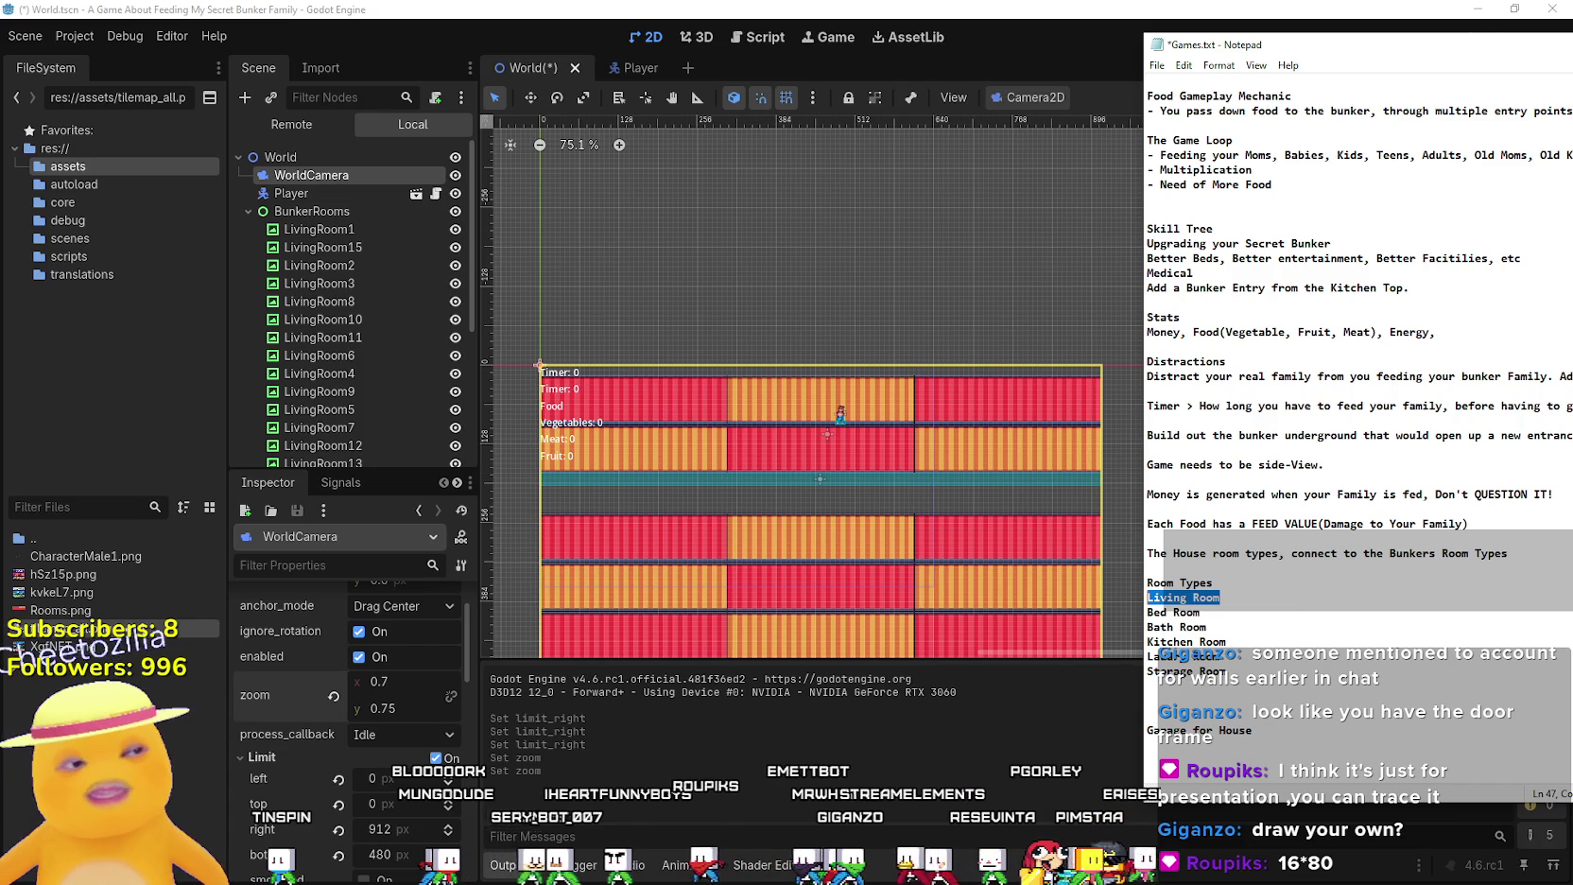
{"action": "scroll", "coordinate": [583, 416], "scroll_direction": "up", "scroll_amount": 2}
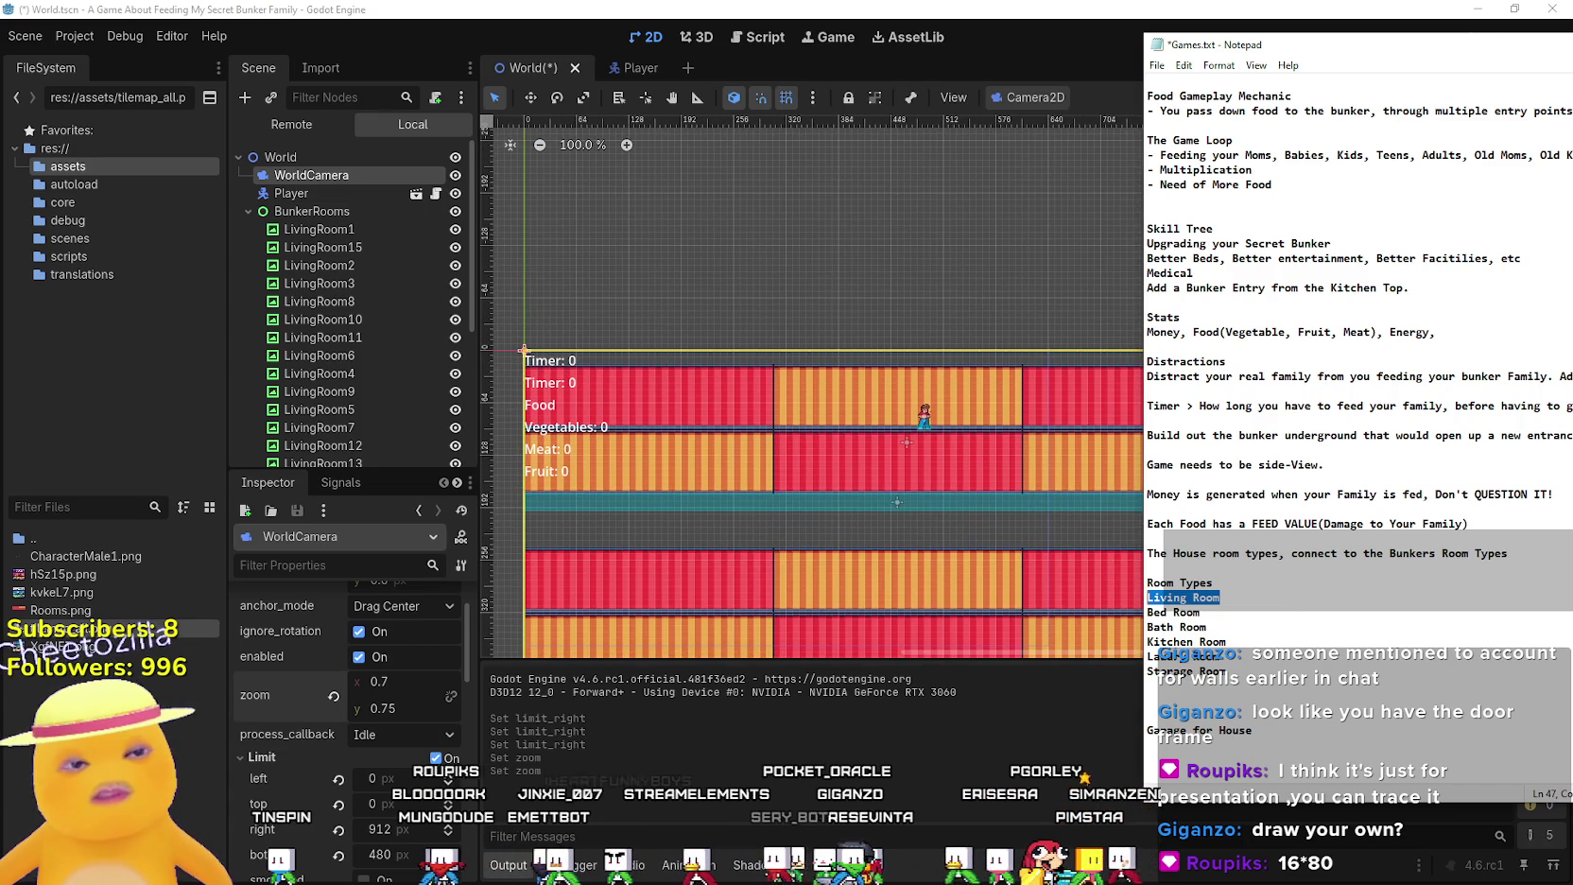
{"action": "key", "text": "alt+Tab"}
{"action": "key", "text": "alt+Tab"}
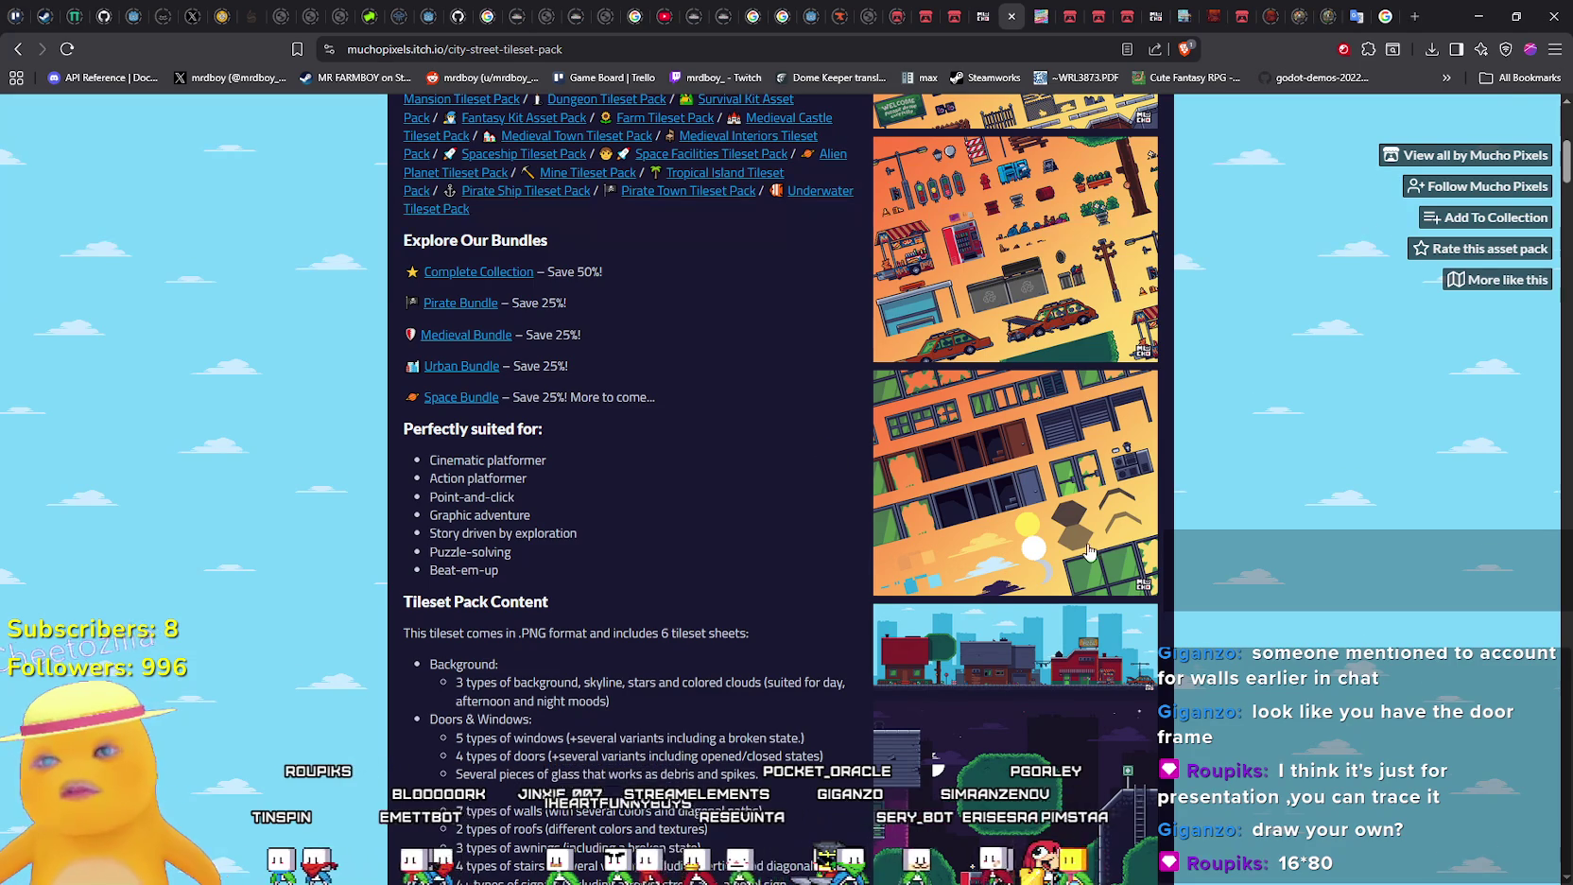
Scroll the City Street pack page and glance at the Character Animation Asset Pack tab
{"action": "scroll", "coordinate": [1090, 506], "scroll_direction": "up", "scroll_amount": 3}
{"action": "scroll", "coordinate": [1090, 506], "scroll_direction": "up", "scroll_amount": 2}
{"action": "scroll", "coordinate": [1087, 499], "scroll_direction": "up", "scroll_amount": 2}
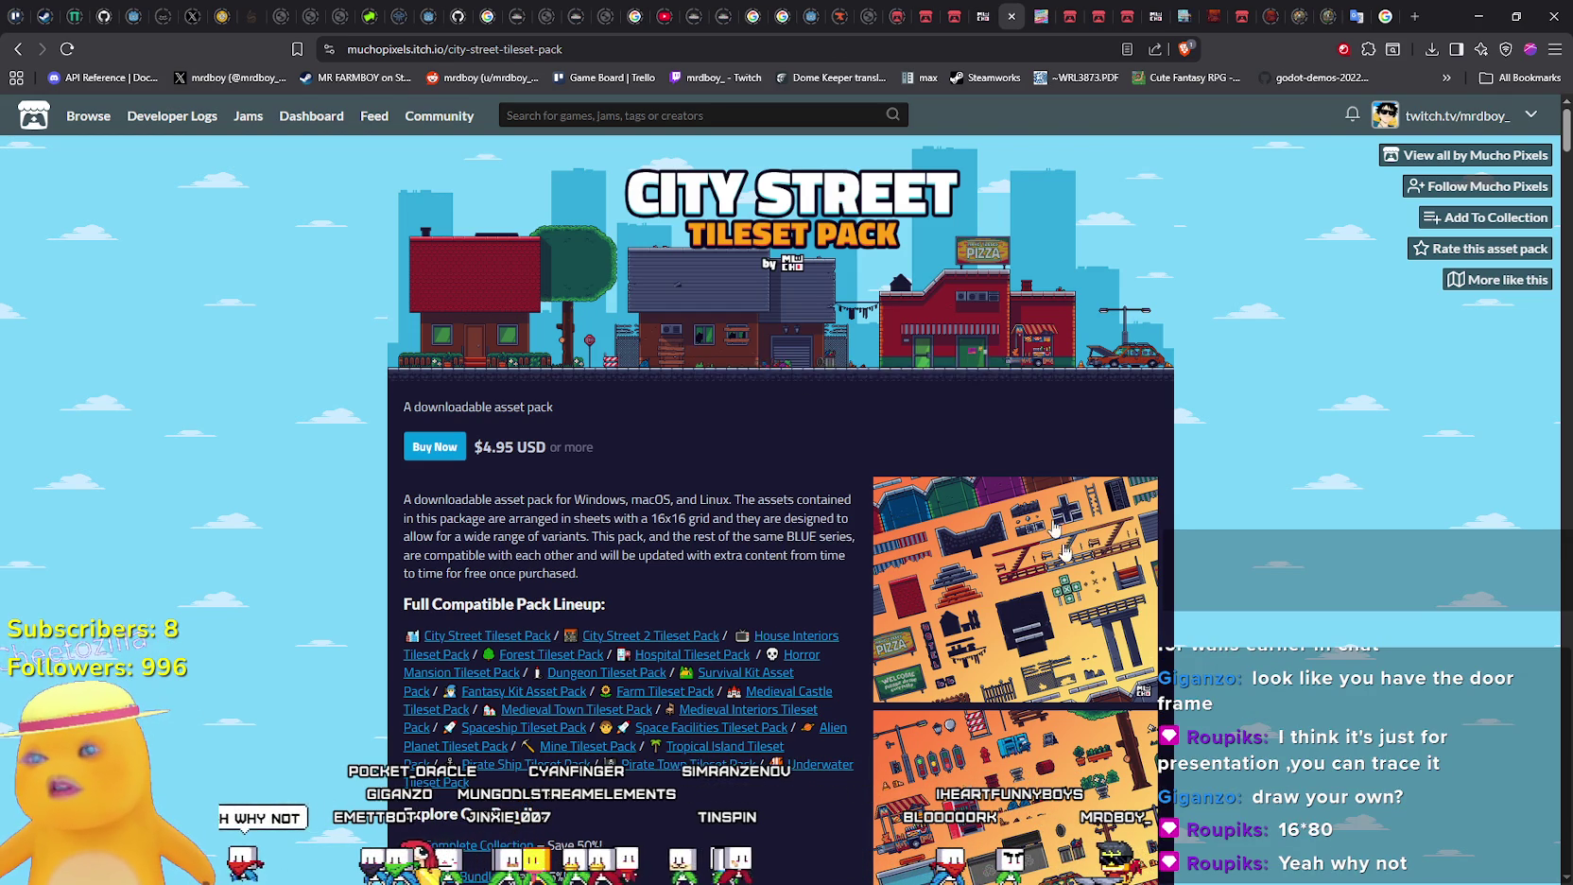
{"action": "scroll", "coordinate": [1045, 510], "scroll_direction": "down", "scroll_amount": 9}
{"action": "scroll", "coordinate": [1057, 594], "scroll_direction": "down", "scroll_amount": 2}
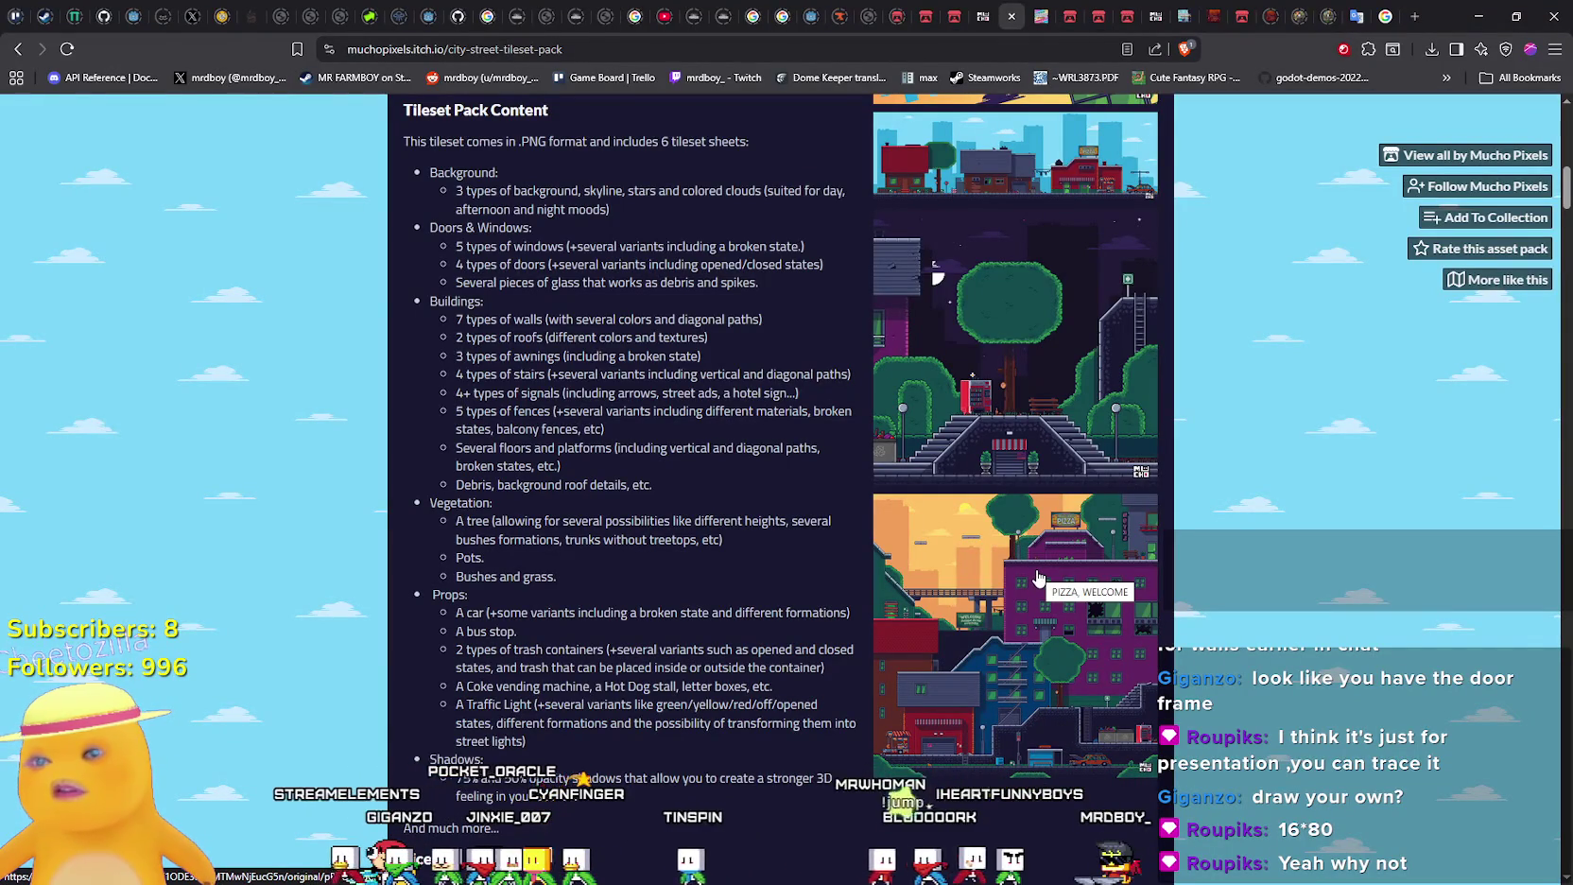
{"action": "left_click", "coordinate": [1040, 17]}
{"action": "scroll", "coordinate": [1122, 631], "scroll_direction": "up", "scroll_amount": 2}
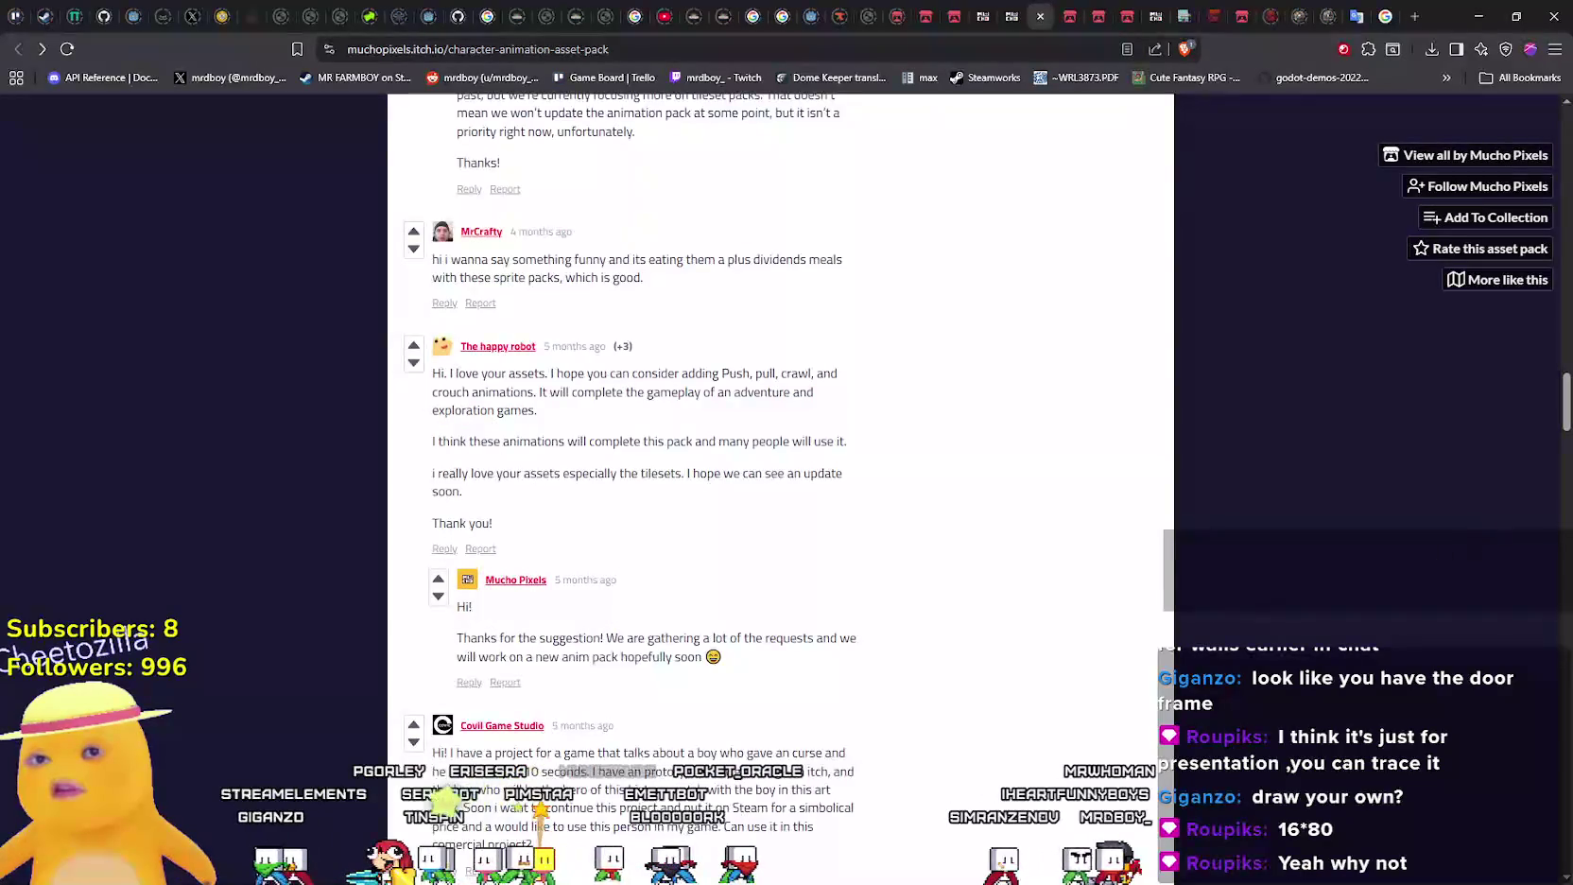
{"action": "scroll", "coordinate": [1565, 421], "scroll_direction": "up", "scroll_amount": 15}
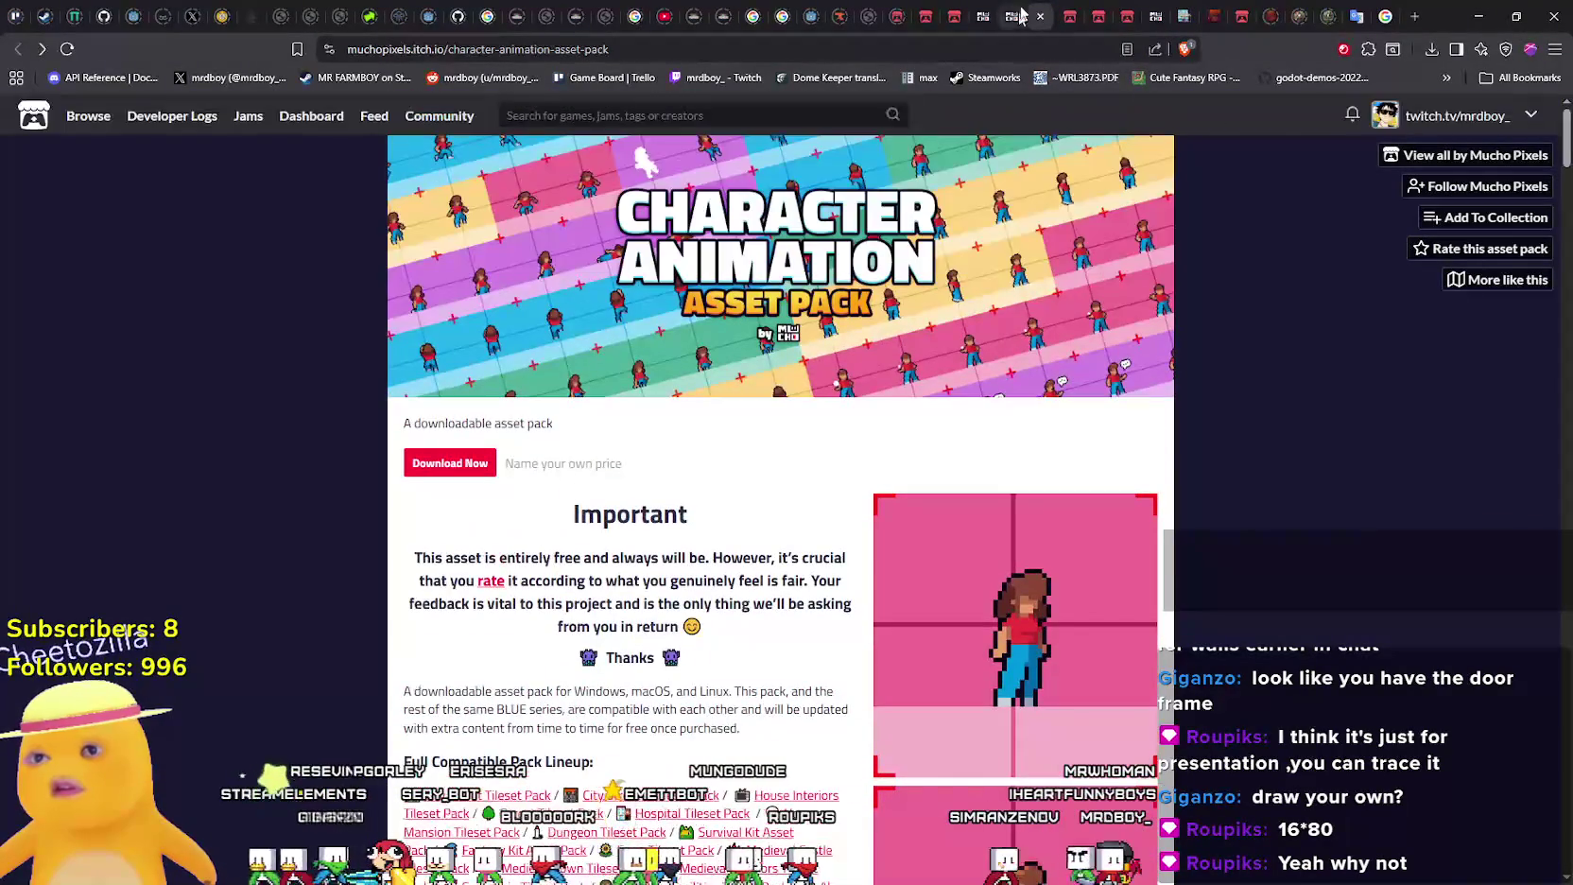
{"action": "left_click", "coordinate": [1004, 14]}
Skim the House Interiors page, then pick City Street 2 from the Mucho Pixels store grid
{"action": "left_click", "coordinate": [986, 14]}
{"action": "scroll", "coordinate": [974, 700], "scroll_direction": "down", "scroll_amount": 10}
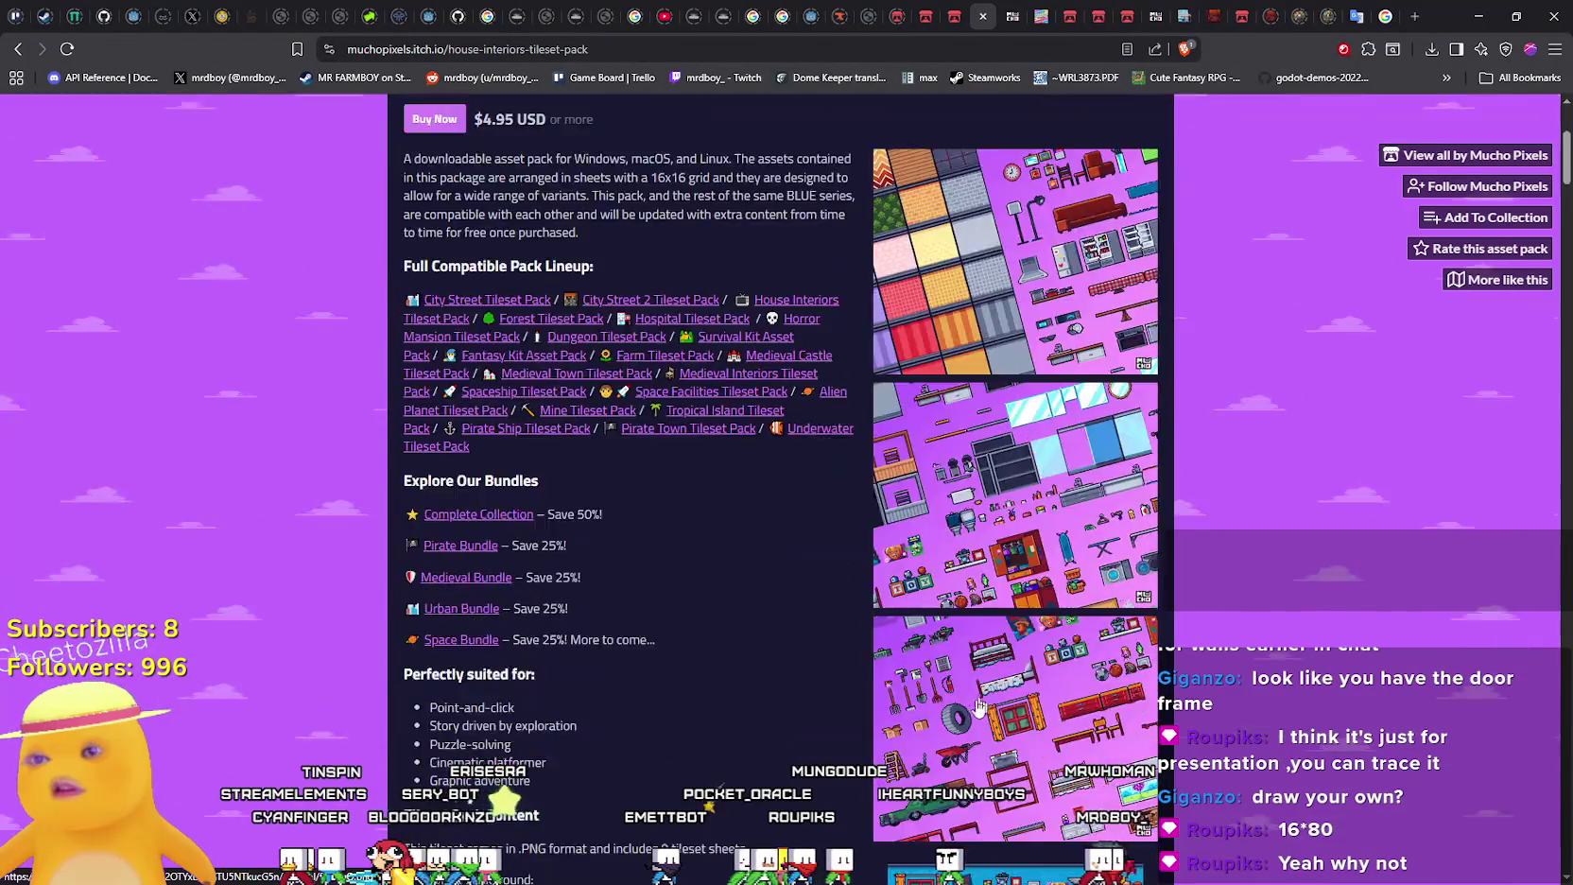
{"action": "scroll", "coordinate": [974, 699], "scroll_direction": "down", "scroll_amount": 7}
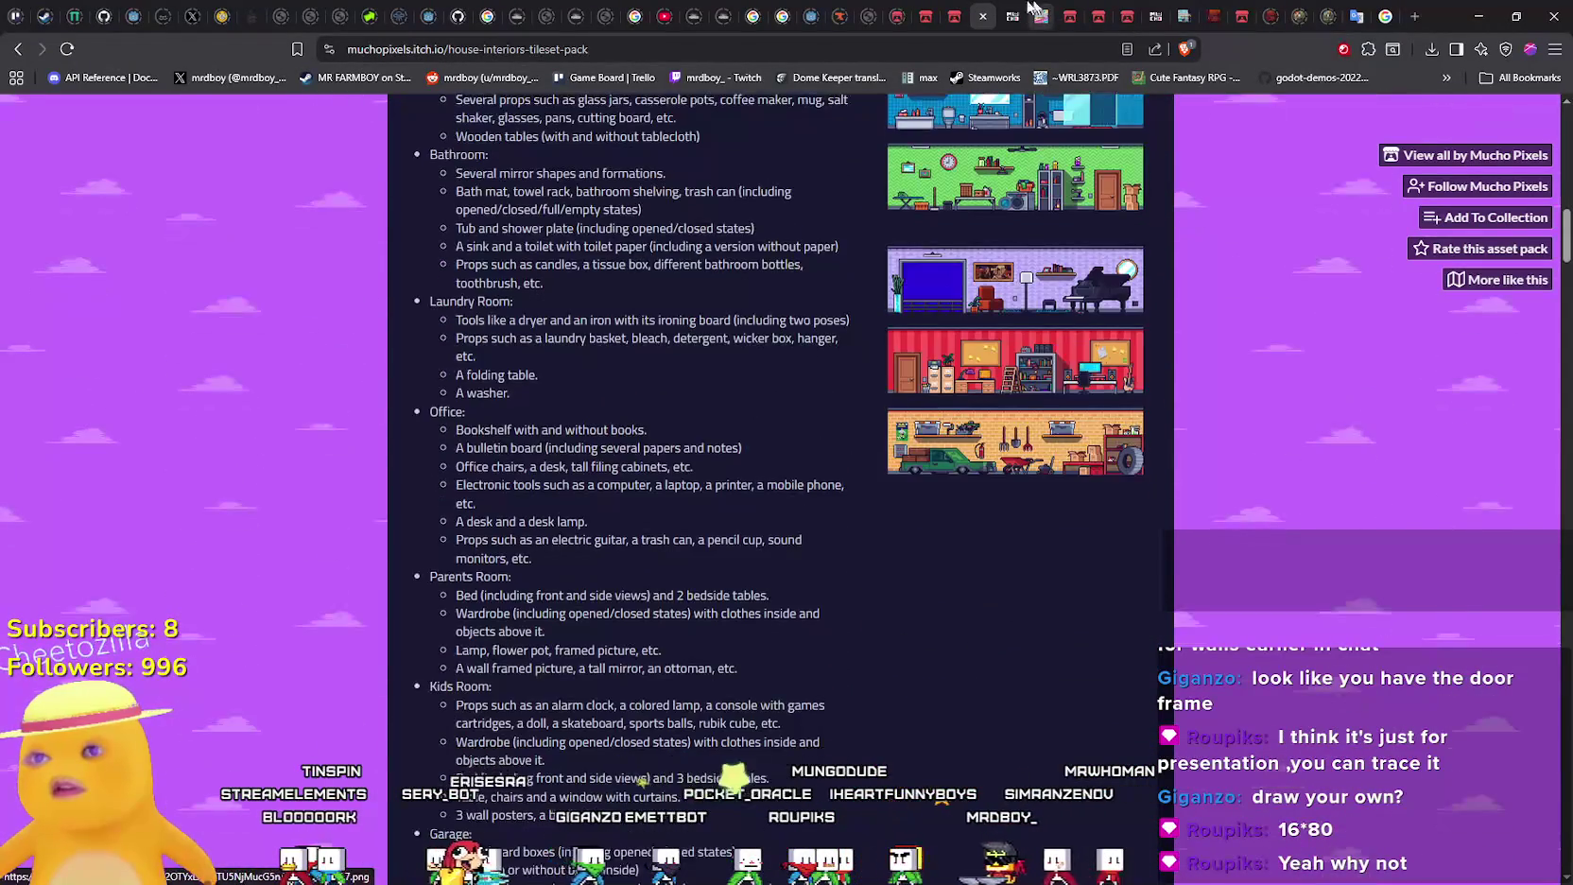
{"action": "left_click", "coordinate": [952, 13]}
{"action": "scroll", "coordinate": [939, 738], "scroll_direction": "down", "scroll_amount": 10}
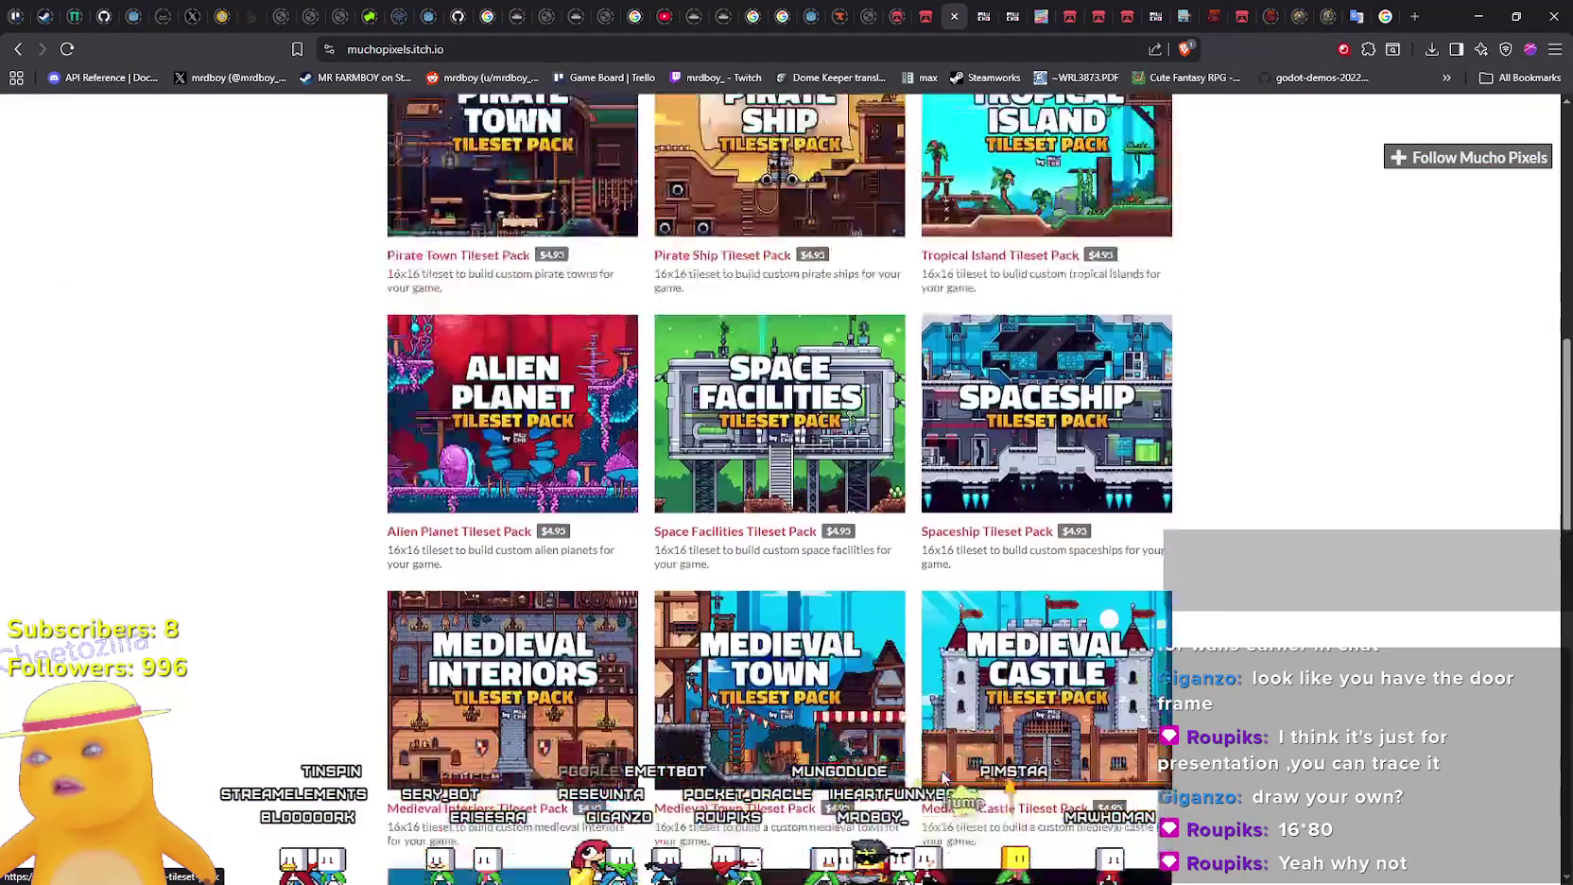
{"action": "scroll", "coordinate": [926, 766], "scroll_direction": "down", "scroll_amount": 9}
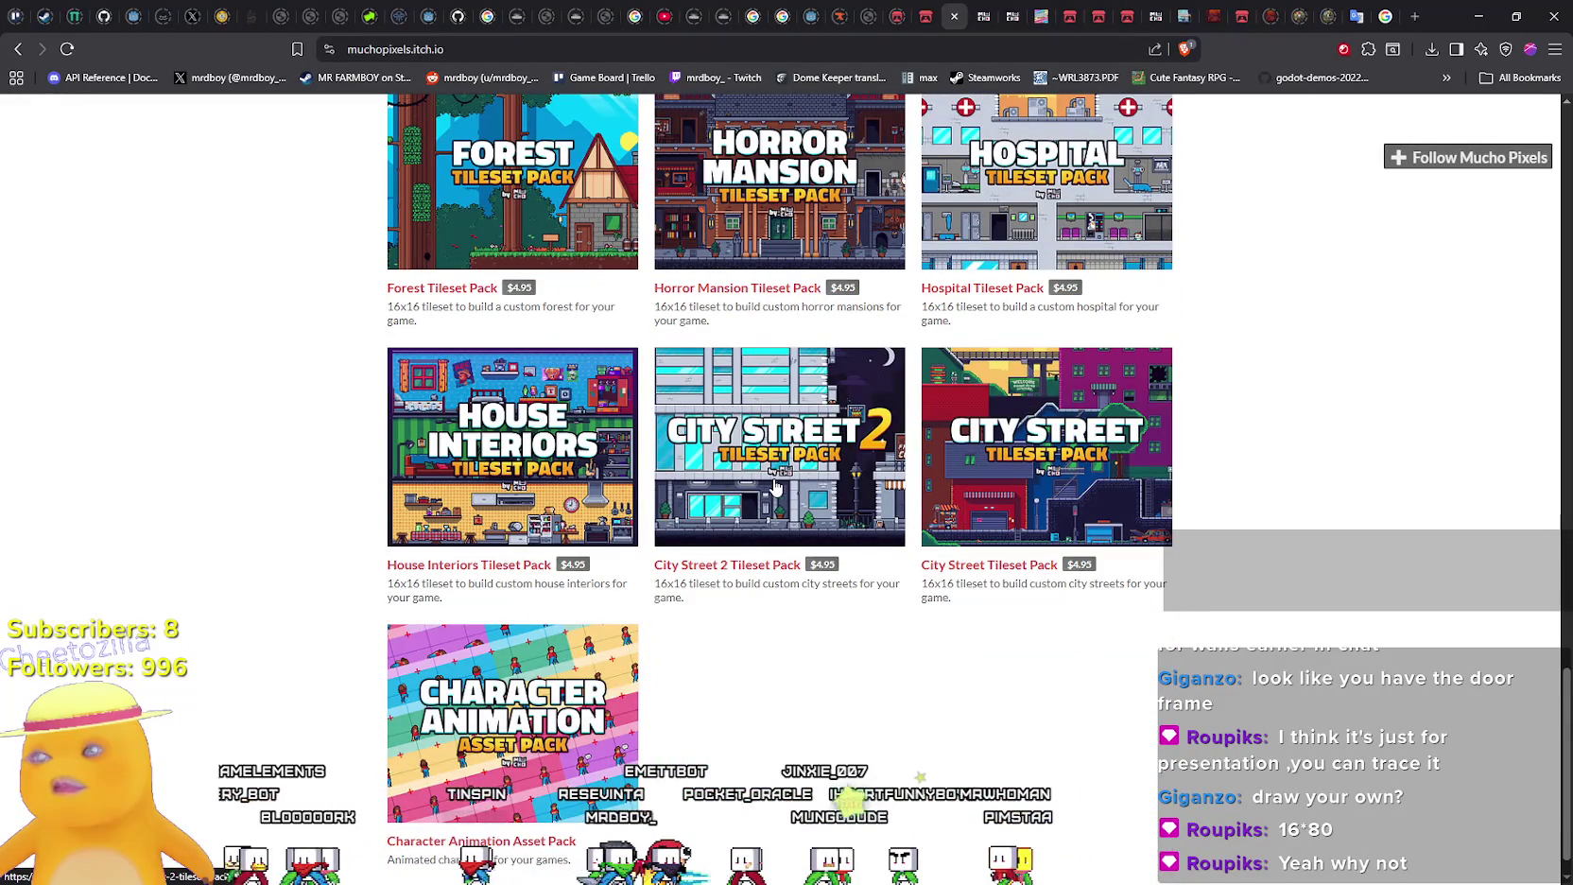
{"action": "left_click", "coordinate": [775, 482]}
View the enlarged subway street, office/coffee, Burger City and subway train previews, then the contents list
{"action": "scroll", "coordinate": [919, 526], "scroll_direction": "down", "scroll_amount": 5}
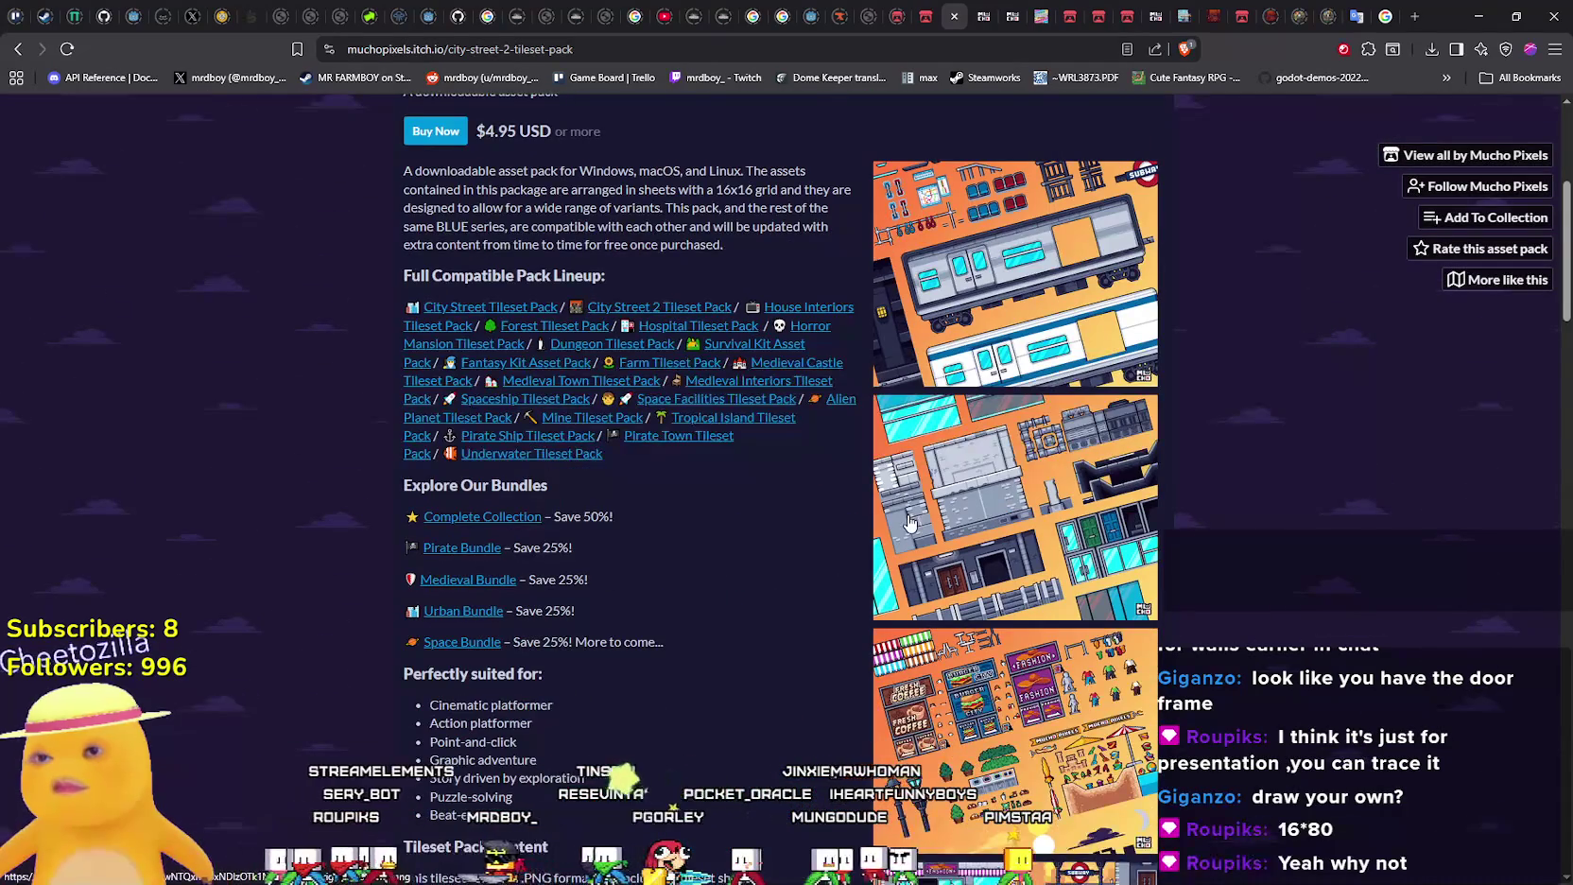
{"action": "scroll", "coordinate": [909, 520], "scroll_direction": "up", "scroll_amount": 5}
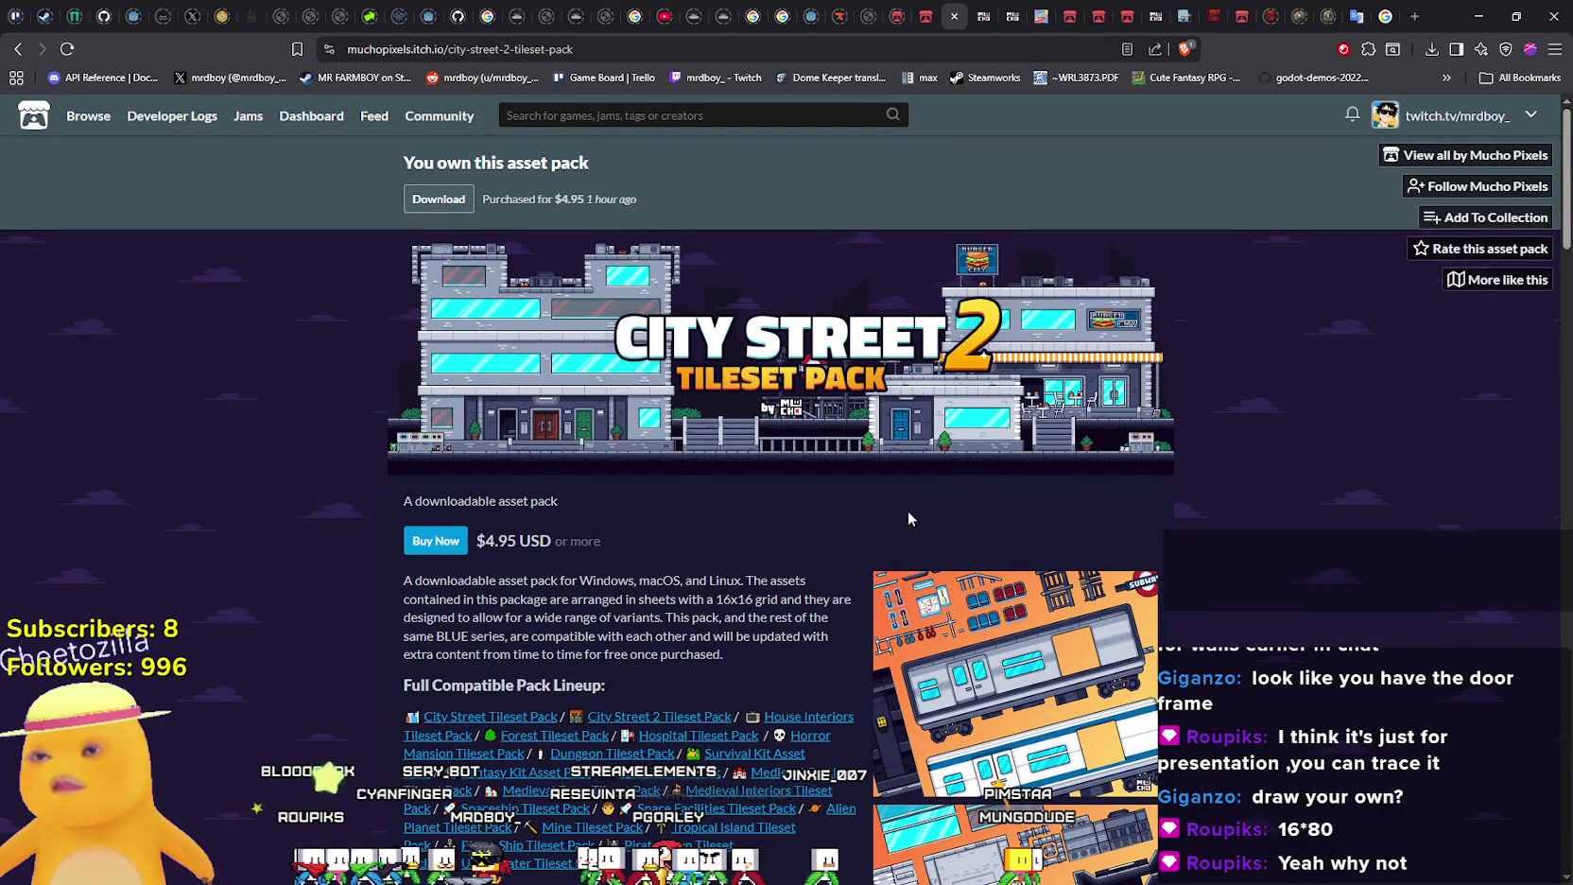
{"action": "scroll", "coordinate": [909, 518], "scroll_direction": "down", "scroll_amount": 9}
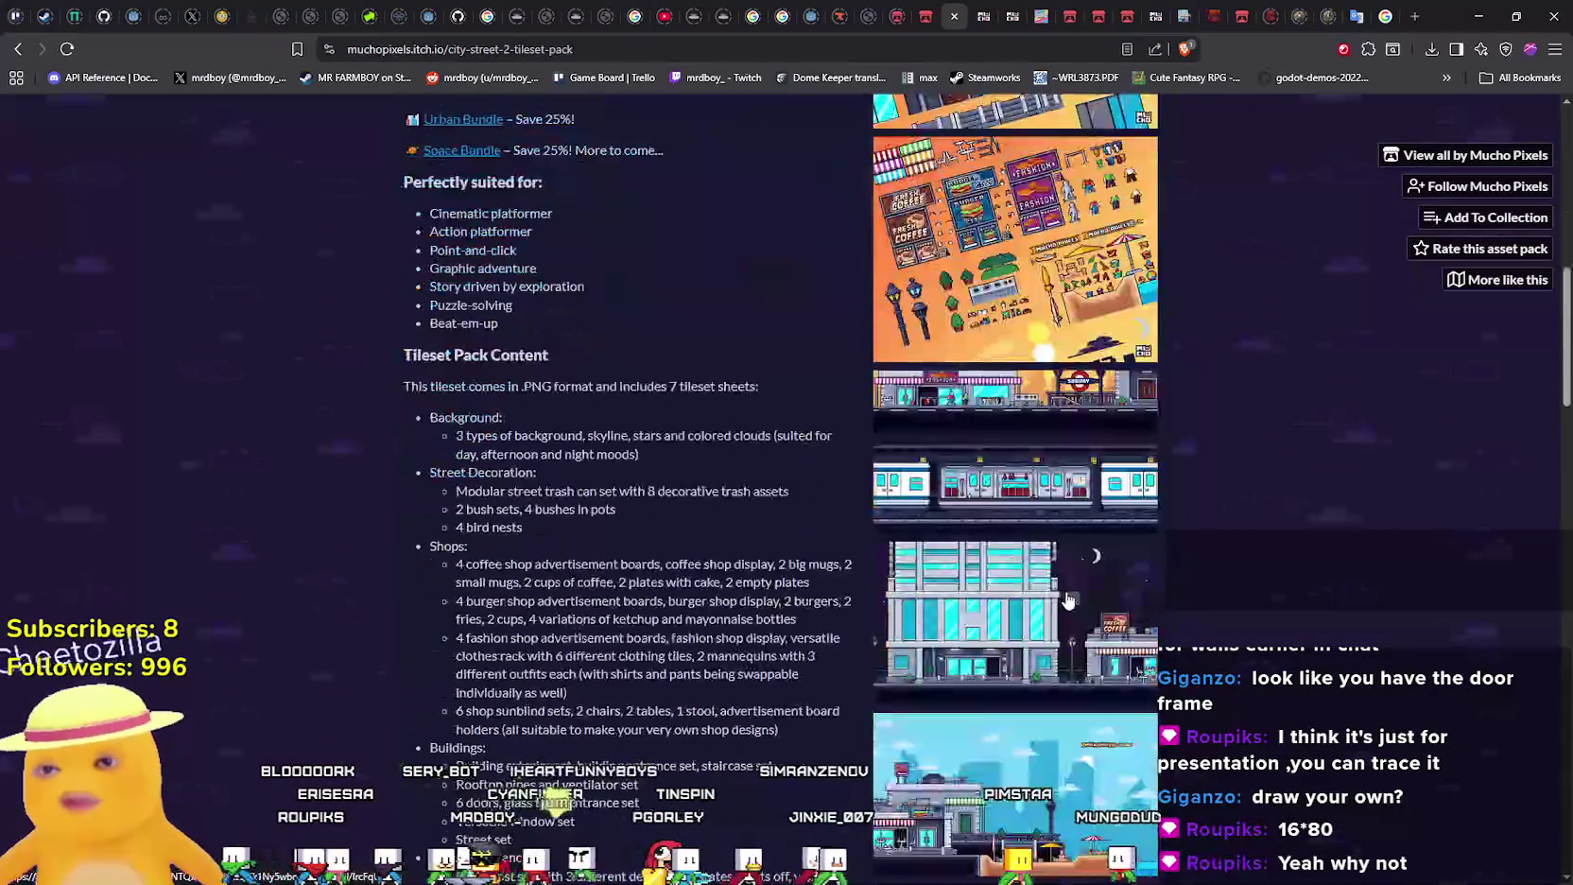
{"action": "left_click", "coordinate": [989, 406]}
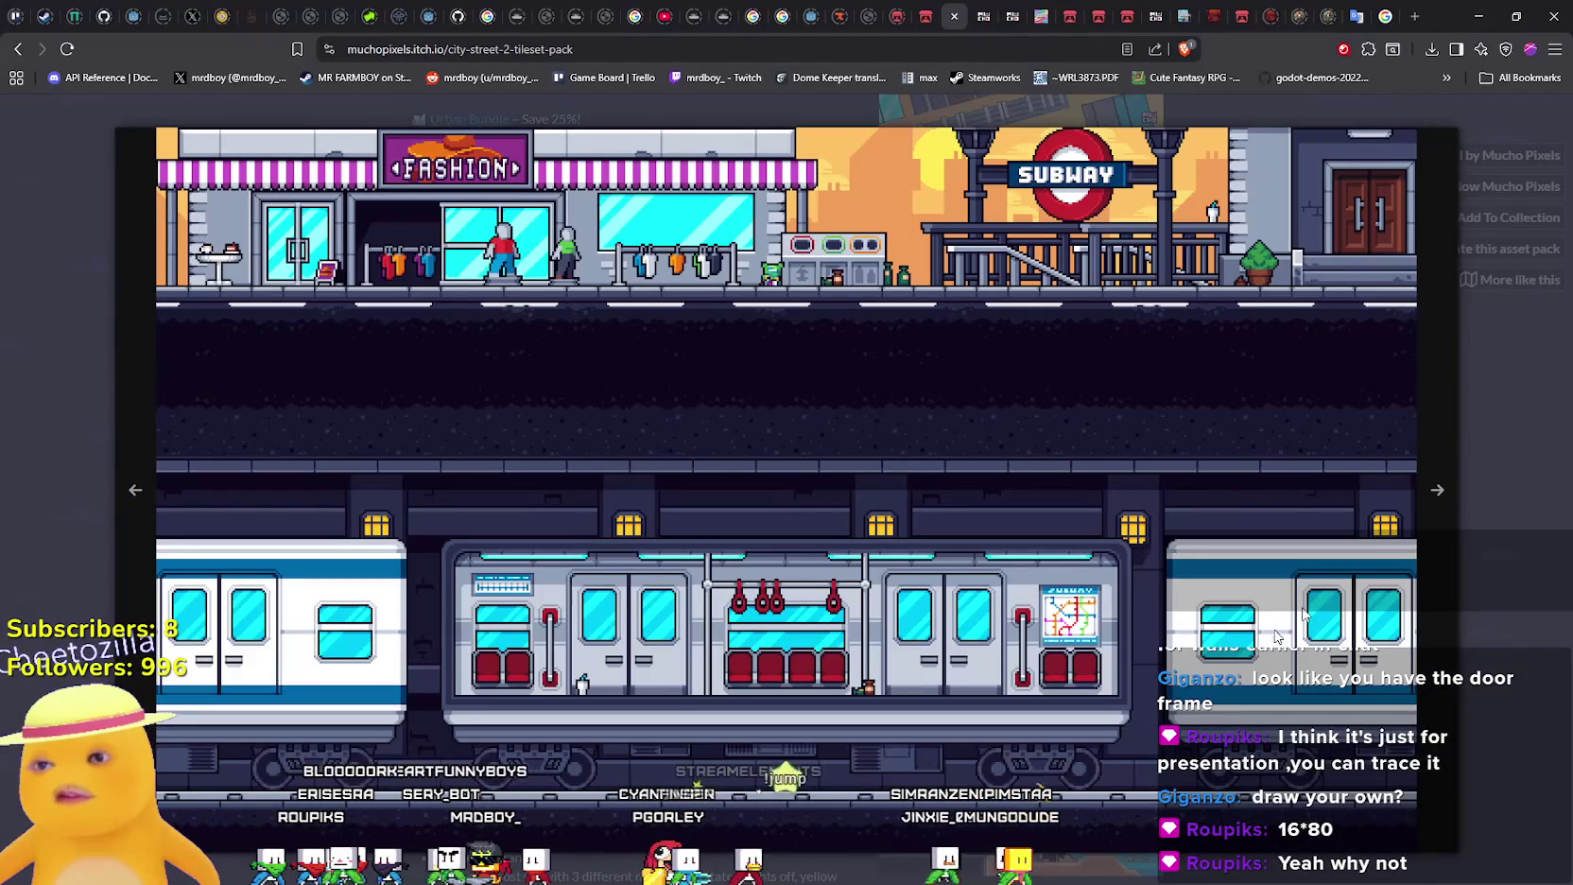
{"action": "left_click", "coordinate": [1437, 490]}
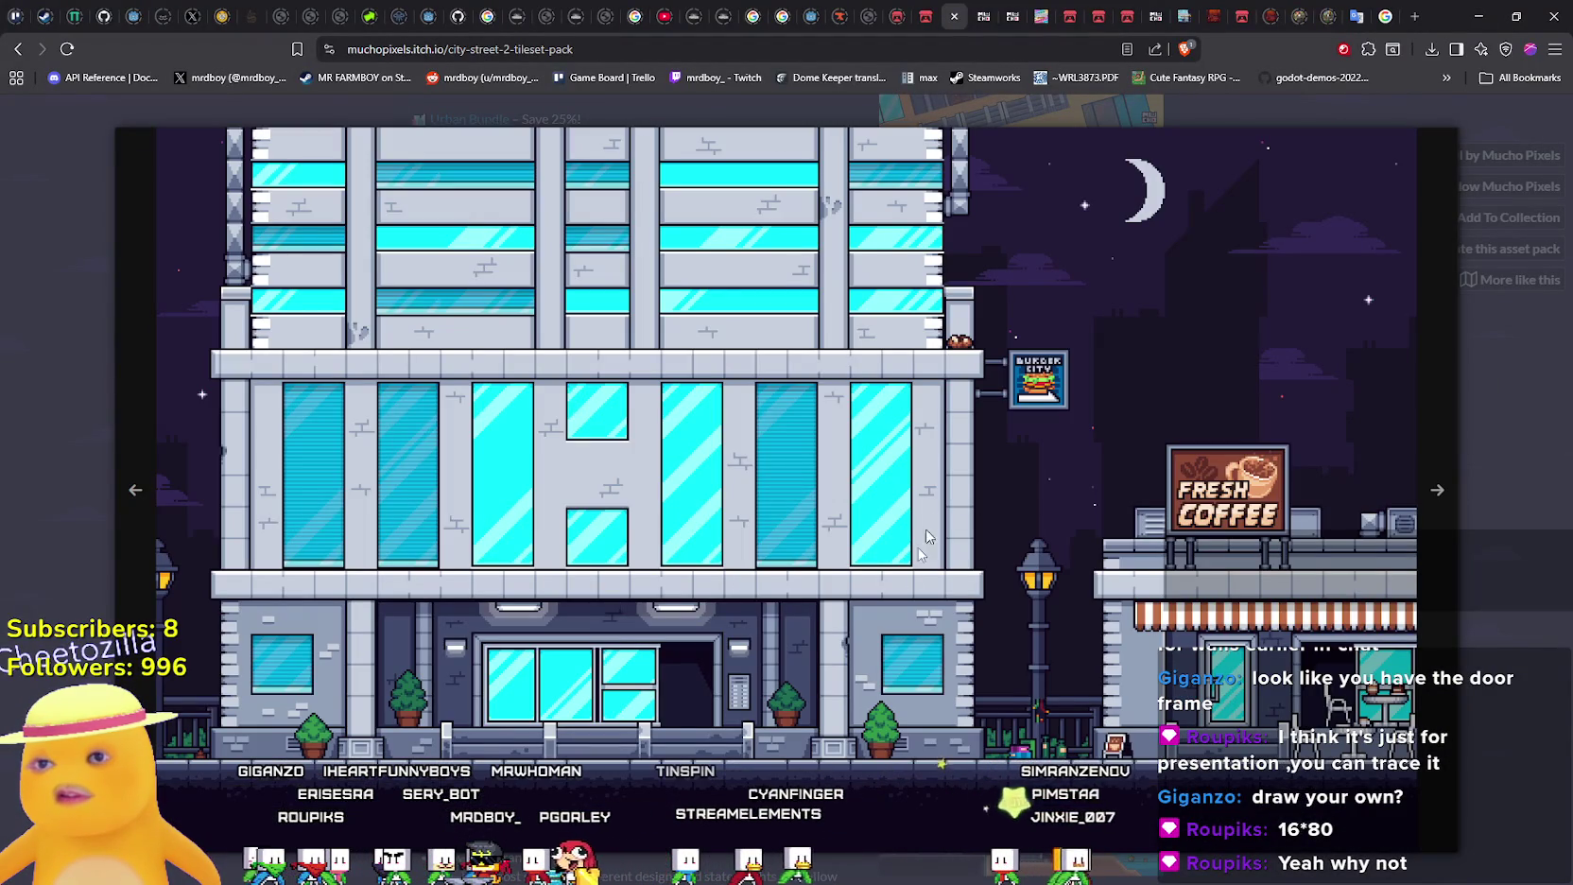
{"action": "left_click", "coordinate": [1440, 574]}
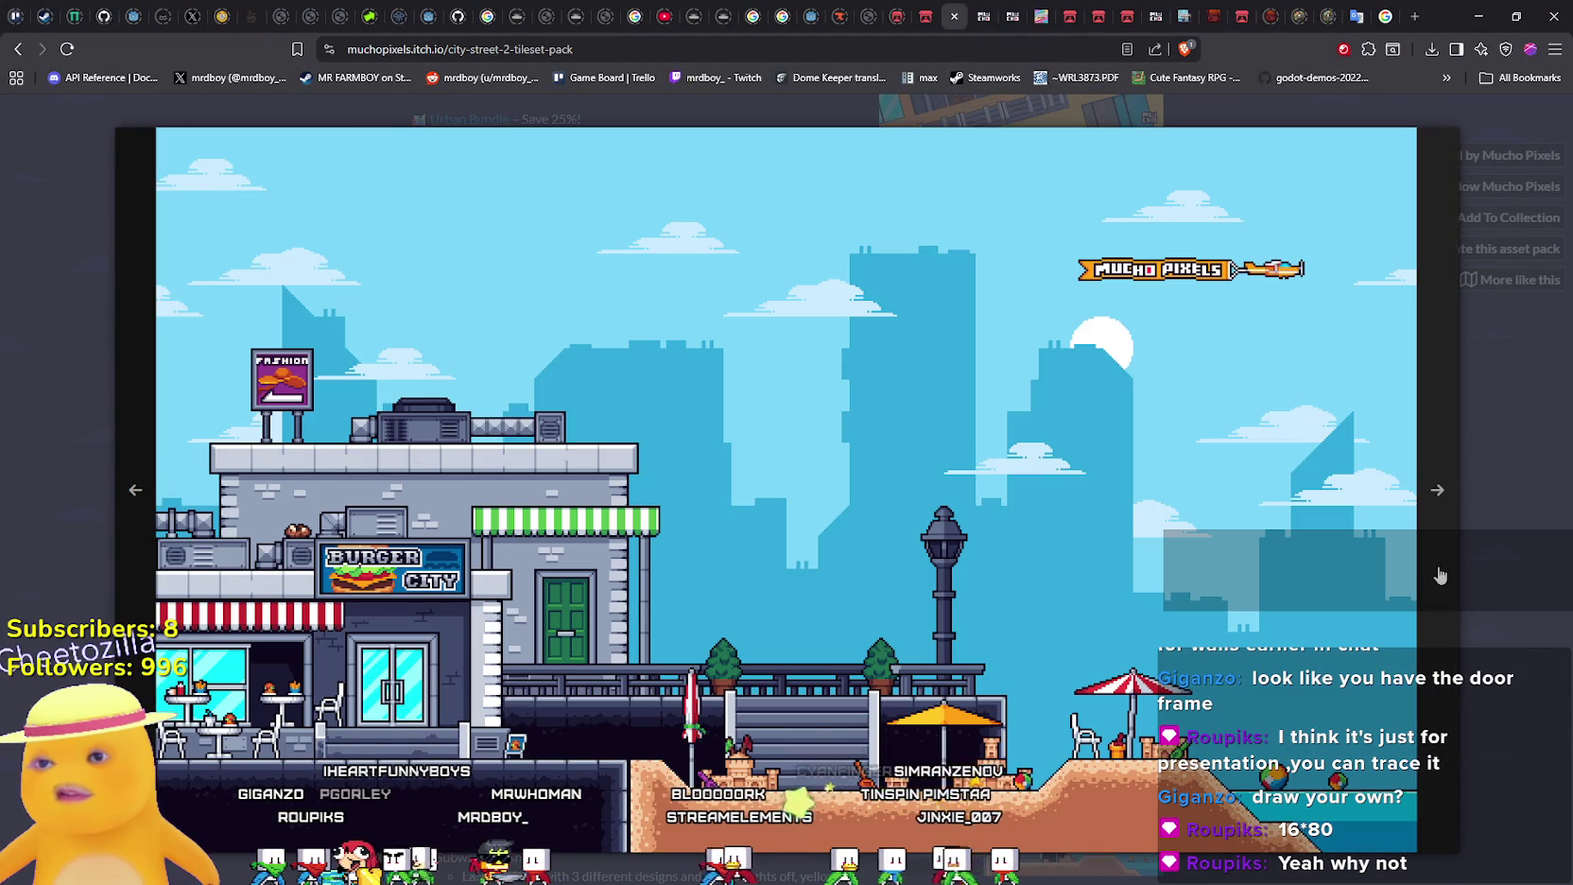
{"action": "left_click", "coordinate": [1442, 574]}
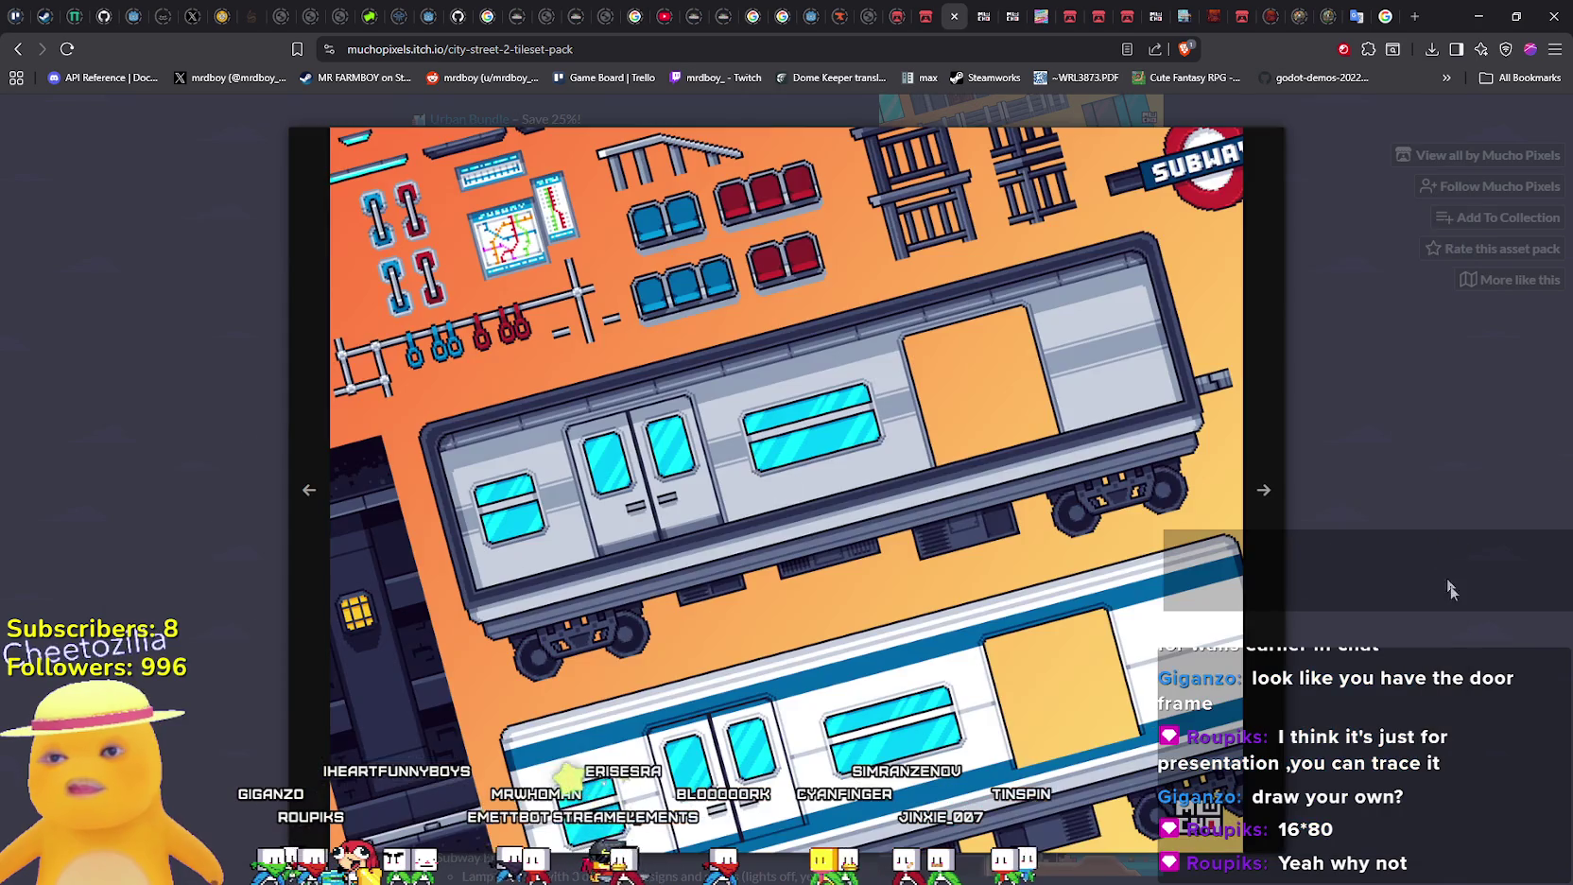
{"action": "key", "text": "Escape"}
{"action": "scroll", "coordinate": [1312, 645], "scroll_direction": "down", "scroll_amount": 3}
{"action": "scroll", "coordinate": [1312, 644], "scroll_direction": "down", "scroll_amount": 3}
{"action": "left_click", "coordinate": [983, 16]}
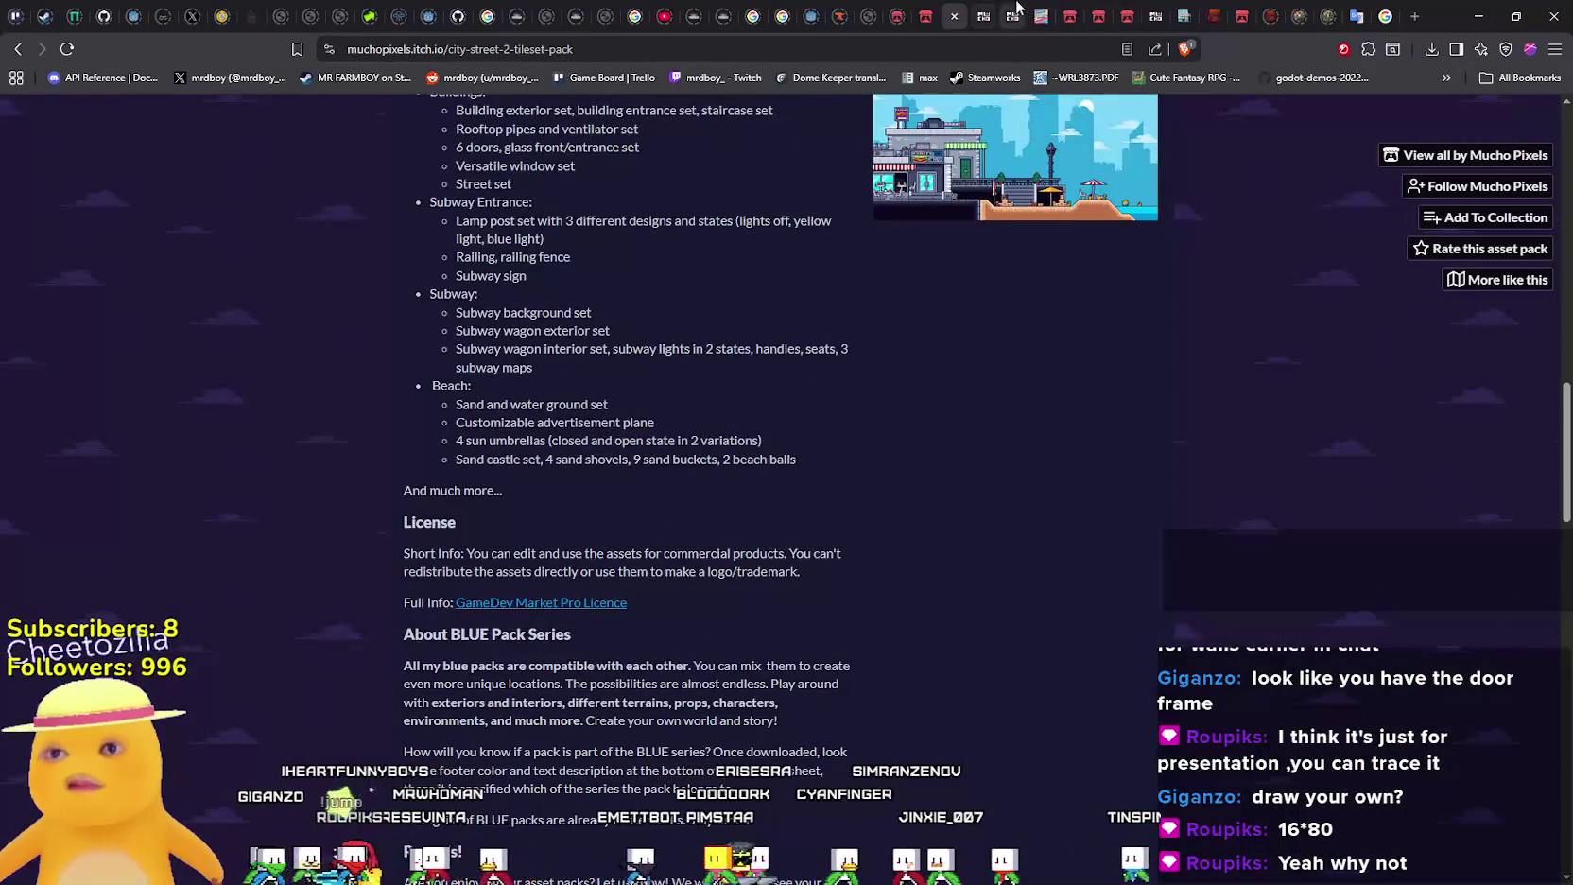
Scroll through the House Interiors Tileset Pack page
{"action": "scroll", "coordinate": [940, 556], "scroll_direction": "up", "scroll_amount": 15}
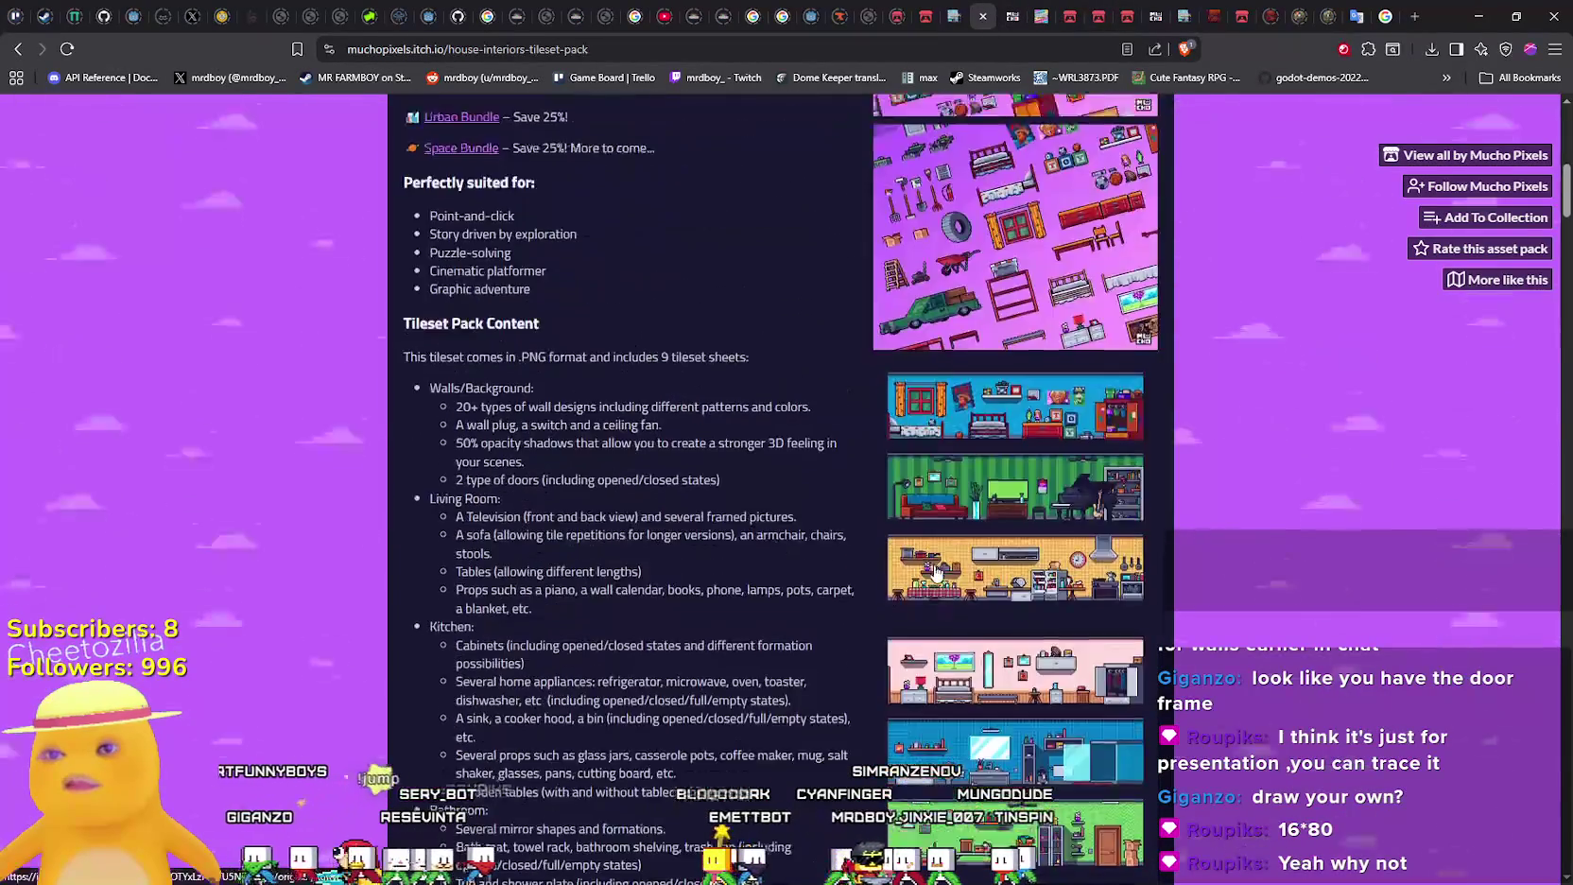
{"action": "scroll", "coordinate": [941, 556], "scroll_direction": "up", "scroll_amount": 3}
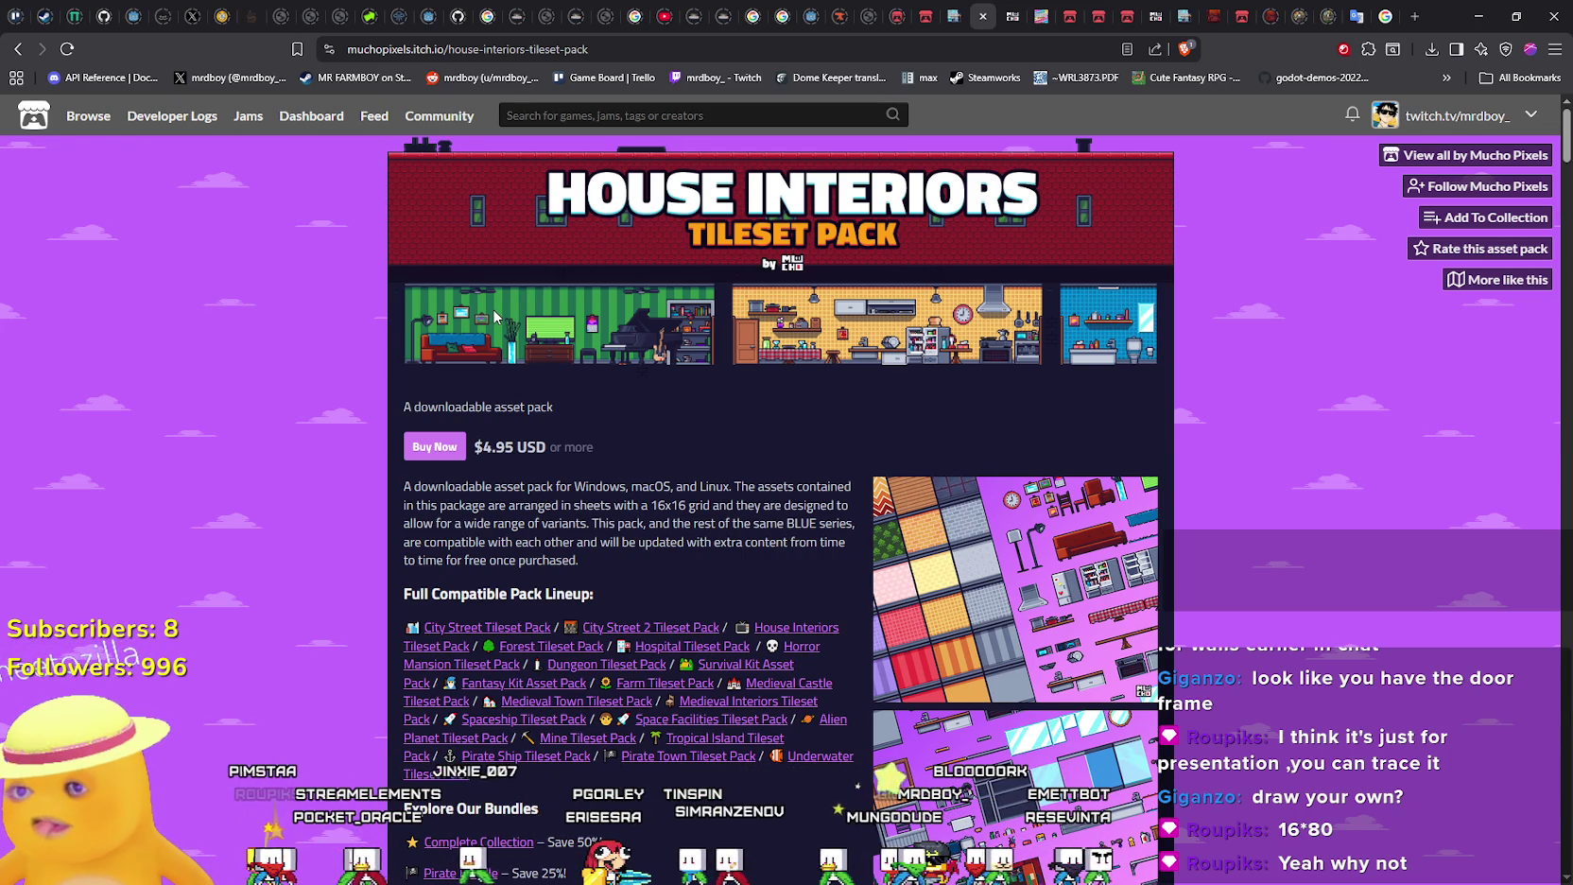
{"action": "scroll", "coordinate": [800, 448], "scroll_direction": "down", "scroll_amount": 7}
{"action": "mouse_move", "coordinate": [1565, 168]}
{"action": "left_mouse_down"}
{"action": "mouse_move", "coordinate": [1516, 876]}
{"action": "mouse_move", "coordinate": [1524, 92]}
{"action": "left_mouse_up"}
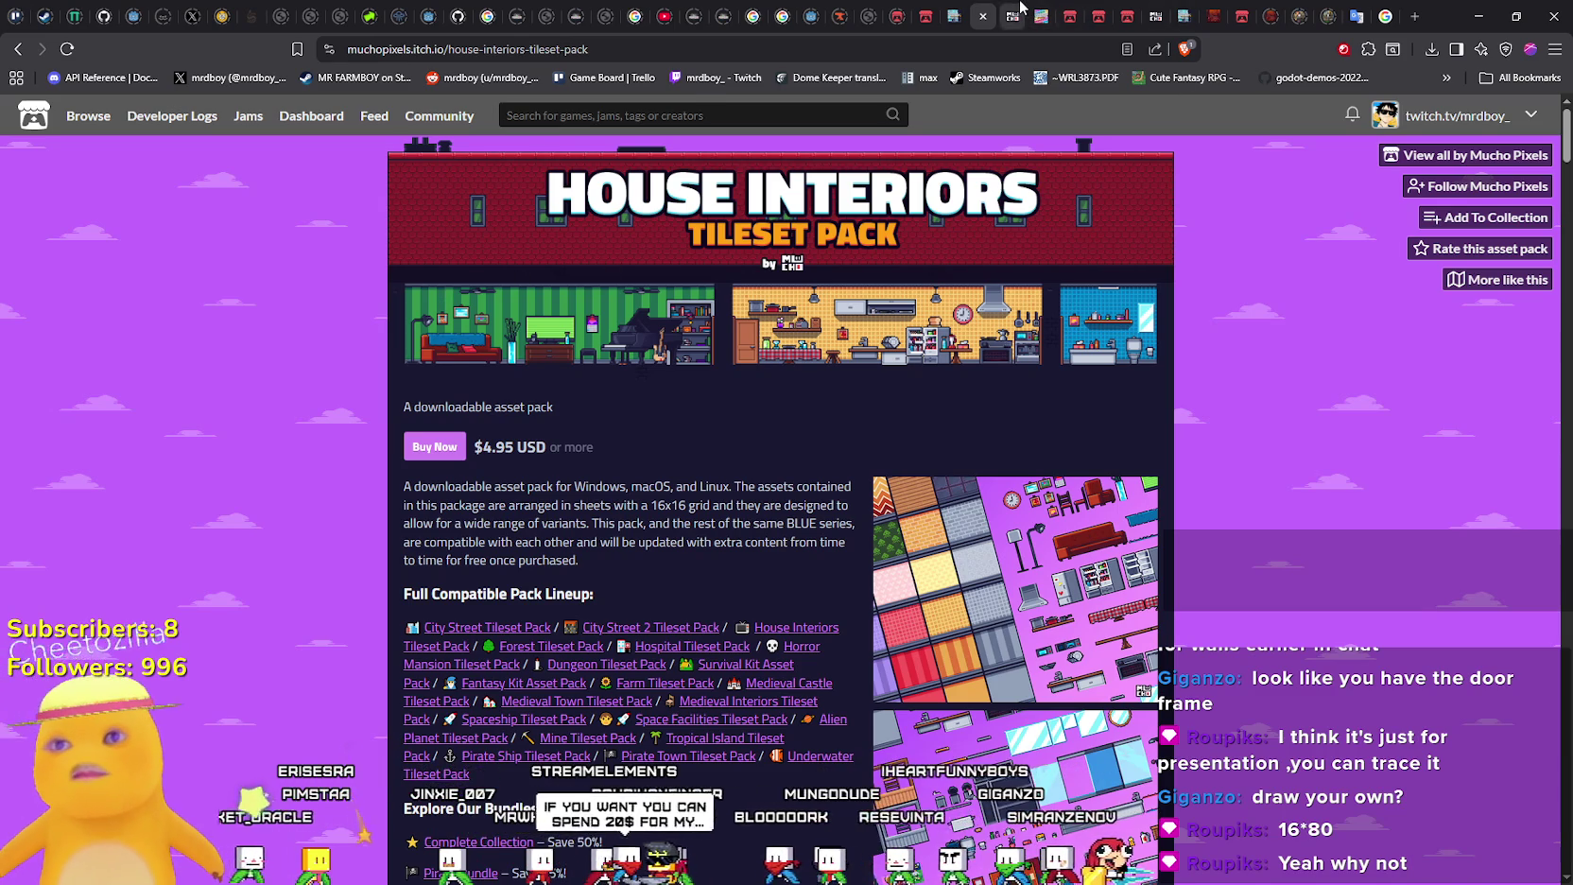
Return to the City Street page, enlarge and close one screenshot, and scroll to the top
{"action": "left_click", "coordinate": [1020, 12]}
{"action": "scroll", "coordinate": [1074, 652], "scroll_direction": "up", "scroll_amount": 3}
{"action": "left_click", "coordinate": [1027, 660]}
{"action": "left_click", "coordinate": [1250, 593]}
{"action": "scroll", "coordinate": [1094, 584], "scroll_direction": "up", "scroll_amount": 4}
{"action": "scroll", "coordinate": [1094, 584], "scroll_direction": "up", "scroll_amount": 4}
{"action": "scroll", "coordinate": [1087, 582], "scroll_direction": "down", "scroll_amount": 2}
{"action": "scroll", "coordinate": [1077, 577], "scroll_direction": "up", "scroll_amount": 2}
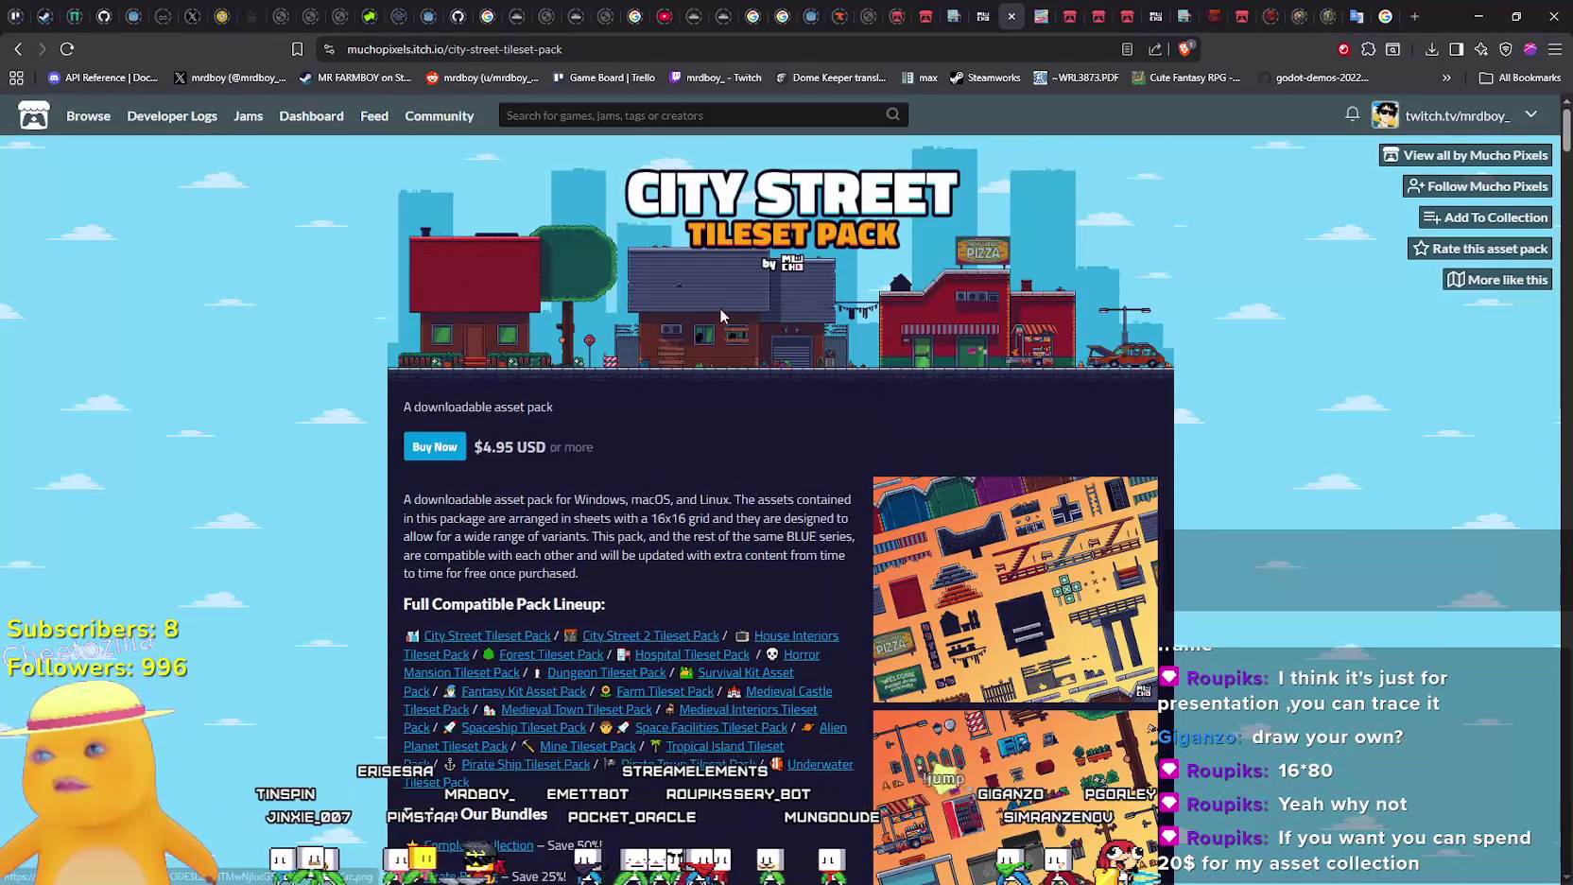
{"action": "scroll", "coordinate": [1019, 416], "scroll_direction": "down", "scroll_amount": 8}
{"action": "left_click", "coordinate": [1019, 416]}
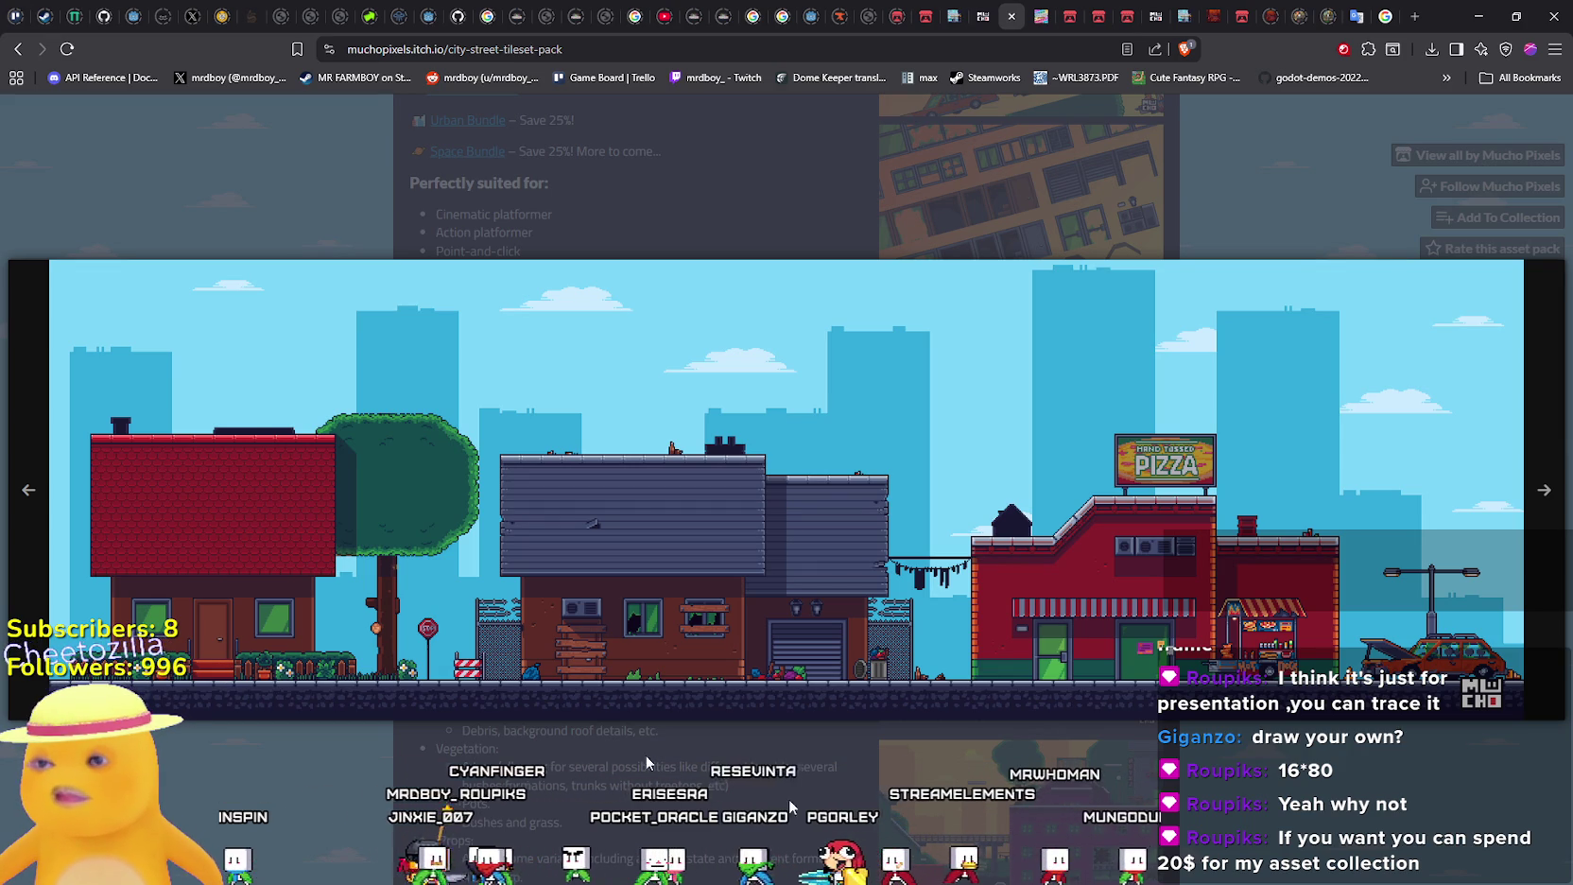
{"action": "left_click", "coordinate": [1285, 793]}
{"action": "scroll", "coordinate": [1284, 787], "scroll_direction": "down", "scroll_amount": 3}
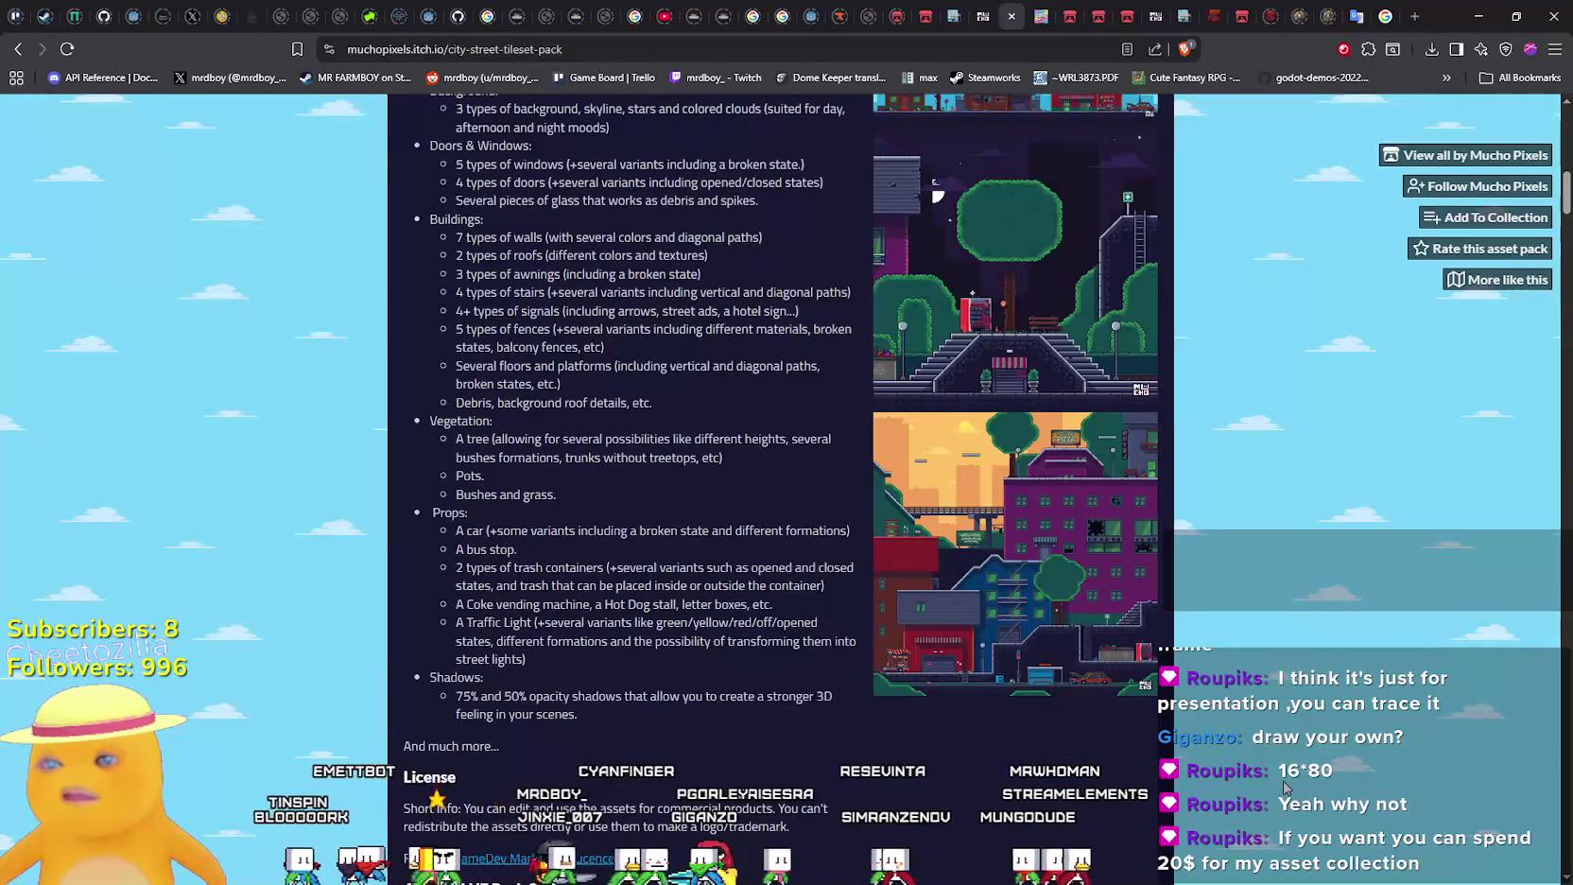
{"action": "left_click", "coordinate": [948, 600]}
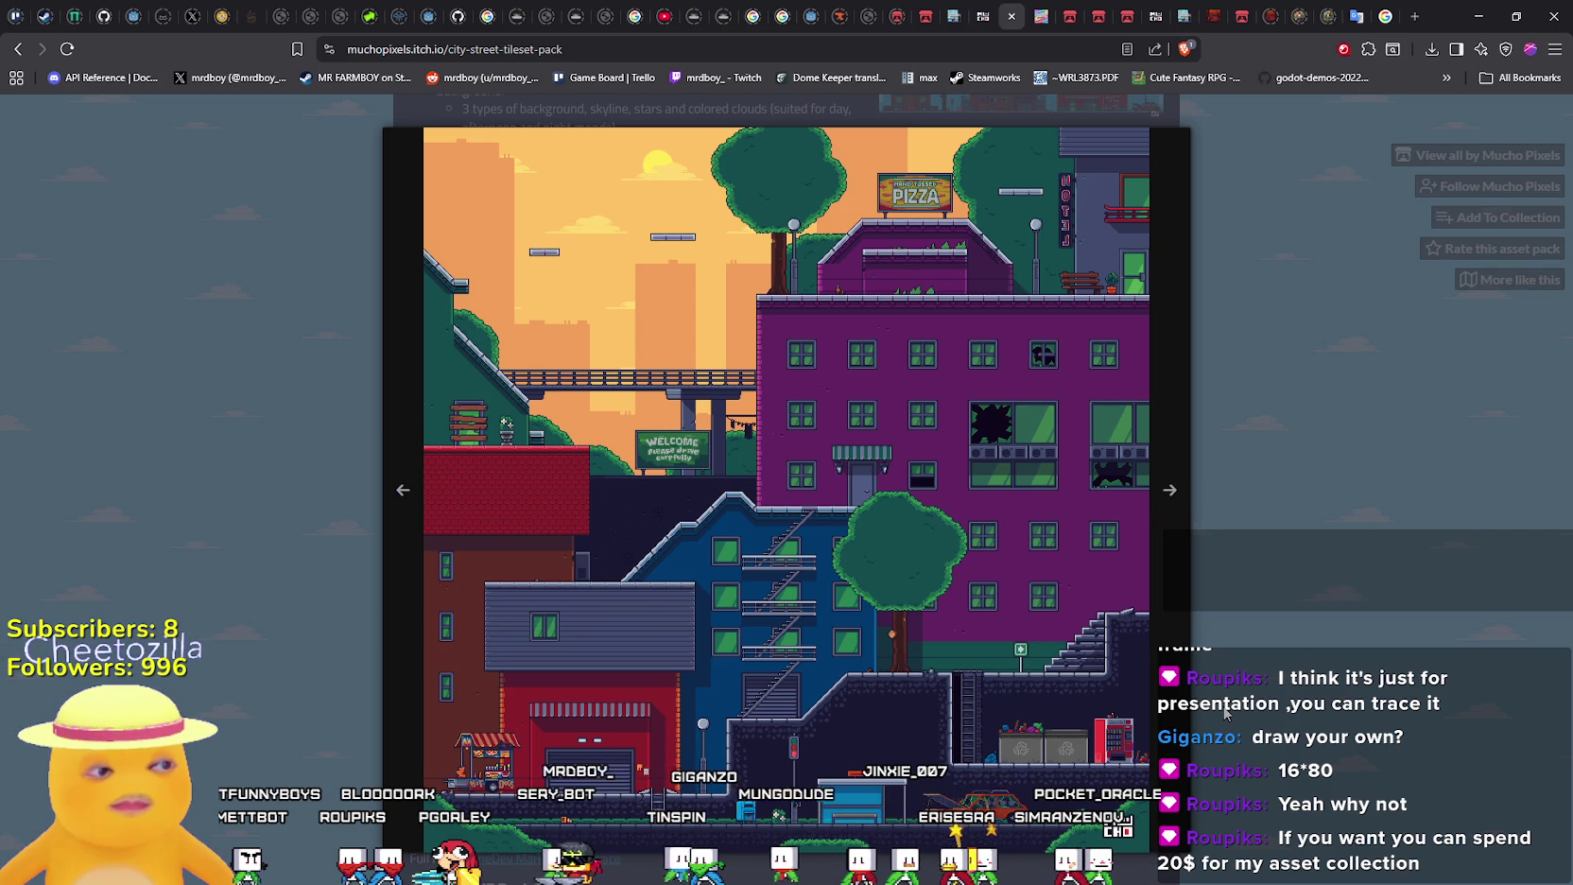
{"action": "left_click", "coordinate": [1184, 646]}
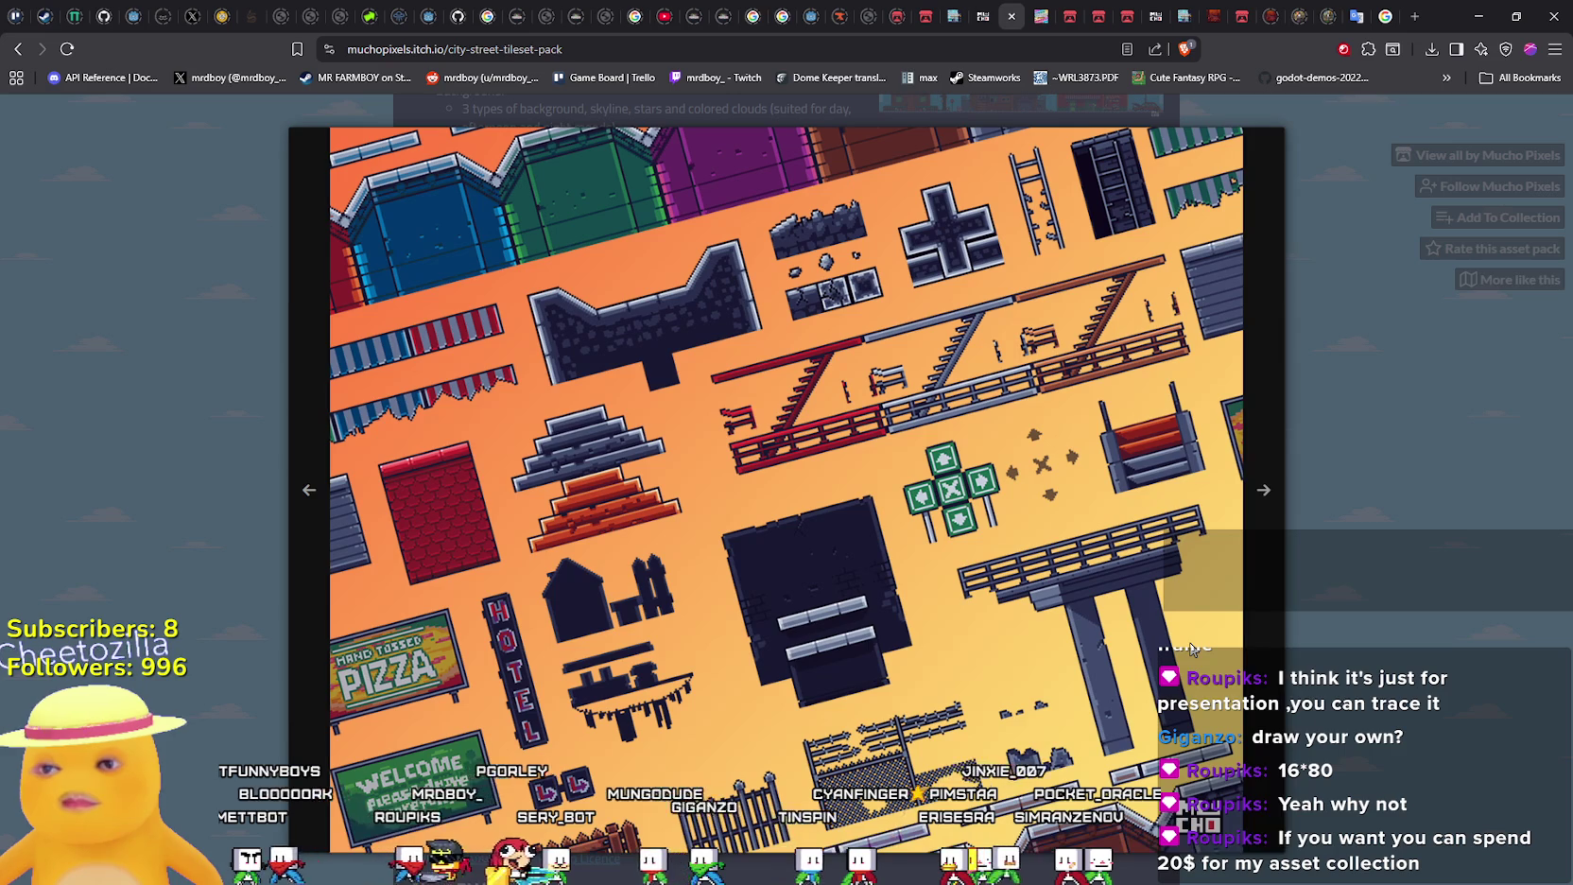
{"action": "left_click", "coordinate": [1264, 594]}
{"action": "left_click", "coordinate": [1274, 586]}
{"action": "left_click", "coordinate": [1275, 586]}
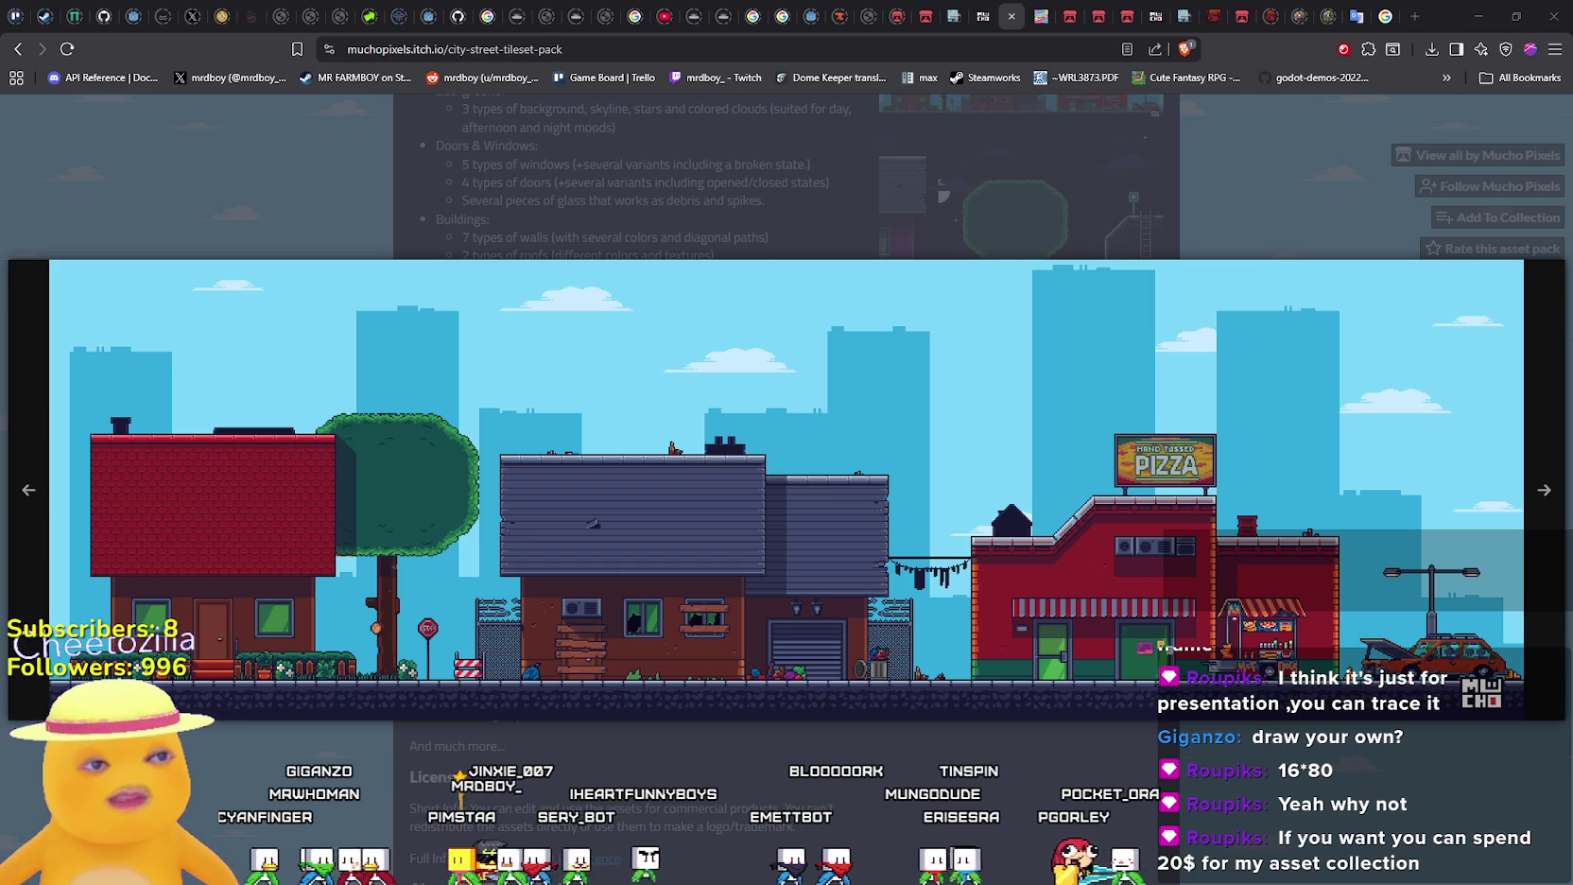
{"action": "left_click", "coordinate": [1546, 505]}
{"action": "left_click", "coordinate": [1536, 517]}
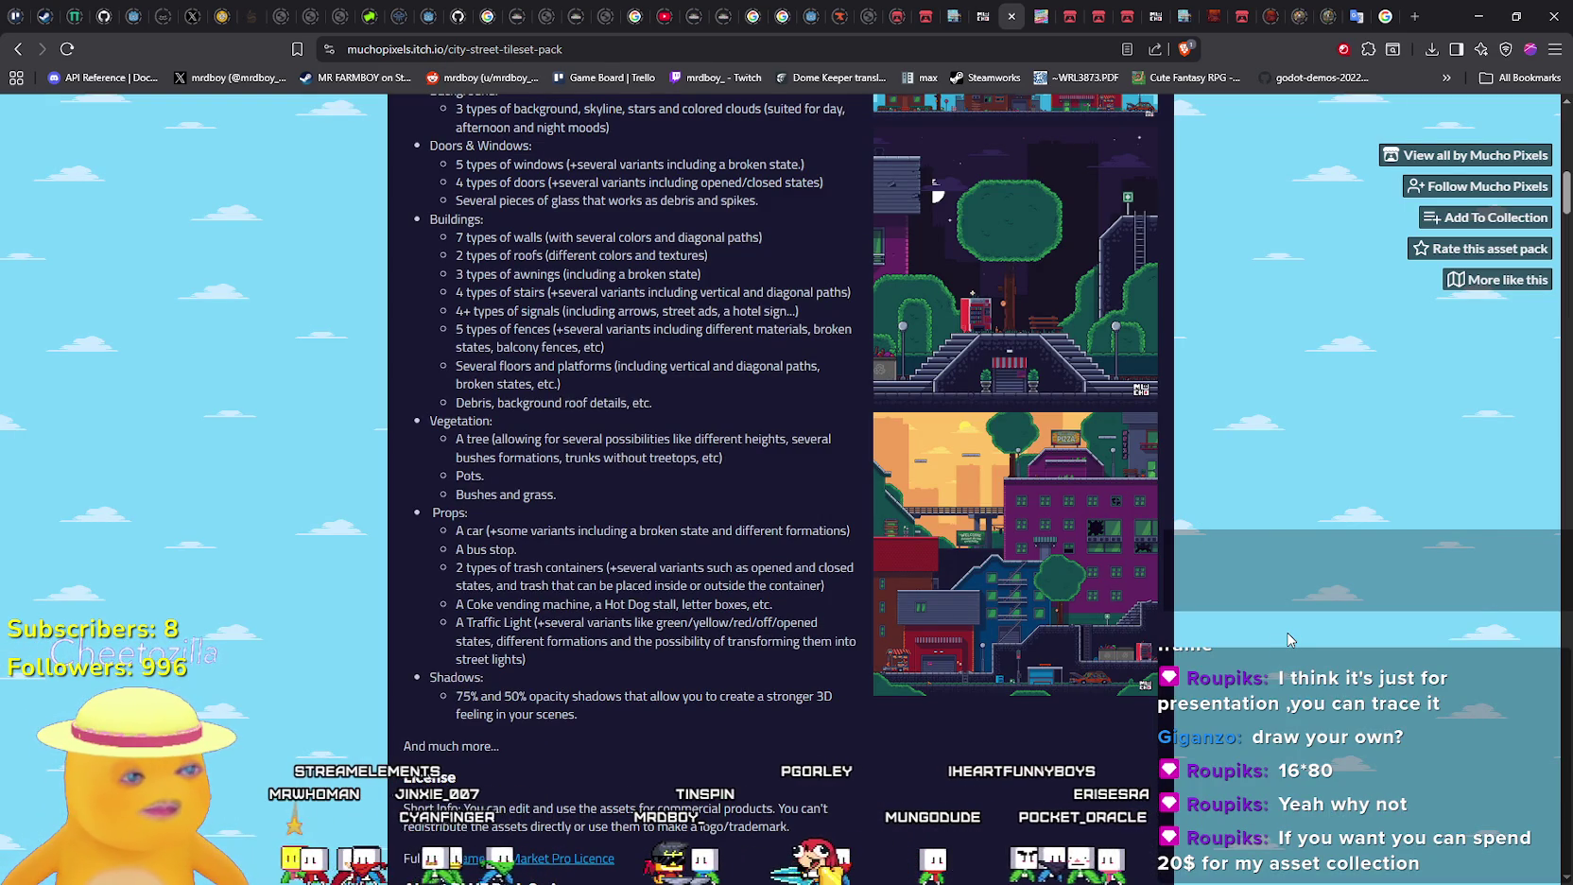
{"action": "scroll", "coordinate": [1288, 639], "scroll_direction": "up", "scroll_amount": 15}
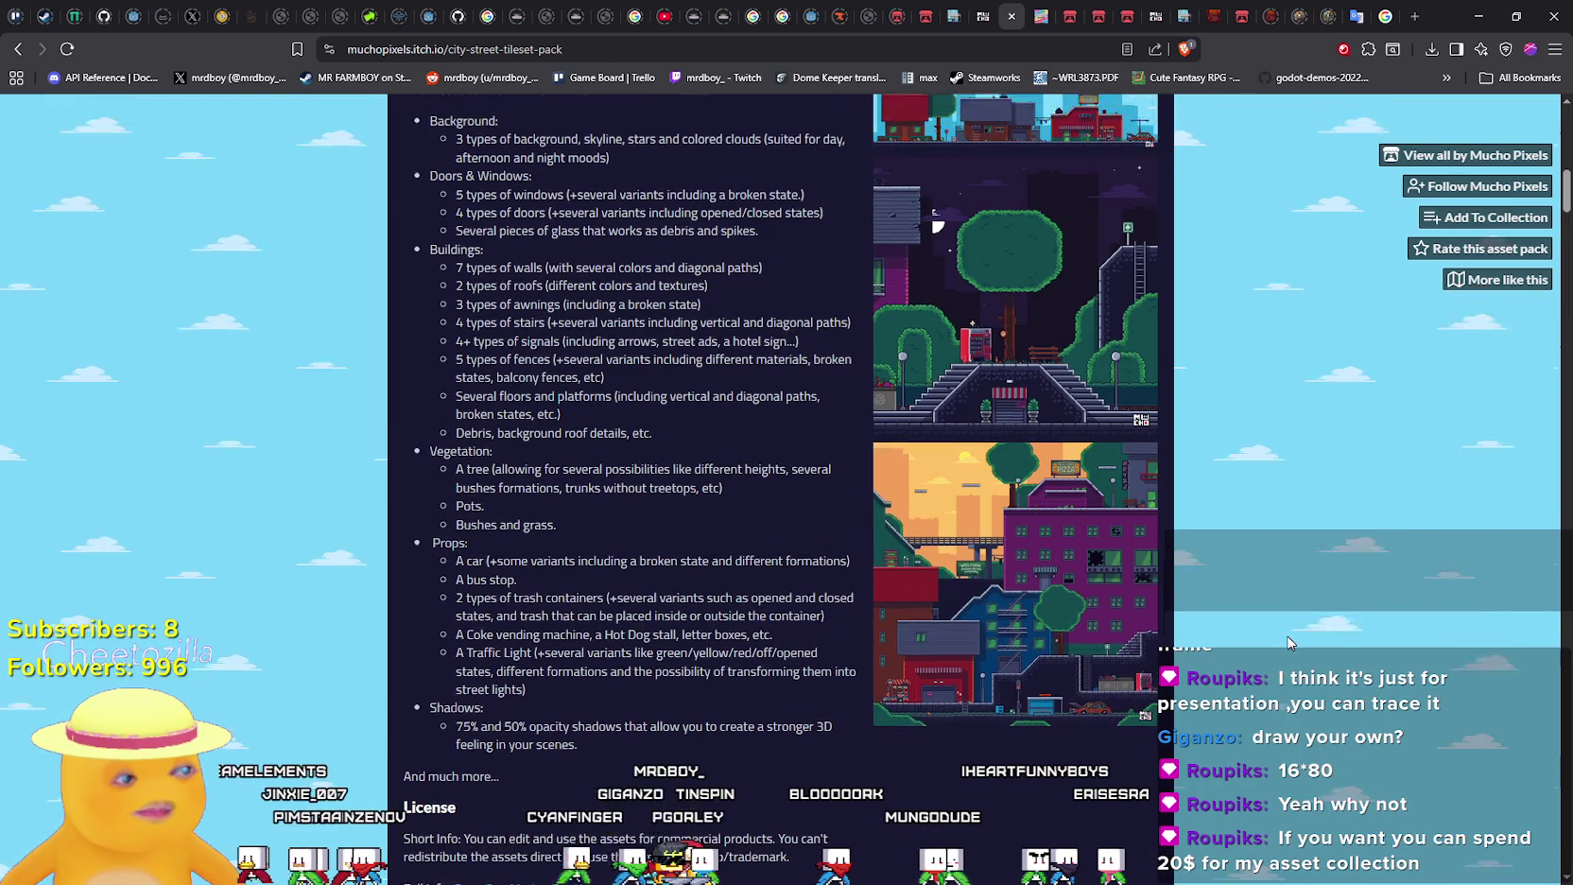
{"action": "scroll", "coordinate": [1278, 662], "scroll_direction": "up", "scroll_amount": 2}
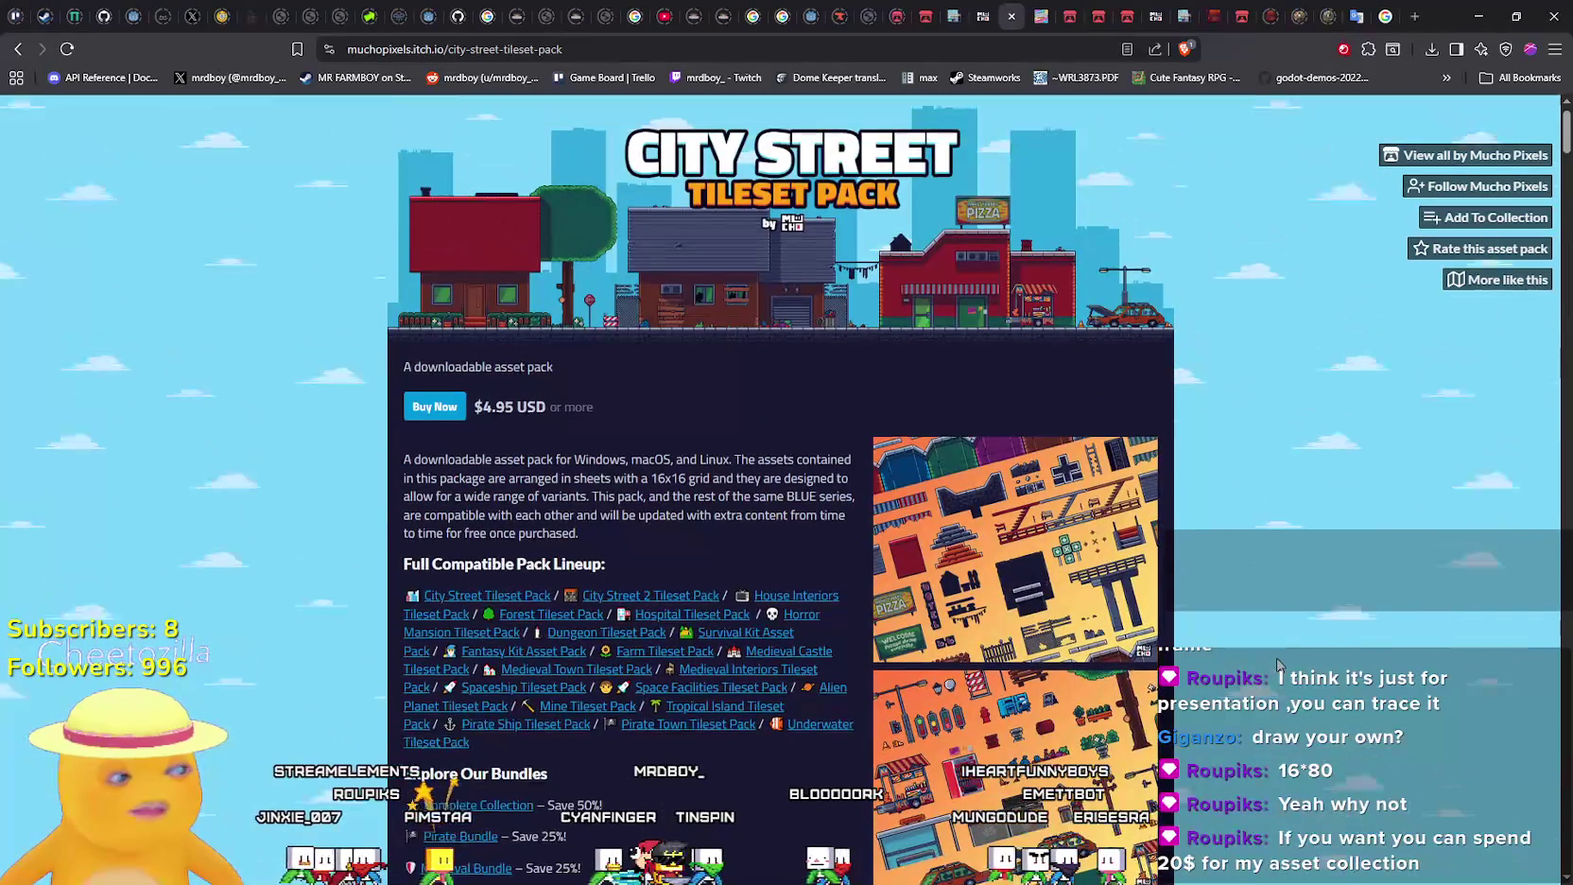
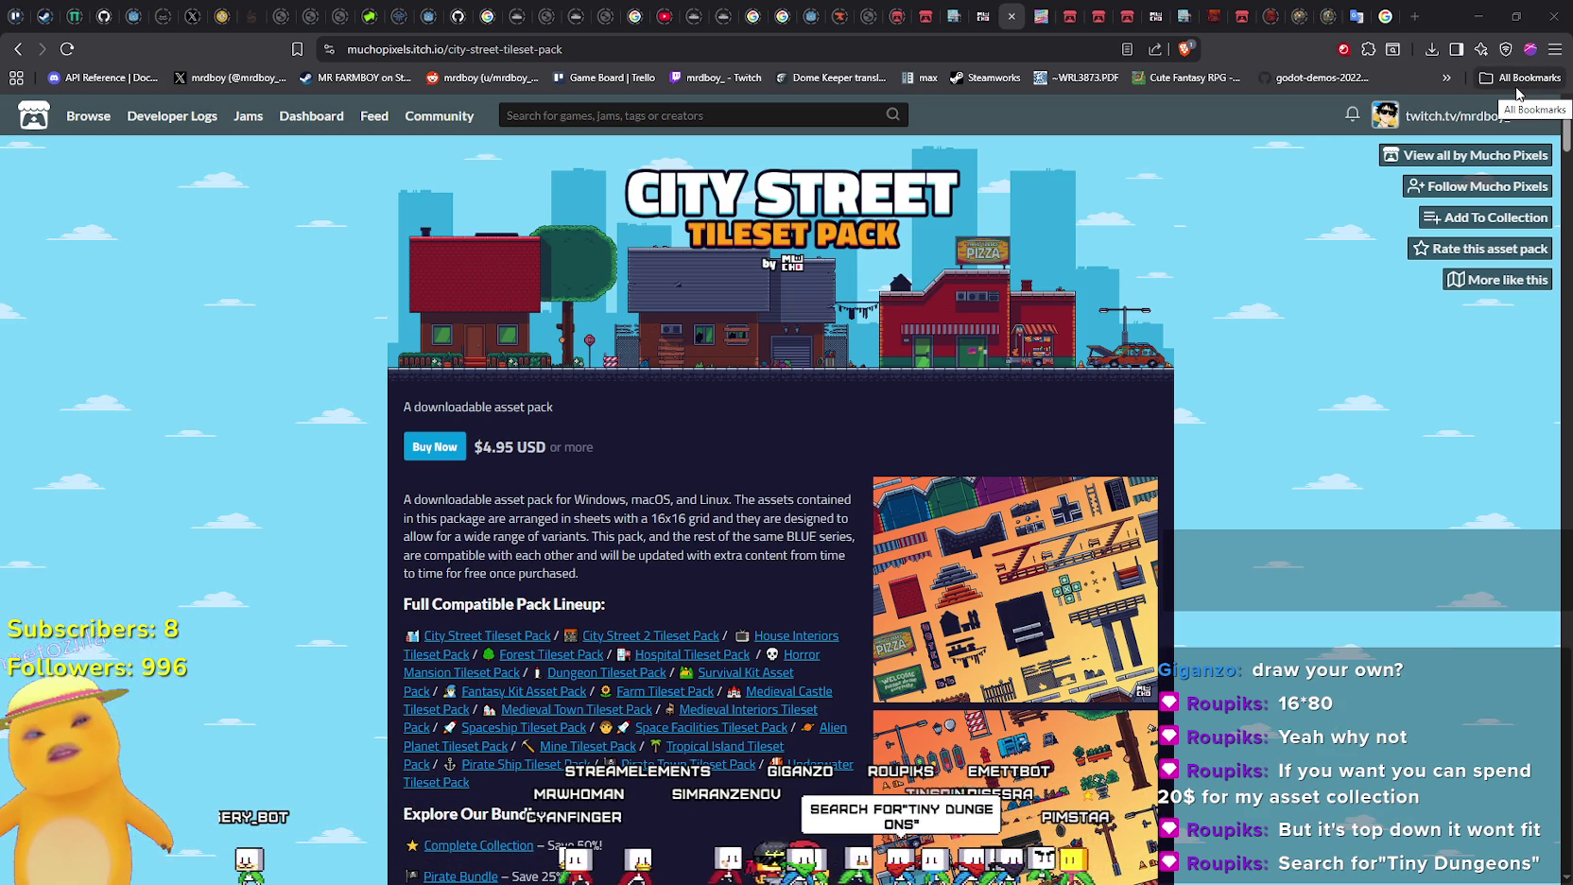
Go back to the 'Tiny dungeons' results, scroll down, and open the Tiny Dungeons : Garden biome card
{"action": "key", "text": "alt+Left"}
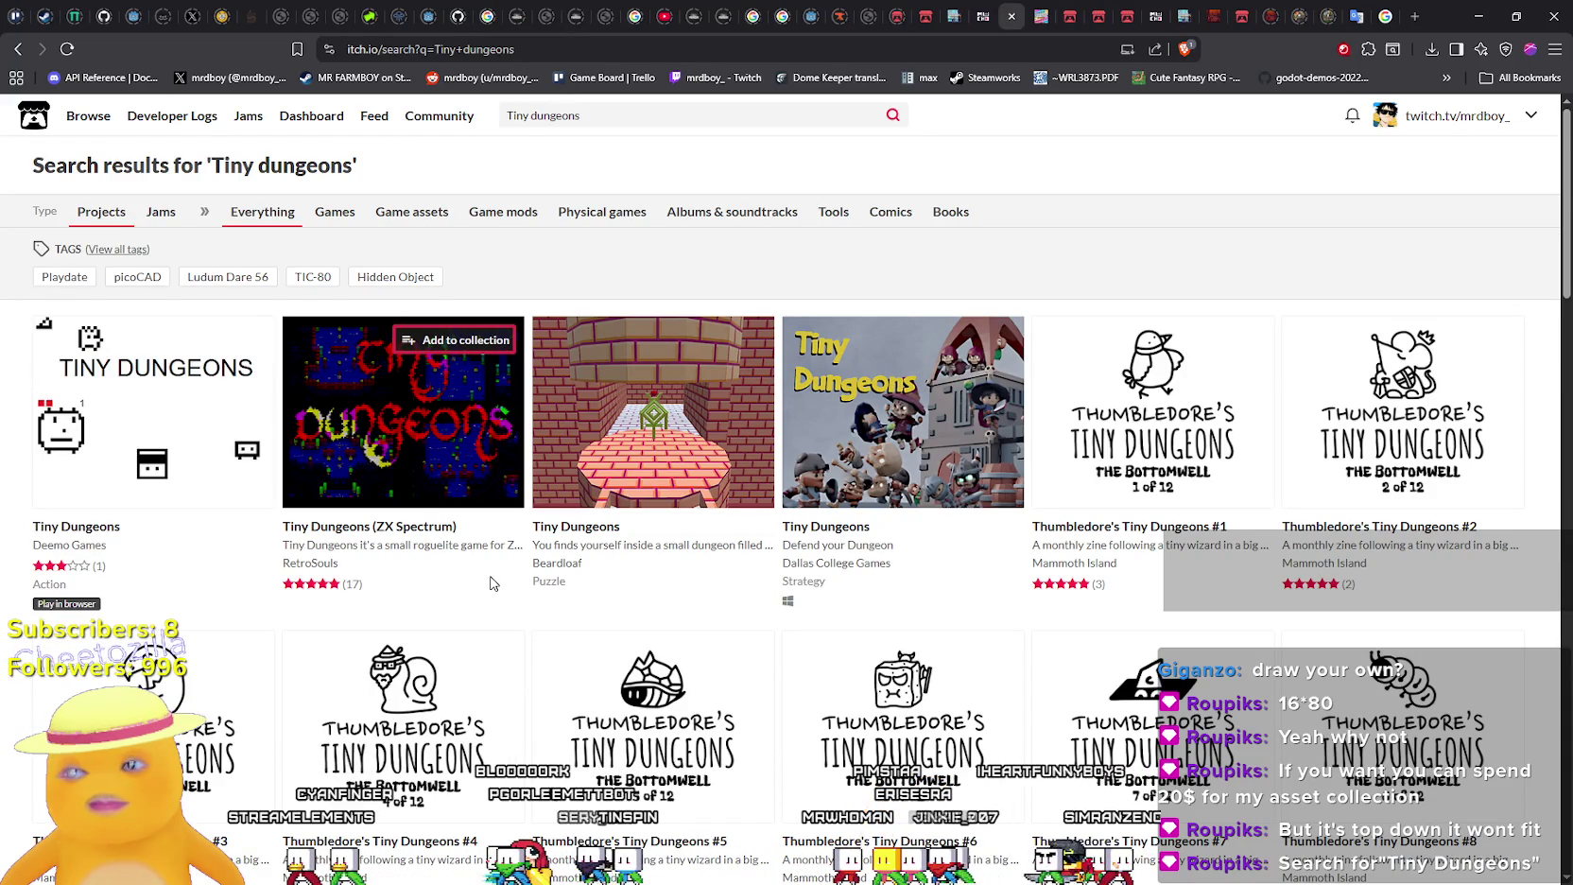
{"action": "scroll", "coordinate": [490, 583], "scroll_direction": "down", "scroll_amount": 3}
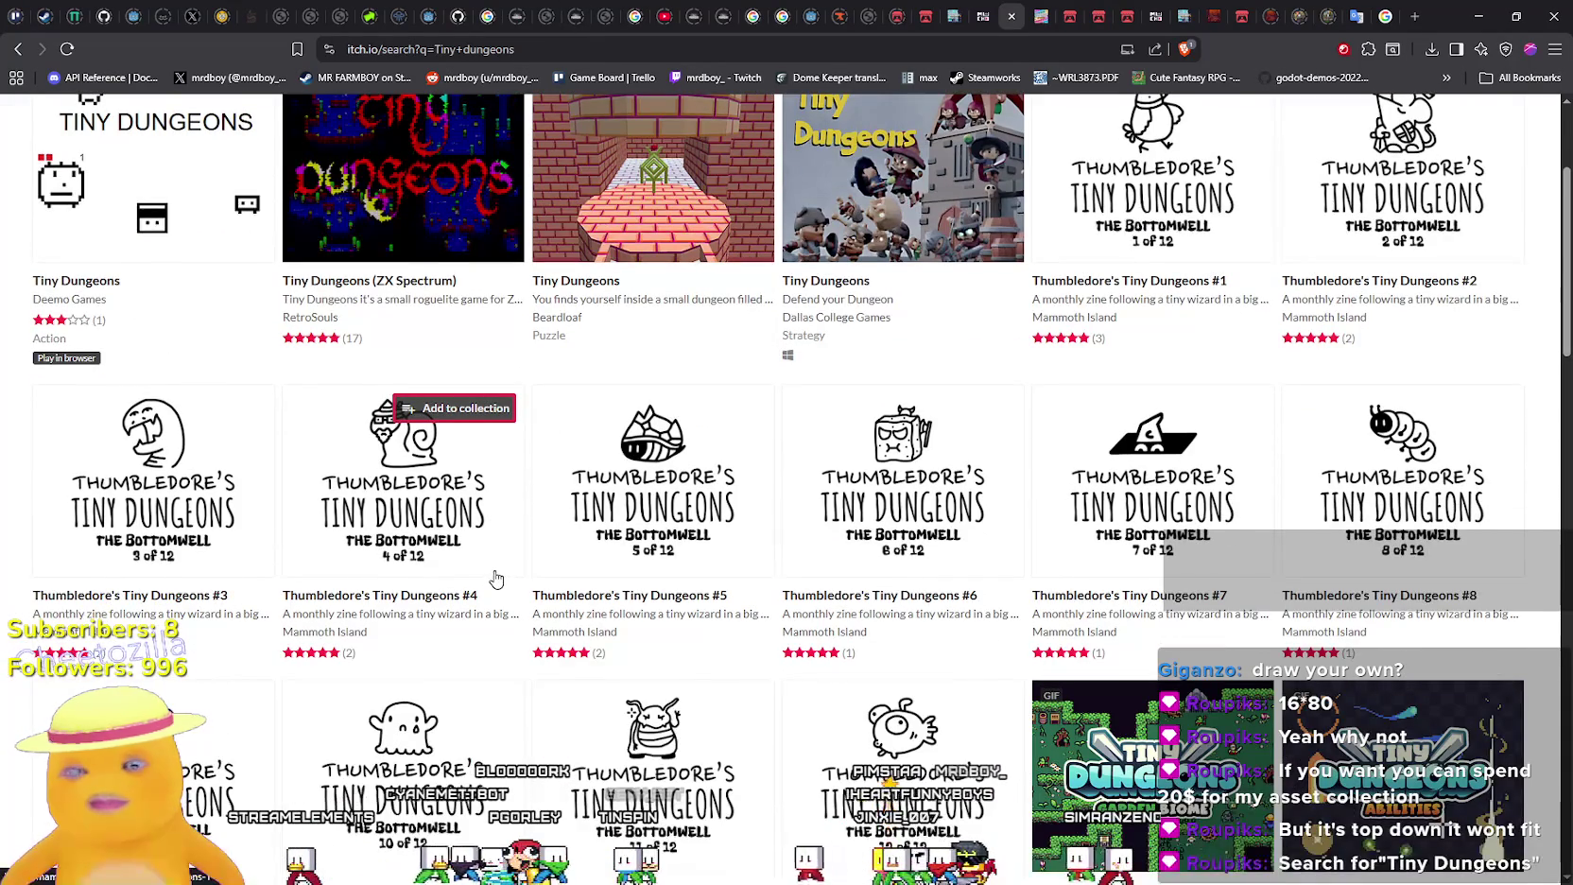
{"action": "scroll", "coordinate": [497, 579], "scroll_direction": "down", "scroll_amount": 3}
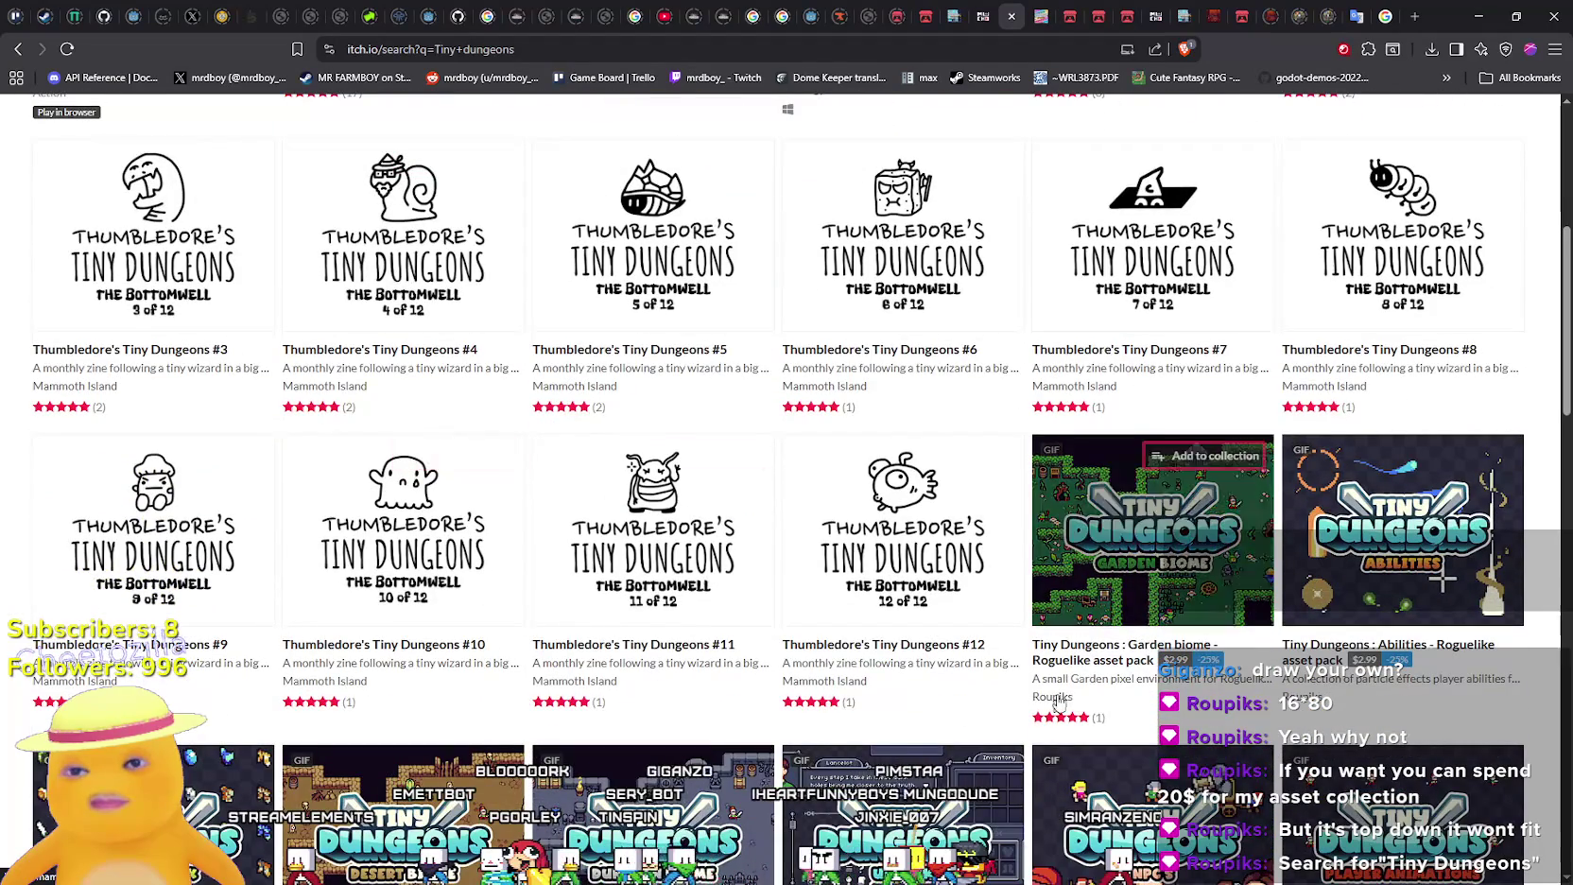
{"action": "left_click", "coordinate": [1106, 632]}
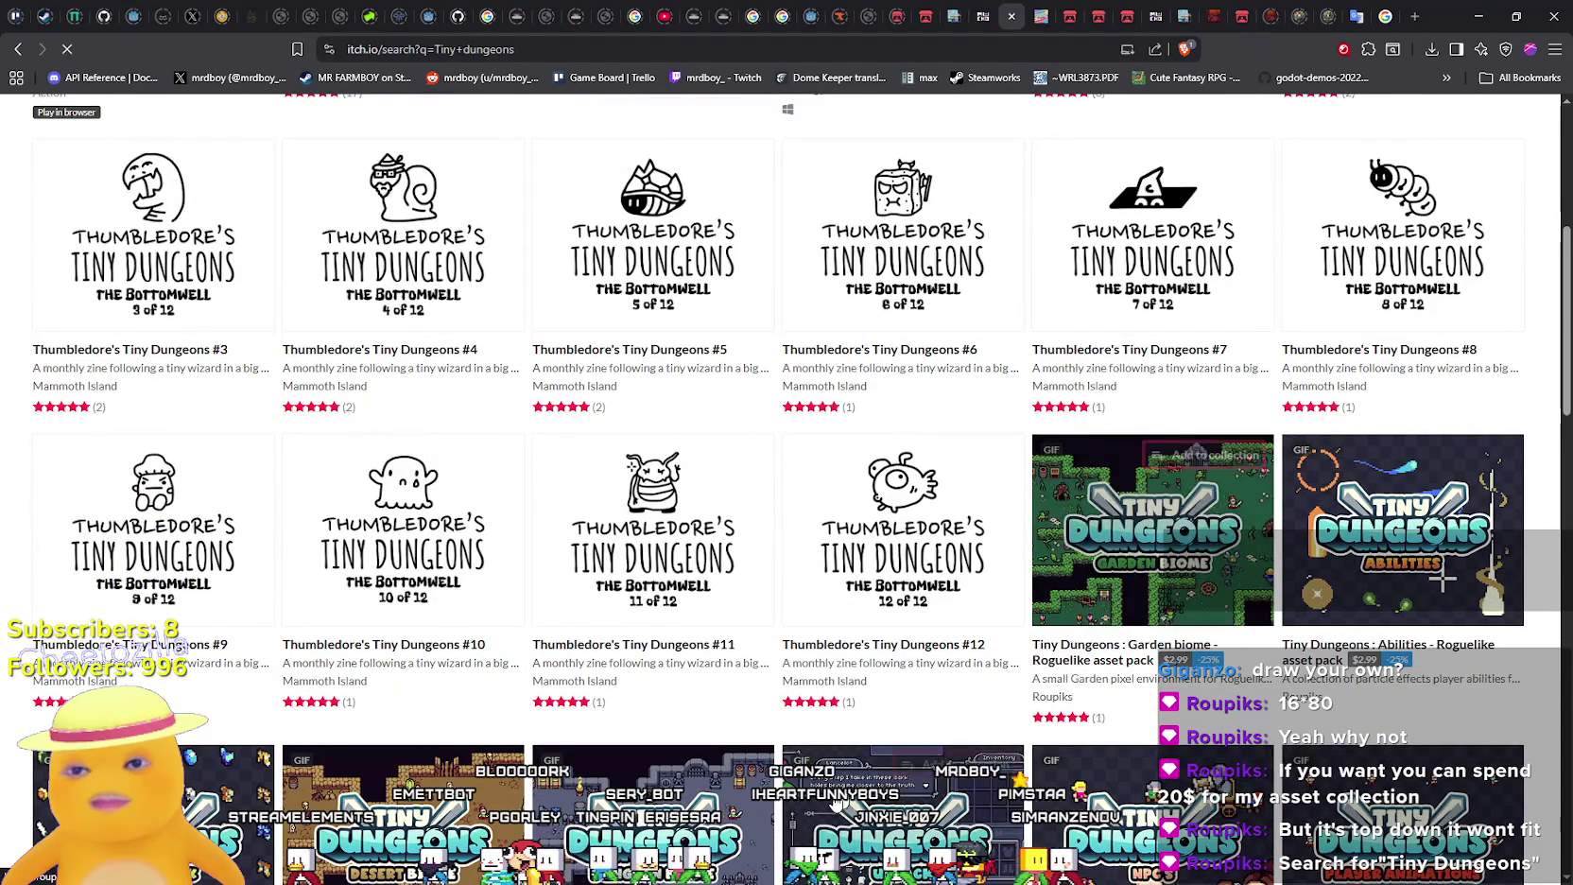
Show every pack by the creator via View all and scroll through the grid
{"action": "left_click", "coordinate": [1511, 155]}
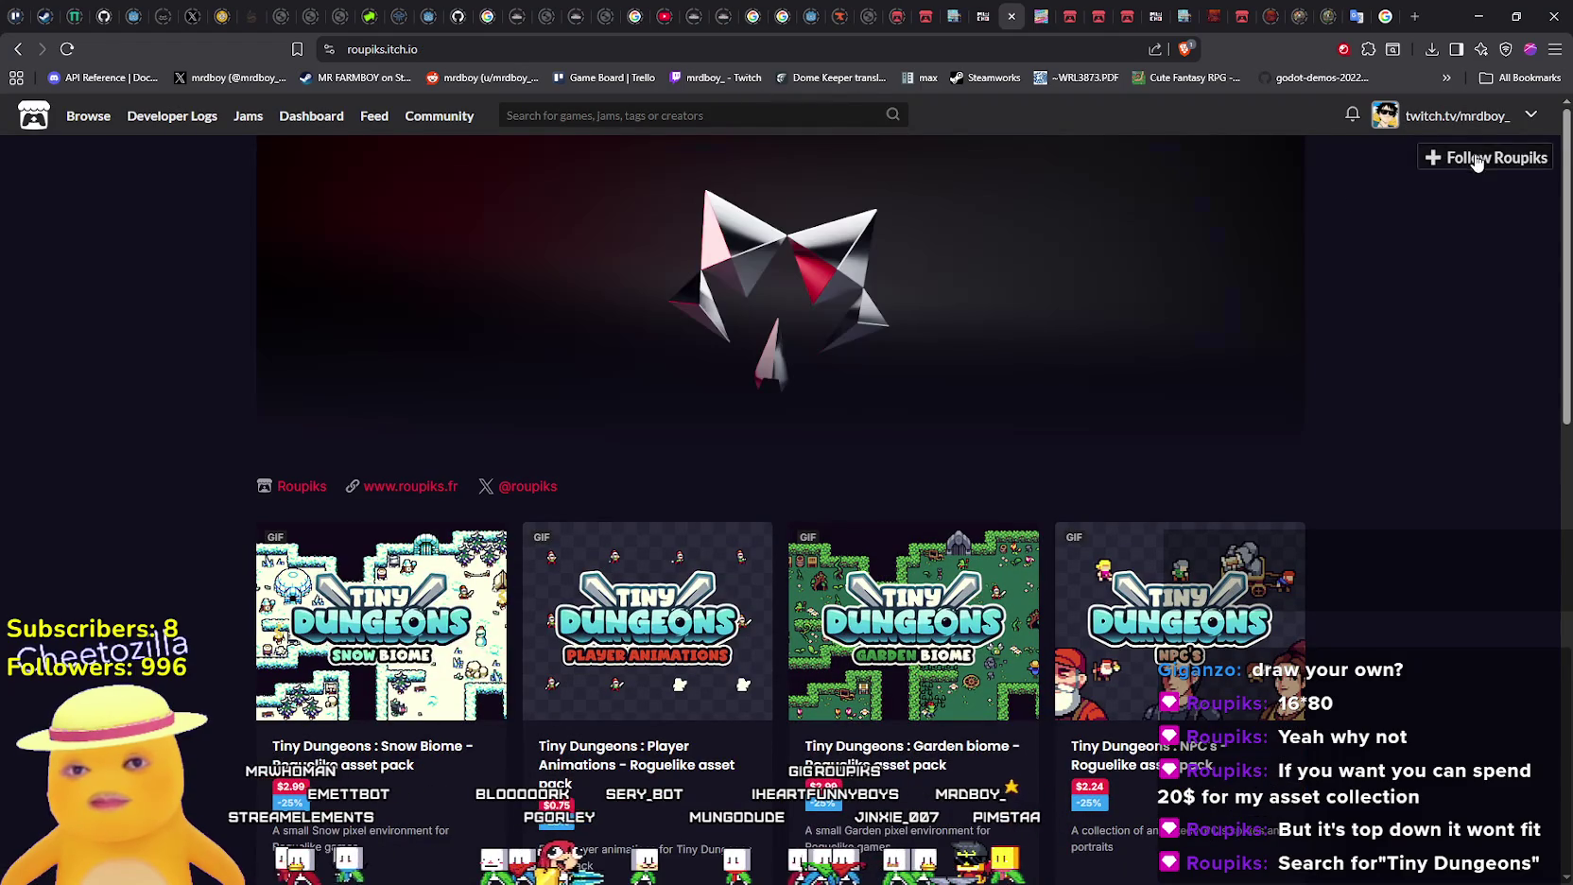
{"action": "scroll", "coordinate": [402, 530], "scroll_direction": "down", "scroll_amount": 2}
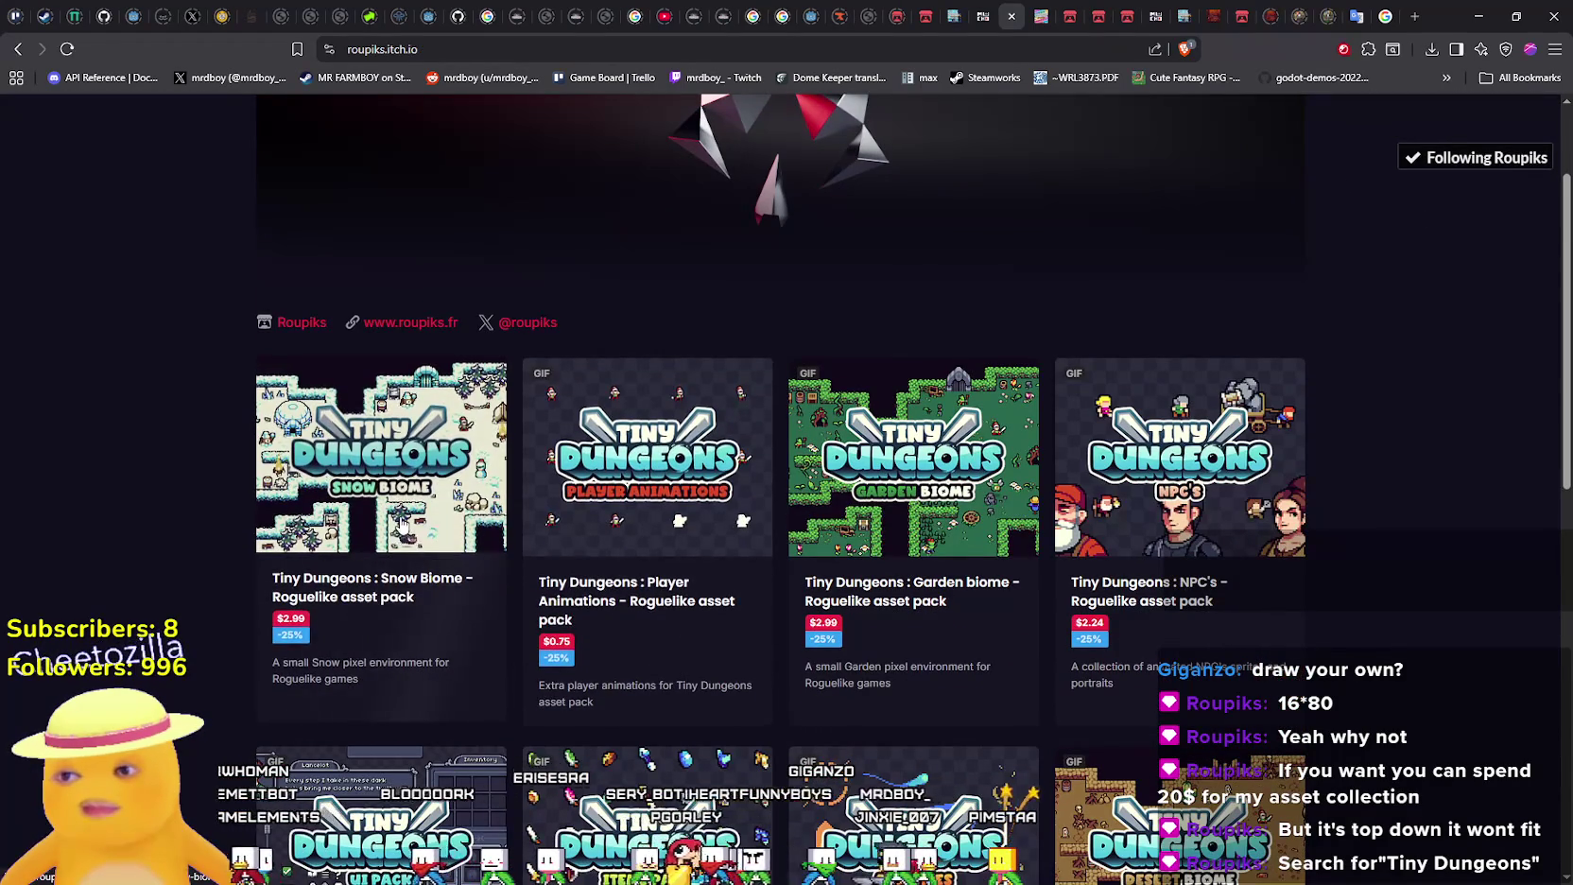
{"action": "scroll", "coordinate": [402, 525], "scroll_direction": "down", "scroll_amount": 3}
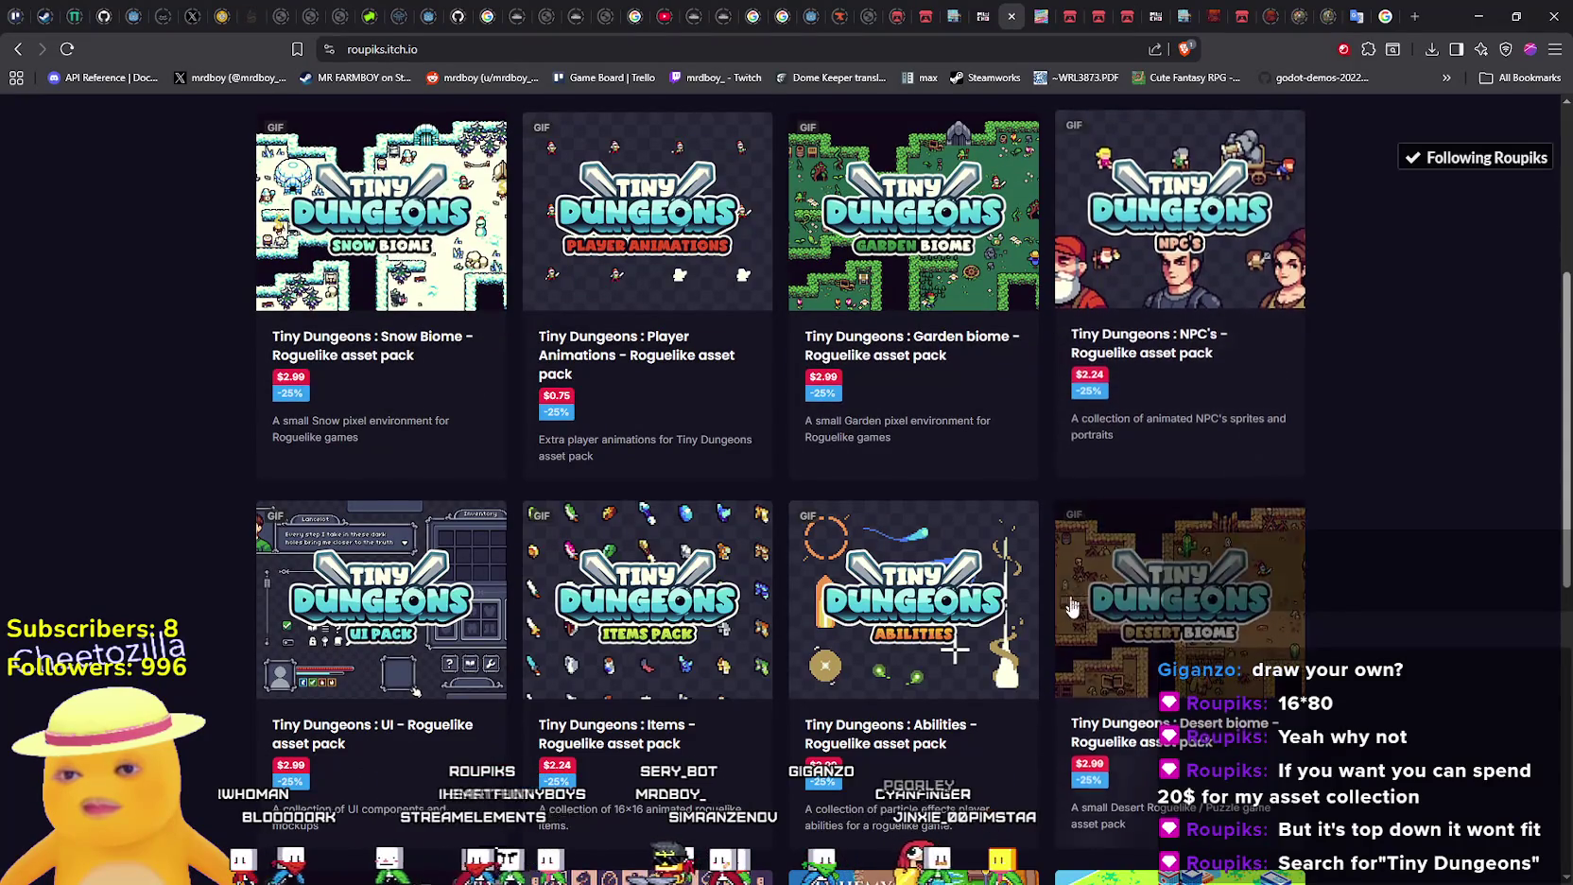
{"action": "scroll", "coordinate": [1066, 636], "scroll_direction": "down", "scroll_amount": 5}
{"action": "scroll", "coordinate": [1016, 743], "scroll_direction": "down", "scroll_amount": 2}
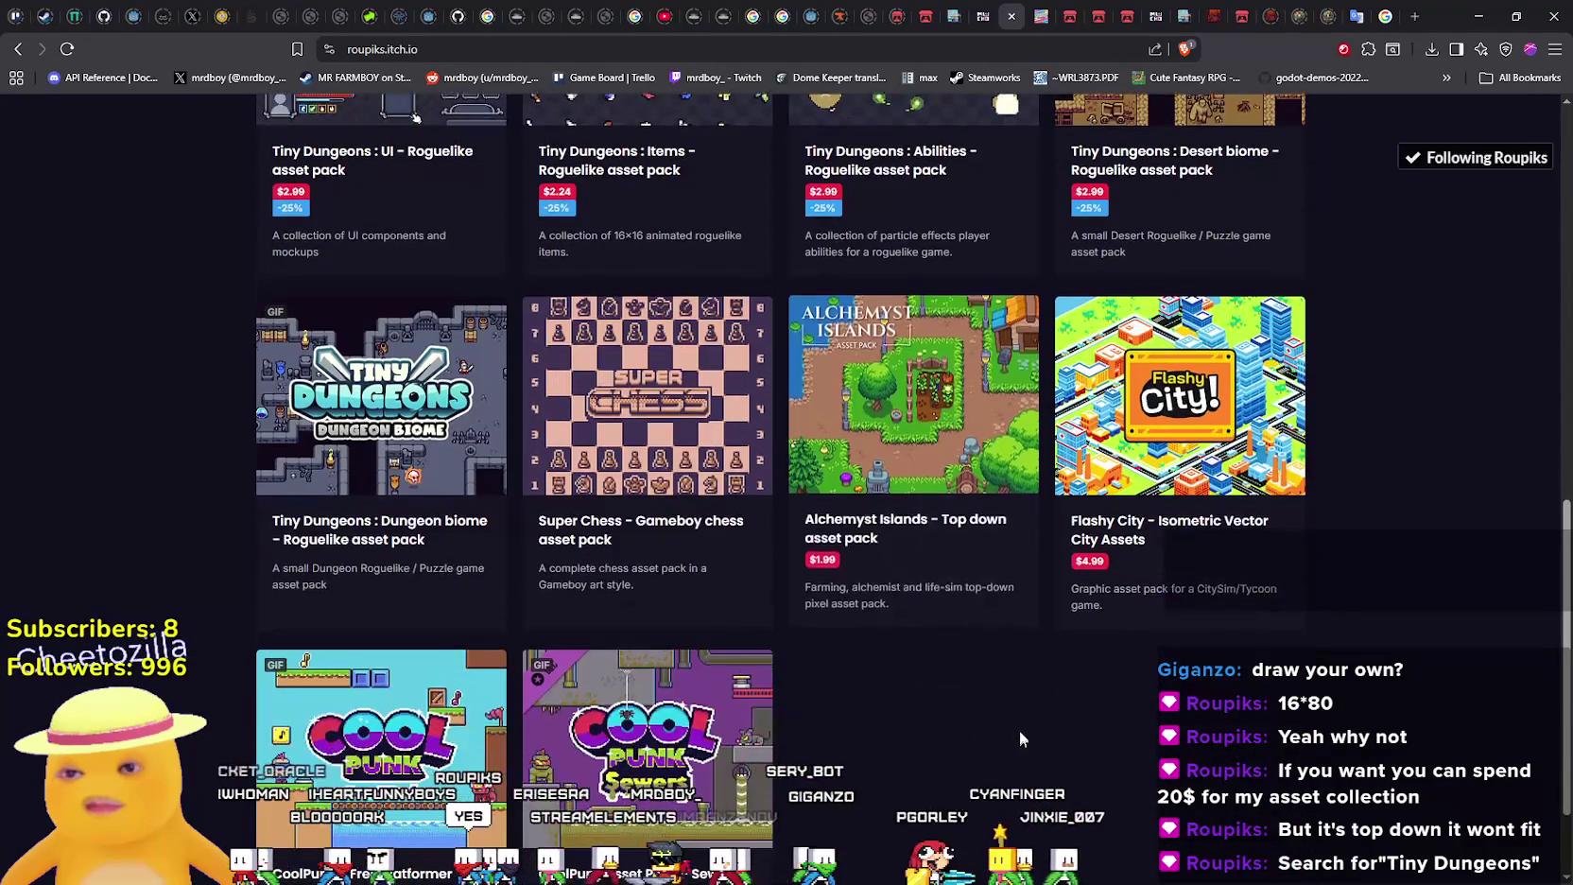
{"action": "scroll", "coordinate": [884, 529], "scroll_direction": "down", "scroll_amount": 2}
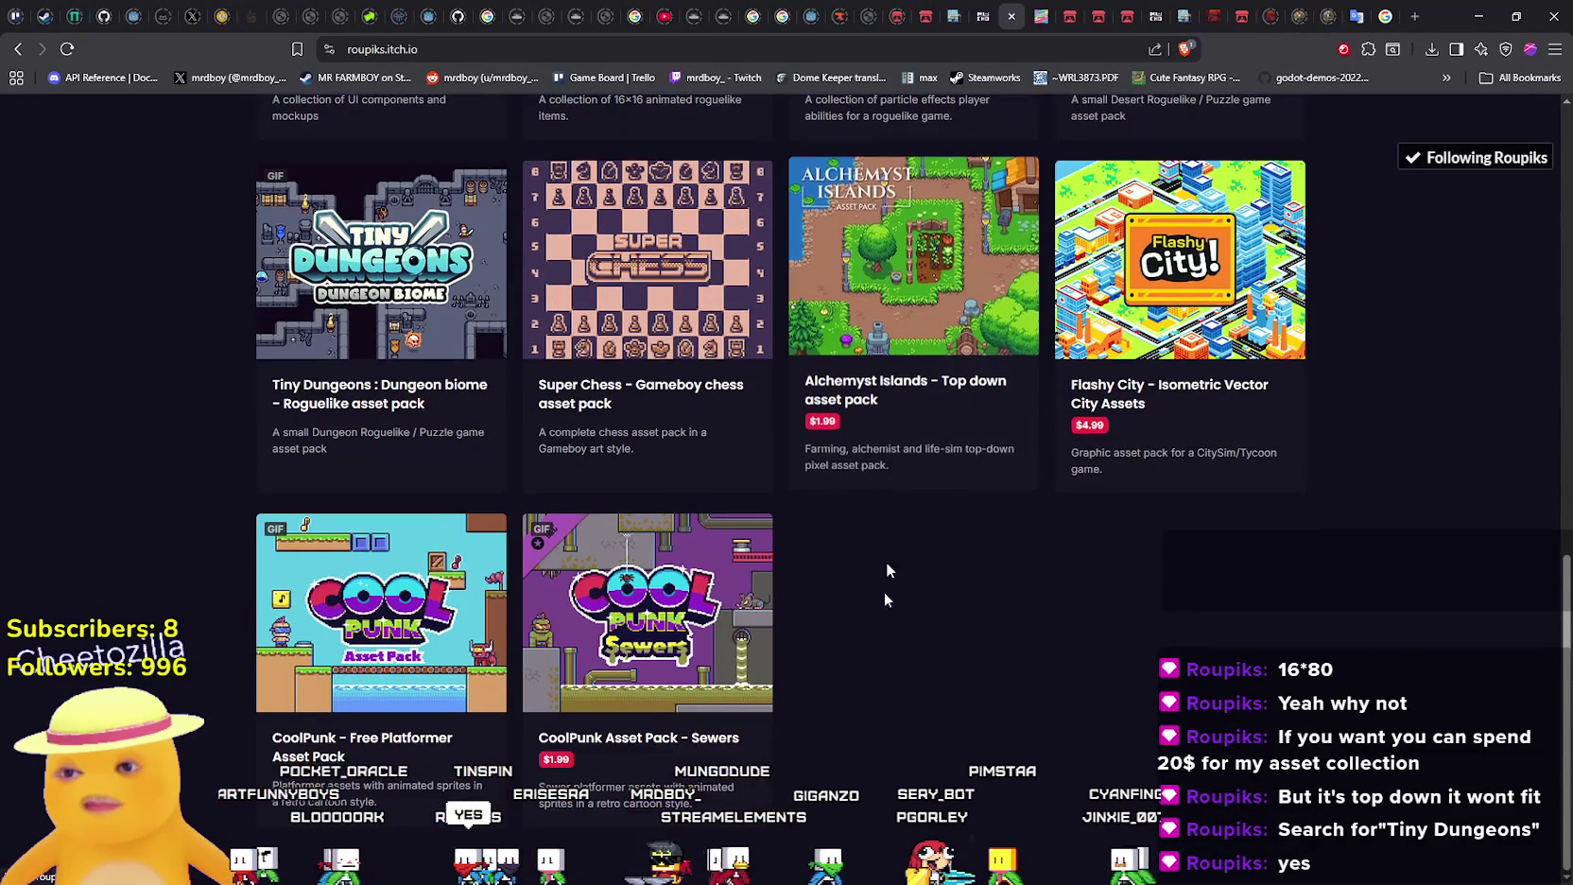
{"action": "scroll", "coordinate": [875, 624], "scroll_direction": "up", "scroll_amount": 1}
Open the Alchemyst Islands pack and enlarge, then close, its sprite sheet preview
{"action": "left_click", "coordinate": [907, 472]}
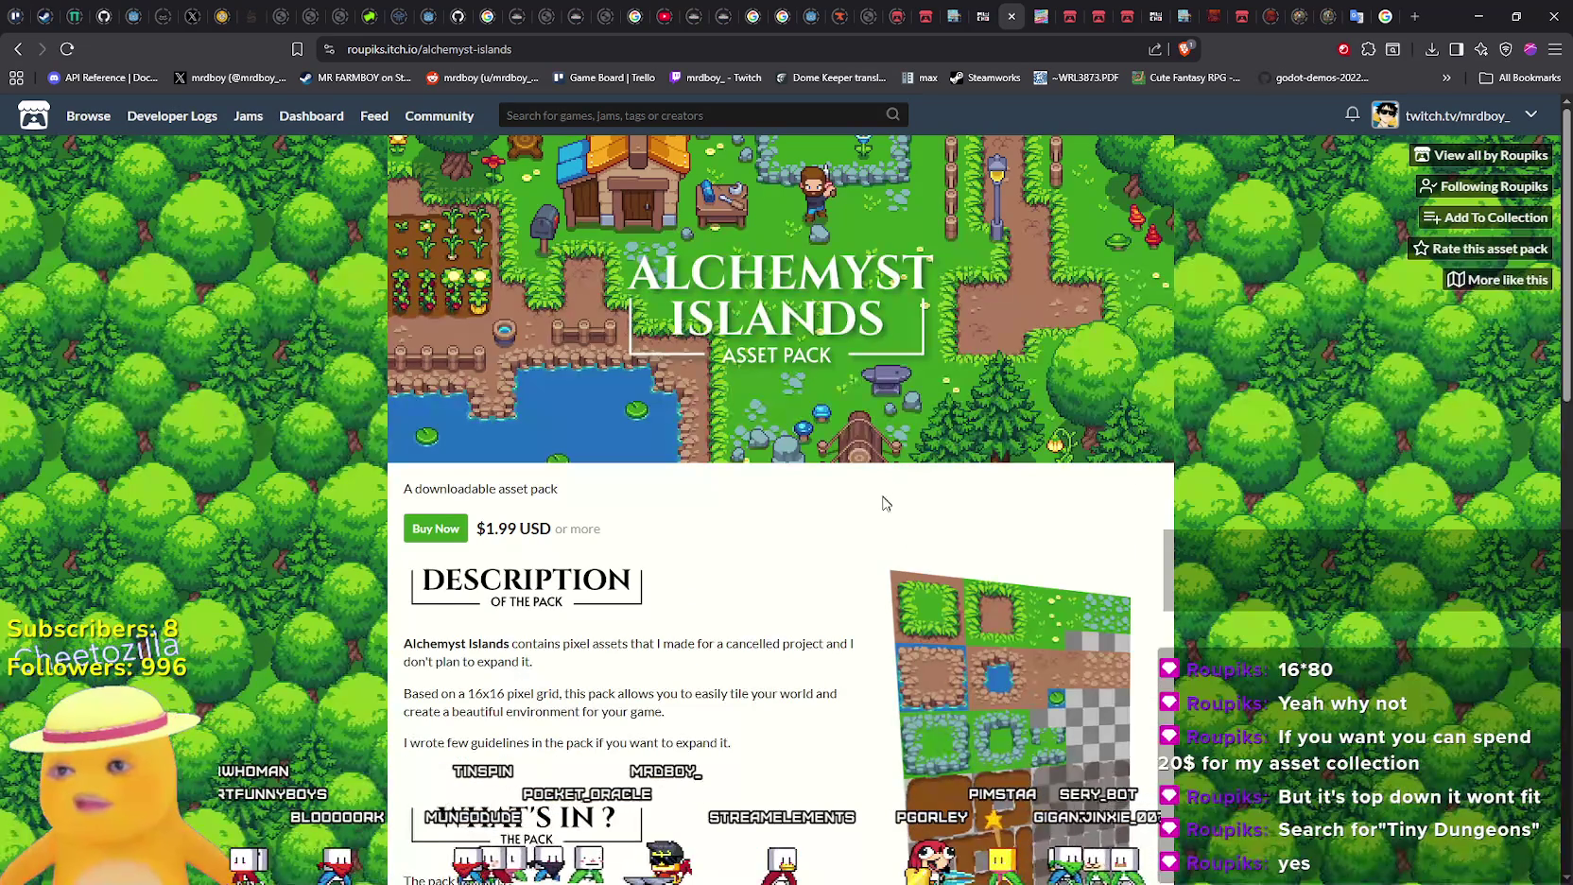
{"action": "scroll", "coordinate": [893, 558], "scroll_direction": "down", "scroll_amount": 7}
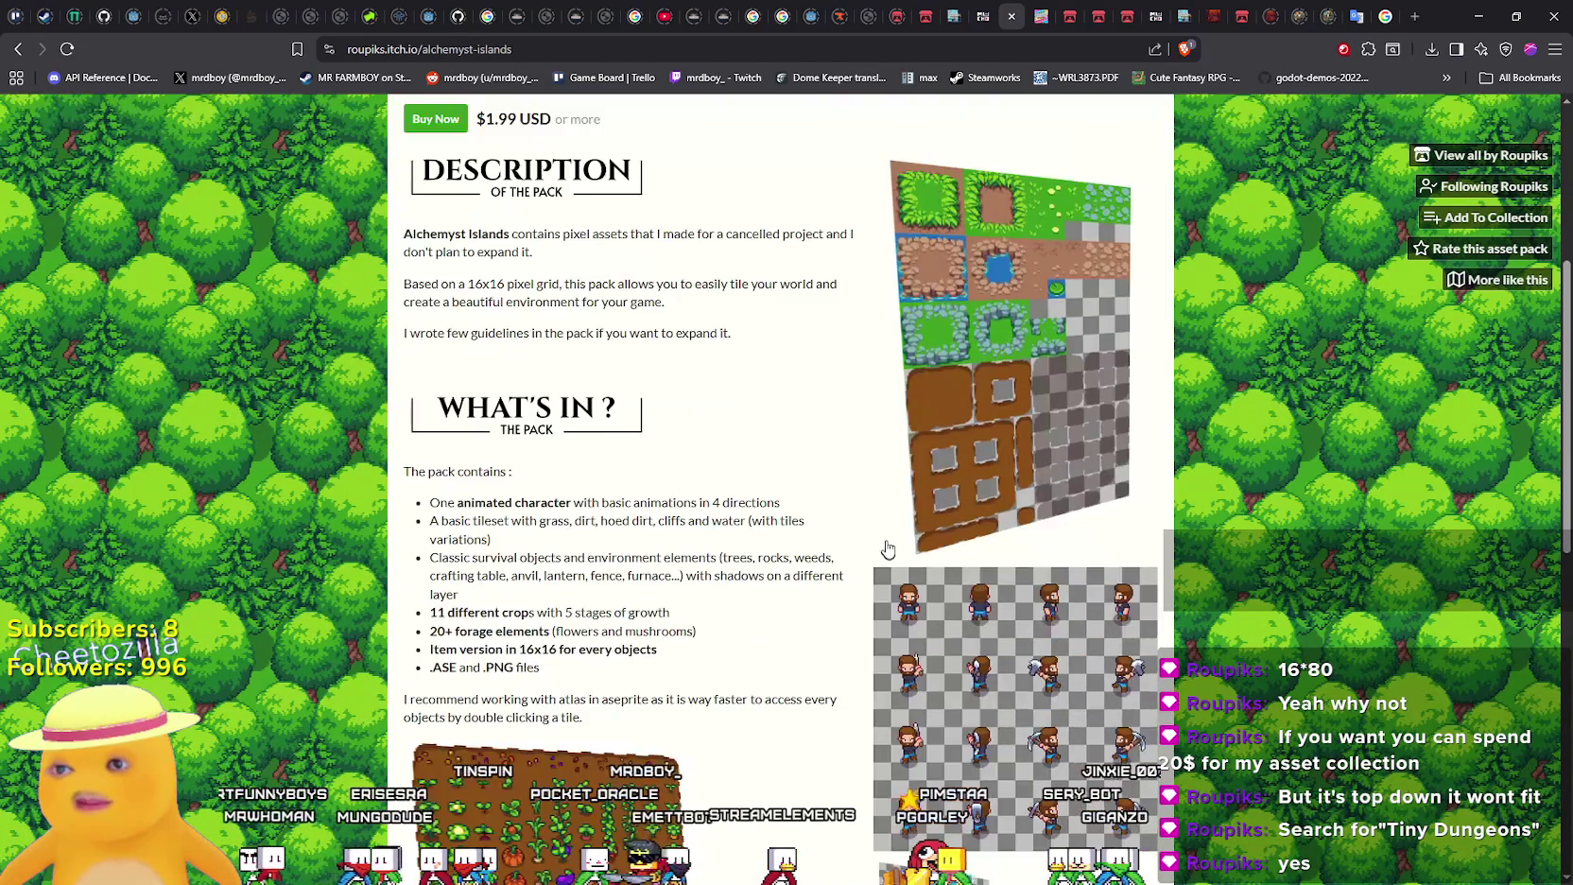
{"action": "scroll", "coordinate": [905, 528], "scroll_direction": "down", "scroll_amount": 7}
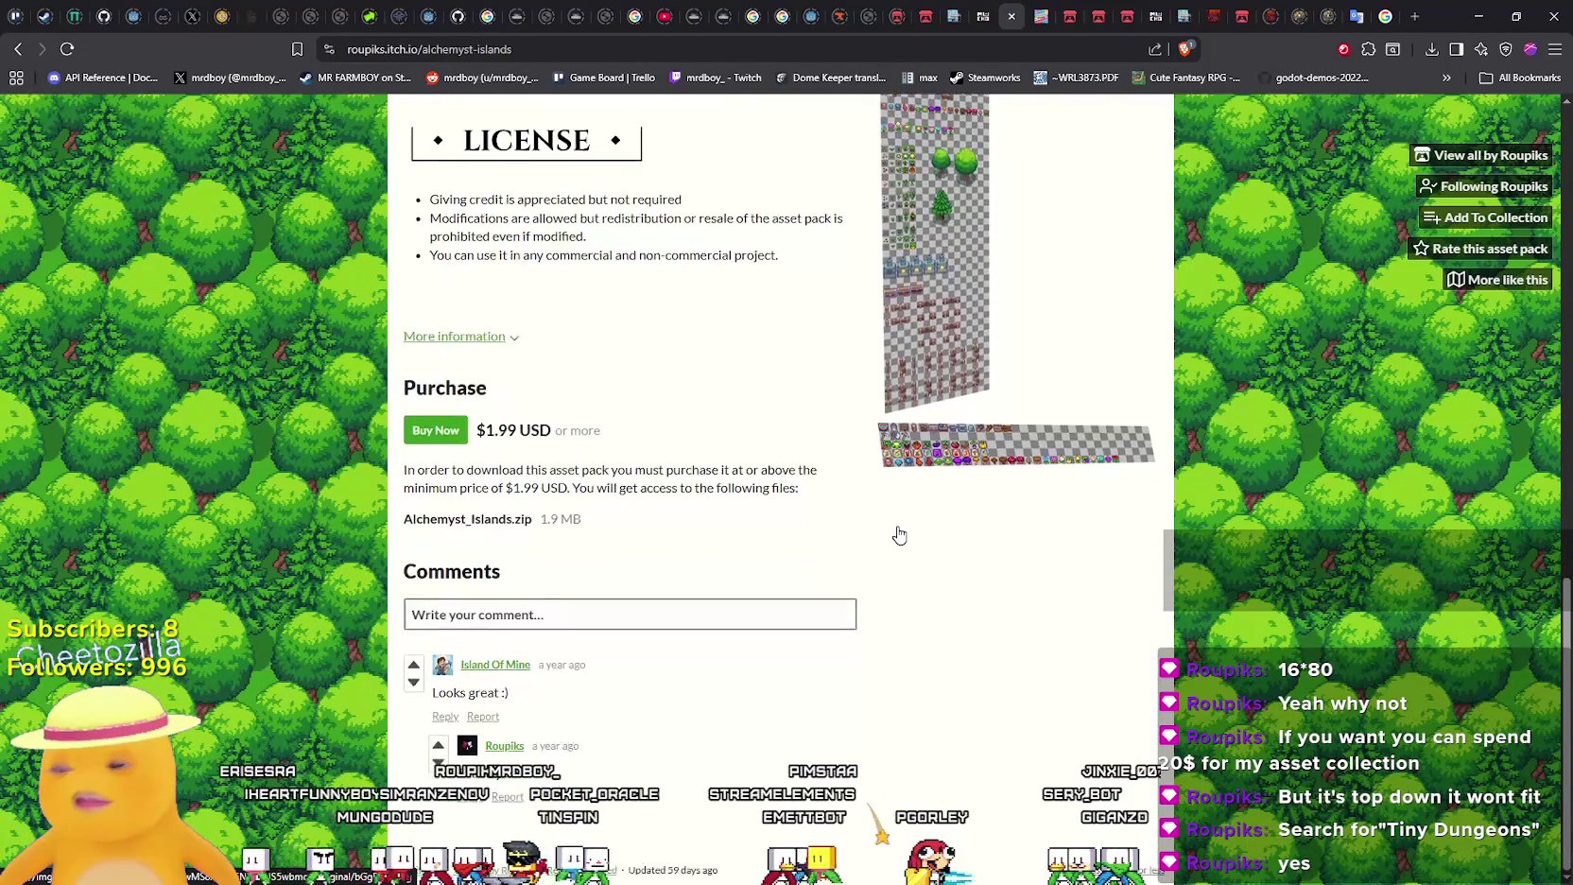
{"action": "scroll", "coordinate": [899, 534], "scroll_direction": "up", "scroll_amount": 8}
{"action": "left_click", "coordinate": [914, 723]}
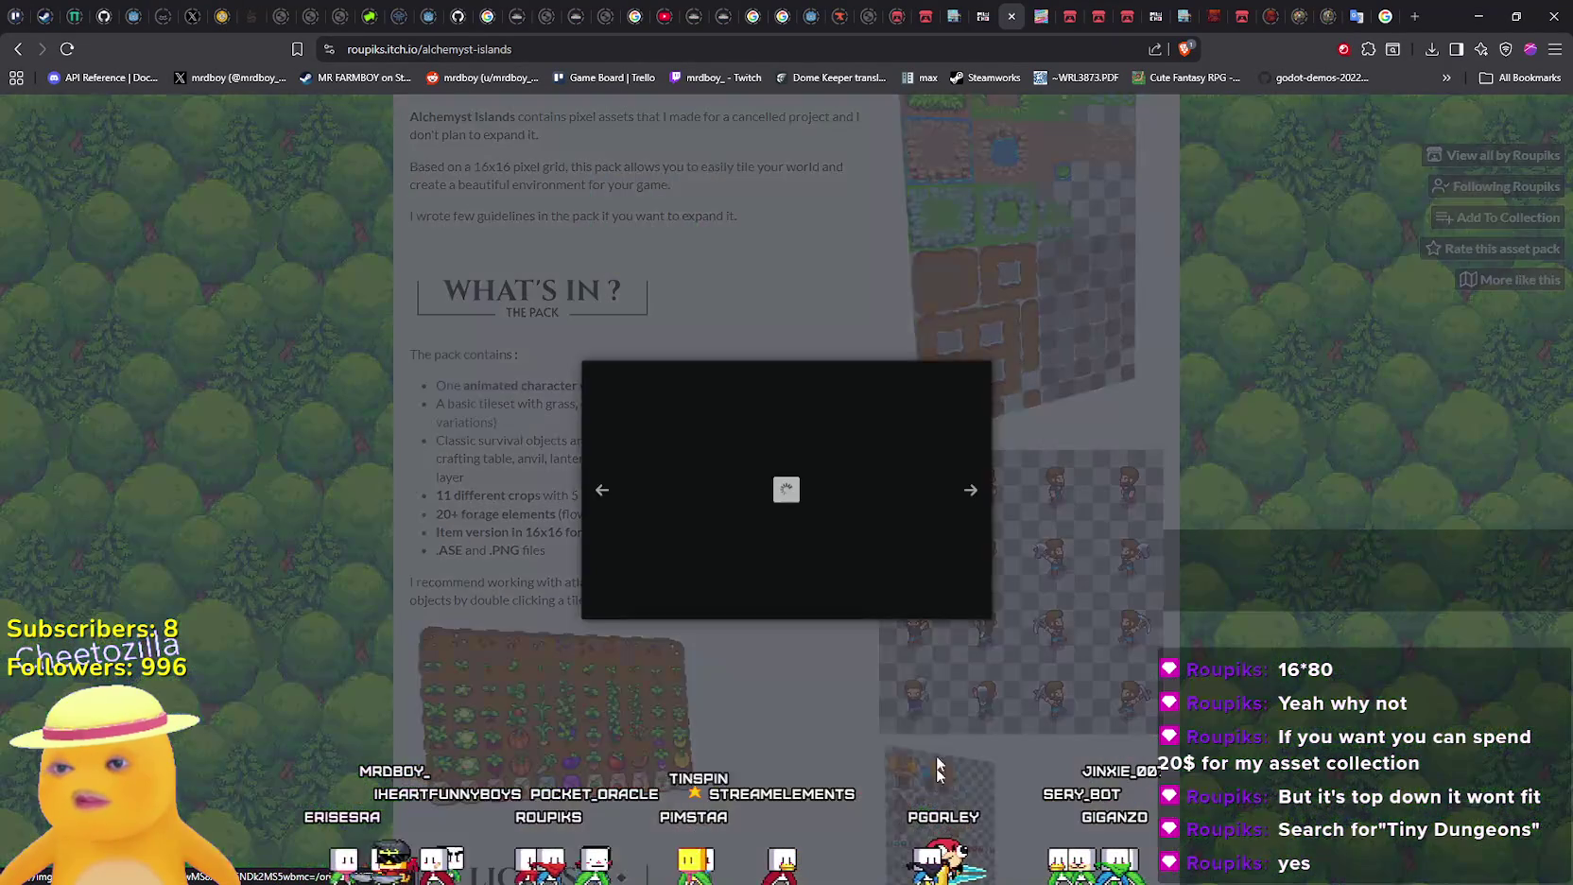
{"action": "left_click", "coordinate": [945, 520]}
{"action": "scroll", "coordinate": [945, 525], "scroll_direction": "up", "scroll_amount": 6}
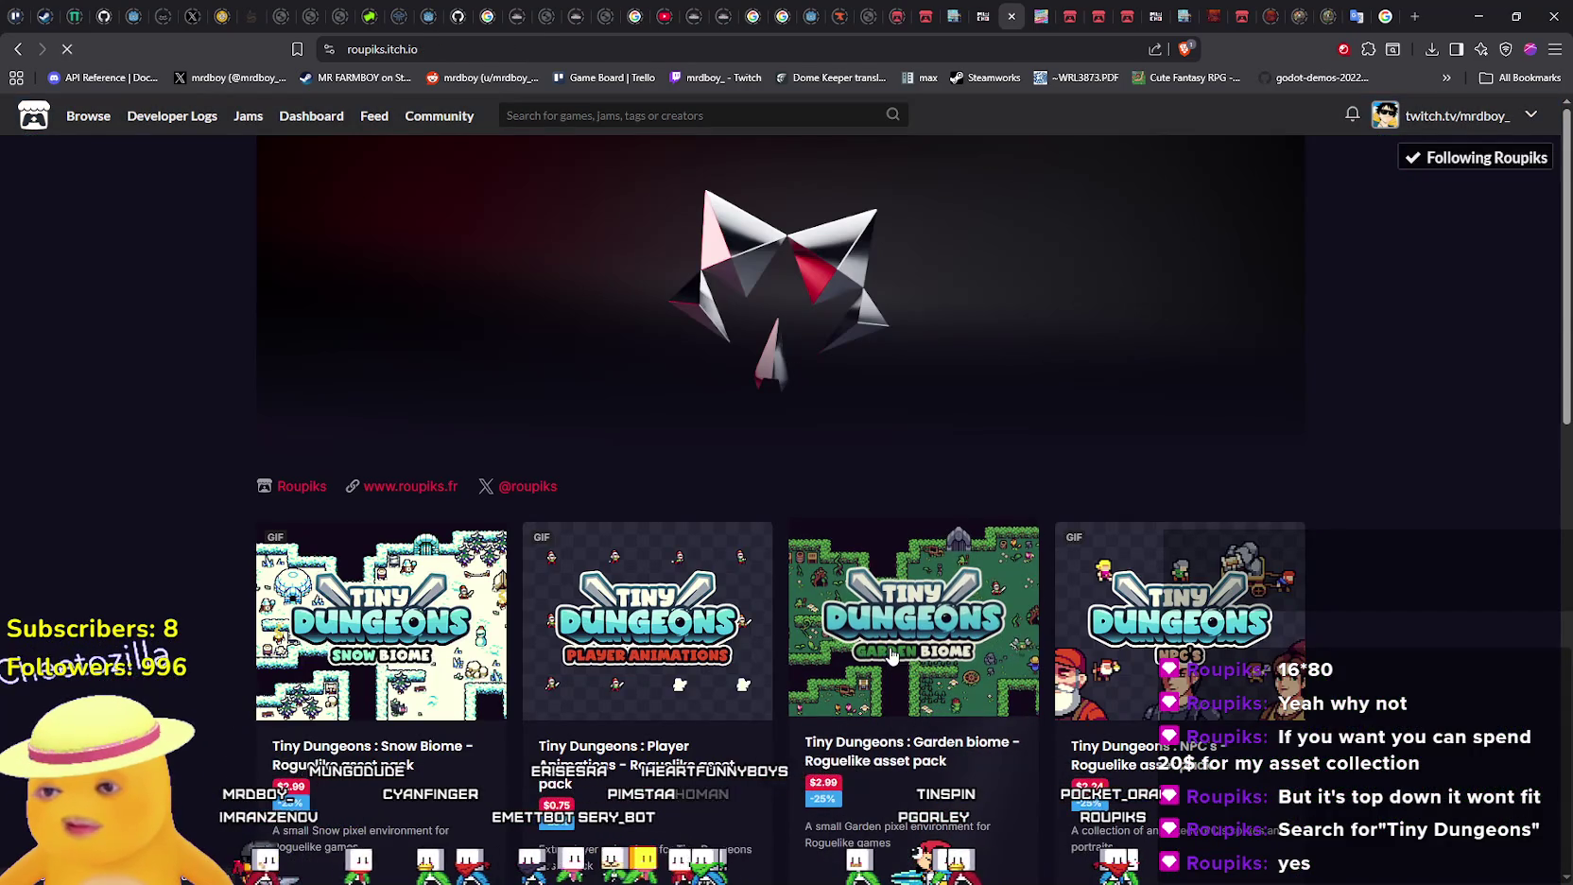
Open the $0.75 Tiny Dungeons Player Animations pack and scroll through its page
{"action": "left_click", "coordinate": [892, 655]}
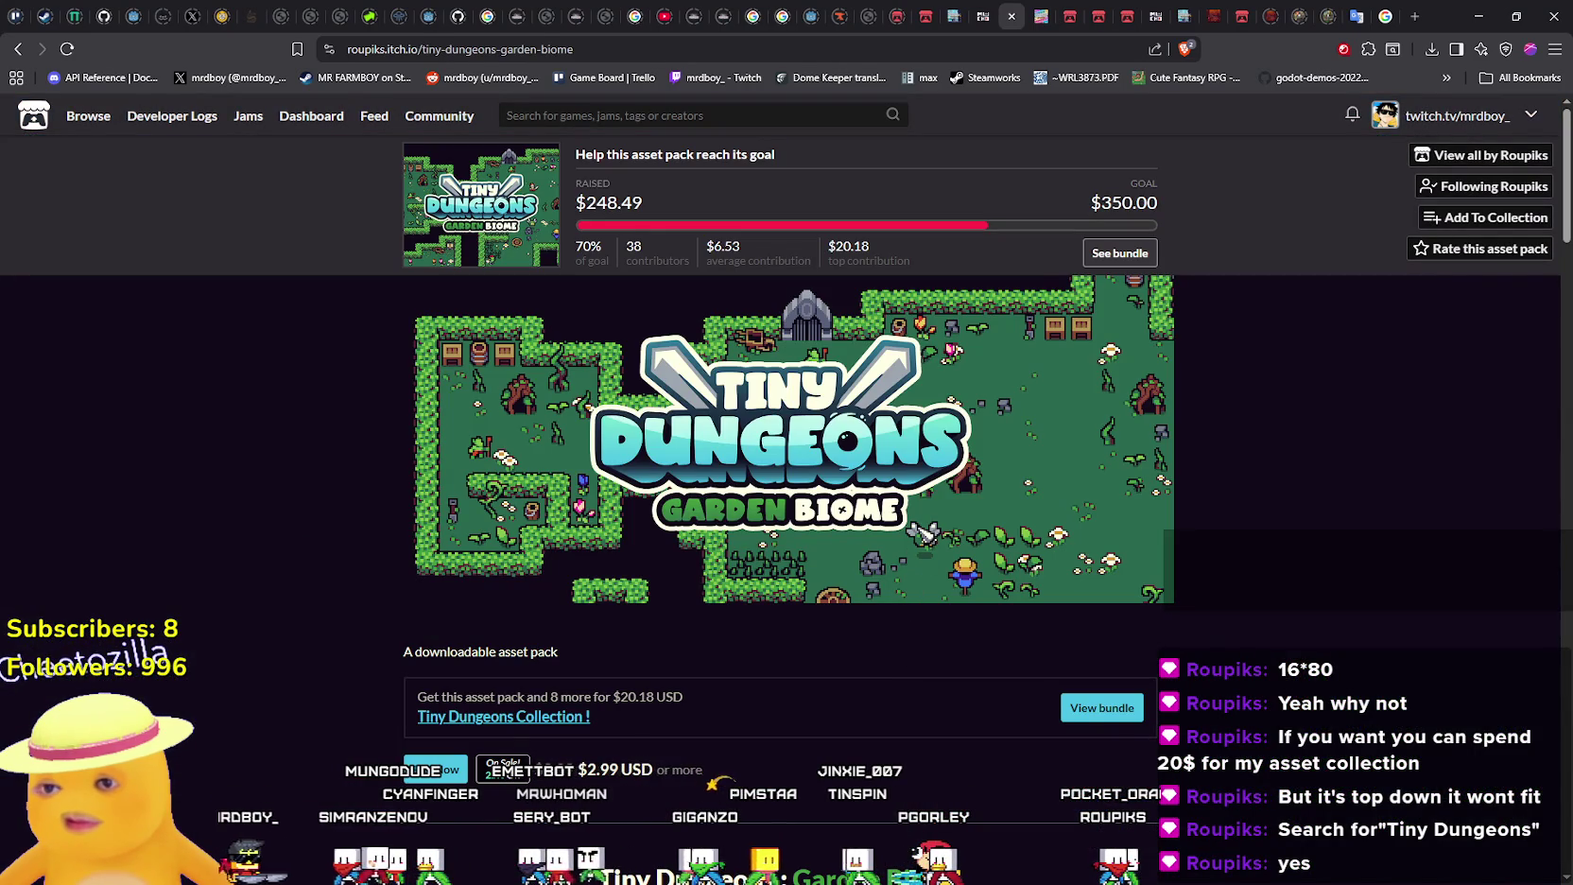
{"action": "scroll", "coordinate": [923, 532], "scroll_direction": "down", "scroll_amount": 7}
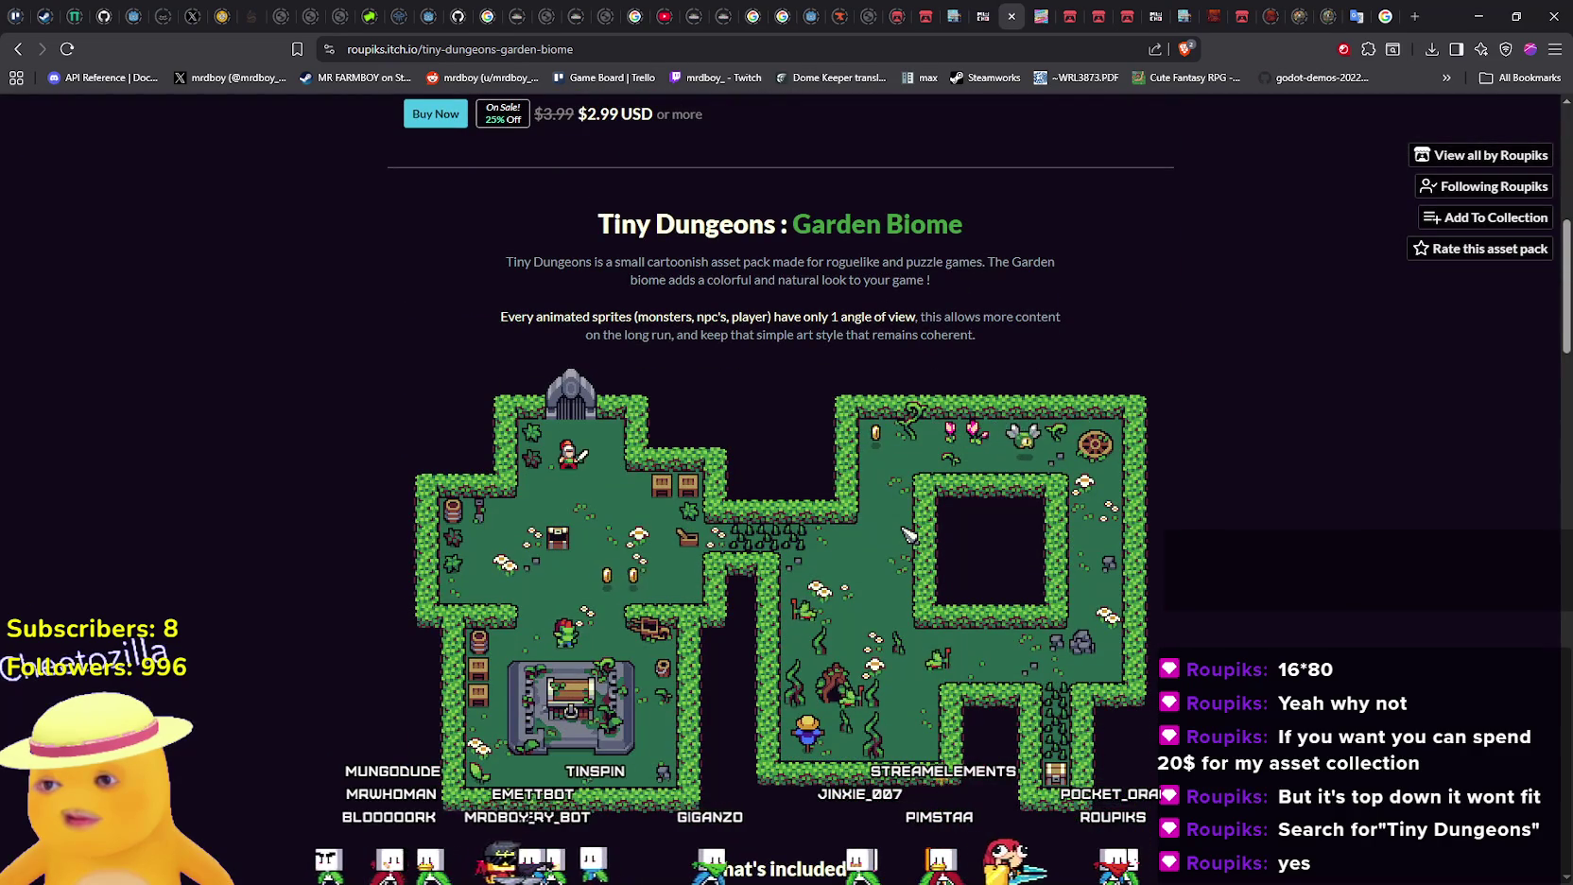
{"action": "scroll", "coordinate": [908, 535], "scroll_direction": "down", "scroll_amount": 3}
{"action": "scroll", "coordinate": [905, 534], "scroll_direction": "down", "scroll_amount": 5}
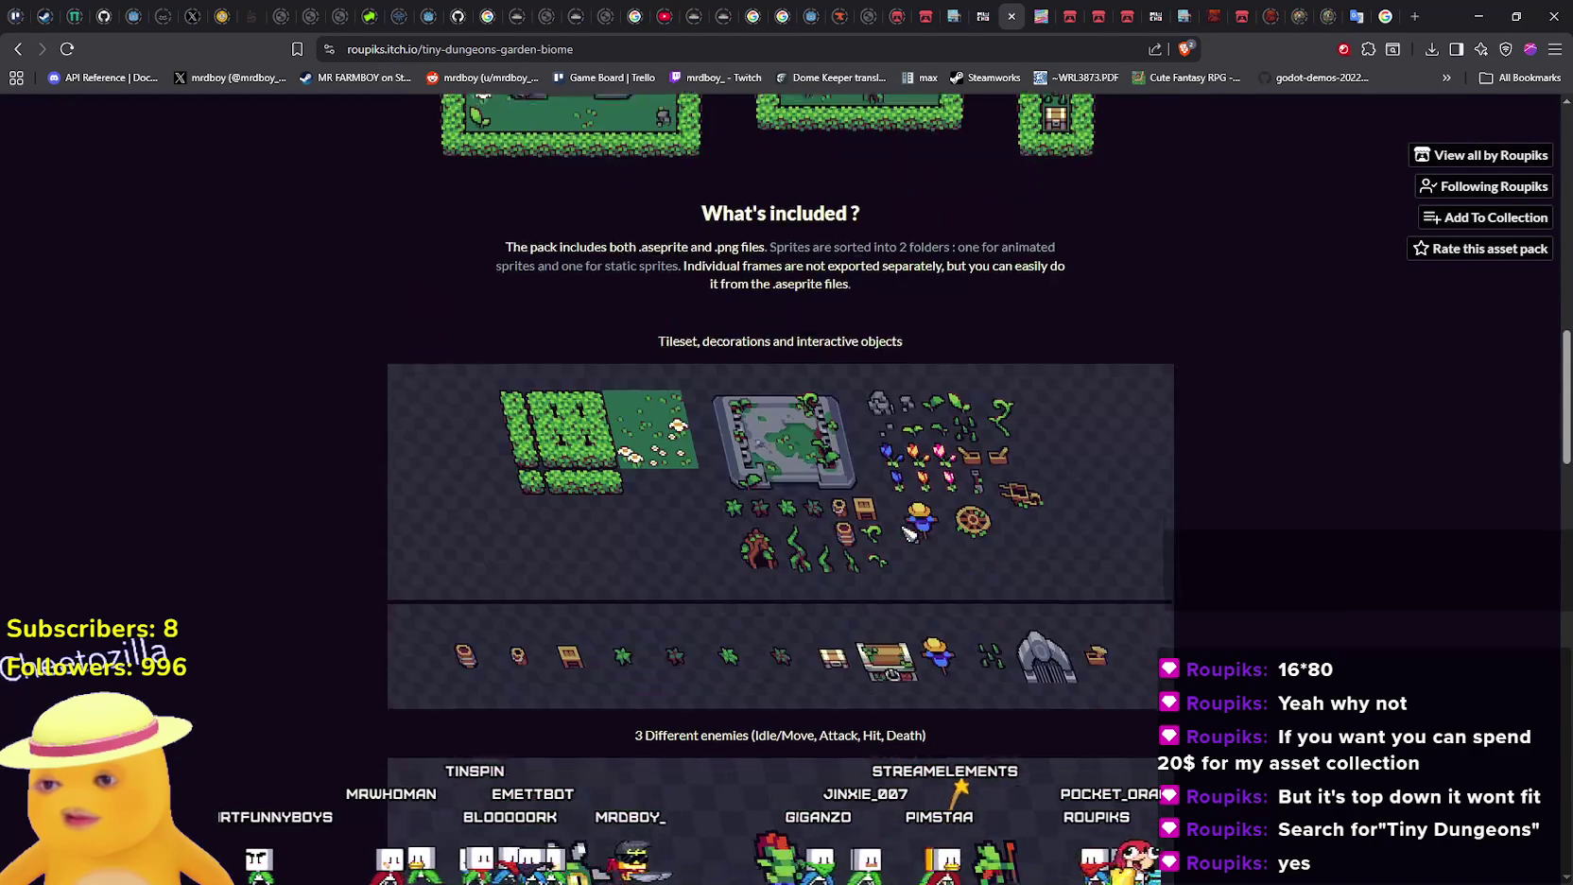
Go to the creator's full list and look through the Tiny Dungeons NPC's pack
{"action": "left_click", "coordinate": [1446, 155]}
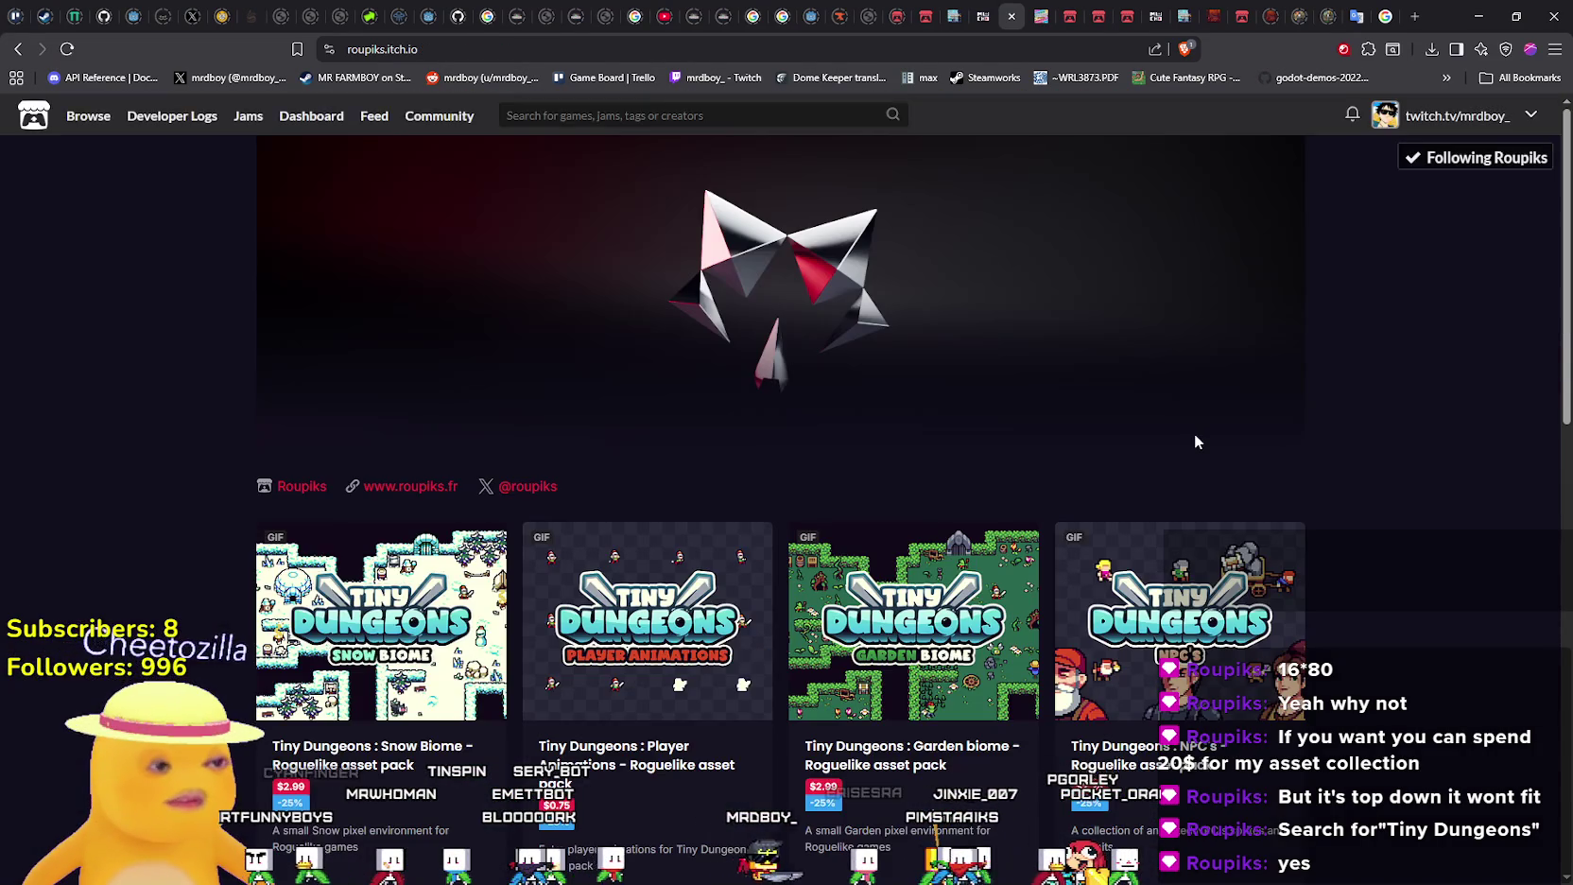
{"action": "scroll", "coordinate": [1195, 433], "scroll_direction": "down", "scroll_amount": 4}
{"action": "left_click", "coordinate": [1161, 312]}
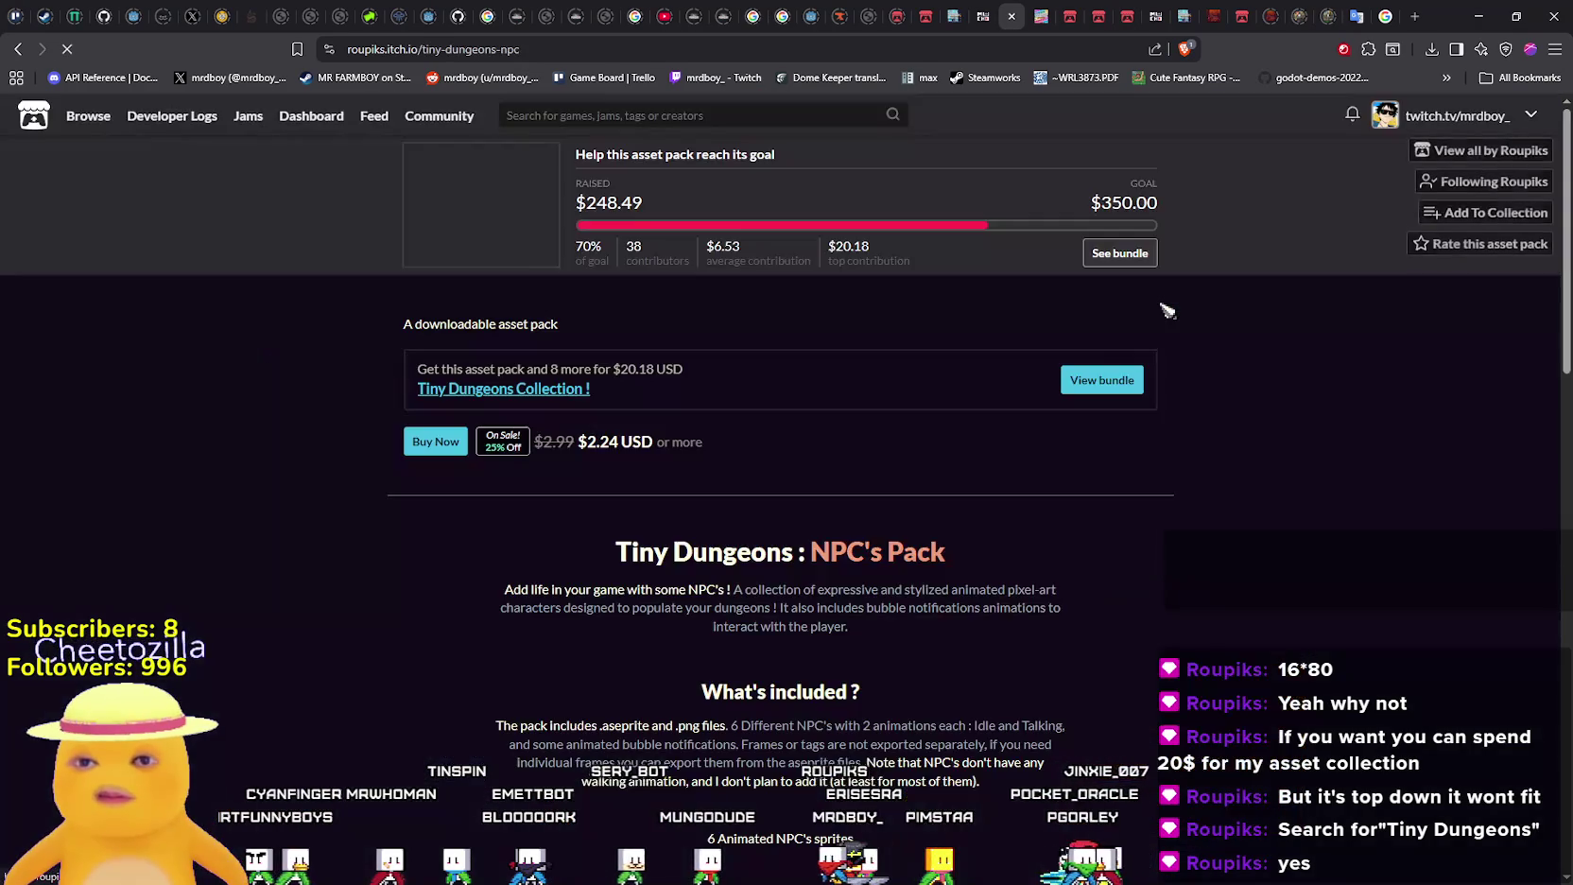
{"action": "scroll", "coordinate": [1163, 313], "scroll_direction": "down", "scroll_amount": 8}
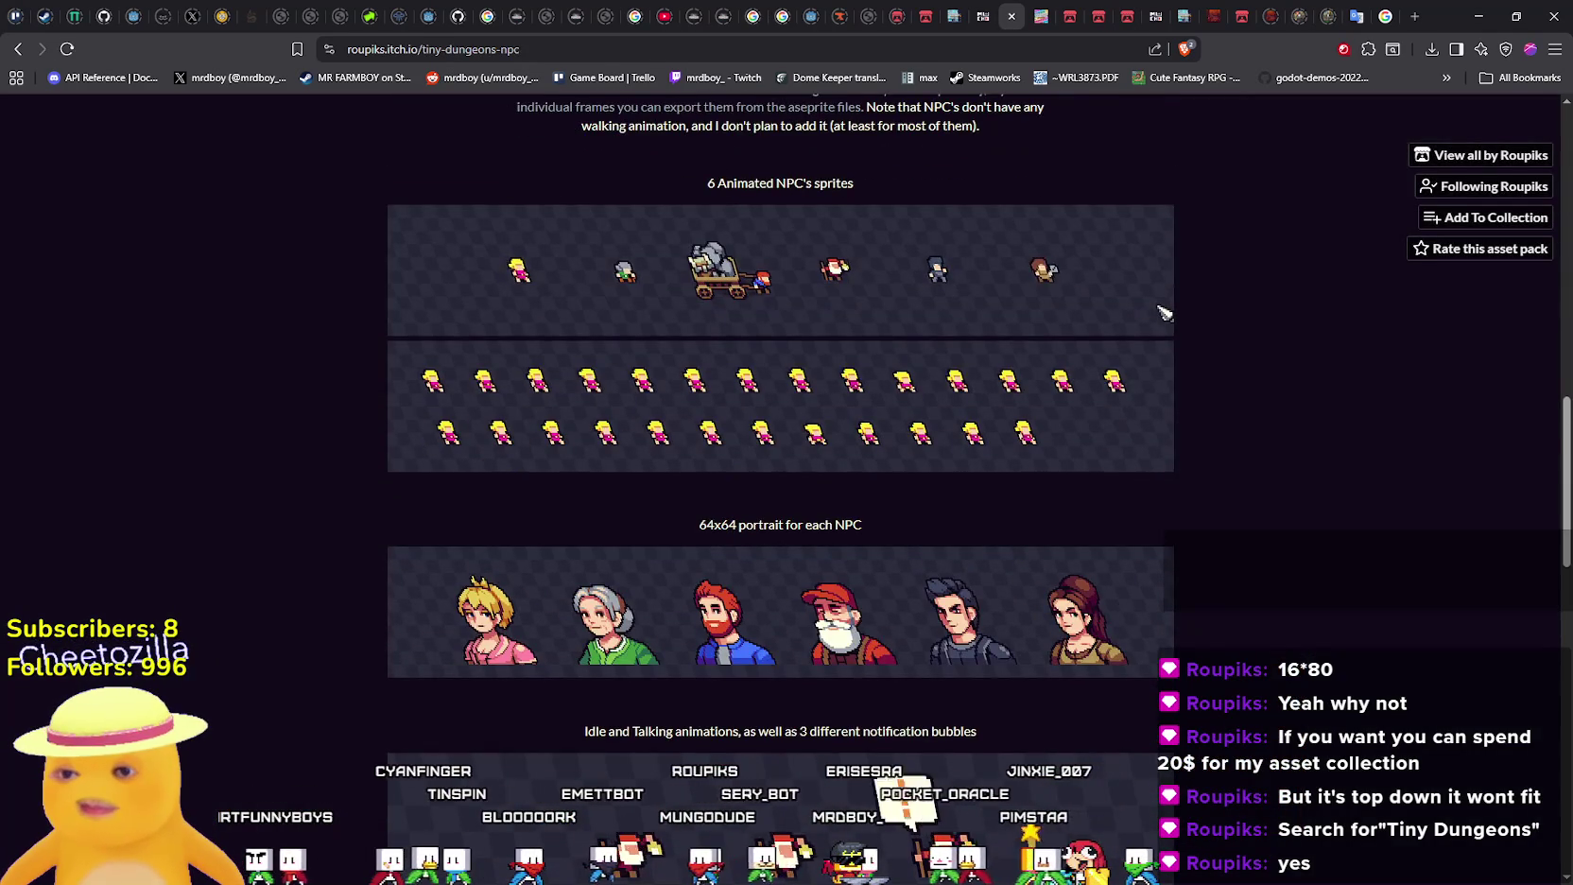
{"action": "scroll", "coordinate": [1165, 311], "scroll_direction": "down", "scroll_amount": 3}
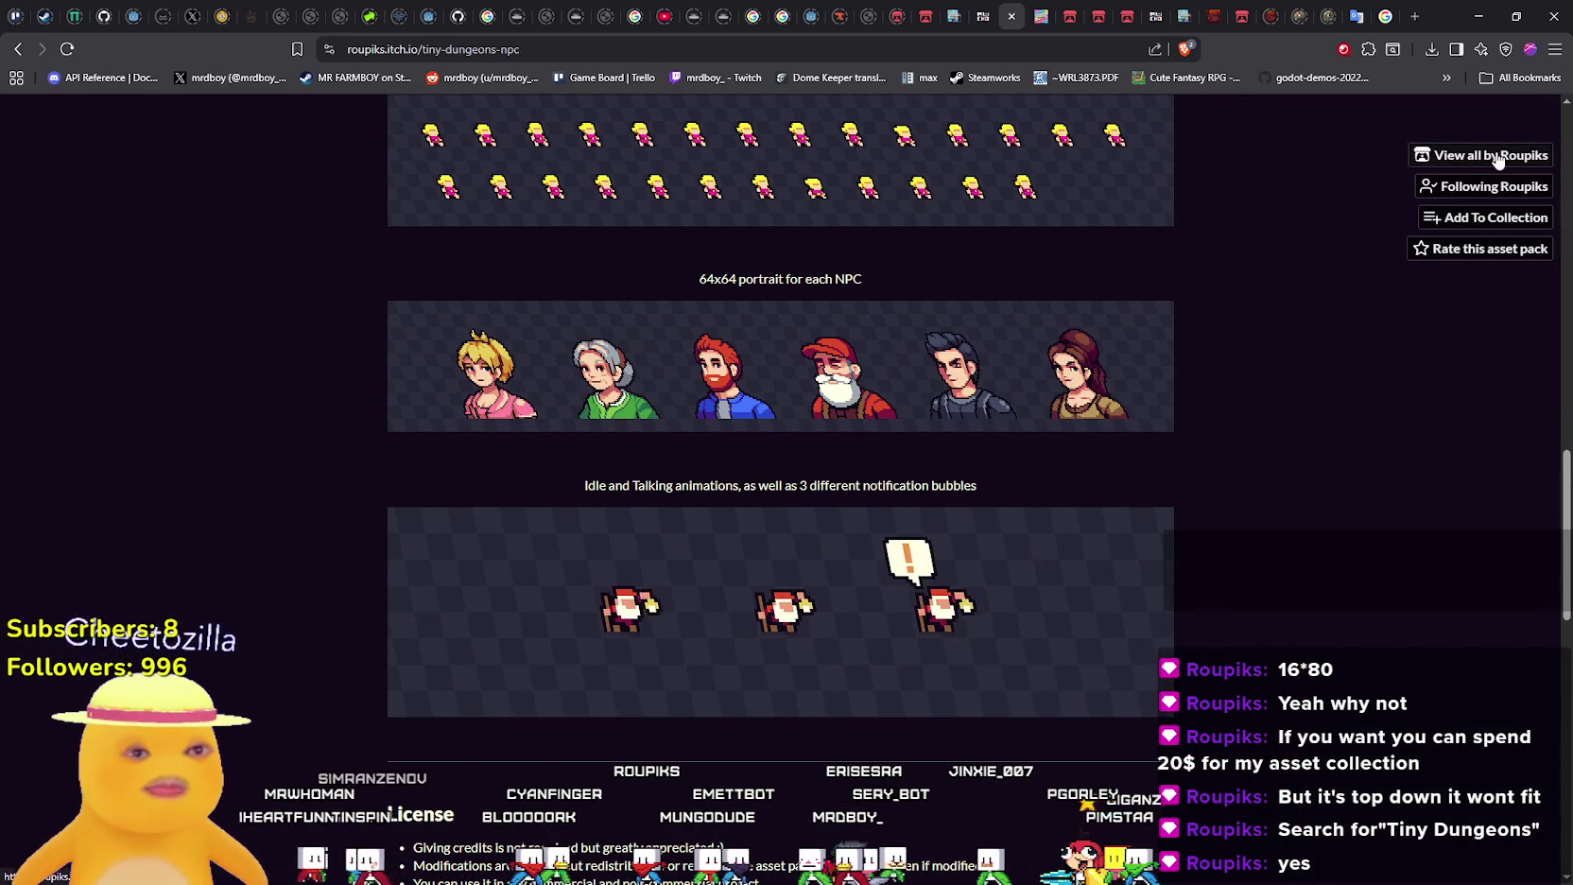
Return to the creator's list and look through the Tiny Dungeons Desert biome pack
{"action": "left_click", "coordinate": [1541, 155]}
{"action": "scroll", "coordinate": [711, 564], "scroll_direction": "down", "scroll_amount": 3}
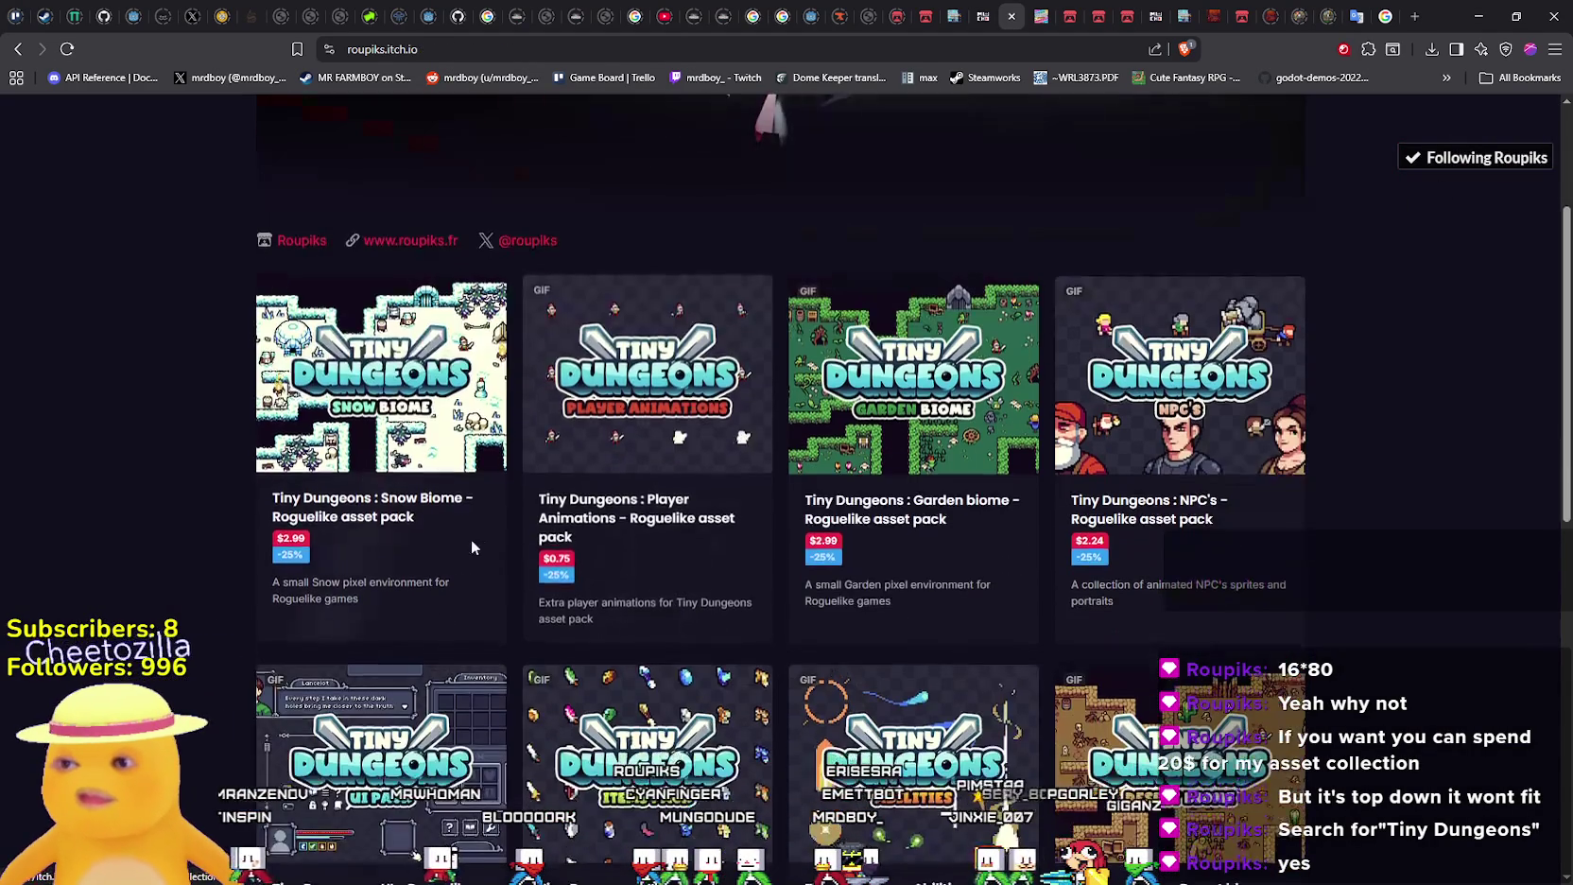
{"action": "scroll", "coordinate": [369, 432], "scroll_direction": "down", "scroll_amount": 3}
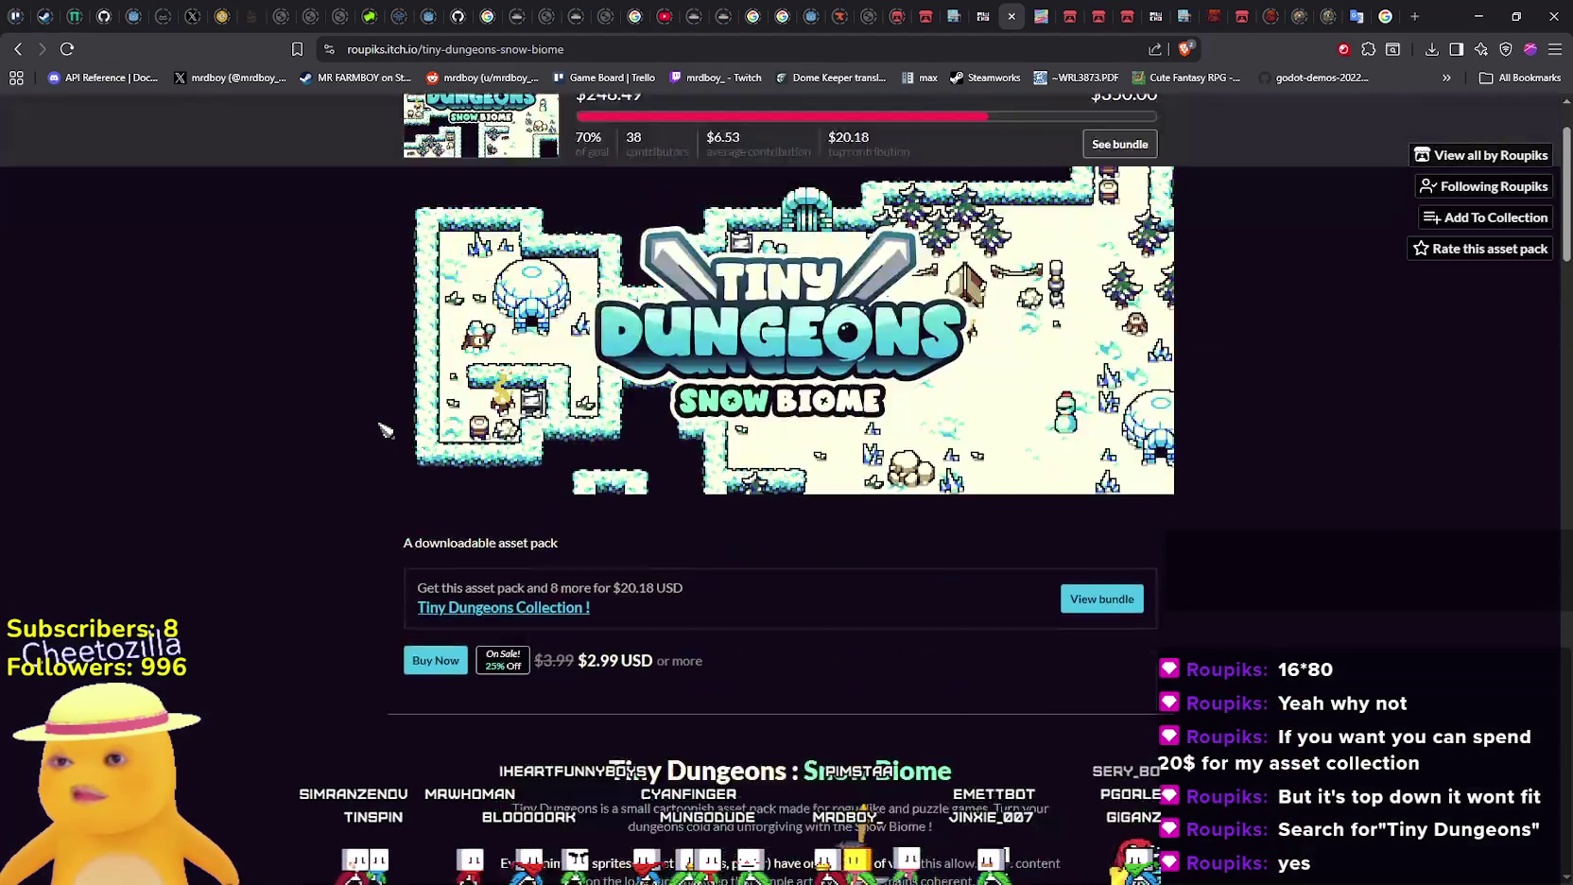
{"action": "scroll", "coordinate": [377, 433], "scroll_direction": "down", "scroll_amount": 5}
{"action": "scroll", "coordinate": [376, 433], "scroll_direction": "down", "scroll_amount": 3}
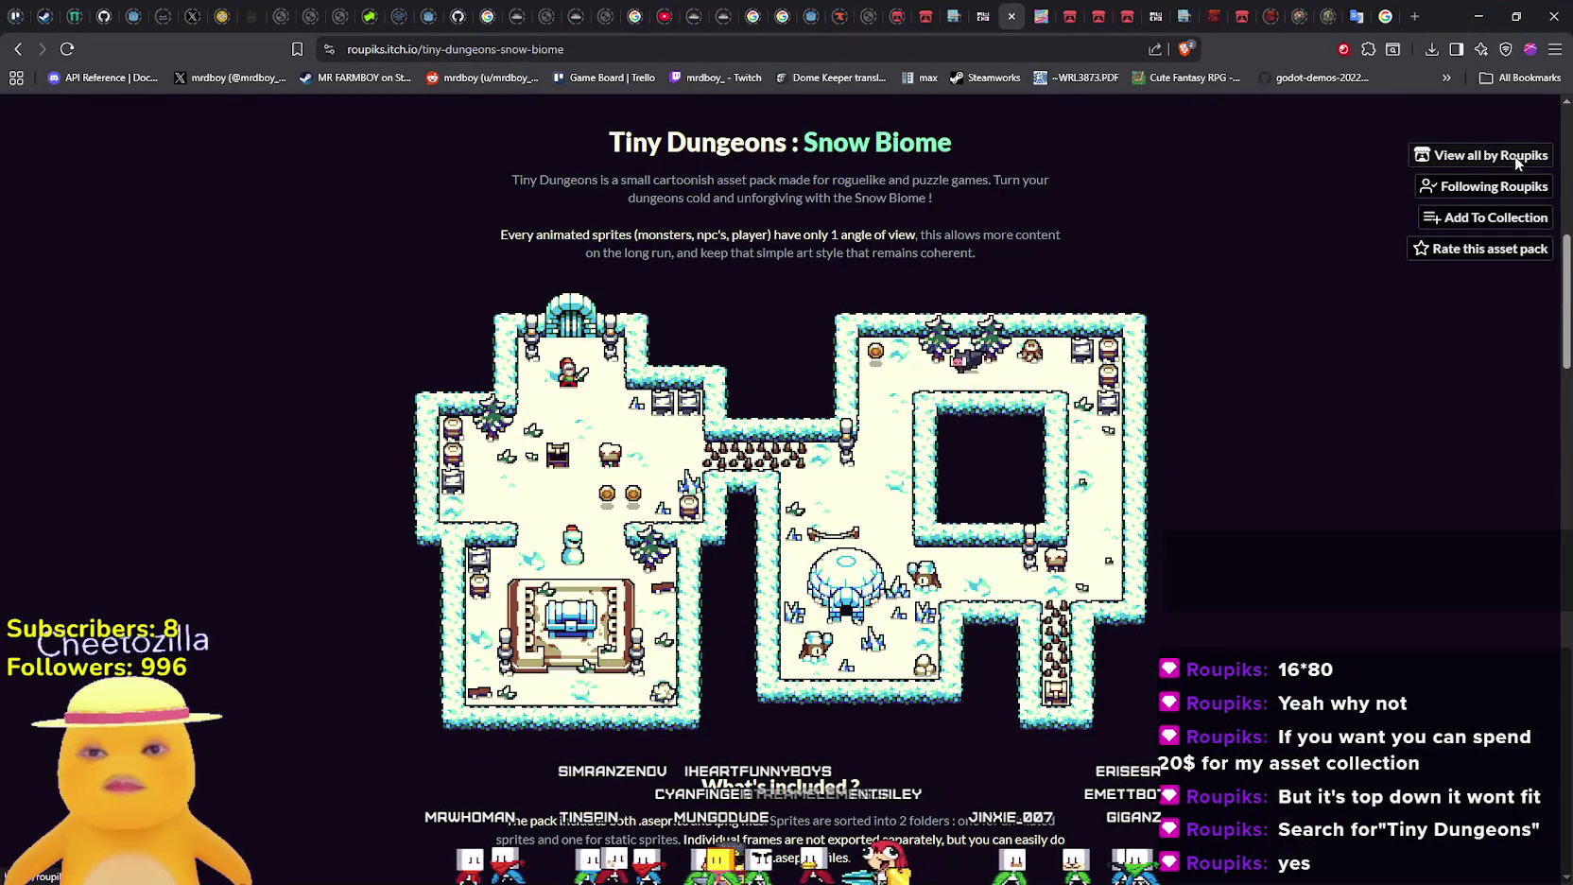
{"action": "left_click", "coordinate": [1477, 155]}
{"action": "scroll", "coordinate": [1330, 518], "scroll_direction": "down", "scroll_amount": 3}
{"action": "scroll", "coordinate": [1328, 515], "scroll_direction": "down", "scroll_amount": 3}
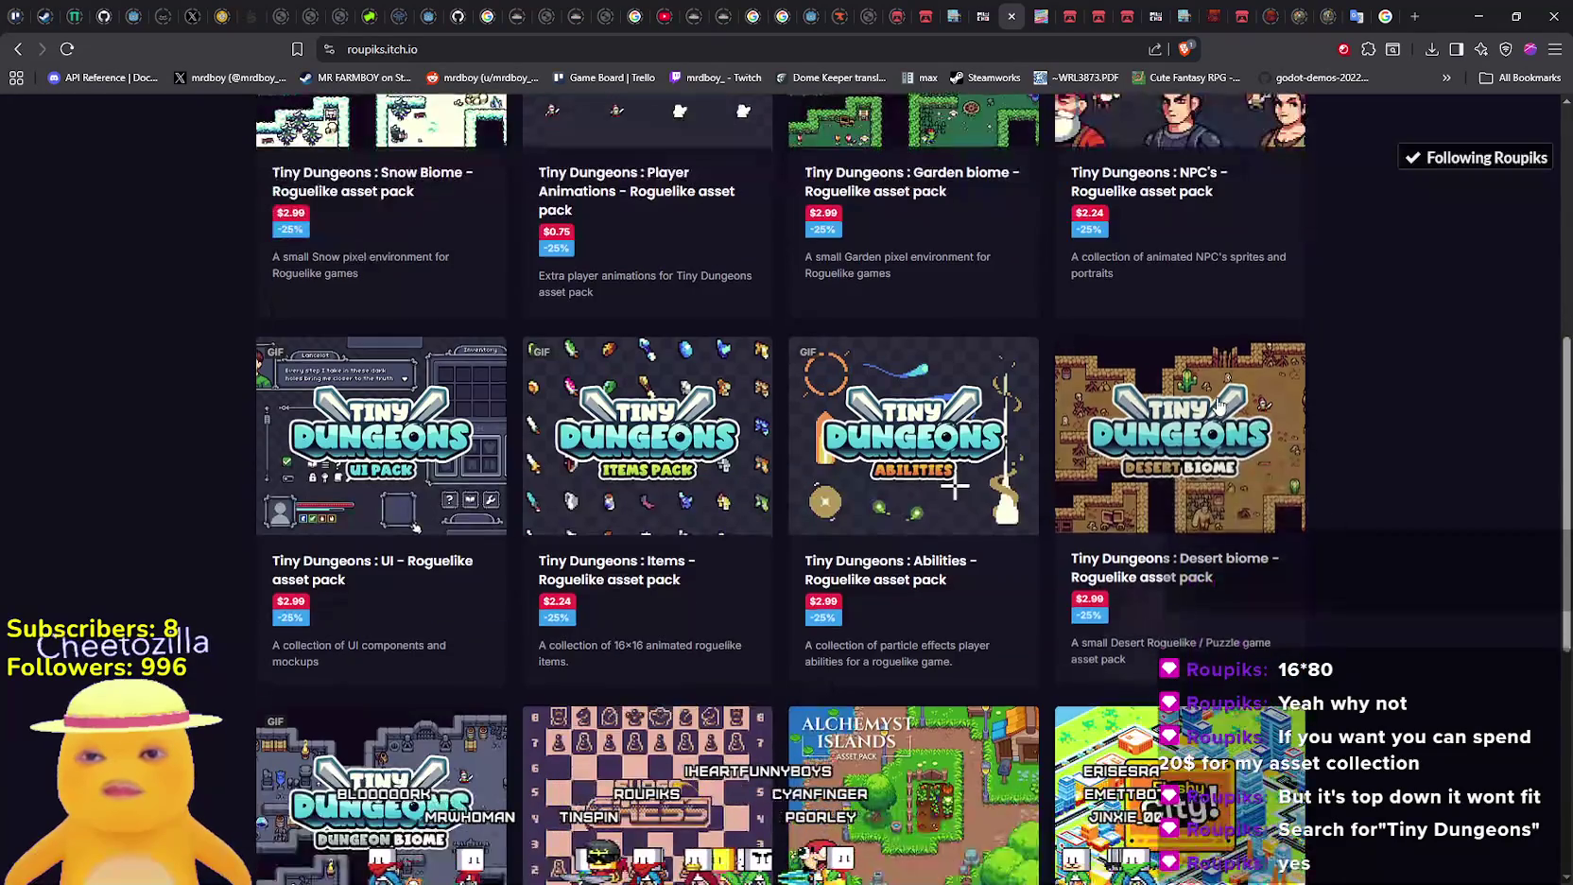
{"action": "left_click", "coordinate": [1221, 409]}
{"action": "scroll", "coordinate": [1221, 412], "scroll_direction": "down", "scroll_amount": 5}
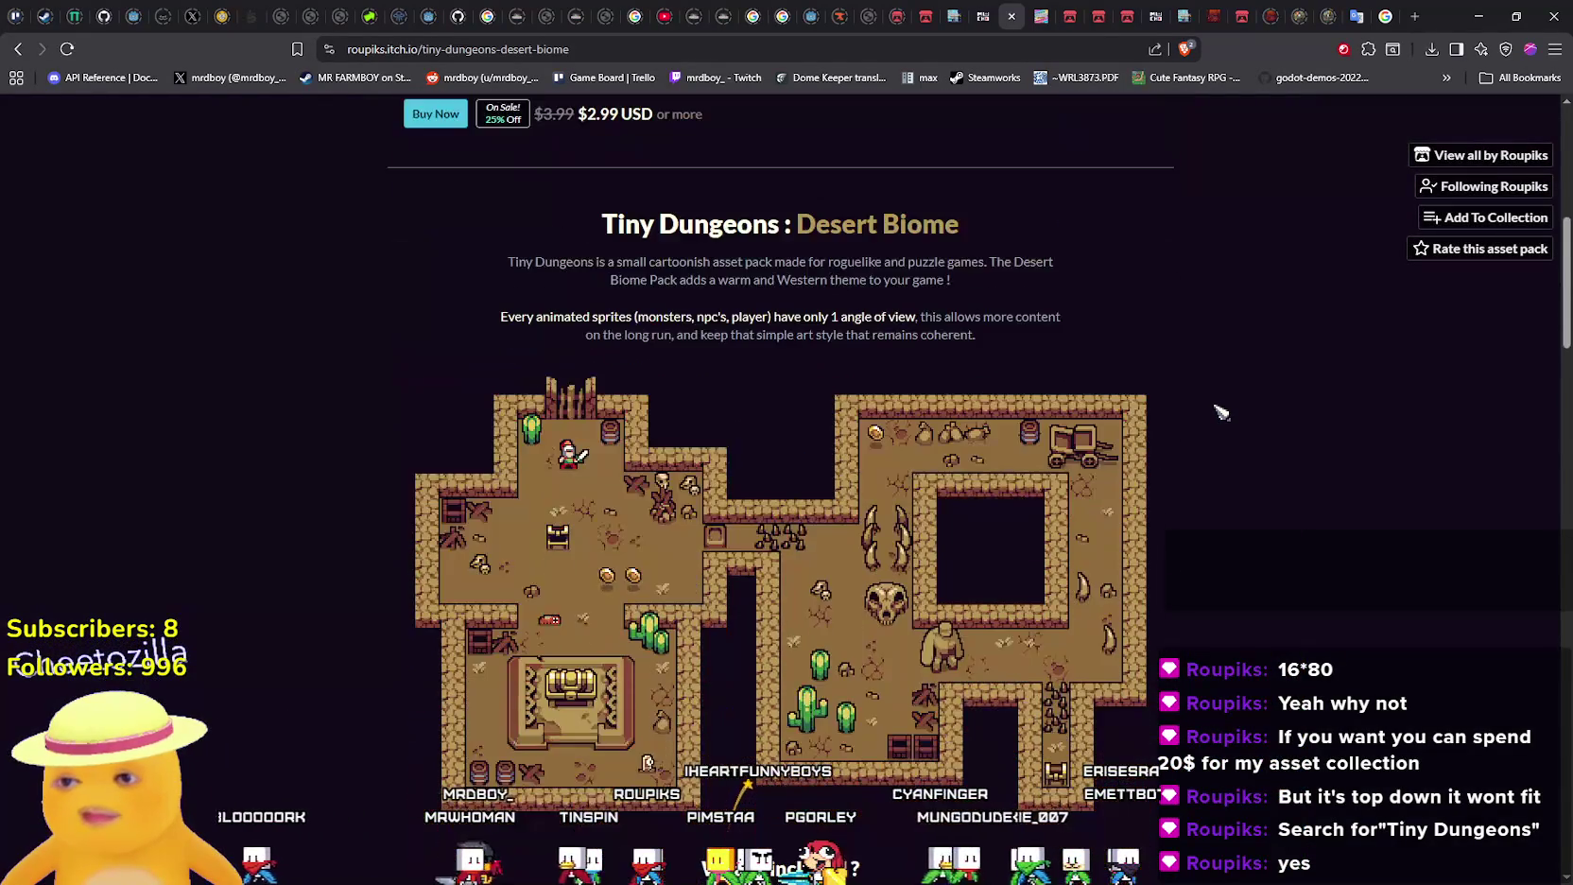
{"action": "scroll", "coordinate": [1221, 410], "scroll_direction": "down", "scroll_amount": 6}
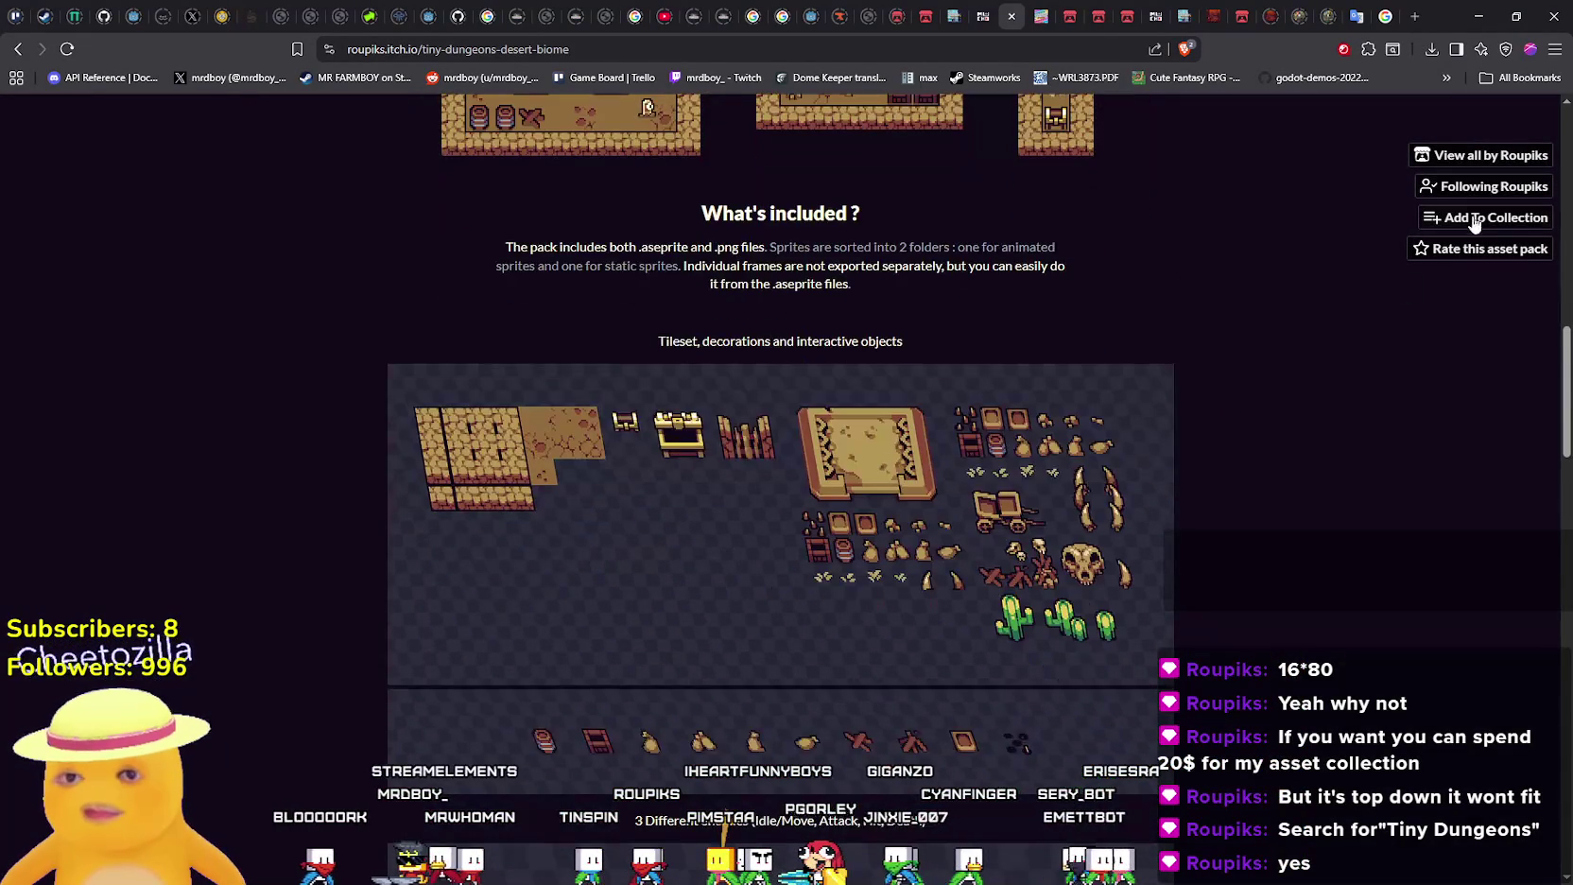
Go back to the pack list and browse the Flashy City asset pack page
{"action": "key", "text": "alt+Left"}
{"action": "scroll", "coordinate": [1275, 522], "scroll_direction": "down", "scroll_amount": 6}
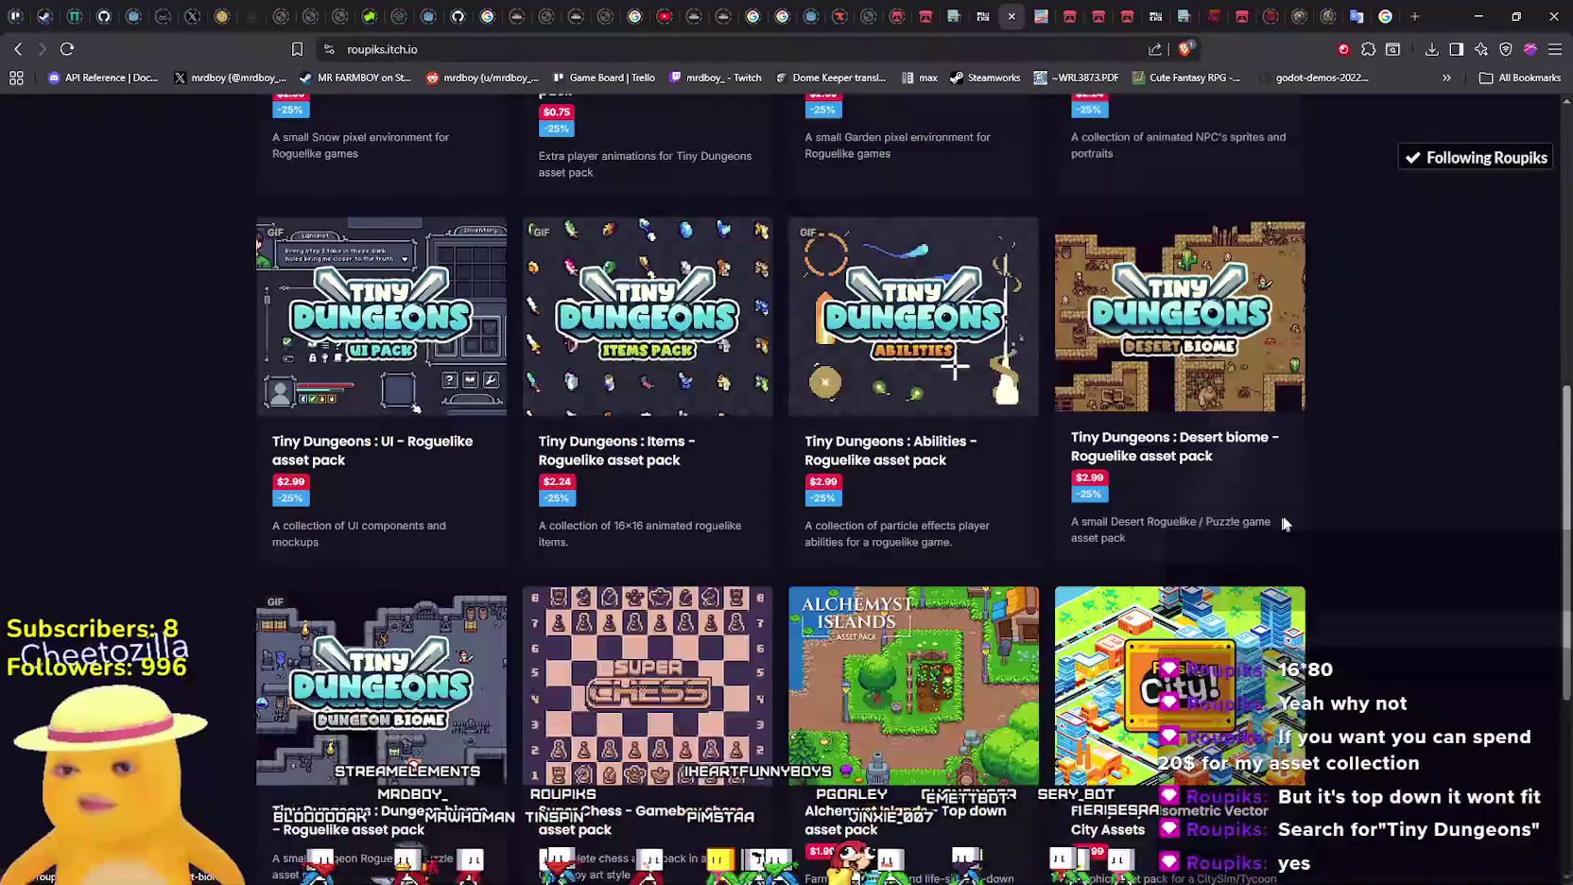
{"action": "left_click", "coordinate": [1213, 525]}
{"action": "scroll", "coordinate": [1213, 523], "scroll_direction": "down", "scroll_amount": 15}
{"action": "scroll", "coordinate": [1213, 525], "scroll_direction": "down", "scroll_amount": 8}
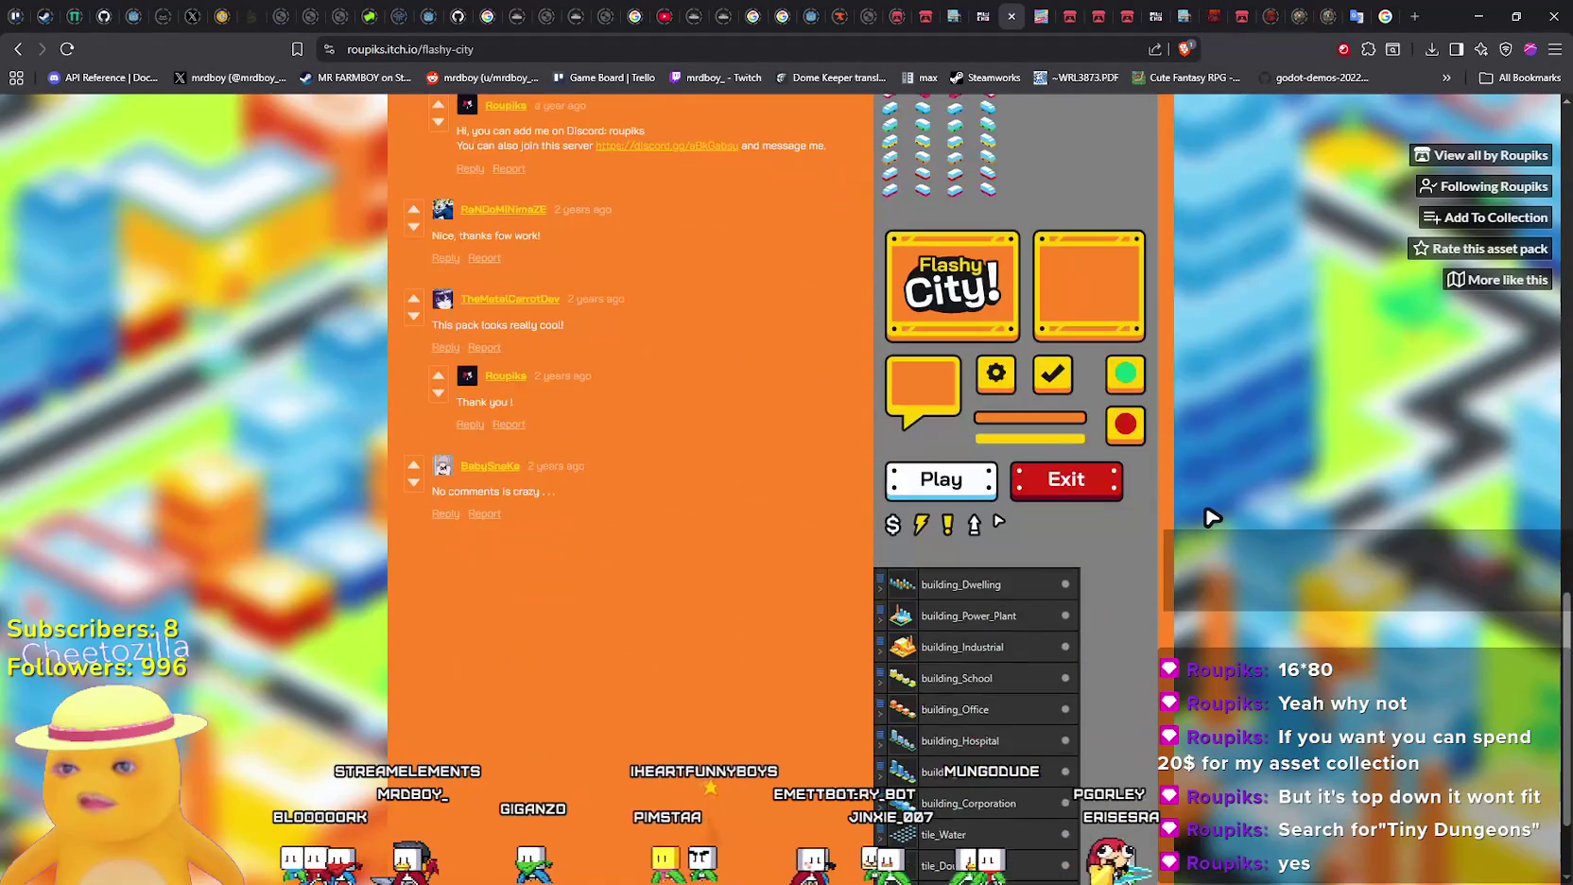
{"action": "scroll", "coordinate": [1211, 521], "scroll_direction": "up", "scroll_amount": 5}
{"action": "scroll", "coordinate": [1211, 519], "scroll_direction": "up", "scroll_amount": 20}
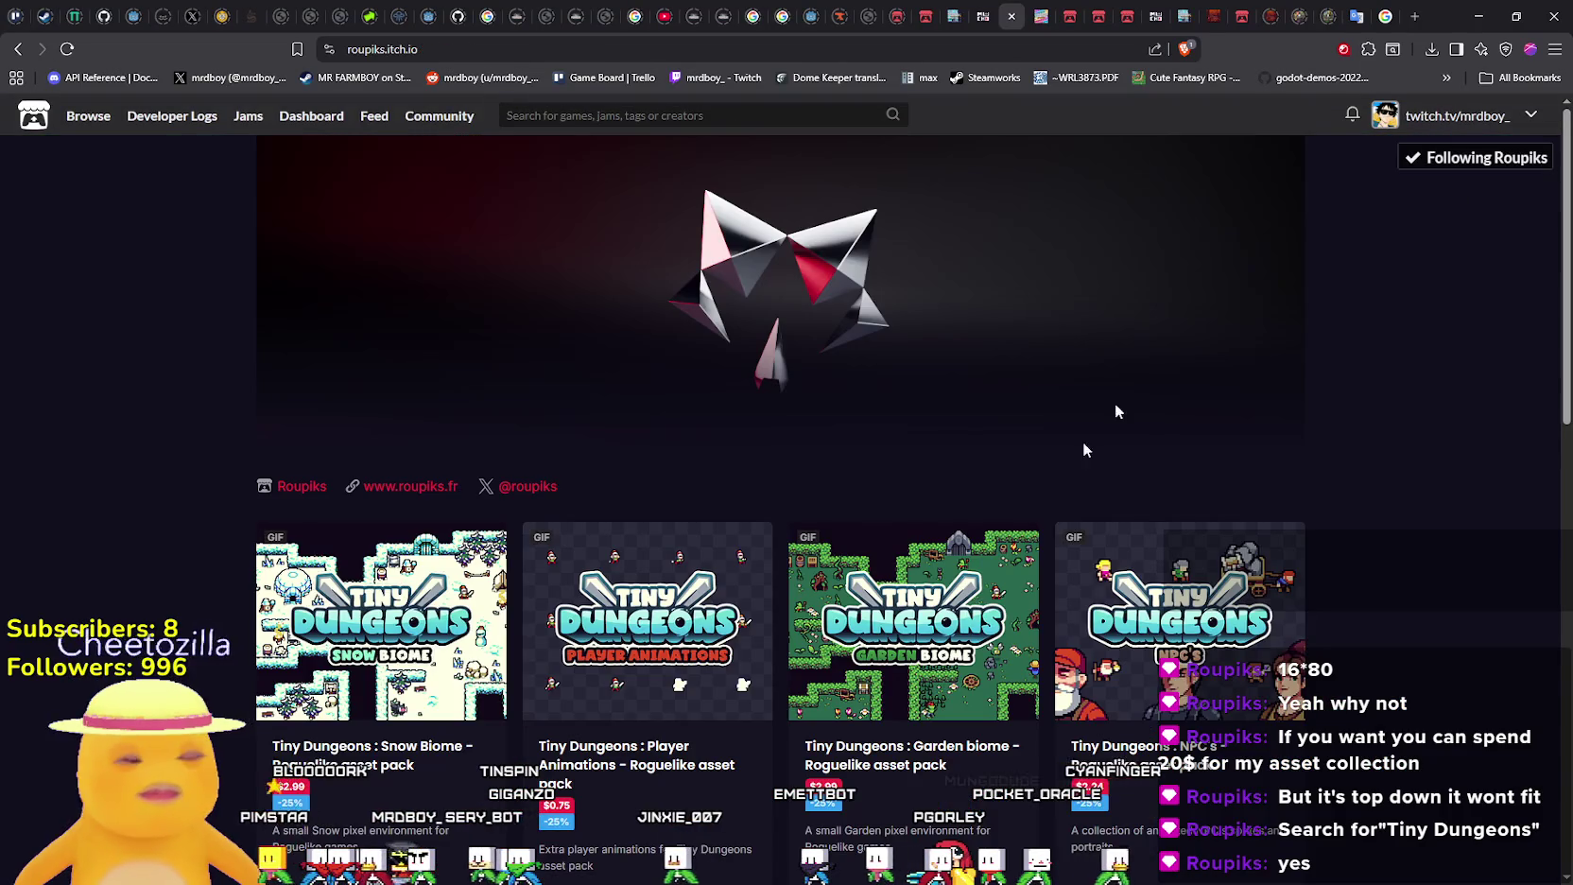
{"action": "scroll", "coordinate": [1150, 376], "scroll_direction": "down", "scroll_amount": 3}
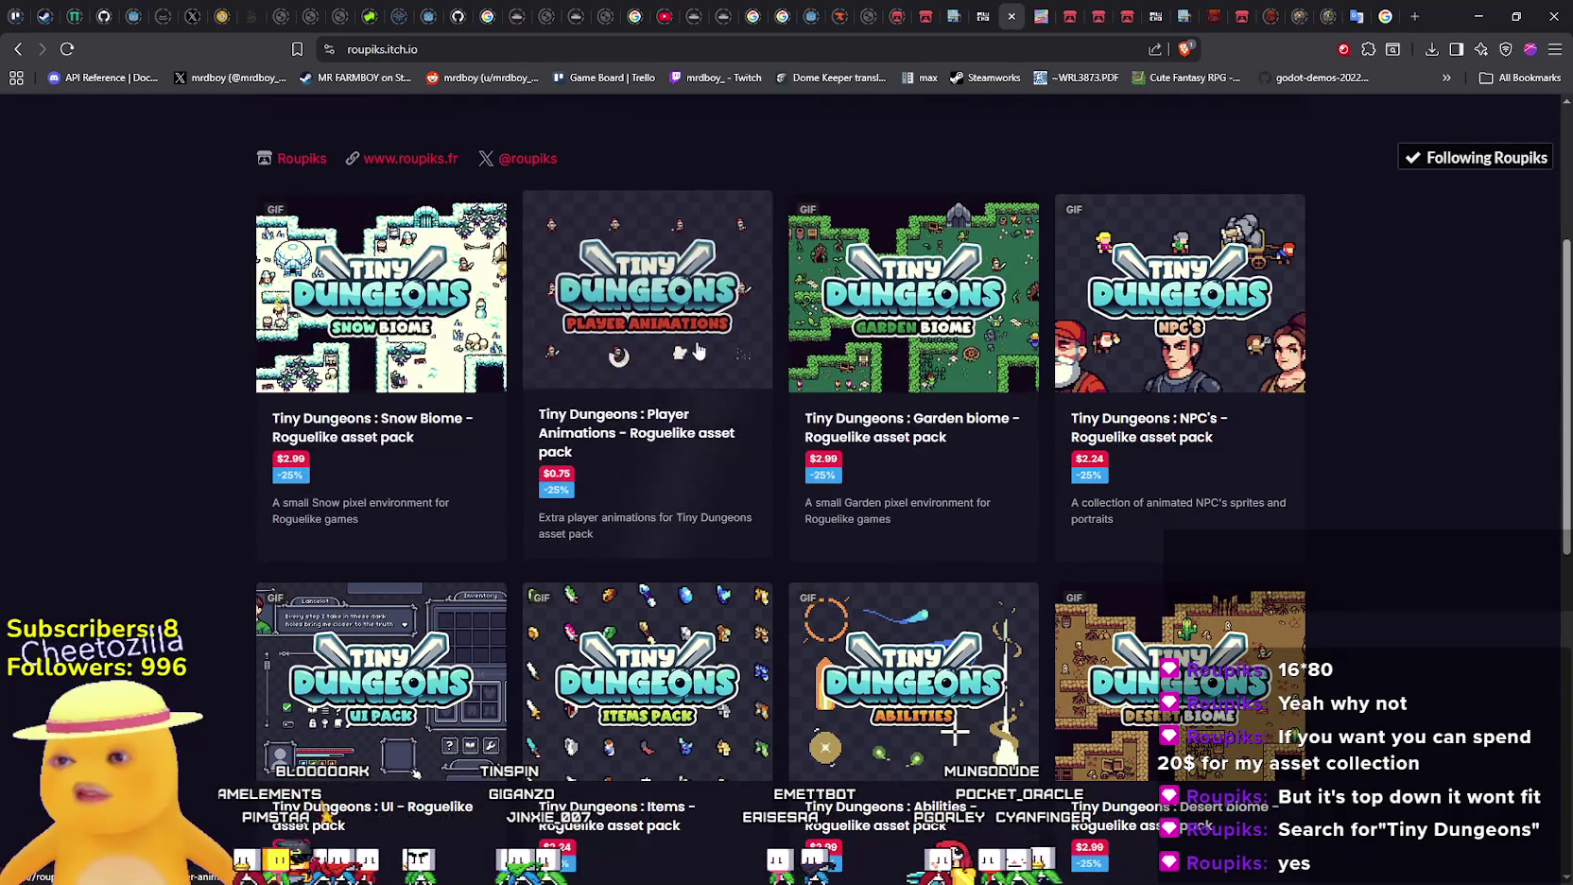
{"action": "scroll", "coordinate": [1022, 486], "scroll_direction": "down", "scroll_amount": 3}
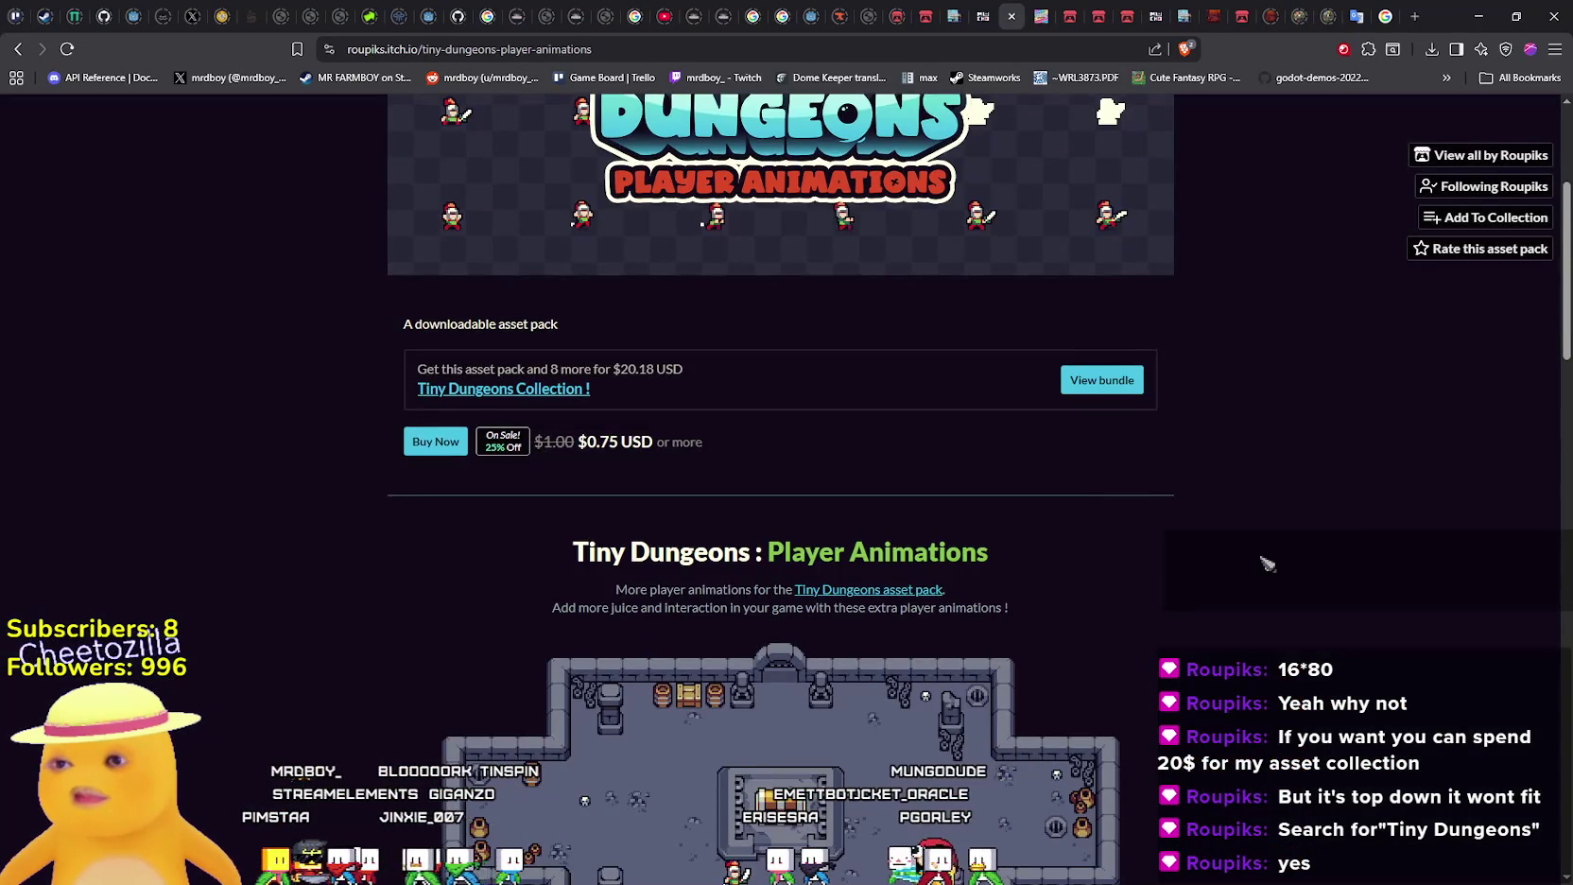
{"action": "scroll", "coordinate": [1267, 564], "scroll_direction": "down", "scroll_amount": 4}
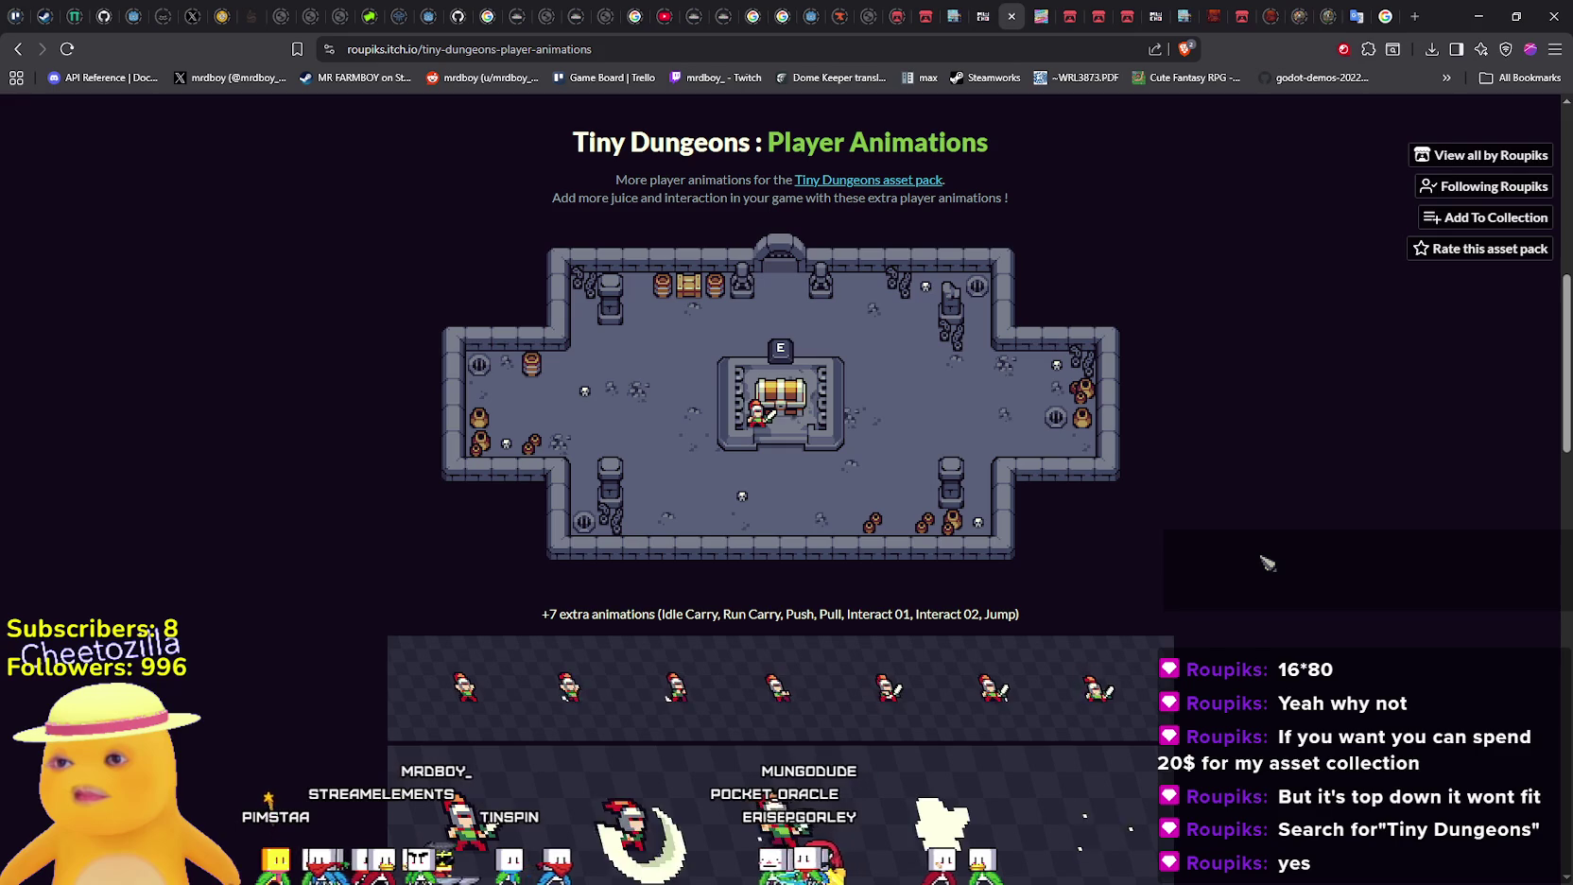
{"action": "scroll", "coordinate": [1264, 556], "scroll_direction": "down", "scroll_amount": 3}
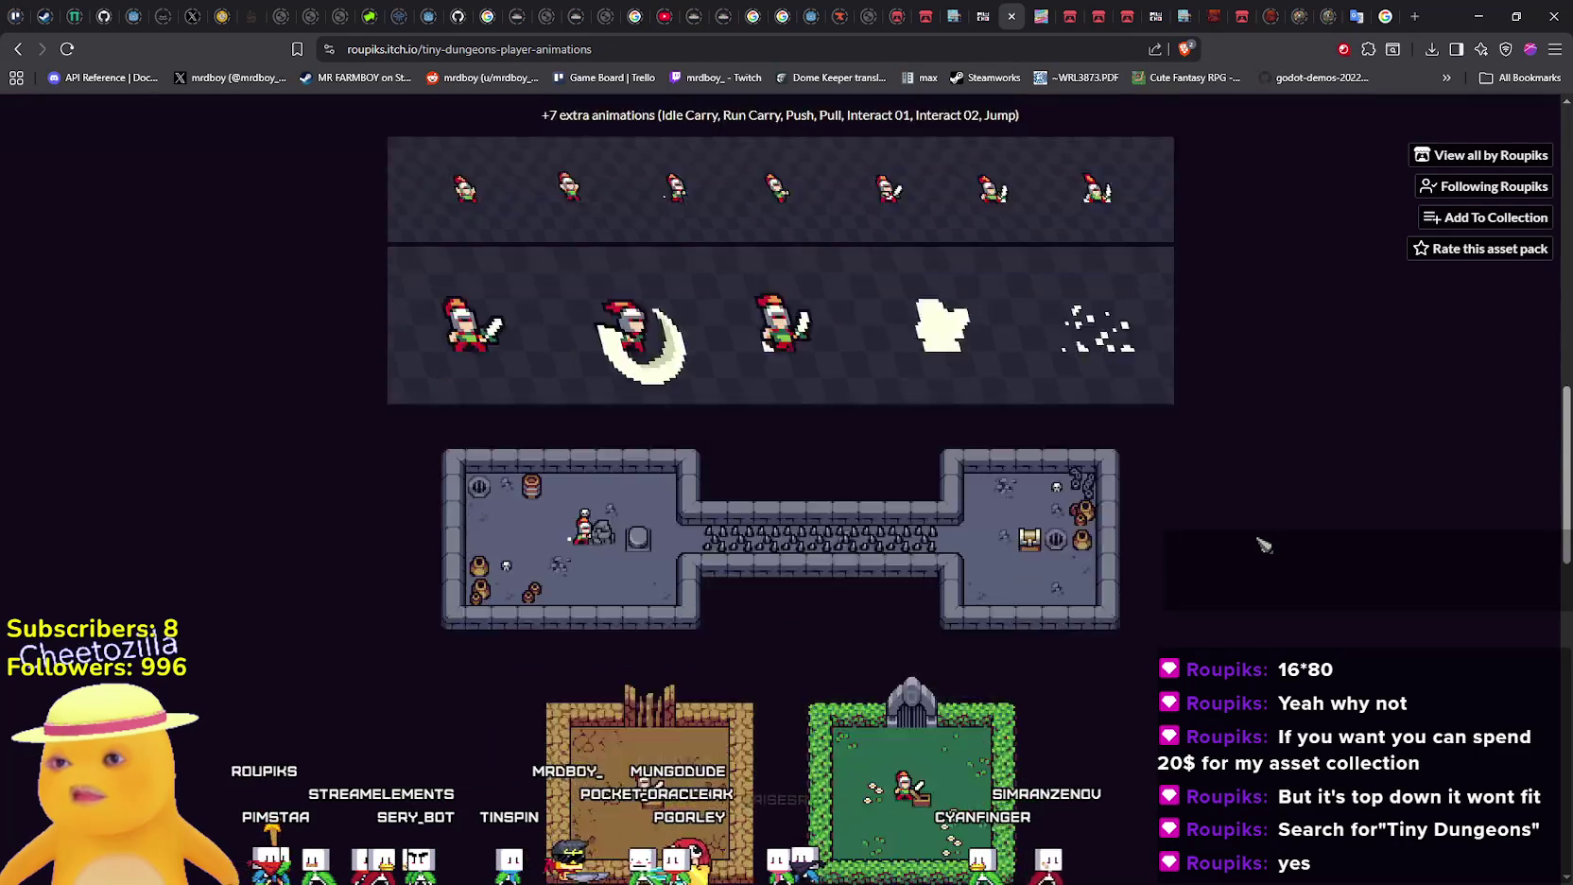
Return to the creator's page and scroll the catalogue down to the CoolPunk packs
{"action": "left_click", "coordinate": [1507, 167]}
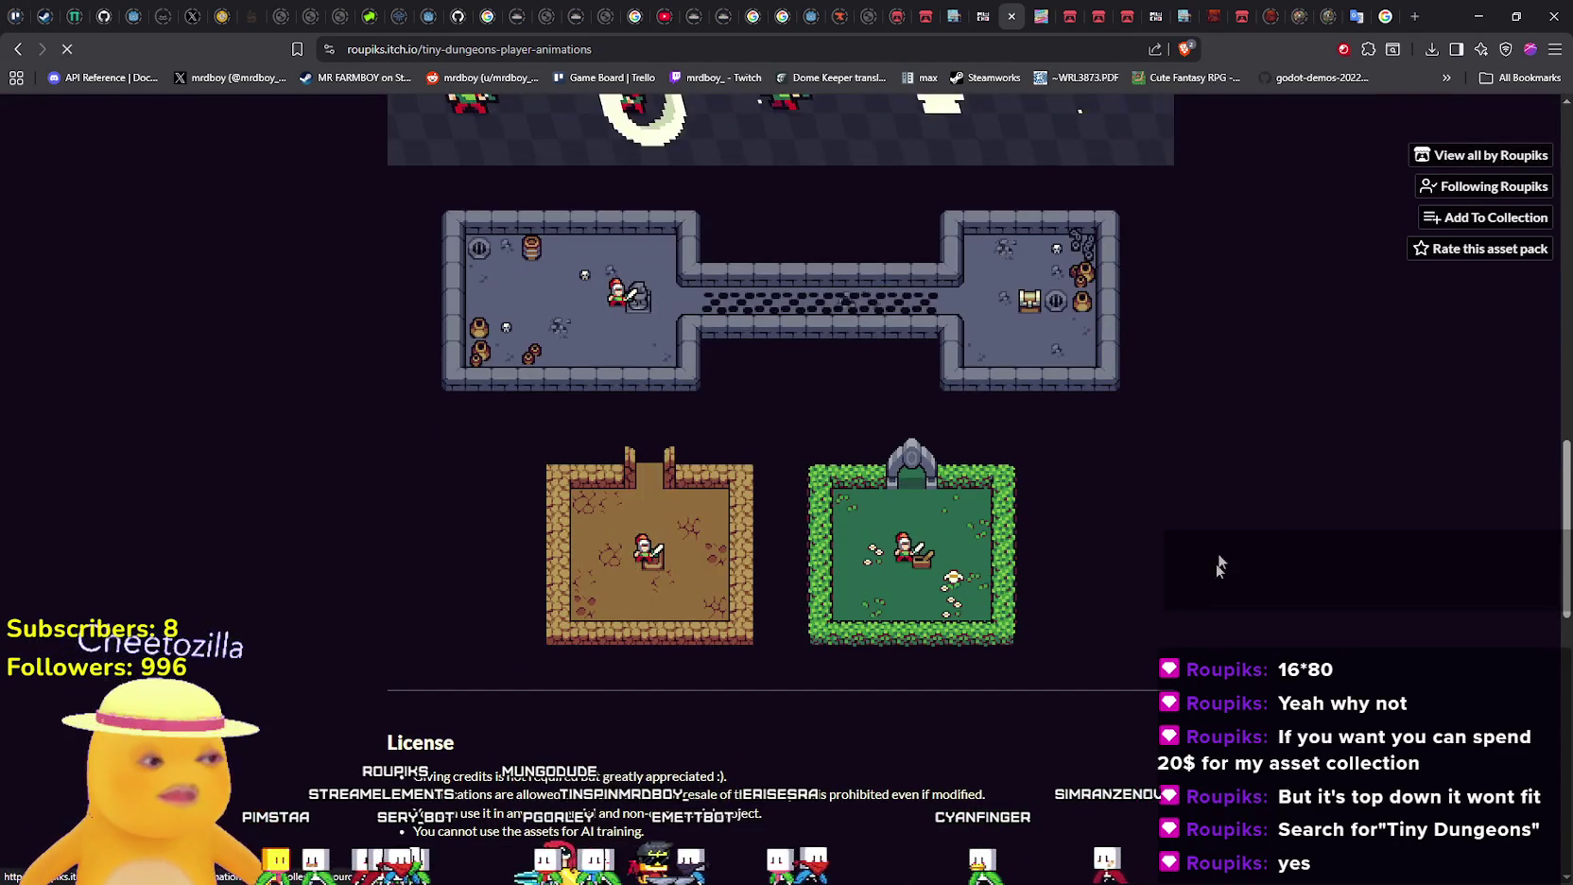
{"action": "scroll", "coordinate": [1175, 587], "scroll_direction": "down", "scroll_amount": 5}
{"action": "scroll", "coordinate": [1175, 586], "scroll_direction": "down", "scroll_amount": 3}
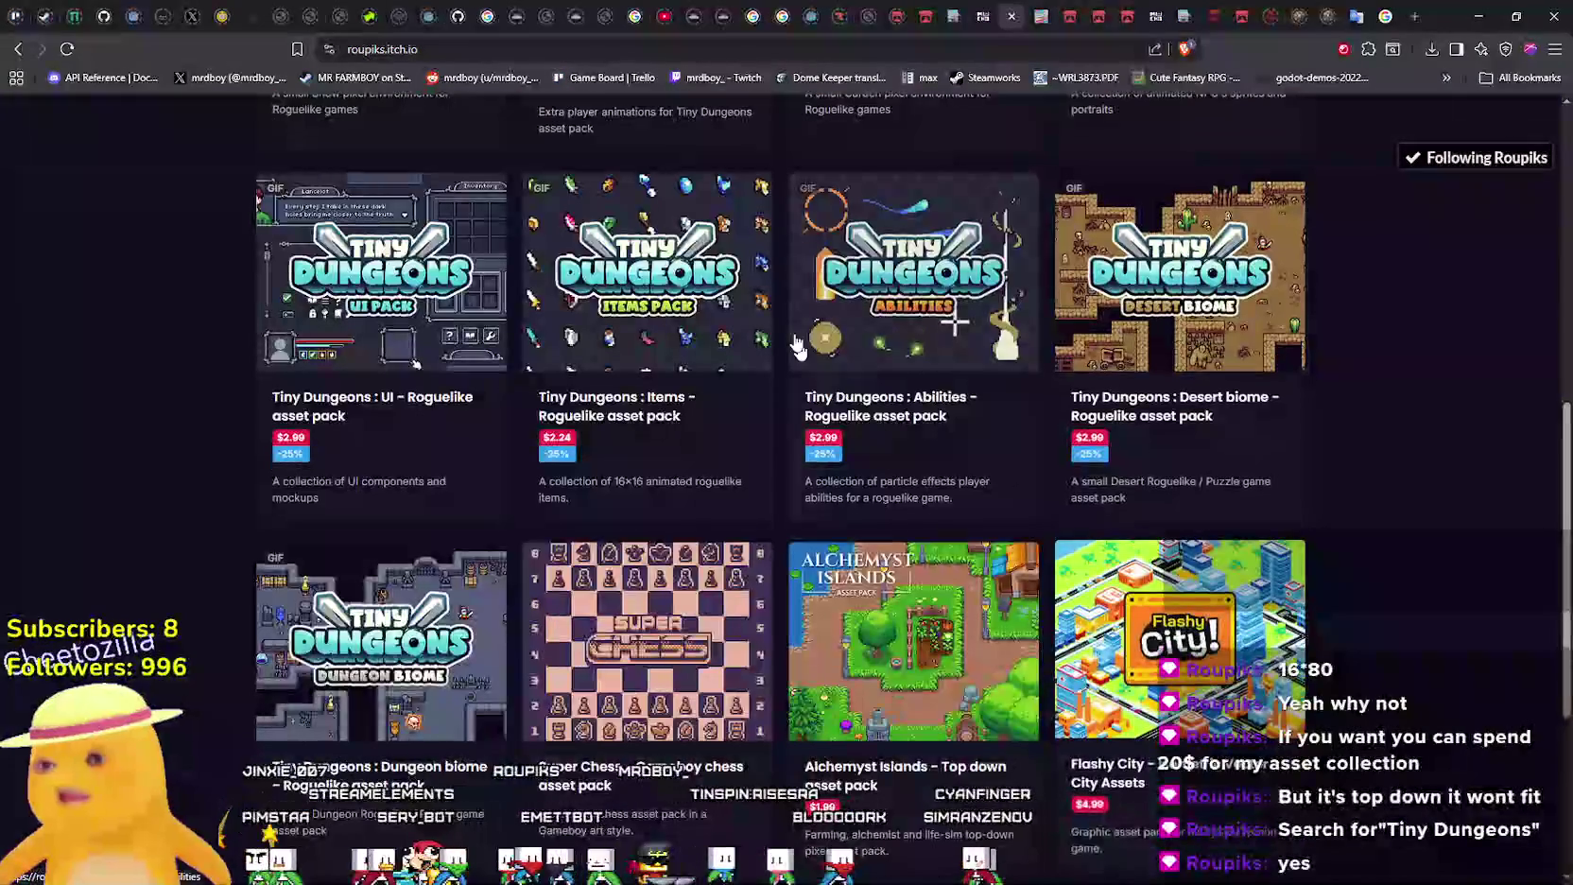
{"action": "scroll", "coordinate": [664, 322], "scroll_direction": "down", "scroll_amount": 4}
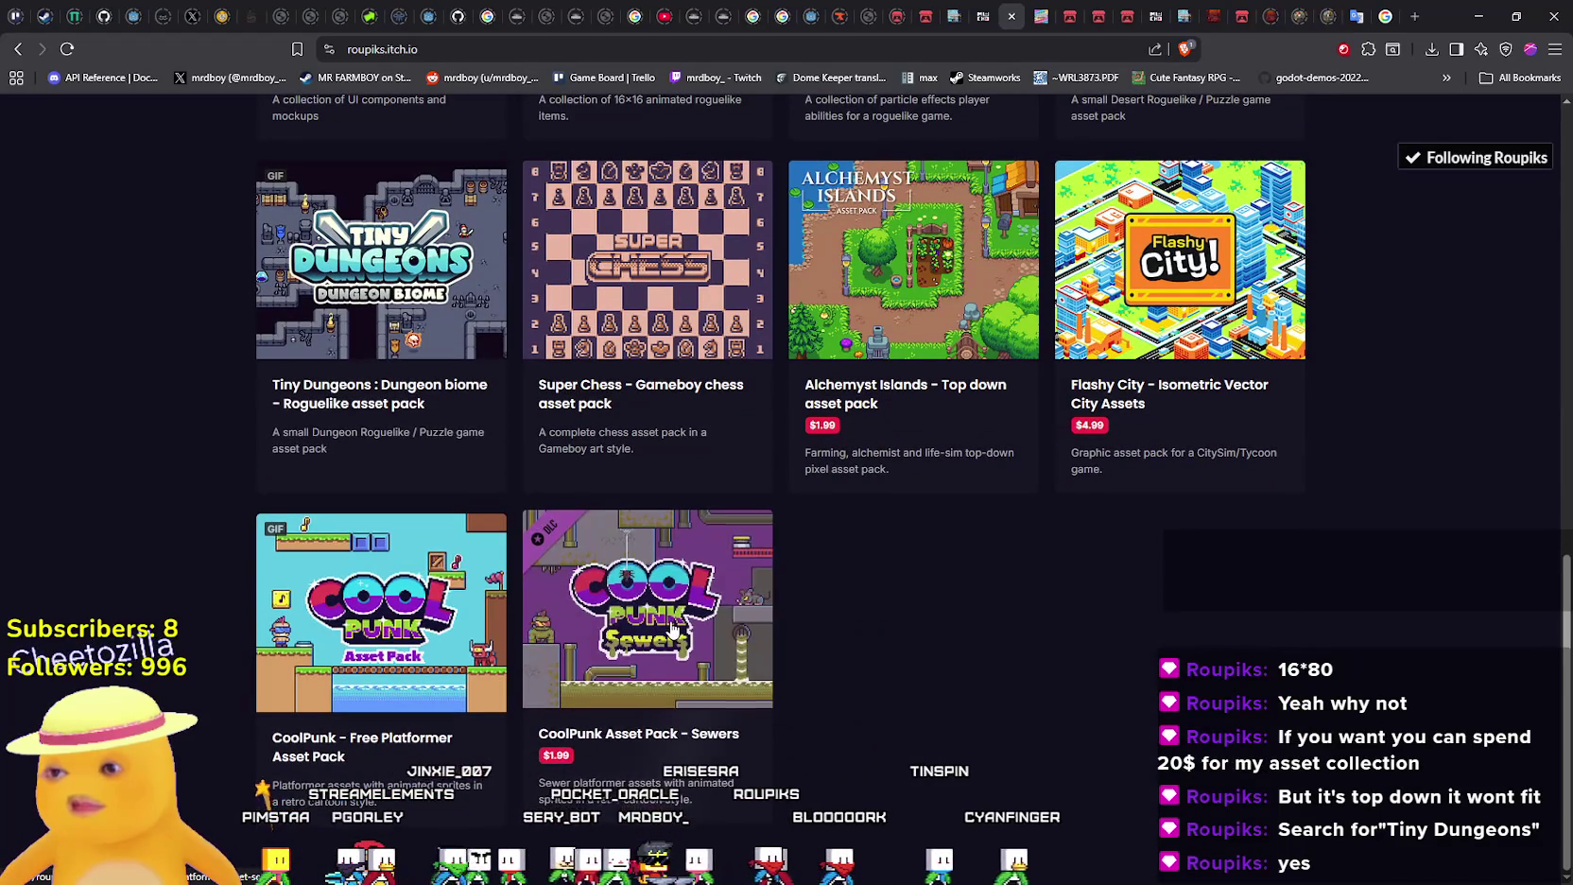
Open the Alchemyst Islands pack and view its character sprite sheet enlarged, then close it
{"action": "left_click", "coordinate": [904, 393]}
{"action": "scroll", "coordinate": [1052, 683], "scroll_direction": "down", "scroll_amount": 4}
{"action": "scroll", "coordinate": [1052, 683], "scroll_direction": "down", "scroll_amount": 2}
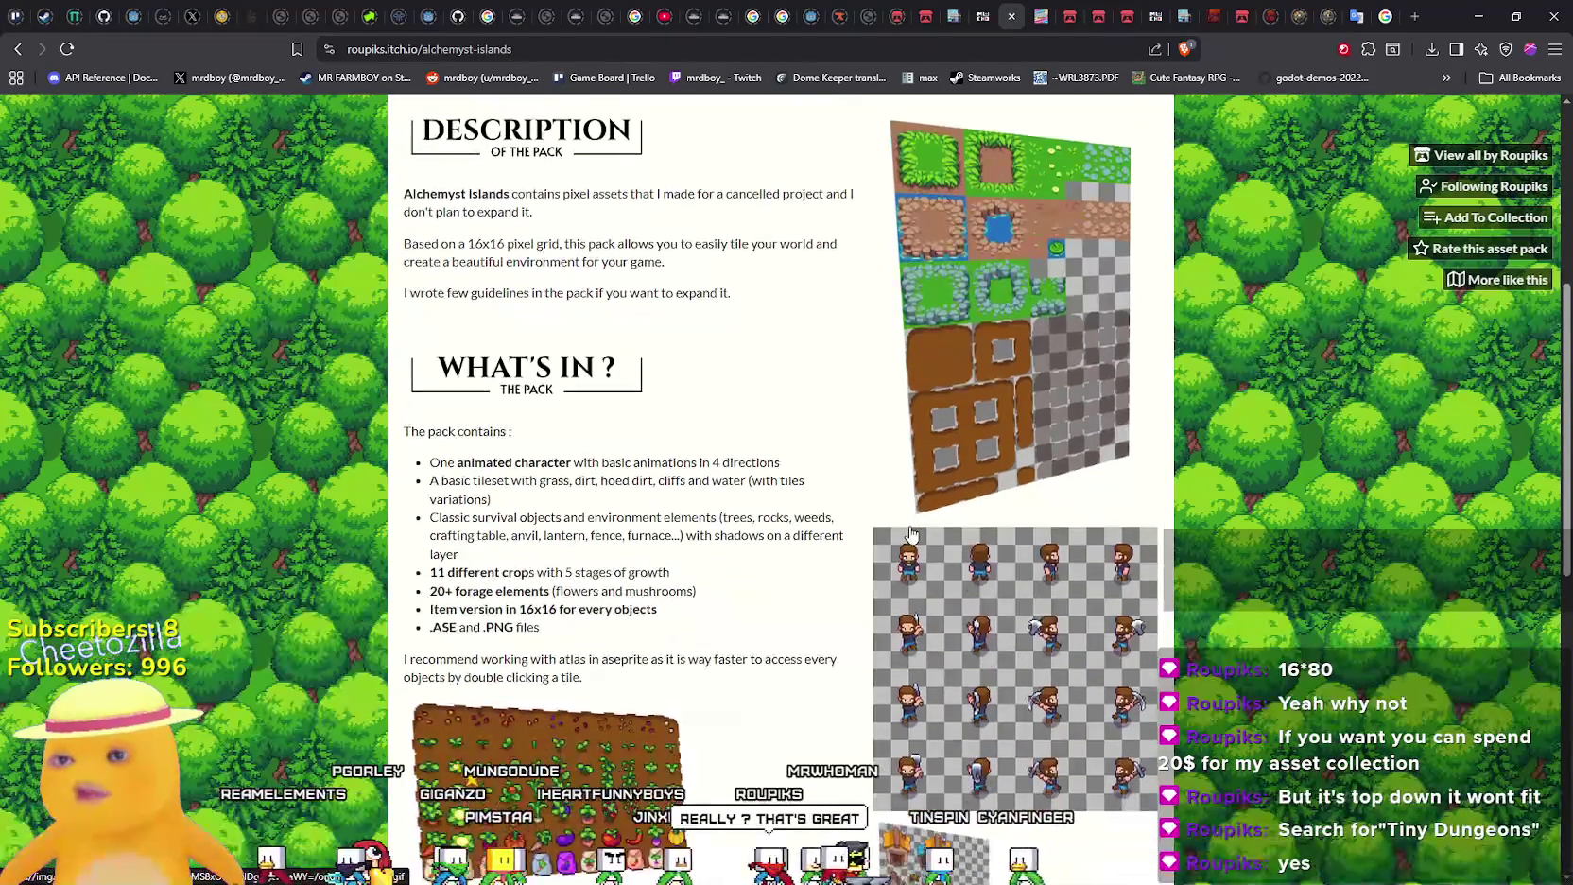
{"action": "left_click", "coordinate": [1034, 498]}
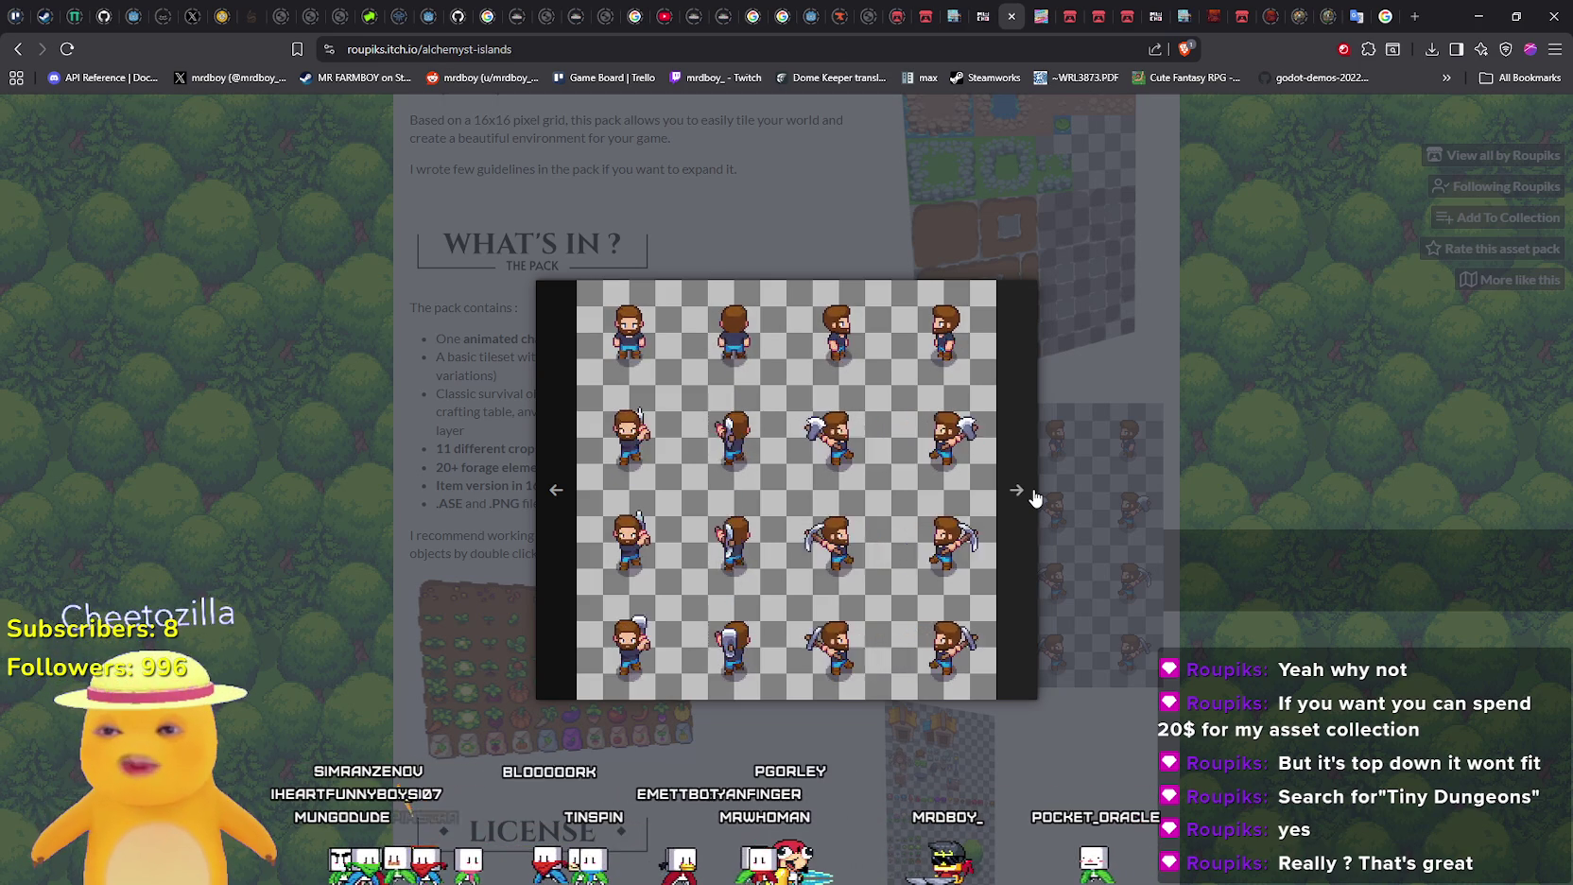
{"action": "left_click", "coordinate": [605, 273]}
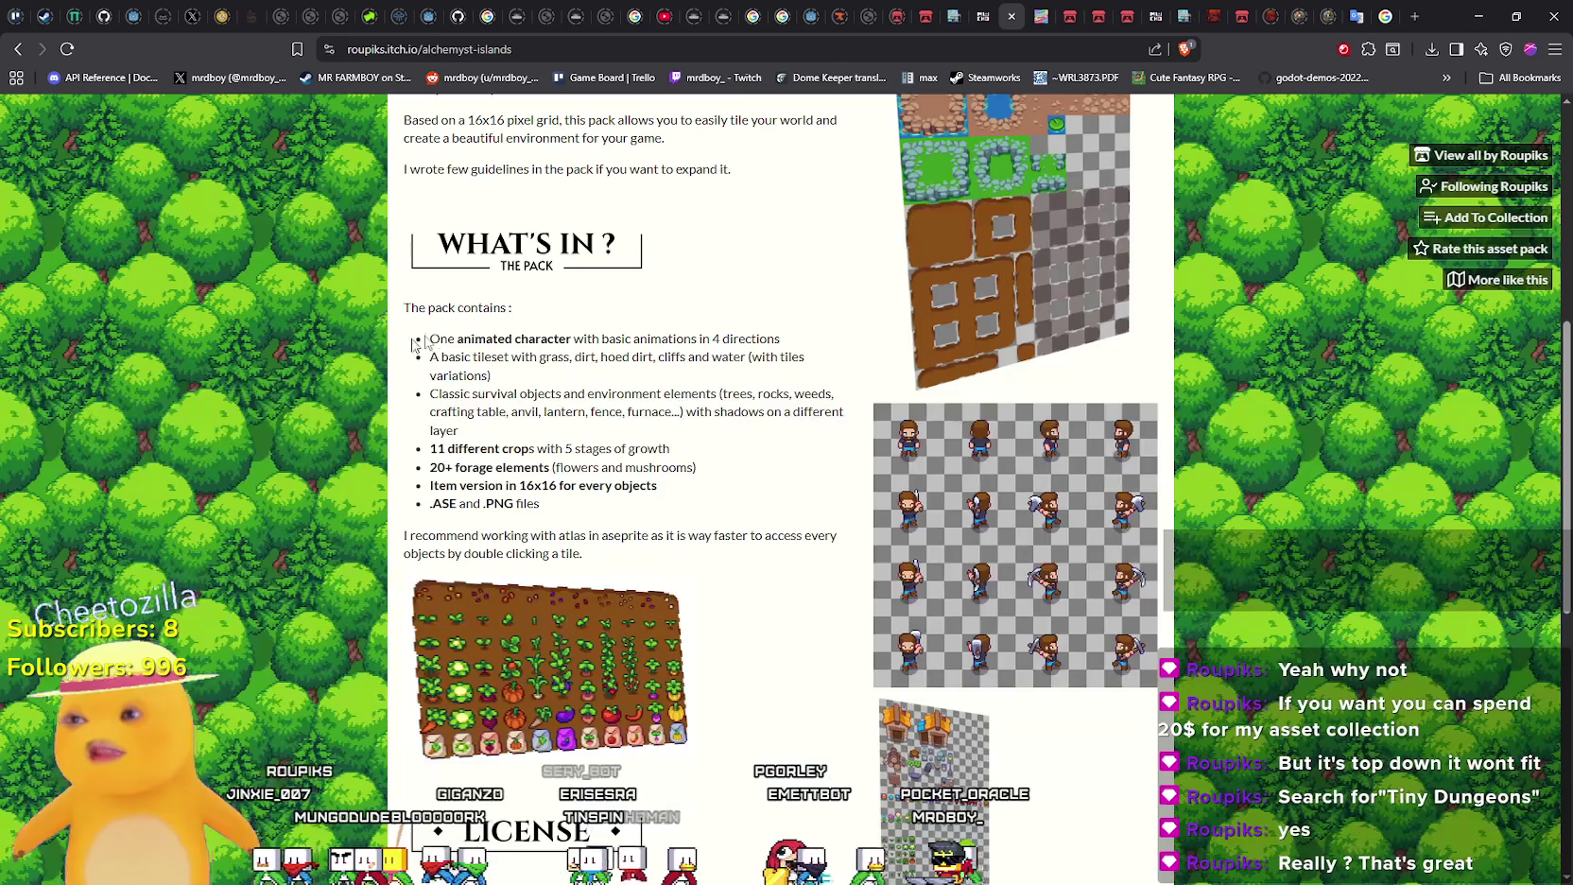
Scroll the page and enlarge the character sprite sheet a second time, then close it
{"action": "scroll", "coordinate": [473, 523], "scroll_direction": "down", "scroll_amount": 4}
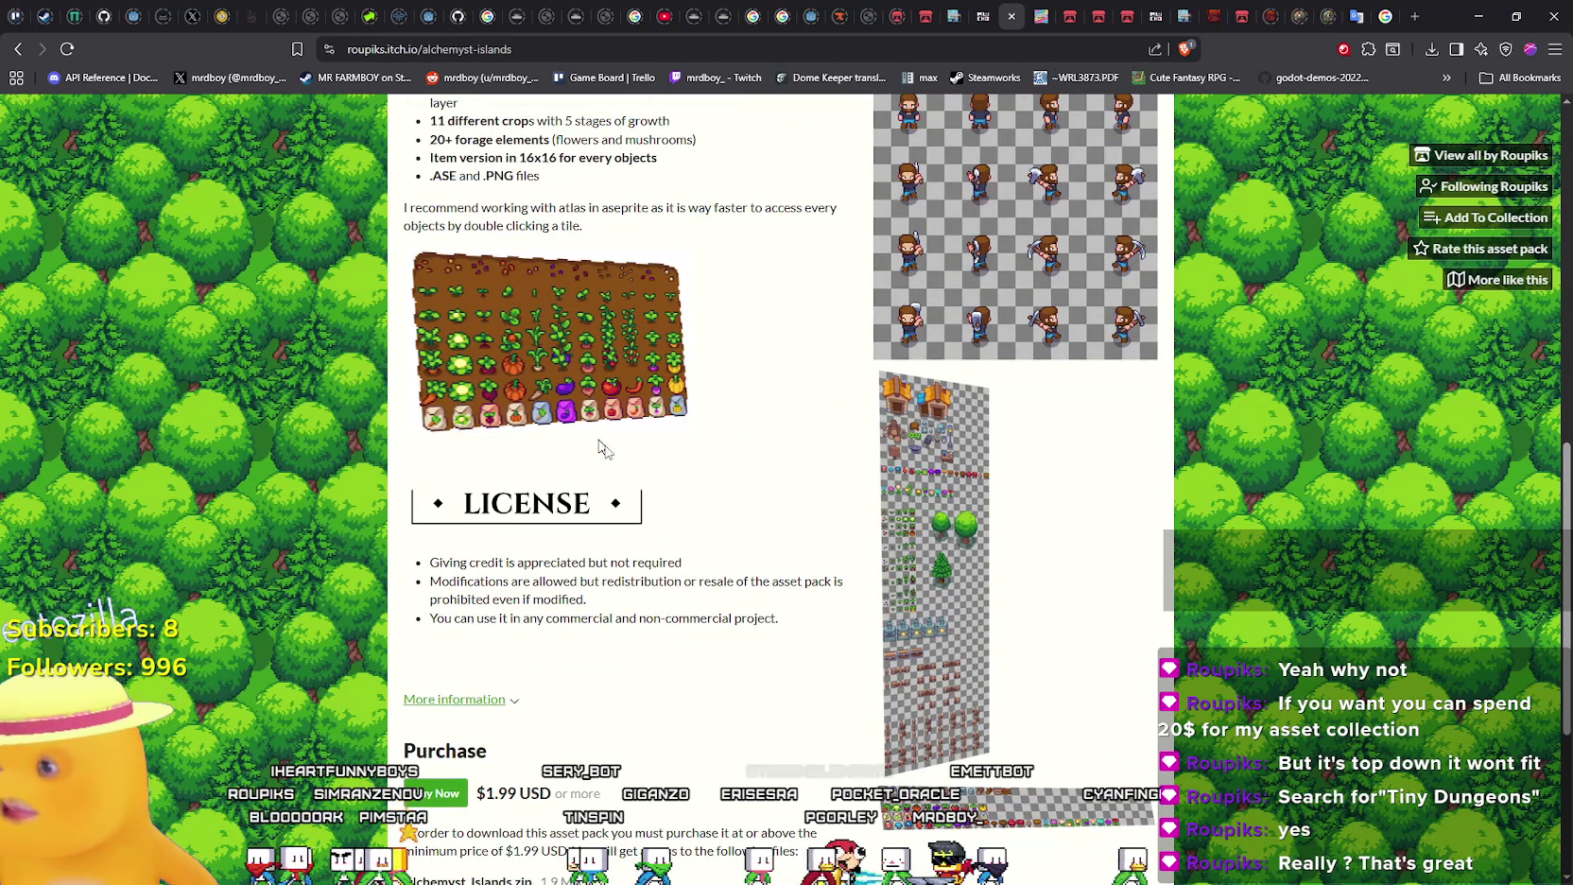
{"action": "scroll", "coordinate": [660, 453], "scroll_direction": "down", "scroll_amount": 3}
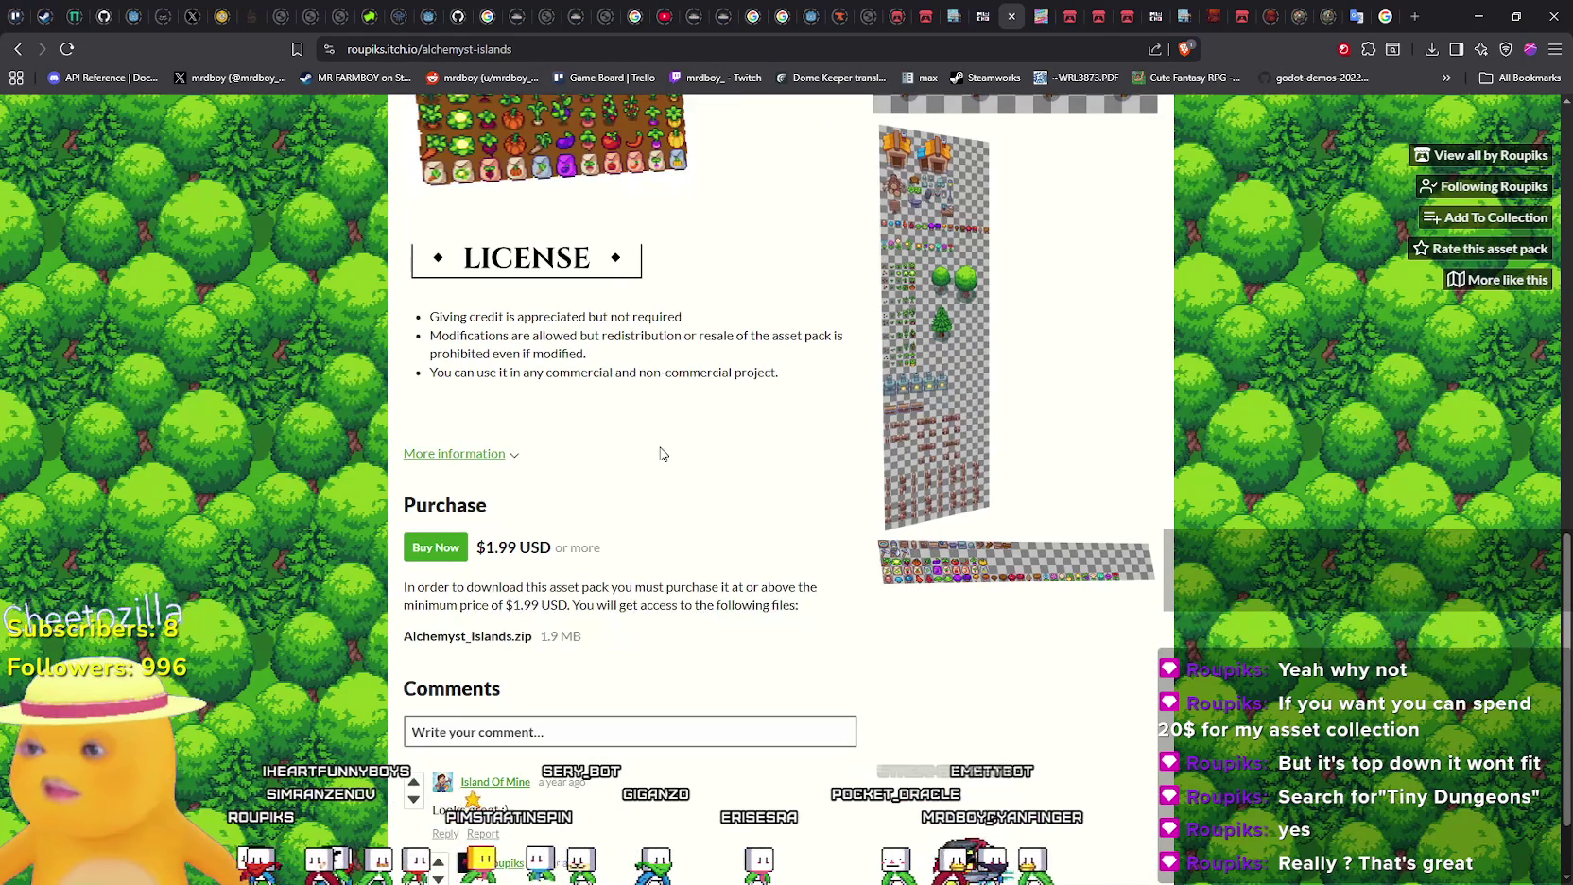
{"action": "scroll", "coordinate": [660, 454], "scroll_direction": "down", "scroll_amount": 1}
{"action": "scroll", "coordinate": [668, 481], "scroll_direction": "up", "scroll_amount": 7}
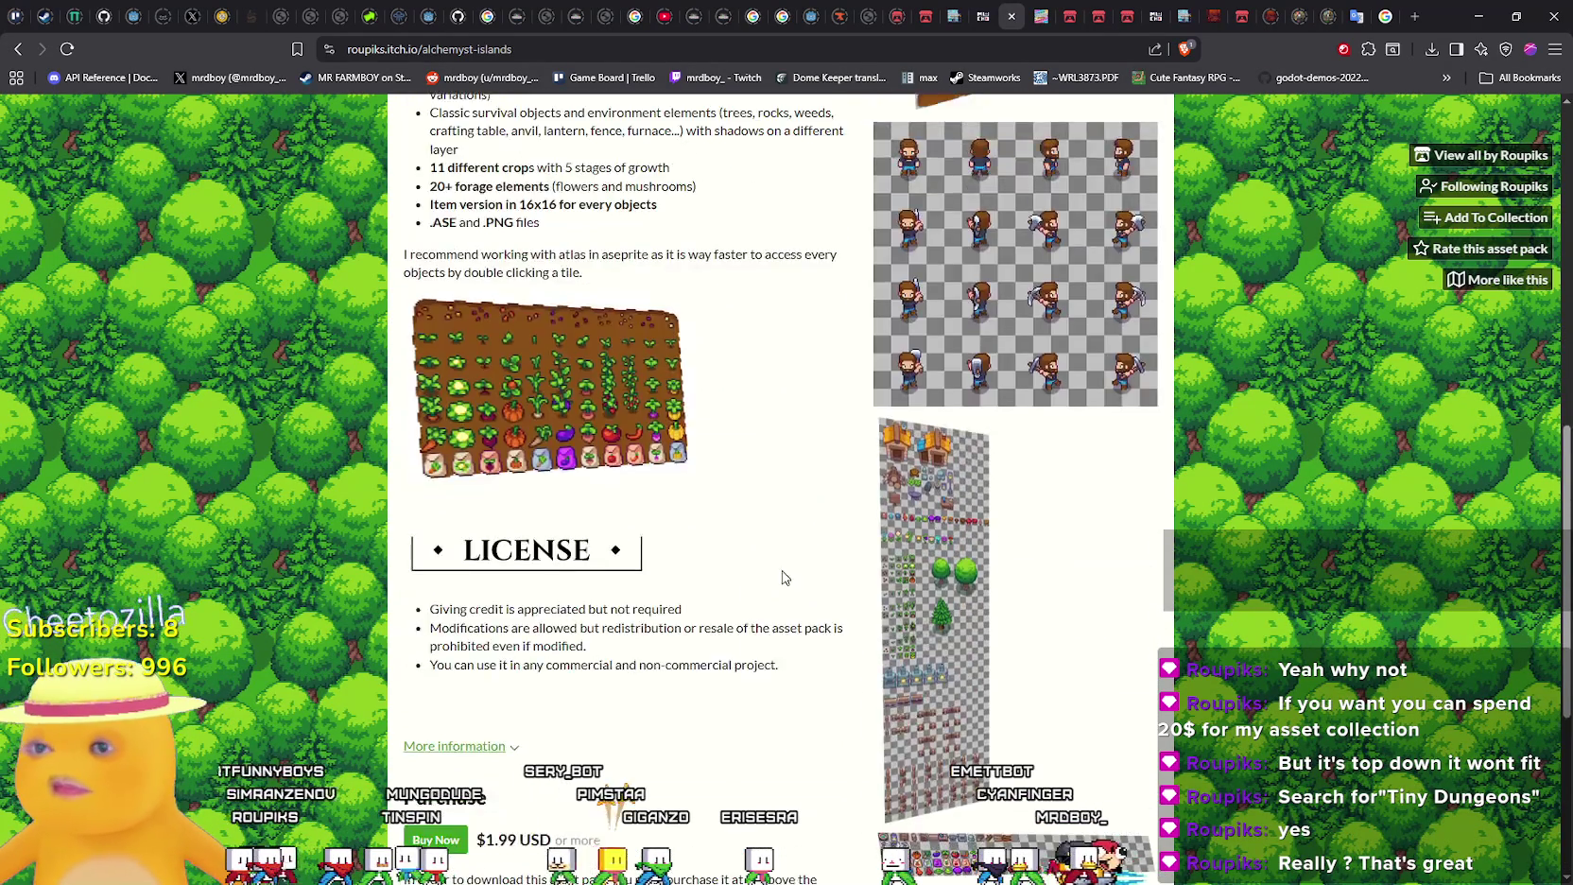
{"action": "scroll", "coordinate": [784, 547], "scroll_direction": "up", "scroll_amount": 3}
{"action": "left_click", "coordinate": [1016, 624]}
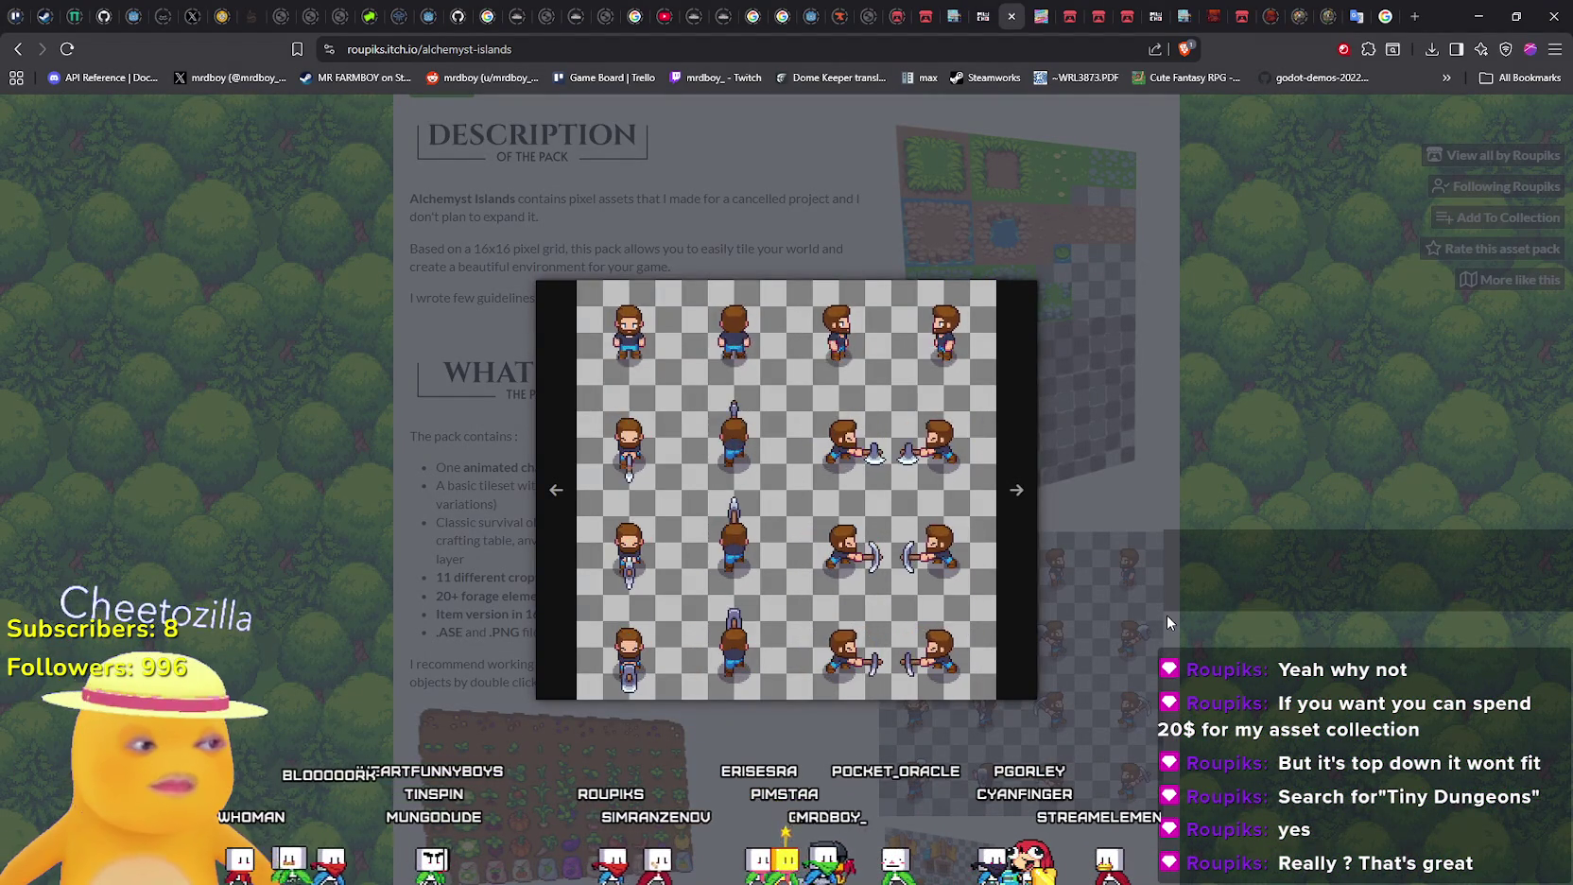
{"action": "left_click", "coordinate": [1167, 616]}
{"action": "scroll", "coordinate": [1159, 607], "scroll_direction": "up", "scroll_amount": 5}
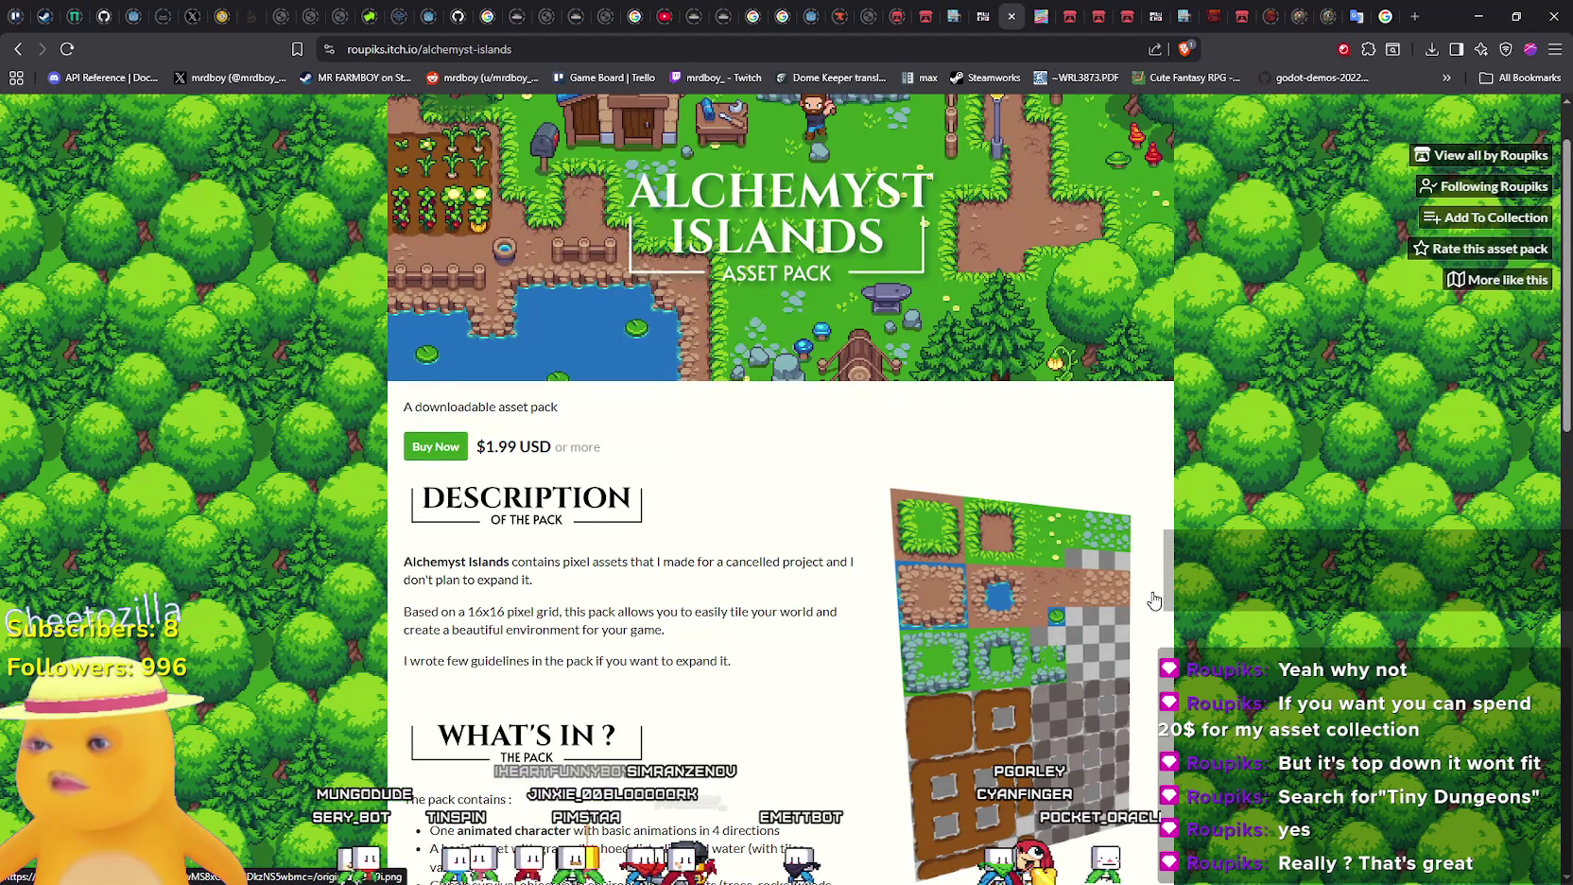
Select both lines of the first Description paragraph
{"action": "mouse_move", "coordinate": [404, 562]}
{"action": "left_mouse_down"}
{"action": "mouse_move", "coordinate": [563, 564]}
{"action": "mouse_move", "coordinate": [557, 579]}
{"action": "left_mouse_up"}
{"action": "mouse_move", "coordinate": [669, 580]}
{"action": "left_mouse_down"}
{"action": "mouse_move", "coordinate": [653, 565]}
{"action": "mouse_move", "coordinate": [844, 581]}
{"action": "left_mouse_up"}
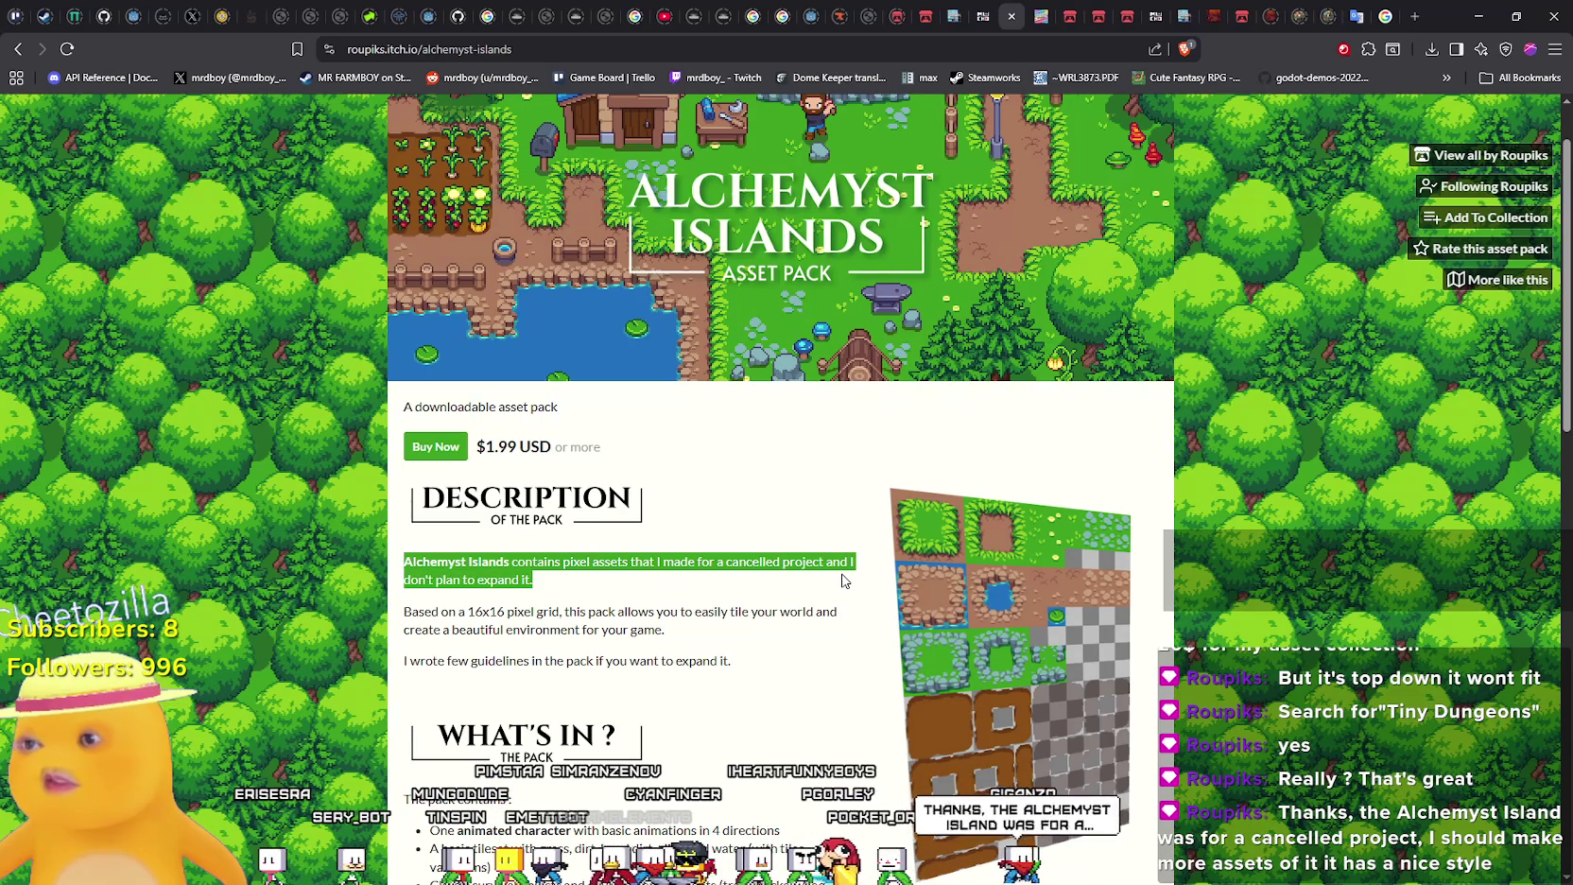
{"action": "scroll", "coordinate": [837, 568], "scroll_direction": "down", "scroll_amount": 8}
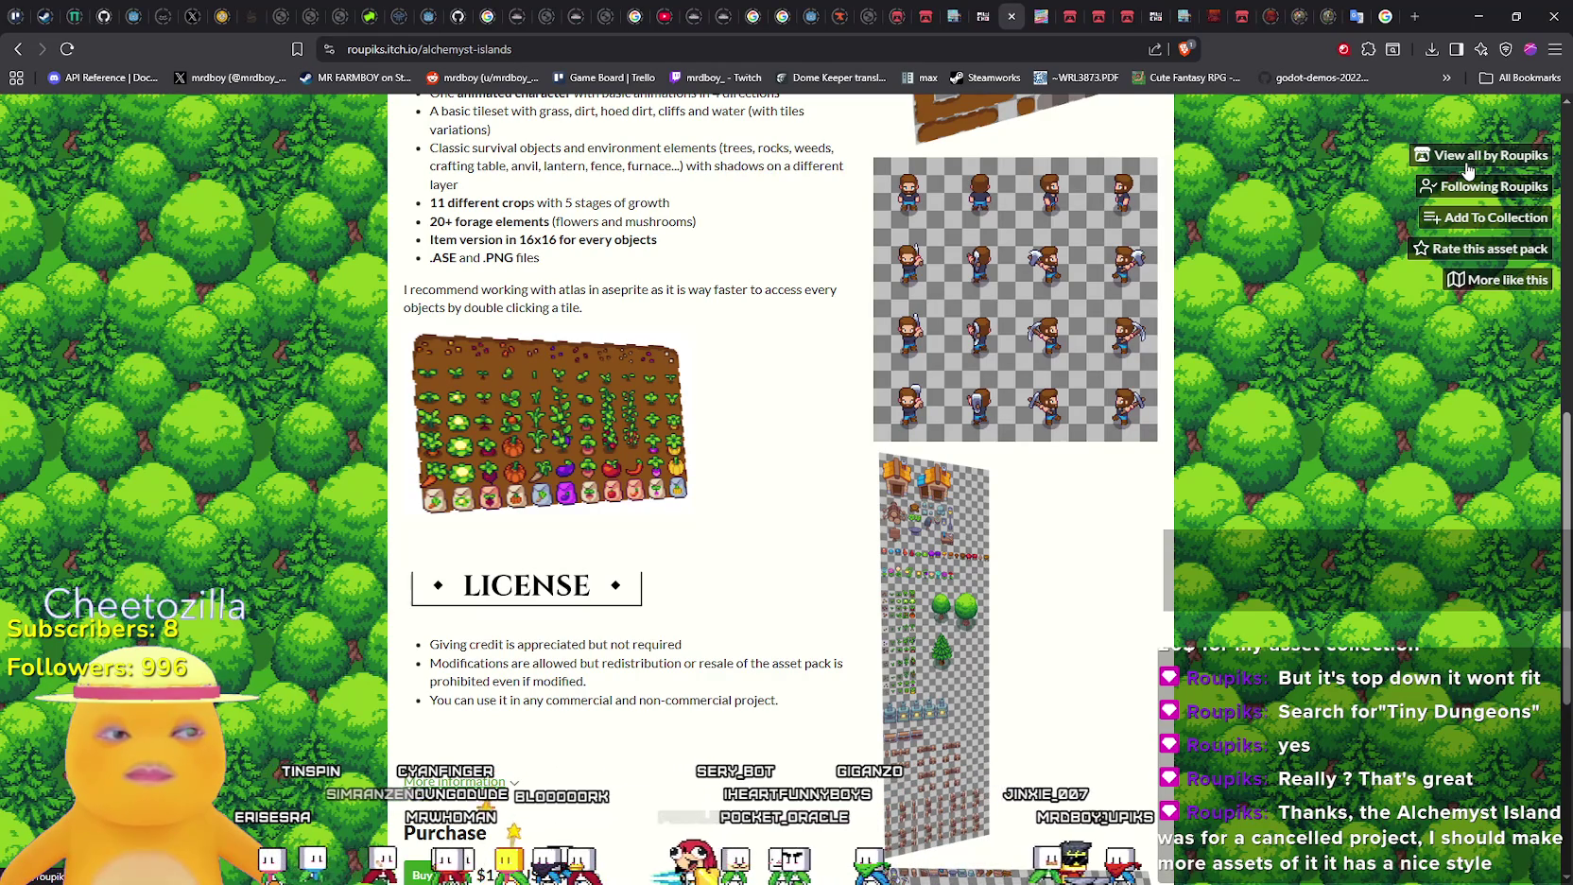
{"action": "scroll", "coordinate": [995, 602], "scroll_direction": "down", "scroll_amount": 4}
{"action": "scroll", "coordinate": [986, 562], "scroll_direction": "up", "scroll_amount": 3}
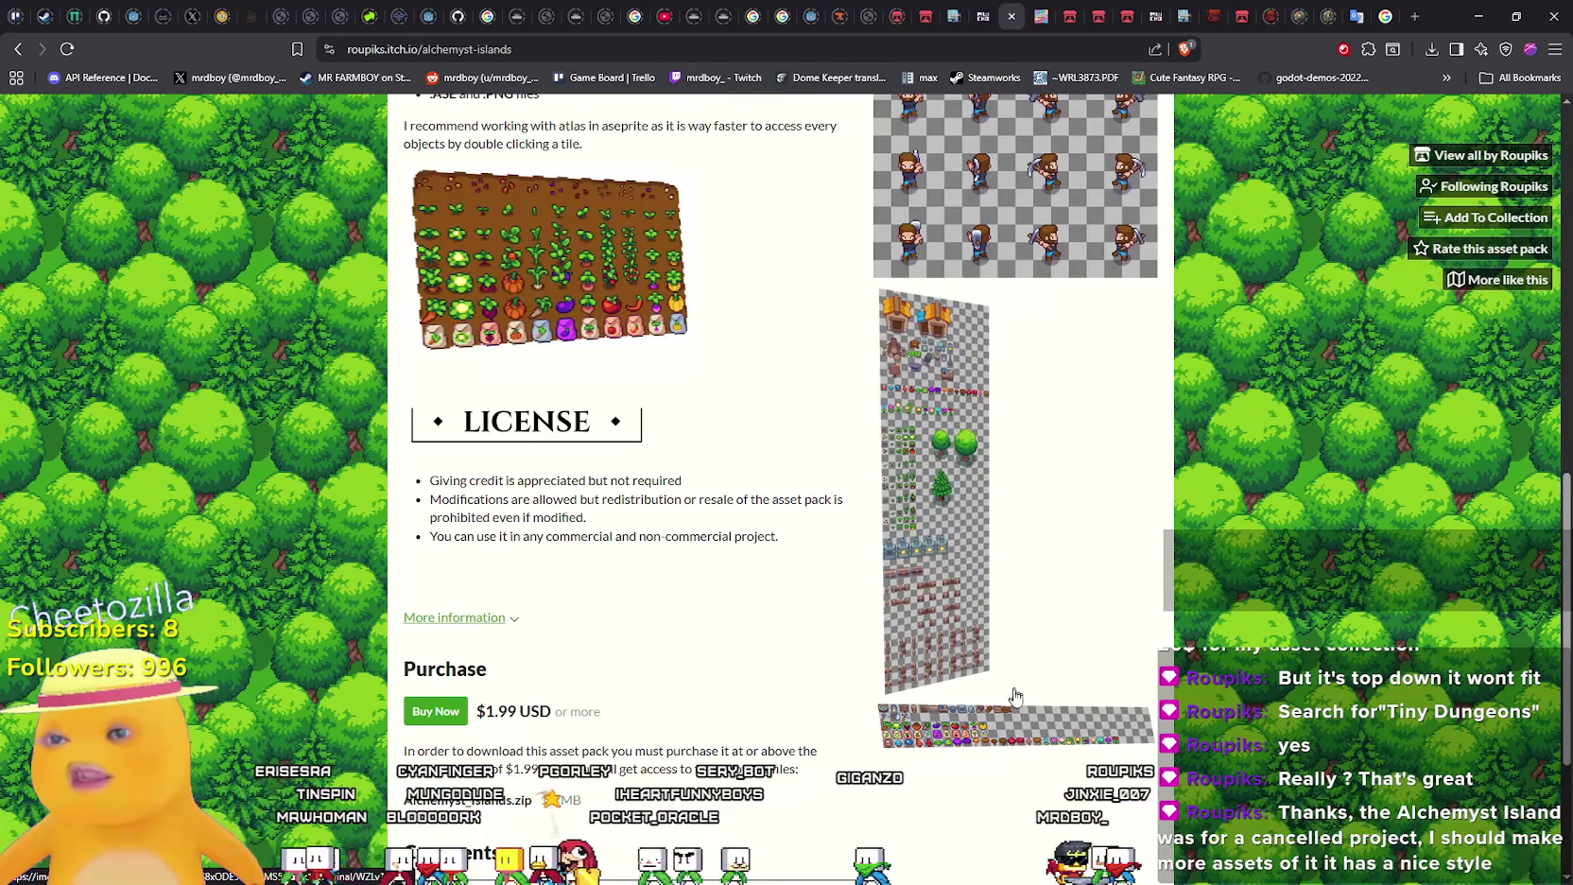
Enlarge the wide item strip and tall objects sheet, then reopen the character sprite sheet
{"action": "left_click", "coordinate": [1021, 724]}
{"action": "left_click", "coordinate": [1017, 668]}
{"action": "left_click", "coordinate": [983, 652]}
{"action": "left_click", "coordinate": [1018, 636]}
{"action": "left_click", "coordinate": [941, 577]}
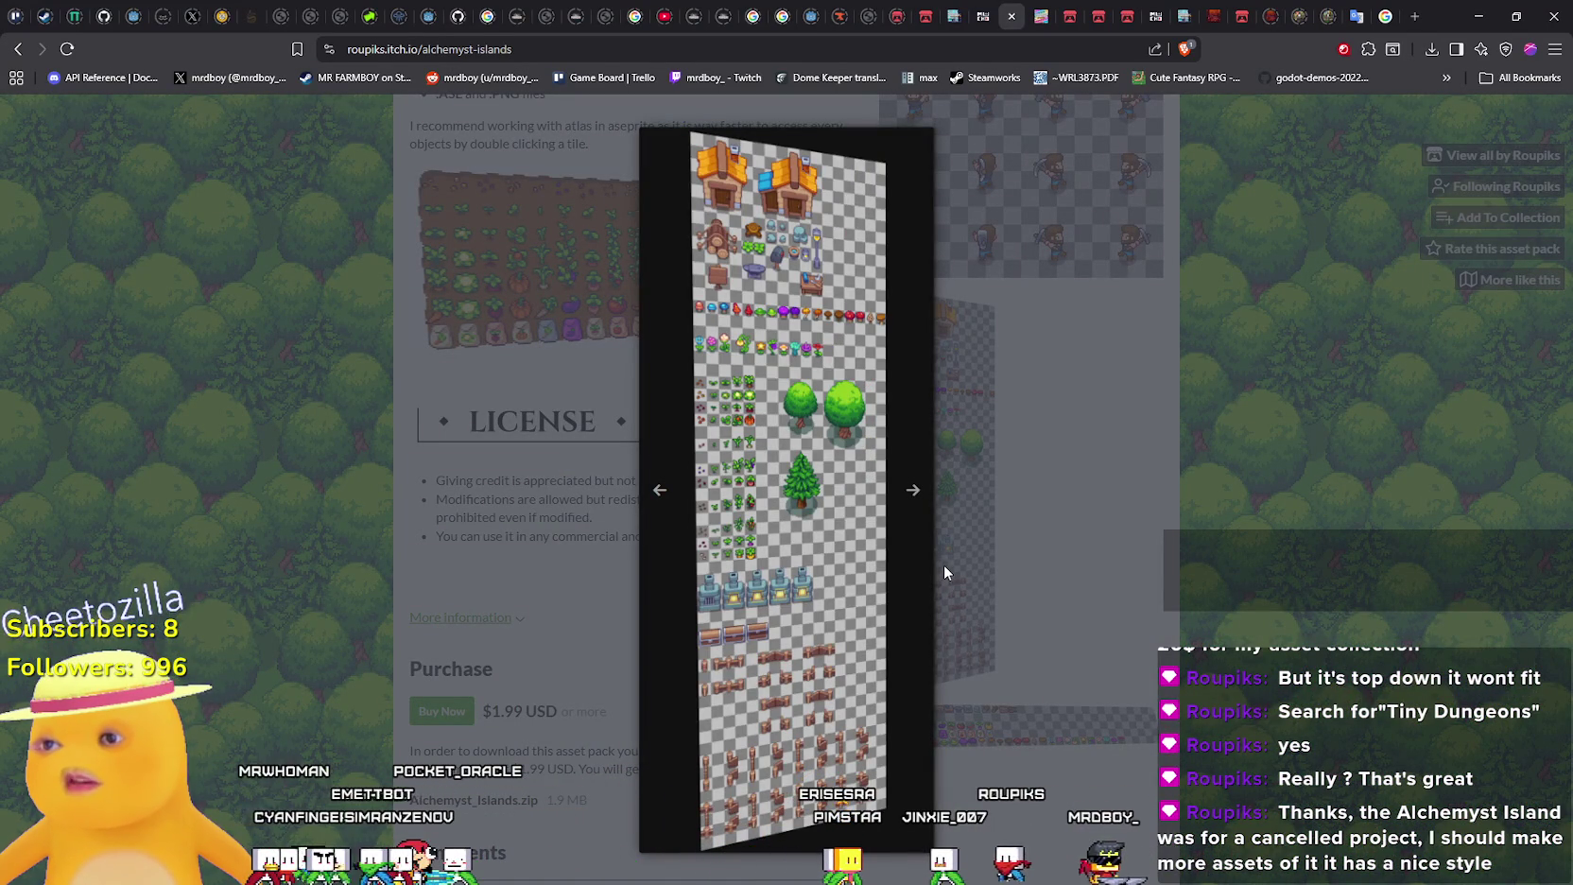
{"action": "left_click", "coordinate": [944, 573]}
{"action": "scroll", "coordinate": [861, 563], "scroll_direction": "down", "scroll_amount": 3}
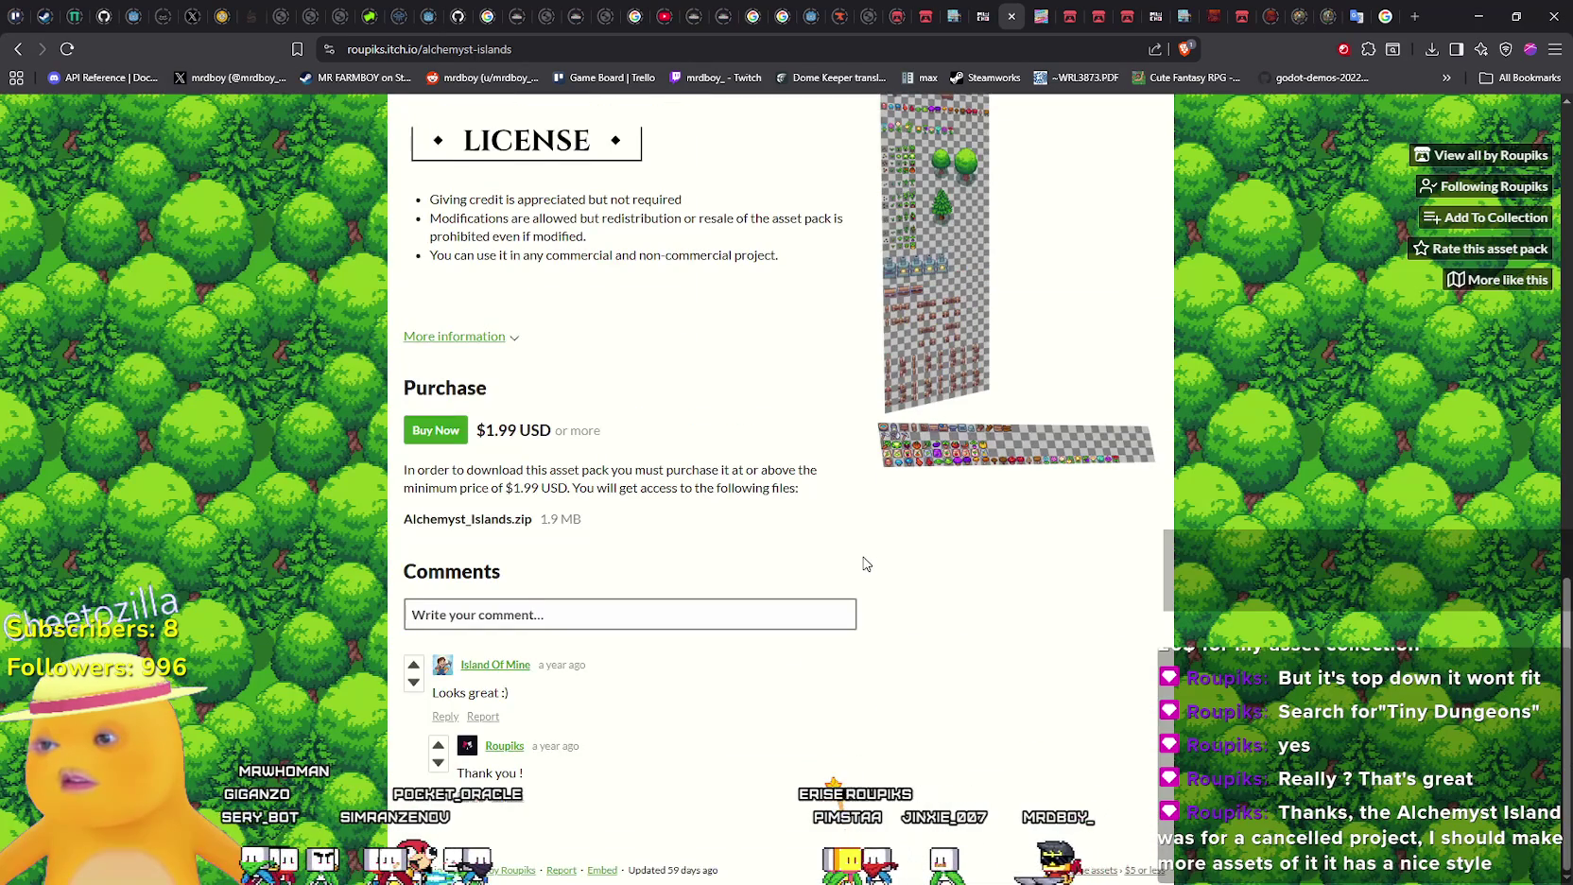
{"action": "scroll", "coordinate": [864, 565], "scroll_direction": "up", "scroll_amount": 5}
{"action": "scroll", "coordinate": [865, 565], "scroll_direction": "up", "scroll_amount": 10}
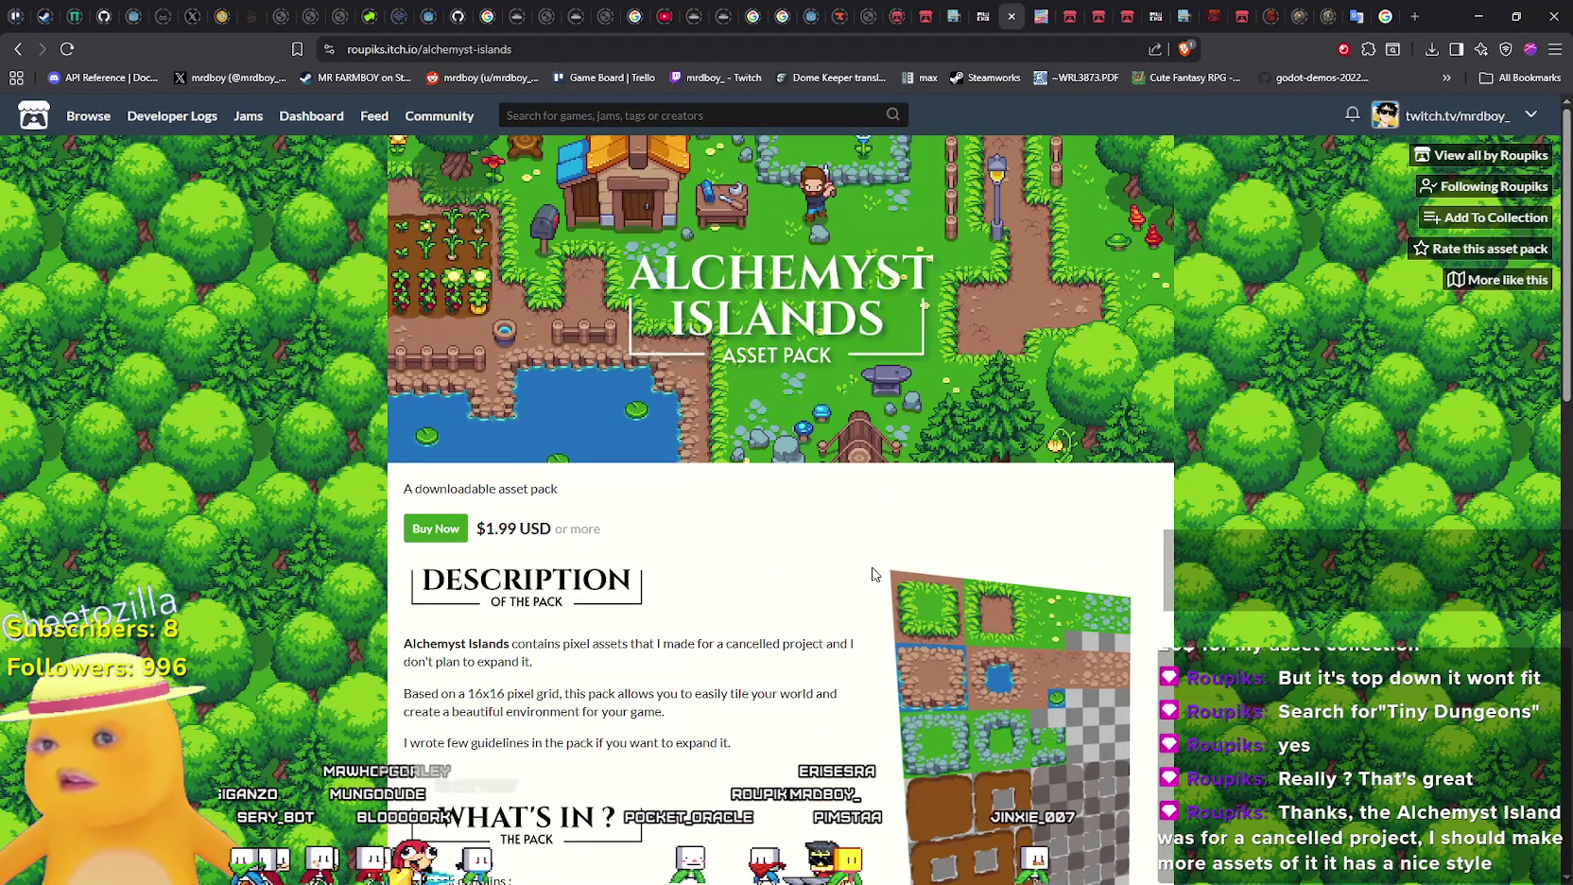
{"action": "scroll", "coordinate": [875, 569], "scroll_direction": "down", "scroll_amount": 10}
{"action": "left_click", "coordinate": [1088, 338]}
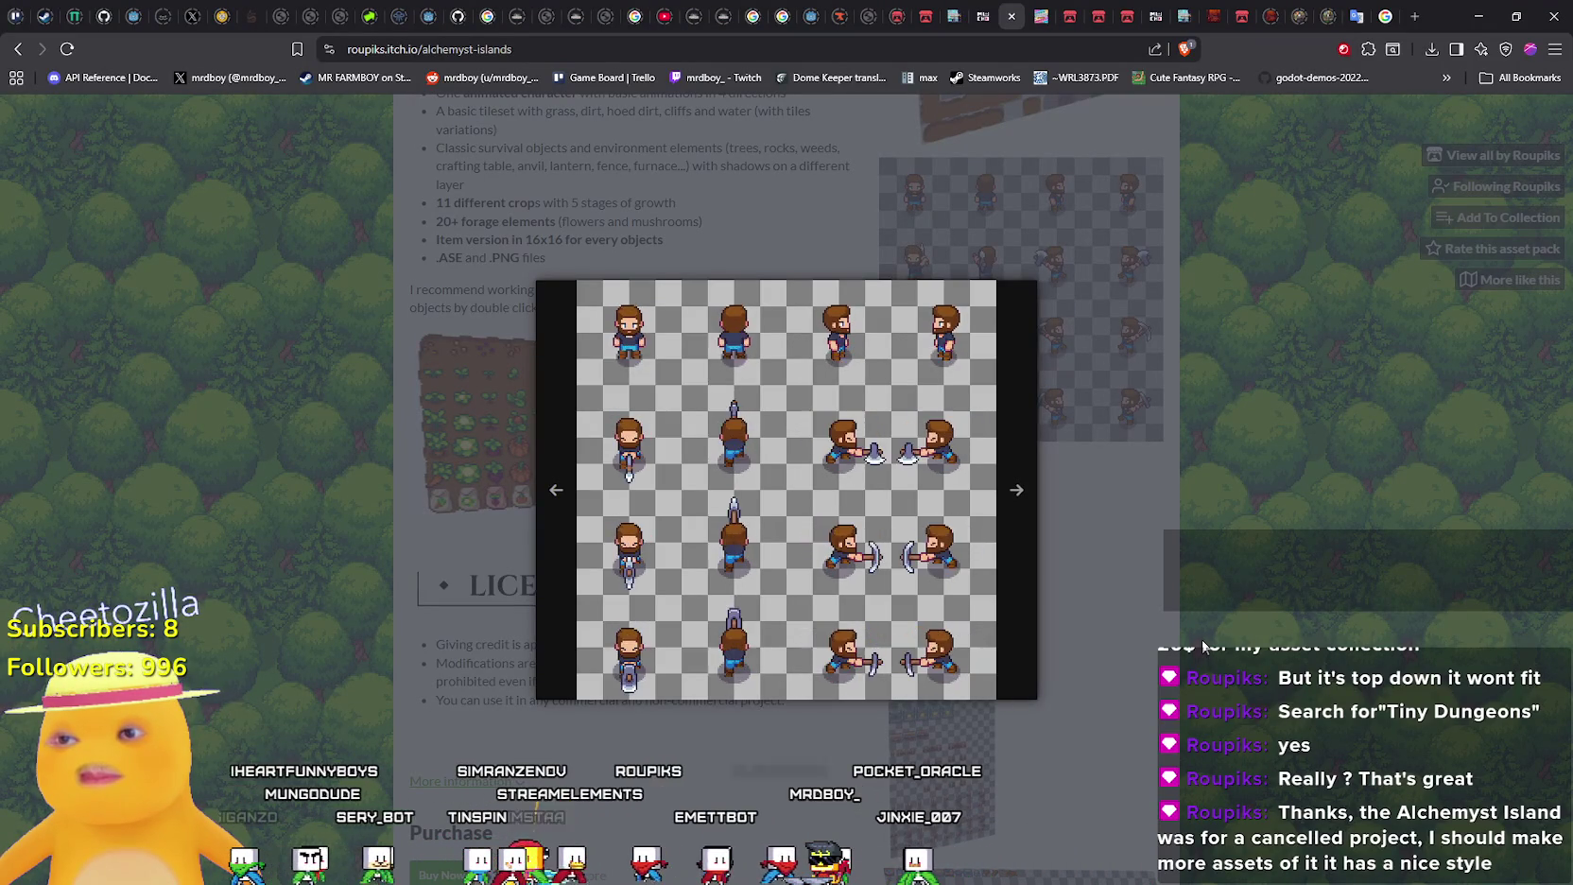
{"action": "left_click", "coordinate": [1026, 589]}
{"action": "scroll", "coordinate": [1002, 581], "scroll_direction": "down", "scroll_amount": 5}
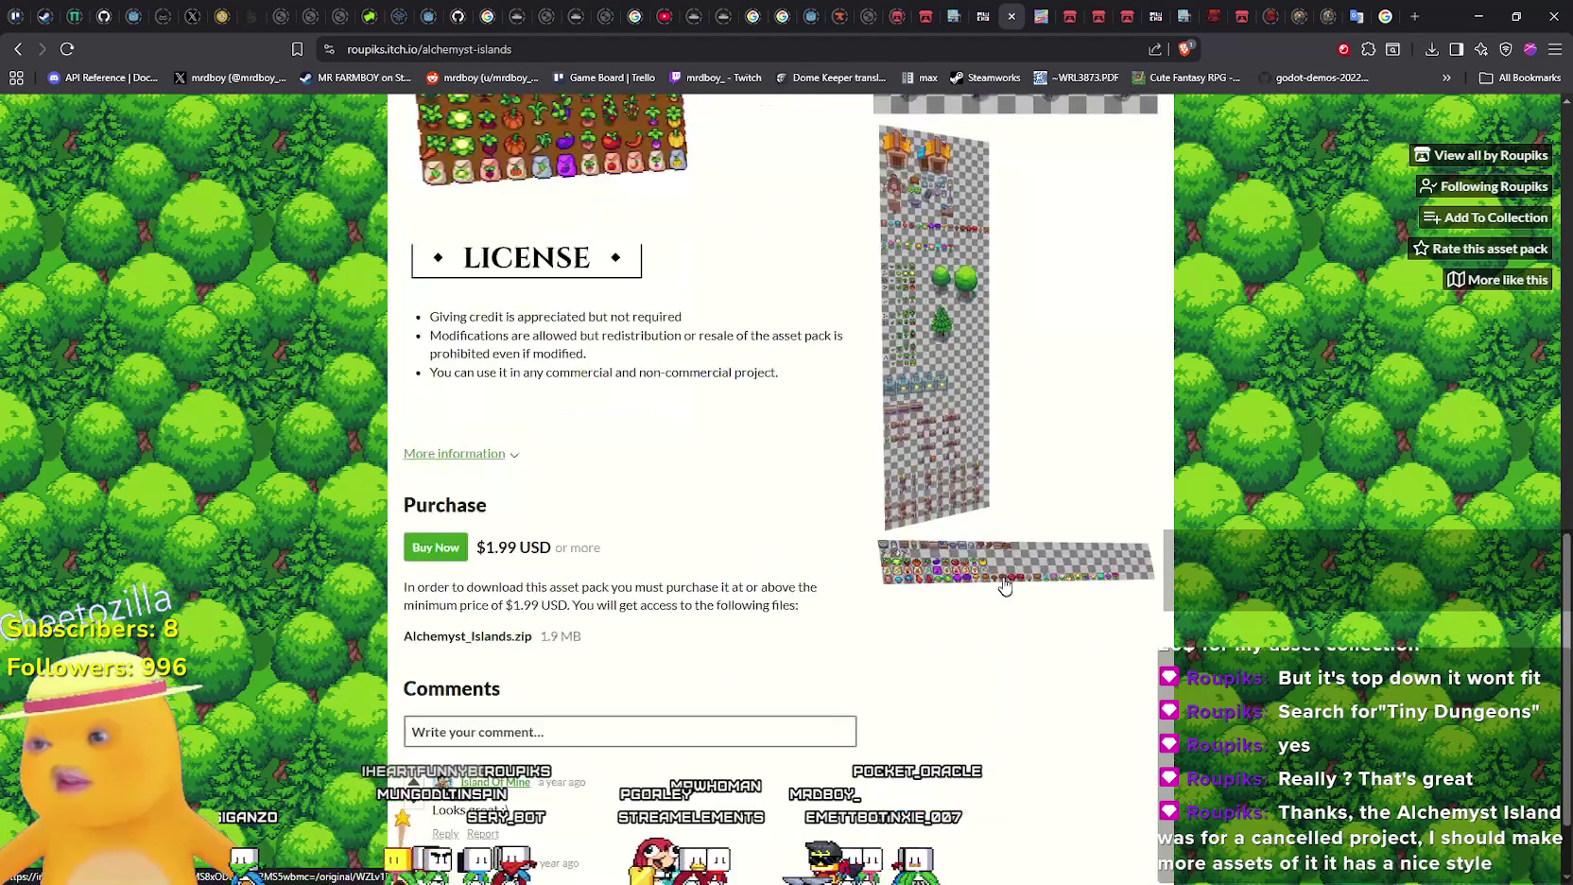
{"action": "scroll", "coordinate": [993, 588], "scroll_direction": "up", "scroll_amount": 3}
{"action": "scroll", "coordinate": [988, 593], "scroll_direction": "up", "scroll_amount": 6}
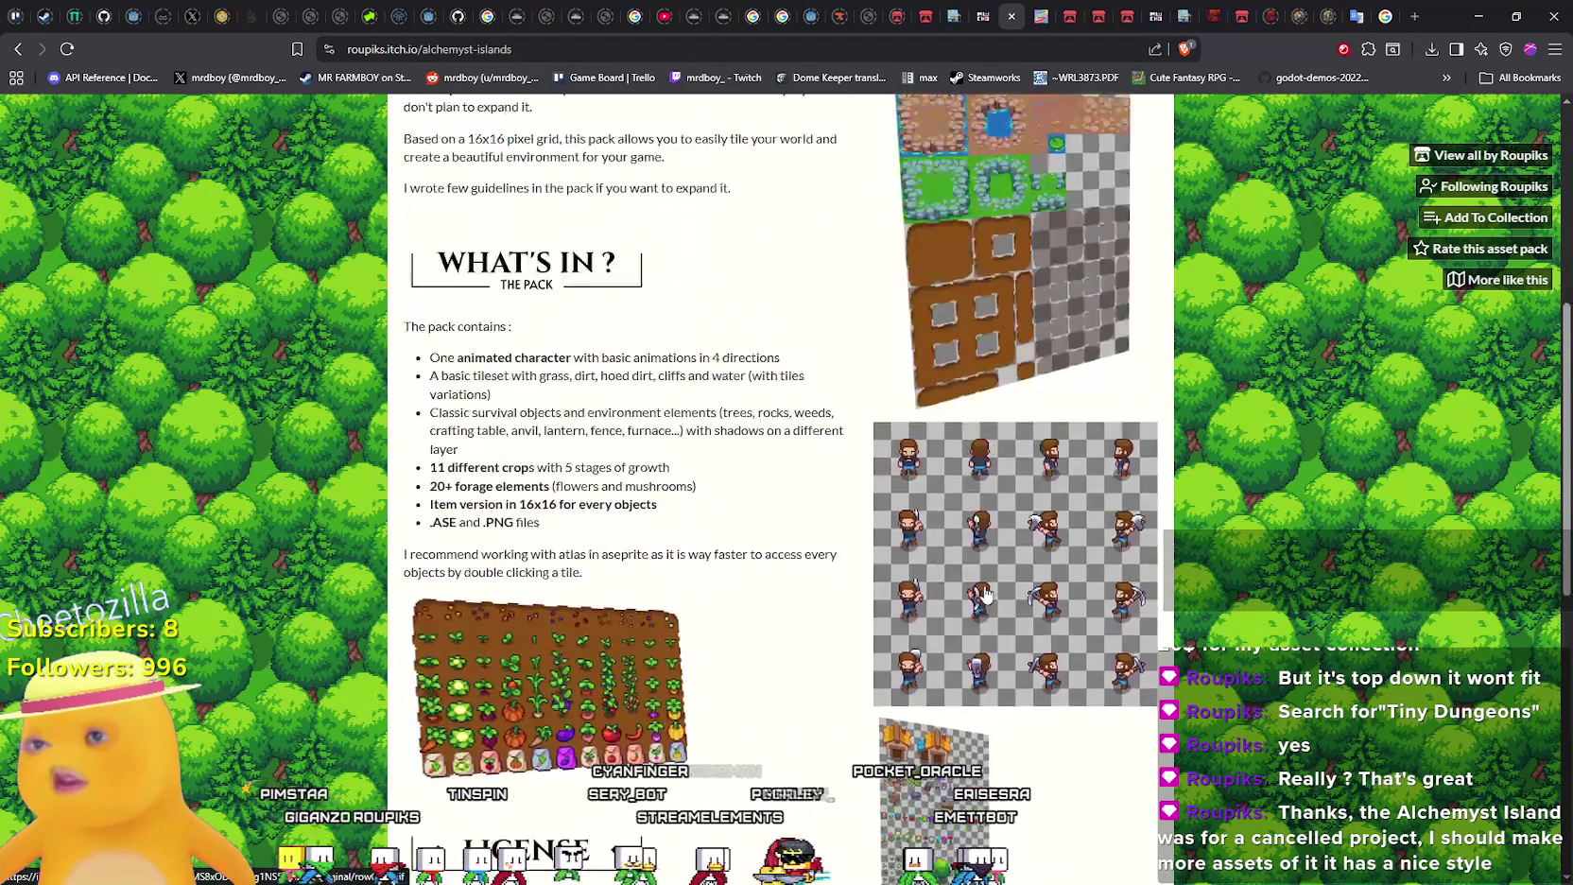
{"action": "left_click", "coordinate": [1094, 667]}
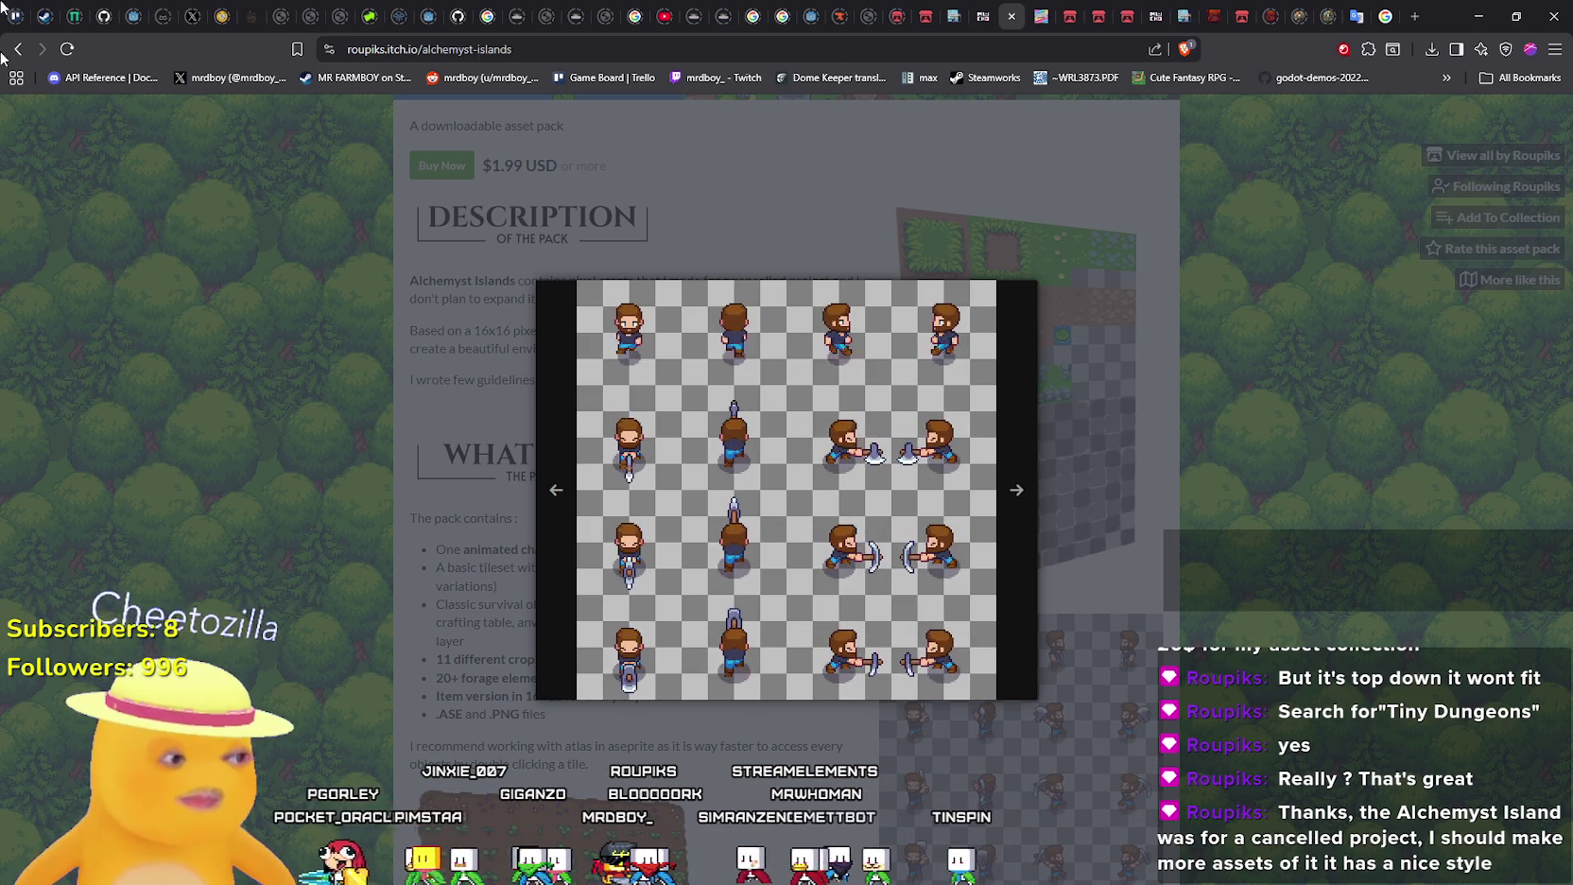
Close the enlarged character sprite sheet, then reopen and close it again
{"action": "left_click", "coordinate": [490, 572]}
{"action": "scroll", "coordinate": [839, 596], "scroll_direction": "up", "scroll_amount": 4}
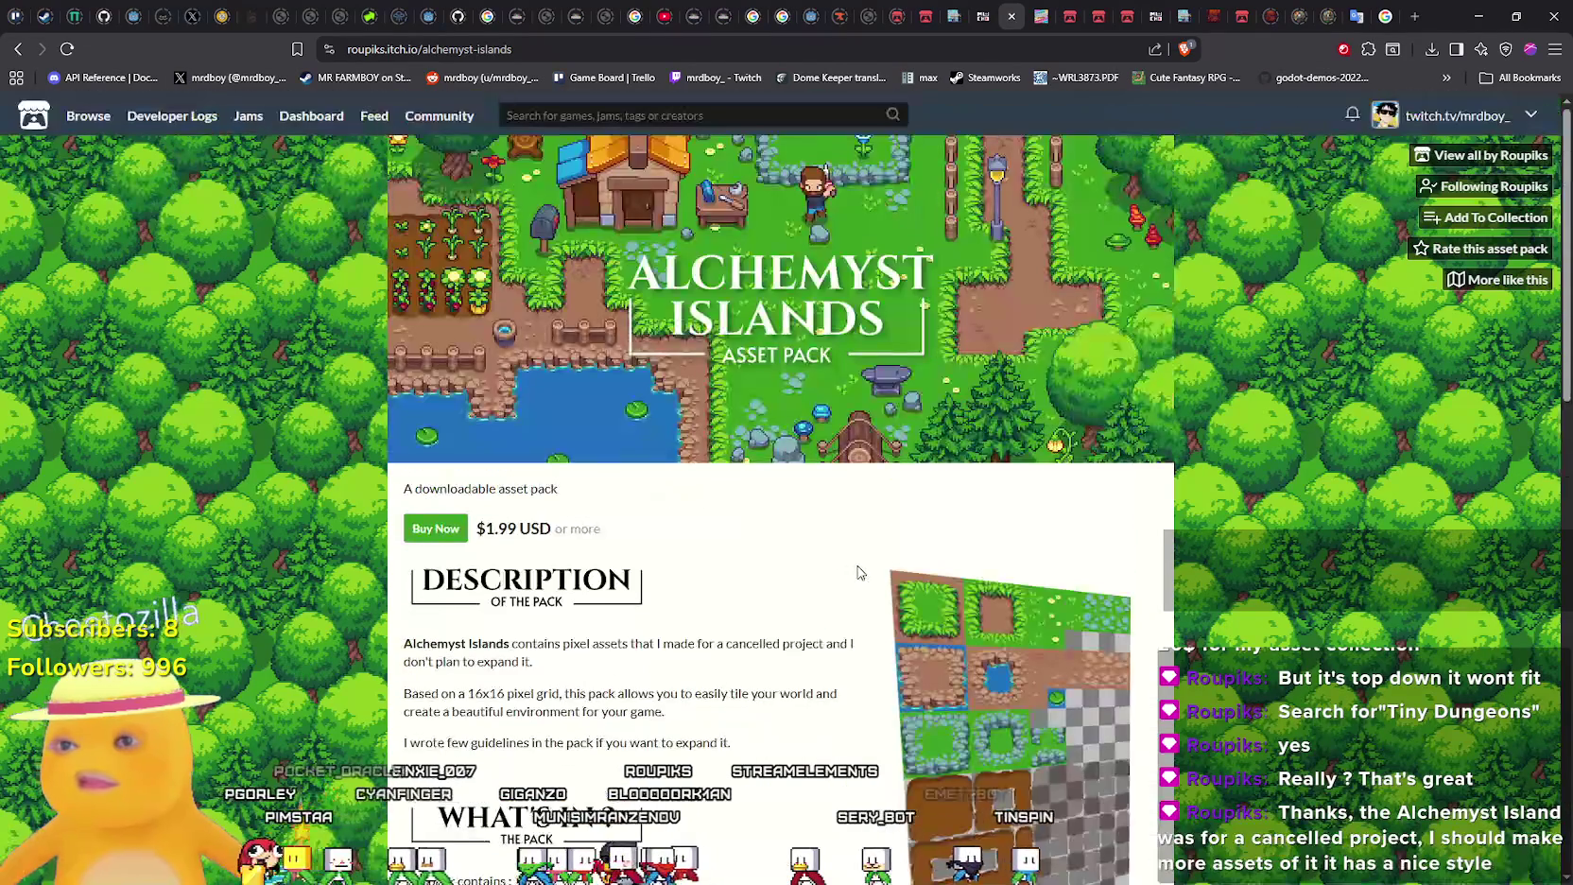
{"action": "scroll", "coordinate": [860, 572], "scroll_direction": "down", "scroll_amount": 10}
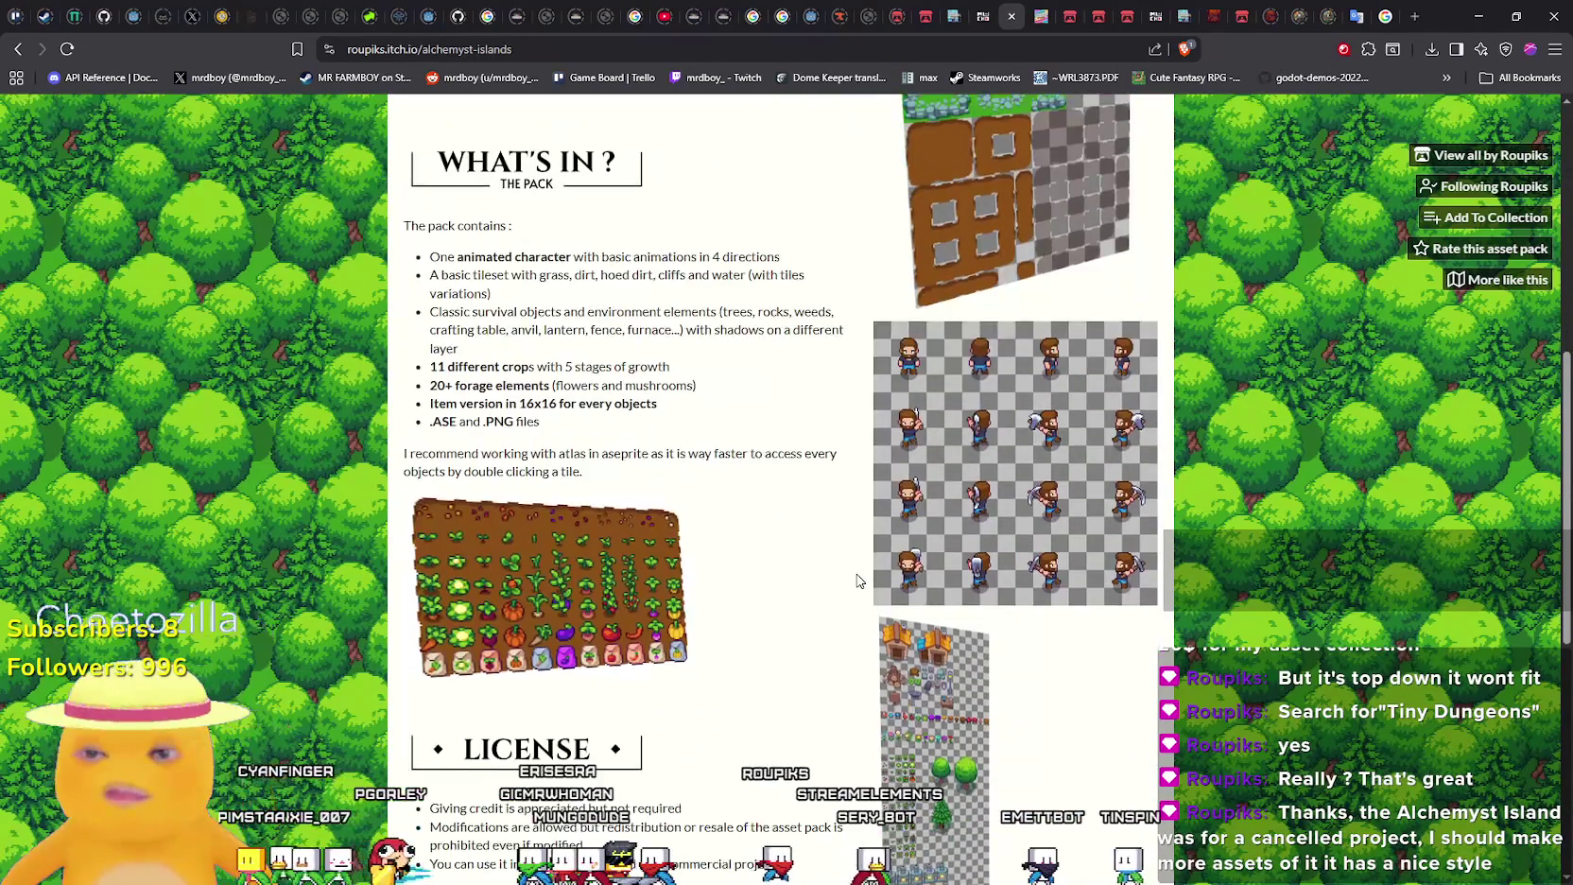
{"action": "scroll", "coordinate": [863, 577], "scroll_direction": "up", "scroll_amount": 3}
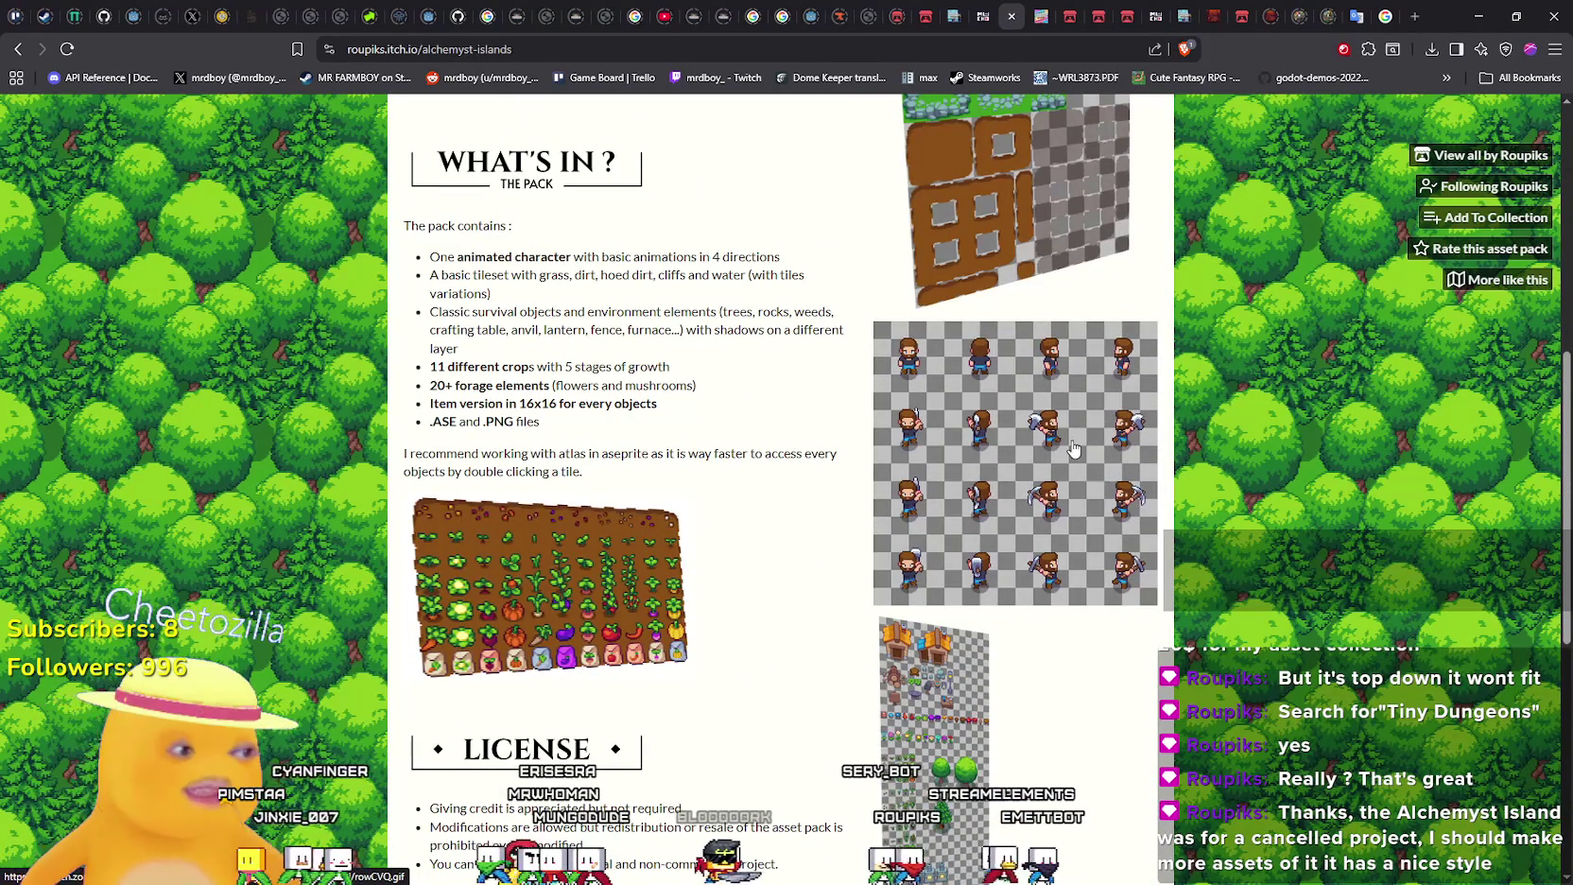
{"action": "scroll", "coordinate": [1042, 493], "scroll_direction": "up", "scroll_amount": 1}
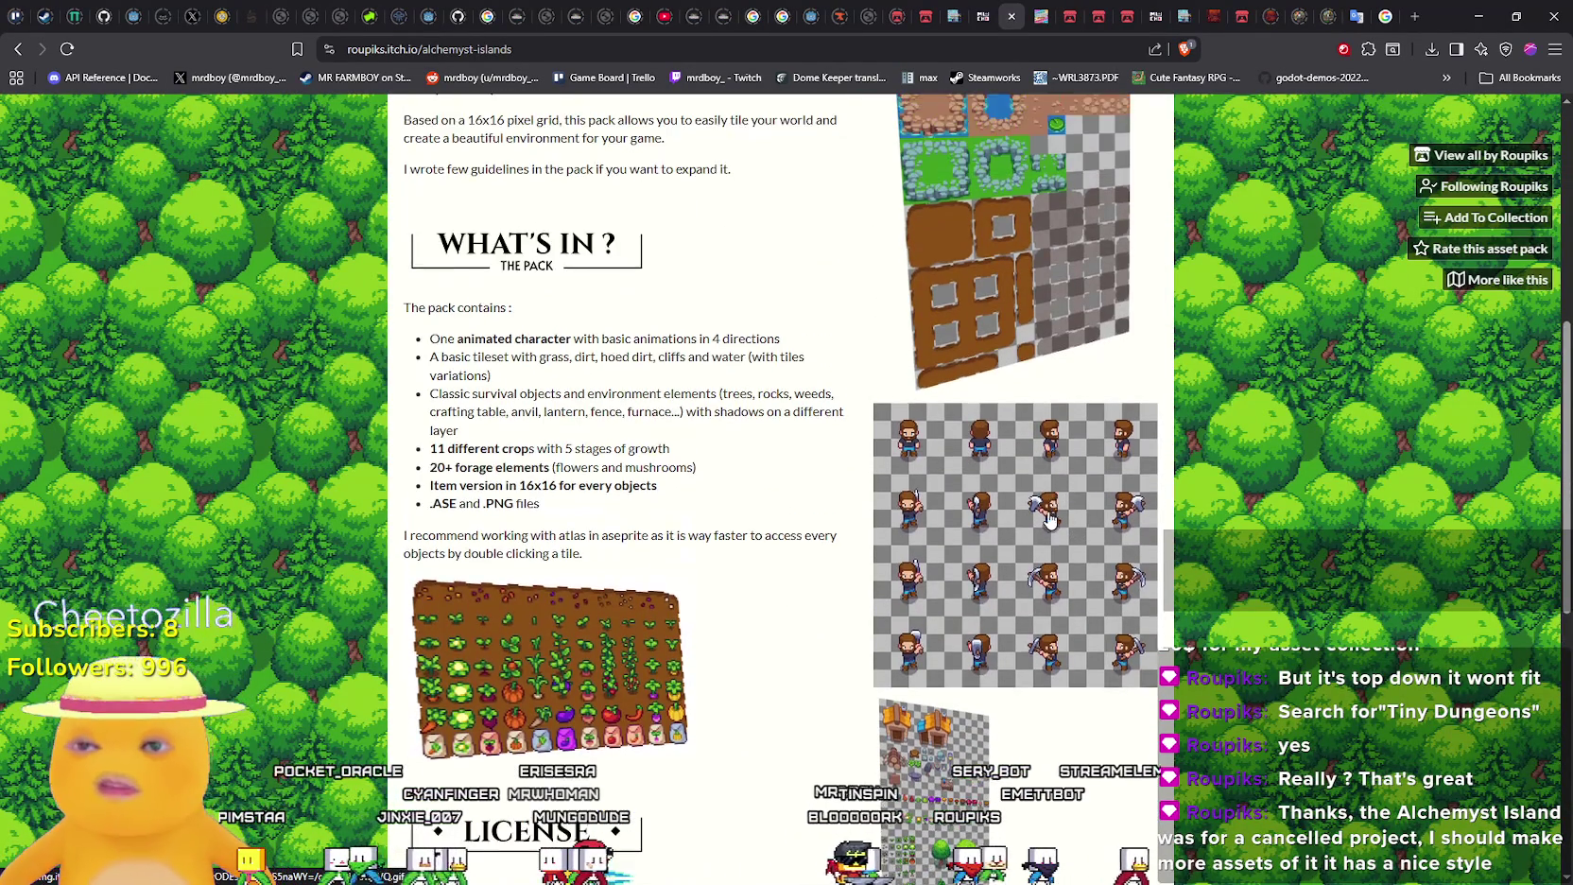
{"action": "left_click", "coordinate": [1053, 512]}
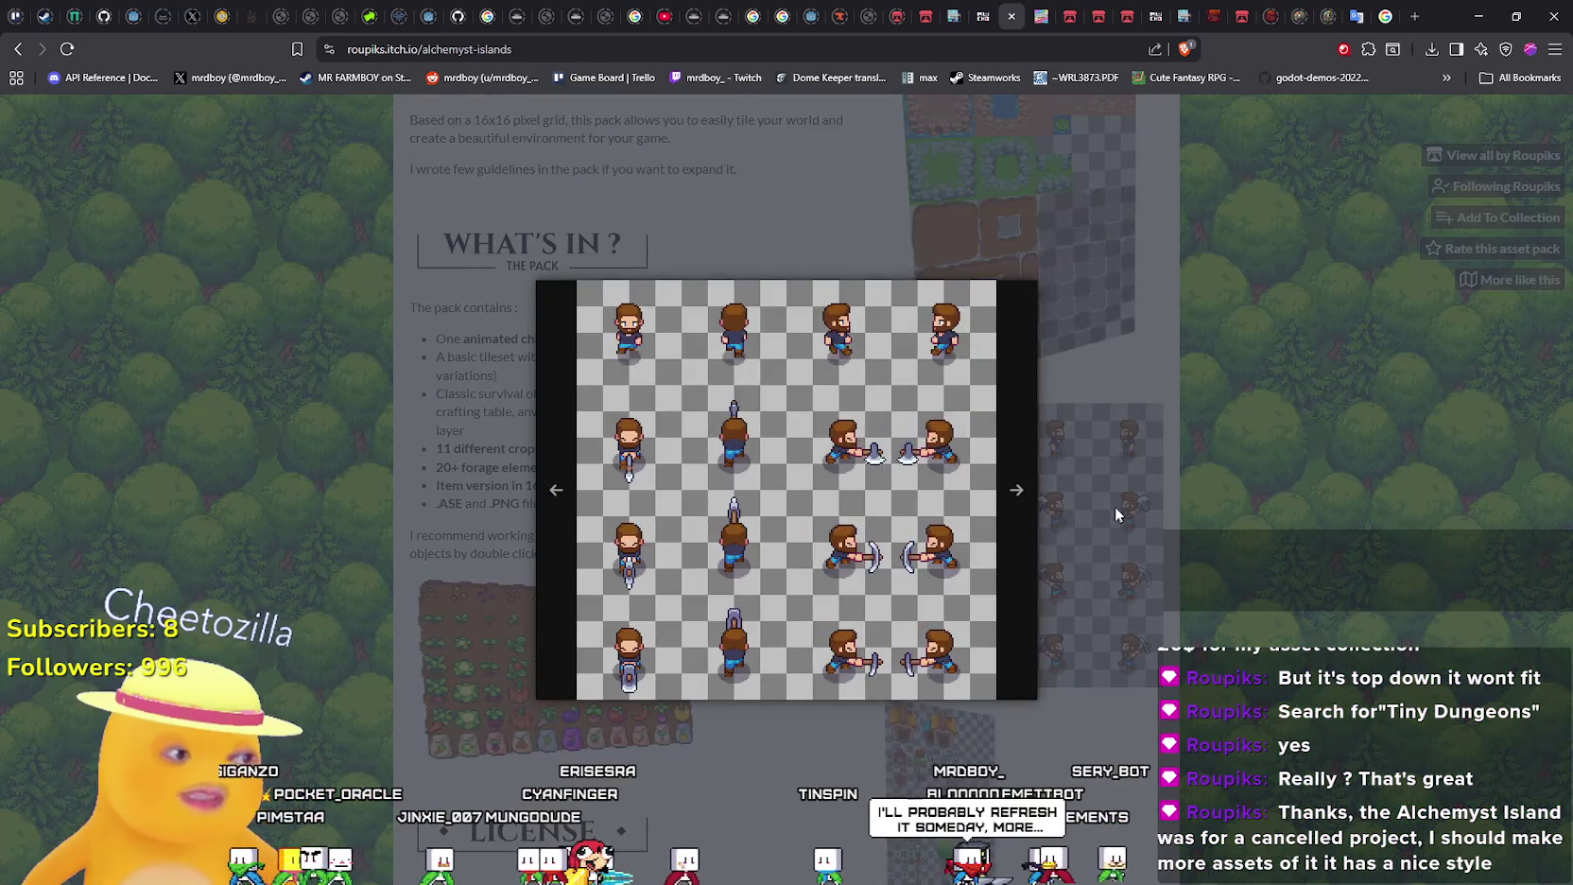
{"action": "left_click", "coordinate": [1114, 507]}
{"action": "left_click", "coordinate": [1114, 507]}
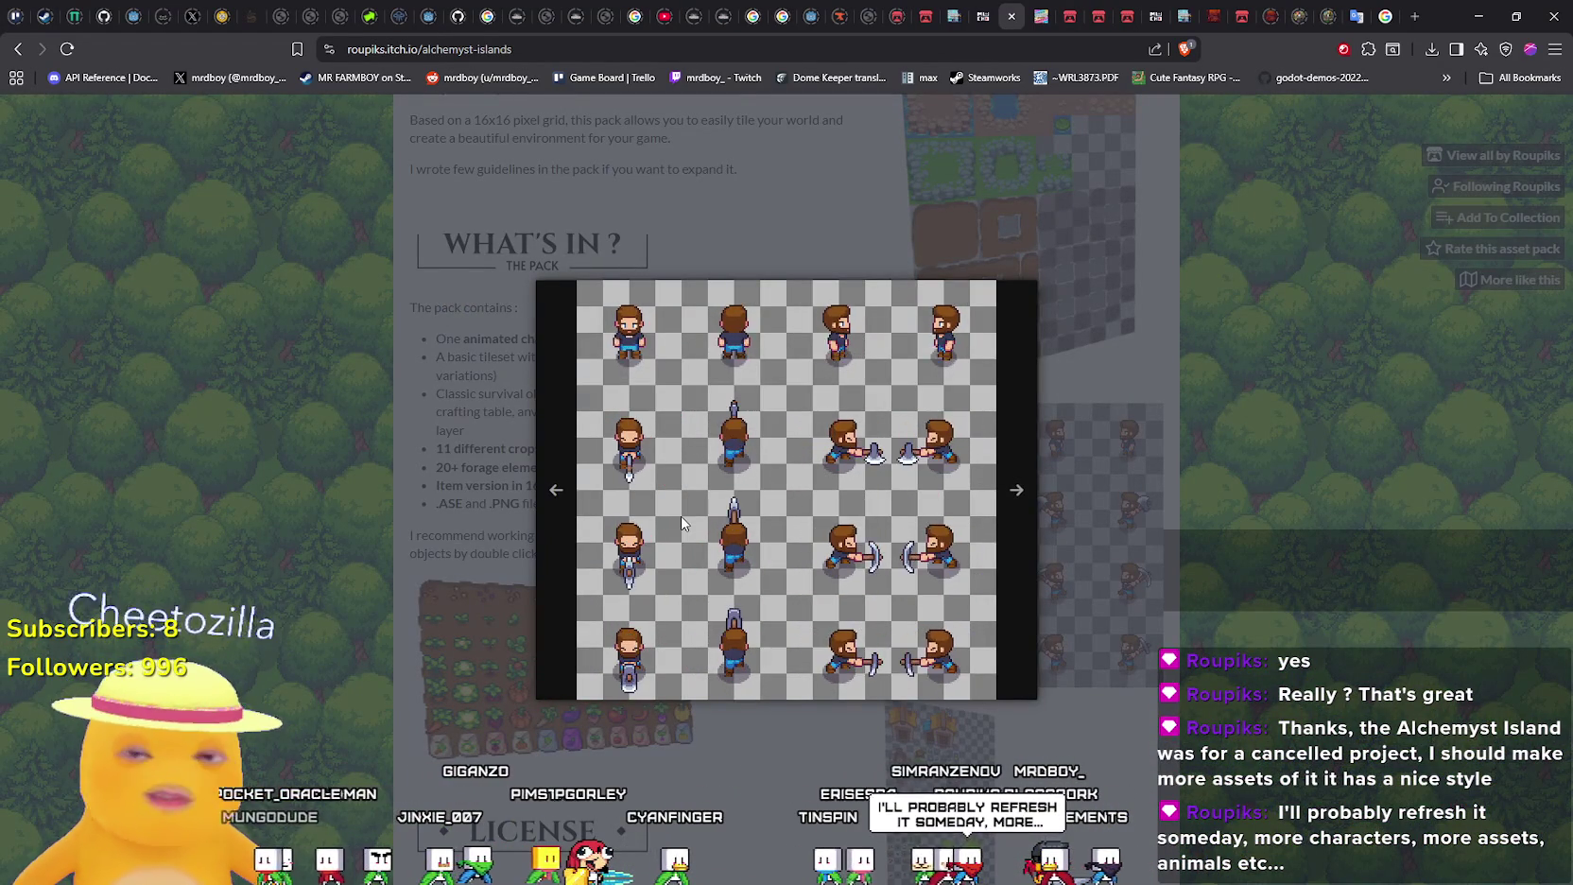
{"action": "left_click", "coordinate": [1125, 605]}
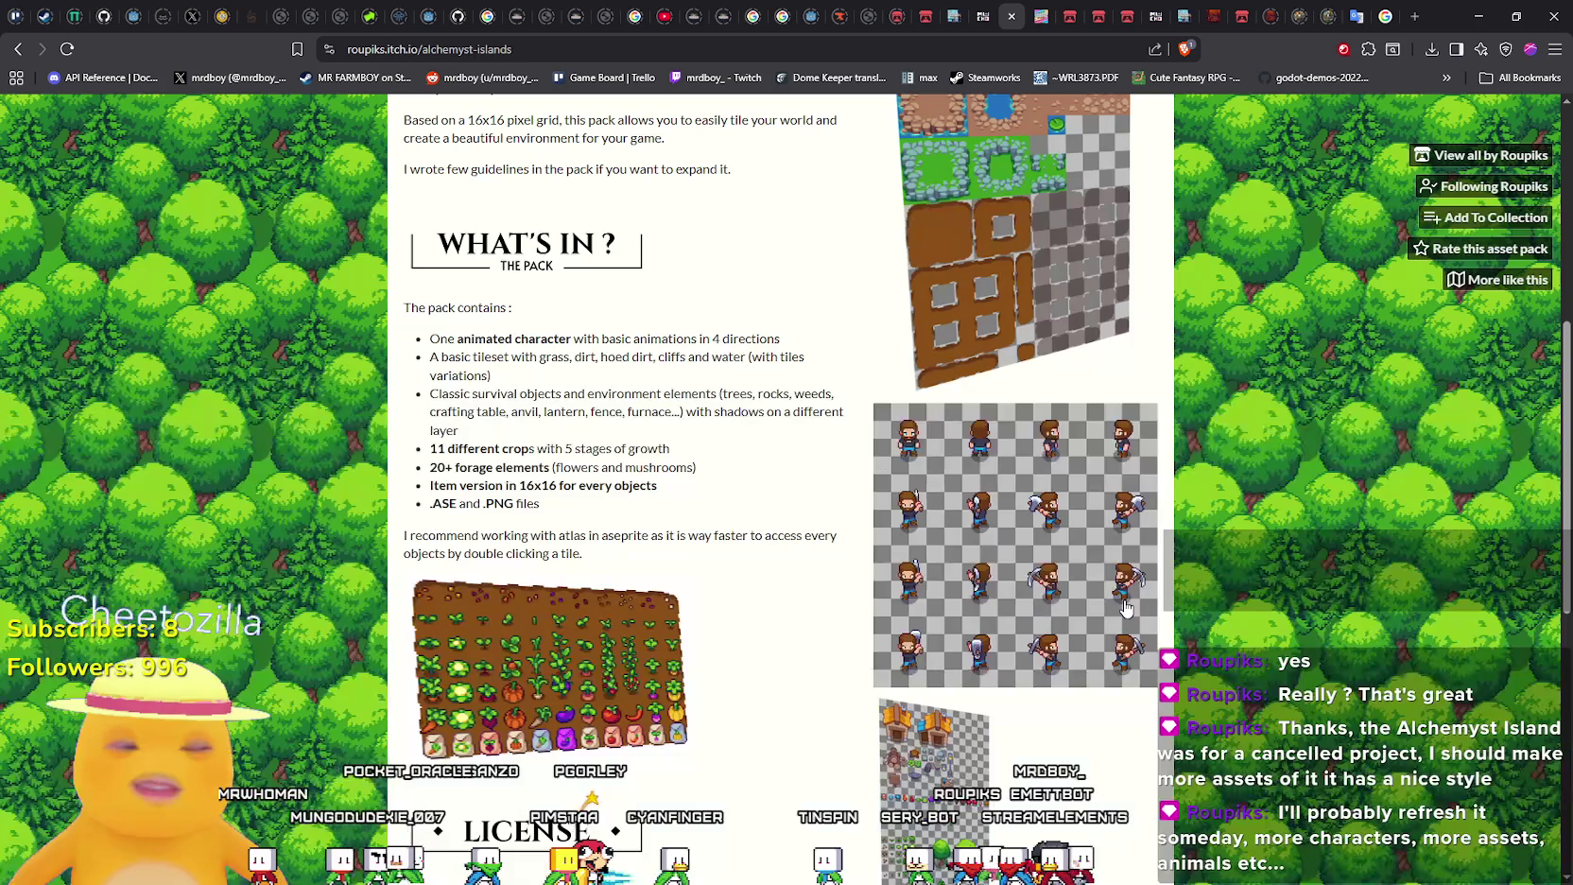
Enlarge the character sprite sheet and then the tileset preview, closing each afterwards
{"action": "scroll", "coordinate": [1125, 601], "scroll_direction": "down", "scroll_amount": 3}
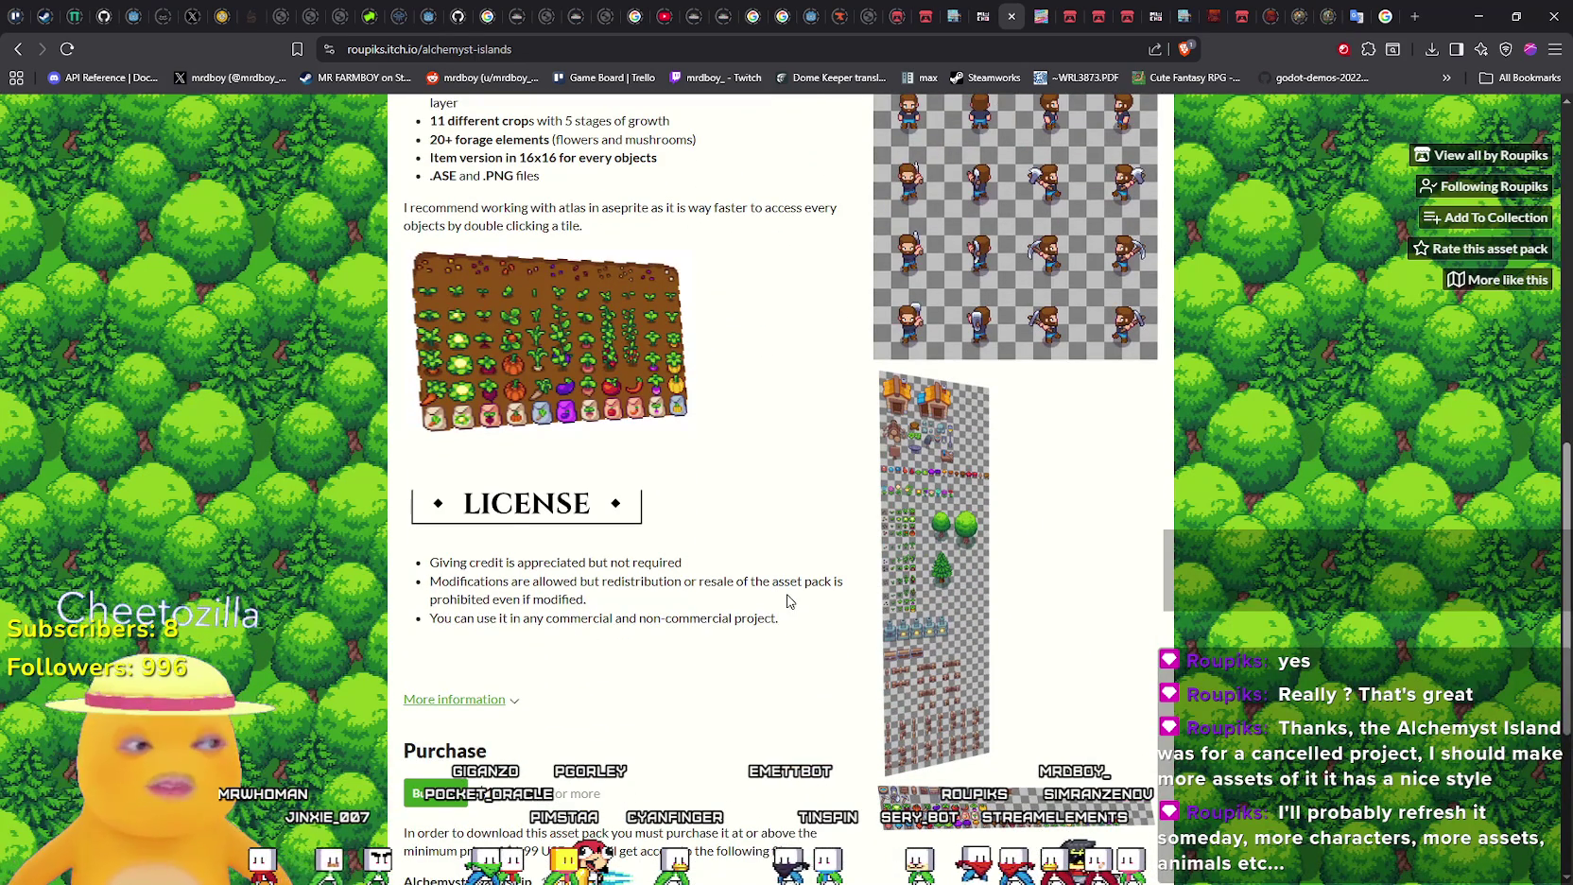
{"action": "scroll", "coordinate": [787, 605], "scroll_direction": "up", "scroll_amount": 3}
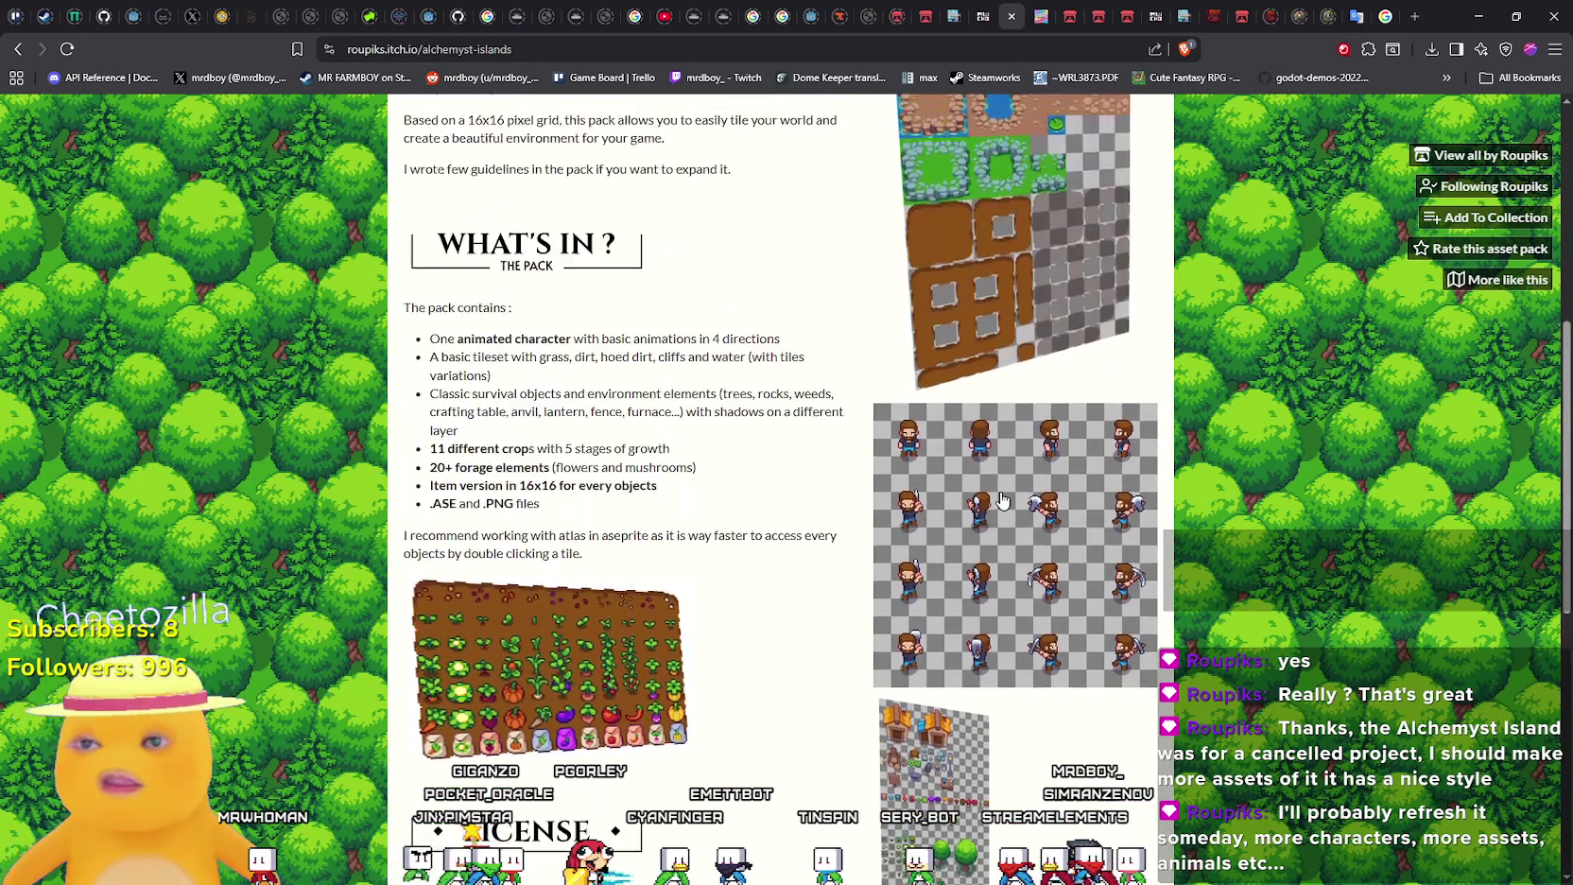
{"action": "left_click", "coordinate": [1009, 499]}
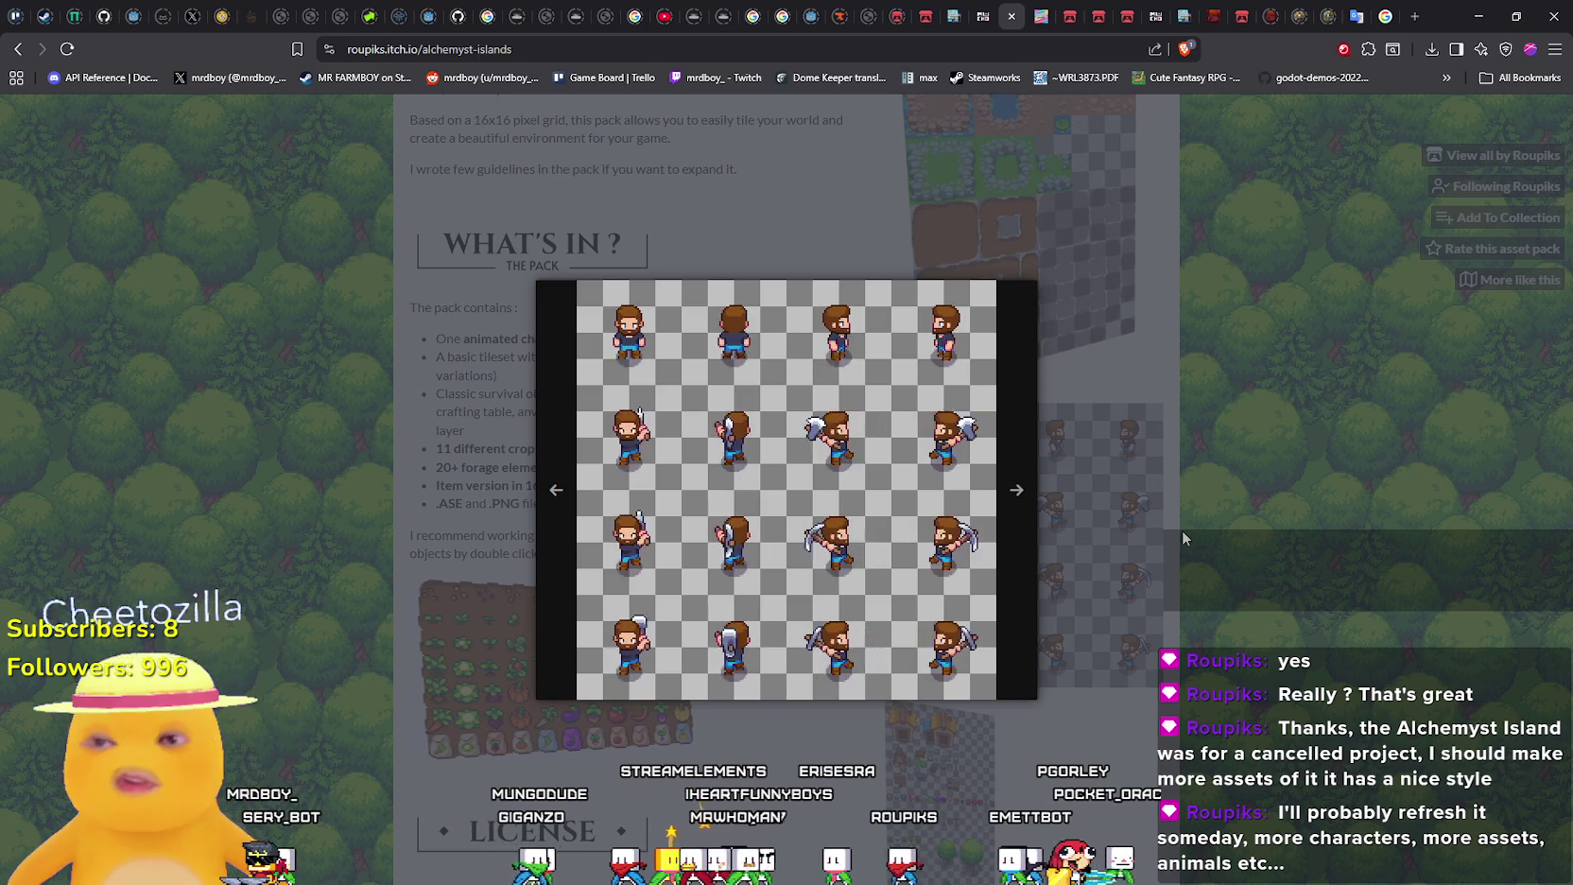
{"action": "left_click", "coordinate": [1183, 530]}
{"action": "scroll", "coordinate": [700, 580], "scroll_direction": "down", "scroll_amount": 6}
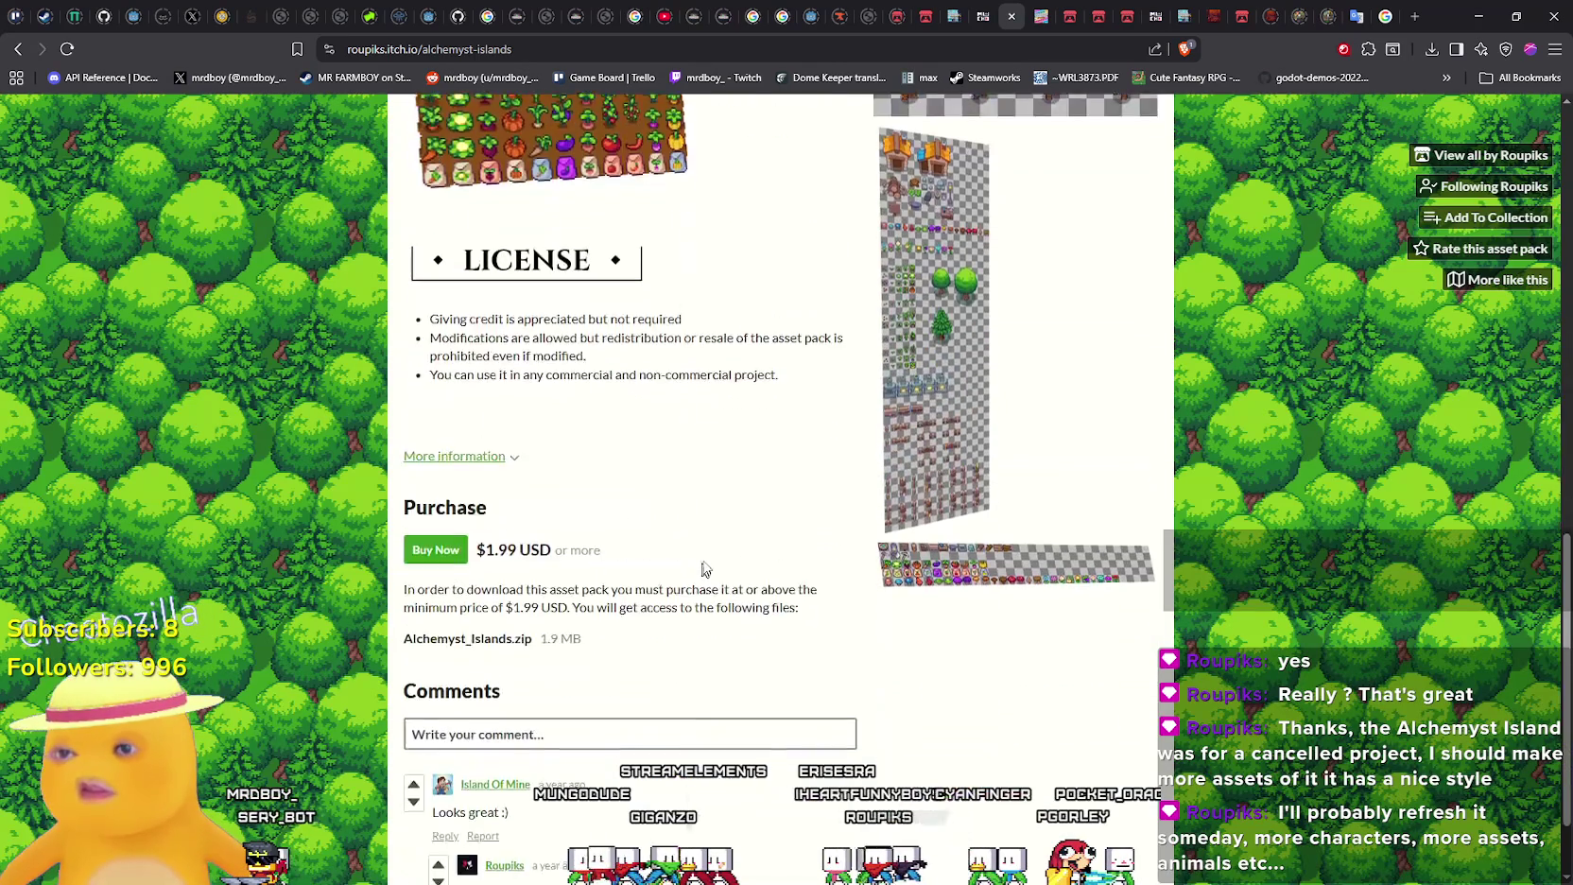
{"action": "scroll", "coordinate": [711, 561], "scroll_direction": "down", "scroll_amount": 1}
{"action": "scroll", "coordinate": [711, 562], "scroll_direction": "up", "scroll_amount": 10}
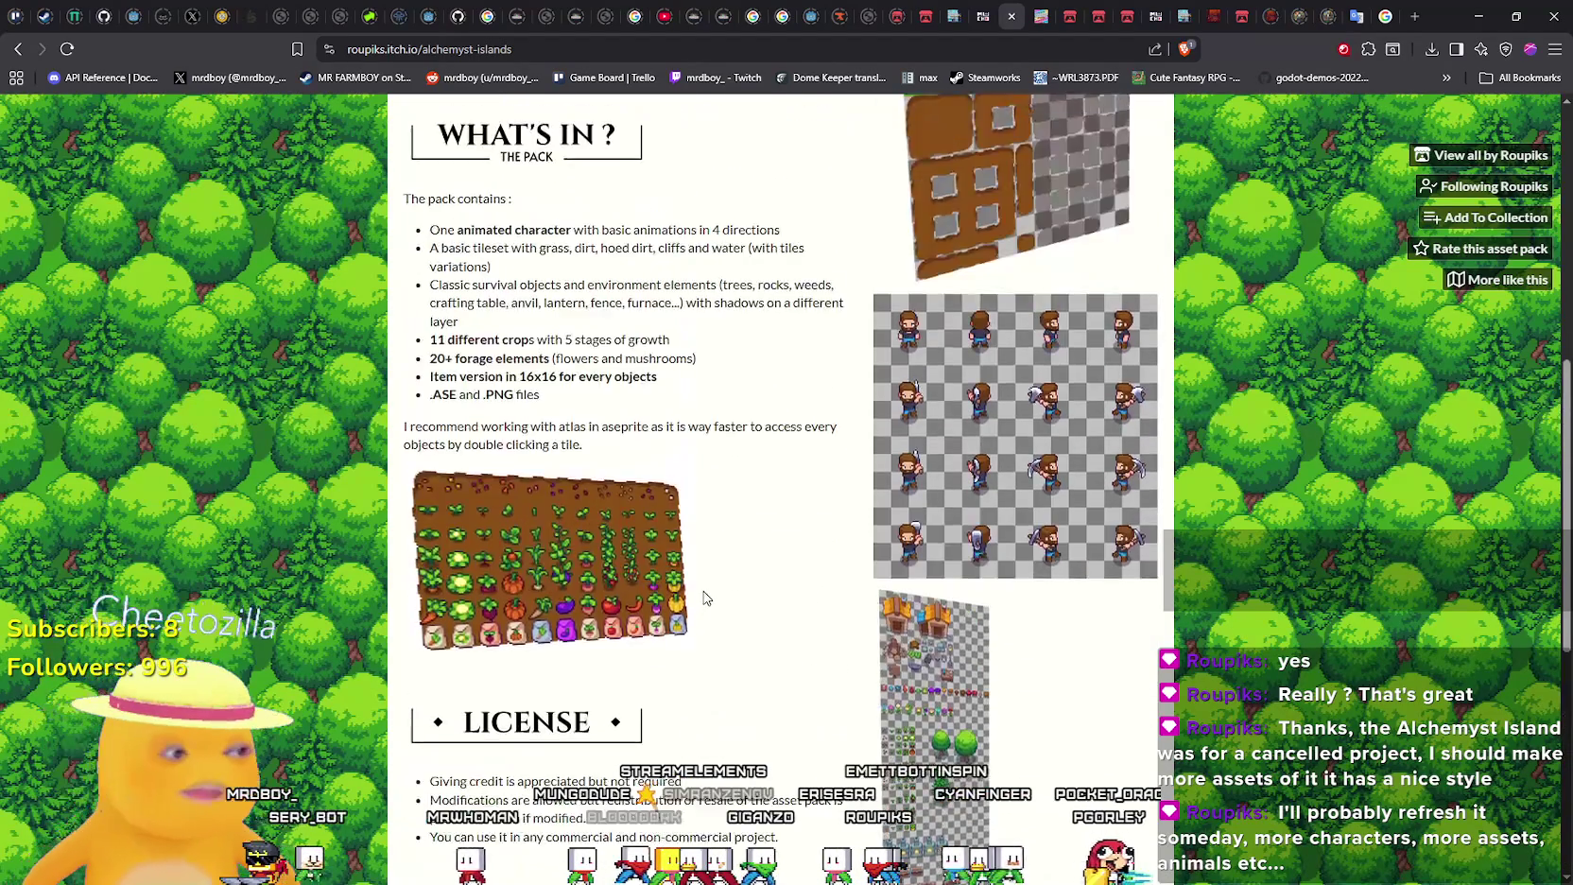
{"action": "scroll", "coordinate": [888, 582], "scroll_direction": "up", "scroll_amount": 2}
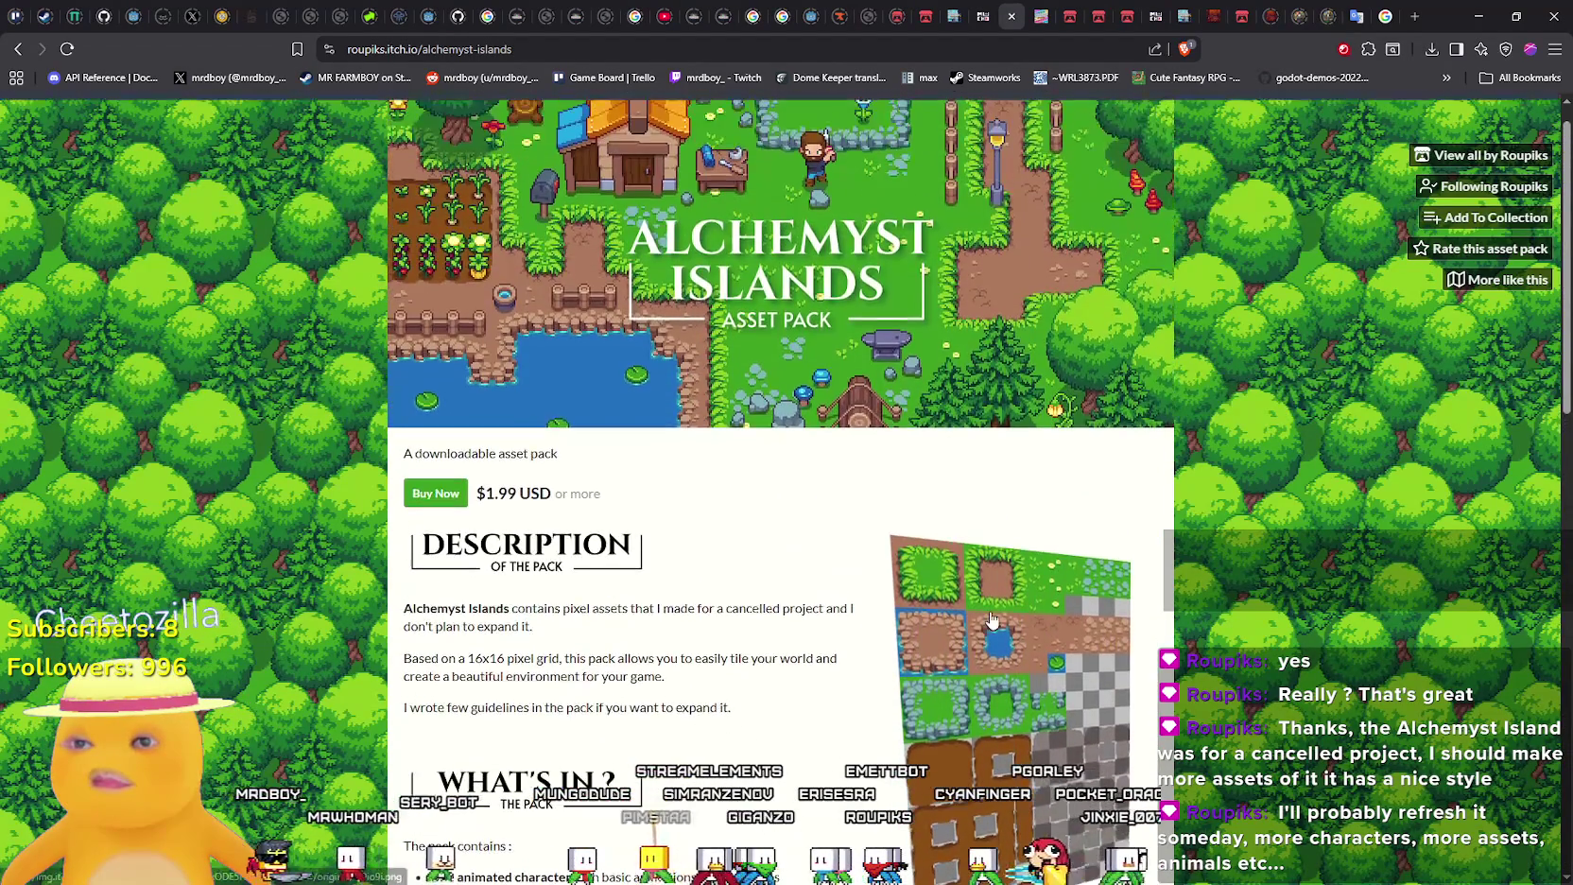
{"action": "left_click", "coordinate": [1068, 563]}
{"action": "left_click", "coordinate": [1150, 354]}
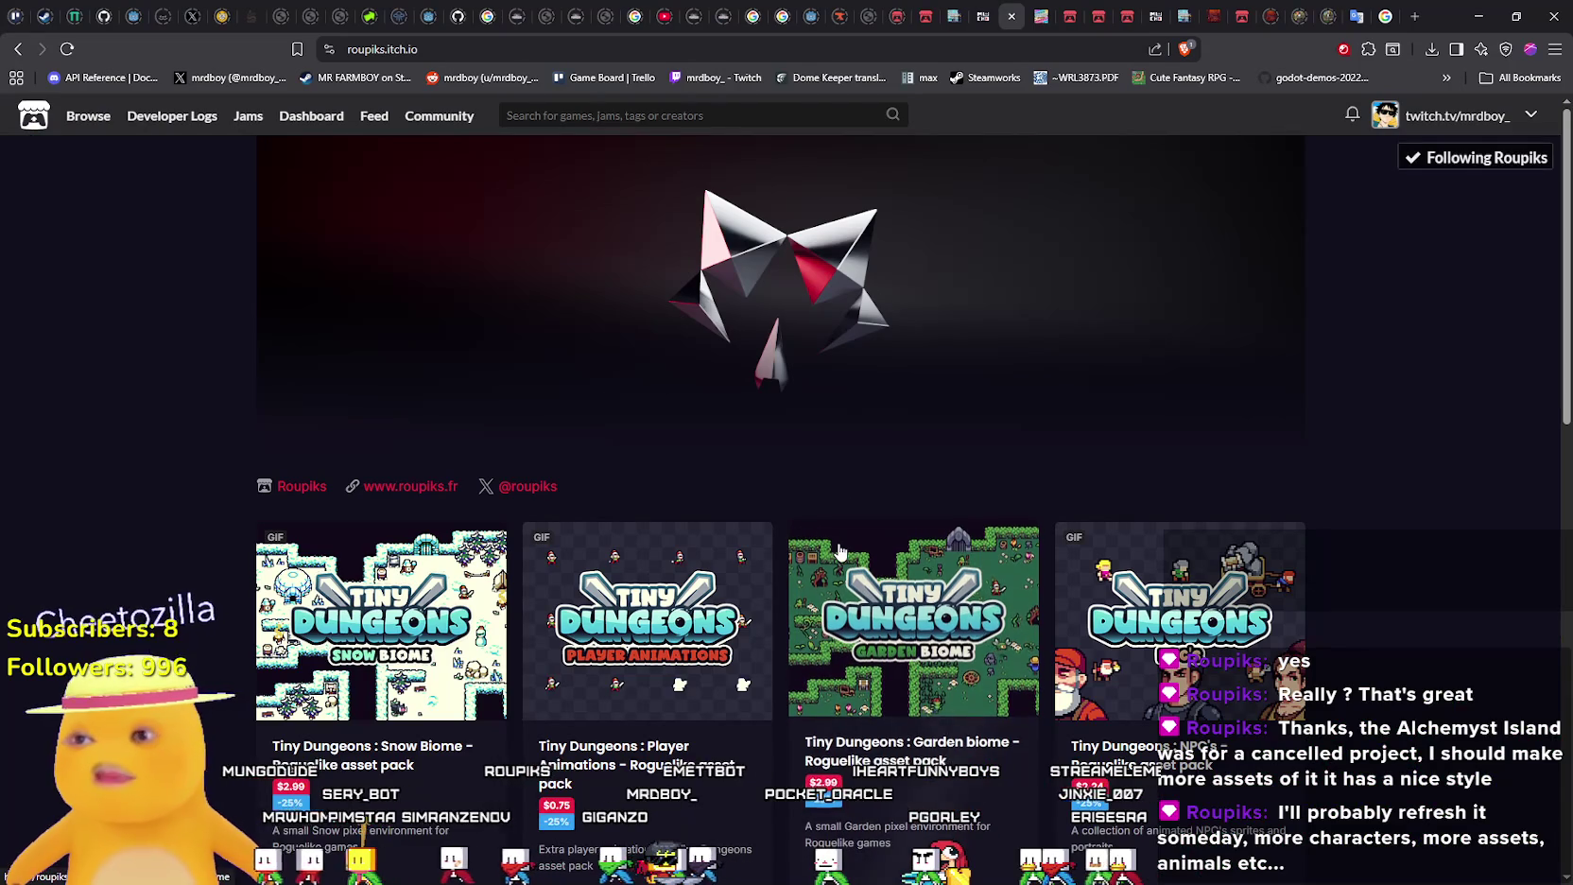
Scroll the creator's grid past the Tiny Dungeons UI, Items, Abilities and Desert biome packs
{"action": "scroll", "coordinate": [844, 552], "scroll_direction": "down", "scroll_amount": 3}
{"action": "scroll", "coordinate": [844, 552], "scroll_direction": "down", "scroll_amount": 7}
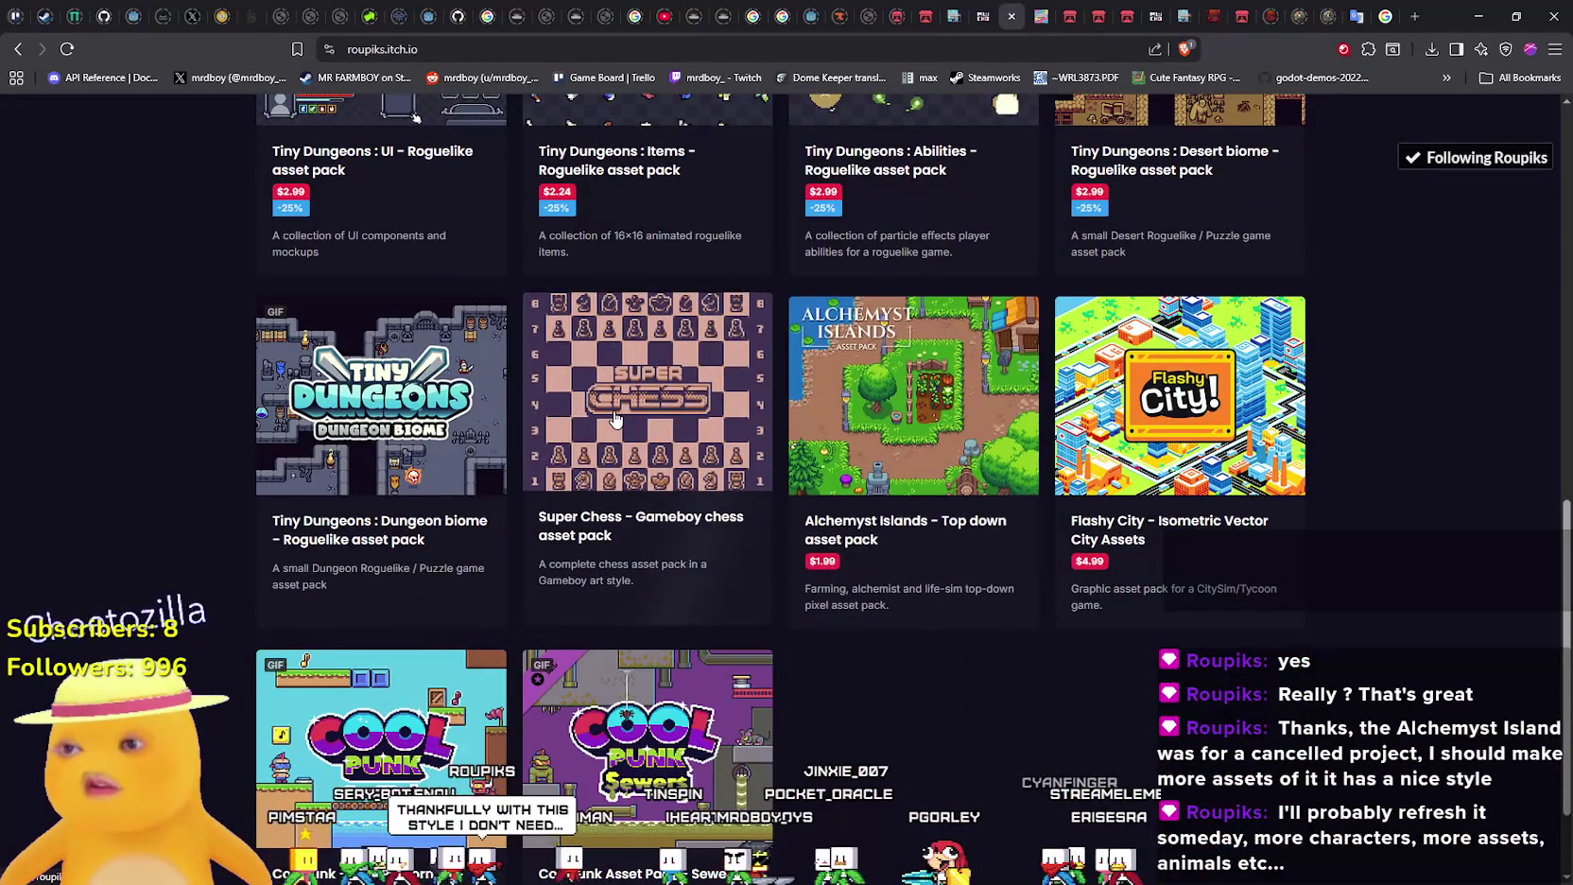
{"action": "scroll", "coordinate": [530, 492], "scroll_direction": "down", "scroll_amount": 2}
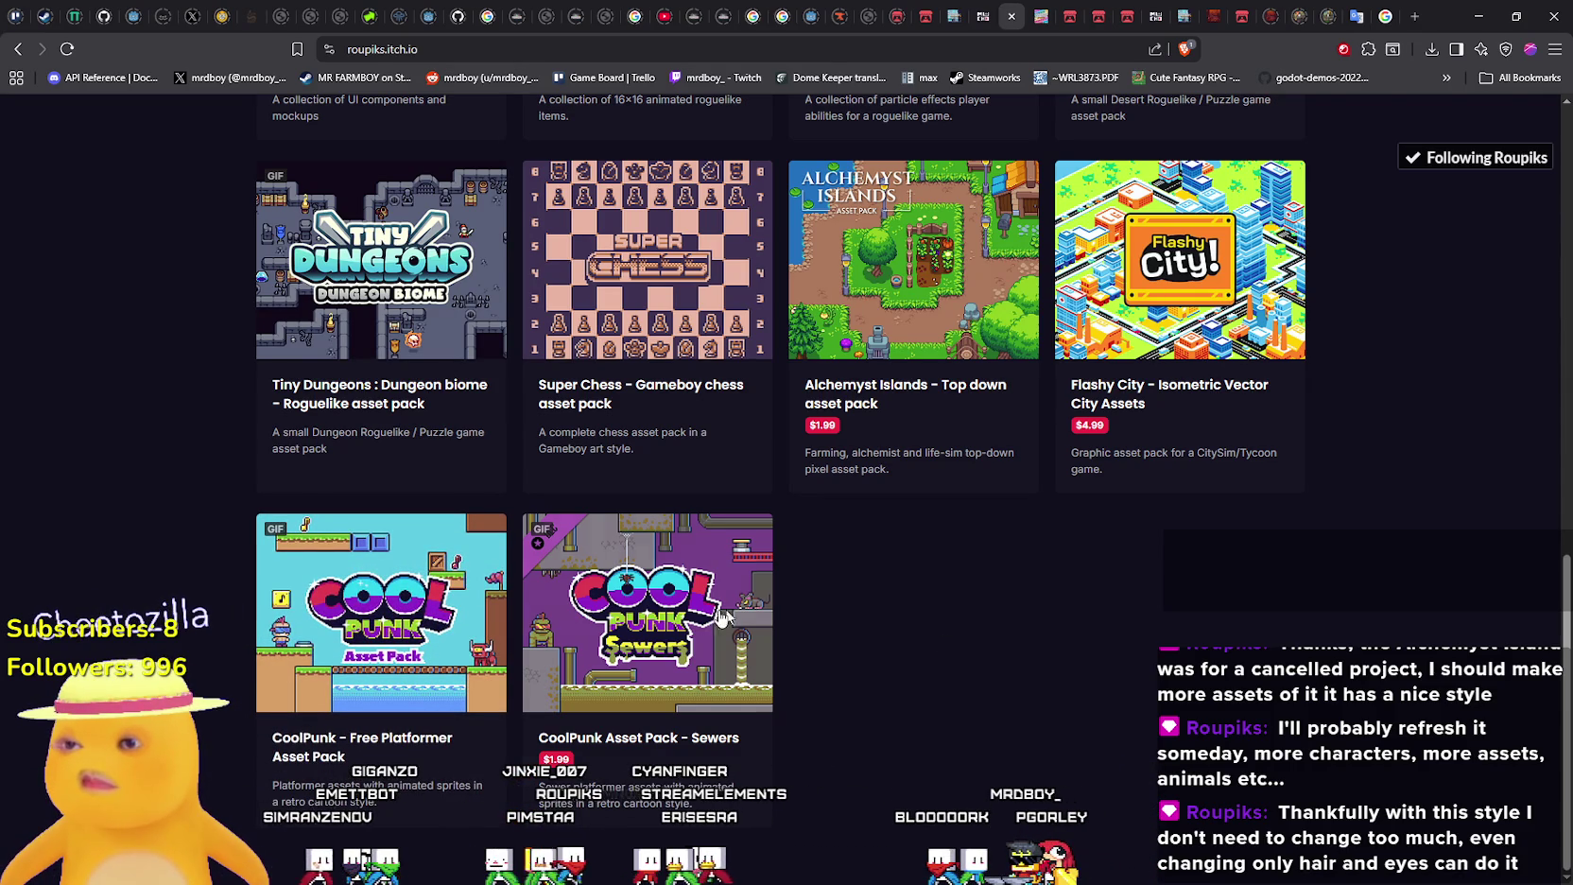
{"action": "scroll", "coordinate": [1210, 565], "scroll_direction": "up", "scroll_amount": 3}
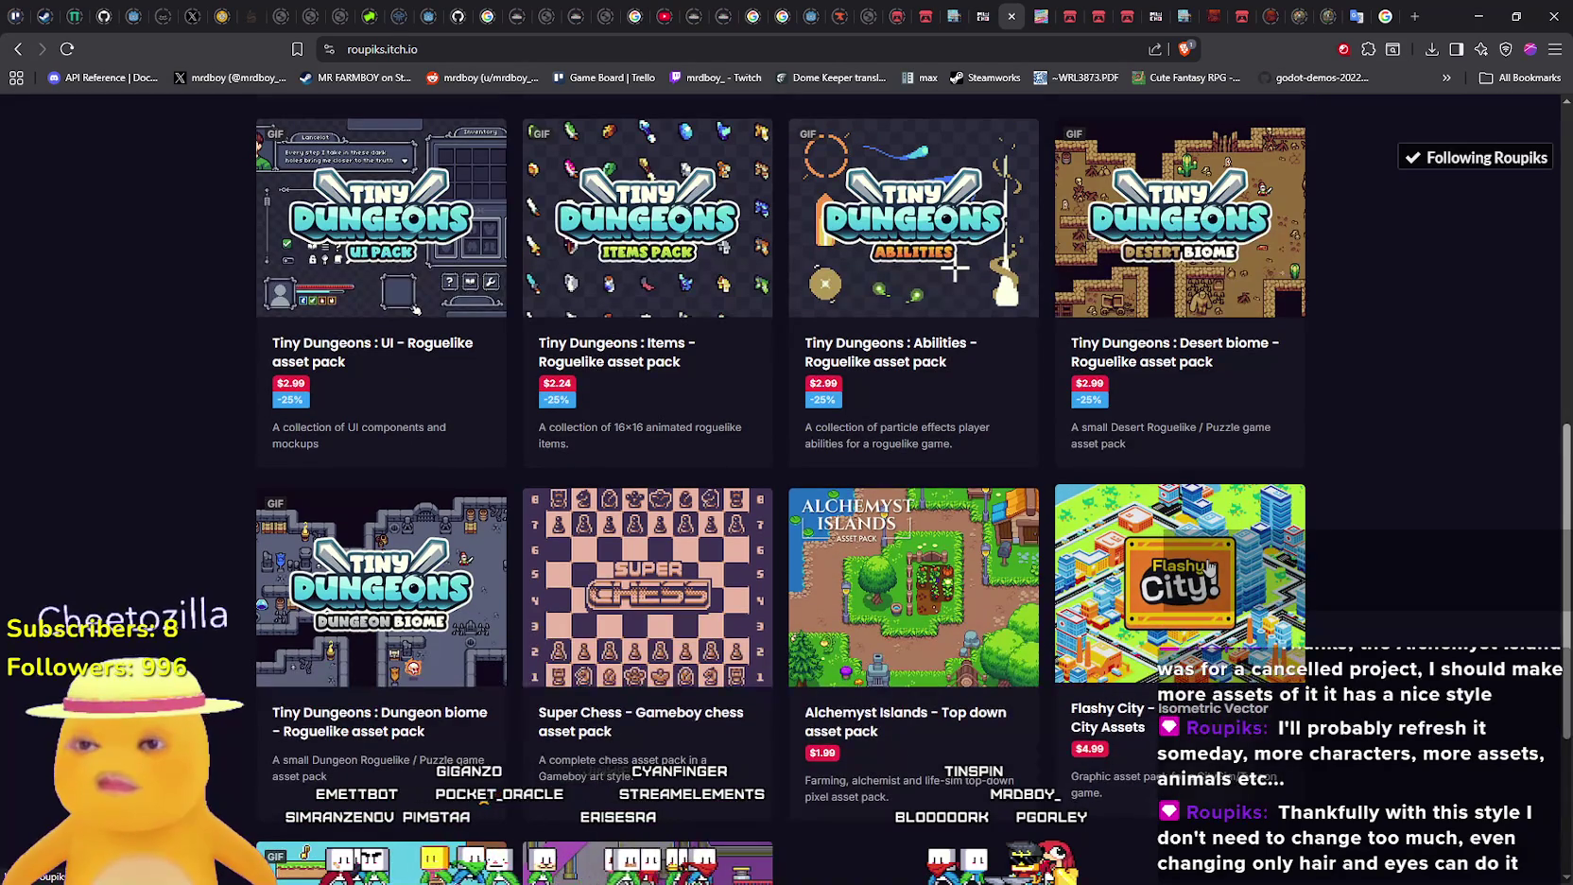
{"action": "scroll", "coordinate": [1210, 565], "scroll_direction": "up", "scroll_amount": 2}
{"action": "scroll", "coordinate": [227, 489], "scroll_direction": "down", "scroll_amount": 3}
{"action": "scroll", "coordinate": [227, 488], "scroll_direction": "up", "scroll_amount": 5}
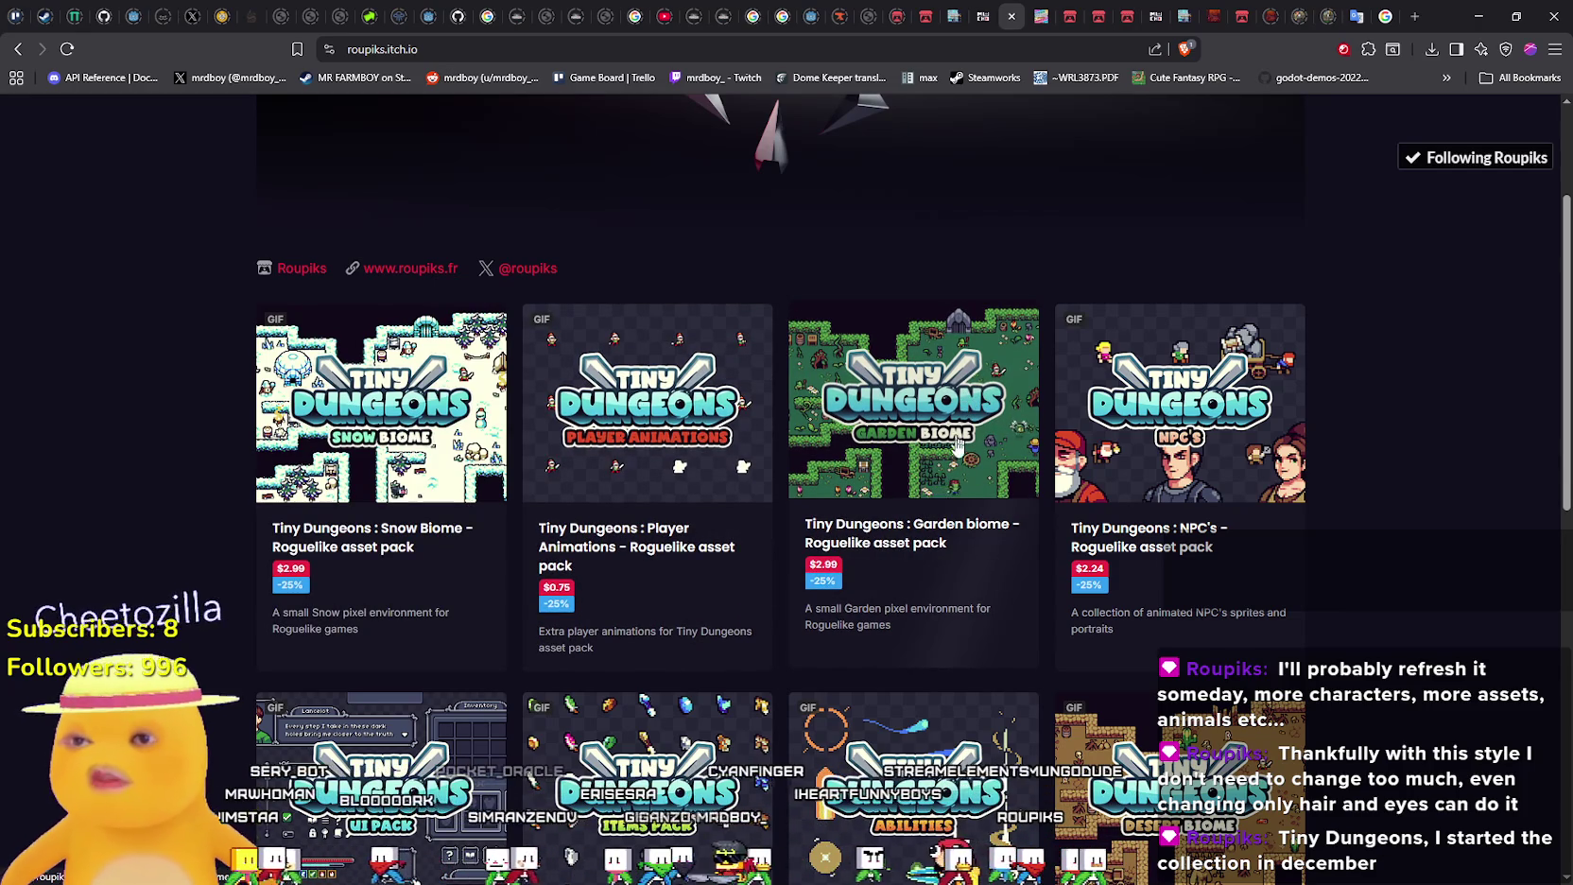
{"action": "scroll", "coordinate": [960, 416], "scroll_direction": "down", "scroll_amount": 2}
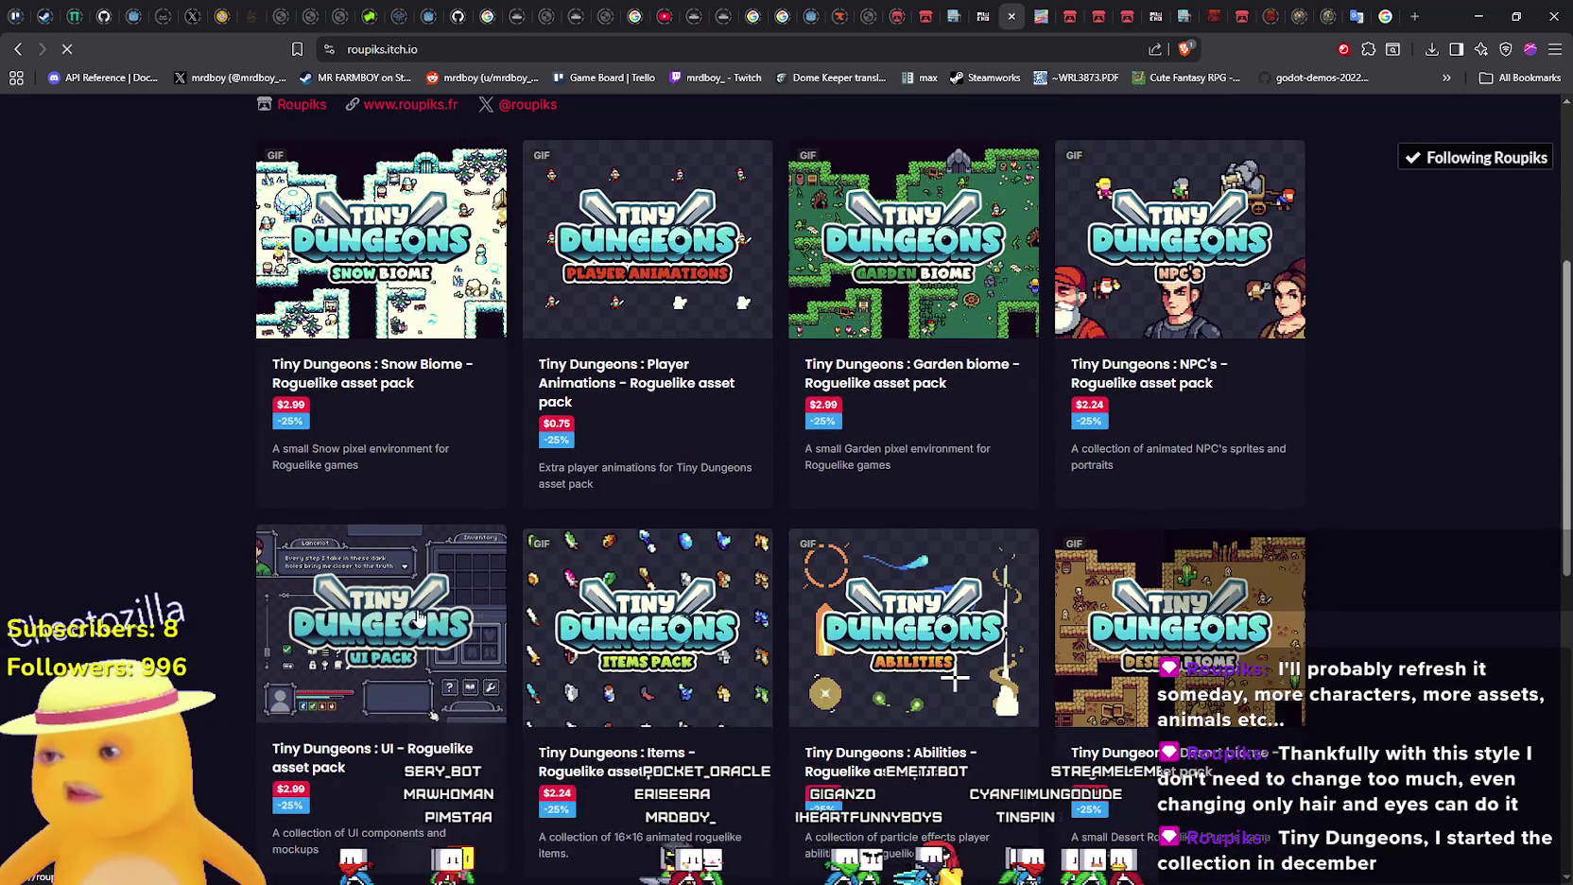
Look through the Tiny Dungeons UI Pack ($2.99, 25% off), then return to the creator's page
{"action": "scroll", "coordinate": [961, 379], "scroll_direction": "down", "scroll_amount": 10}
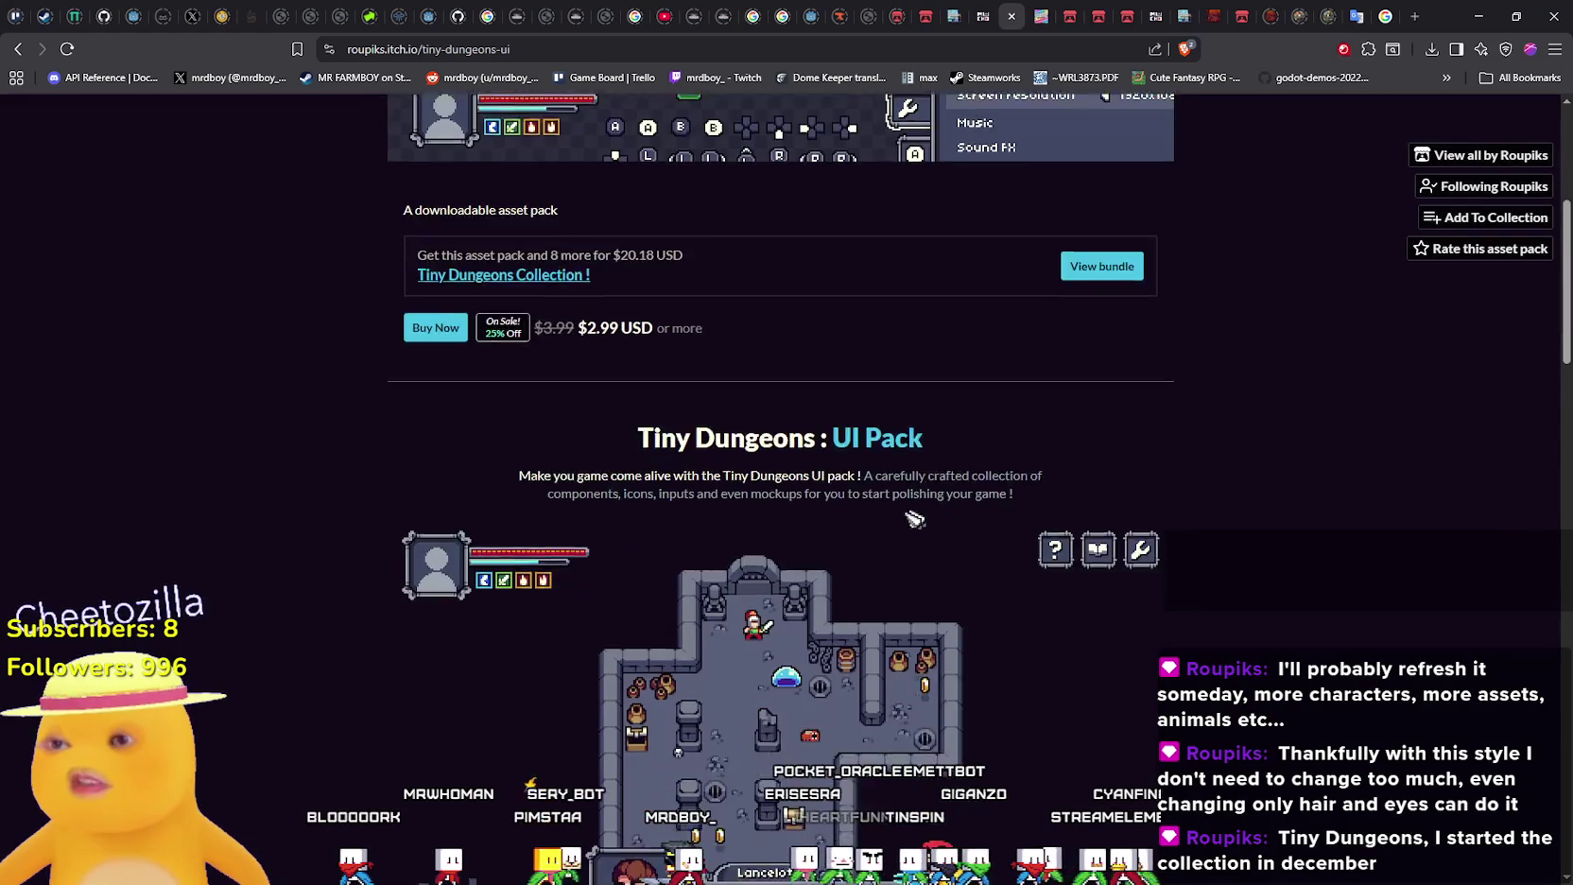
{"action": "scroll", "coordinate": [720, 459], "scroll_direction": "down", "scroll_amount": 10}
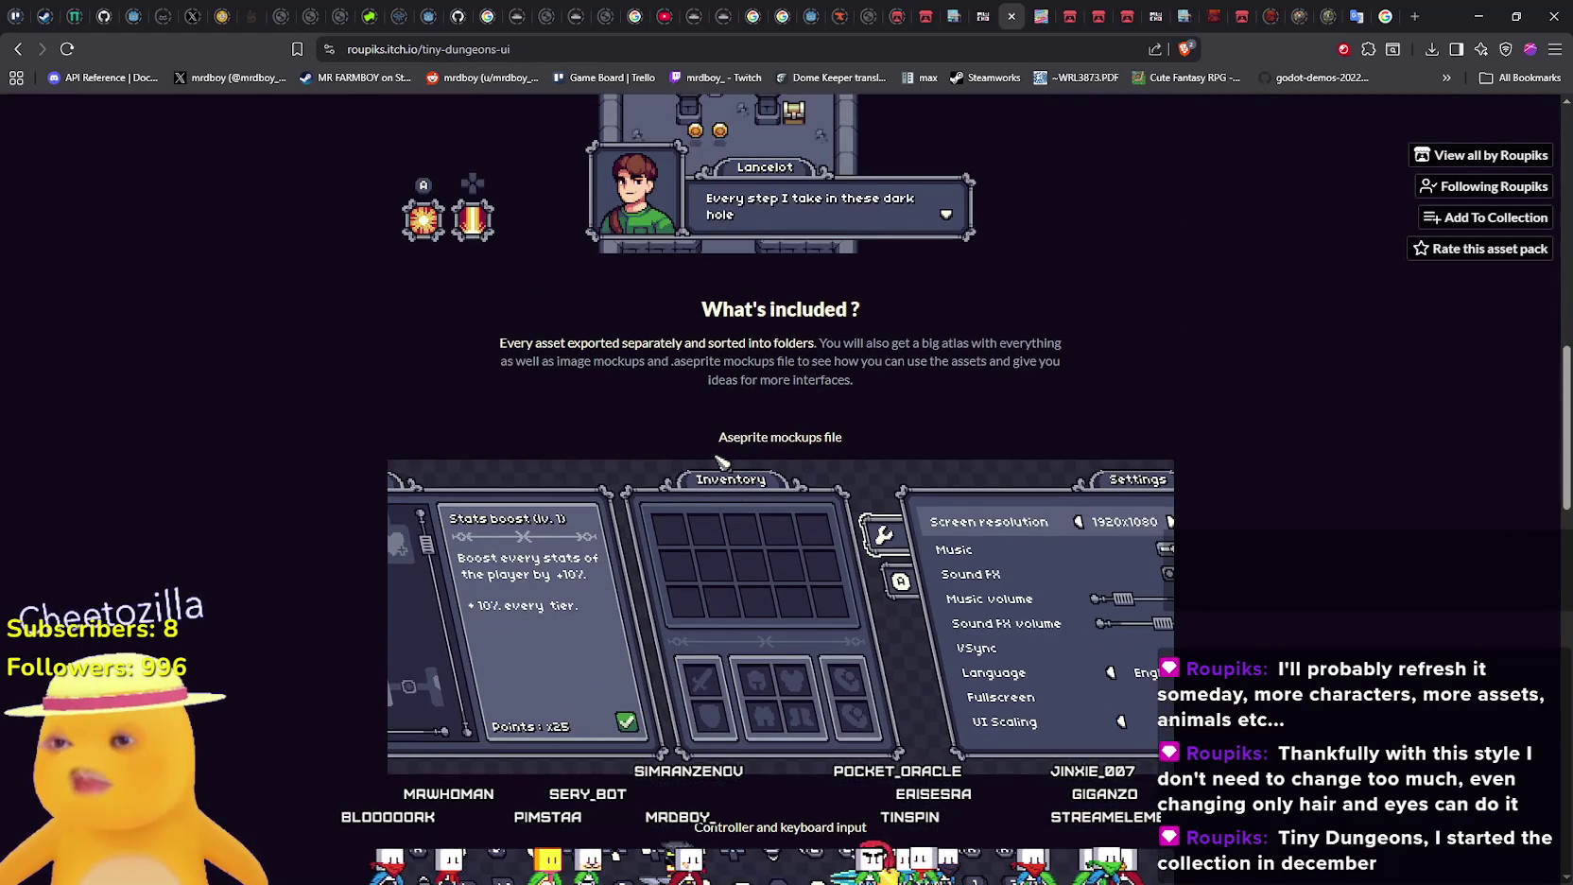
{"action": "scroll", "coordinate": [721, 456], "scroll_direction": "down", "scroll_amount": 5}
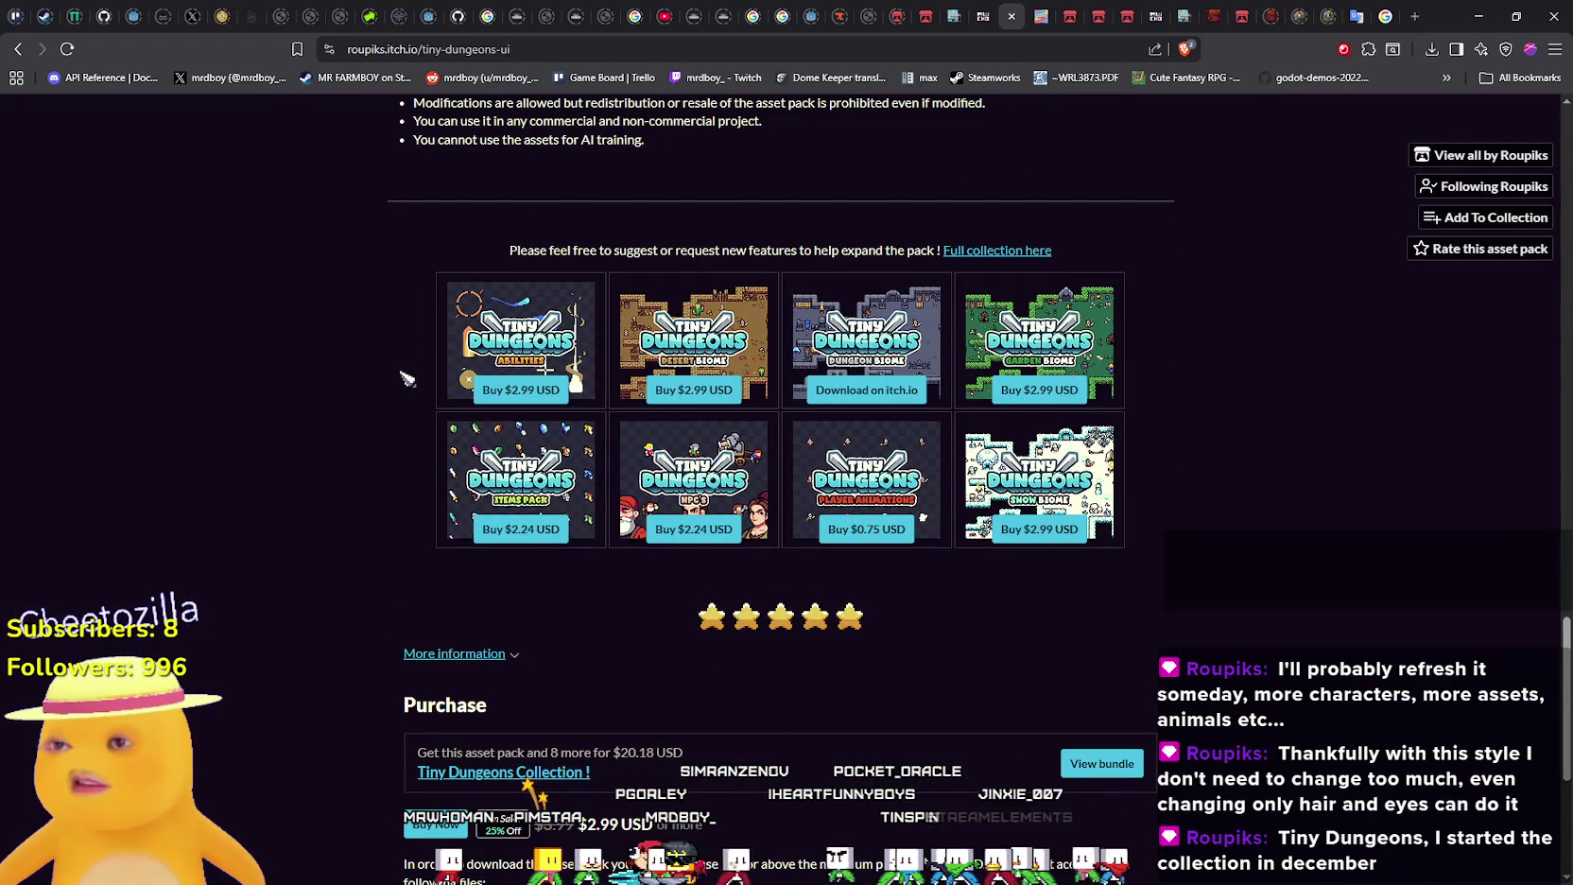
{"action": "scroll", "coordinate": [405, 379], "scroll_direction": "down", "scroll_amount": 3}
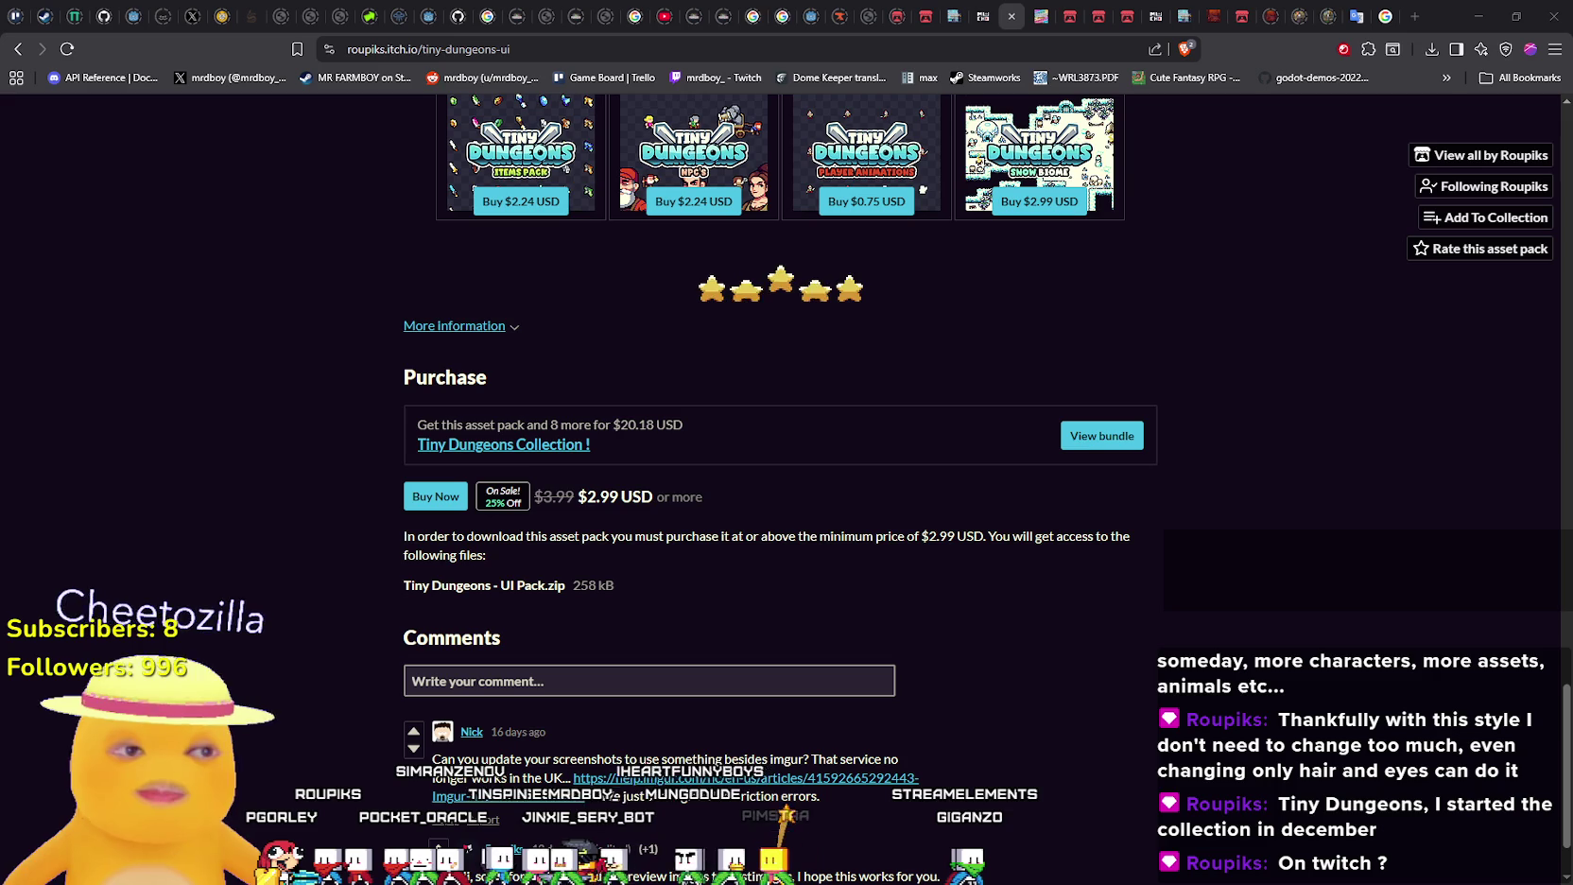
{"action": "scroll", "coordinate": [759, 527], "scroll_direction": "up", "scroll_amount": 15}
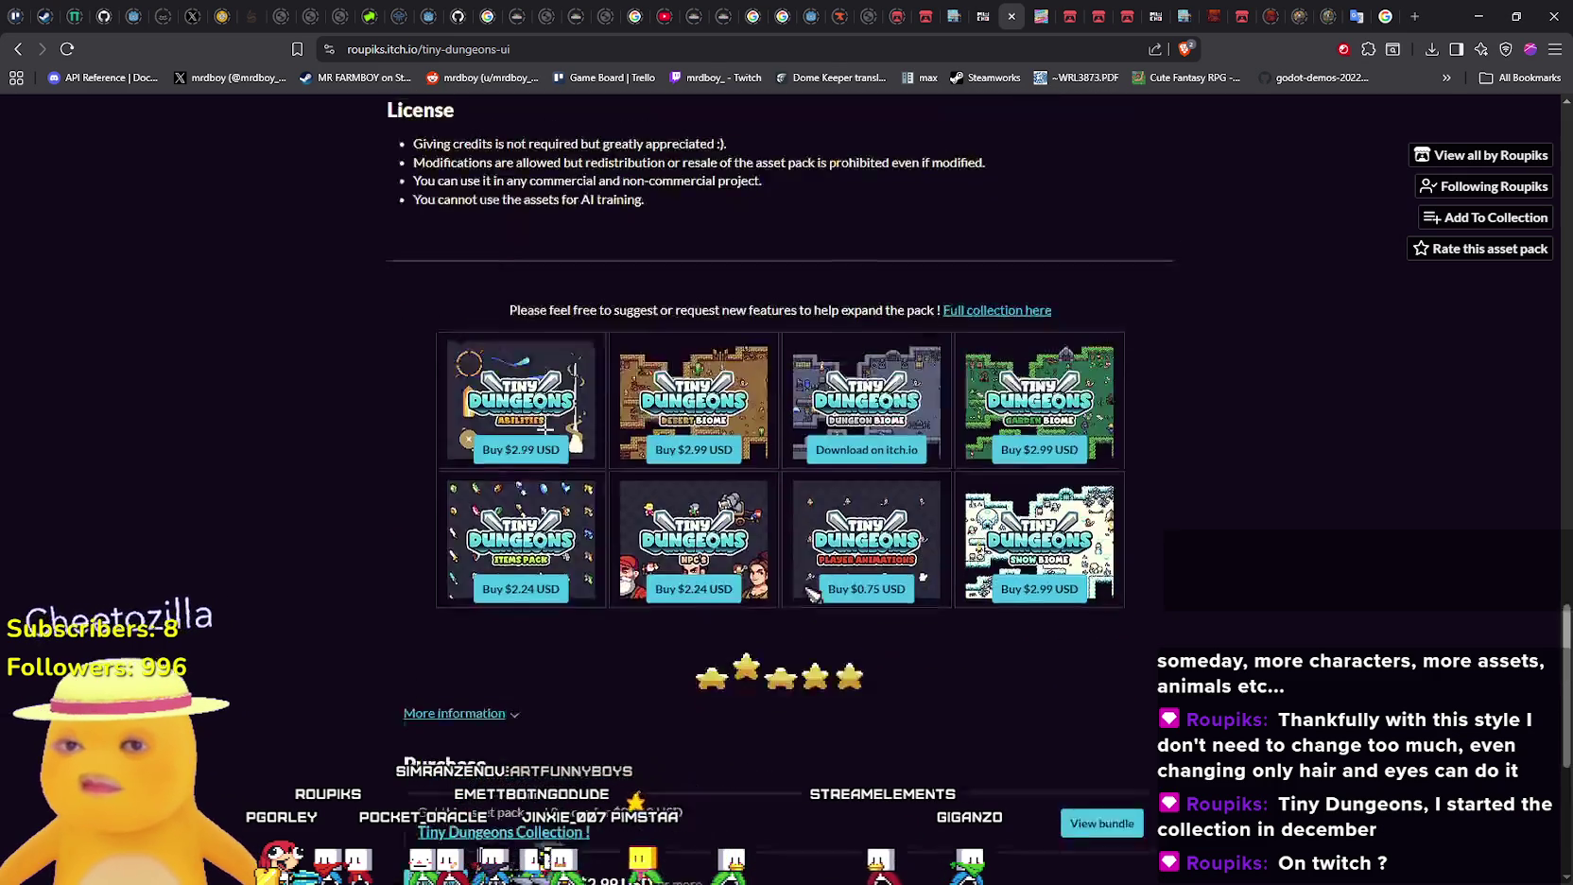
{"action": "scroll", "coordinate": [825, 590], "scroll_direction": "up", "scroll_amount": 15}
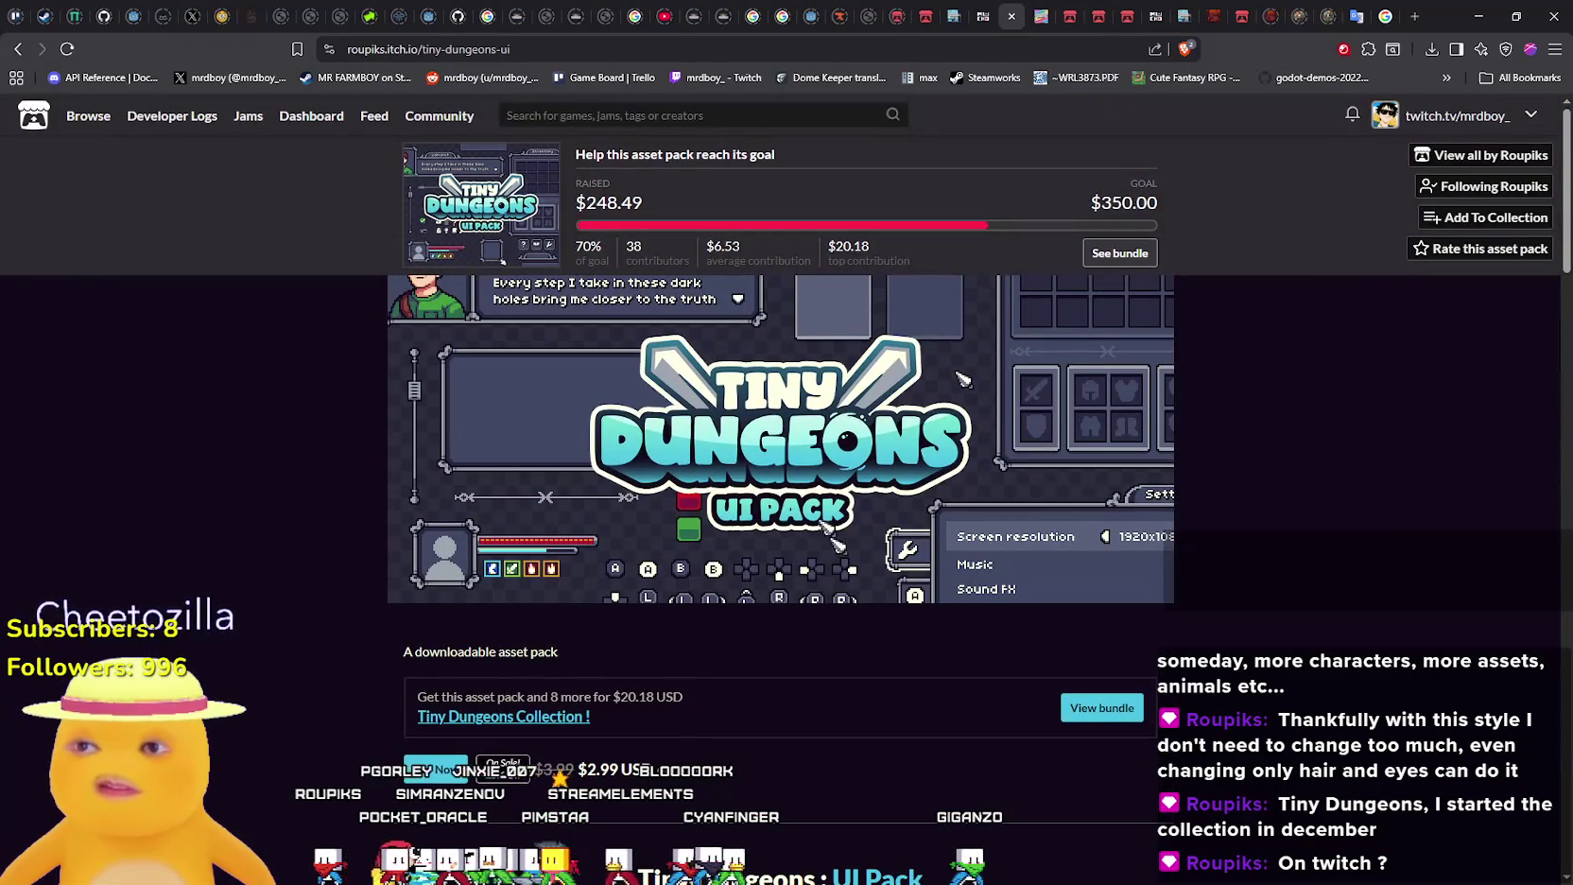
{"action": "left_click", "coordinate": [1484, 157]}
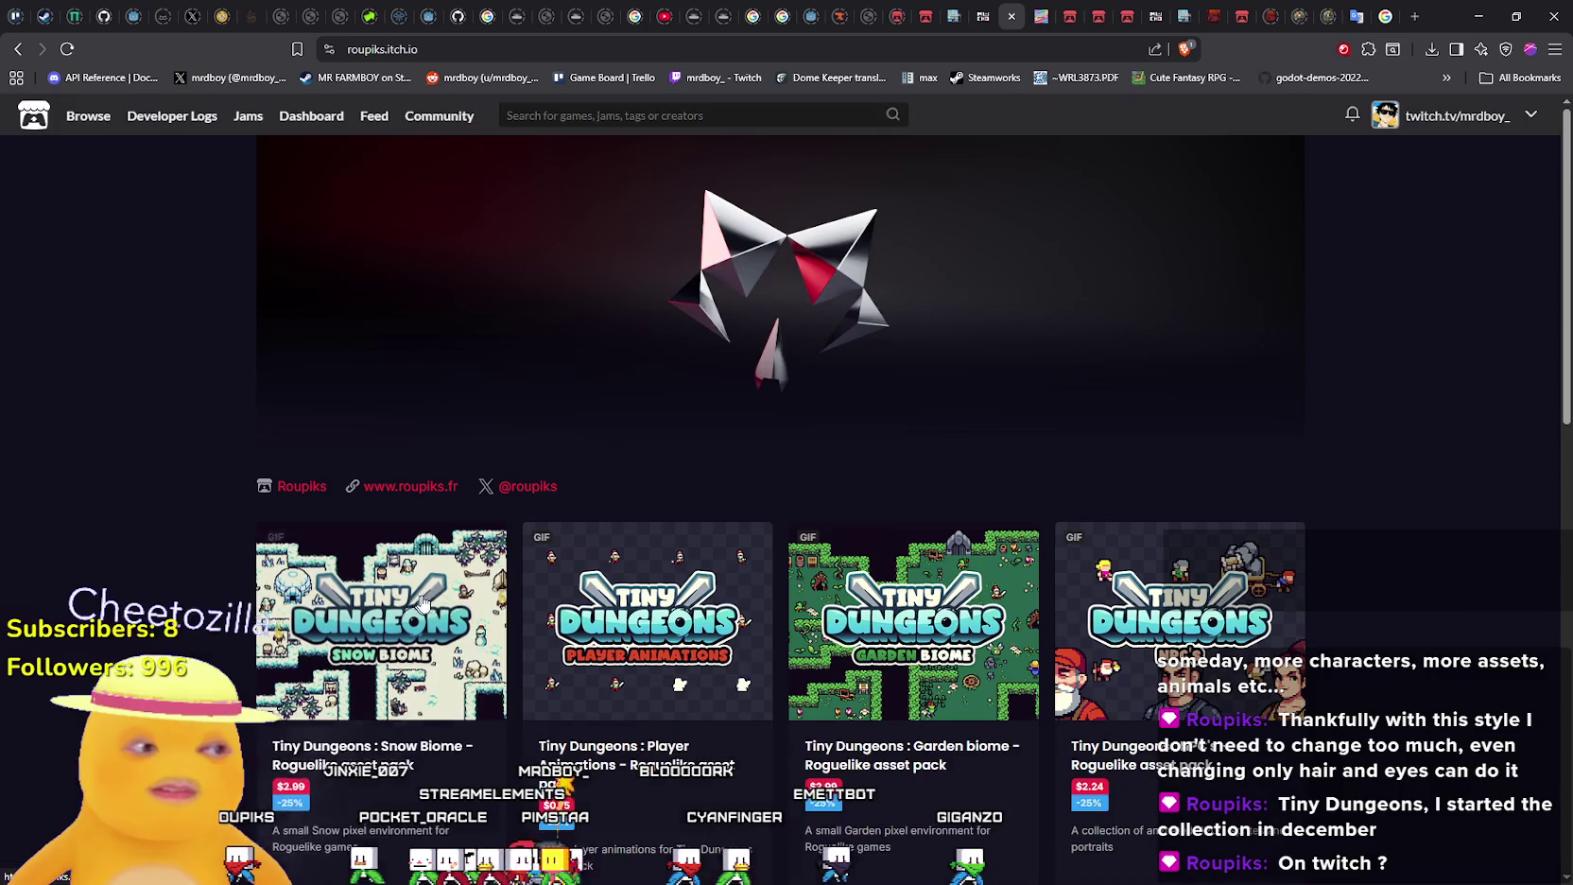
Open the creator's X profile and website links in new browser tabs
{"action": "right_click", "coordinate": [534, 493]}
{"action": "left_click", "coordinate": [622, 513]}
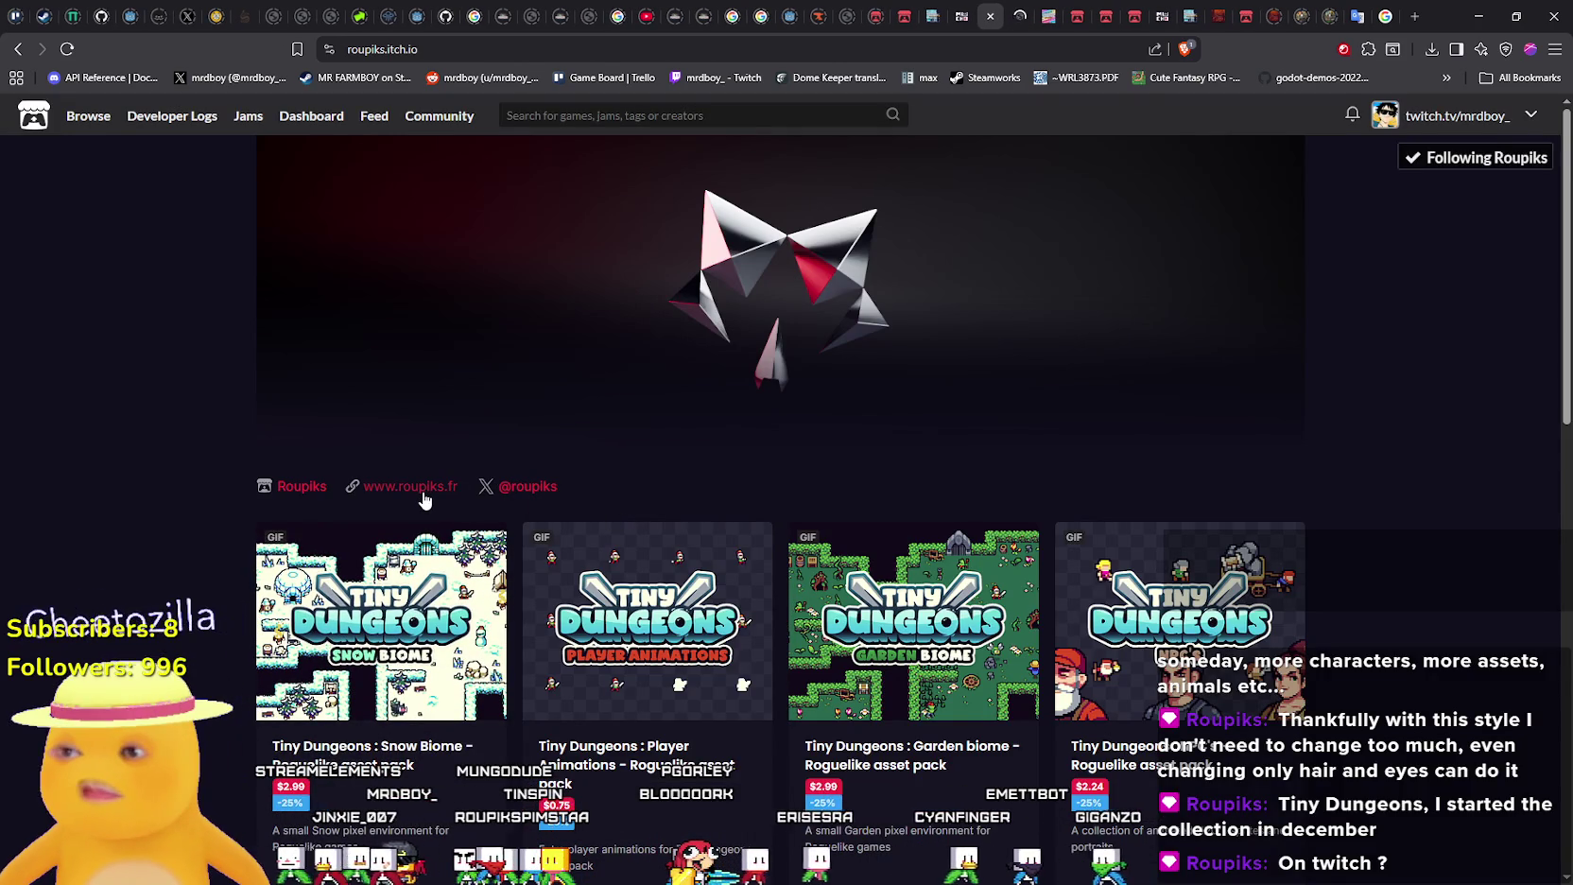
{"action": "right_click", "coordinate": [391, 495]}
{"action": "left_click", "coordinate": [421, 514]}
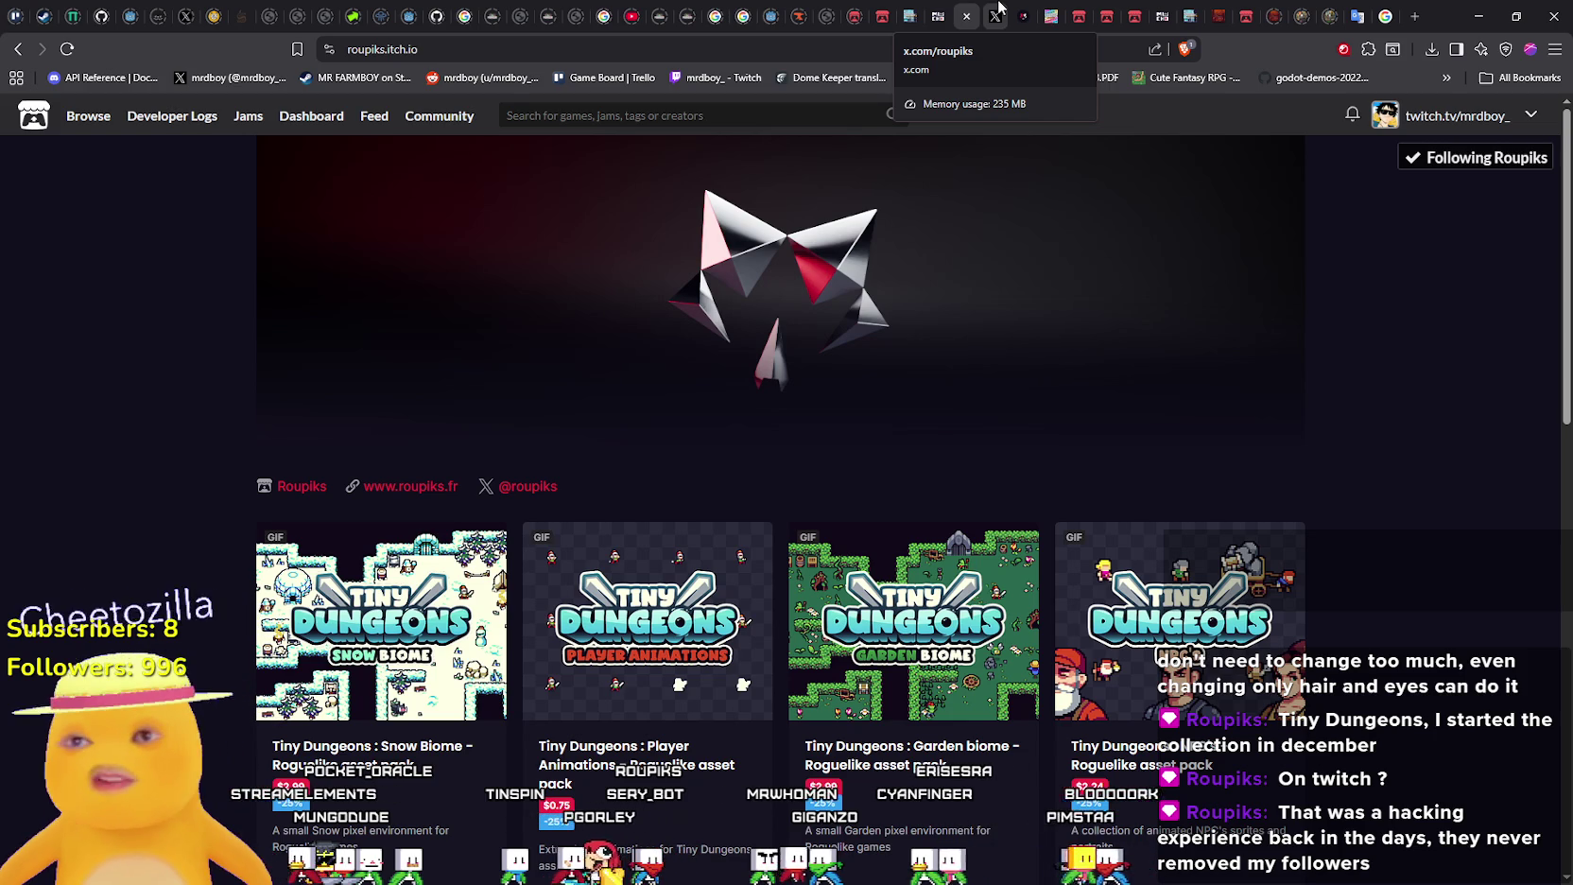
View the X profile tab, then close it to leave the roupiks.fr portfolio showing
{"action": "left_click", "coordinate": [999, 7]}
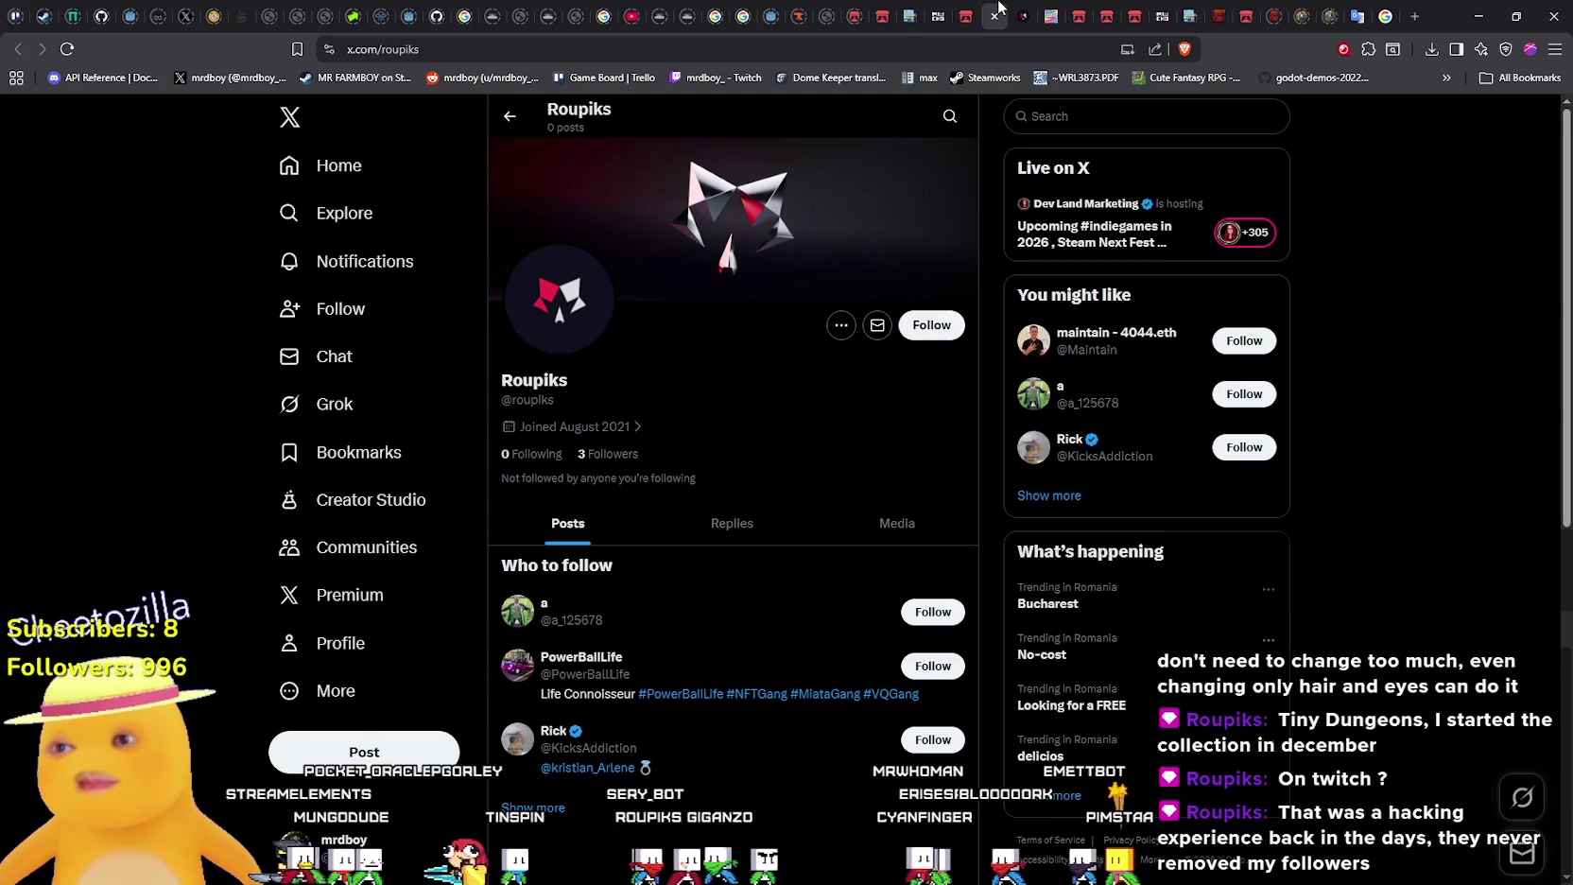
{"action": "scroll", "coordinate": [695, 555], "scroll_direction": "down", "scroll_amount": 6}
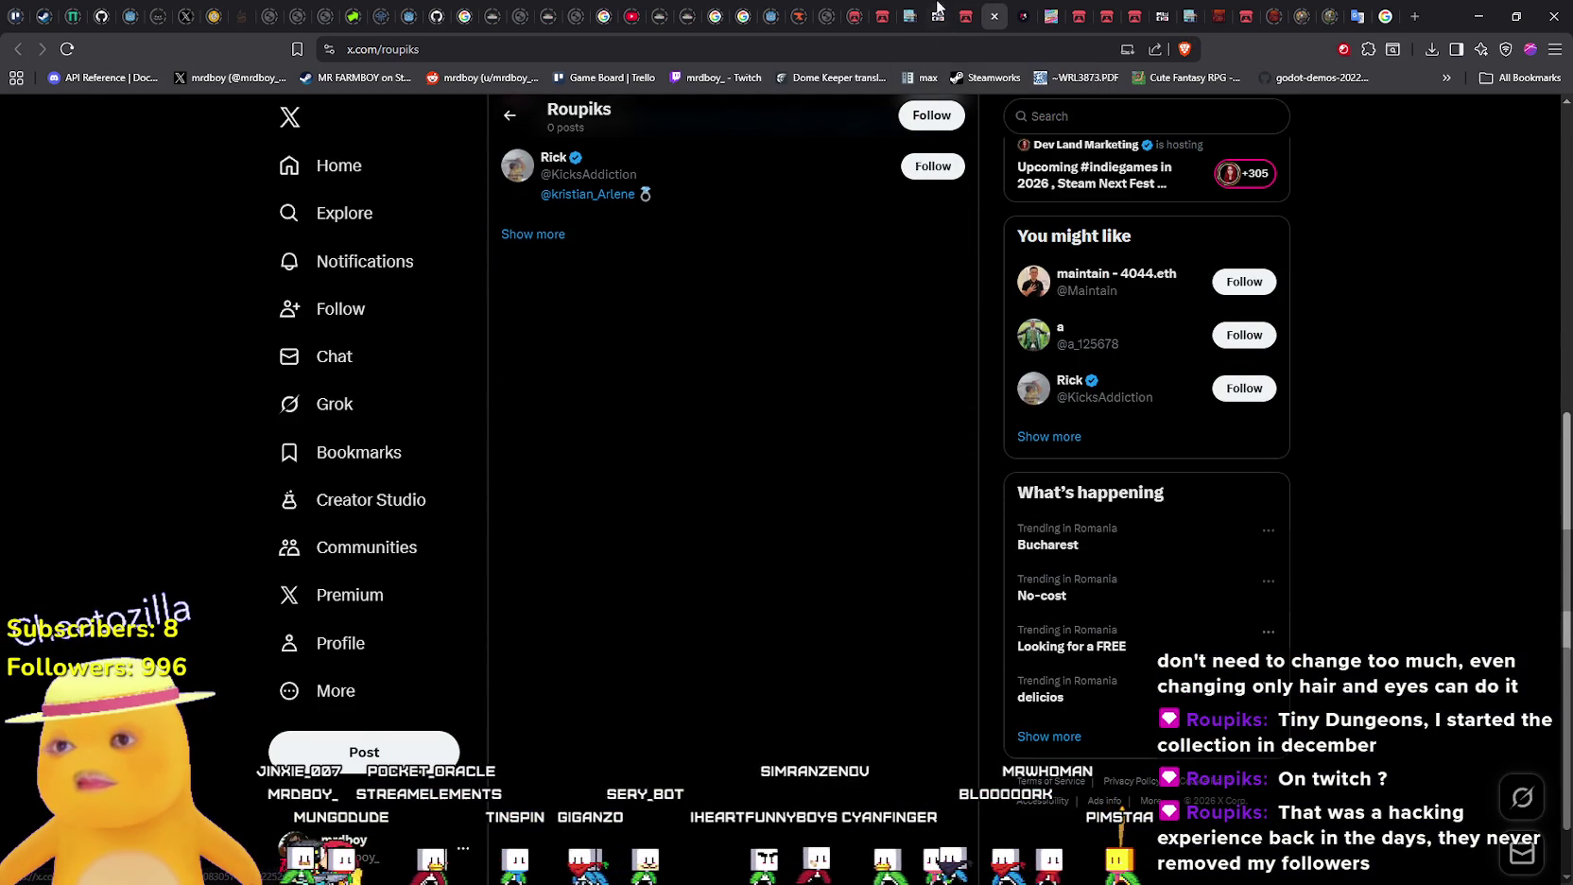
{"action": "left_click", "coordinate": [994, 17]}
{"action": "scroll", "coordinate": [1192, 470], "scroll_direction": "down", "scroll_amount": 5}
{"action": "scroll", "coordinate": [1193, 474], "scroll_direction": "down", "scroll_amount": 4}
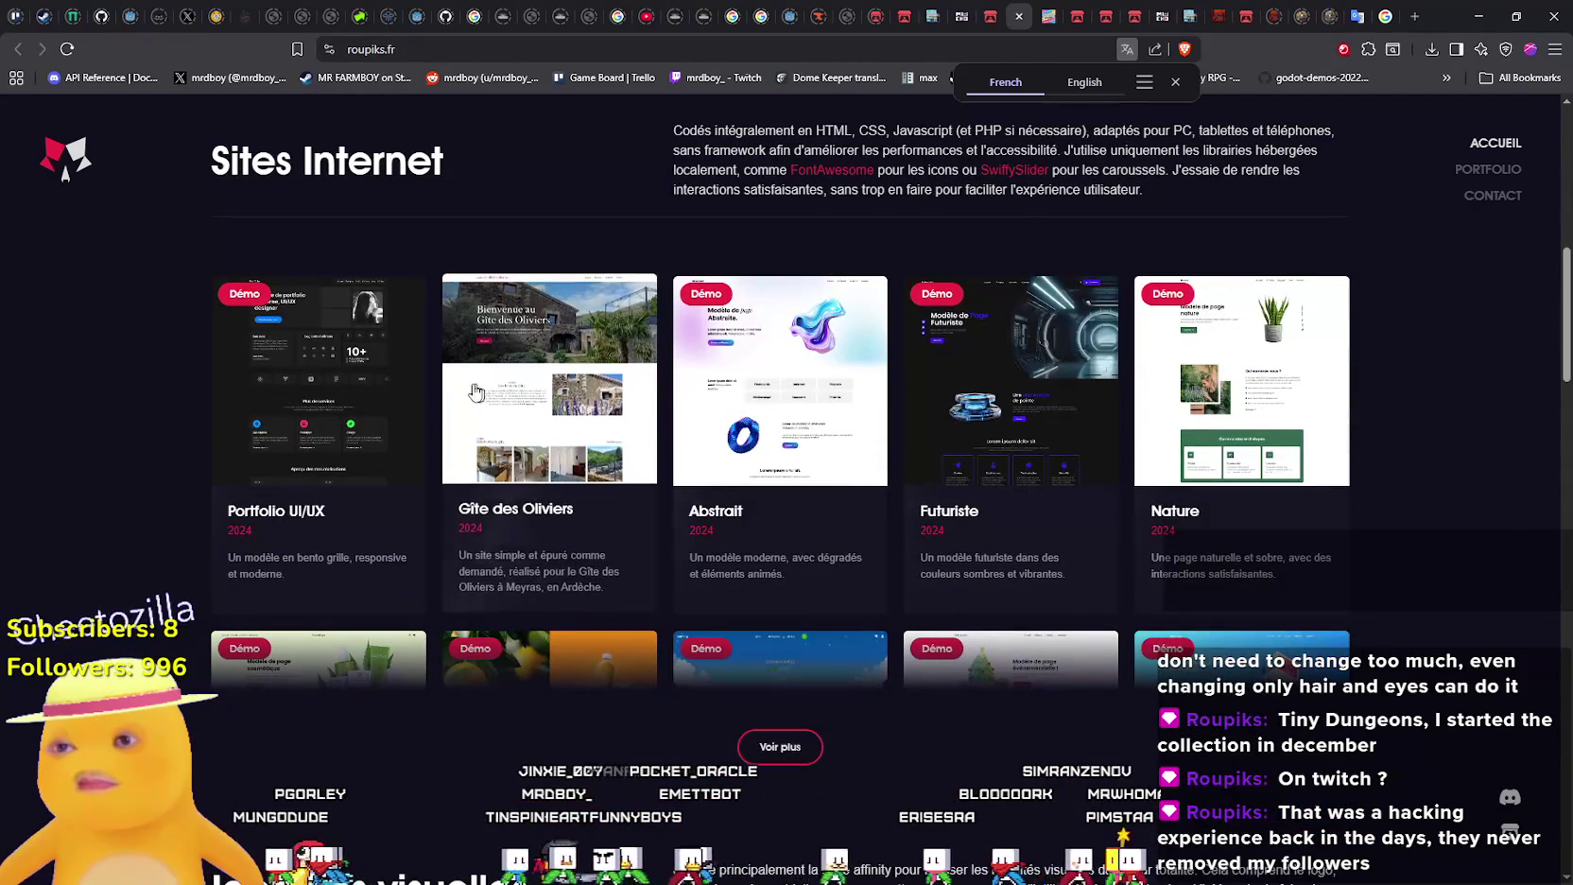
{"action": "scroll", "coordinate": [312, 424], "scroll_direction": "down", "scroll_amount": 5}
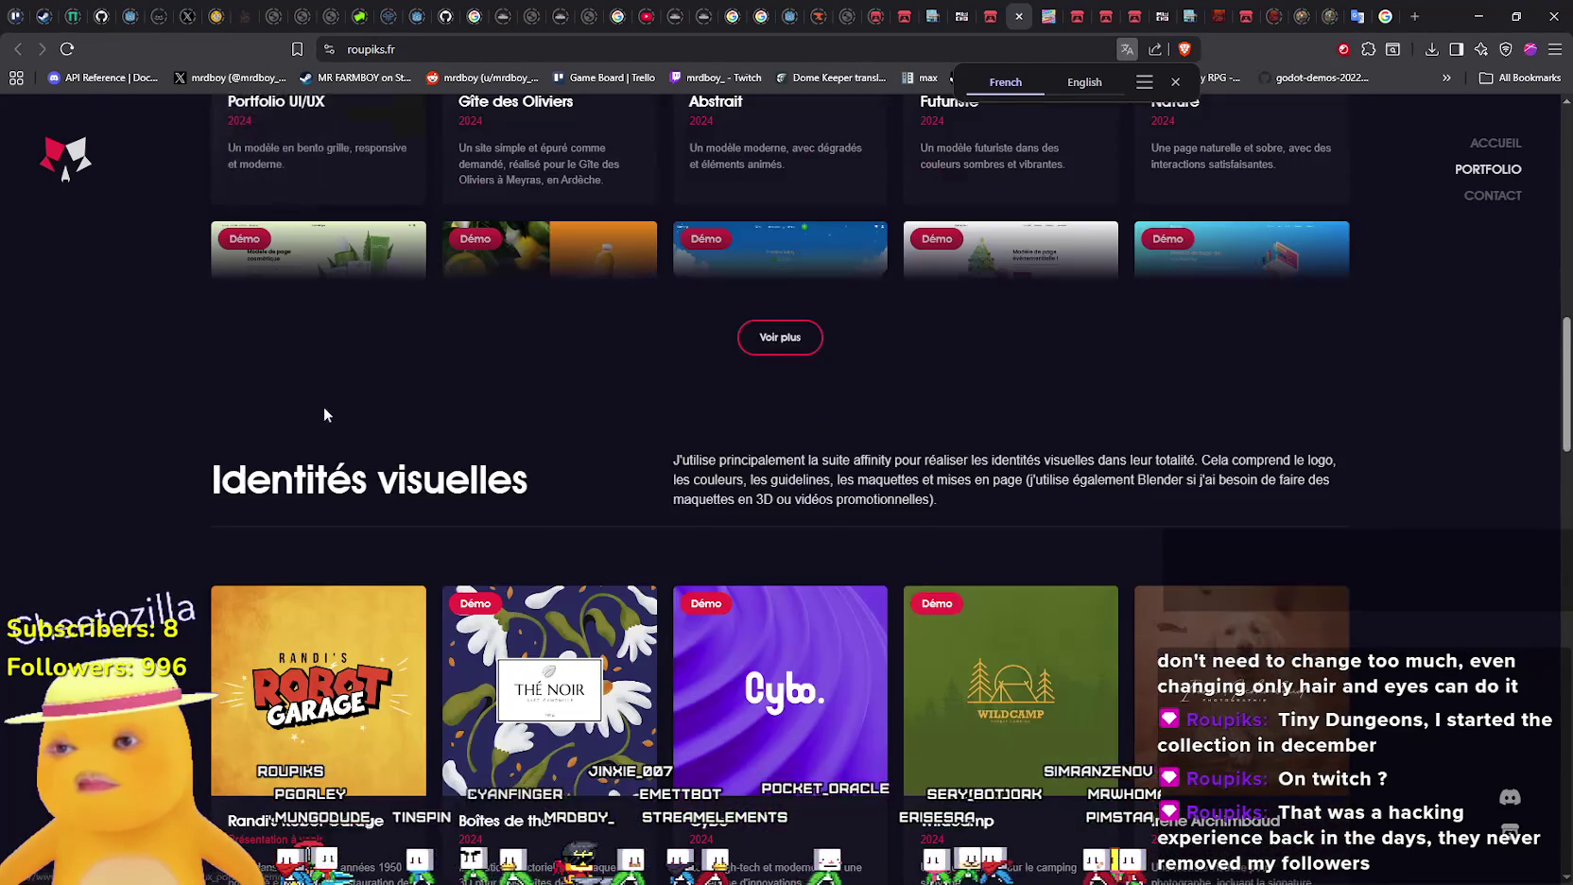
{"action": "scroll", "coordinate": [1295, 279], "scroll_direction": "down", "scroll_amount": 3}
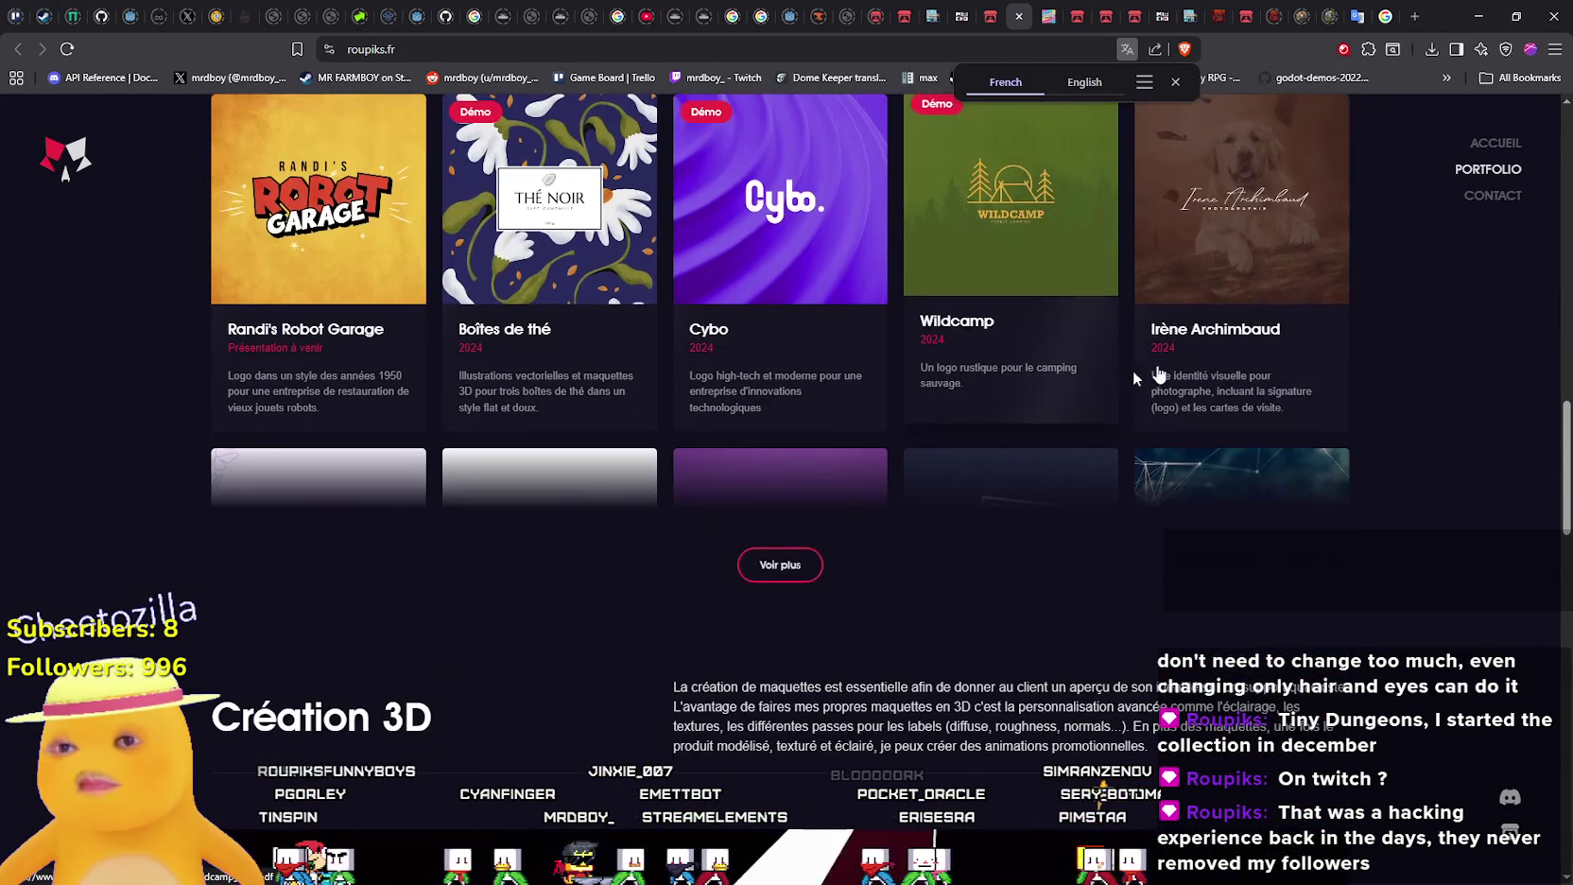
{"action": "scroll", "coordinate": [1263, 389], "scroll_direction": "down", "scroll_amount": 9}
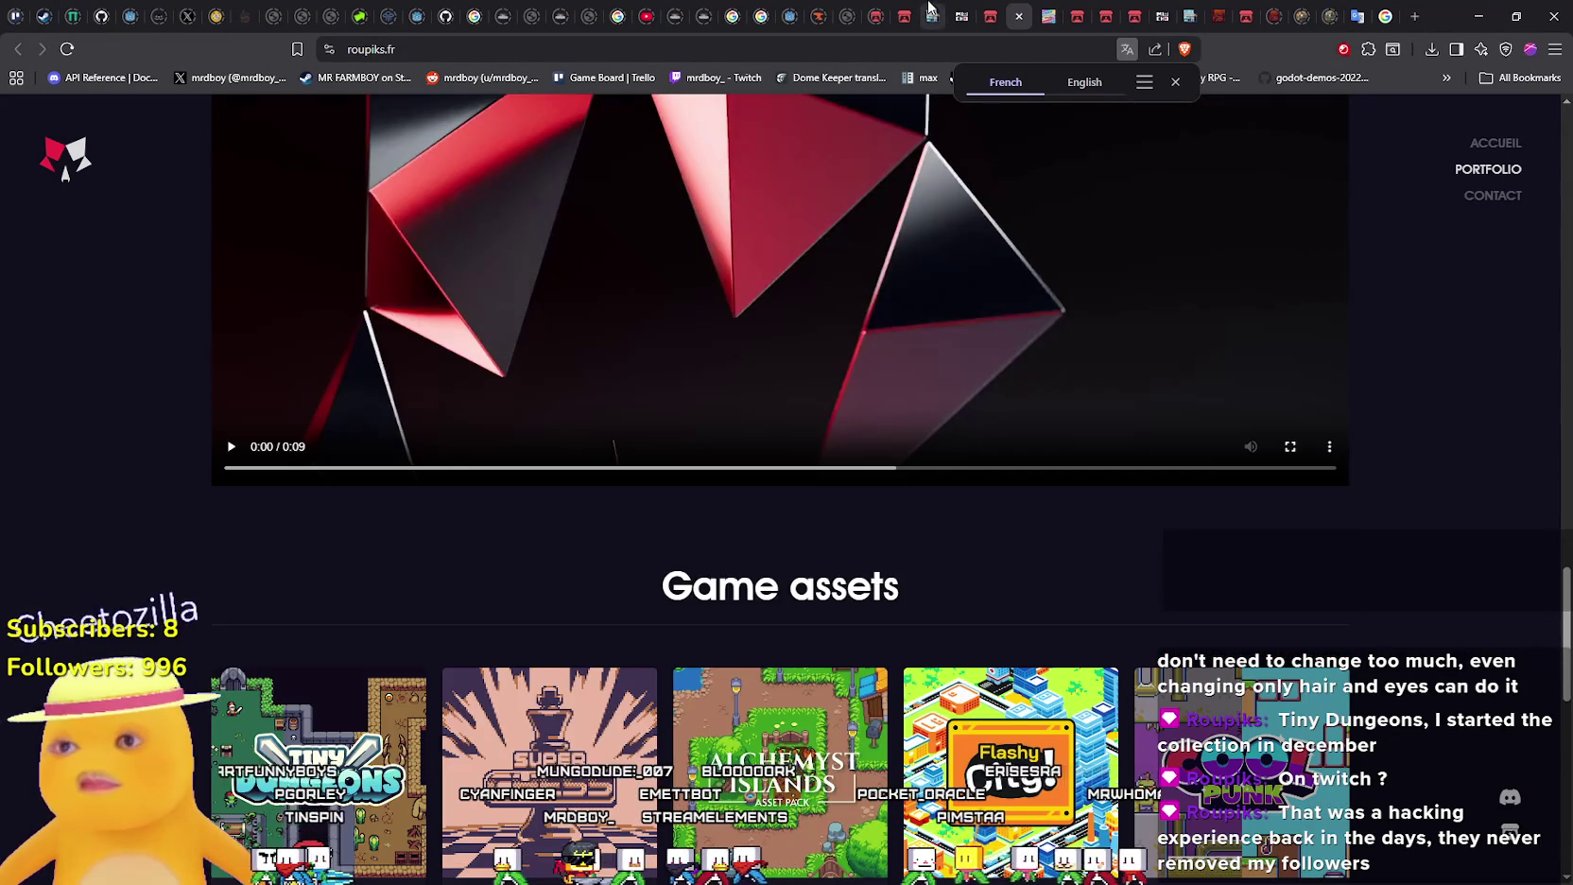
{"action": "left_click", "coordinate": [1021, 17]}
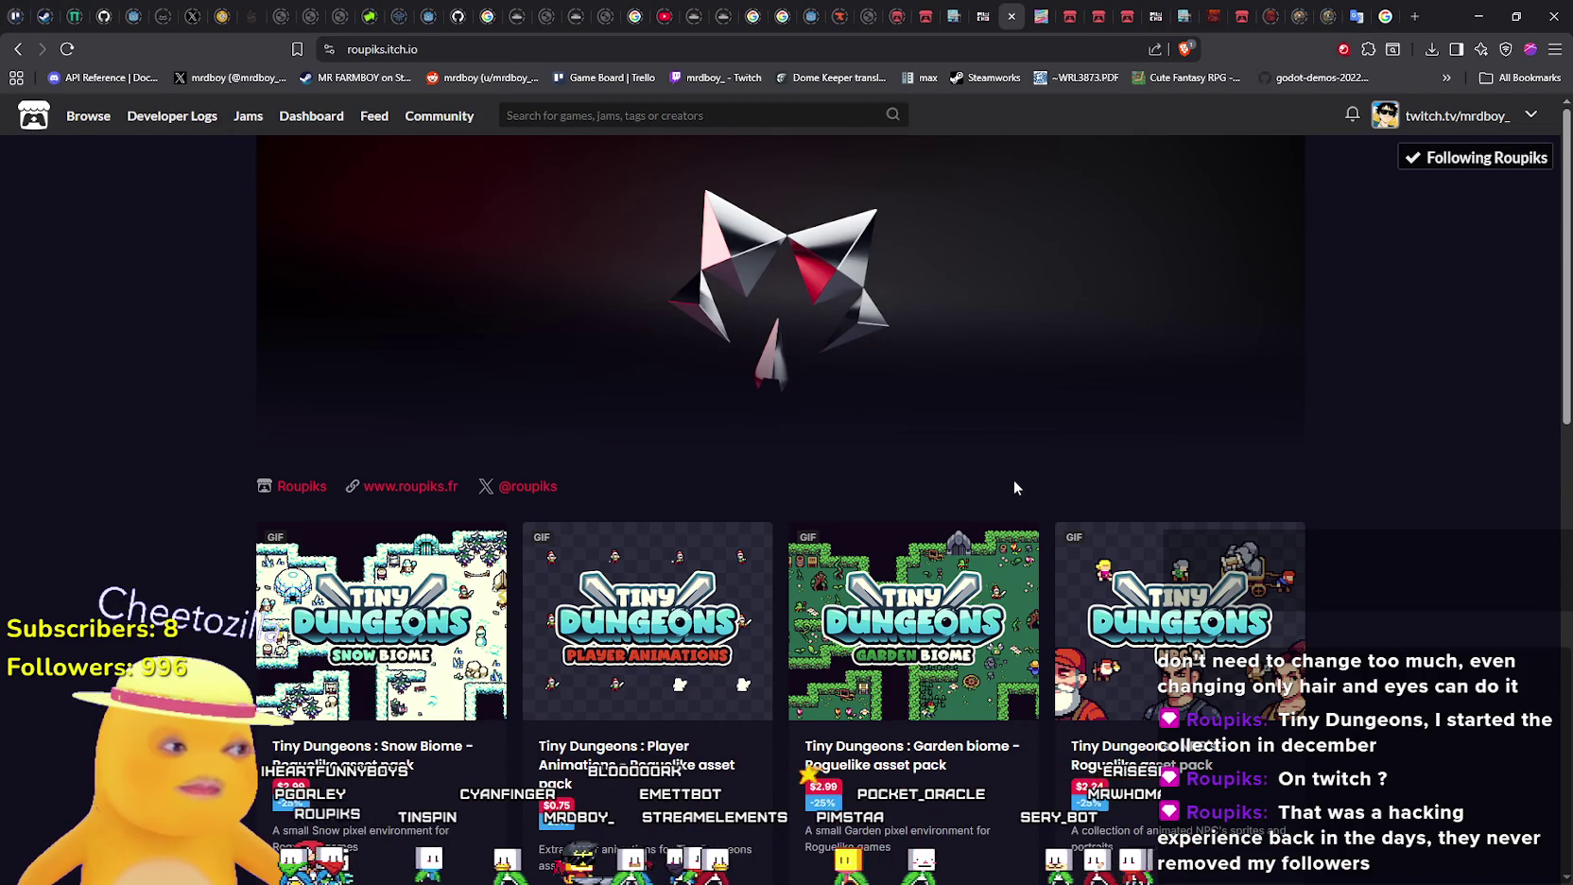
Scroll the roupiks.itch.io grid and open the $2.99 Tiny Dungeons : Garden biome pack
{"action": "scroll", "coordinate": [1017, 479], "scroll_direction": "down", "scroll_amount": 11}
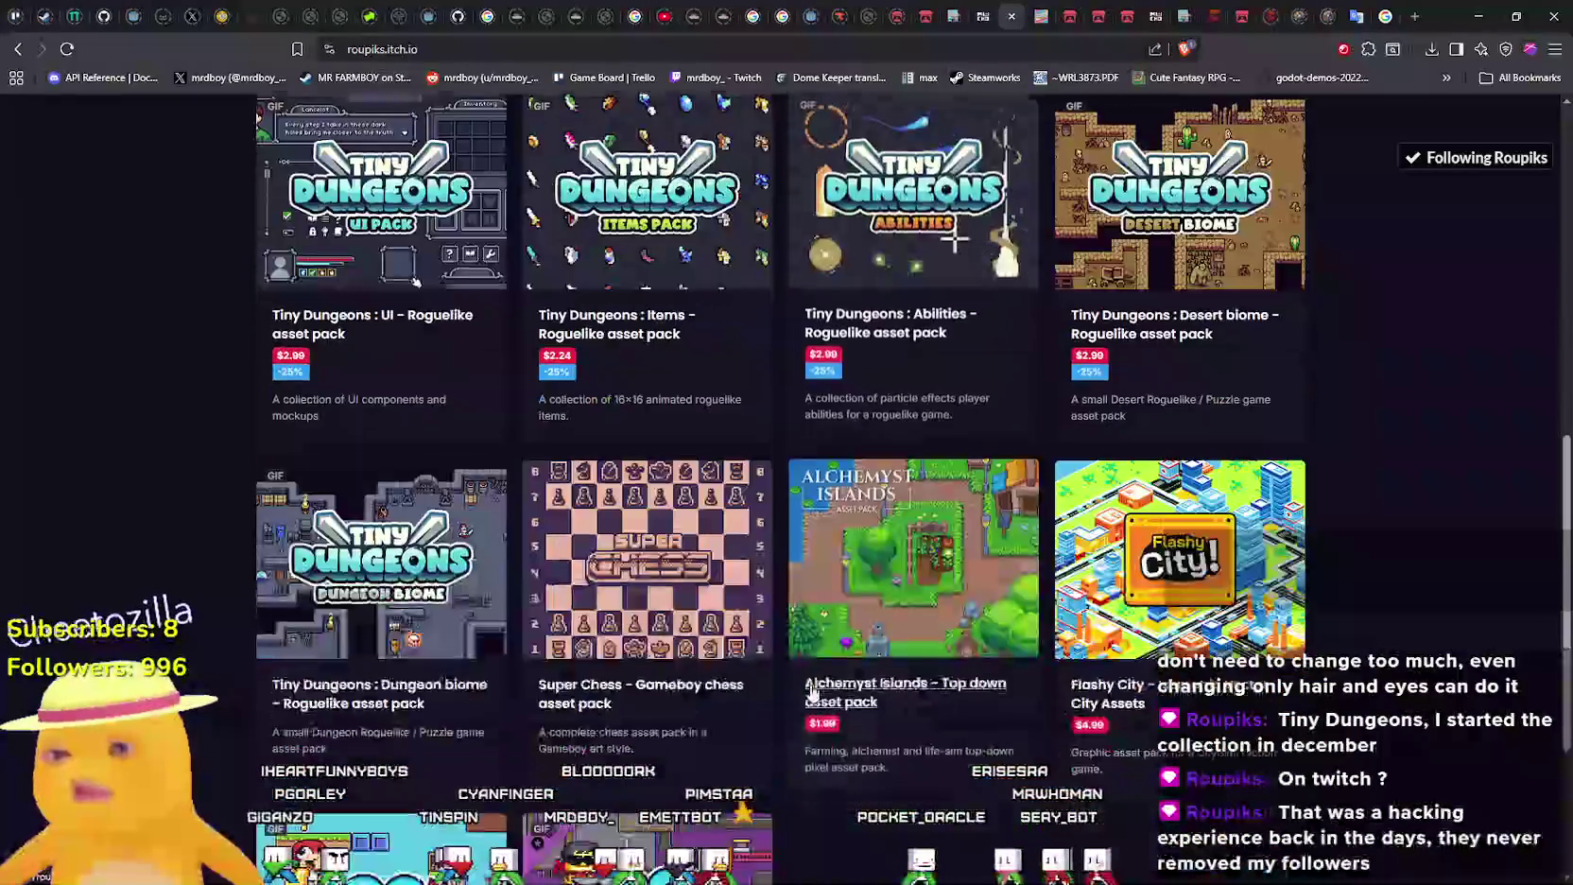
{"action": "scroll", "coordinate": [414, 652], "scroll_direction": "up", "scroll_amount": 3}
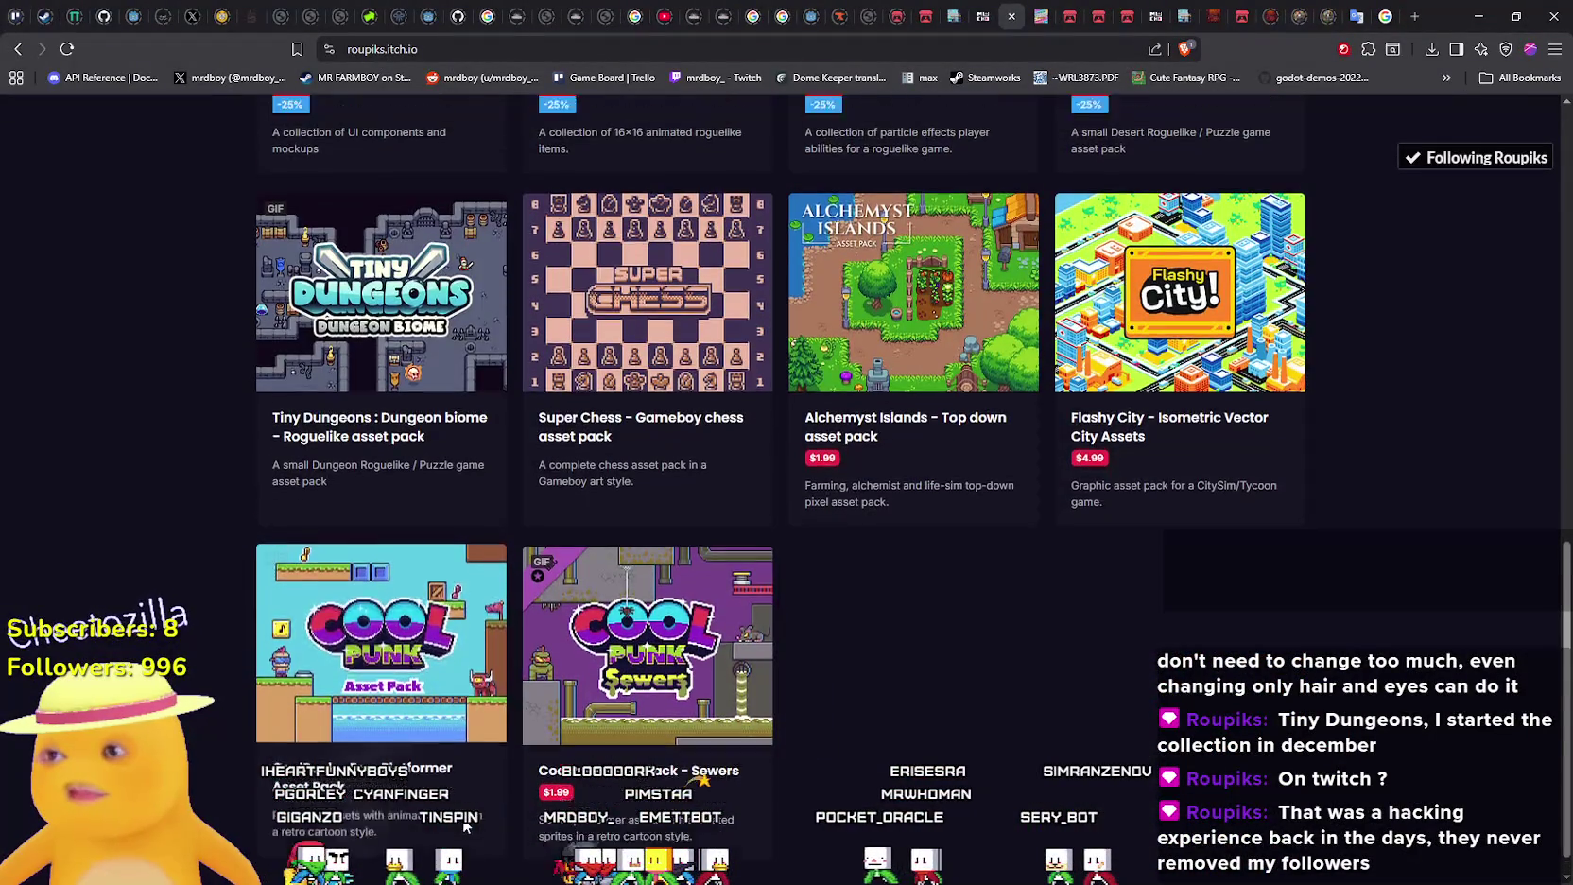
{"action": "scroll", "coordinate": [411, 655], "scroll_direction": "up", "scroll_amount": 6}
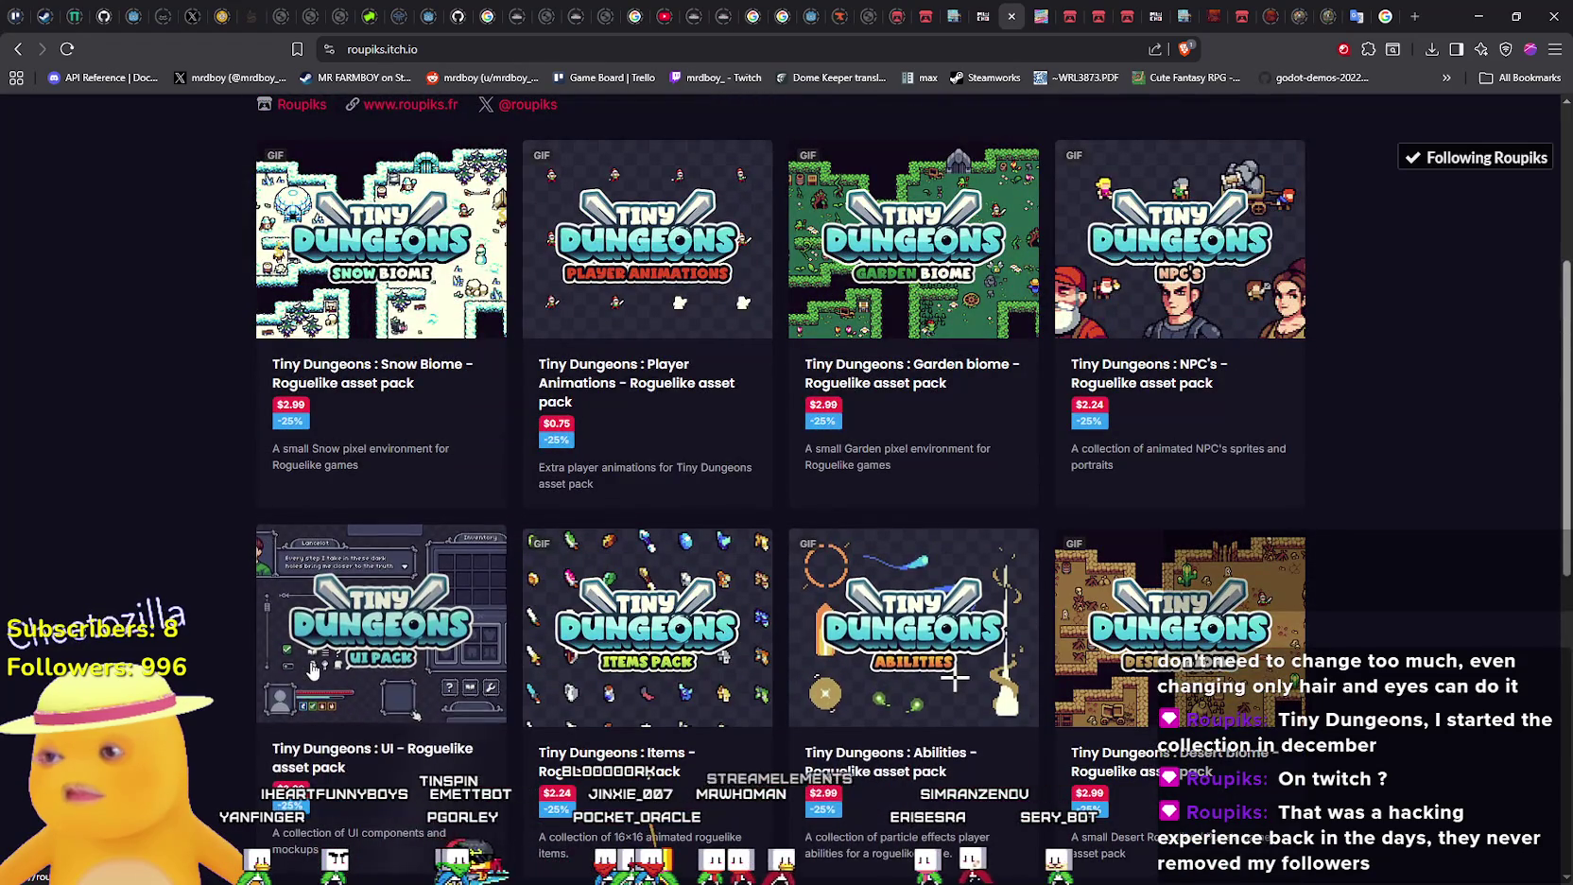
{"action": "scroll", "coordinate": [402, 659], "scroll_direction": "down", "scroll_amount": 3}
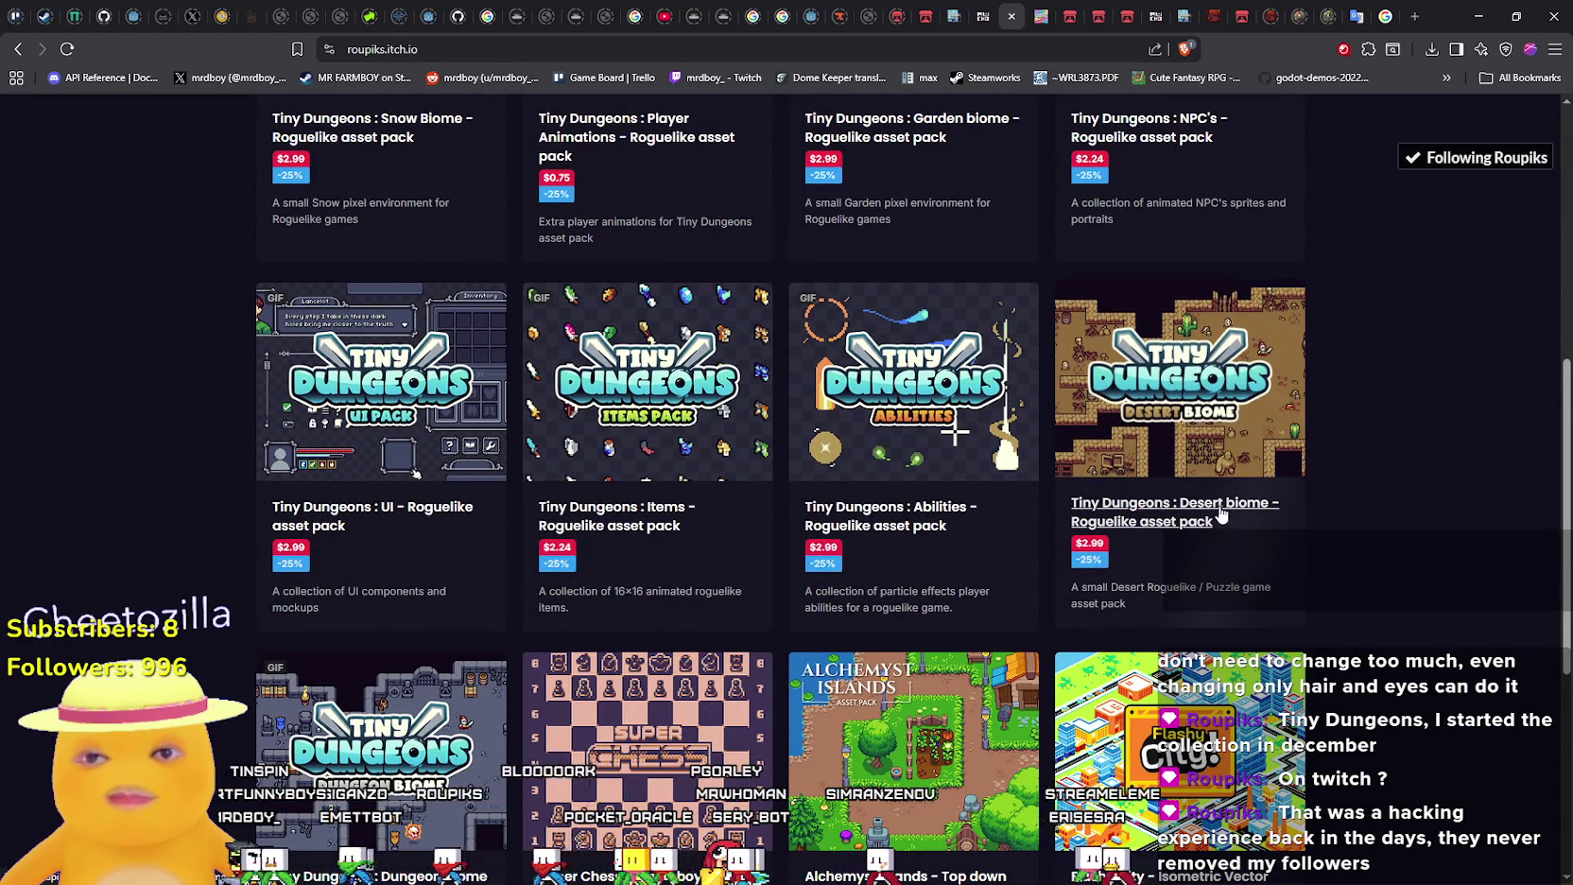
{"action": "scroll", "coordinate": [1215, 502], "scroll_direction": "up", "scroll_amount": 4}
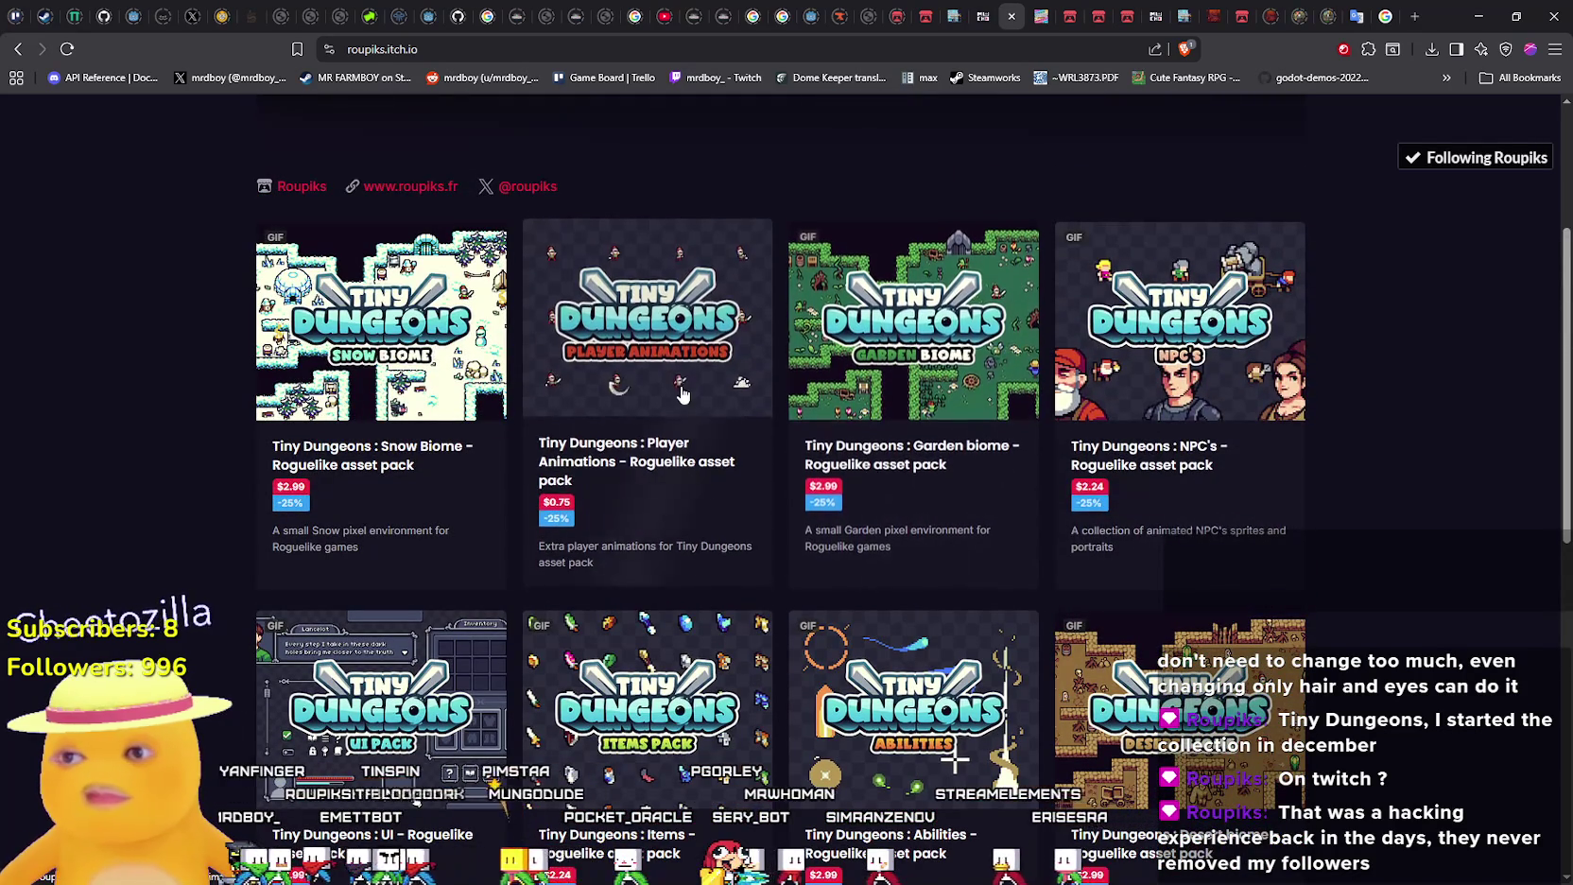
{"action": "left_click", "coordinate": [977, 393]}
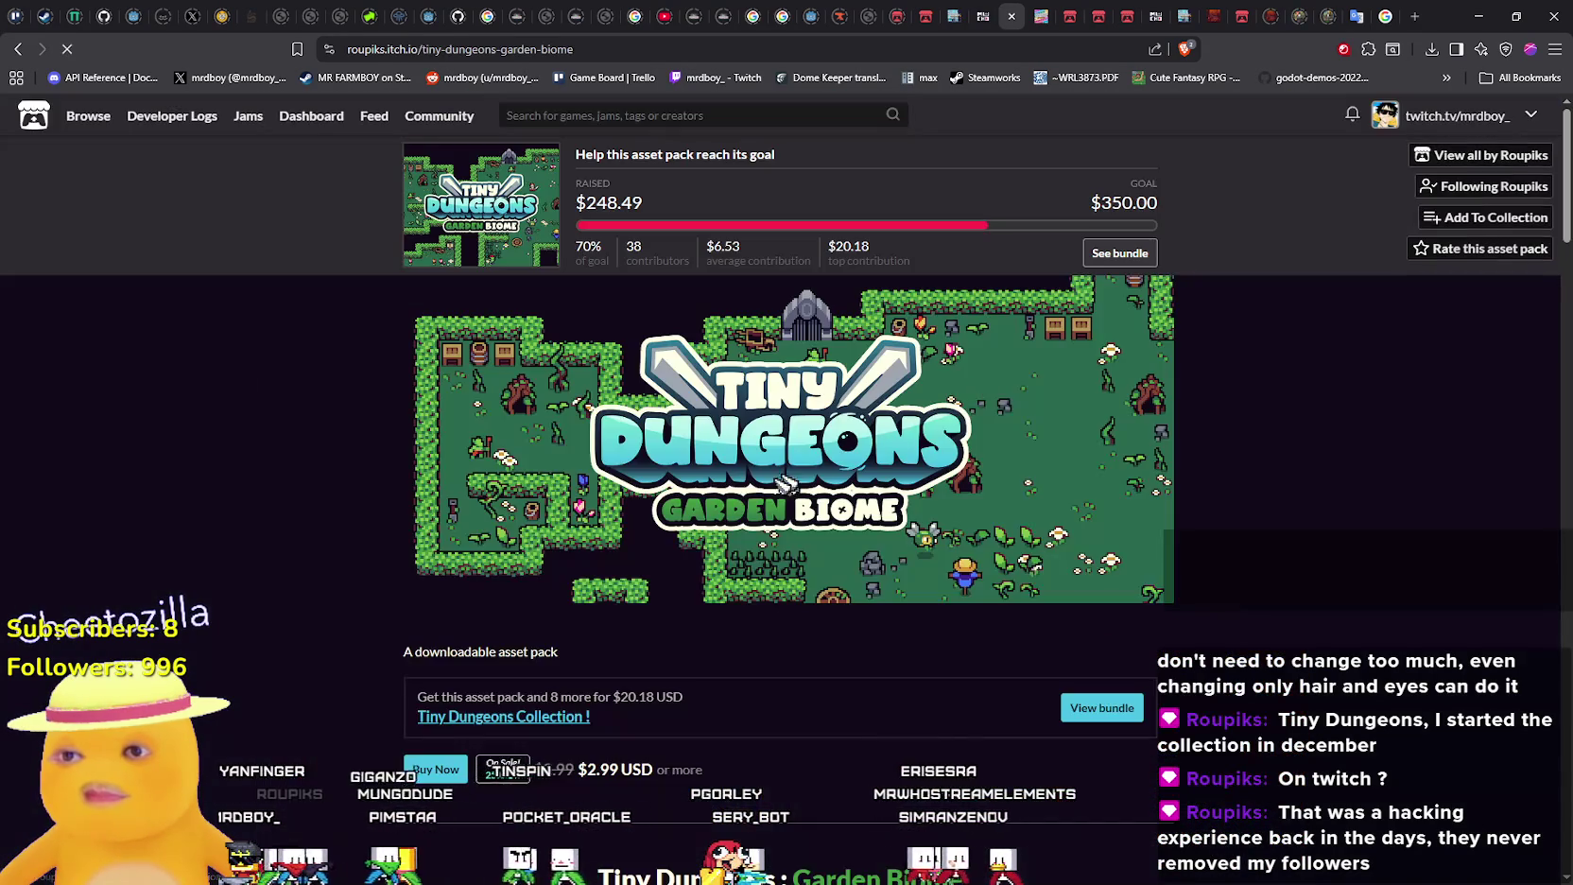
Scroll through the Garden biome page's tileset, enemies and license sections
{"action": "scroll", "coordinate": [741, 526], "scroll_direction": "down", "scroll_amount": 8}
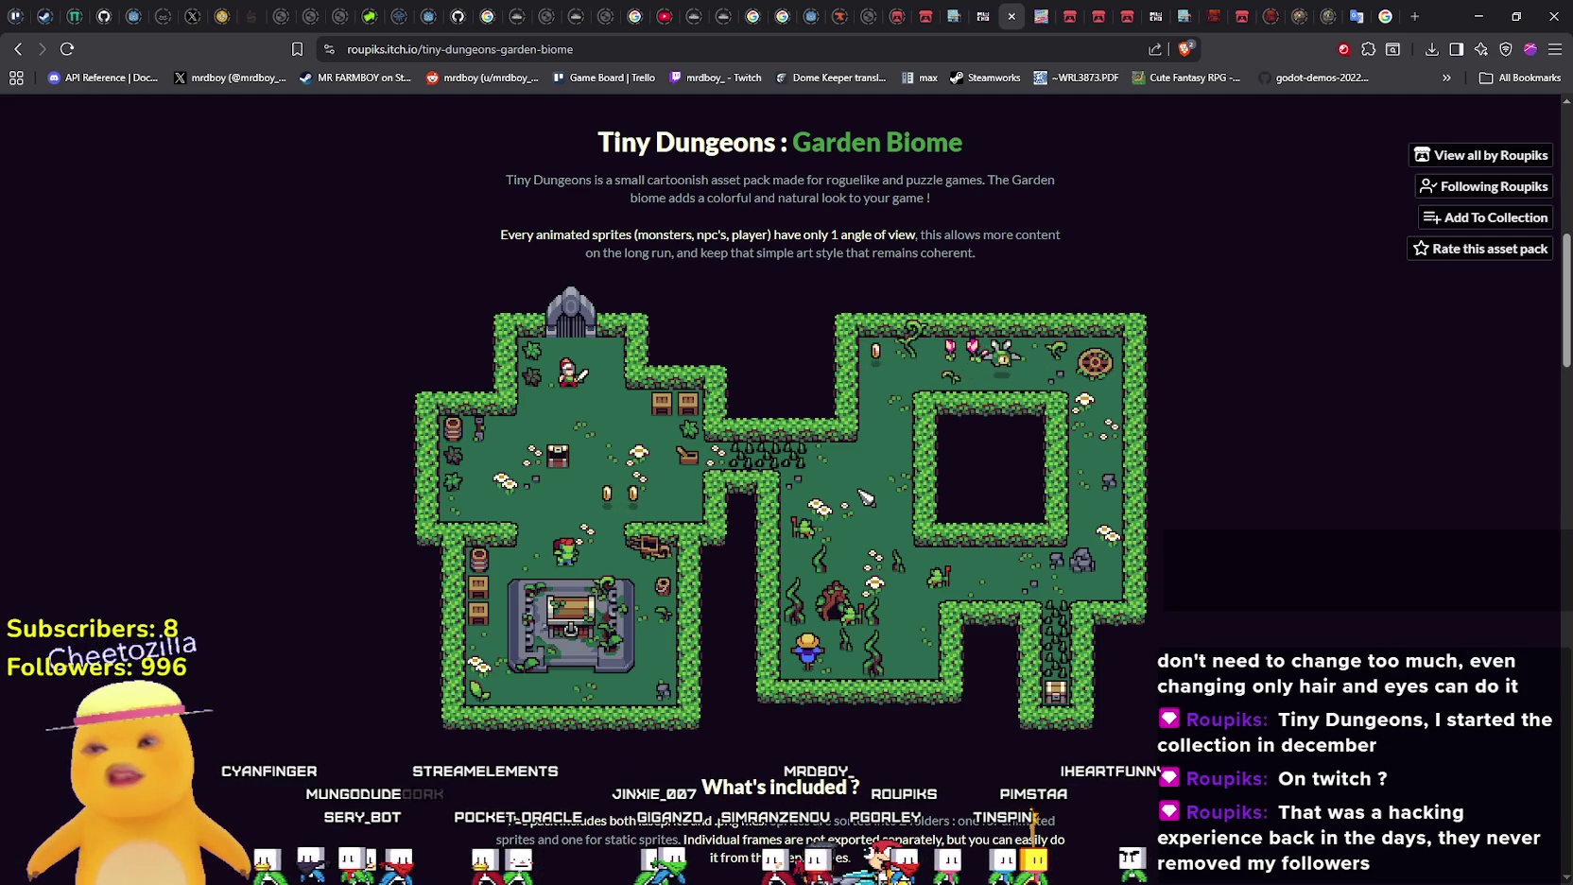
{"action": "scroll", "coordinate": [1096, 774], "scroll_direction": "up", "scroll_amount": 1}
{"action": "scroll", "coordinate": [836, 451], "scroll_direction": "down", "scroll_amount": 8}
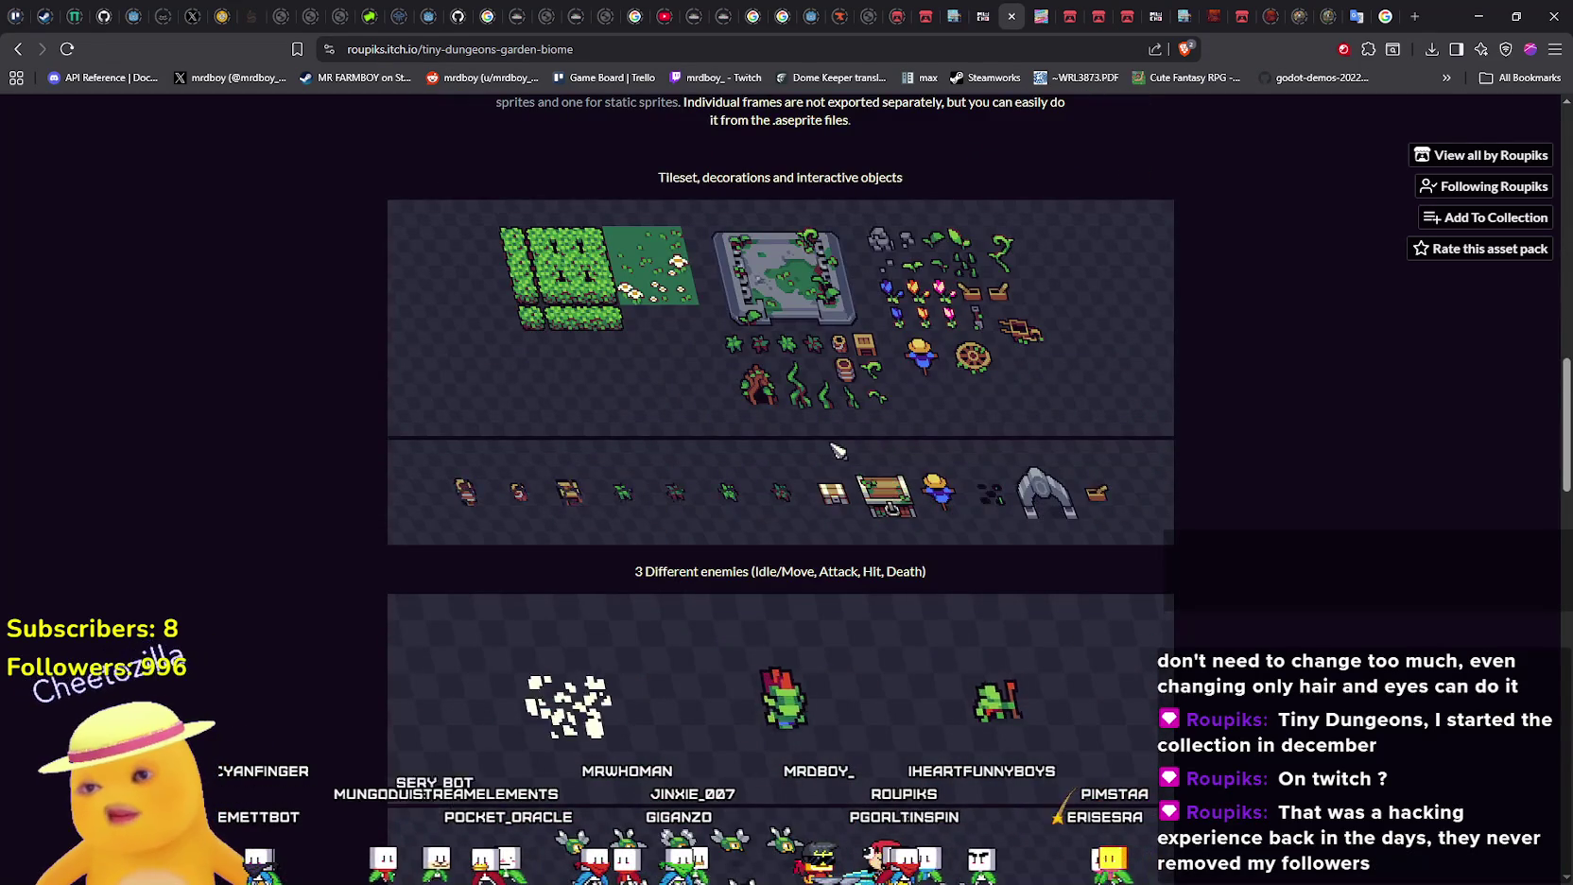
{"action": "scroll", "coordinate": [836, 451], "scroll_direction": "down", "scroll_amount": 3}
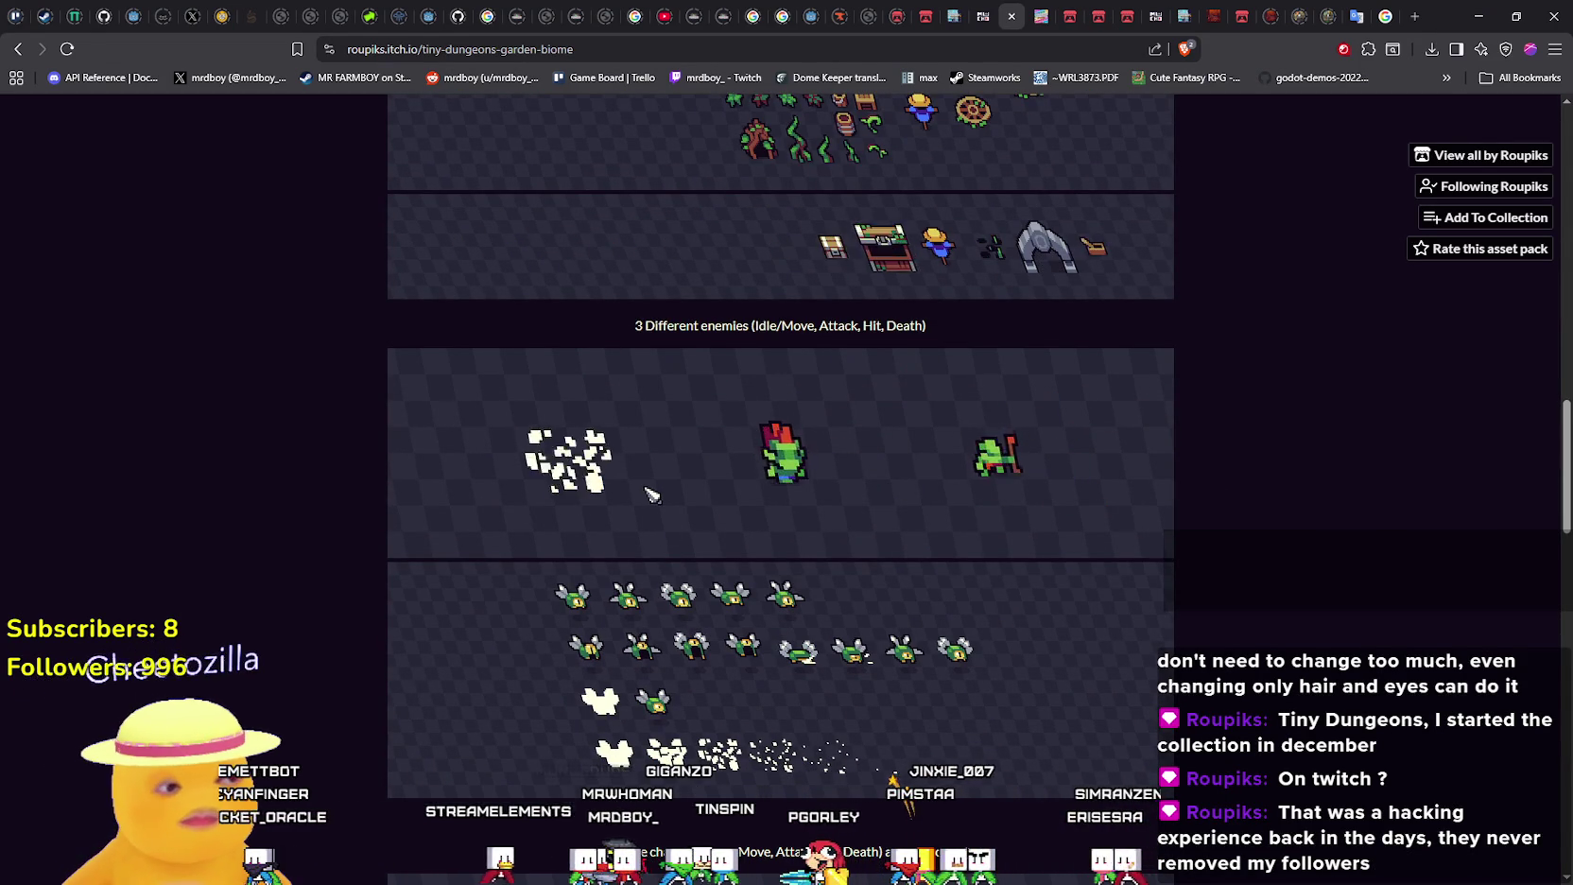
{"action": "scroll", "coordinate": [648, 491], "scroll_direction": "down", "scroll_amount": 7}
{"action": "scroll", "coordinate": [643, 496], "scroll_direction": "down", "scroll_amount": 8}
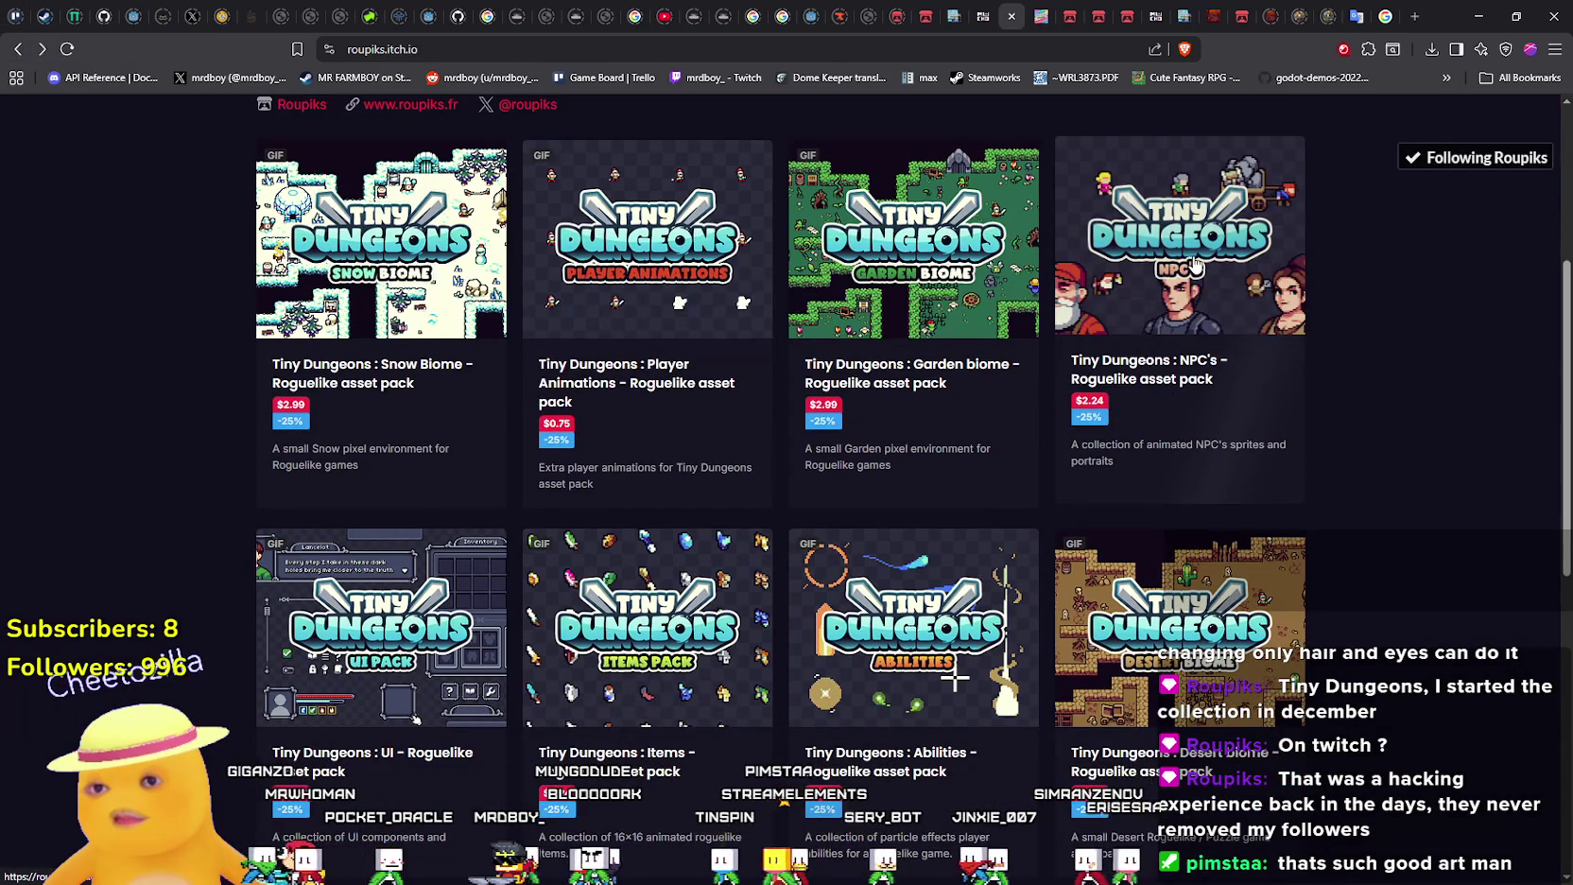
{"action": "left_click", "coordinate": [1195, 264]}
{"action": "scroll", "coordinate": [928, 555], "scroll_direction": "down", "scroll_amount": 5}
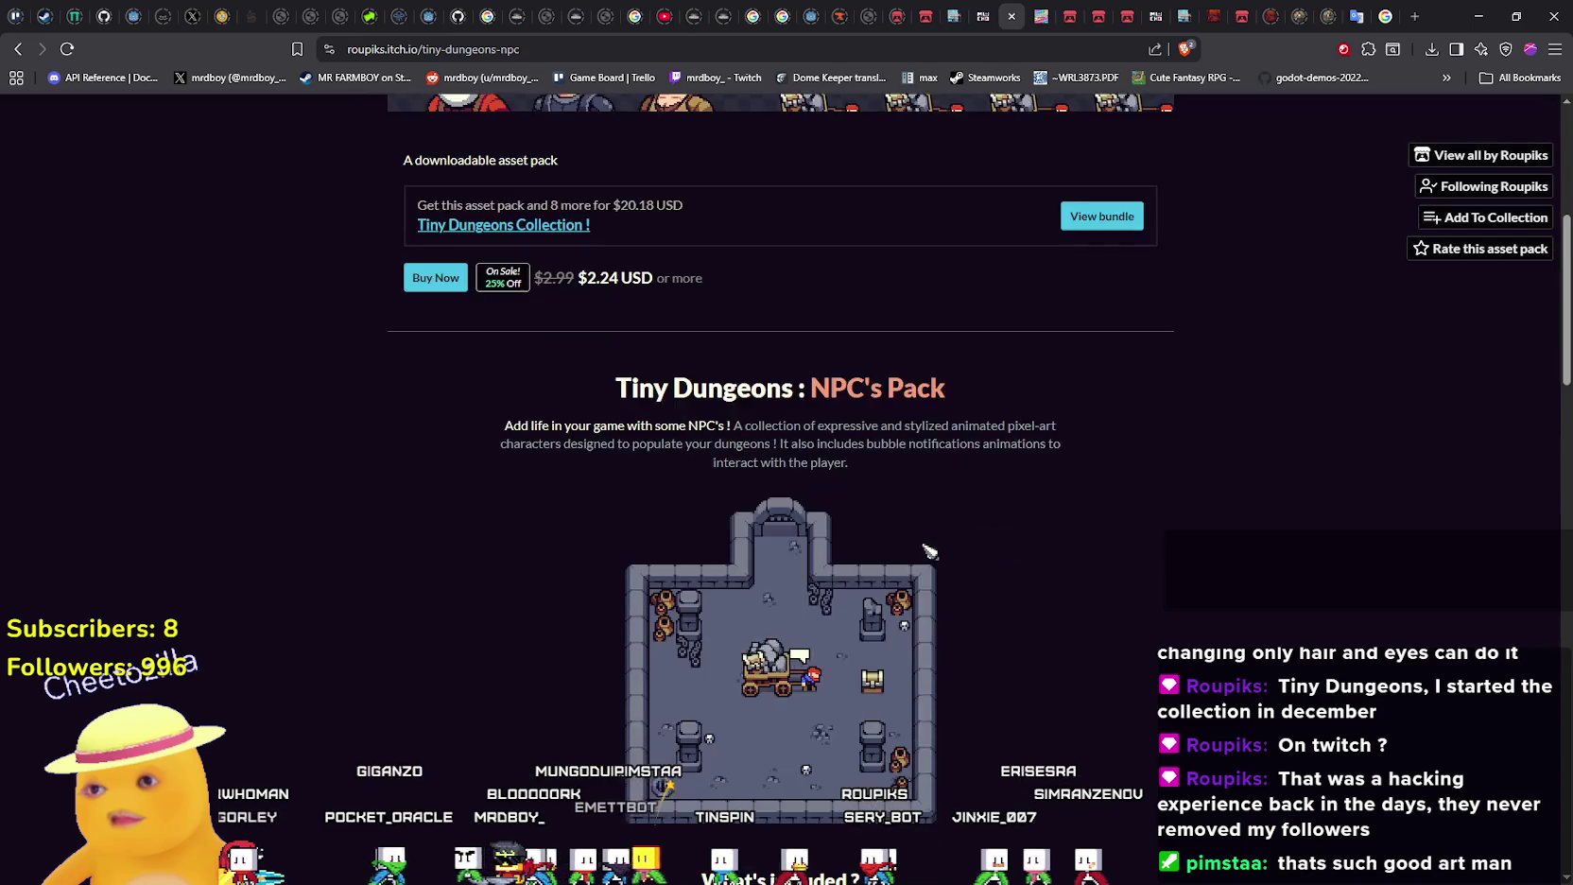
{"action": "scroll", "coordinate": [928, 555], "scroll_direction": "down", "scroll_amount": 2}
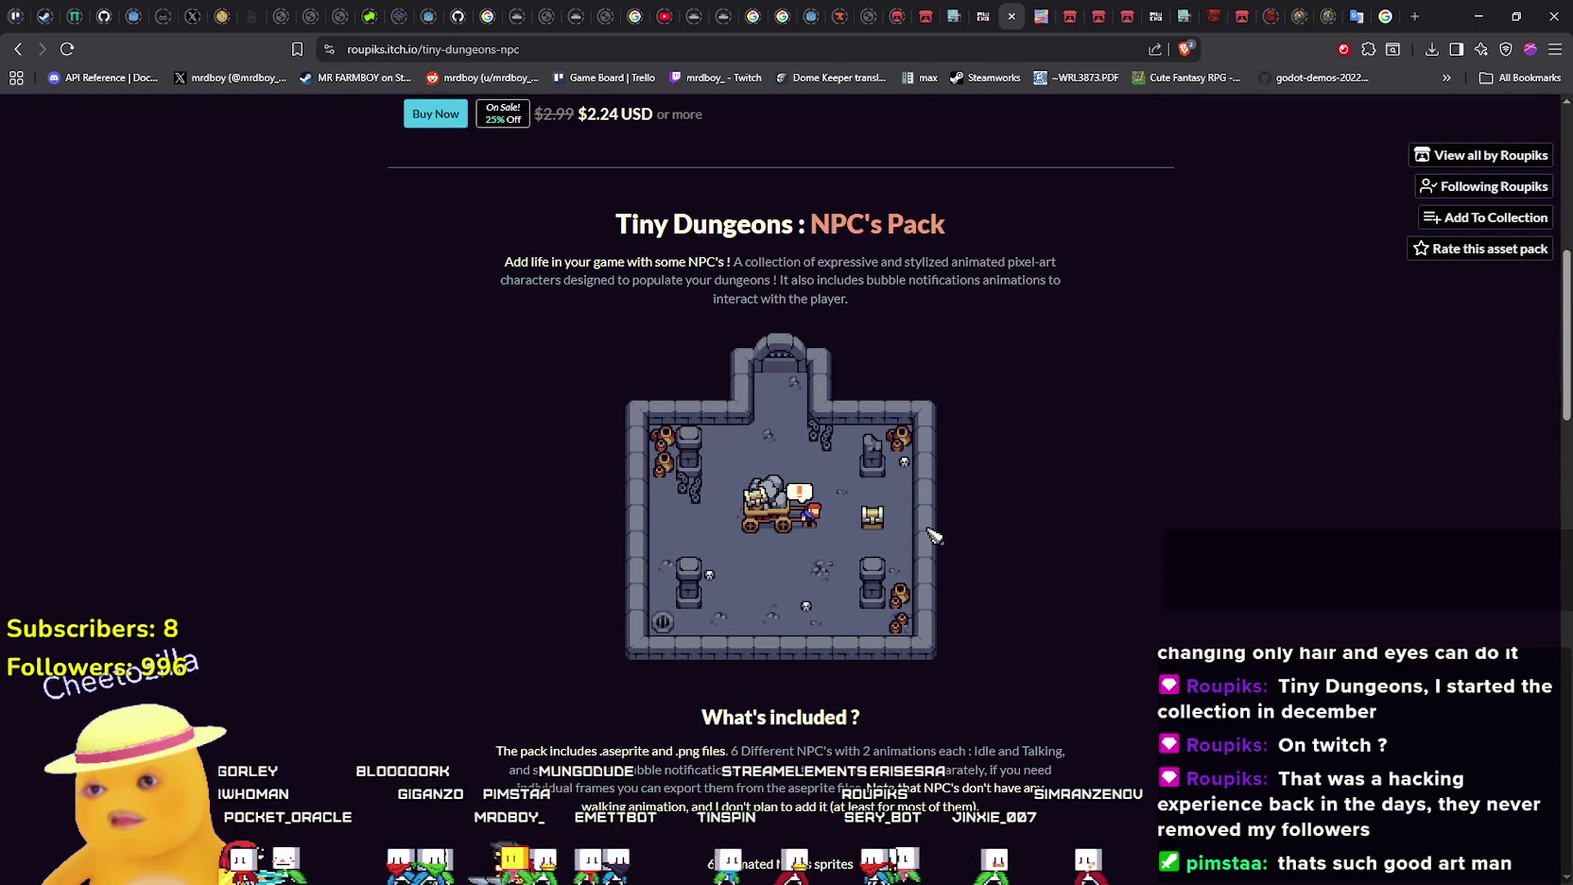
{"action": "scroll", "coordinate": [933, 535], "scroll_direction": "down", "scroll_amount": 5}
{"action": "scroll", "coordinate": [931, 535], "scroll_direction": "down", "scroll_amount": 4}
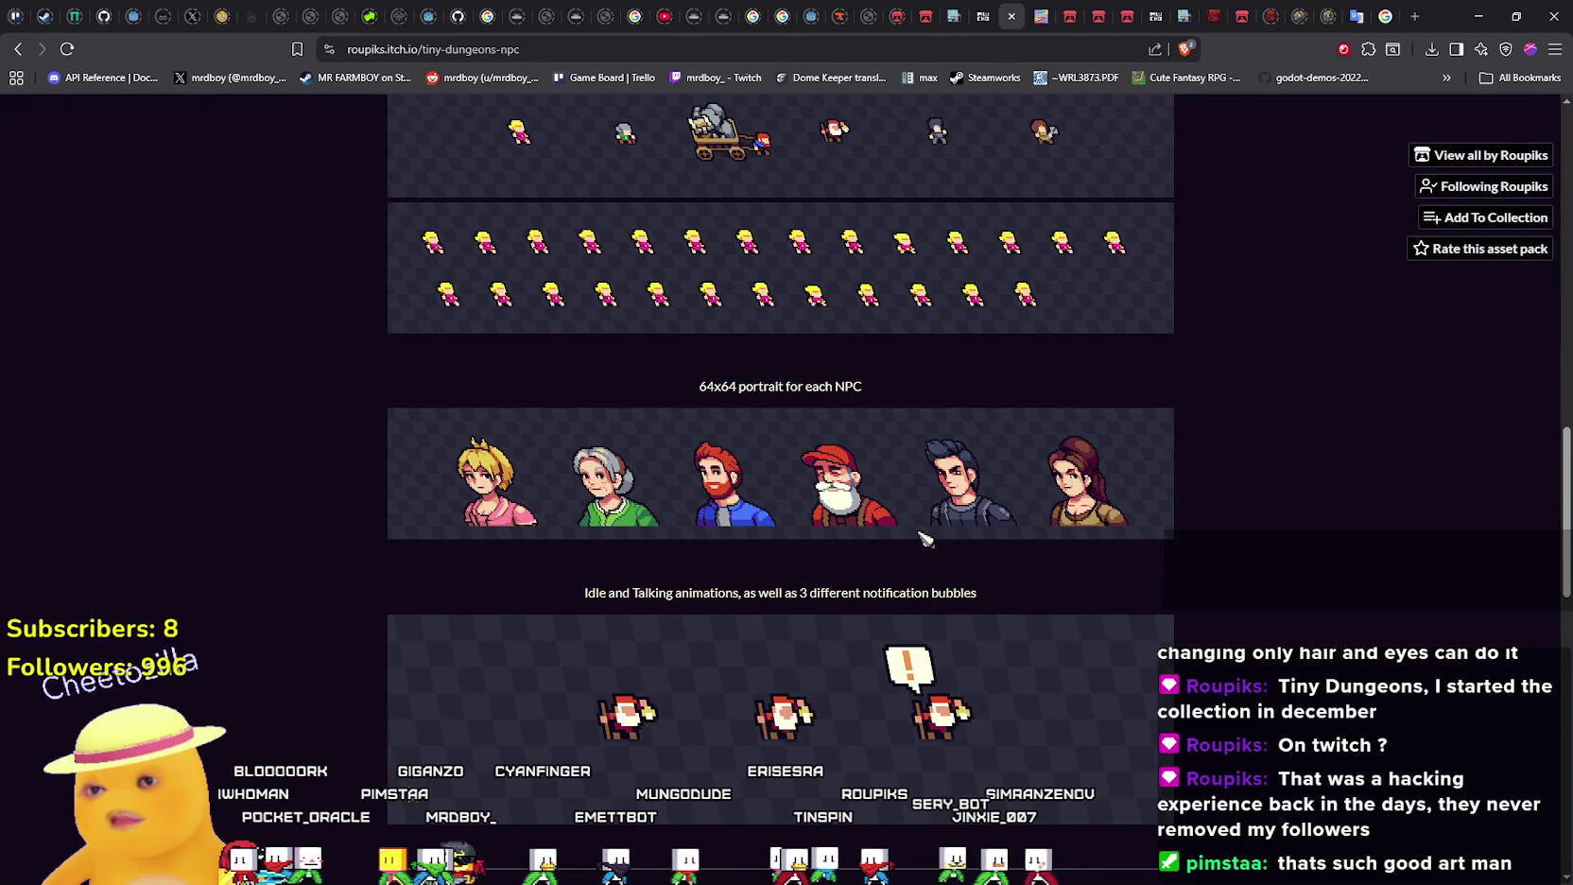
{"action": "scroll", "coordinate": [922, 531], "scroll_direction": "down", "scroll_amount": 4}
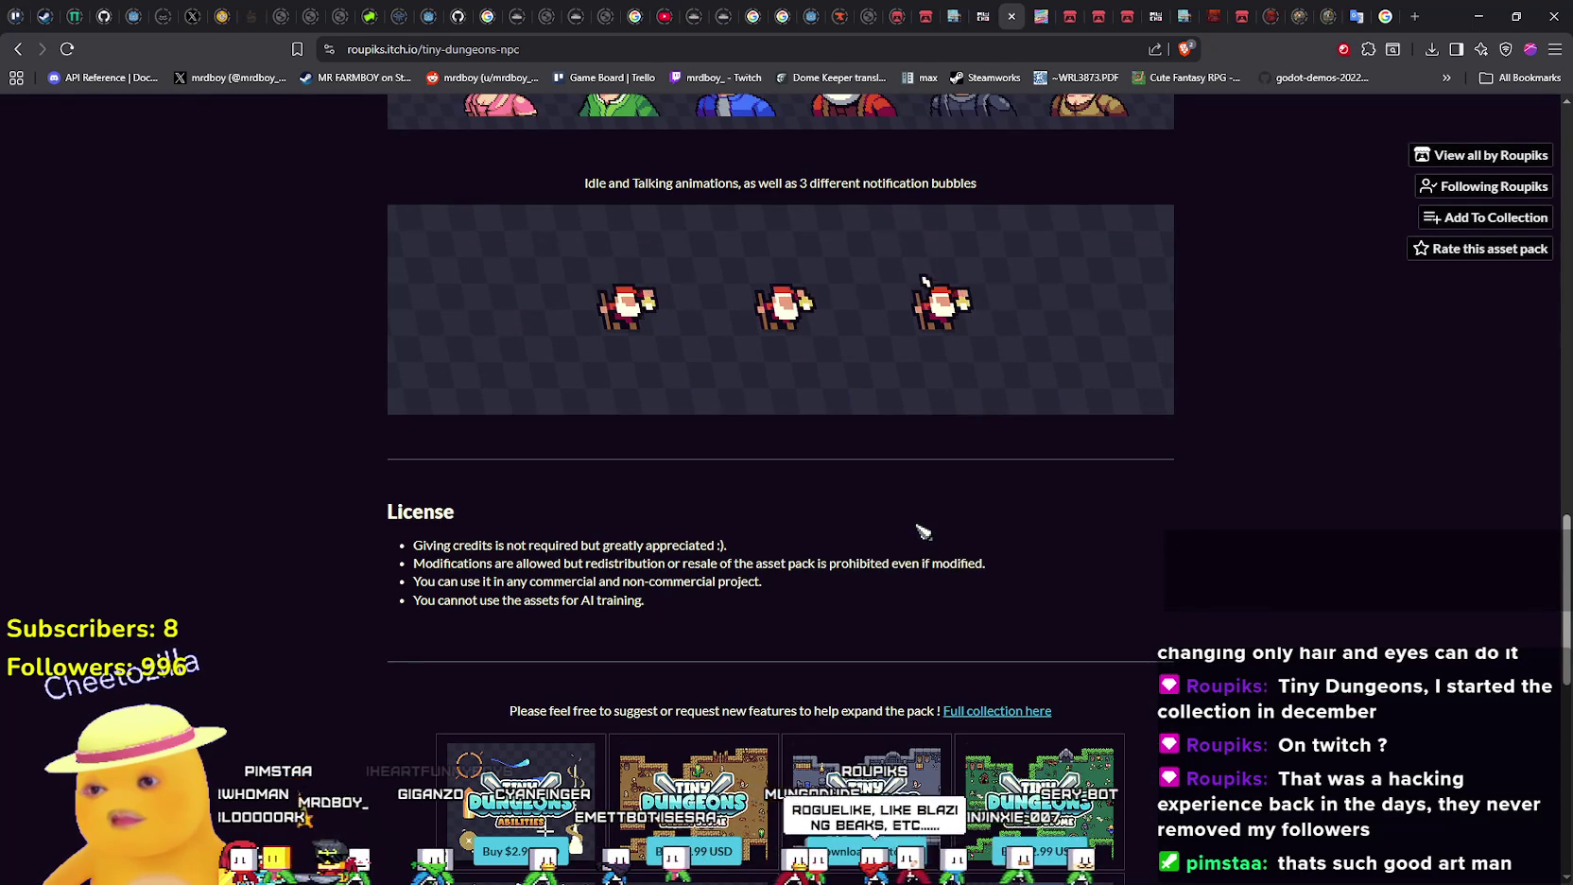
{"action": "scroll", "coordinate": [919, 530], "scroll_direction": "up", "scroll_amount": 7}
{"action": "scroll", "coordinate": [919, 515], "scroll_direction": "up", "scroll_amount": 6}
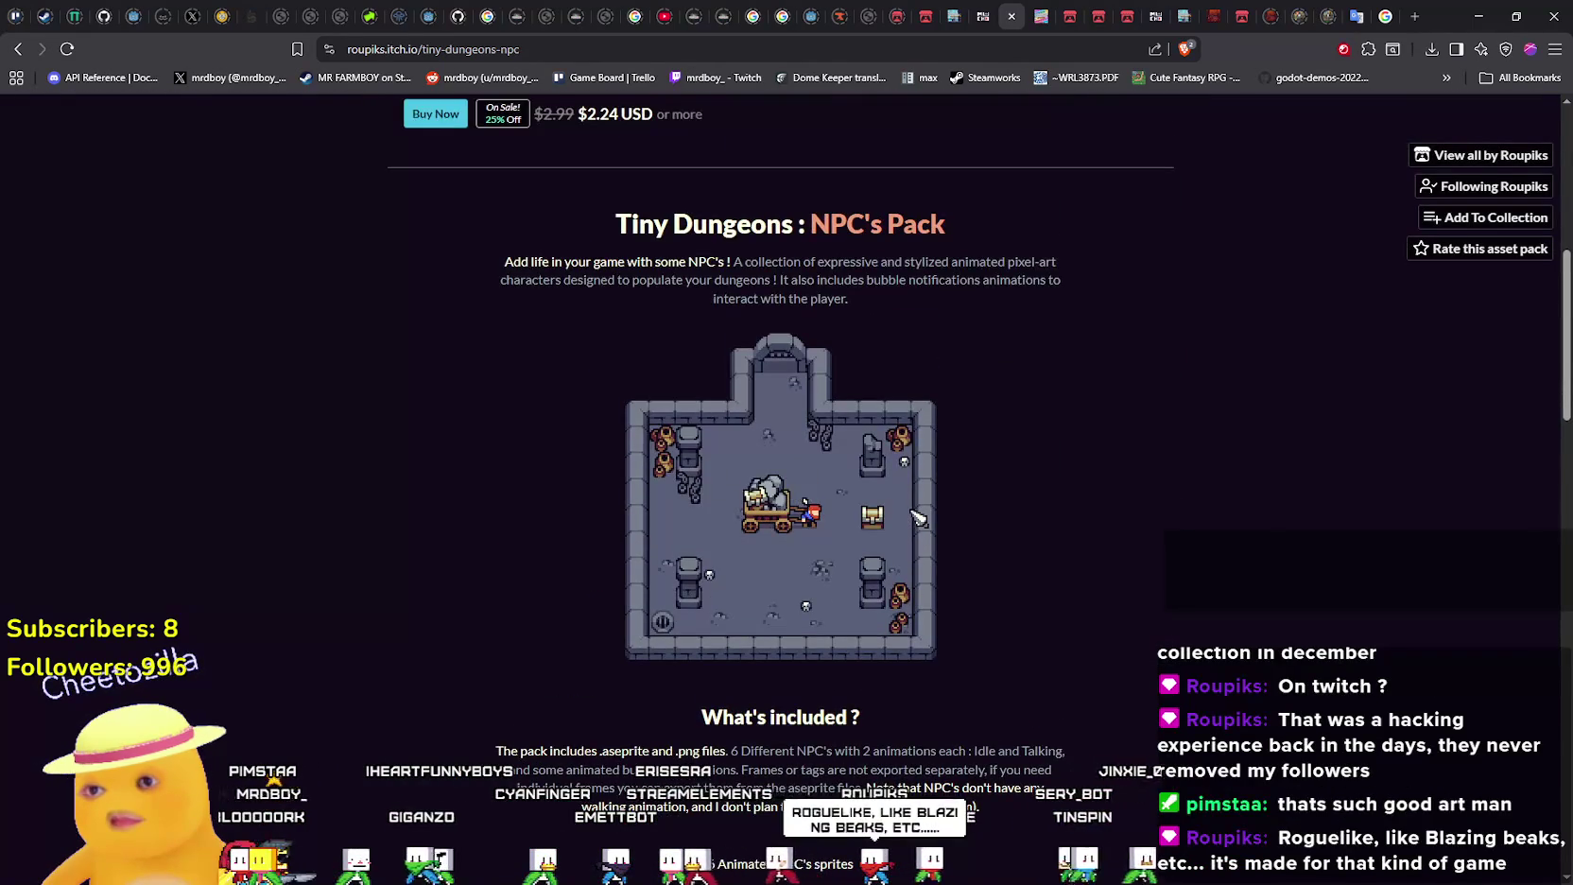
{"action": "scroll", "coordinate": [918, 516], "scroll_direction": "up", "scroll_amount": 6}
{"action": "scroll", "coordinate": [917, 516], "scroll_direction": "up", "scroll_amount": 2}
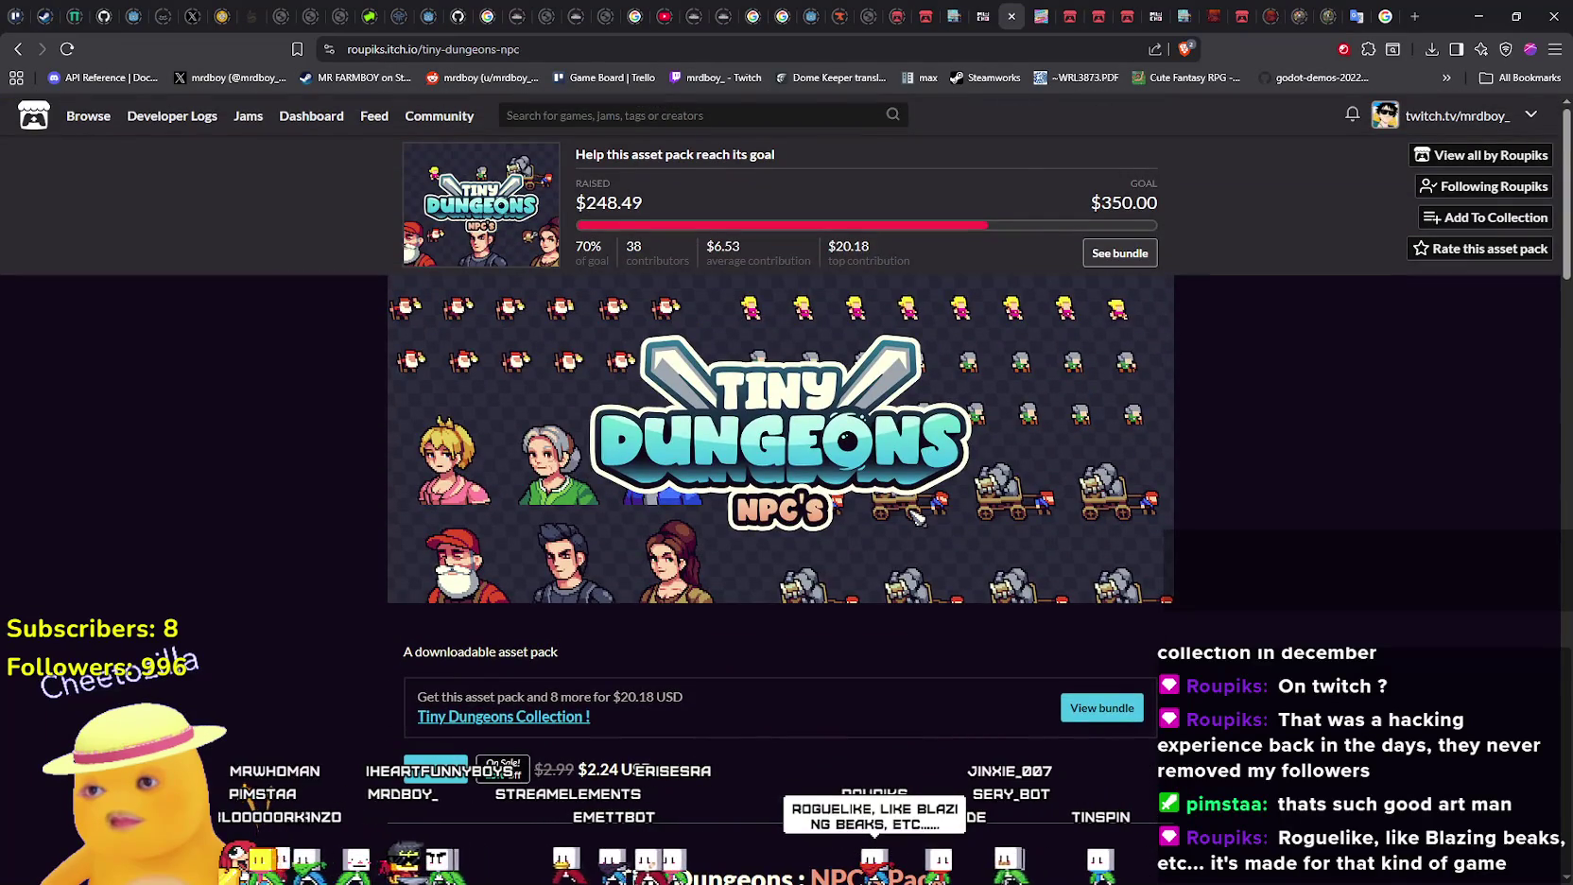
{"action": "scroll", "coordinate": [917, 516], "scroll_direction": "down", "scroll_amount": 4}
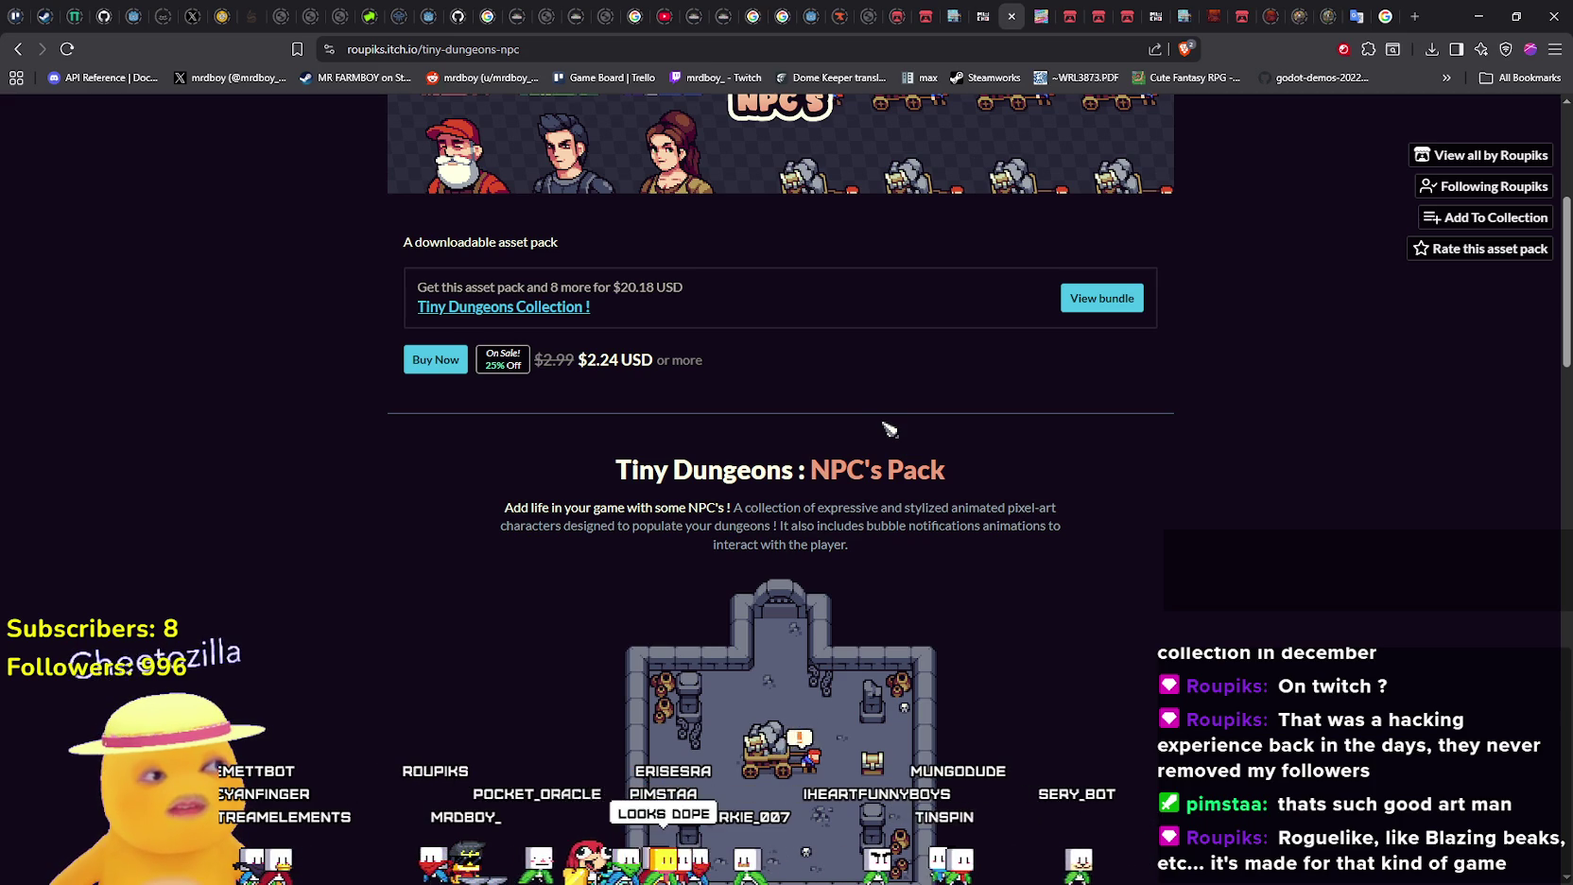
{"action": "scroll", "coordinate": [888, 429], "scroll_direction": "down", "scroll_amount": 1}
{"action": "scroll", "coordinate": [889, 428], "scroll_direction": "down", "scroll_amount": 3}
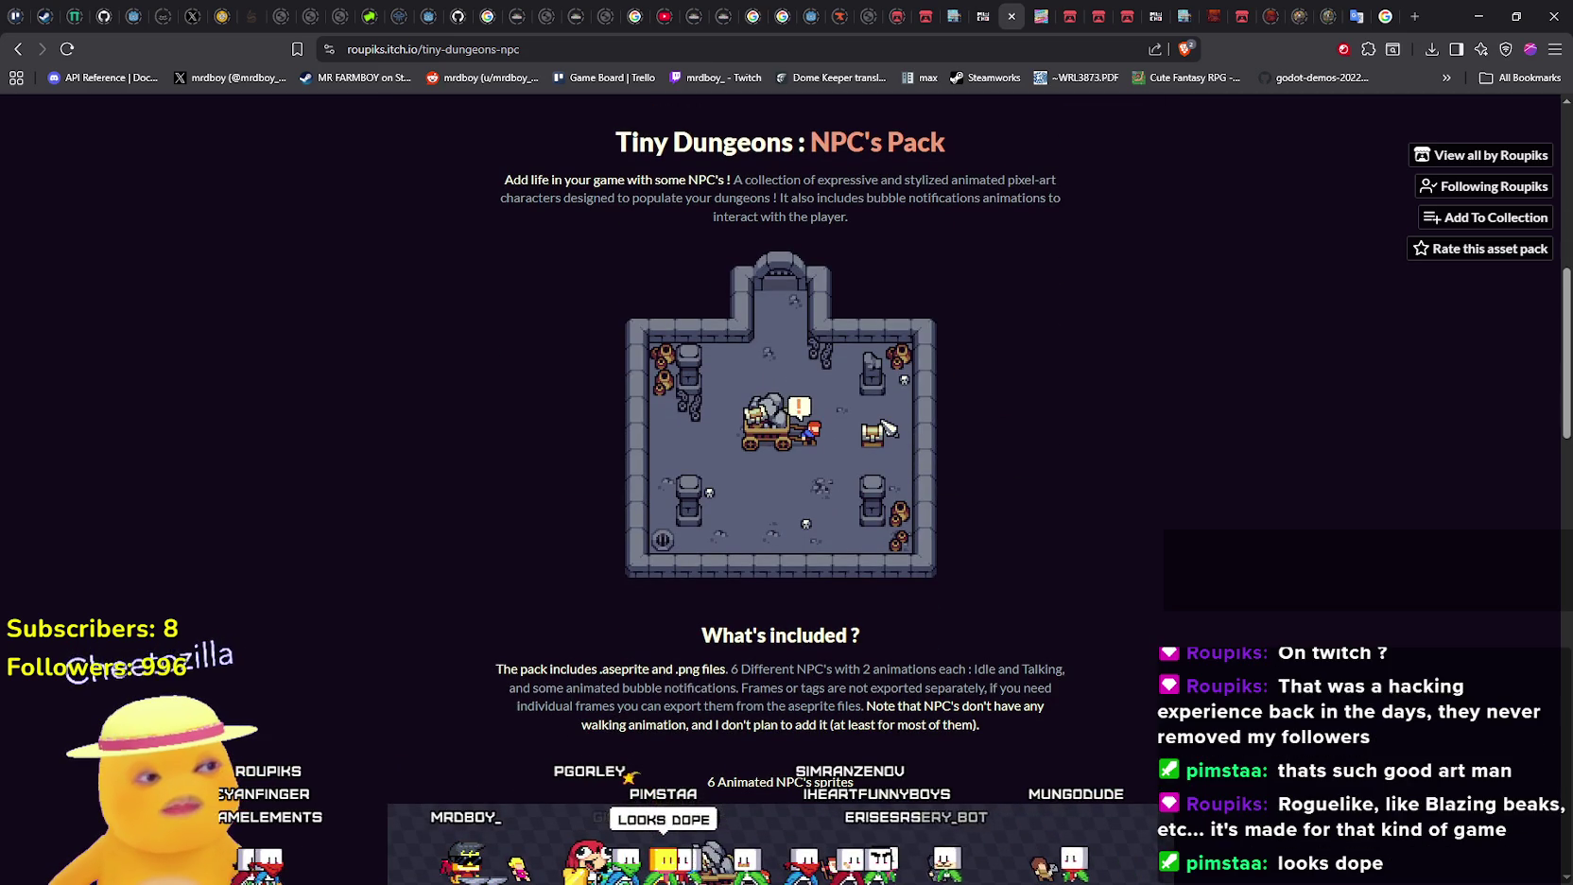
{"action": "left_click", "coordinate": [19, 52]}
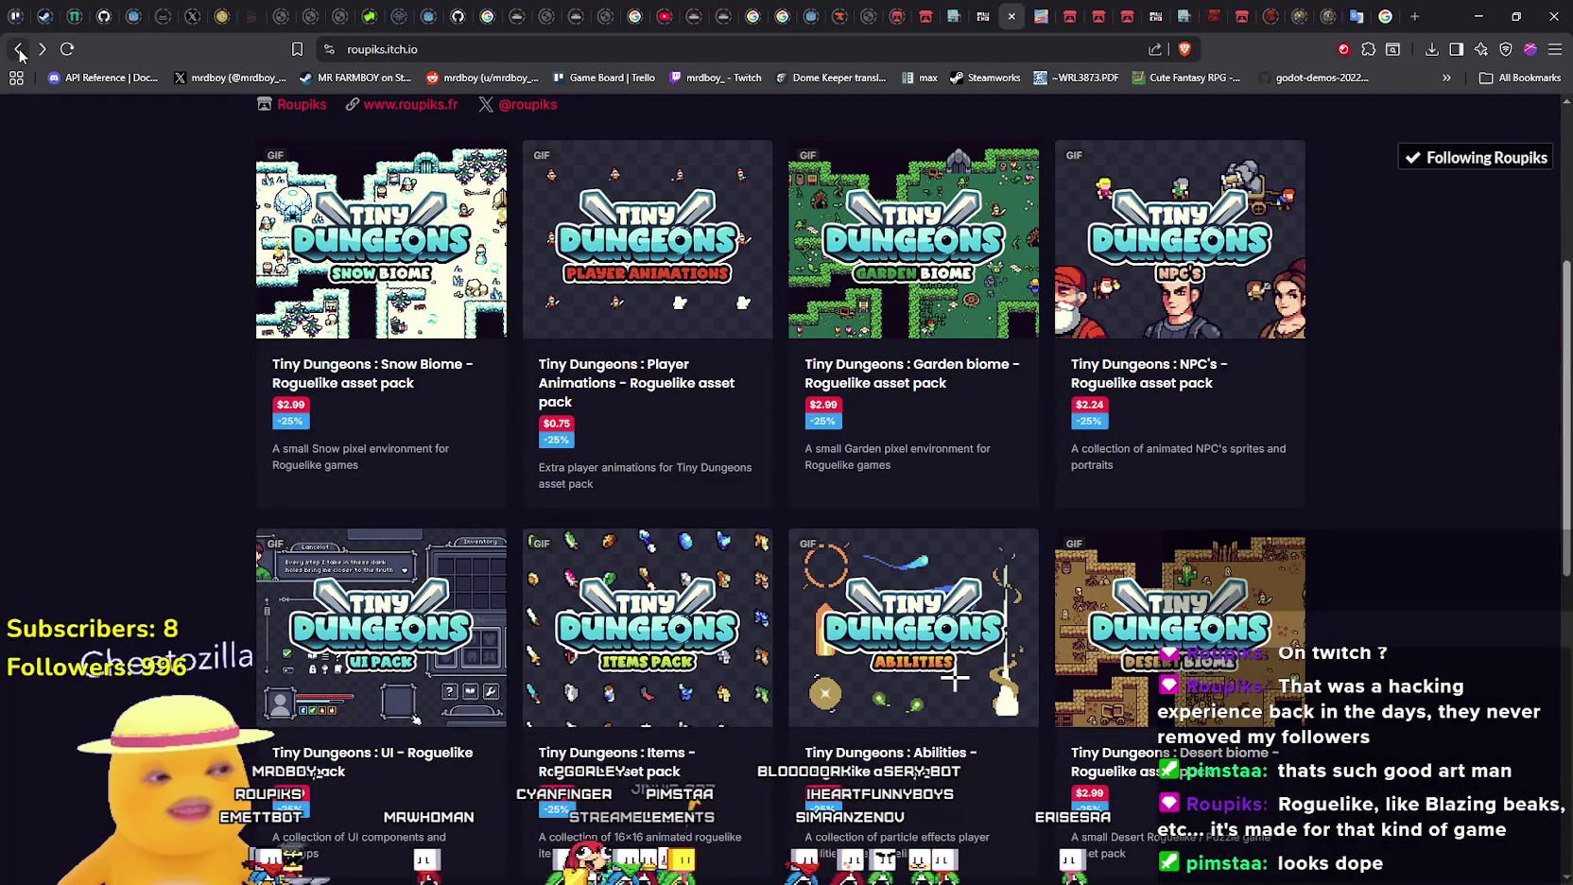
Scroll through the roupiks.itch.io asset grid, then minimize the browser window
{"action": "scroll", "coordinate": [495, 518], "scroll_direction": "up", "scroll_amount": 1}
{"action": "scroll", "coordinate": [496, 518], "scroll_direction": "down", "scroll_amount": 3}
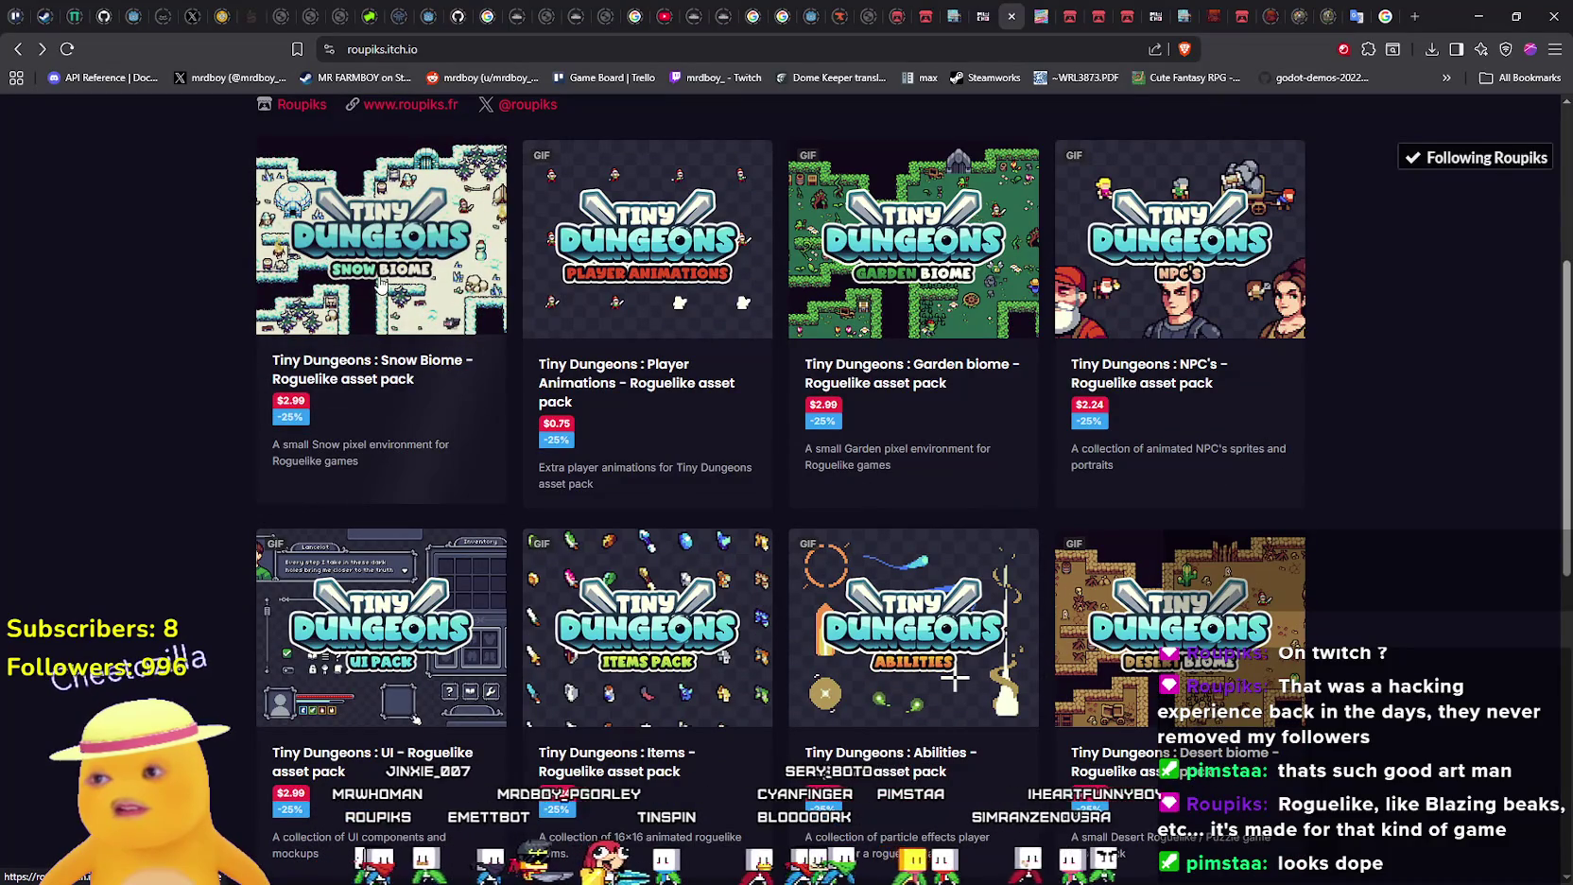
{"action": "scroll", "coordinate": [381, 283], "scroll_direction": "down", "scroll_amount": 3}
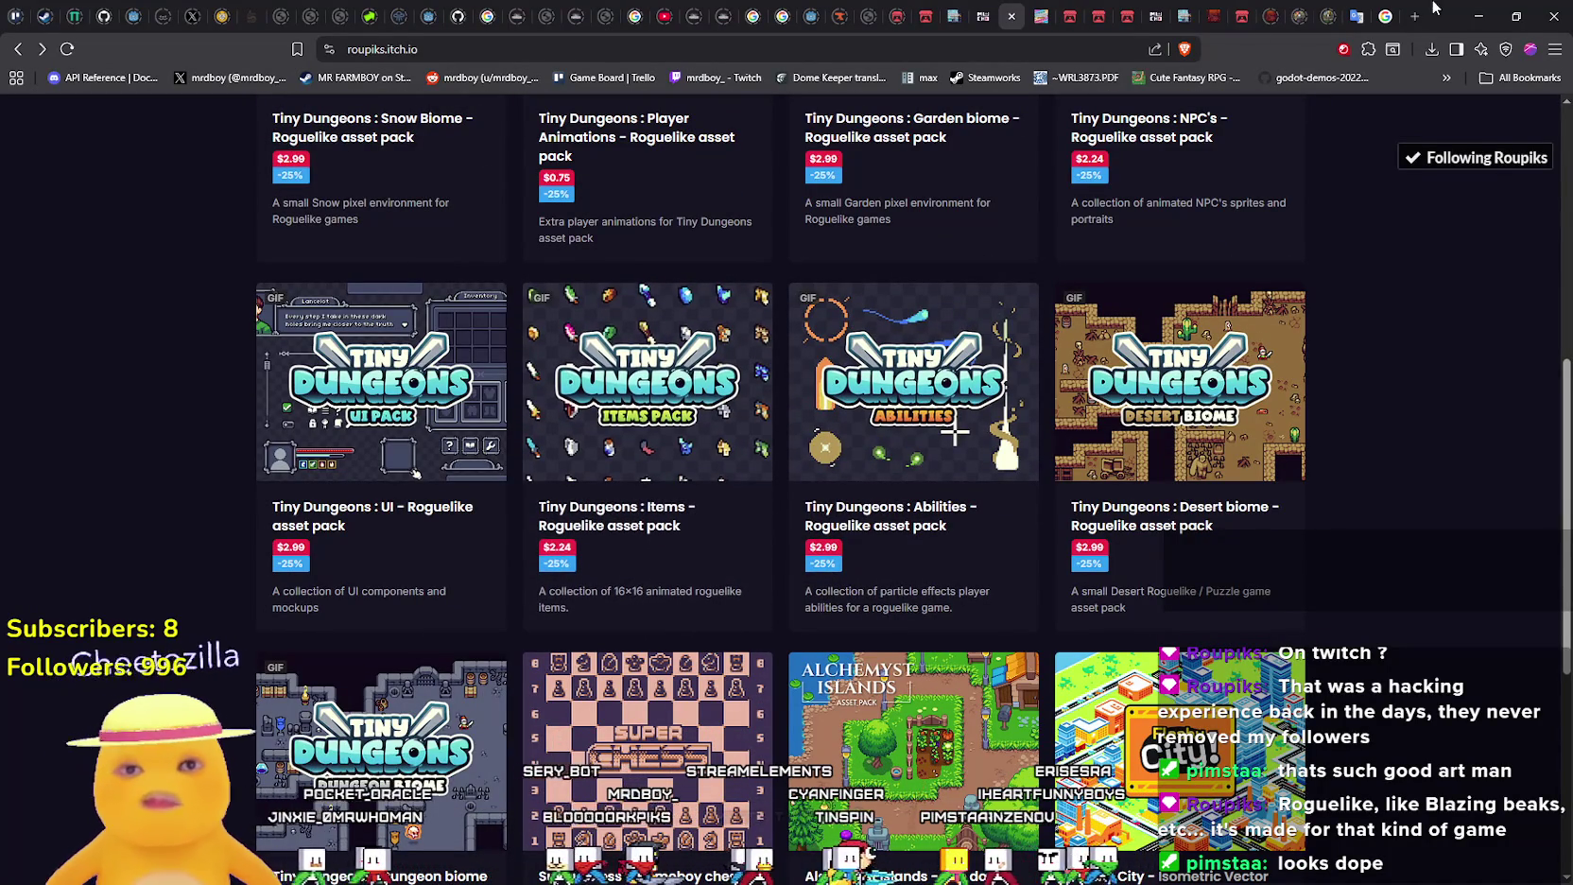
{"action": "left_click", "coordinate": [1478, 14]}
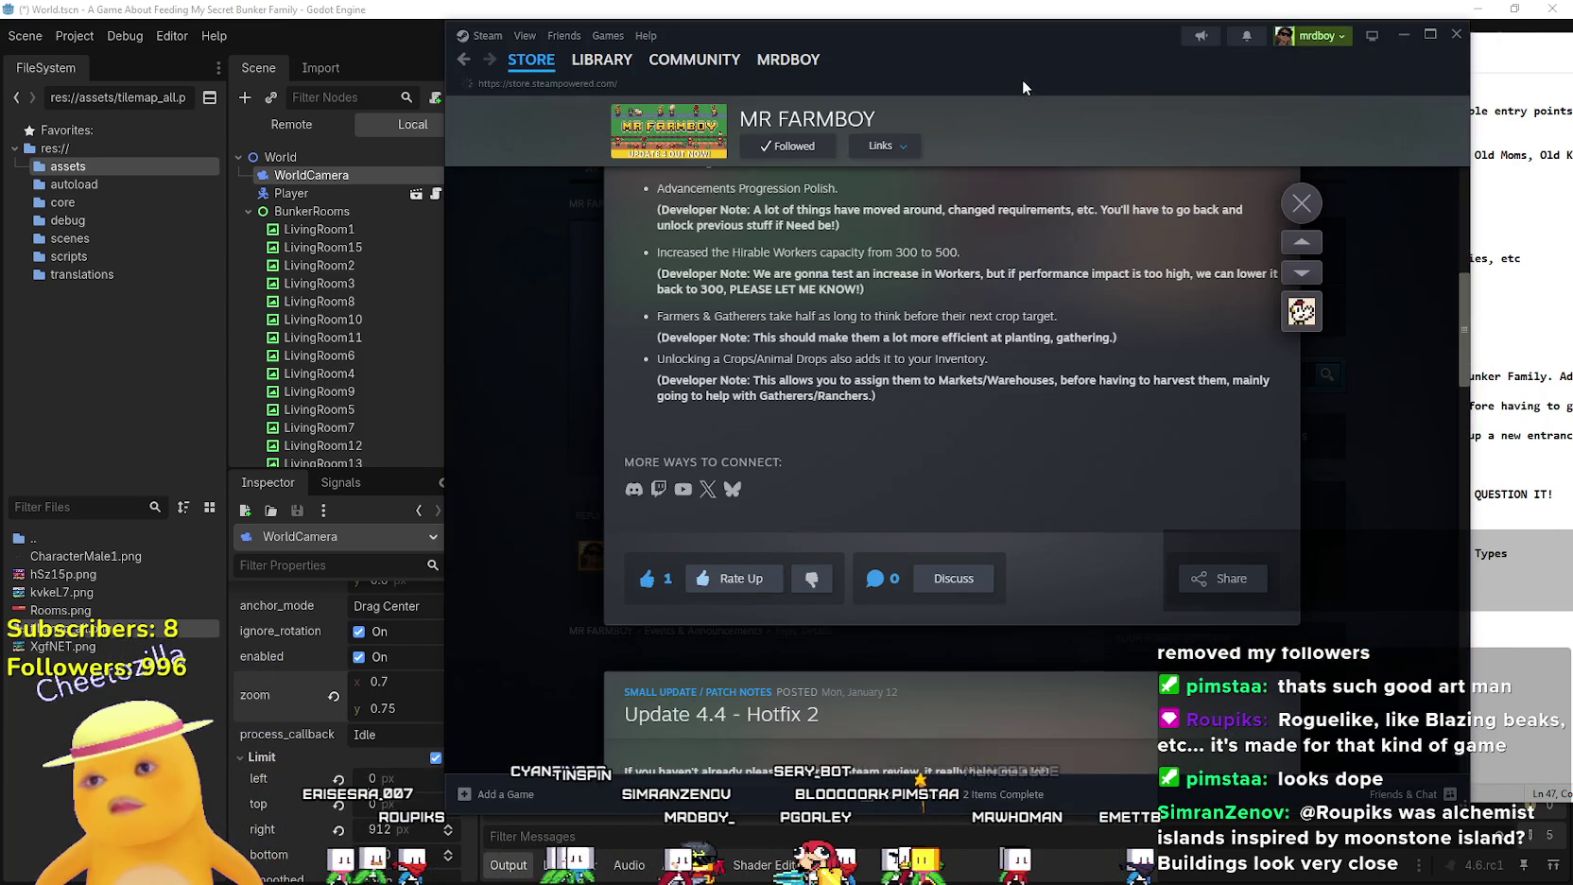
Dismiss the update news and search the Steam store for 'moonsto' to reach Moonstone Island
{"action": "left_click", "coordinate": [1023, 79]}
{"action": "left_click", "coordinate": [1182, 115]}
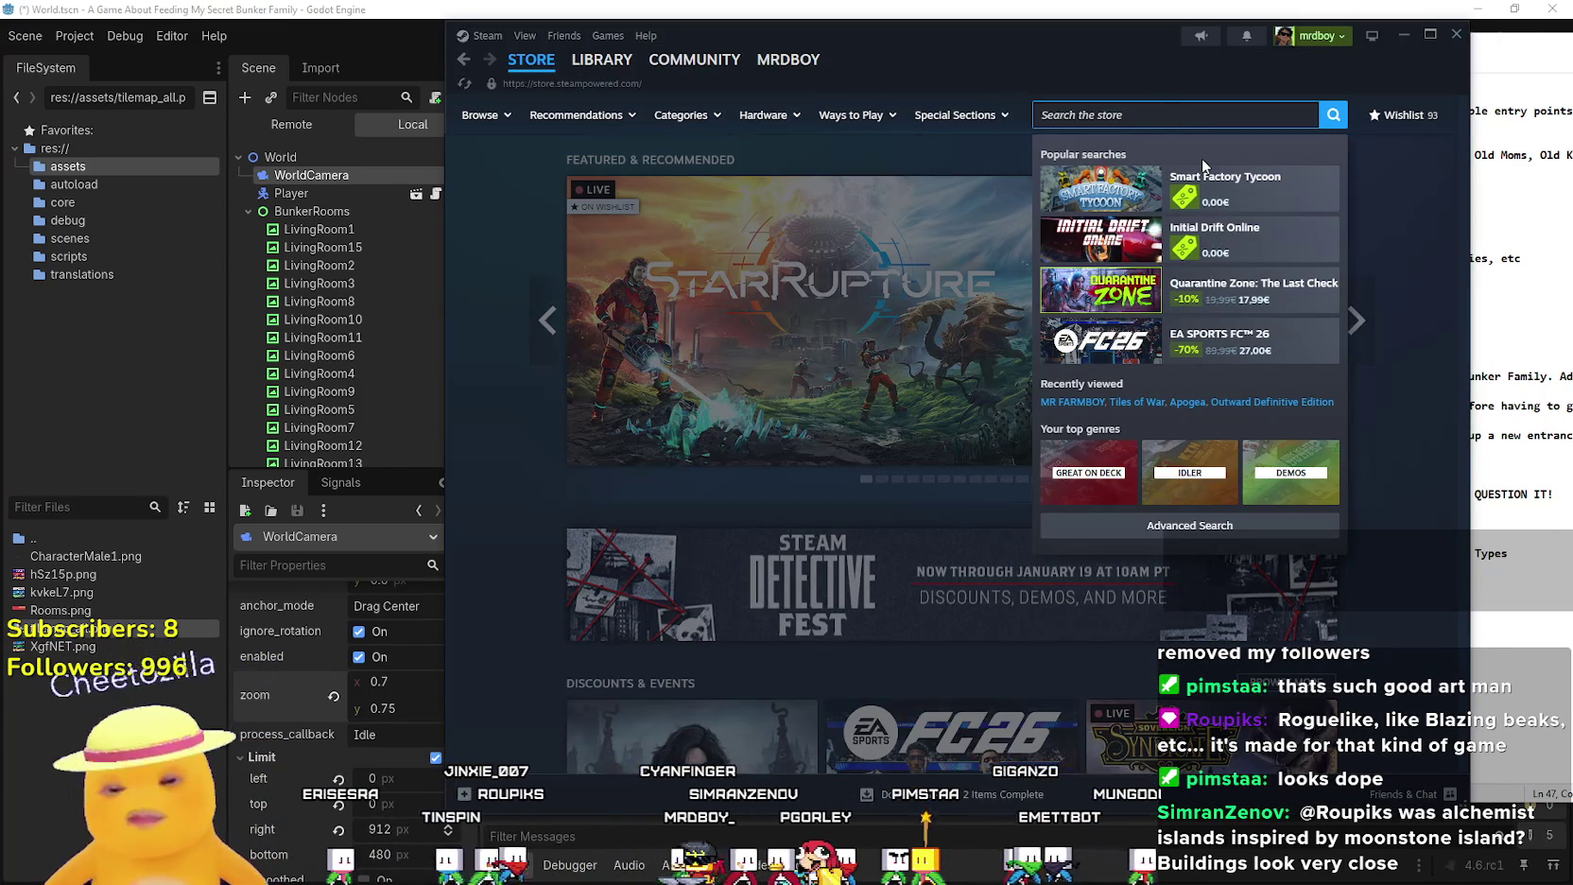
{"action": "type", "text": "moonsto"}
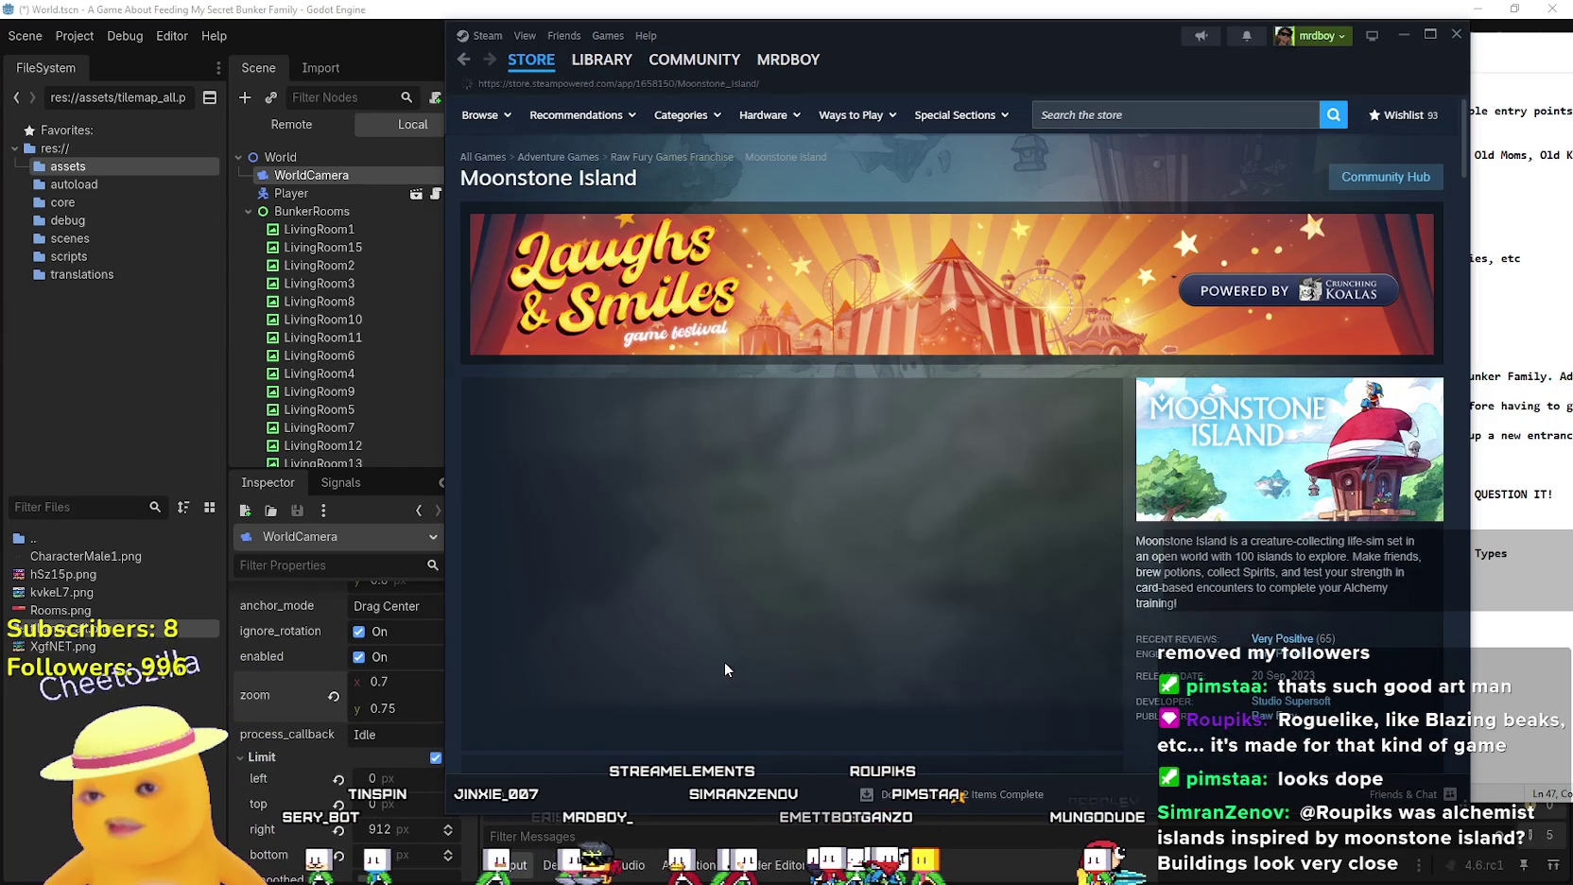
{"action": "scroll", "coordinate": [719, 654], "scroll_direction": "down", "scroll_amount": 1}
{"action": "scroll", "coordinate": [720, 667], "scroll_direction": "down", "scroll_amount": 2}
View the Moonstone Island screenshots full-size, advancing through to the trailer, then close the gallery
{"action": "left_click", "coordinate": [699, 556]}
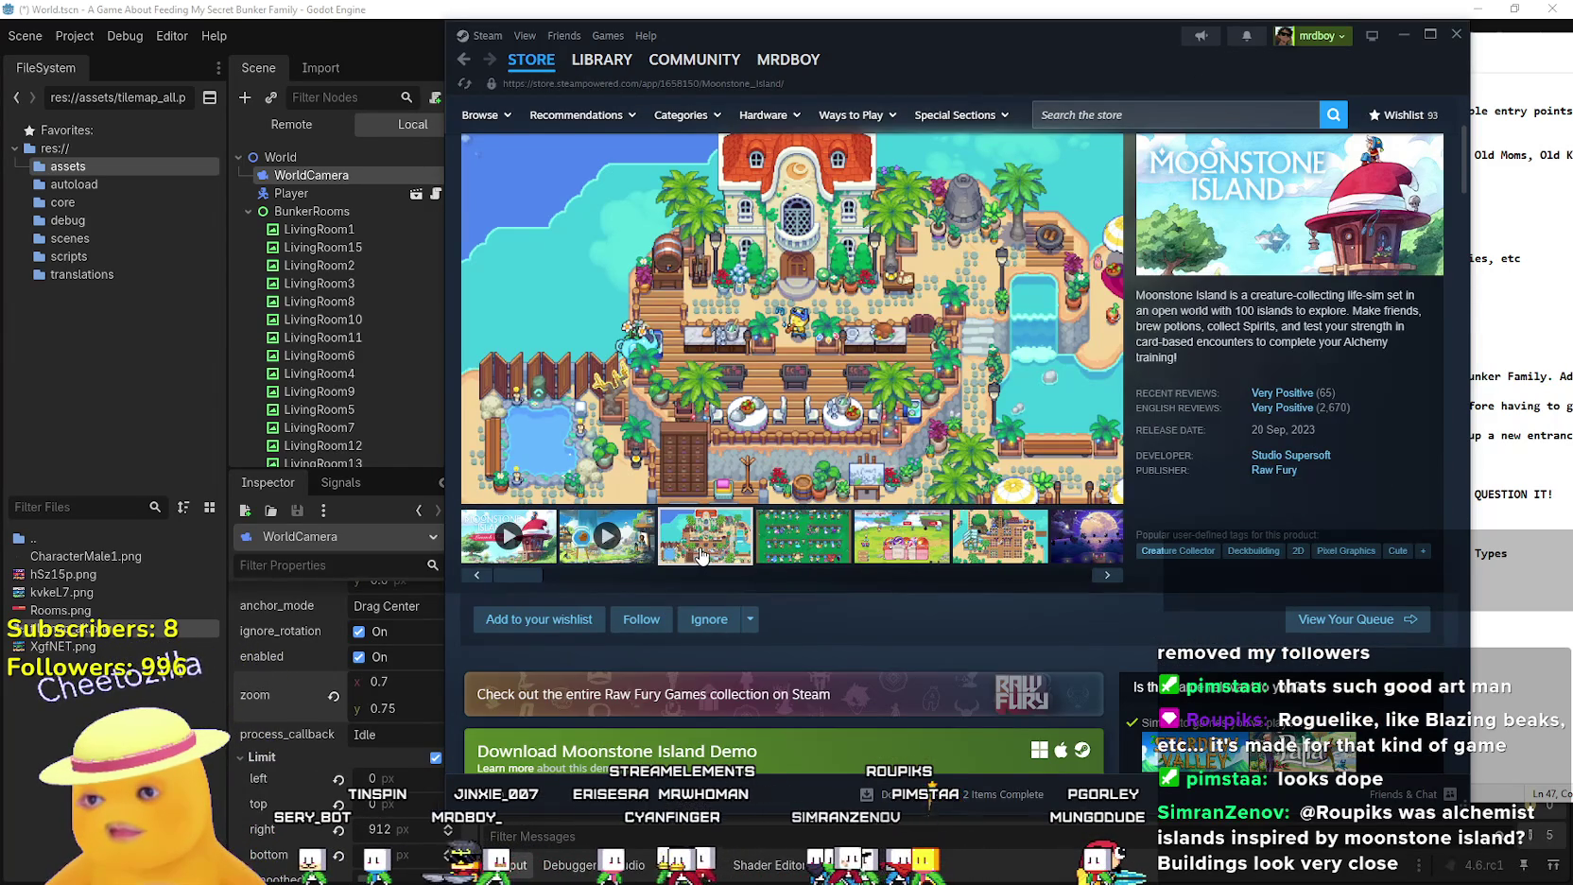
{"action": "left_click", "coordinate": [930, 395]}
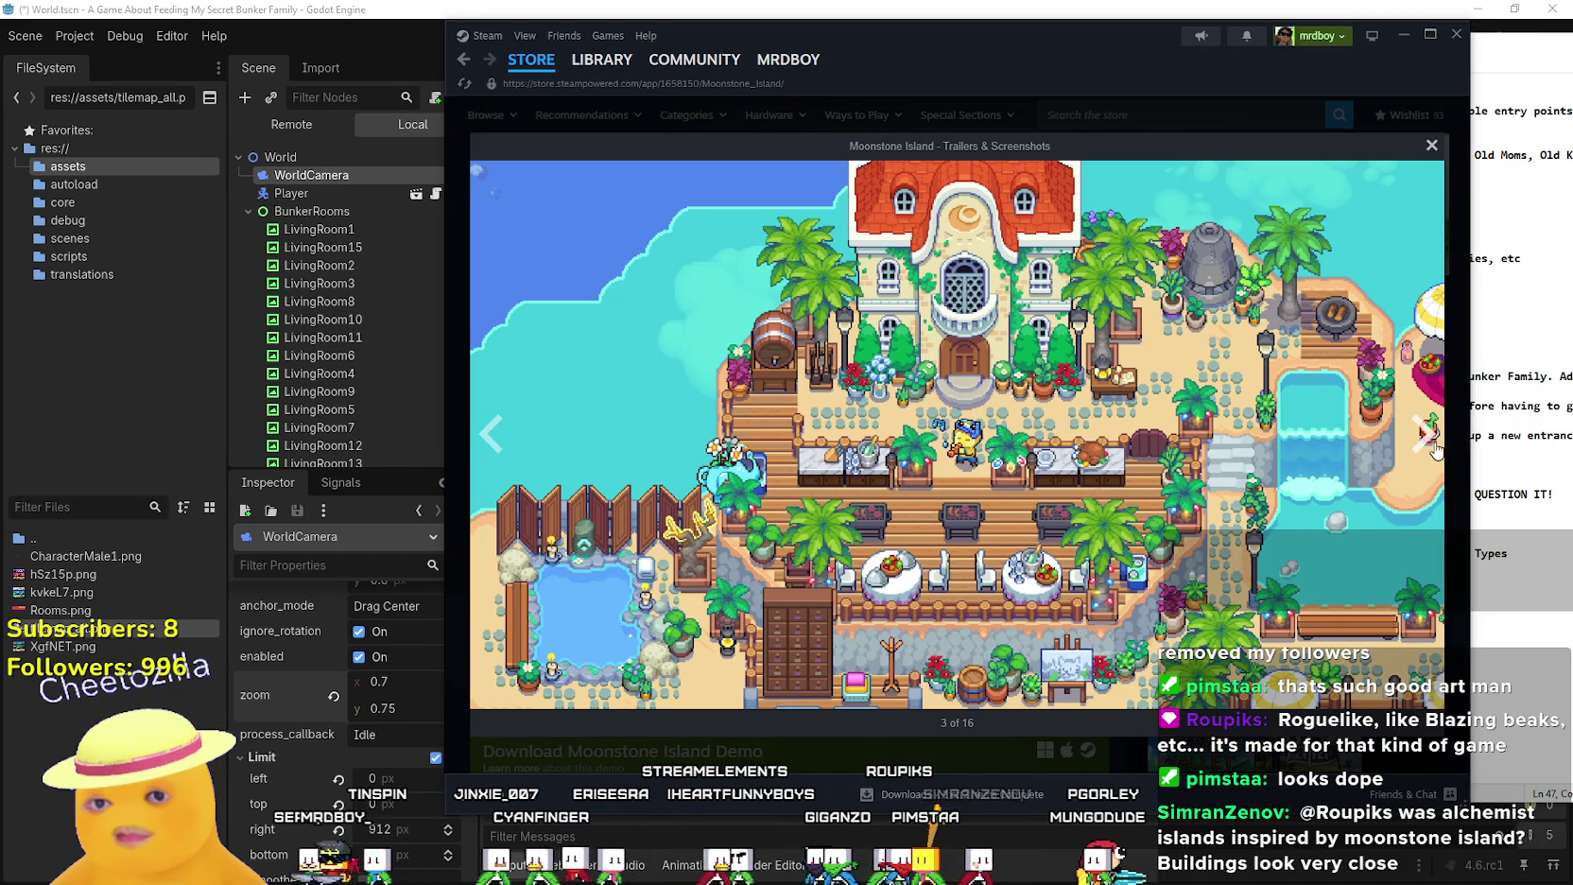
{"action": "left_click", "coordinate": [1431, 444]}
{"action": "left_click", "coordinate": [1432, 444]}
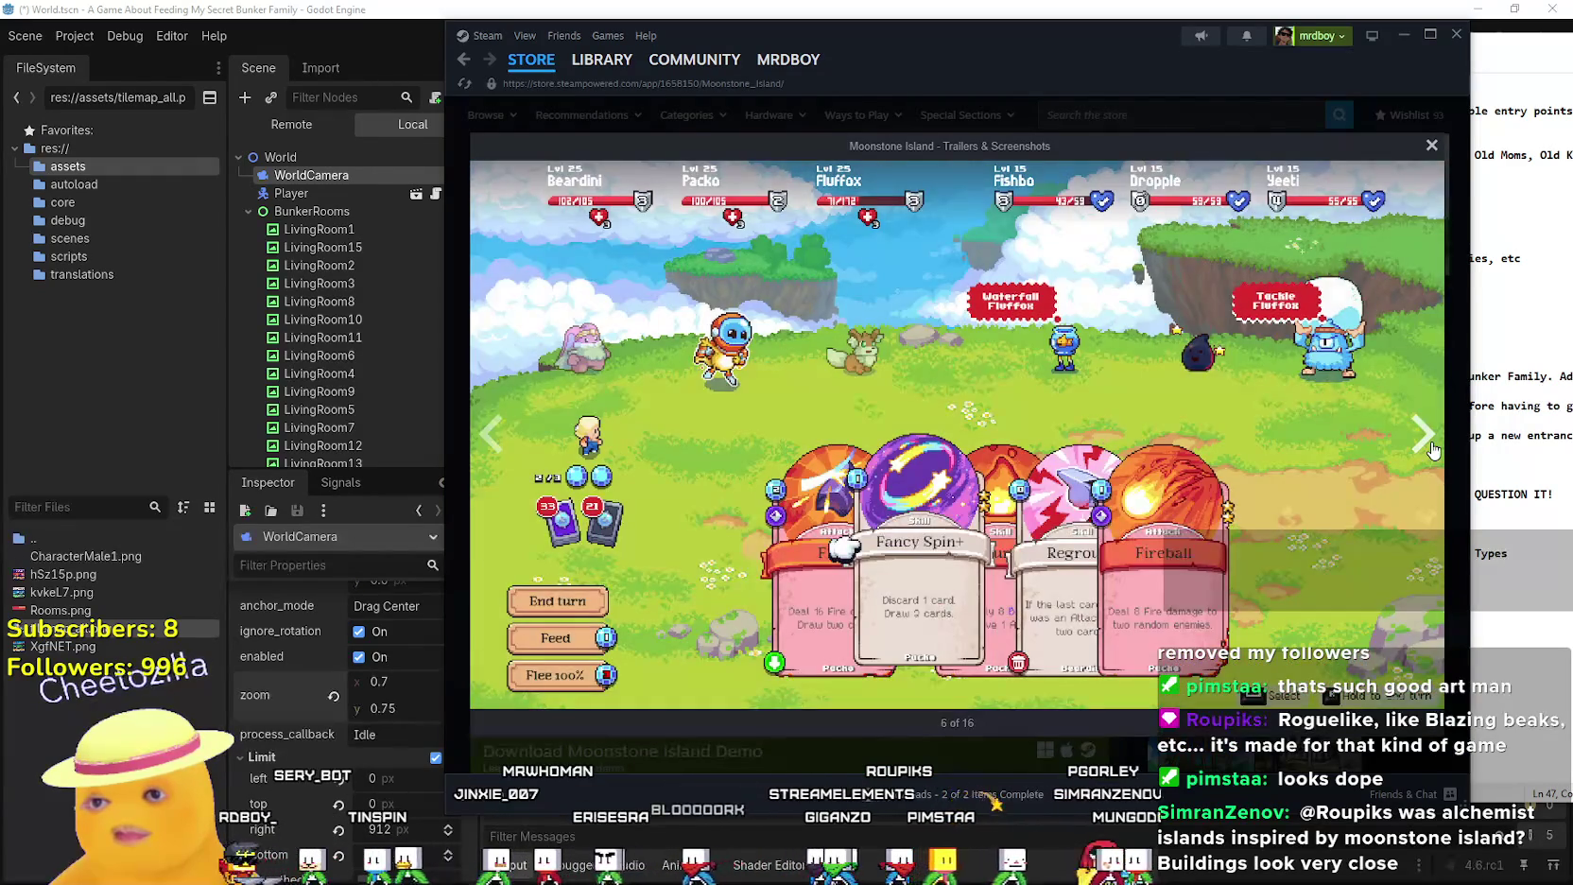
{"action": "left_click", "coordinate": [1423, 437]}
{"action": "left_click", "coordinate": [1433, 450]}
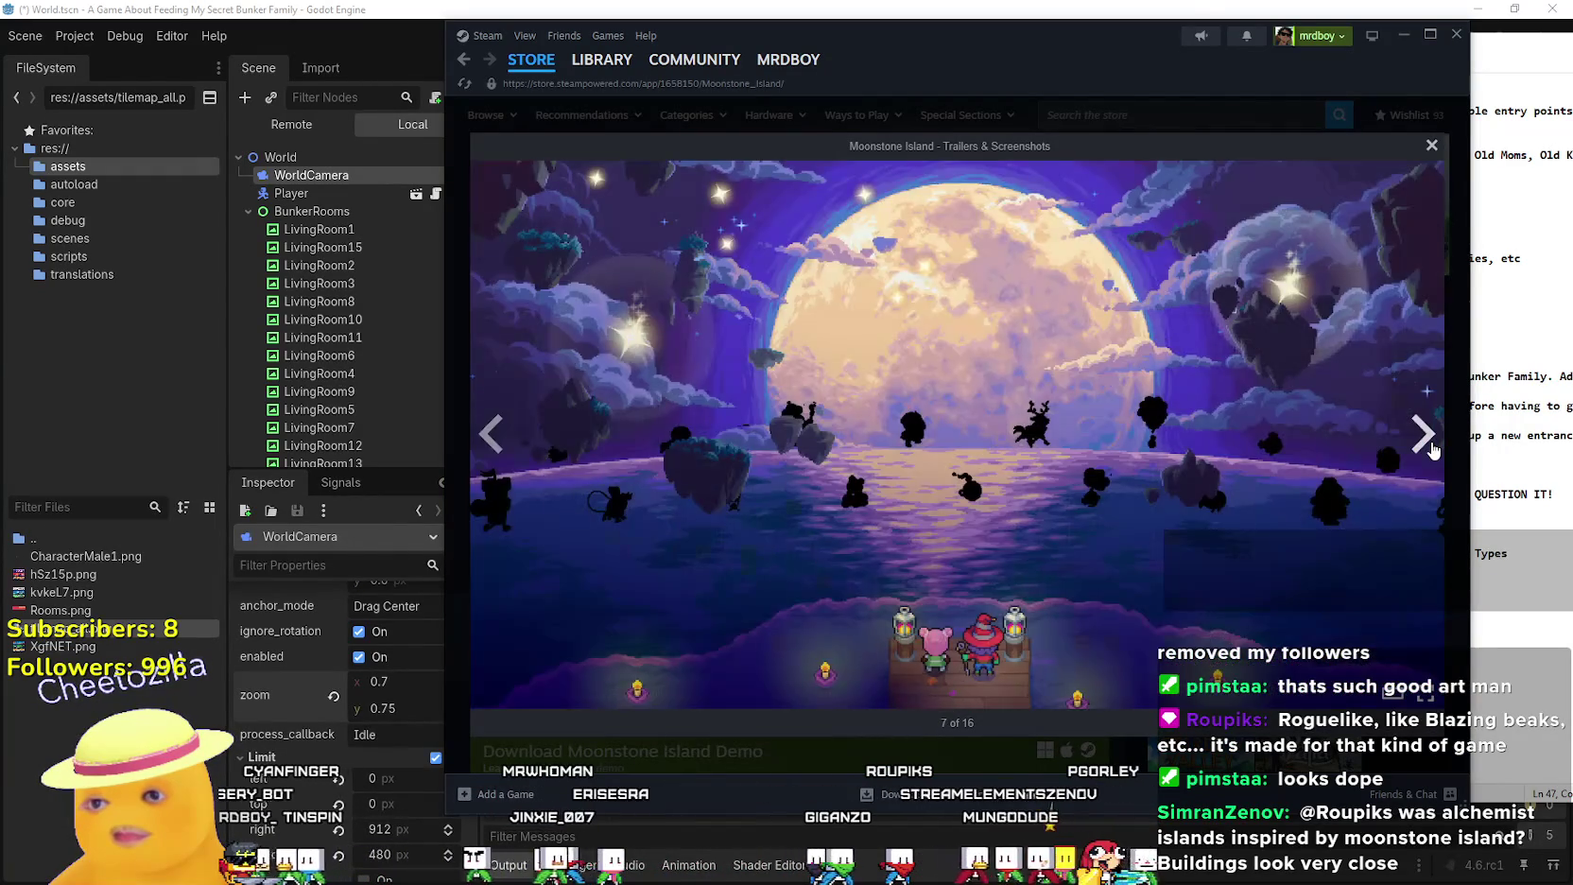
{"action": "left_click", "coordinate": [1433, 450]}
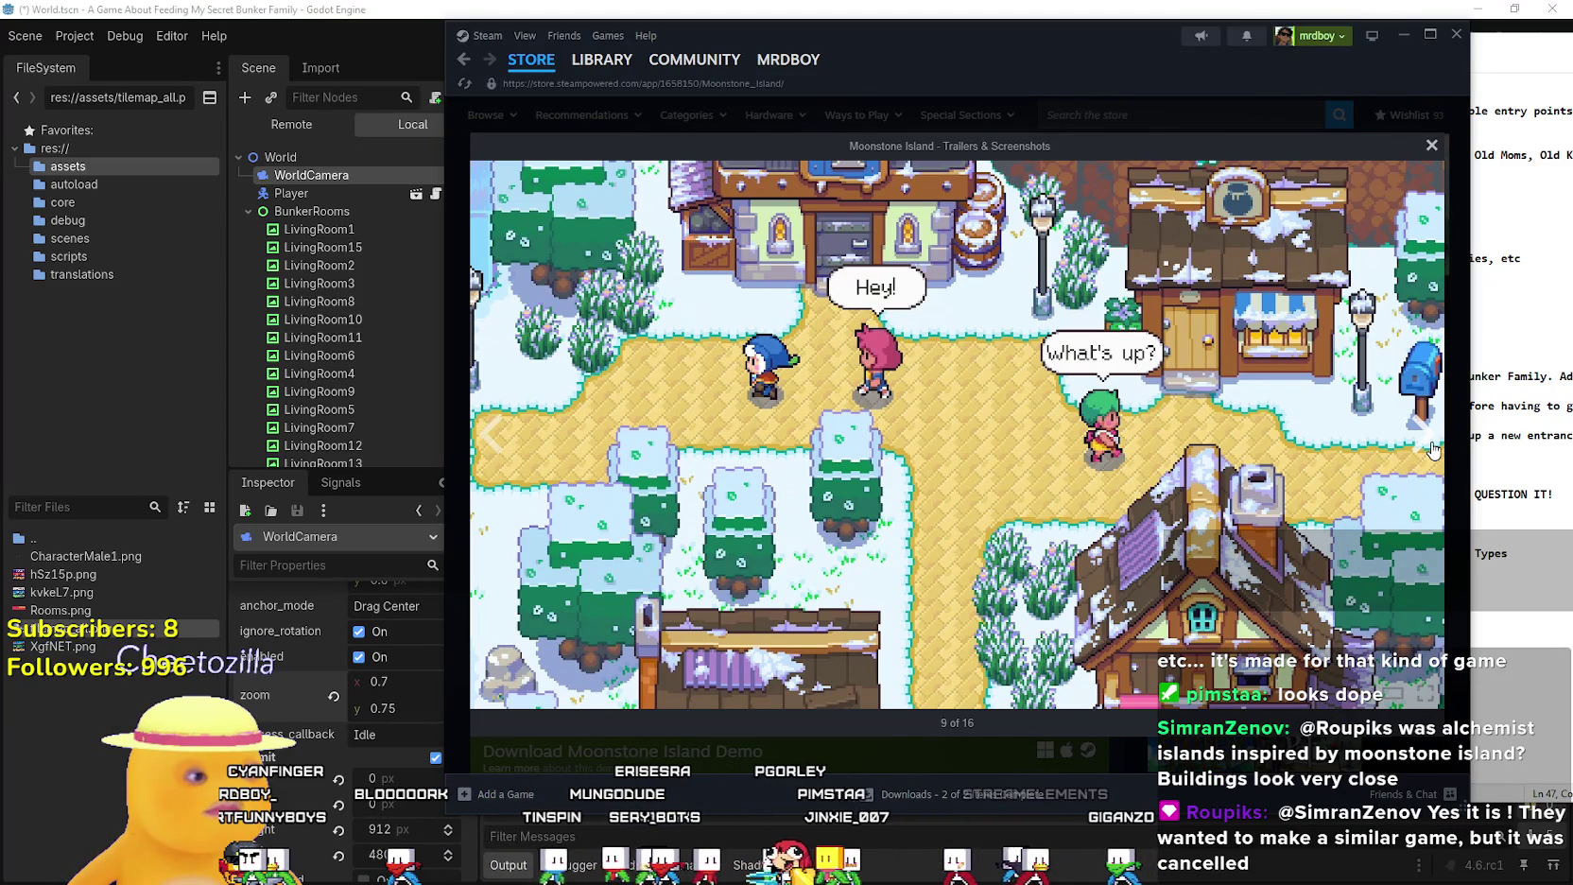
{"action": "left_click", "coordinate": [1424, 435]}
{"action": "left_click", "coordinate": [1423, 435]}
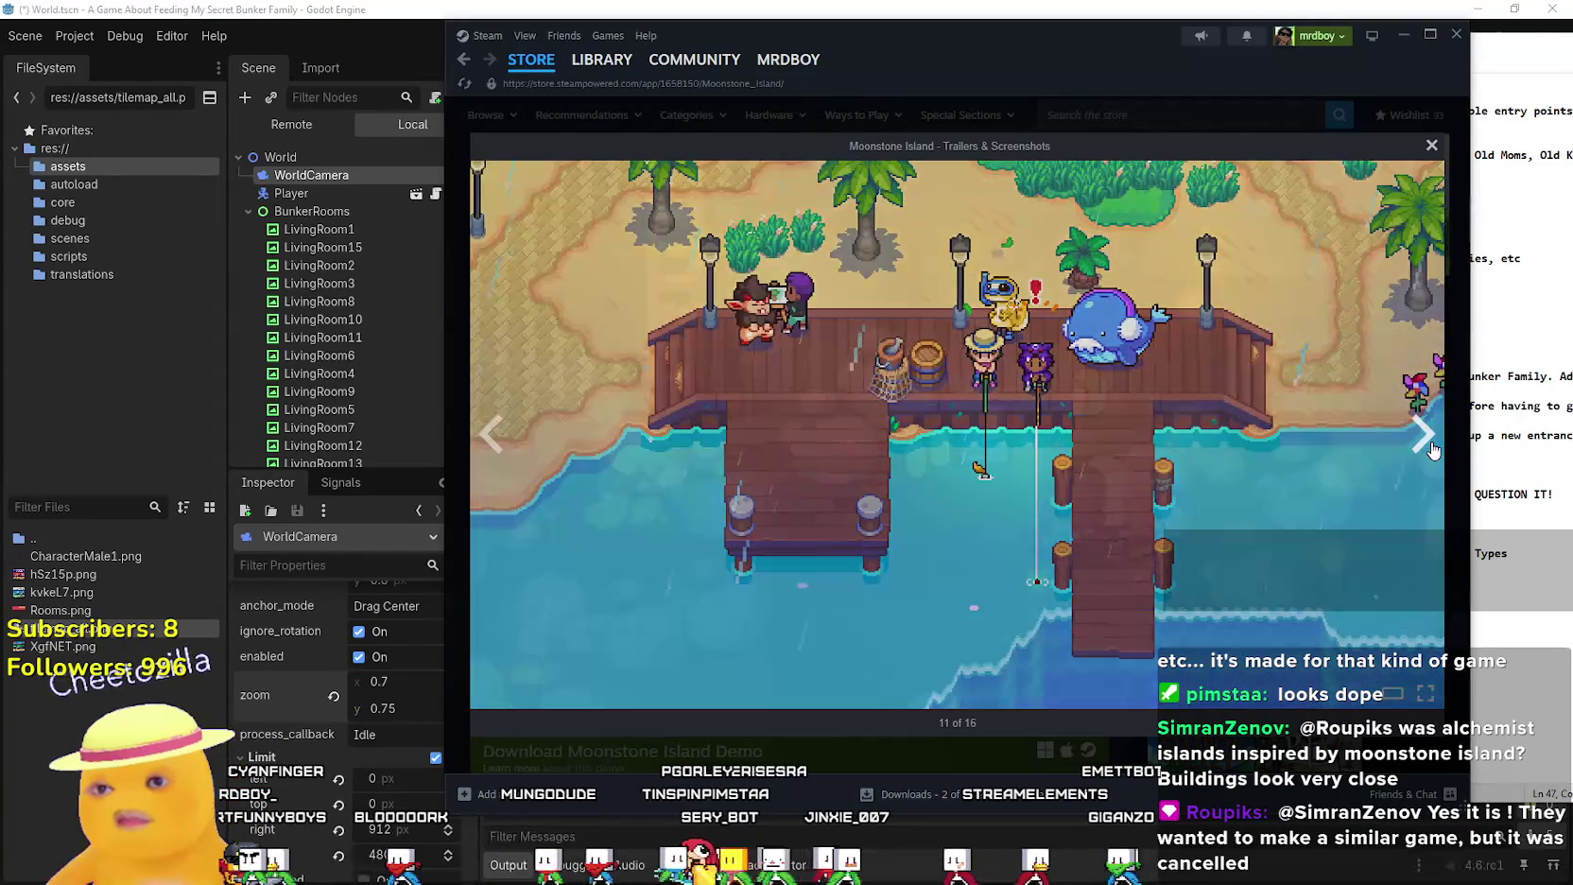
{"action": "left_click", "coordinate": [1424, 434]}
{"action": "left_click", "coordinate": [1424, 435]}
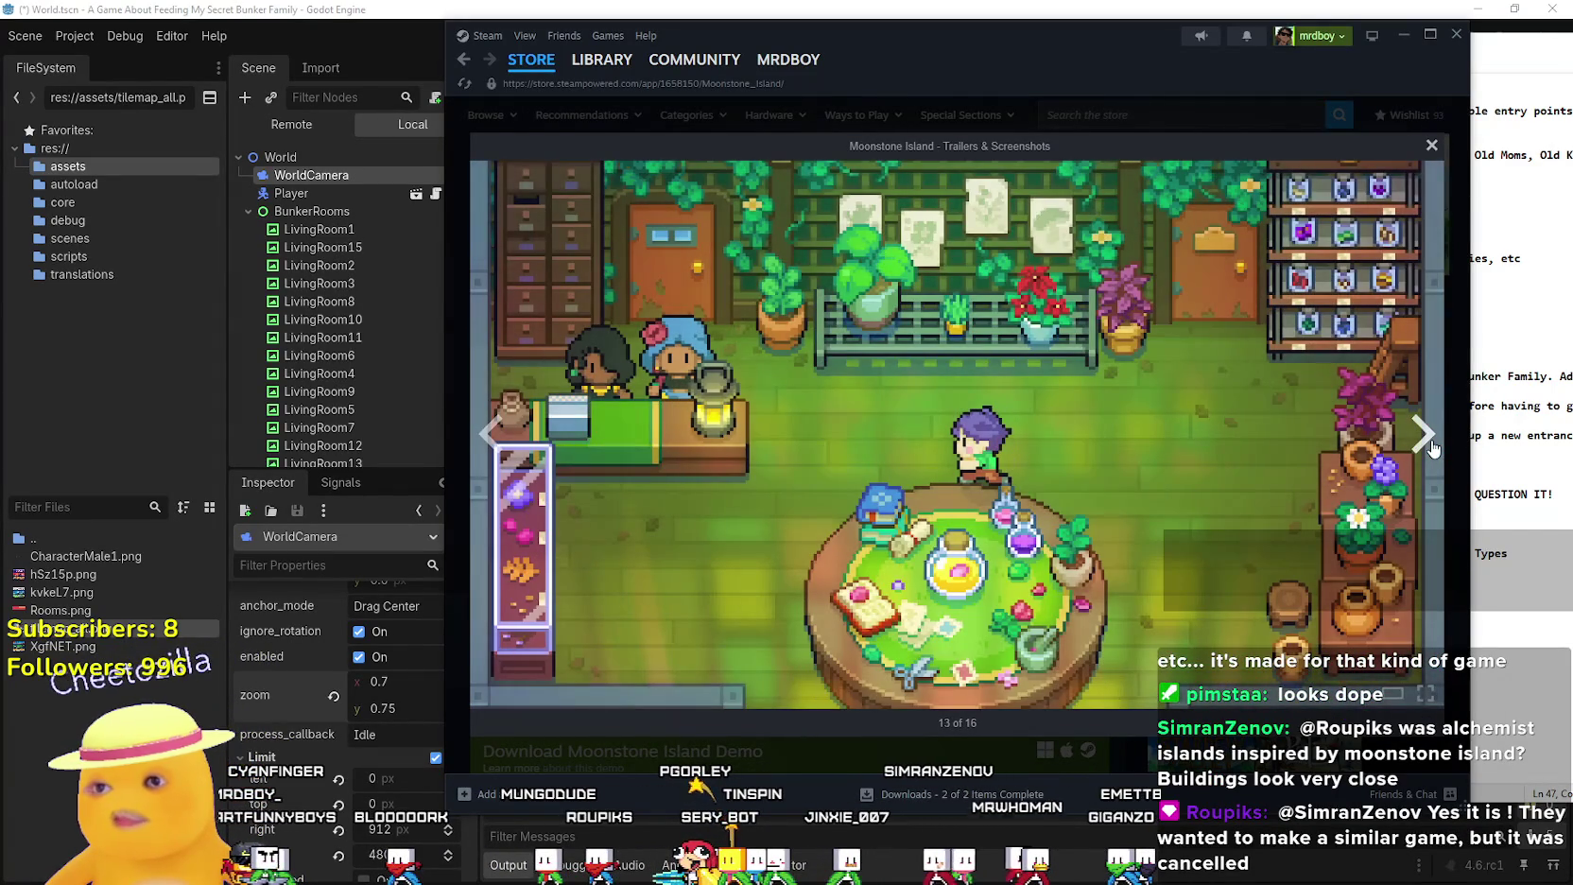
{"action": "left_click", "coordinate": [1423, 434]}
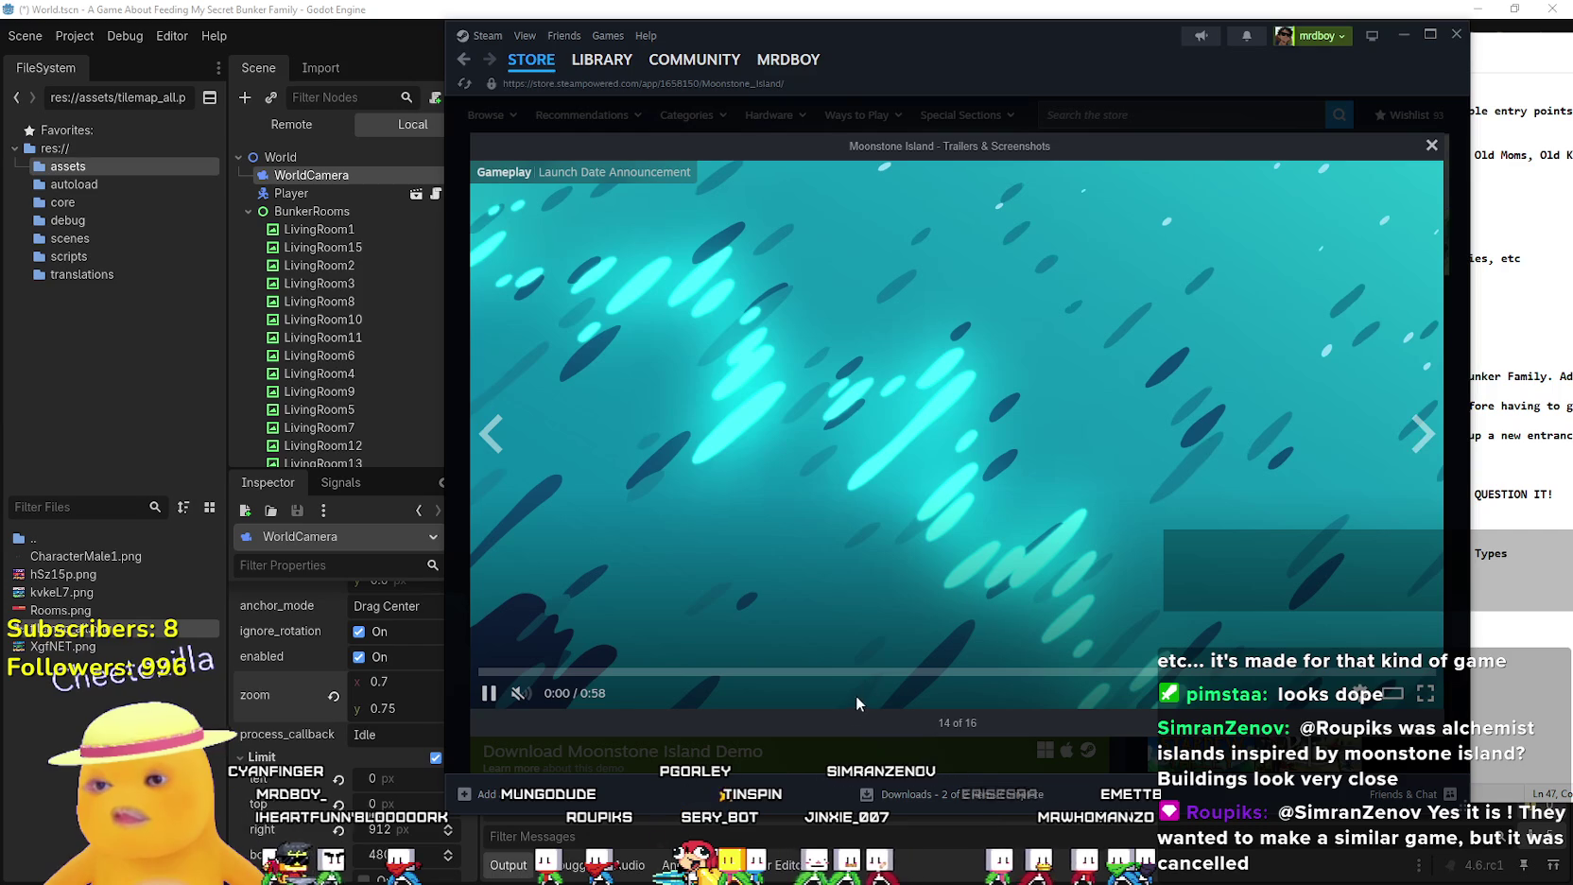
{"action": "left_click", "coordinate": [1431, 144]}
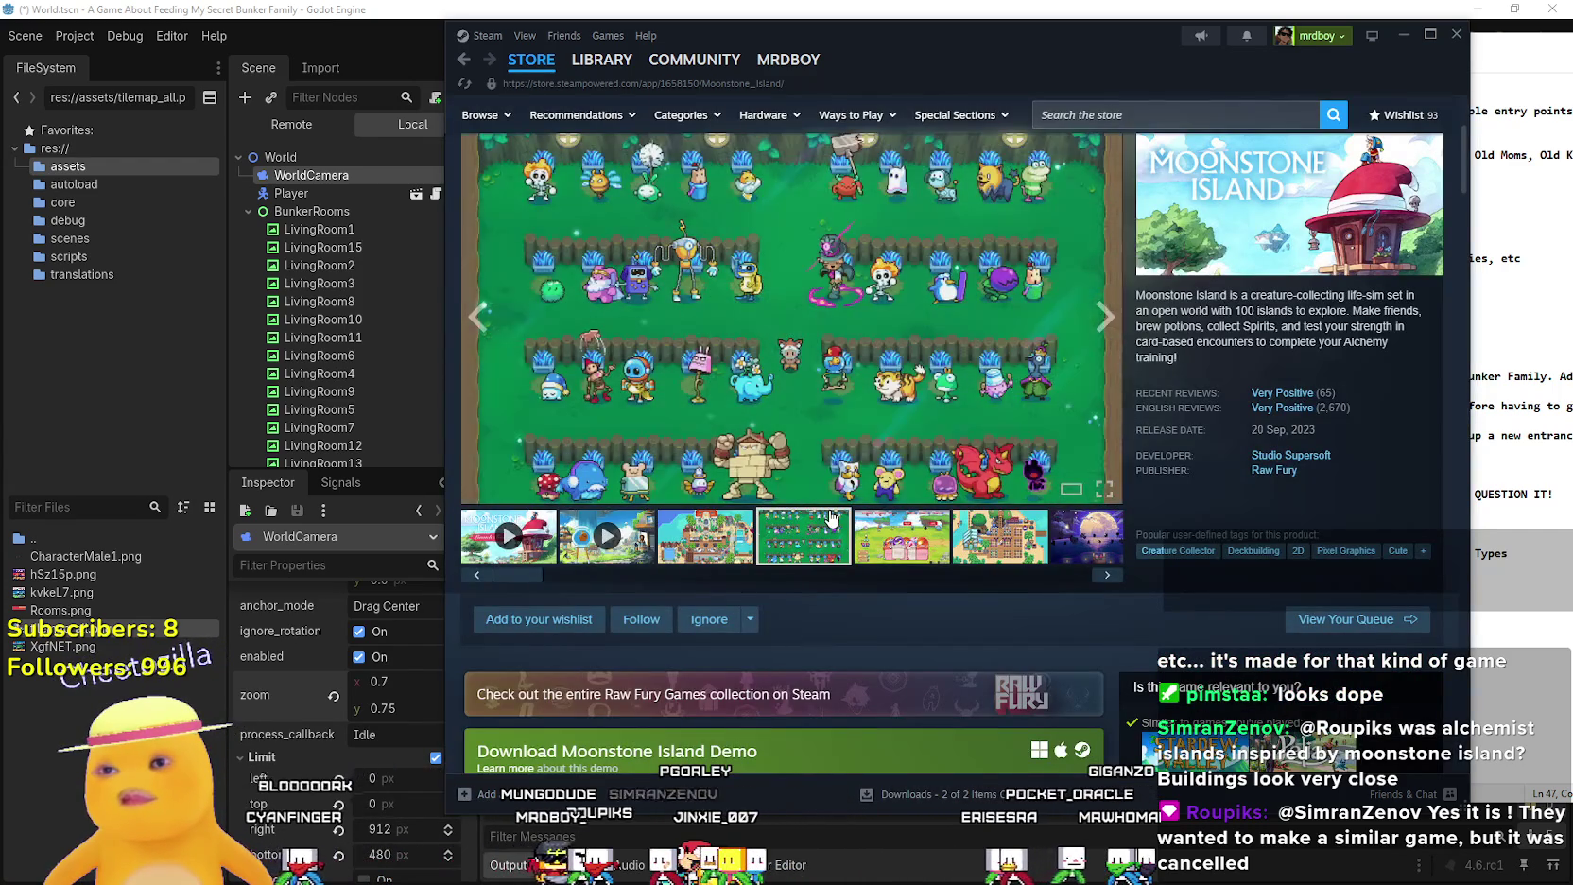
Read the Character Customization Update announcement, return to the Store front page and close Steam
{"action": "scroll", "coordinate": [707, 275], "scroll_direction": "down", "scroll_amount": 5}
{"action": "scroll", "coordinate": [713, 370], "scroll_direction": "down", "scroll_amount": 3}
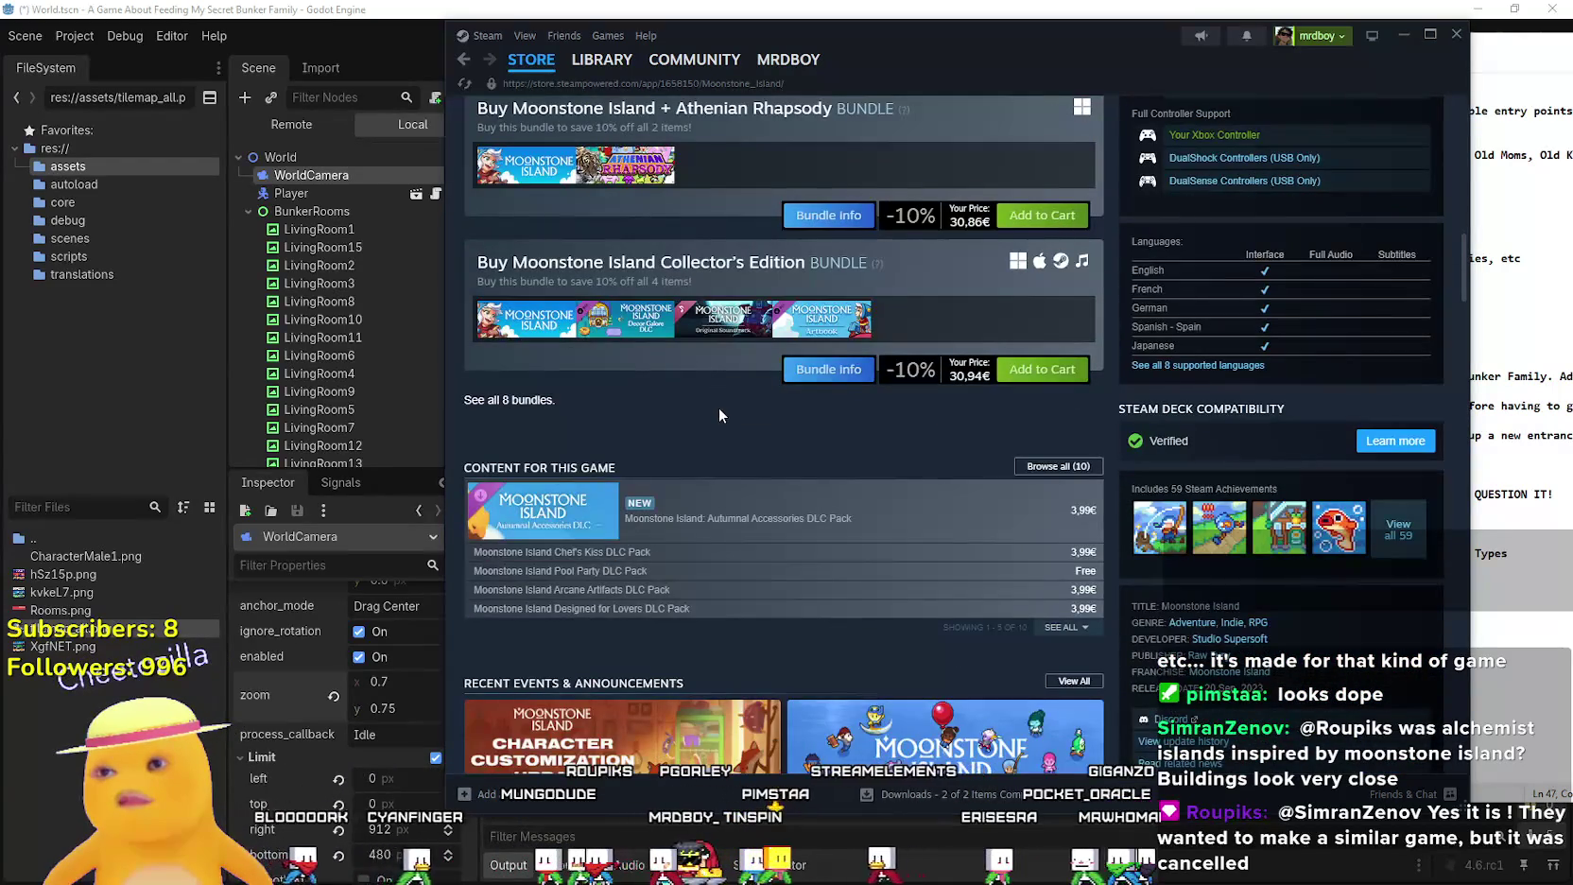
{"action": "scroll", "coordinate": [718, 406], "scroll_direction": "down", "scroll_amount": 4}
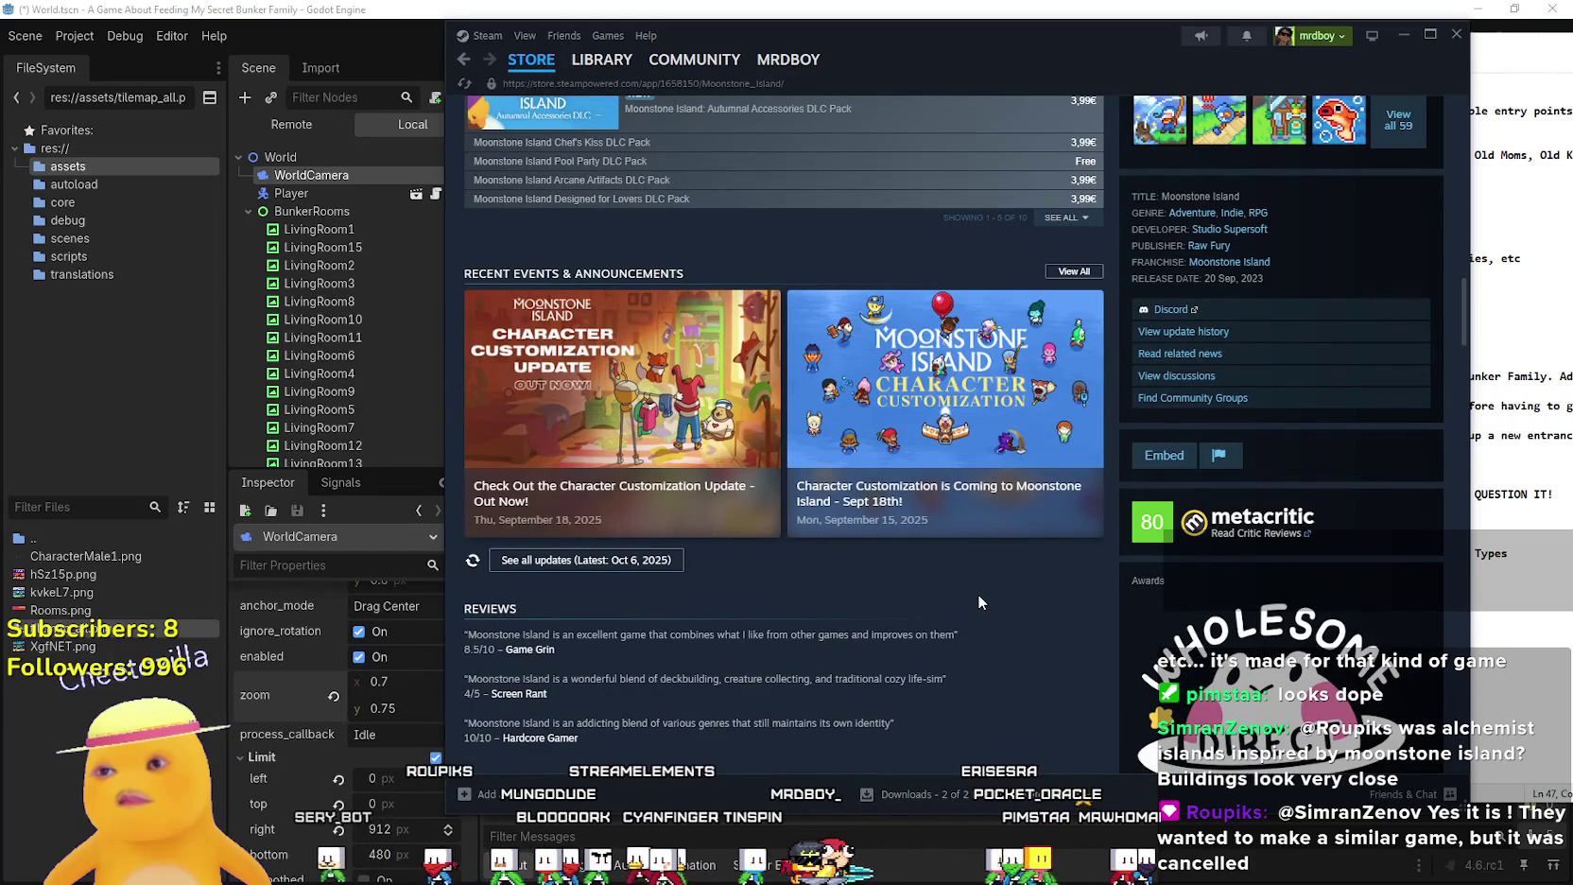
{"action": "left_click", "coordinate": [644, 392]}
{"action": "scroll", "coordinate": [942, 474], "scroll_direction": "down", "scroll_amount": 10}
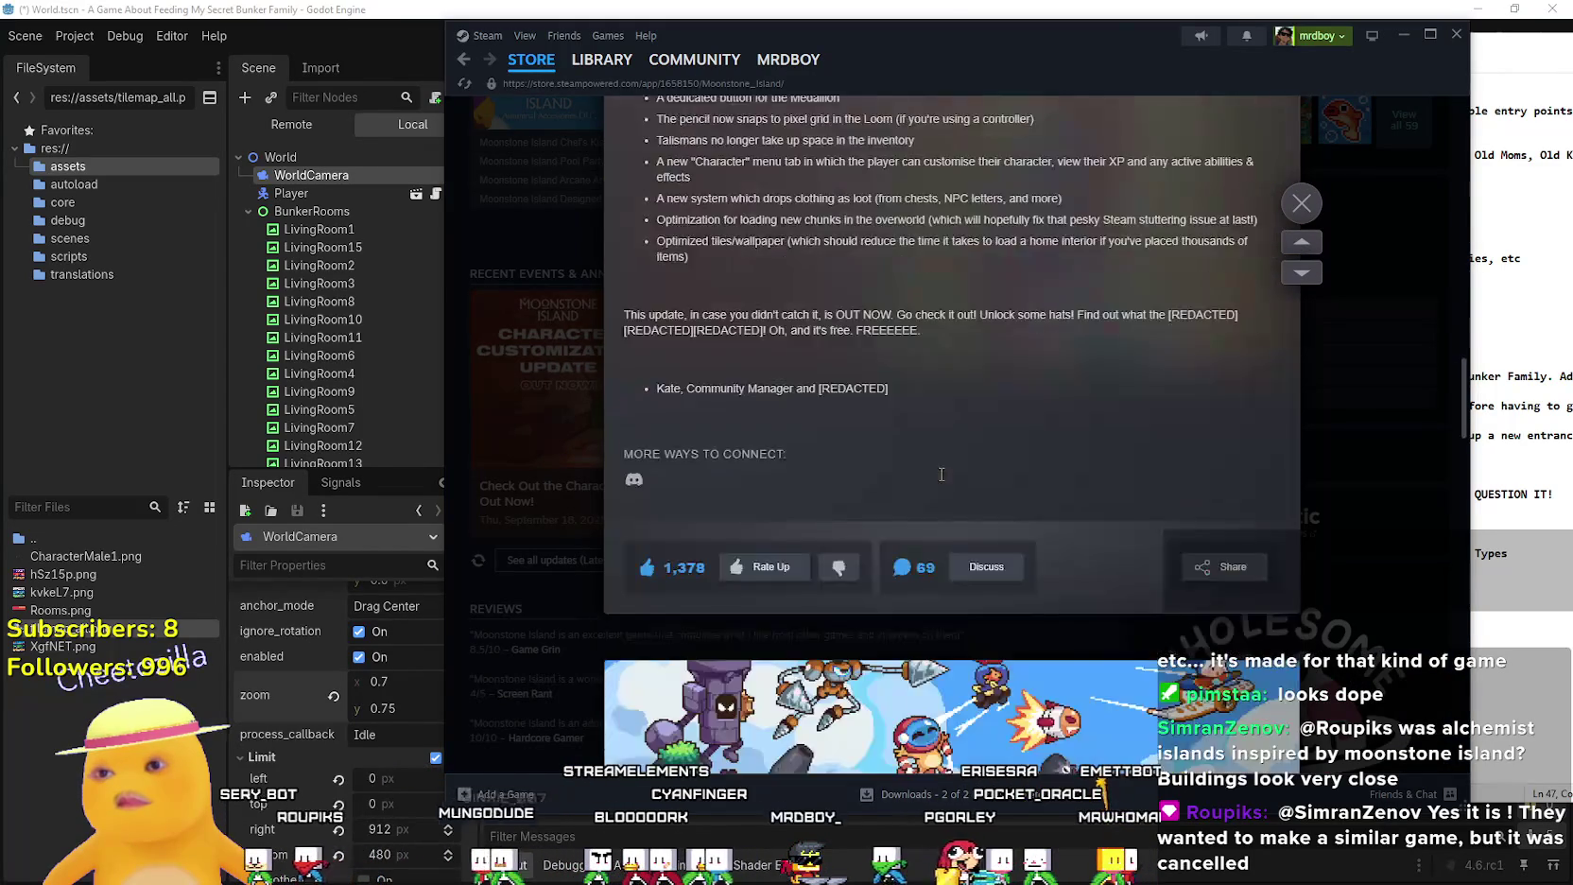
{"action": "scroll", "coordinate": [941, 473], "scroll_direction": "down", "scroll_amount": 20}
{"action": "scroll", "coordinate": [851, 454], "scroll_direction": "down", "scroll_amount": 10}
{"action": "left_click", "coordinate": [519, 494]}
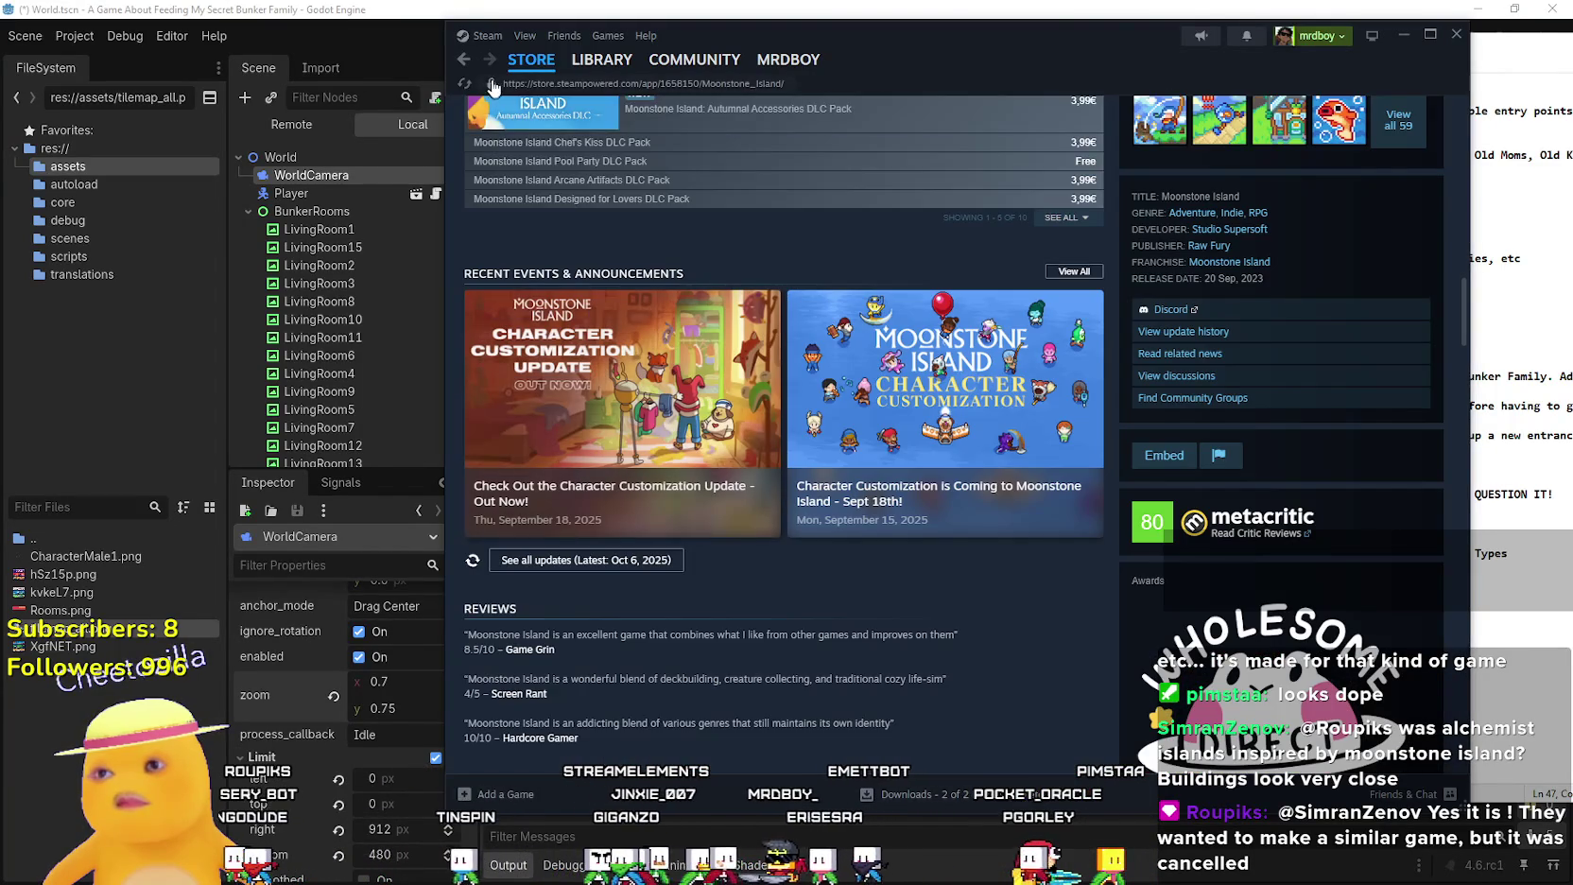
{"action": "left_click", "coordinate": [531, 59]}
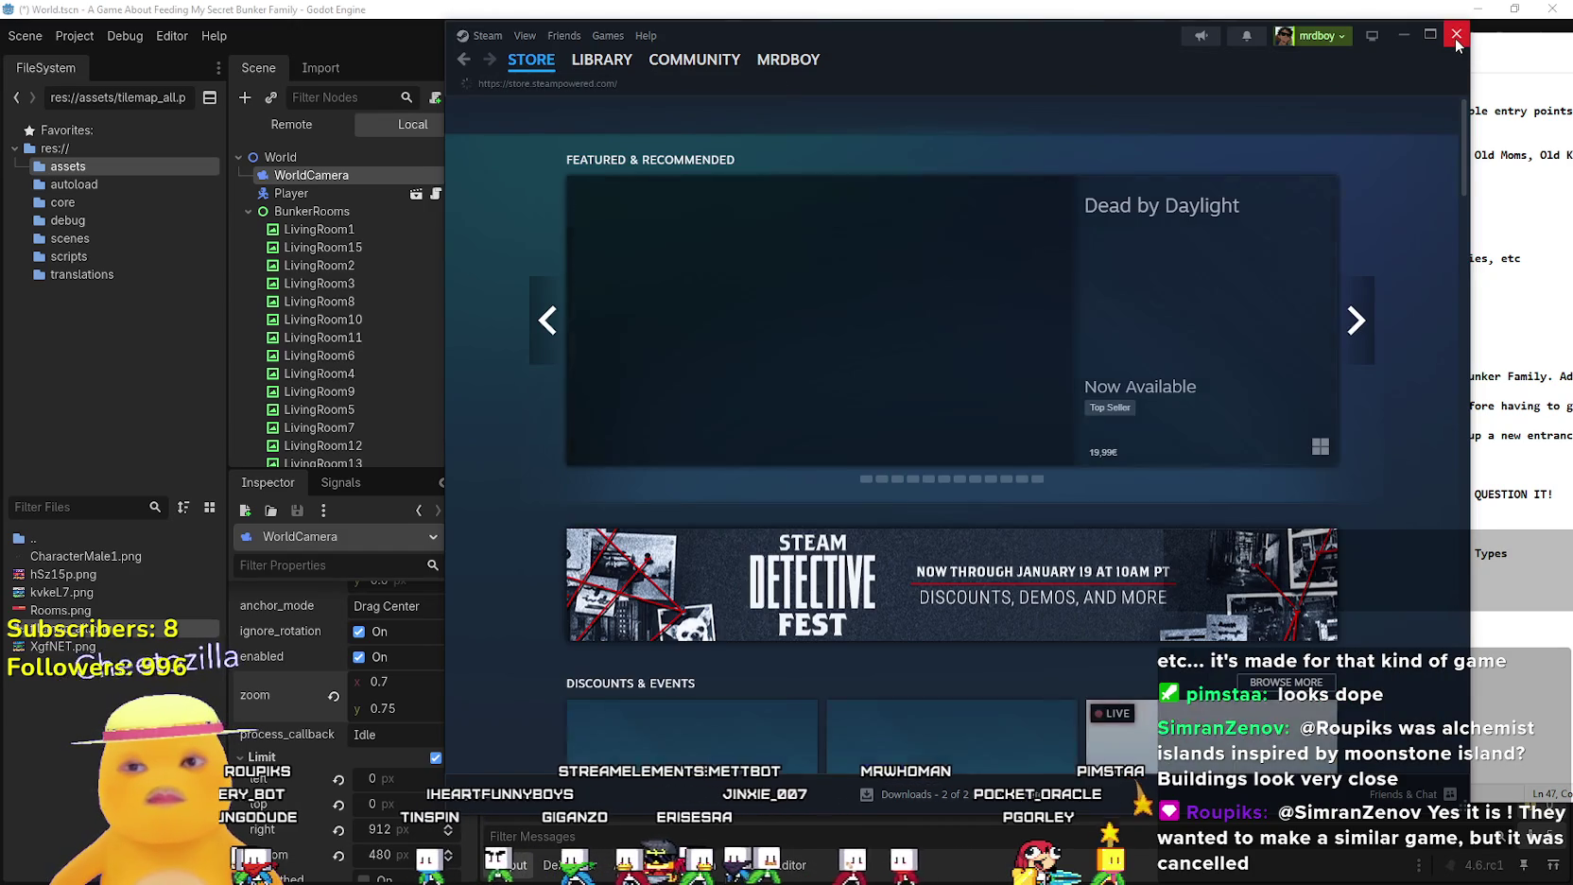
{"action": "left_click", "coordinate": [1455, 42]}
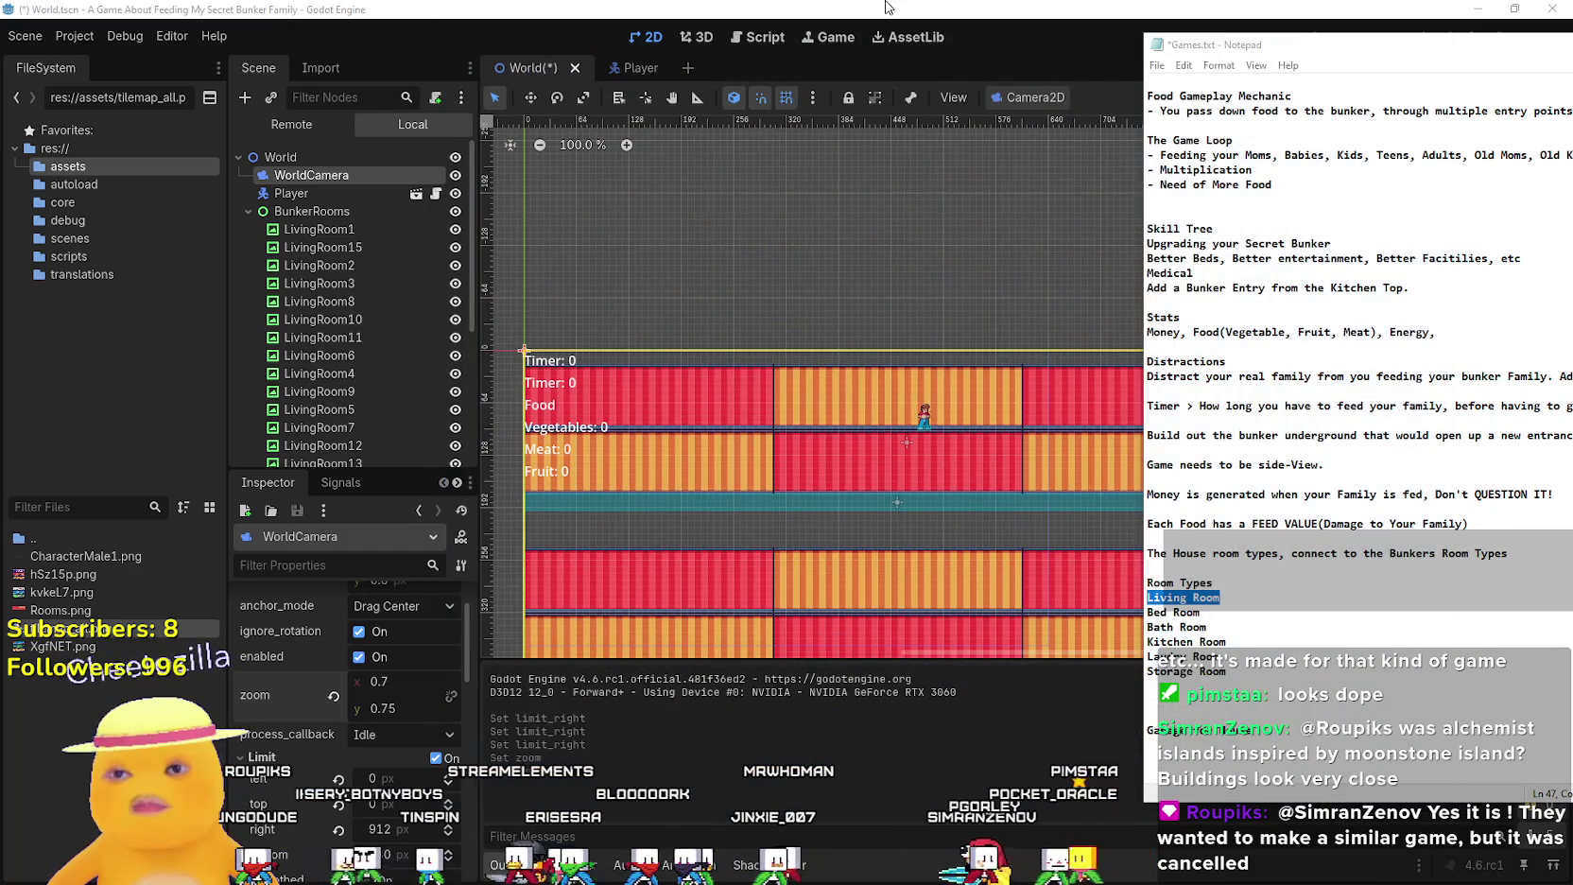
Focus the Godot editor and zoom the 2D viewport over the alternating red and orange bunker rooms
{"action": "left_click", "coordinate": [880, 496]}
{"action": "scroll", "coordinate": [875, 530], "scroll_direction": "up", "scroll_amount": 5}
{"action": "scroll", "coordinate": [873, 540], "scroll_direction": "down", "scroll_amount": 3}
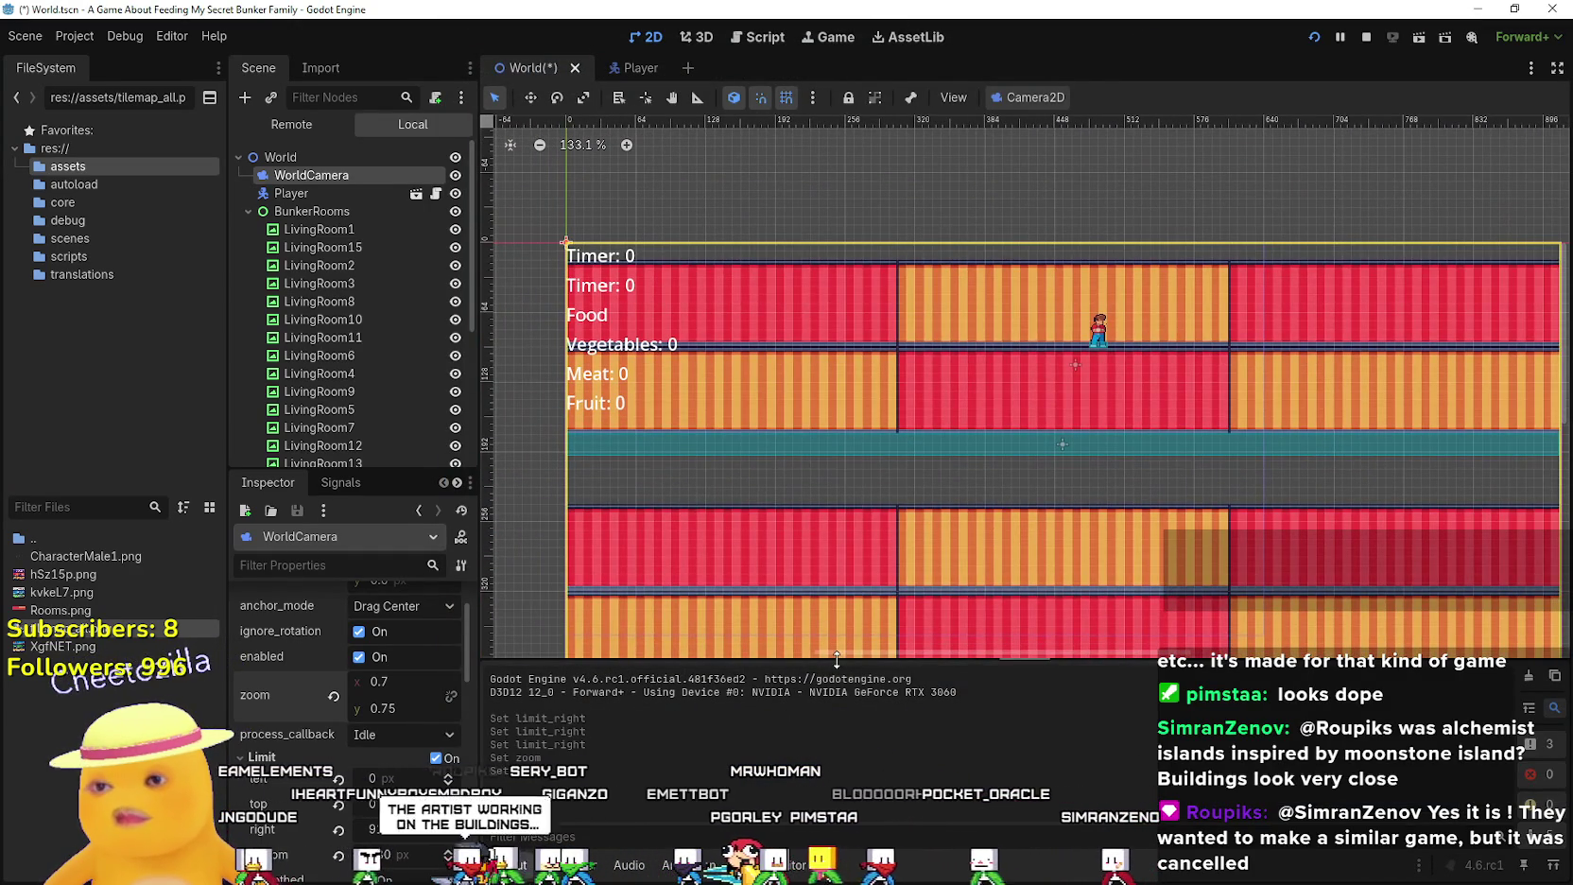
{"action": "scroll", "coordinate": [818, 402], "scroll_direction": "down", "scroll_amount": 3}
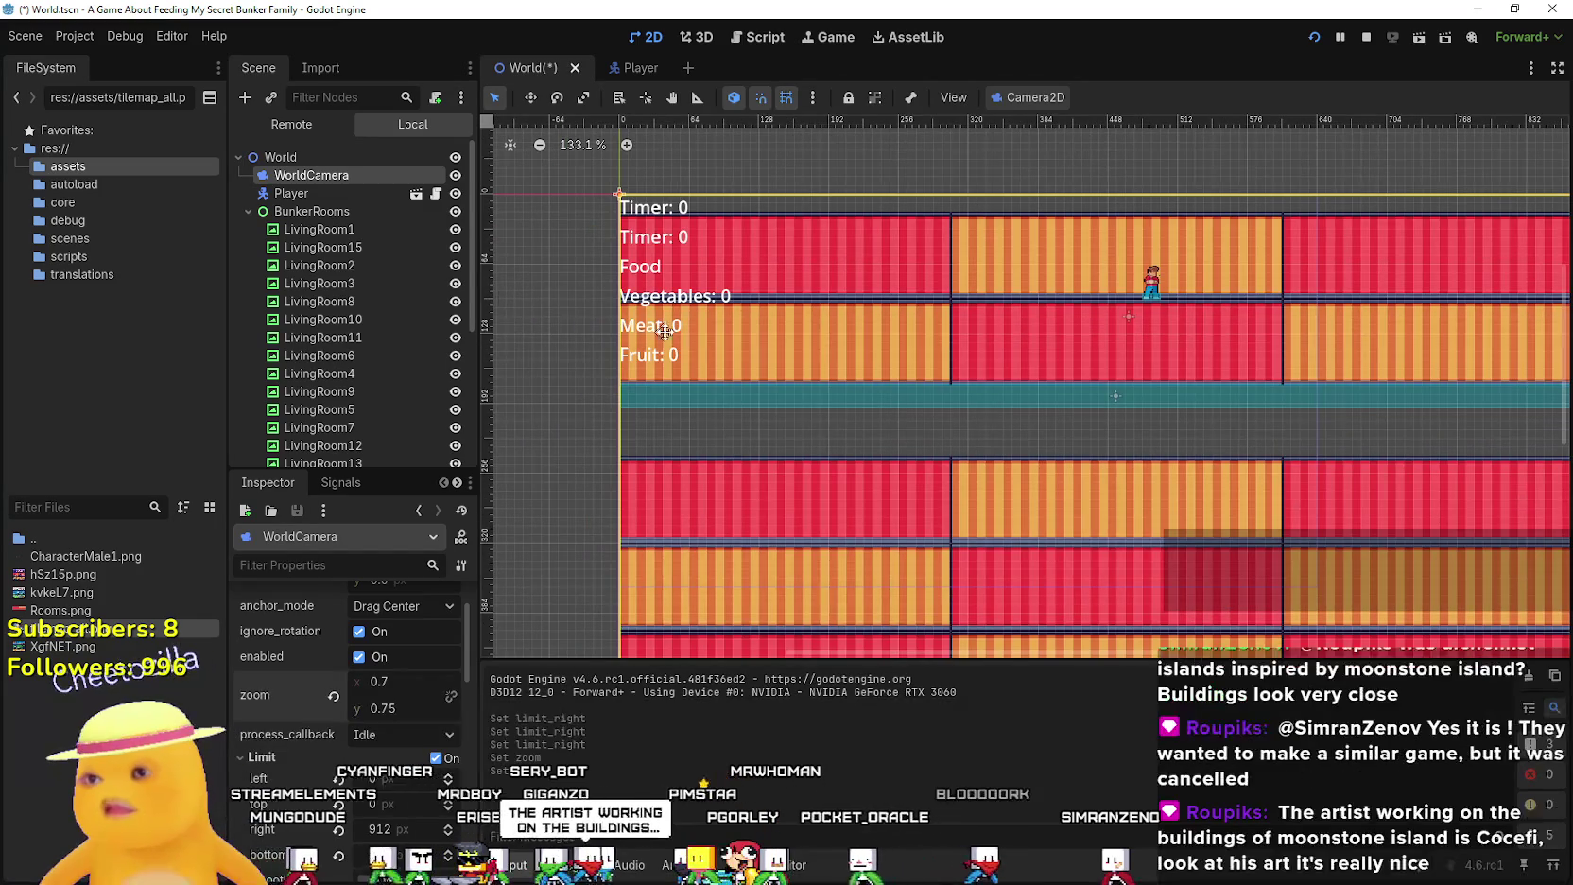
{"action": "scroll", "coordinate": [689, 324], "scroll_direction": "down", "scroll_amount": 4}
{"action": "scroll", "coordinate": [1103, 393], "scroll_direction": "up", "scroll_amount": 1}
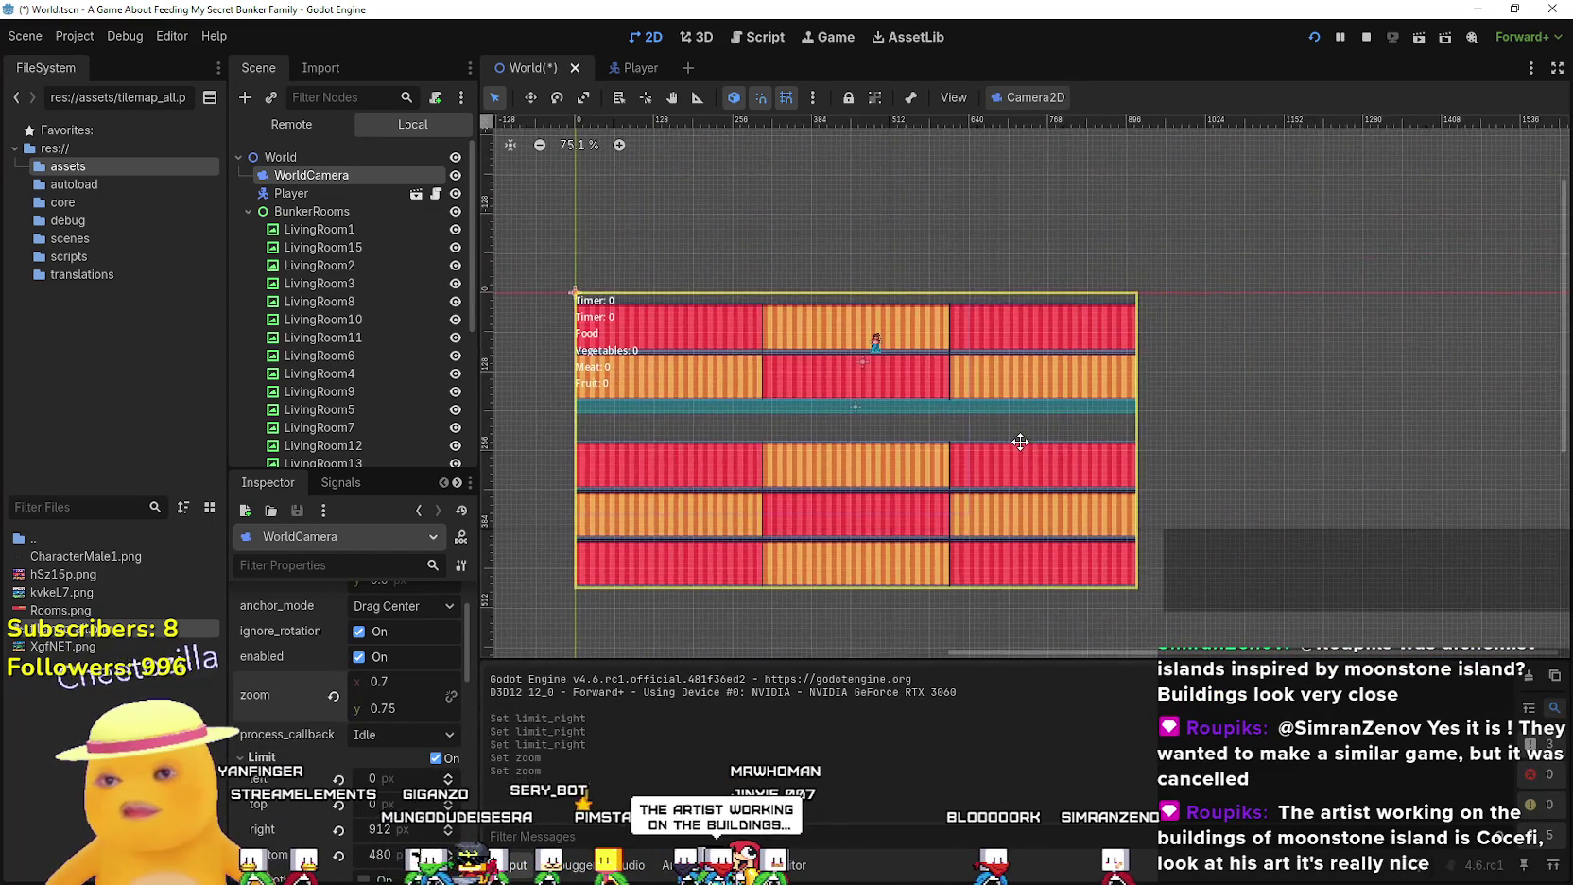
{"action": "scroll", "coordinate": [1011, 429], "scroll_direction": "up", "scroll_amount": 2}
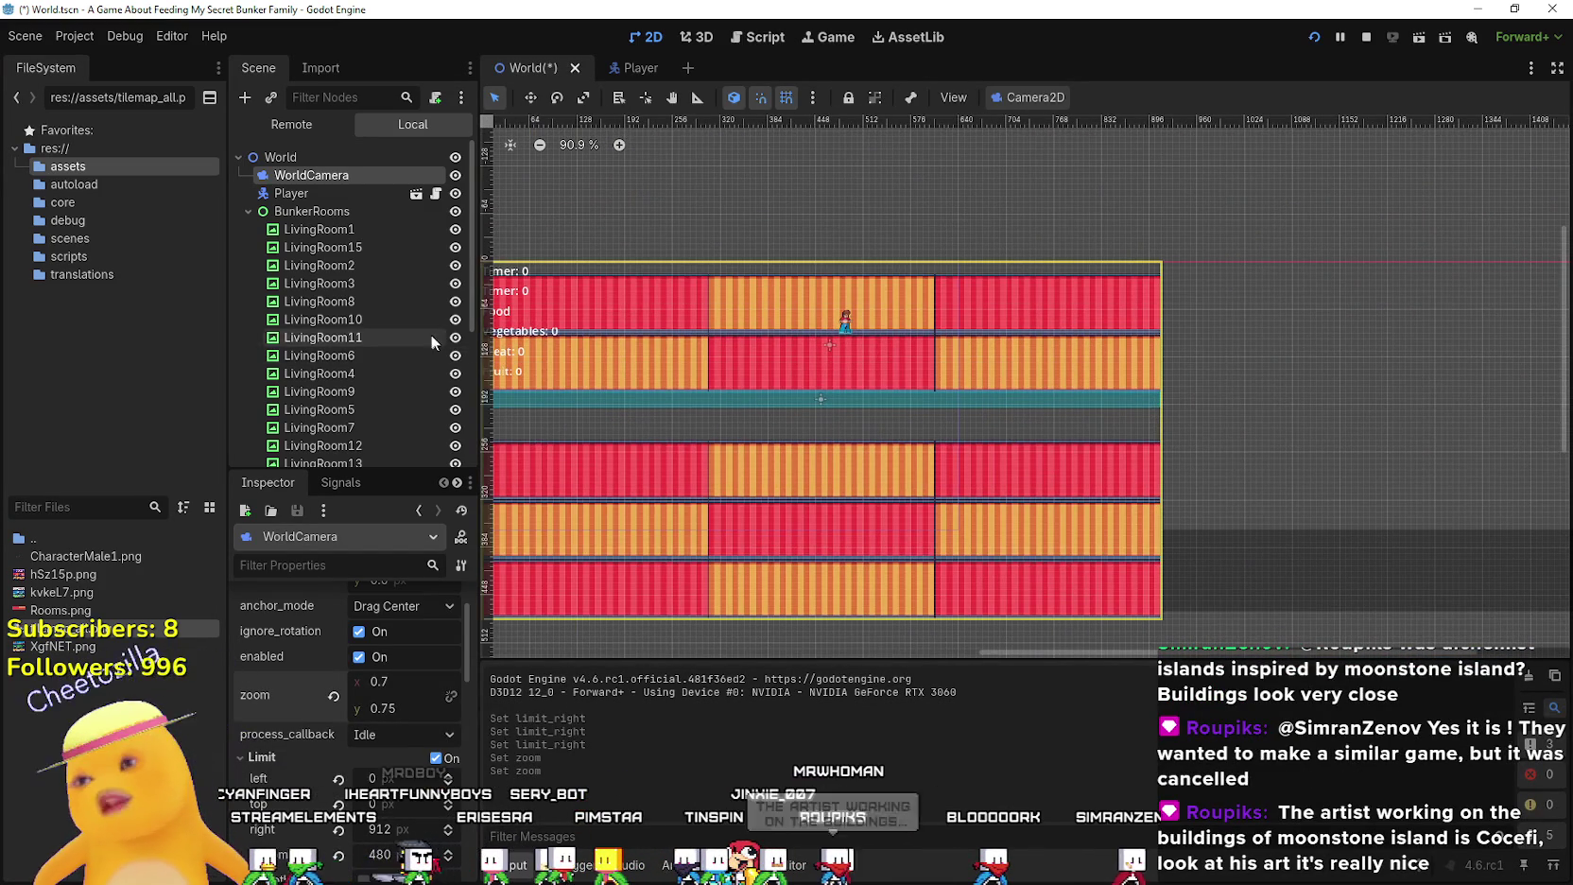
{"action": "scroll", "coordinate": [1198, 326], "scroll_direction": "up", "scroll_amount": 1}
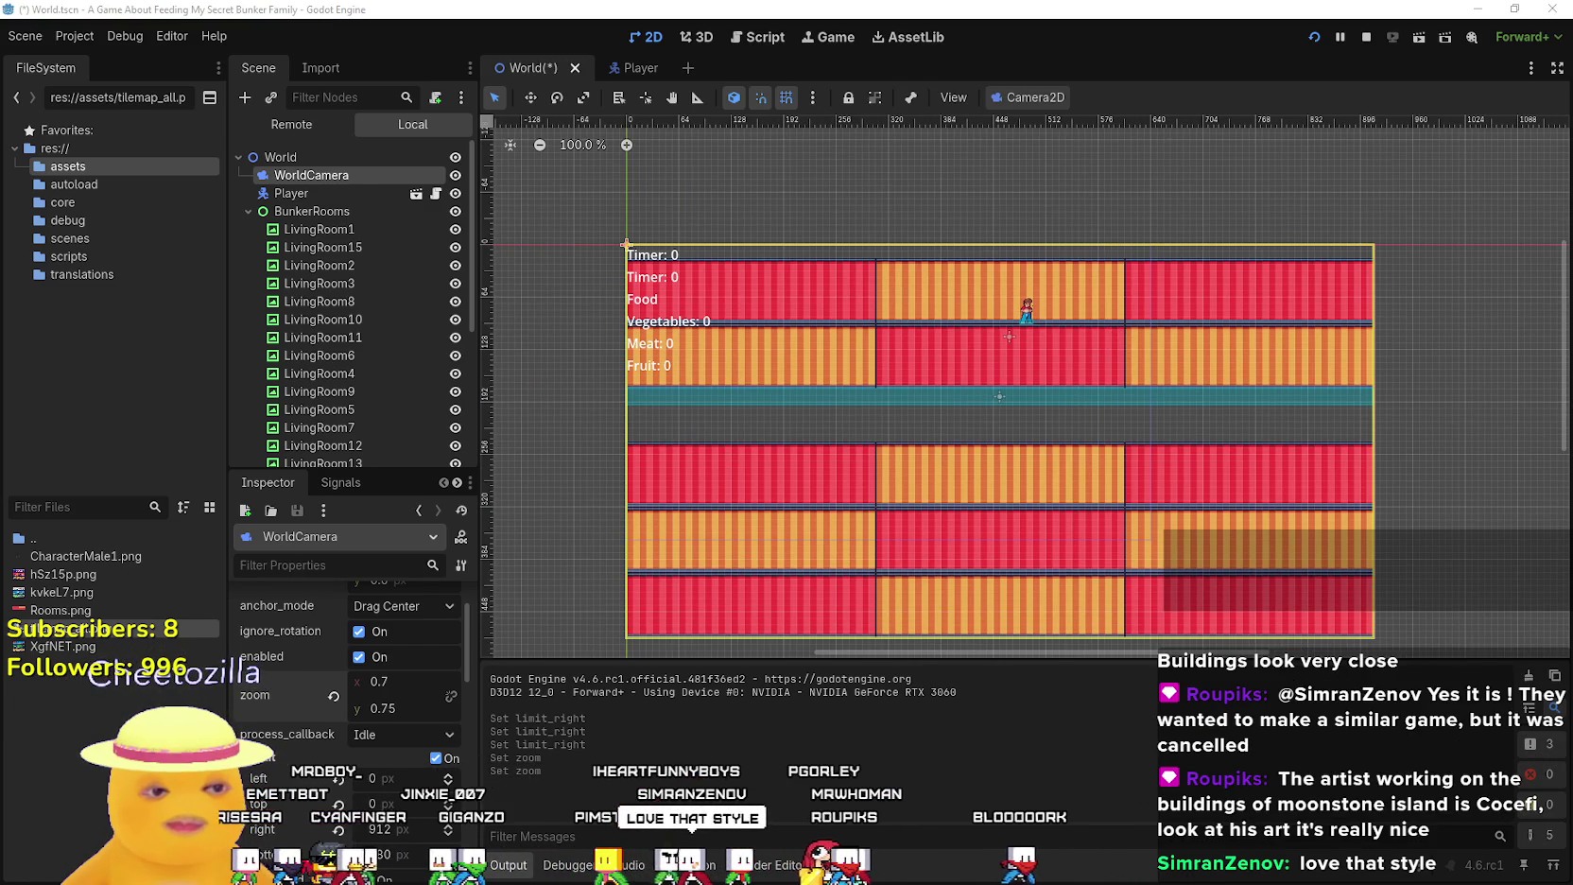
{"action": "key", "text": "alt+Tab"}
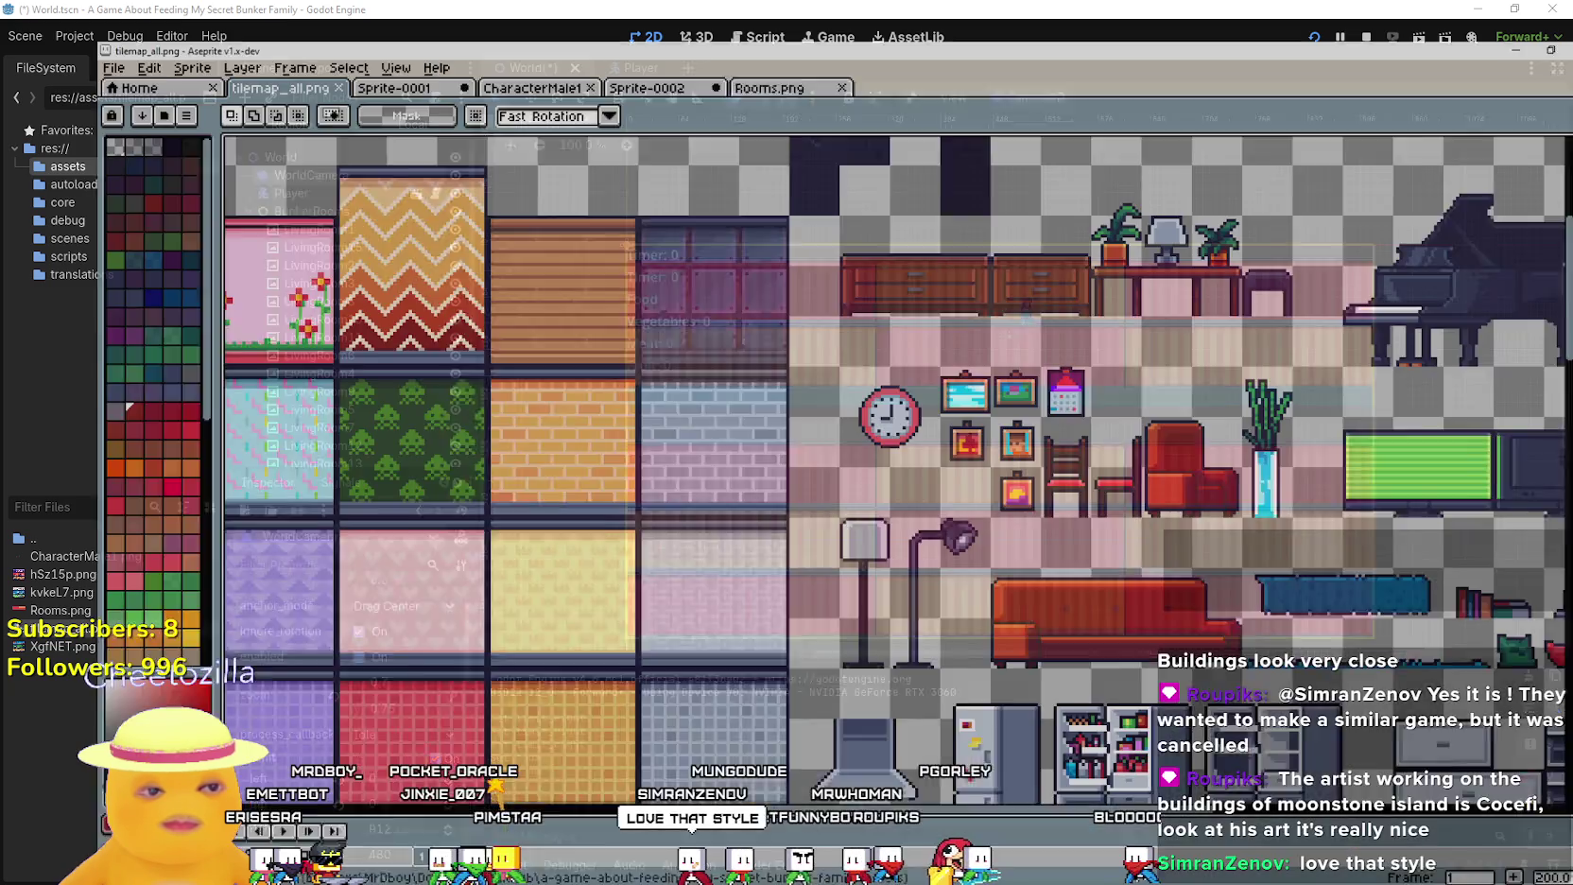
Marquee-select a single dark wall tile in tilemap_all.png and switch to Rooms.png
{"action": "scroll", "coordinate": [1421, 206], "scroll_direction": "up", "scroll_amount": 2}
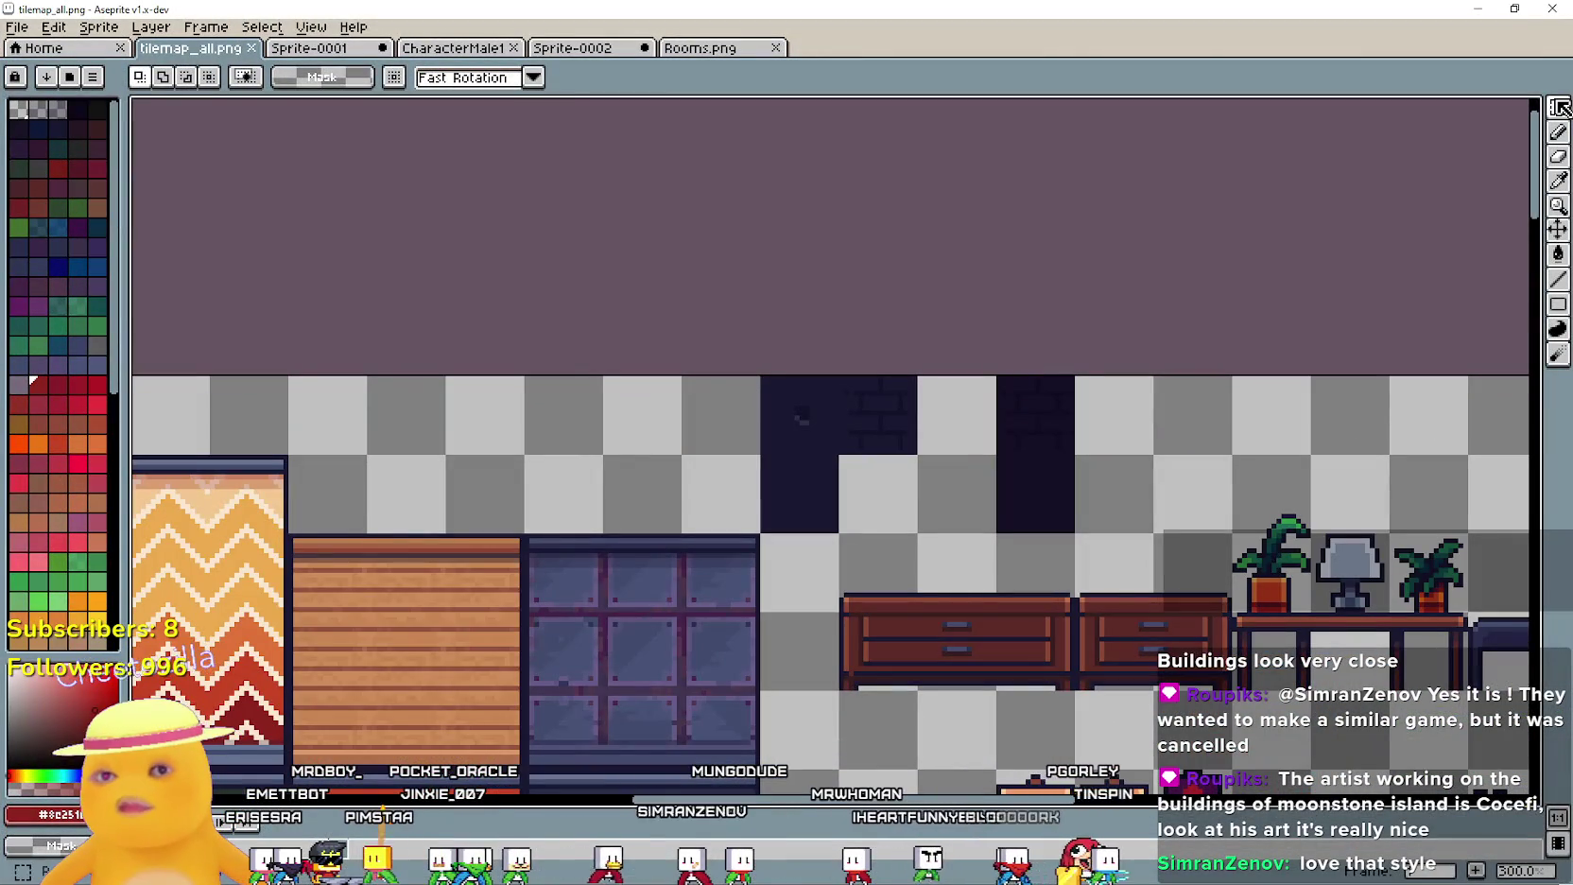
{"action": "left_click", "coordinate": [1558, 107]}
{"action": "scroll", "coordinate": [775, 496], "scroll_direction": "up", "scroll_amount": 2}
{"action": "left_click_drag", "start_coordinate": [764, 425], "coordinate": [899, 560]}
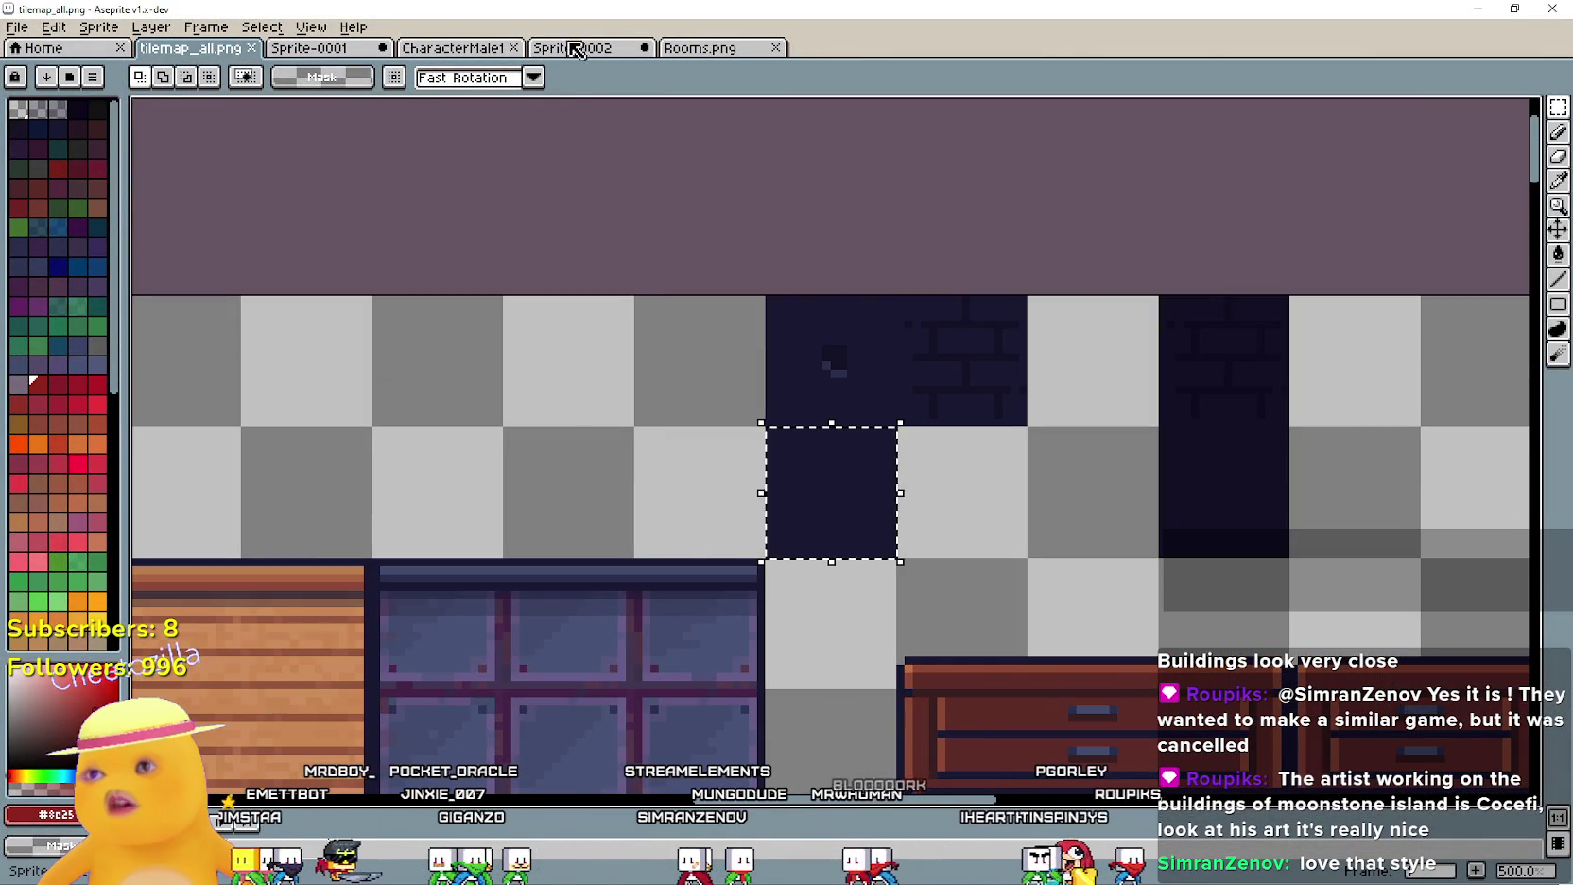
{"action": "left_click", "coordinate": [575, 51]}
{"action": "left_click", "coordinate": [723, 49]}
Select the lower red room tile in Rooms.png and move it further down
{"action": "scroll", "coordinate": [583, 249], "scroll_direction": "down", "scroll_amount": 3}
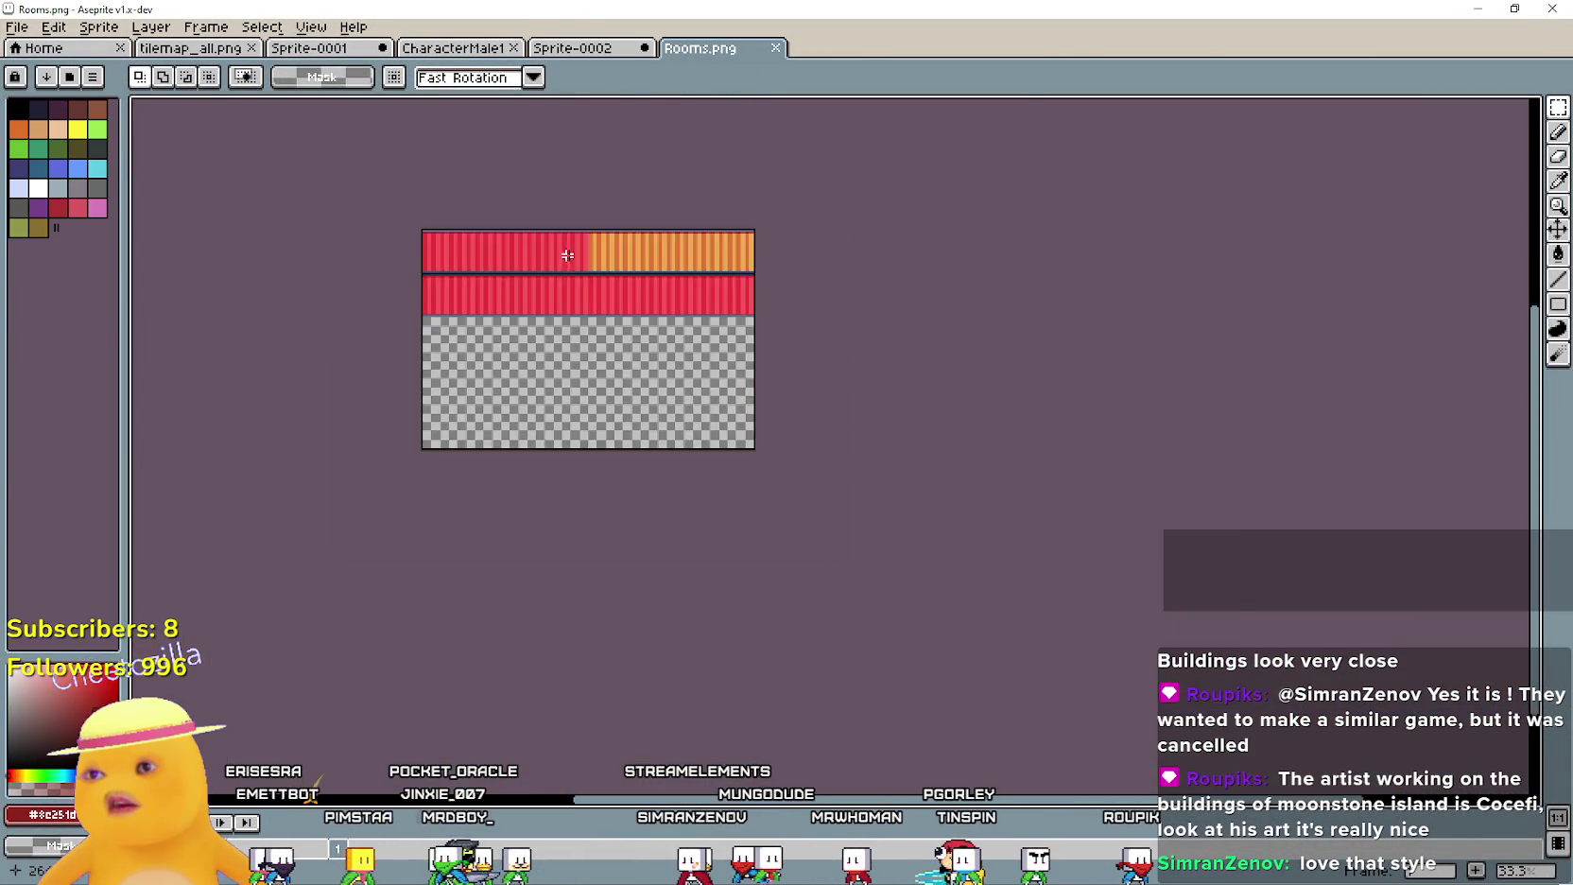
{"action": "scroll", "coordinate": [583, 248], "scroll_direction": "up", "scroll_amount": 5}
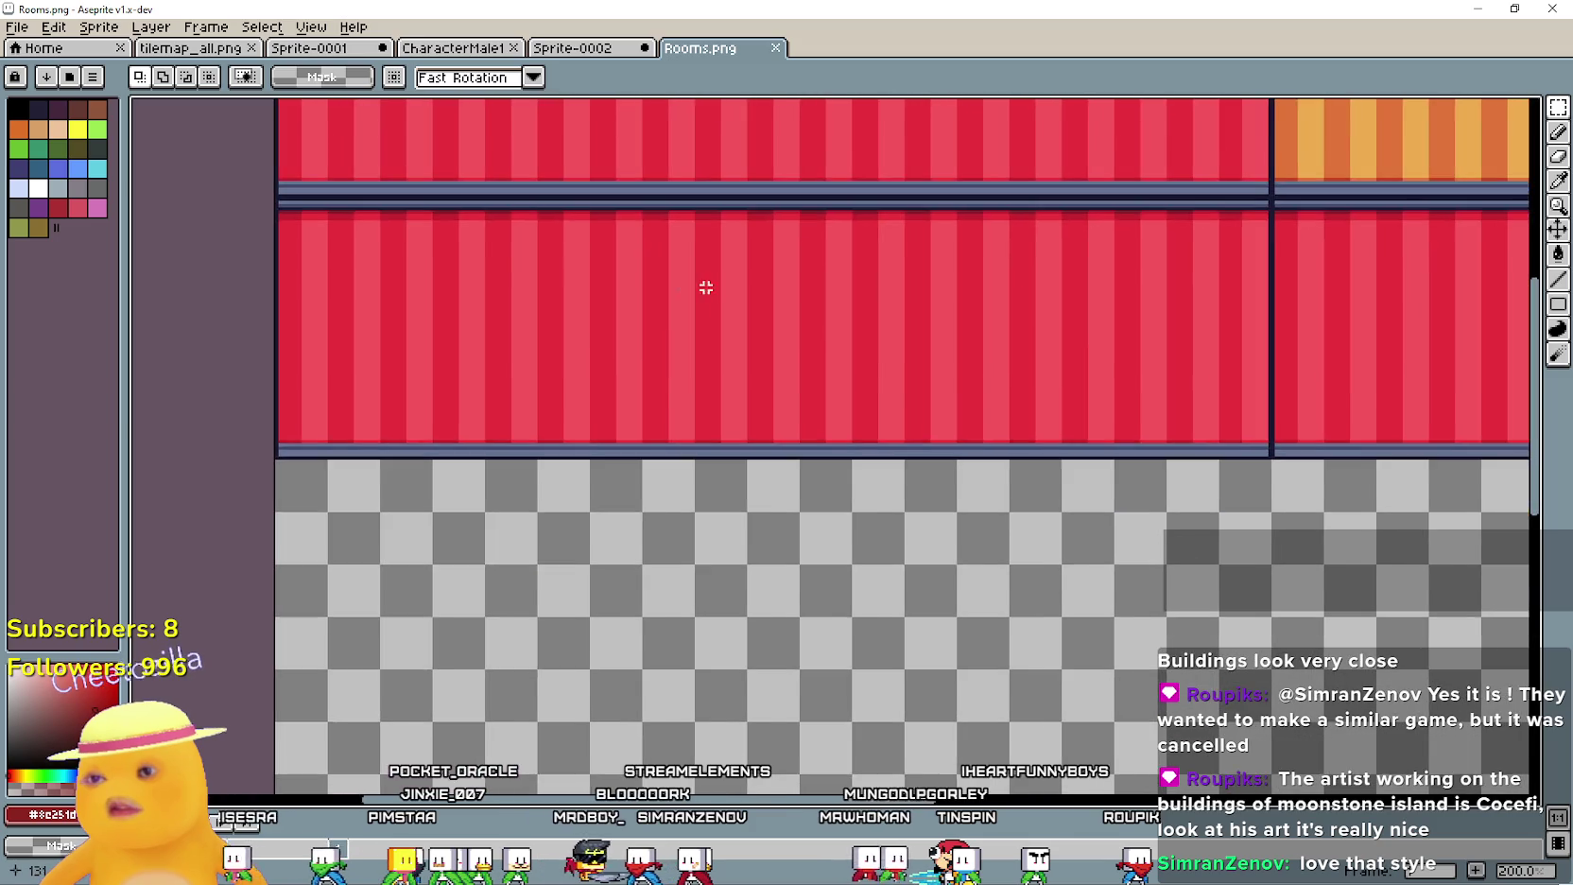
{"action": "scroll", "coordinate": [719, 306], "scroll_direction": "down", "scroll_amount": 1}
{"action": "mouse_move", "coordinate": [510, 372]}
{"action": "left_mouse_down"}
{"action": "mouse_move", "coordinate": [944, 299]}
{"action": "mouse_move", "coordinate": [996, 252]}
{"action": "left_mouse_up"}
{"action": "mouse_move", "coordinate": [903, 291]}
{"action": "left_mouse_down"}
{"action": "mouse_move", "coordinate": [1029, 604]}
{"action": "mouse_move", "coordinate": [1011, 526]}
{"action": "left_mouse_up"}
Paste the dark tile and stretch it into a strip along the red room's top
{"action": "scroll", "coordinate": [520, 369], "scroll_direction": "up", "scroll_amount": 2}
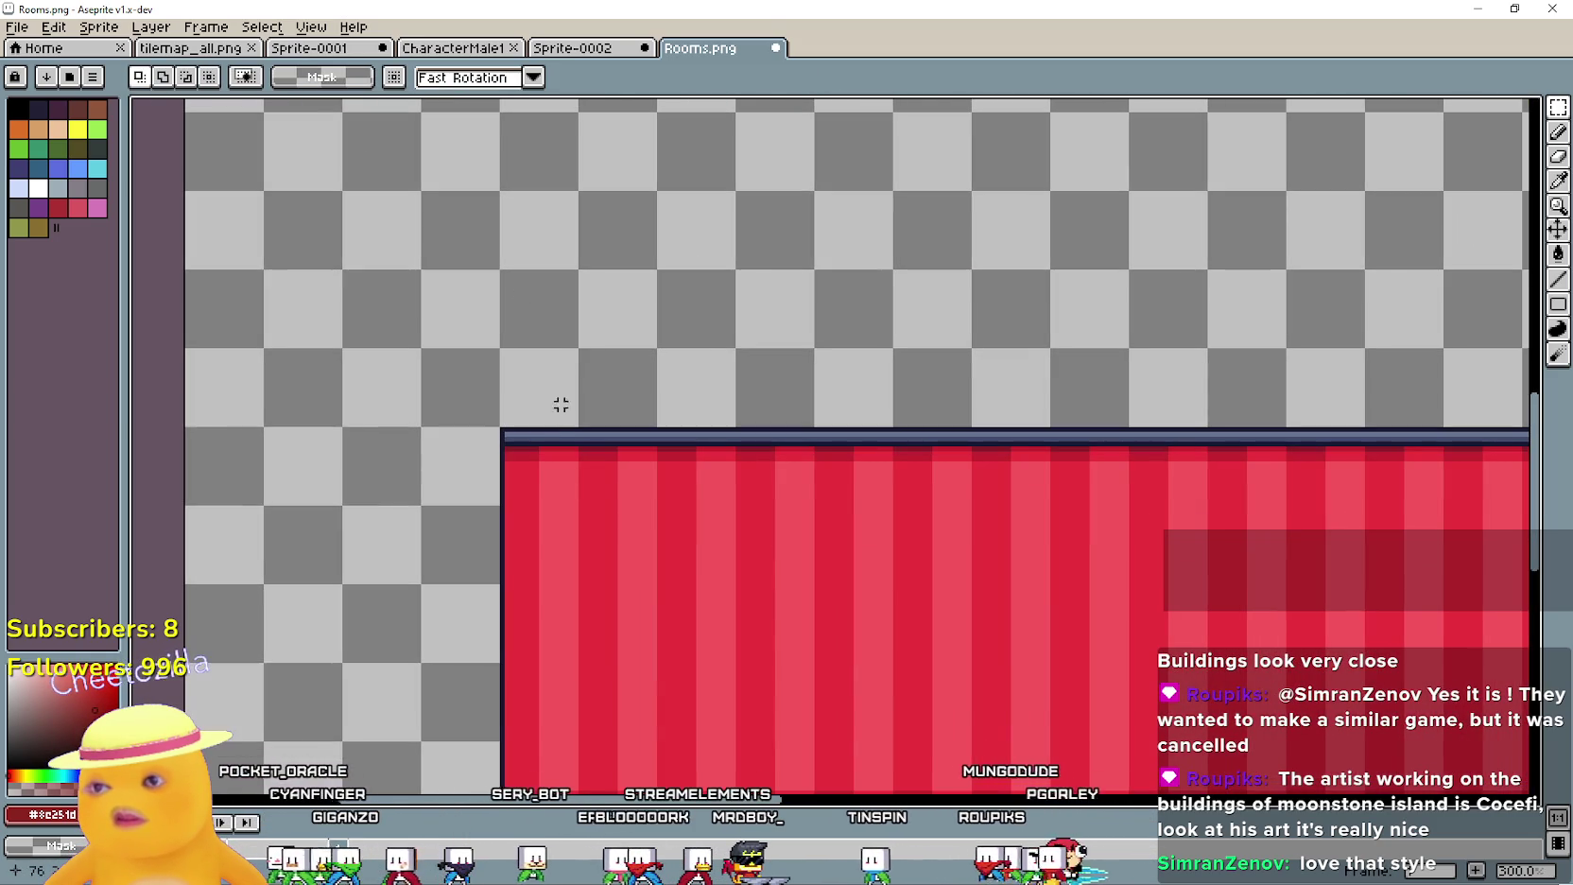
{"action": "key", "text": "ctrl+v"}
{"action": "mouse_move", "coordinate": [825, 447]}
{"action": "left_mouse_down"}
{"action": "mouse_move", "coordinate": [455, 369]}
{"action": "mouse_move", "coordinate": [459, 387]}
{"action": "left_mouse_up"}
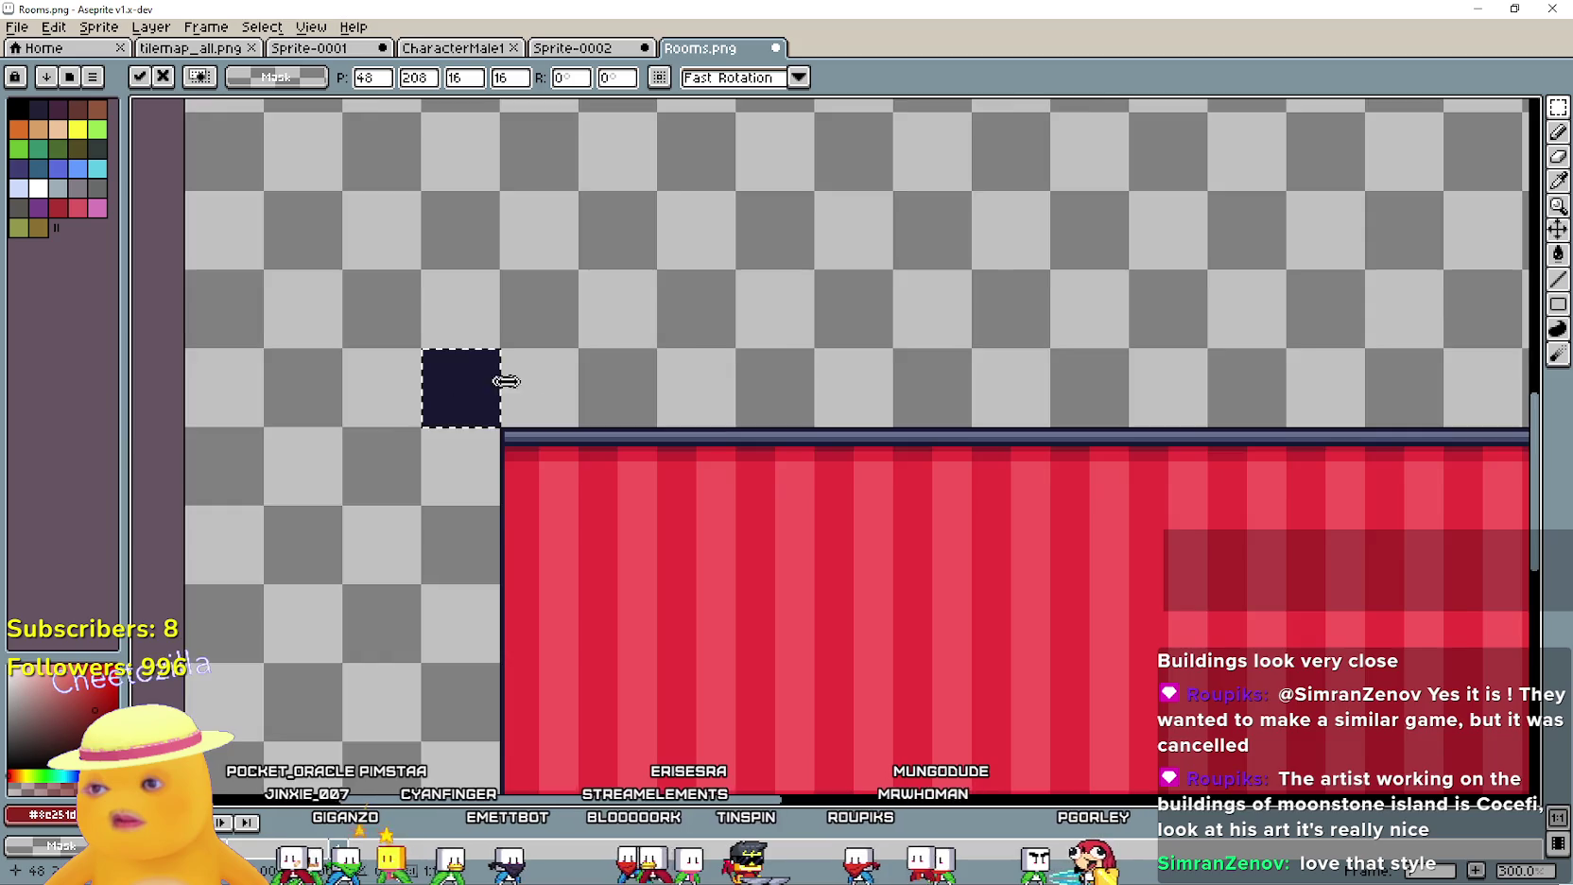
{"action": "scroll", "coordinate": [529, 373], "scroll_direction": "up", "scroll_amount": 5}
{"action": "scroll", "coordinate": [530, 373], "scroll_direction": "down", "scroll_amount": 8}
{"action": "scroll", "coordinate": [520, 375], "scroll_direction": "up", "scroll_amount": 2}
{"action": "left_click_drag", "start_coordinate": [506, 377], "coordinate": [1357, 364]}
{"action": "scroll", "coordinate": [1025, 373], "scroll_direction": "down", "scroll_amount": 2}
{"action": "scroll", "coordinate": [1063, 373], "scroll_direction": "up", "scroll_amount": 2}
{"action": "left_click_drag", "start_coordinate": [1039, 380], "coordinate": [1426, 378]}
{"action": "mouse_move", "coordinate": [1426, 378]}
{"action": "left_mouse_down"}
{"action": "mouse_move", "coordinate": [662, 370]}
{"action": "mouse_move", "coordinate": [1368, 382]}
{"action": "left_mouse_up"}
{"action": "scroll", "coordinate": [711, 367], "scroll_direction": "up", "scroll_amount": 3}
{"action": "scroll", "coordinate": [1368, 382], "scroll_direction": "down", "scroll_amount": 1}
{"action": "key", "text": "Return"}
Paste another dark tile beside the red wall's right end and extend it 16×80 down the side
{"action": "key", "text": "ctrl+v"}
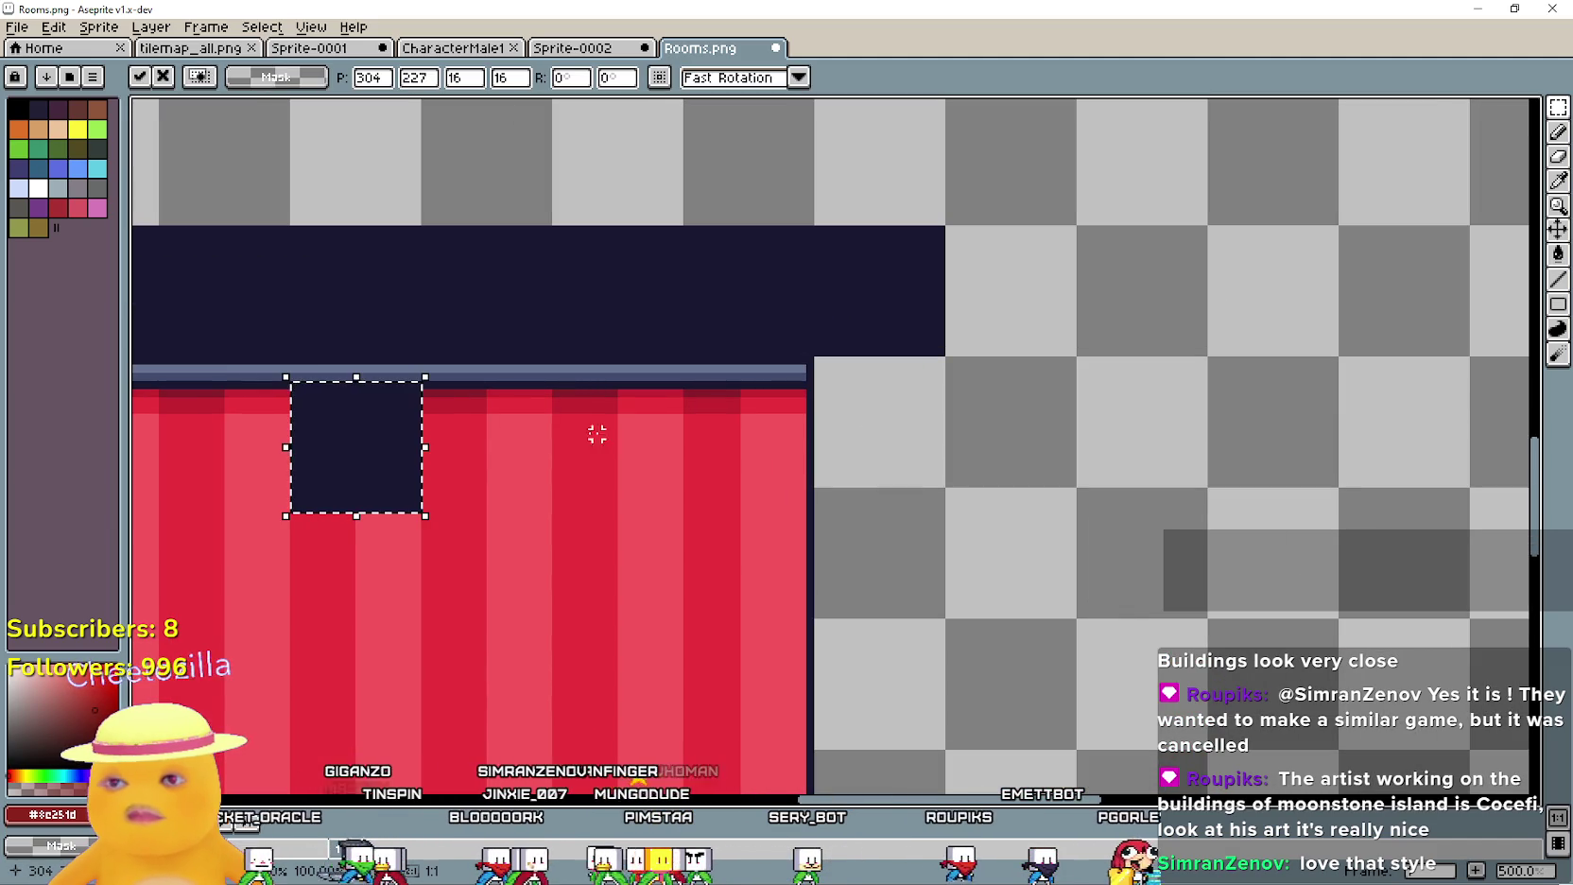
{"action": "mouse_move", "coordinate": [345, 430]}
{"action": "left_mouse_down"}
{"action": "mouse_move", "coordinate": [878, 452]}
{"action": "mouse_move", "coordinate": [871, 404]}
{"action": "left_mouse_up"}
{"action": "scroll", "coordinate": [948, 473], "scroll_direction": "up", "scroll_amount": 1}
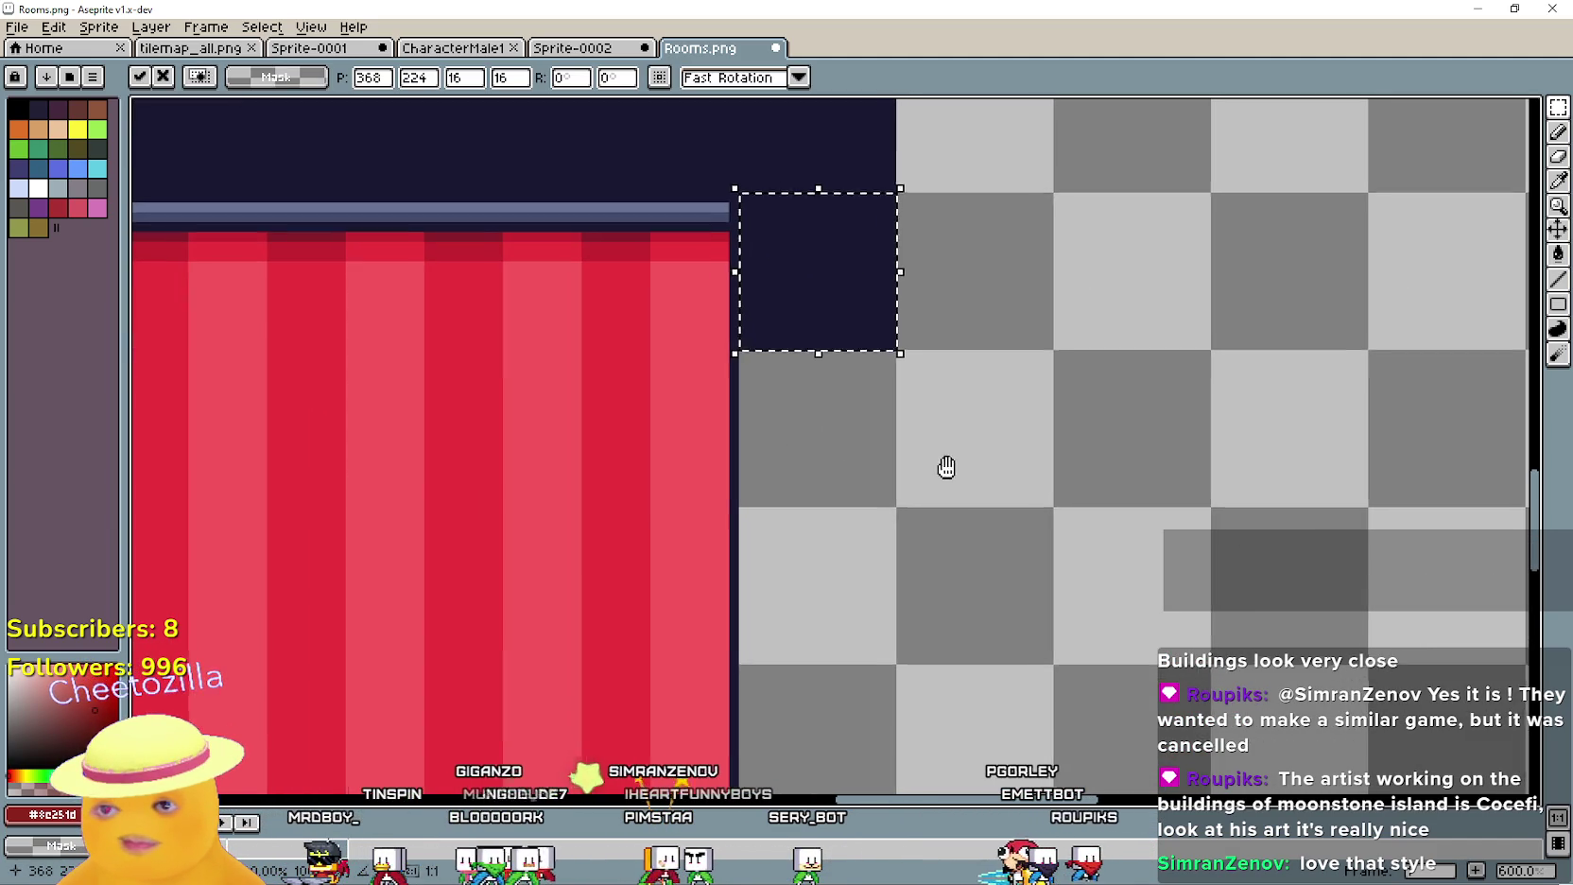
{"action": "key", "text": "ctrl+z"}
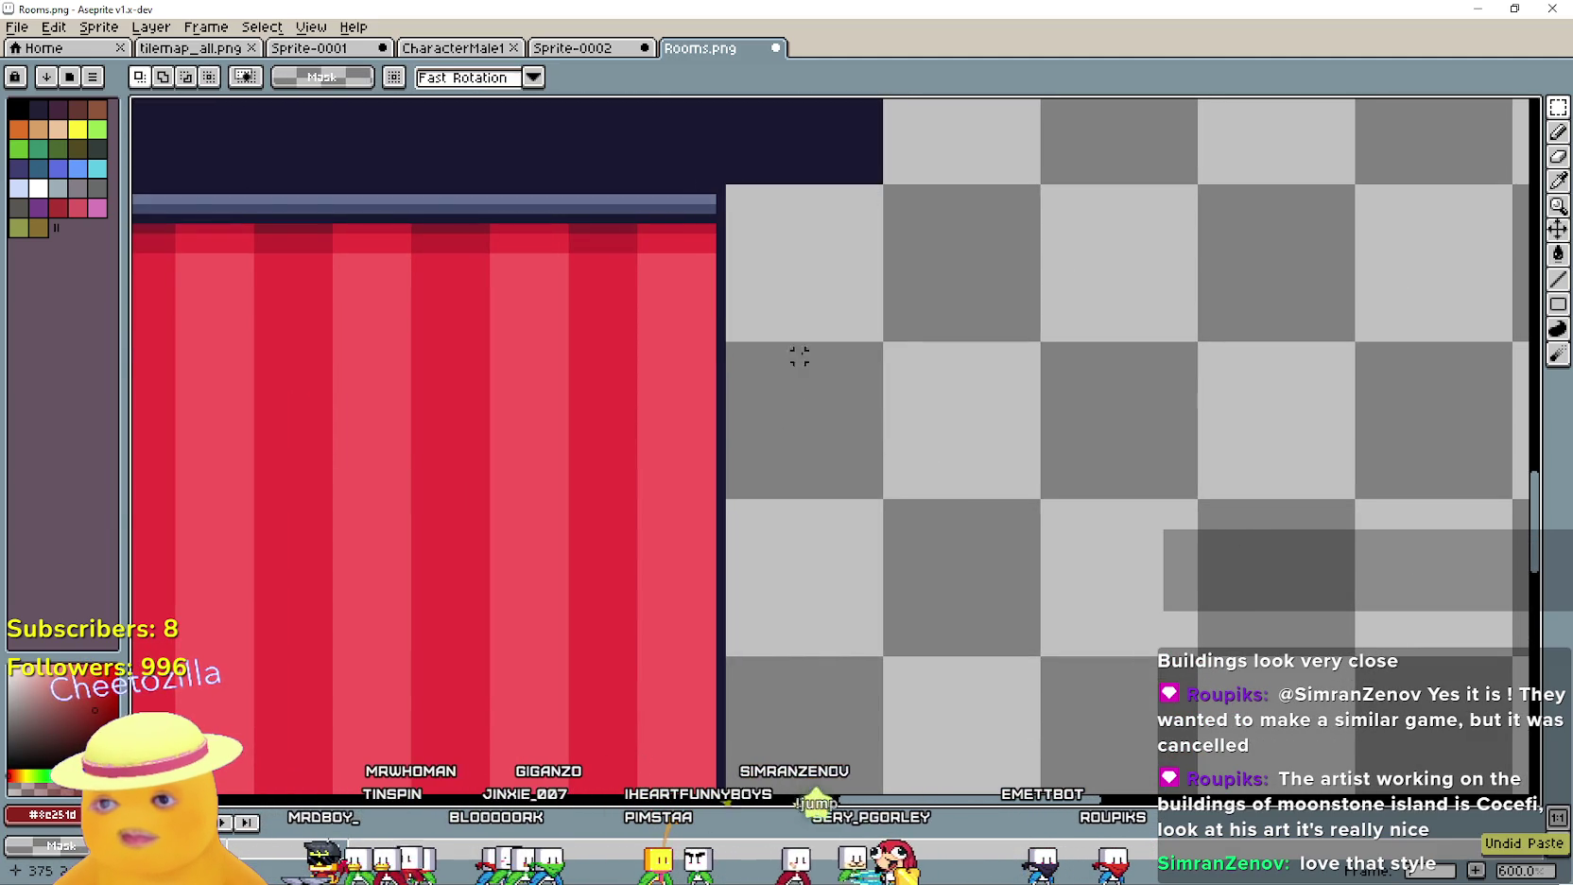
{"action": "key", "text": "ctrl+v"}
{"action": "mouse_move", "coordinate": [241, 437]}
{"action": "left_mouse_down"}
{"action": "mouse_move", "coordinate": [509, 460]}
{"action": "mouse_move", "coordinate": [815, 299]}
{"action": "mouse_move", "coordinate": [794, 803]}
{"action": "mouse_move", "coordinate": [807, 438]}
{"action": "mouse_move", "coordinate": [811, 484]}
{"action": "left_mouse_up"}
{"action": "left_click", "coordinate": [848, 483]}
{"action": "key", "text": "ctrl+shift+d"}
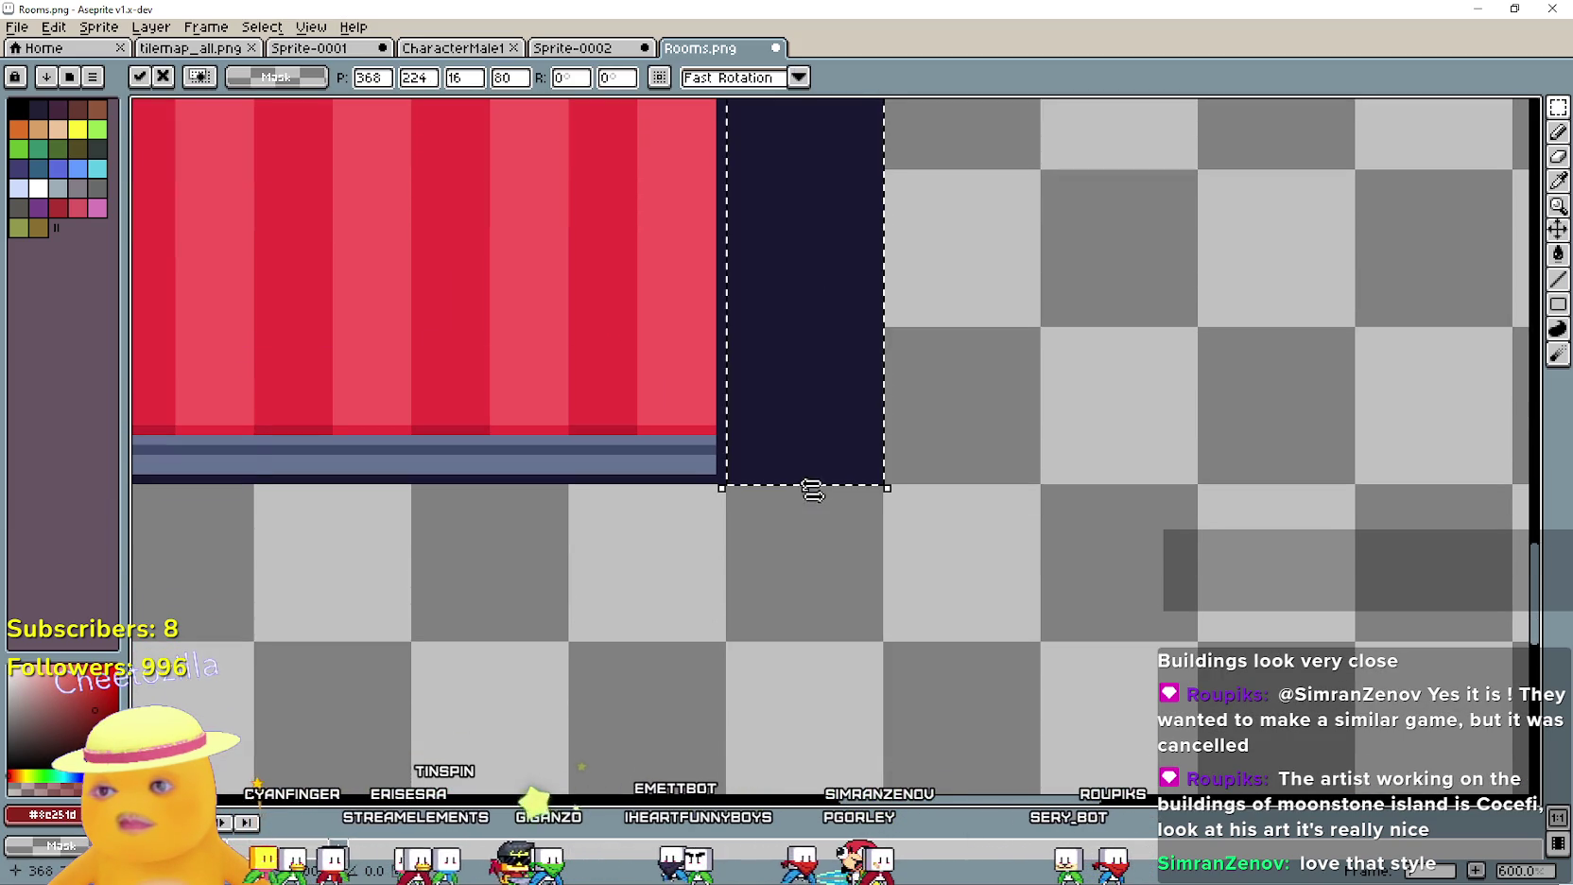
Apply the right dark column, then stretch a dark tile left along the red room's bottom edge
{"action": "key", "text": "Return"}
{"action": "mouse_move", "coordinate": [255, 520]}
{"action": "left_mouse_down"}
{"action": "mouse_move", "coordinate": [667, 625]}
{"action": "mouse_move", "coordinate": [829, 600]}
{"action": "left_mouse_up"}
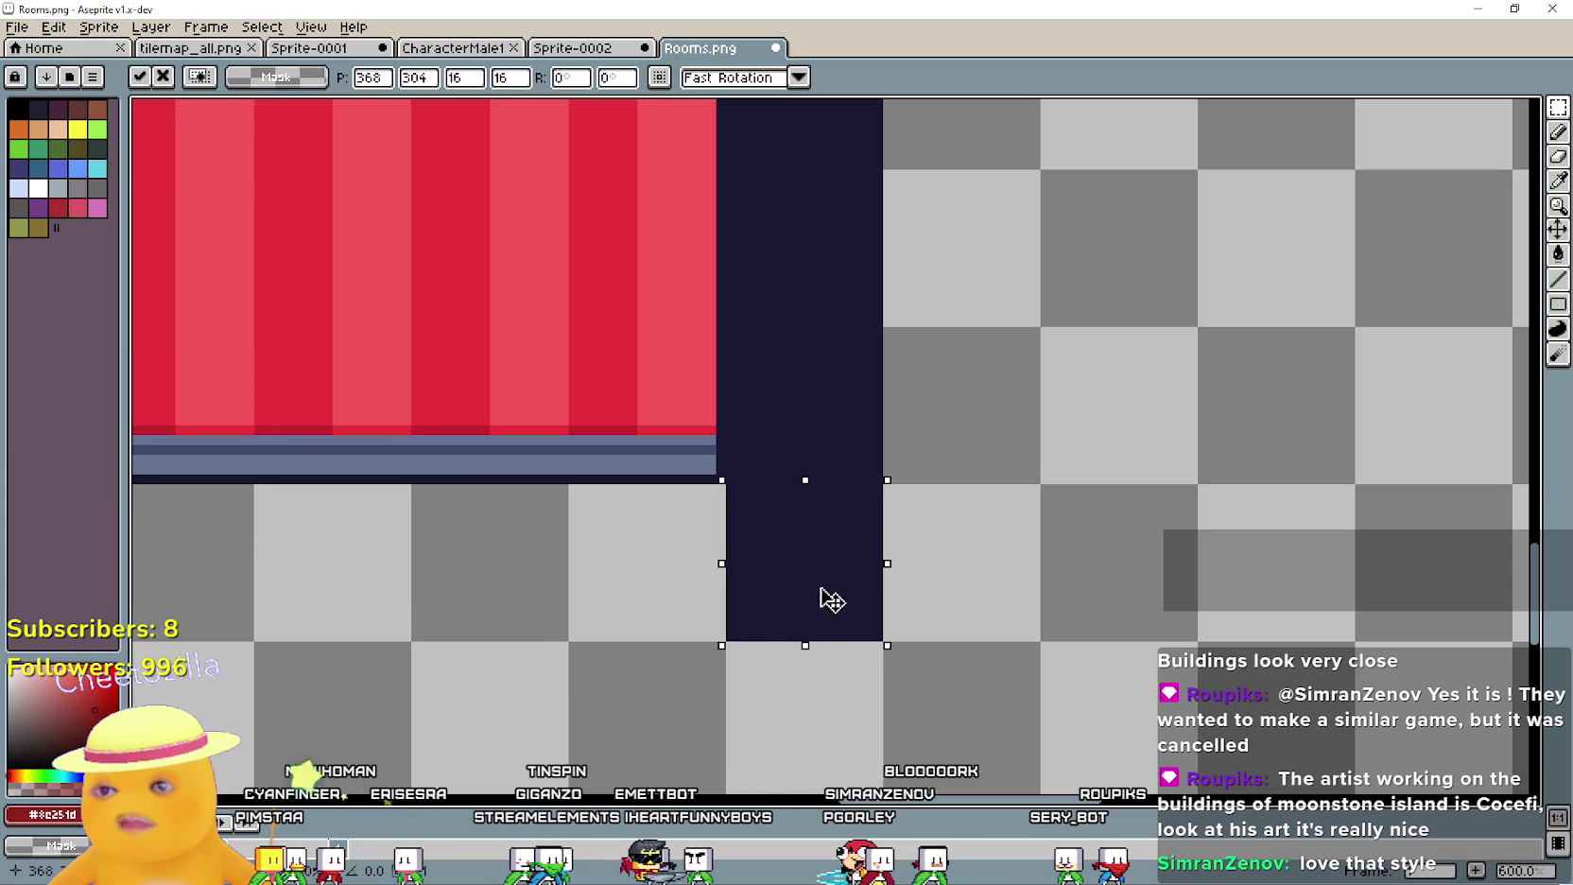
{"action": "scroll", "coordinate": [533, 548], "scroll_direction": "down", "scroll_amount": 4}
{"action": "scroll", "coordinate": [1052, 529], "scroll_direction": "up", "scroll_amount": 1}
{"action": "scroll", "coordinate": [1052, 528], "scroll_direction": "down", "scroll_amount": 1}
{"action": "scroll", "coordinate": [1052, 528], "scroll_direction": "up", "scroll_amount": 1}
{"action": "left_click_drag", "start_coordinate": [1053, 528], "coordinate": [141, 526]}
{"action": "scroll", "coordinate": [334, 572], "scroll_direction": "down", "scroll_amount": 2}
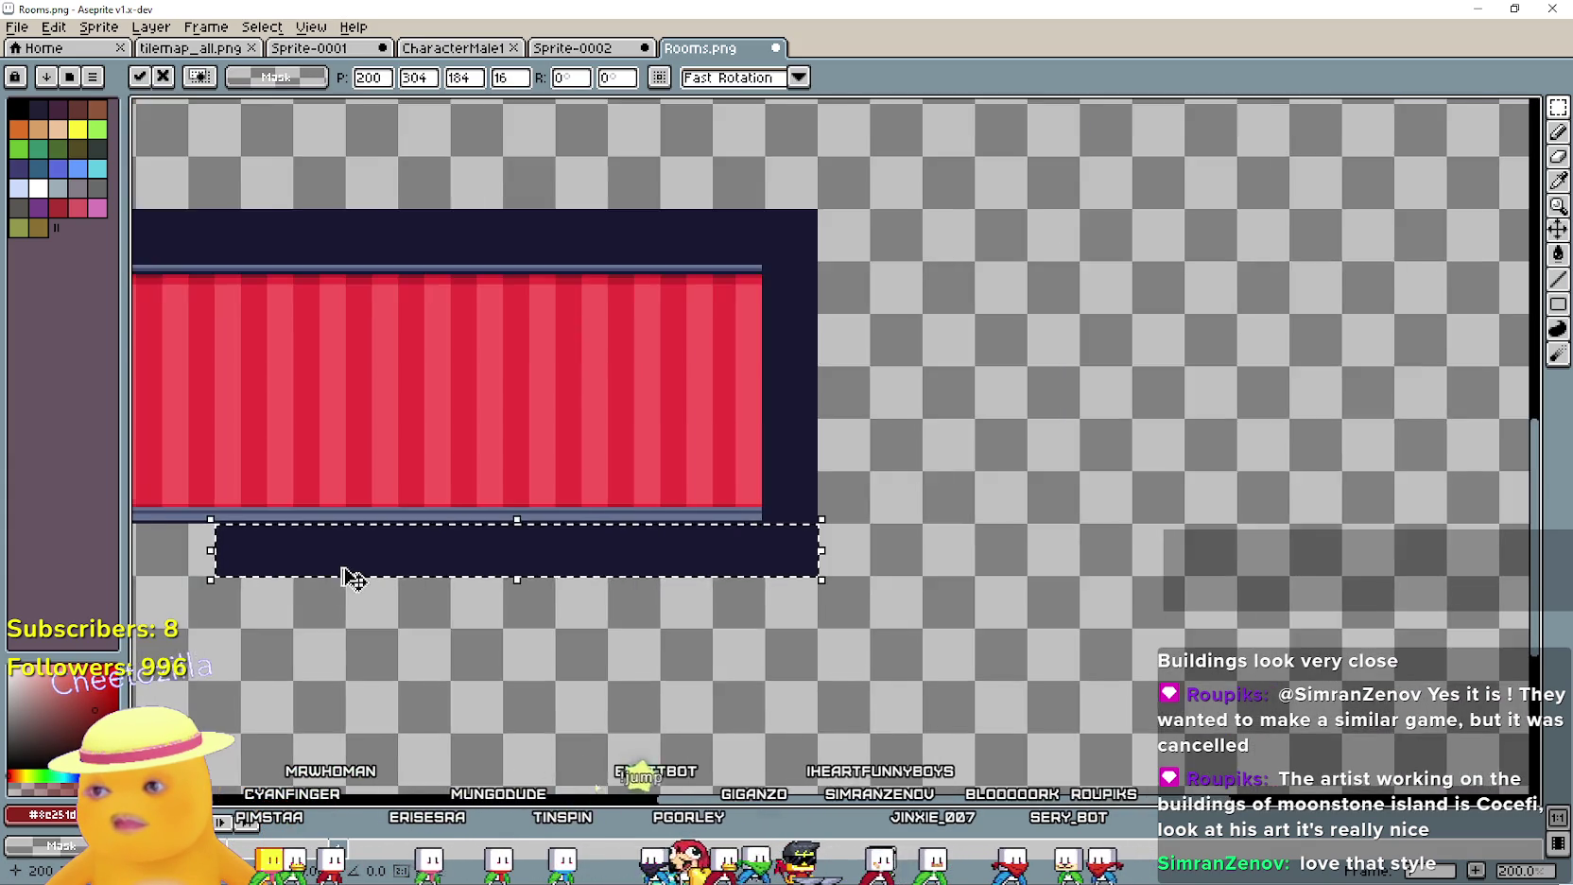
{"action": "scroll", "coordinate": [1106, 615], "scroll_direction": "up", "scroll_amount": 1}
{"action": "scroll", "coordinate": [936, 579], "scroll_direction": "up", "scroll_amount": 1}
{"action": "mouse_move", "coordinate": [936, 578]}
{"action": "left_mouse_down"}
{"action": "mouse_move", "coordinate": [903, 557]}
{"action": "mouse_move", "coordinate": [333, 558]}
{"action": "mouse_move", "coordinate": [825, 609]}
{"action": "mouse_move", "coordinate": [334, 625]}
{"action": "mouse_move", "coordinate": [520, 640]}
{"action": "mouse_move", "coordinate": [492, 626]}
{"action": "left_mouse_up"}
{"action": "scroll", "coordinate": [1116, 651], "scroll_direction": "down", "scroll_amount": 1}
{"action": "scroll", "coordinate": [825, 610], "scroll_direction": "up", "scroll_amount": 1}
{"action": "scroll", "coordinate": [492, 615], "scroll_direction": "down", "scroll_amount": 1}
{"action": "left_click", "coordinate": [466, 400]}
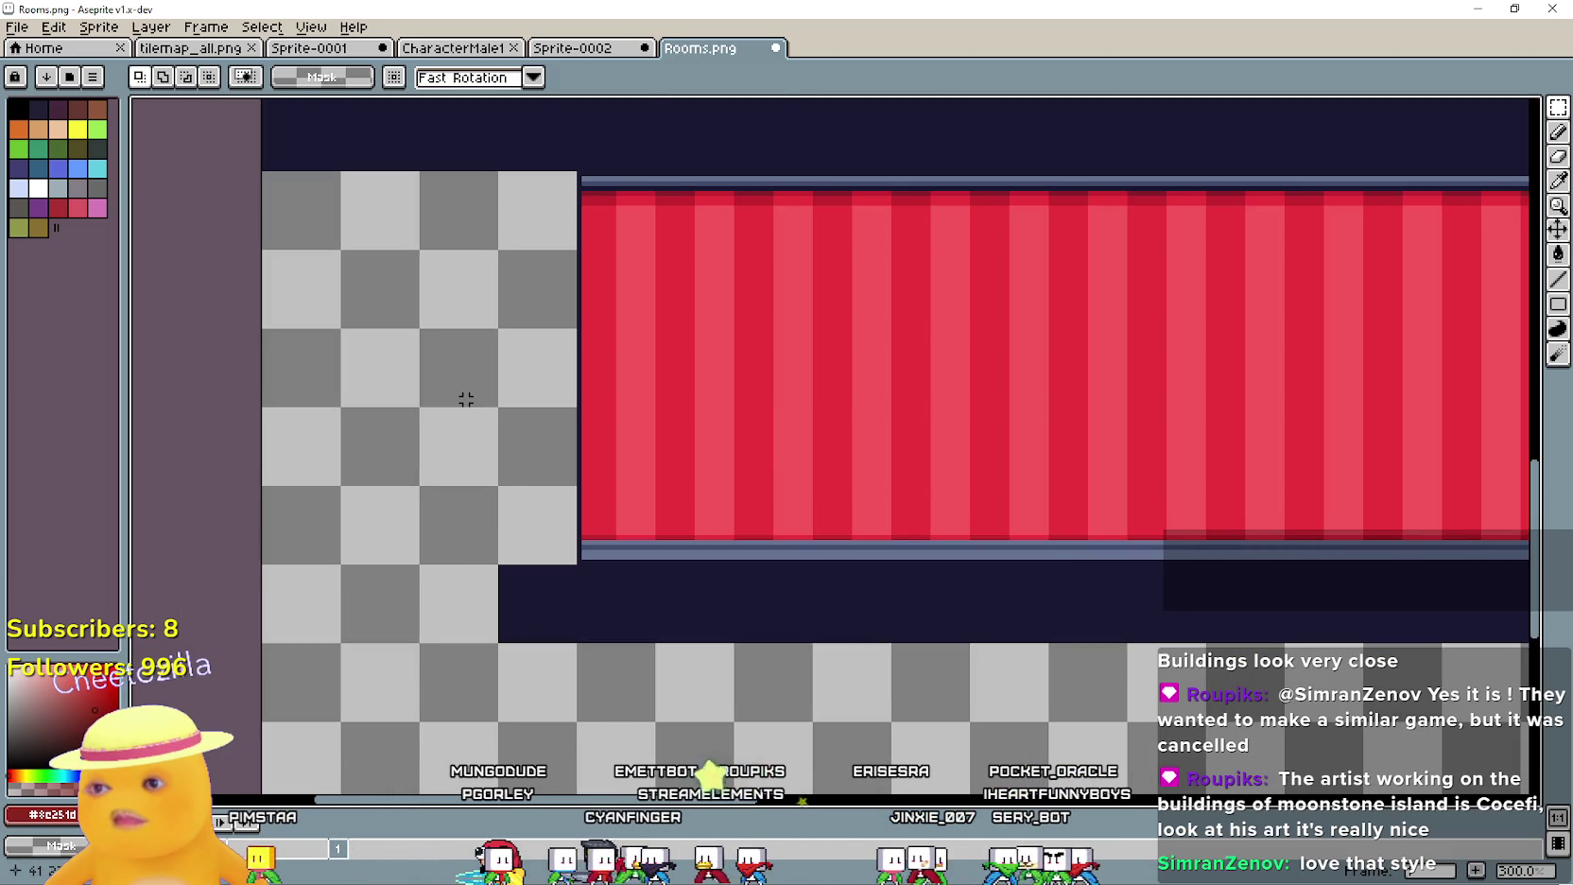
Paste a dark tile at the red band's left end and stretch it down the left side
{"action": "key", "text": "ctrl+v"}
{"action": "left_click_drag", "start_coordinate": [825, 442], "coordinate": [530, 264]}
{"action": "scroll", "coordinate": [555, 346], "scroll_direction": "down", "scroll_amount": 1}
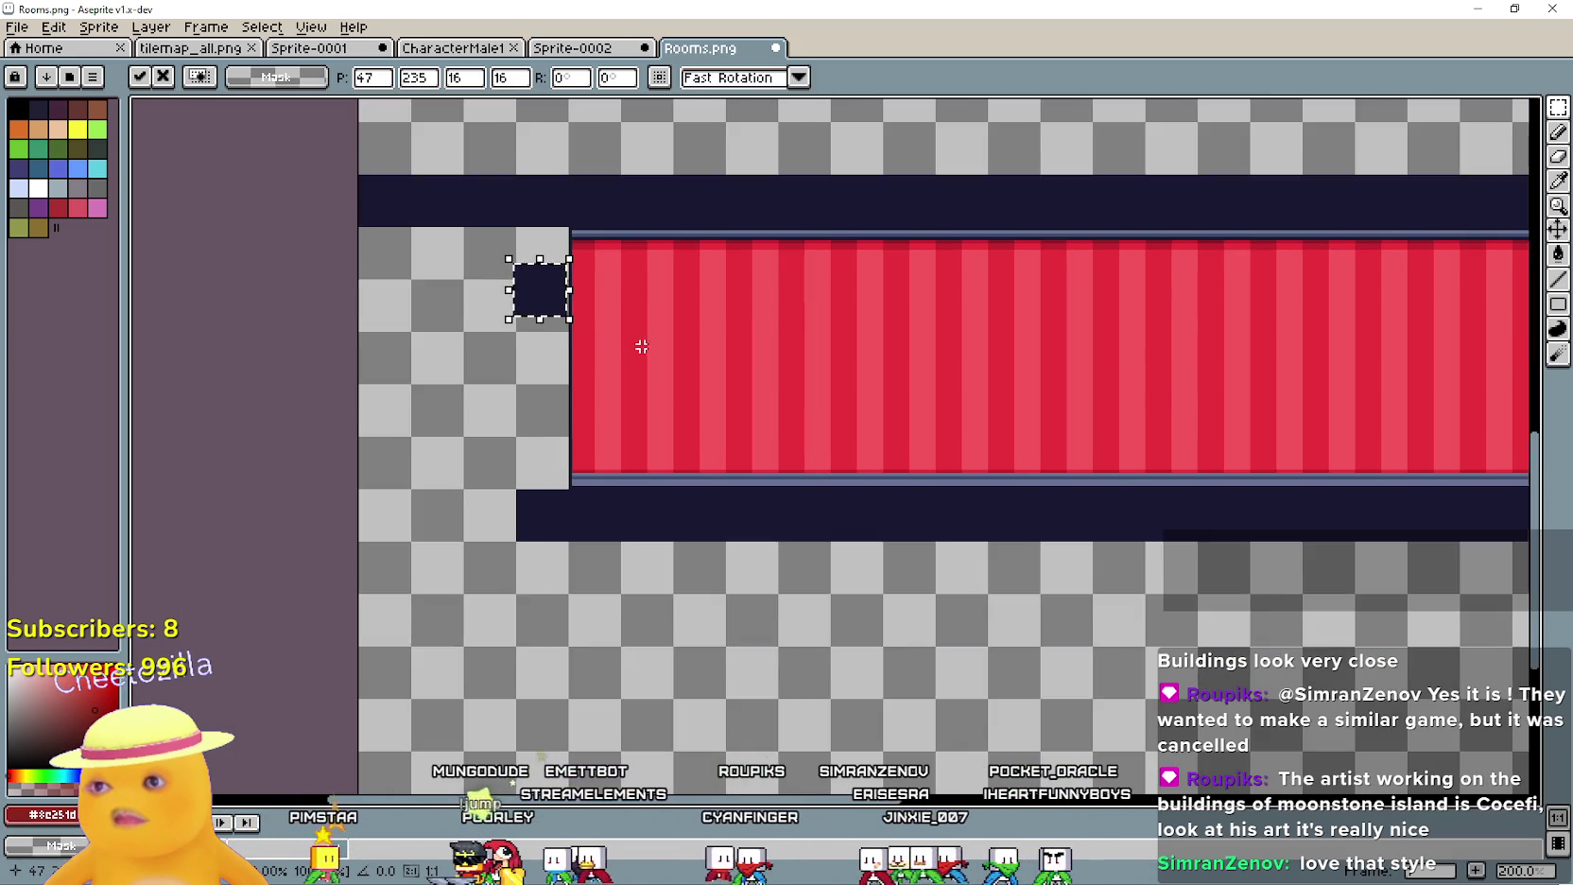
{"action": "scroll", "coordinate": [624, 322], "scroll_direction": "up", "scroll_amount": 4}
{"action": "left_click_drag", "start_coordinate": [548, 317], "coordinate": [554, 223]}
{"action": "left_click", "coordinate": [551, 326]}
{"action": "left_click_drag", "start_coordinate": [636, 529], "coordinate": [652, 350]}
{"action": "left_click_drag", "start_coordinate": [548, 142], "coordinate": [551, 766]}
{"action": "scroll", "coordinate": [825, 493], "scroll_direction": "down", "scroll_amount": 3}
{"action": "left_click", "coordinate": [824, 493]}
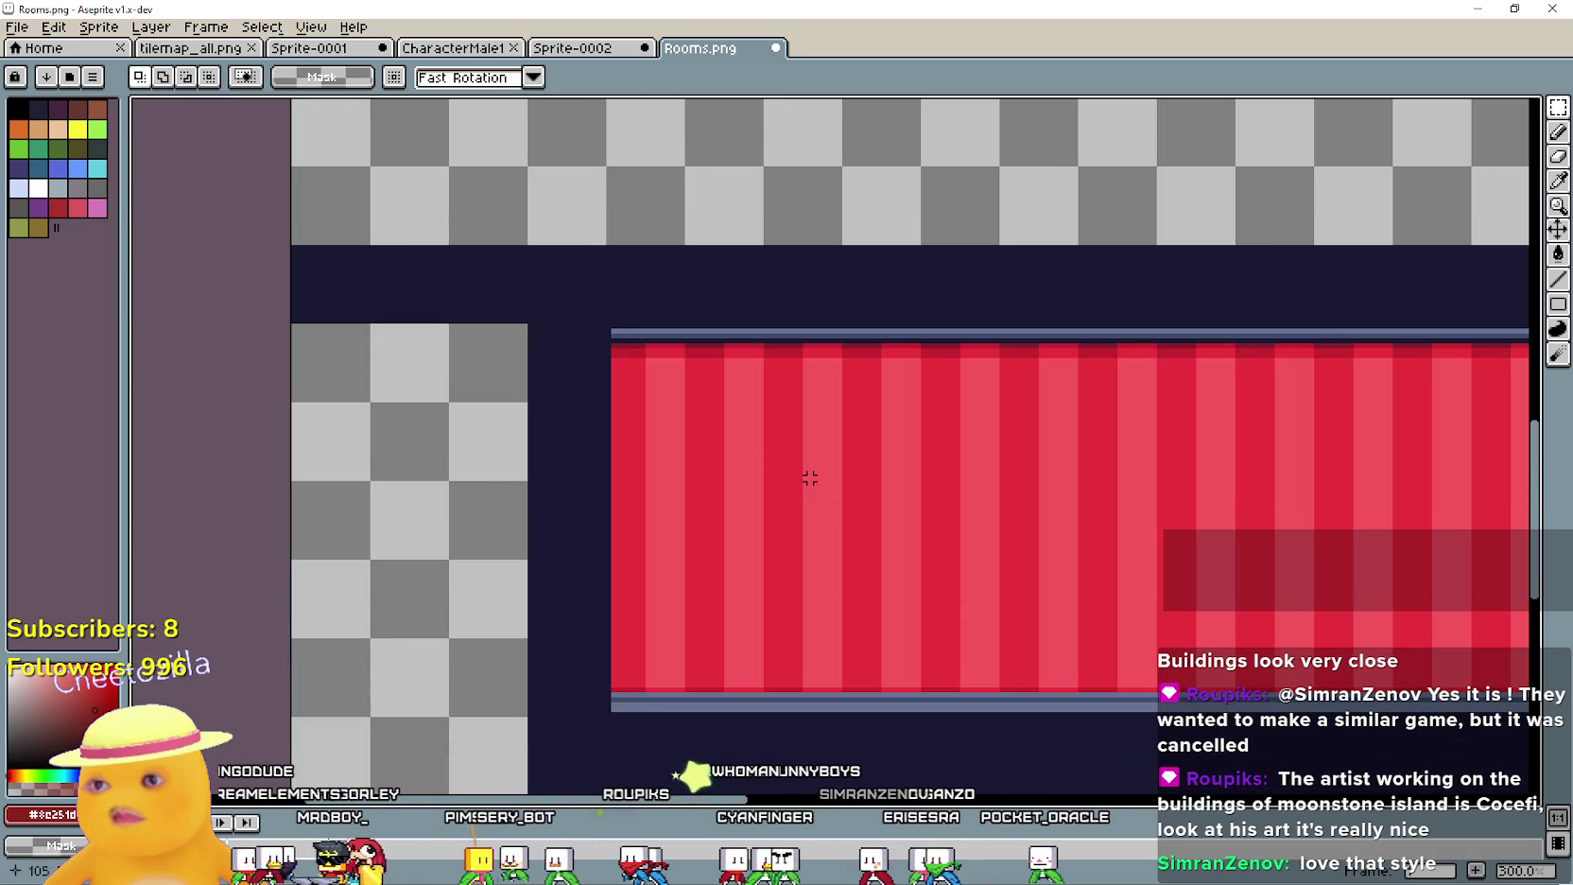
Delete the stray dark strip left of the room and inspect the red room's right side
{"action": "left_click_drag", "start_coordinate": [510, 311], "coordinate": [239, 291]}
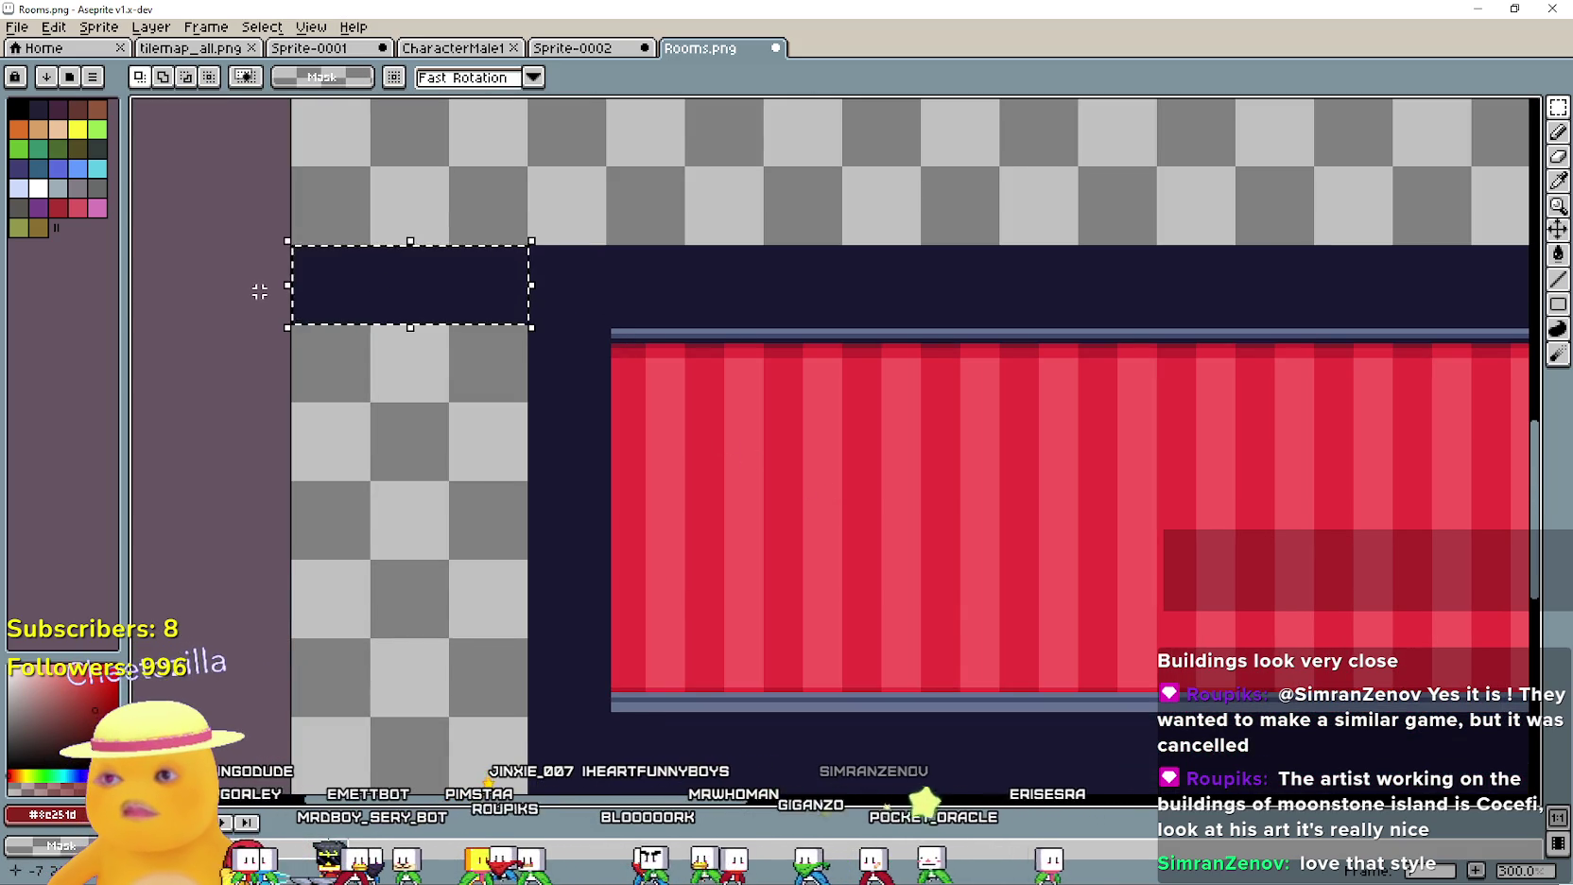
{"action": "key", "text": "Delete"}
{"action": "scroll", "coordinate": [414, 319], "scroll_direction": "down", "scroll_amount": 2}
{"action": "scroll", "coordinate": [696, 378], "scroll_direction": "up", "scroll_amount": 2}
{"action": "mouse_move", "coordinate": [615, 362]}
{"action": "left_mouse_down"}
{"action": "mouse_move", "coordinate": [1356, 442]}
{"action": "mouse_move", "coordinate": [1197, 417]}
{"action": "mouse_move", "coordinate": [530, 467]}
{"action": "mouse_move", "coordinate": [684, 421]}
{"action": "left_mouse_up"}
{"action": "scroll", "coordinate": [535, 452], "scroll_direction": "down", "scroll_amount": 1}
Check the bunker scene in Godot, then pan x+0z7h.png to the furnished kitchen room
{"action": "key", "text": "alt+Tab"}
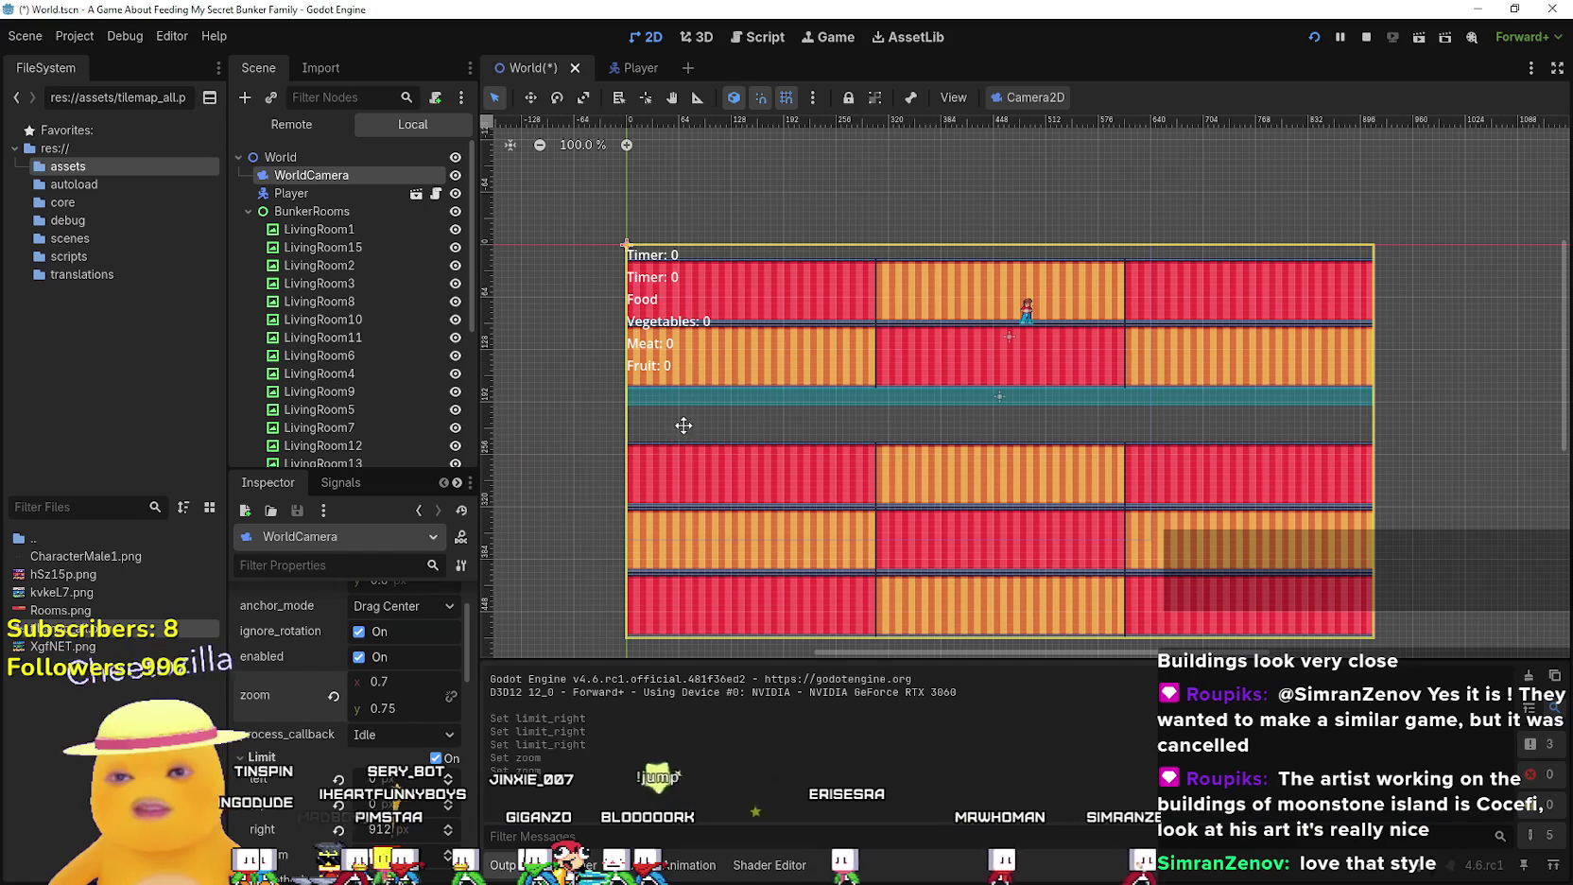
{"action": "key", "text": "alt+Tab"}
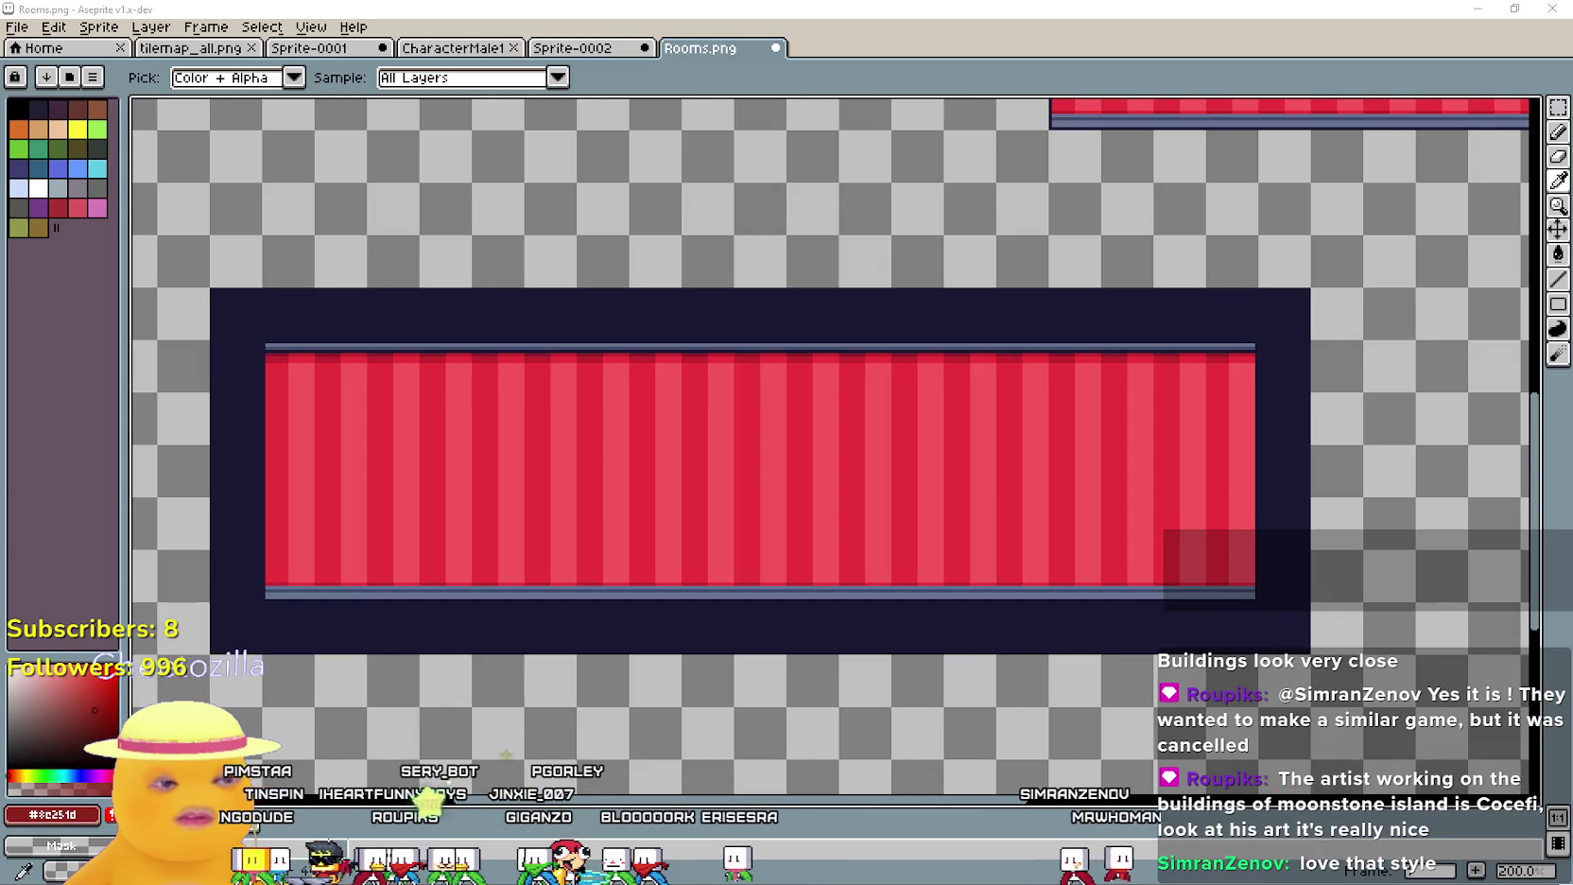
{"action": "key", "text": "alt+Tab"}
{"action": "scroll", "coordinate": [1039, 449], "scroll_direction": "up", "scroll_amount": 6}
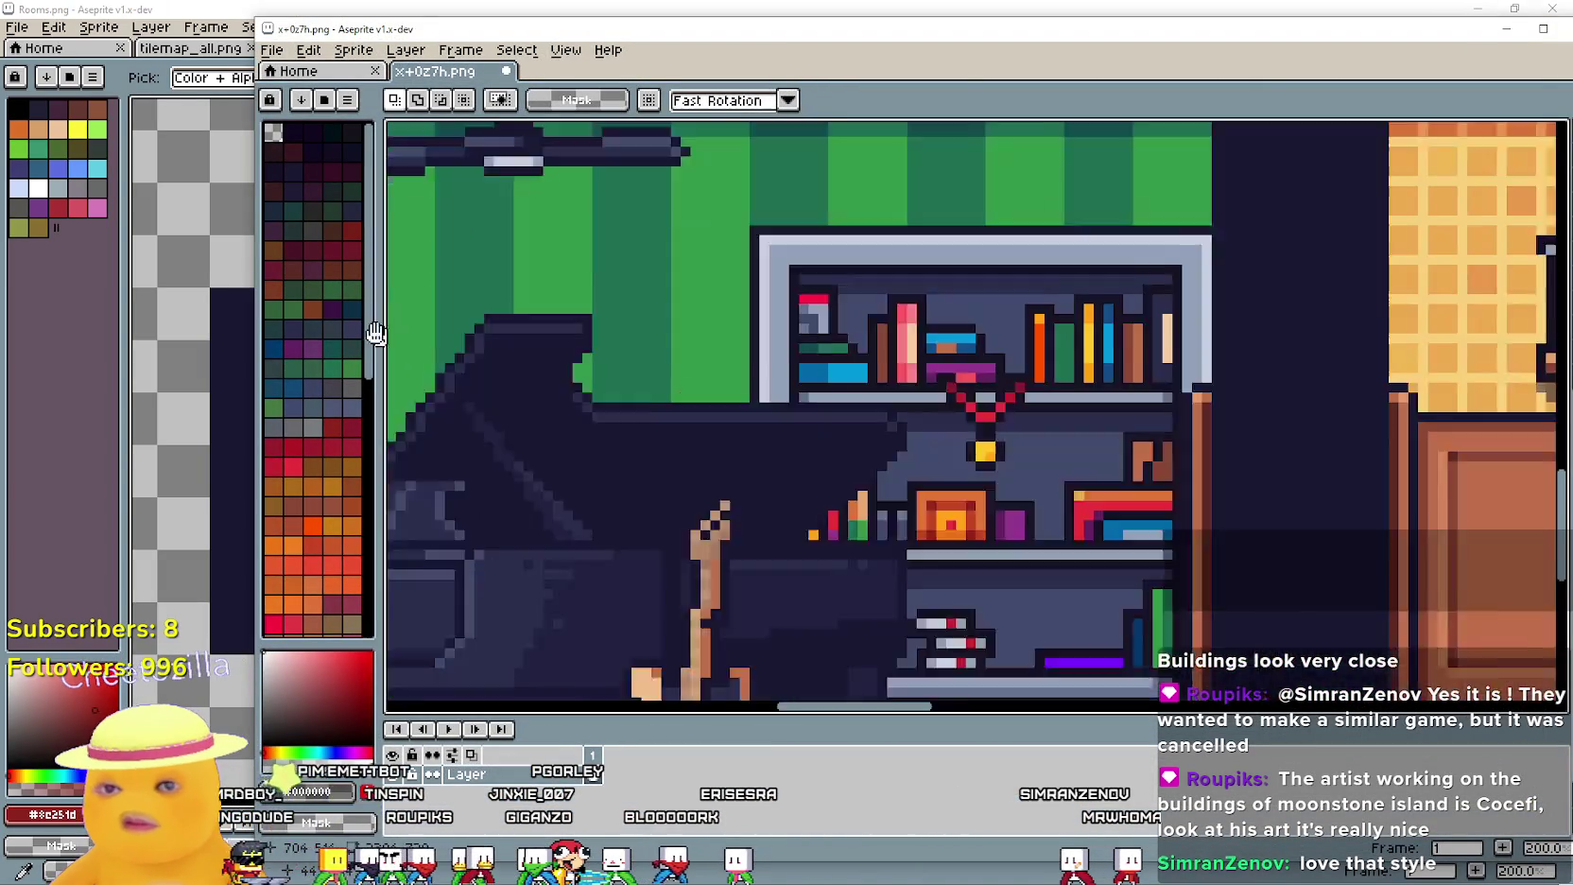
{"action": "left_click_drag", "start_coordinate": [375, 332], "coordinate": [9, 229]}
{"action": "scroll", "coordinate": [727, 214], "scroll_direction": "up", "scroll_amount": 1}
{"action": "mouse_move", "coordinate": [727, 219]}
{"action": "left_mouse_down"}
{"action": "mouse_move", "coordinate": [740, 677]}
{"action": "mouse_move", "coordinate": [487, 281]}
{"action": "mouse_move", "coordinate": [488, 246]}
{"action": "left_mouse_up"}
{"action": "scroll", "coordinate": [488, 246], "scroll_direction": "down", "scroll_amount": 3}
{"action": "scroll", "coordinate": [755, 301], "scroll_direction": "up", "scroll_amount": 1}
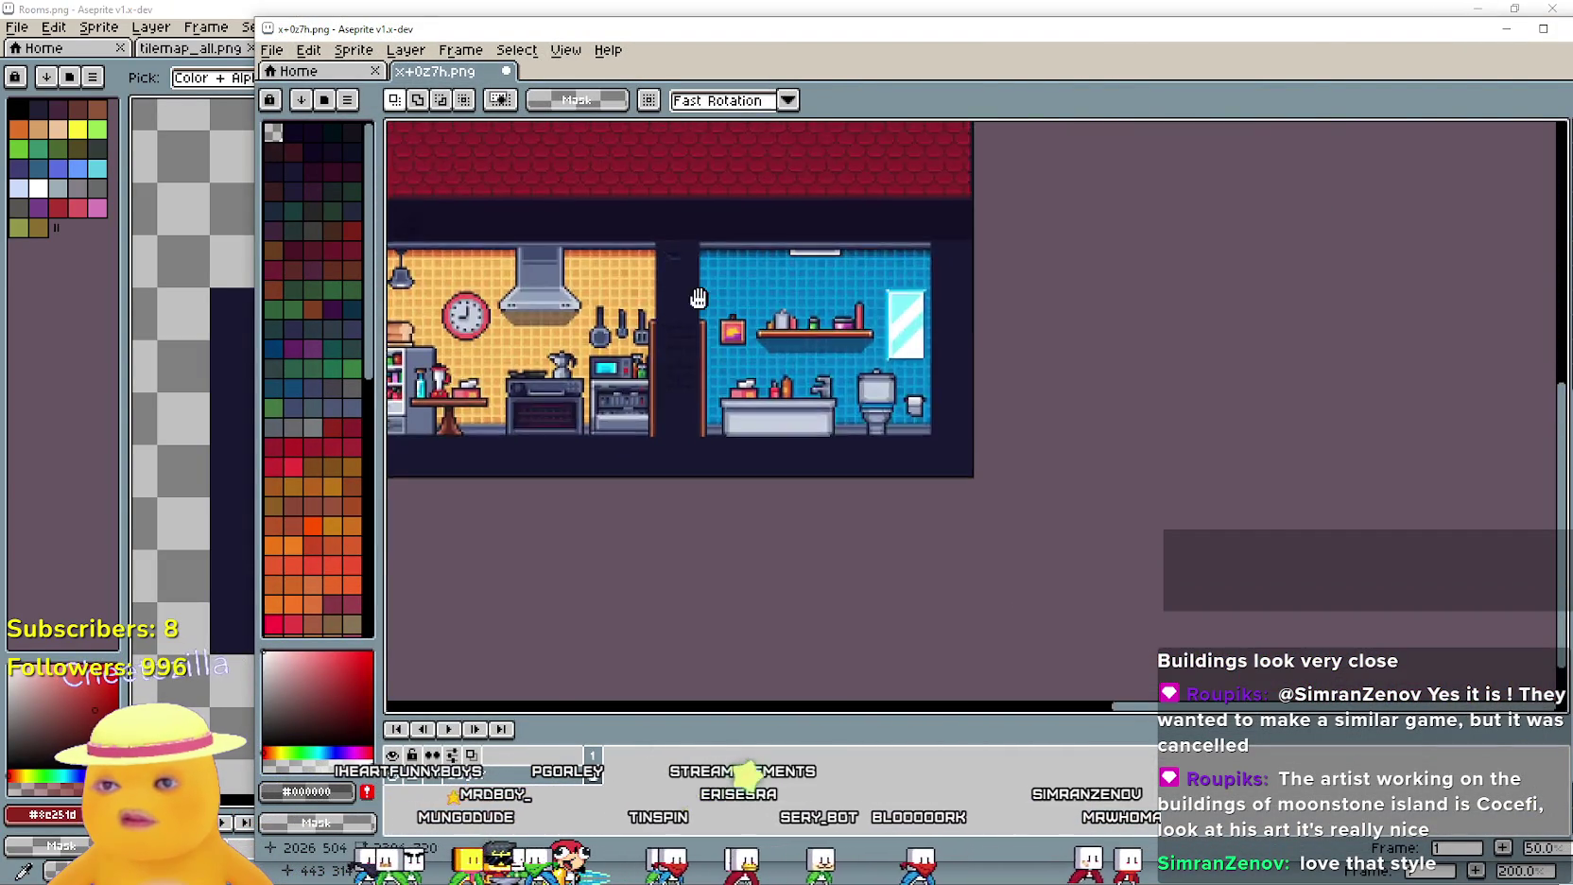
Look over the kitchen room in the x+0z7h.png tileset
{"action": "scroll", "coordinate": [635, 351], "scroll_direction": "up", "scroll_amount": 2}
{"action": "scroll", "coordinate": [635, 373], "scroll_direction": "down", "scroll_amount": 2}
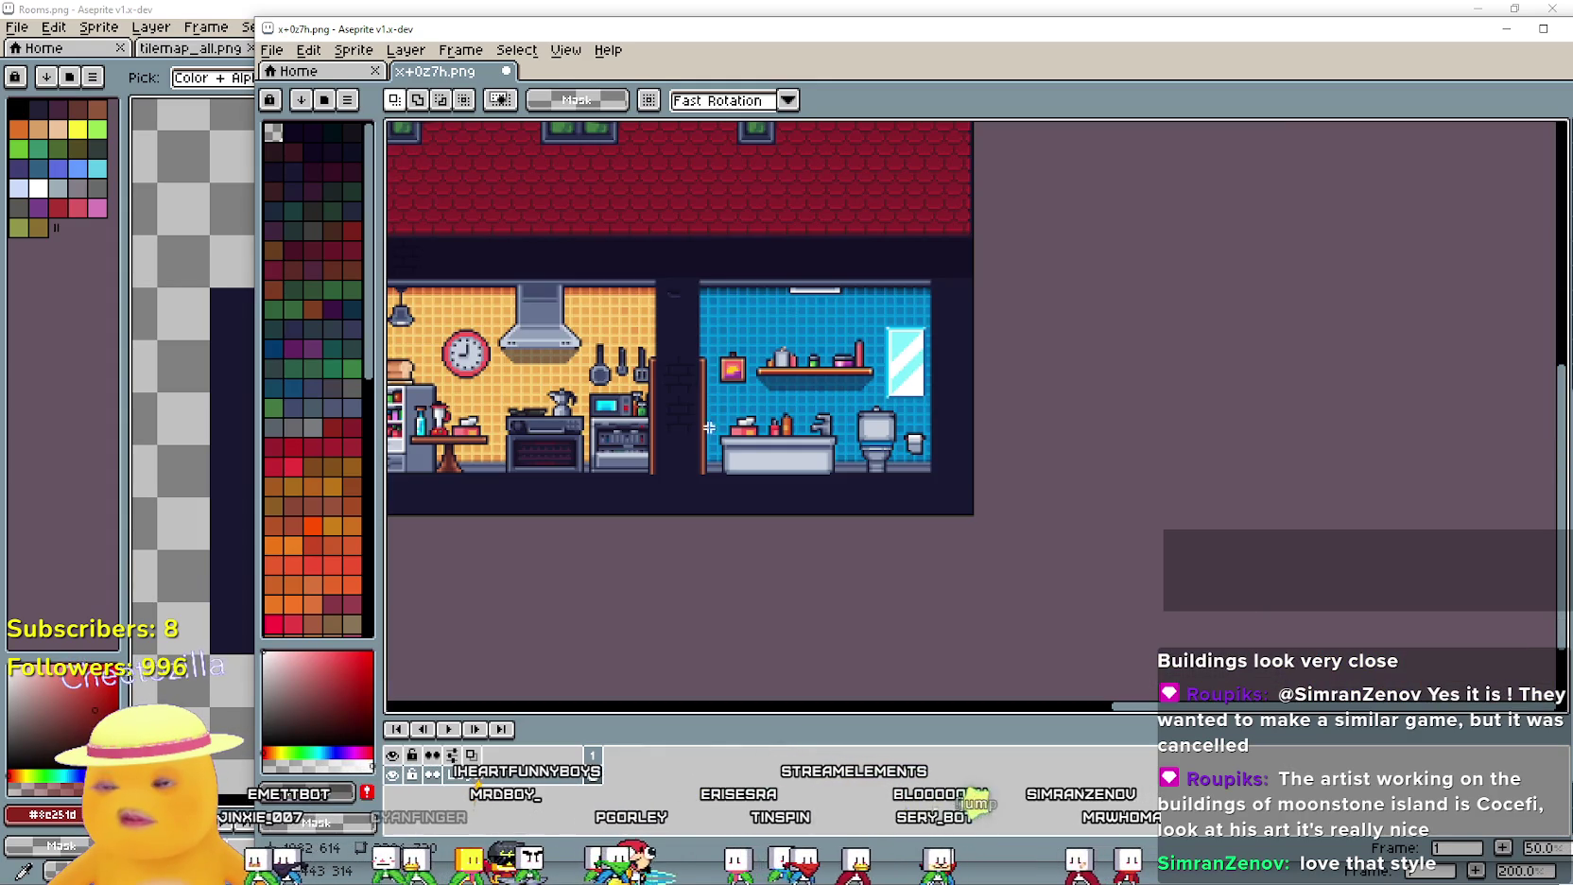
{"action": "scroll", "coordinate": [896, 359], "scroll_direction": "up", "scroll_amount": 2}
{"action": "scroll", "coordinate": [896, 359], "scroll_direction": "down", "scroll_amount": 2}
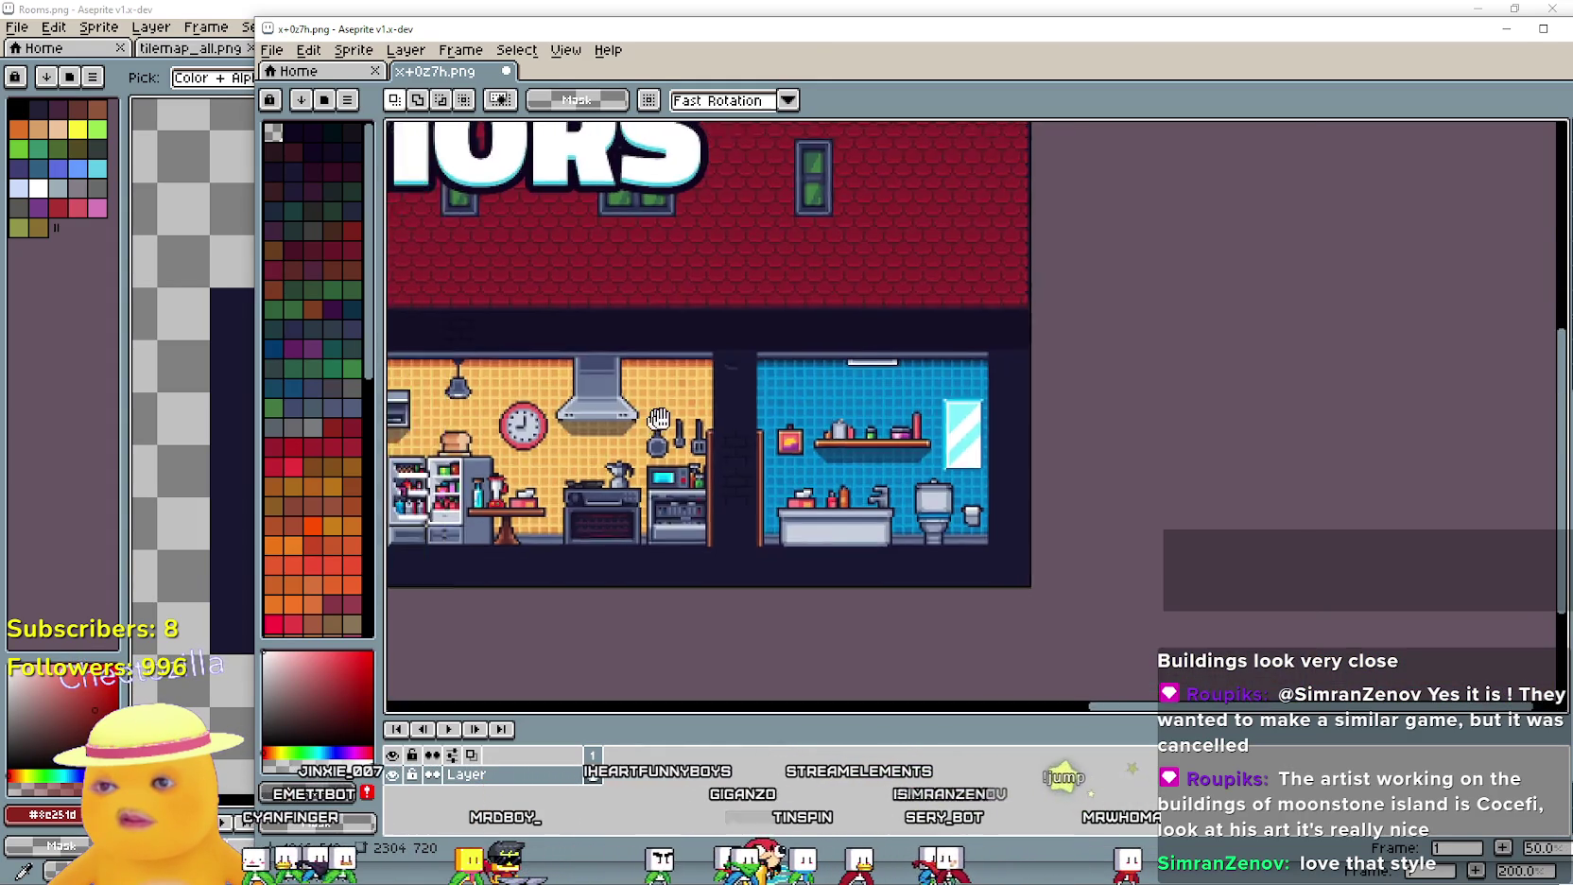
{"action": "scroll", "coordinate": [896, 360], "scroll_direction": "up", "scroll_amount": 2}
{"action": "scroll", "coordinate": [896, 359], "scroll_direction": "down", "scroll_amount": 2}
{"action": "left_click_drag", "start_coordinate": [896, 360], "coordinate": [1180, 156]}
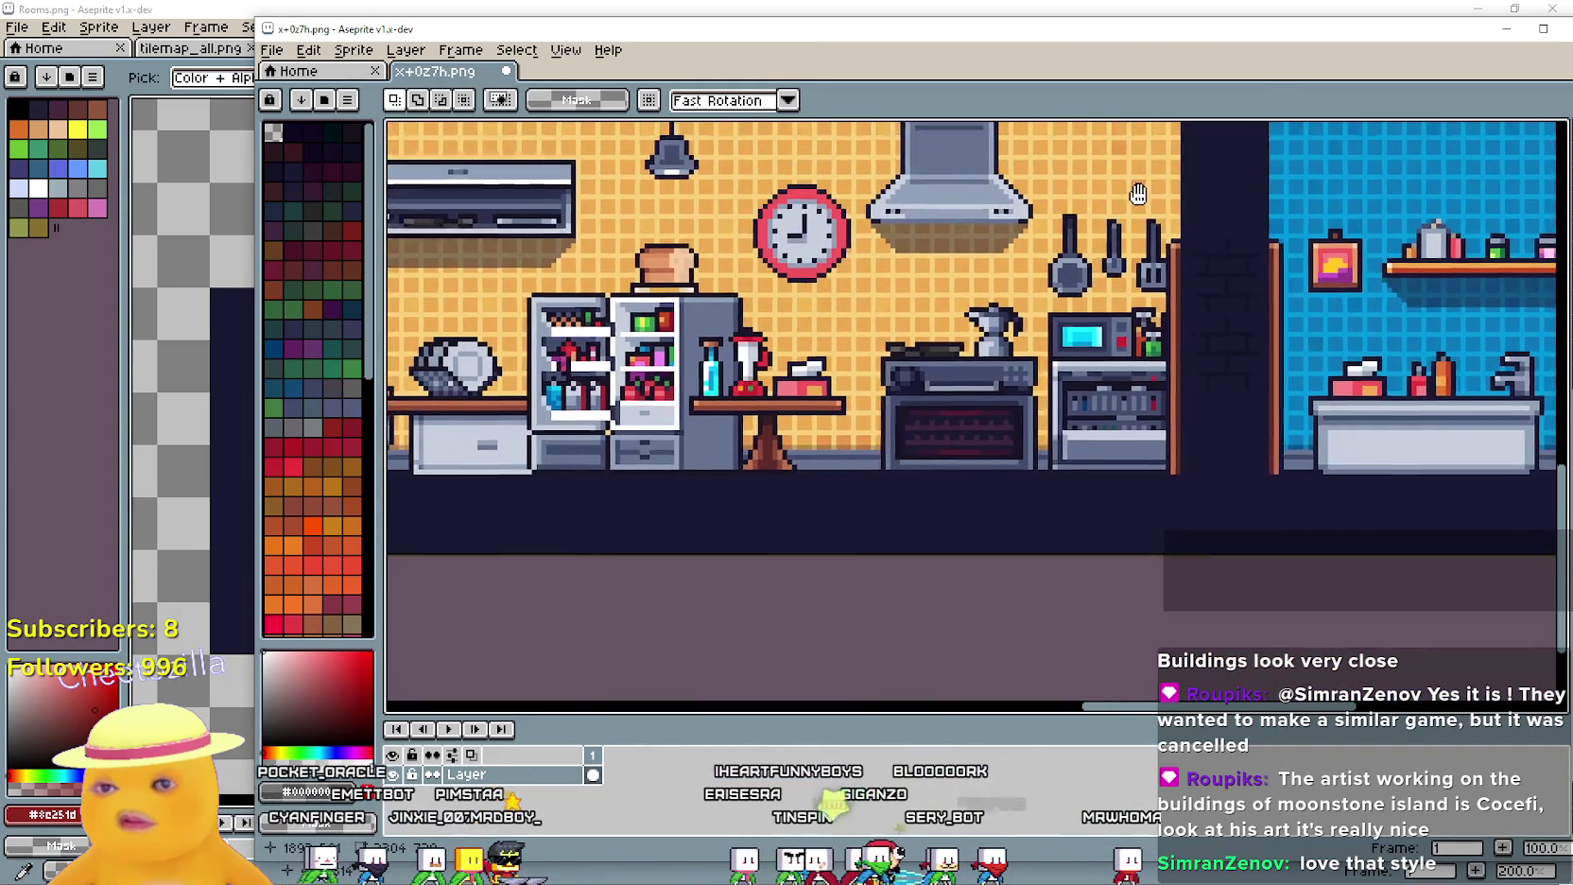
{"action": "scroll", "coordinate": [1263, 337], "scroll_direction": "up", "scroll_amount": 1}
{"action": "scroll", "coordinate": [870, 334], "scroll_direction": "down", "scroll_amount": 1}
{"action": "scroll", "coordinate": [763, 334], "scroll_direction": "left", "scroll_amount": 5}
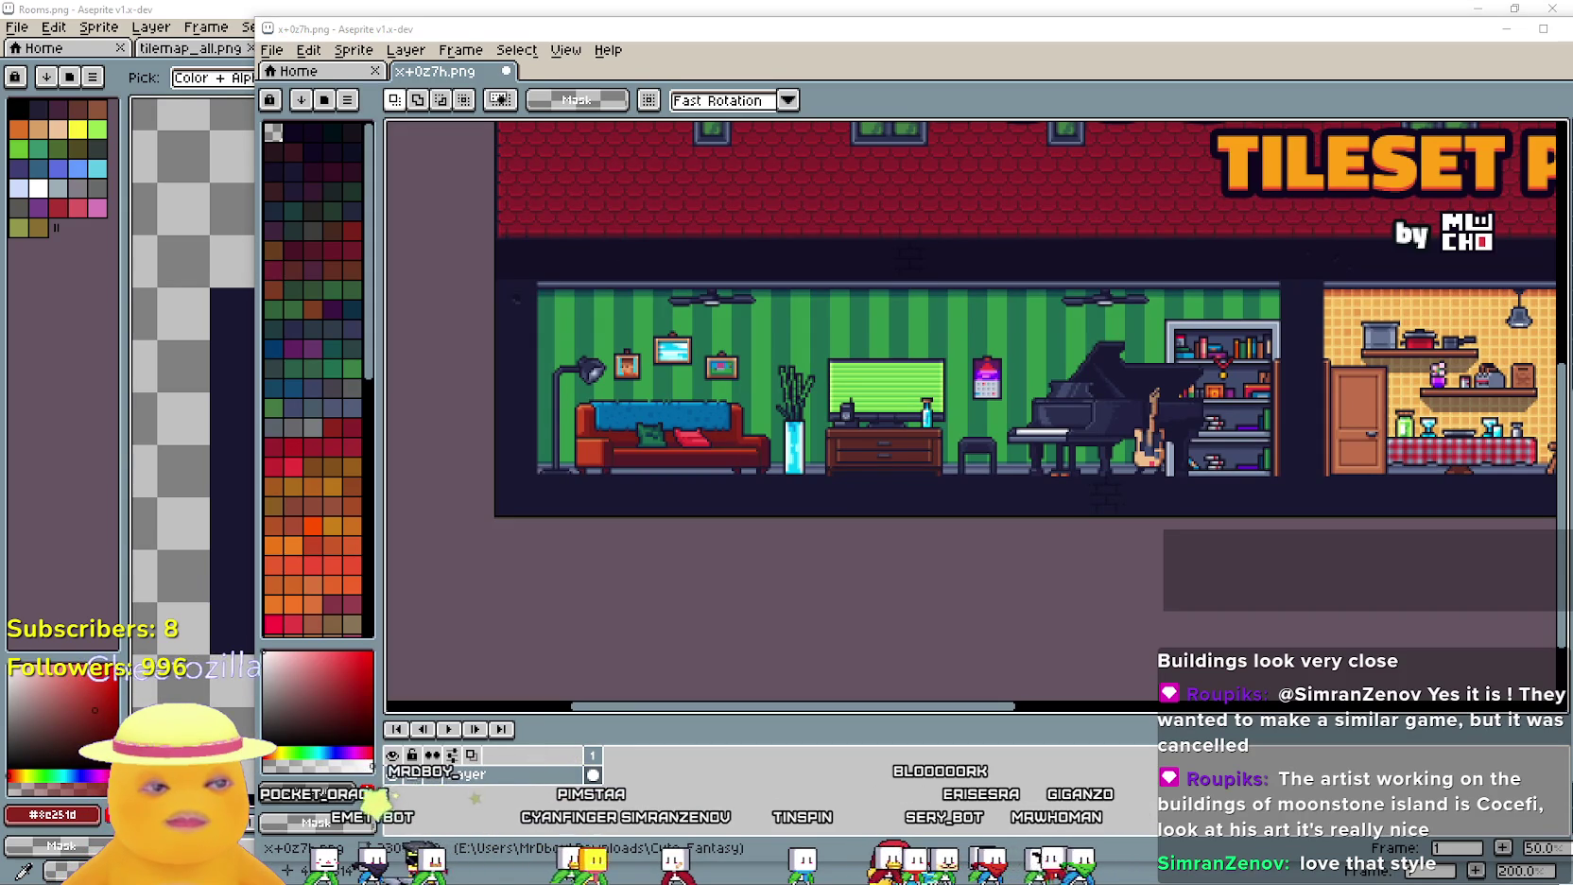
Open kvkeL7.png in Aseprite from the Cute Fantasy downloads folder
{"action": "key", "text": "alt+Tab"}
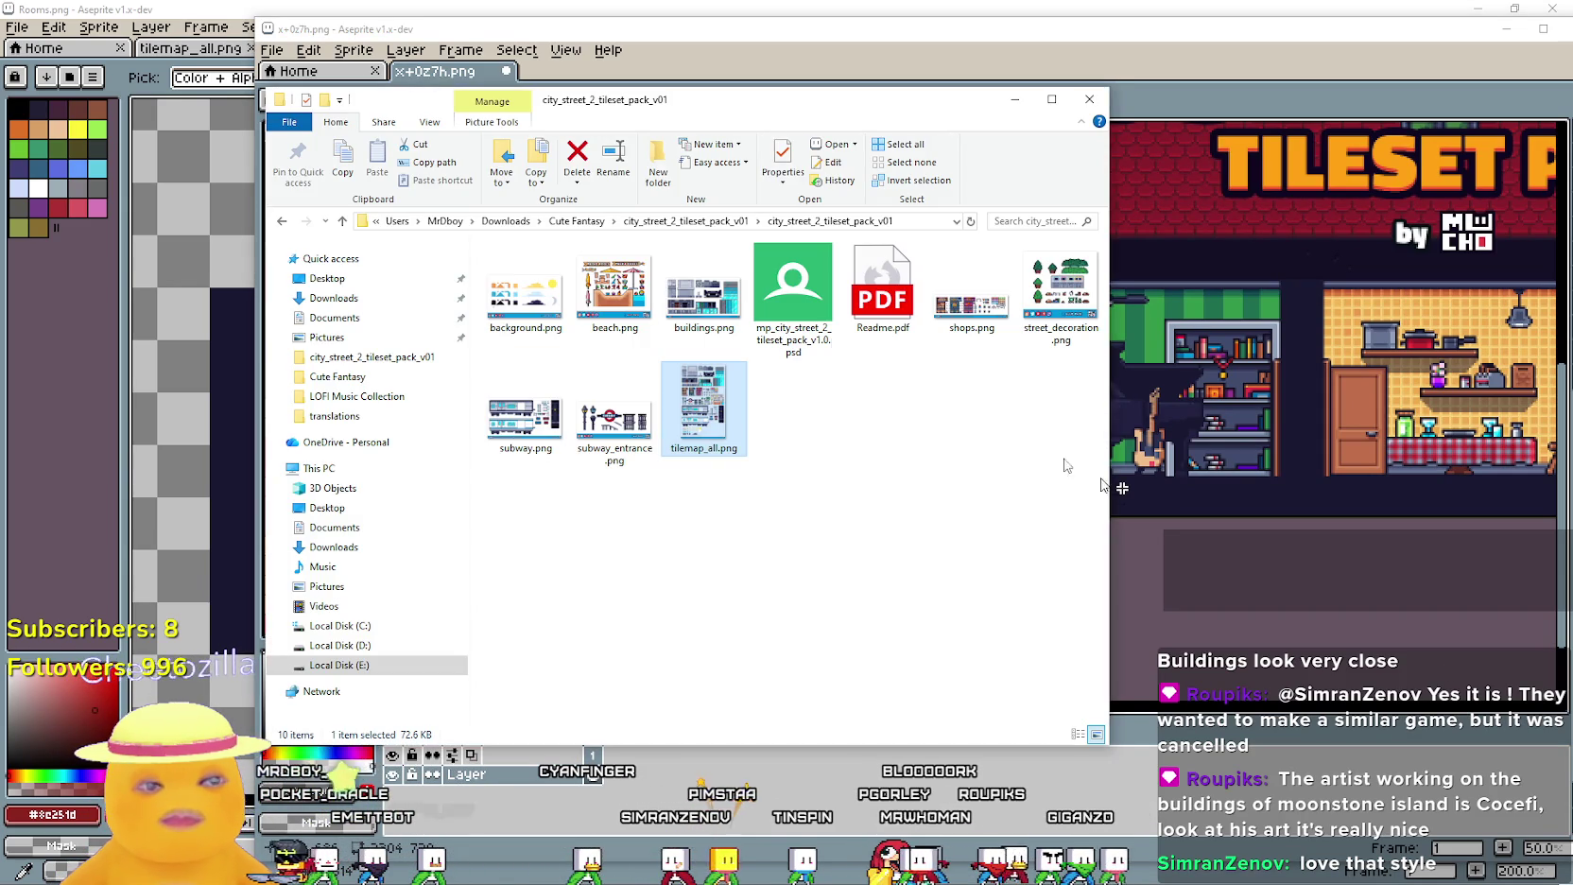
{"action": "left_click", "coordinate": [572, 221]}
{"action": "scroll", "coordinate": [596, 557], "scroll_direction": "down", "scroll_amount": 10}
{"action": "scroll", "coordinate": [668, 554], "scroll_direction": "up", "scroll_amount": 5}
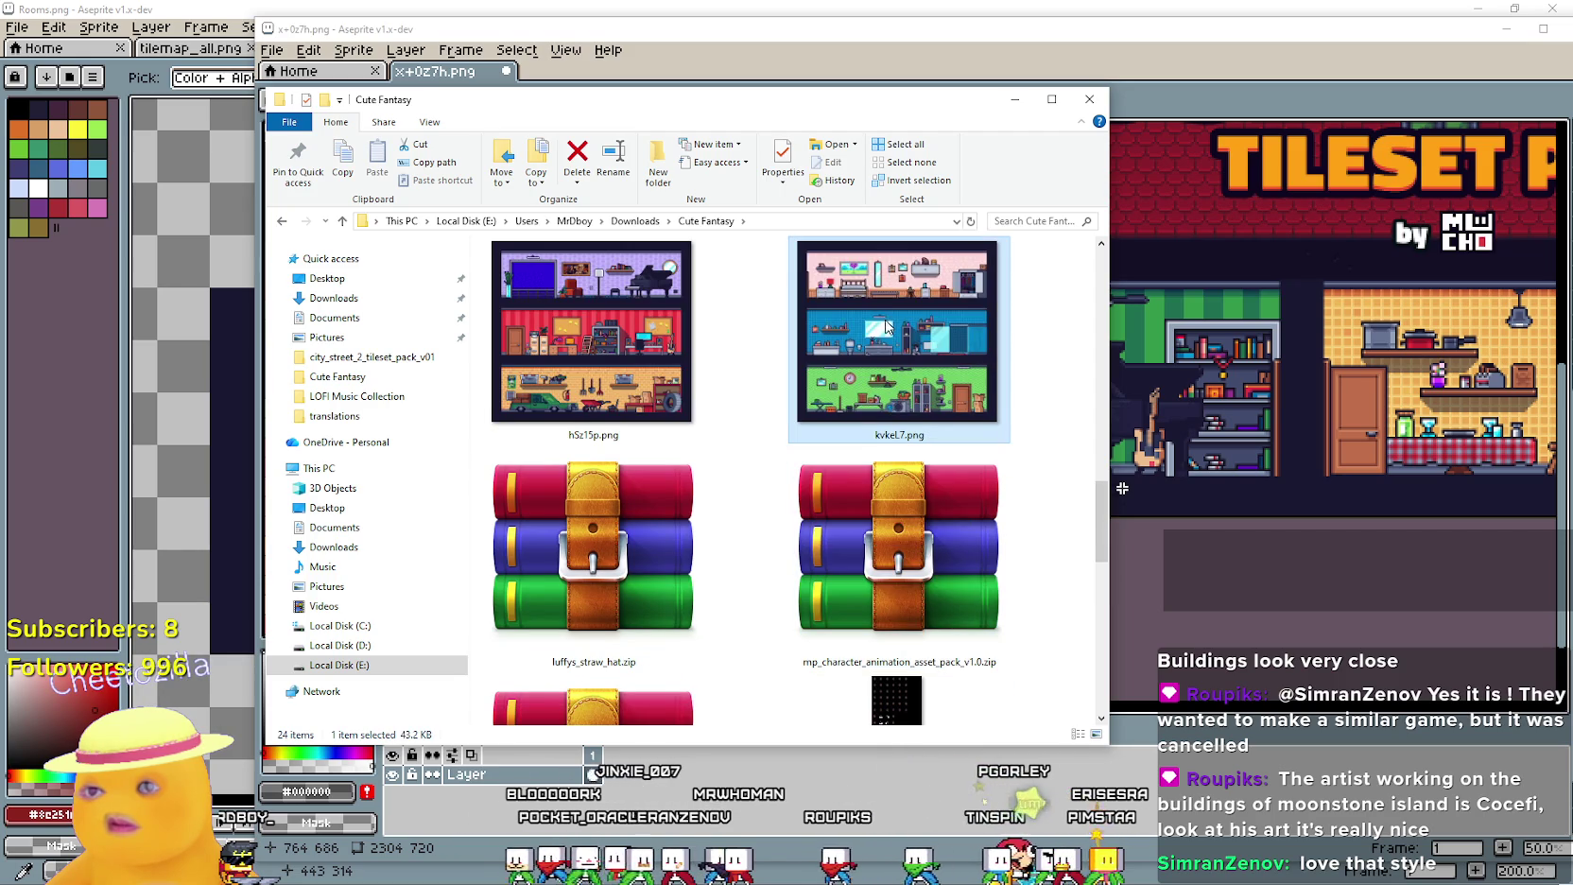
{"action": "double_click", "coordinate": [886, 326]}
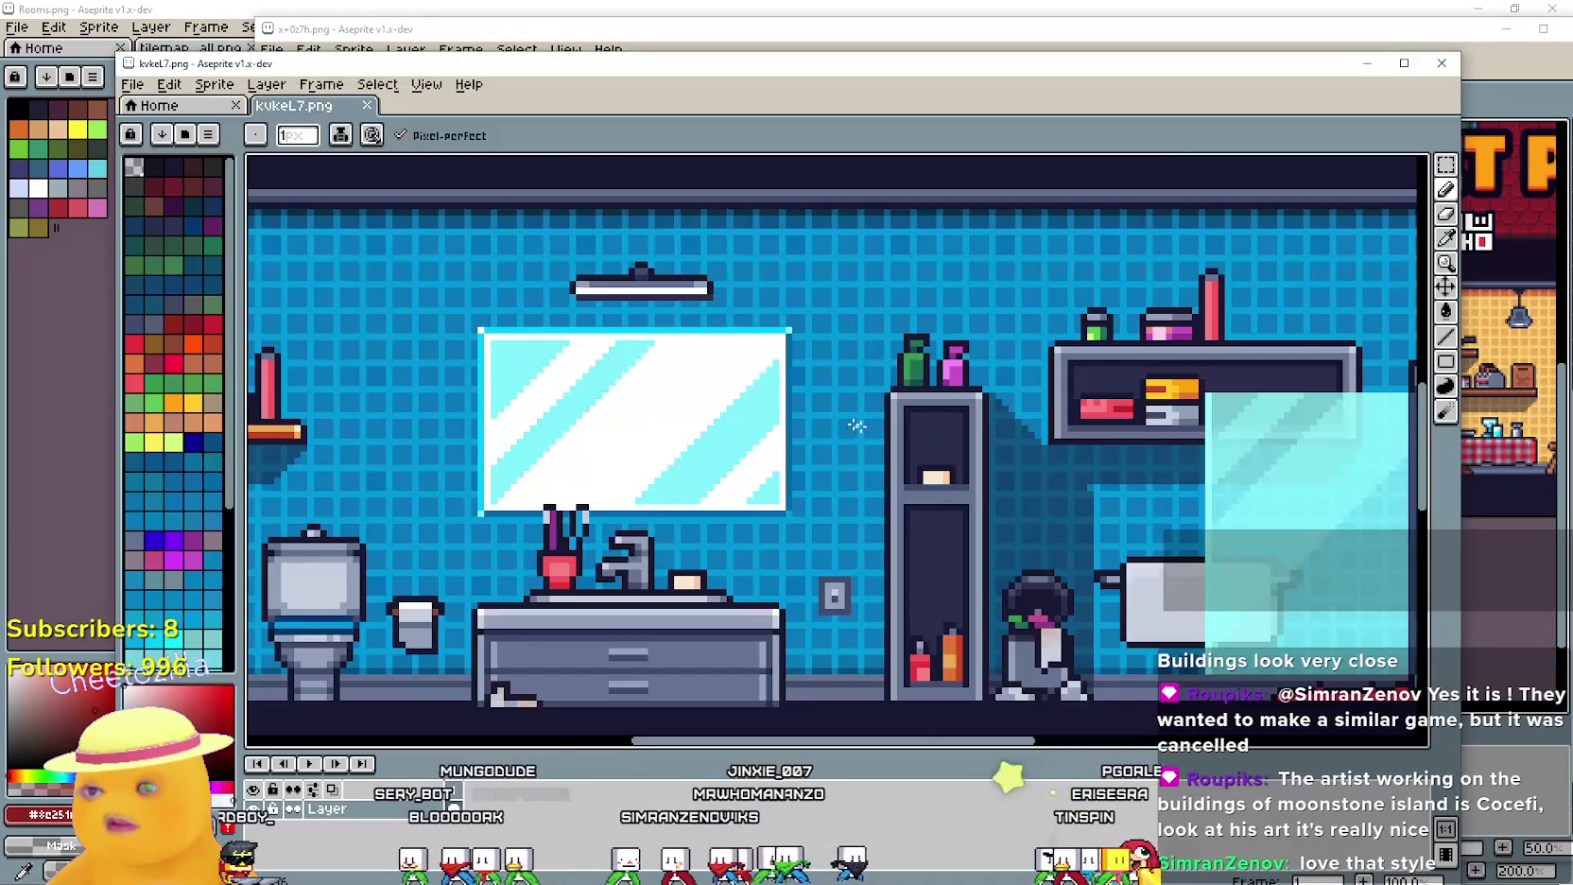
Inspect kvkeL7.png's laundry room, its door and boxes, and the bathroom above
{"action": "scroll", "coordinate": [865, 428], "scroll_direction": "down", "scroll_amount": 3}
{"action": "scroll", "coordinate": [677, 365], "scroll_direction": "up", "scroll_amount": 1}
{"action": "scroll", "coordinate": [384, 350], "scroll_direction": "down", "scroll_amount": 1}
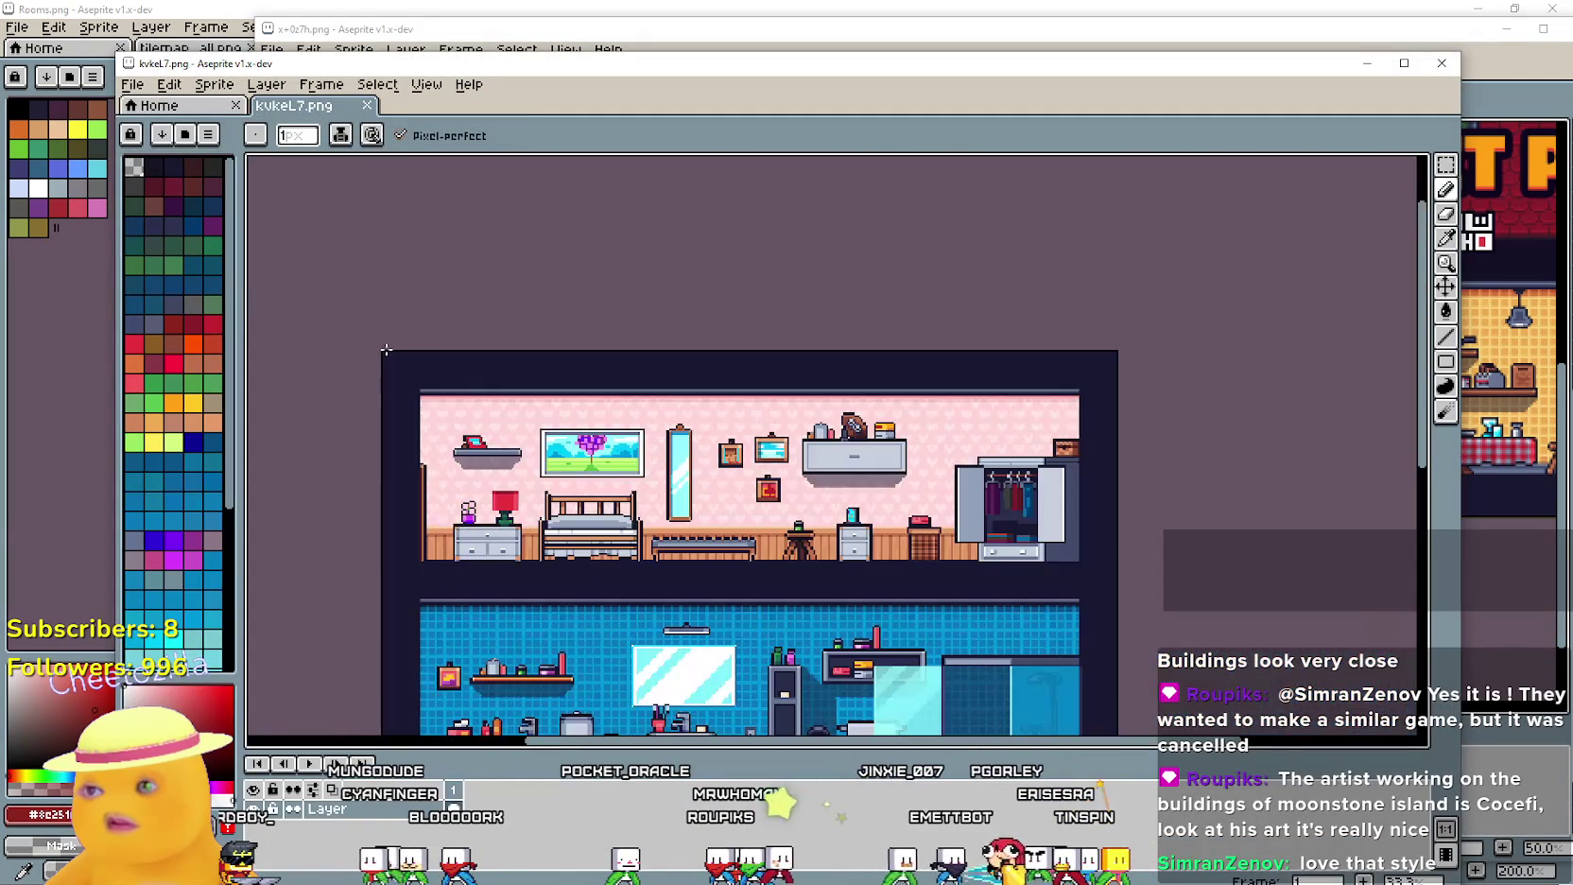
{"action": "scroll", "coordinate": [385, 349], "scroll_direction": "up", "scroll_amount": 2}
{"action": "scroll", "coordinate": [411, 358], "scroll_direction": "up", "scroll_amount": 1}
{"action": "scroll", "coordinate": [801, 520], "scroll_direction": "down", "scroll_amount": 1}
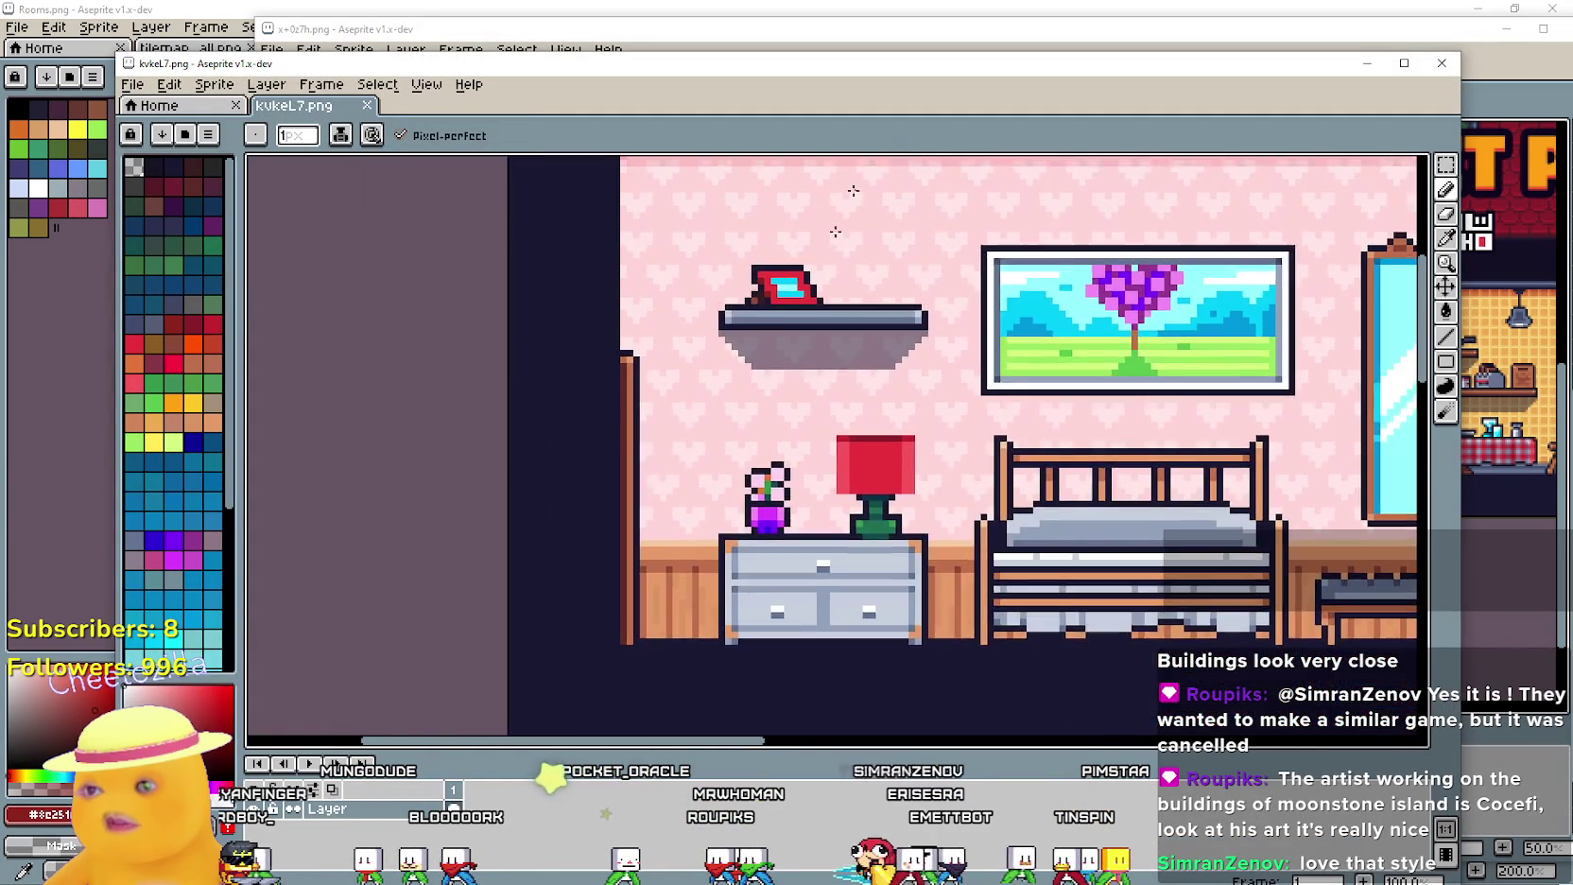
{"action": "scroll", "coordinate": [868, 171], "scroll_direction": "down", "scroll_amount": 2}
{"action": "scroll", "coordinate": [968, 423], "scroll_direction": "up", "scroll_amount": 1}
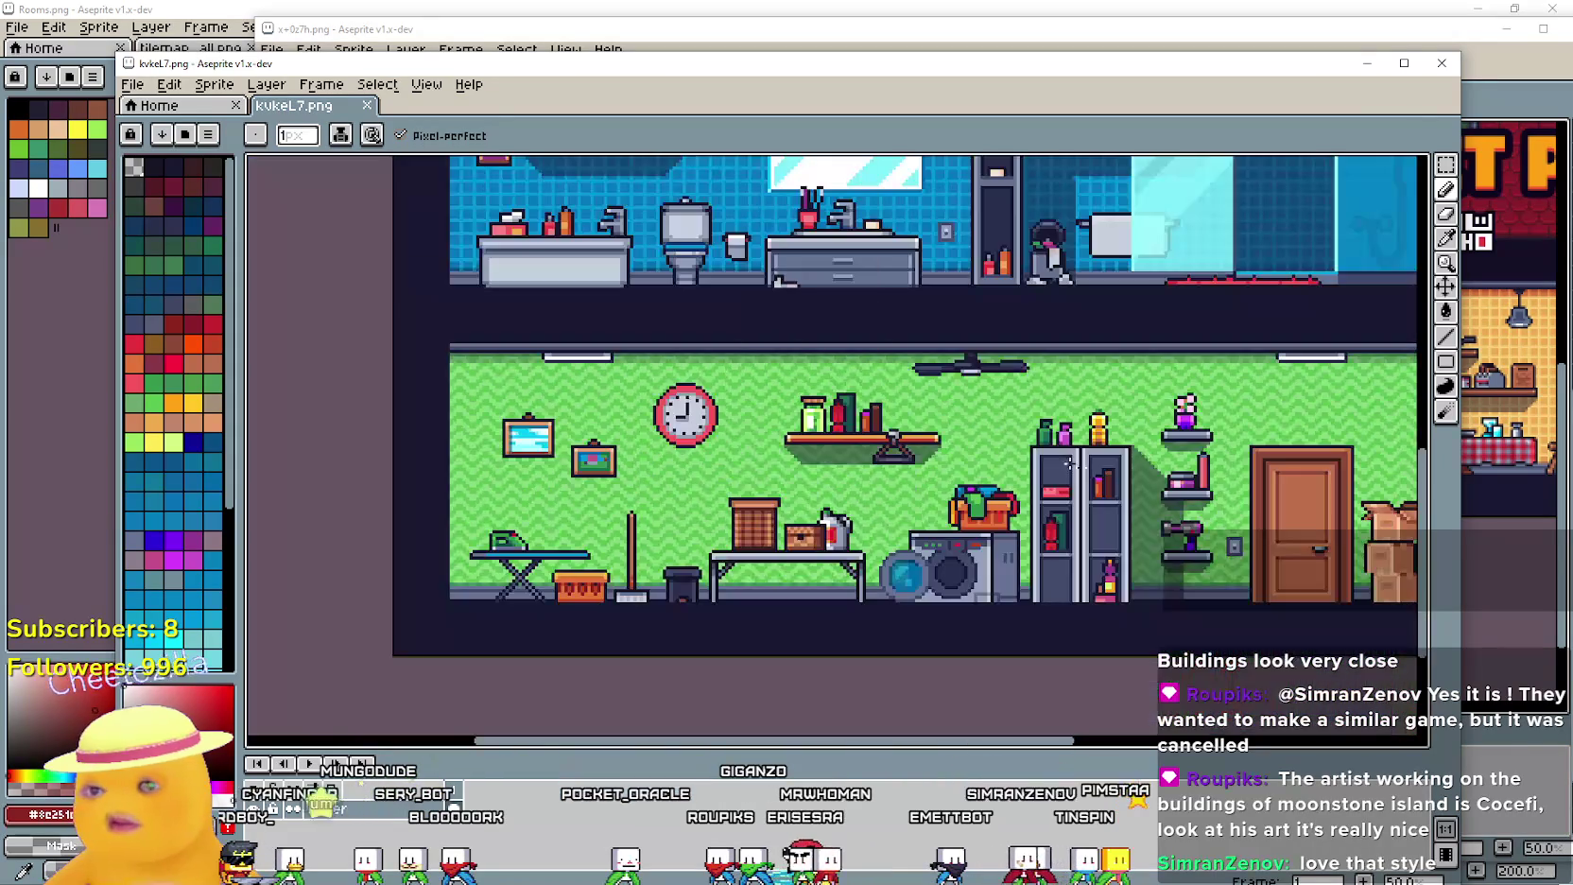
{"action": "left_click_drag", "start_coordinate": [1270, 526], "coordinate": [810, 459]}
{"action": "left_click_drag", "start_coordinate": [928, 395], "coordinate": [728, 431]}
{"action": "scroll", "coordinate": [717, 472], "scroll_direction": "up", "scroll_amount": 2}
{"action": "scroll", "coordinate": [705, 577], "scroll_direction": "down", "scroll_amount": 1}
{"action": "left_click_drag", "start_coordinate": [837, 730], "coordinate": [882, 531]}
{"action": "scroll", "coordinate": [882, 532], "scroll_direction": "up", "scroll_amount": 2}
{"action": "scroll", "coordinate": [807, 520], "scroll_direction": "down", "scroll_amount": 3}
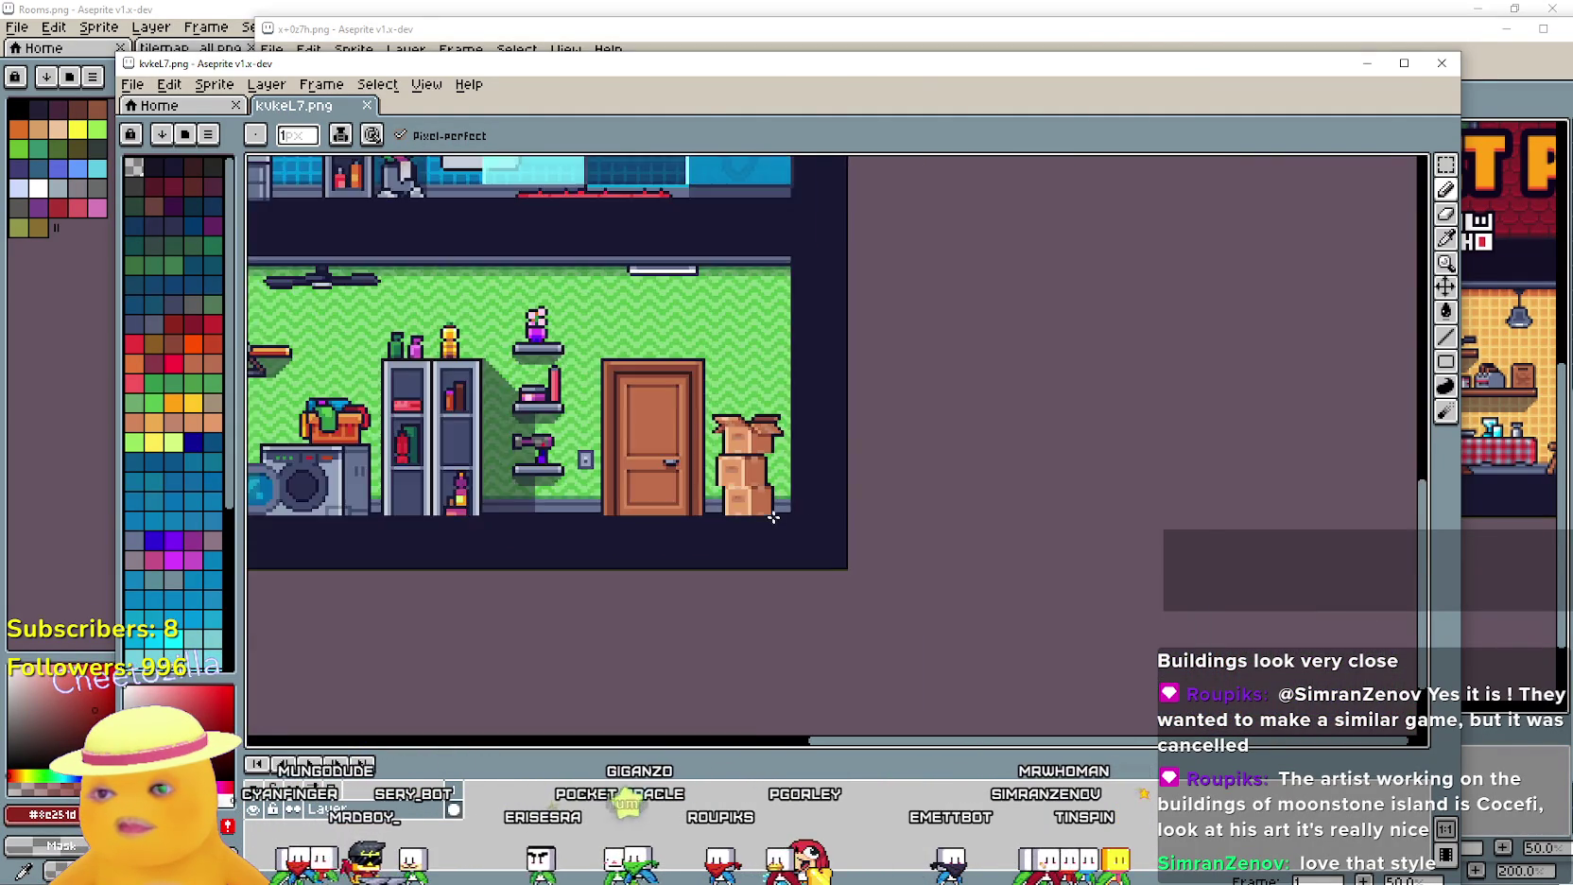
{"action": "scroll", "coordinate": [807, 520], "scroll_direction": "up", "scroll_amount": 1}
{"action": "left_click_drag", "start_coordinate": [520, 450], "coordinate": [695, 429]}
{"action": "scroll", "coordinate": [694, 428], "scroll_direction": "up", "scroll_amount": 1}
{"action": "scroll", "coordinate": [899, 620], "scroll_direction": "up", "scroll_amount": 1}
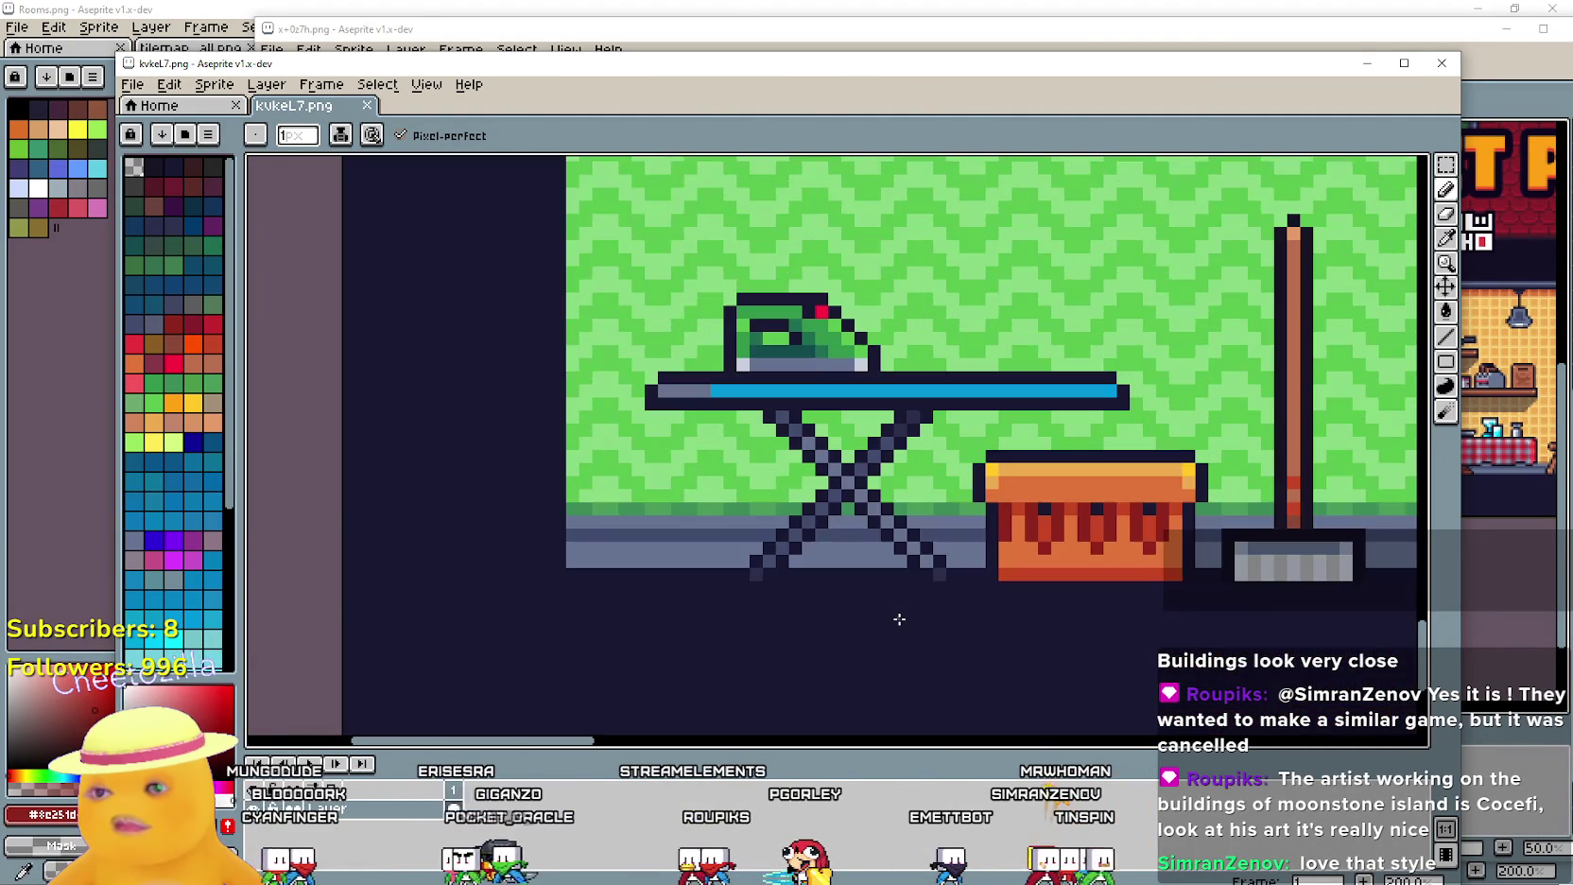
{"action": "scroll", "coordinate": [897, 614], "scroll_direction": "down", "scroll_amount": 1}
{"action": "left_click_drag", "start_coordinate": [946, 283], "coordinate": [861, 558]}
{"action": "left_click_drag", "start_coordinate": [992, 237], "coordinate": [1000, 527]}
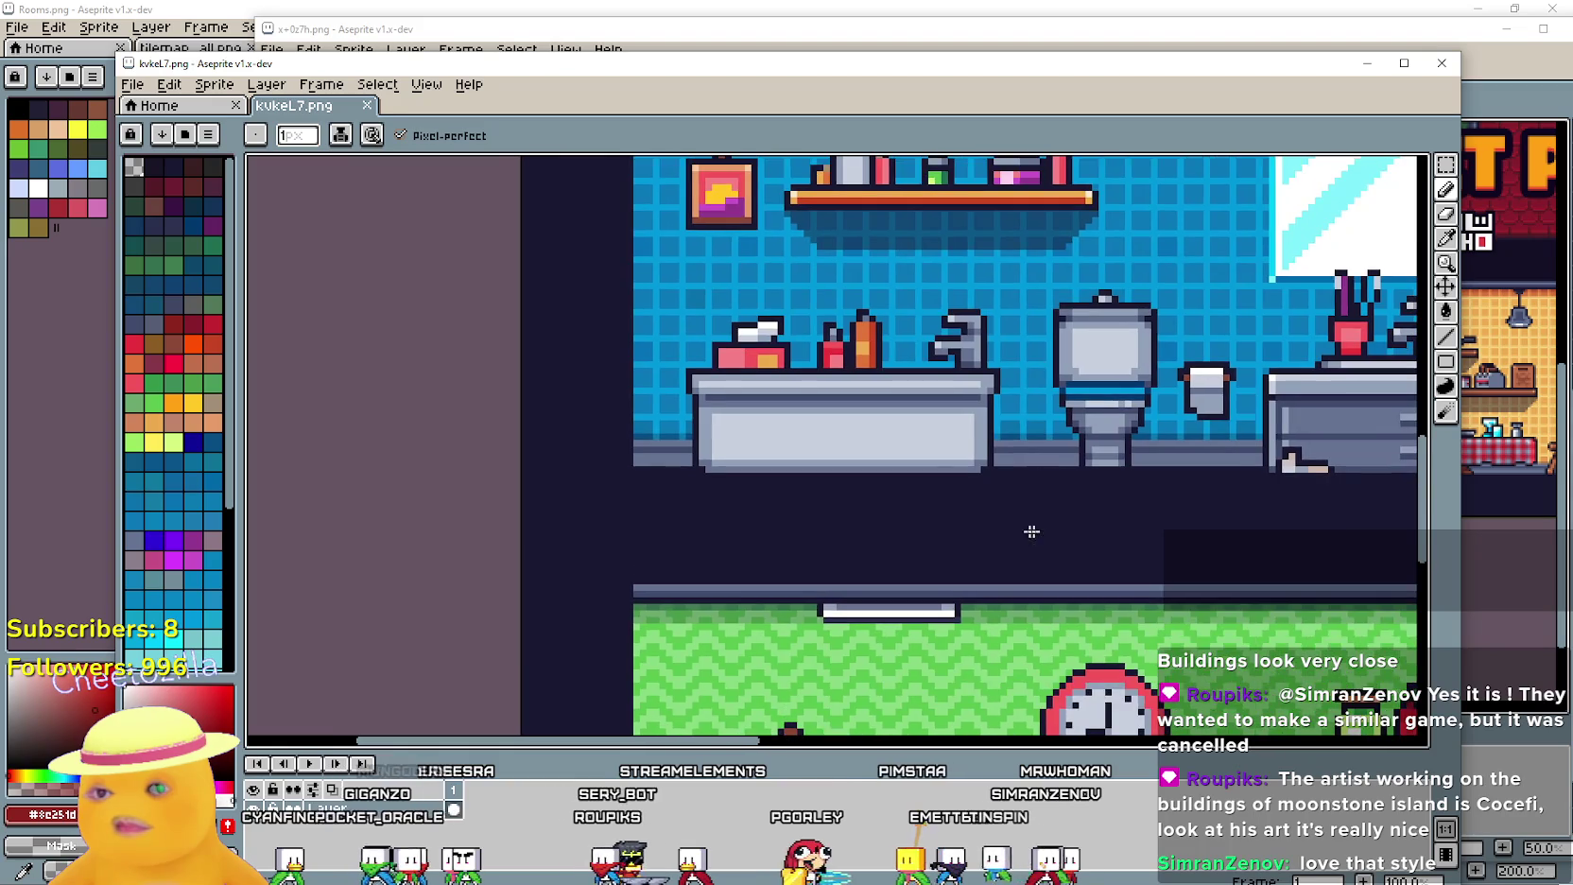
{"action": "scroll", "coordinate": [644, 532], "scroll_direction": "up", "scroll_amount": 1}
{"action": "scroll", "coordinate": [854, 402], "scroll_direction": "down", "scroll_amount": 2}
Close kvkeL7.png and x+0z7h.png without saving, bringing Rooms.png back to front
{"action": "left_click", "coordinate": [1426, 72]}
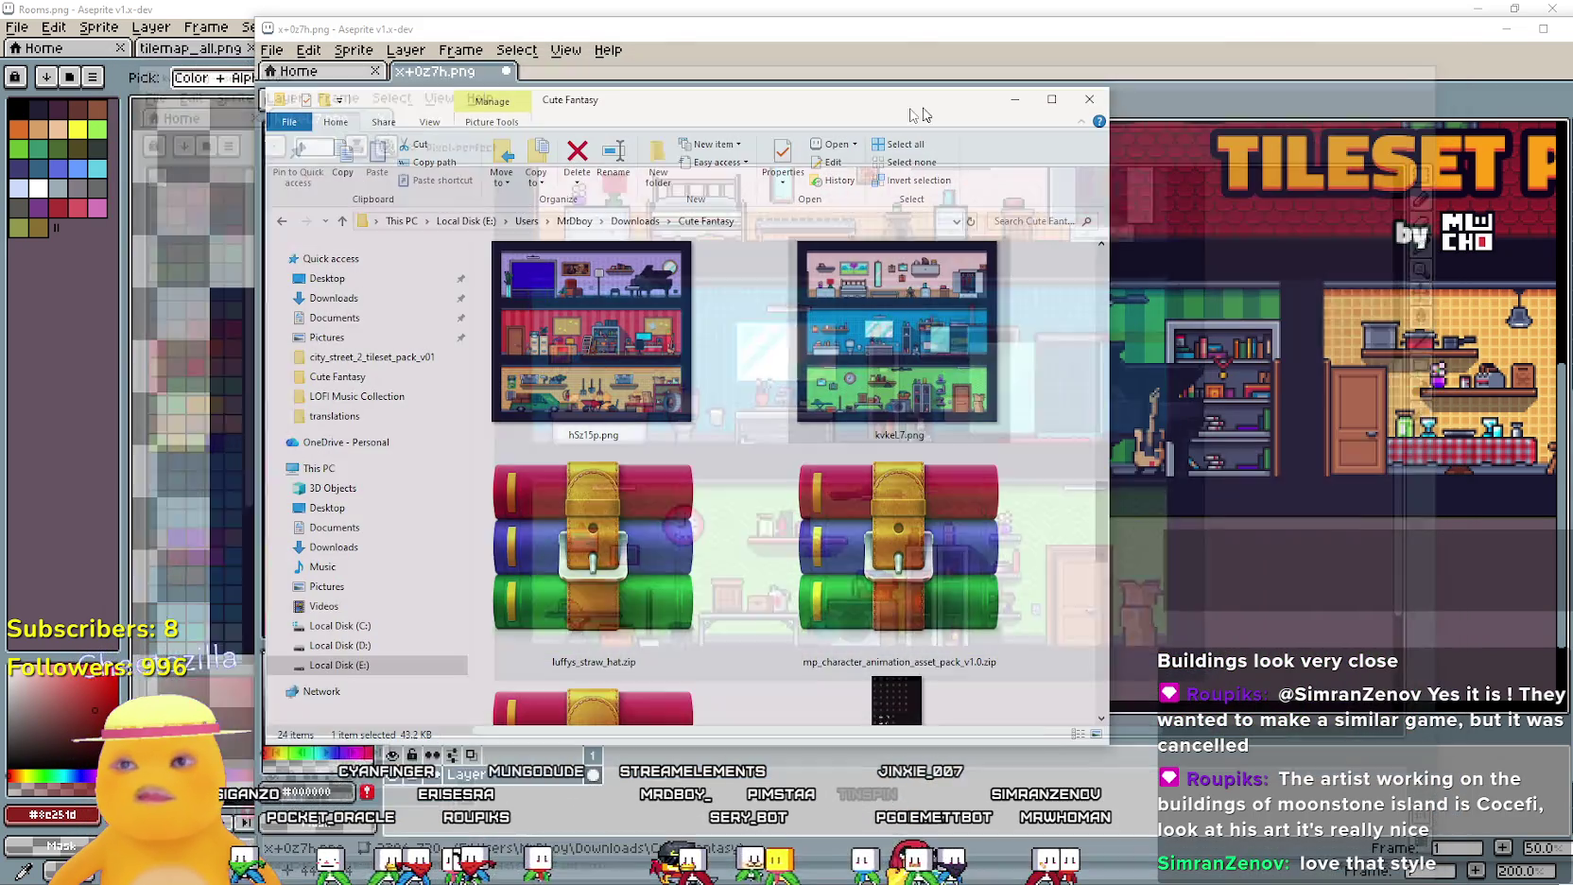
{"action": "left_click", "coordinate": [858, 74]}
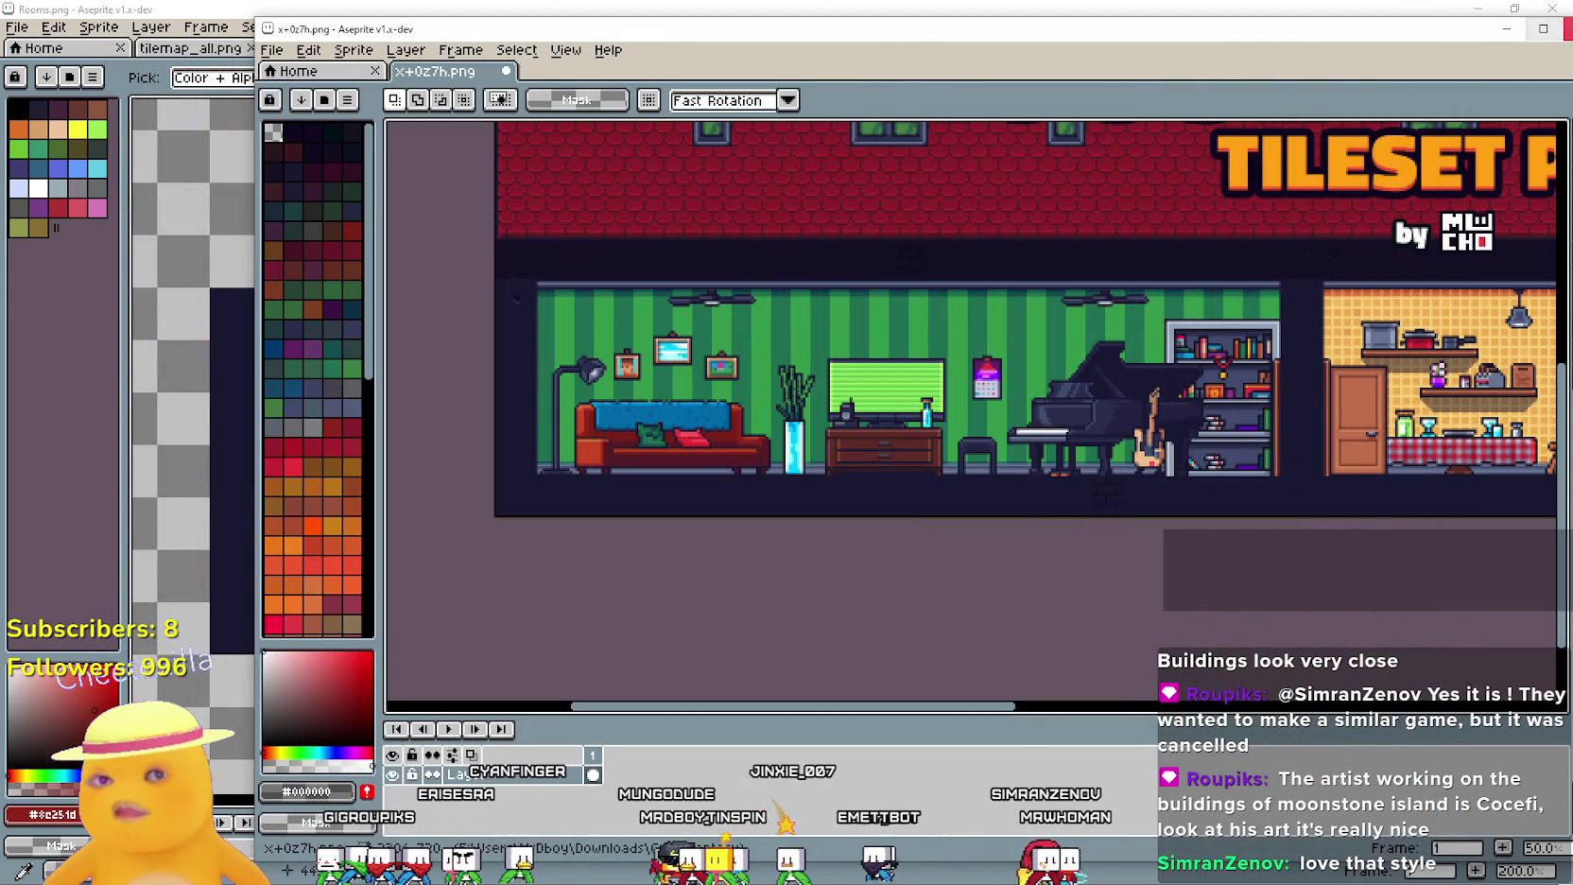
{"action": "left_click", "coordinate": [1566, 31]}
{"action": "left_click", "coordinate": [913, 487]}
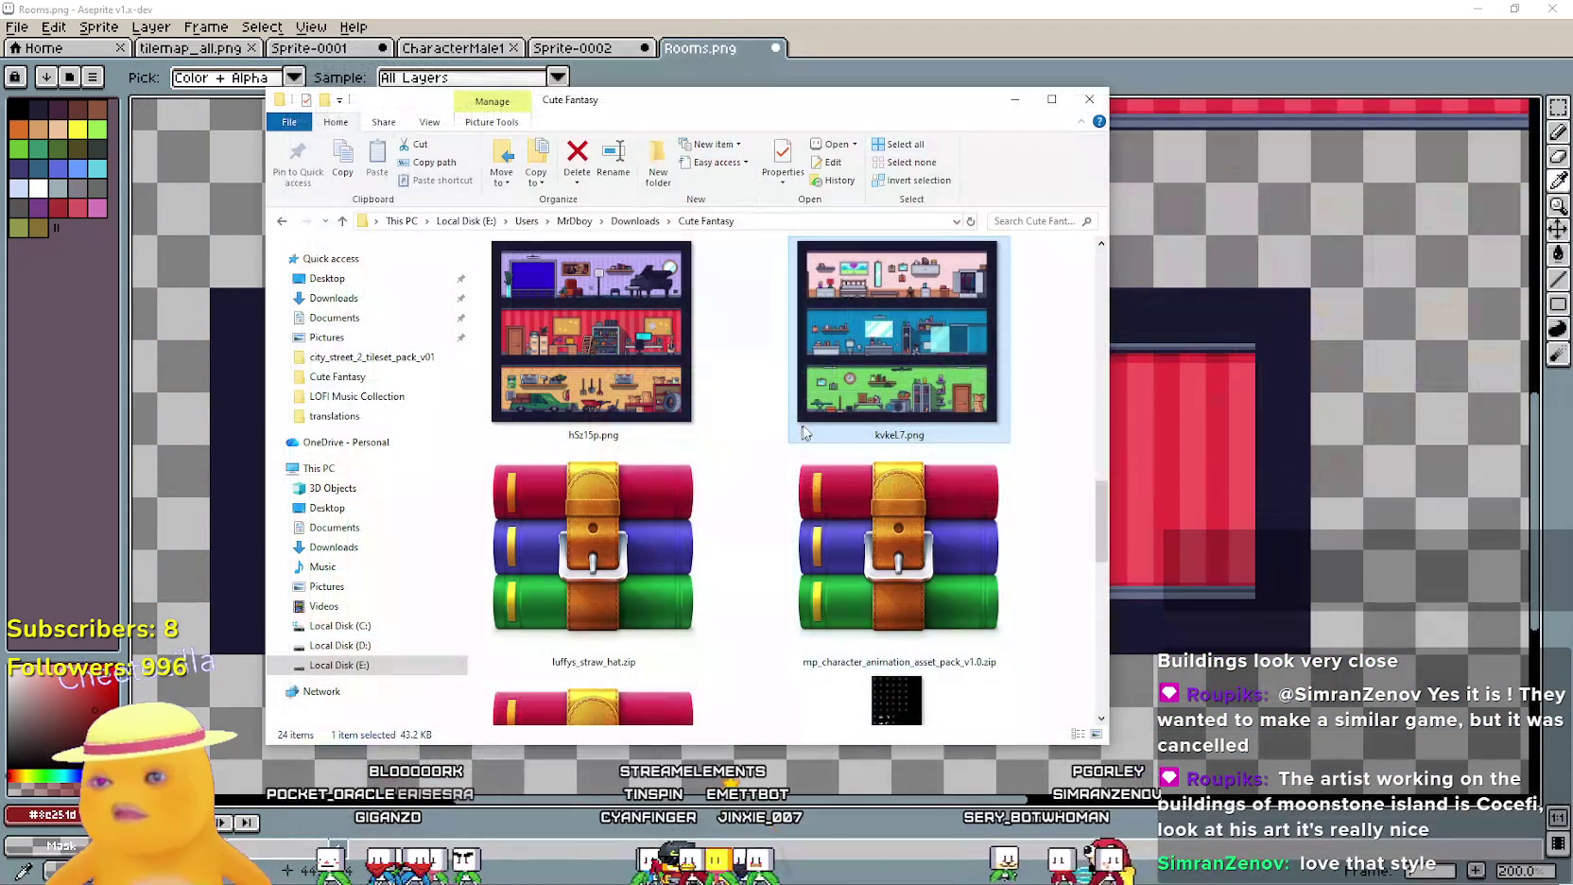
{"action": "left_click", "coordinate": [1089, 23]}
Select the dark-framed red room panel and move it to the left edge at x=0
{"action": "scroll", "coordinate": [976, 421], "scroll_direction": "down", "scroll_amount": 3}
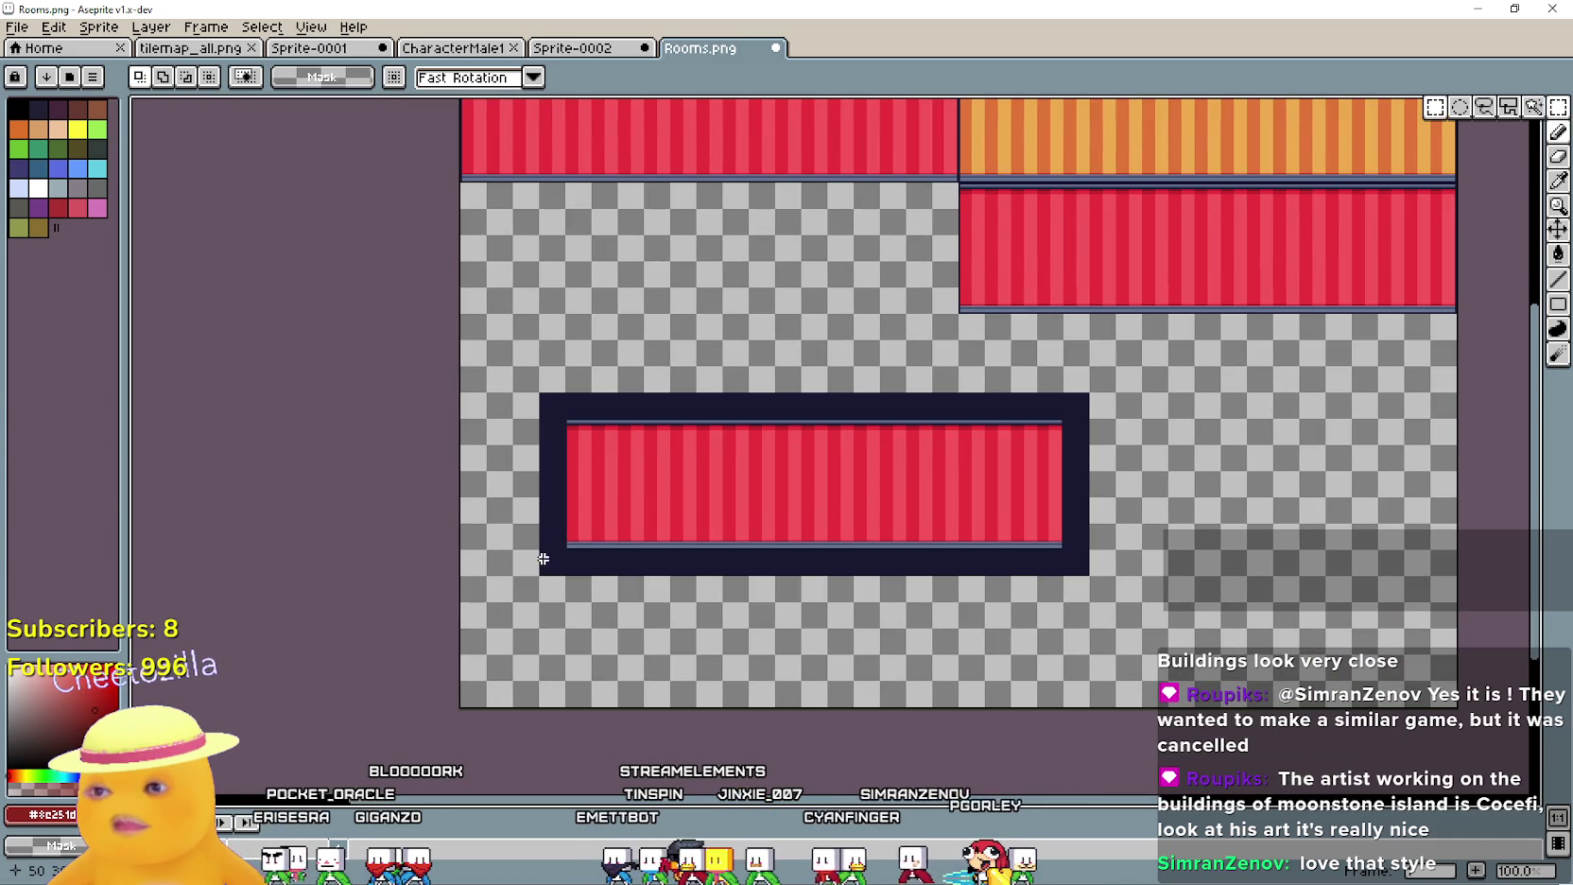
{"action": "left_click_drag", "start_coordinate": [543, 560], "coordinate": [1086, 398]}
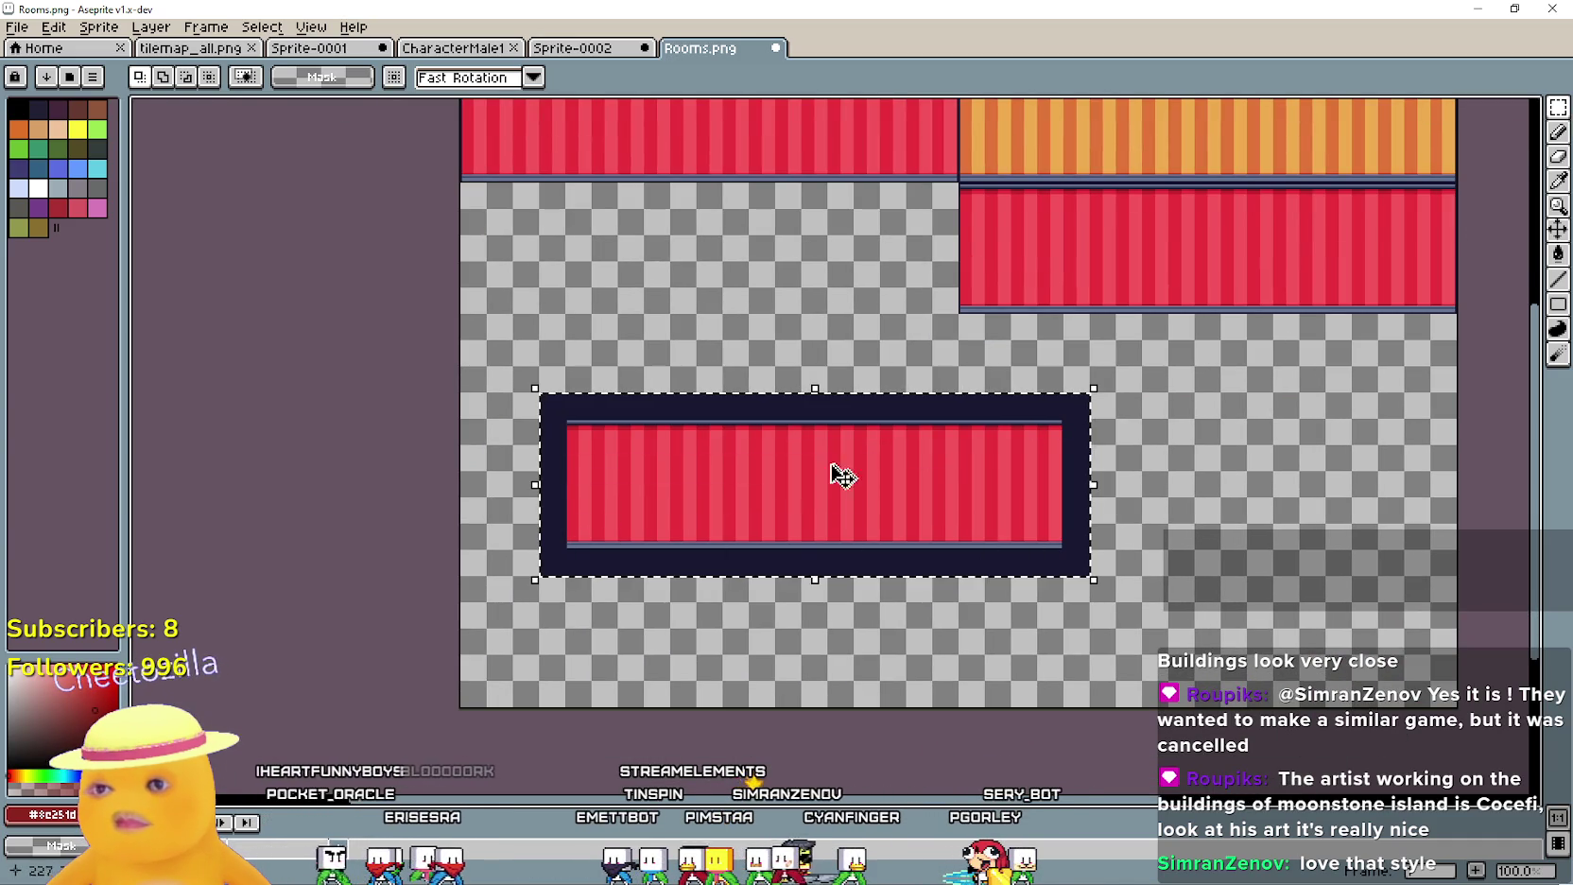
{"action": "left_click_drag", "start_coordinate": [871, 487], "coordinate": [804, 412]}
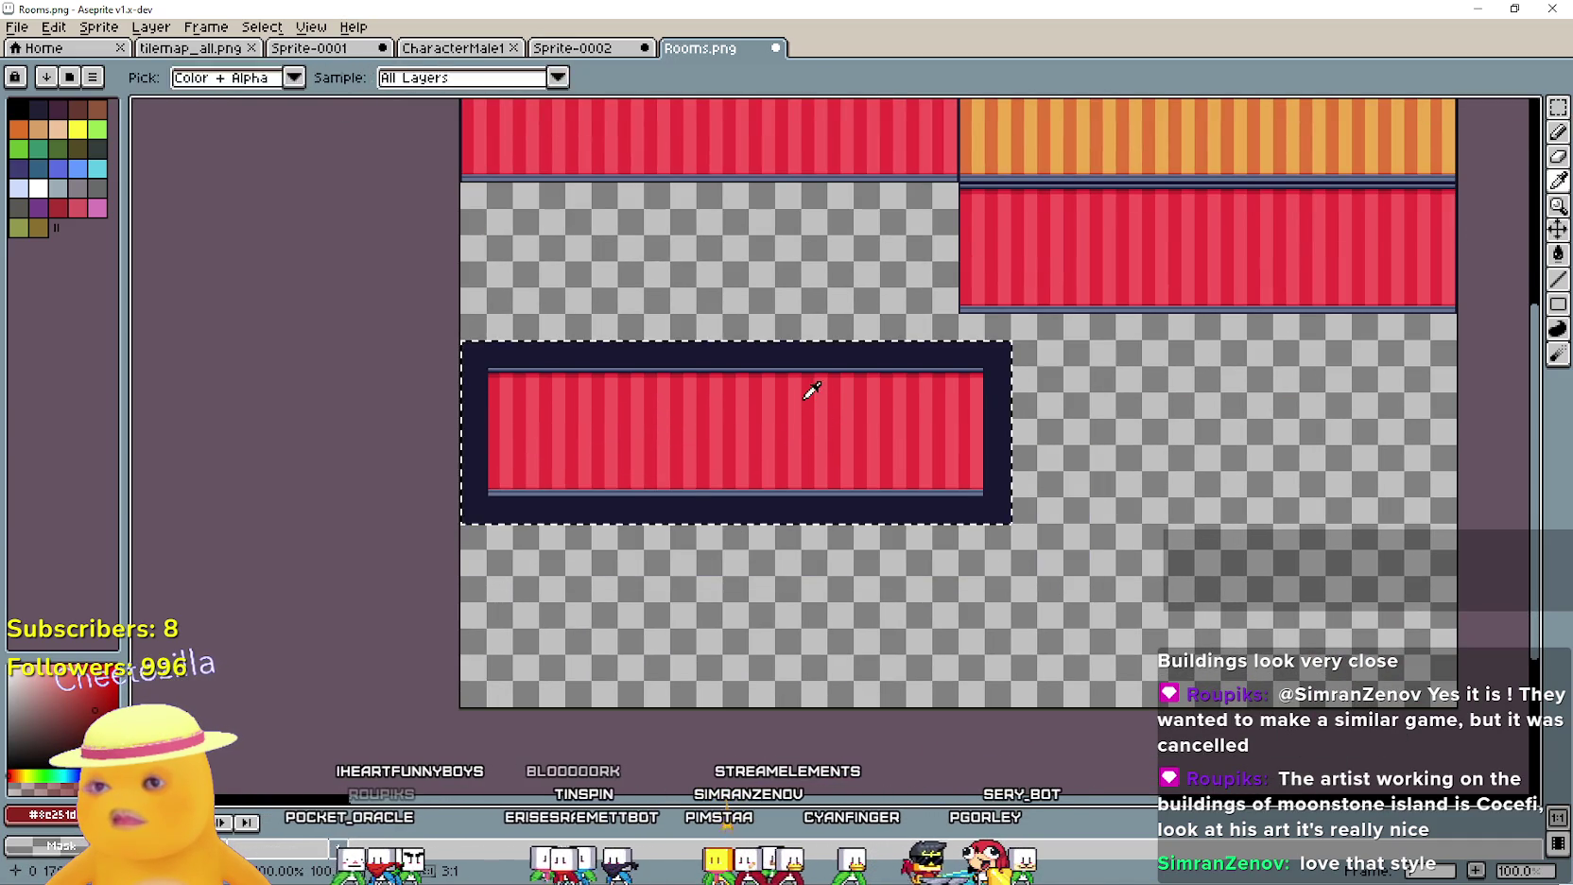
{"action": "left_click_drag", "start_coordinate": [1022, 627], "coordinate": [1117, 585]}
{"action": "scroll", "coordinate": [980, 569], "scroll_direction": "down", "scroll_amount": 1}
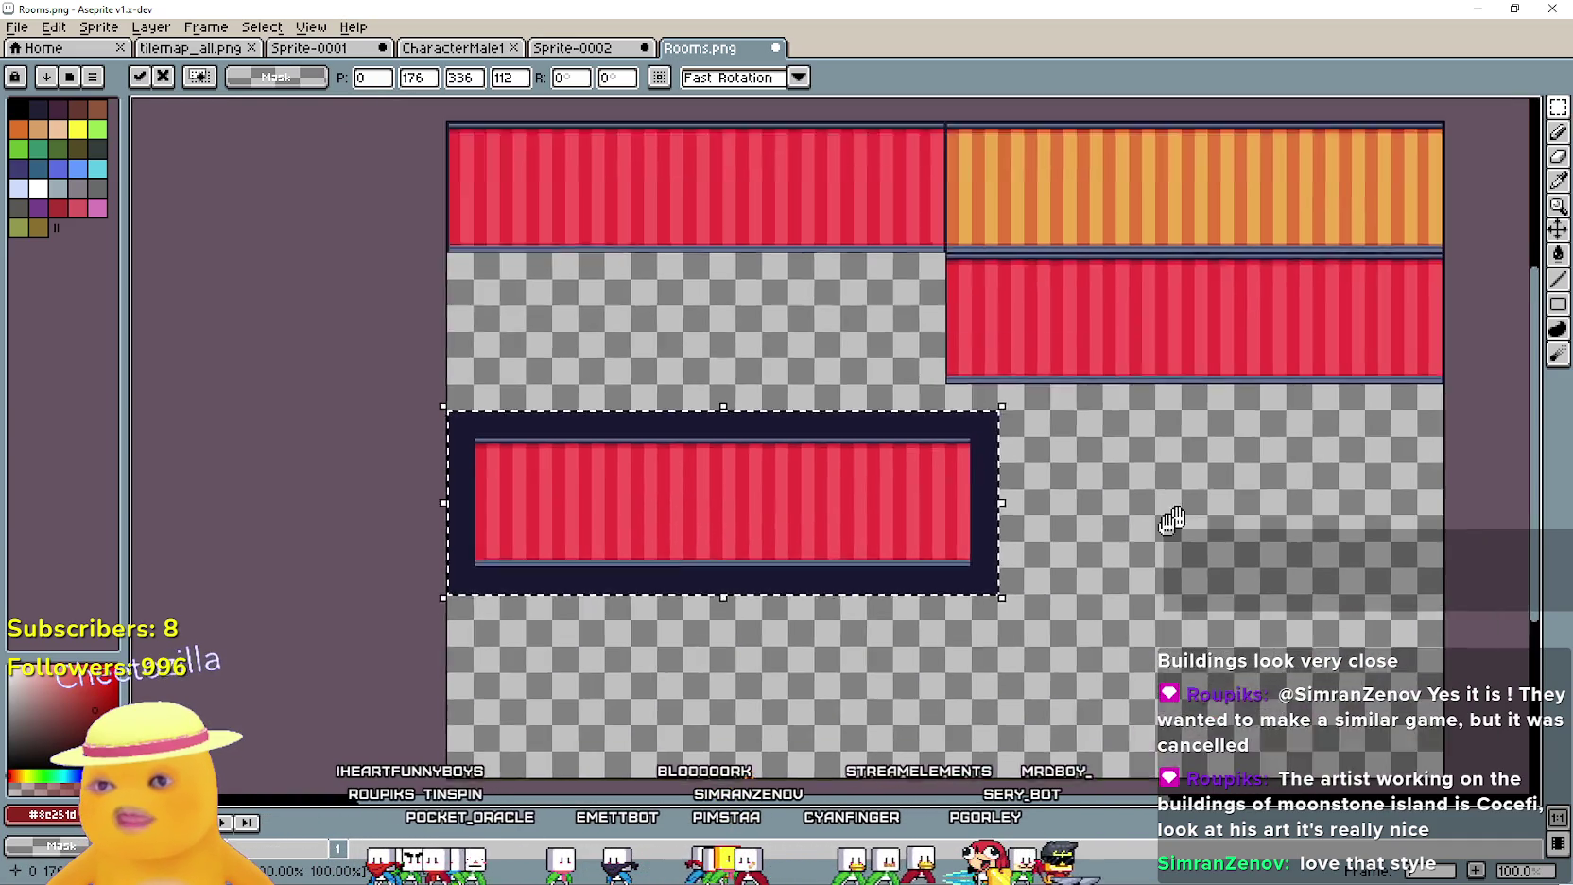
{"action": "scroll", "coordinate": [1043, 546], "scroll_direction": "up", "scroll_amount": 1}
{"action": "left_click", "coordinate": [1025, 637]}
Nudge the panel up to y=160, just below the top row, and commit it
{"action": "scroll", "coordinate": [1031, 471], "scroll_direction": "down", "scroll_amount": 2}
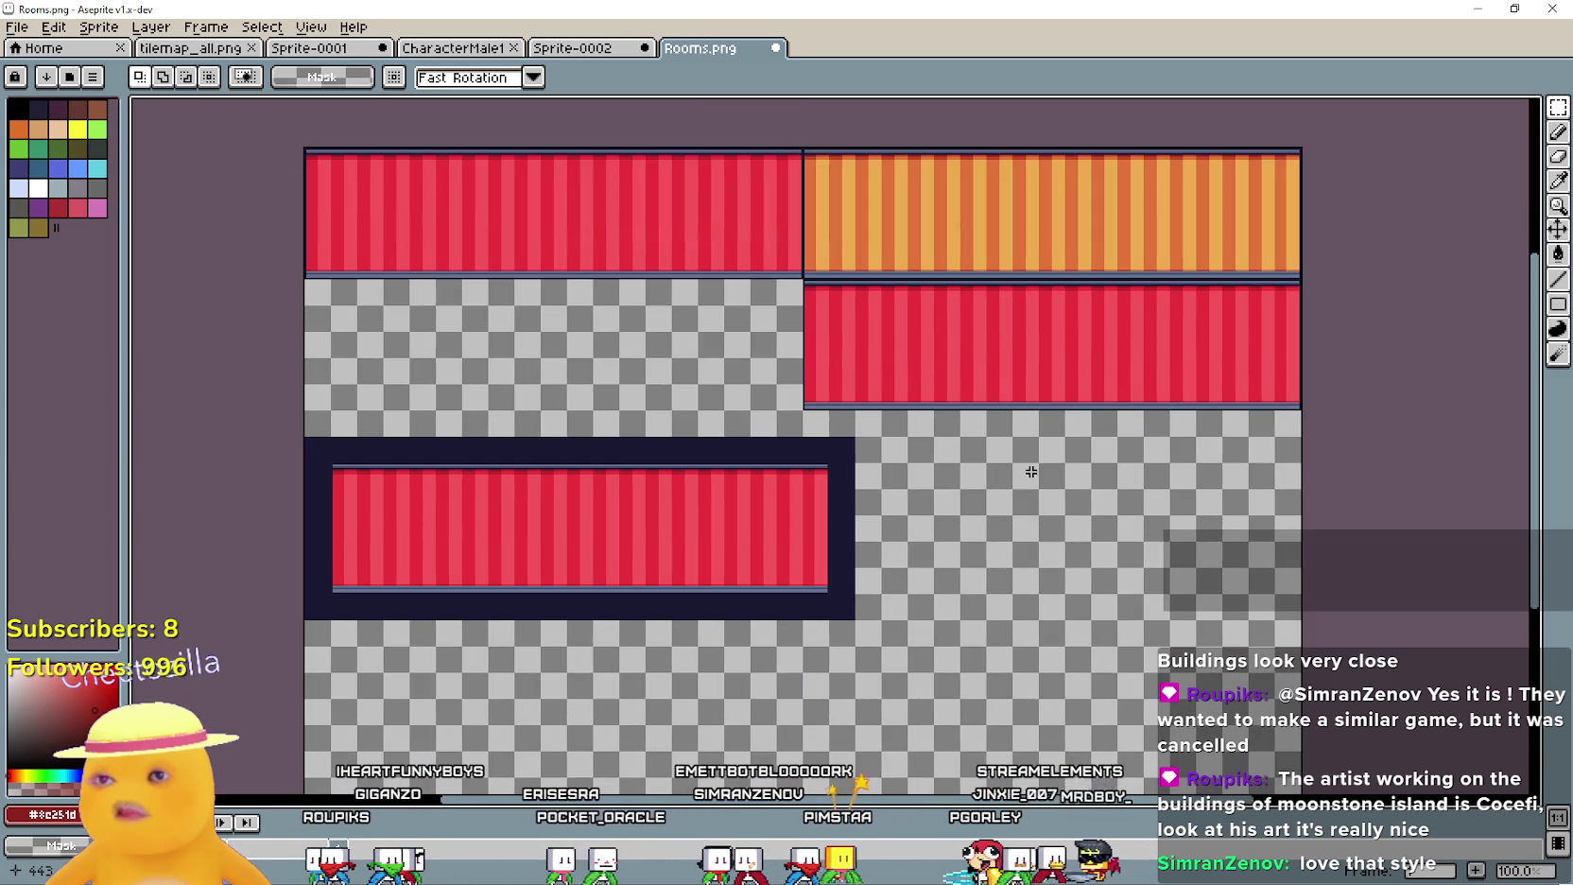
{"action": "scroll", "coordinate": [951, 397], "scroll_direction": "up", "scroll_amount": 1}
{"action": "scroll", "coordinate": [894, 352], "scroll_direction": "down", "scroll_amount": 1}
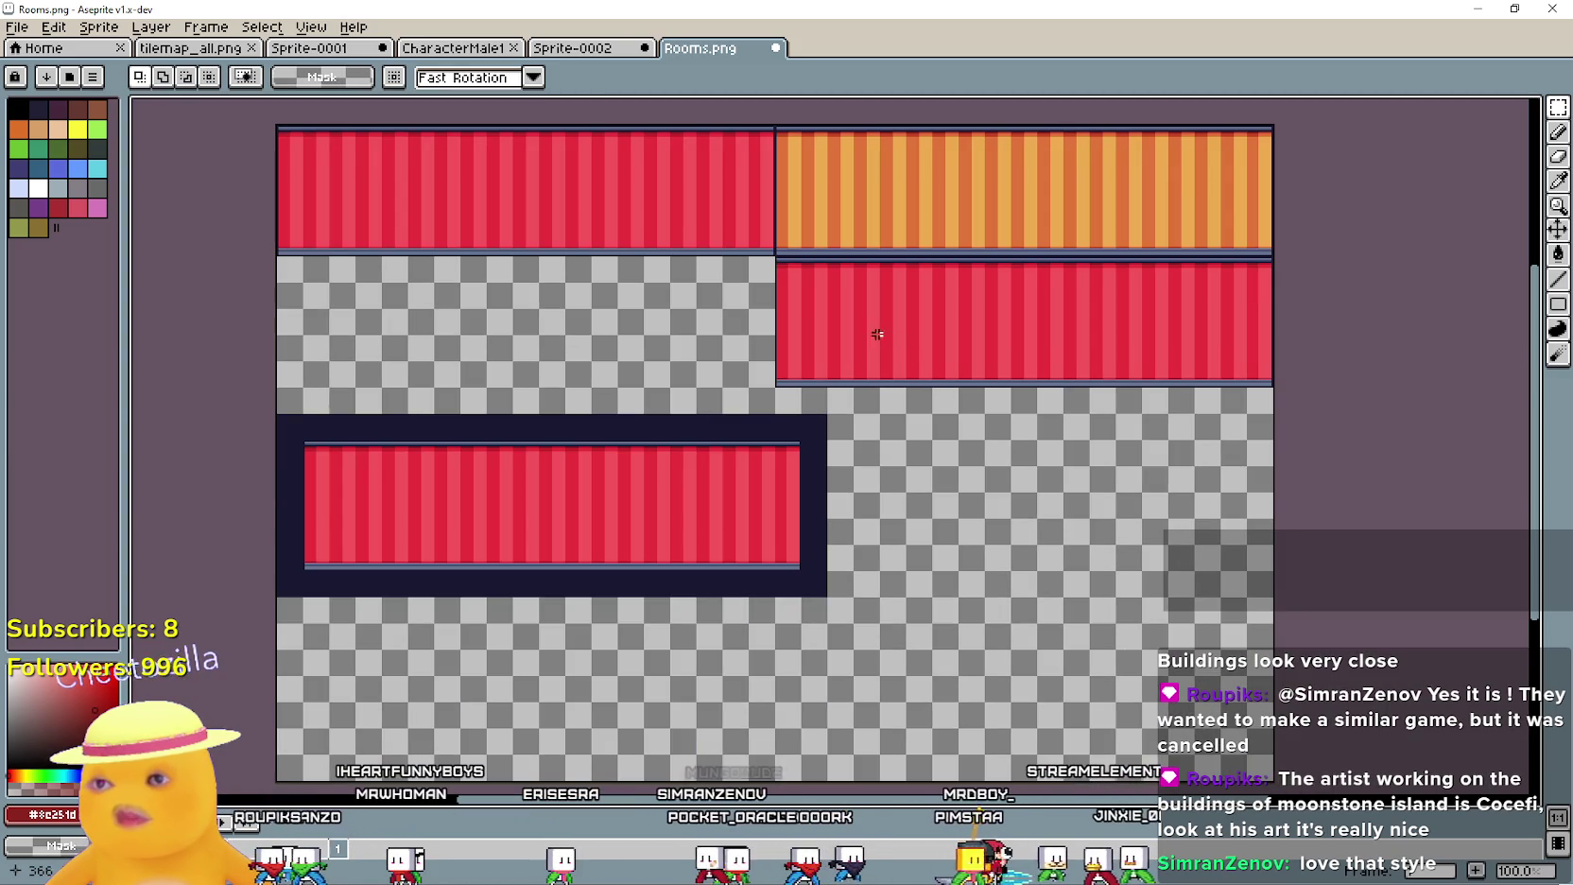
{"action": "scroll", "coordinate": [815, 425], "scroll_direction": "up", "scroll_amount": 1}
{"action": "scroll", "coordinate": [786, 365], "scroll_direction": "down", "scroll_amount": 1}
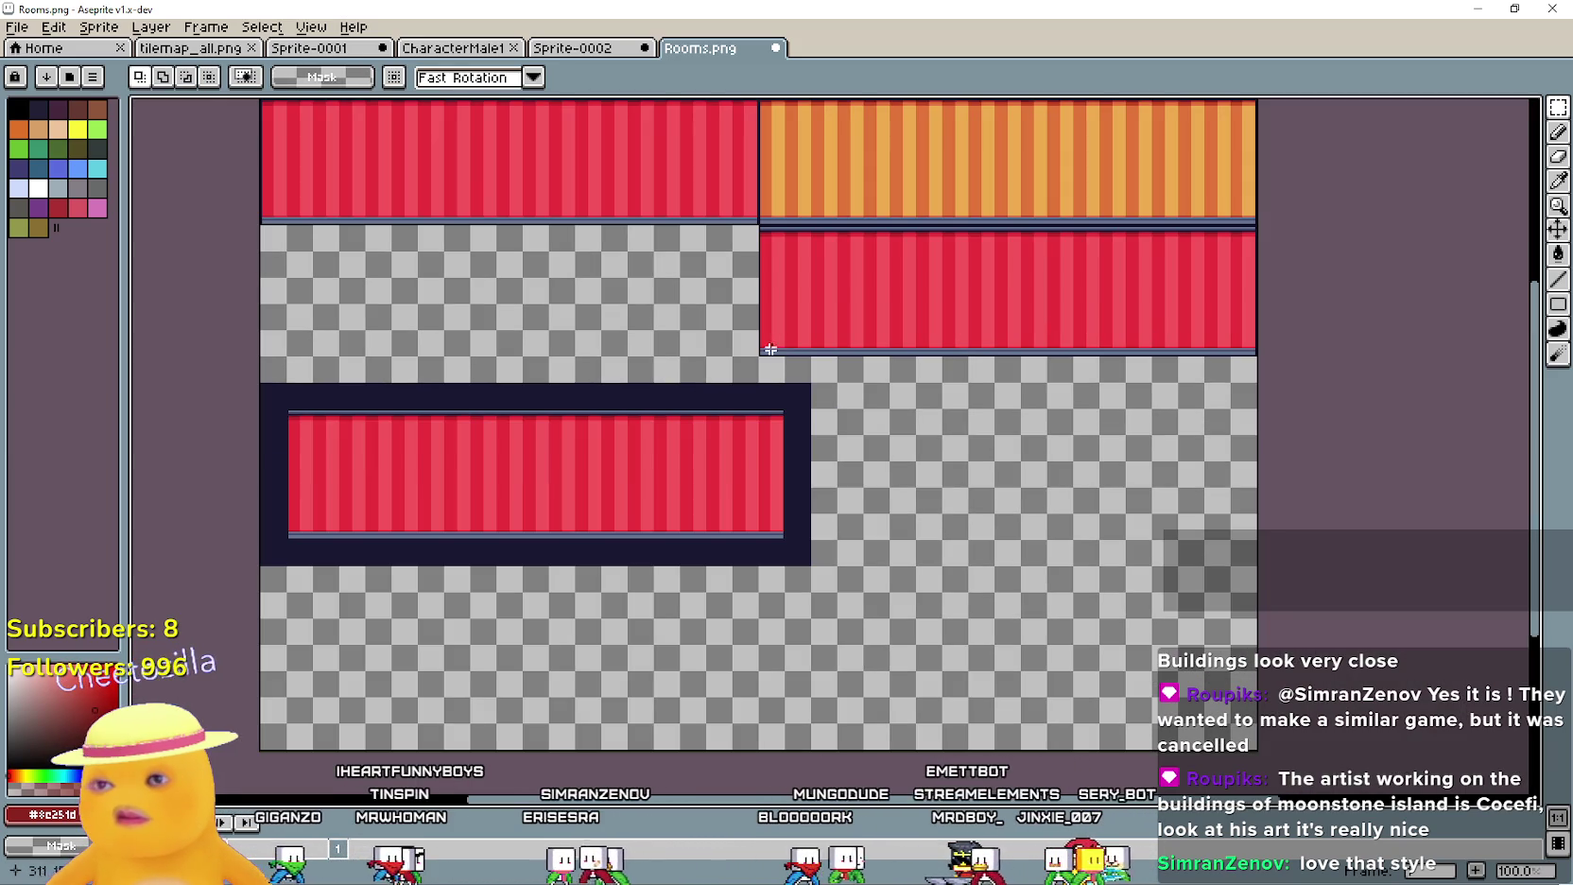
{"action": "mouse_move", "coordinate": [775, 375]}
{"action": "left_mouse_down"}
{"action": "mouse_move", "coordinate": [772, 337]}
{"action": "mouse_move", "coordinate": [772, 489]}
{"action": "mouse_move", "coordinate": [827, 431]}
{"action": "left_mouse_up"}
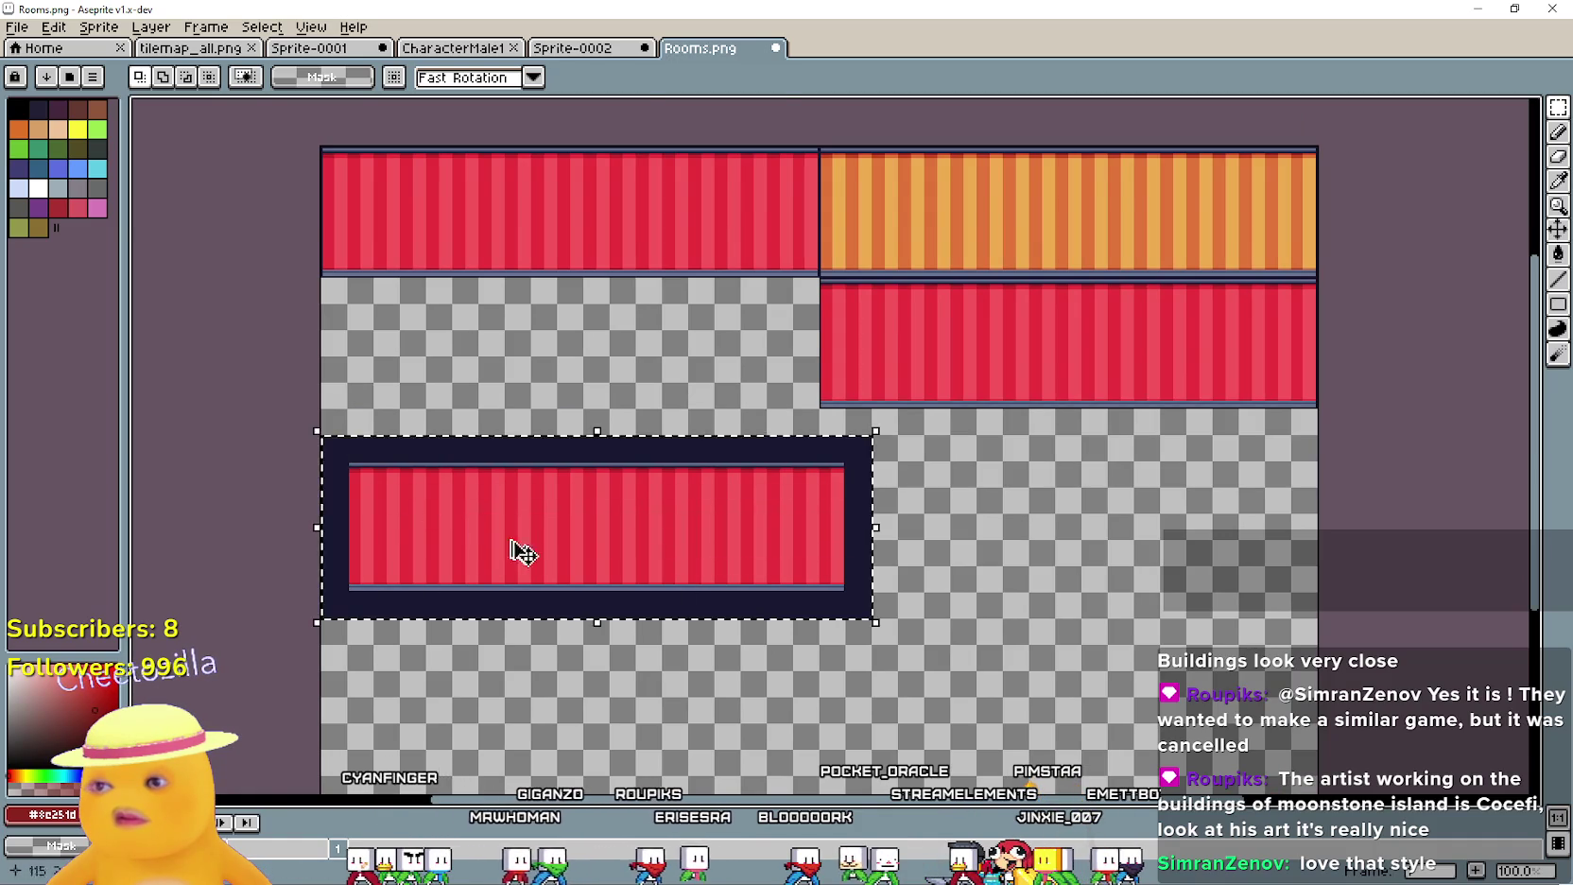
{"action": "left_click_drag", "start_coordinate": [483, 535], "coordinate": [532, 527]}
{"action": "key", "text": "Return"}
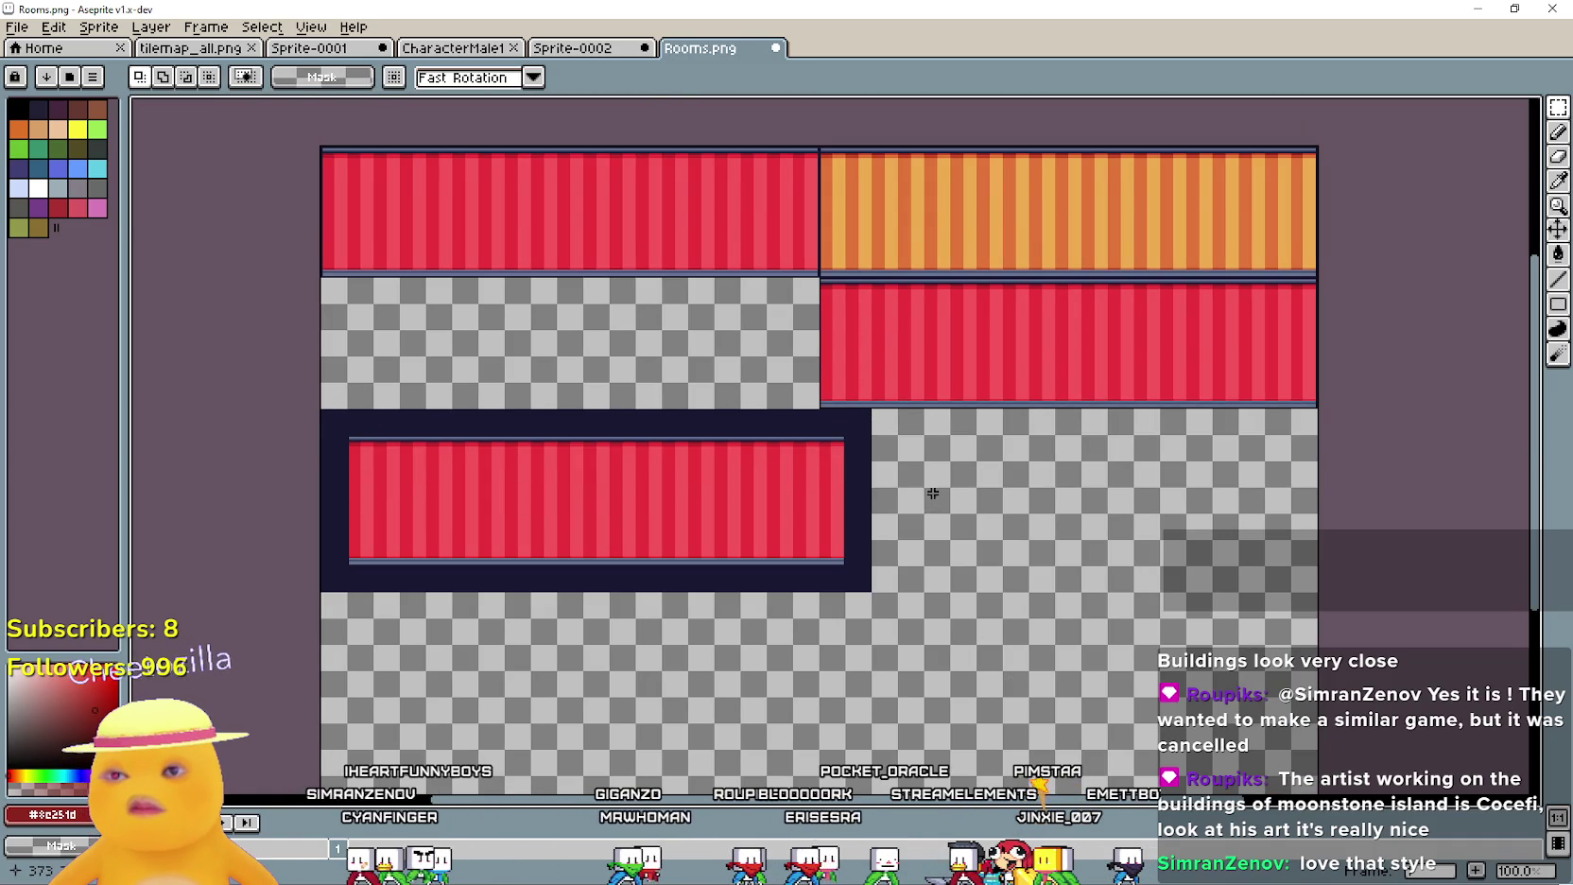
{"action": "scroll", "coordinate": [733, 221], "scroll_direction": "right", "scroll_amount": 3}
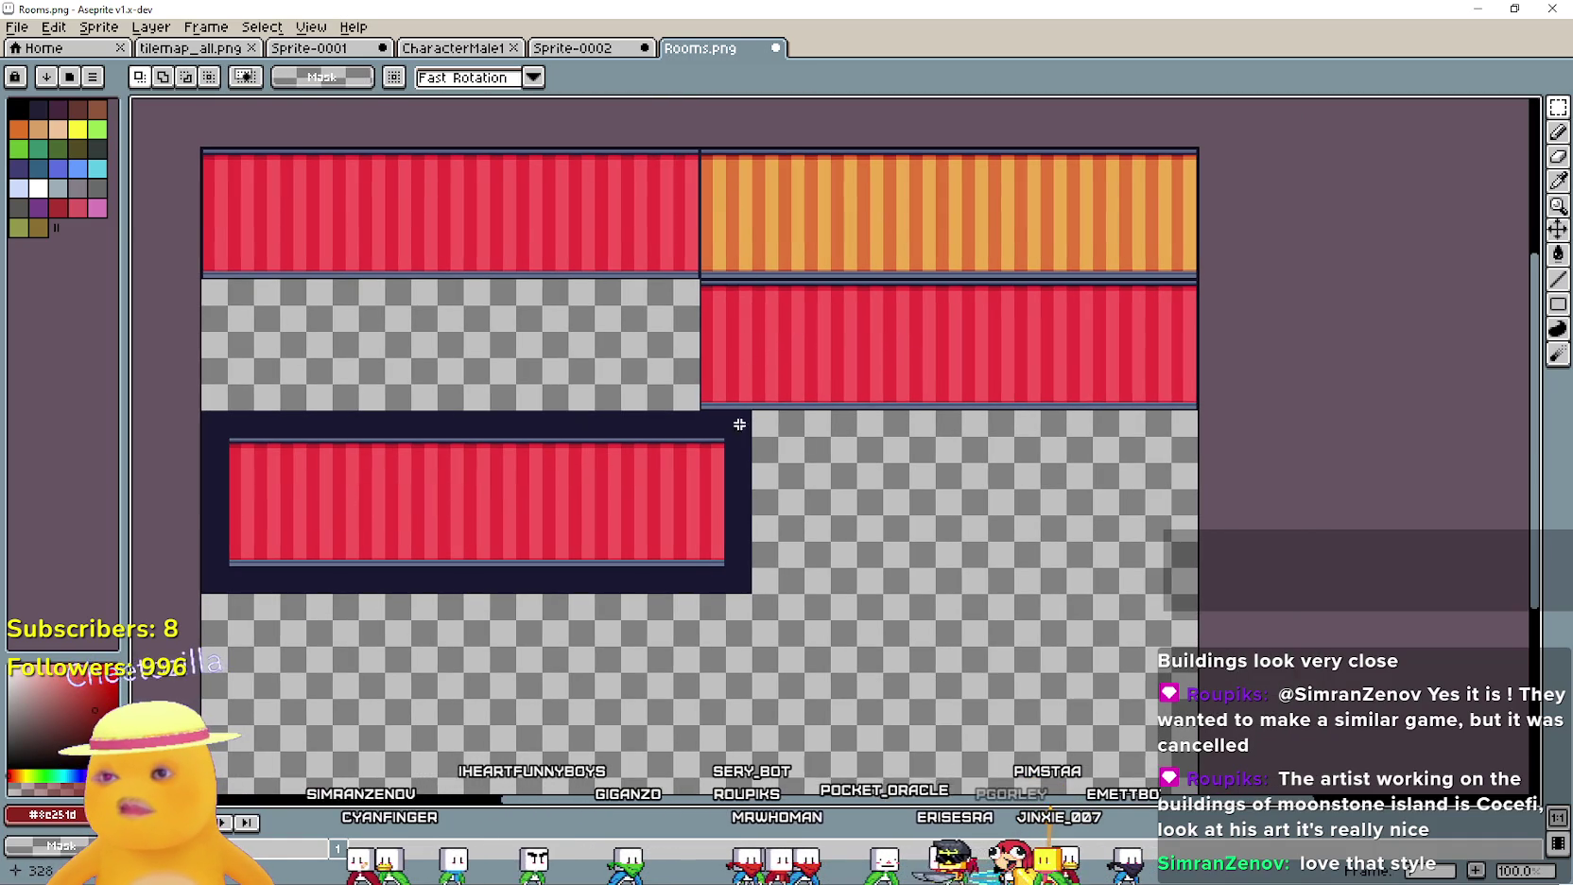
{"action": "mouse_move", "coordinate": [738, 594]}
{"action": "left_mouse_down"}
{"action": "mouse_move", "coordinate": [1099, 526]}
{"action": "mouse_move", "coordinate": [902, 557]}
{"action": "left_mouse_up"}
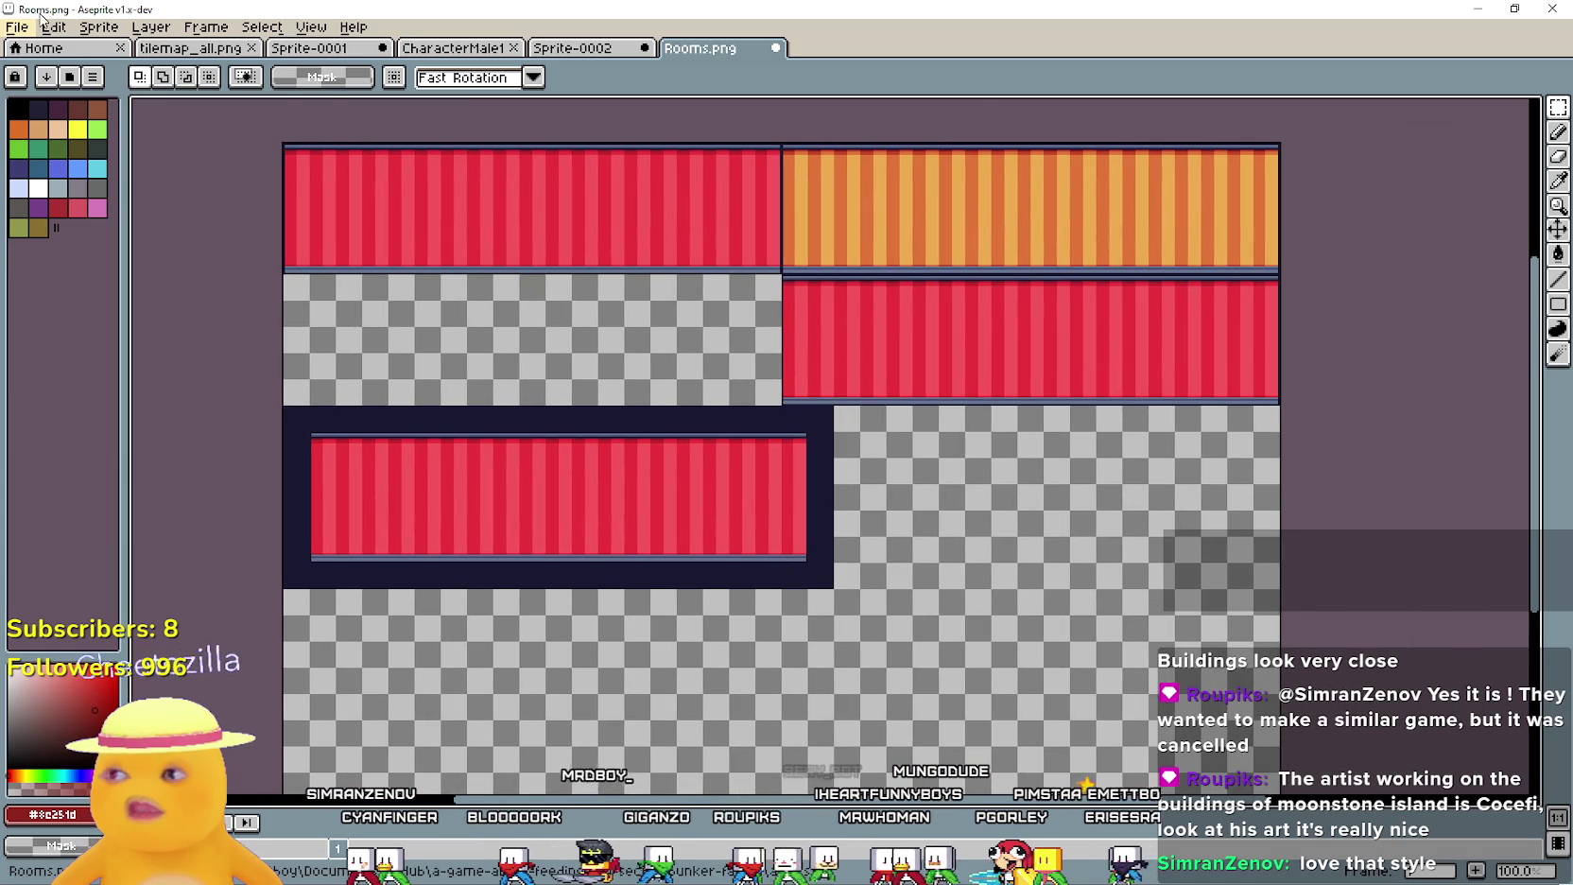
{"action": "left_click", "coordinate": [48, 26]}
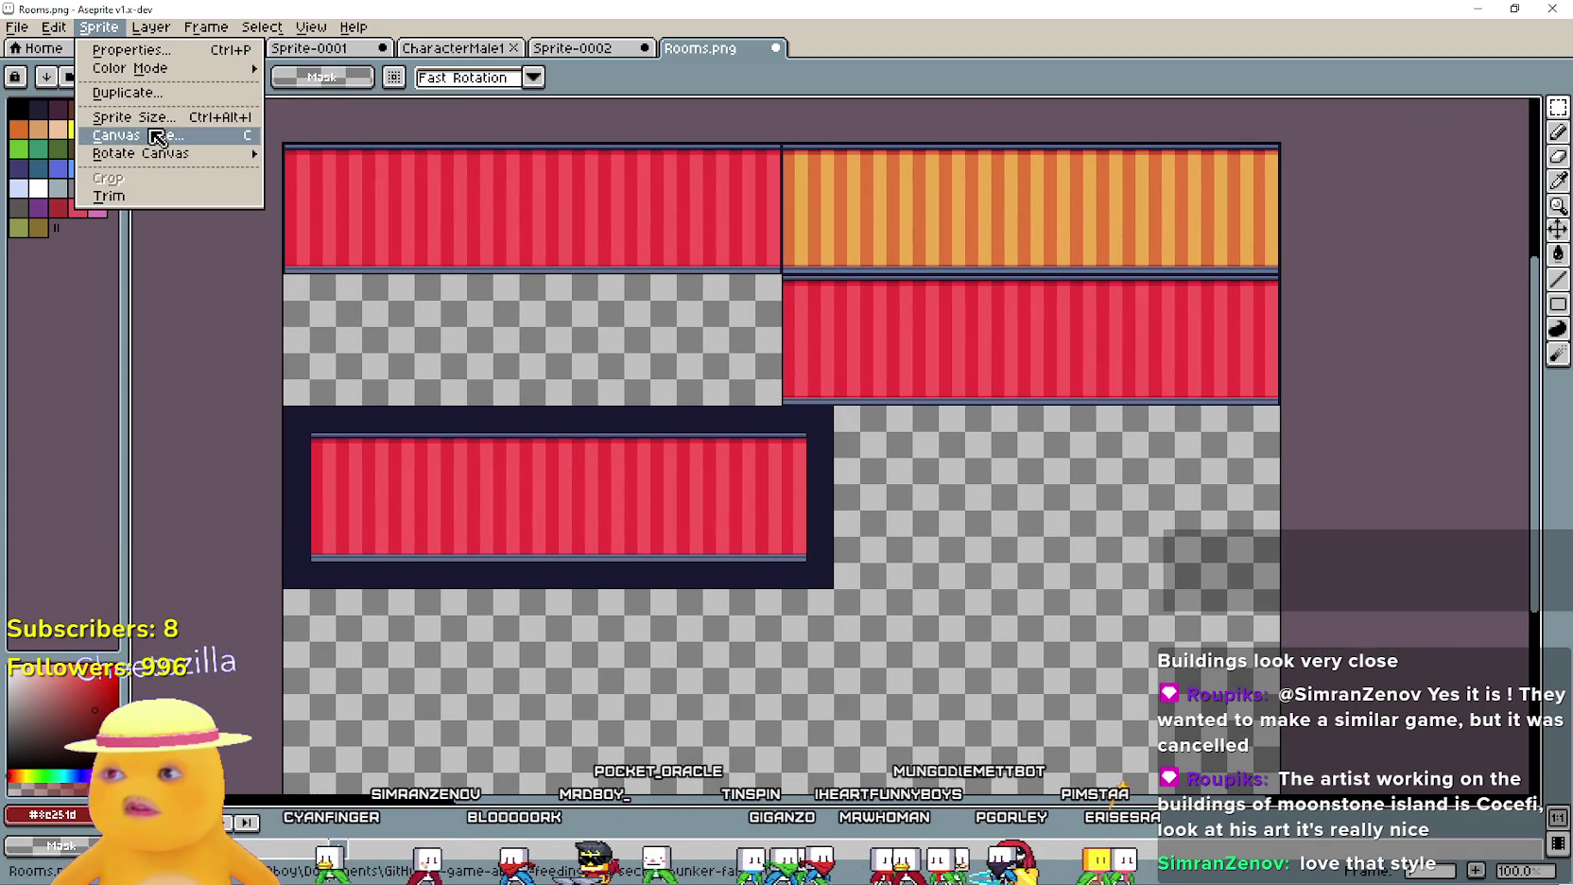
{"action": "left_click", "coordinate": [157, 138]}
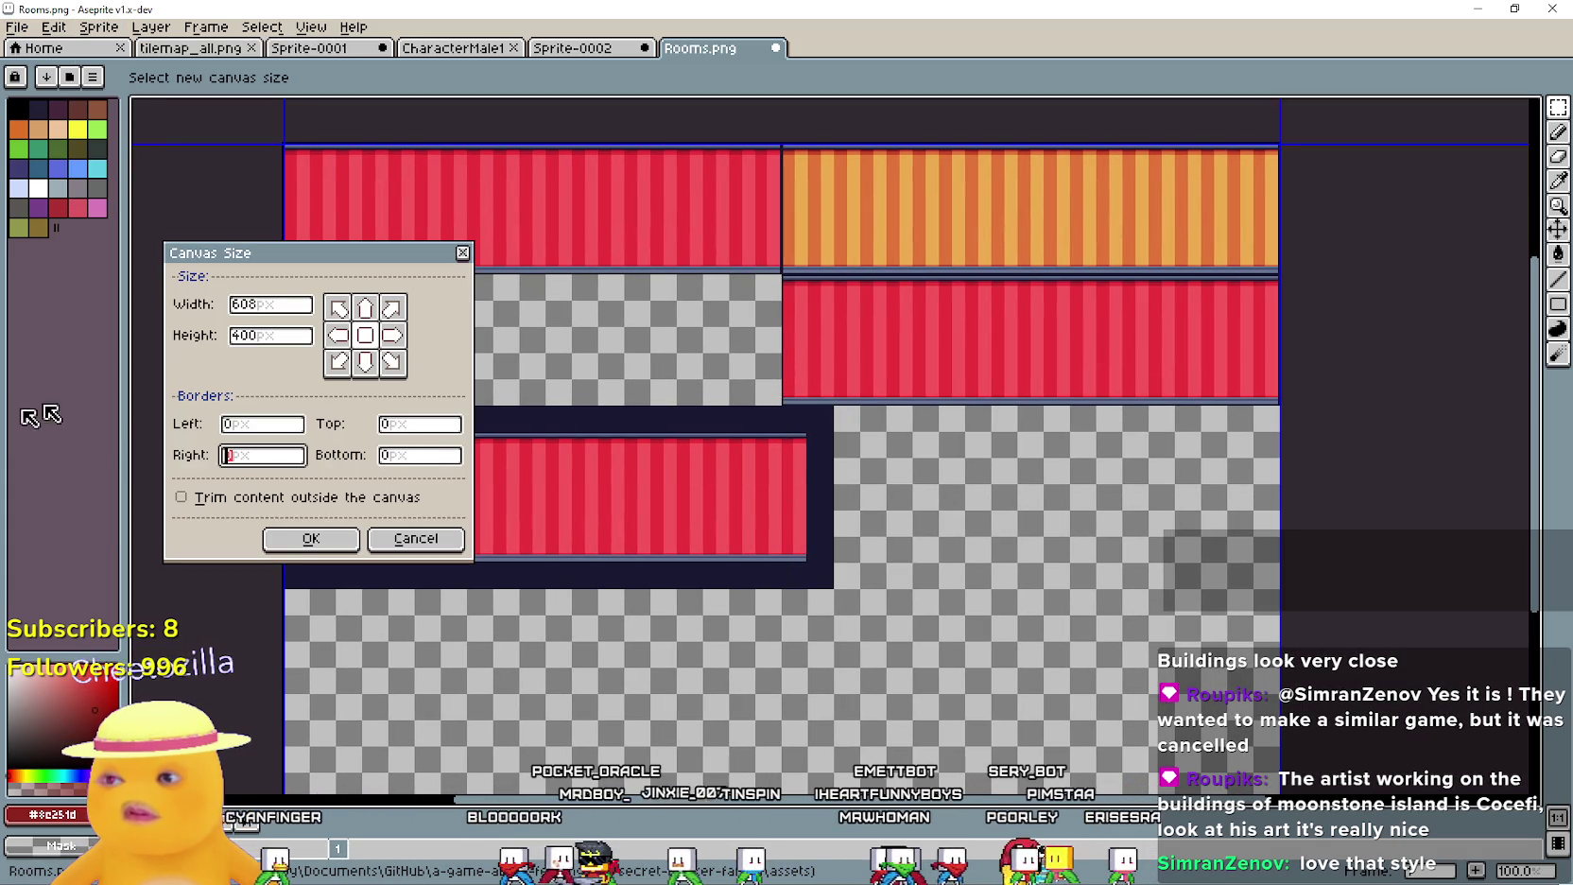
{"action": "type", "text": "8"}
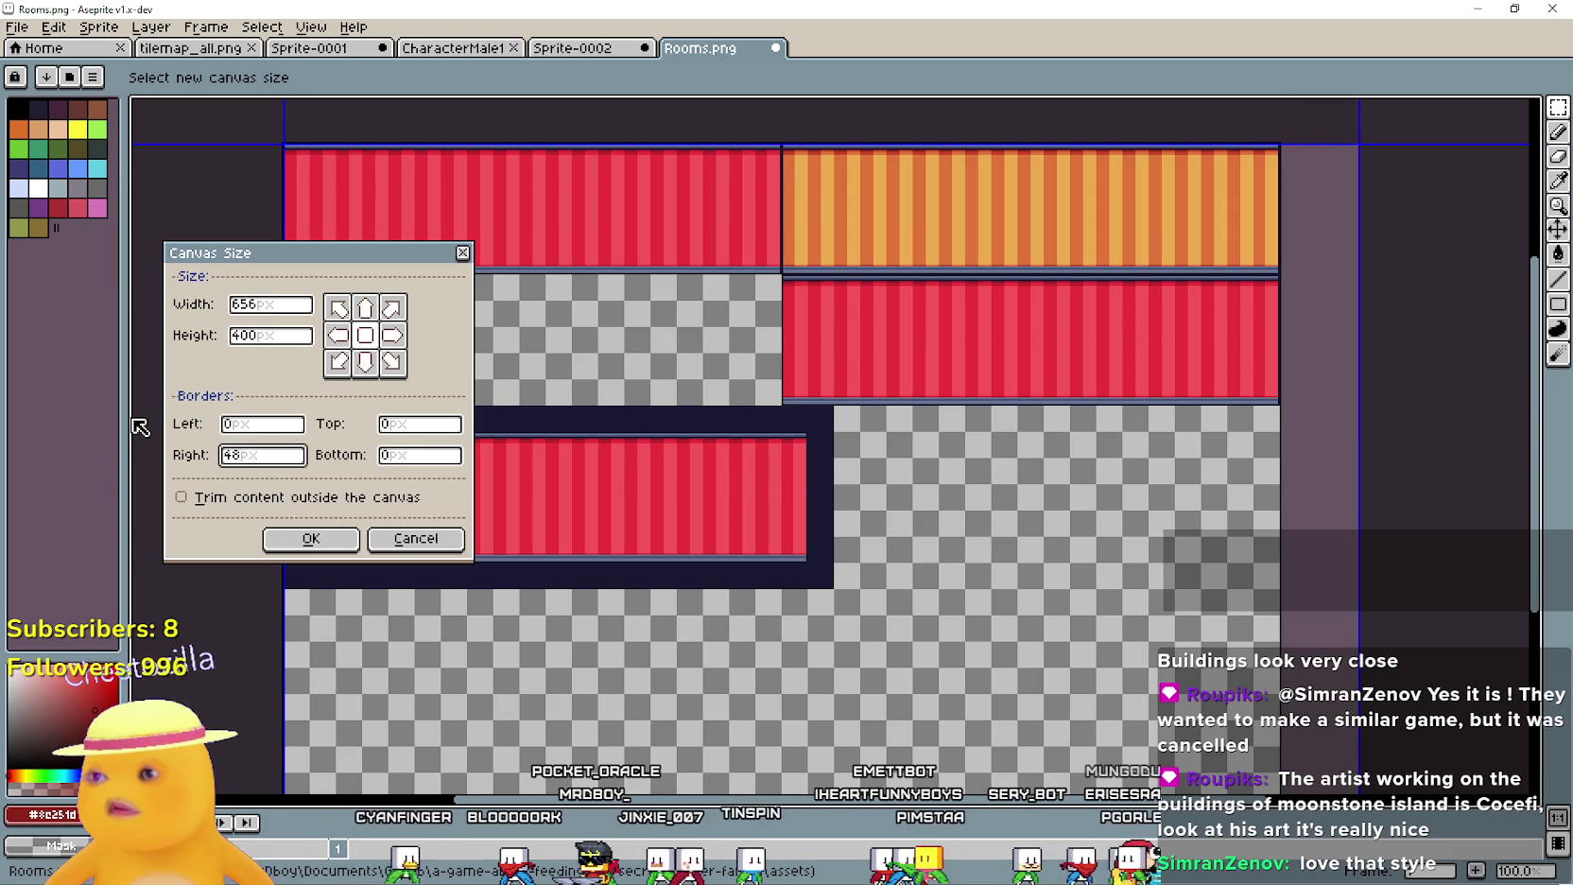
{"action": "key", "text": "Return"}
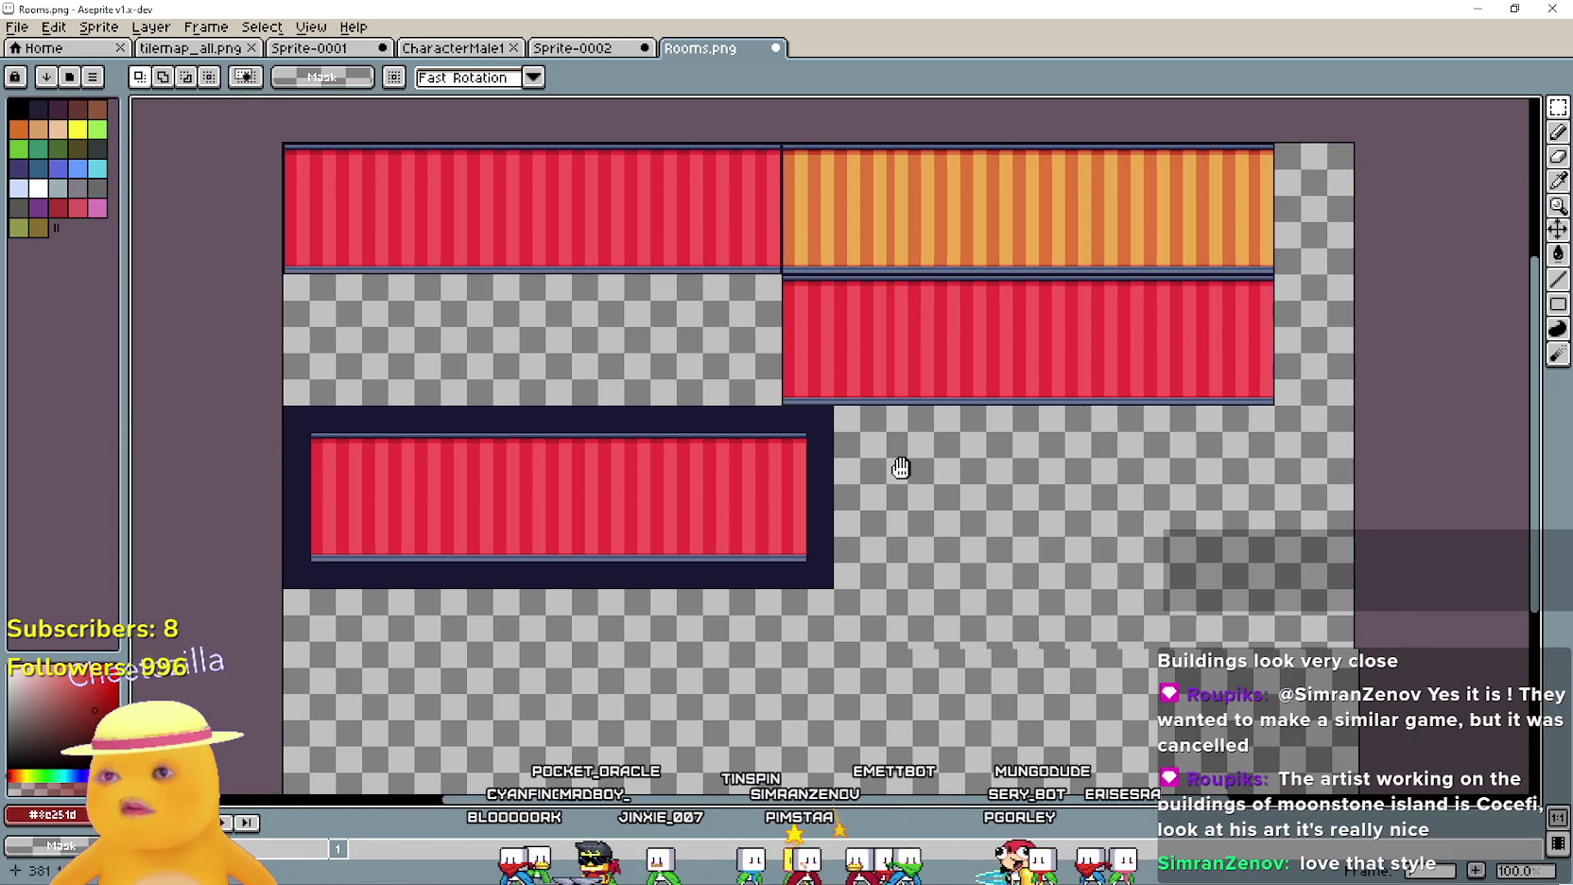
{"action": "left_click_drag", "start_coordinate": [906, 467], "coordinate": [866, 465]}
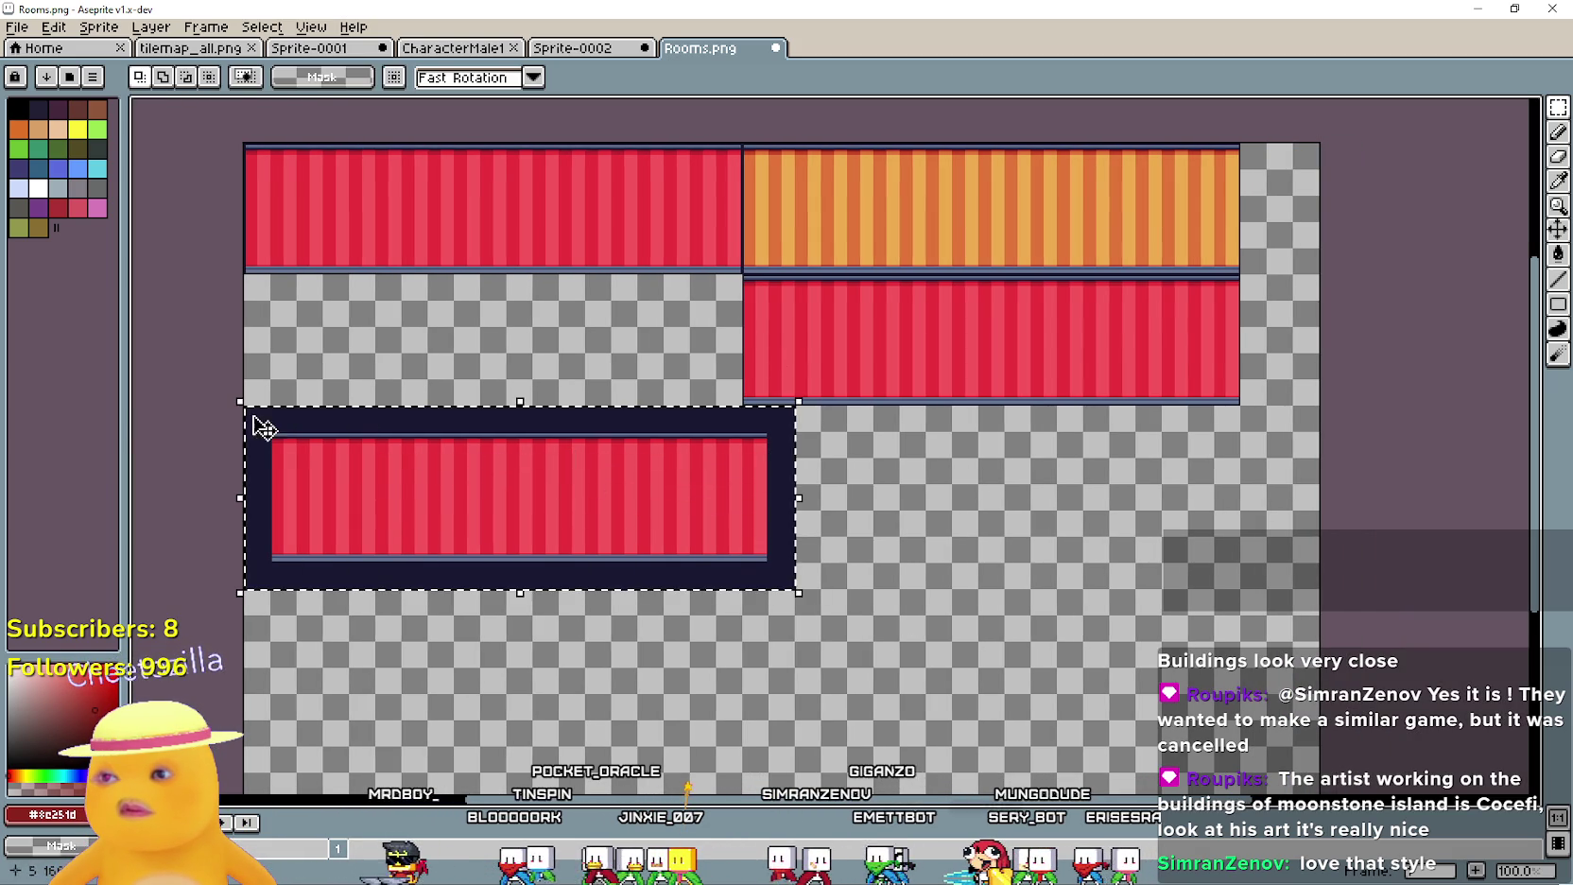
{"action": "mouse_move", "coordinate": [386, 467]}
{"action": "left_mouse_down"}
{"action": "mouse_move", "coordinate": [1000, 607]}
{"action": "mouse_move", "coordinate": [907, 461]}
{"action": "left_mouse_up"}
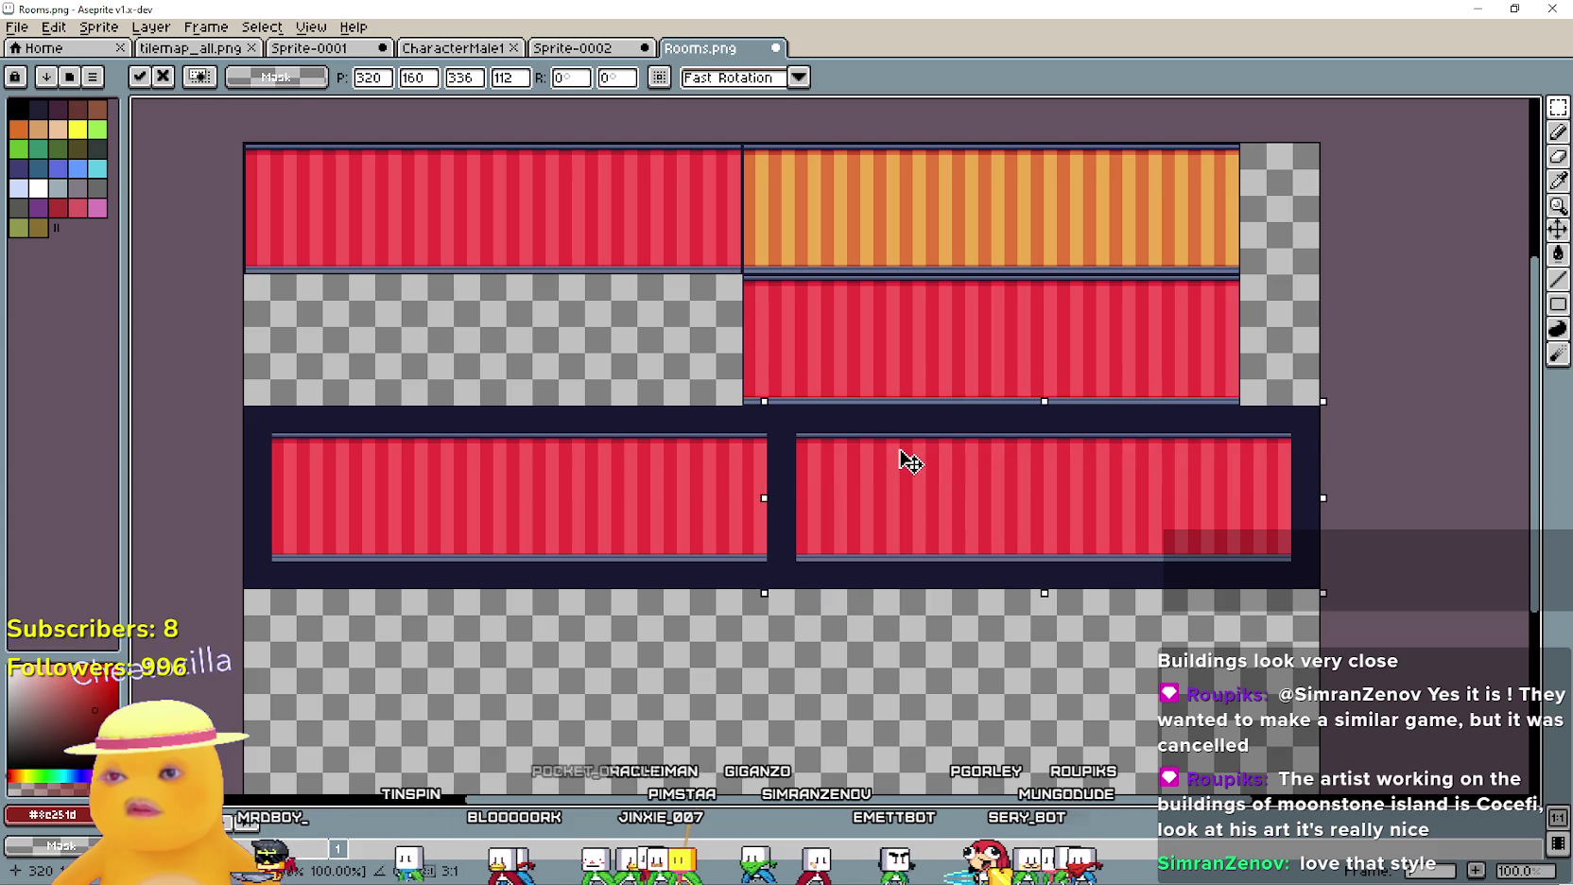
{"action": "scroll", "coordinate": [844, 412], "scroll_direction": "up", "scroll_amount": 3}
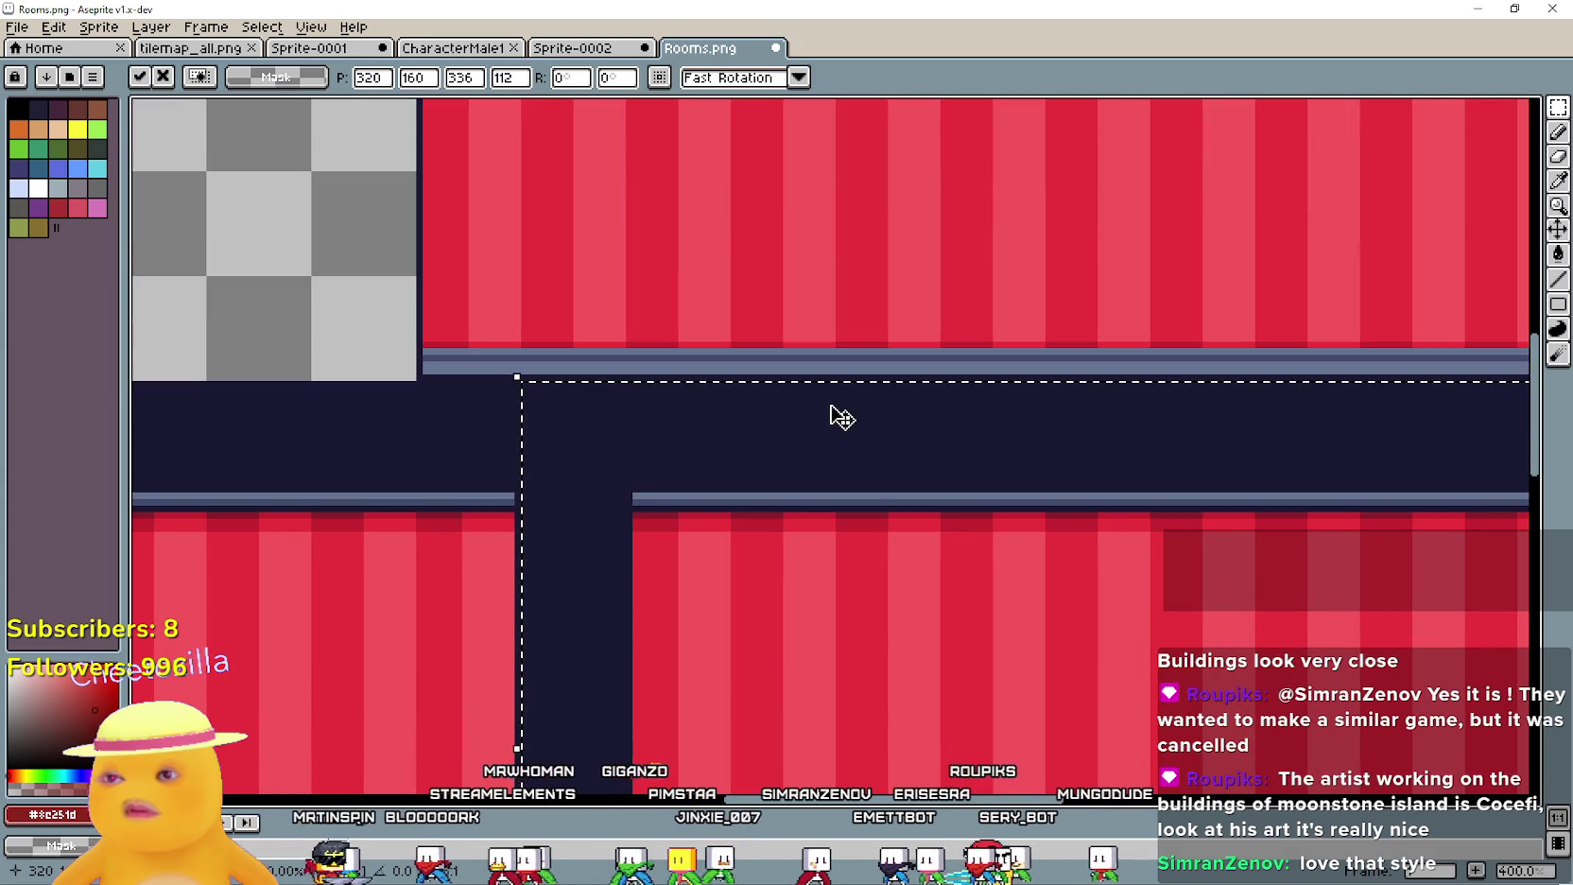
{"action": "scroll", "coordinate": [920, 509], "scroll_direction": "down", "scroll_amount": 2}
{"action": "mouse_move", "coordinate": [906, 280]}
{"action": "left_mouse_down"}
{"action": "mouse_move", "coordinate": [434, 414]}
{"action": "mouse_move", "coordinate": [1169, 372]}
{"action": "mouse_move", "coordinate": [1110, 141]}
{"action": "left_mouse_up"}
{"action": "scroll", "coordinate": [1048, 485], "scroll_direction": "down", "scroll_amount": 1}
{"action": "scroll", "coordinate": [1044, 482], "scroll_direction": "right", "scroll_amount": 5}
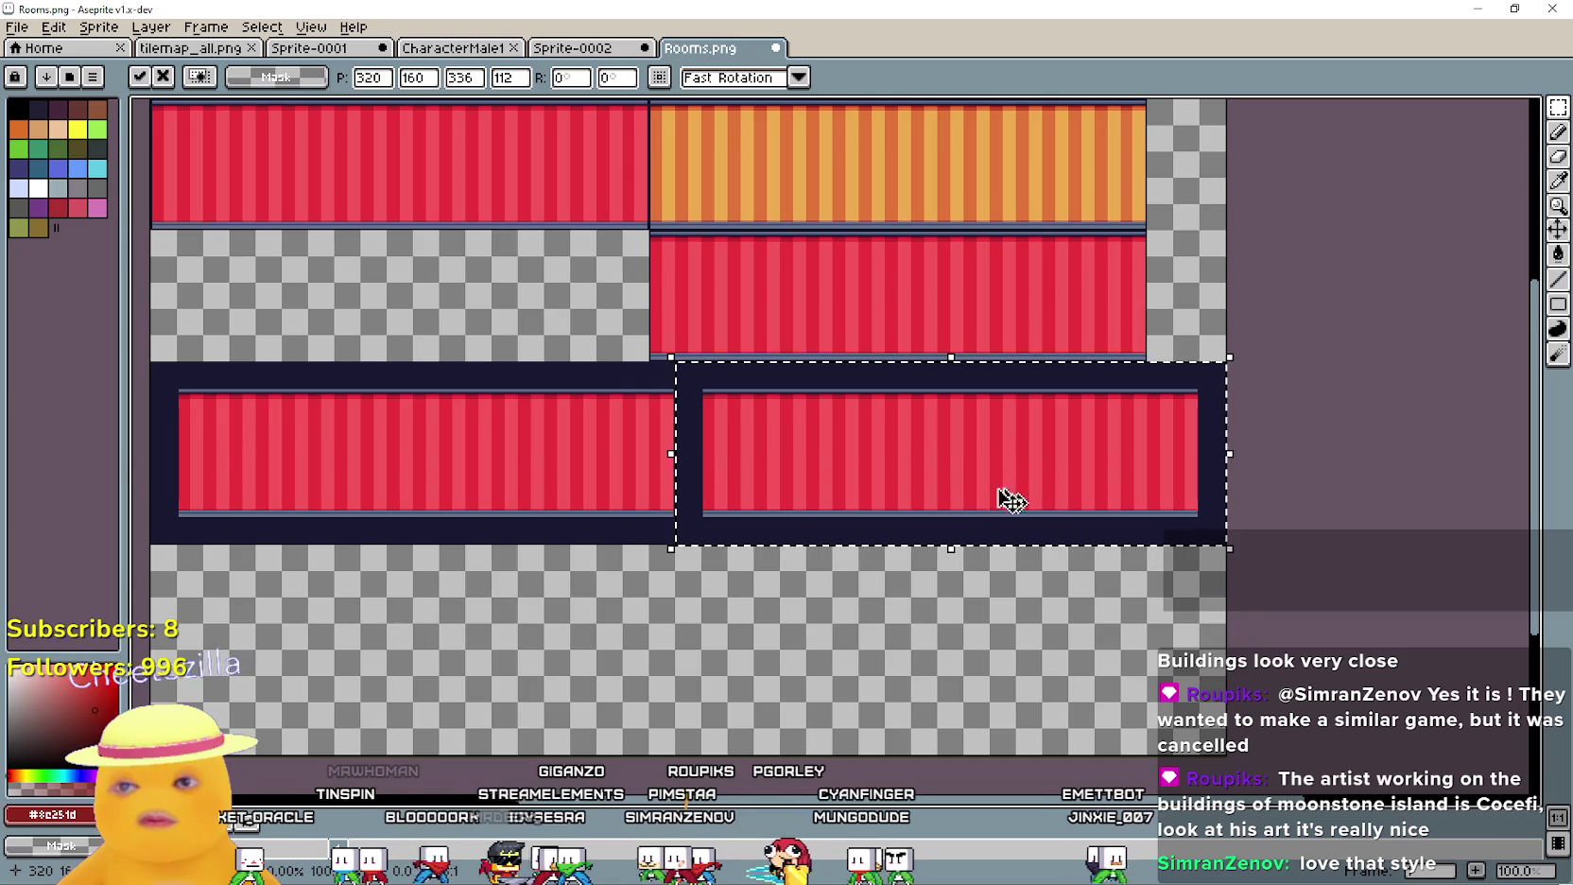
{"action": "key", "text": "ctrl+z"}
{"action": "left_click", "coordinate": [53, 26]}
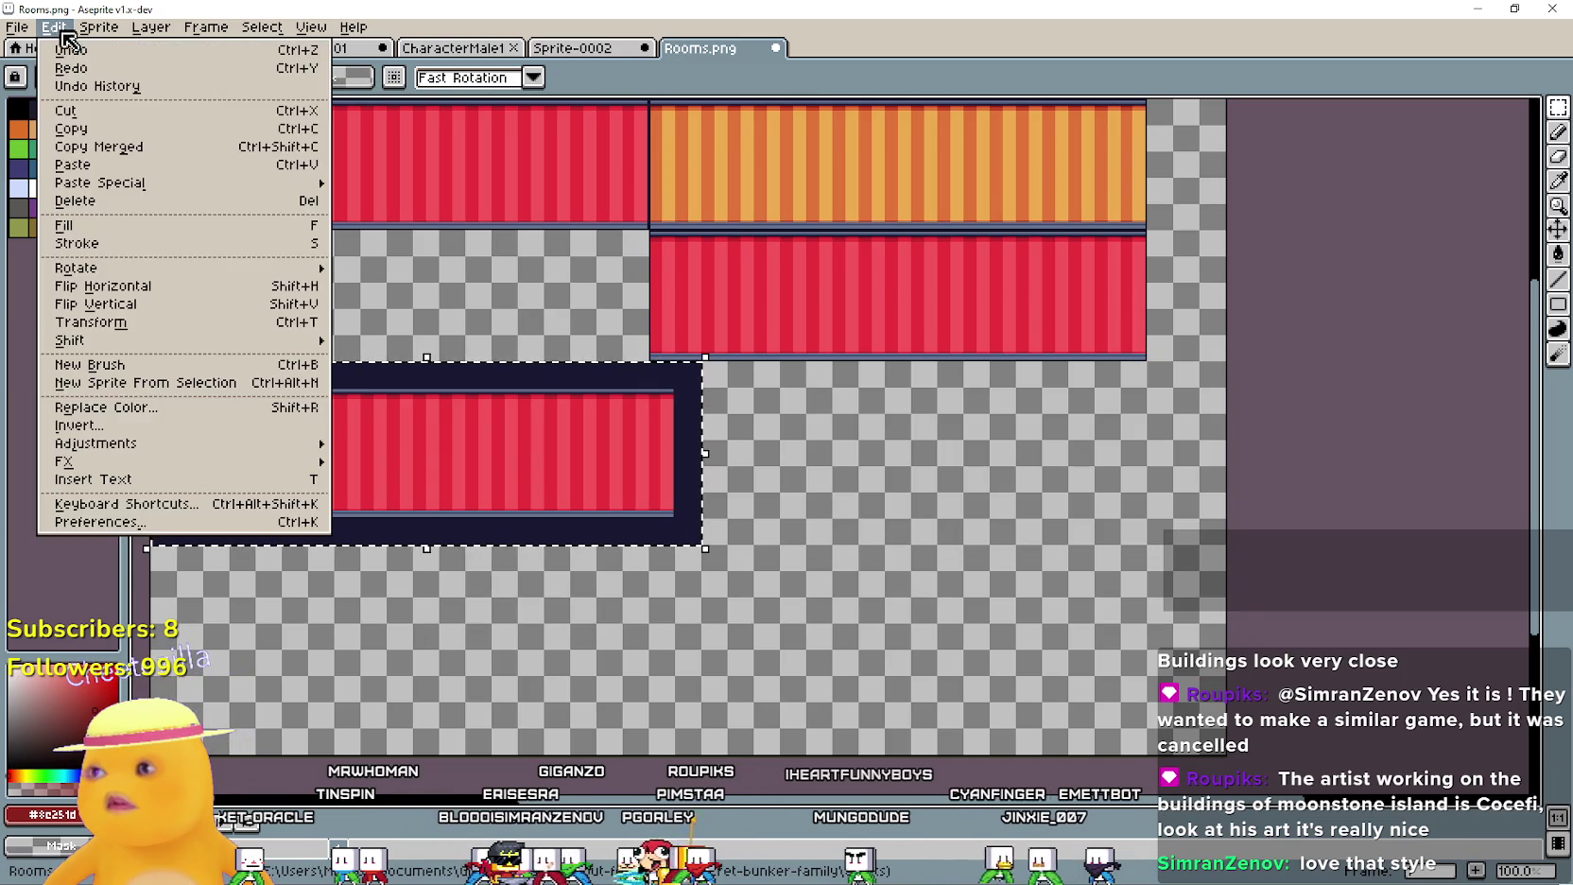
Extend the Rooms.png canvas by 16 px on the right
{"action": "mouse_move", "coordinate": [98, 27]}
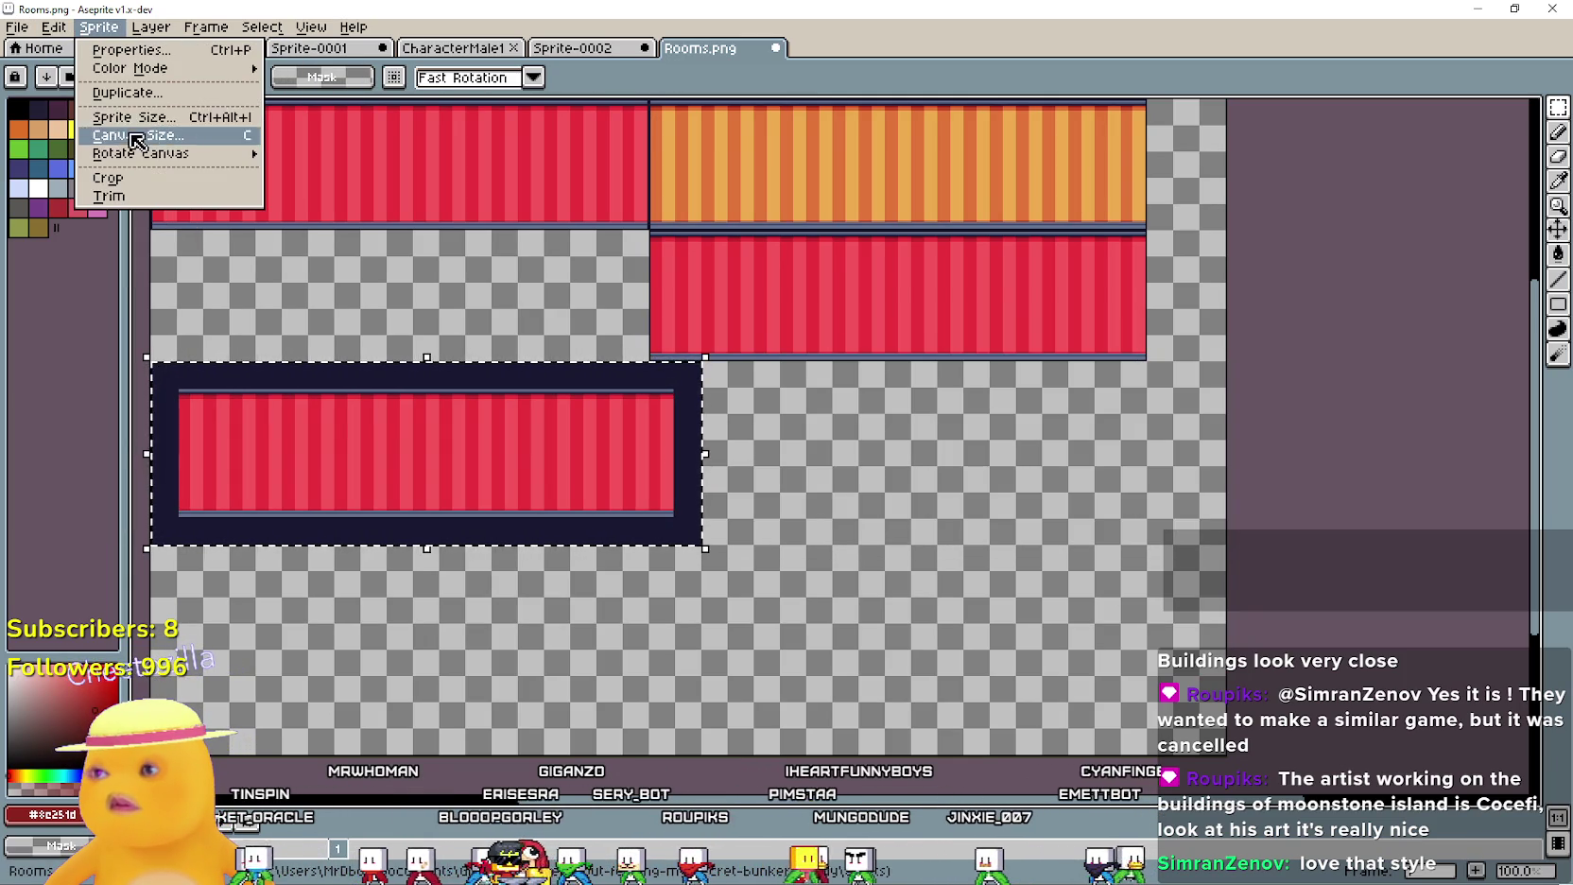
{"action": "left_click", "coordinate": [132, 136]}
{"action": "left_click", "coordinate": [283, 457]}
{"action": "type", "text": "16"}
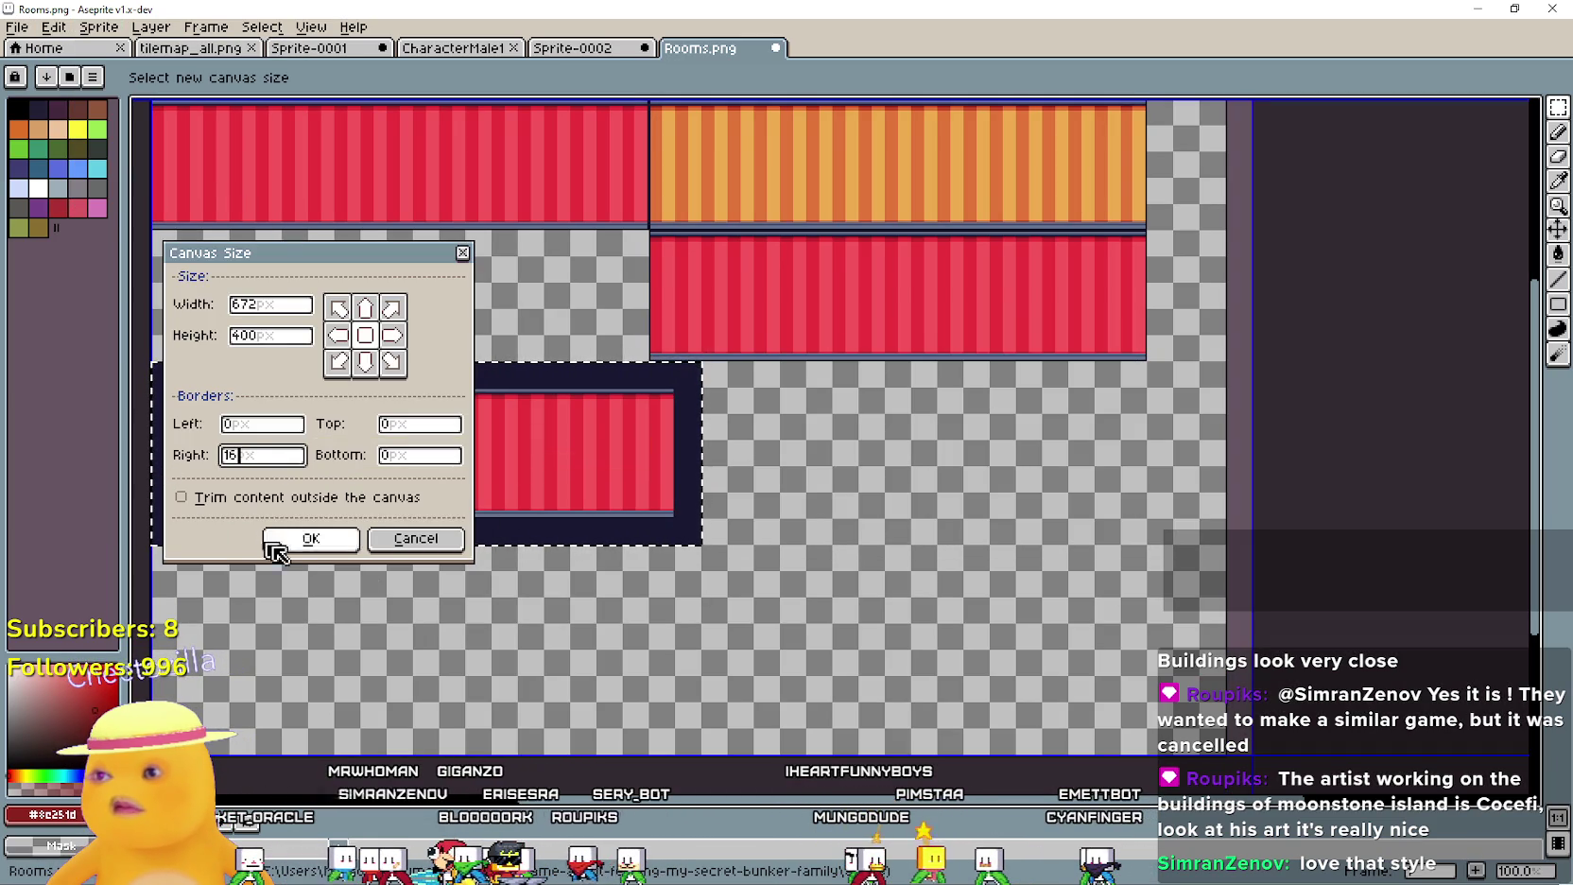
{"action": "left_click", "coordinate": [331, 546]}
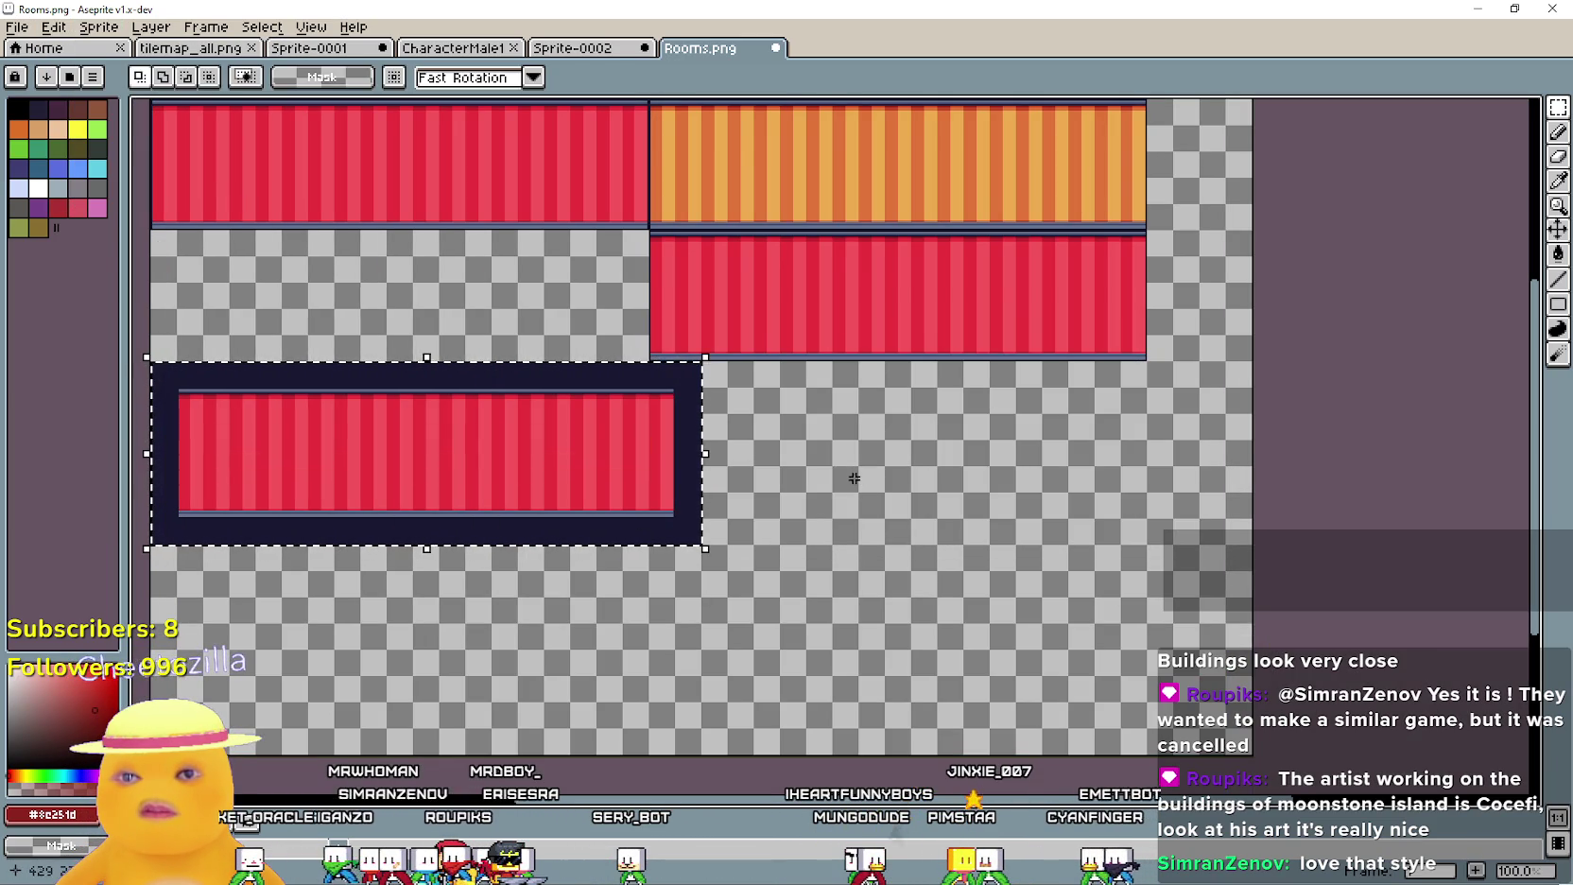
Shift the framed room into the new space, place the orange room, and delete the spare red room
{"action": "left_click_drag", "start_coordinate": [350, 438], "coordinate": [906, 436]}
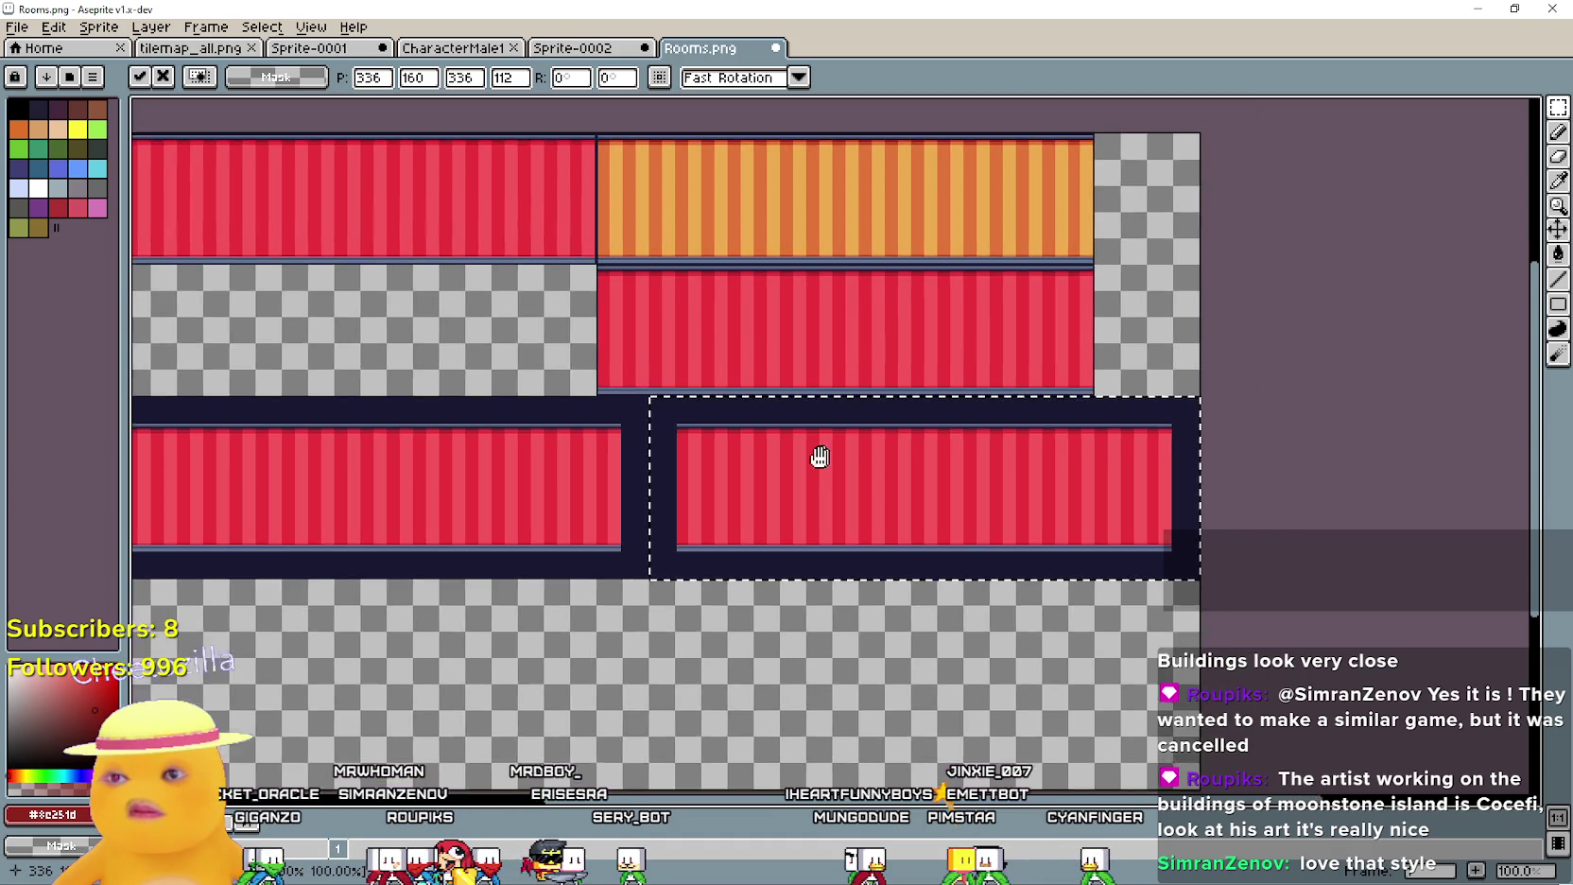
{"action": "key", "text": "Return"}
{"action": "scroll", "coordinate": [922, 522], "scroll_direction": "down", "scroll_amount": 2}
{"action": "scroll", "coordinate": [889, 506], "scroll_direction": "up", "scroll_amount": 2}
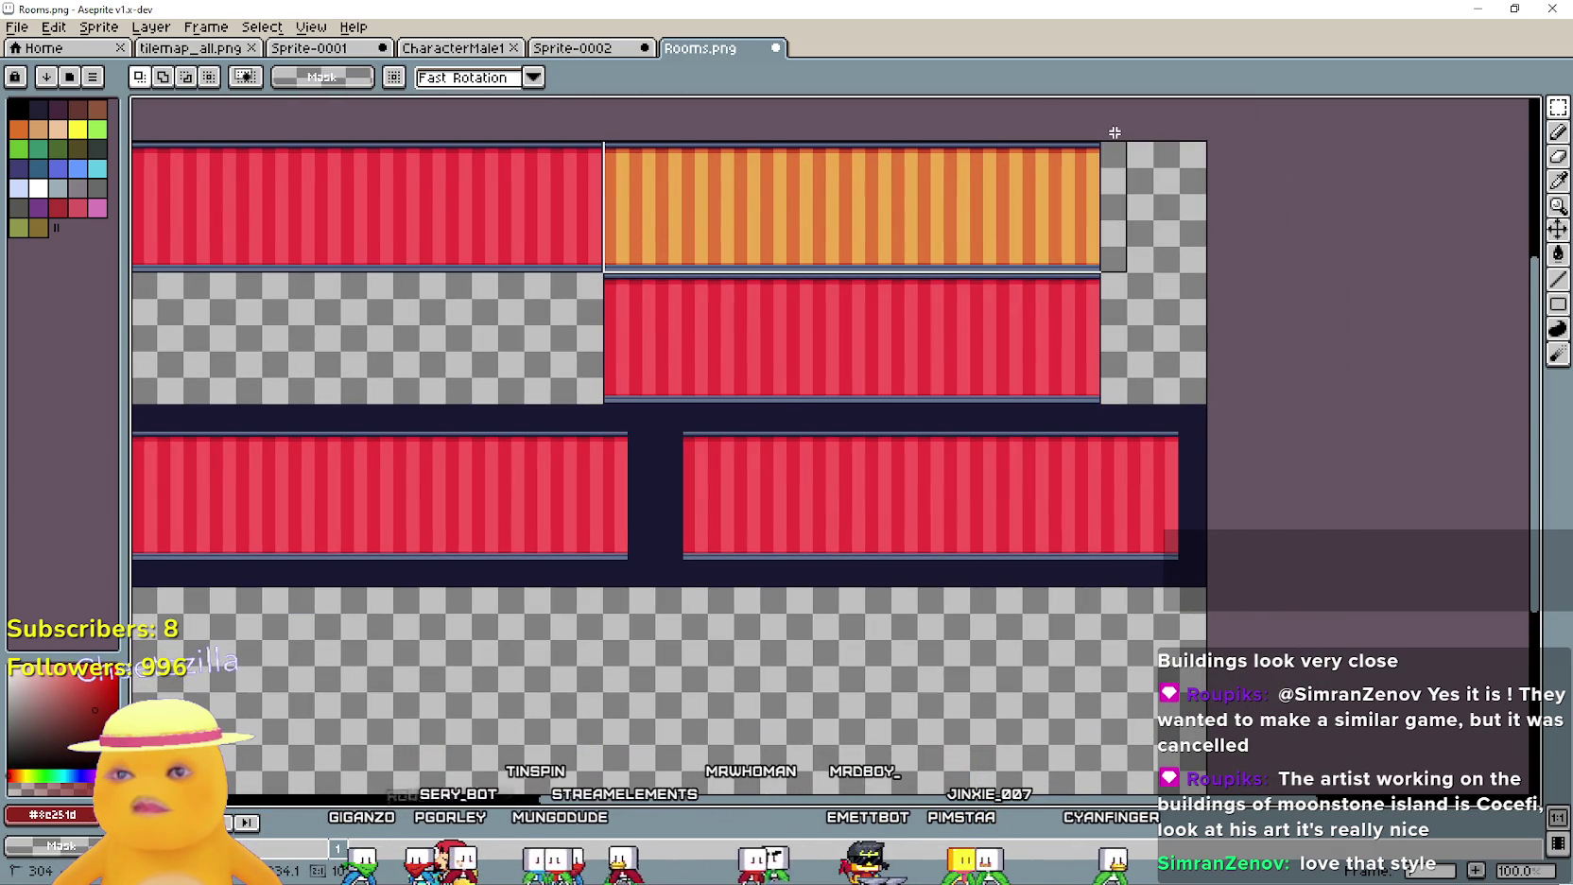
{"action": "mouse_move", "coordinate": [828, 200]}
{"action": "left_mouse_down"}
{"action": "mouse_move", "coordinate": [930, 590]}
{"action": "mouse_move", "coordinate": [906, 499]}
{"action": "left_mouse_up"}
{"action": "key", "text": "Return"}
{"action": "scroll", "coordinate": [836, 637], "scroll_direction": "down", "scroll_amount": 2}
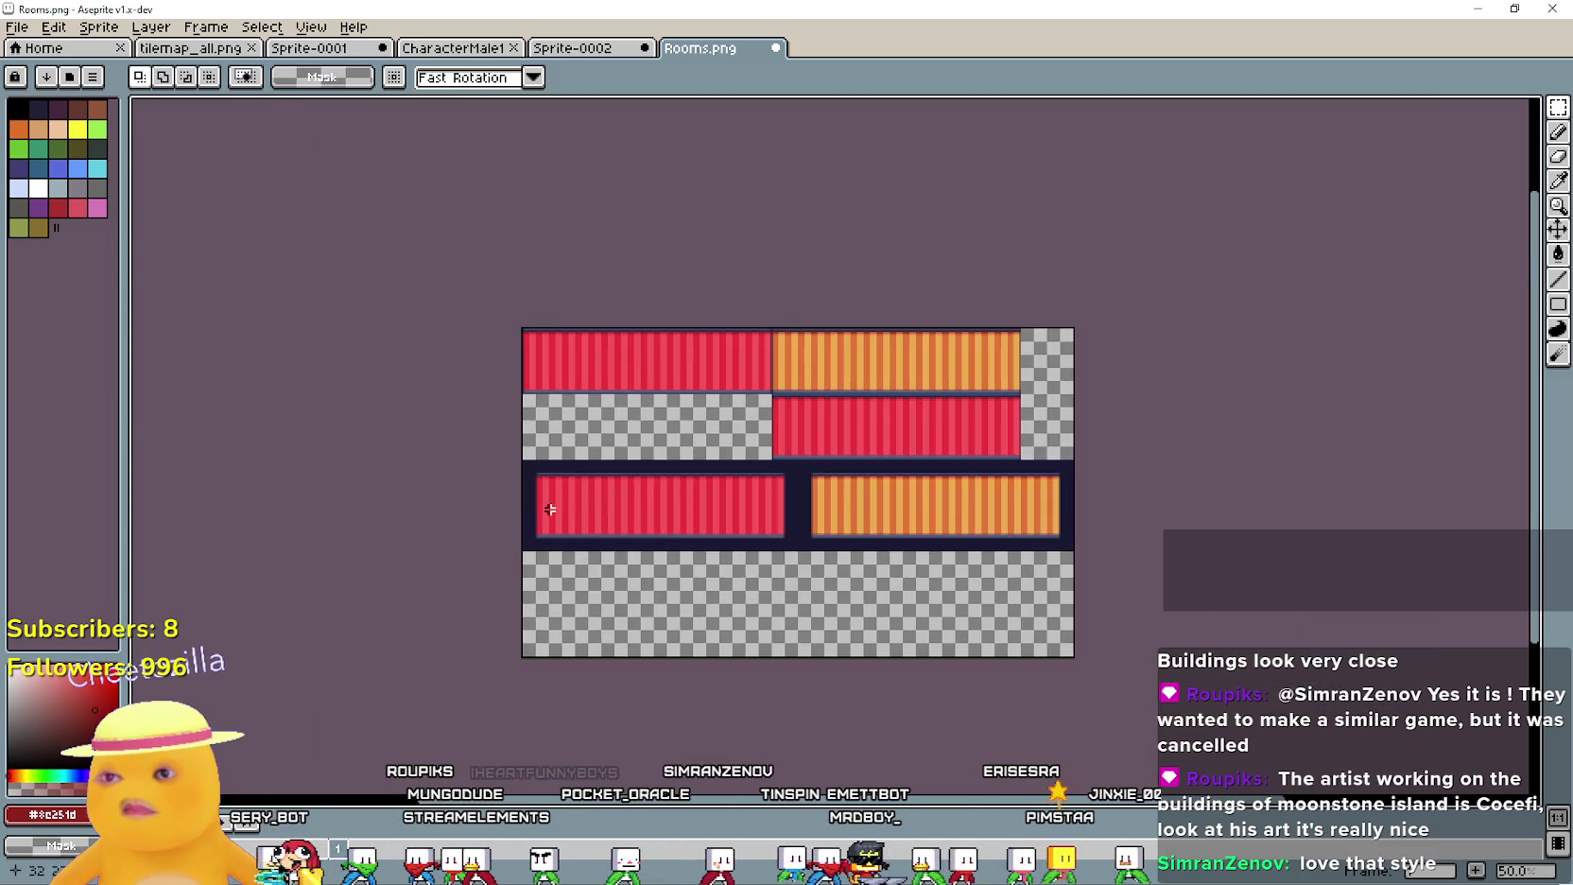
{"action": "scroll", "coordinate": [793, 368], "scroll_direction": "up", "scroll_amount": 2}
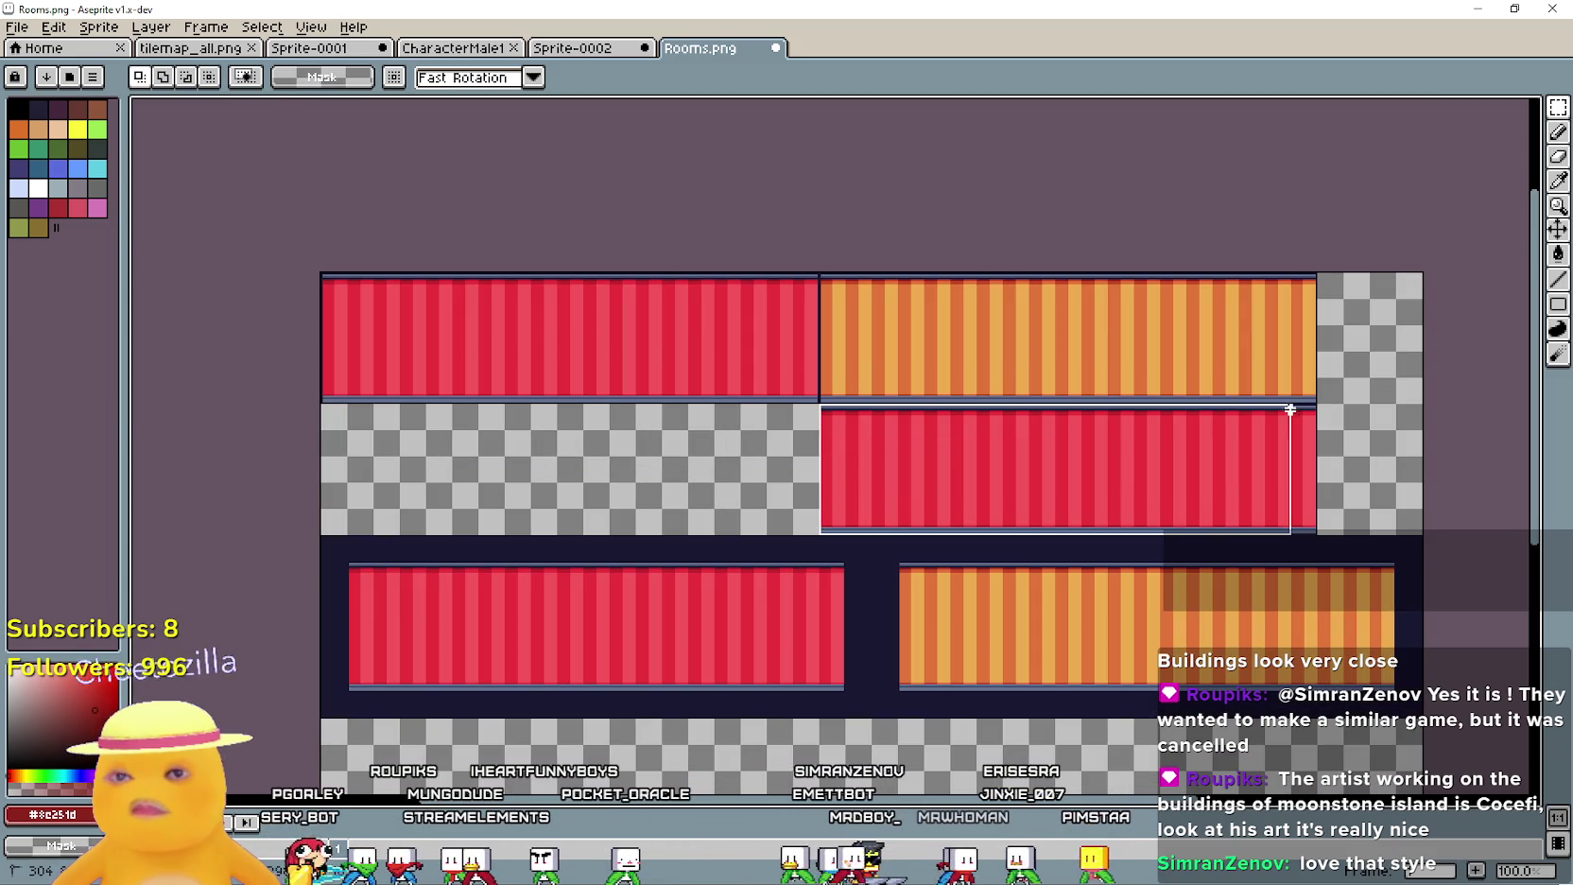
{"action": "key", "text": "Delete"}
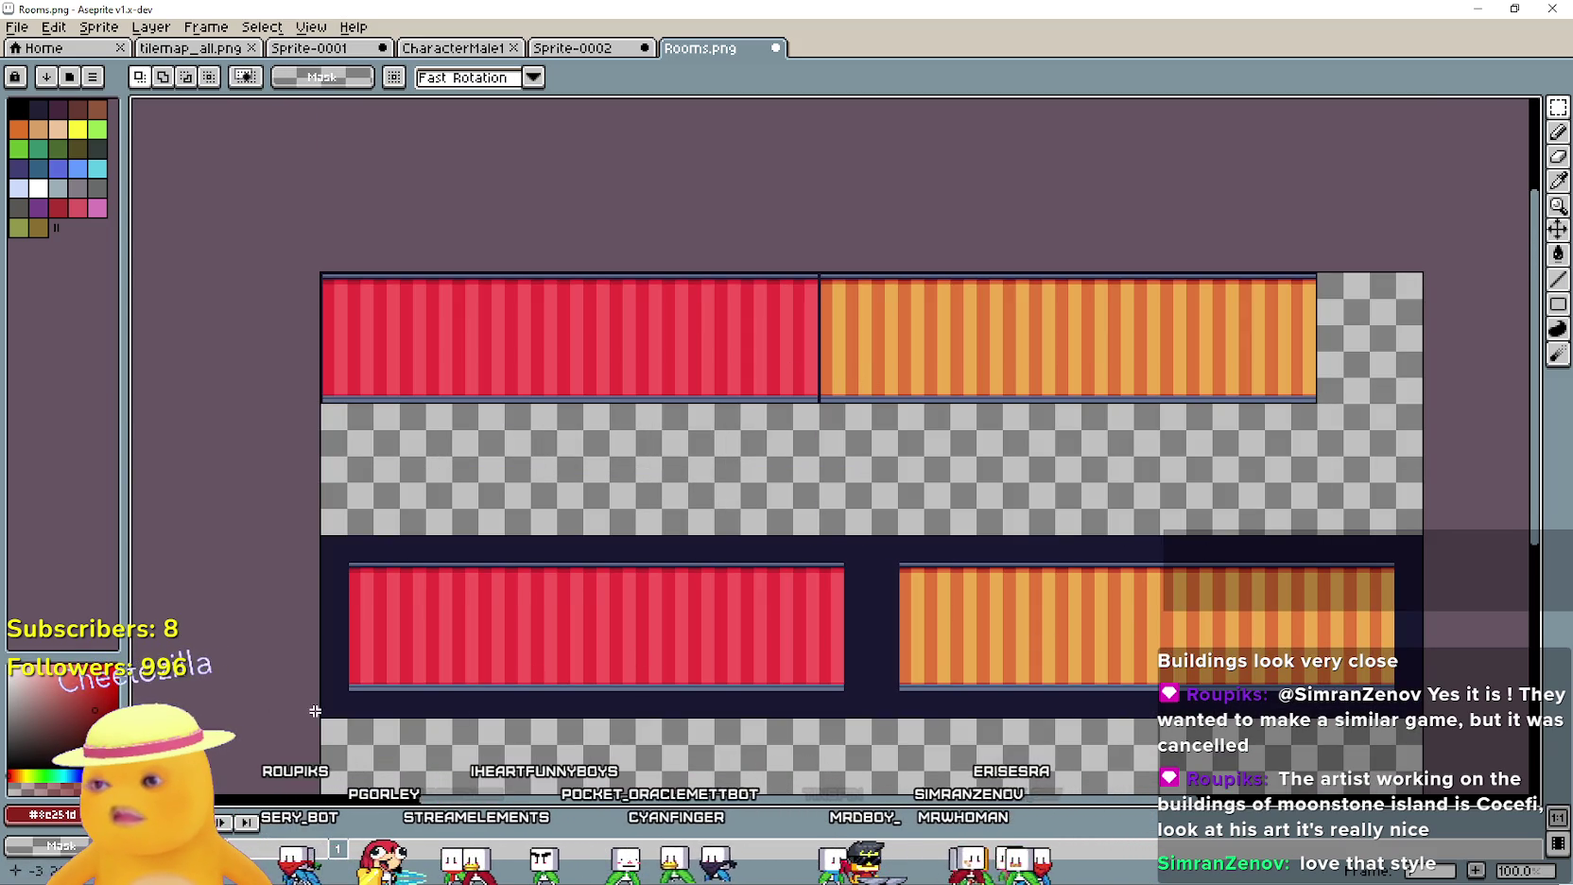
Move the framed red-and-orange row to the top of the image, then switch to Godot
{"action": "left_click_drag", "start_coordinate": [334, 704], "coordinate": [1459, 542]}
{"action": "left_click_drag", "start_coordinate": [797, 615], "coordinate": [786, 341]}
{"action": "key", "text": "Return"}
{"action": "left_click_drag", "start_coordinate": [731, 539], "coordinate": [775, 522]}
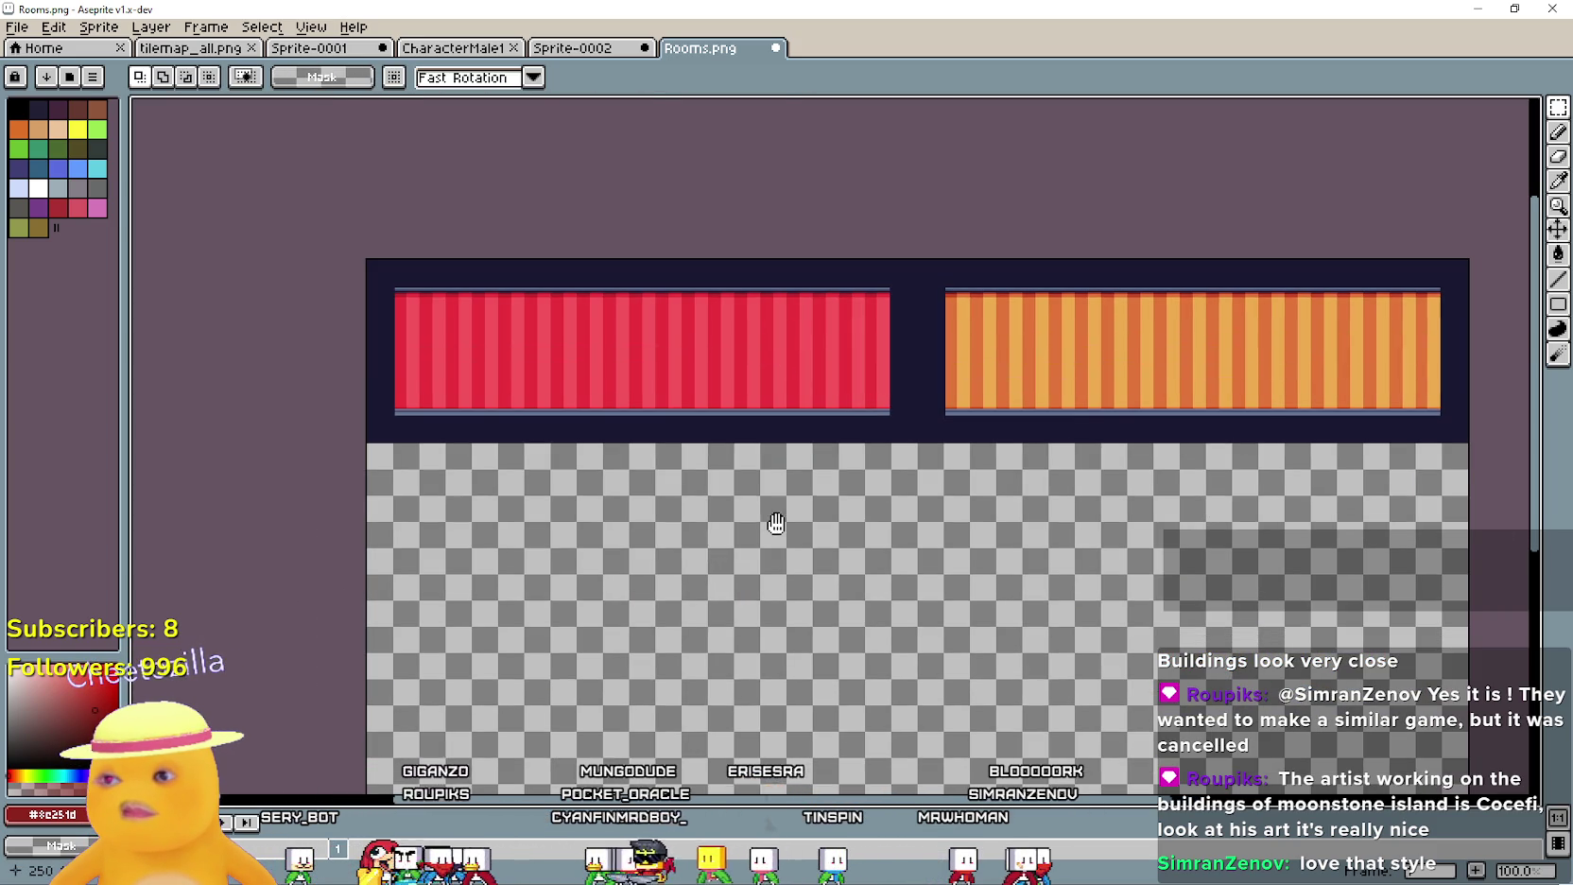
{"action": "left_click", "coordinate": [1516, 7]}
{"action": "key", "text": "alt+Tab"}
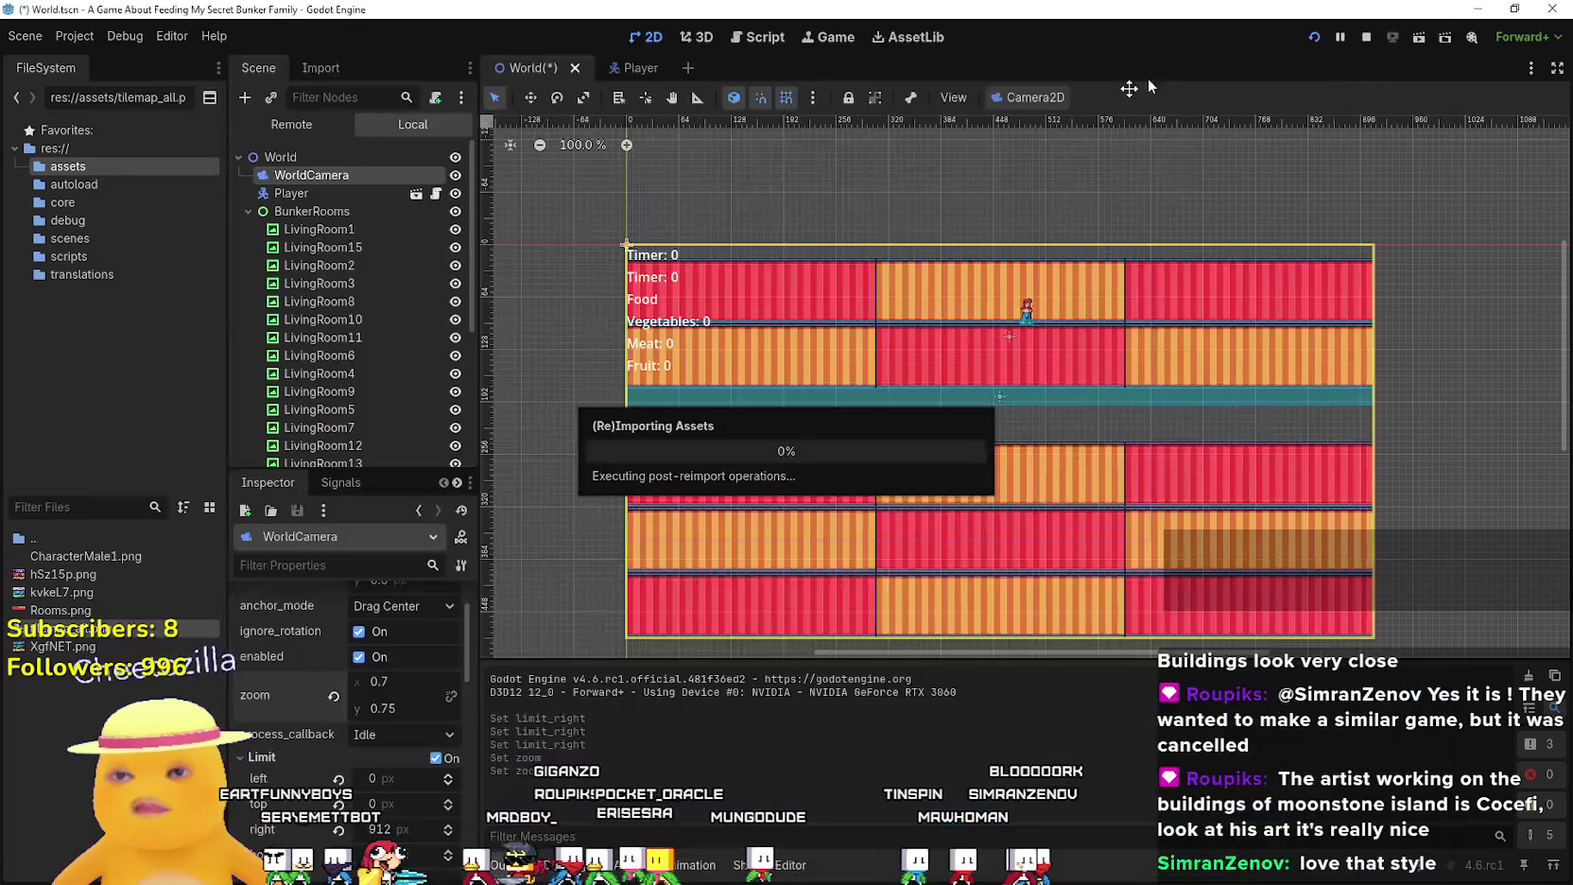
Delete the room nodes from LivingRoom15 through TextureRect5, leaving LivingRoom1 selected
{"action": "left_click", "coordinate": [363, 231]}
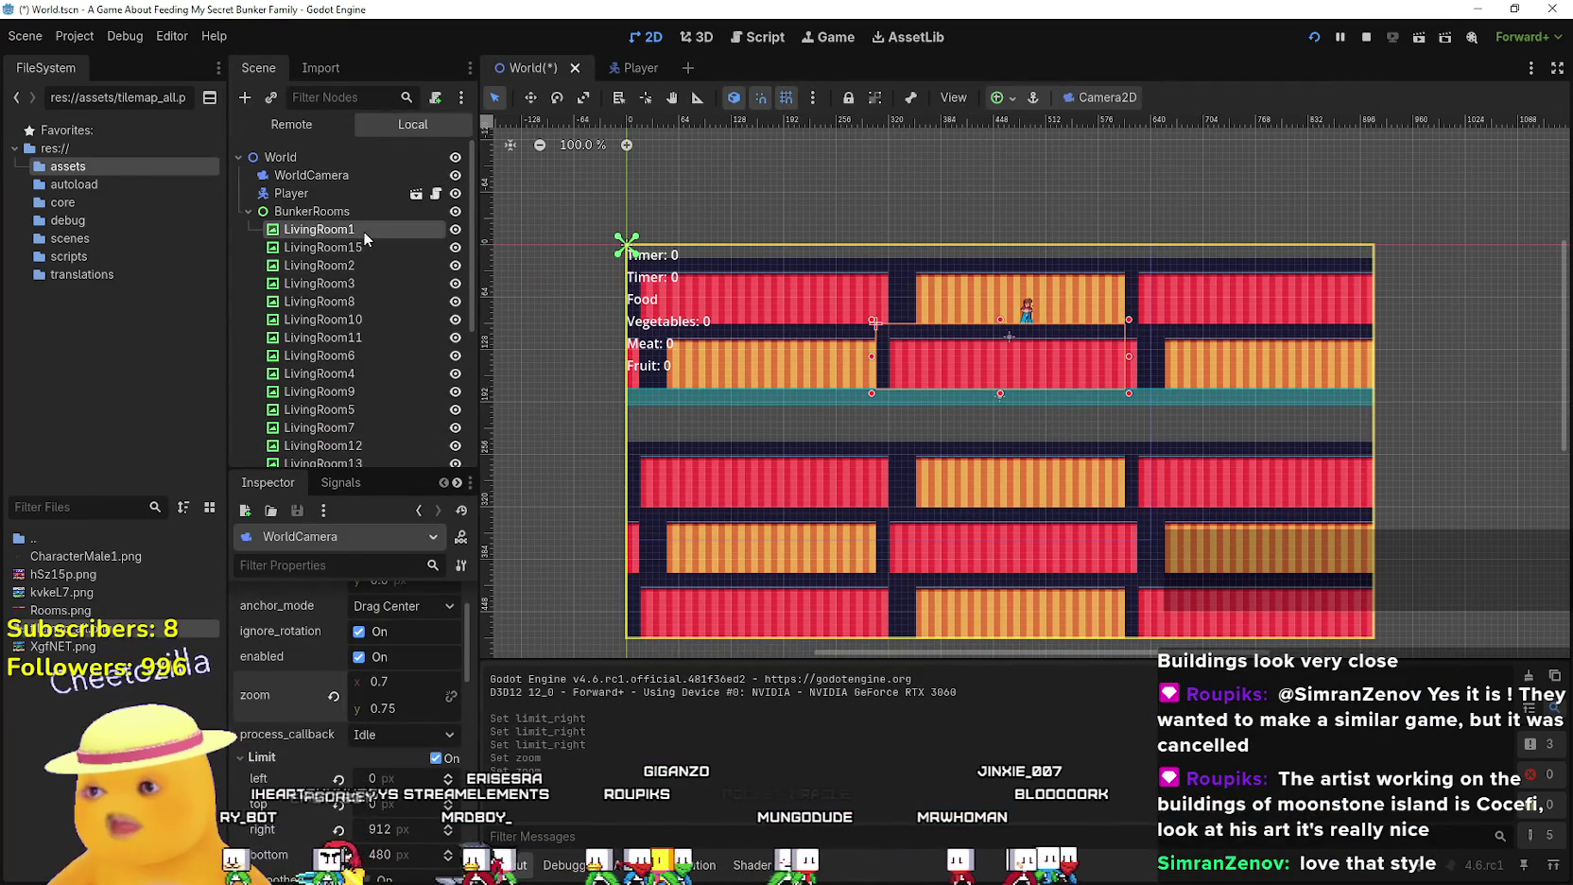
{"action": "scroll", "coordinate": [361, 321], "scroll_direction": "down", "scroll_amount": 3}
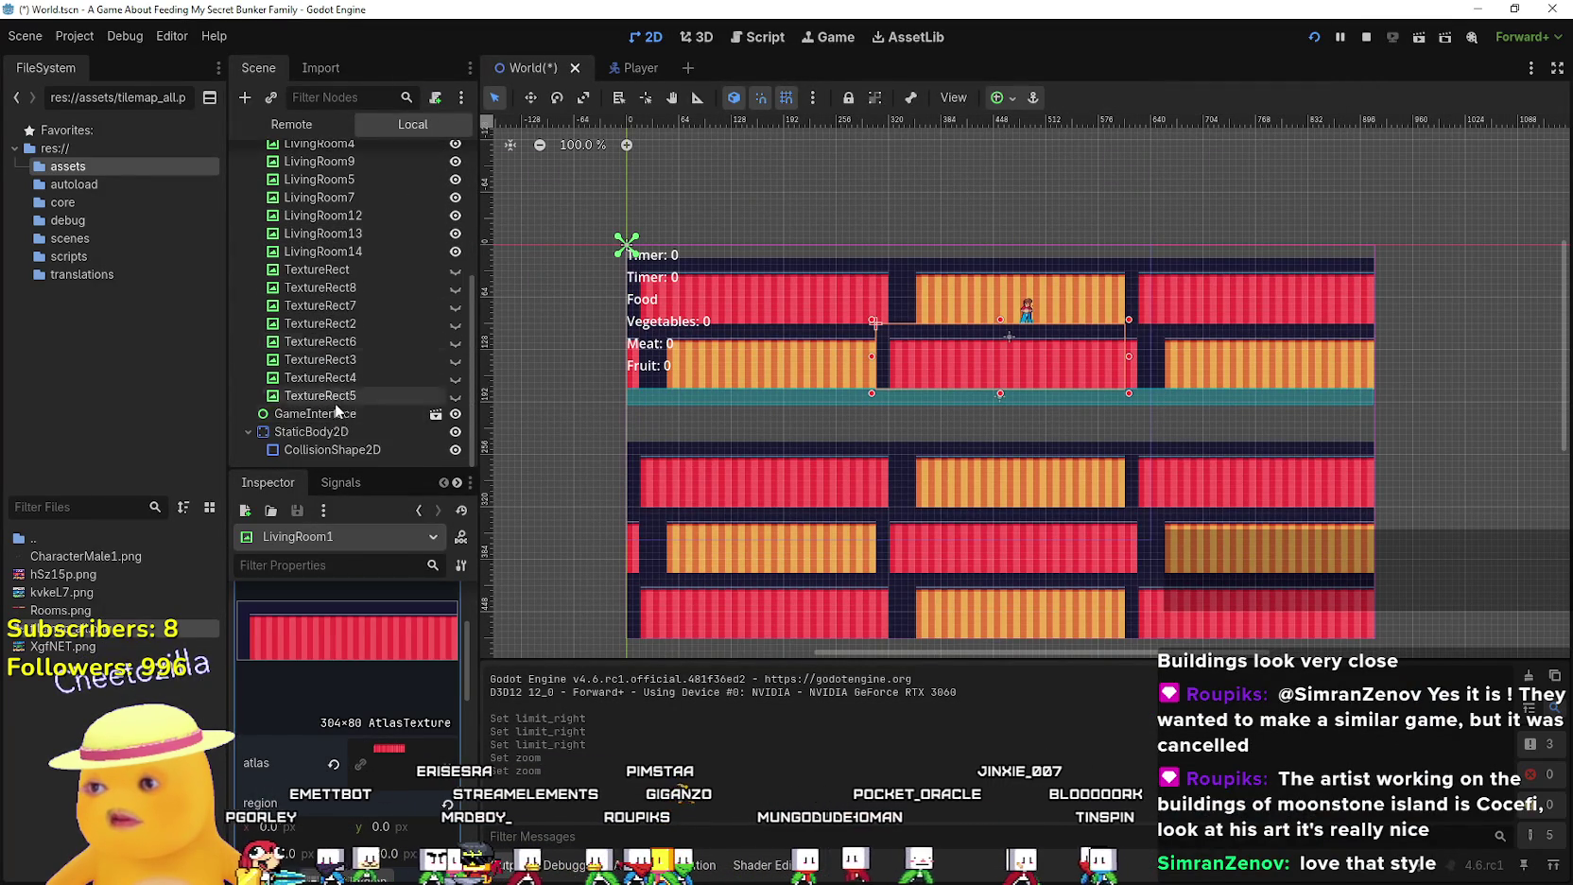
{"action": "scroll", "coordinate": [354, 377], "scroll_direction": "up", "scroll_amount": 3}
{"action": "scroll", "coordinate": [350, 312], "scroll_direction": "down", "scroll_amount": 5}
{"action": "left_click", "coordinate": [351, 401], "text": "shift"}
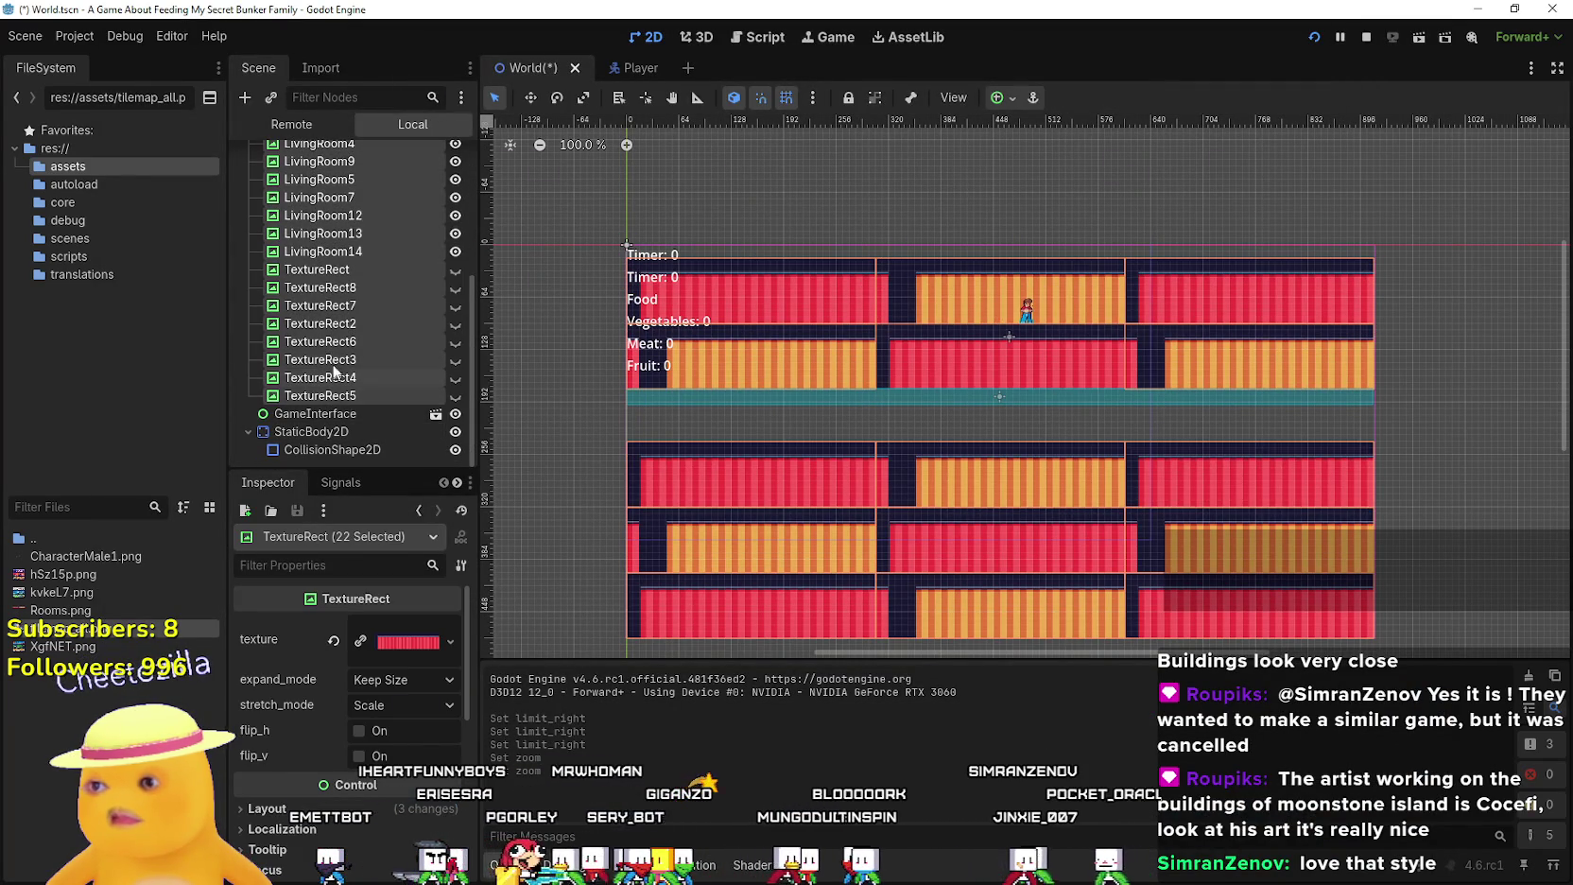
{"action": "key", "text": "Delete"}
{"action": "key", "text": "Return"}
{"action": "scroll", "coordinate": [1023, 284], "scroll_direction": "up", "scroll_amount": 4}
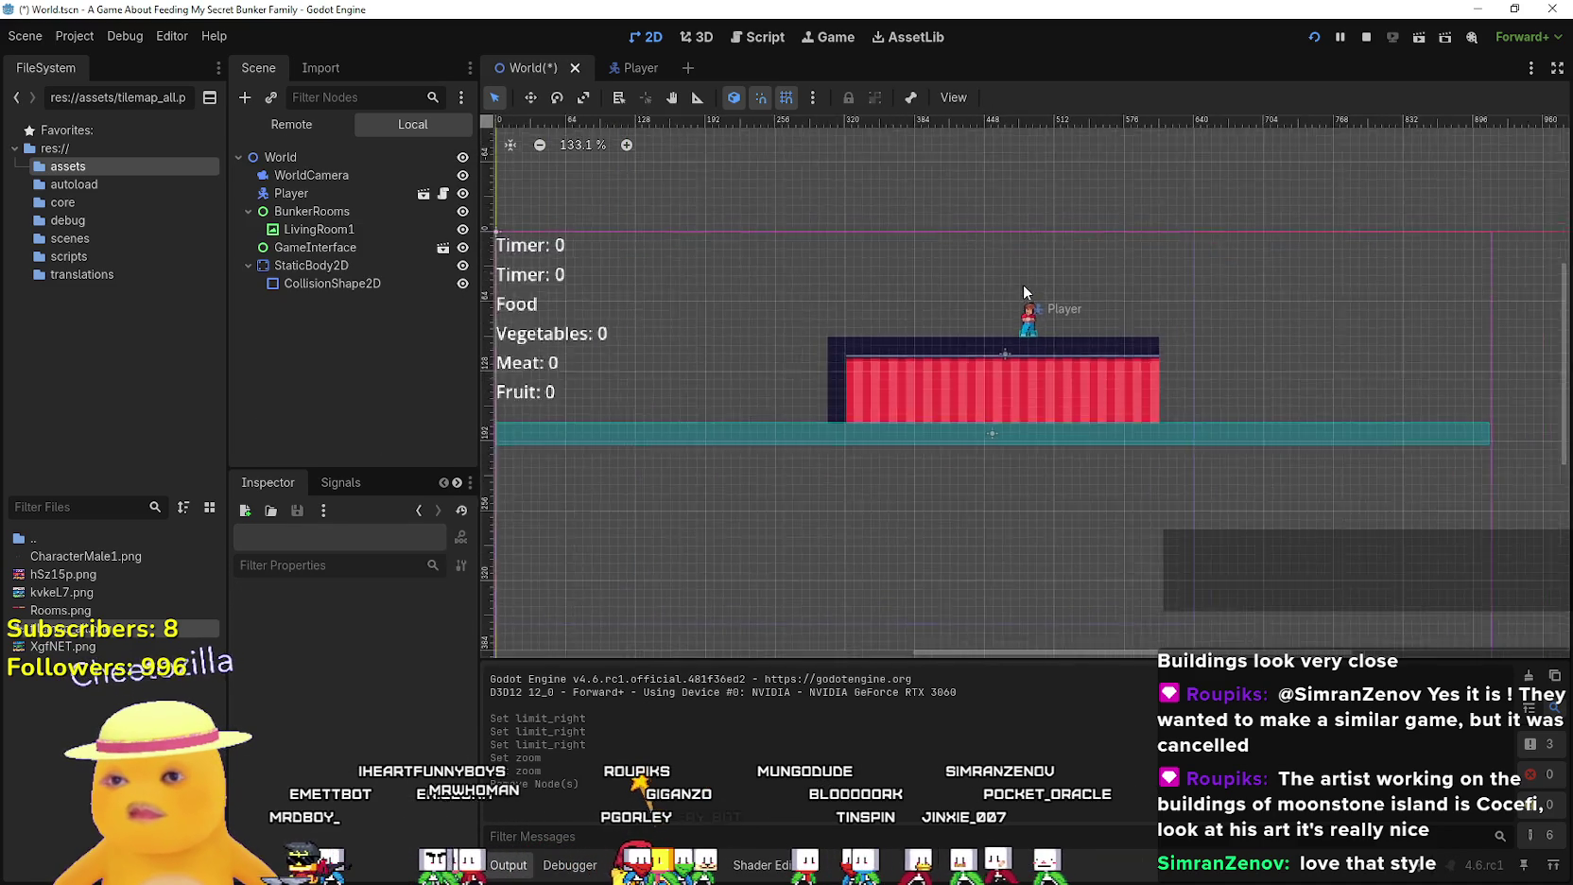
{"action": "left_click", "coordinate": [294, 229]}
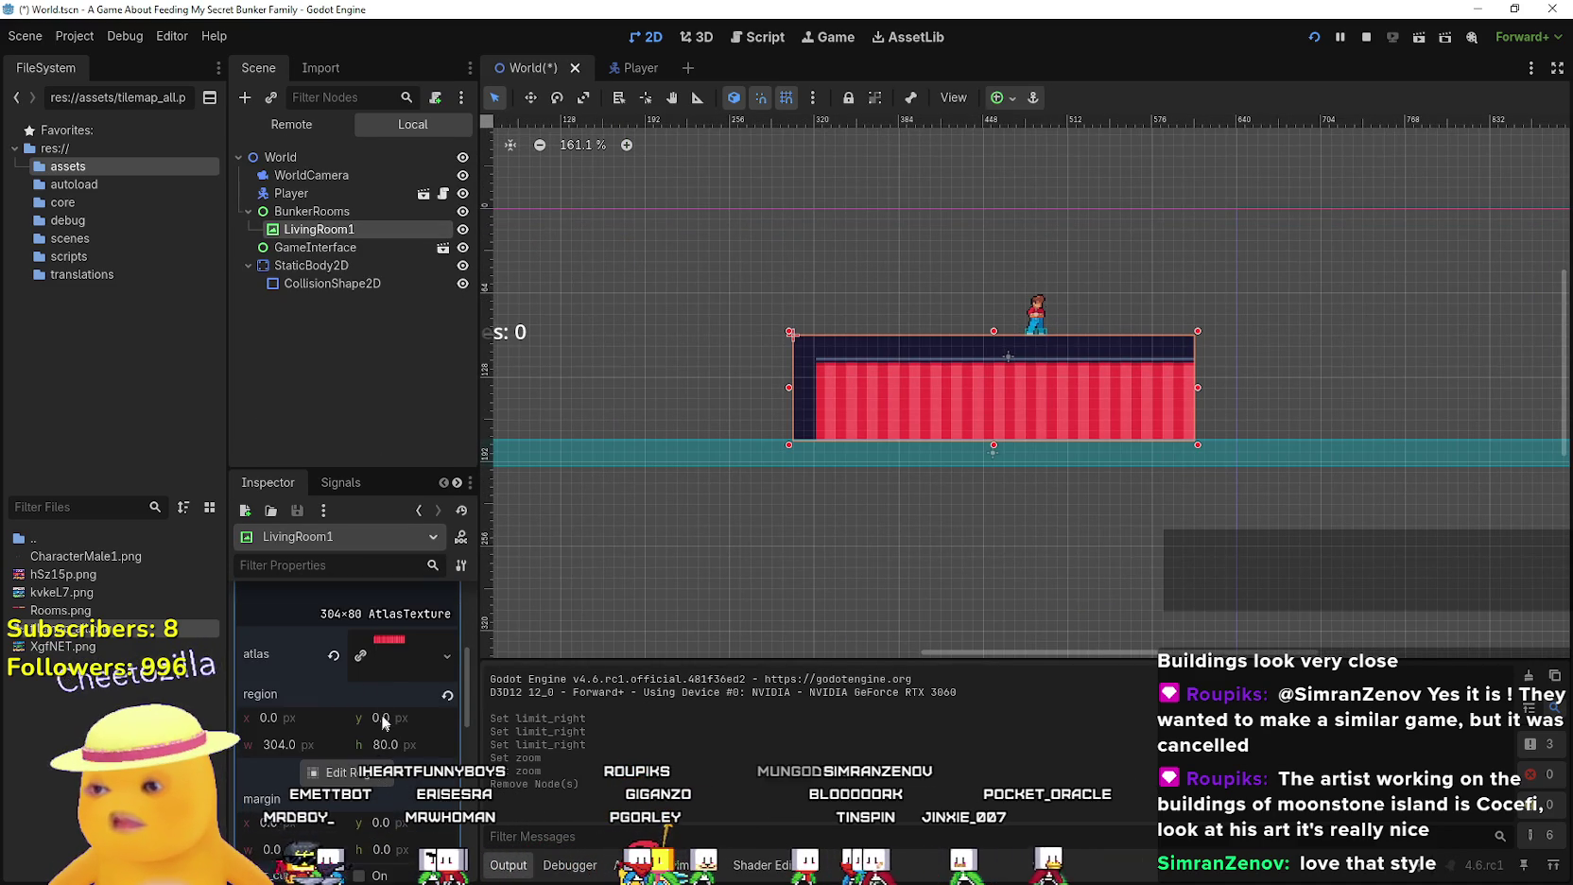
Enlarge LivingRoom1's atlas region to 336×112 so it includes the dark frame
{"action": "left_click", "coordinate": [375, 781]}
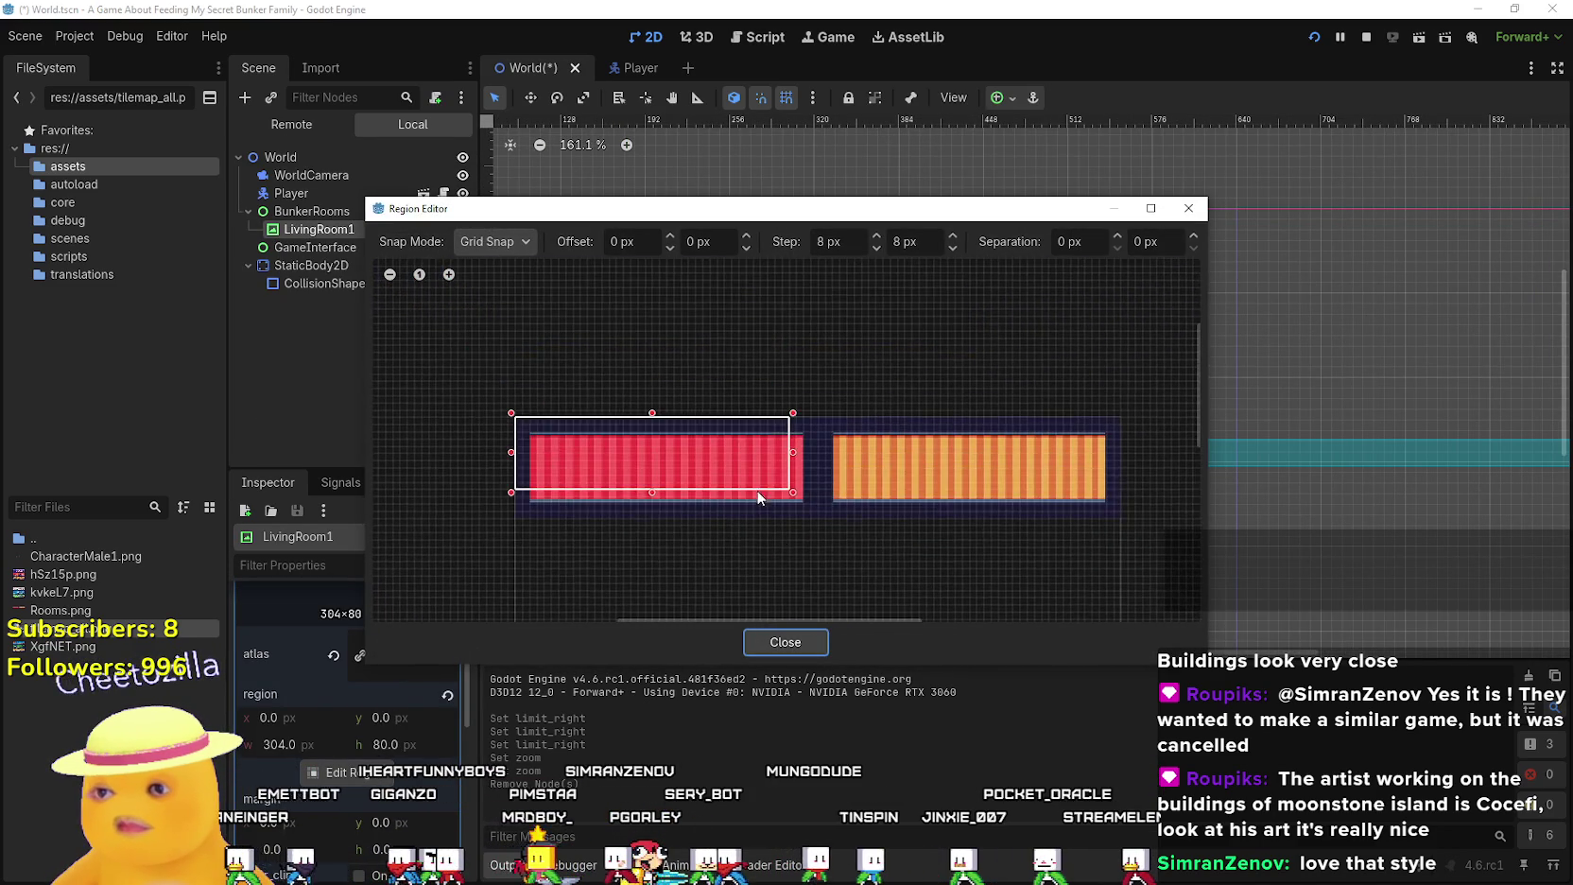
{"action": "scroll", "coordinate": [756, 489], "scroll_direction": "up", "scroll_amount": 3}
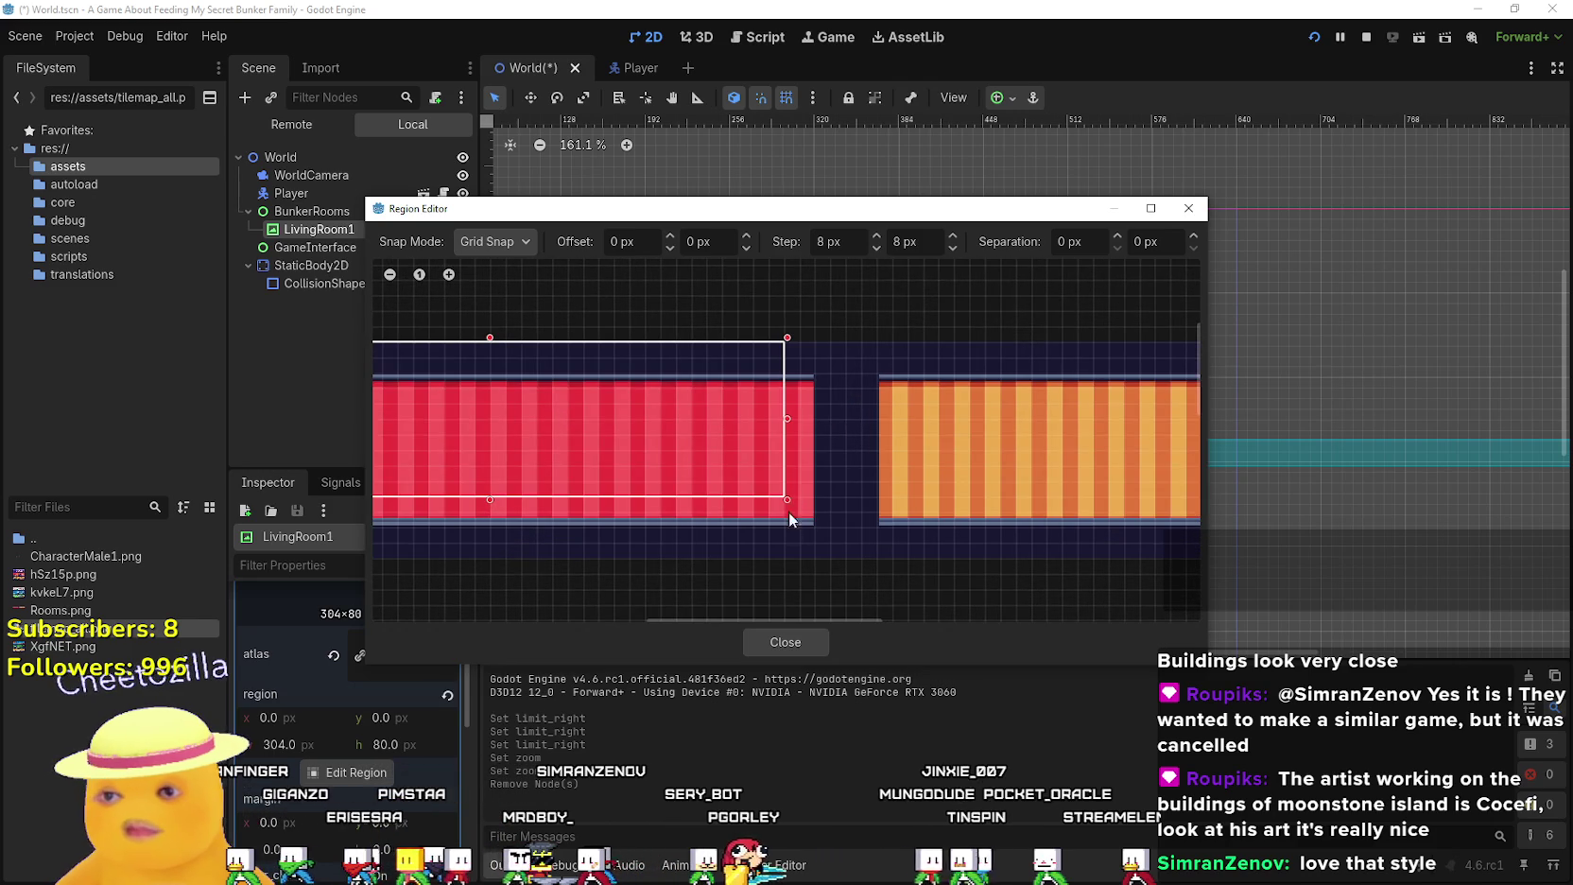
{"action": "left_click_drag", "start_coordinate": [789, 503], "coordinate": [849, 572]}
{"action": "scroll", "coordinate": [848, 564], "scroll_direction": "down", "scroll_amount": 2}
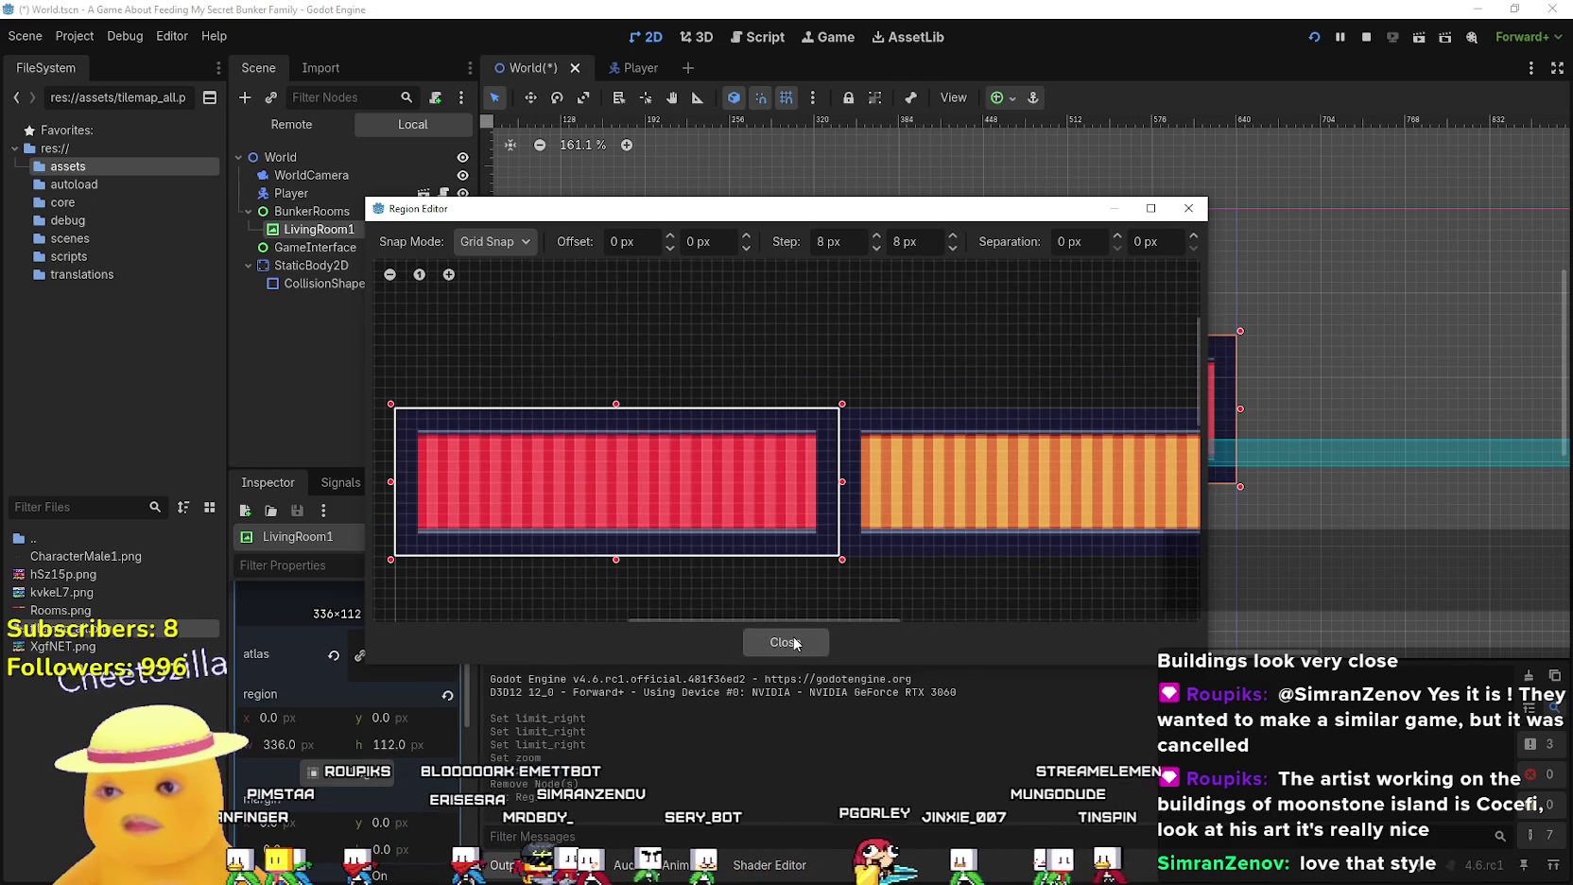
{"action": "left_click", "coordinate": [784, 642]}
Move LivingRoom1 to position (304, 80) so it rests on the floor
{"action": "scroll", "coordinate": [1040, 444], "scroll_direction": "up", "scroll_amount": 1}
{"action": "scroll", "coordinate": [1017, 433], "scroll_direction": "down", "scroll_amount": 2}
{"action": "mouse_move", "coordinate": [969, 411]}
{"action": "left_mouse_down"}
{"action": "mouse_move", "coordinate": [807, 348]}
{"action": "mouse_move", "coordinate": [842, 326]}
{"action": "mouse_move", "coordinate": [928, 352]}
{"action": "left_mouse_up"}
{"action": "scroll", "coordinate": [1059, 377], "scroll_direction": "up", "scroll_amount": 9}
{"action": "mouse_move", "coordinate": [1162, 407]}
{"action": "left_mouse_down"}
{"action": "mouse_move", "coordinate": [1141, 435]}
{"action": "mouse_move", "coordinate": [1214, 441]}
{"action": "mouse_move", "coordinate": [1215, 482]}
{"action": "left_mouse_up"}
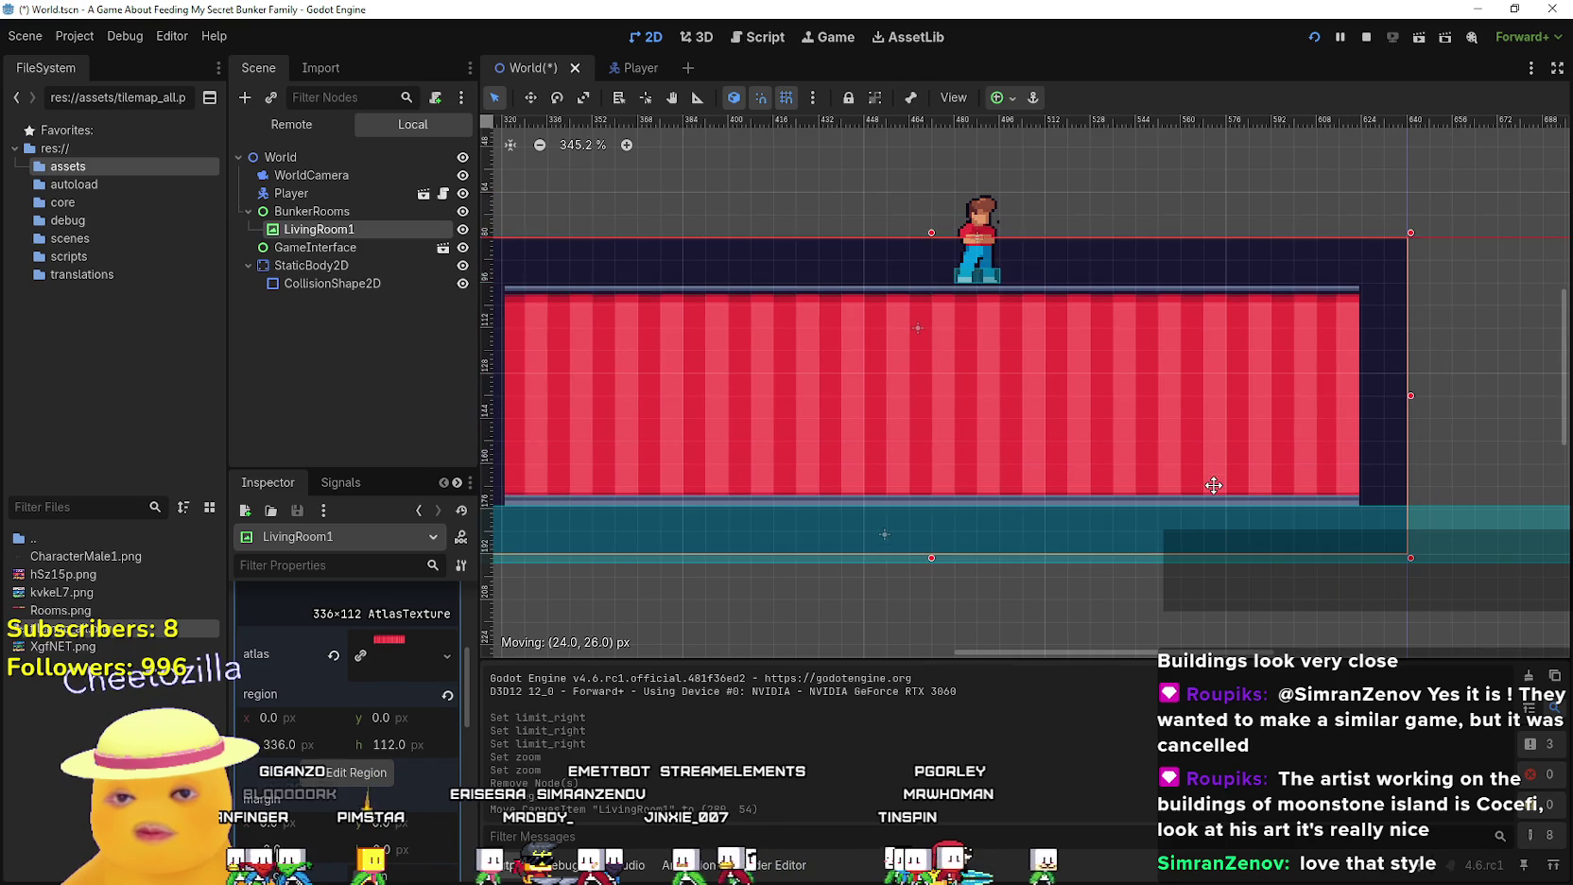
{"action": "scroll", "coordinate": [1216, 478], "scroll_direction": "up", "scroll_amount": 5}
{"action": "scroll", "coordinate": [1250, 480], "scroll_direction": "up", "scroll_amount": 5}
{"action": "scroll", "coordinate": [792, 310], "scroll_direction": "up", "scroll_amount": 7}
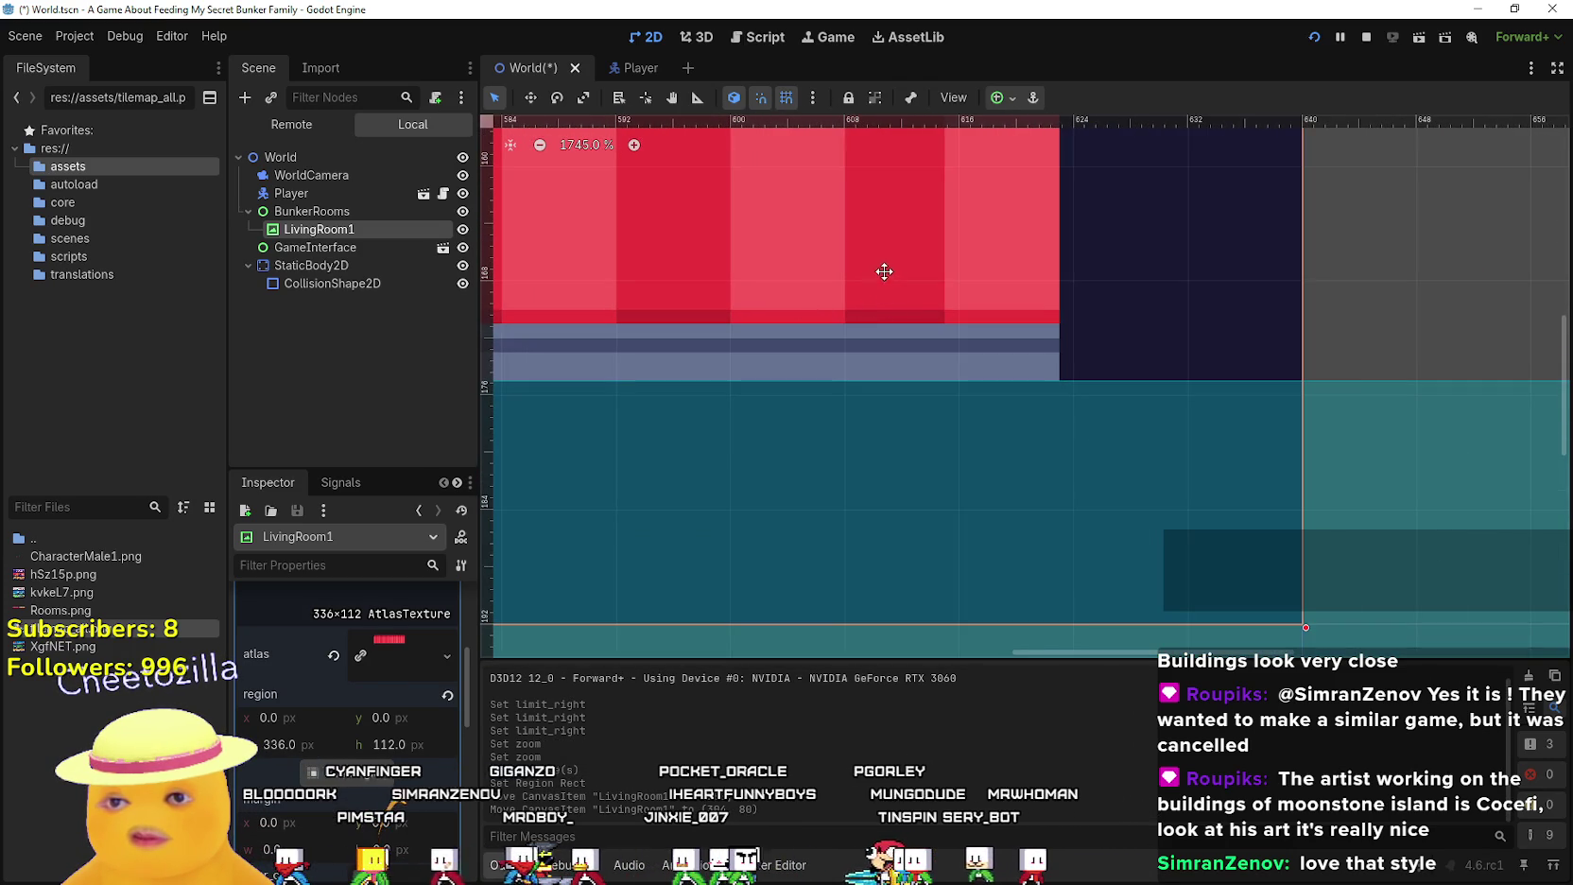
{"action": "mouse_move", "coordinate": [886, 259]}
{"action": "left_mouse_down"}
{"action": "mouse_move", "coordinate": [899, 215]}
{"action": "mouse_move", "coordinate": [895, 235]}
{"action": "mouse_move", "coordinate": [973, 239]}
{"action": "mouse_move", "coordinate": [878, 236]}
{"action": "mouse_move", "coordinate": [885, 259]}
{"action": "left_mouse_up"}
{"action": "scroll", "coordinate": [877, 264], "scroll_direction": "down", "scroll_amount": 5}
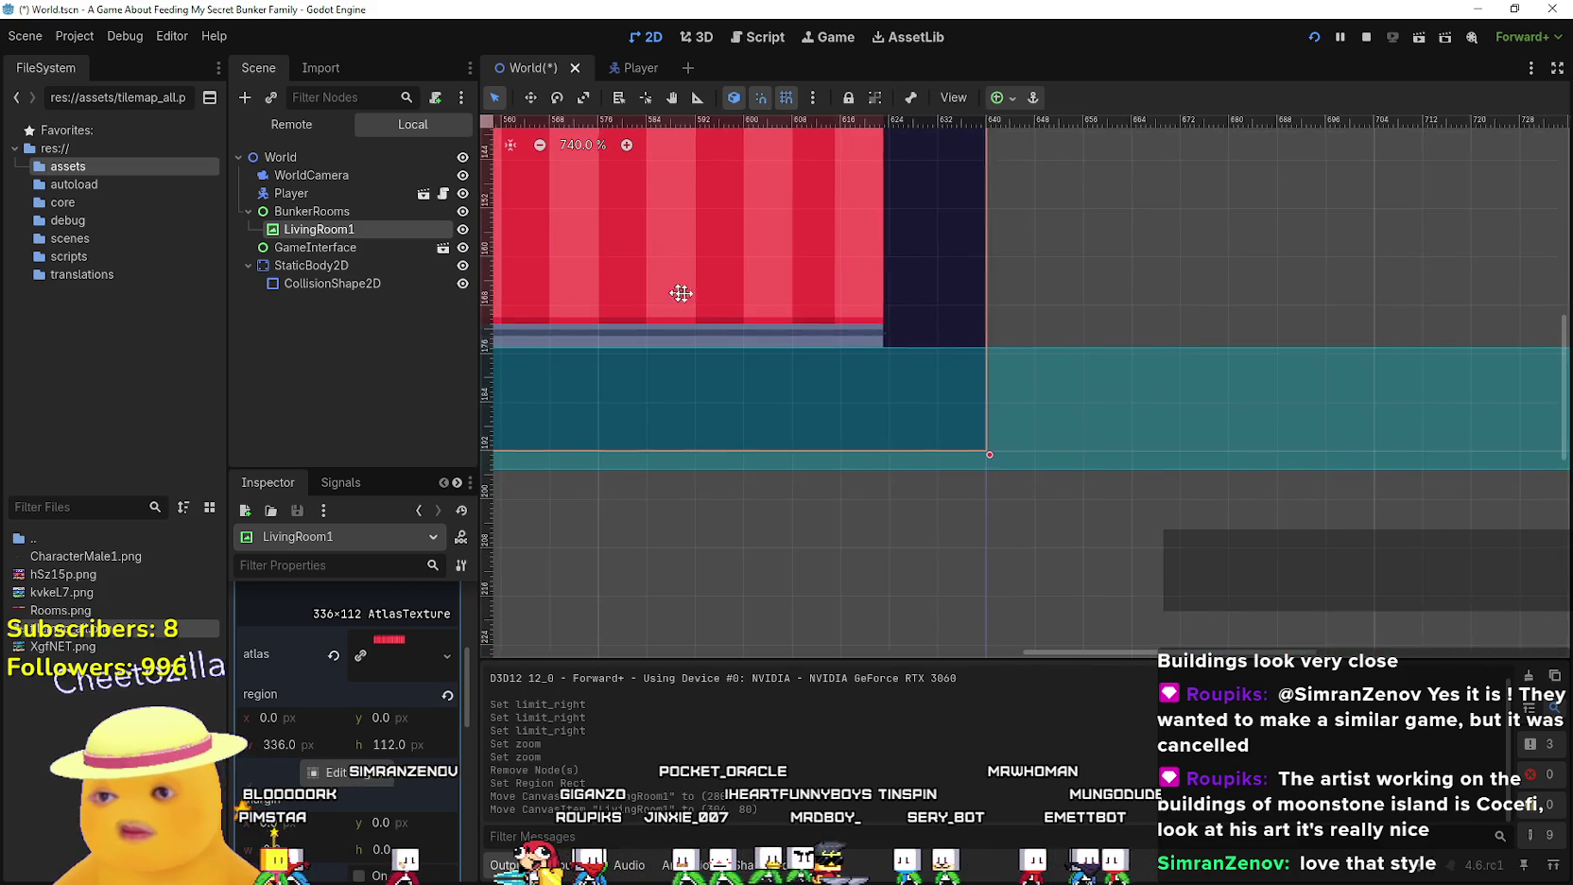
{"action": "scroll", "coordinate": [818, 292], "scroll_direction": "left", "scroll_amount": 5}
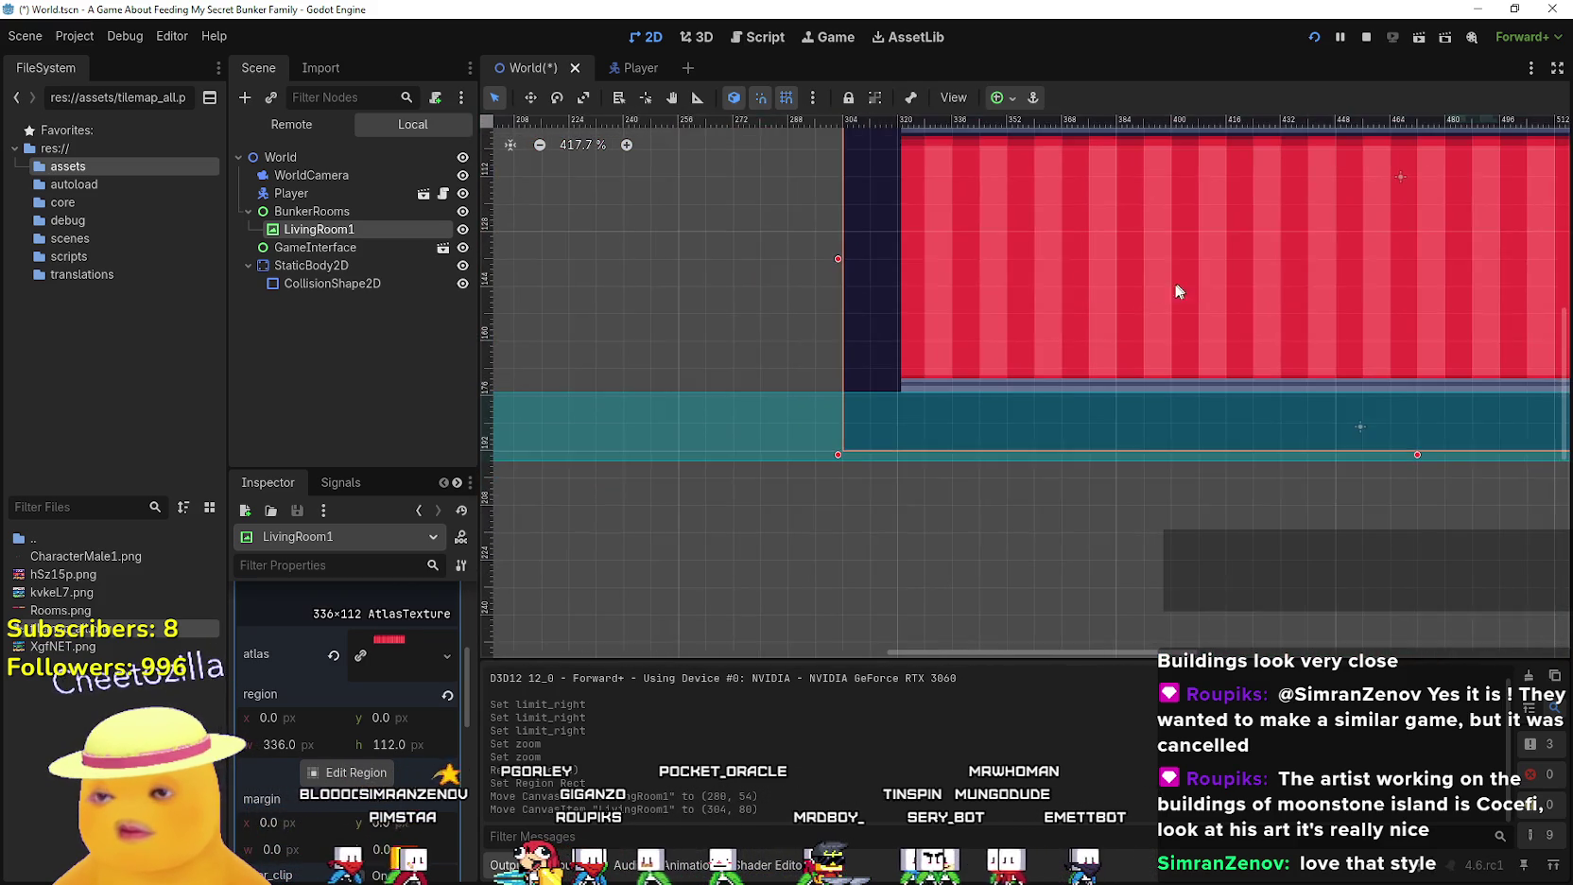
{"action": "scroll", "coordinate": [764, 430], "scroll_direction": "up", "scroll_amount": 1}
{"action": "left_click", "coordinate": [781, 482]}
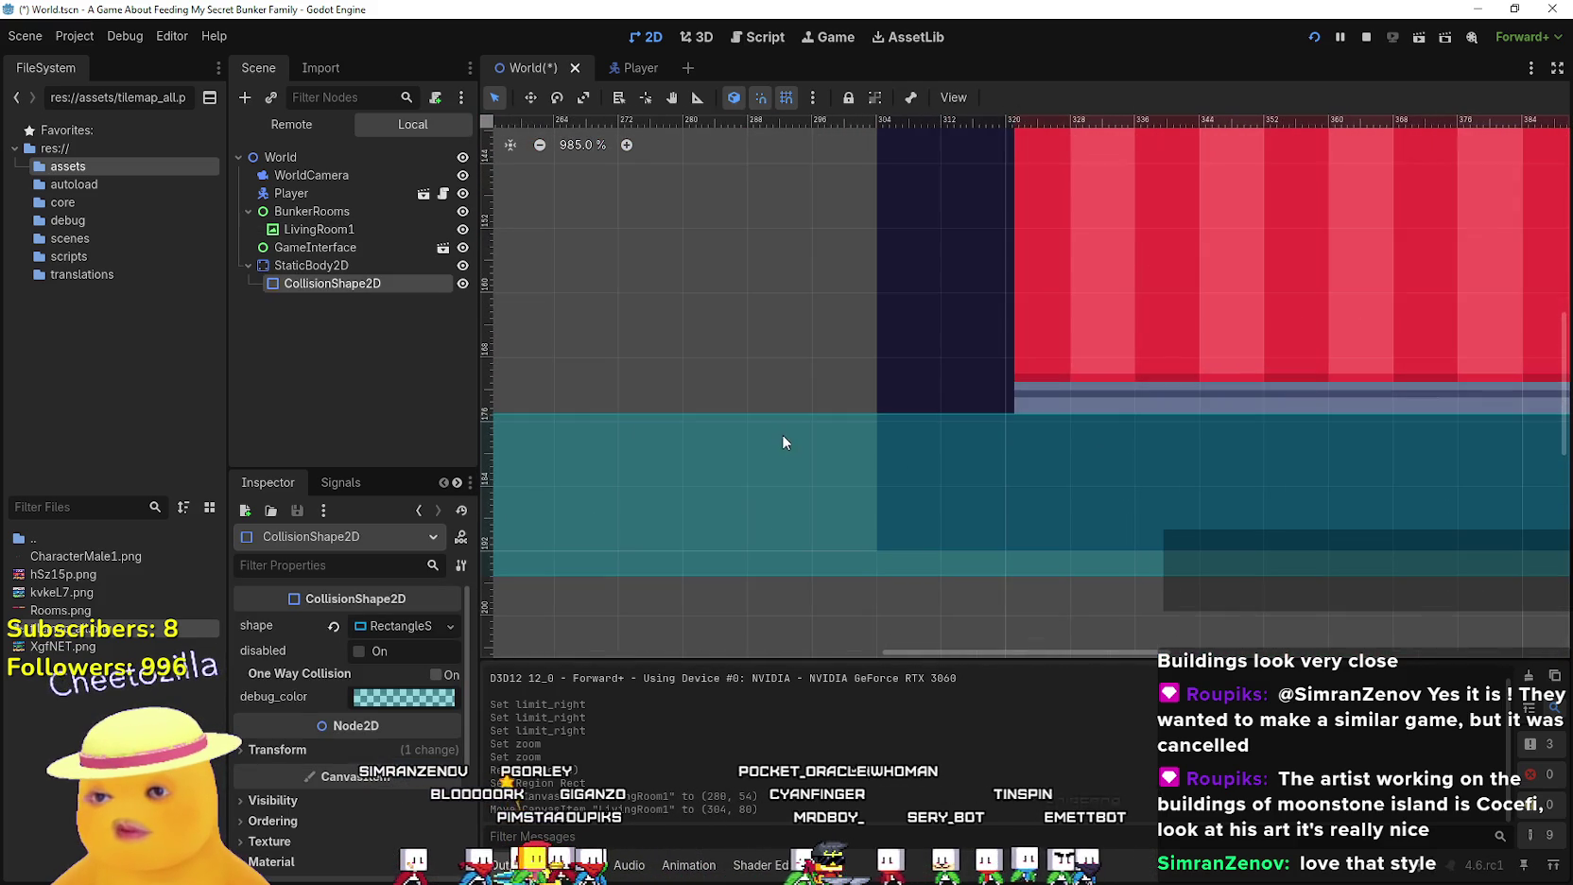
Shorten the floor collision rectangle, lowering its top edge and raising its bottom edge
{"action": "scroll", "coordinate": [946, 539], "scroll_direction": "up", "scroll_amount": 1}
{"action": "scroll", "coordinate": [1158, 523], "scroll_direction": "up", "scroll_amount": 5}
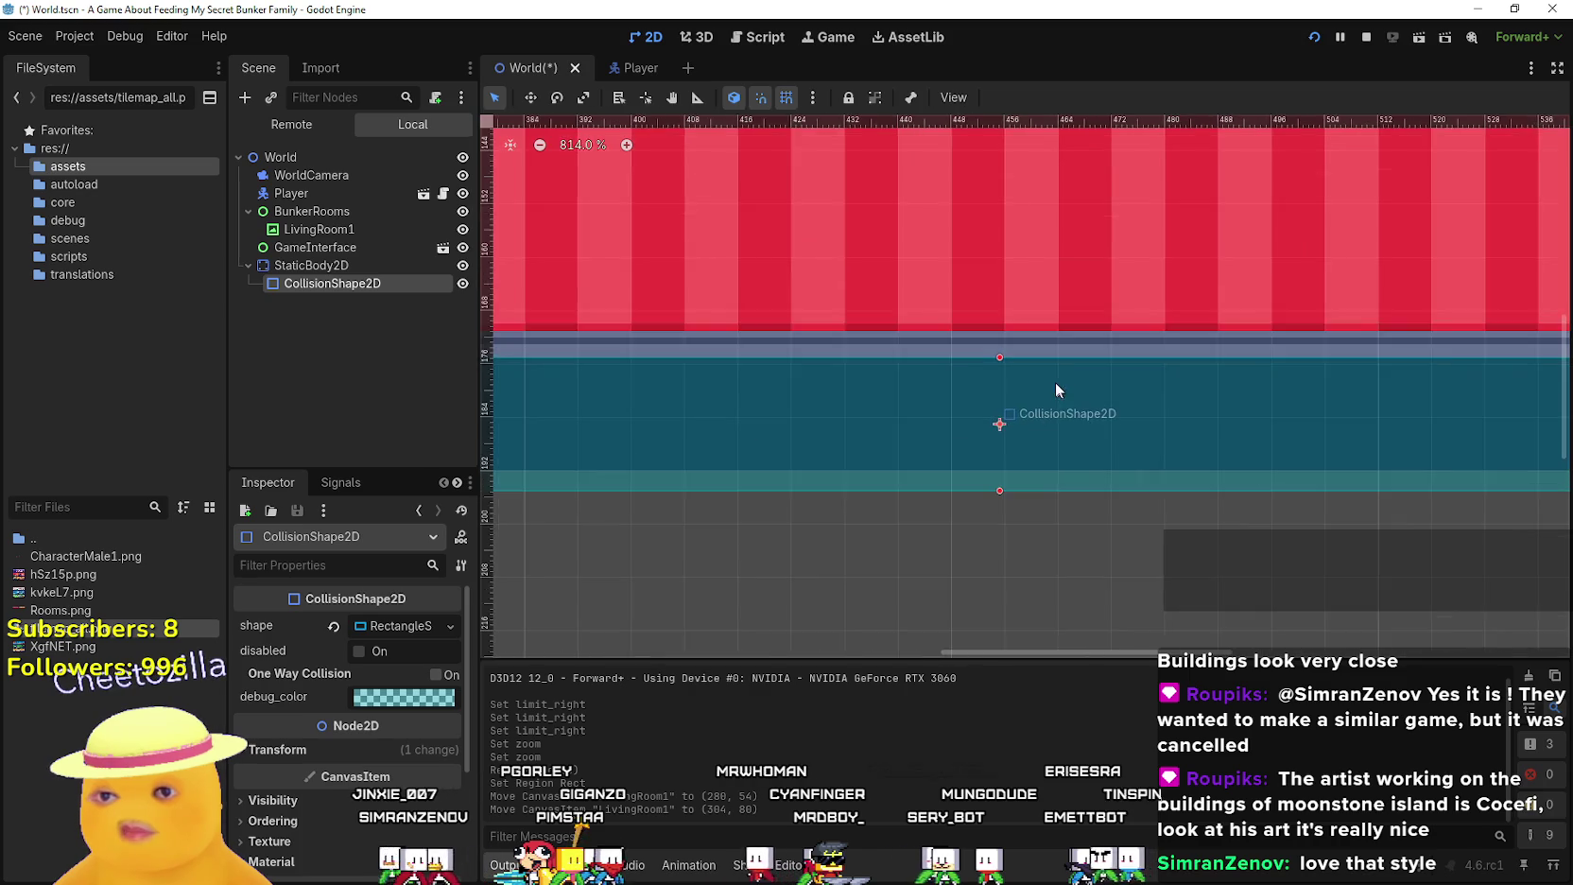
{"action": "left_click_drag", "start_coordinate": [983, 347], "coordinate": [983, 358]}
{"action": "scroll", "coordinate": [1029, 416], "scroll_direction": "down", "scroll_amount": 3}
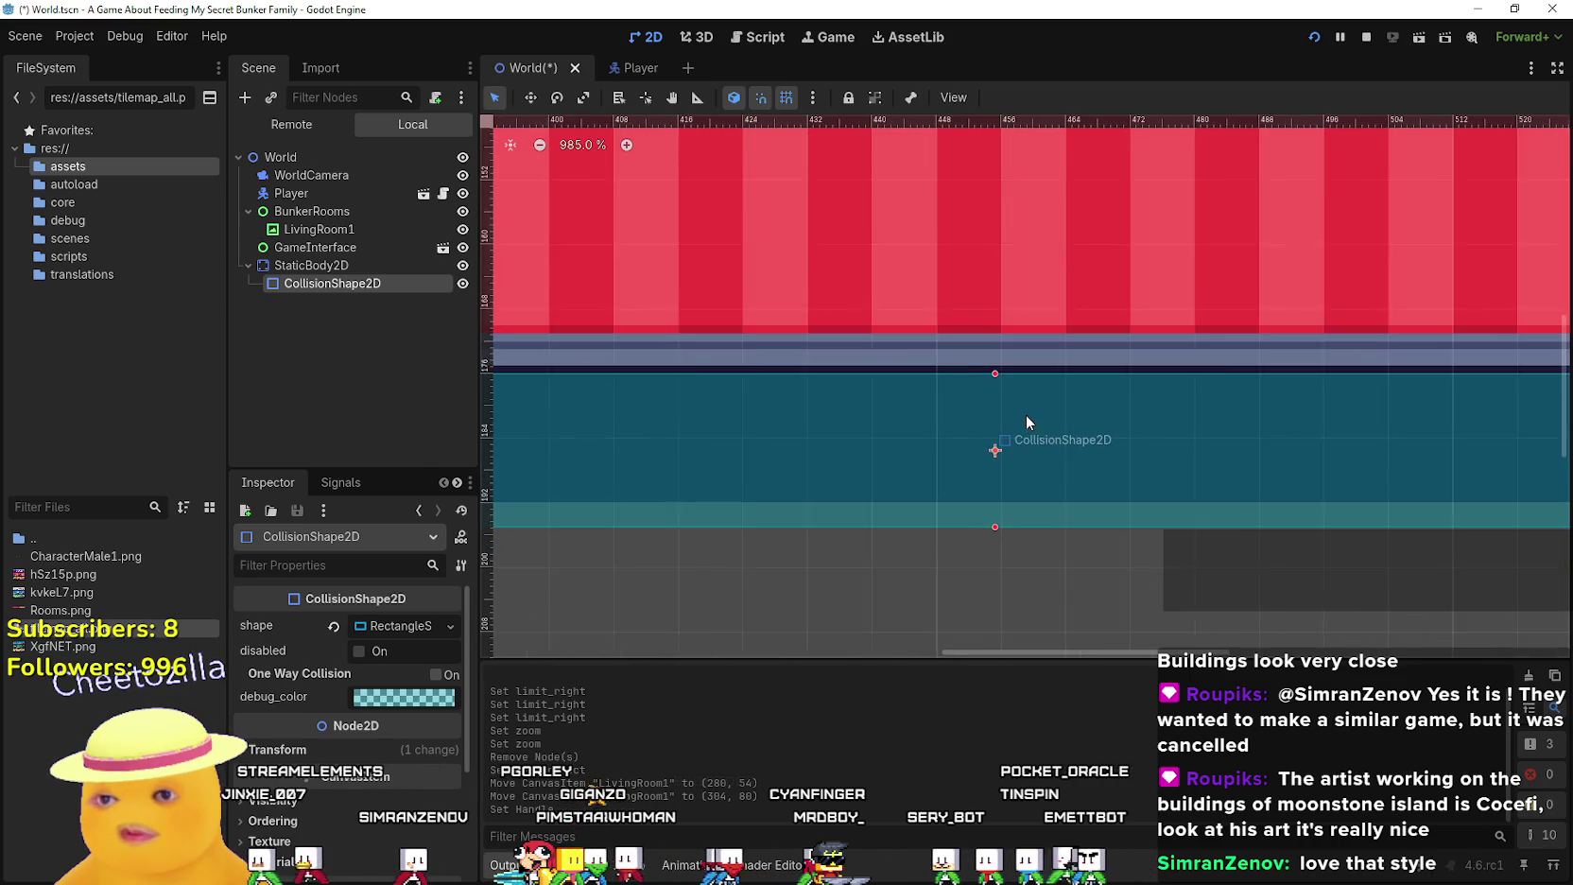
{"action": "left_click_drag", "start_coordinate": [998, 521], "coordinate": [998, 497]}
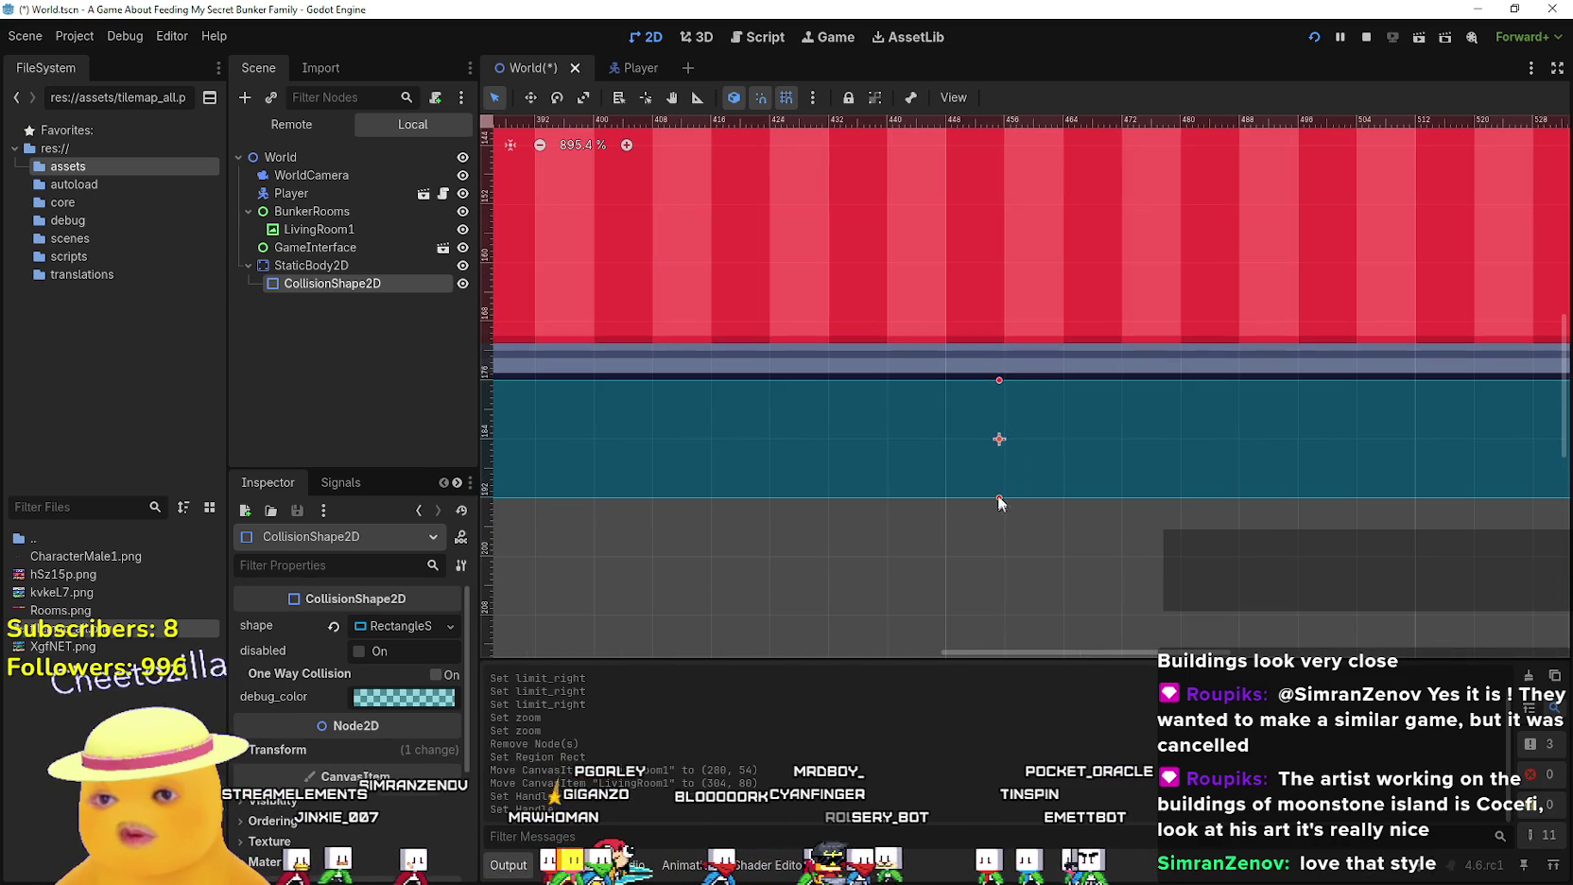
Pan along the red room and select LivingRoom1 to check its position and region
{"action": "scroll", "coordinate": [1061, 430], "scroll_direction": "down", "scroll_amount": 4}
{"action": "left_click_drag", "start_coordinate": [1318, 413], "coordinate": [728, 436]}
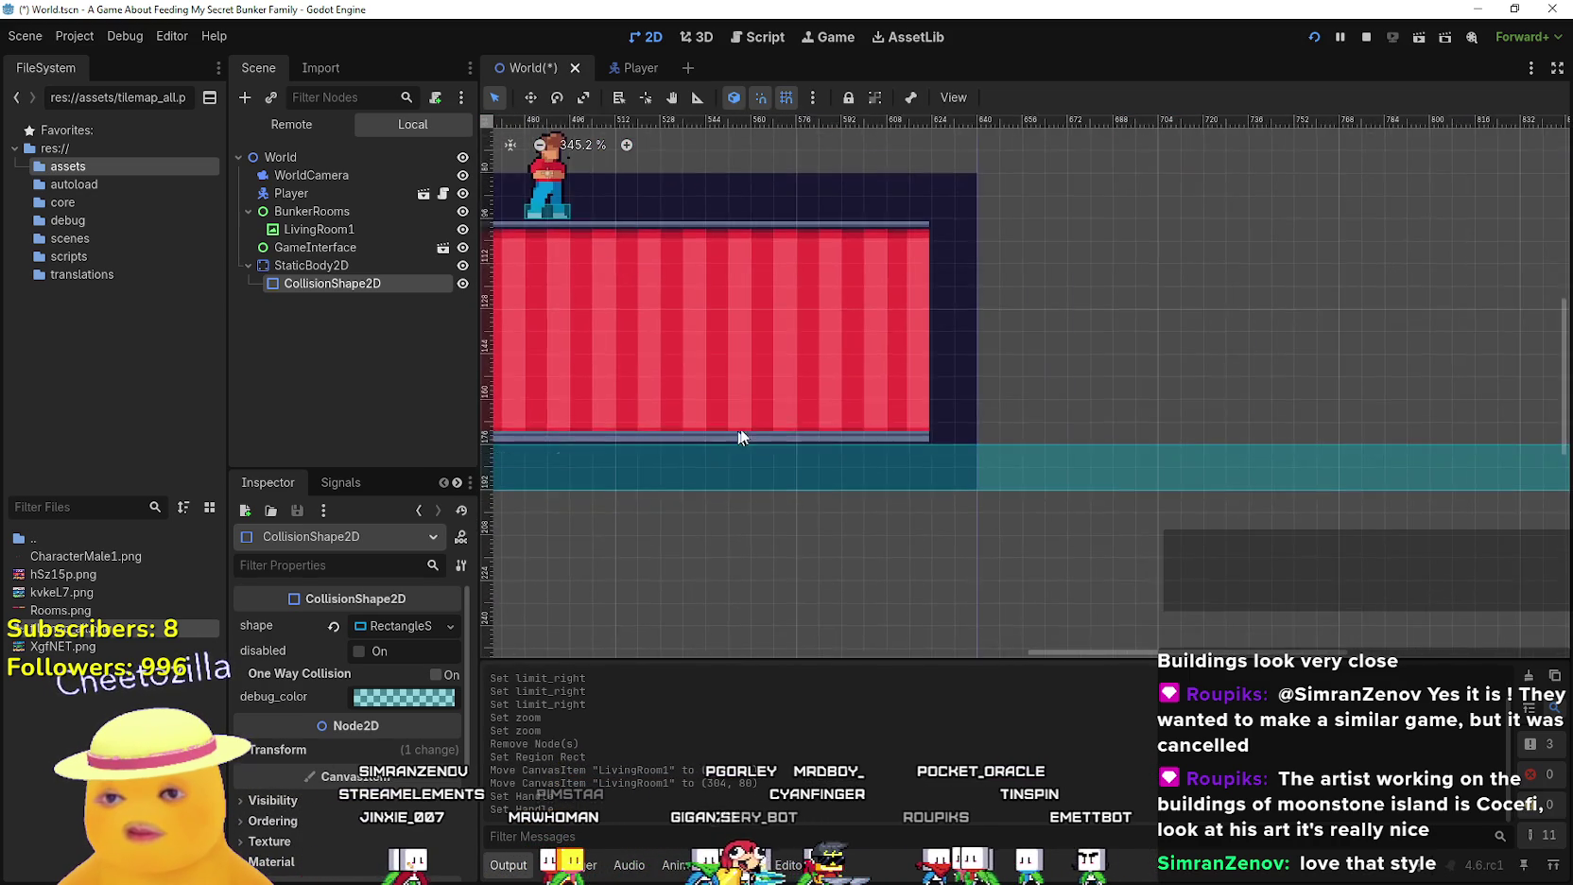
{"action": "scroll", "coordinate": [860, 430], "scroll_direction": "up", "scroll_amount": 5}
{"action": "scroll", "coordinate": [974, 458], "scroll_direction": "down", "scroll_amount": 8}
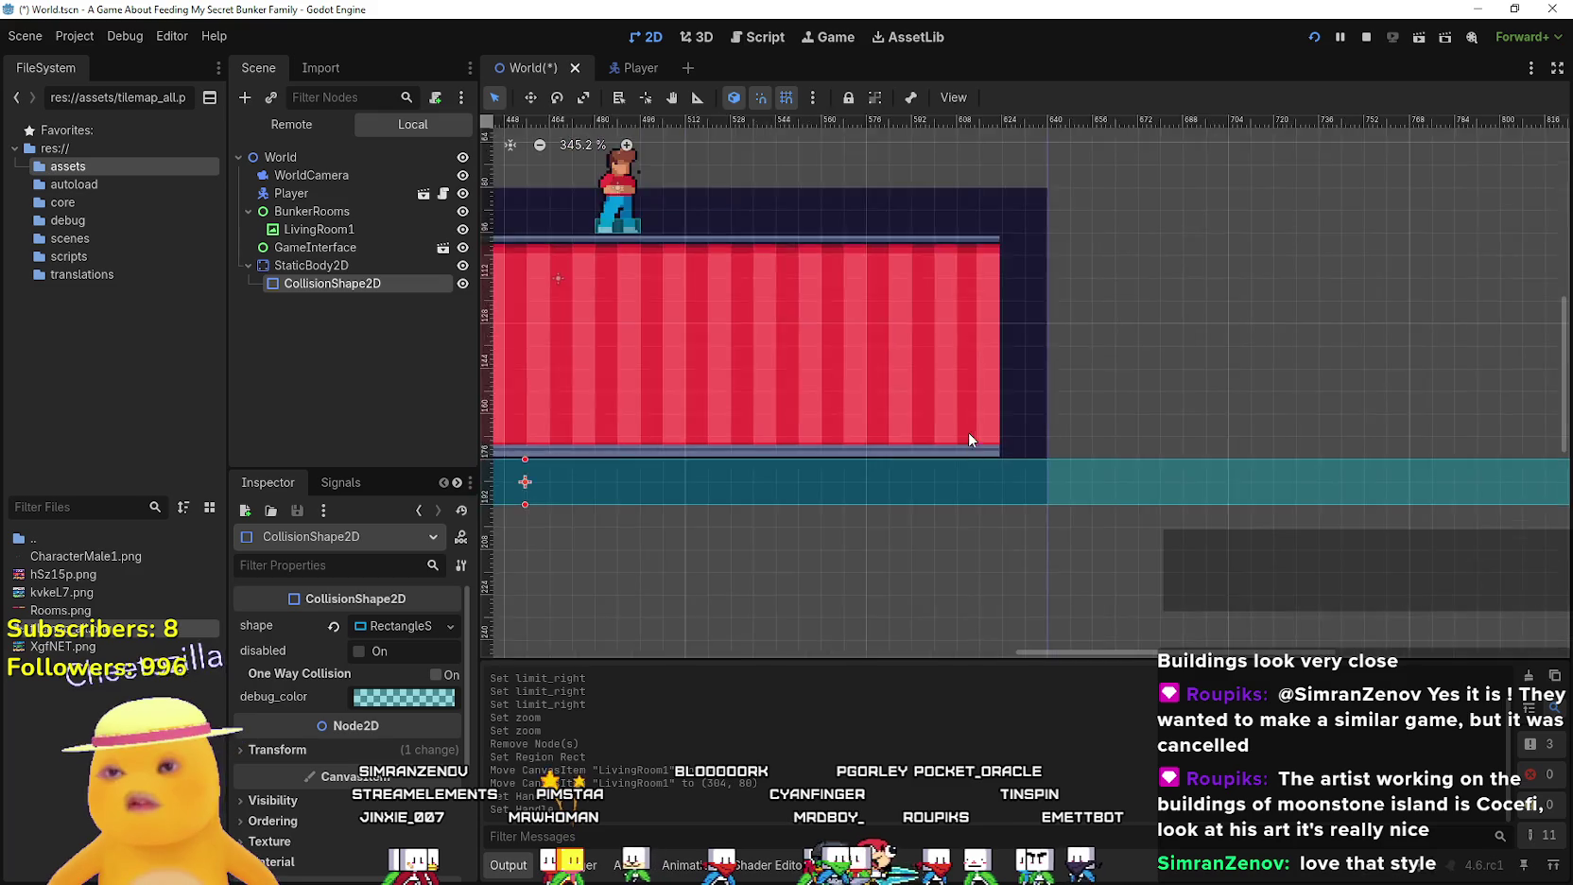
{"action": "scroll", "coordinate": [695, 409], "scroll_direction": "up", "scroll_amount": 1}
{"action": "mouse_move", "coordinate": [695, 409]}
{"action": "left_mouse_down"}
{"action": "mouse_move", "coordinate": [949, 411]}
{"action": "mouse_move", "coordinate": [541, 423]}
{"action": "left_mouse_up"}
{"action": "scroll", "coordinate": [865, 413], "scroll_direction": "up", "scroll_amount": 2}
{"action": "left_click", "coordinate": [874, 411]}
{"action": "scroll", "coordinate": [873, 408], "scroll_direction": "down", "scroll_amount": 3}
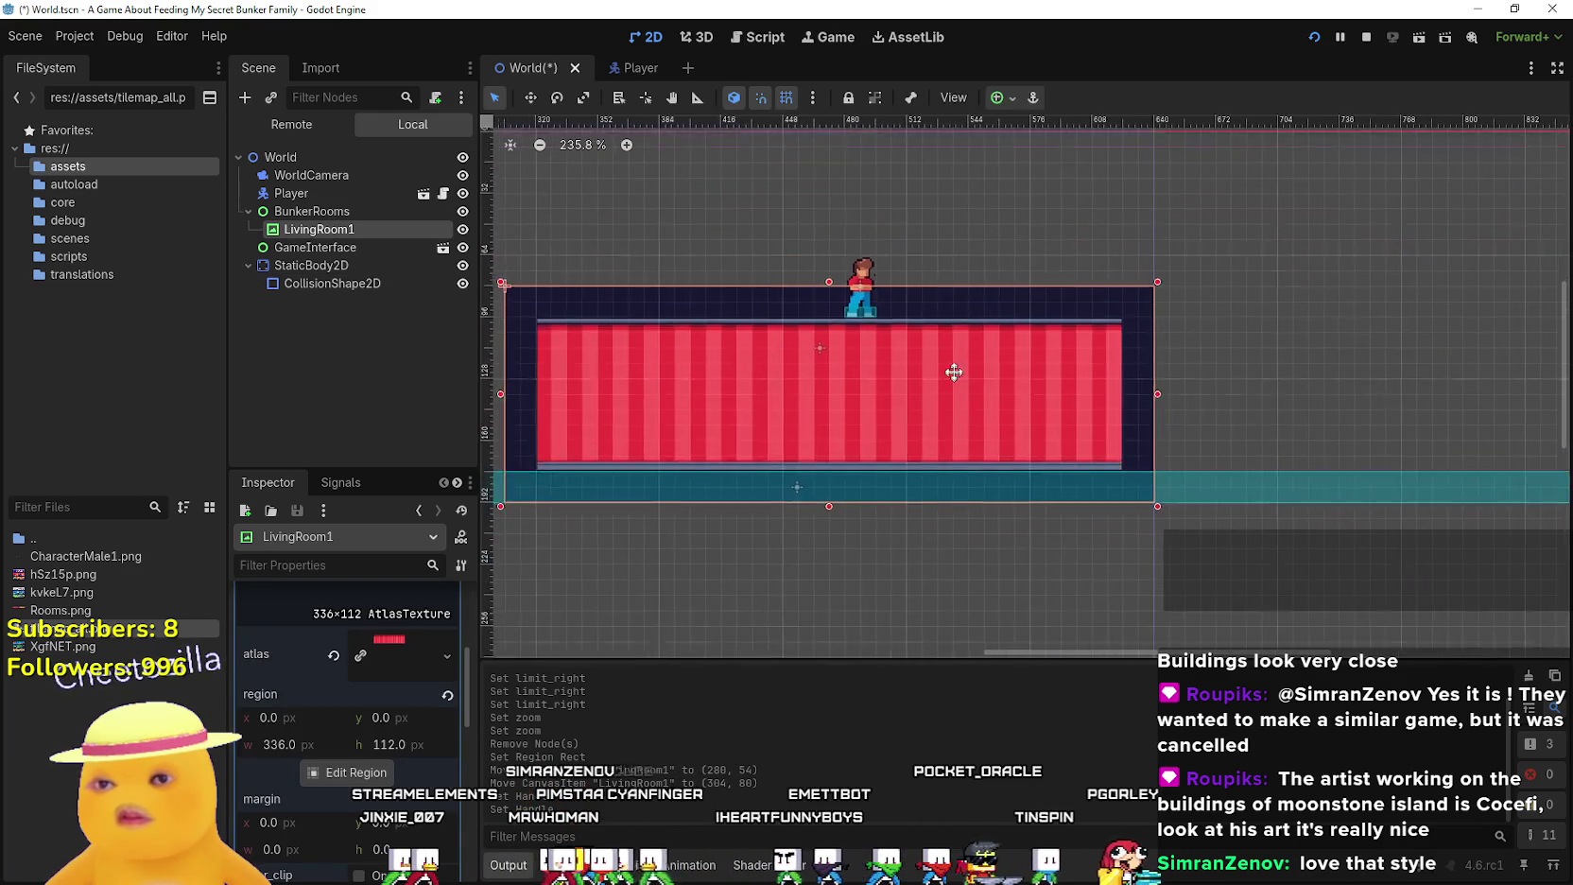
Duplicate LivingRoom1 as LivingRoom2 and move the copy below the red room
{"action": "left_click_drag", "start_coordinate": [912, 366], "coordinate": [976, 304]}
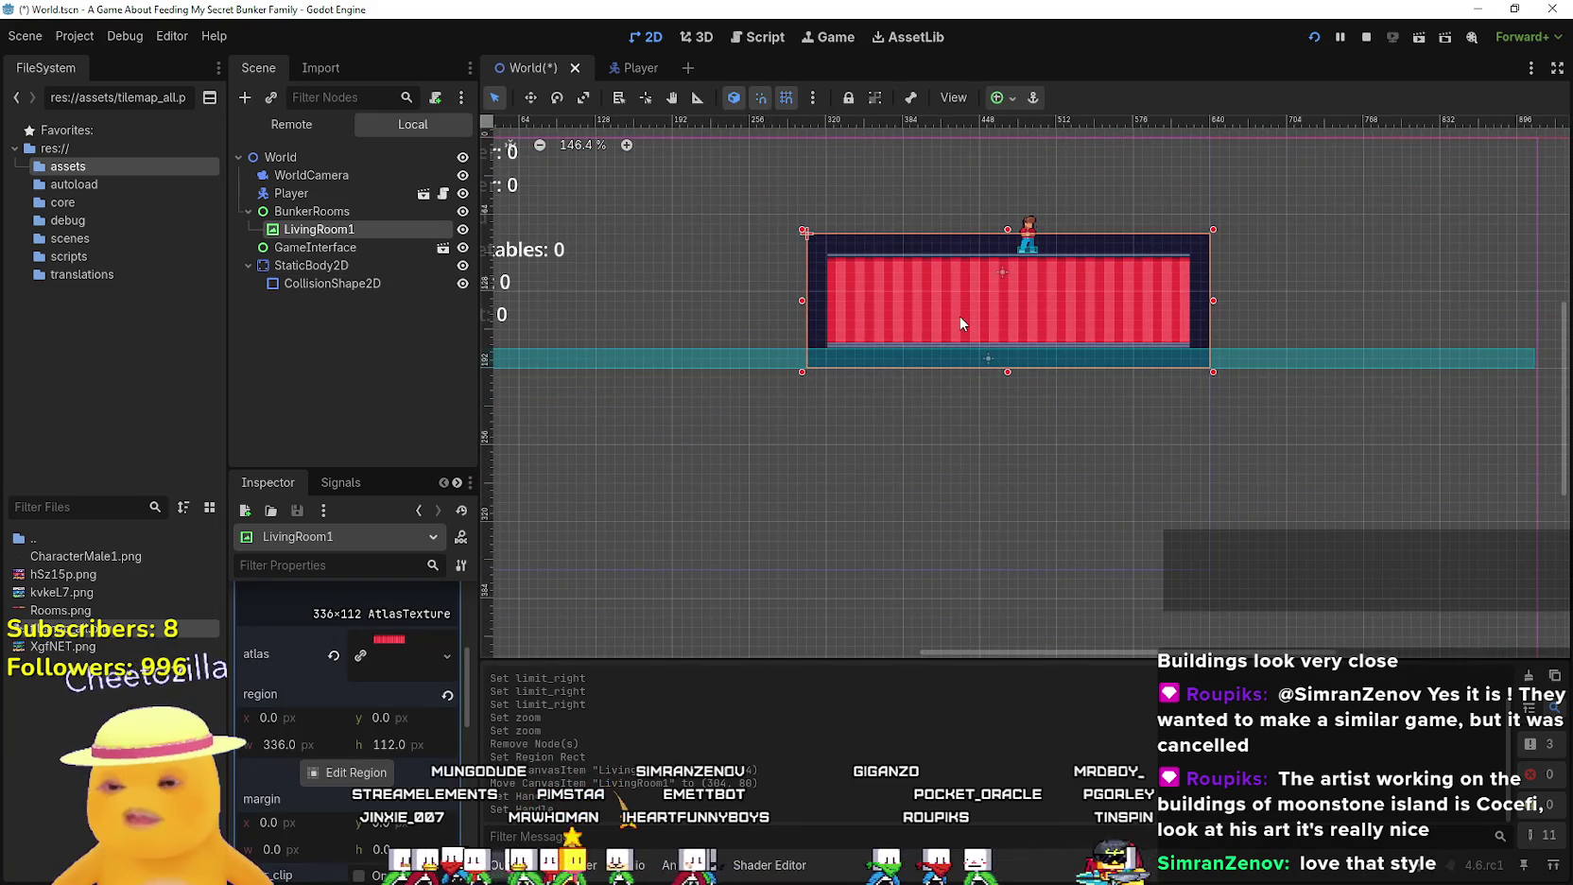
{"action": "key", "text": "ctrl+d"}
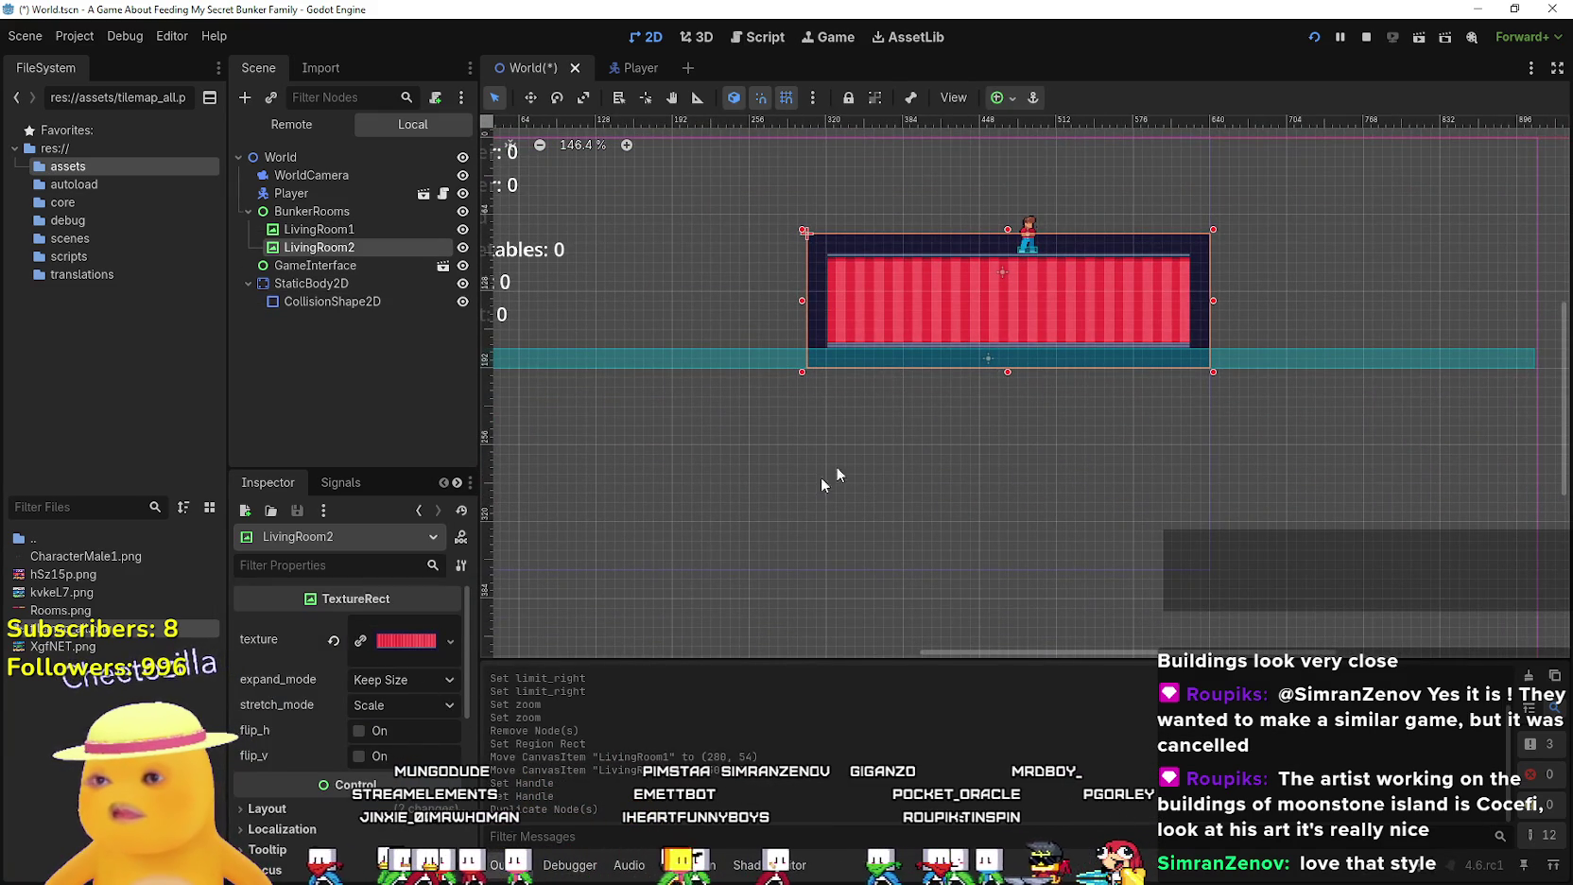
{"action": "mouse_move", "coordinate": [927, 316]}
{"action": "left_mouse_down"}
{"action": "mouse_move", "coordinate": [832, 512]}
{"action": "mouse_move", "coordinate": [821, 506]}
{"action": "left_mouse_up"}
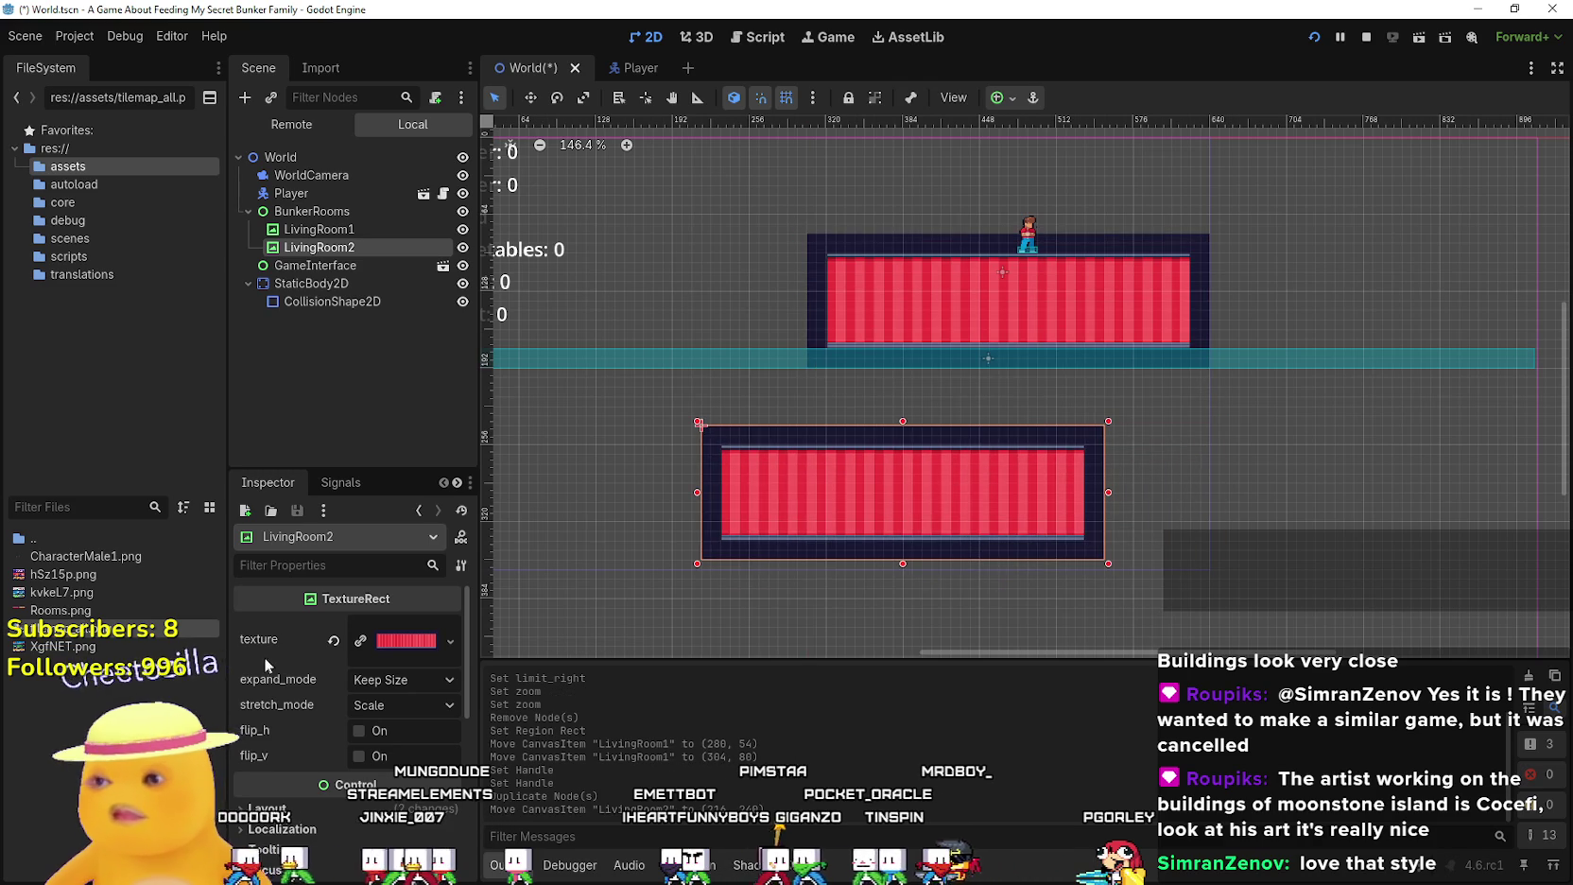
Make LivingRoom2's atlas texture unique so it can be edited independently
{"action": "left_click", "coordinate": [396, 648]}
{"action": "right_click", "coordinate": [385, 661]}
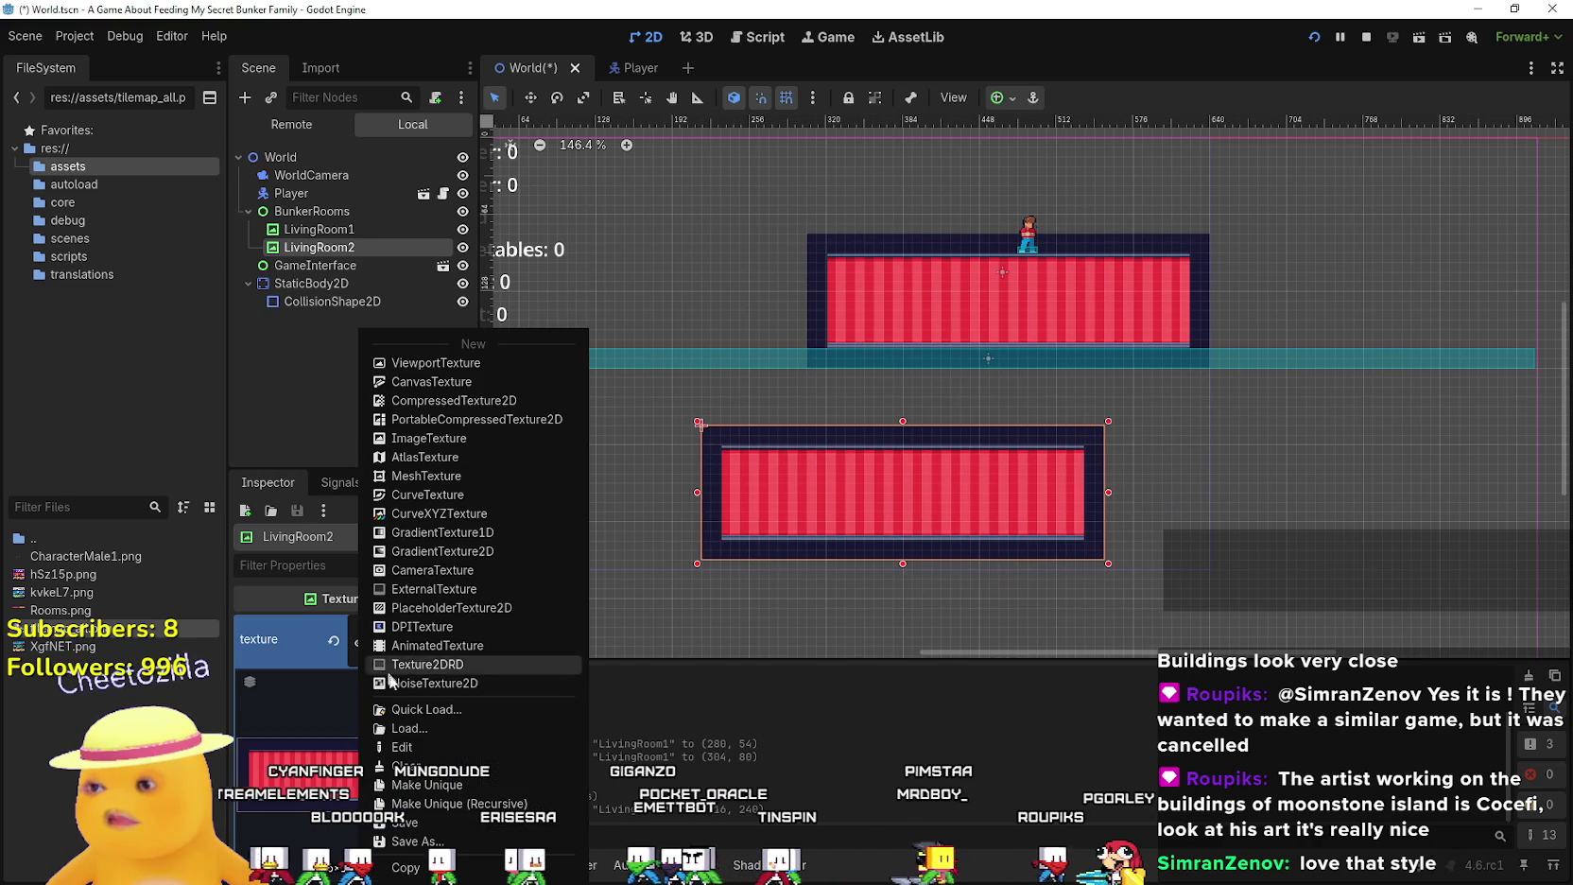
{"action": "left_click", "coordinate": [402, 747]}
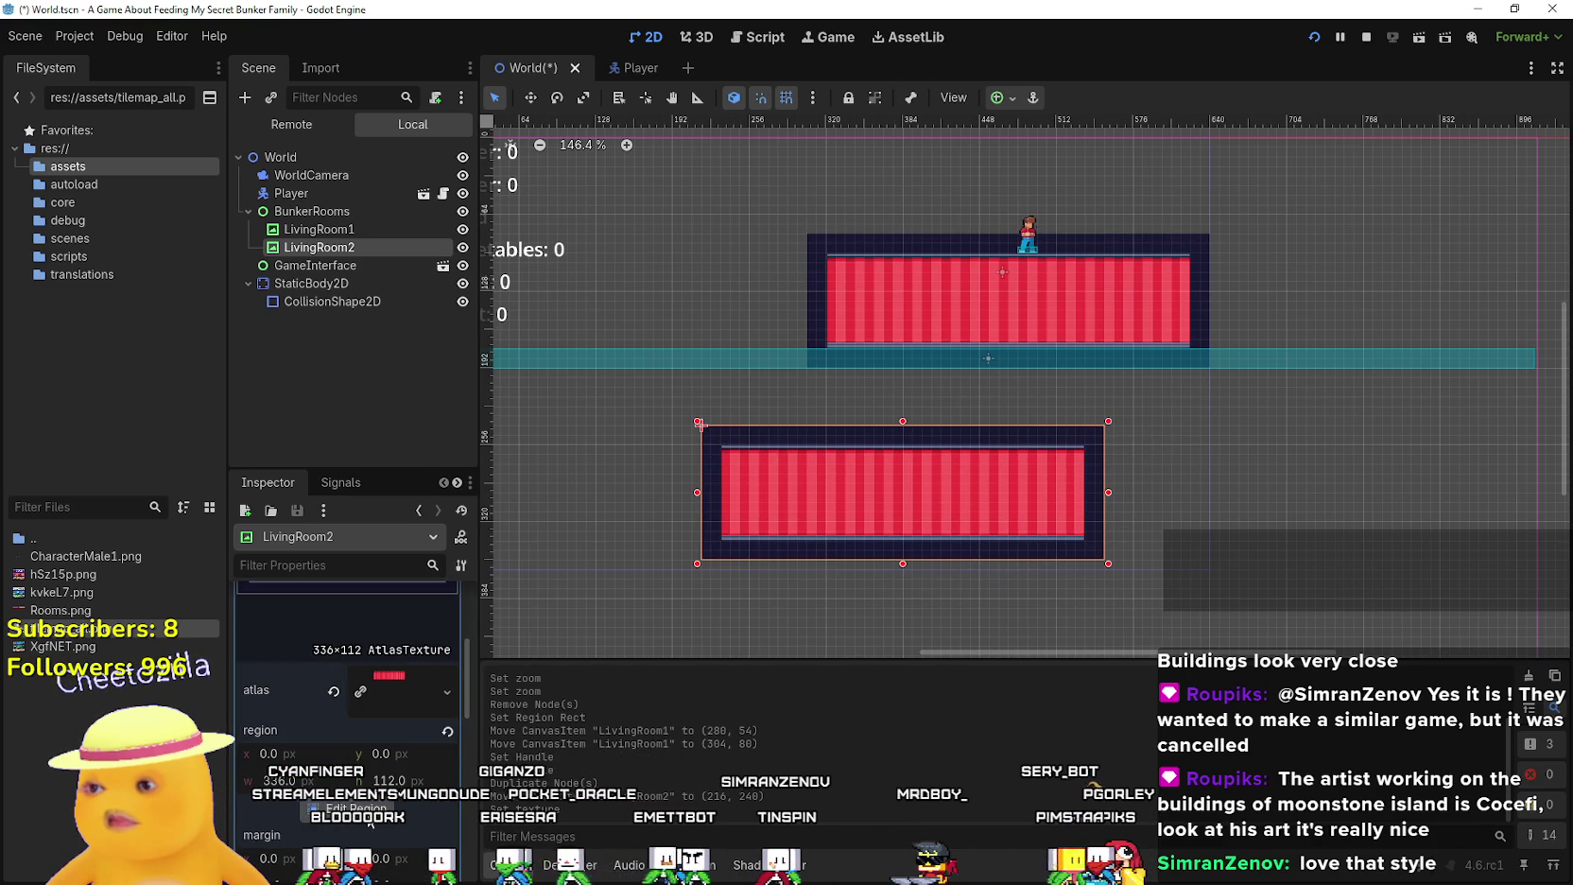
Set LivingRoom2's atlas region to x 336, width 336 to show the orange strip
{"action": "left_click", "coordinate": [352, 808]}
{"action": "scroll", "coordinate": [811, 338], "scroll_direction": "up", "scroll_amount": 2}
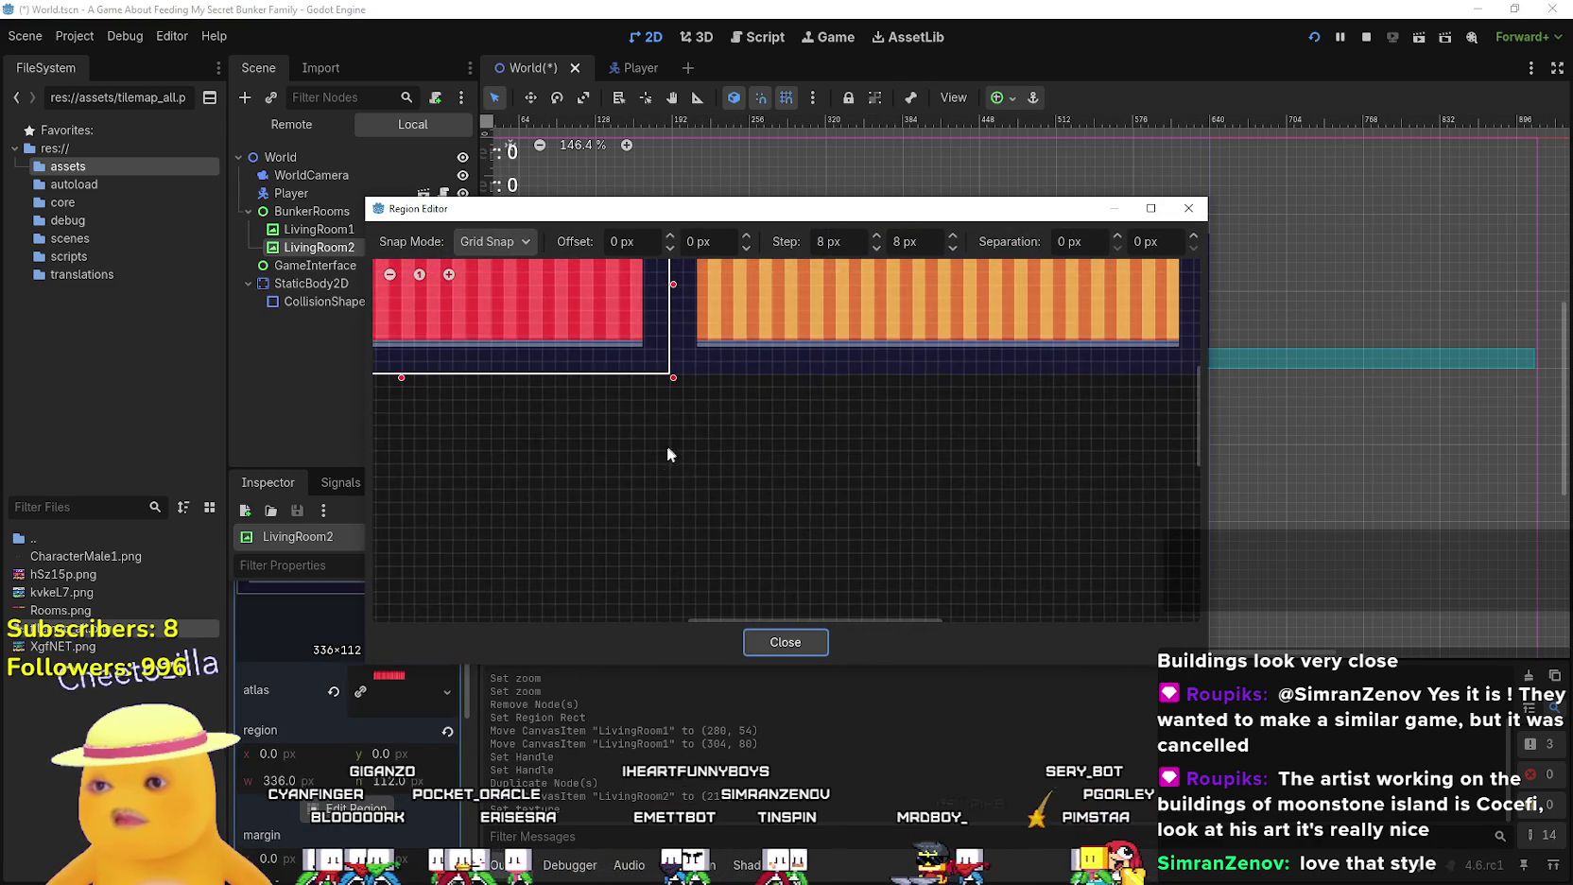
{"action": "scroll", "coordinate": [719, 444], "scroll_direction": "up", "scroll_amount": 1}
{"action": "mouse_move", "coordinate": [581, 523]}
{"action": "left_mouse_down"}
{"action": "mouse_move", "coordinate": [1368, 532]}
{"action": "mouse_move", "coordinate": [792, 414]}
{"action": "mouse_move", "coordinate": [1024, 420]}
{"action": "mouse_move", "coordinate": [1095, 441]}
{"action": "mouse_move", "coordinate": [908, 452]}
{"action": "left_mouse_up"}
{"action": "scroll", "coordinate": [792, 414], "scroll_direction": "up", "scroll_amount": 1}
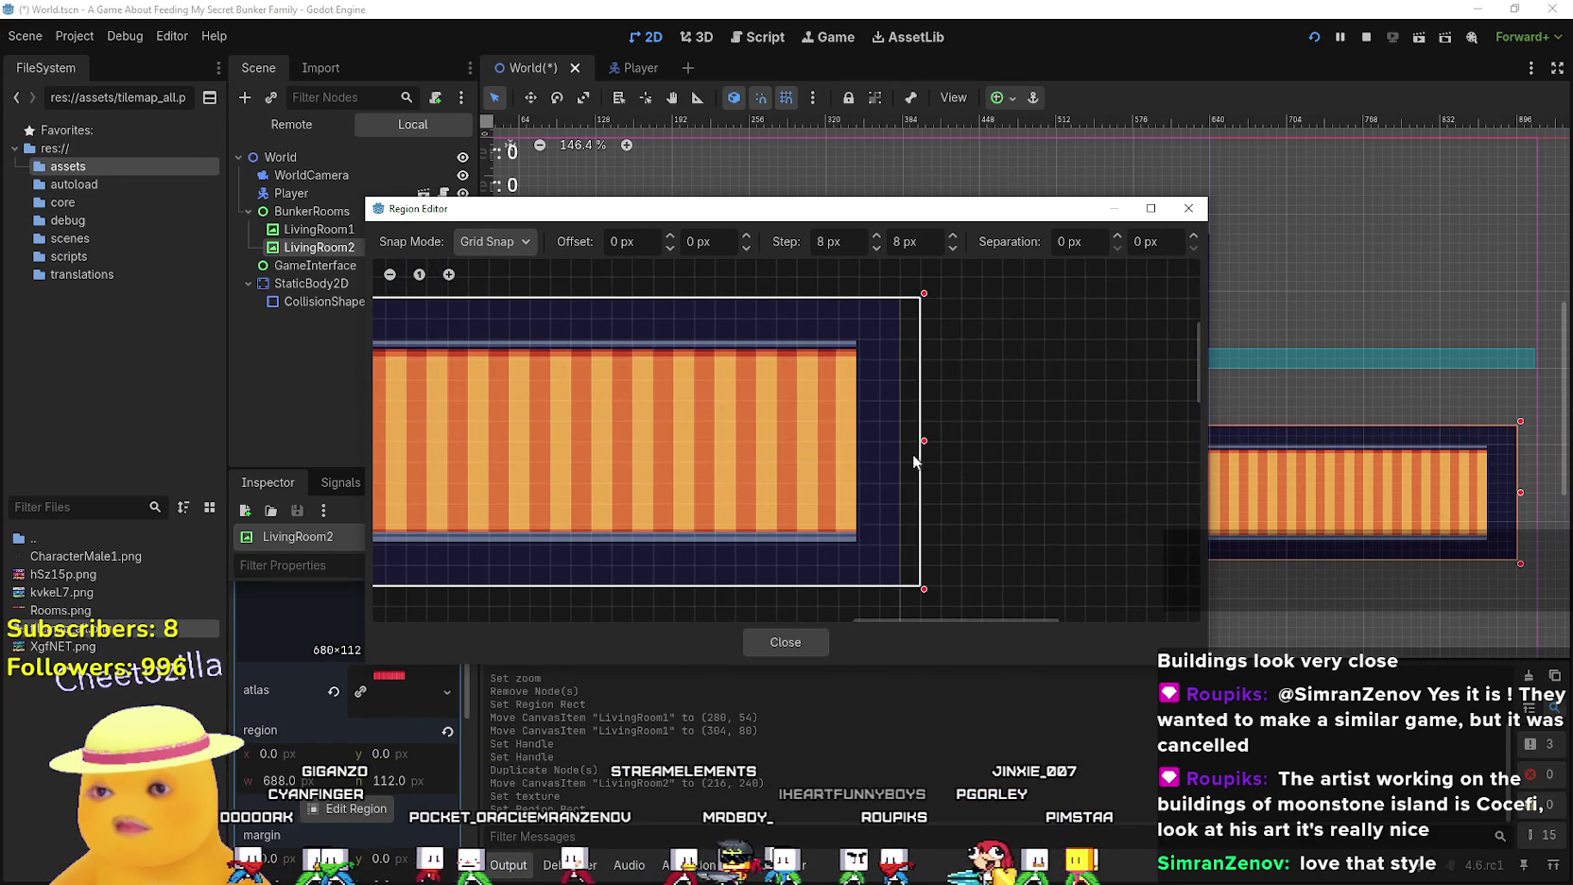
{"action": "scroll", "coordinate": [713, 405], "scroll_direction": "down", "scroll_amount": 3}
{"action": "scroll", "coordinate": [657, 440], "scroll_direction": "down", "scroll_amount": 1}
{"action": "mouse_move", "coordinate": [446, 445]}
{"action": "left_mouse_down"}
{"action": "mouse_move", "coordinate": [793, 447]}
{"action": "mouse_move", "coordinate": [1063, 472]}
{"action": "left_mouse_up"}
{"action": "scroll", "coordinate": [795, 447], "scroll_direction": "up", "scroll_amount": 2}
{"action": "left_click", "coordinate": [785, 641]}
{"action": "scroll", "coordinate": [836, 457], "scroll_direction": "down", "scroll_amount": 2}
{"action": "scroll", "coordinate": [1063, 472], "scroll_direction": "up", "scroll_amount": 6}
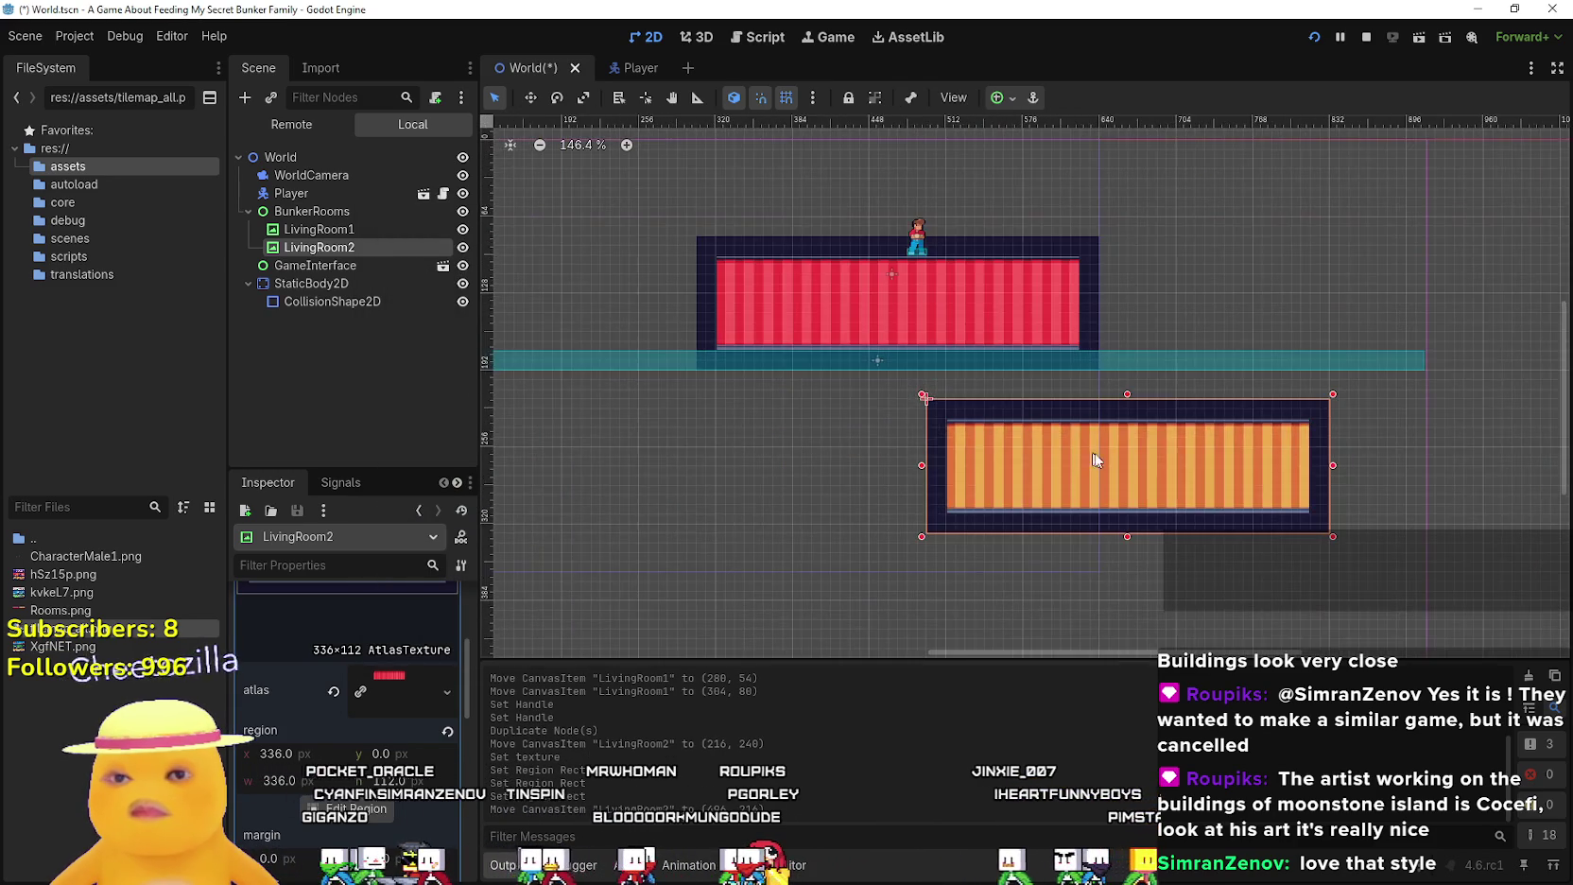
{"action": "scroll", "coordinate": [937, 231], "scroll_direction": "down", "scroll_amount": 2}
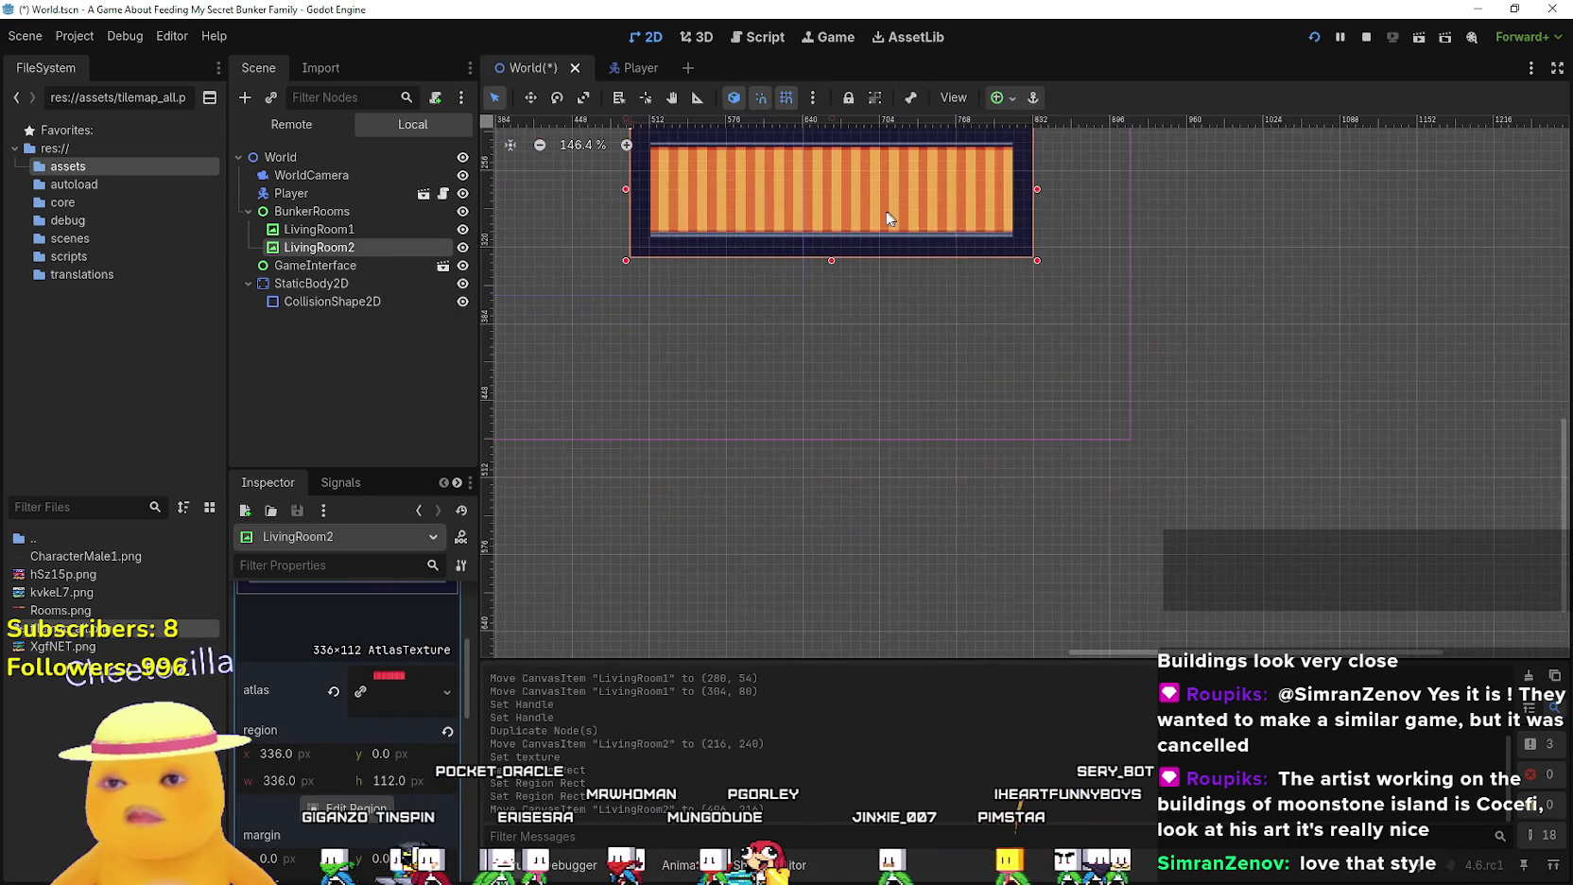
Move the orange LivingRoom2 flush against the left side of the red room
{"action": "mouse_move", "coordinate": [1076, 311]}
{"action": "left_mouse_down"}
{"action": "mouse_move", "coordinate": [1058, 333]}
{"action": "mouse_move", "coordinate": [622, 382]}
{"action": "left_mouse_up"}
{"action": "scroll", "coordinate": [622, 382], "scroll_direction": "left", "scroll_amount": 5}
{"action": "scroll", "coordinate": [622, 382], "scroll_direction": "up", "scroll_amount": 3}
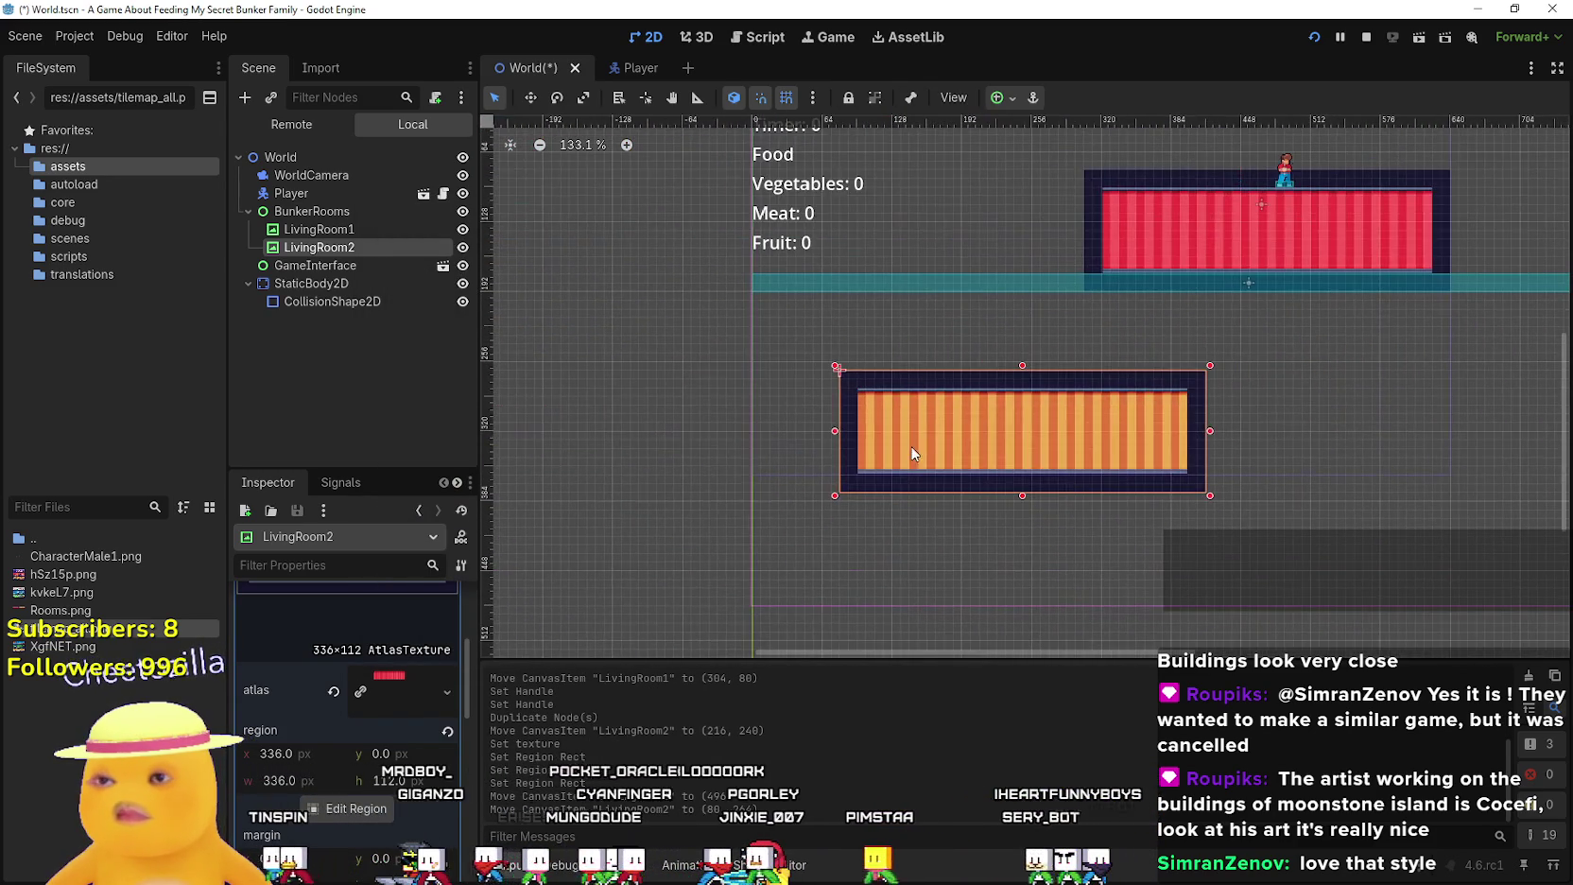
{"action": "mouse_move", "coordinate": [888, 499]}
{"action": "left_mouse_down"}
{"action": "mouse_move", "coordinate": [772, 369]}
{"action": "mouse_move", "coordinate": [750, 295]}
{"action": "left_mouse_up"}
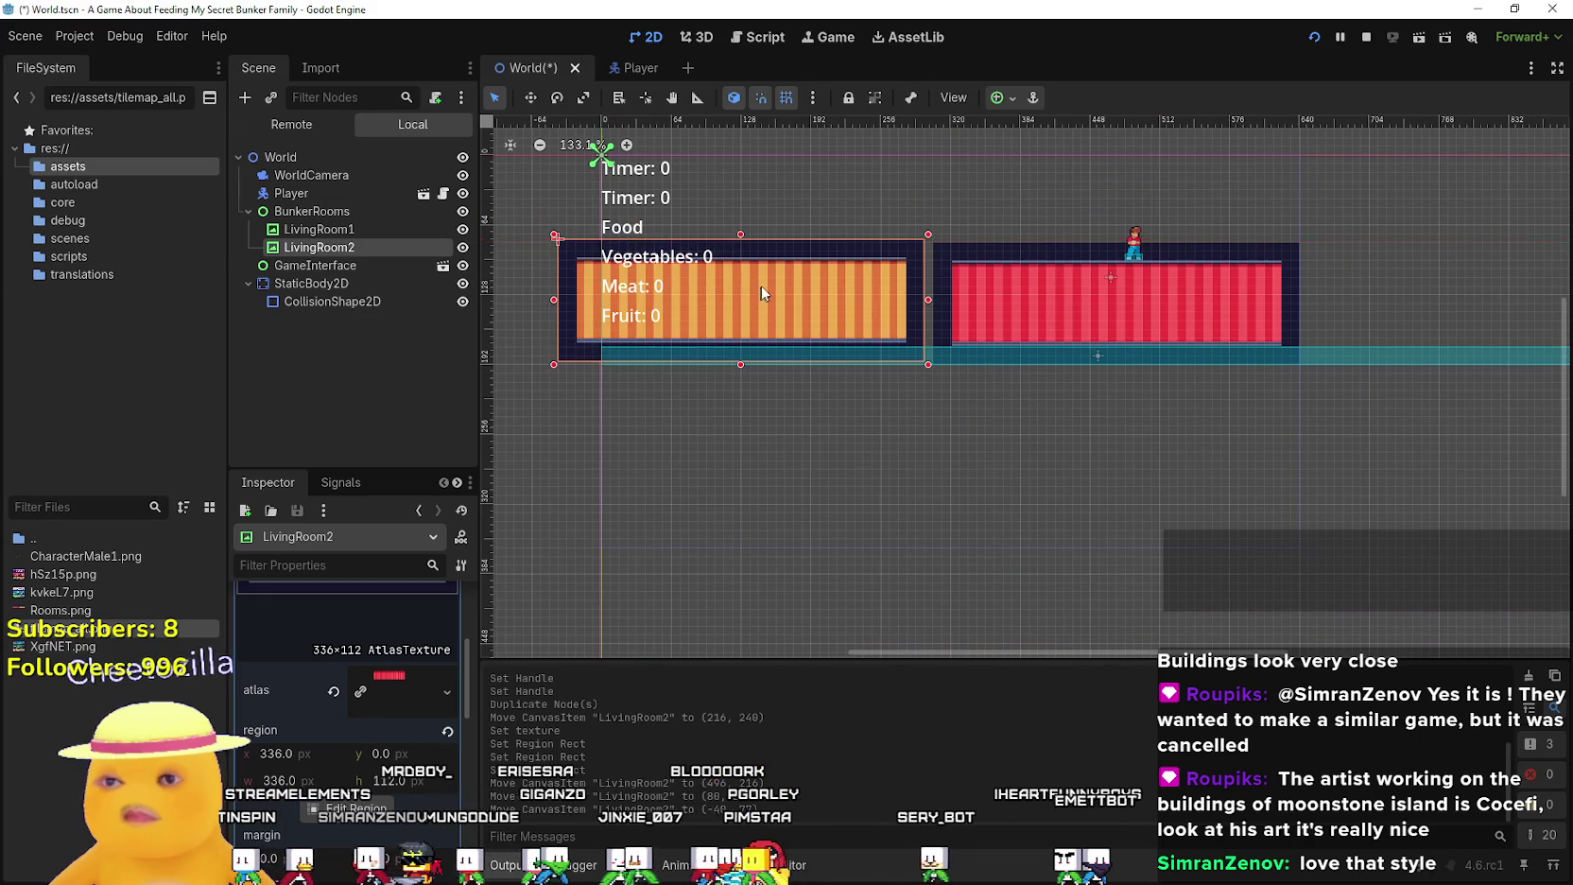
{"action": "scroll", "coordinate": [658, 354], "scroll_direction": "right", "scroll_amount": 5}
{"action": "scroll", "coordinate": [658, 353], "scroll_direction": "up", "scroll_amount": 2}
{"action": "scroll", "coordinate": [997, 378], "scroll_direction": "left", "scroll_amount": 8}
{"action": "scroll", "coordinate": [996, 378], "scroll_direction": "left", "scroll_amount": 1}
{"action": "mouse_move", "coordinate": [903, 388]}
{"action": "left_mouse_down"}
{"action": "mouse_move", "coordinate": [955, 388]}
{"action": "mouse_move", "coordinate": [954, 401]}
{"action": "left_mouse_up"}
{"action": "scroll", "coordinate": [954, 388], "scroll_direction": "up", "scroll_amount": 2}
{"action": "scroll", "coordinate": [953, 392], "scroll_direction": "up", "scroll_amount": 2}
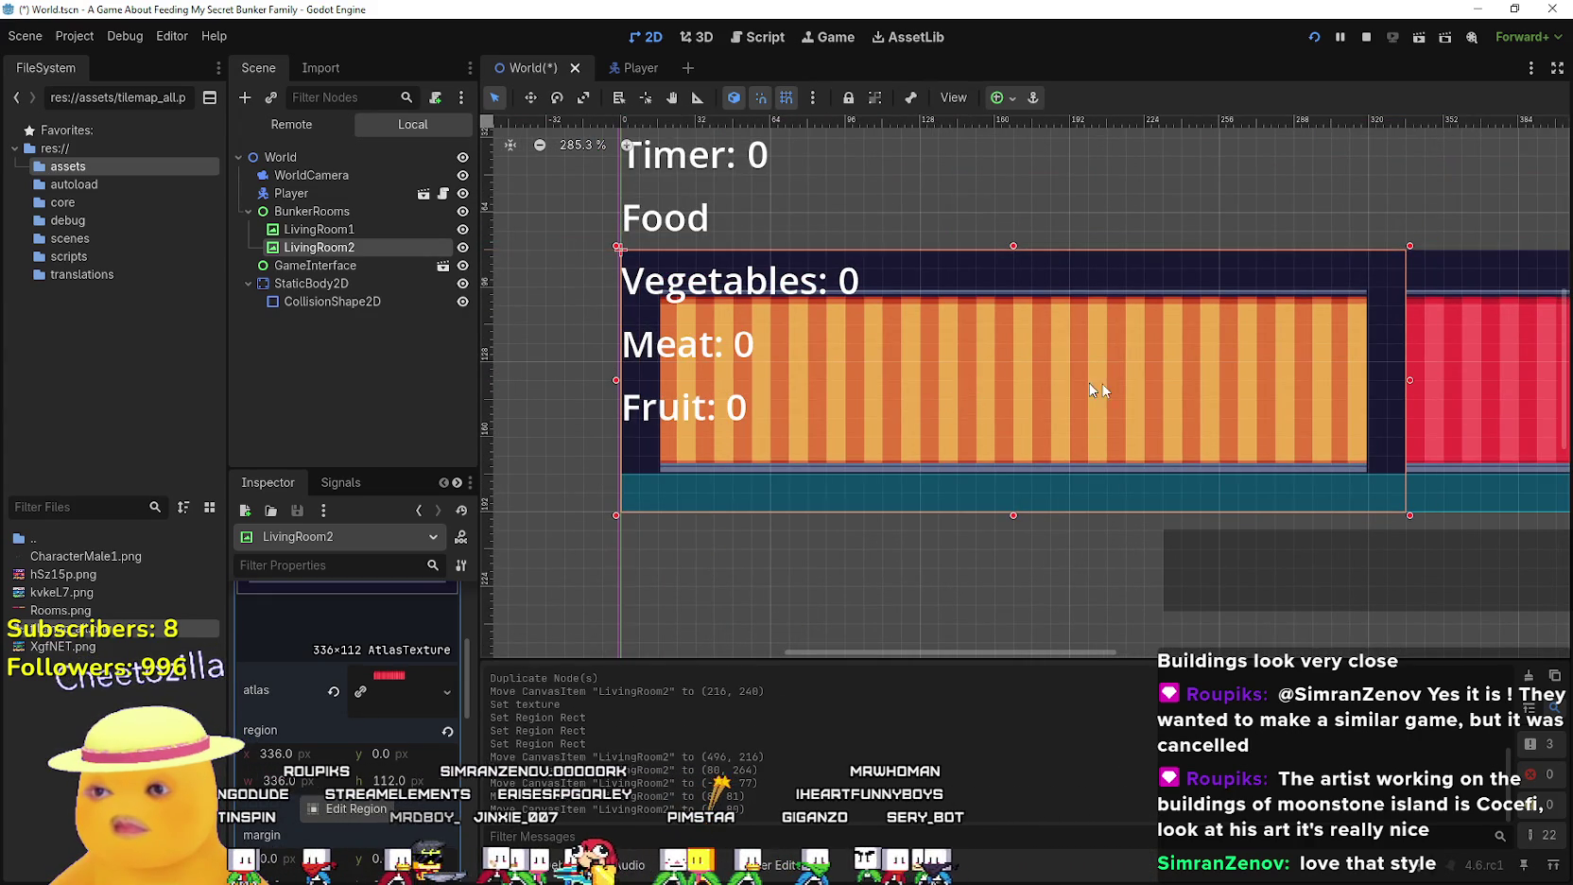
{"action": "scroll", "coordinate": [1025, 379], "scroll_direction": "right", "scroll_amount": 8}
{"action": "mouse_move", "coordinate": [1008, 412]}
{"action": "left_mouse_down"}
{"action": "mouse_move", "coordinate": [1126, 414]}
{"action": "mouse_move", "coordinate": [1108, 427]}
{"action": "mouse_move", "coordinate": [993, 354]}
{"action": "left_mouse_up"}
{"action": "scroll", "coordinate": [1006, 393], "scroll_direction": "up", "scroll_amount": 4}
{"action": "scroll", "coordinate": [993, 353], "scroll_direction": "down", "scroll_amount": 8}
{"action": "scroll", "coordinate": [923, 359], "scroll_direction": "down", "scroll_amount": 5}
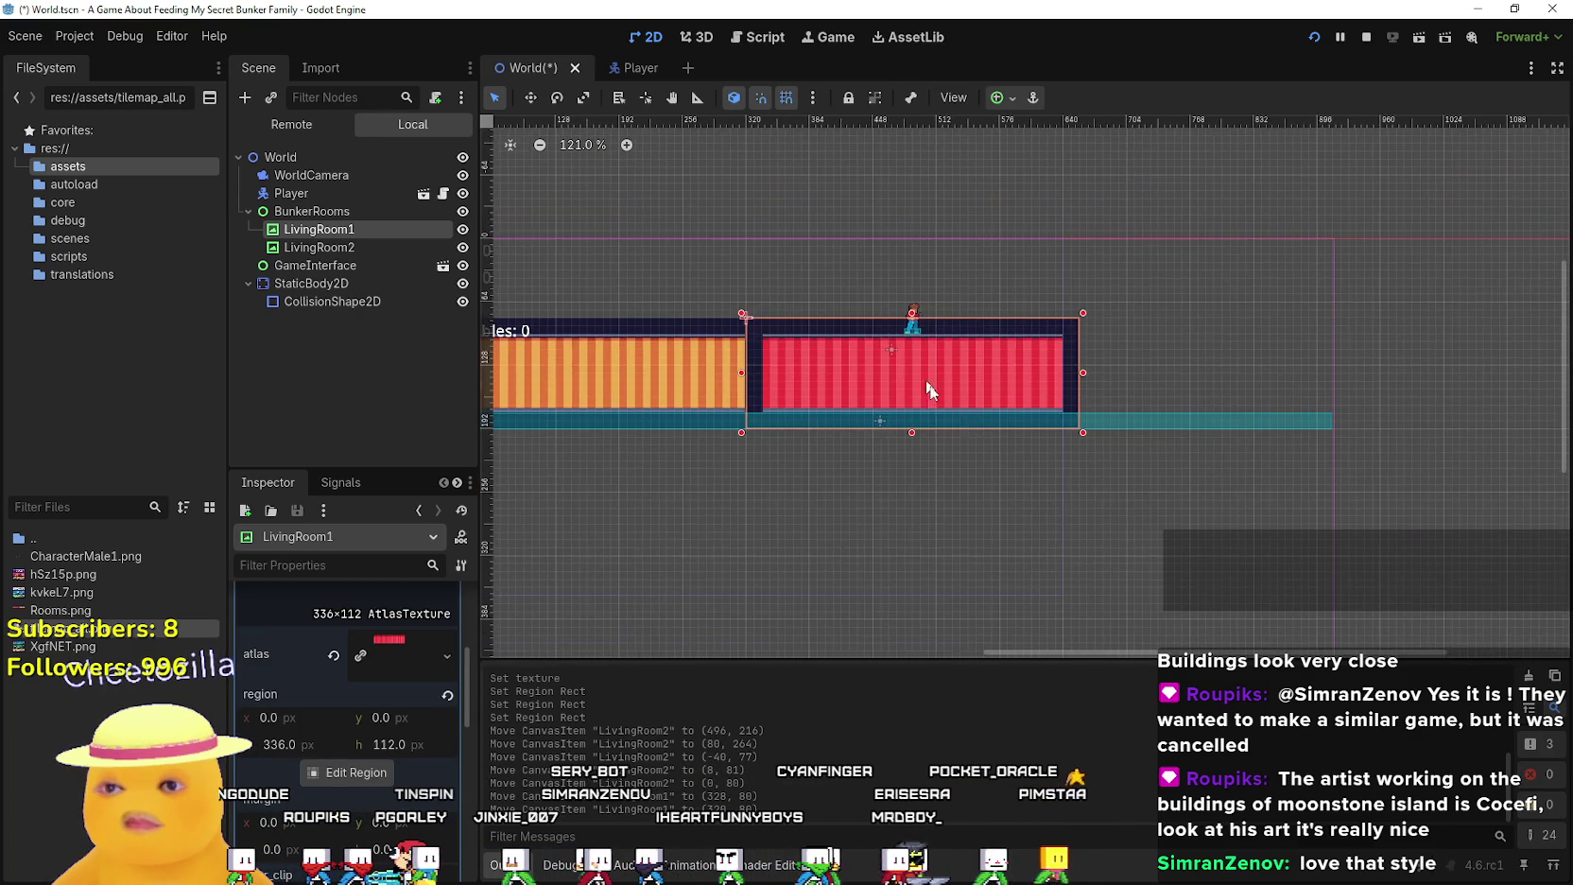
Duplicate LivingRoom2 as LivingRoom3 and drag it to the right of the red room
{"action": "left_click", "coordinate": [768, 360]}
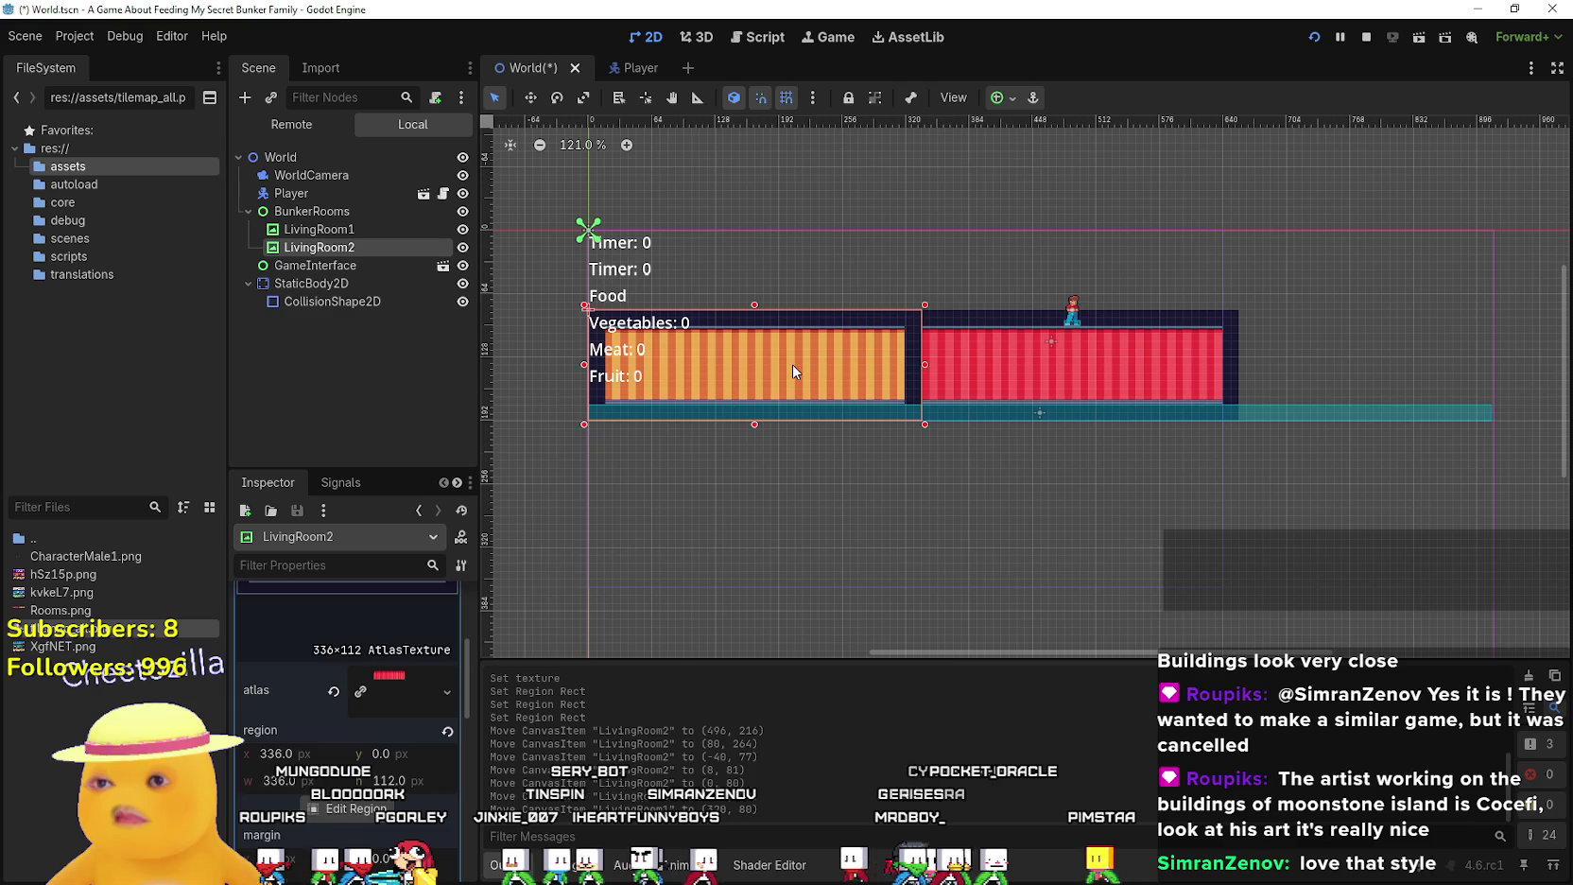
{"action": "key", "text": "ctrl+d"}
{"action": "mouse_move", "coordinate": [786, 363]}
{"action": "left_mouse_down"}
{"action": "mouse_move", "coordinate": [948, 434]}
{"action": "mouse_move", "coordinate": [1418, 364]}
{"action": "left_mouse_up"}
Align LivingRoom3 flush against the right side of the red room
{"action": "scroll", "coordinate": [1303, 351], "scroll_direction": "up", "scroll_amount": 4}
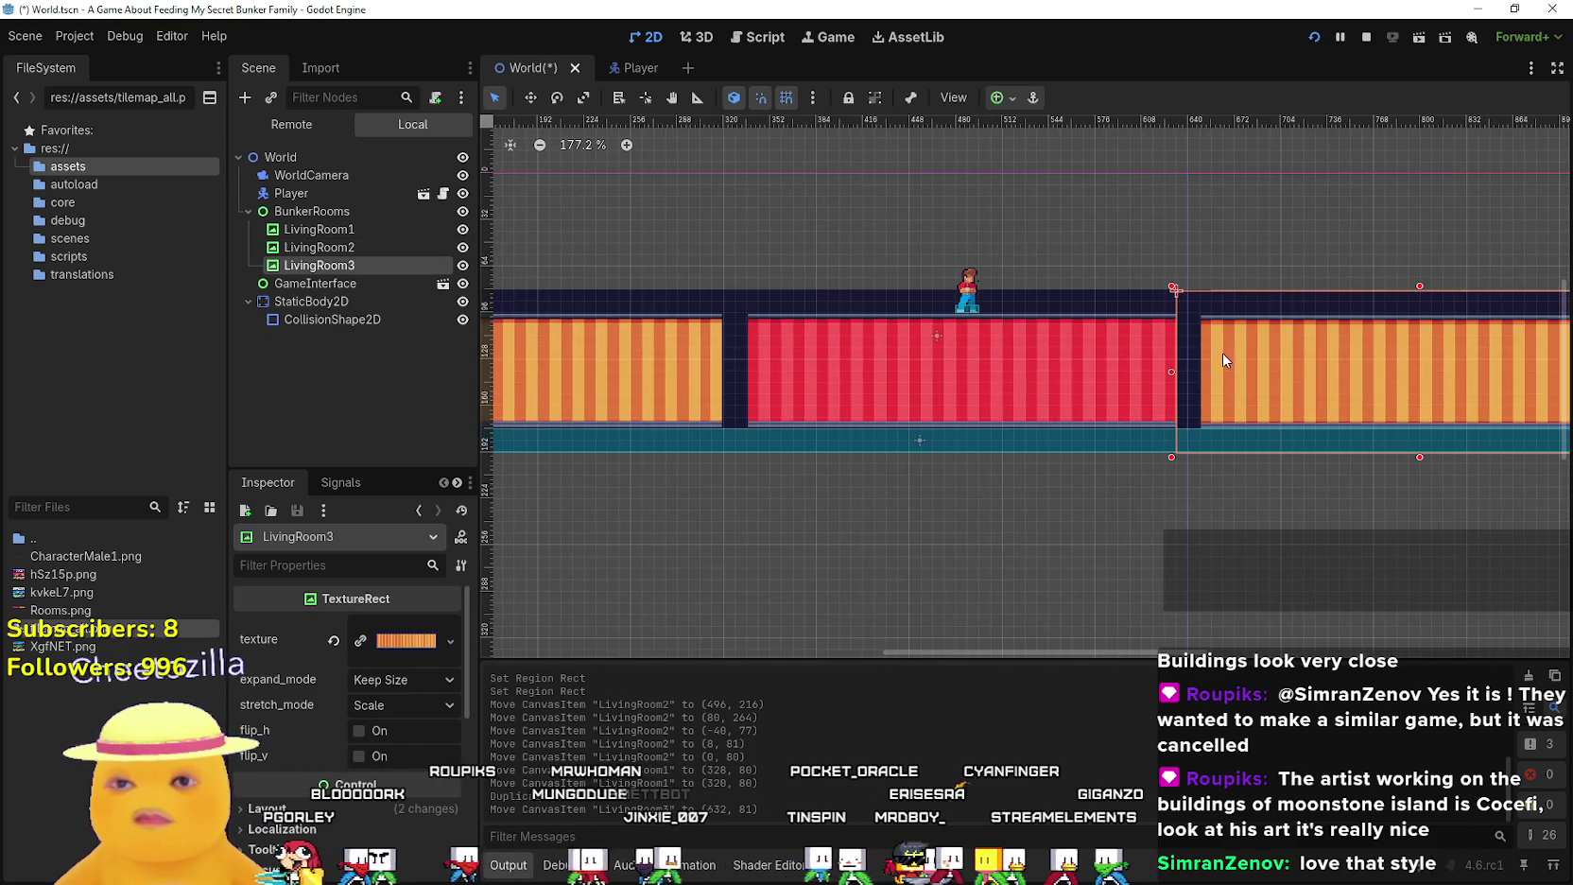
{"action": "scroll", "coordinate": [861, 374], "scroll_direction": "up", "scroll_amount": 4}
{"action": "mouse_move", "coordinate": [866, 378]}
{"action": "left_mouse_down"}
{"action": "mouse_move", "coordinate": [926, 377]}
{"action": "mouse_move", "coordinate": [900, 382]}
{"action": "left_mouse_up"}
{"action": "scroll", "coordinate": [914, 424], "scroll_direction": "up", "scroll_amount": 2}
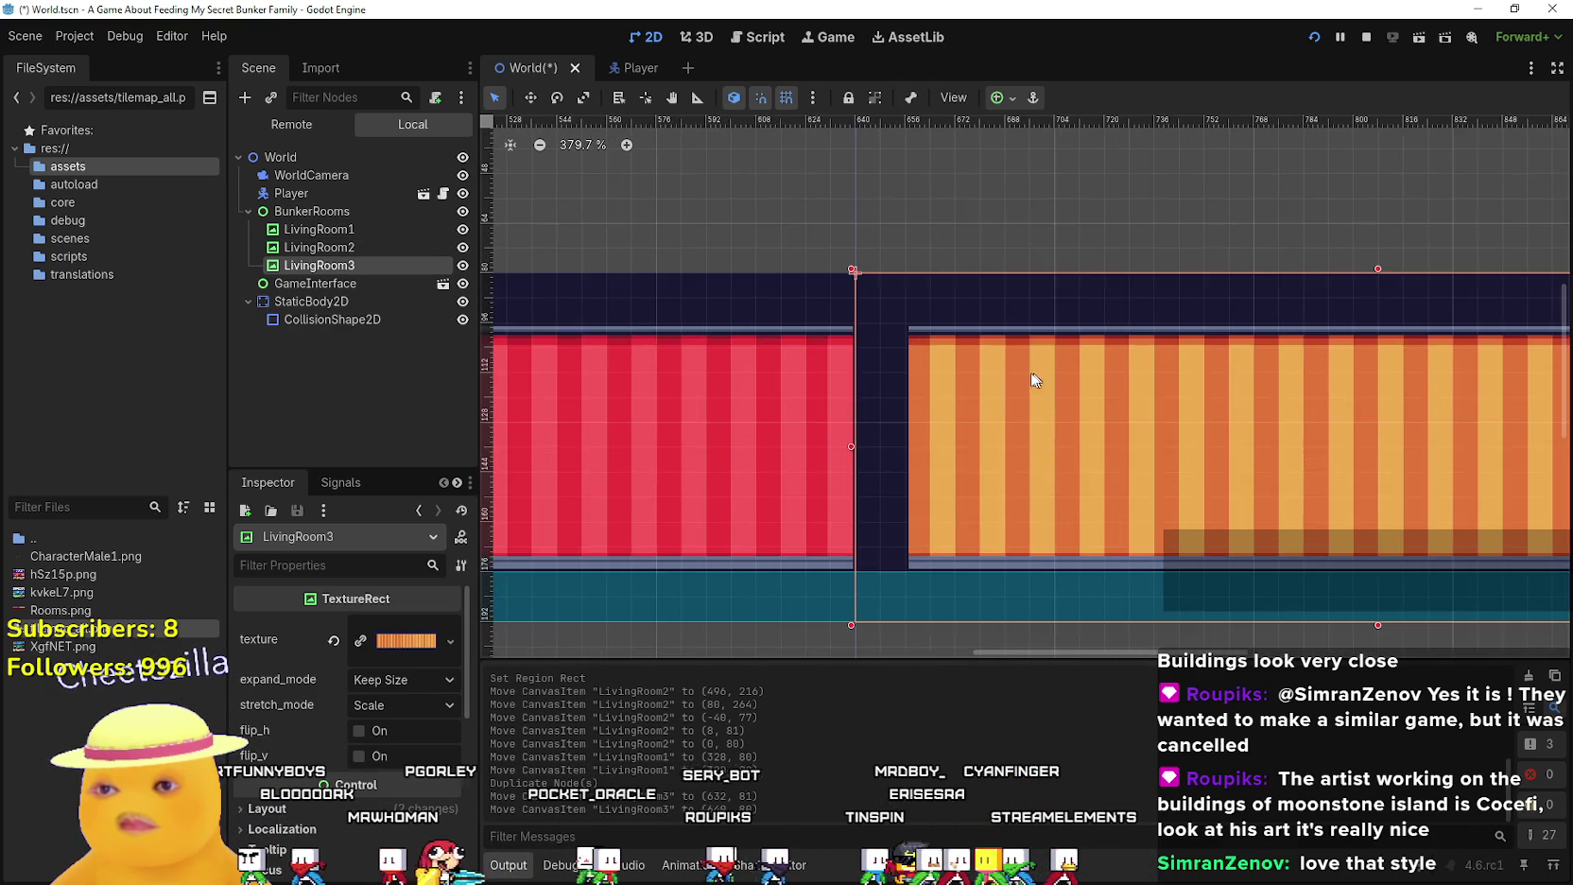
{"action": "left_click_drag", "start_coordinate": [955, 422], "coordinate": [969, 424]}
Duplicate LivingRoom2 as LivingRoom4 and place it below the floor row at (0, 368)
{"action": "scroll", "coordinate": [969, 425], "scroll_direction": "down", "scroll_amount": 5}
{"action": "scroll", "coordinate": [967, 423], "scroll_direction": "down", "scroll_amount": 3}
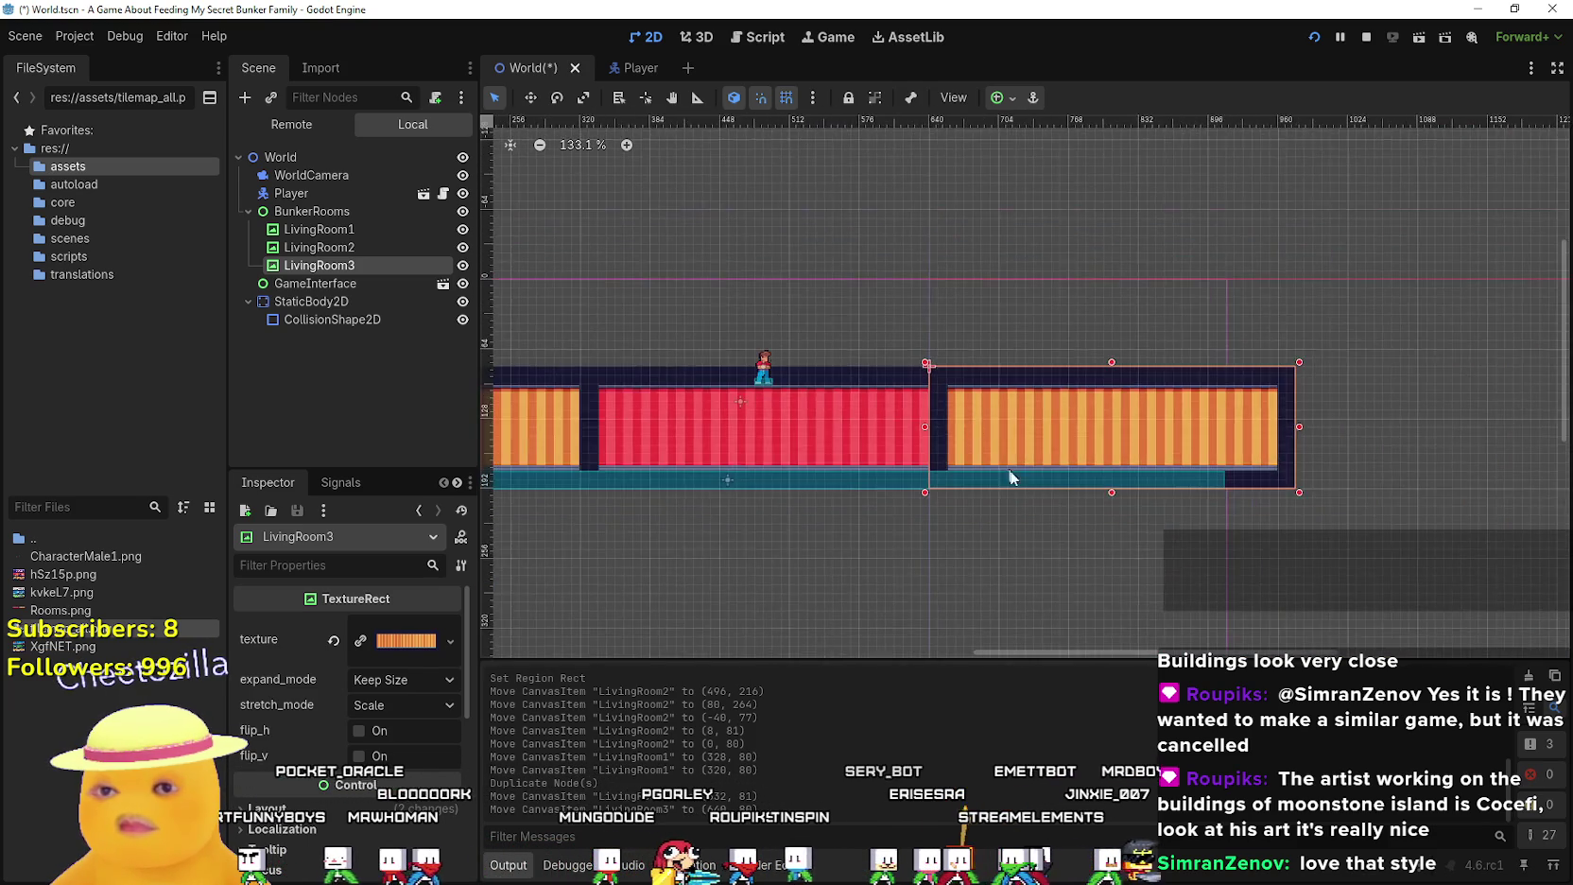
{"action": "left_click_drag", "start_coordinate": [1066, 532], "coordinate": [1249, 443]}
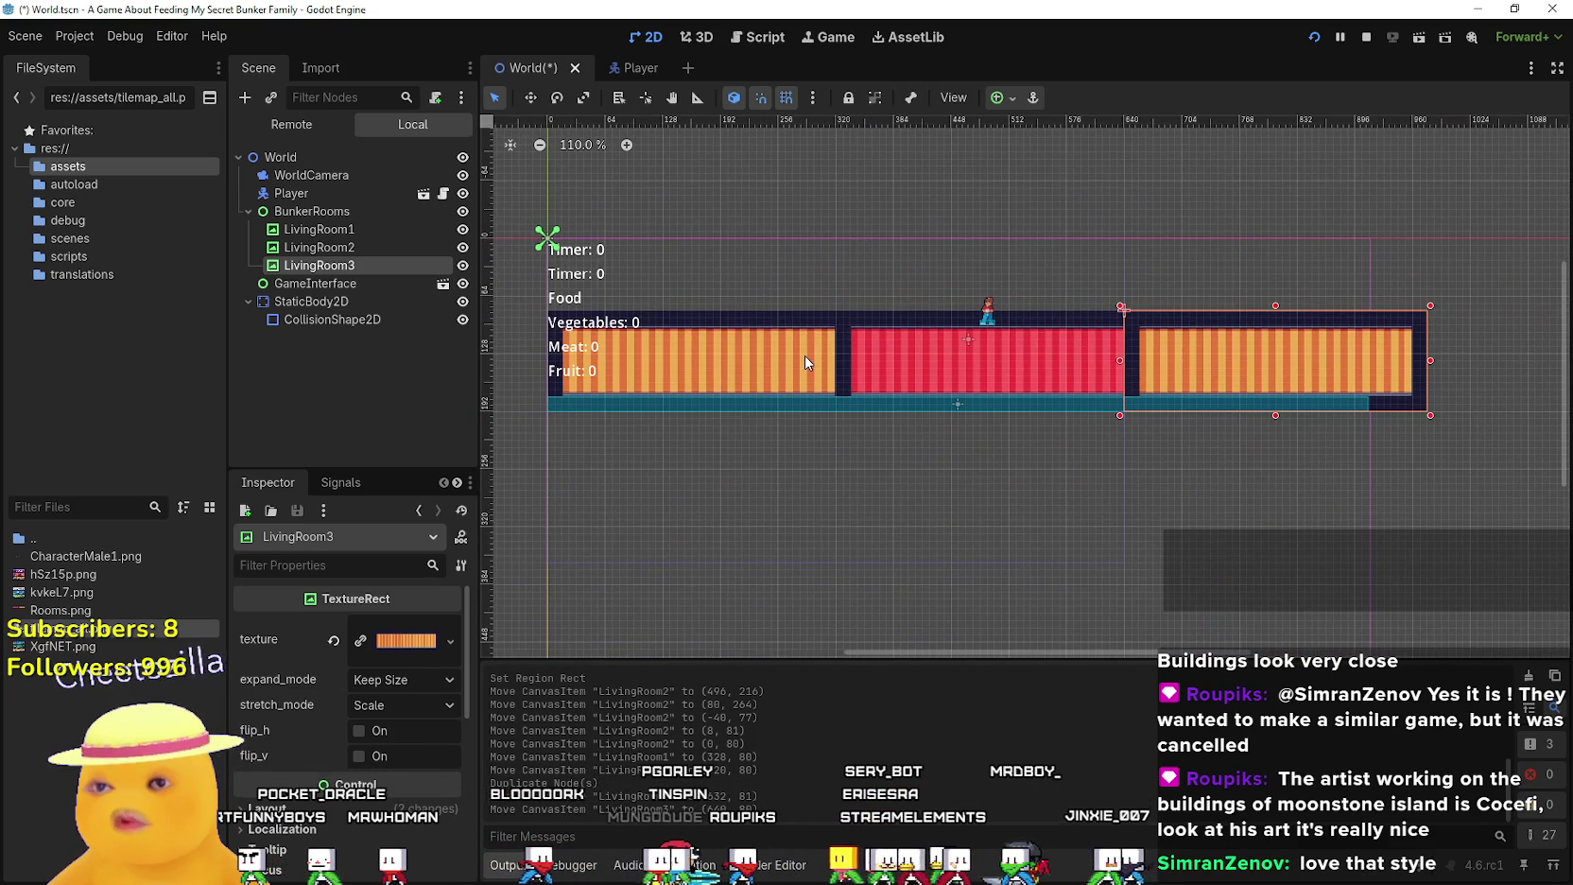
{"action": "left_click", "coordinate": [808, 362]}
{"action": "scroll", "coordinate": [971, 471], "scroll_direction": "down", "scroll_amount": 2}
{"action": "scroll", "coordinate": [964, 482], "scroll_direction": "up", "scroll_amount": 1}
{"action": "left_click_drag", "start_coordinate": [958, 477], "coordinate": [985, 392]}
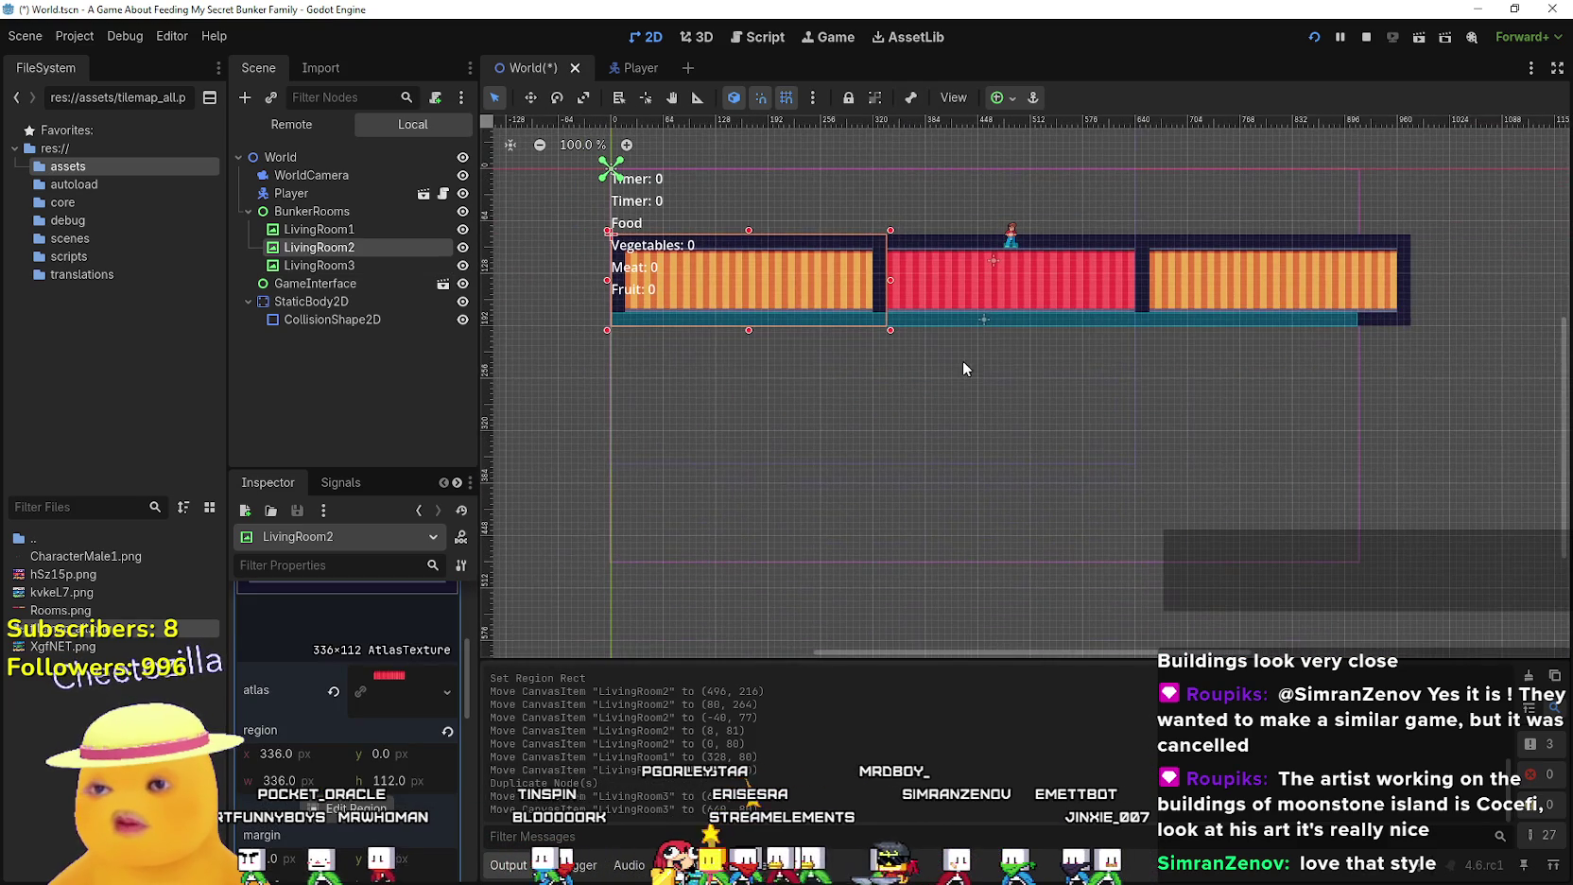
{"action": "key", "text": "ctrl+d"}
{"action": "mouse_move", "coordinate": [748, 290]}
{"action": "left_mouse_down"}
{"action": "mouse_move", "coordinate": [793, 538]}
{"action": "mouse_move", "coordinate": [761, 540]}
{"action": "mouse_move", "coordinate": [752, 530]}
{"action": "mouse_move", "coordinate": [917, 423]}
{"action": "mouse_move", "coordinate": [1226, 301]}
{"action": "left_mouse_up"}
{"action": "scroll", "coordinate": [752, 530], "scroll_direction": "up", "scroll_amount": 5}
{"action": "scroll", "coordinate": [1090, 369], "scroll_direction": "down", "scroll_amount": 2}
{"action": "scroll", "coordinate": [940, 313], "scroll_direction": "up", "scroll_amount": 10}
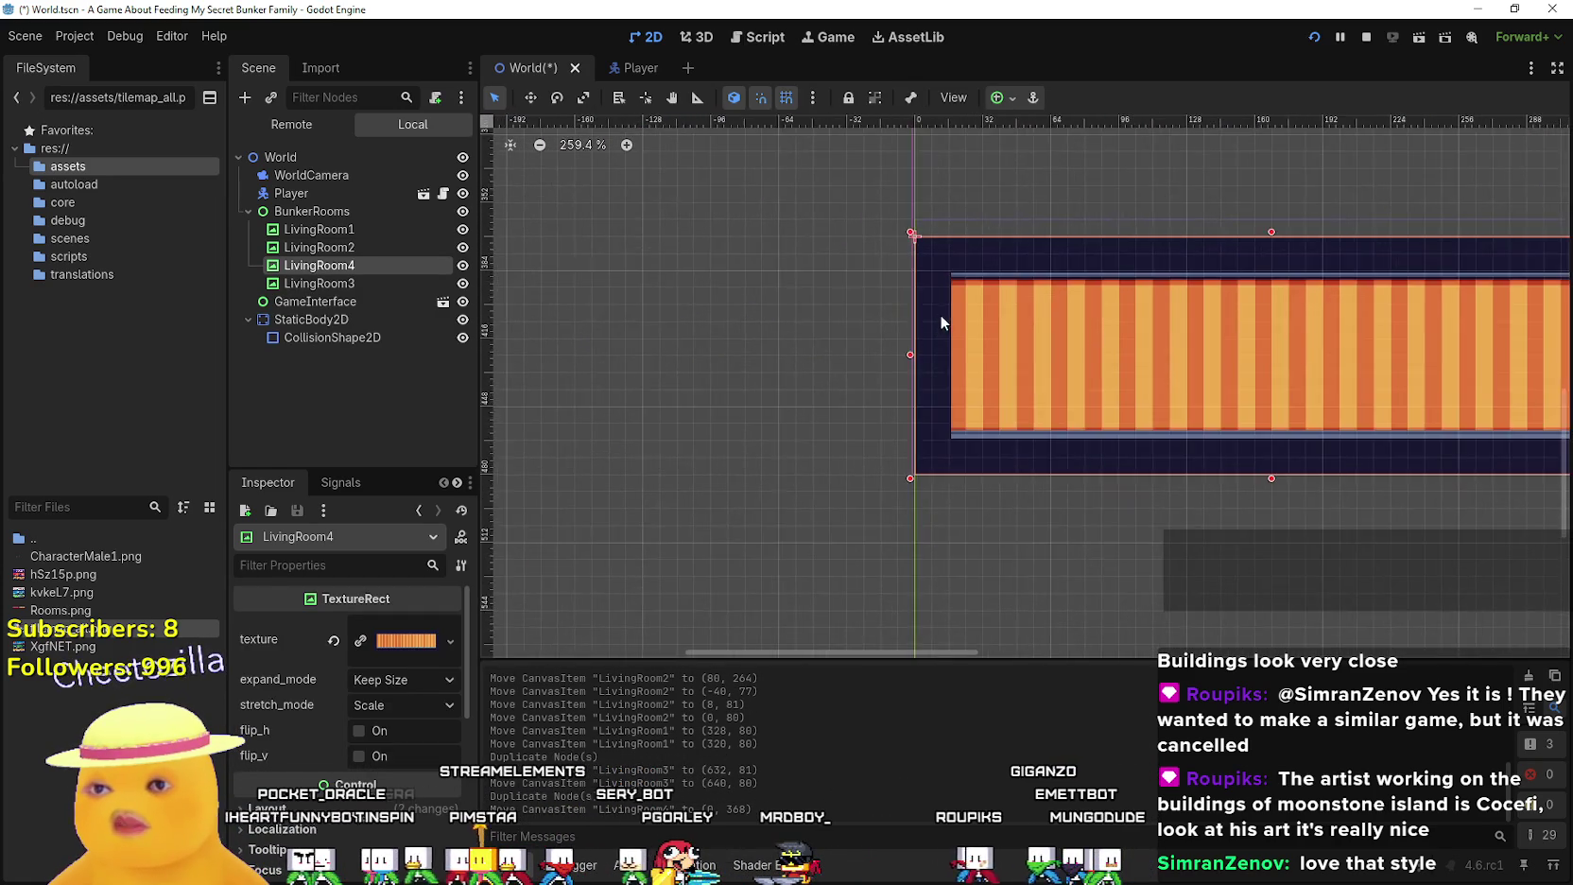
{"action": "left_click_drag", "start_coordinate": [983, 340], "coordinate": [983, 335]}
Duplicate the lower orange room to create LivingRoom5
{"action": "scroll", "coordinate": [962, 308], "scroll_direction": "down", "scroll_amount": 4}
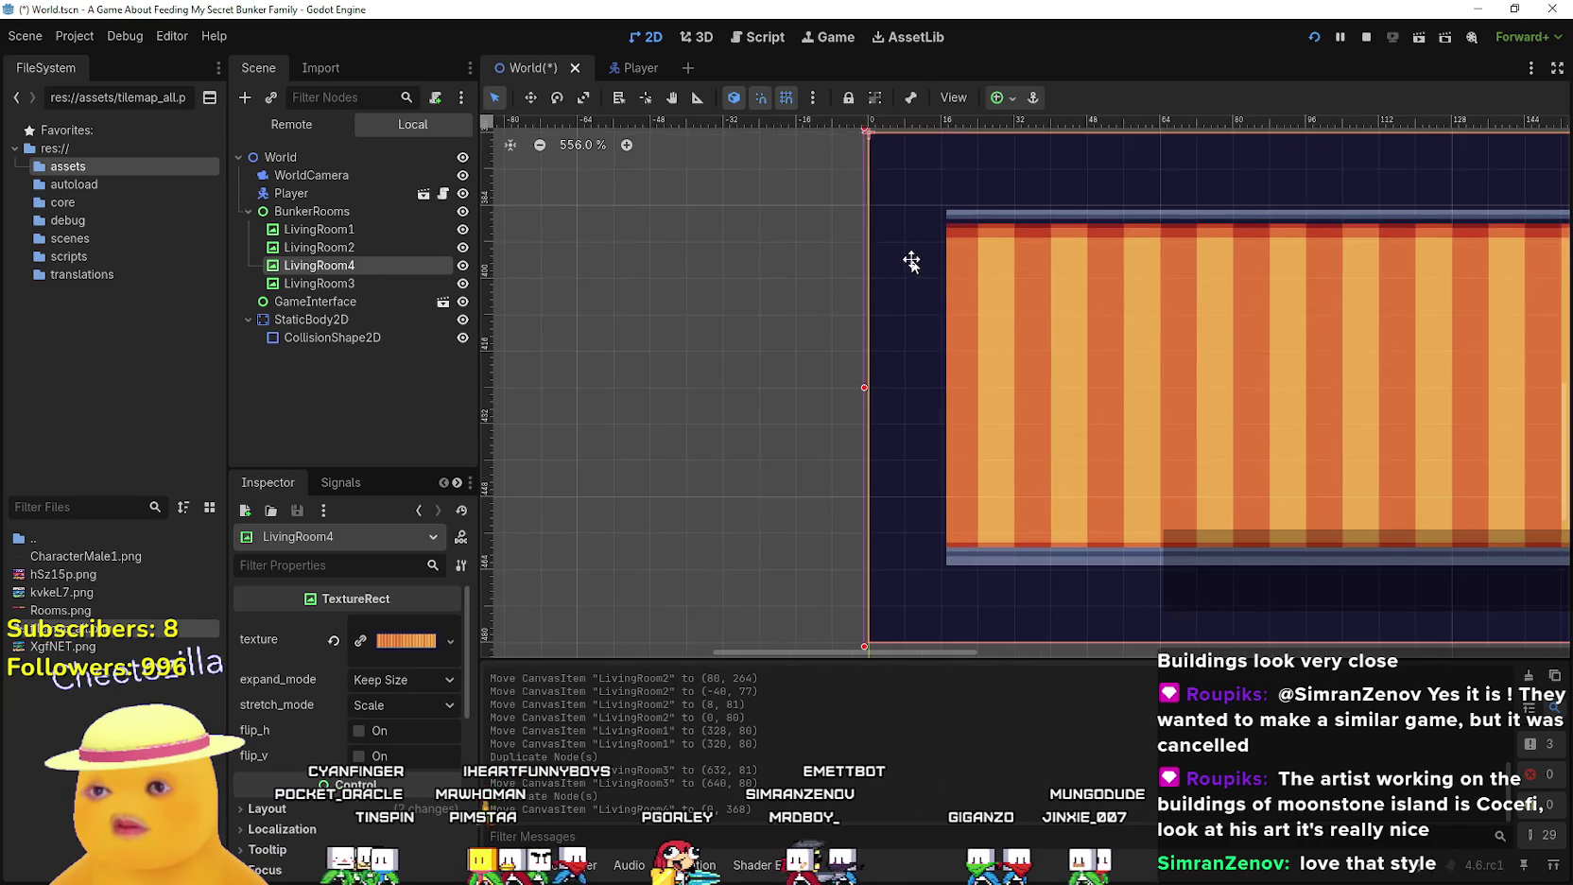
{"action": "scroll", "coordinate": [966, 501], "scroll_direction": "up", "scroll_amount": 7}
{"action": "scroll", "coordinate": [966, 500], "scroll_direction": "down", "scroll_amount": 8}
{"action": "scroll", "coordinate": [971, 480], "scroll_direction": "down", "scroll_amount": 6}
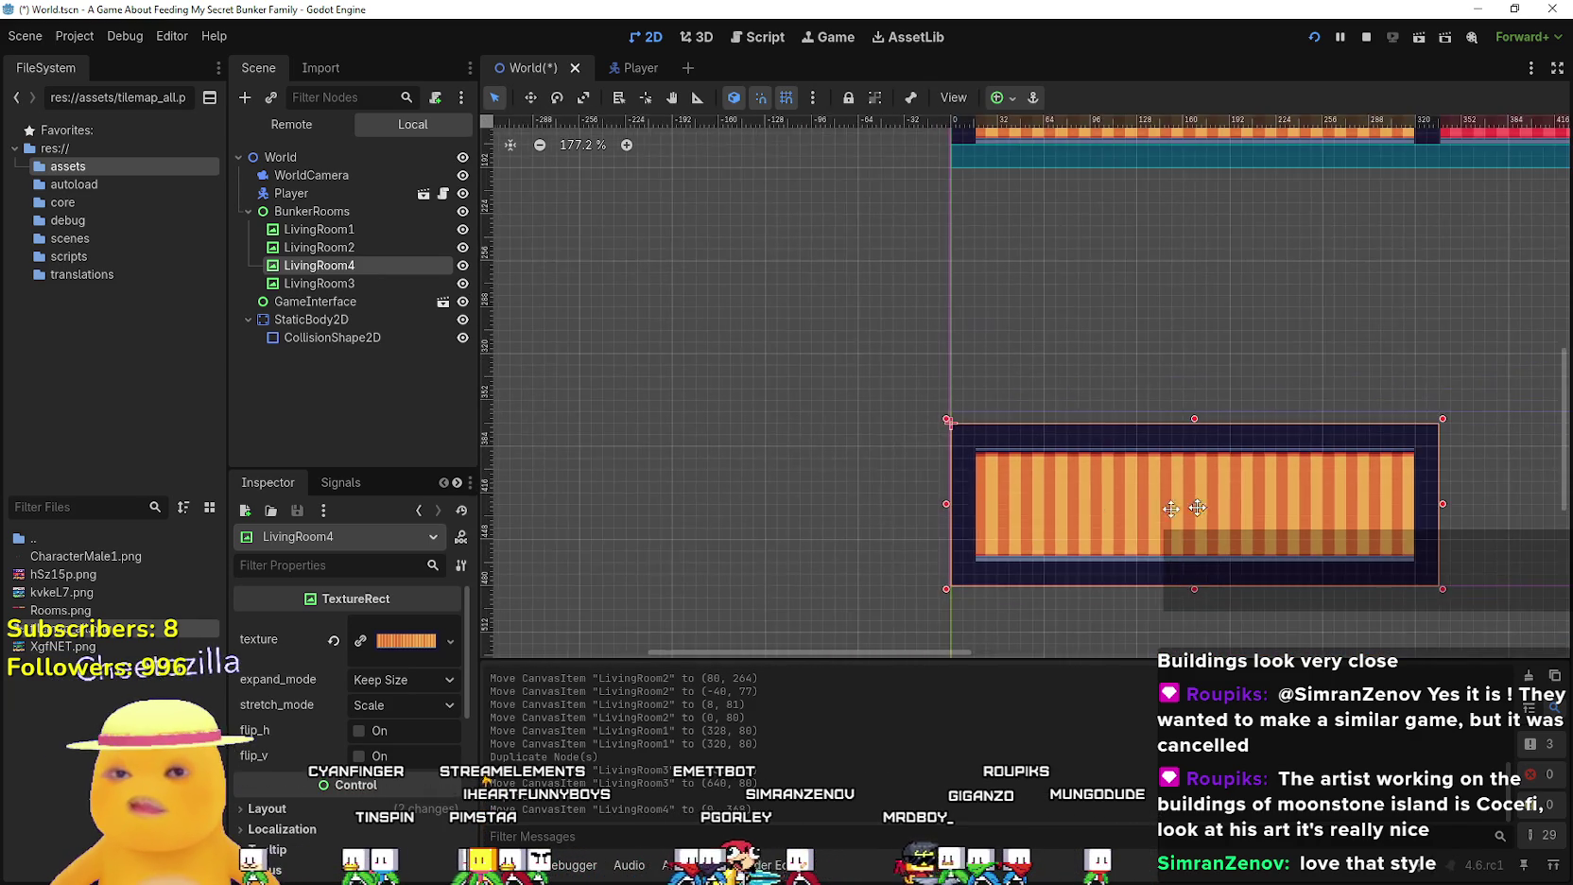
{"action": "scroll", "coordinate": [884, 473], "scroll_direction": "up", "scroll_amount": 1}
{"action": "key", "text": "ctrl+d"}
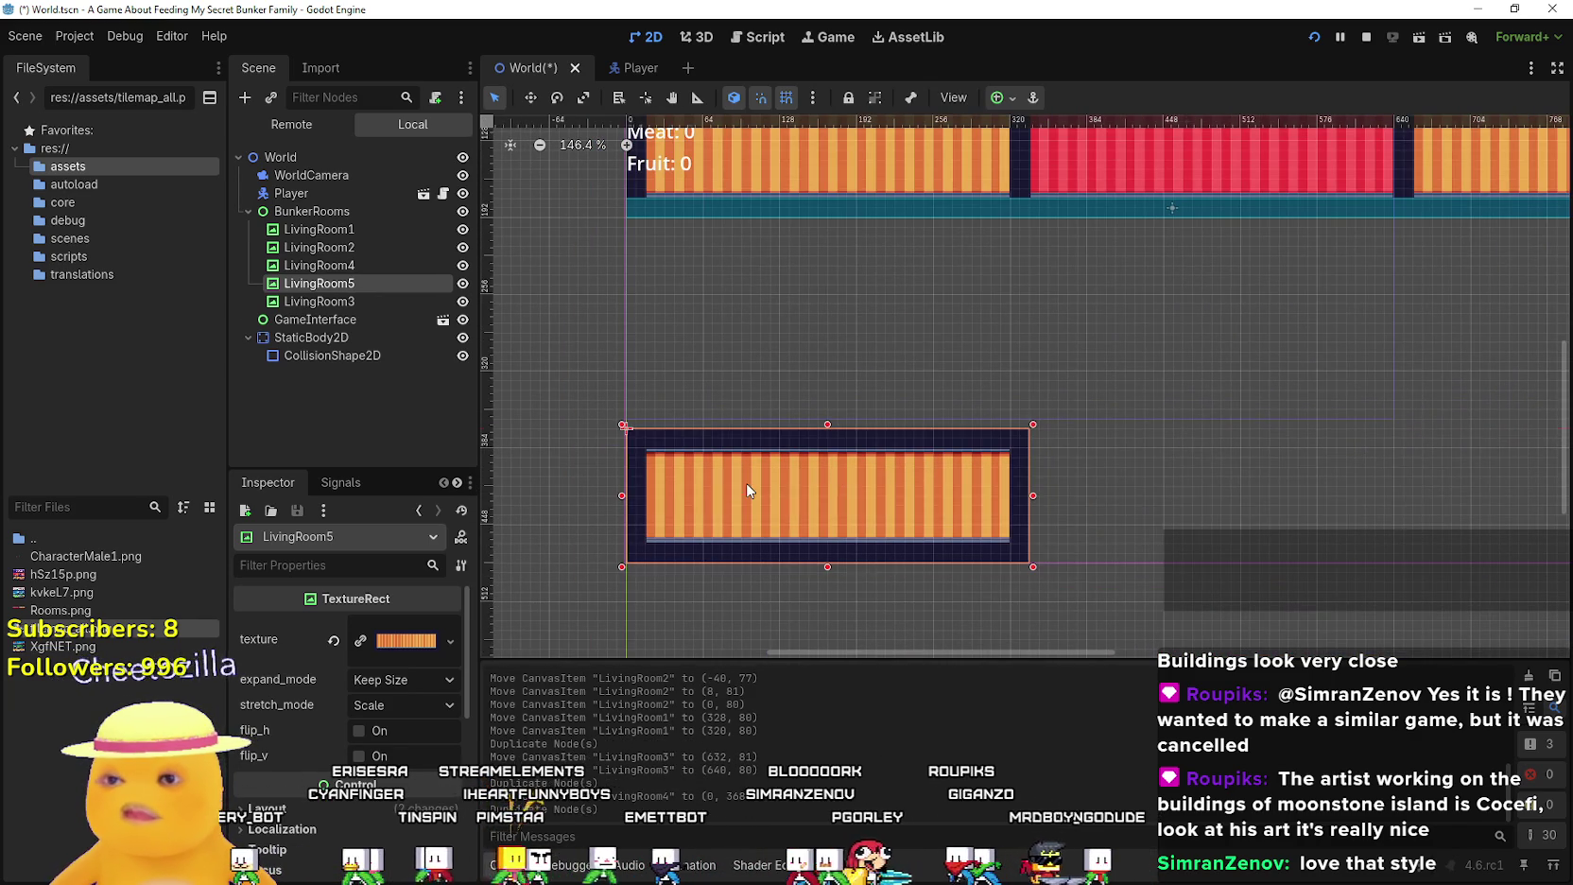